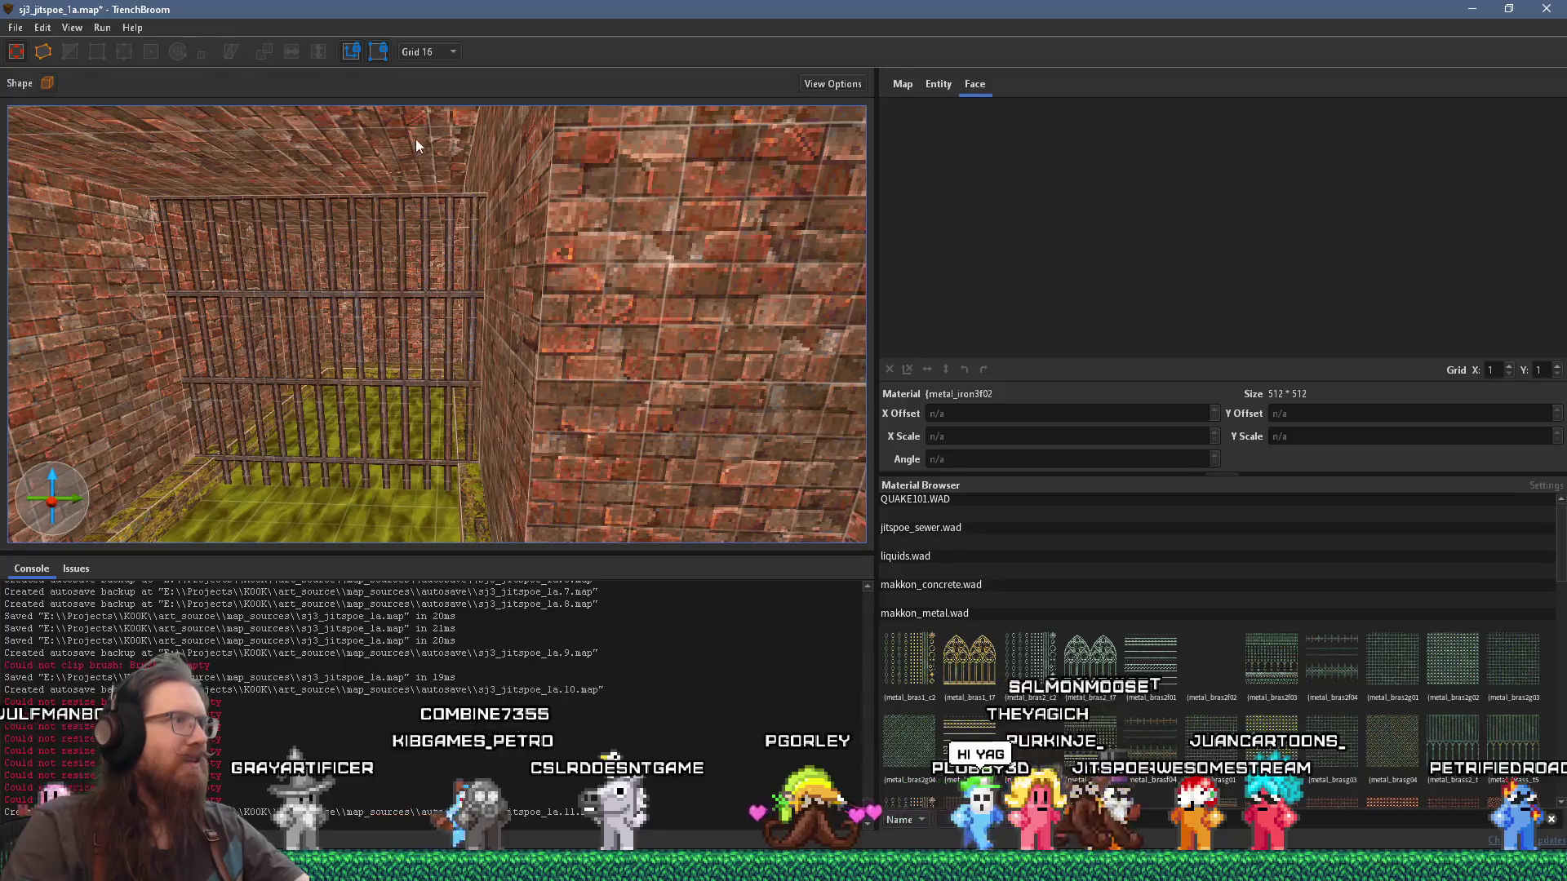
# Step: Inspect the cell's ceiling corner, briefly switch windows, then bring TrenchBroom back to the front
pyautogui.click(415, 139)
pyautogui.press('Escape')
pyautogui.moveTo(622, 181)
pyautogui.mouseDown()
pyautogui.moveTo(486, 209)
pyautogui.moveTo(458, 169)
pyautogui.moveTo(503, 177)
pyautogui.moveTo(472, 182)
pyautogui.moveTo(467, 155)
pyautogui.moveTo(549, 322)
pyautogui.moveTo(385, 353)
pyautogui.moveTo(389, 339)
pyautogui.moveTo(618, 377)
pyautogui.moveTo(444, 391)
pyautogui.moveTo(411, 363)
pyautogui.moveTo(468, 413)
pyautogui.moveTo(395, 363)
pyautogui.moveTo(420, 339)
pyautogui.moveTo(302, 325)
pyautogui.moveTo(470, 305)
pyautogui.moveTo(442, 293)
pyautogui.moveTo(373, 349)
pyautogui.mouseUp()
pyautogui.hotkey('alt', 'Tab')
pyautogui.hotkey('alt', 'Tab')
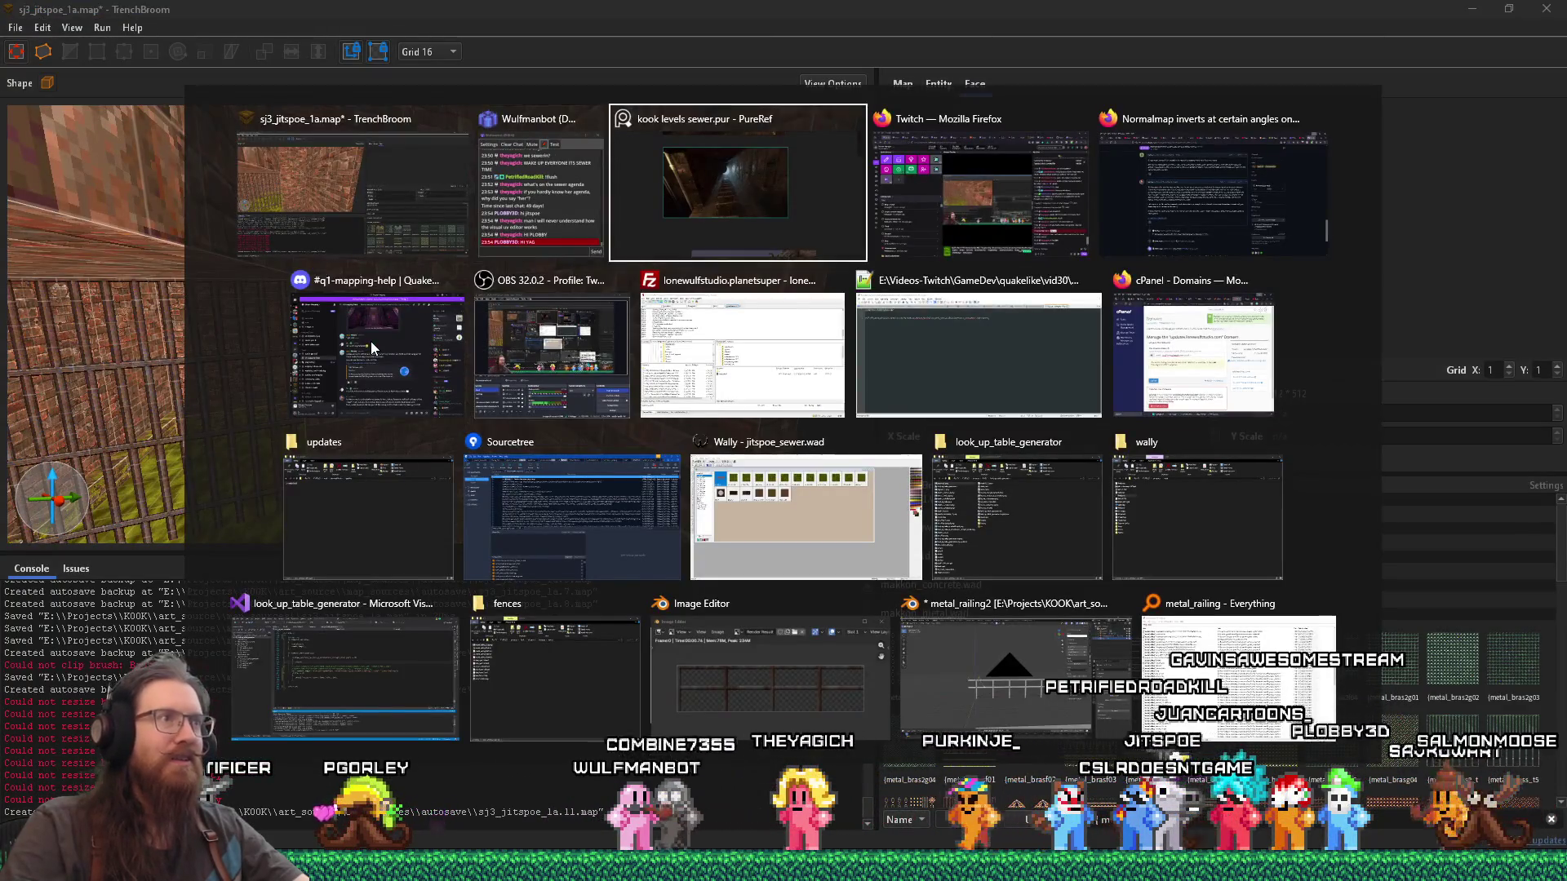
pyautogui.moveTo(417, 348)
pyautogui.mouseDown()
pyautogui.moveTo(275, 210)
pyautogui.moveTo(398, 226)
pyautogui.moveTo(296, 188)
pyautogui.moveTo(355, 298)
pyautogui.moveTo(379, 309)
pyautogui.moveTo(429, 241)
pyautogui.moveTo(457, 255)
pyautogui.moveTo(456, 288)
pyautogui.moveTo(643, 212)
pyautogui.moveTo(652, 227)
pyautogui.moveTo(552, 318)
pyautogui.moveTo(782, 282)
pyautogui.mouseUp()
# Step: Survey the whole cell, stair railings and clip brushes, the brick corridor and down the shaft
pyautogui.moveTo(668, 276)
pyautogui.mouseDown()
pyautogui.moveTo(564, 306)
pyautogui.moveTo(563, 273)
pyautogui.moveTo(518, 354)
pyautogui.moveTo(592, 378)
pyautogui.moveTo(479, 425)
pyautogui.moveTo(508, 418)
pyautogui.moveTo(448, 423)
pyautogui.mouseUp()
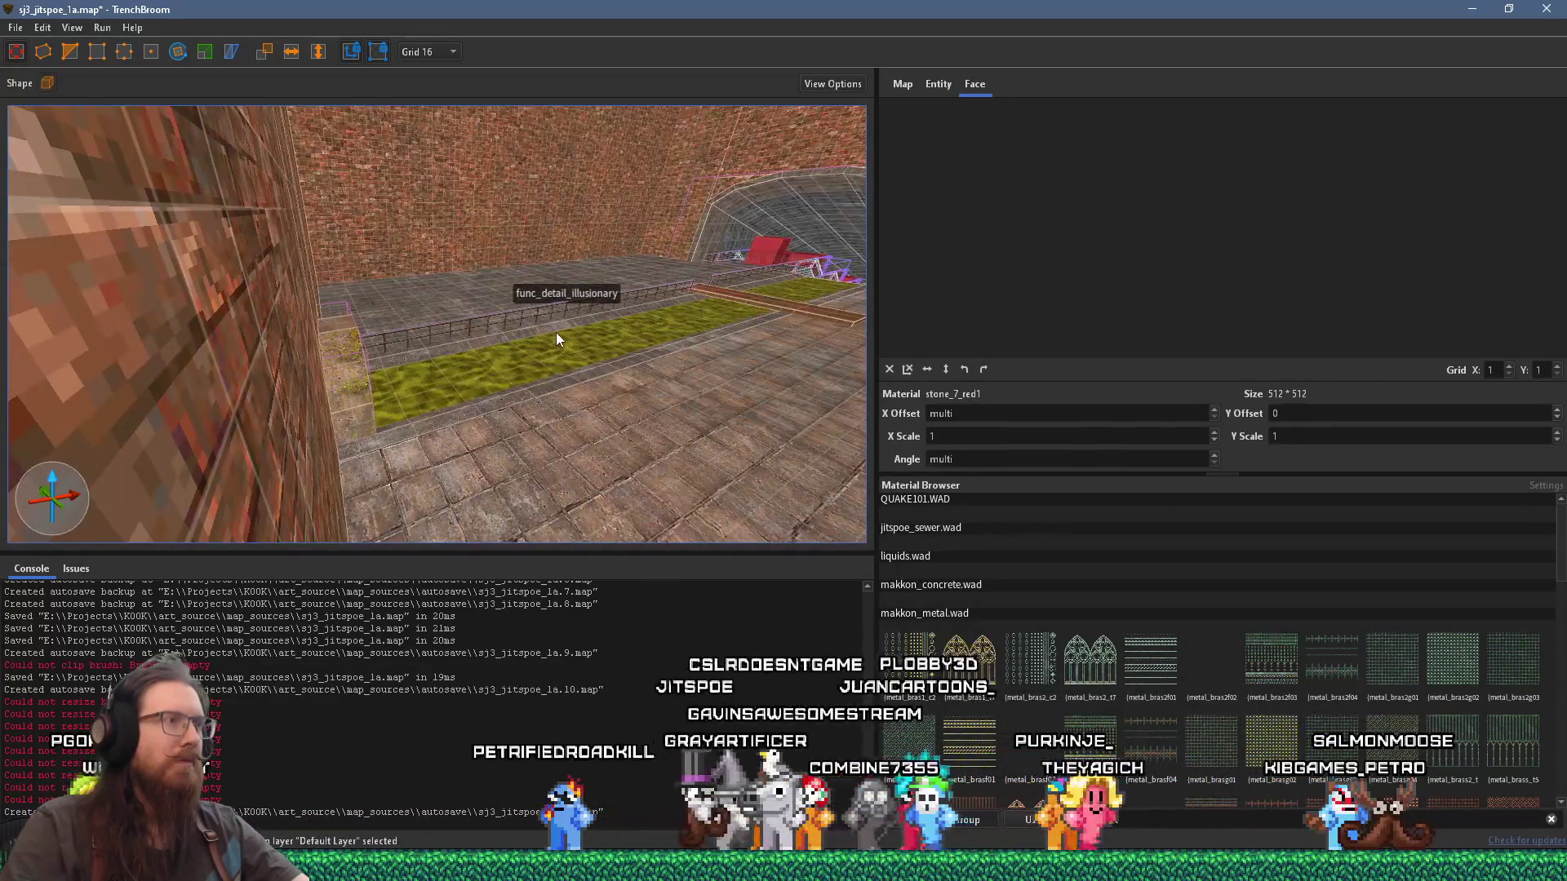
pyautogui.moveTo(556, 331)
pyautogui.mouseDown()
pyautogui.moveTo(441, 381)
pyautogui.moveTo(319, 398)
pyautogui.moveTo(783, 378)
pyautogui.moveTo(543, 287)
pyautogui.moveTo(666, 353)
pyautogui.mouseUp()
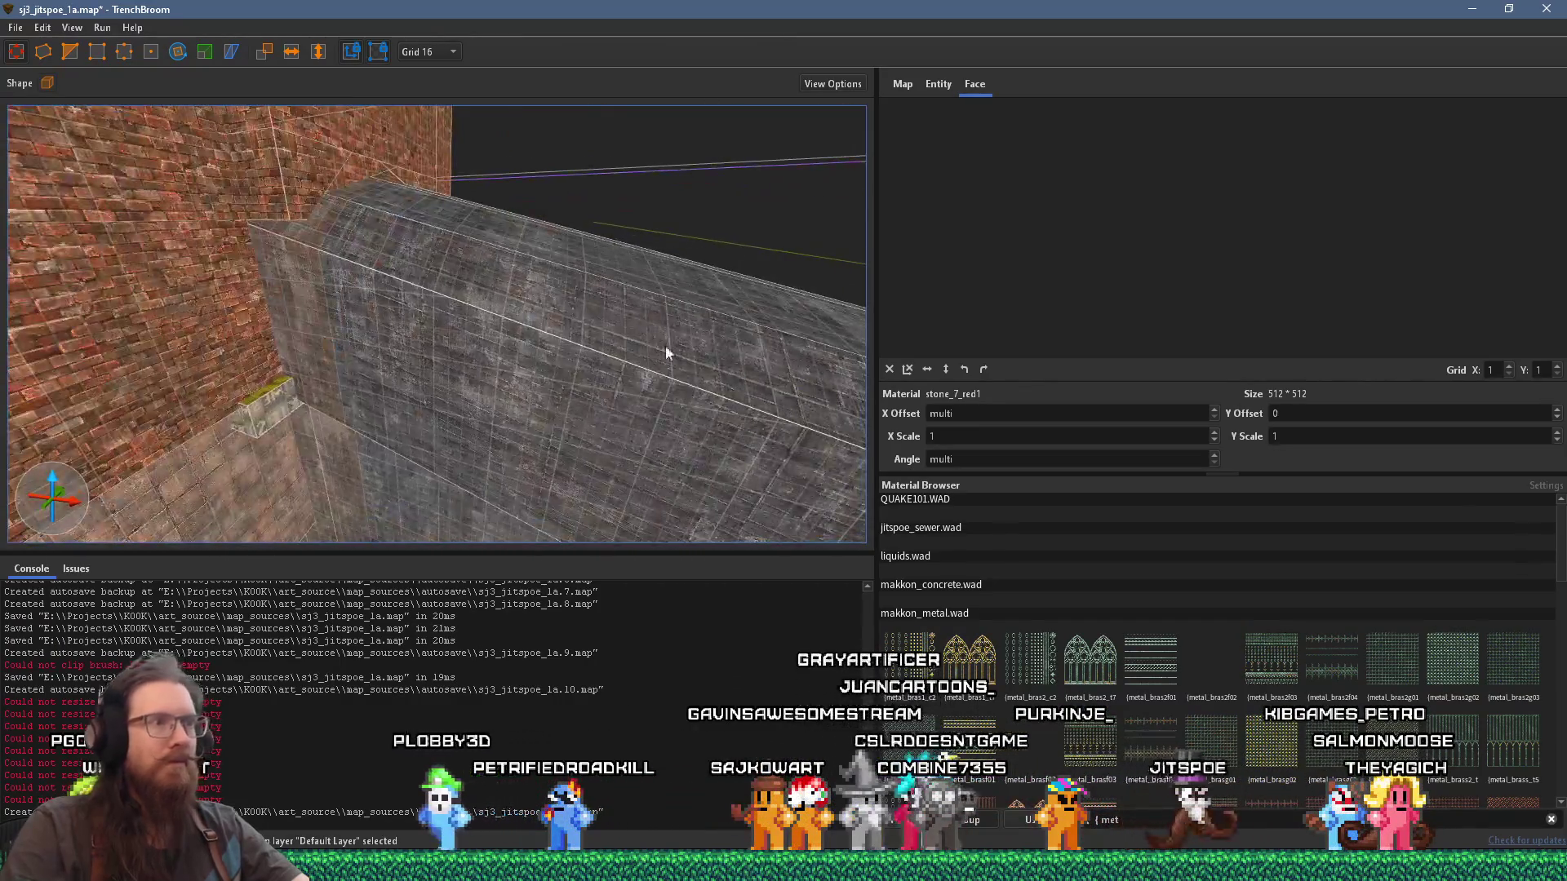
pyautogui.moveTo(739, 401)
pyautogui.mouseDown()
pyautogui.moveTo(251, 213)
pyautogui.moveTo(418, 264)
pyautogui.moveTo(461, 311)
pyautogui.moveTo(472, 361)
pyautogui.moveTo(609, 339)
pyautogui.moveTo(631, 365)
pyautogui.moveTo(668, 346)
pyautogui.moveTo(509, 346)
pyautogui.moveTo(677, 433)
pyautogui.moveTo(91, 247)
pyautogui.moveTo(656, 434)
pyautogui.moveTo(753, 444)
pyautogui.moveTo(535, 364)
pyautogui.moveTo(701, 373)
pyautogui.moveTo(565, 440)
pyautogui.moveTo(501, 351)
pyautogui.moveTo(213, 211)
pyautogui.moveTo(340, 158)
pyautogui.moveTo(469, 305)
pyautogui.moveTo(170, 210)
pyautogui.moveTo(478, 356)
pyautogui.moveTo(604, 506)
pyautogui.mouseUp()
pyautogui.moveTo(439, 442)
pyautogui.mouseDown()
pyautogui.moveTo(365, 394)
pyautogui.moveTo(356, 307)
pyautogui.moveTo(418, 373)
pyautogui.moveTo(354, 378)
pyautogui.moveTo(337, 423)
pyautogui.mouseUp()
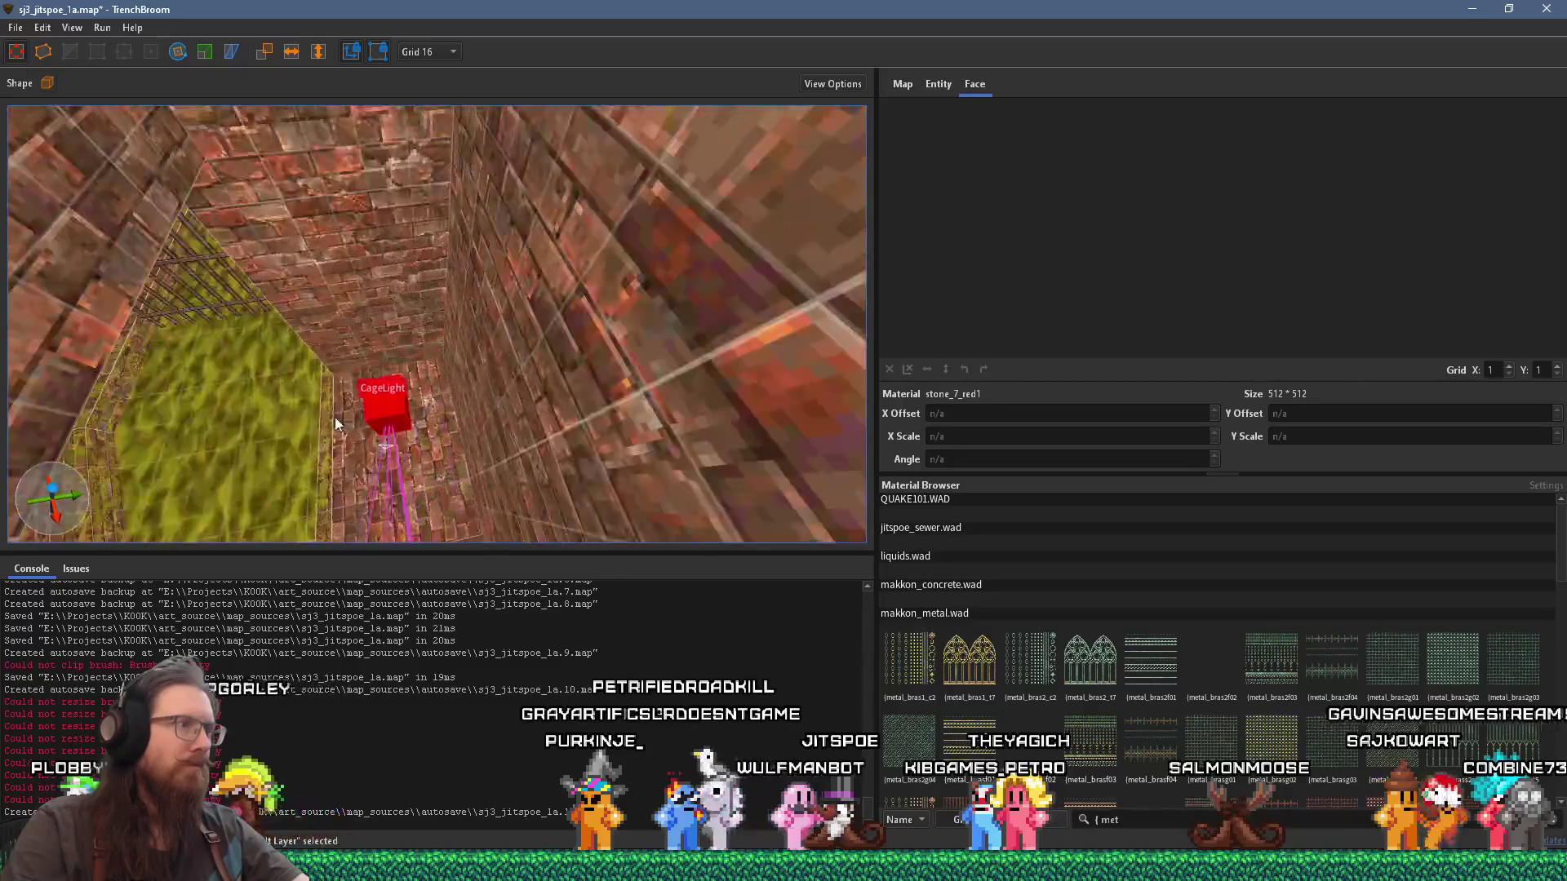
pyautogui.moveTo(472, 394)
pyautogui.mouseDown()
pyautogui.moveTo(483, 345)
pyautogui.moveTo(601, 200)
pyautogui.moveTo(581, 266)
pyautogui.moveTo(660, 313)
pyautogui.moveTo(626, 439)
pyautogui.moveTo(553, 313)
pyautogui.moveTo(489, 279)
pyautogui.moveTo(469, 292)
pyautogui.moveTo(538, 200)
pyautogui.moveTo(468, 217)
pyautogui.moveTo(505, 248)
pyautogui.moveTo(655, 290)
pyautogui.moveTo(676, 319)
pyautogui.moveTo(553, 358)
pyautogui.moveTo(624, 357)
pyautogui.moveTo(553, 346)
pyautogui.moveTo(456, 376)
pyautogui.moveTo(373, 368)
pyautogui.moveTo(577, 376)
pyautogui.moveTo(426, 359)
pyautogui.moveTo(112, 477)
pyautogui.moveTo(602, 434)
pyautogui.mouseUp()
# Step: Deselect the CageLight, move closer to the sewer channel, and bring up the window switcher
pyautogui.press('Escape')
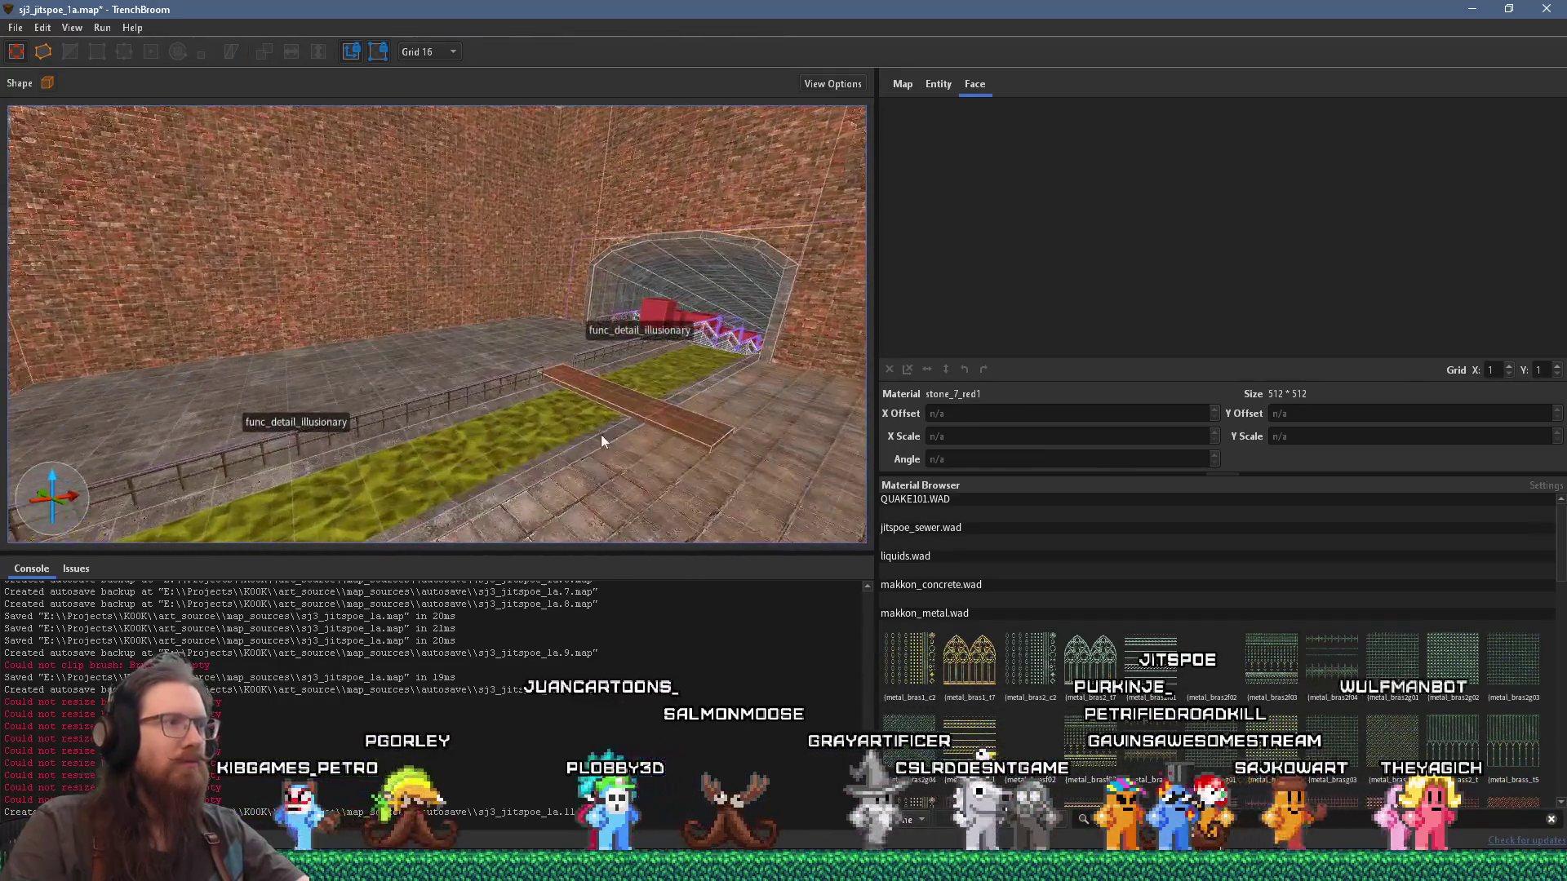
pyautogui.moveTo(714, 419)
pyautogui.mouseDown()
pyautogui.moveTo(596, 450)
pyautogui.moveTo(455, 309)
pyautogui.moveTo(424, 386)
pyautogui.moveTo(466, 395)
pyautogui.mouseUp()
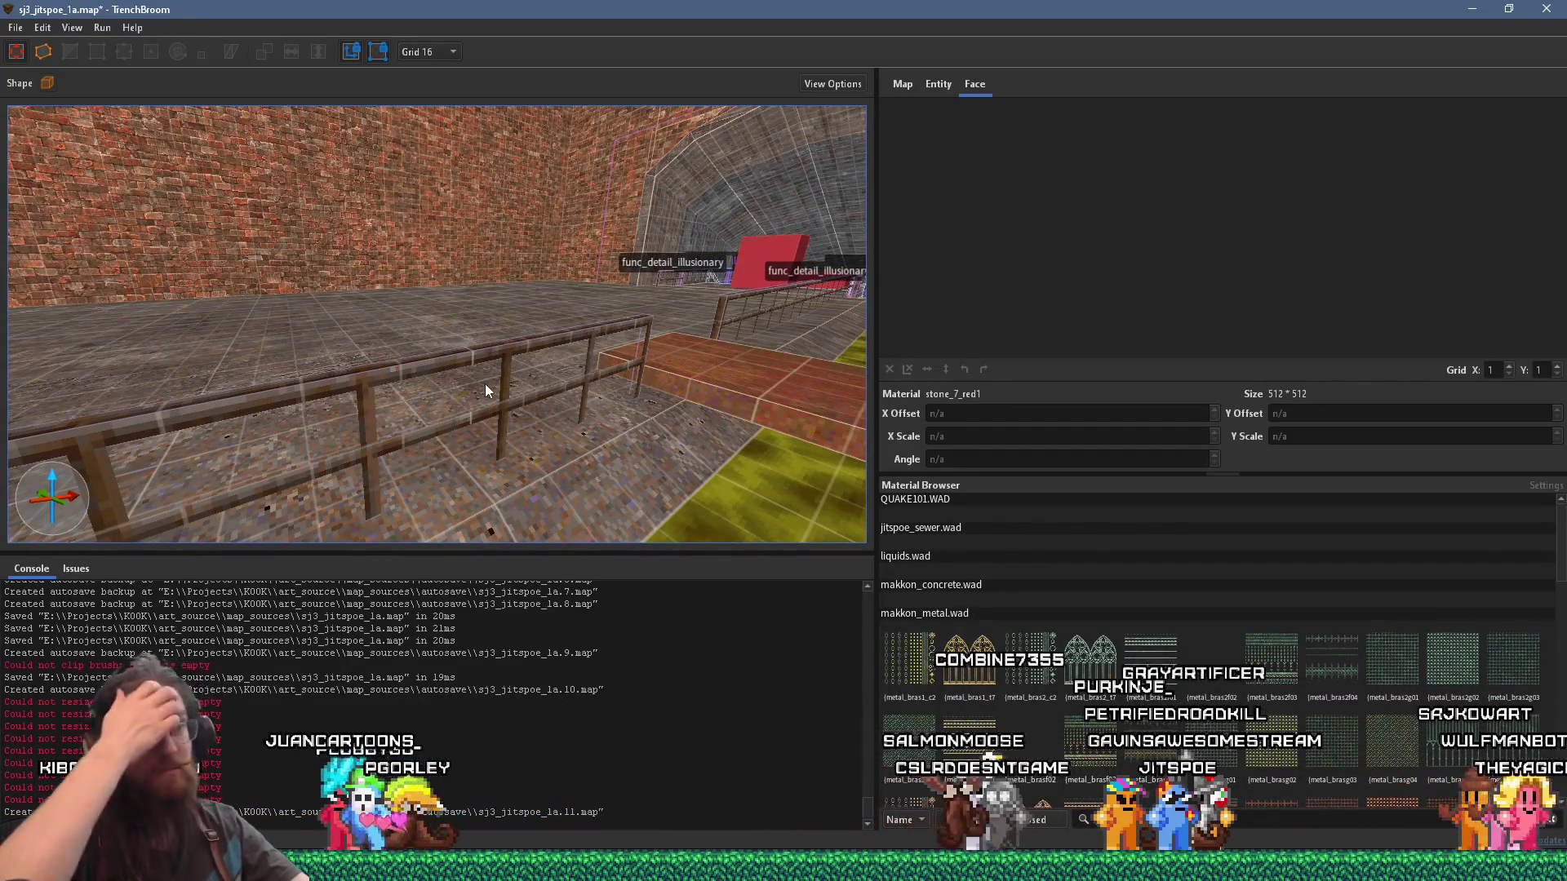
pyautogui.hotkey('alt', 'Tab')
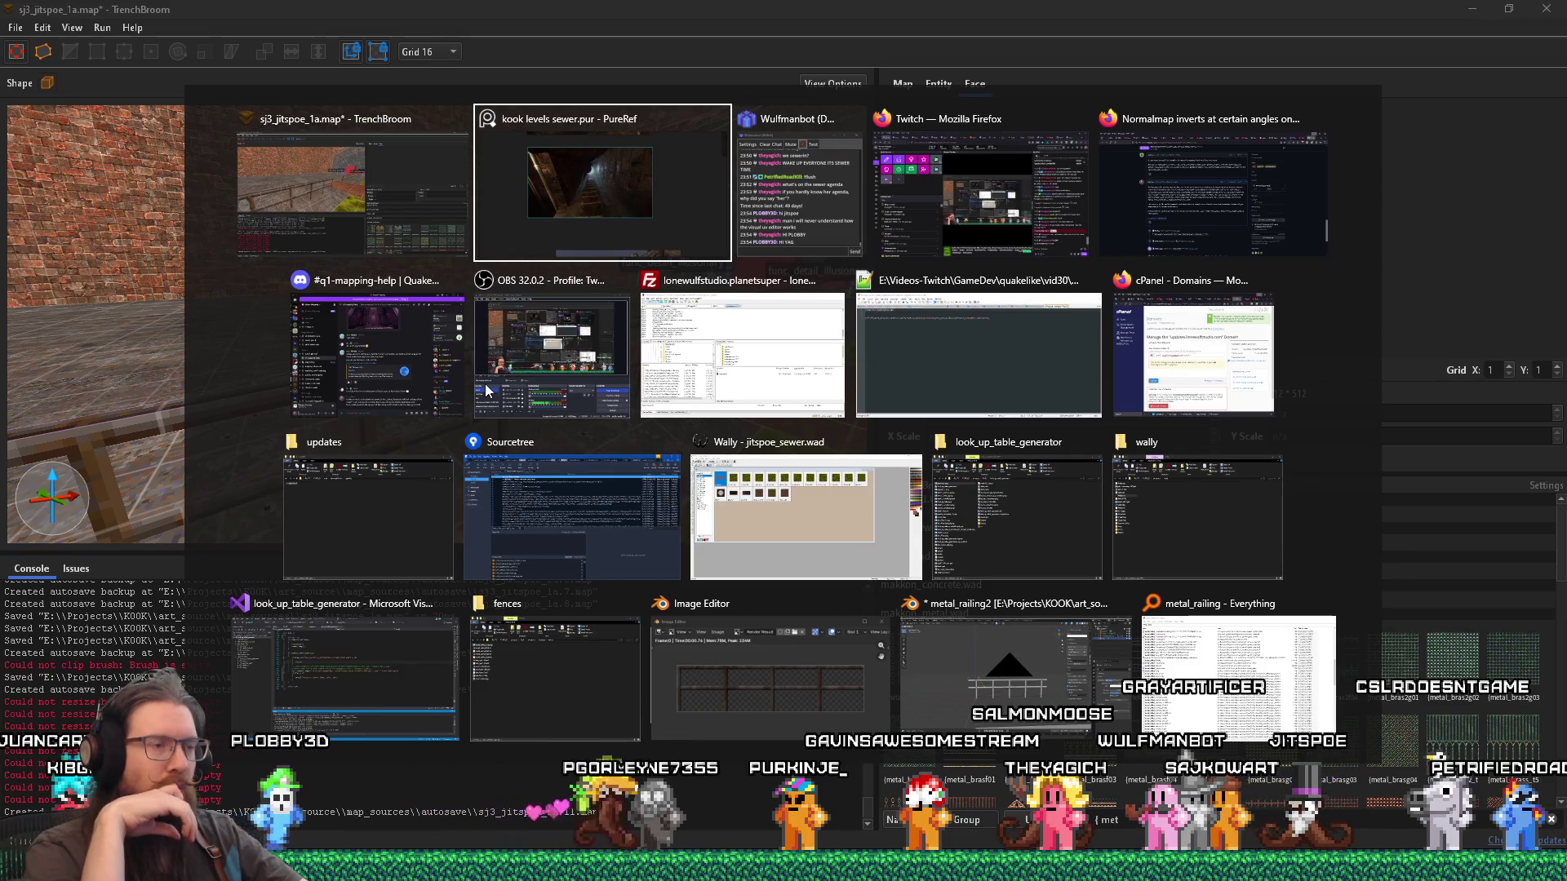
# Step: Compare Blender's railing render with the zoomed PureRef shaft photo, then fly TrenchBroom to the brick wall
pyautogui.click(679, 651)
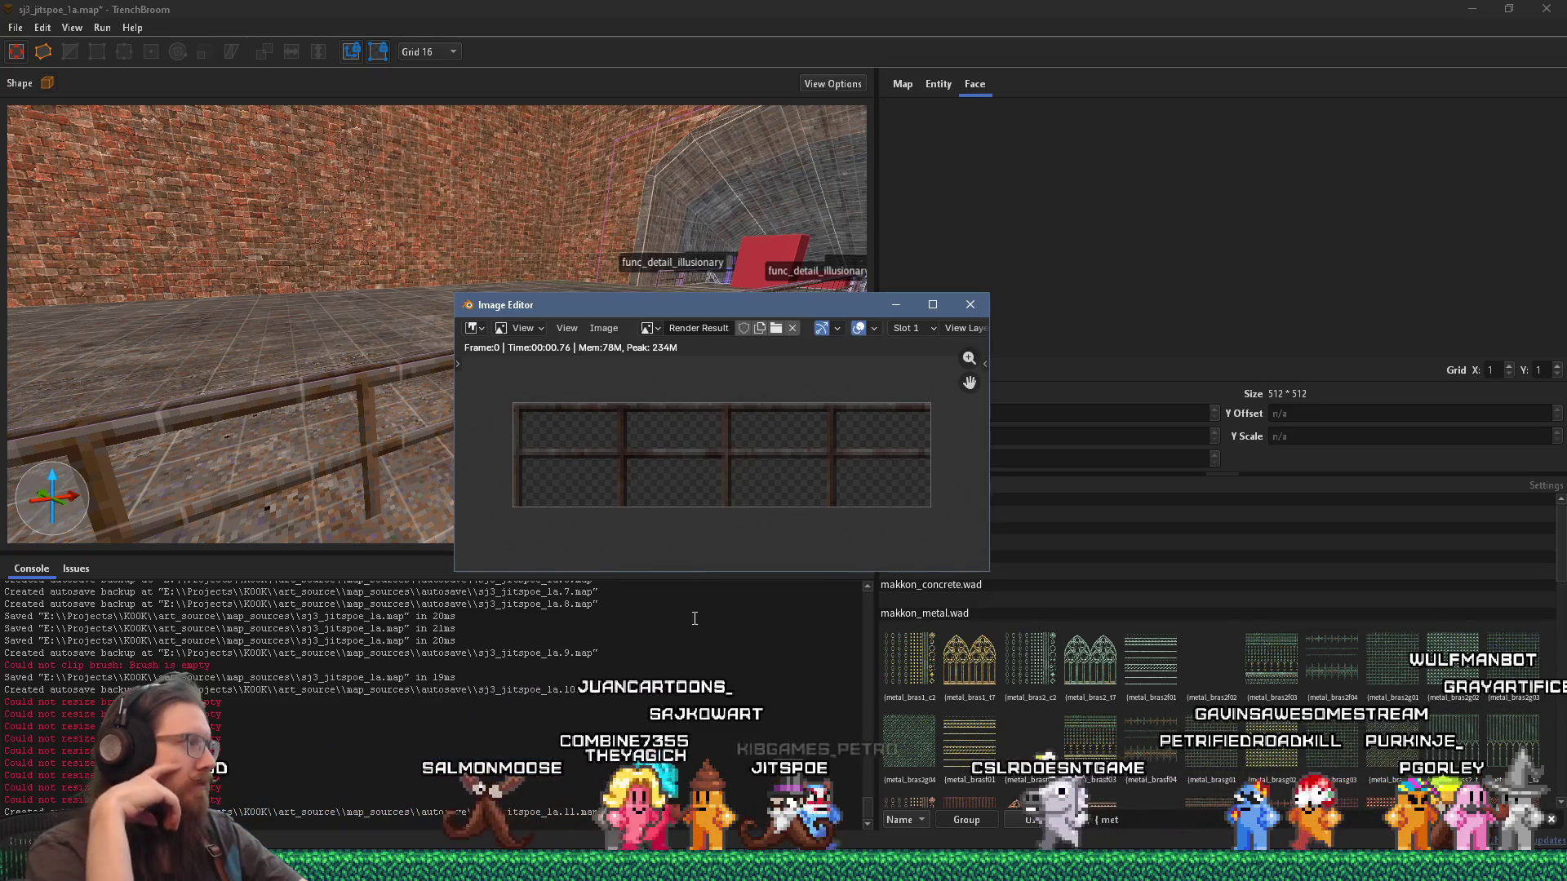
pyautogui.hotkey('alt', 'Tab')
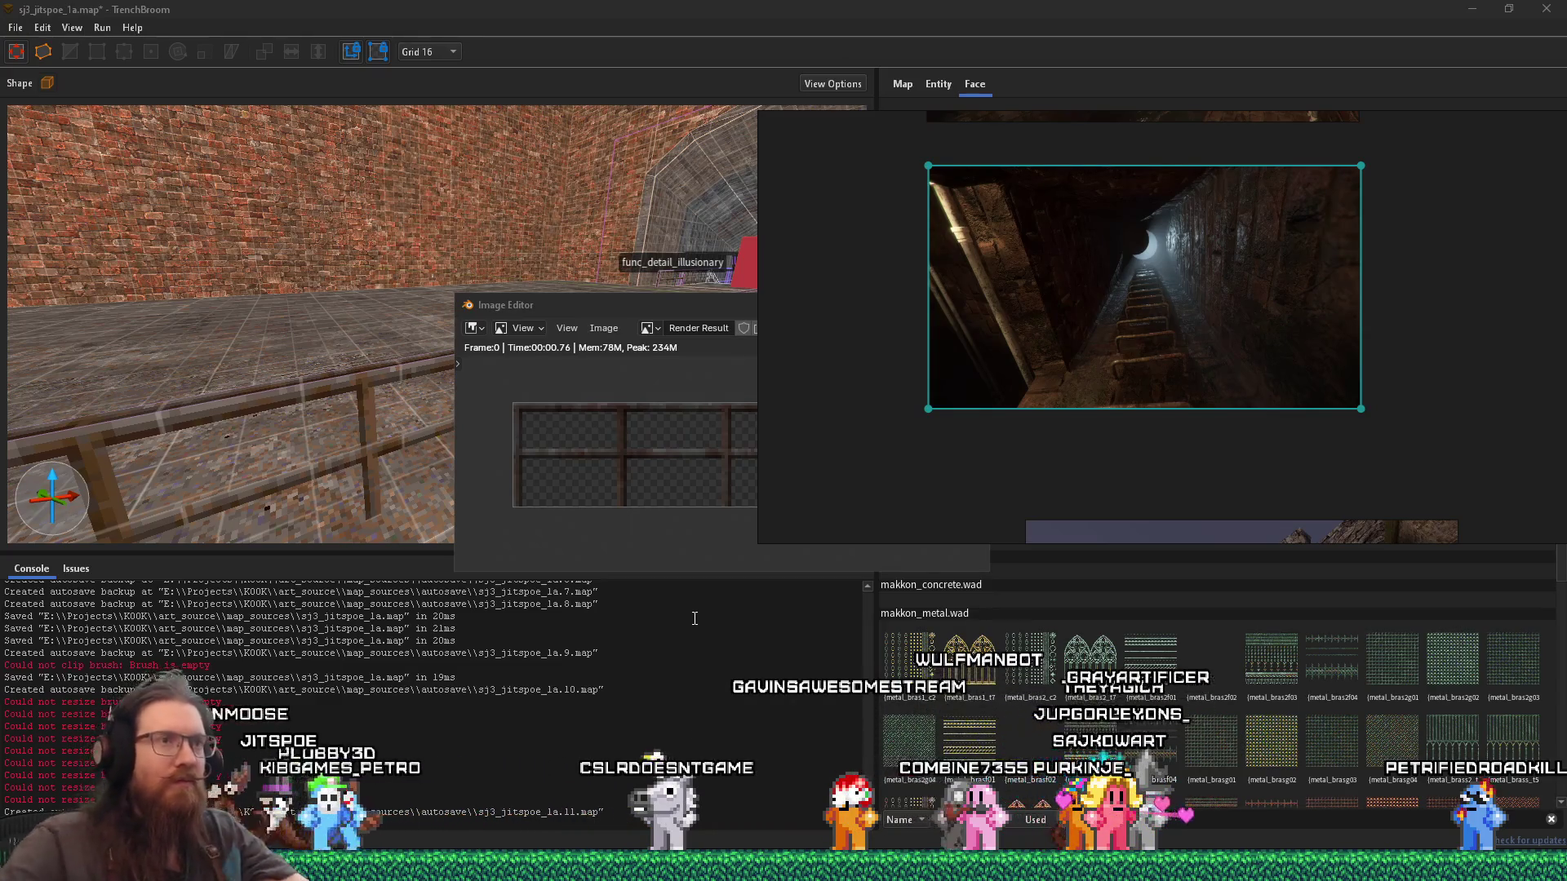
pyautogui.scroll(5, 934, 397)
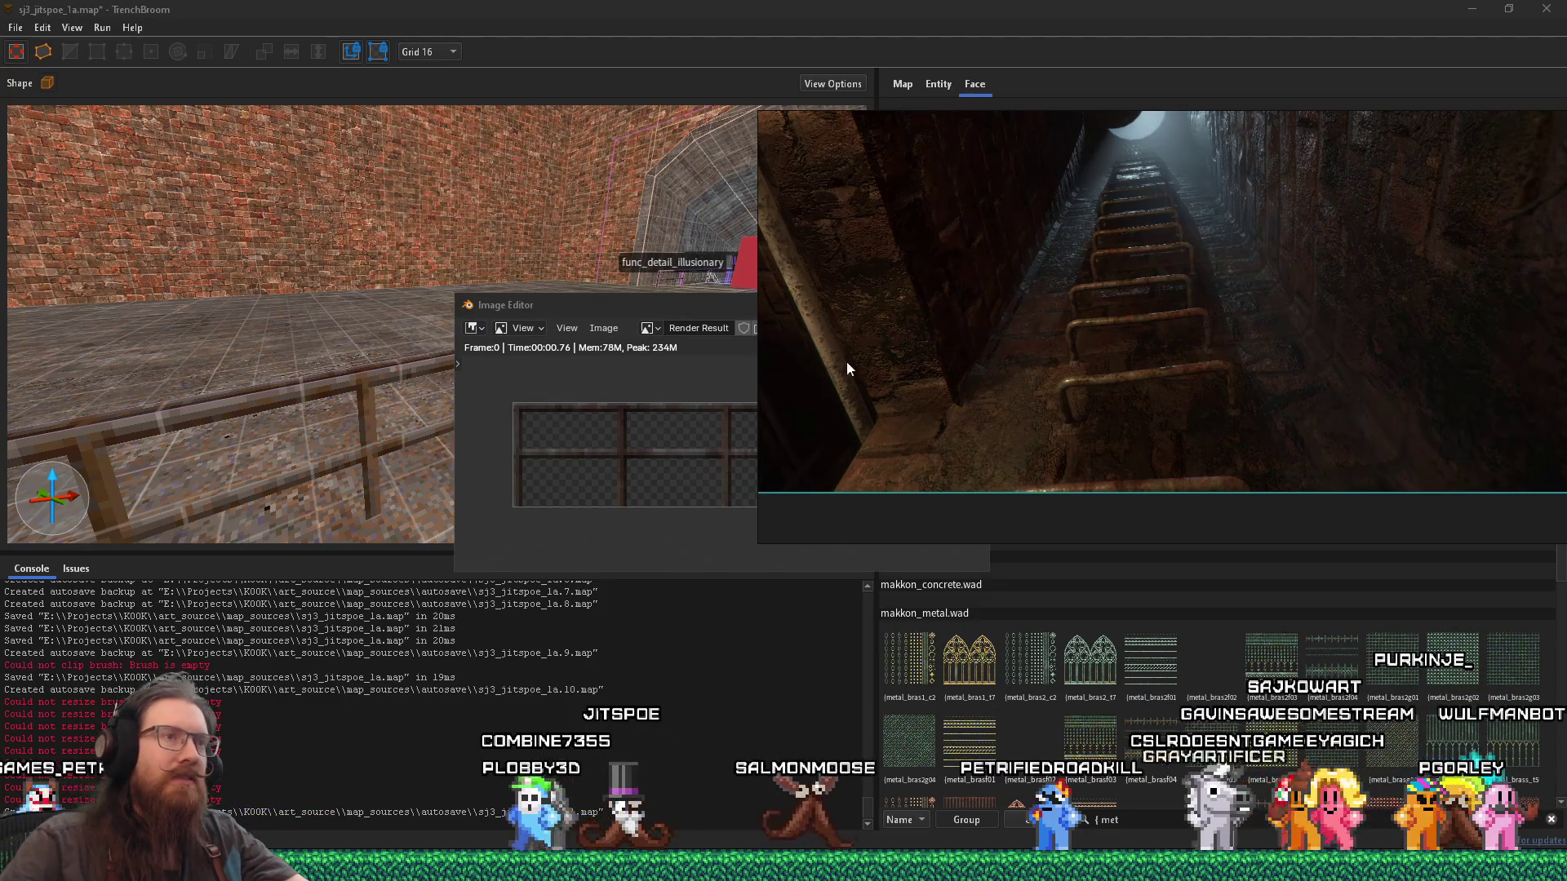
pyautogui.click(464, 216)
pyautogui.moveTo(406, 190)
pyautogui.mouseDown()
pyautogui.moveTo(391, 388)
pyautogui.moveTo(528, 408)
pyautogui.moveTo(444, 358)
pyautogui.moveTo(633, 394)
pyautogui.moveTo(718, 505)
pyautogui.moveTo(522, 410)
pyautogui.moveTo(478, 456)
pyautogui.mouseUp()
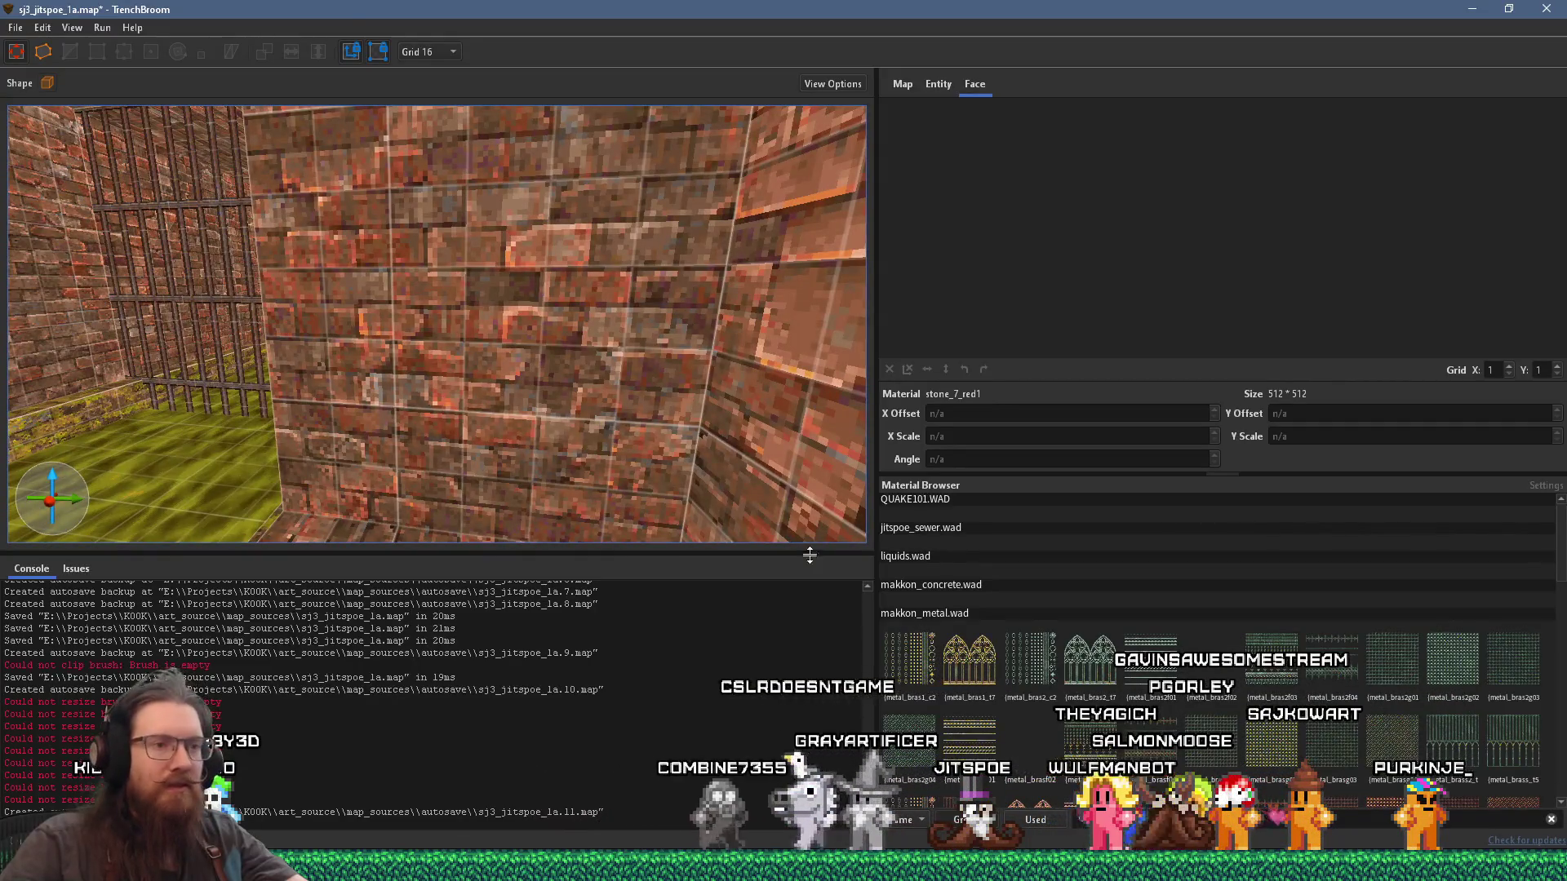
# Step: Choose metal_iron1_01 and place a 48×16×16 brush at the foot of the brick wall
pyautogui.scroll(-3, 1208, 719)
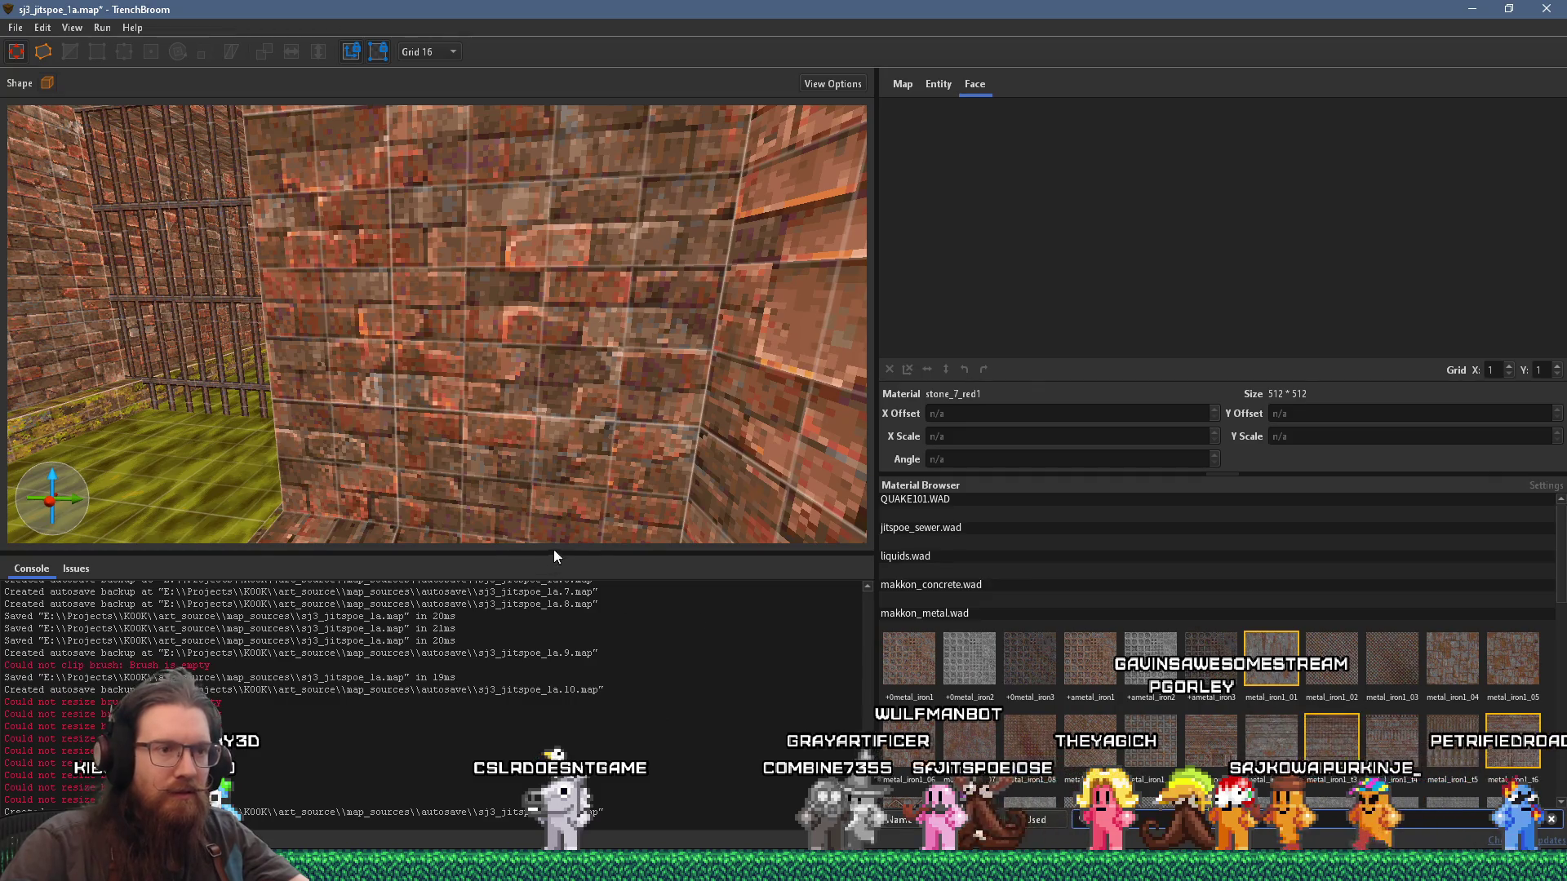
pyautogui.moveTo(602, 496)
pyautogui.mouseDown()
pyautogui.moveTo(552, 466)
pyautogui.moveTo(630, 469)
pyautogui.moveTo(591, 462)
pyautogui.moveTo(569, 508)
pyautogui.moveTo(530, 421)
pyautogui.mouseUp()
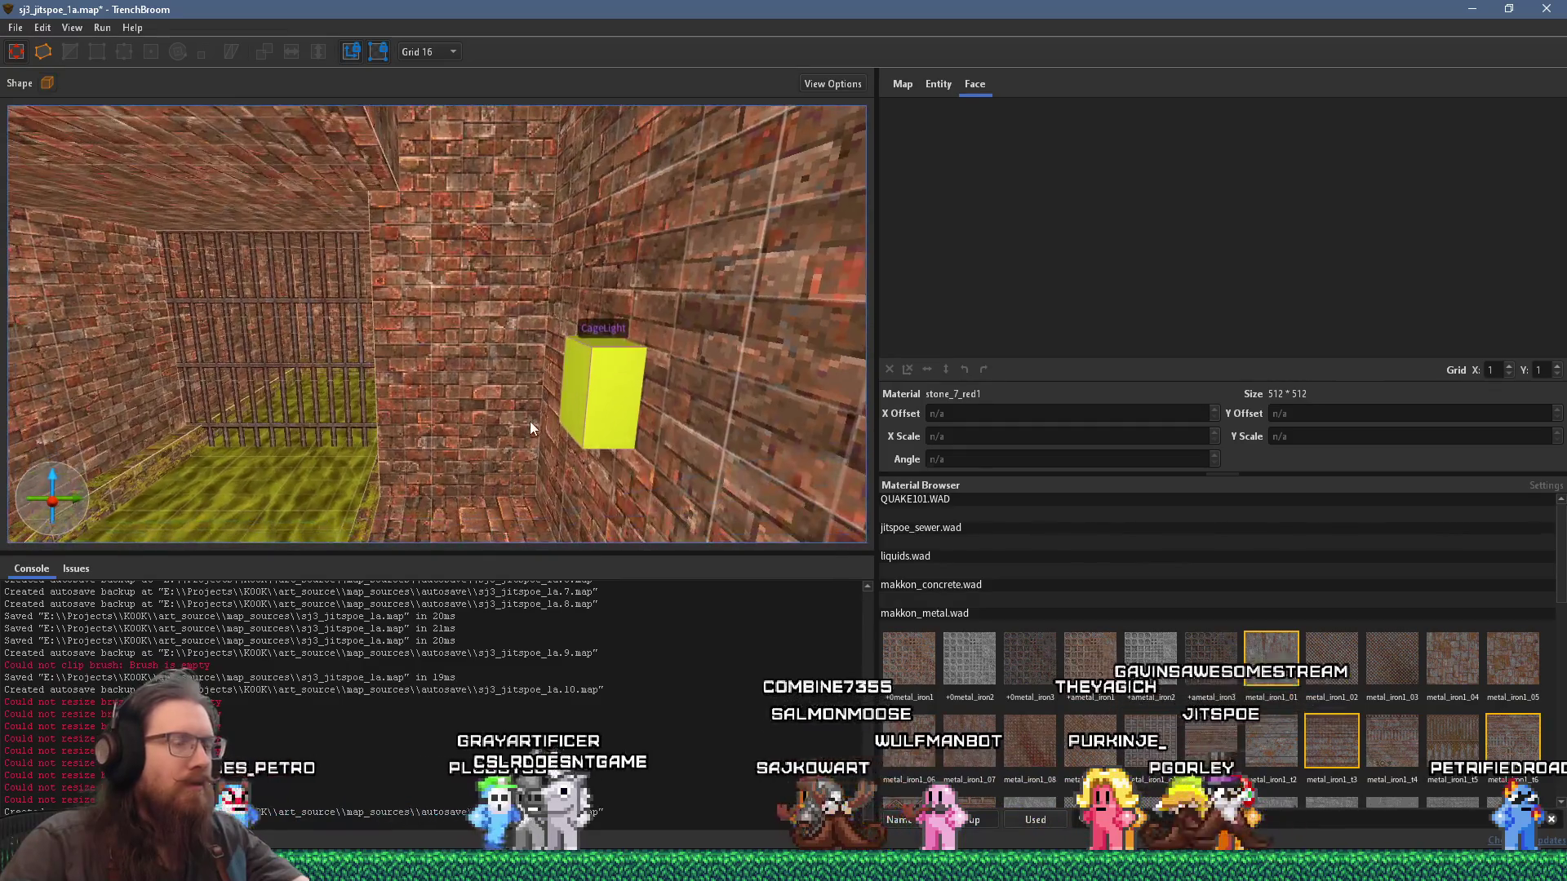
pyautogui.click(1277, 658)
pyautogui.moveTo(535, 430)
pyautogui.mouseDown()
pyautogui.moveTo(462, 407)
pyautogui.moveTo(545, 406)
pyautogui.moveTo(517, 393)
pyautogui.moveTo(484, 426)
pyautogui.moveTo(496, 393)
pyautogui.mouseUp()
pyautogui.scroll(2, 533, 404)
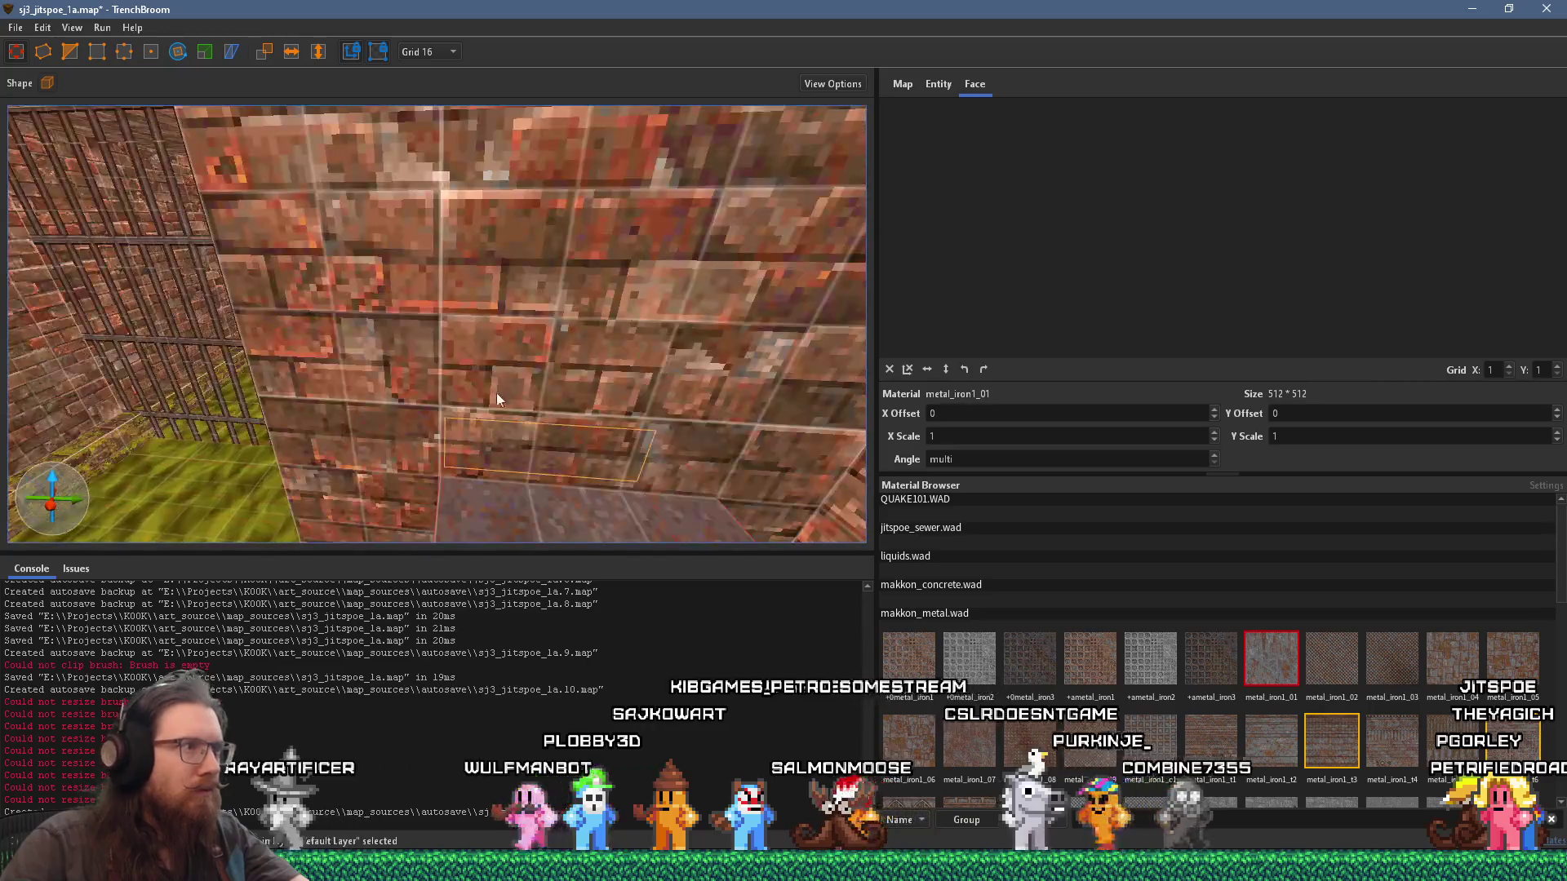
pyautogui.scroll(-3, 484, 419)
pyautogui.scroll(2, 448, 386)
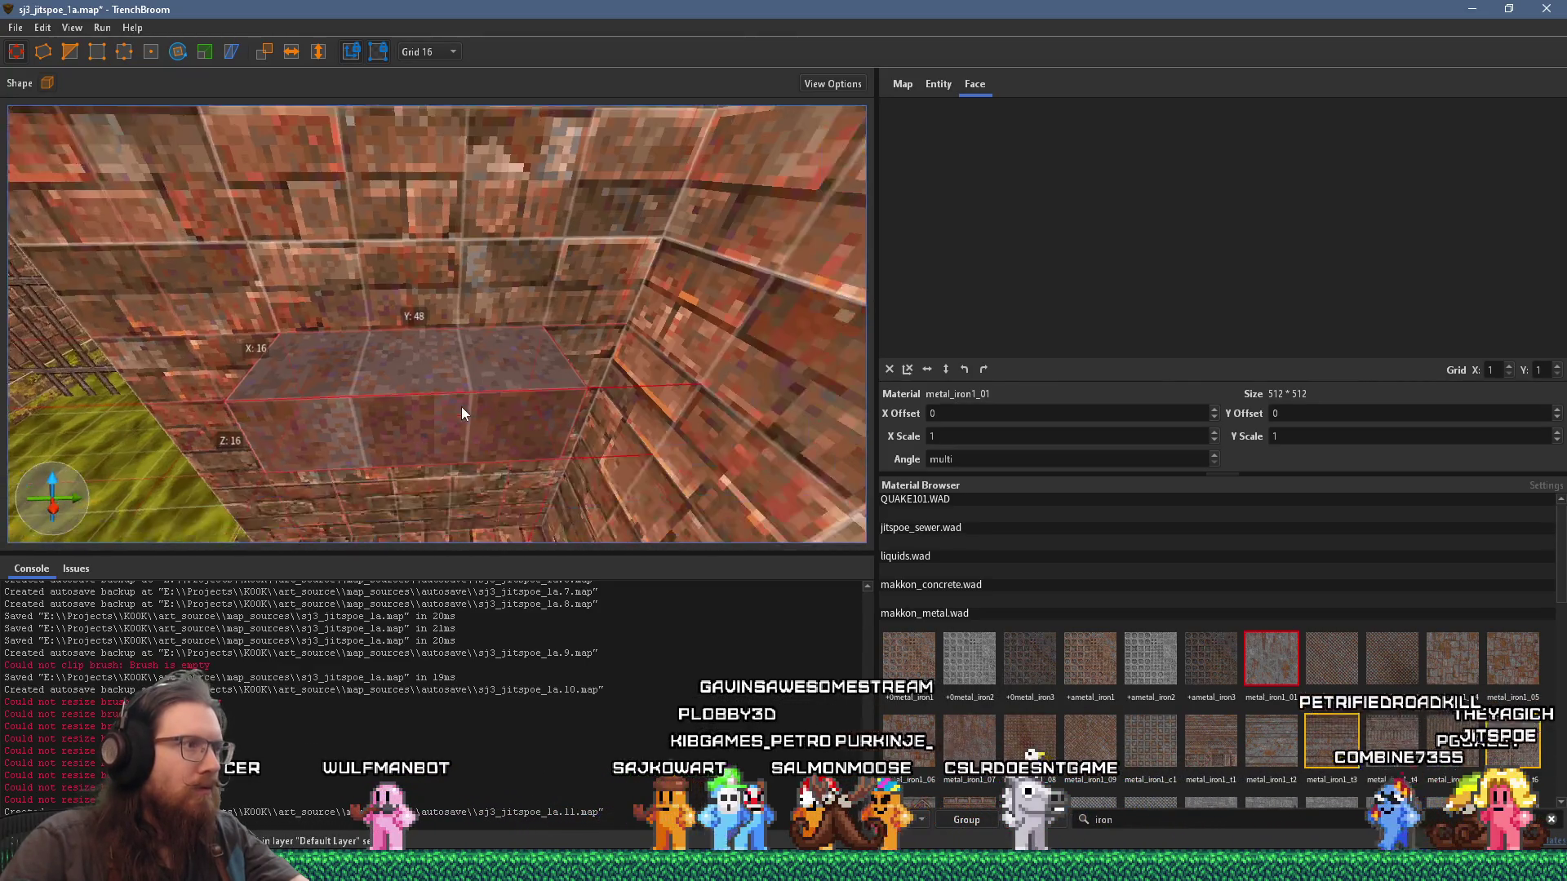
pyautogui.scroll(2, 461, 408)
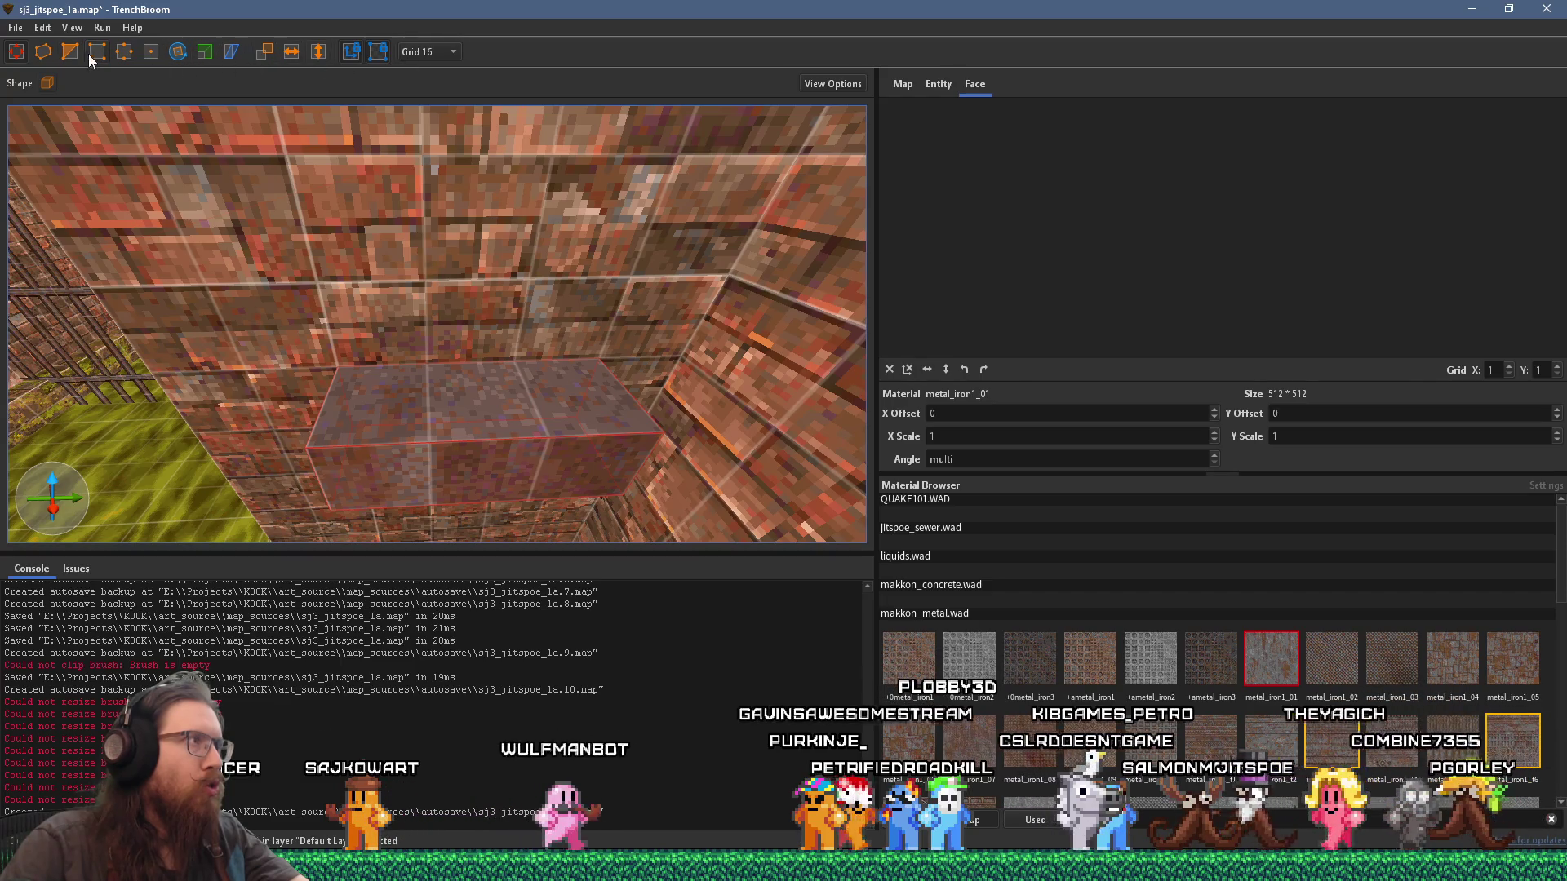
# Step: Switch to a 1-unit grid, toggle texture lock, and centre the view on the CageLight
pyautogui.click(412, 52)
pyautogui.click(412, 69)
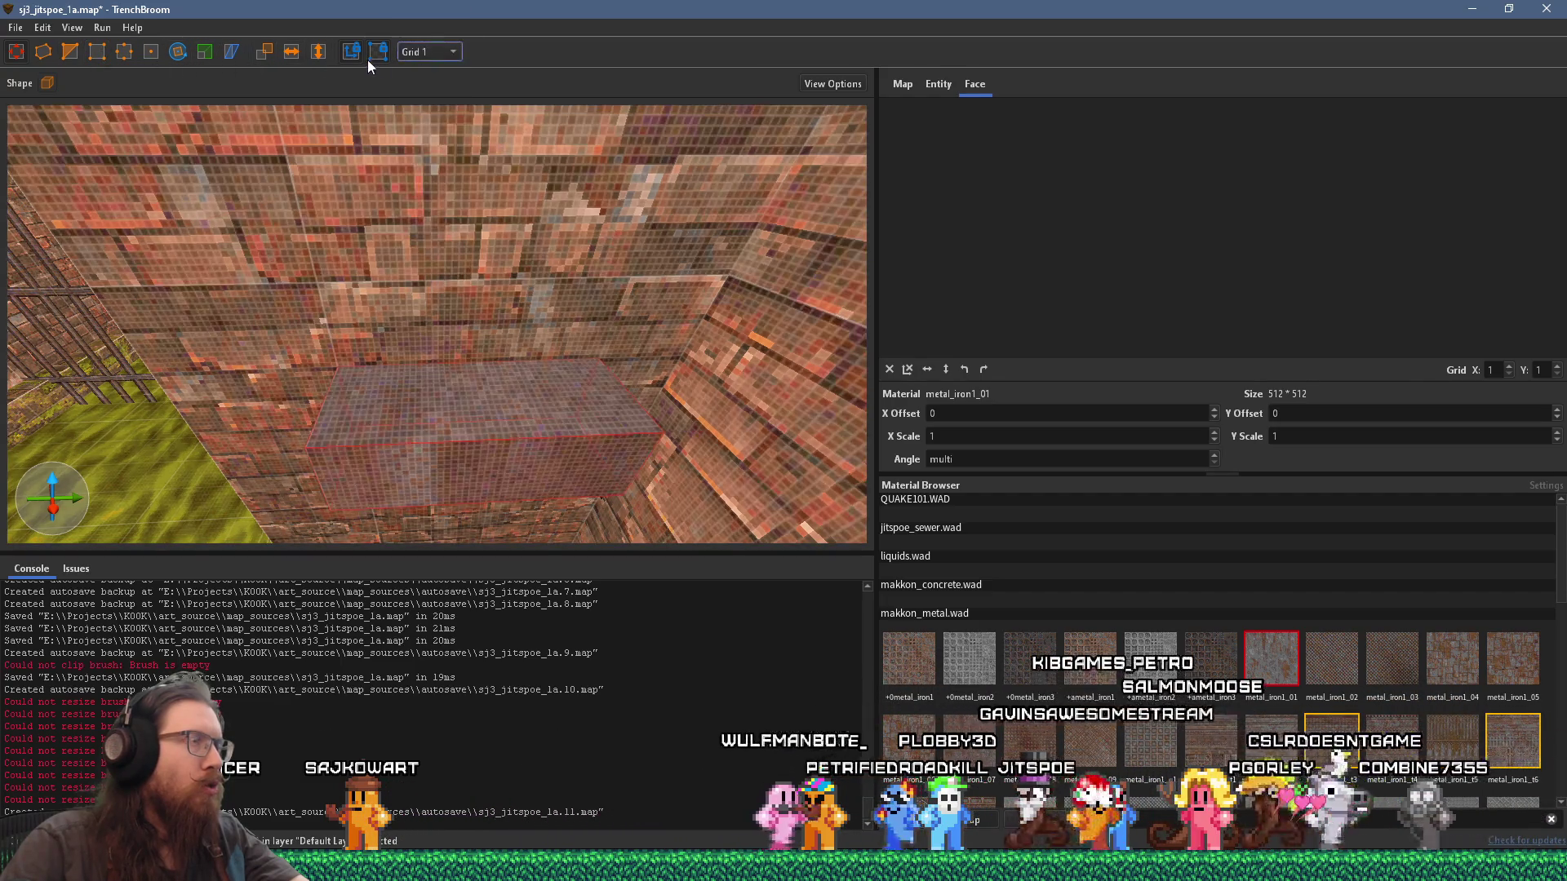
pyautogui.click(374, 54)
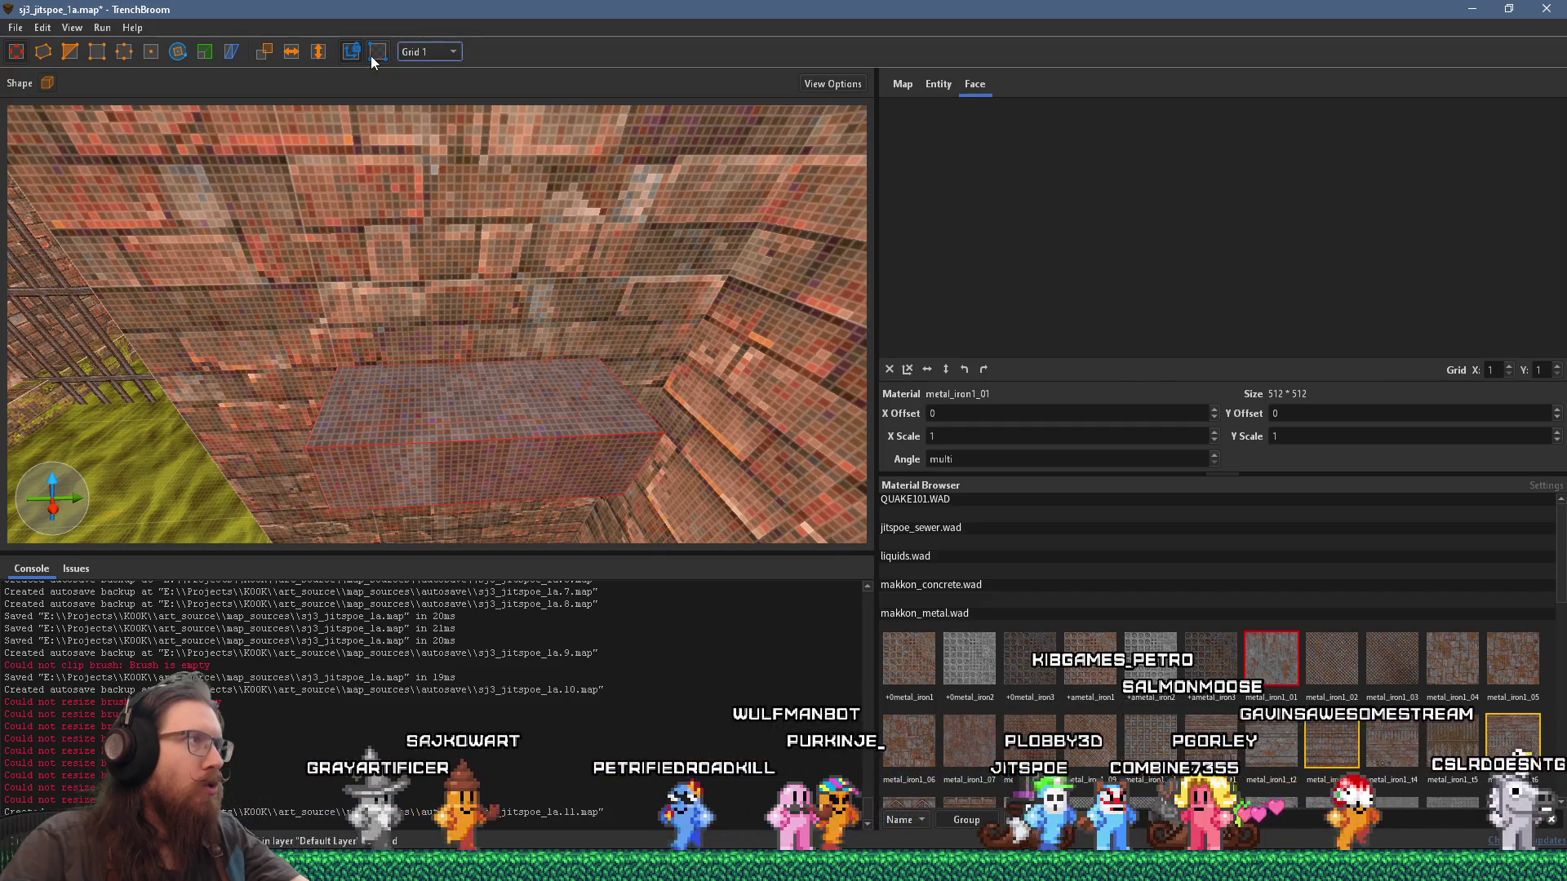
pyautogui.moveTo(355, 222)
pyautogui.mouseDown()
pyautogui.moveTo(521, 332)
pyautogui.moveTo(512, 297)
pyautogui.moveTo(489, 397)
pyautogui.moveTo(486, 271)
pyautogui.moveTo(503, 300)
pyautogui.moveTo(535, 294)
pyautogui.mouseUp()
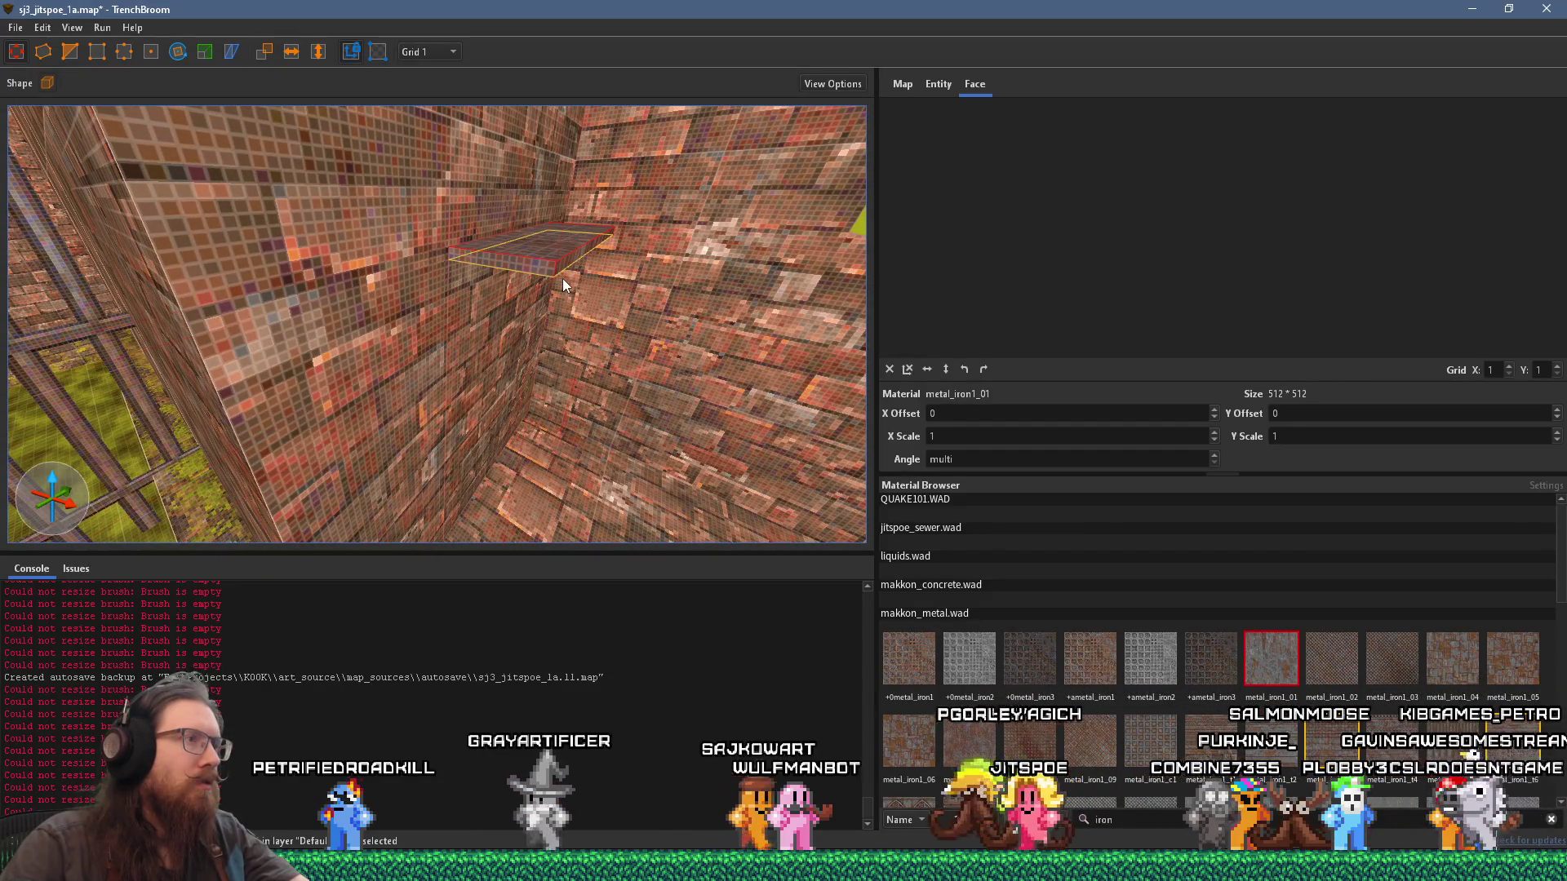
pyautogui.scroll(2, 559, 279)
pyautogui.moveTo(554, 286)
pyautogui.mouseDown()
pyautogui.moveTo(540, 344)
pyautogui.moveTo(666, 379)
pyautogui.moveTo(435, 369)
pyautogui.moveTo(473, 368)
pyautogui.moveTo(435, 339)
pyautogui.moveTo(439, 322)
pyautogui.mouseUp()
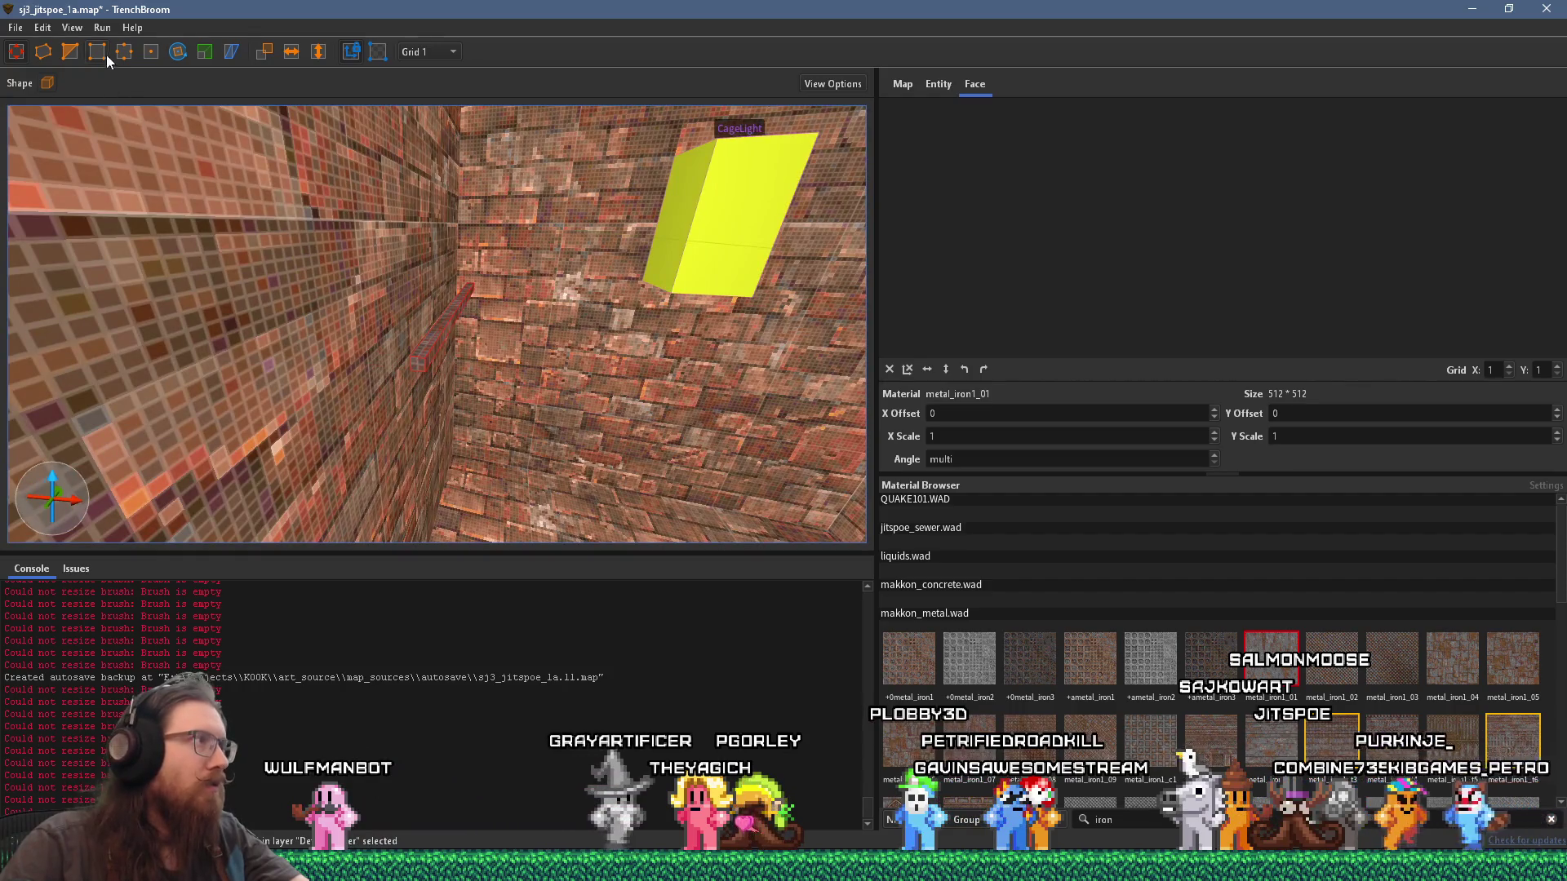
pyautogui.moveTo(209, 176)
pyautogui.mouseDown()
pyautogui.moveTo(429, 306)
pyautogui.moveTo(428, 270)
pyautogui.moveTo(452, 261)
pyautogui.mouseUp()
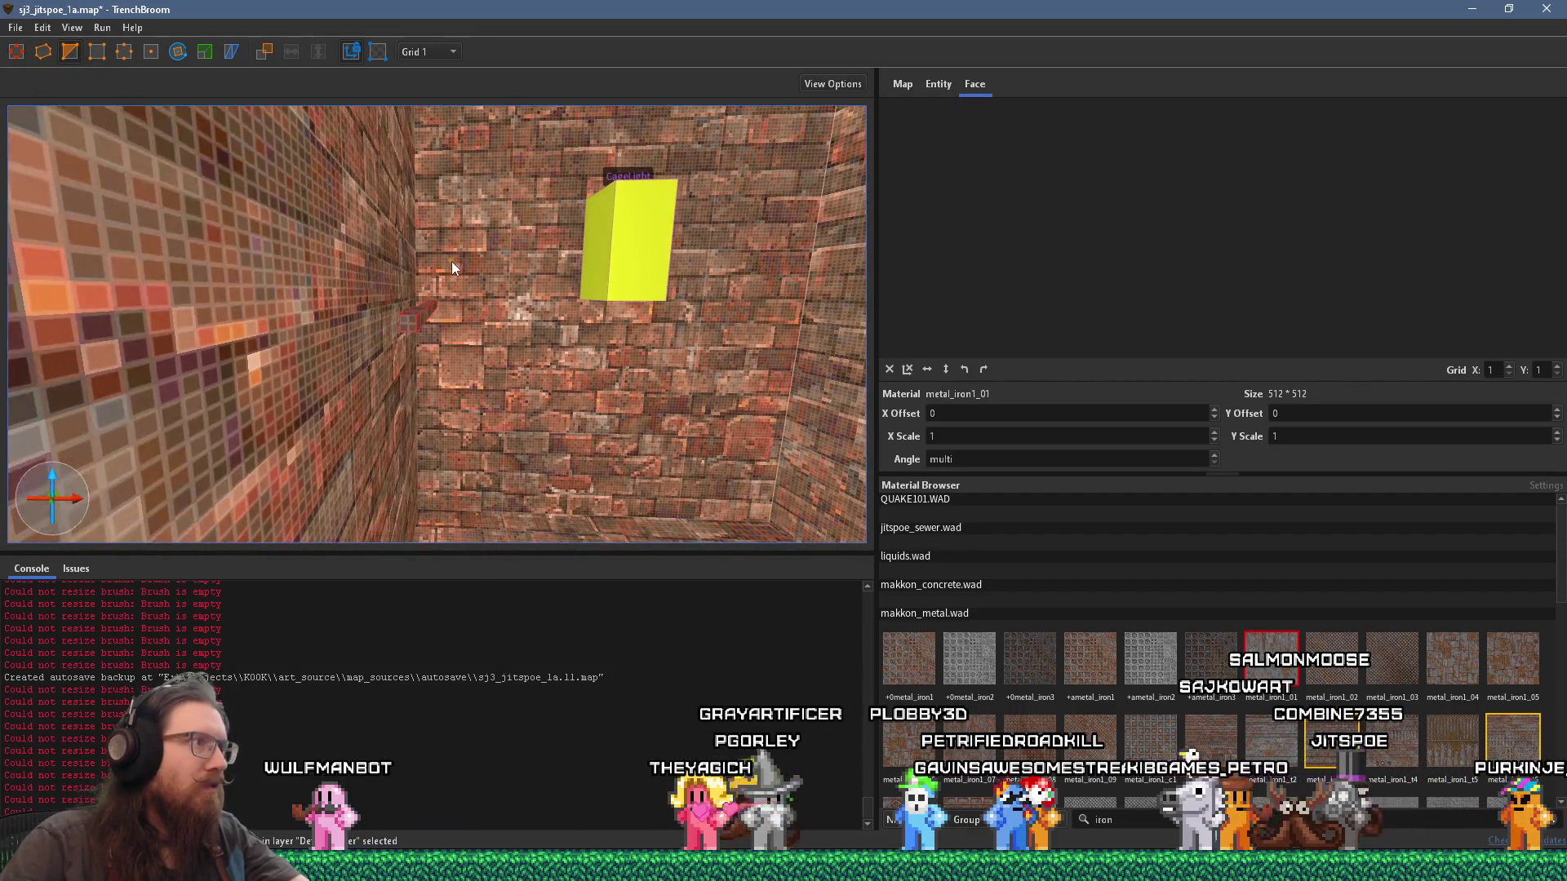
# Step: Select the small wall brush, paste back the thin bar, and nudge its vertices
pyautogui.click(412, 319)
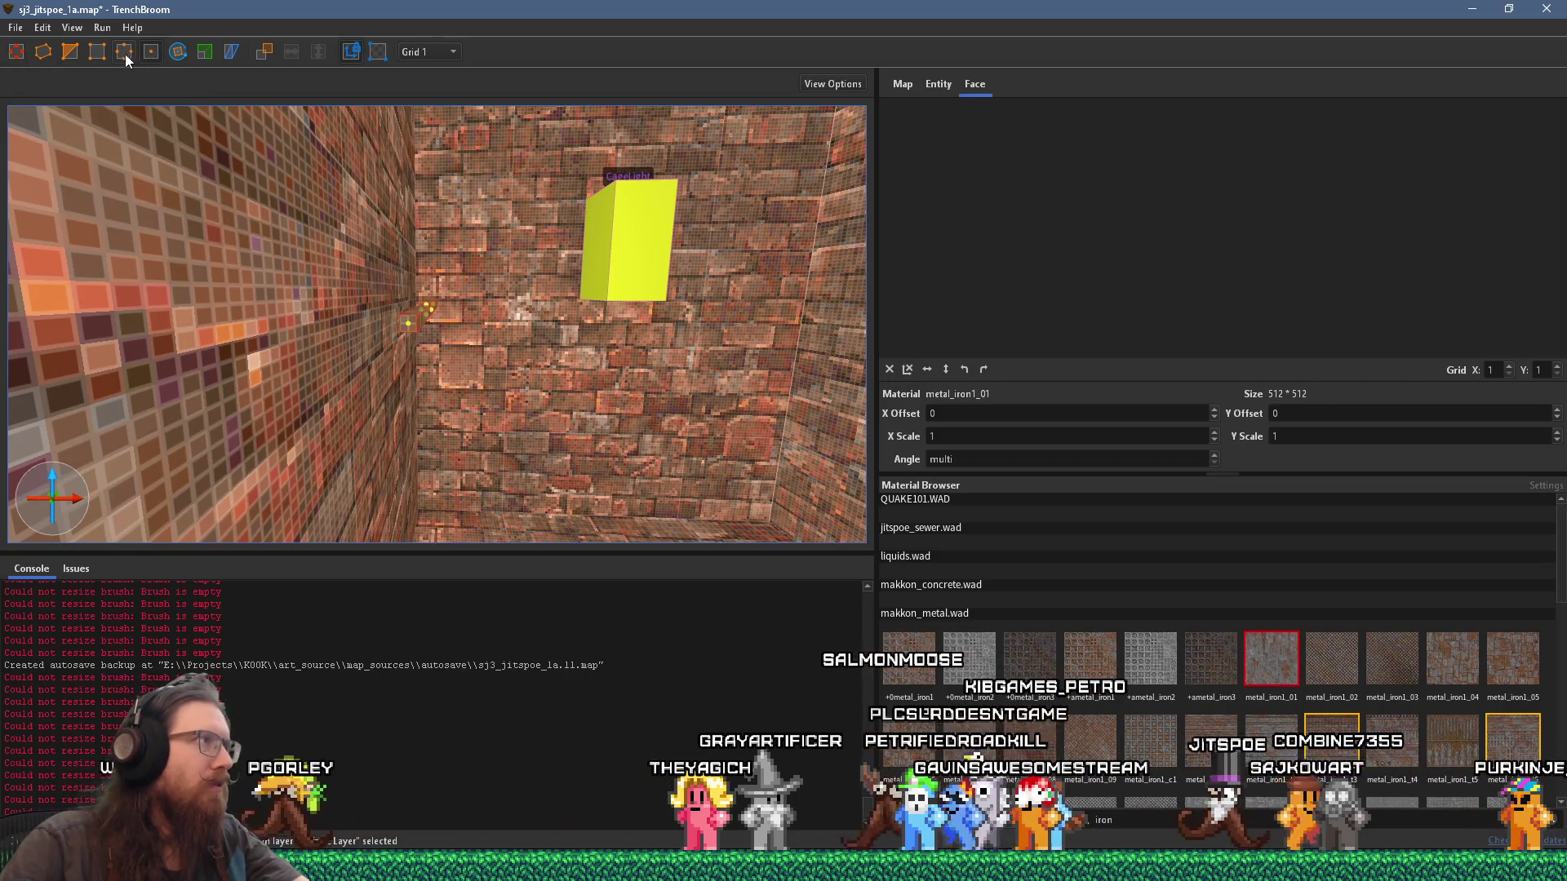
pyautogui.click(78, 55)
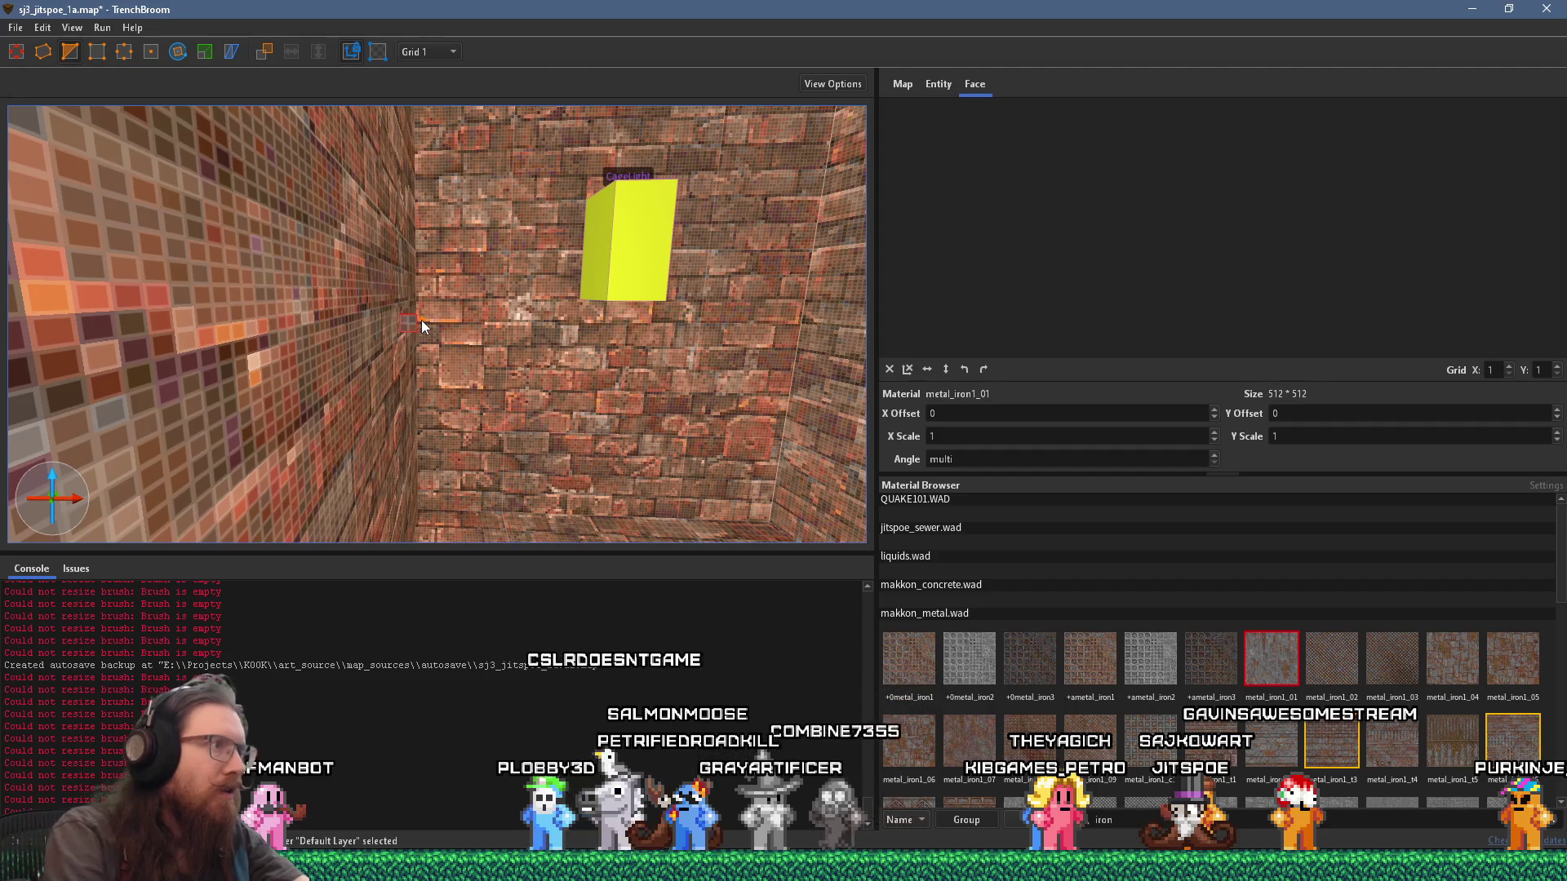
pyautogui.moveTo(430, 321); pyautogui.dragTo(410, 373)
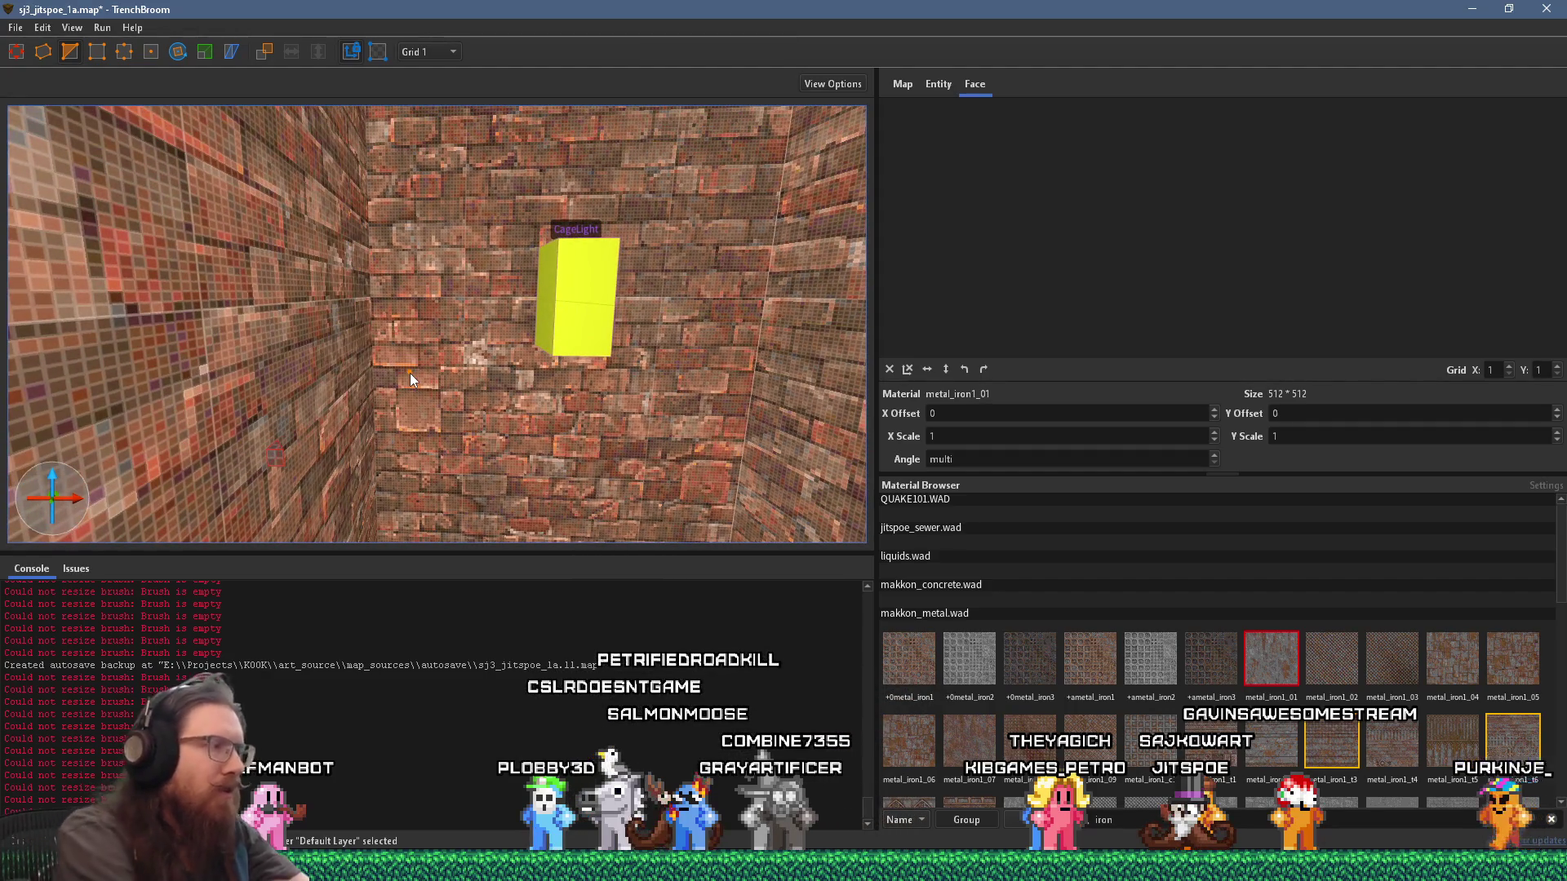
pyautogui.hotkey('ctrl', 'v')
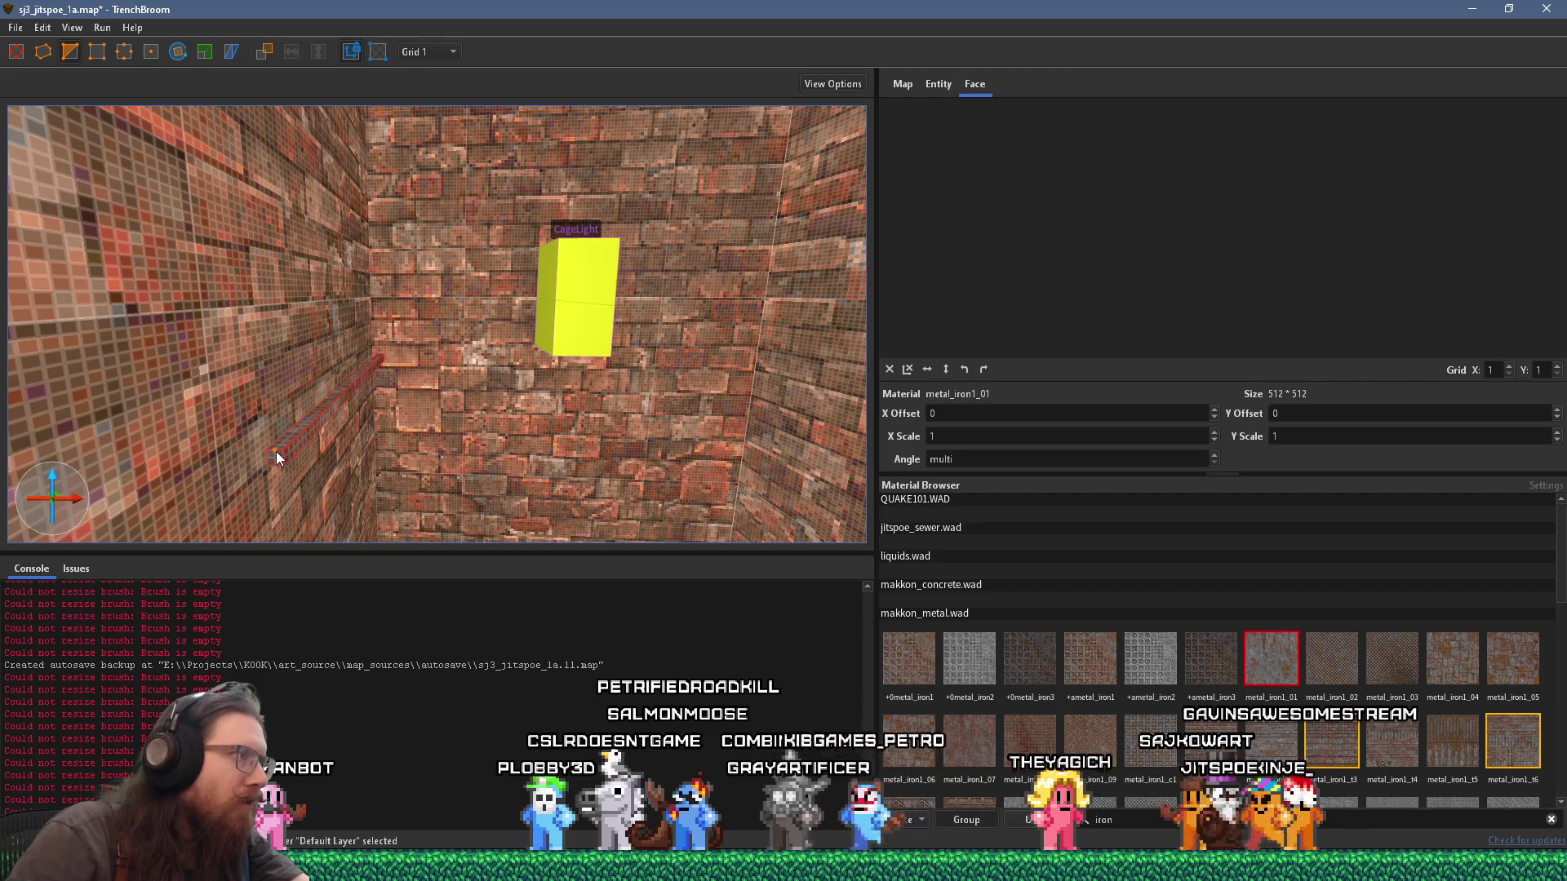
pyautogui.press('v')
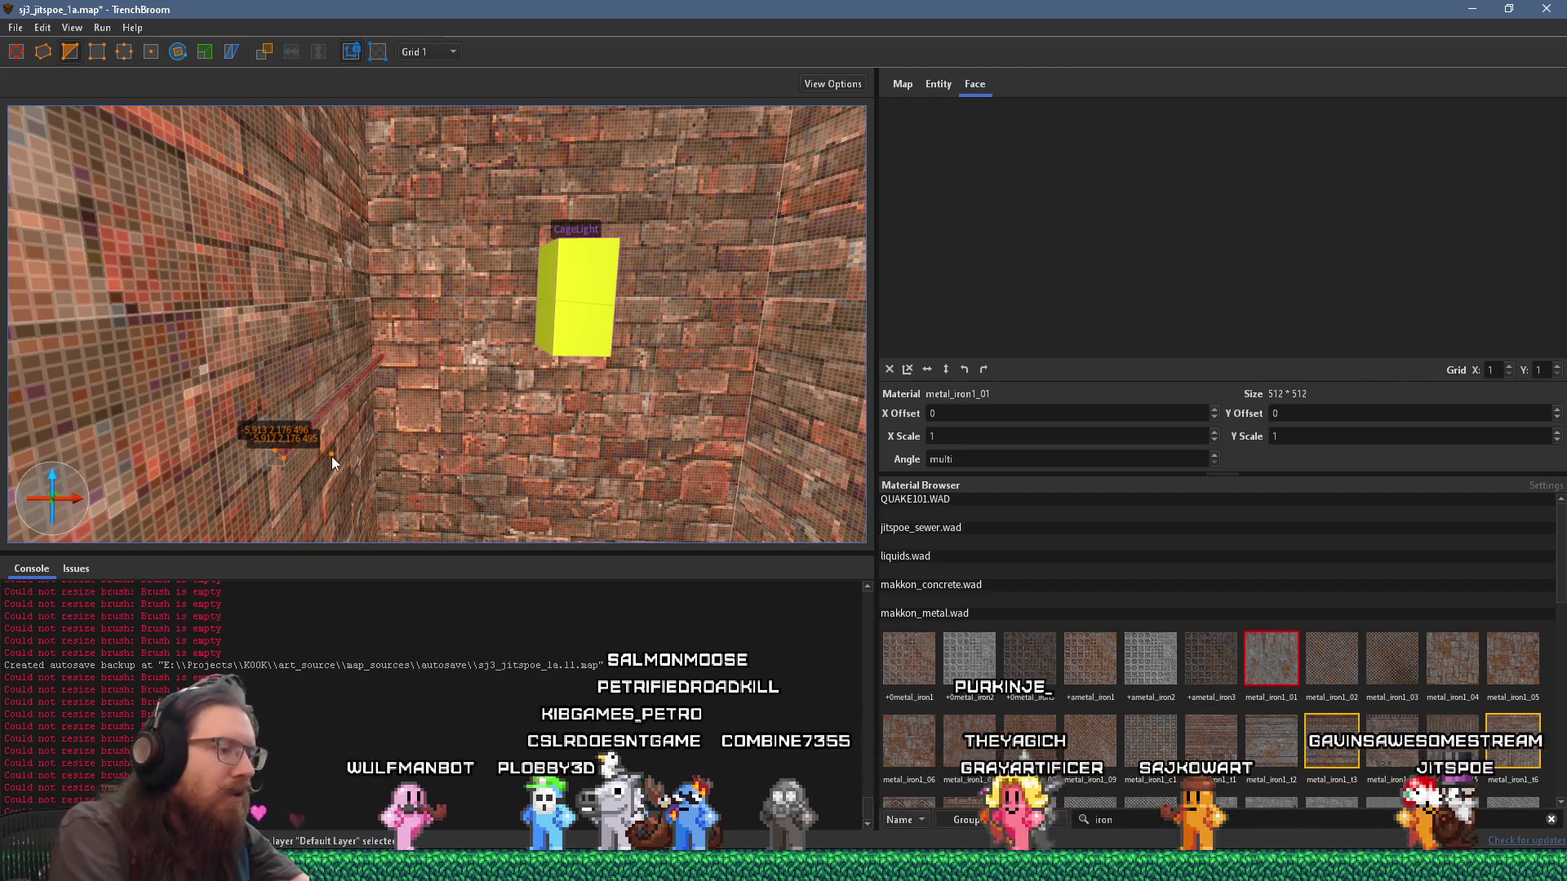
pyautogui.moveTo(328, 464); pyautogui.dragTo(332, 461)
# Step: Move the wedge's end edge into place, undoing misplaced attempts, so the strip runs along the wall
pyautogui.press('w')
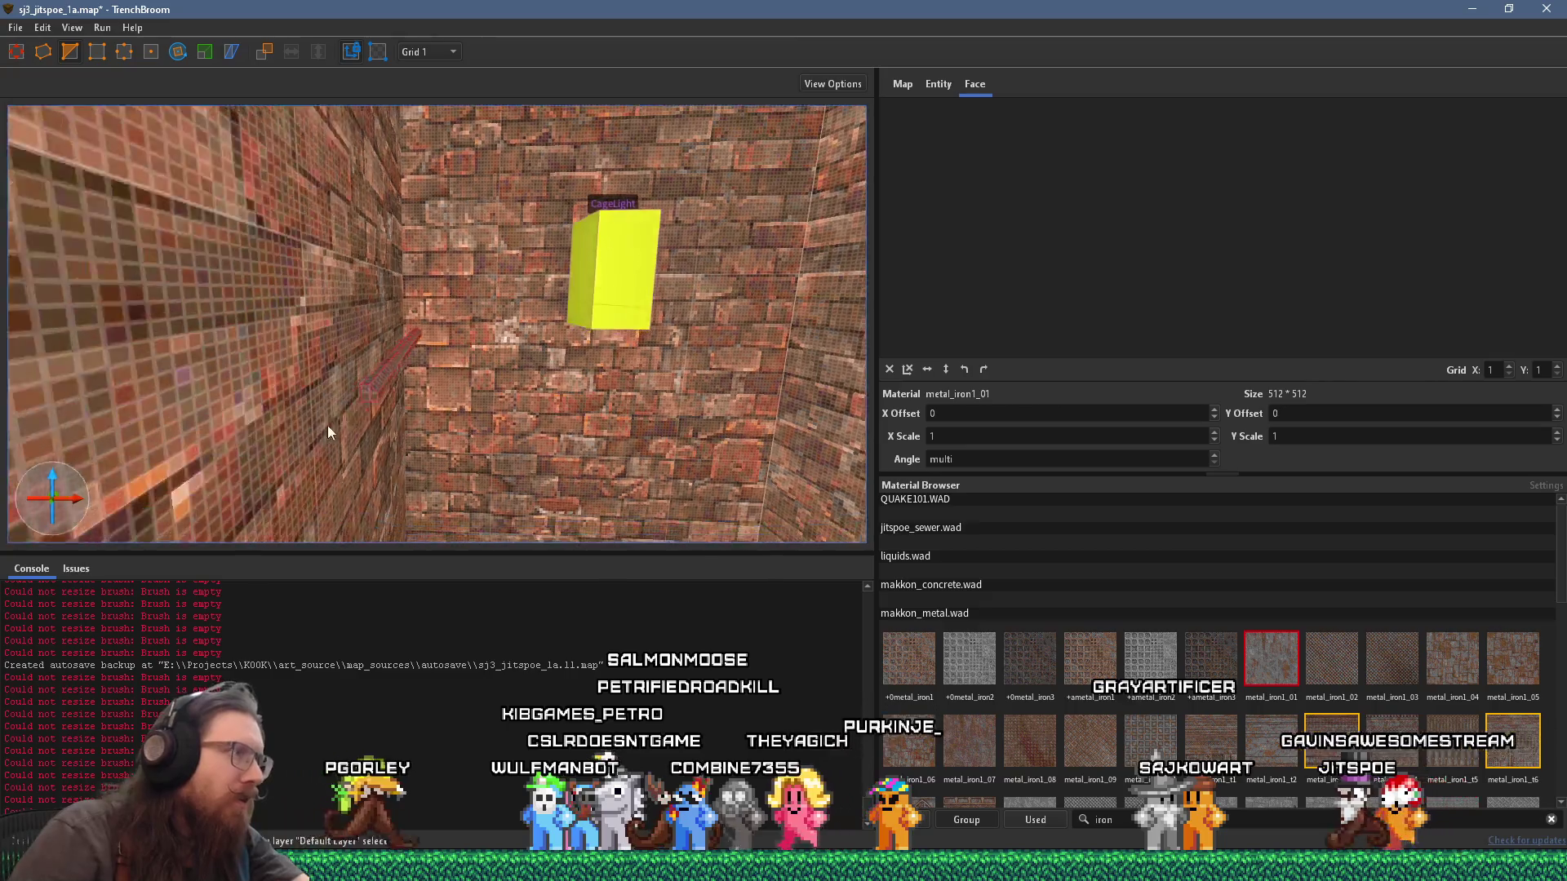
pyautogui.moveTo(427, 325); pyautogui.dragTo(420, 324)
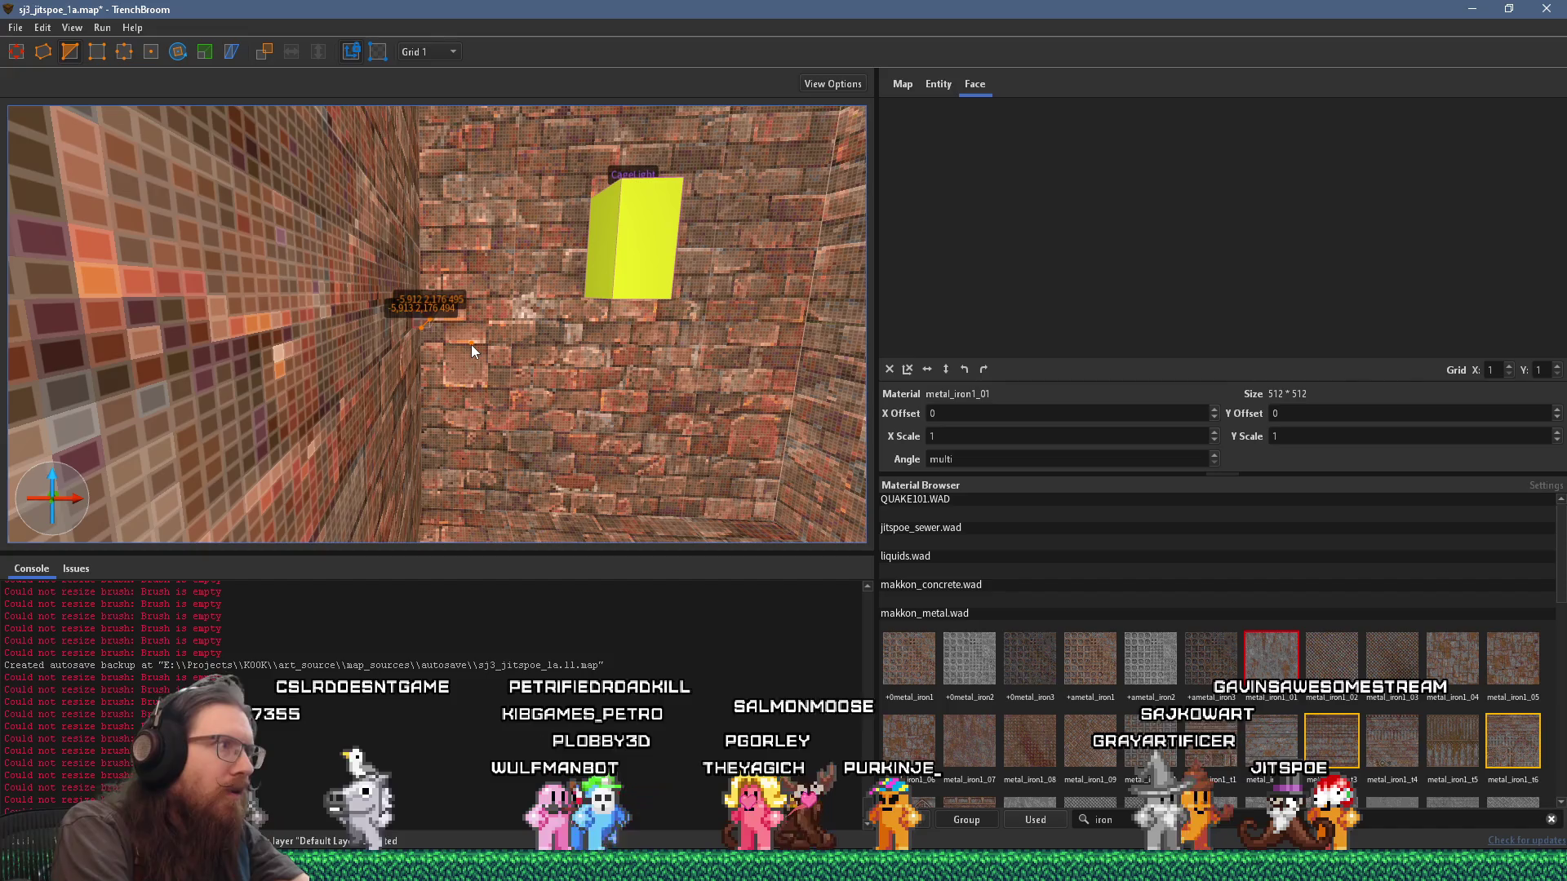
pyautogui.hotkey('ctrl', 'z')
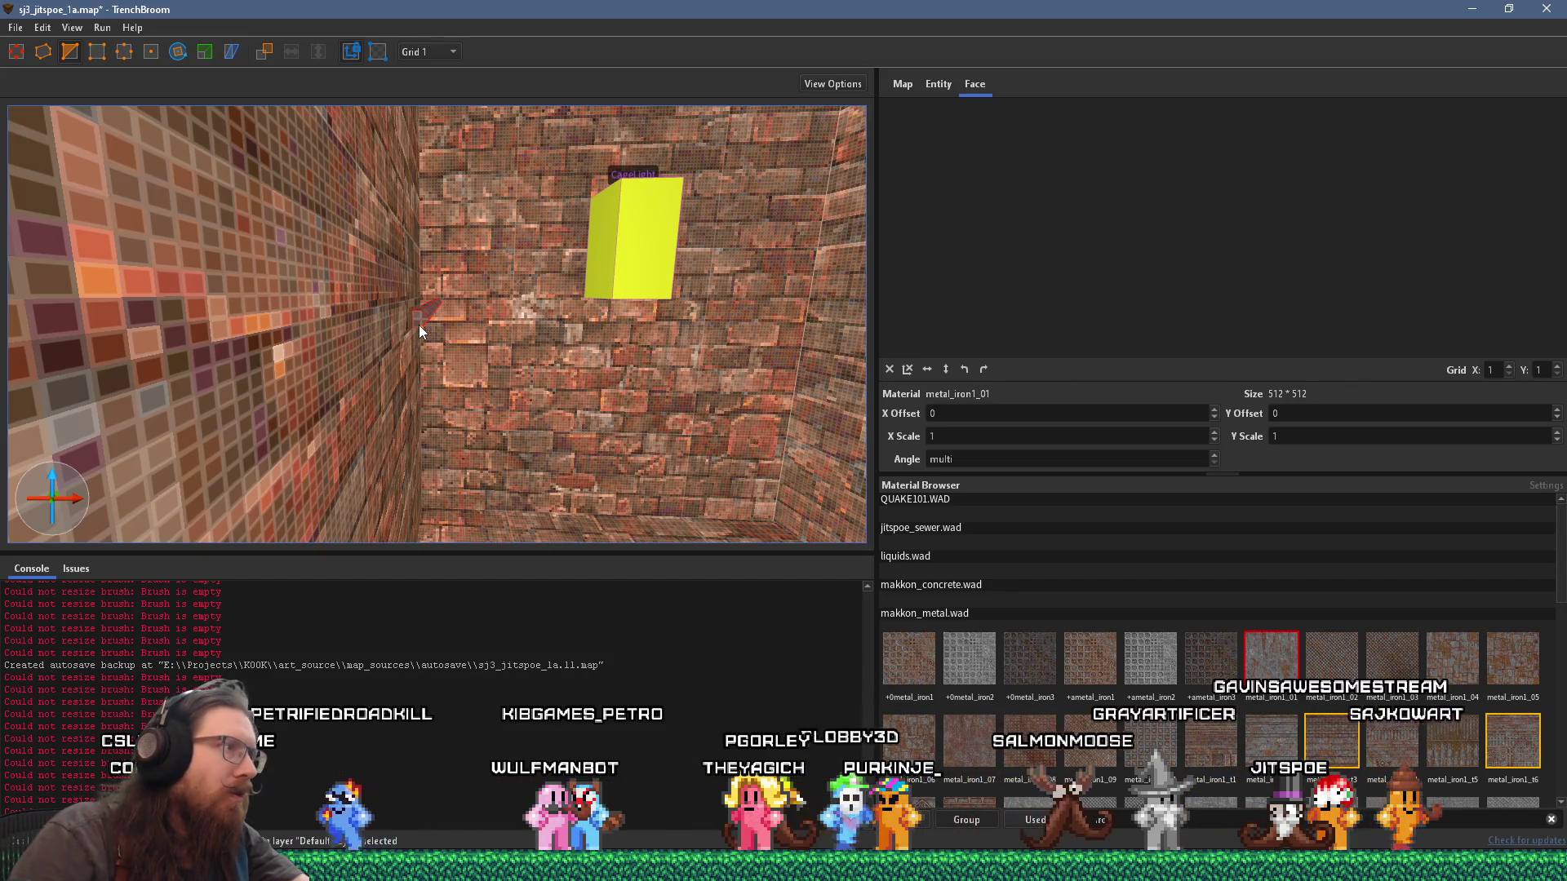
pyautogui.moveTo(419, 324); pyautogui.dragTo(413, 321)
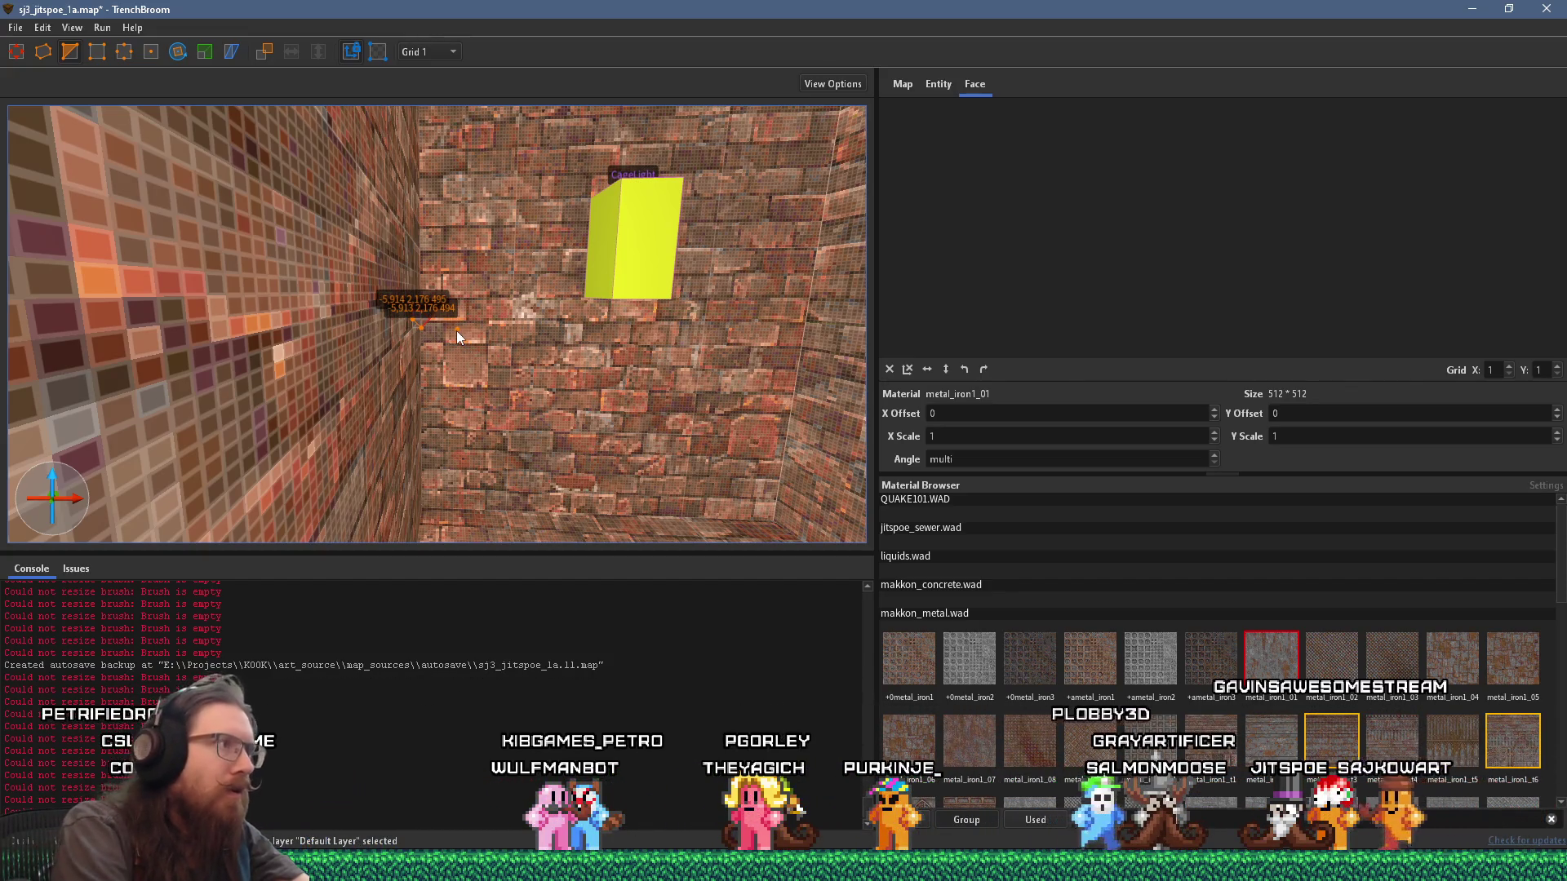
pyautogui.hotkey('ctrl', 'z')
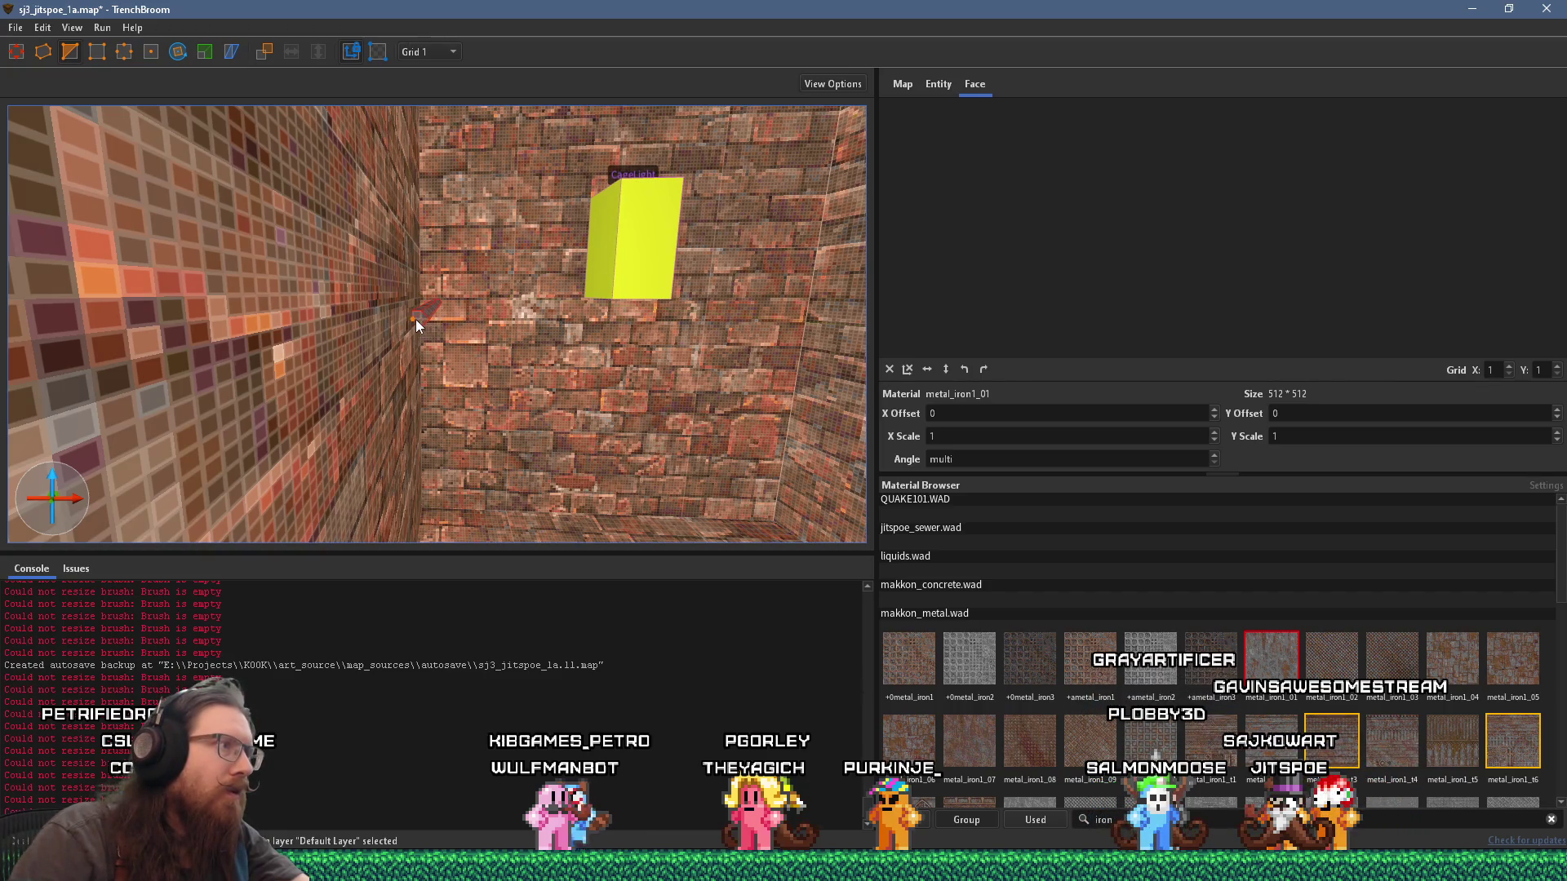
pyautogui.click(423, 315)
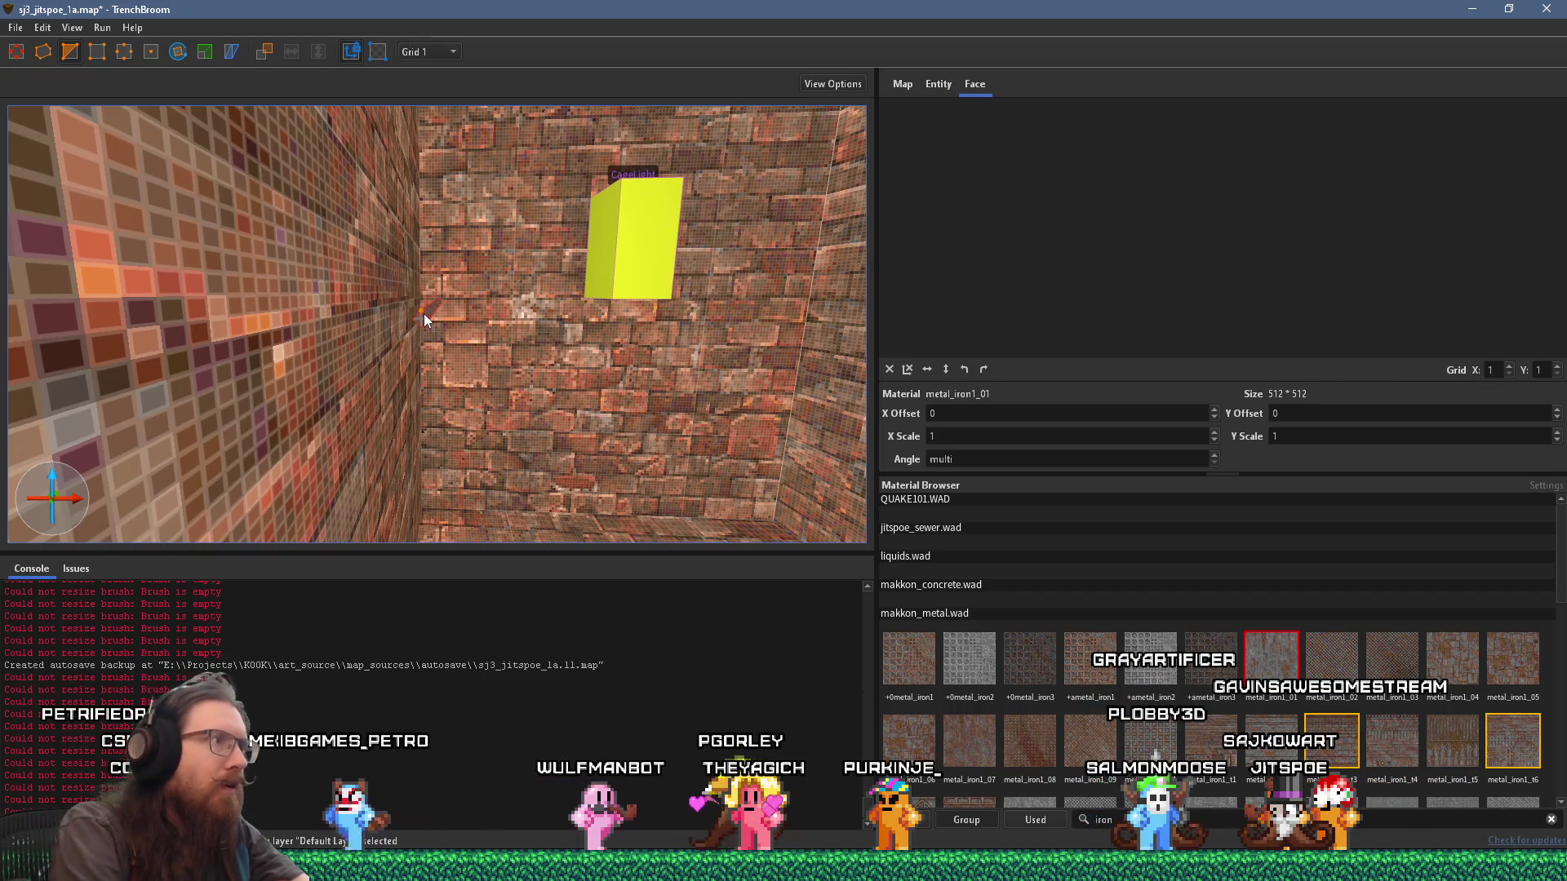
pyautogui.moveTo(423, 315)
pyautogui.mouseDown()
pyautogui.moveTo(432, 337)
pyautogui.moveTo(410, 354)
pyautogui.moveTo(449, 338)
pyautogui.mouseUp()
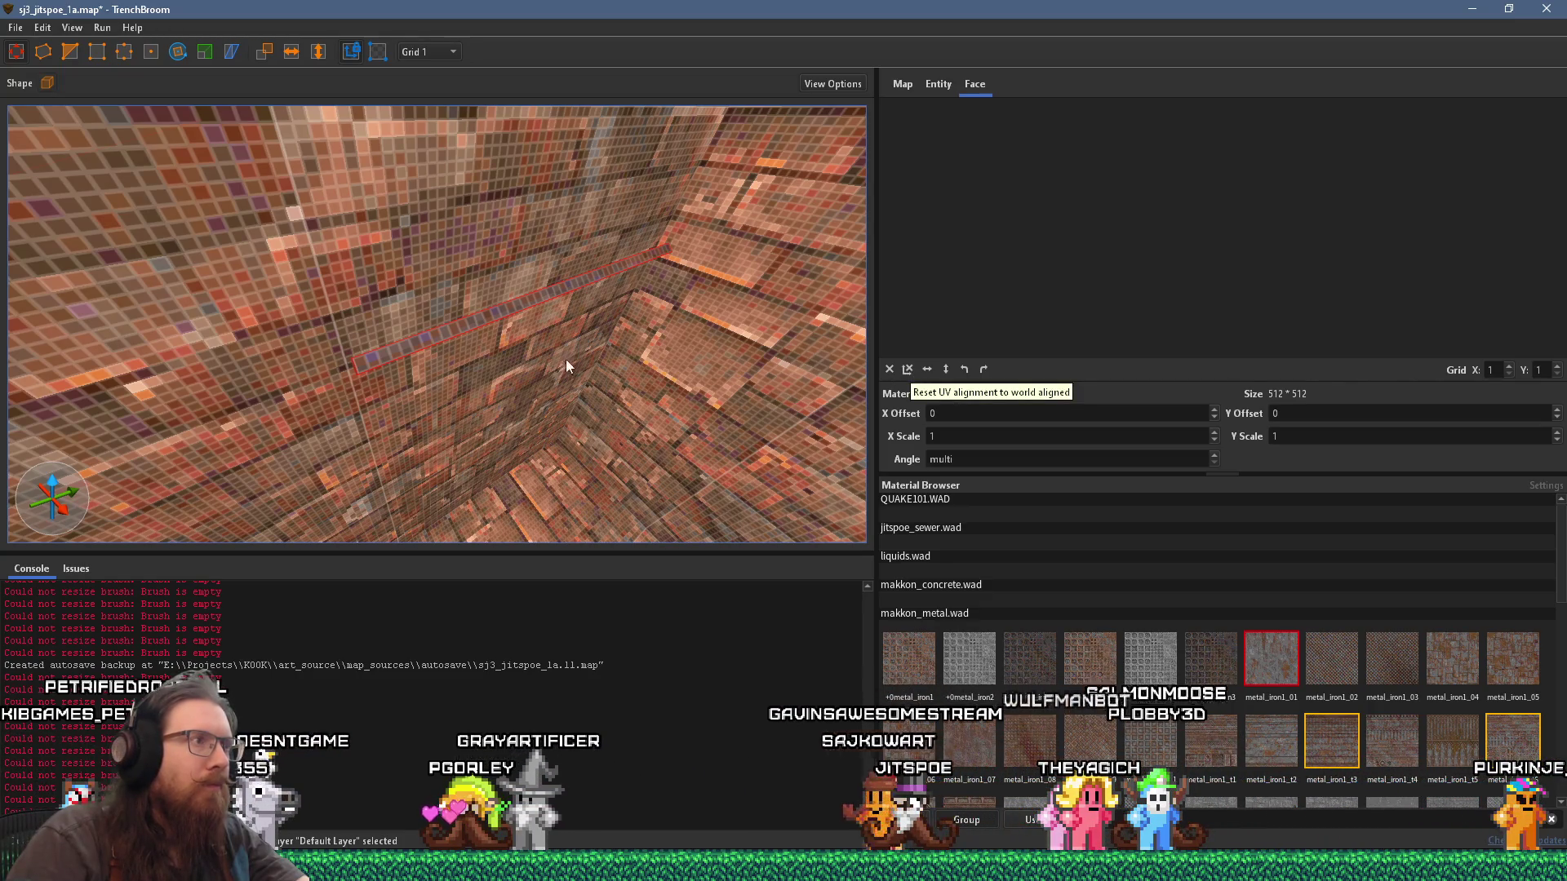
# Step: Reset the iron strip's texture alignment to world aligned
pyautogui.moveTo(566, 359); pyautogui.dragTo(507, 305)
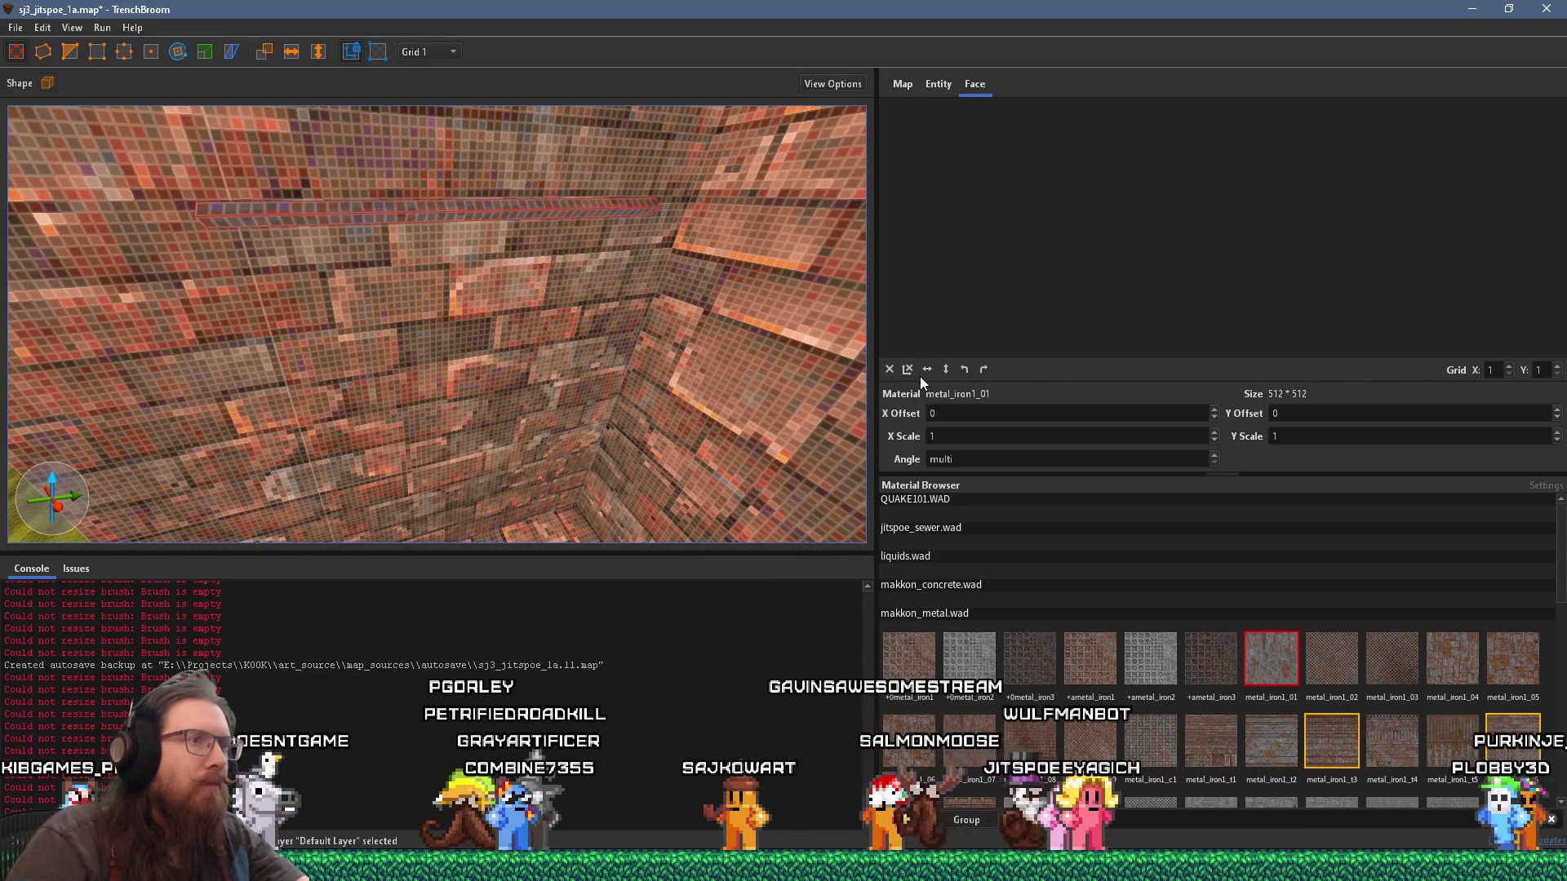
pyautogui.click(890, 370)
pyautogui.moveTo(512, 275); pyautogui.dragTo(531, 277)
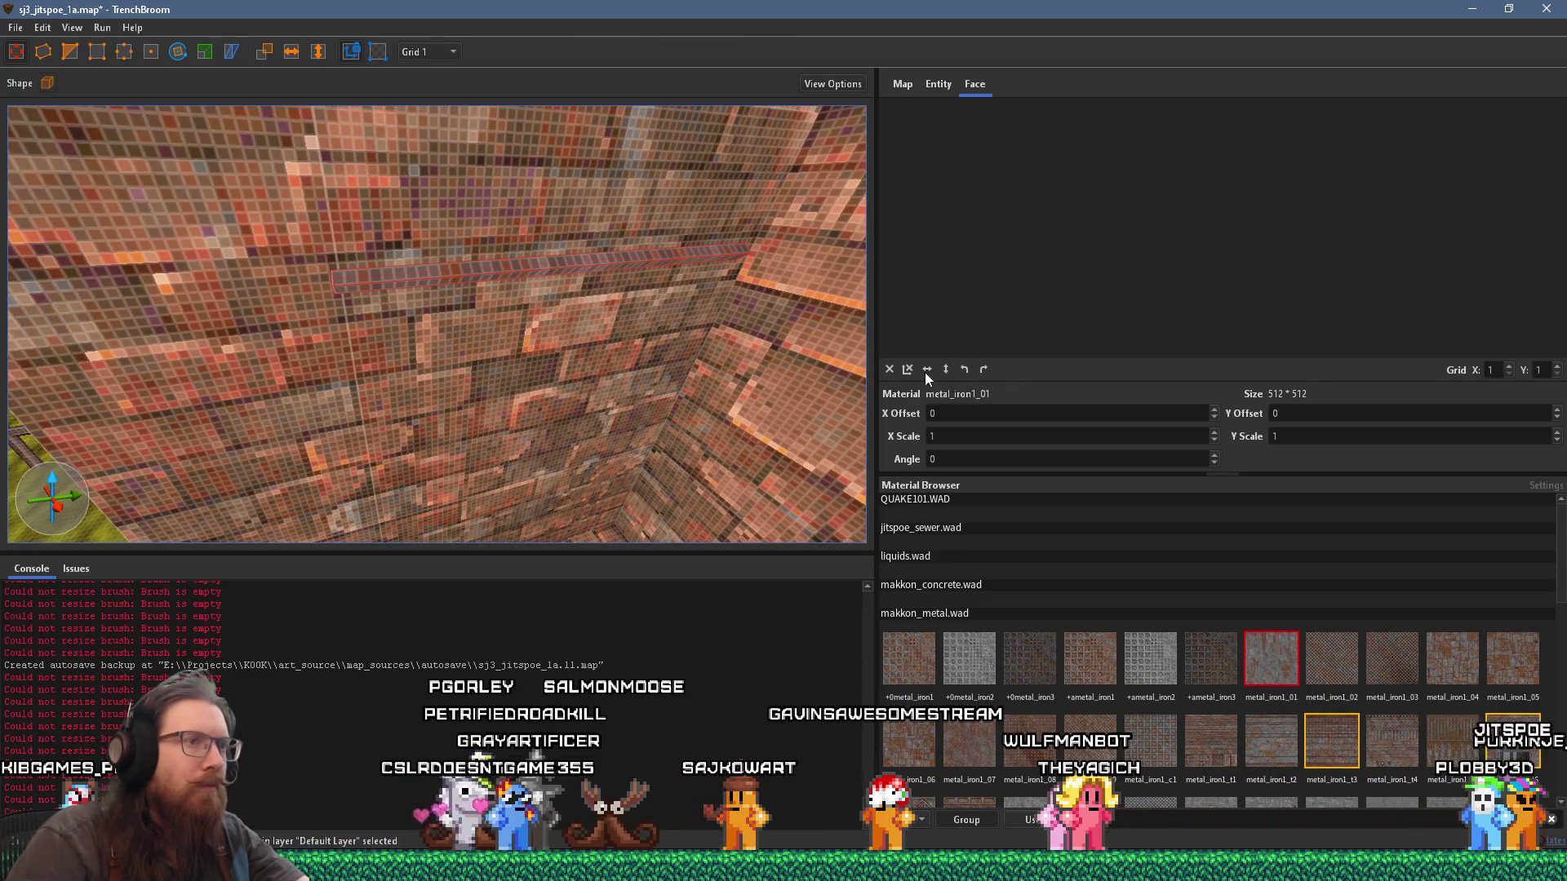
pyautogui.moveTo(656, 346); pyautogui.dragTo(573, 351)
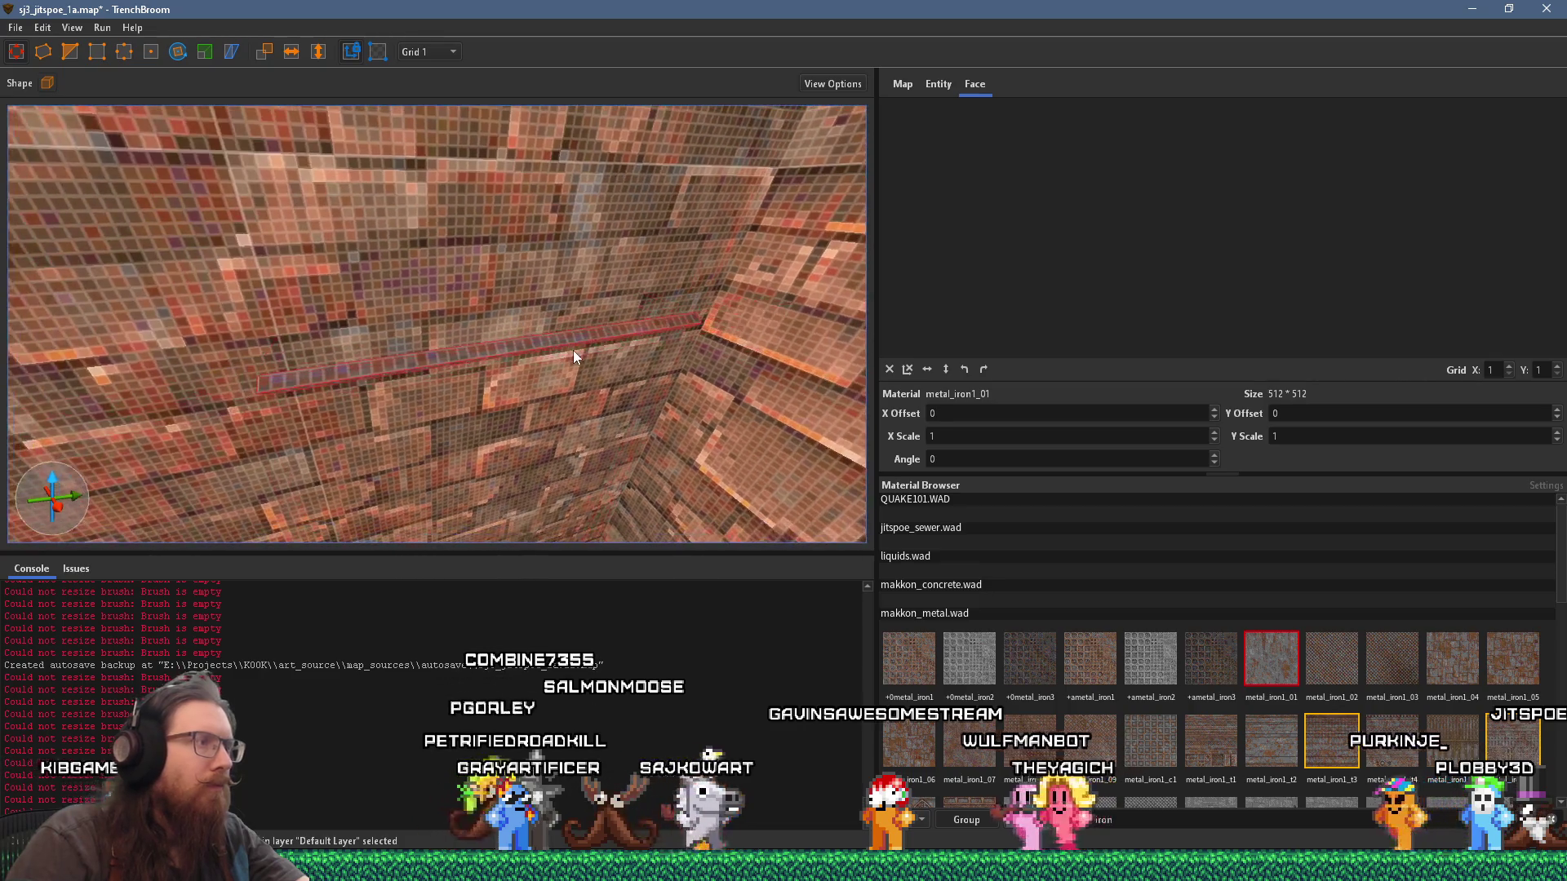
# Step: Rotate the strip face's texture to -90° and shift its Y offset to -168.830078
pyautogui.keyDown('shift'); pyautogui.click(549, 343); pyautogui.keyUp('shift')
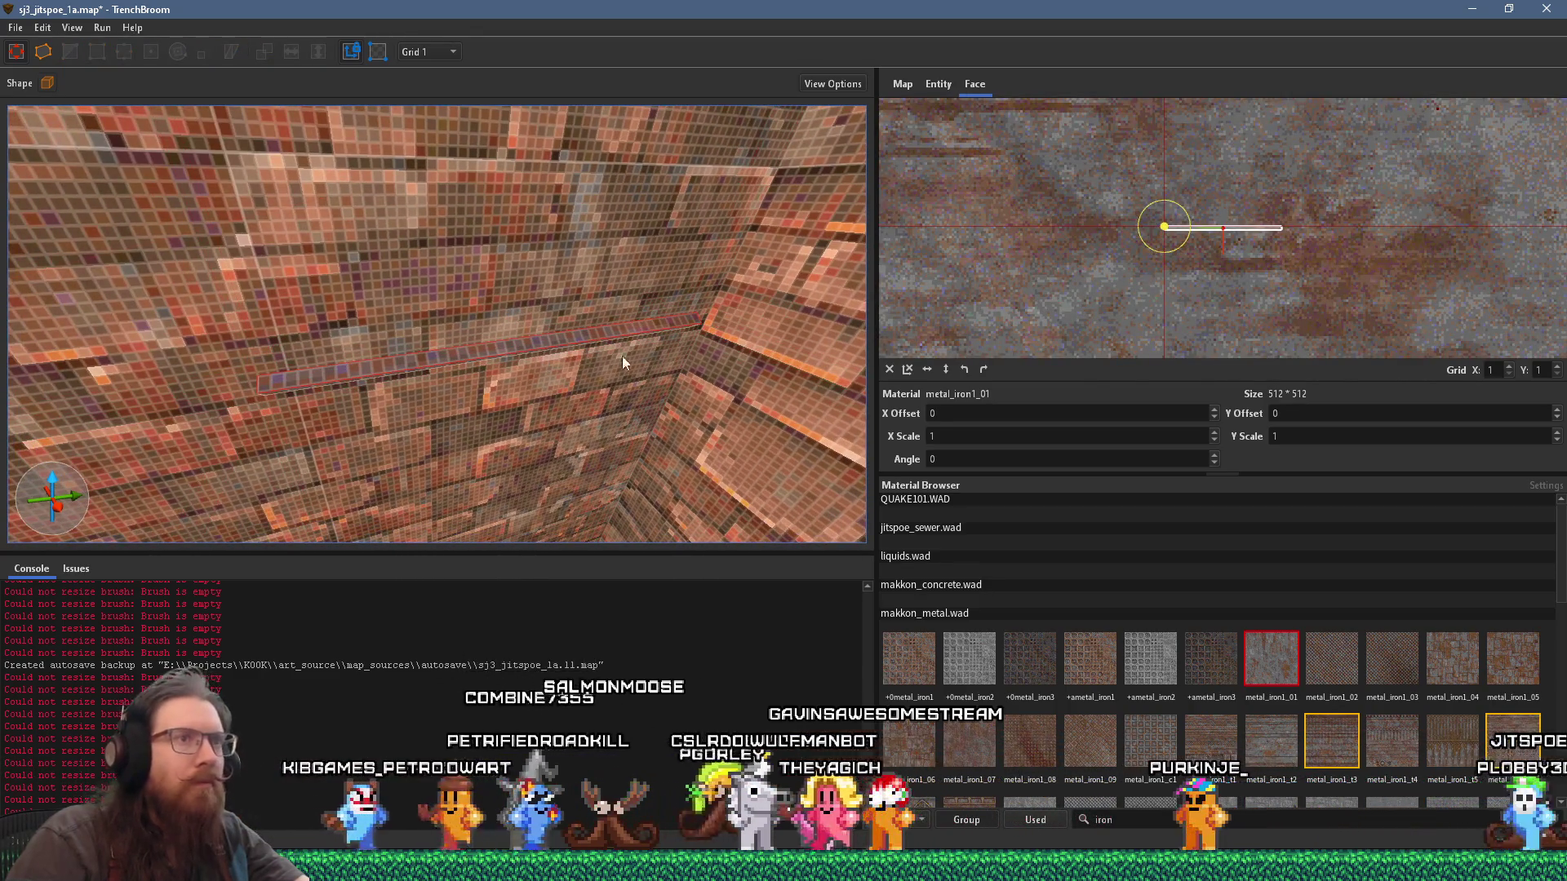
pyautogui.click(983, 368)
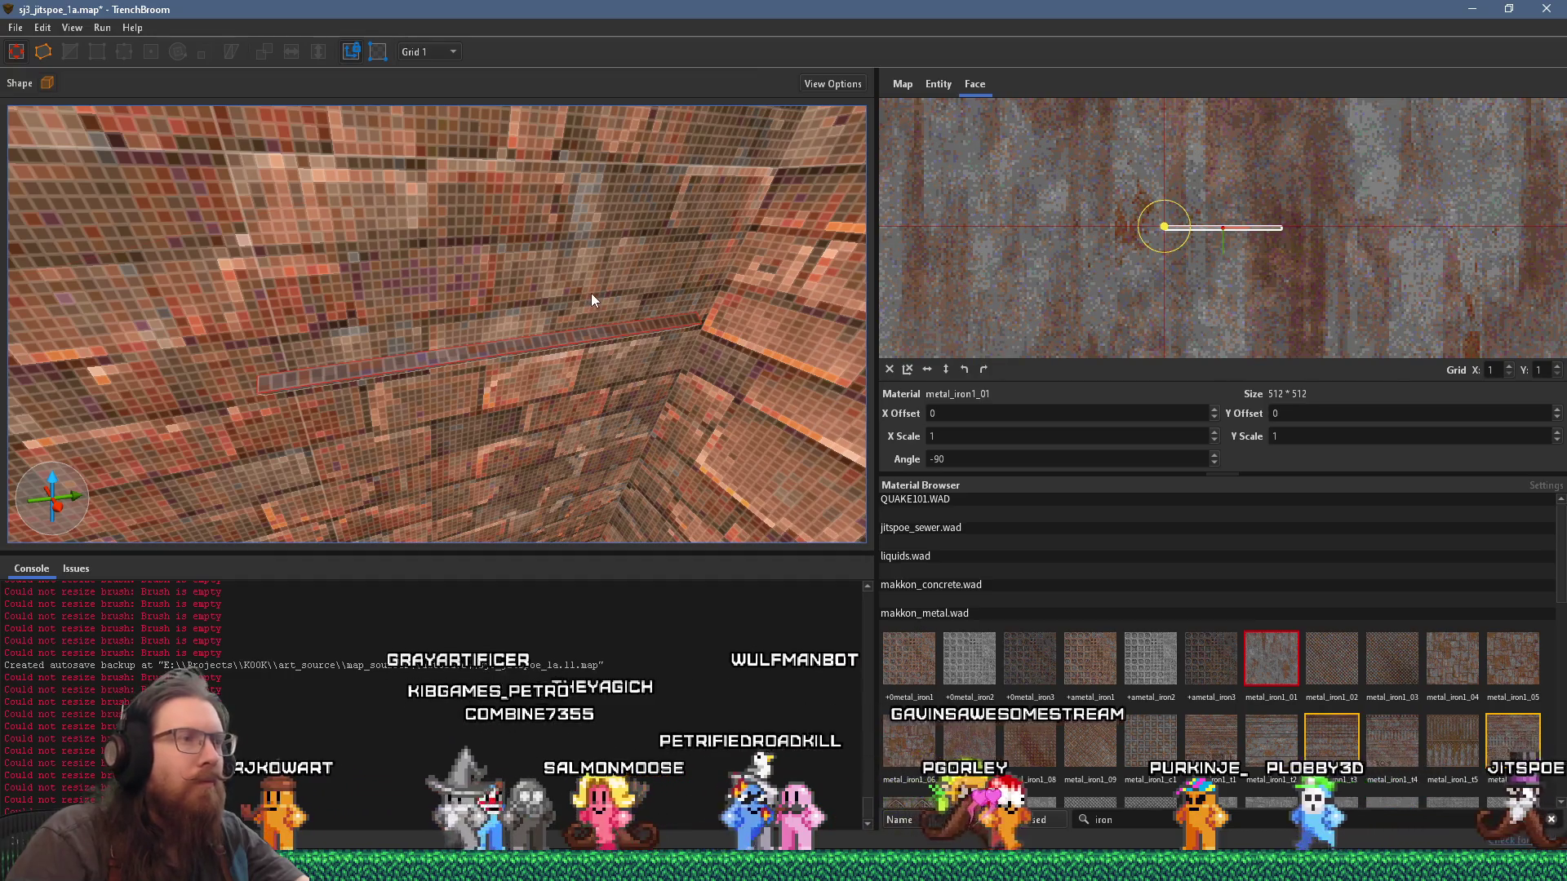
pyautogui.moveTo(577, 288)
pyautogui.mouseDown()
pyautogui.moveTo(557, 236)
pyautogui.moveTo(563, 286)
pyautogui.moveTo(708, 322)
pyautogui.mouseUp()
pyautogui.scroll(3, 784, 241)
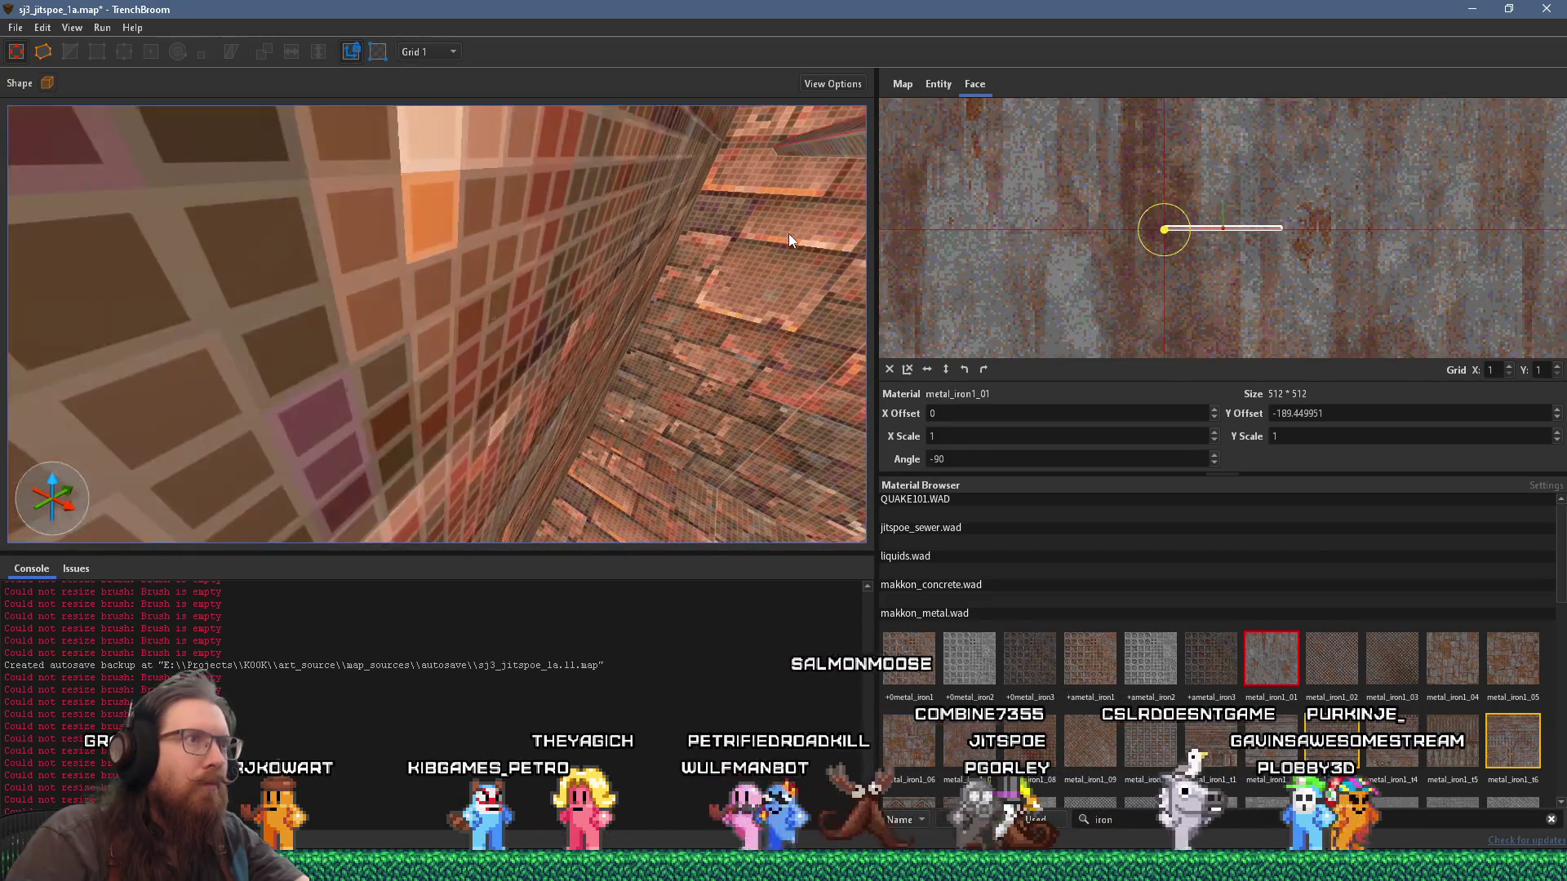
pyautogui.moveTo(818, 156)
pyautogui.mouseDown()
pyautogui.moveTo(628, 156)
pyautogui.moveTo(613, 123)
pyautogui.moveTo(601, 150)
pyautogui.moveTo(625, 181)
pyautogui.moveTo(538, 285)
pyautogui.moveTo(482, 435)
pyautogui.moveTo(449, 393)
pyautogui.moveTo(536, 372)
pyautogui.moveTo(640, 304)
pyautogui.moveTo(541, 373)
pyautogui.moveTo(603, 336)
pyautogui.mouseUp()
pyautogui.click(514, 257)
# Step: Raise the iron strip by 2 units and shorten it from its near end
pyautogui.click(545, 353)
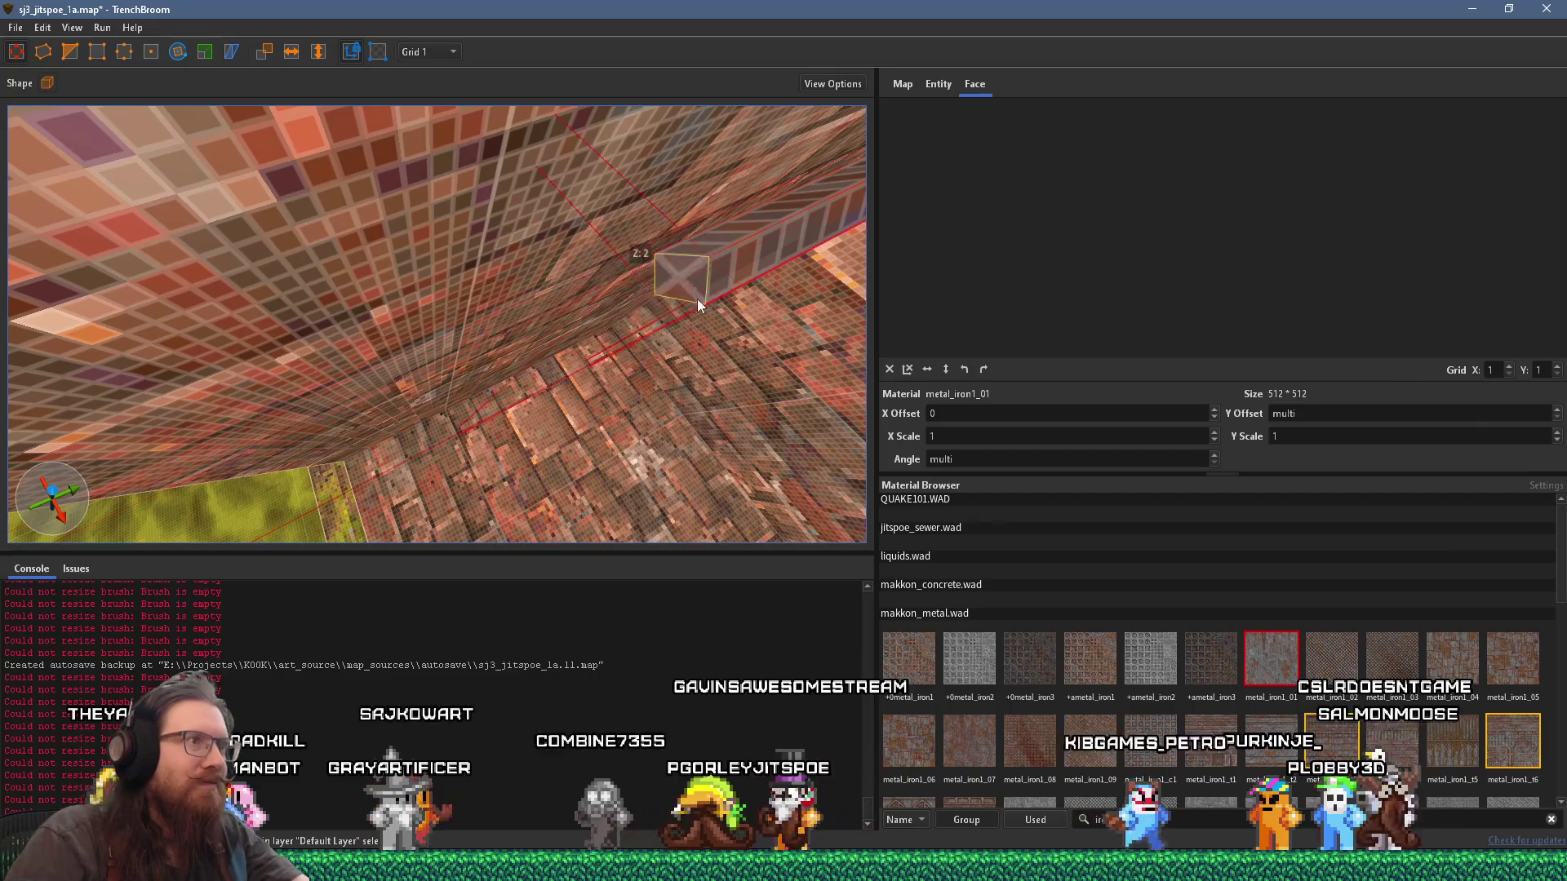
pyautogui.moveTo(730, 284); pyautogui.dragTo(684, 307)
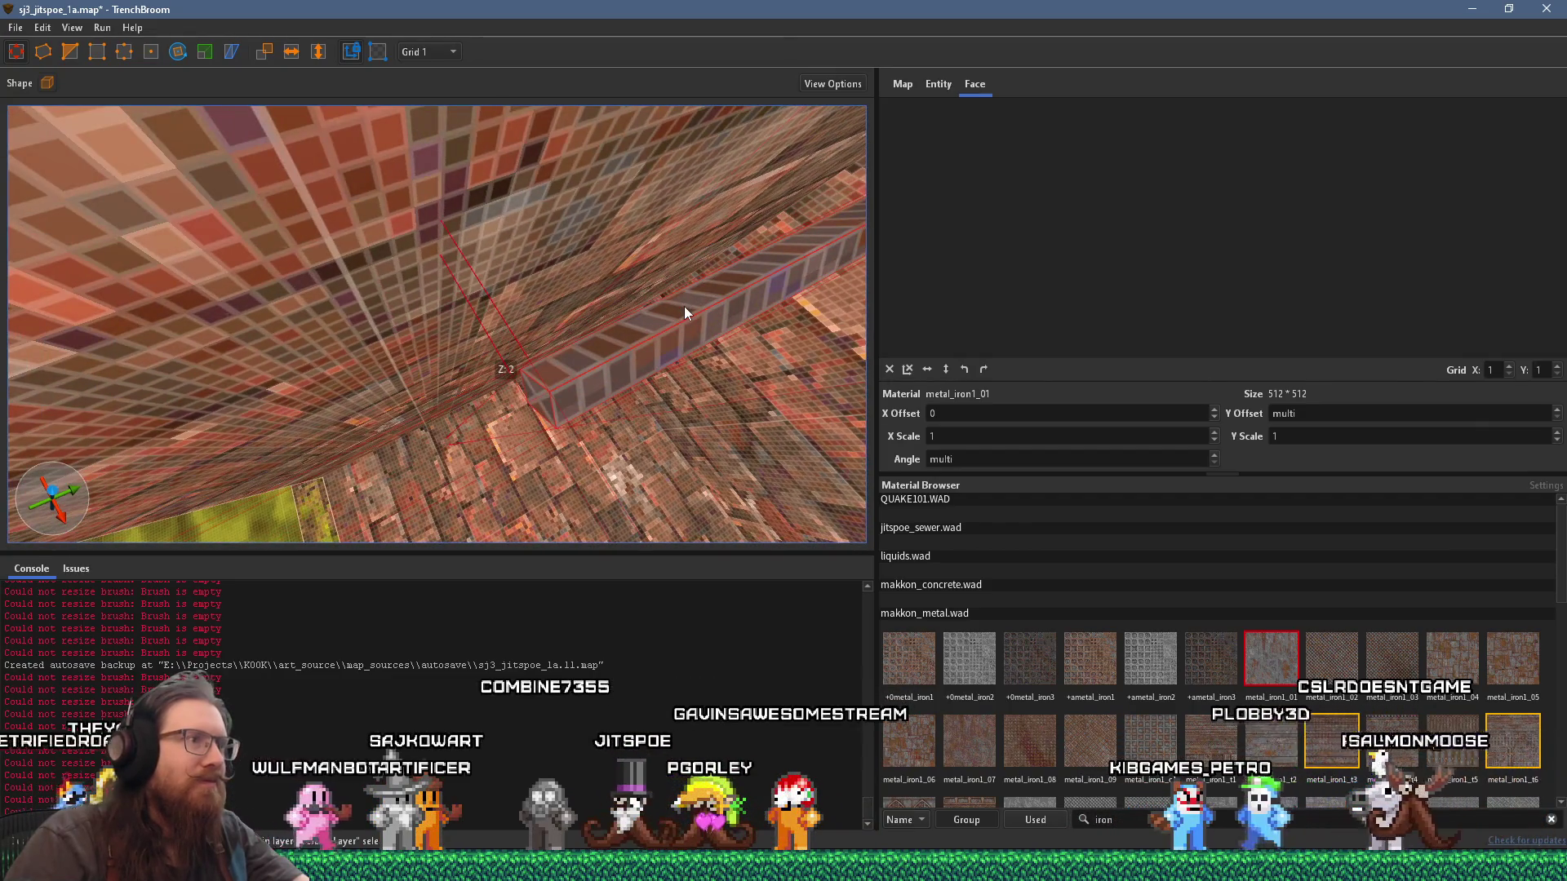
pyautogui.moveTo(552, 387)
pyautogui.mouseDown()
pyautogui.moveTo(529, 410)
pyautogui.moveTo(626, 322)
pyautogui.moveTo(594, 350)
pyautogui.mouseUp()
pyautogui.scroll(-4, 591, 342)
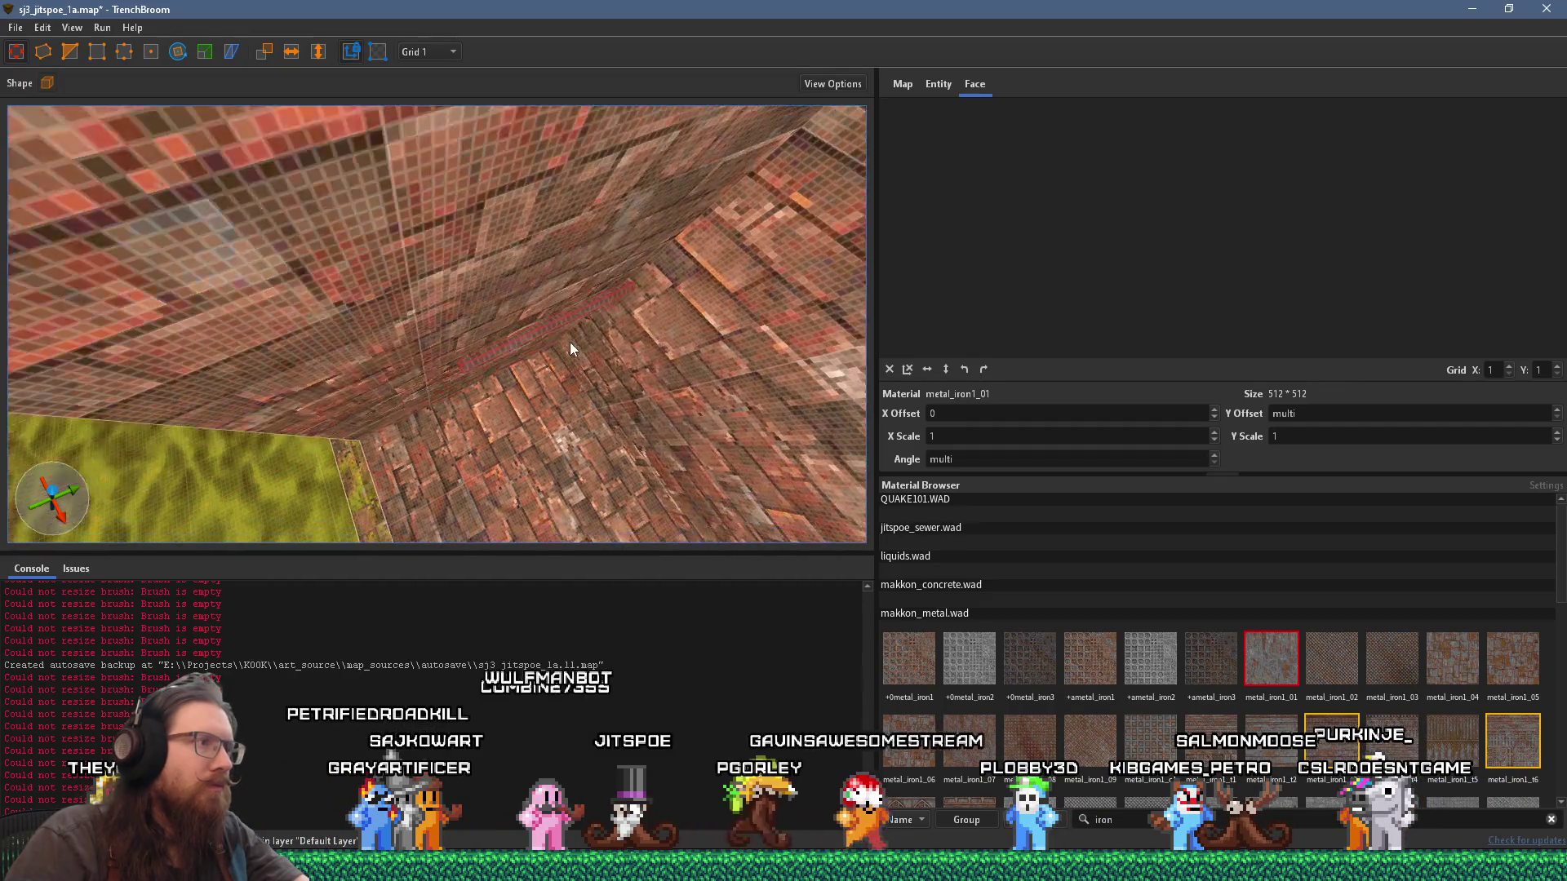
pyautogui.scroll(-2, 560, 344)
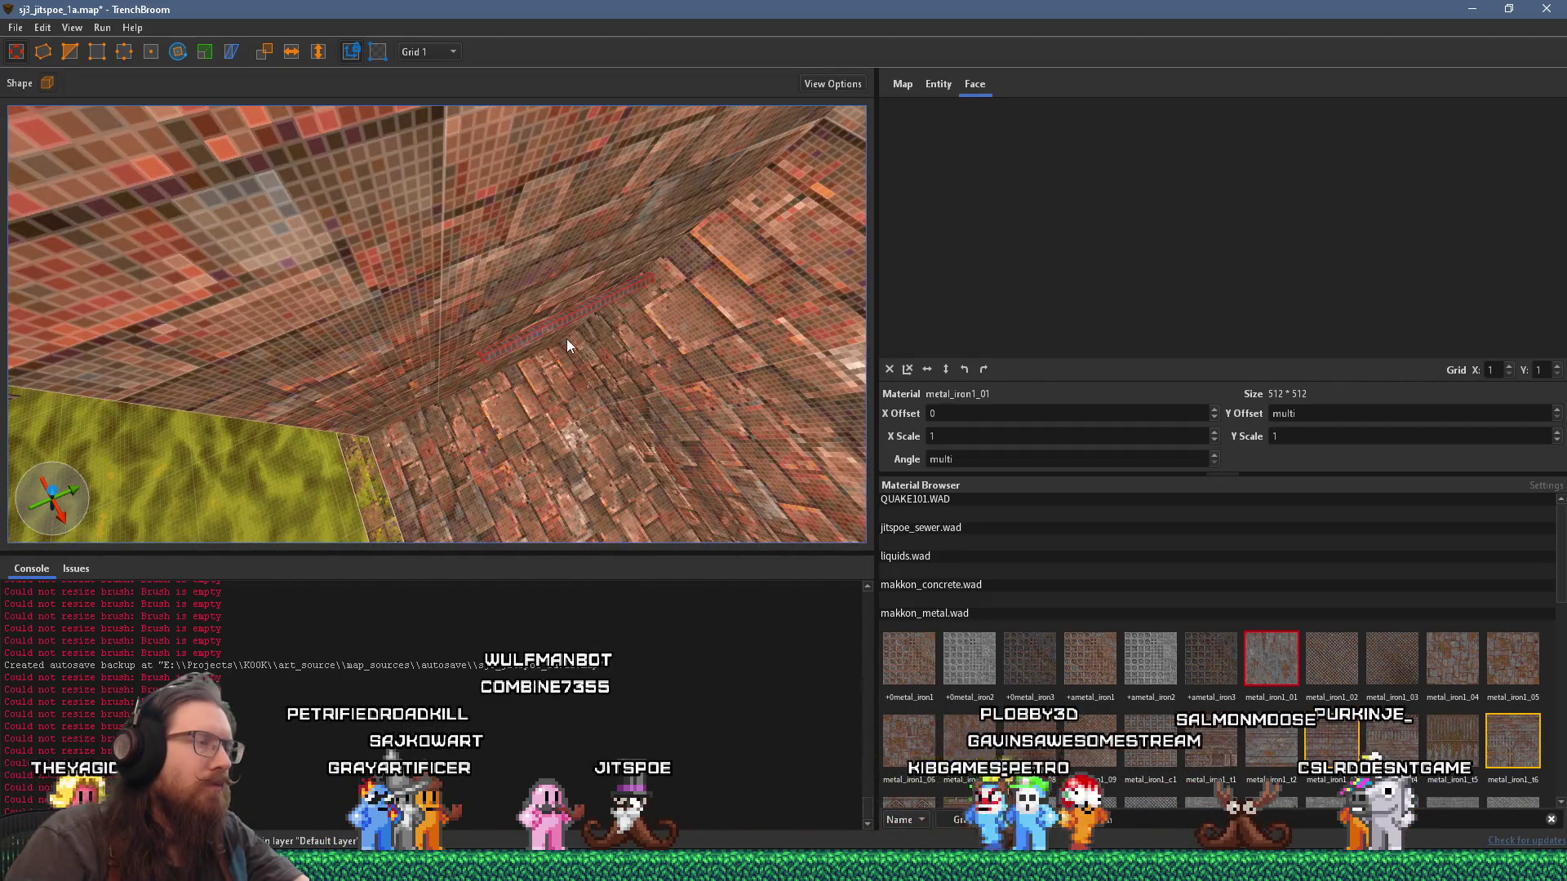
pyautogui.scroll(3, 515, 347)
pyautogui.moveTo(526, 353); pyautogui.dragTo(479, 379)
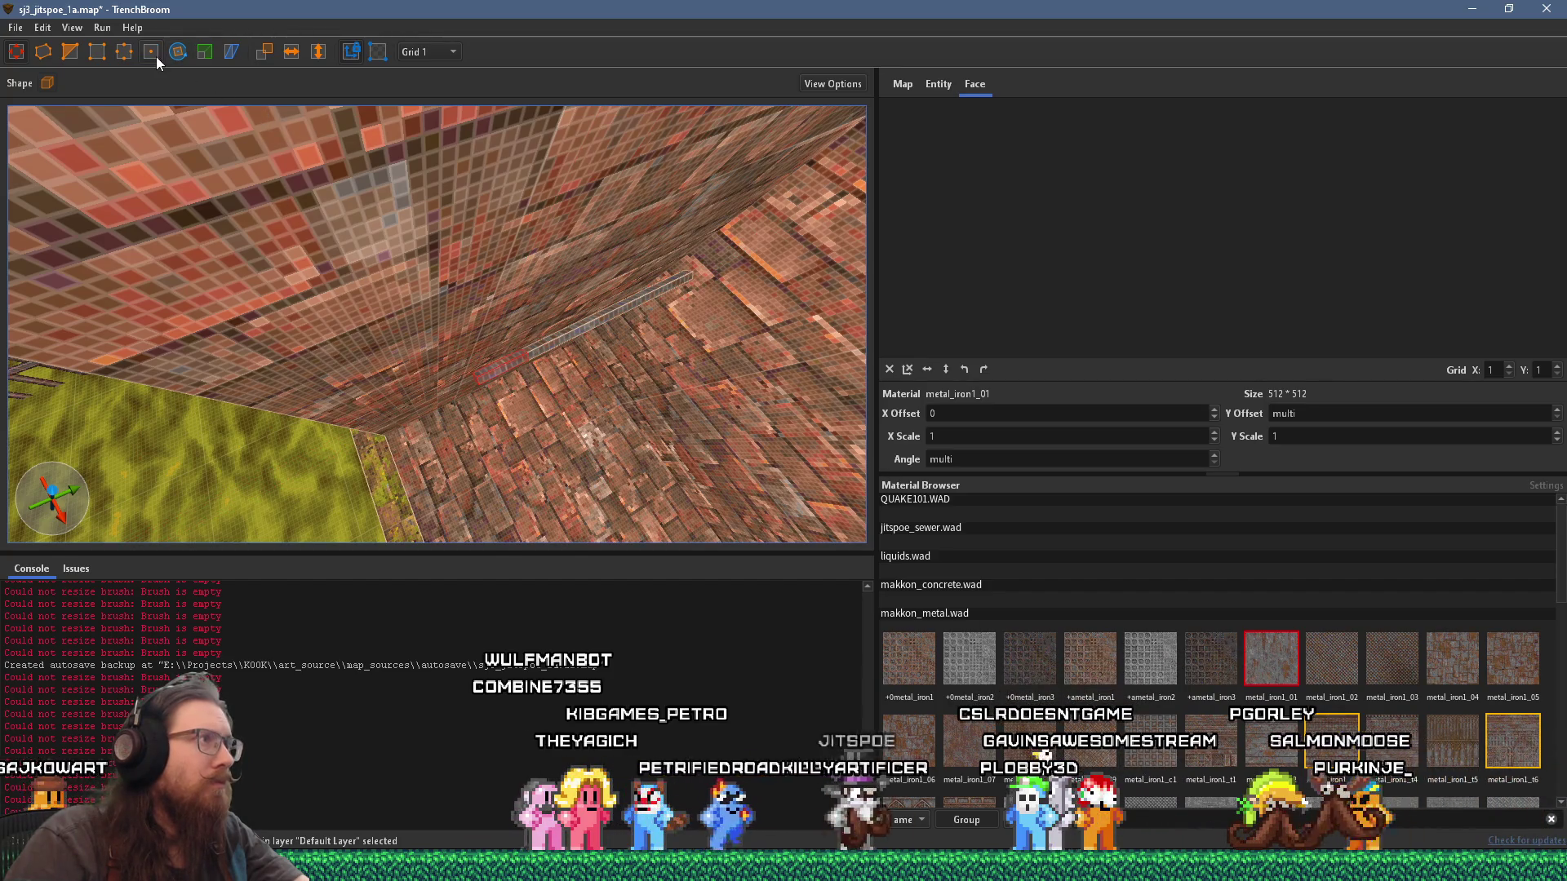
# Step: Position a short upright iron piece by moving a brush up along the wall
pyautogui.click(176, 52)
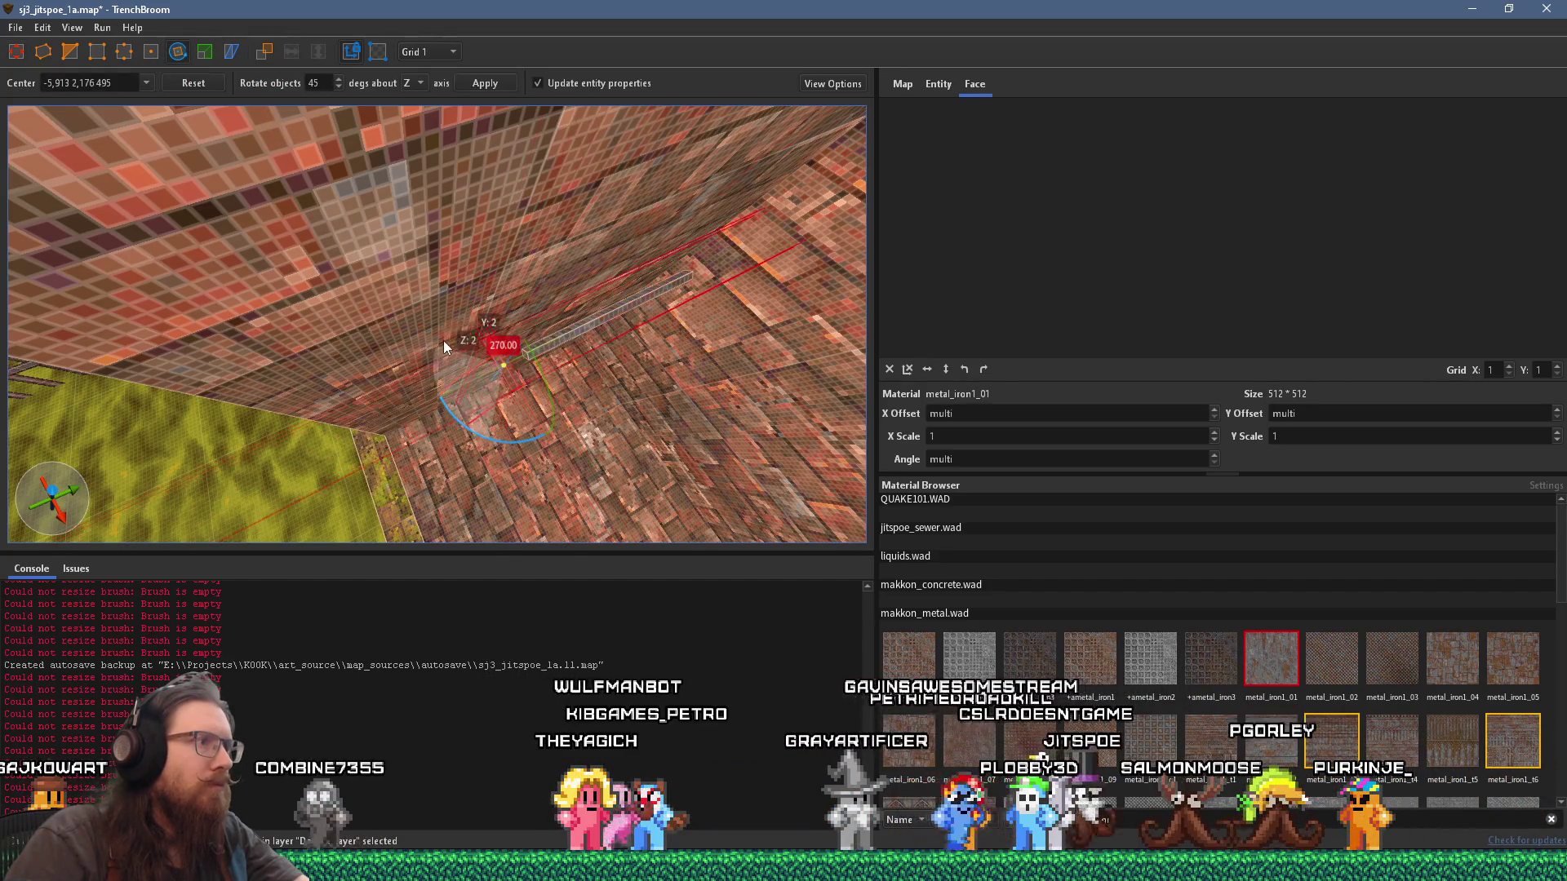
pyautogui.press('r')
pyautogui.scroll(5, 440, 385)
pyautogui.scroll(3, 440, 385)
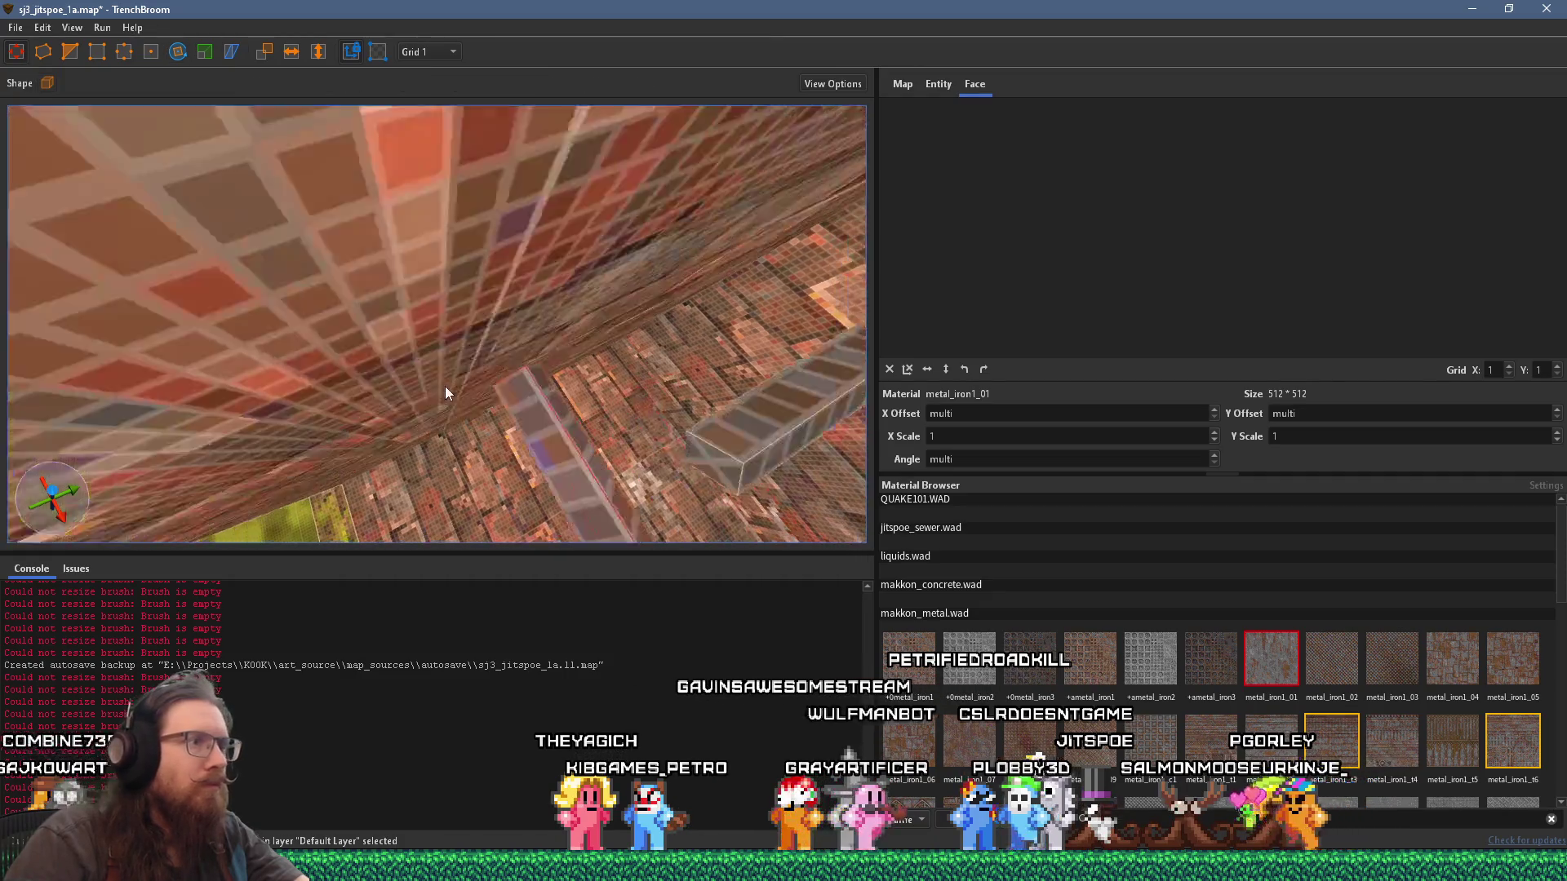
pyautogui.moveTo(440, 434)
pyautogui.mouseDown()
pyautogui.moveTo(465, 303)
pyautogui.moveTo(374, 190)
pyautogui.moveTo(394, 216)
pyautogui.mouseUp()
pyautogui.scroll(4, 468, 288)
pyautogui.hotkey('ctrl', 'u')
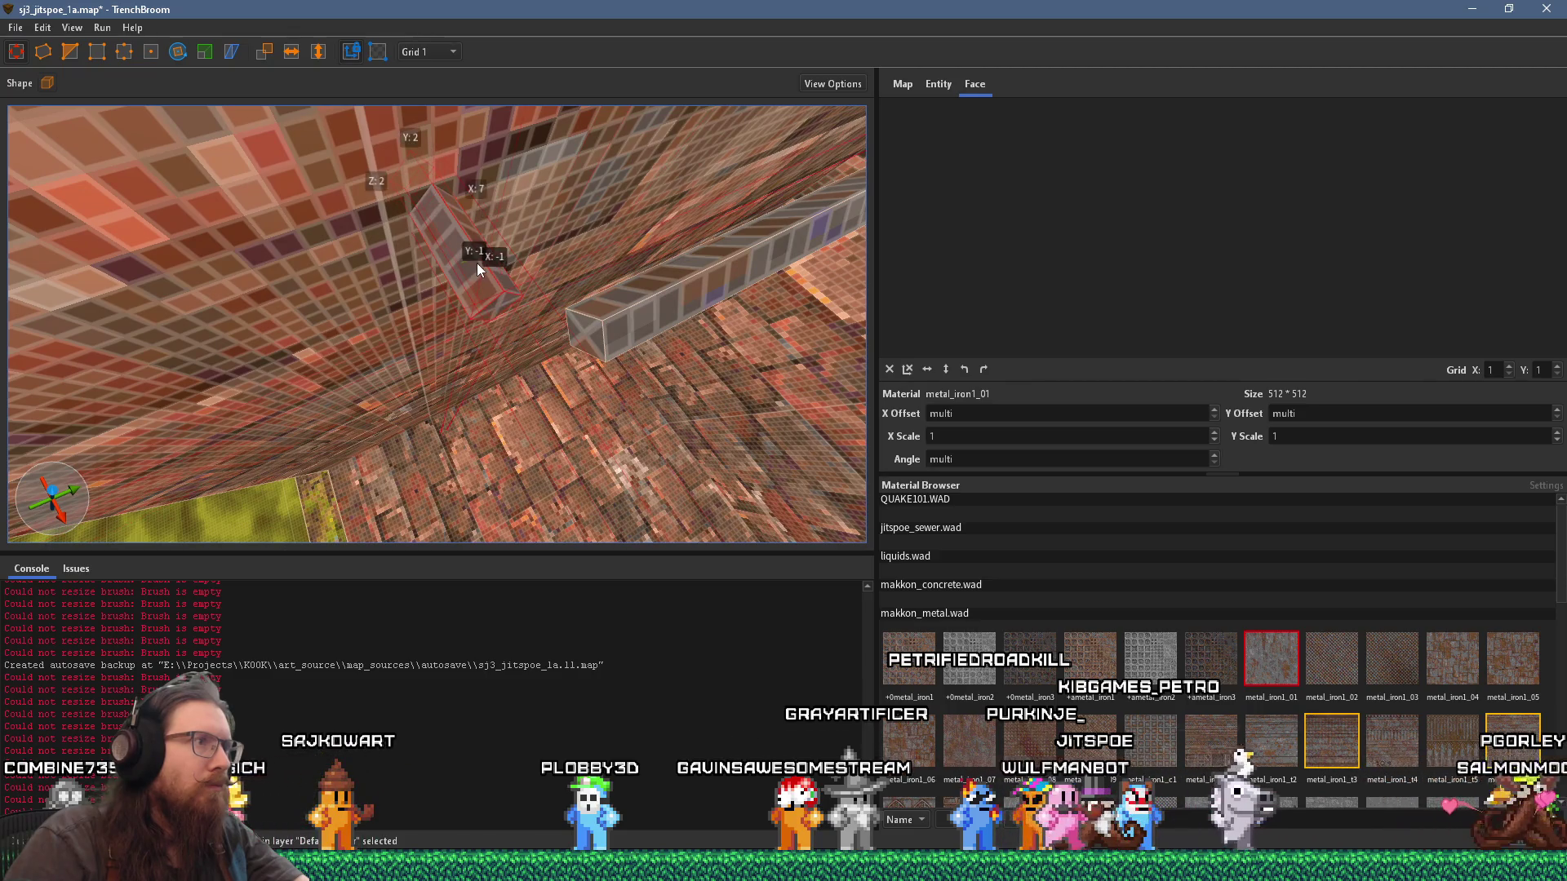
# Step: Select the stray diagonal brush and delete it
pyautogui.keyDown('shift'); pyautogui.click(498, 306); pyautogui.keyUp('shift')
pyautogui.keyDown('ctrl'); pyautogui.keyDown('shift'); pyautogui.click(583, 339); pyautogui.keyUp('shift'); pyautogui.keyUp('ctrl')
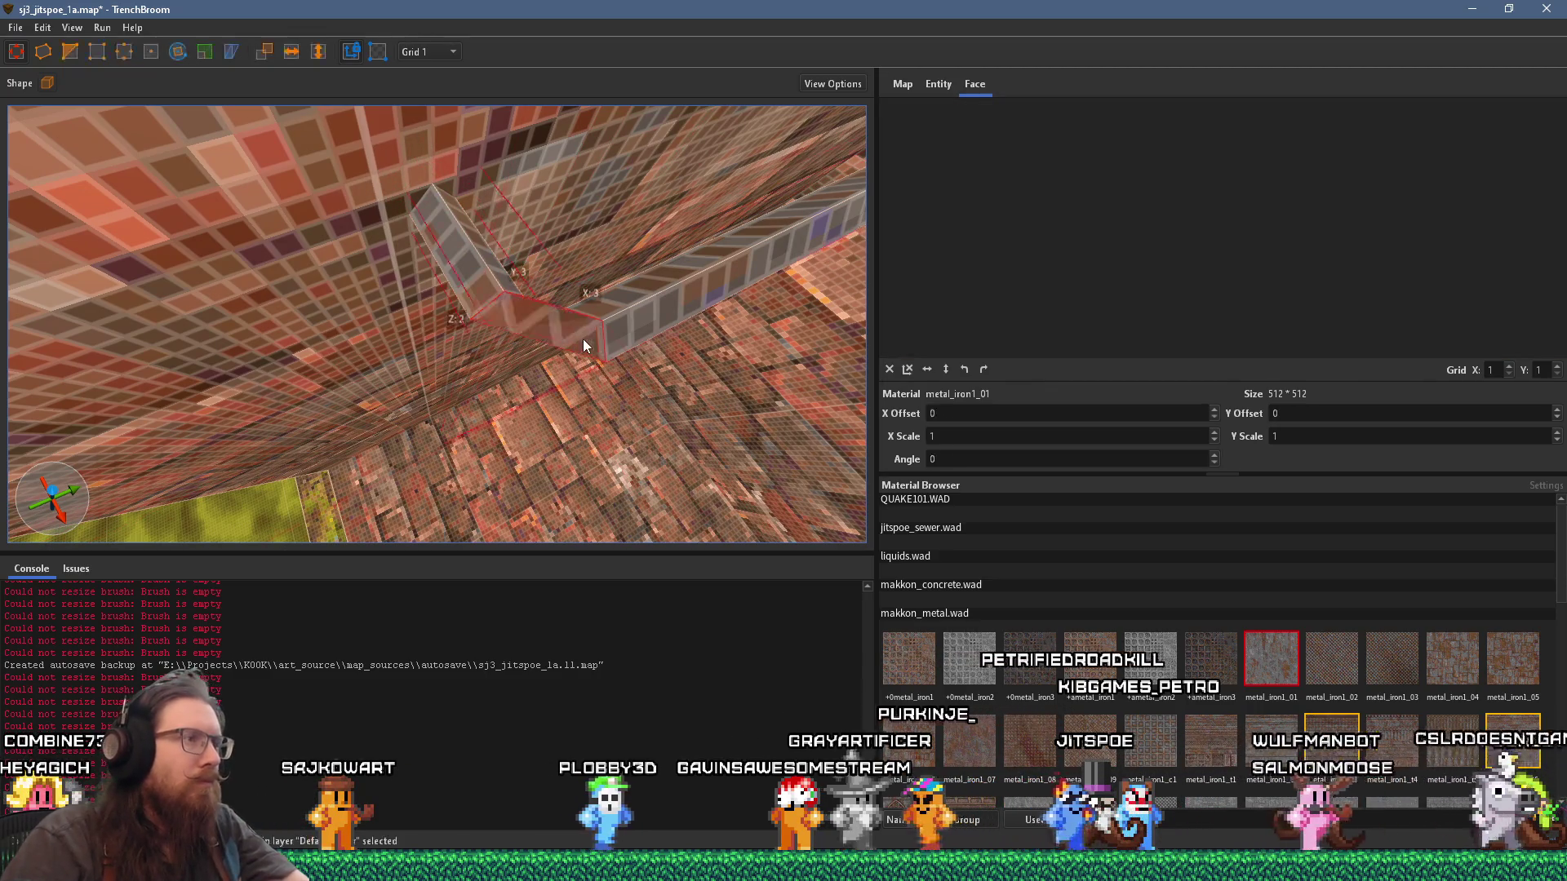
pyautogui.click(583, 340)
pyautogui.hotkey('ctrl', 'u')
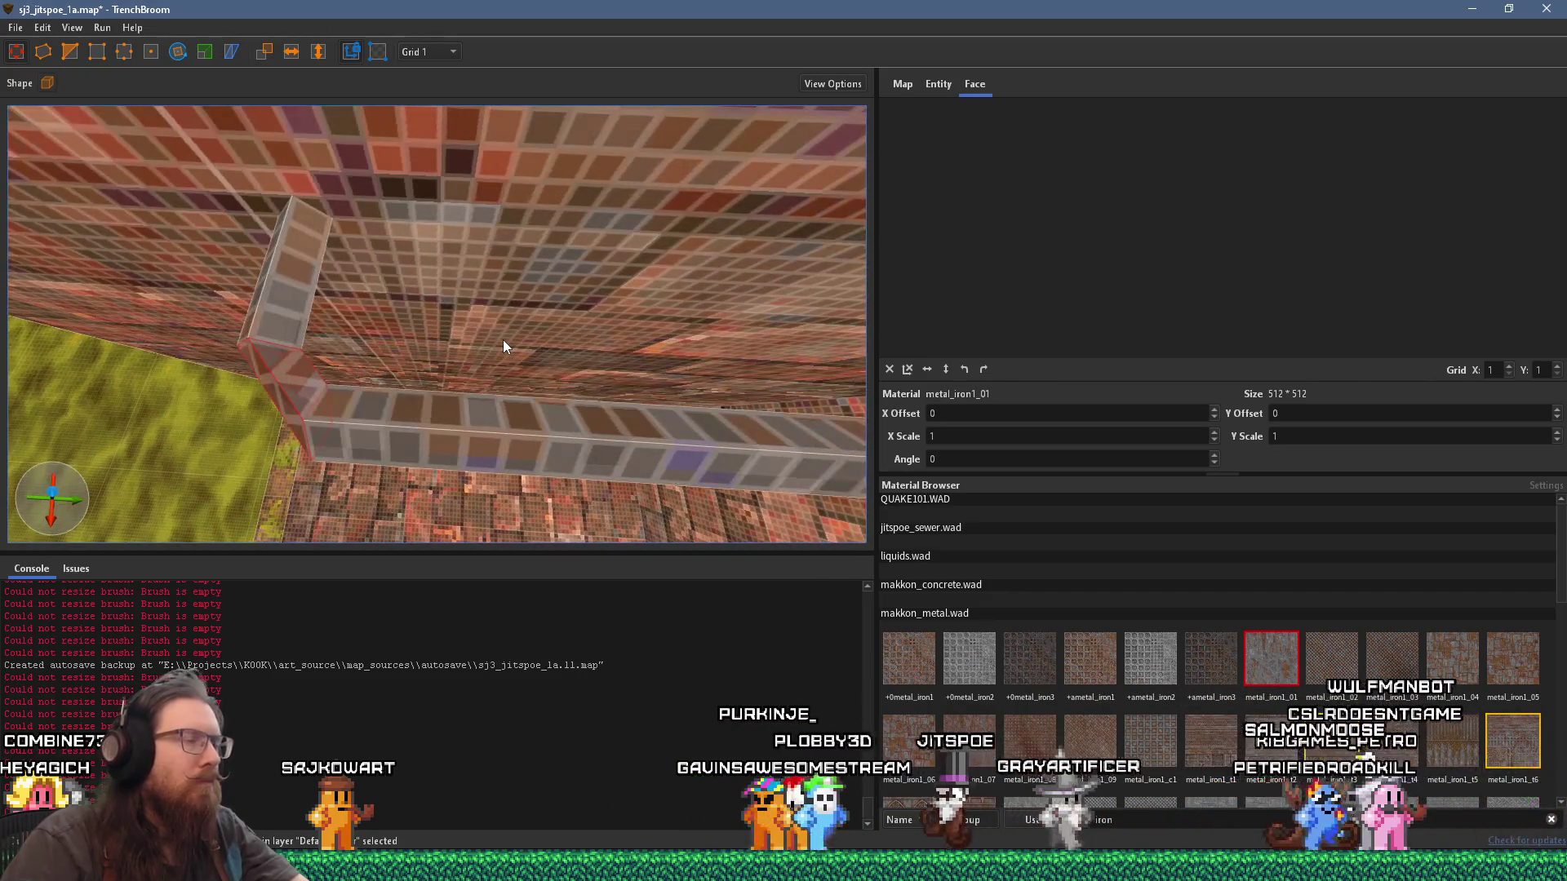
pyautogui.scroll(3, 505, 338)
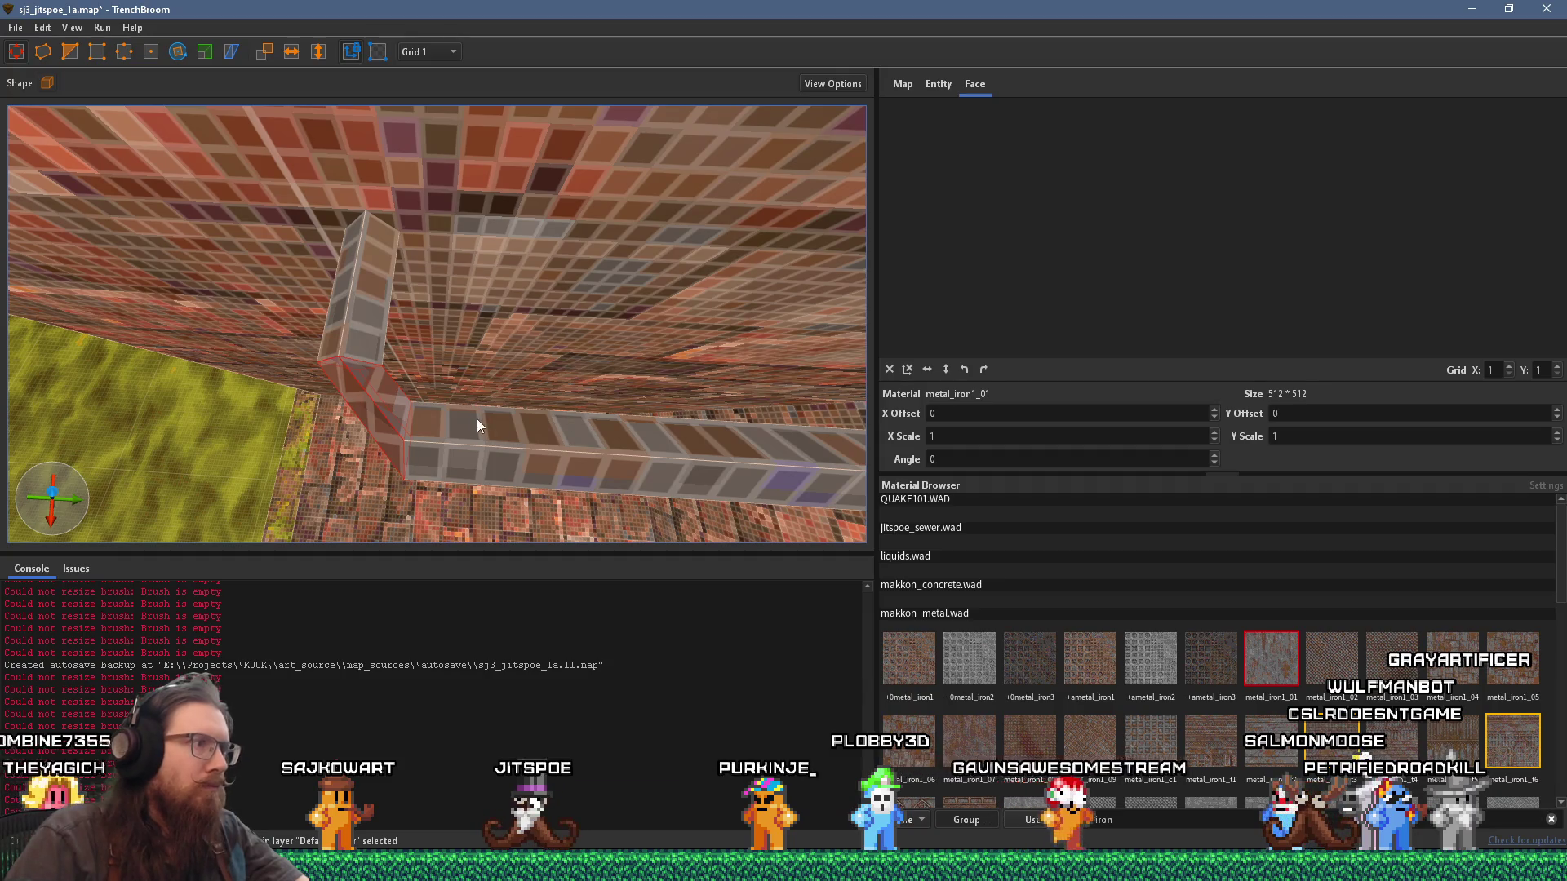
pyautogui.scroll(2, 476, 419)
pyautogui.scroll(2, 480, 416)
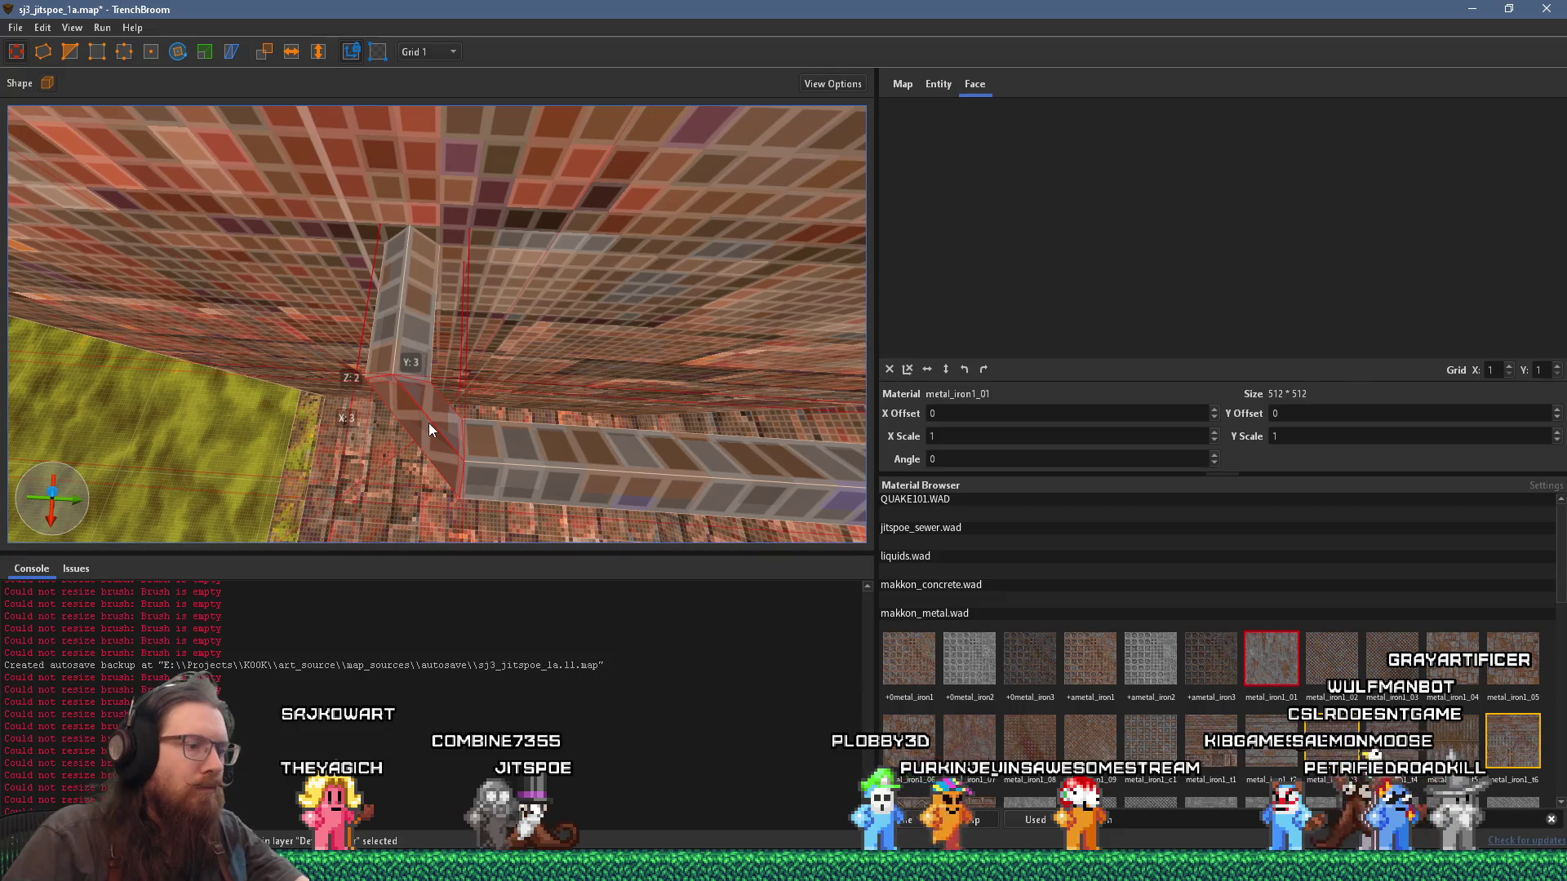
pyautogui.press('Delete')
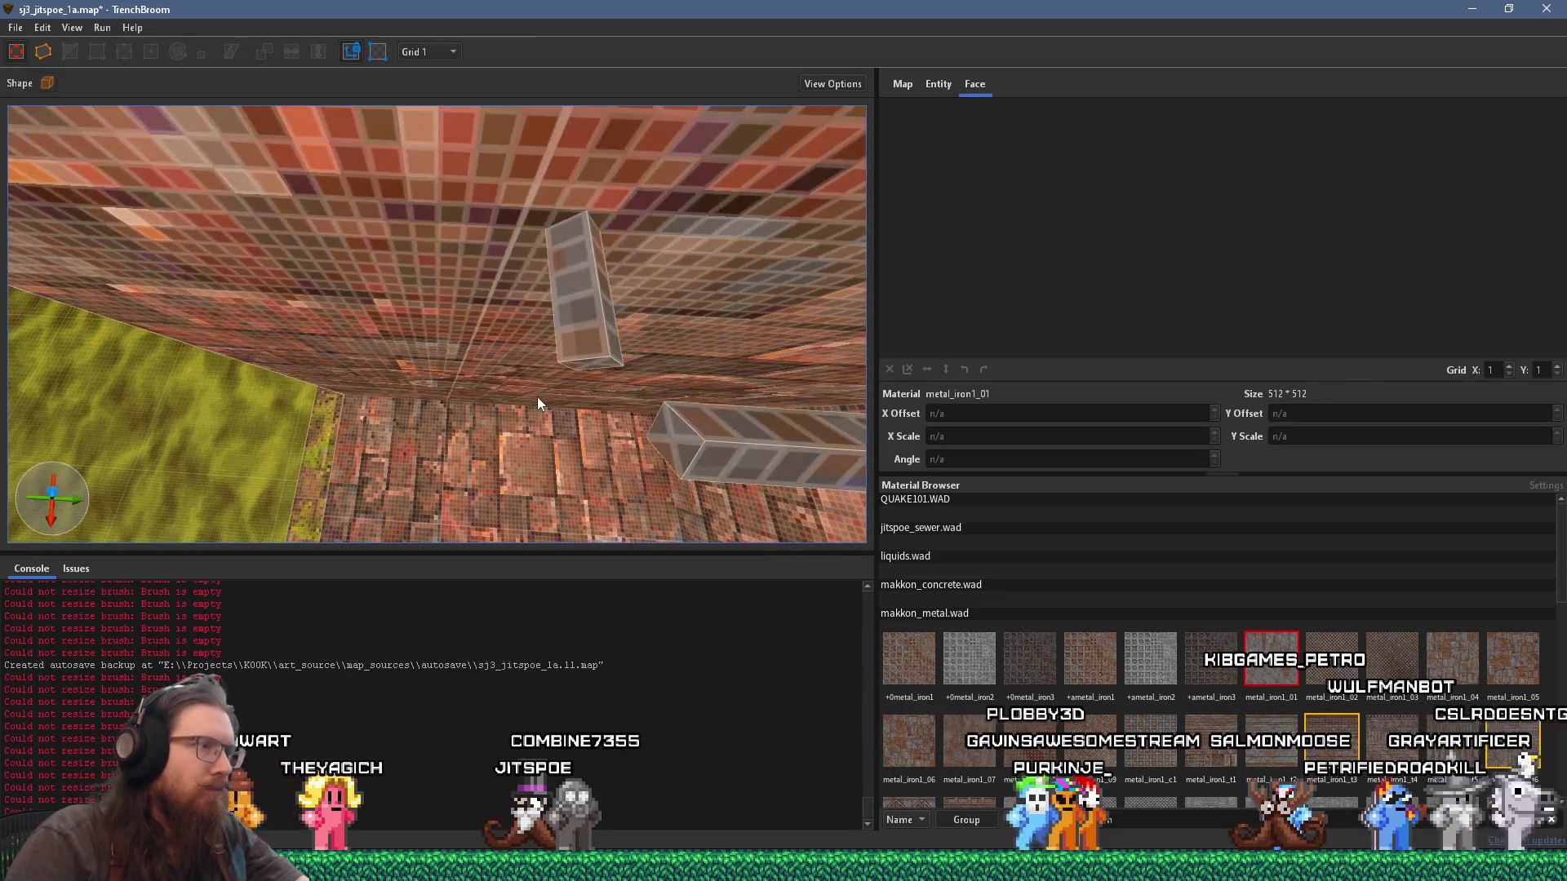
# Step: Pull a vertex of the horizontal iron strip upward
pyautogui.click(695, 466)
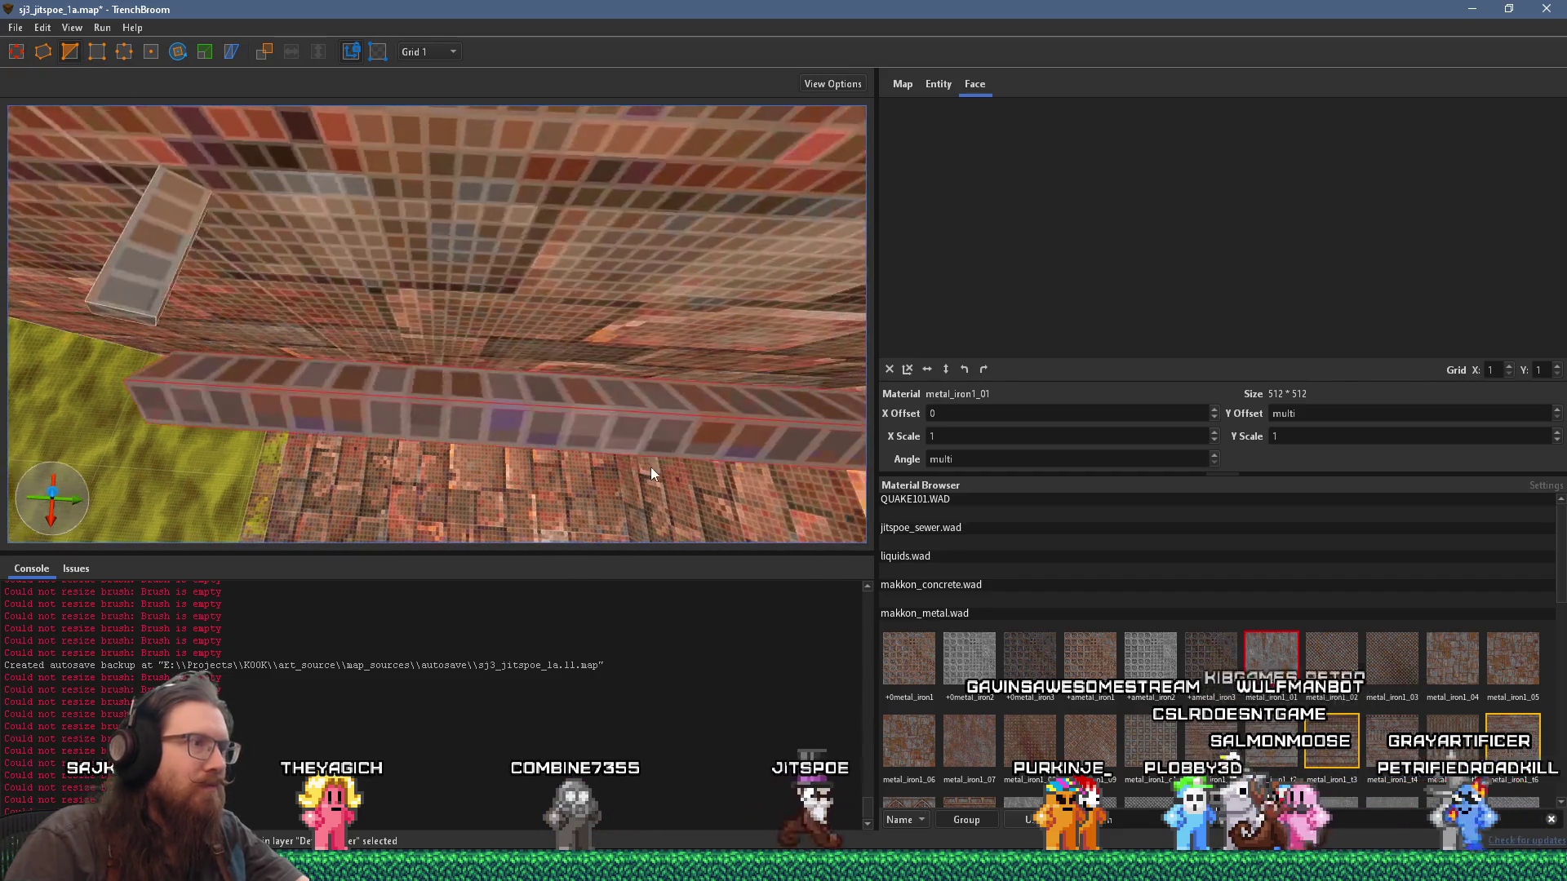
pyautogui.press('d')
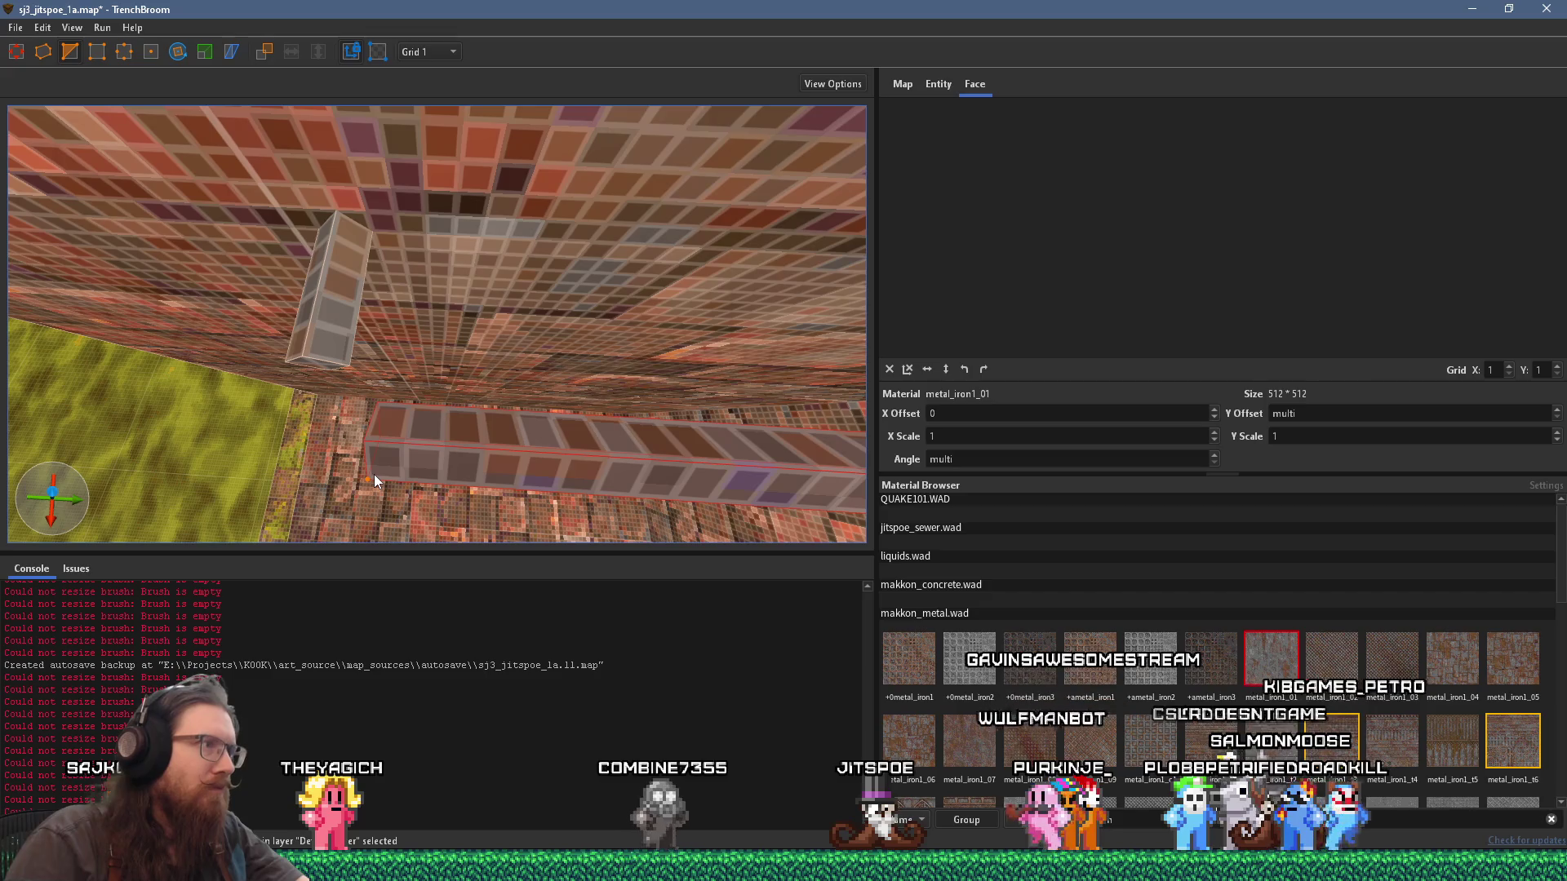
pyautogui.moveTo(373, 476); pyautogui.dragTo(409, 408)
pyautogui.scroll(3, 408, 408)
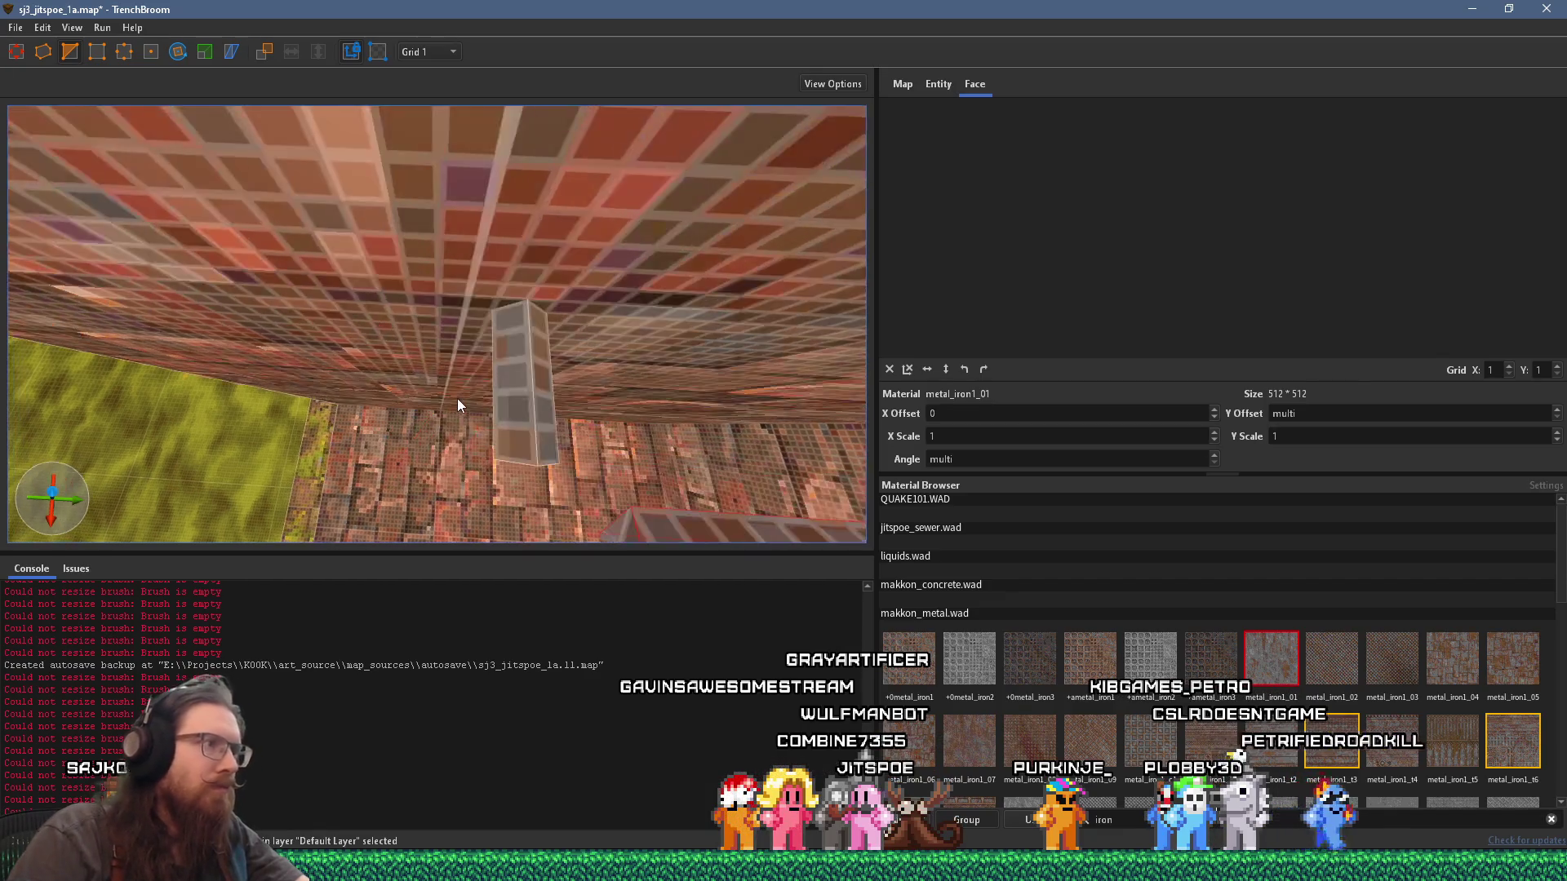
# Step: Reshape the thin upright iron piece by moving a vertex down-left, then finish vertex editing
pyautogui.click(457, 398)
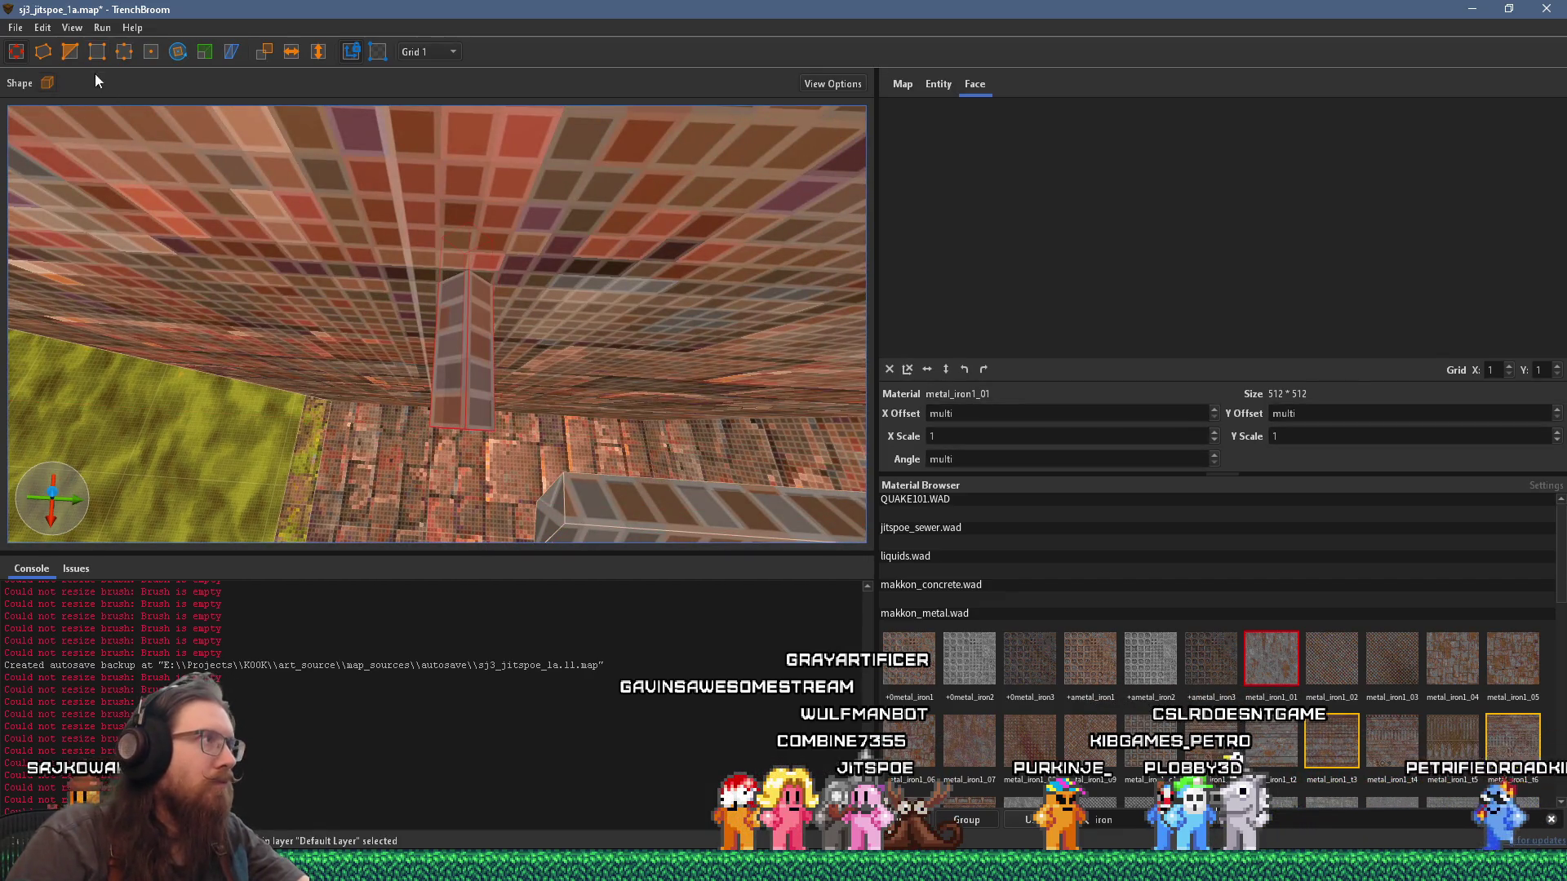
pyautogui.press('v')
pyautogui.moveTo(470, 404); pyautogui.dragTo(440, 417)
pyautogui.scroll(-3, 441, 417)
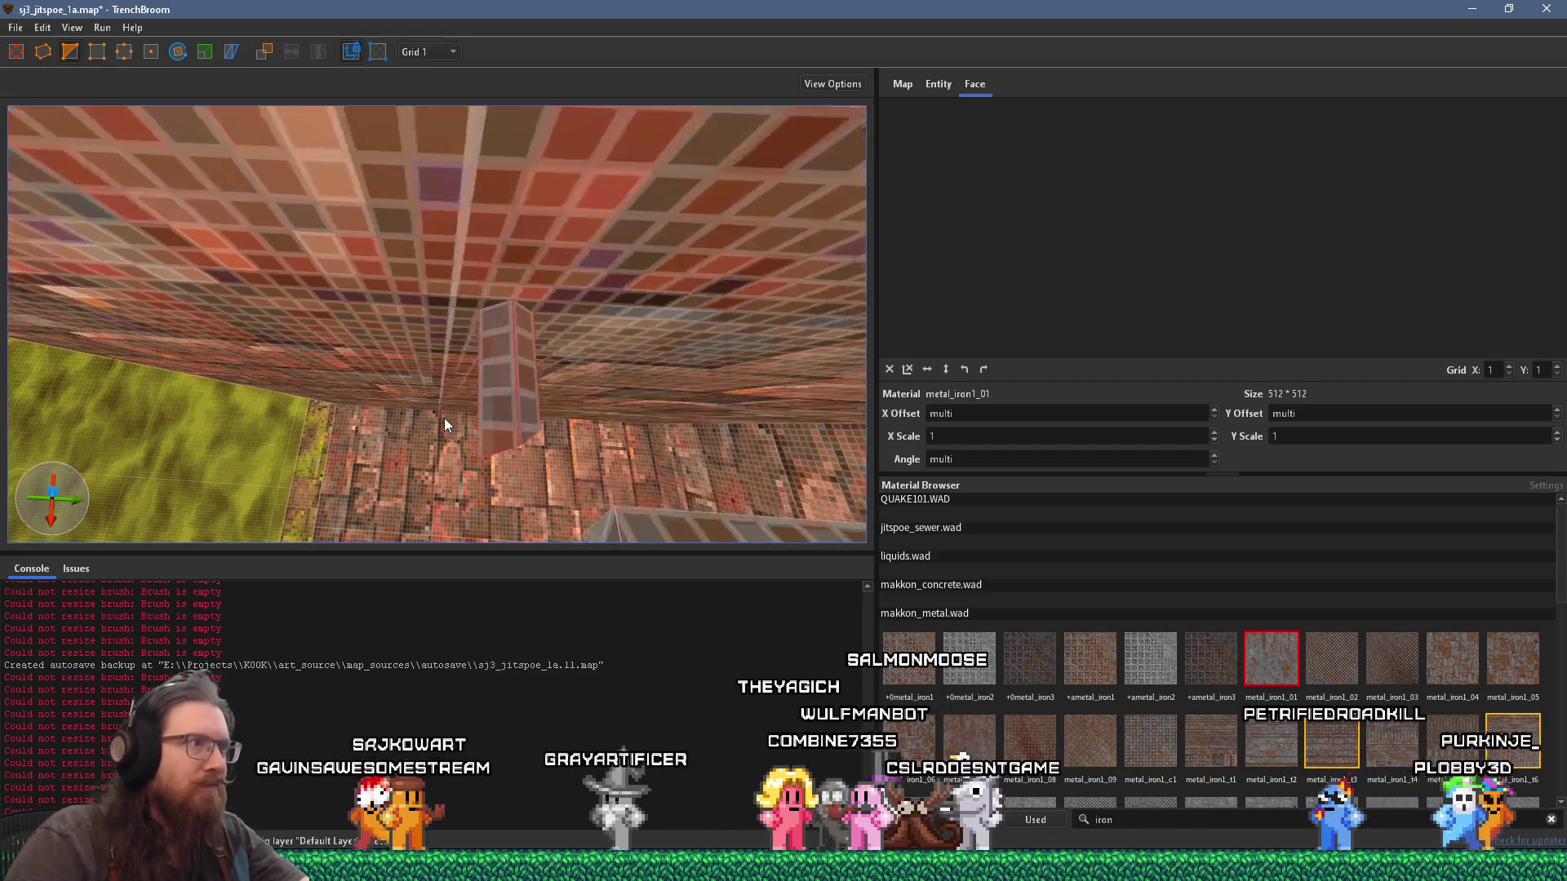
pyautogui.press('Escape')
# Step: Undo twice to restore the diagonal connecting brush and pull the camera back
pyautogui.hotkey('ctrl', 'z')
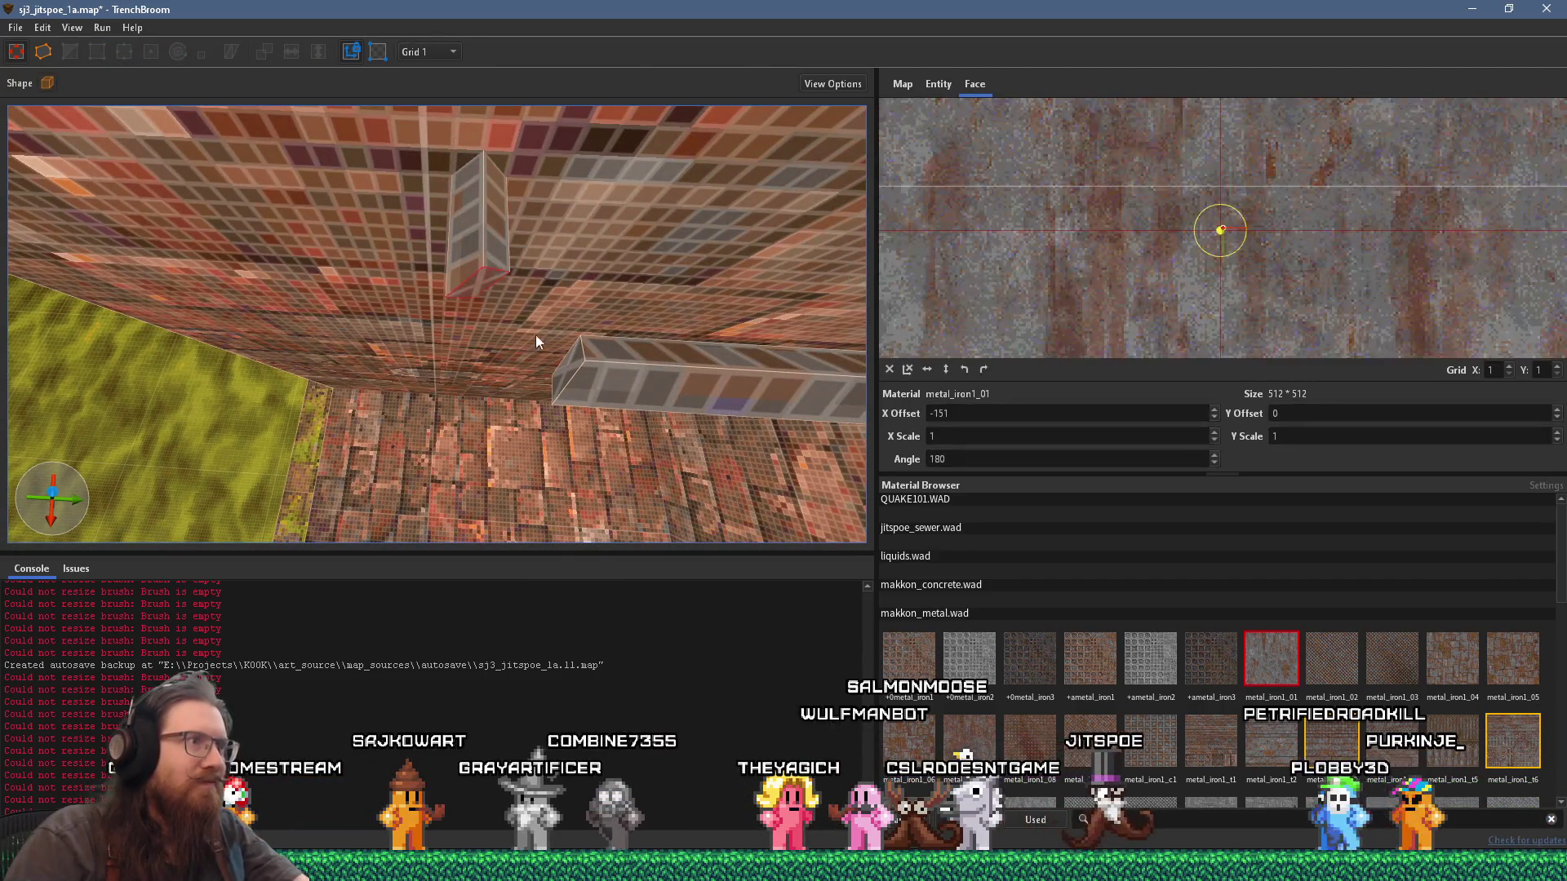
pyautogui.hotkey('ctrl', 'z')
pyautogui.scroll(-5, 566, 368)
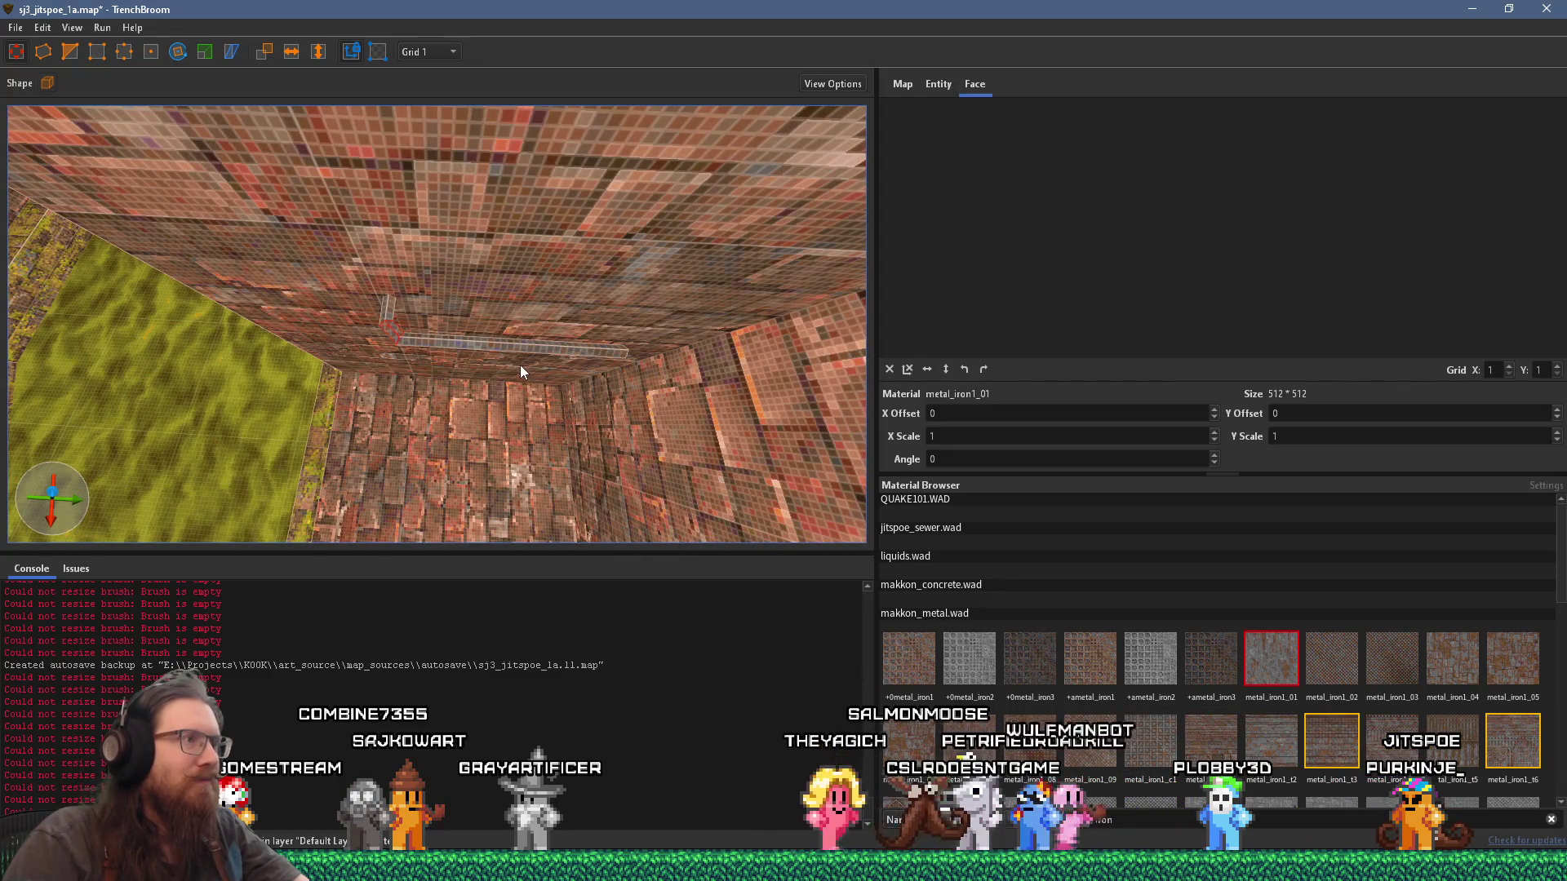
# Step: Select the horizontal beam and try the Rotate tool on it
pyautogui.moveTo(512, 363); pyautogui.dragTo(481, 371)
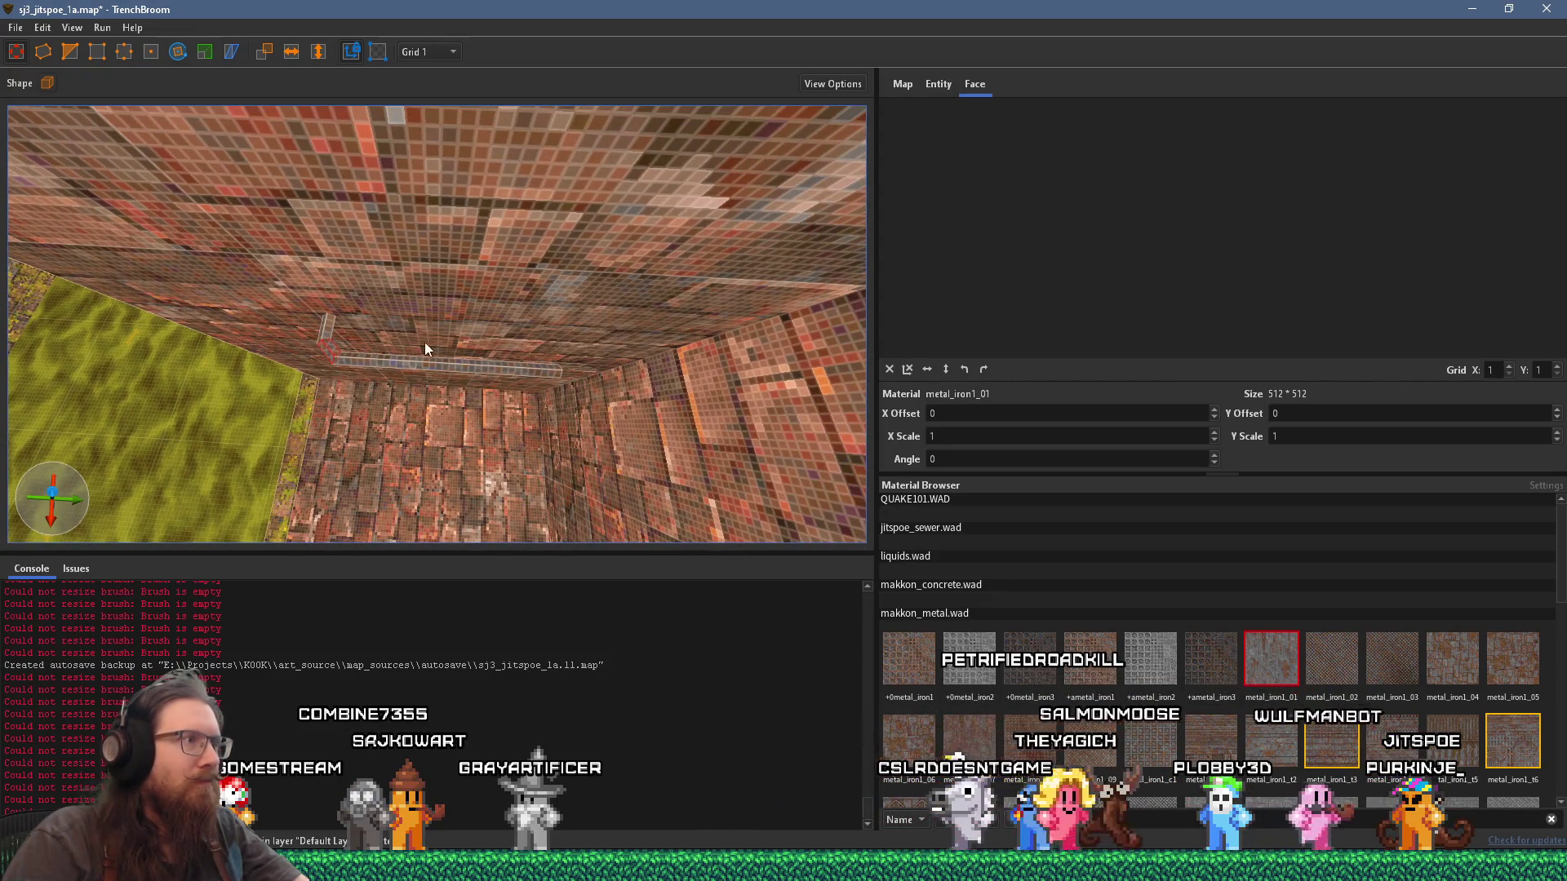
pyautogui.moveTo(319, 329); pyautogui.dragTo(373, 330)
pyautogui.moveTo(503, 330); pyautogui.dragTo(480, 359)
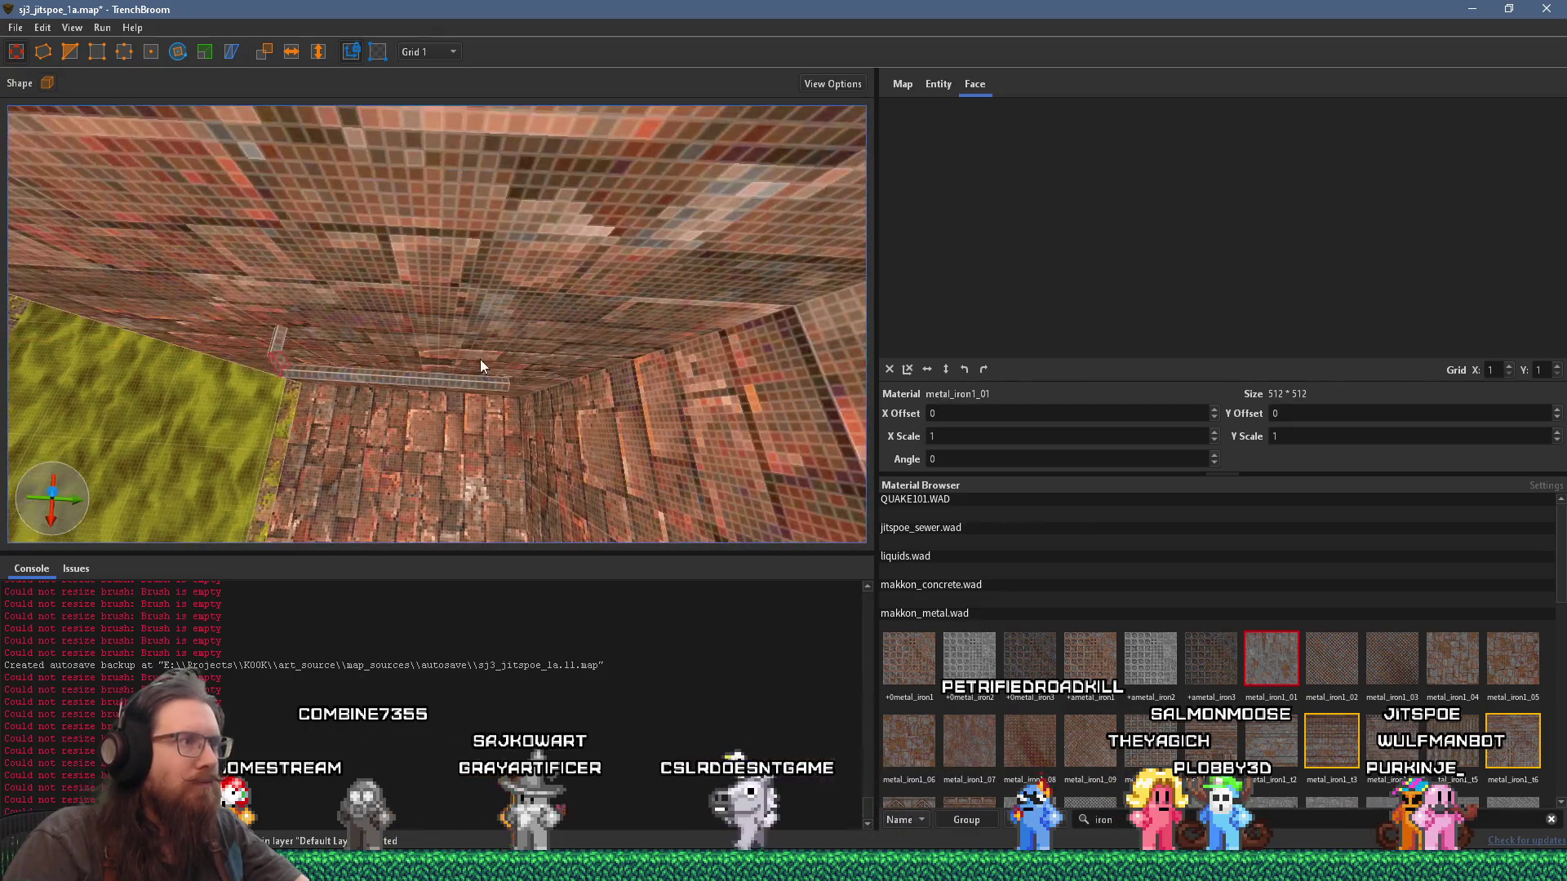
pyautogui.click(605, 391)
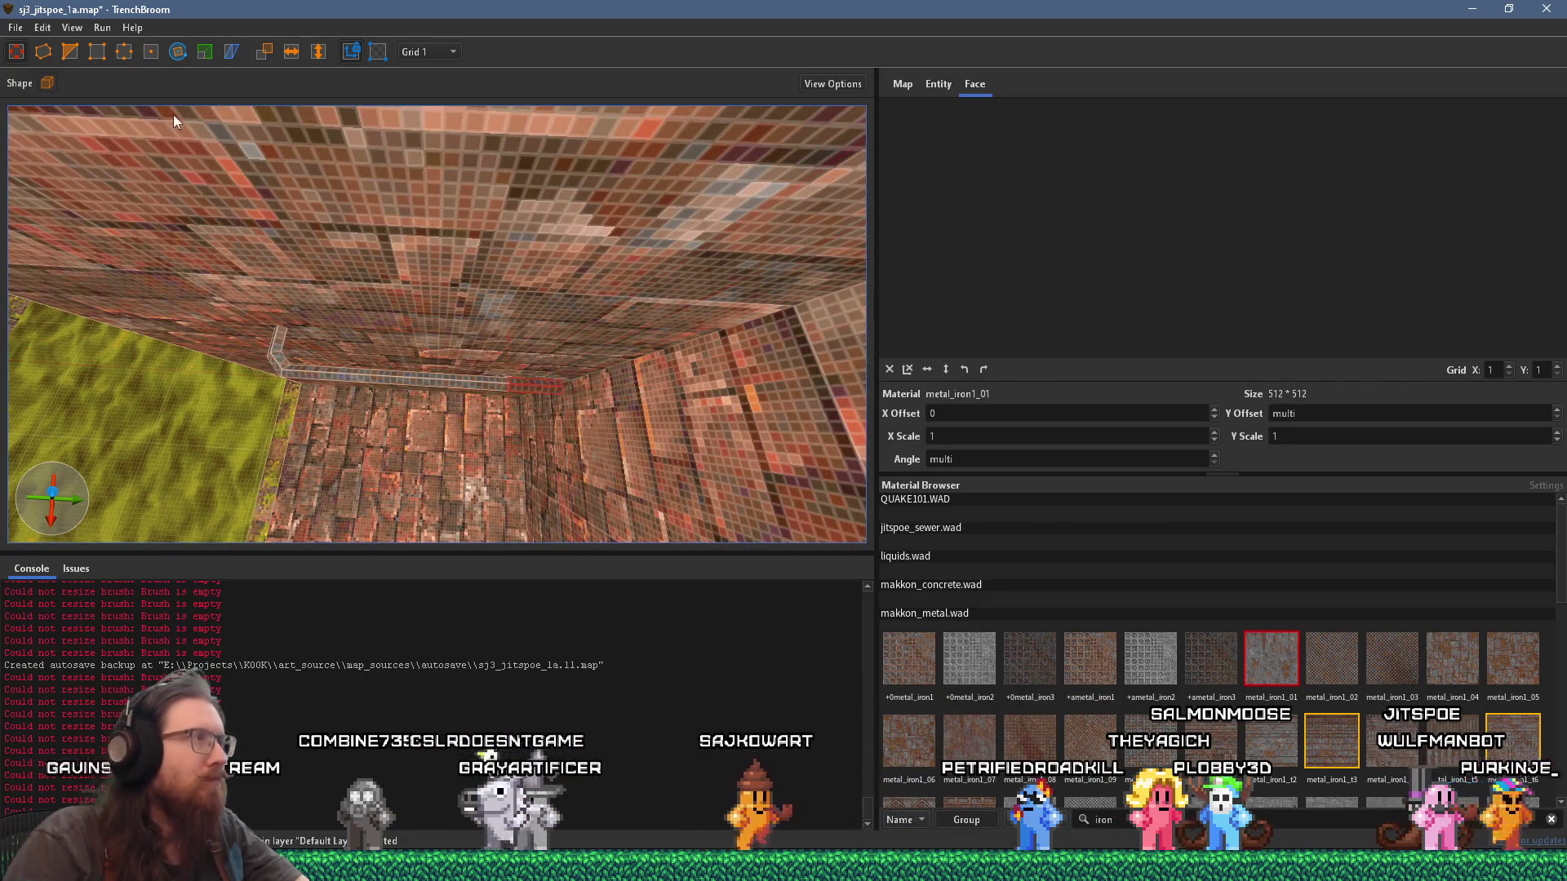
pyautogui.press('r')
pyautogui.press('r')
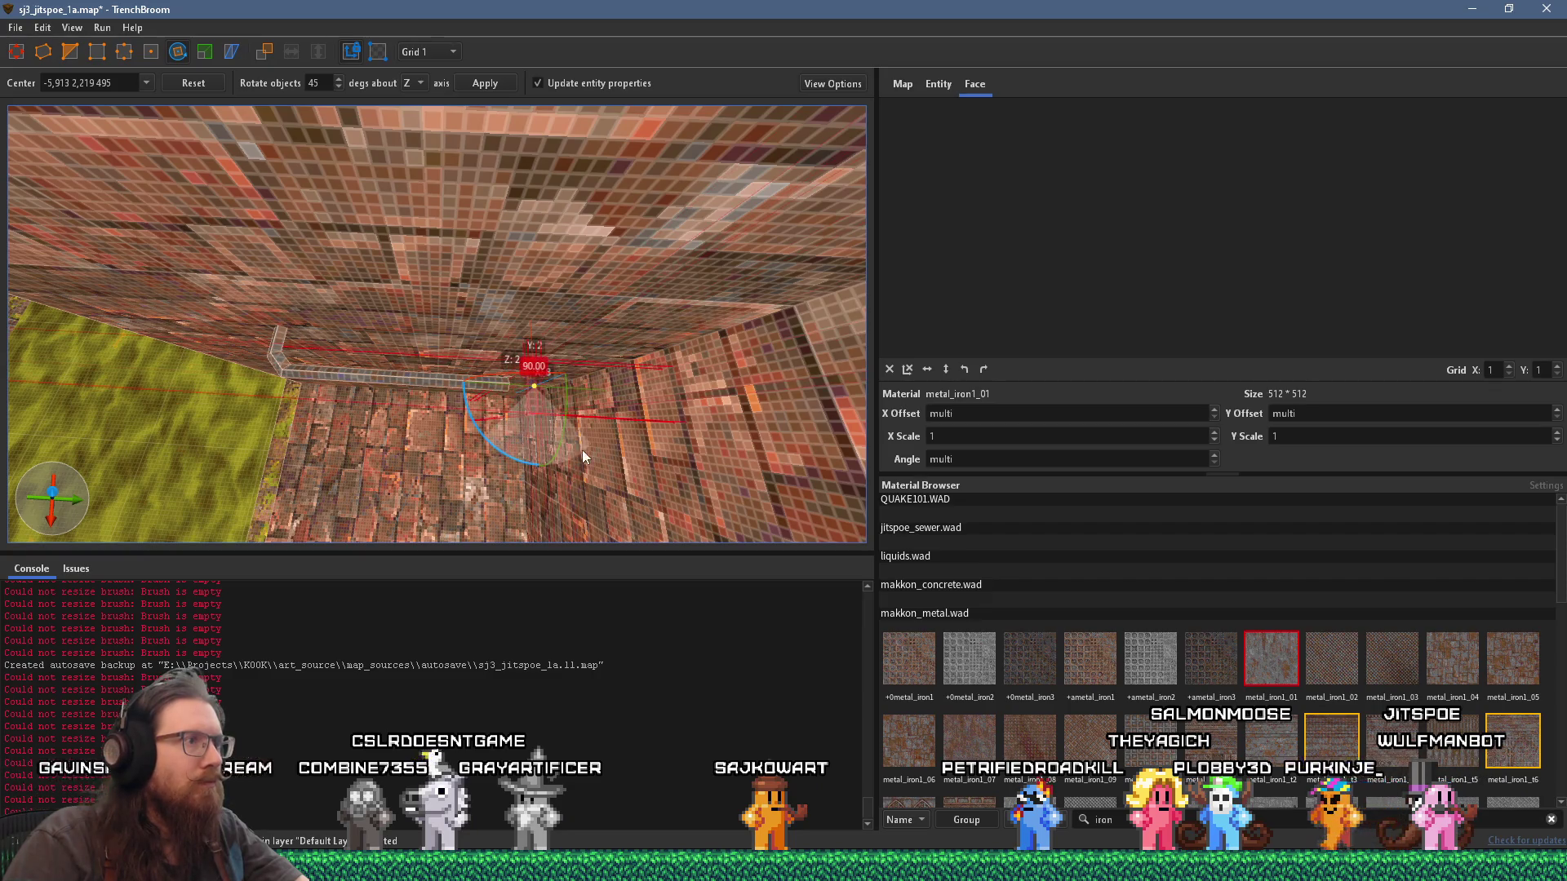
# Step: Select the upright pillar, its top face, then the whole pillar brush
pyautogui.click(522, 383)
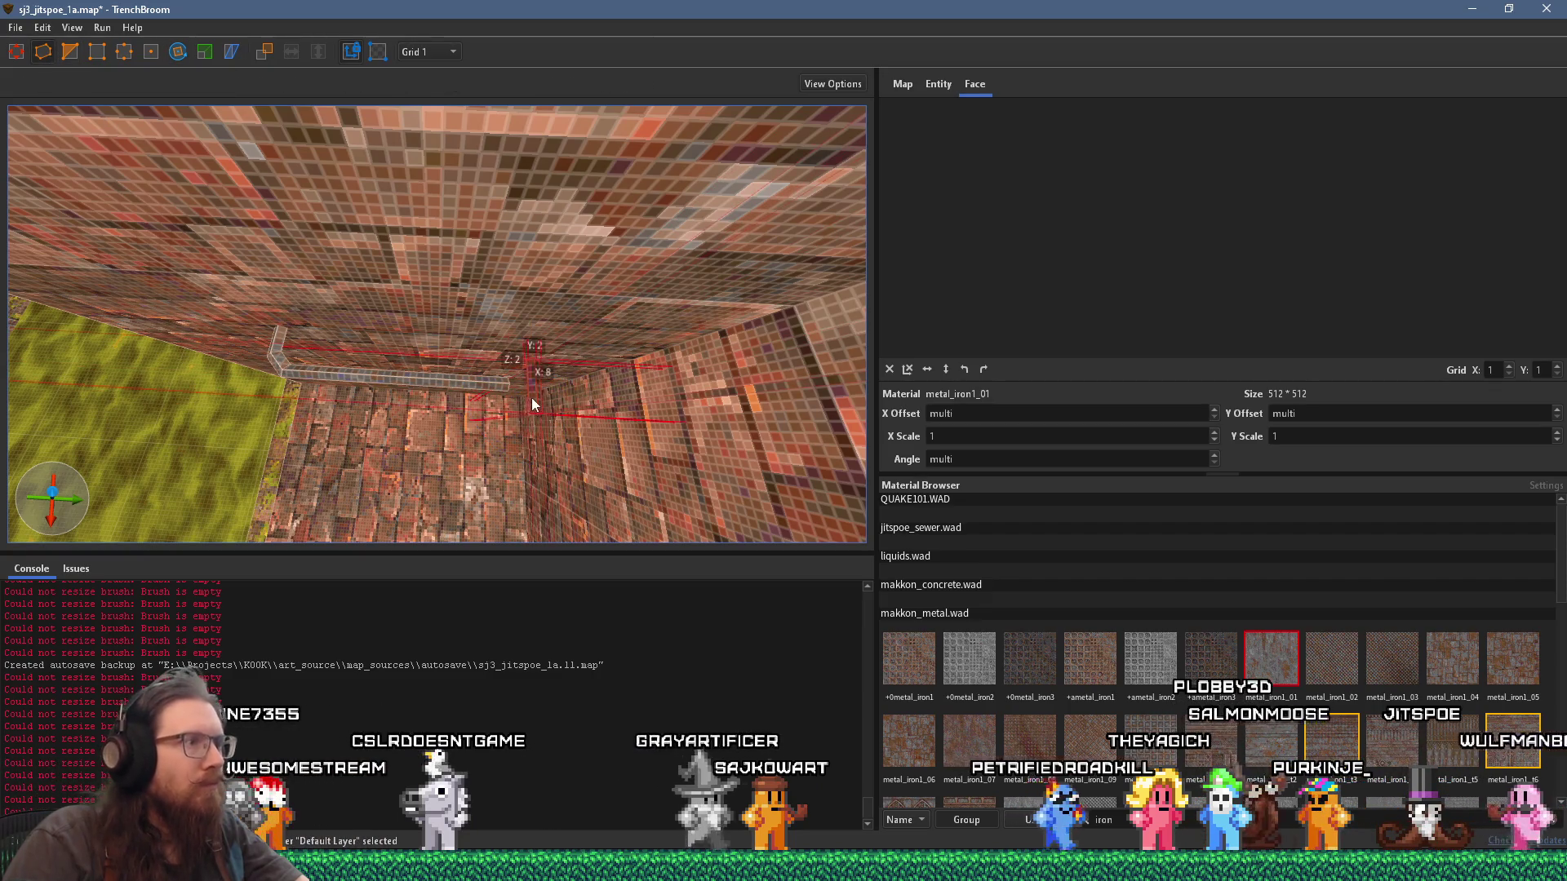
pyautogui.keyDown('shift'); pyautogui.click(528, 358); pyautogui.keyUp('shift')
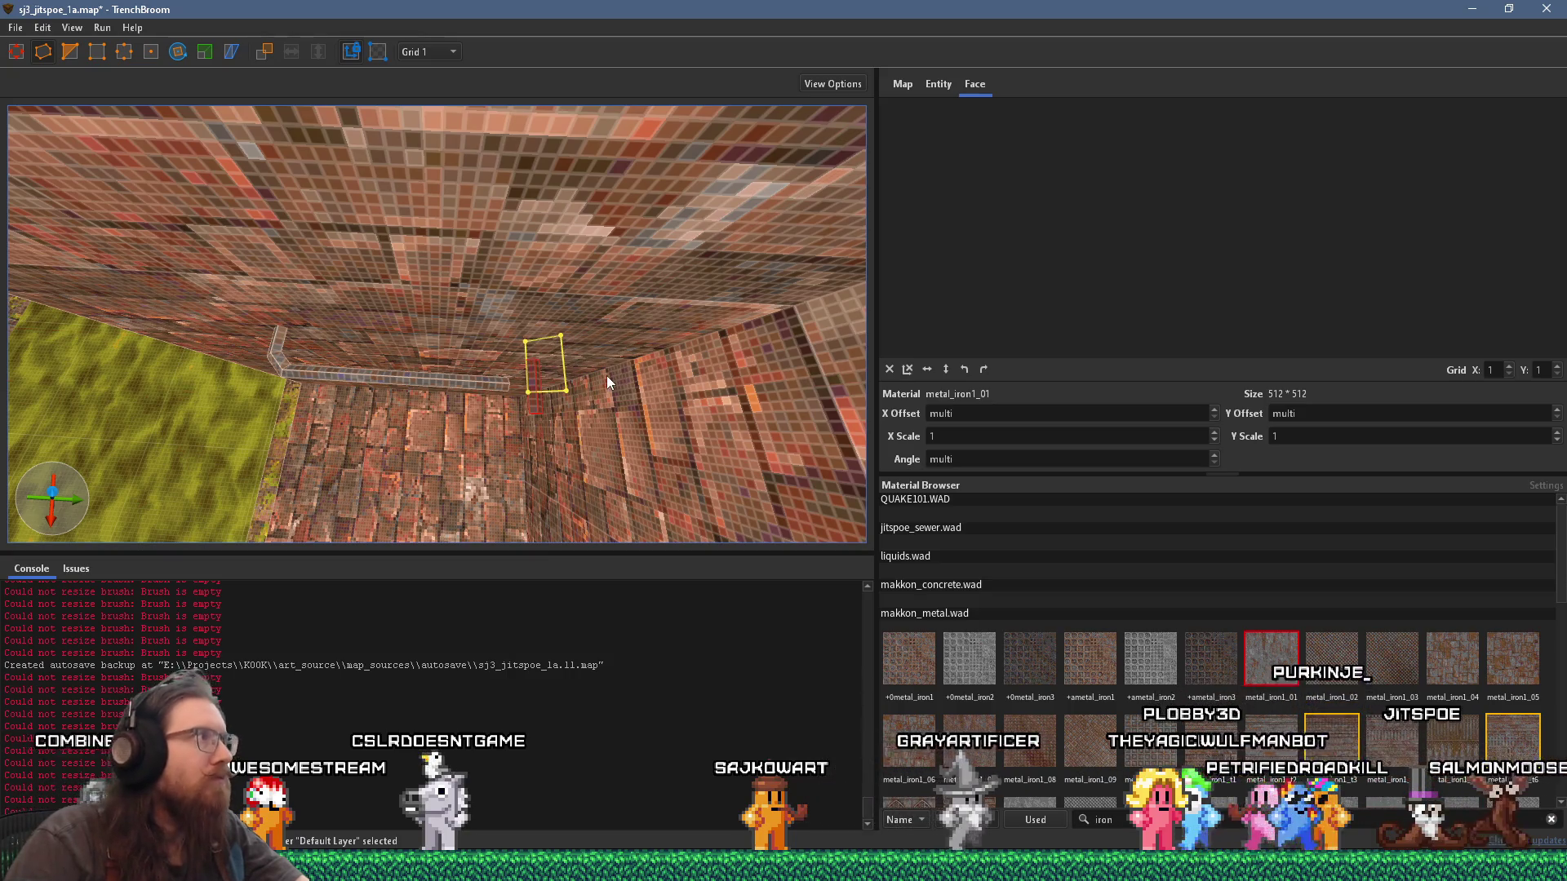
pyautogui.moveTo(606, 375); pyautogui.dragTo(495, 342)
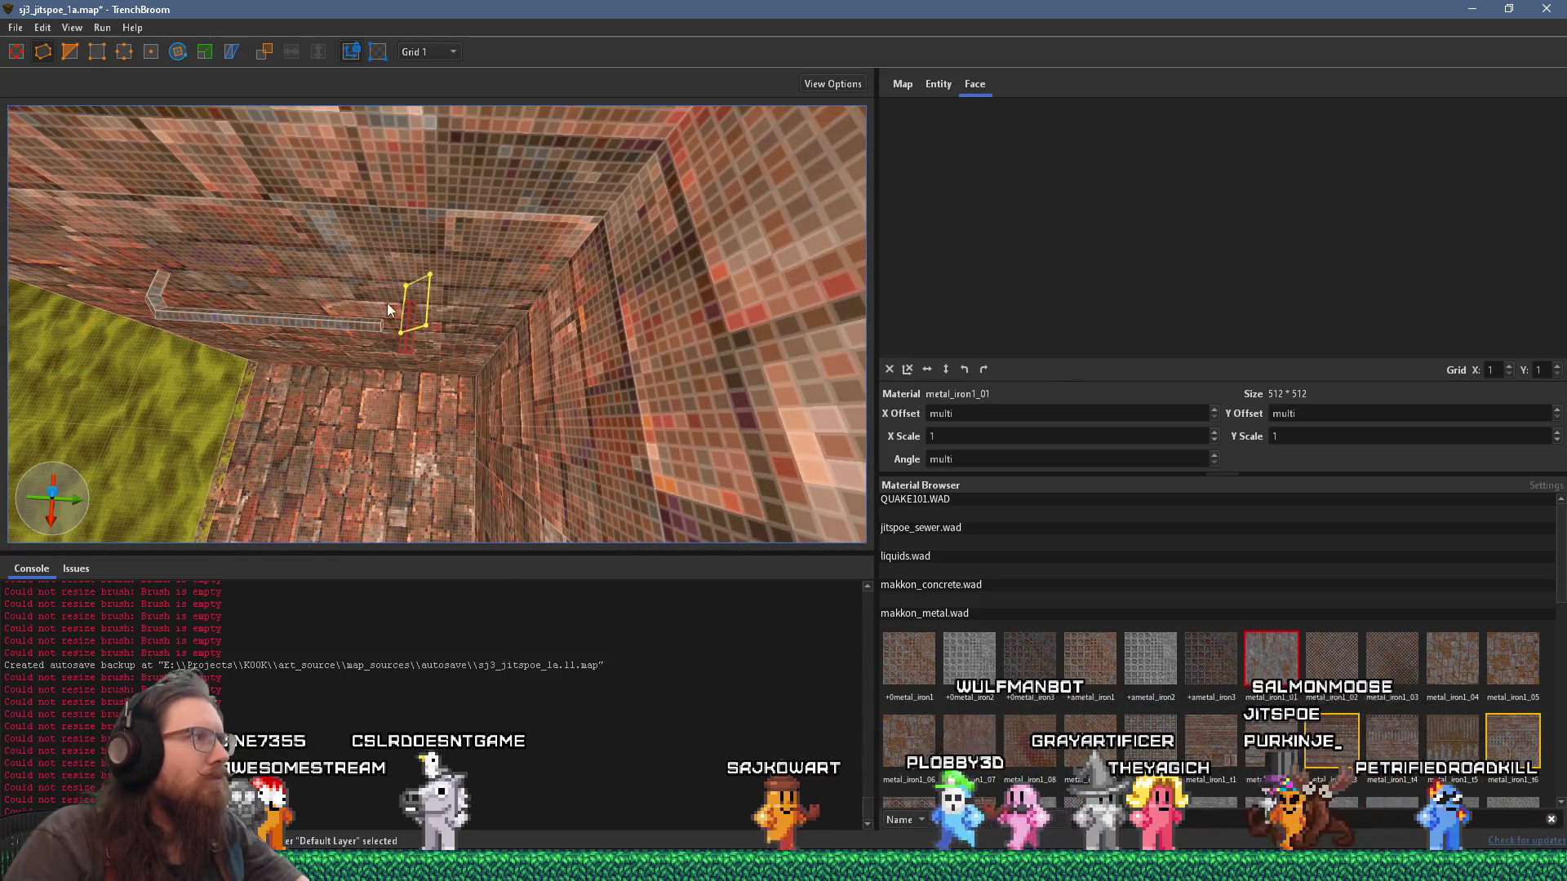
pyautogui.click(406, 326)
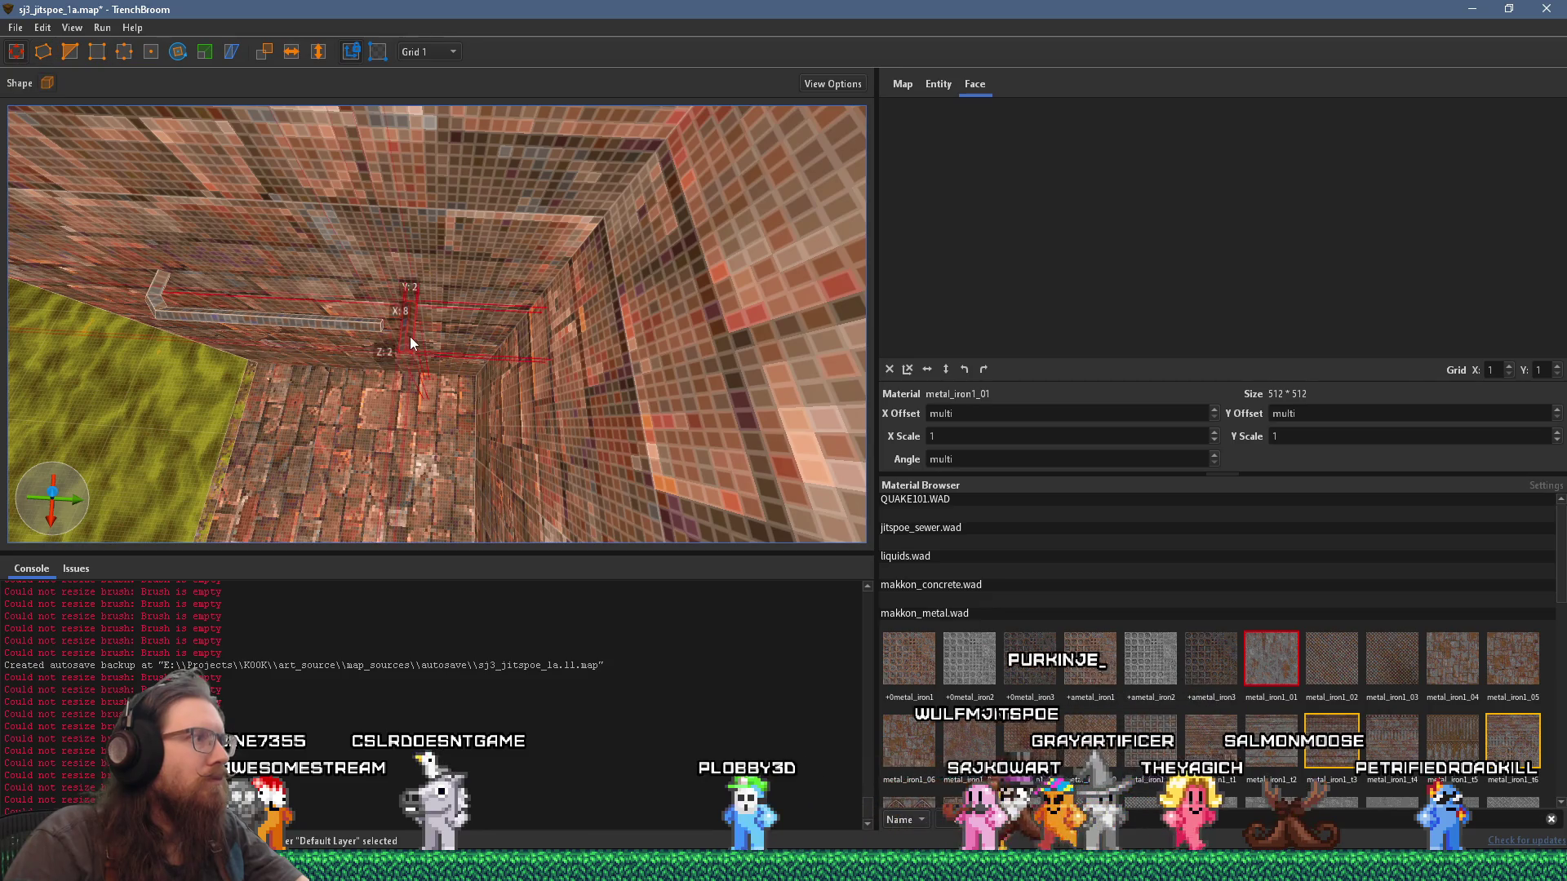
pyautogui.scroll(5, 396, 315)
pyautogui.scroll(-5, 421, 315)
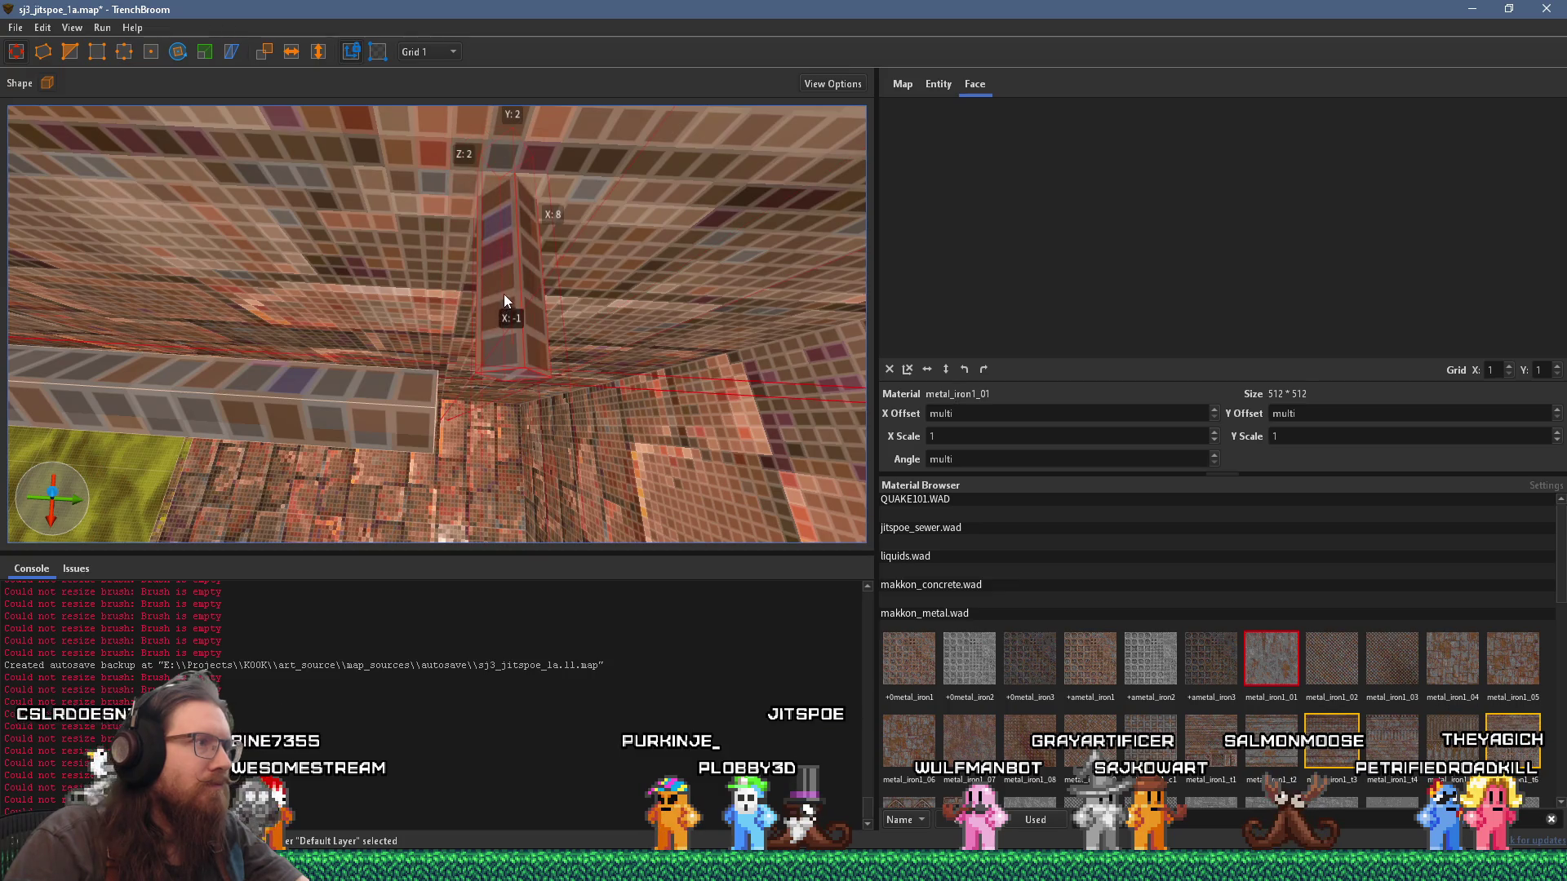
# Step: Shorten the upright pillar by raising its bottom face
pyautogui.moveTo(504, 293); pyautogui.dragTo(506, 289)
pyautogui.scroll(-4, 437, 308)
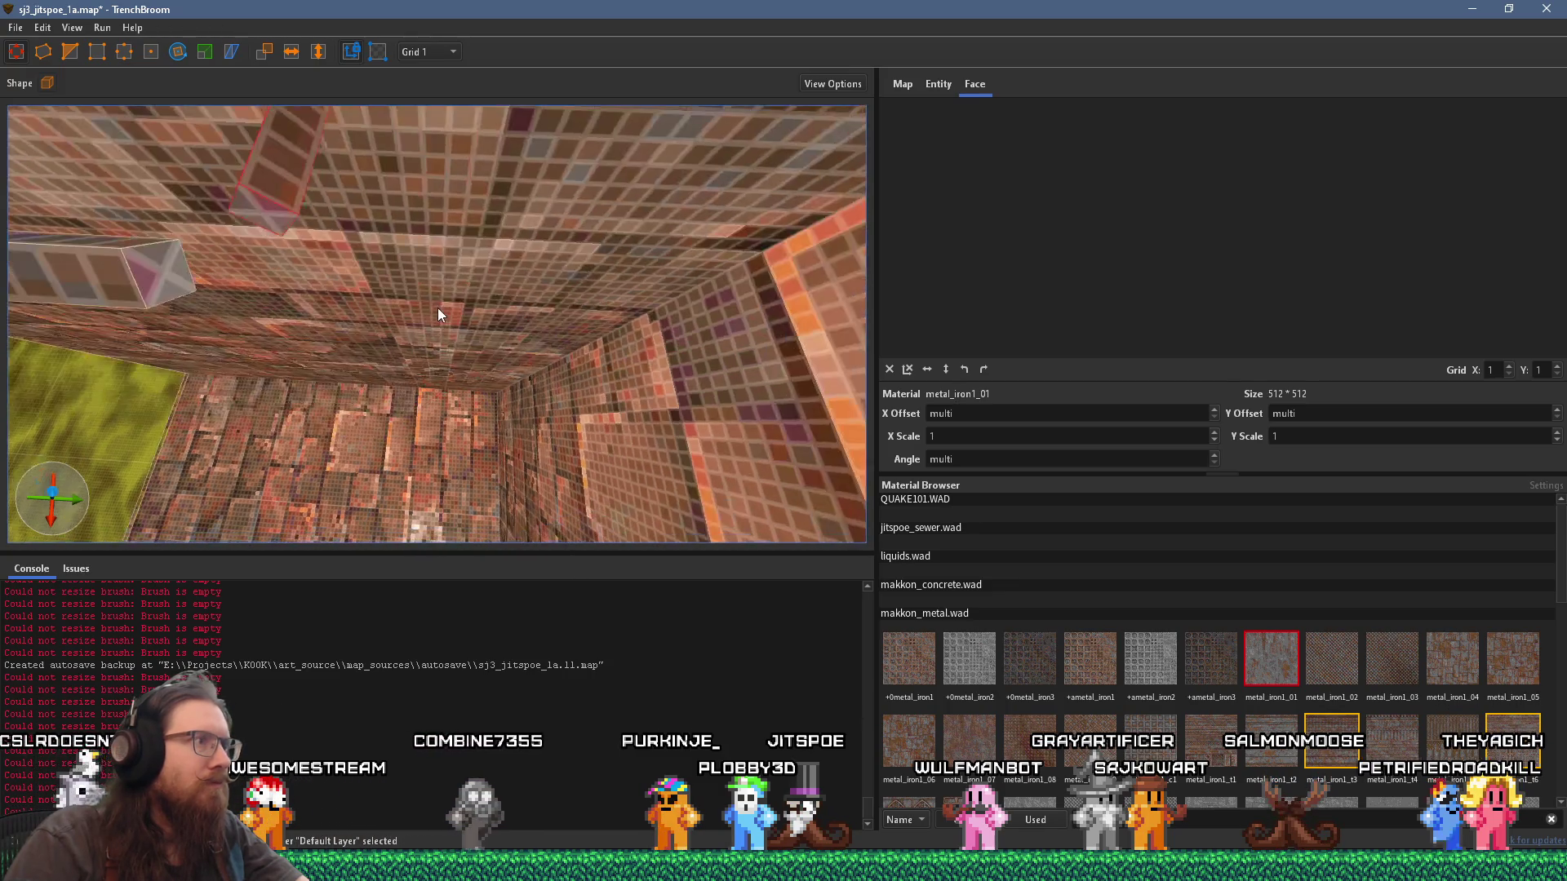
pyautogui.click(70, 52)
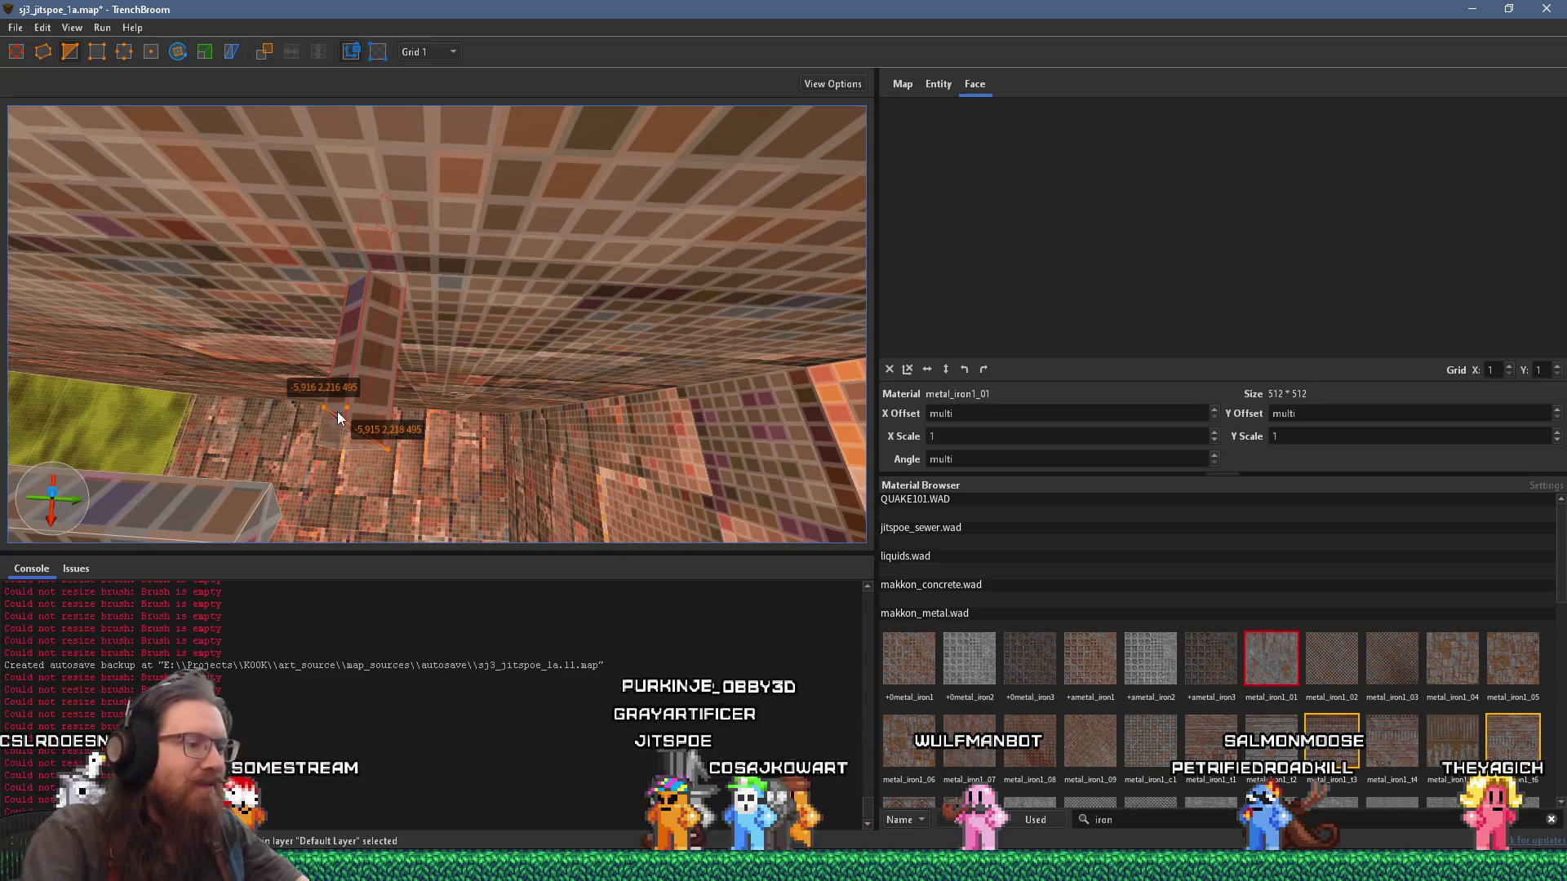
pyautogui.press('a')
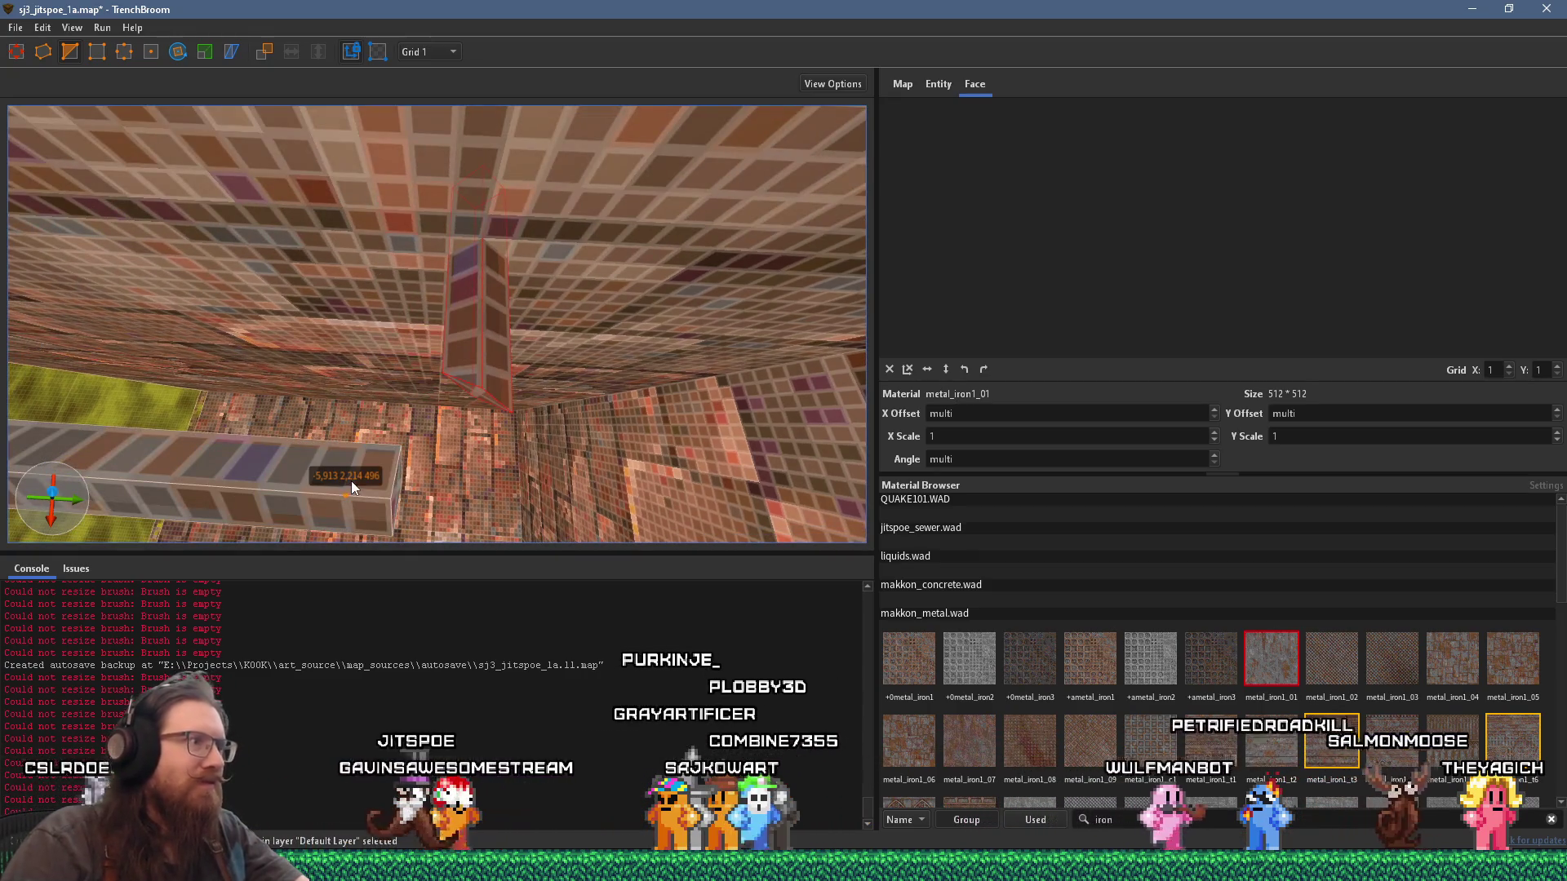
pyautogui.press('Escape')
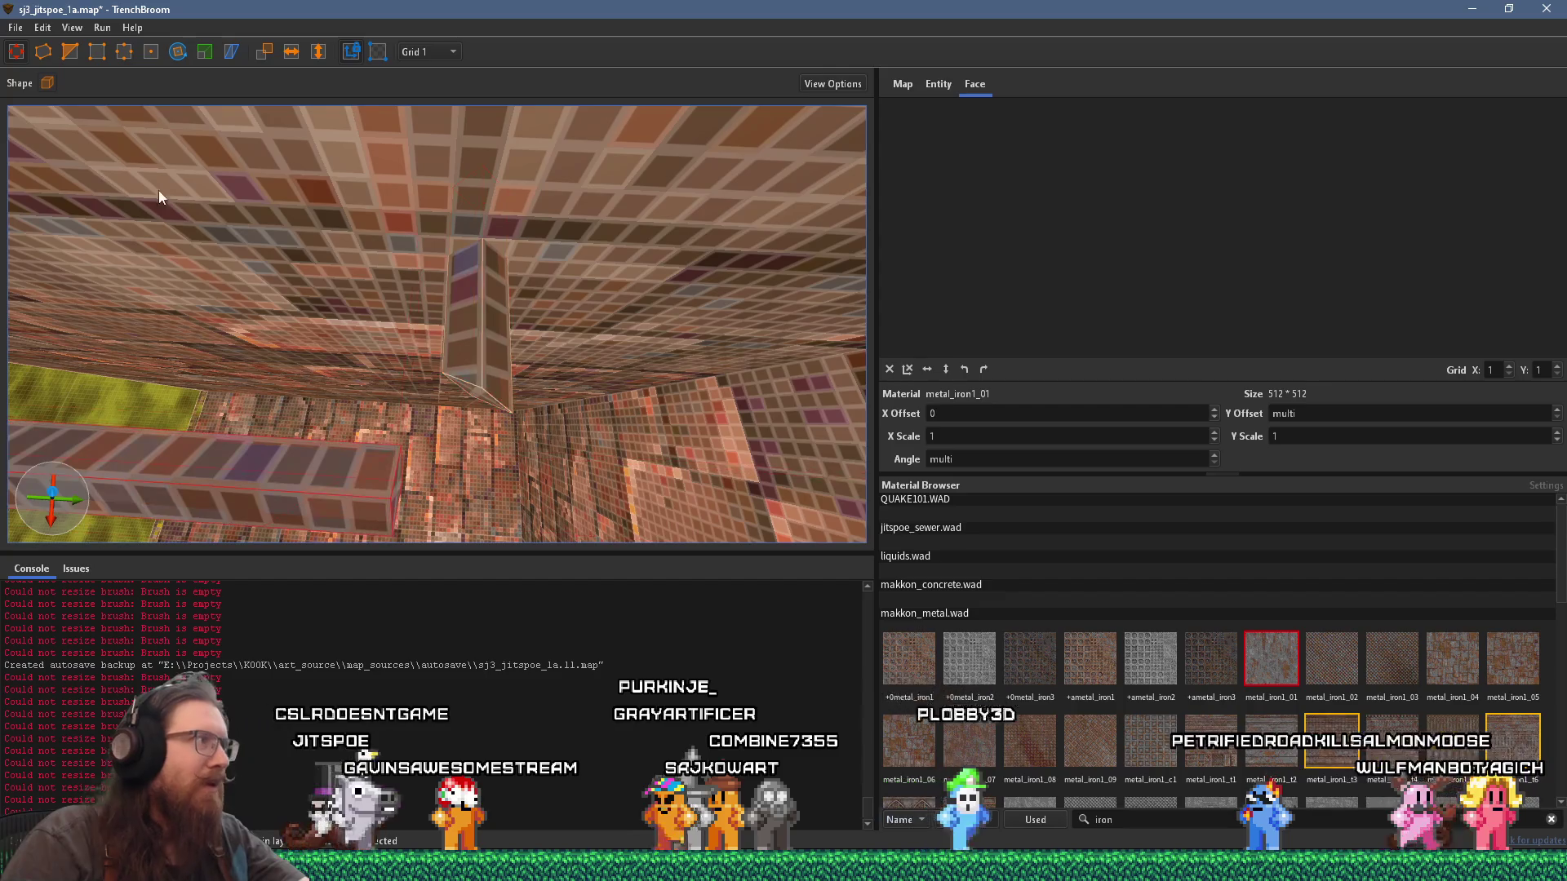
# Step: Draw a small 4×4×2 brush at the pillar's base
pyautogui.click(351, 463)
pyautogui.press('x')
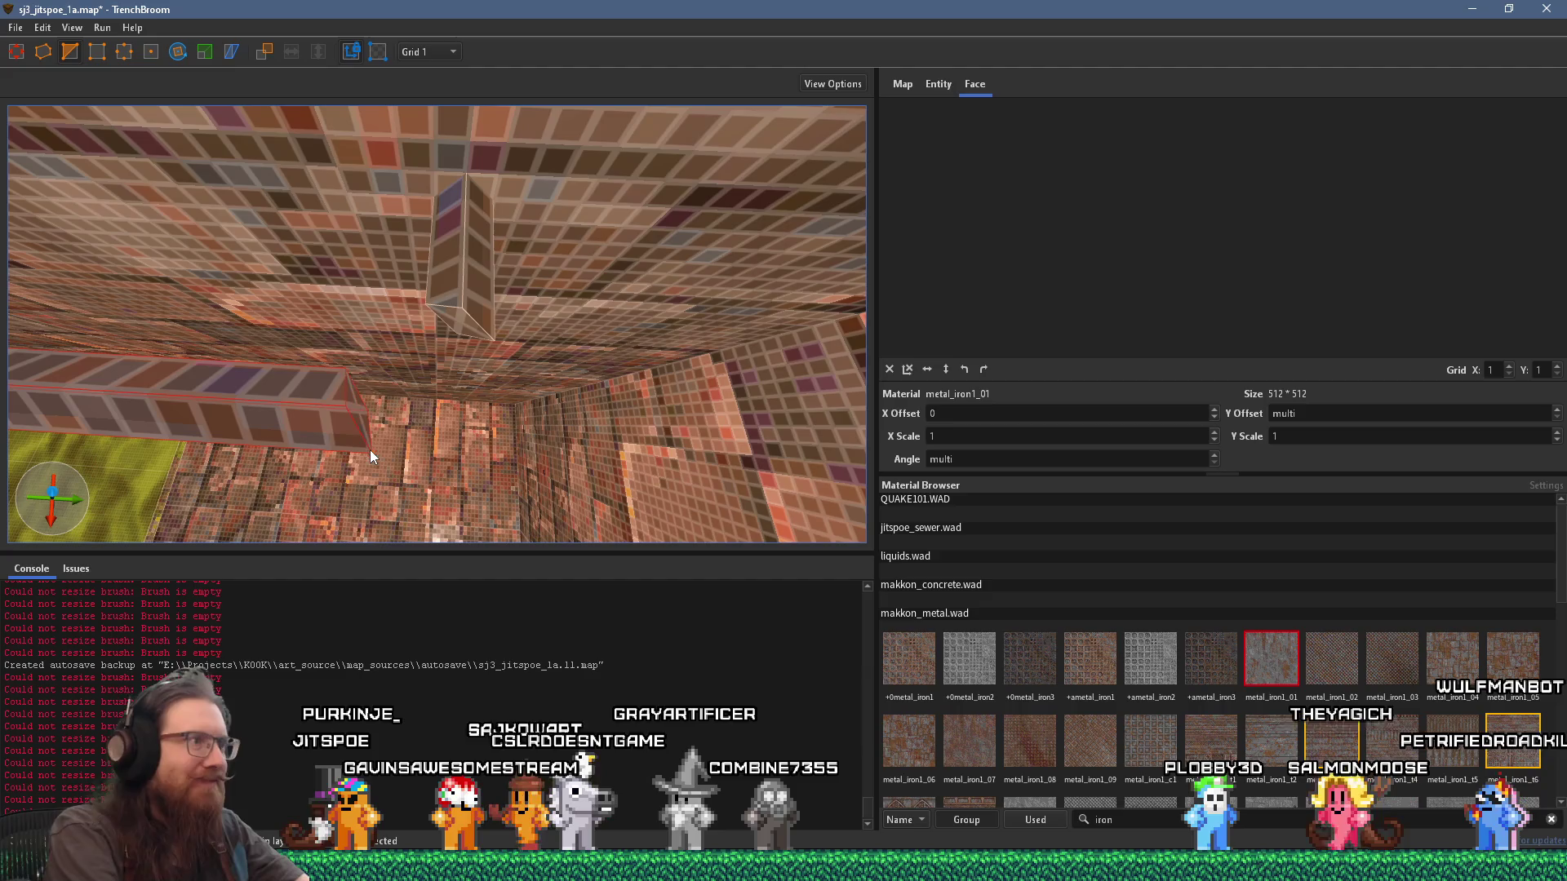
pyautogui.press('Escape')
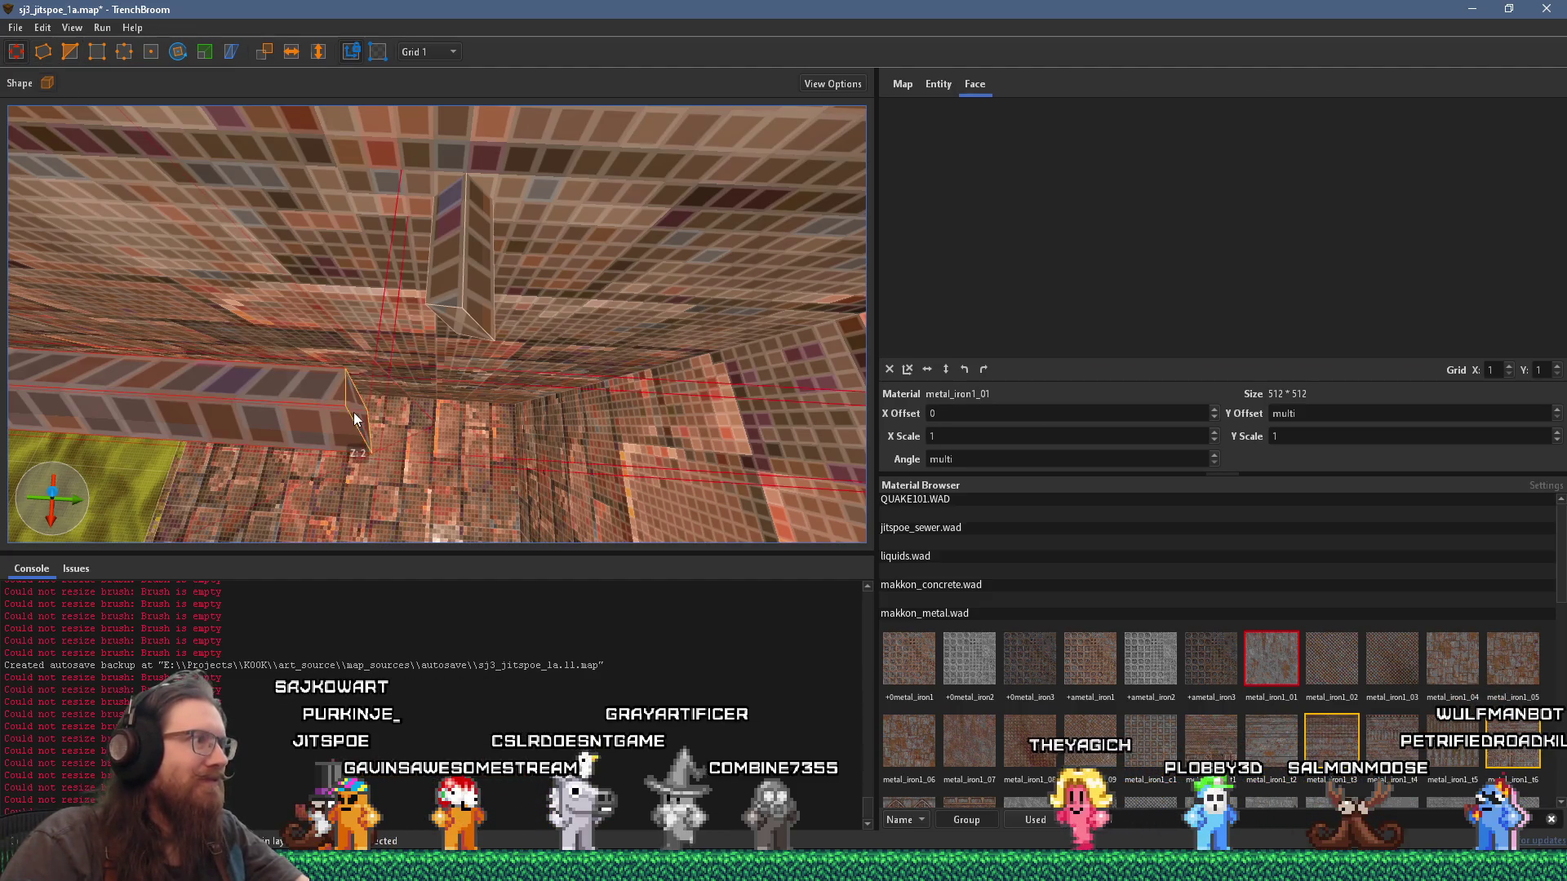
pyautogui.moveTo(354, 412); pyautogui.dragTo(454, 322)
pyautogui.scroll(-5, 446, 335)
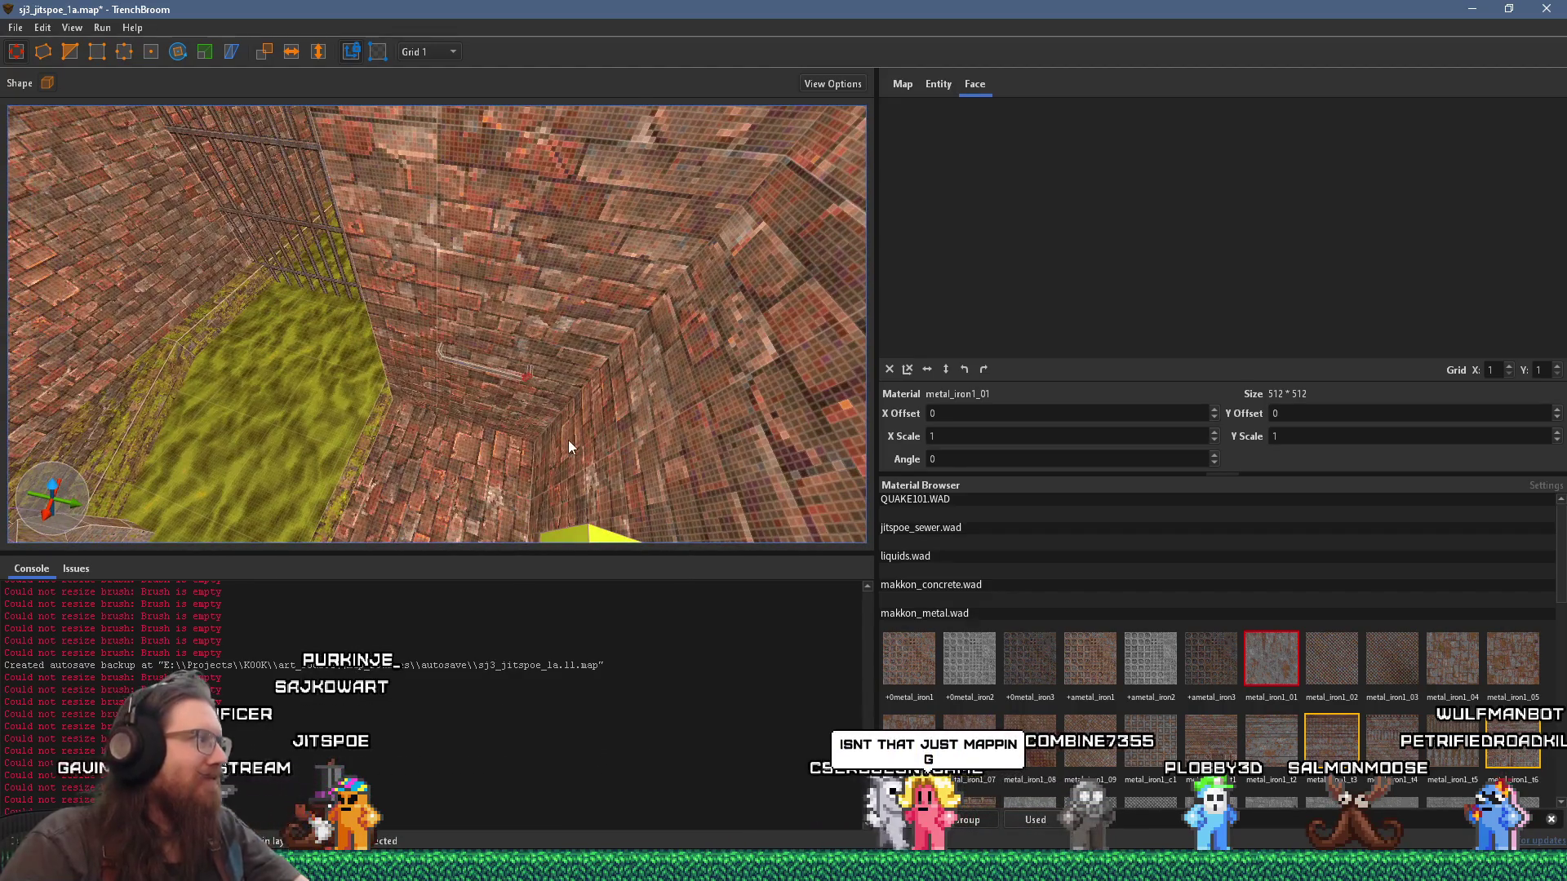
# Step: Rotate the metal texture on the angled brush's front face to about -54° to follow the slant
pyautogui.scroll(3, 572, 420)
pyautogui.scroll(6, 511, 501)
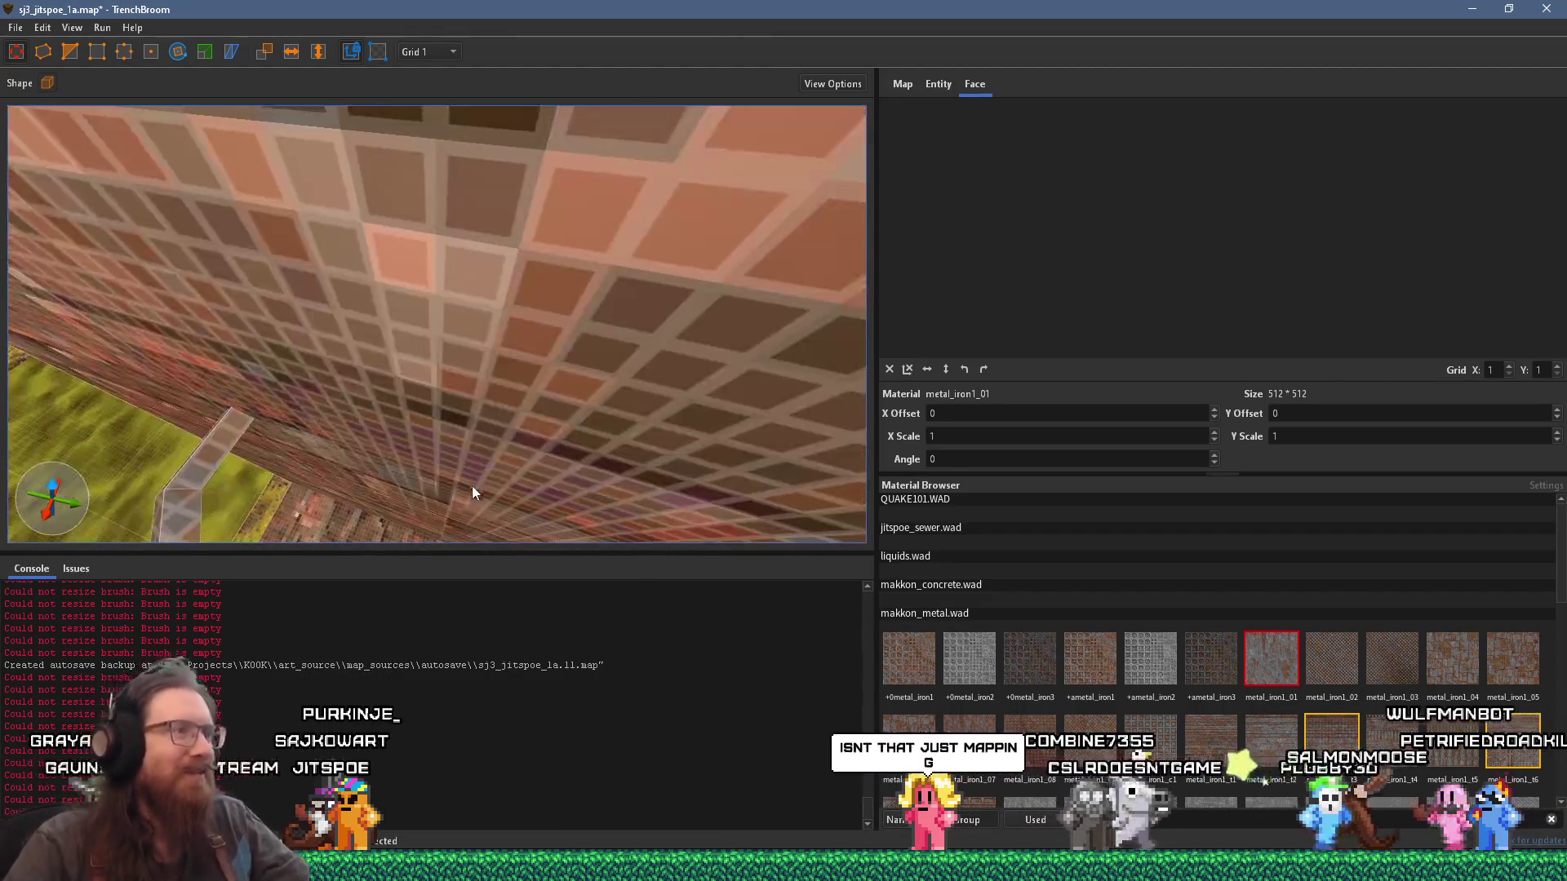
pyautogui.scroll(4, 495, 403)
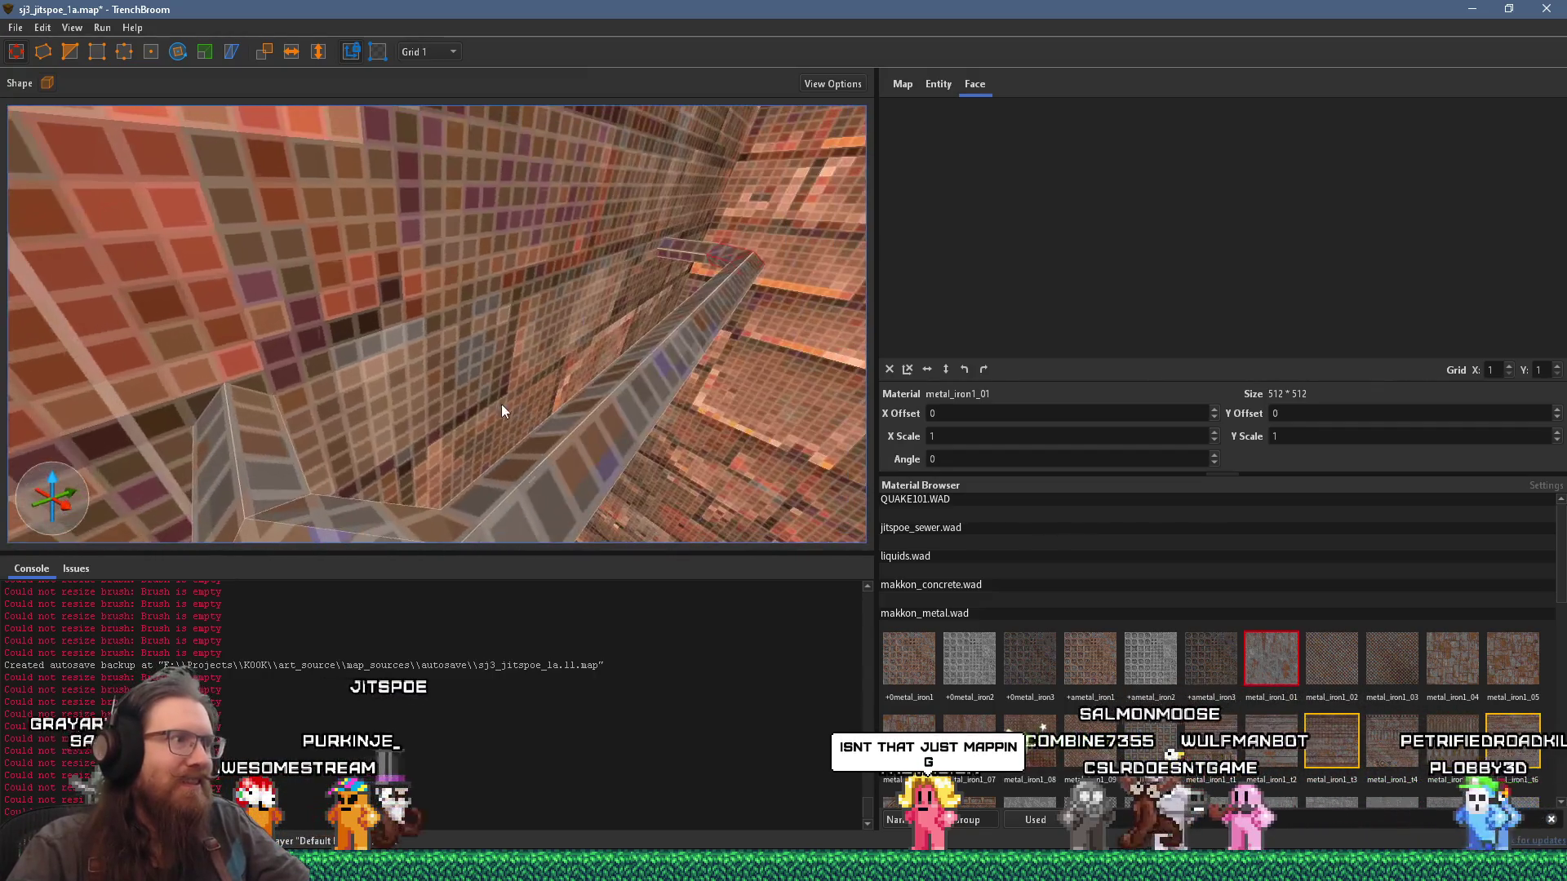
pyautogui.scroll(3, 675, 482)
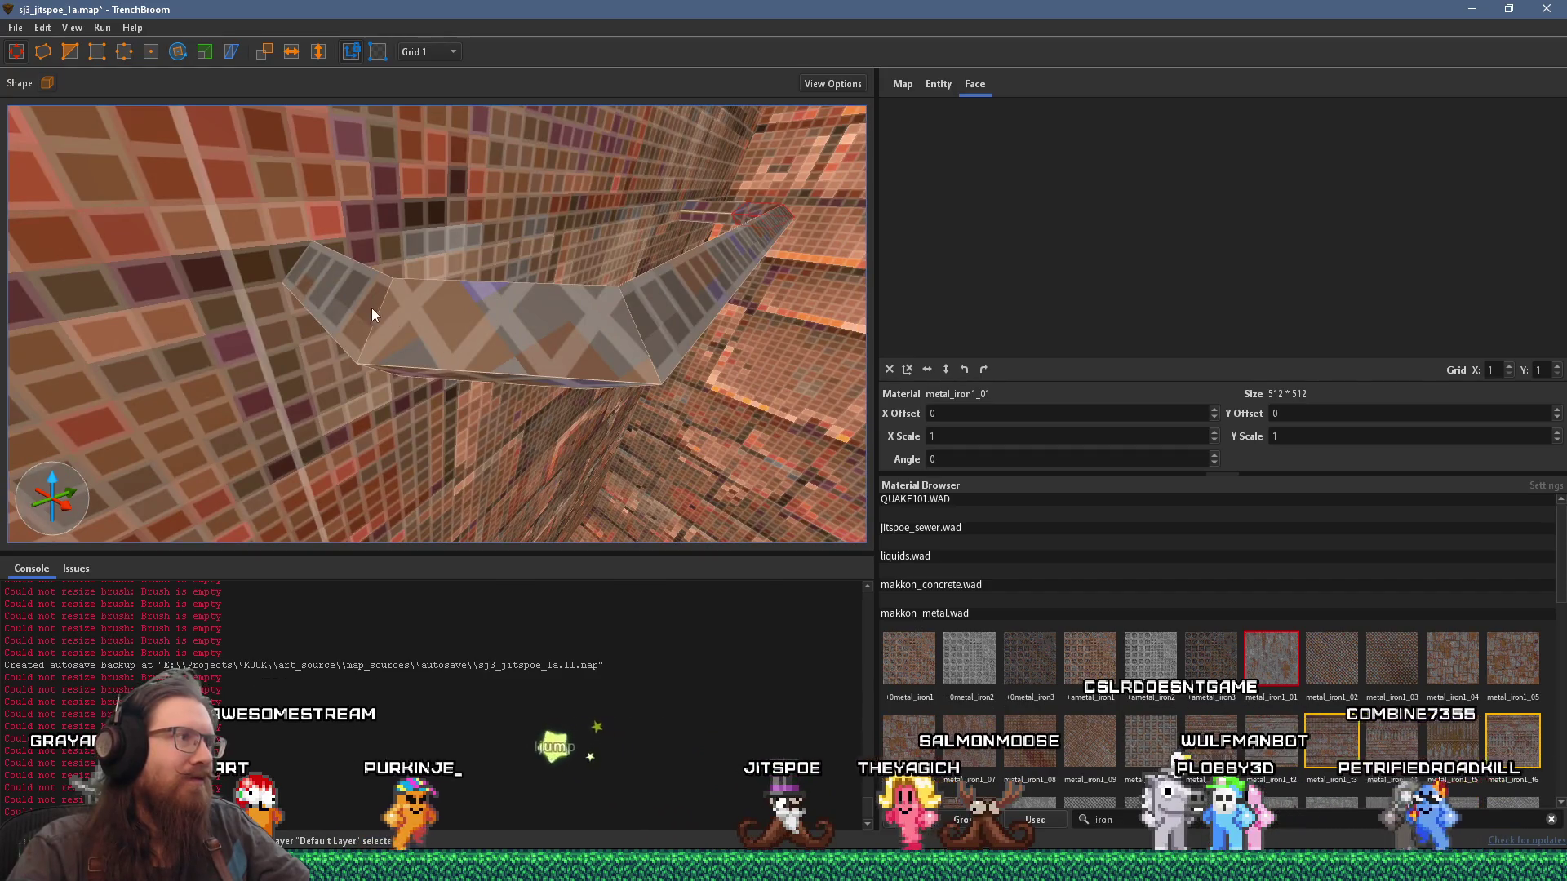
pyautogui.keyDown('shift'); pyautogui.click(455, 327); pyautogui.keyUp('shift')
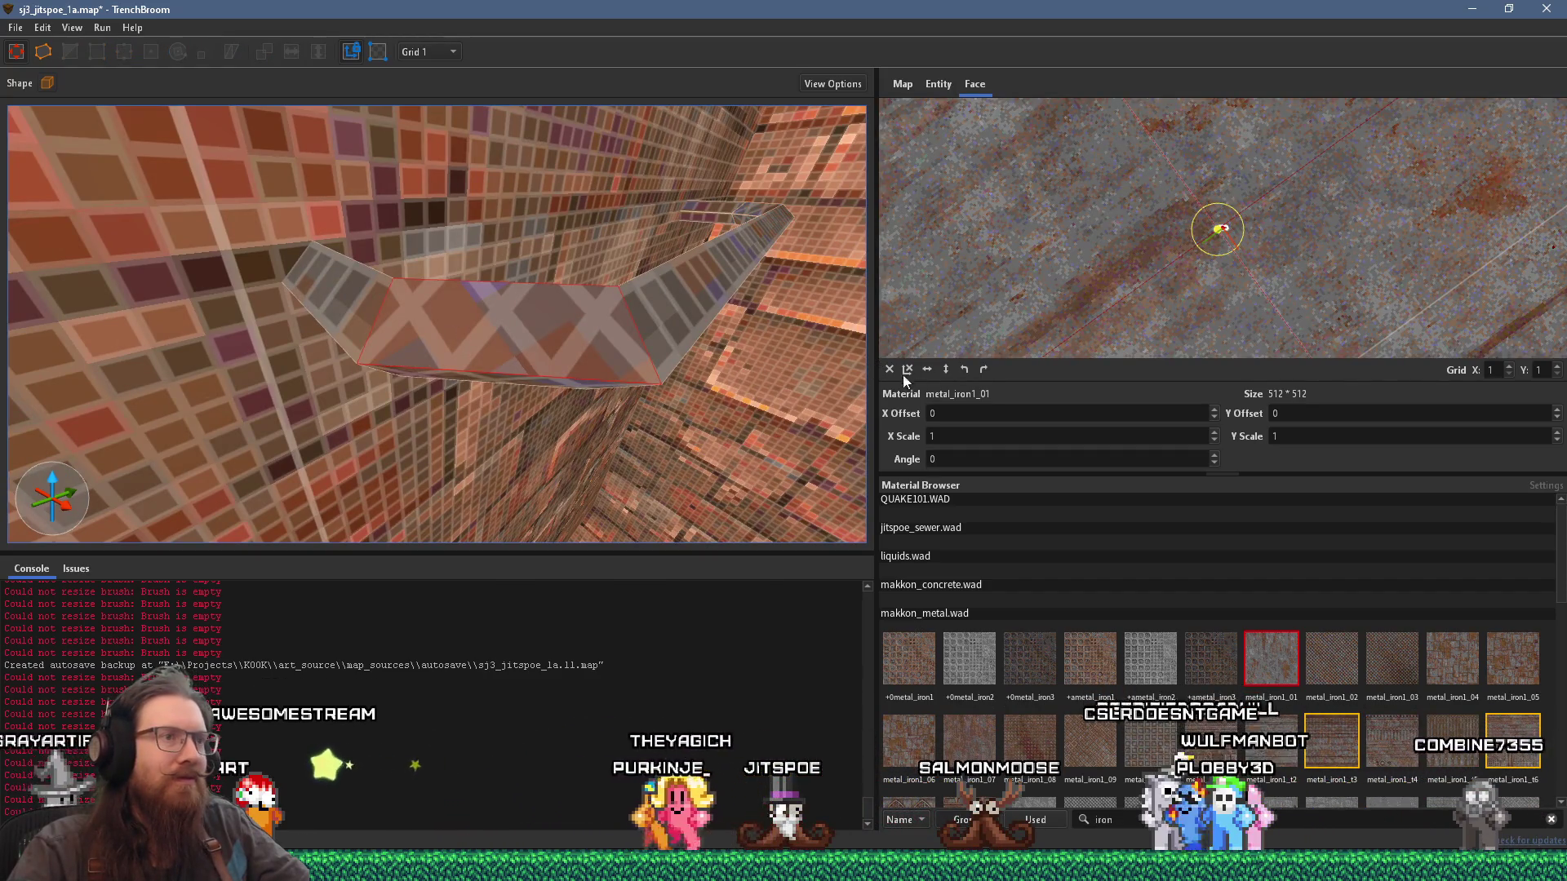
pyautogui.scroll(2, 1017, 349)
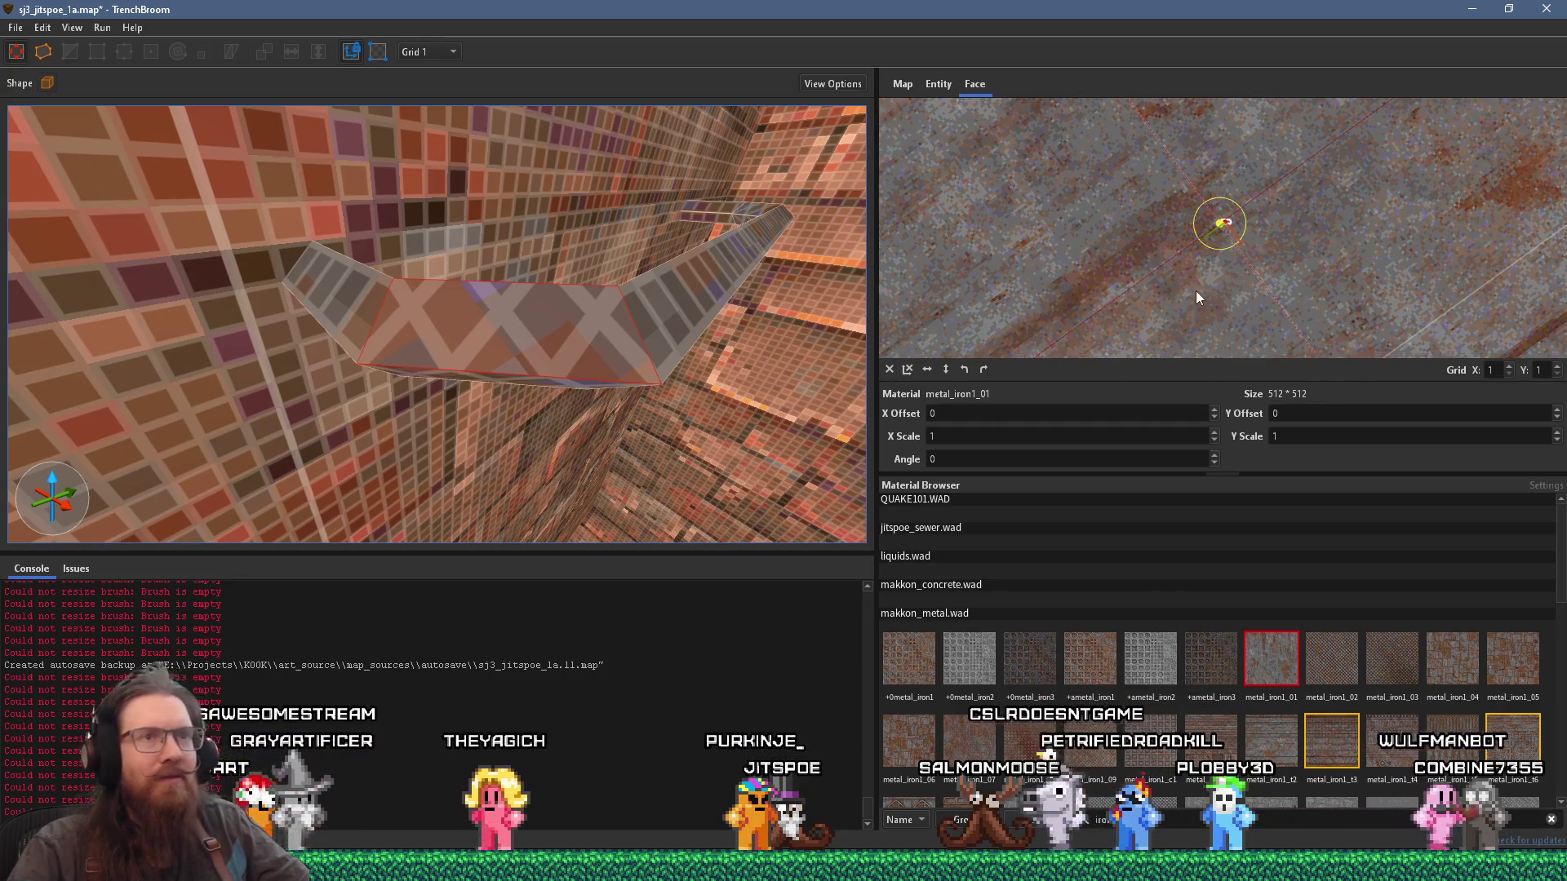
pyautogui.scroll(2, 1062, 310)
pyautogui.scroll(1, 1121, 281)
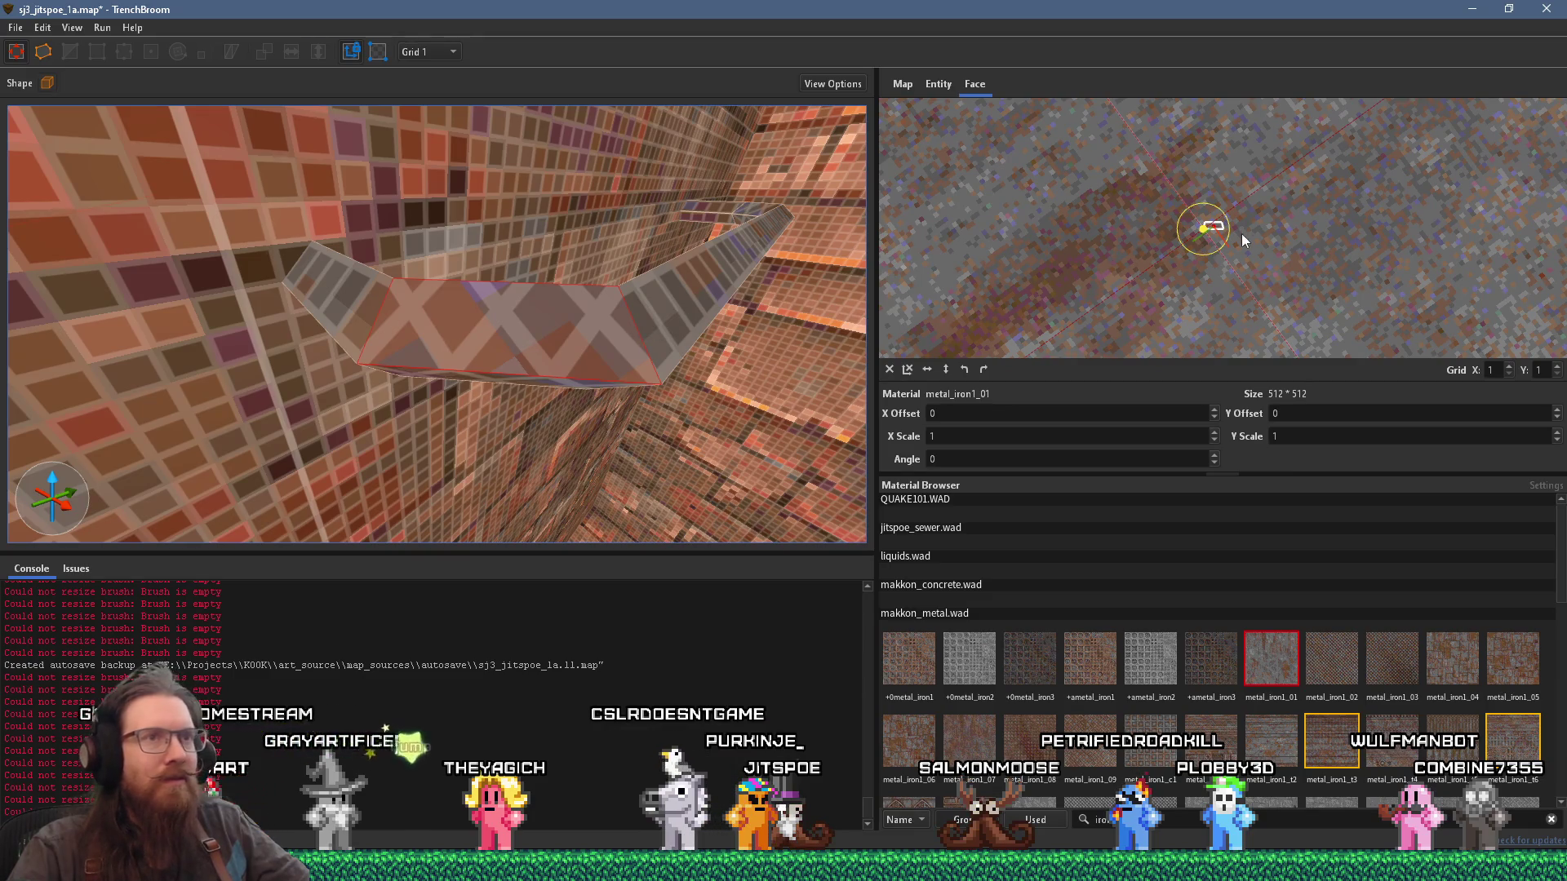
pyautogui.moveTo(1227, 222); pyautogui.dragTo(1219, 185)
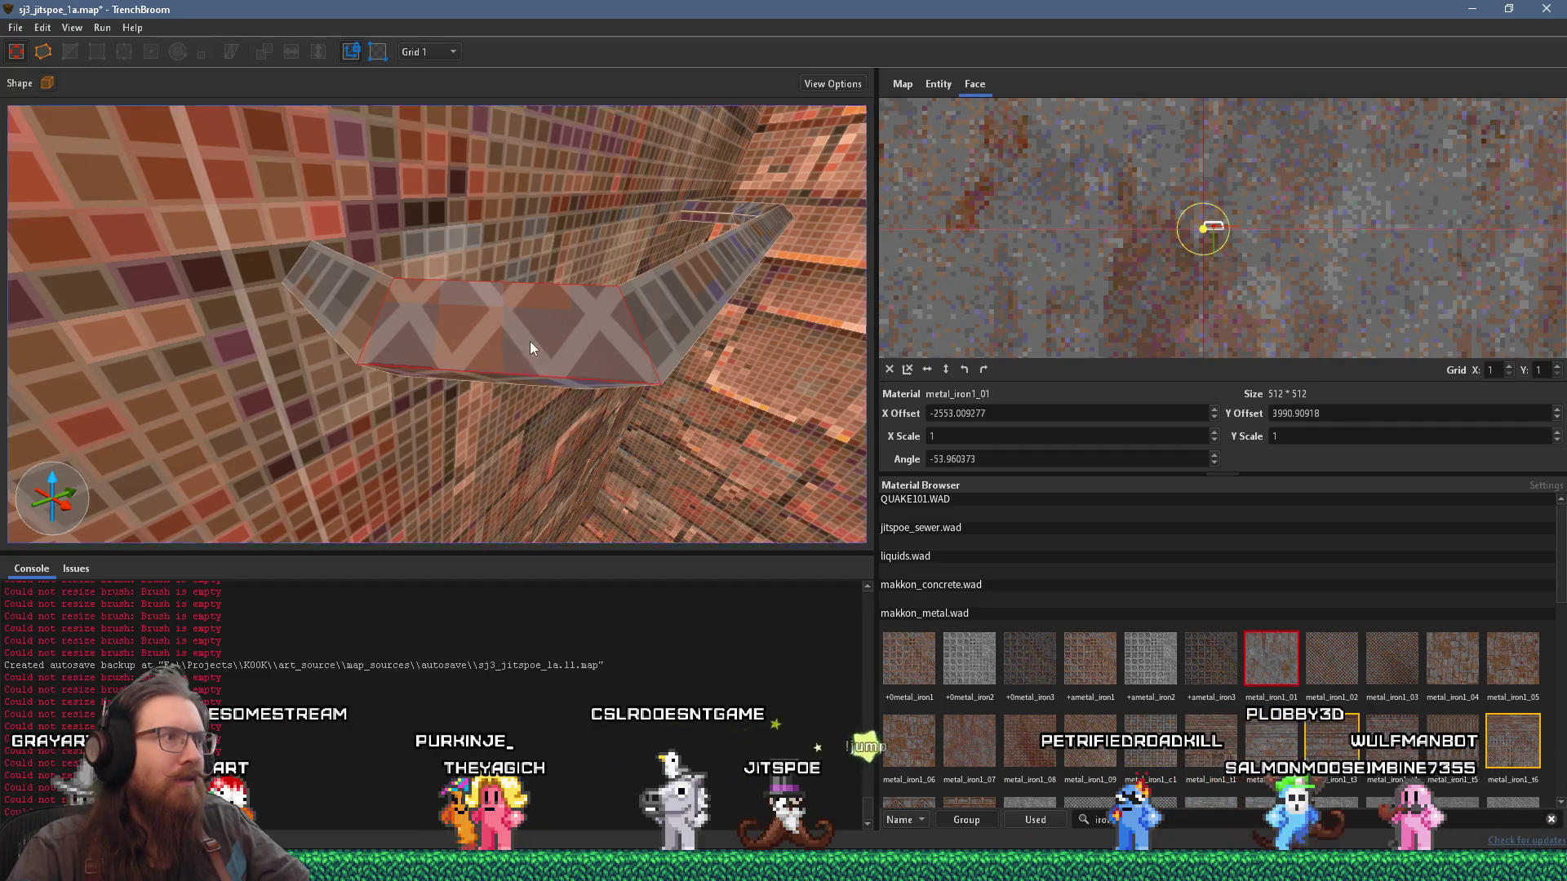
pyautogui.scroll(4, 530, 342)
pyautogui.scroll(-4, 522, 283)
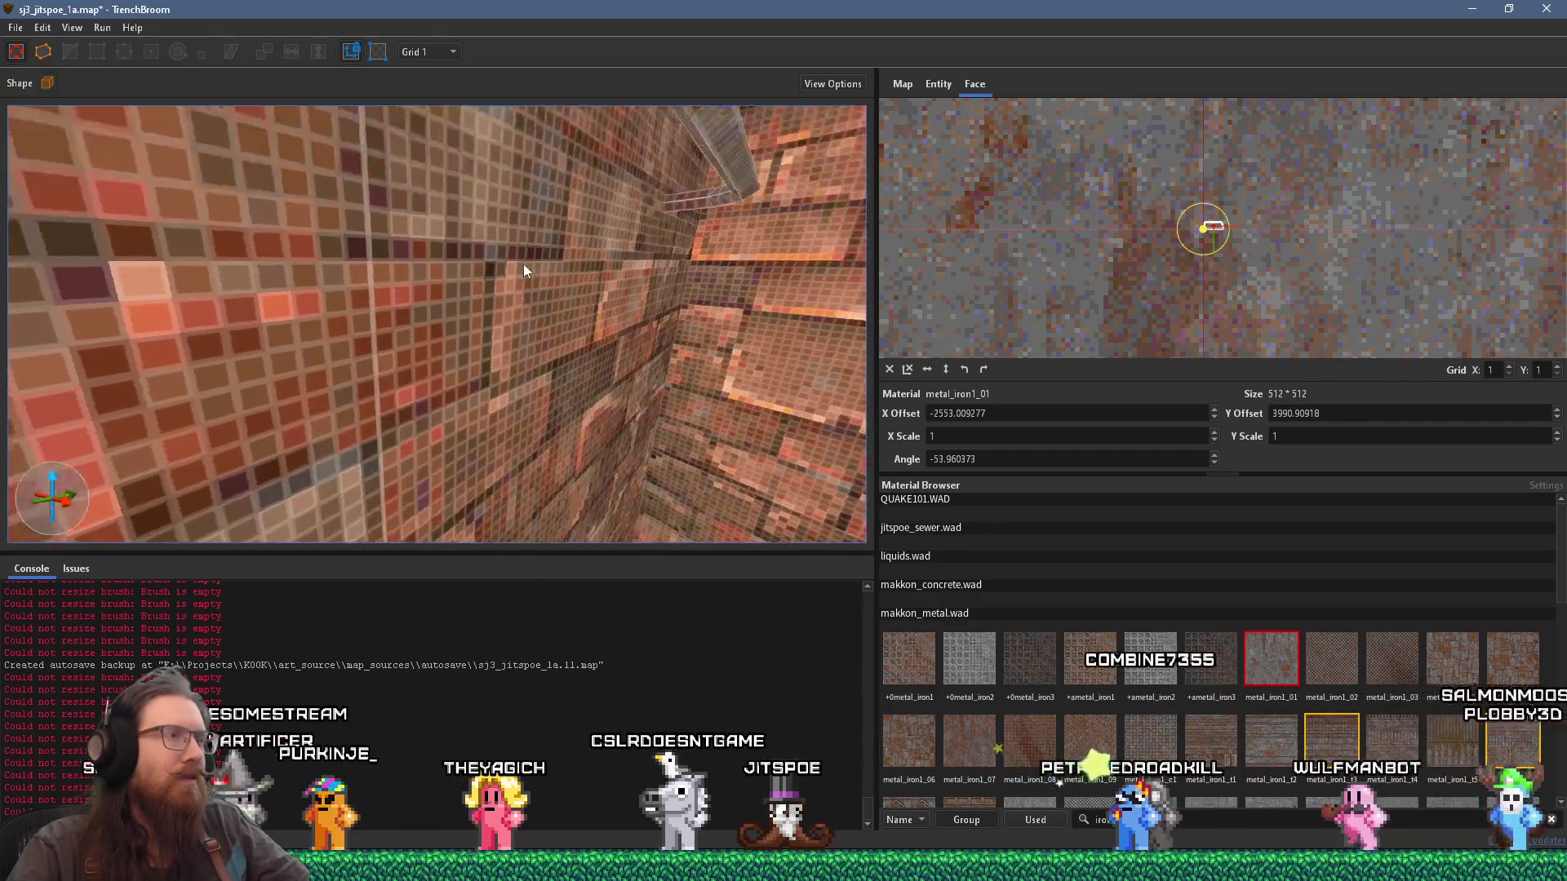
# Step: Swing the view to a corner and select the angled brush's end face
pyautogui.moveTo(540, 244)
pyautogui.mouseDown()
pyautogui.moveTo(532, 218)
pyautogui.moveTo(468, 341)
pyautogui.moveTo(392, 379)
pyautogui.mouseUp()
pyautogui.scroll(-3, 390, 381)
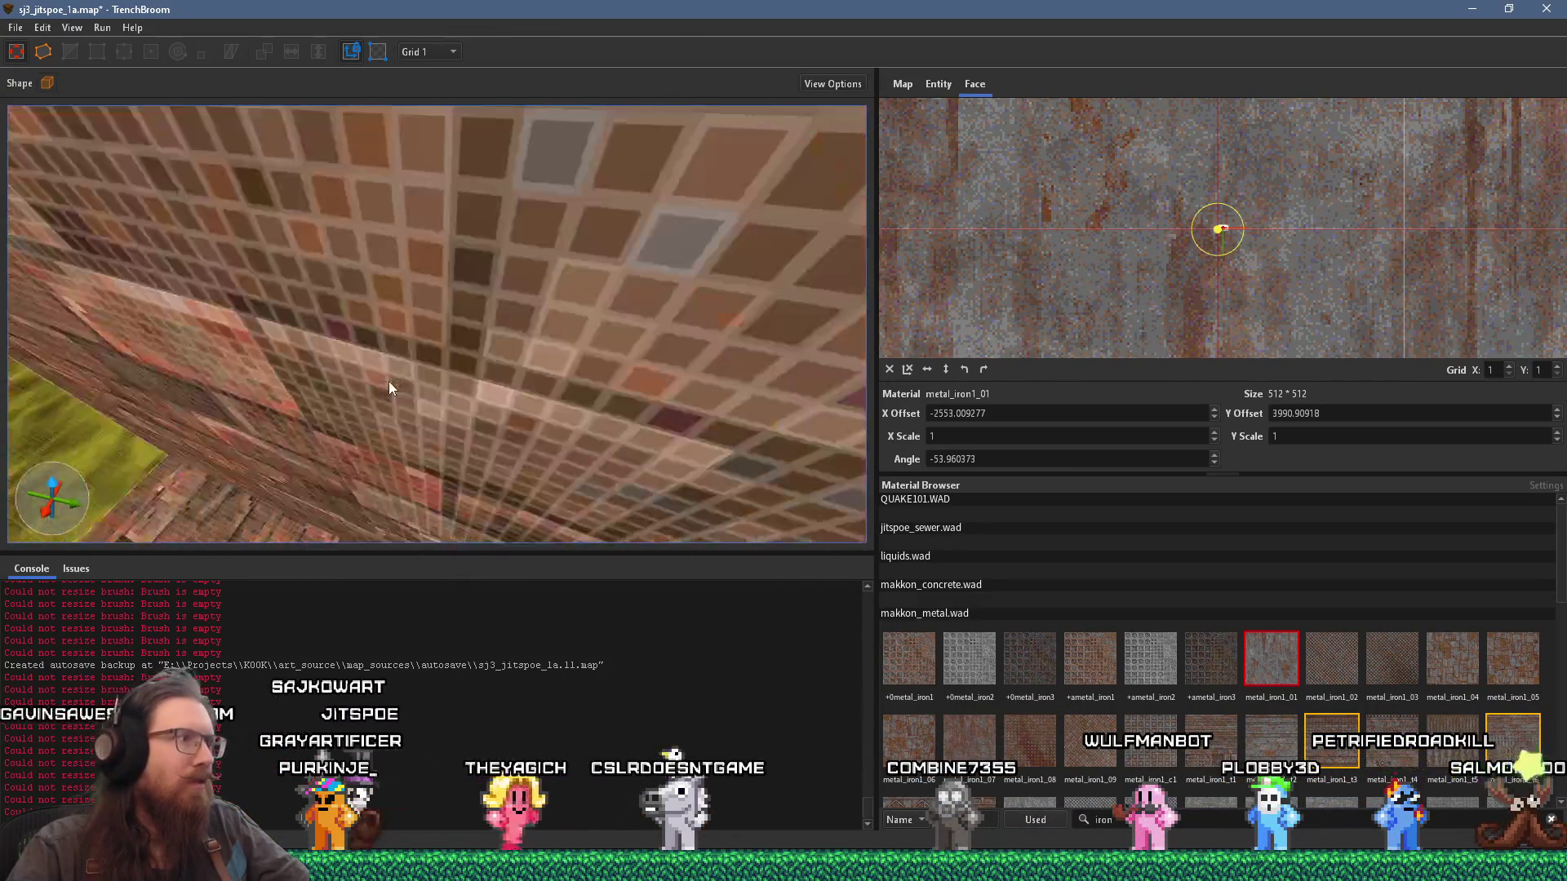
pyautogui.click(447, 400)
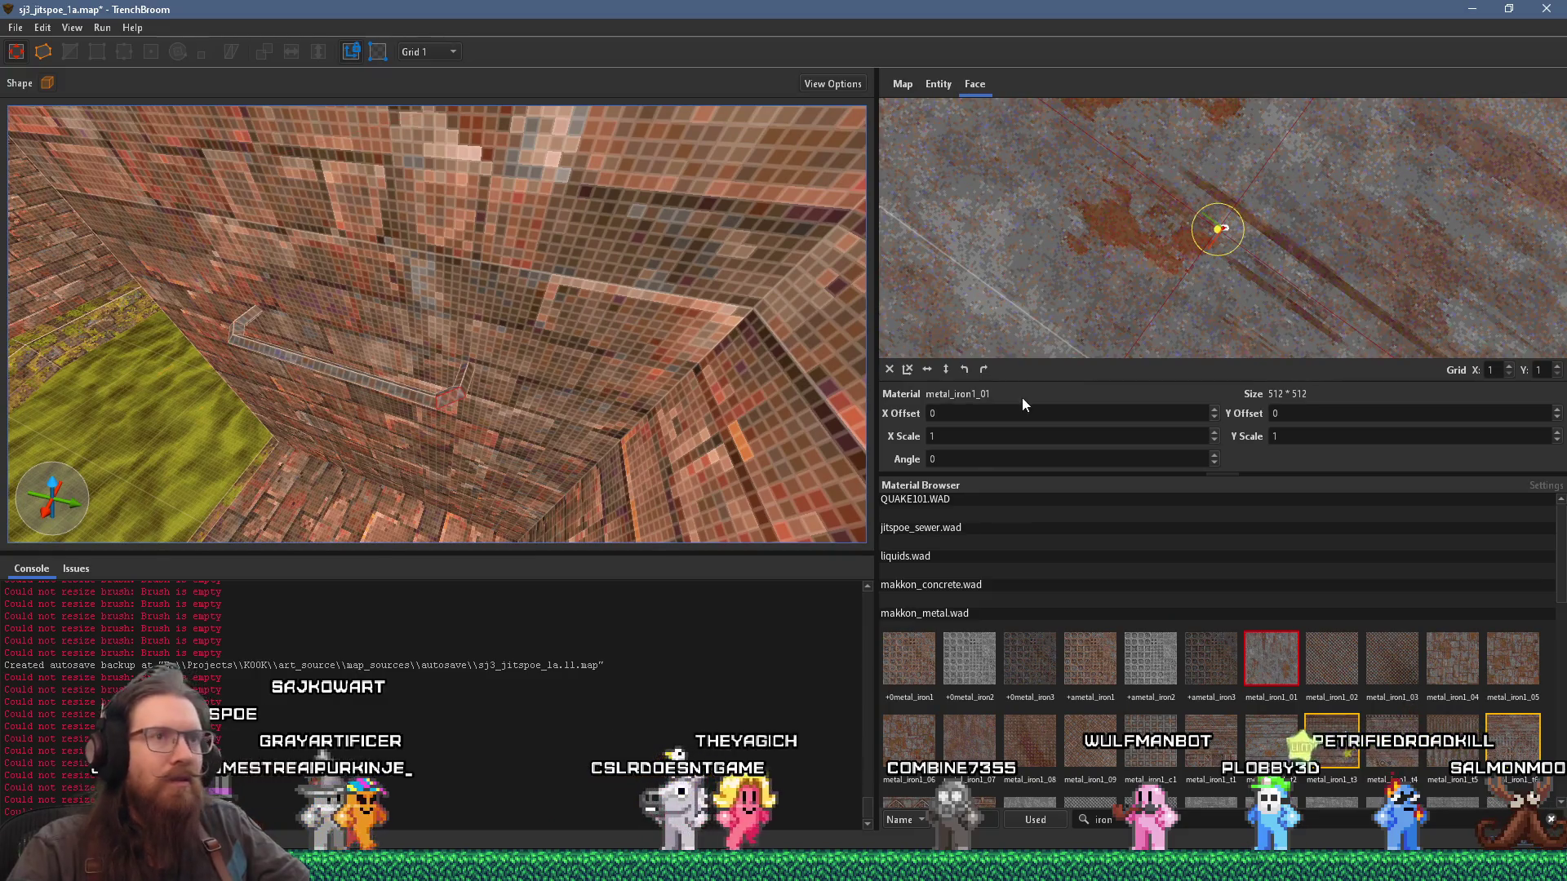
# Step: Rotate the rung's slanted end-face metal_iron1_01 texture to about 54 degrees to line it up
pyautogui.moveTo(1240, 215); pyautogui.dragTo(1248, 237)
pyautogui.moveTo(491, 361)
pyautogui.mouseDown()
pyautogui.moveTo(492, 279)
pyautogui.moveTo(454, 304)
pyautogui.moveTo(487, 343)
pyautogui.moveTo(366, 381)
pyautogui.moveTo(448, 382)
pyautogui.moveTo(503, 344)
pyautogui.moveTo(557, 268)
pyautogui.moveTo(667, 235)
pyautogui.moveTo(649, 253)
pyautogui.moveTo(625, 264)
pyautogui.moveTo(656, 207)
pyautogui.moveTo(623, 265)
pyautogui.moveTo(615, 356)
pyautogui.moveTo(635, 392)
pyautogui.mouseUp()
pyautogui.hotkey('ctrl', 'z')
pyautogui.scroll(3, 503, 422)
pyautogui.hotkey('ctrl', 'shift', 'z')
# Step: Clear the face selection and select the whole rung brush
pyautogui.scroll(-5, 483, 420)
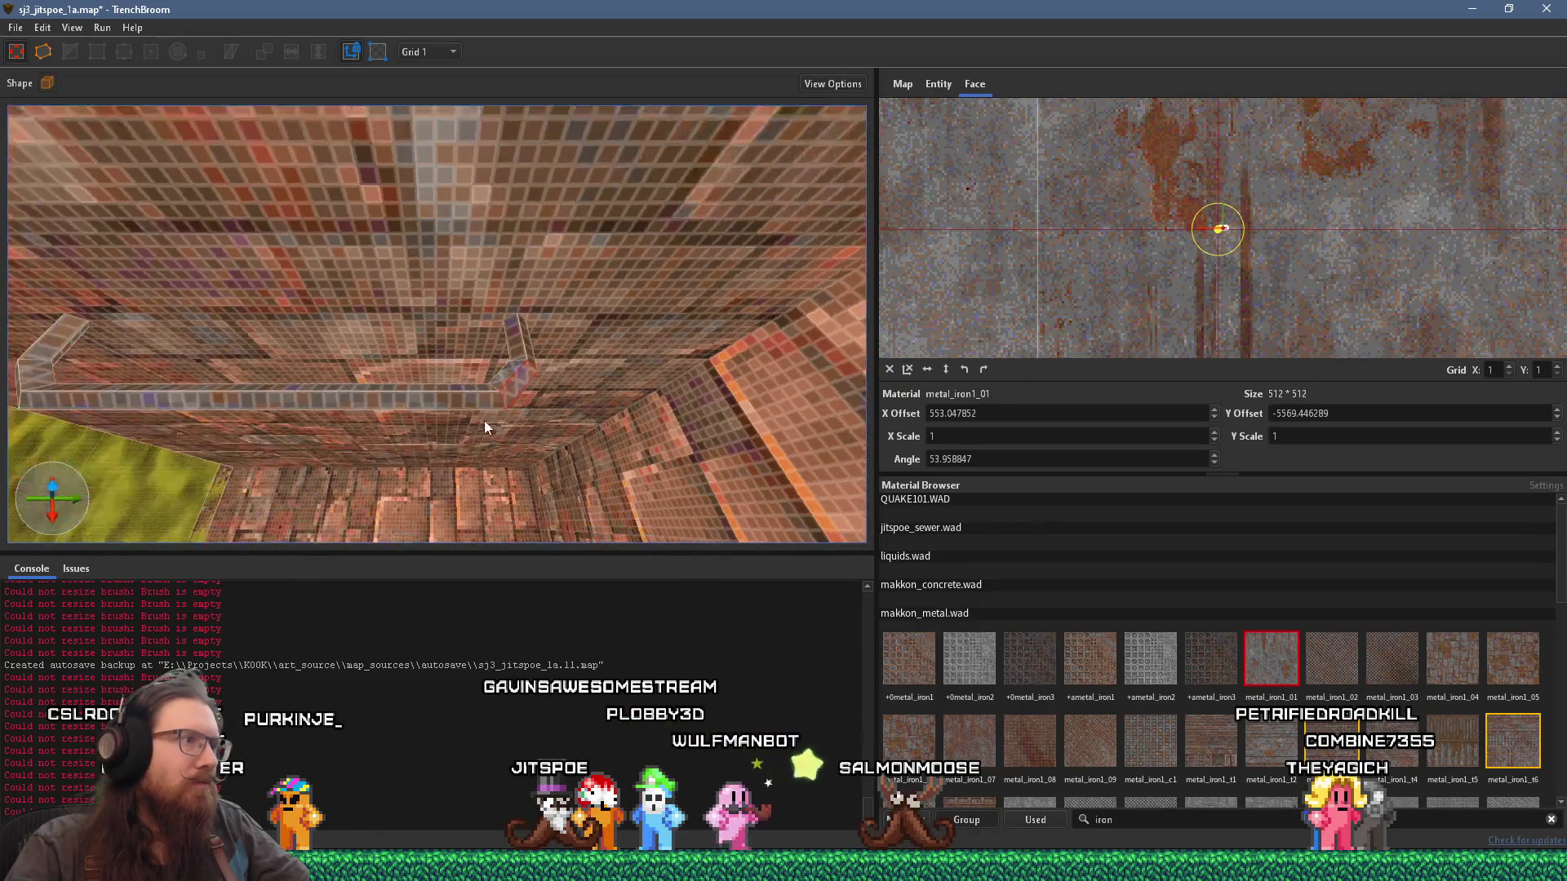
pyautogui.click(496, 405)
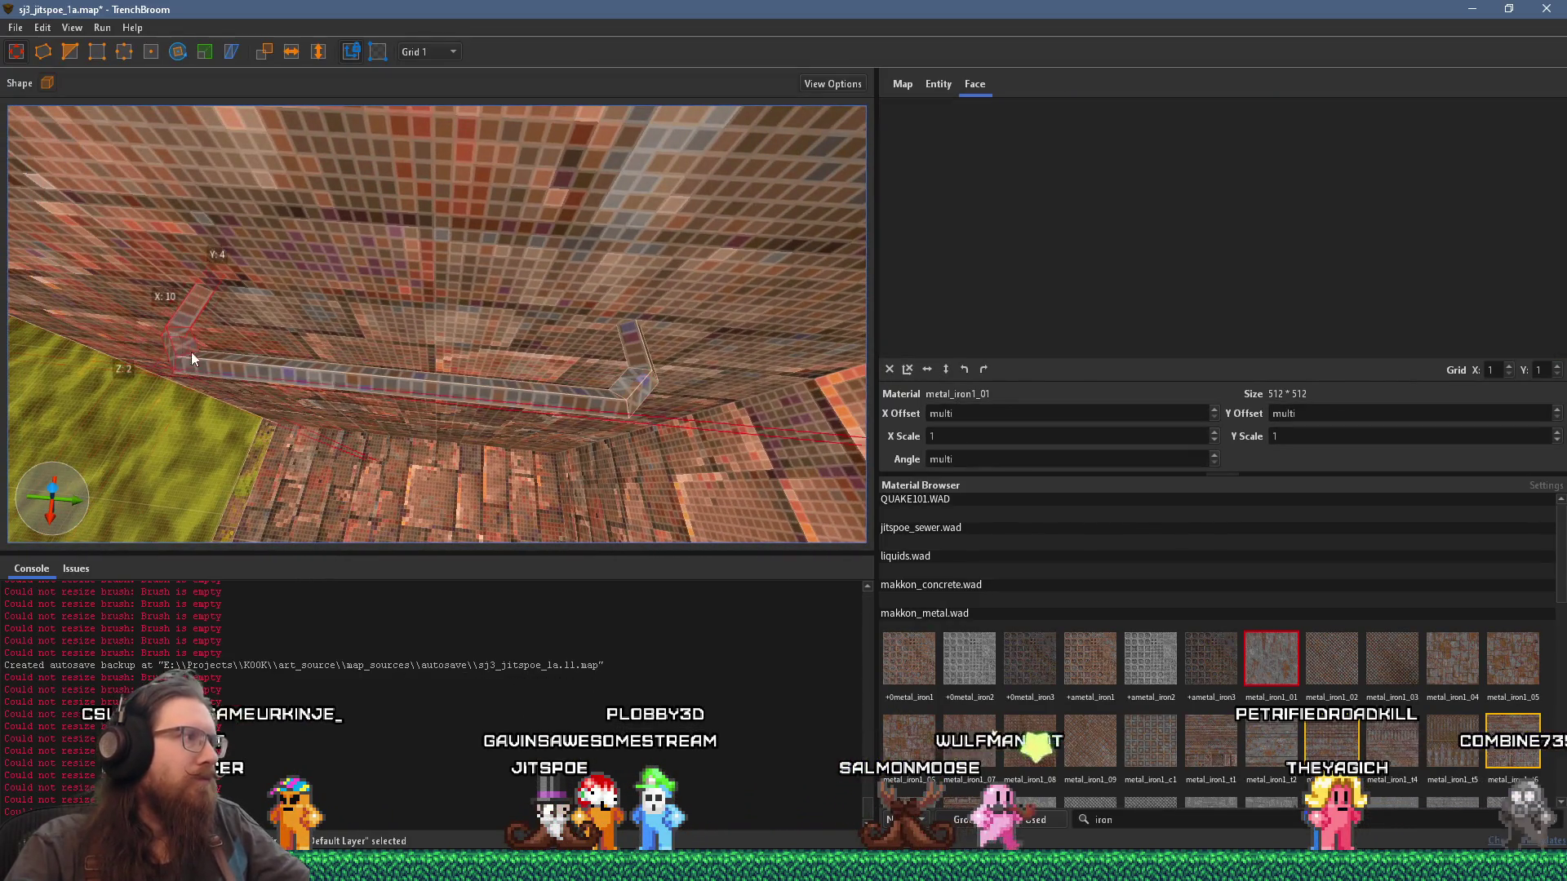
pyautogui.click(650, 395)
# Step: Make the selected iron rung a func_detail_wall brush entity from the Create Brush Entity menu
pyautogui.rightClick(630, 374)
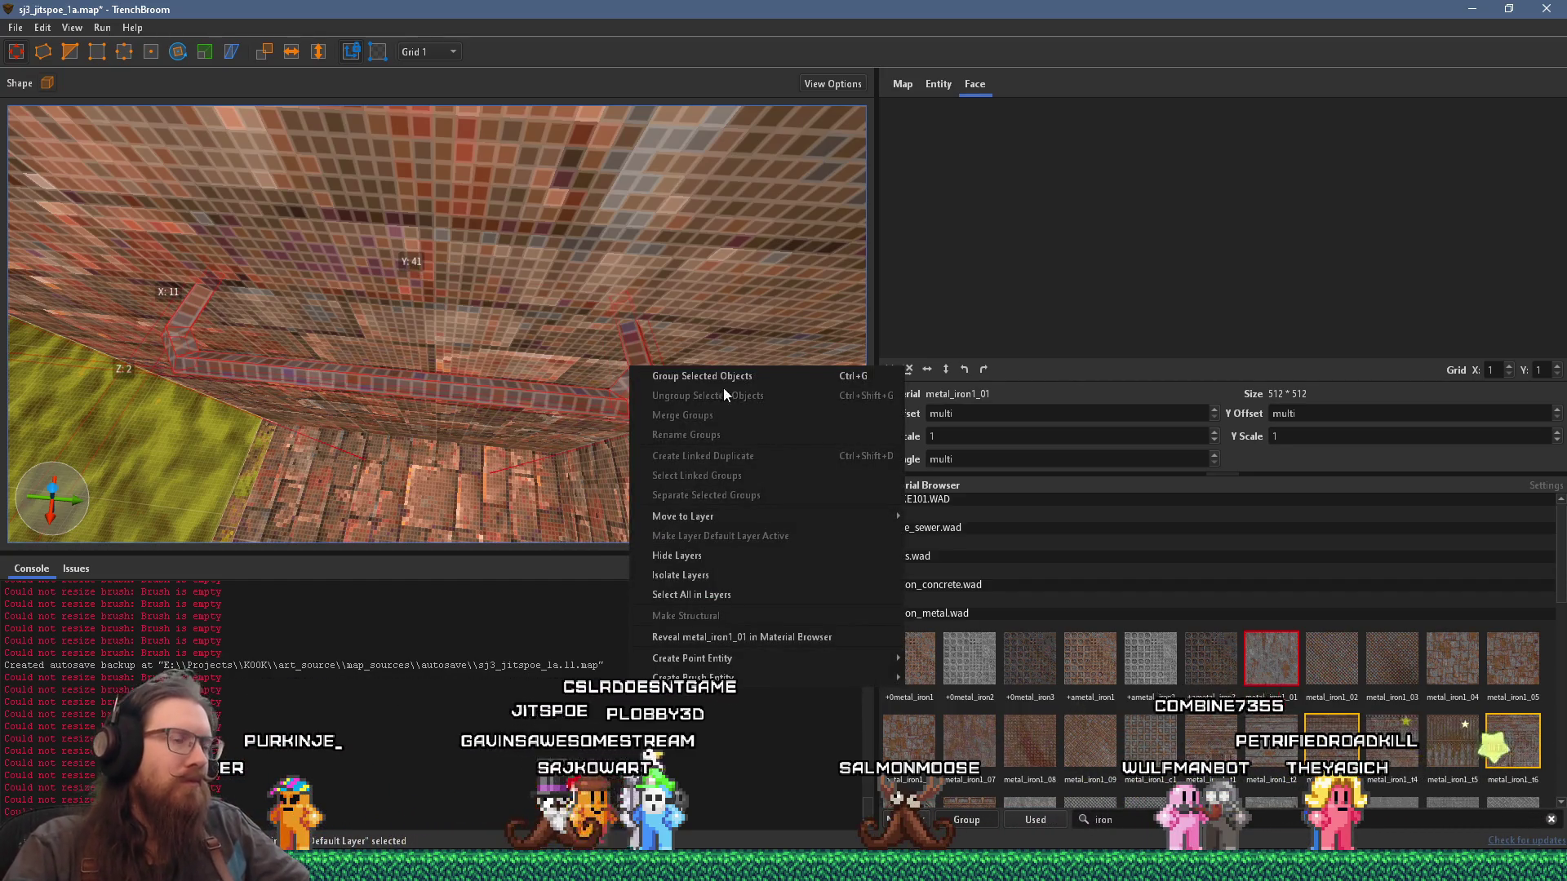
pyautogui.moveTo(743, 681)
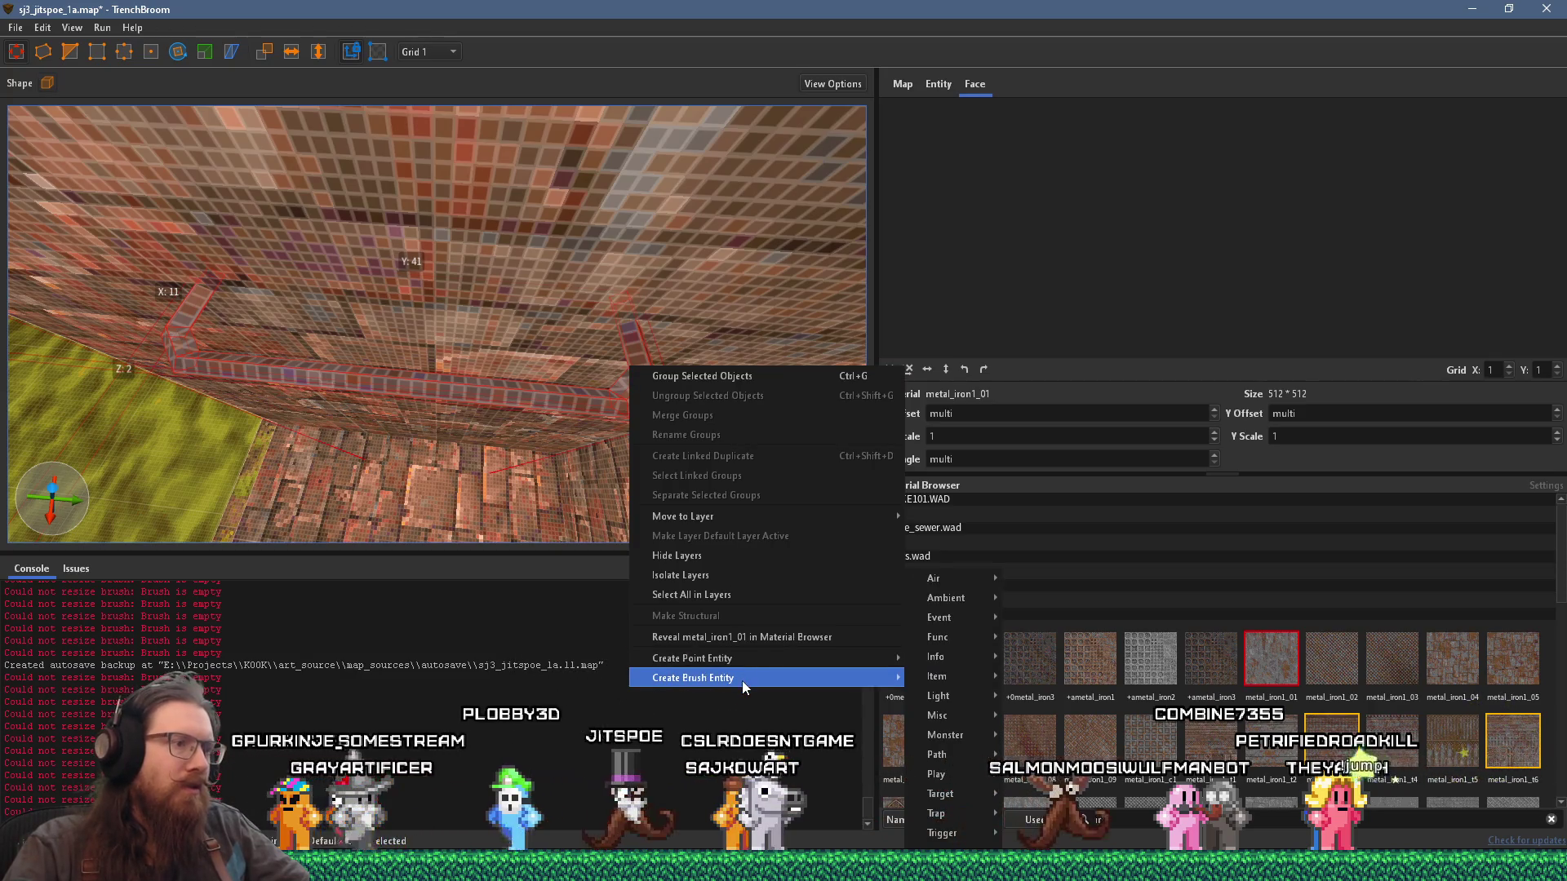
pyautogui.moveTo(946, 679)
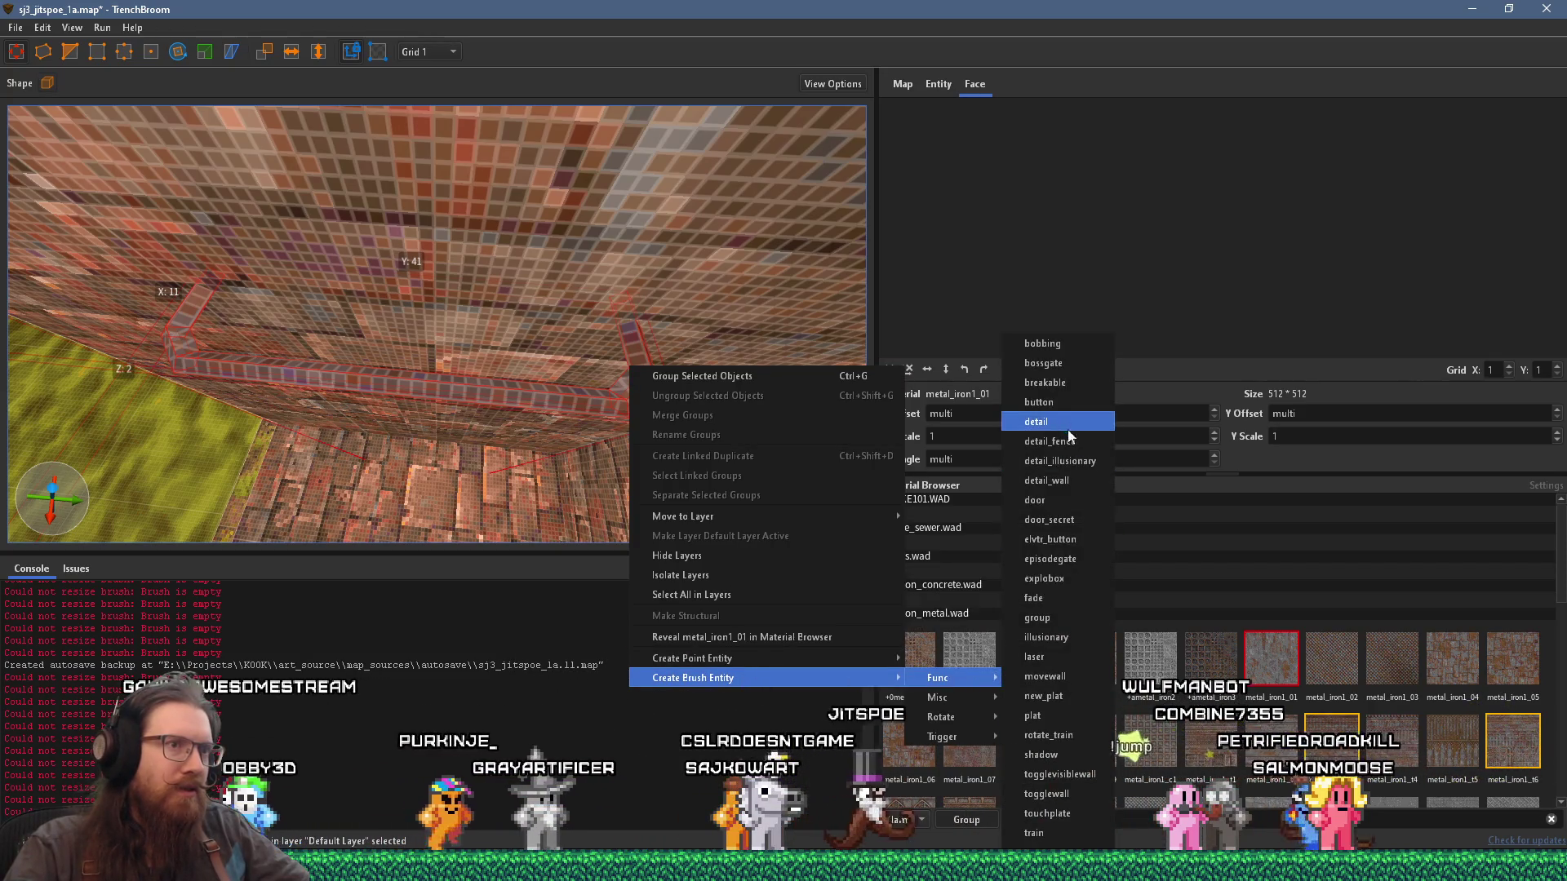
pyautogui.click(1047, 481)
pyautogui.scroll(3, 657, 417)
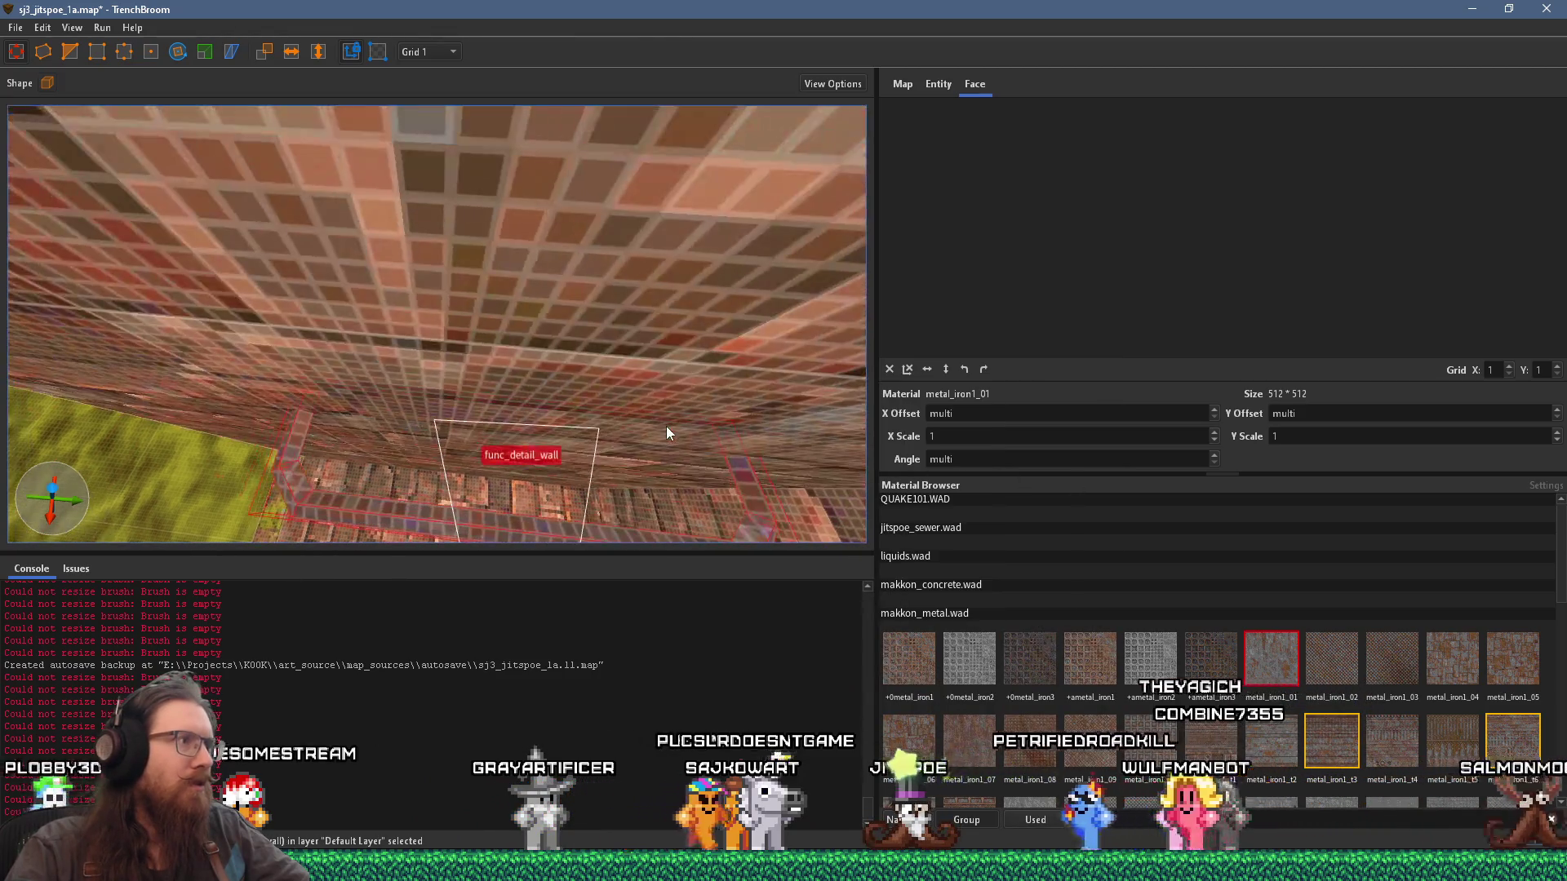
pyautogui.scroll(-5, 666, 426)
pyautogui.scroll(-2, 635, 368)
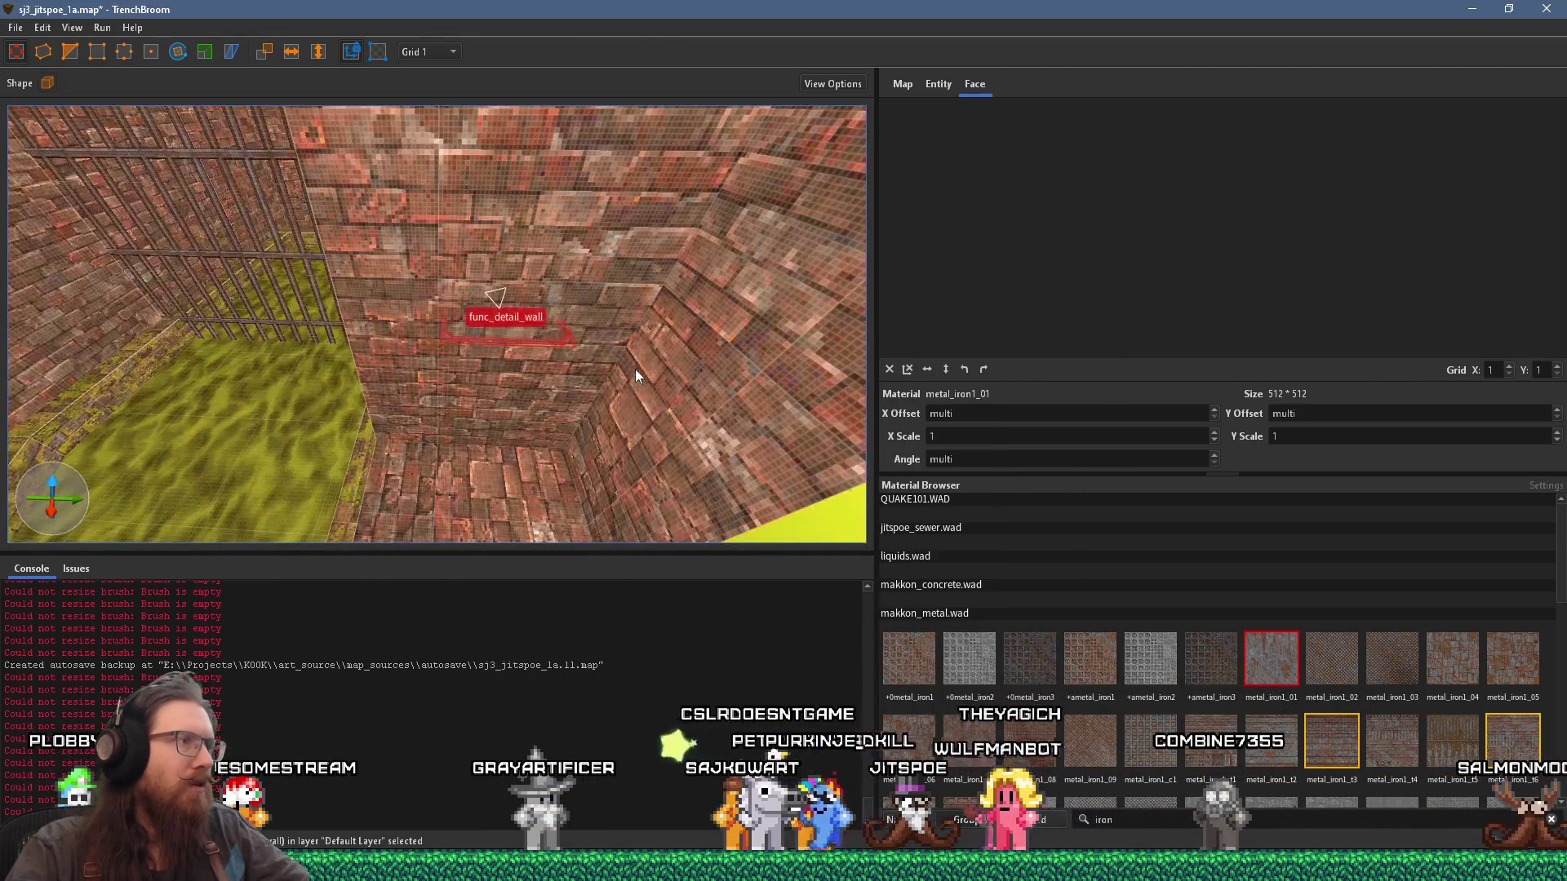
pyautogui.scroll(5, 635, 368)
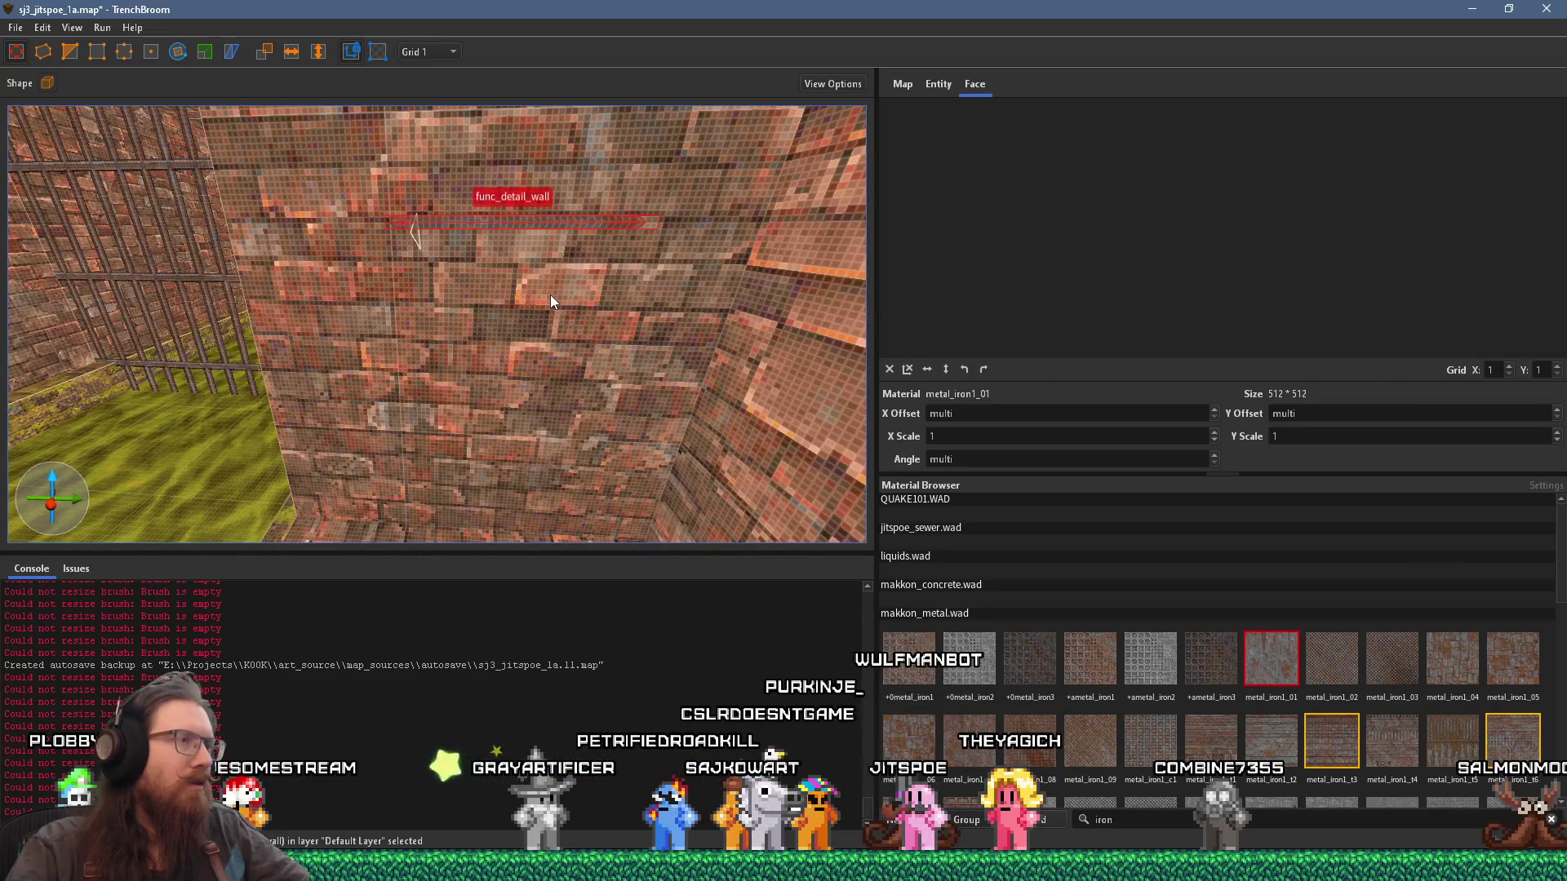
# Step: Duplicate the rung to a spot lower on the wall, redoing a misplaced copy
pyautogui.scroll(-2, 556, 337)
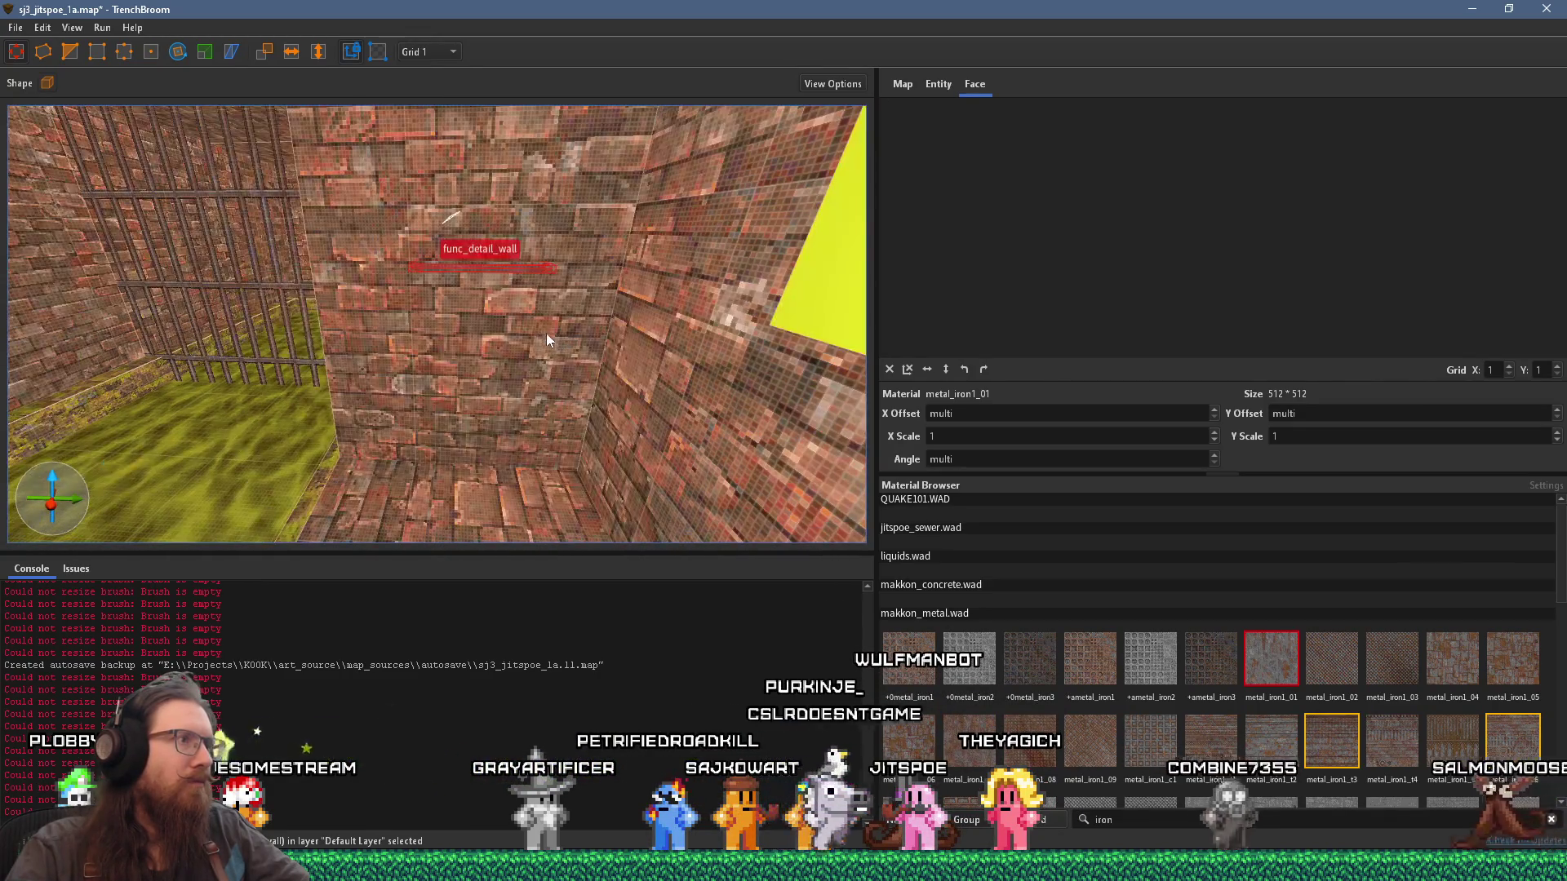
pyautogui.moveTo(531, 271); pyautogui.dragTo(526, 340)
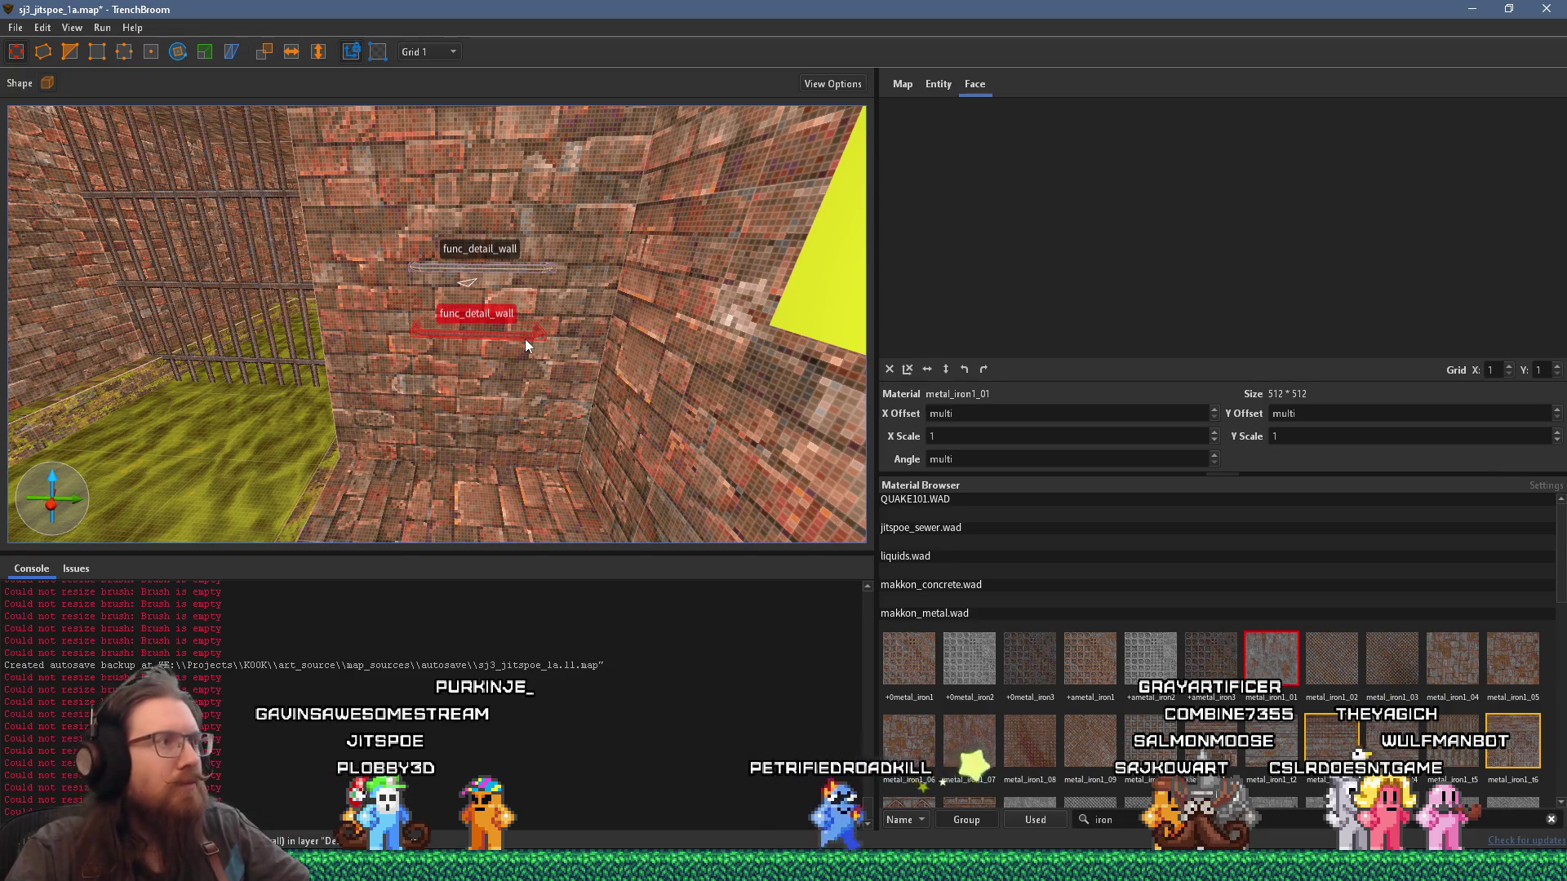
pyautogui.hotkey('ctrl', 'z')
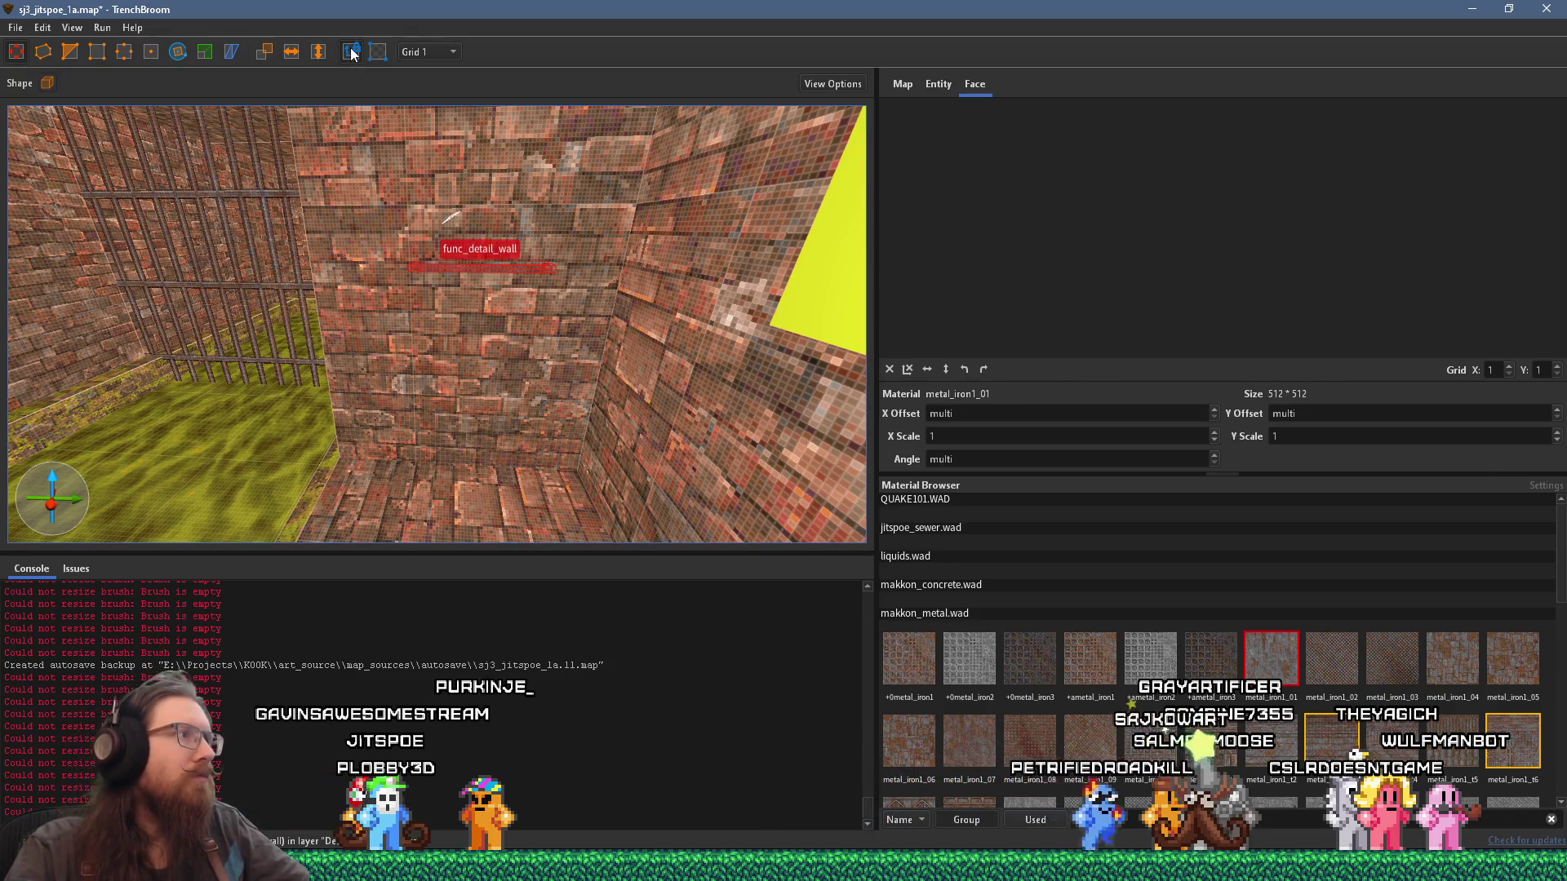
pyautogui.scroll(4, 444, 226)
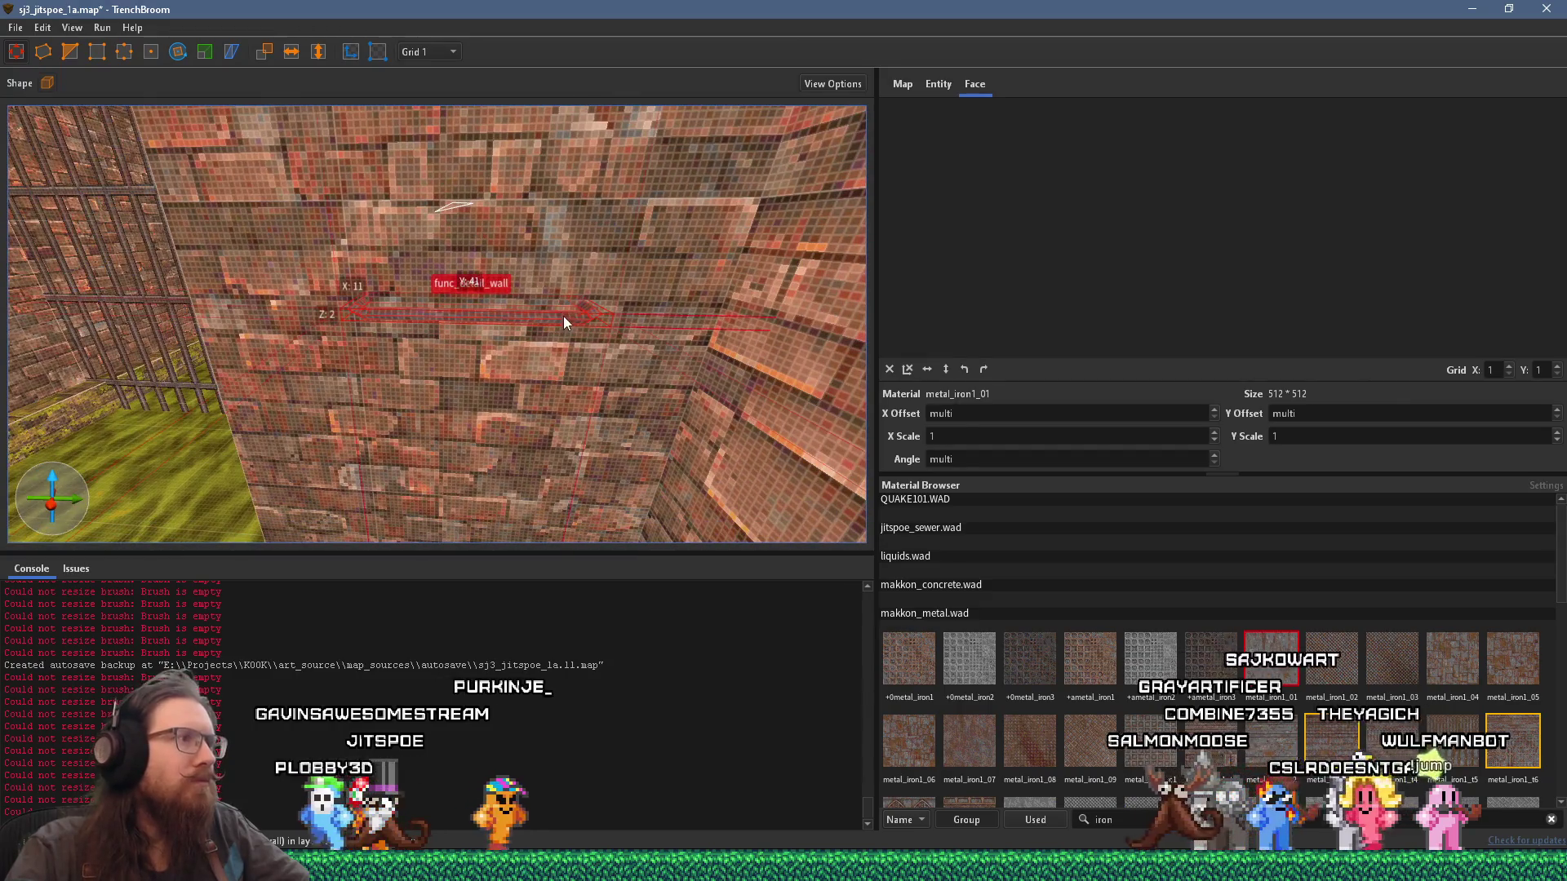
pyautogui.moveTo(564, 316)
pyautogui.mouseDown()
pyautogui.moveTo(558, 461)
pyautogui.moveTo(528, 433)
pyautogui.moveTo(550, 411)
pyautogui.moveTo(566, 332)
pyautogui.moveTo(535, 306)
pyautogui.moveTo(541, 269)
pyautogui.moveTo(545, 411)
pyautogui.moveTo(504, 452)
pyautogui.mouseUp()
# Step: Select the middle and top rungs together
pyautogui.keyDown('ctrl'); pyautogui.click(512, 402); pyautogui.keyUp('ctrl')
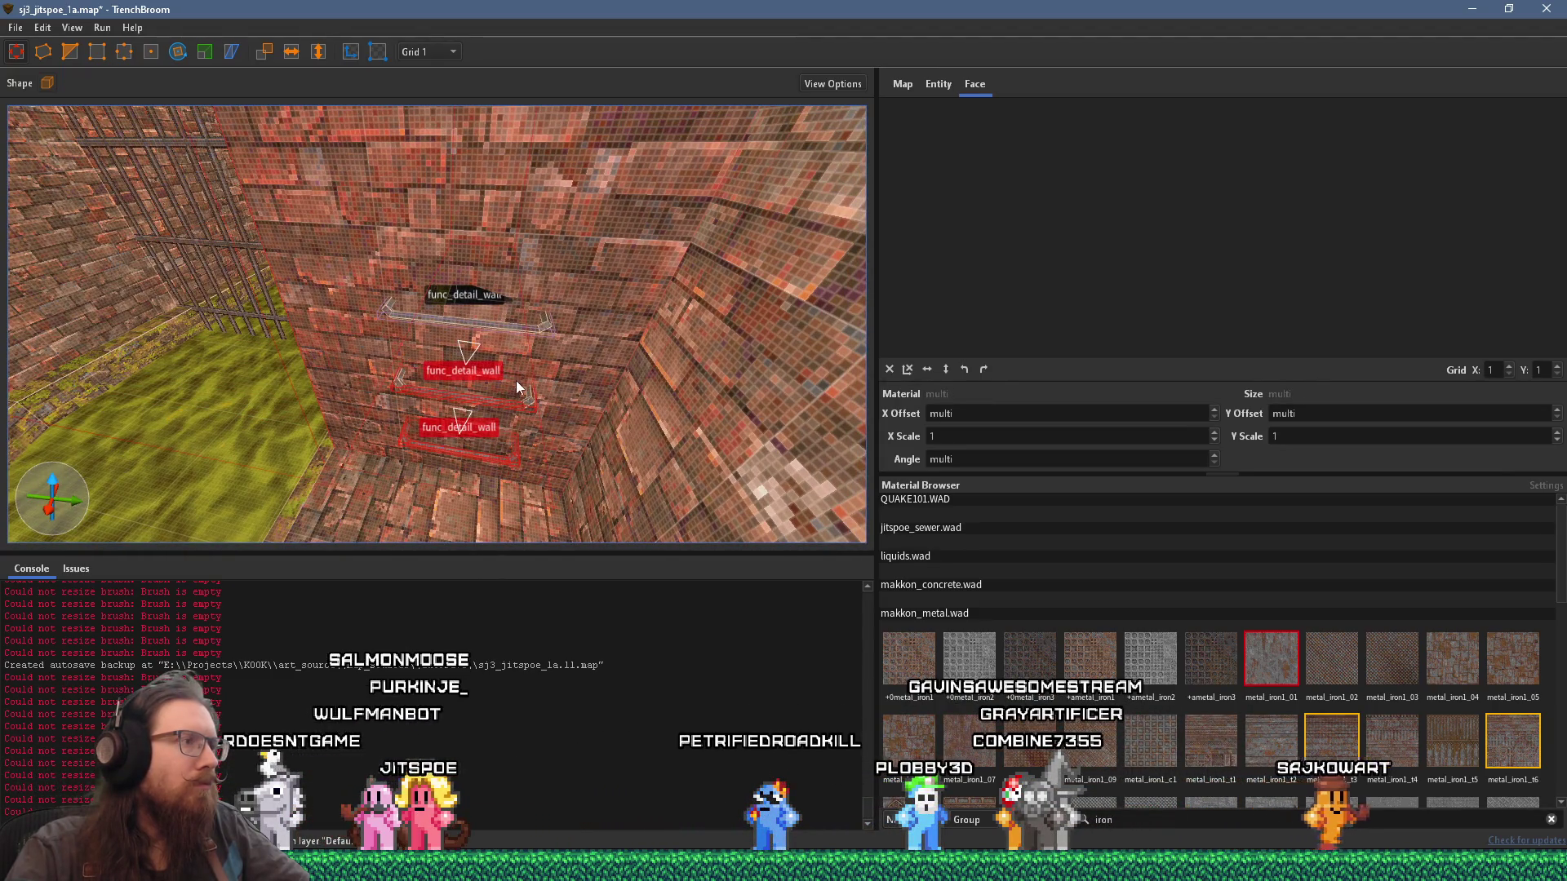
pyautogui.keyDown('alt'); pyautogui.keyDown('shift'); pyautogui.click(513, 406); pyautogui.keyUp('shift'); pyautogui.keyUp('alt')
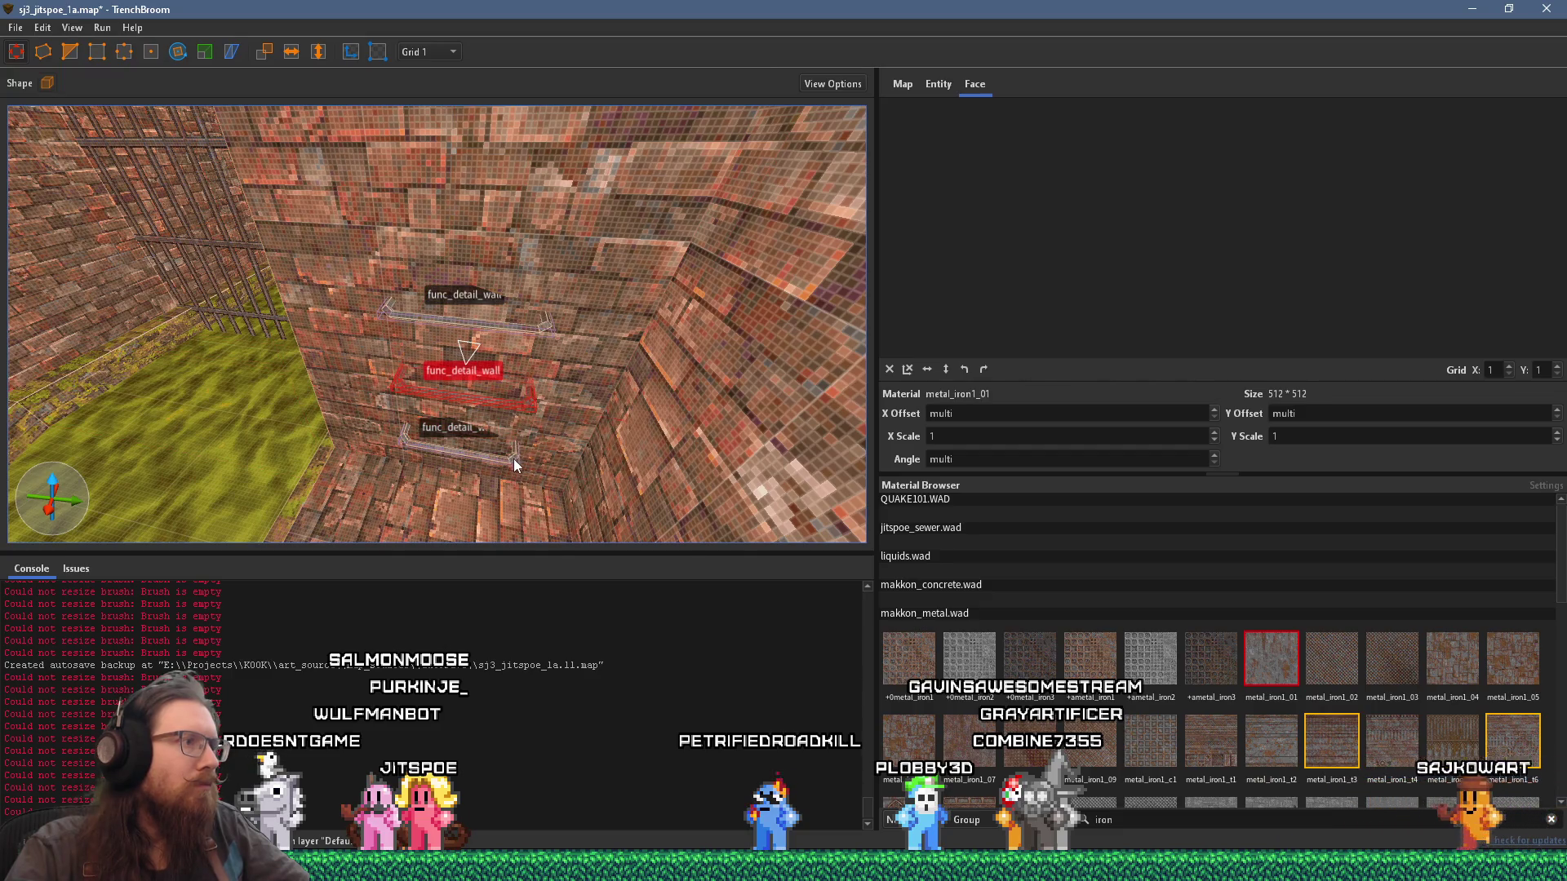
pyautogui.keyDown('ctrl'); pyautogui.click(525, 332); pyautogui.keyUp('ctrl')
pyautogui.moveTo(524, 331)
pyautogui.mouseDown()
pyautogui.moveTo(446, 385)
pyautogui.moveTo(507, 255)
pyautogui.moveTo(471, 226)
pyautogui.moveTo(457, 354)
pyautogui.moveTo(499, 327)
pyautogui.mouseUp()
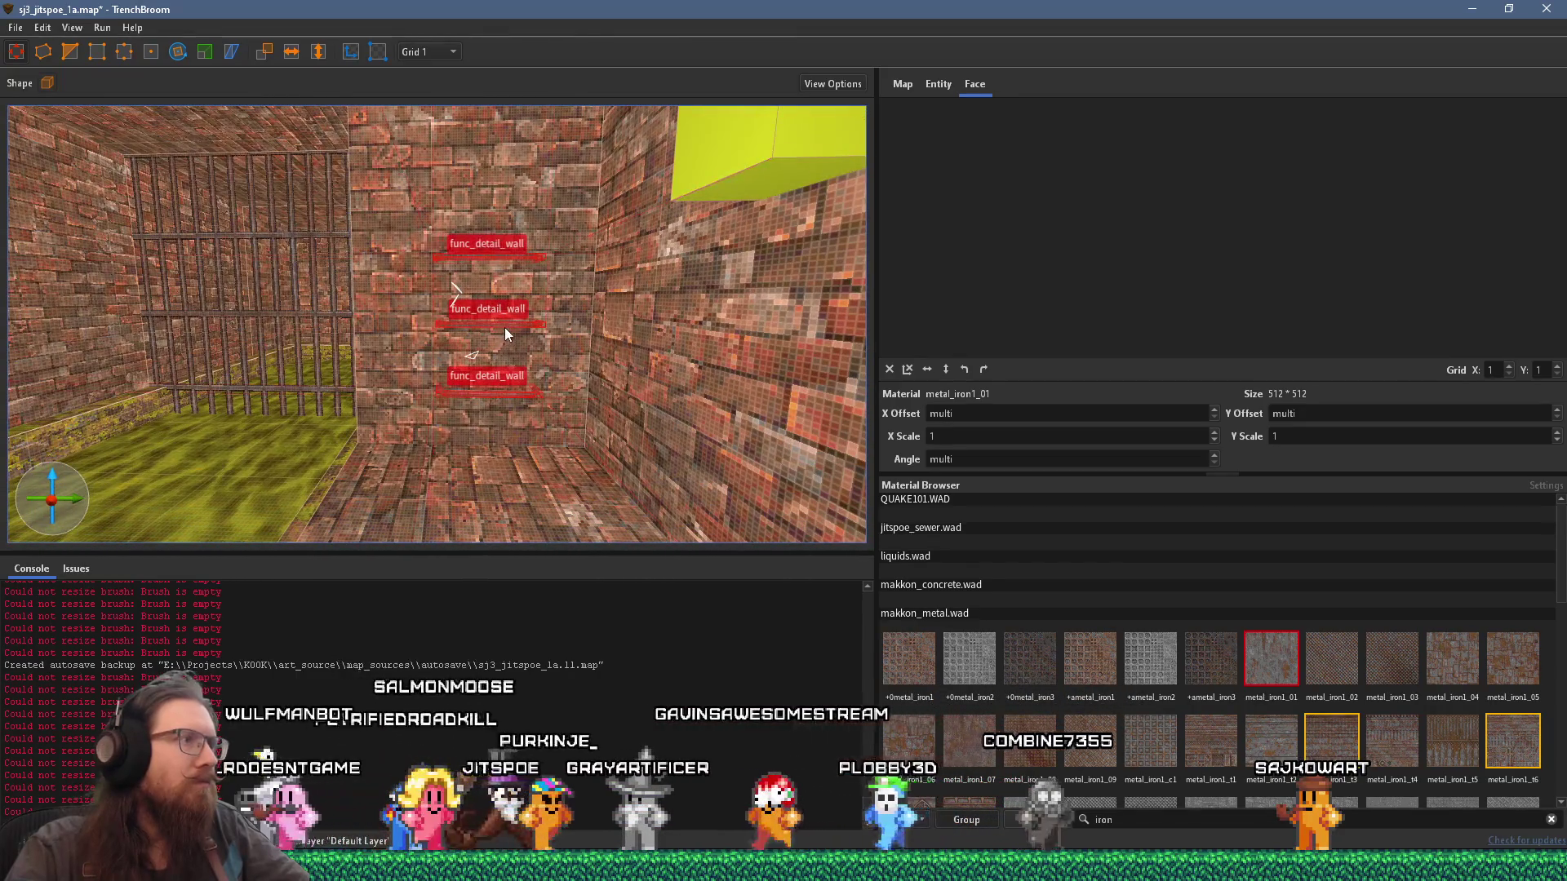
# Step: Raise the two selected rungs a little higher up the wall
pyautogui.moveTo(502, 210); pyautogui.dragTo(503, 182)
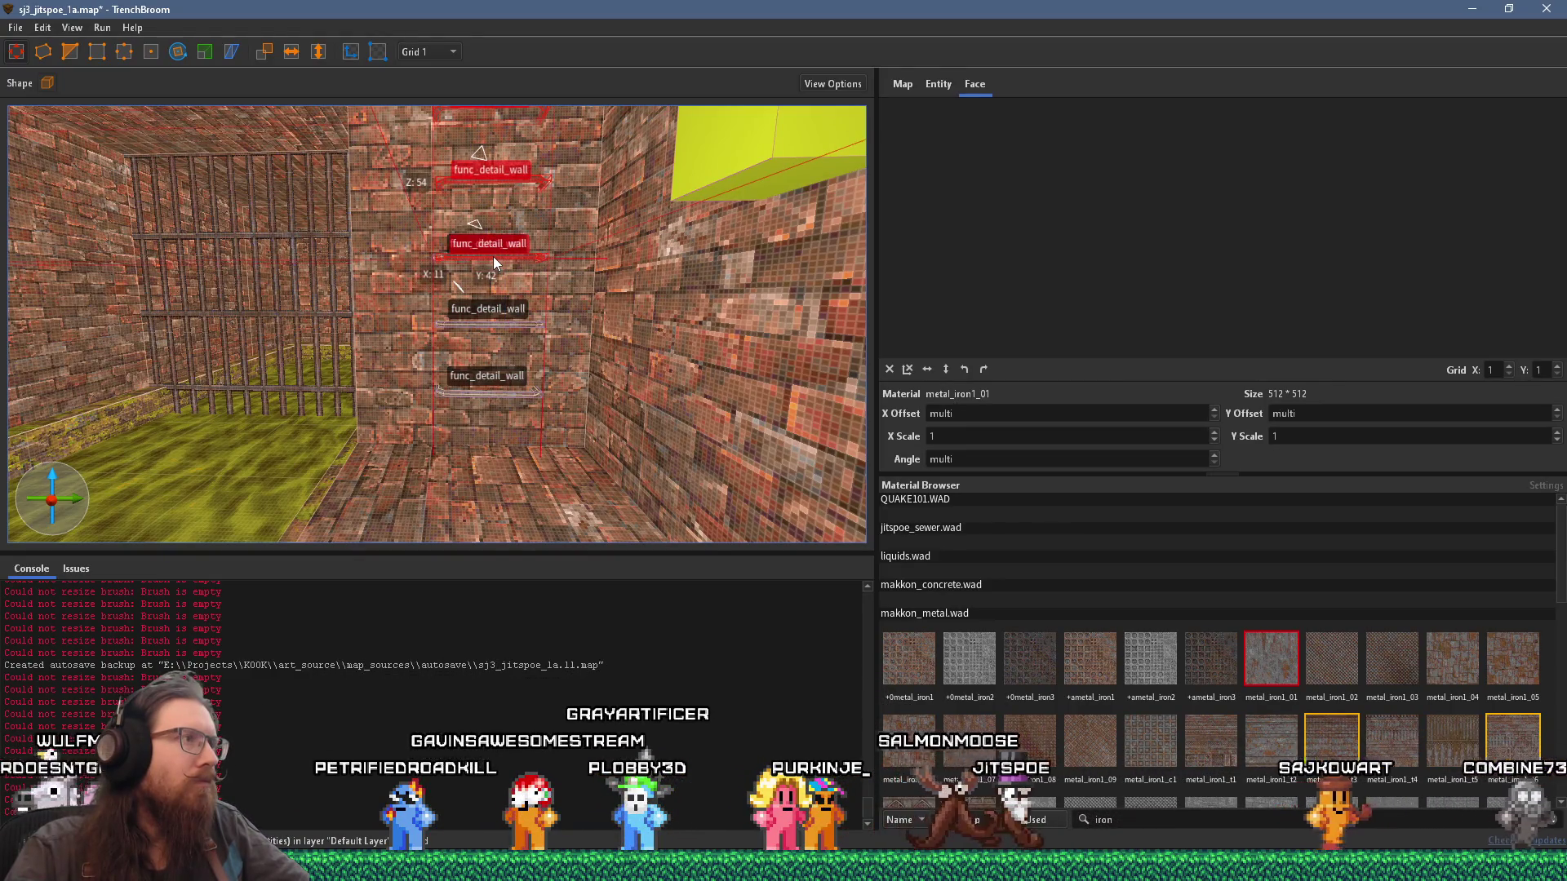
pyautogui.moveTo(494, 256); pyautogui.dragTo(493, 245)
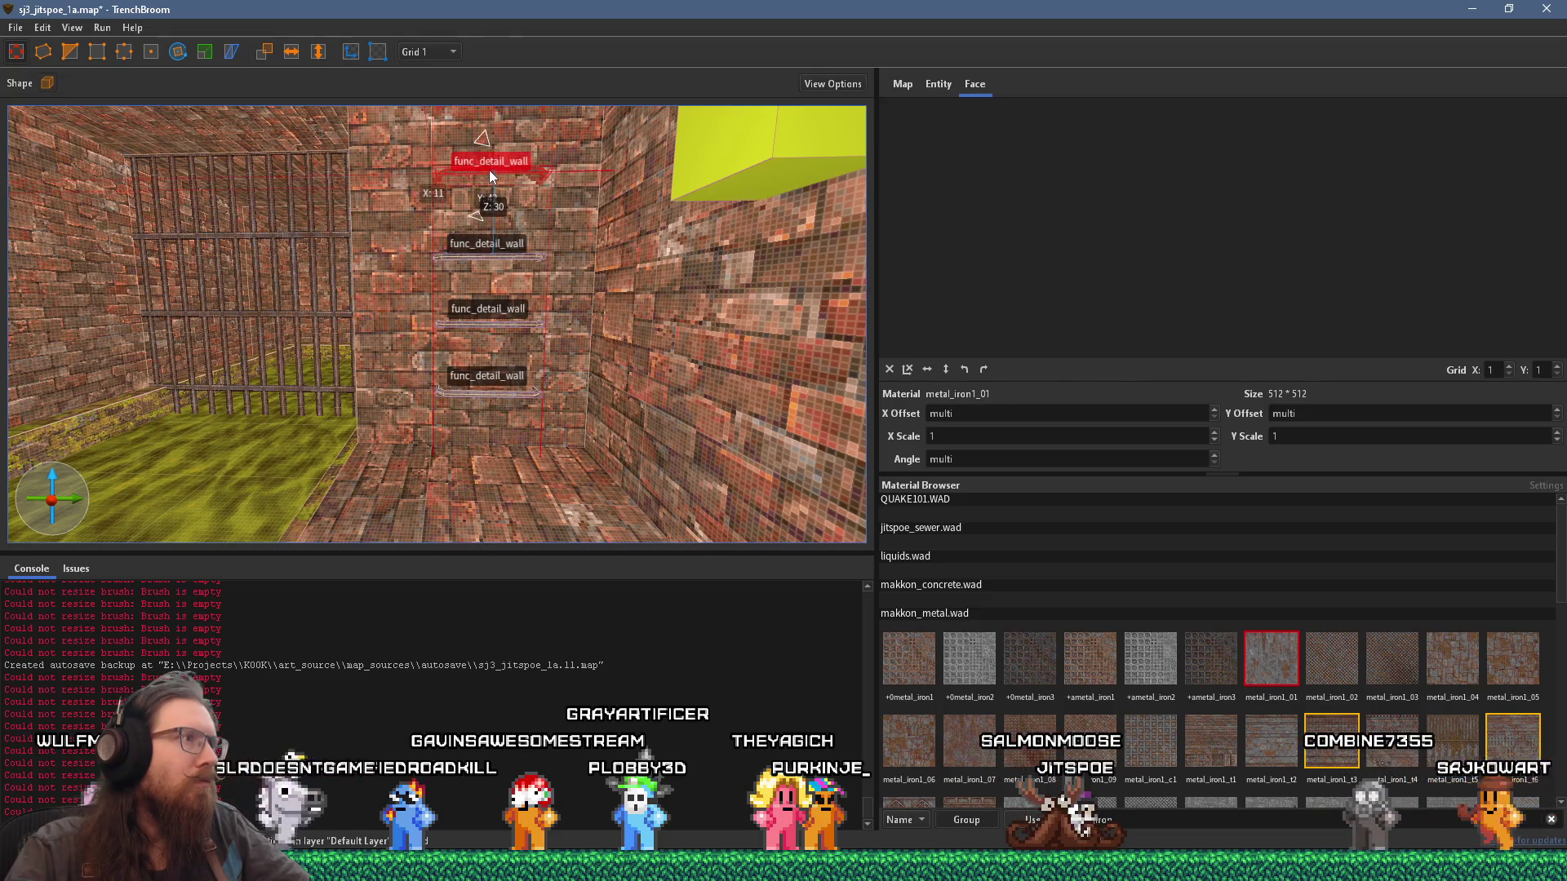
pyautogui.scroll(2, 493, 241)
pyautogui.scroll(5, 494, 234)
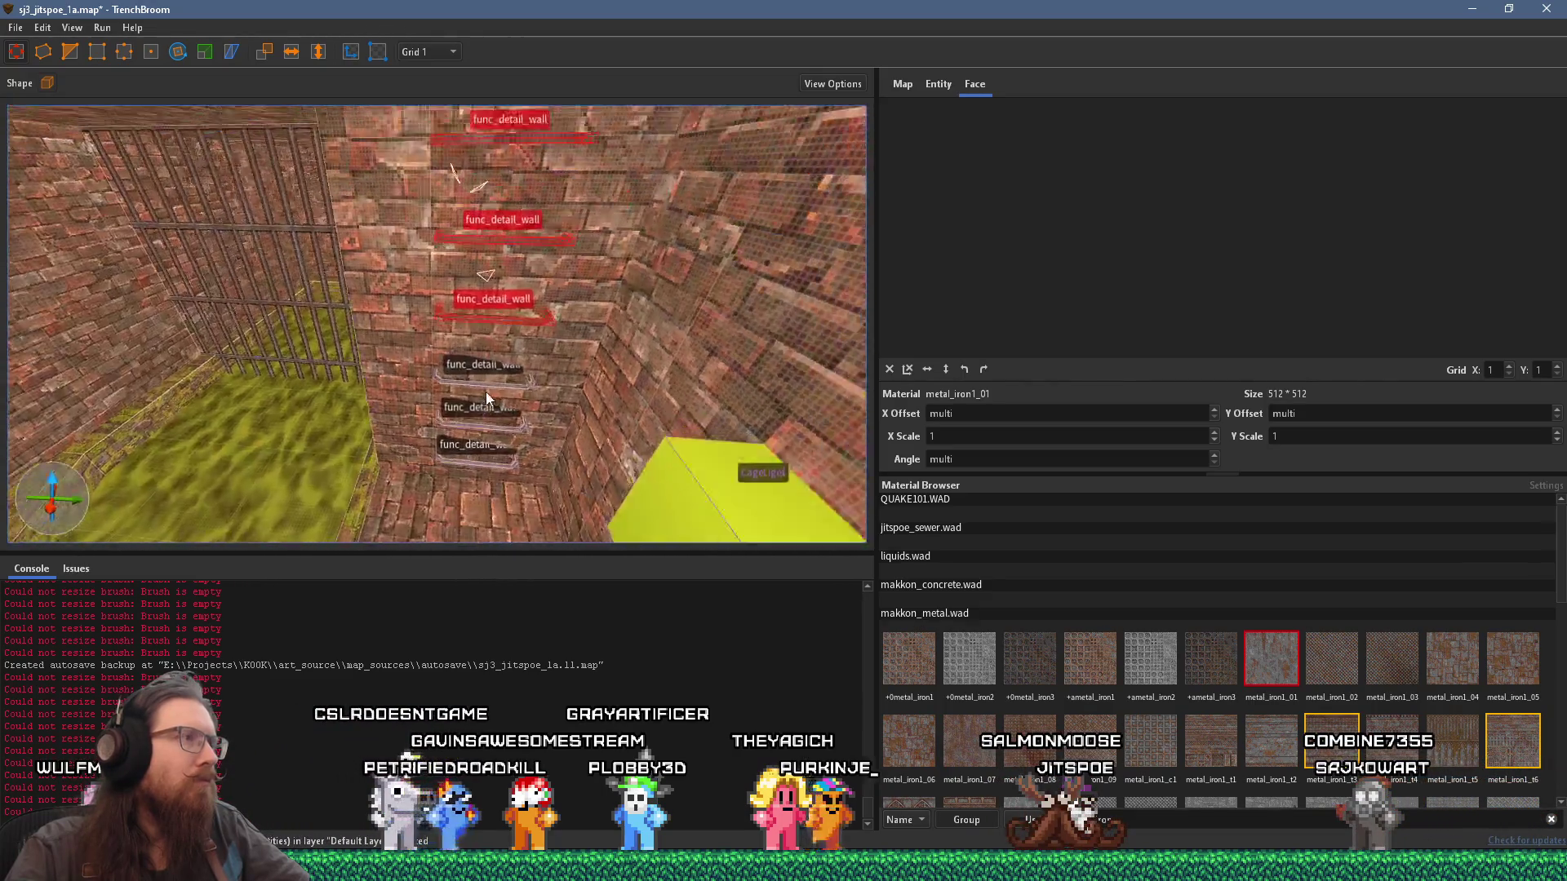
pyautogui.scroll(5, 475, 426)
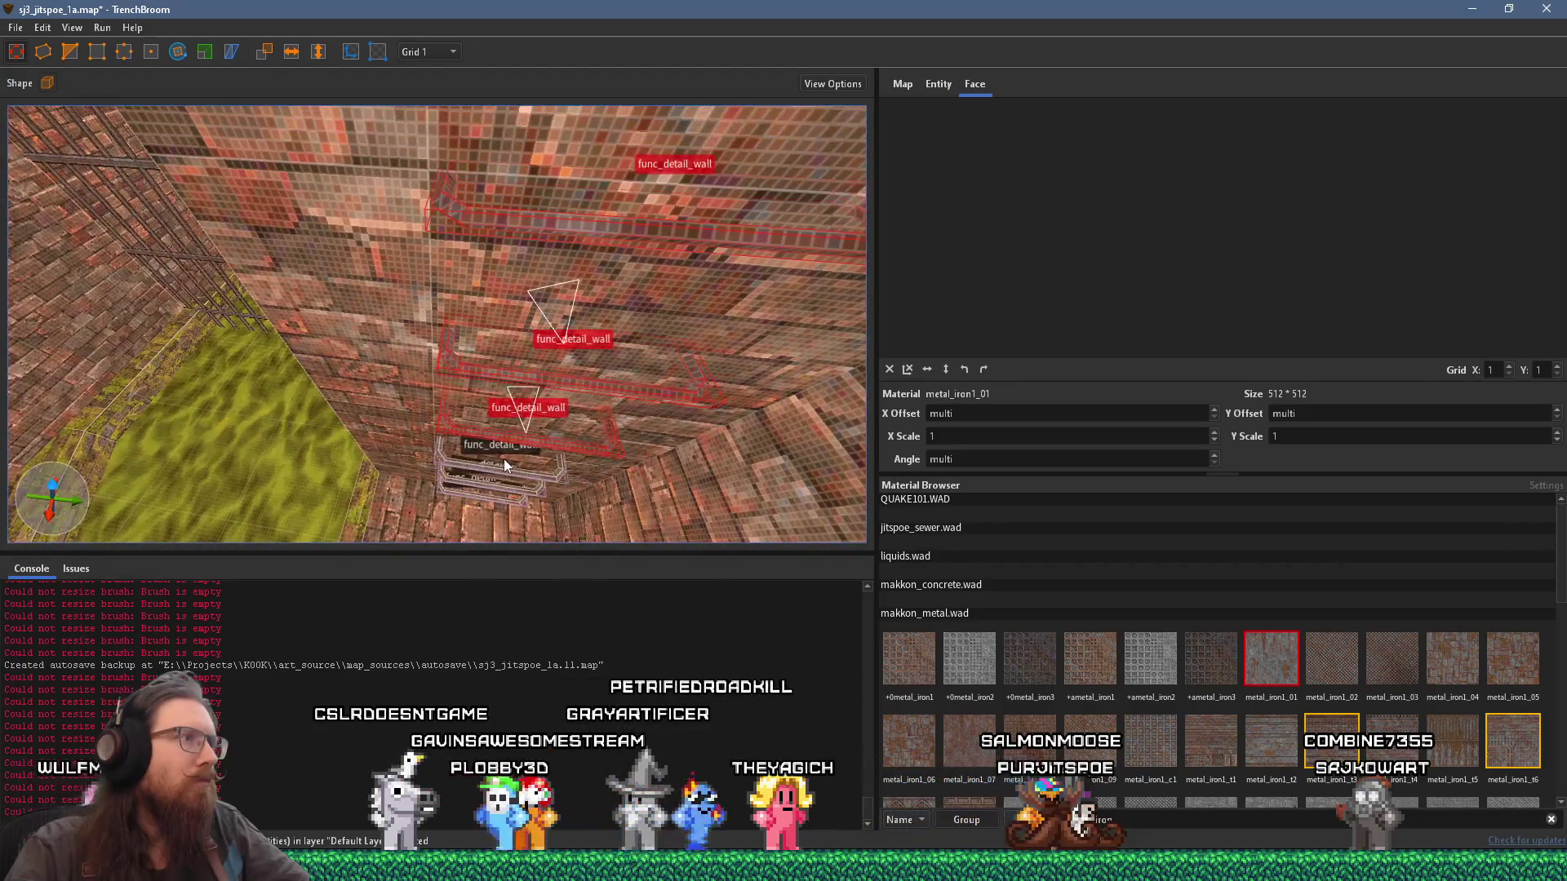
pyautogui.scroll(-6, 502, 459)
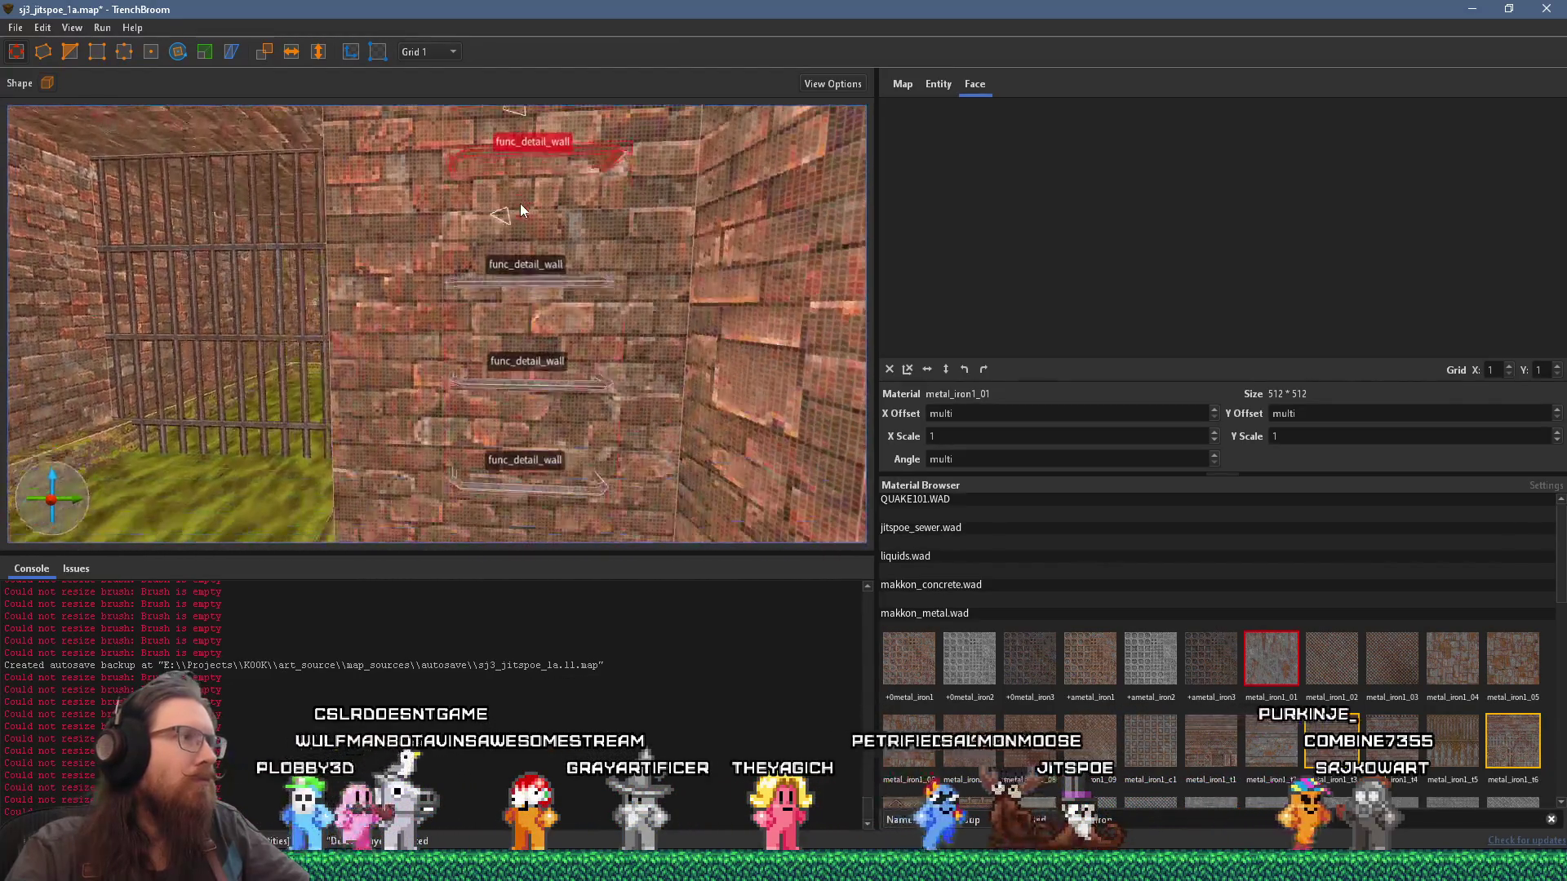
pyautogui.scroll(5, 531, 251)
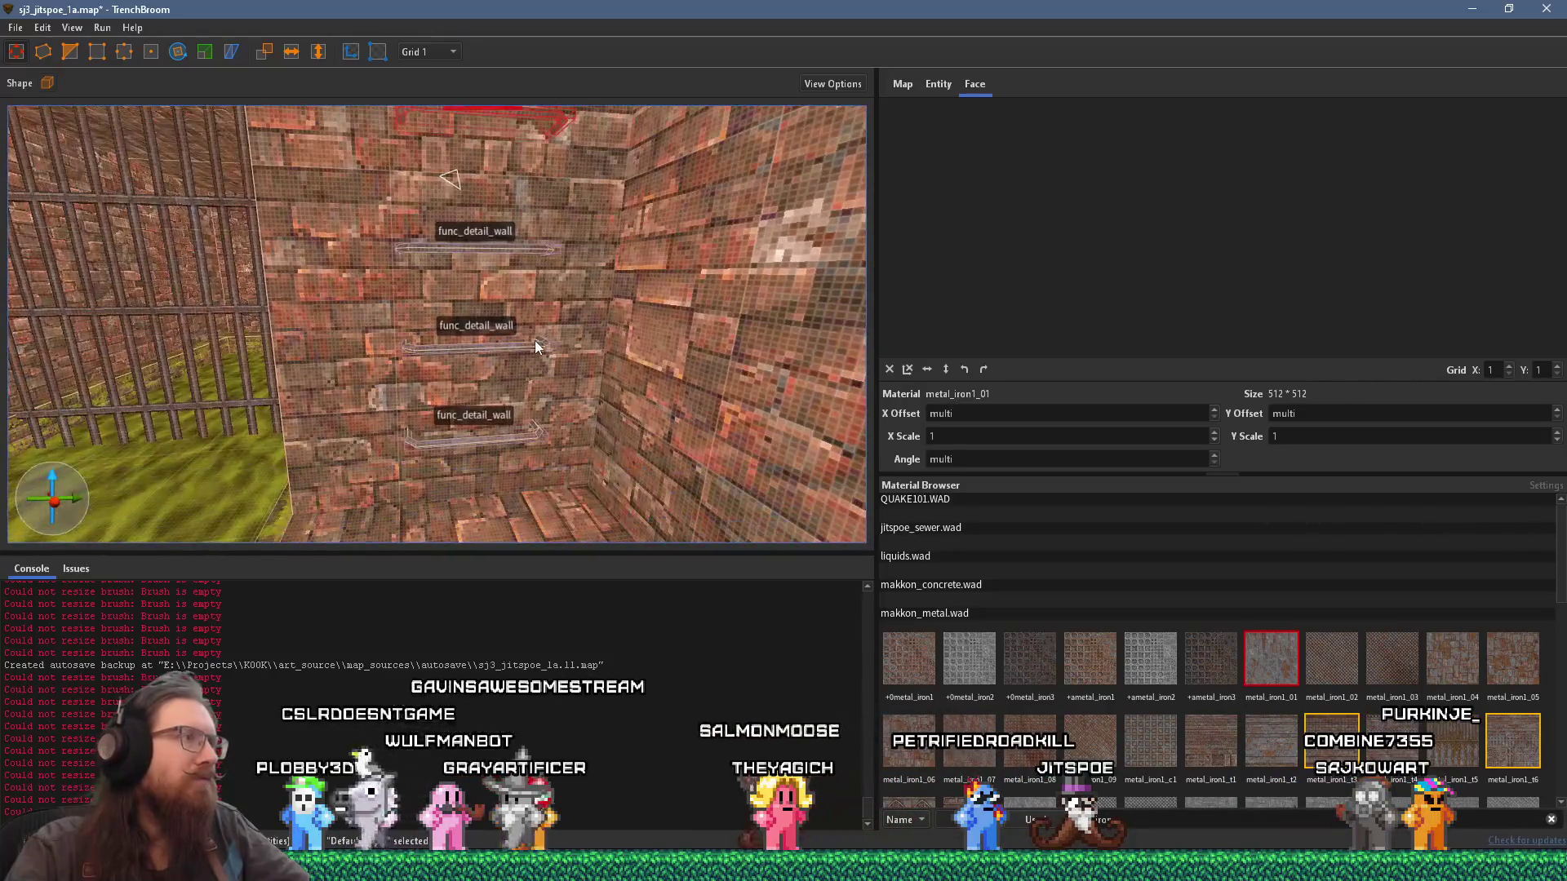
# Step: Select the top, middle, bottom and fifth rungs together
pyautogui.click(515, 249)
pyautogui.keyDown('ctrl'); pyautogui.click(489, 347); pyautogui.keyUp('ctrl')
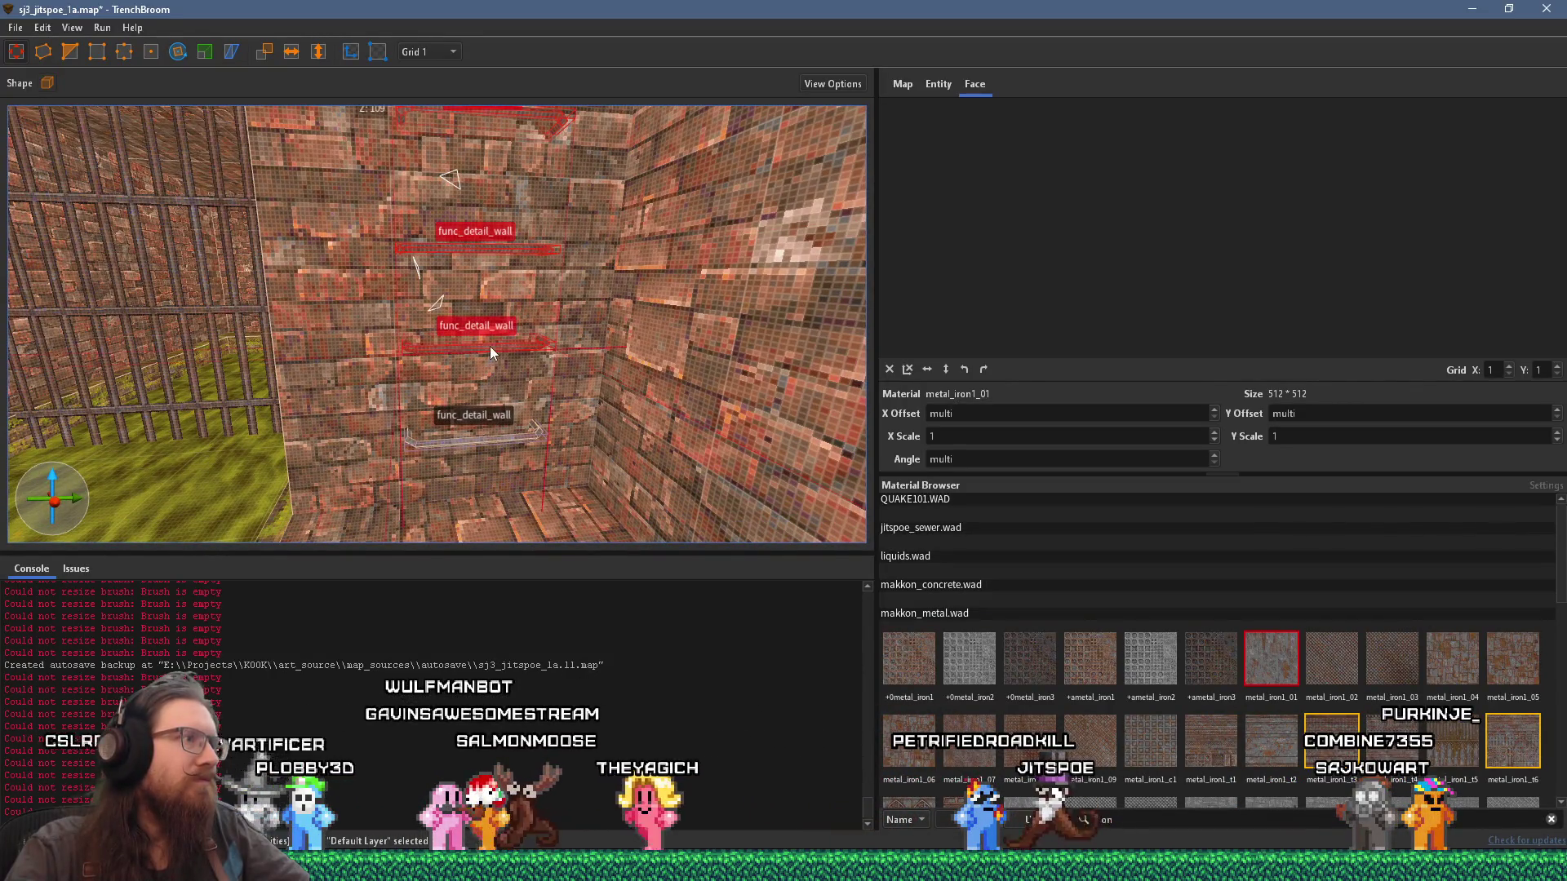
pyautogui.keyDown('ctrl'); pyautogui.click(511, 441); pyautogui.keyUp('ctrl')
pyautogui.scroll(-5, 513, 436)
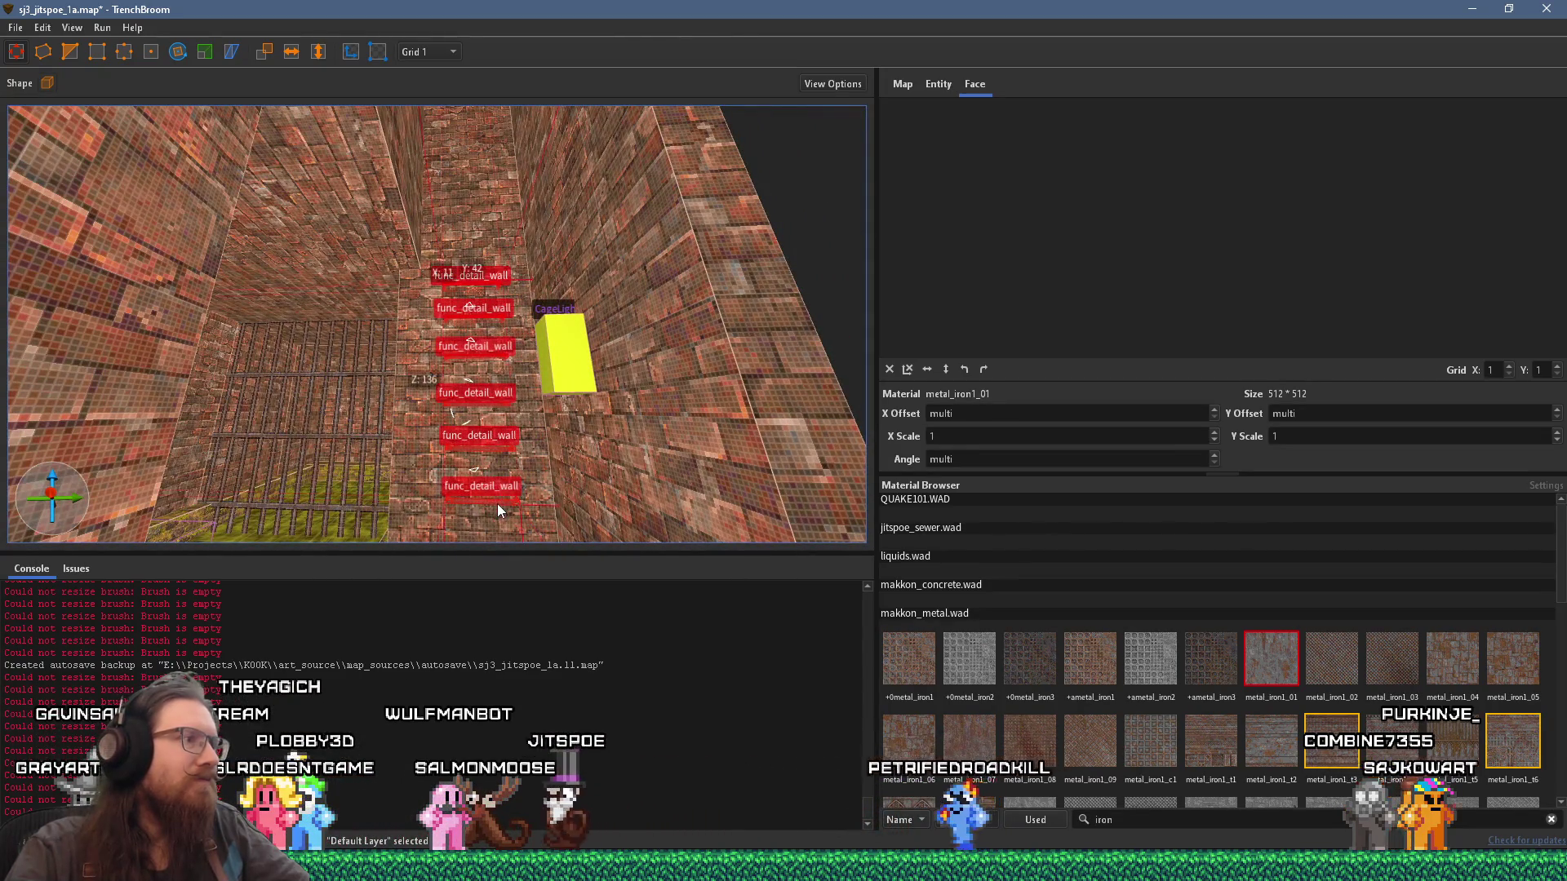
pyautogui.scroll(5, 481, 408)
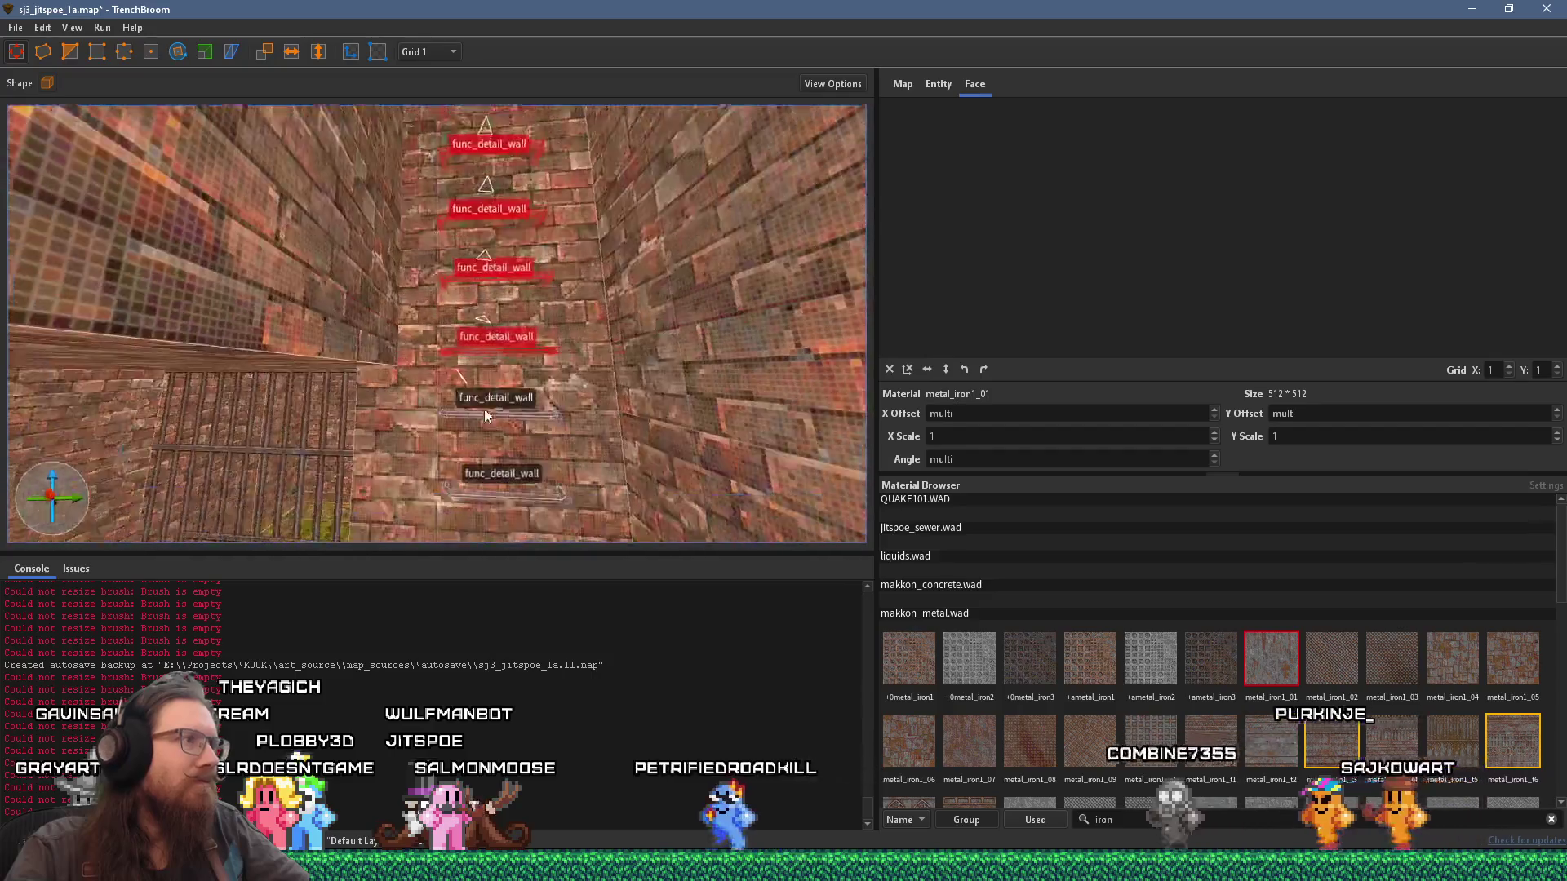
pyautogui.scroll(2, 489, 391)
pyautogui.keyDown('ctrl'); pyautogui.click(526, 390); pyautogui.keyUp('ctrl')
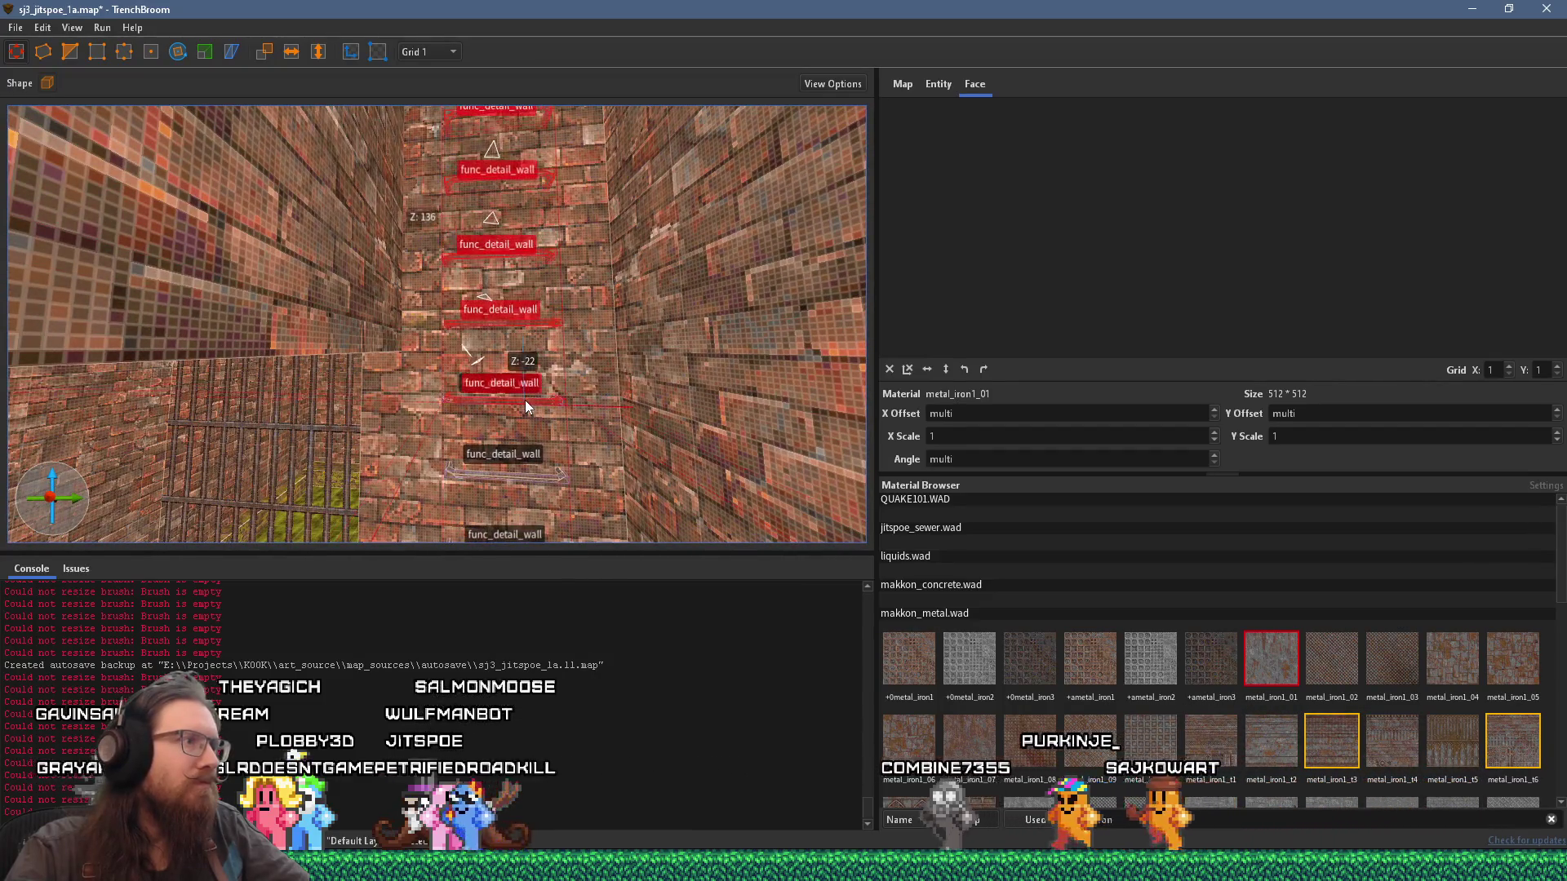
pyautogui.scroll(-5, 526, 401)
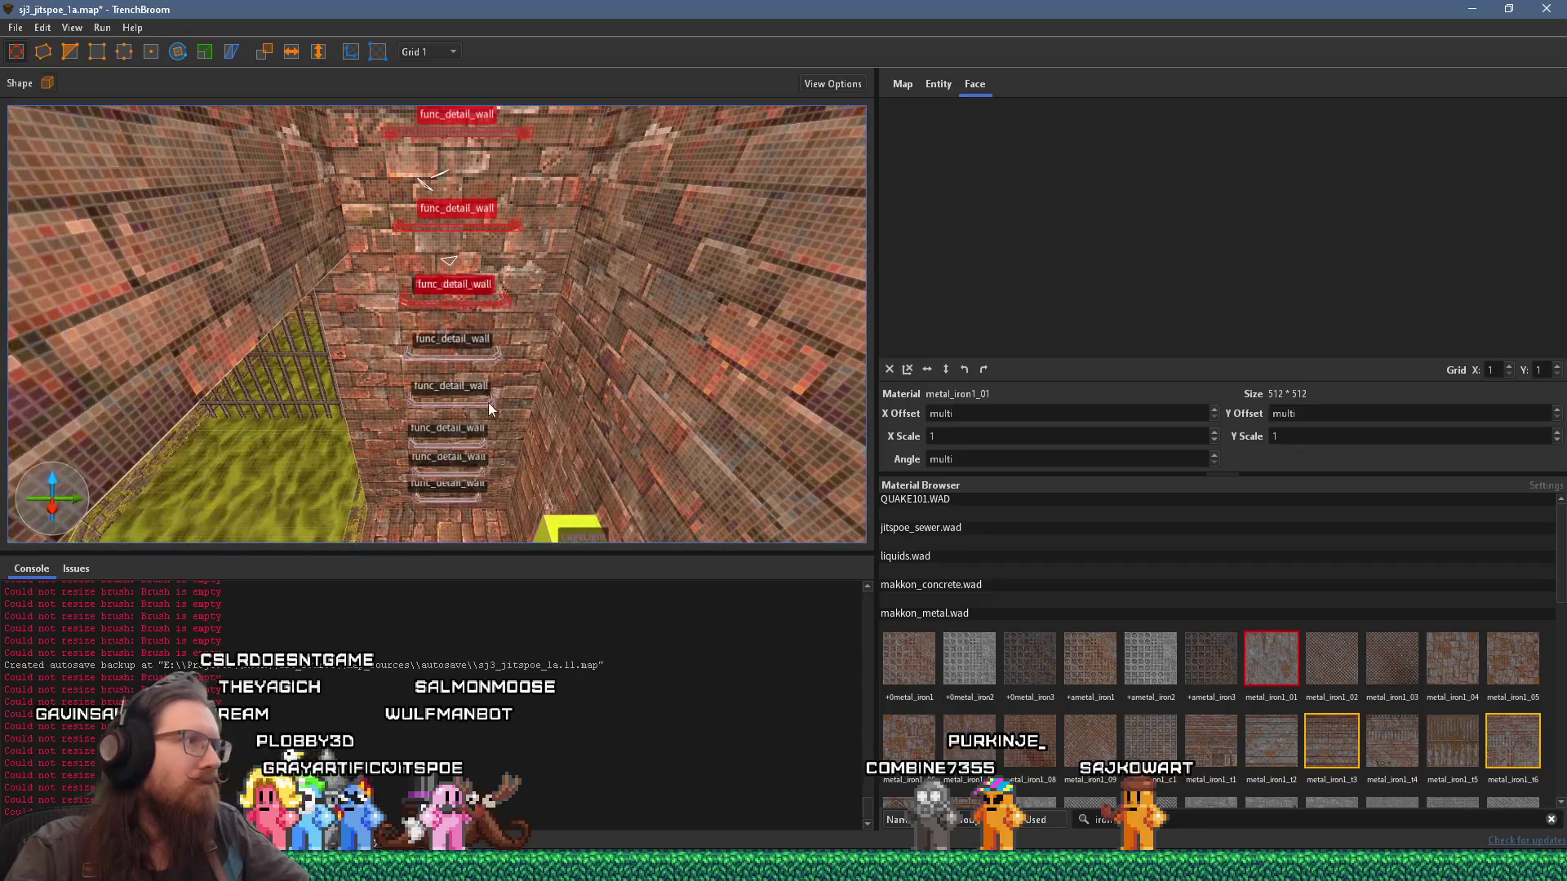
pyautogui.scroll(3, 469, 353)
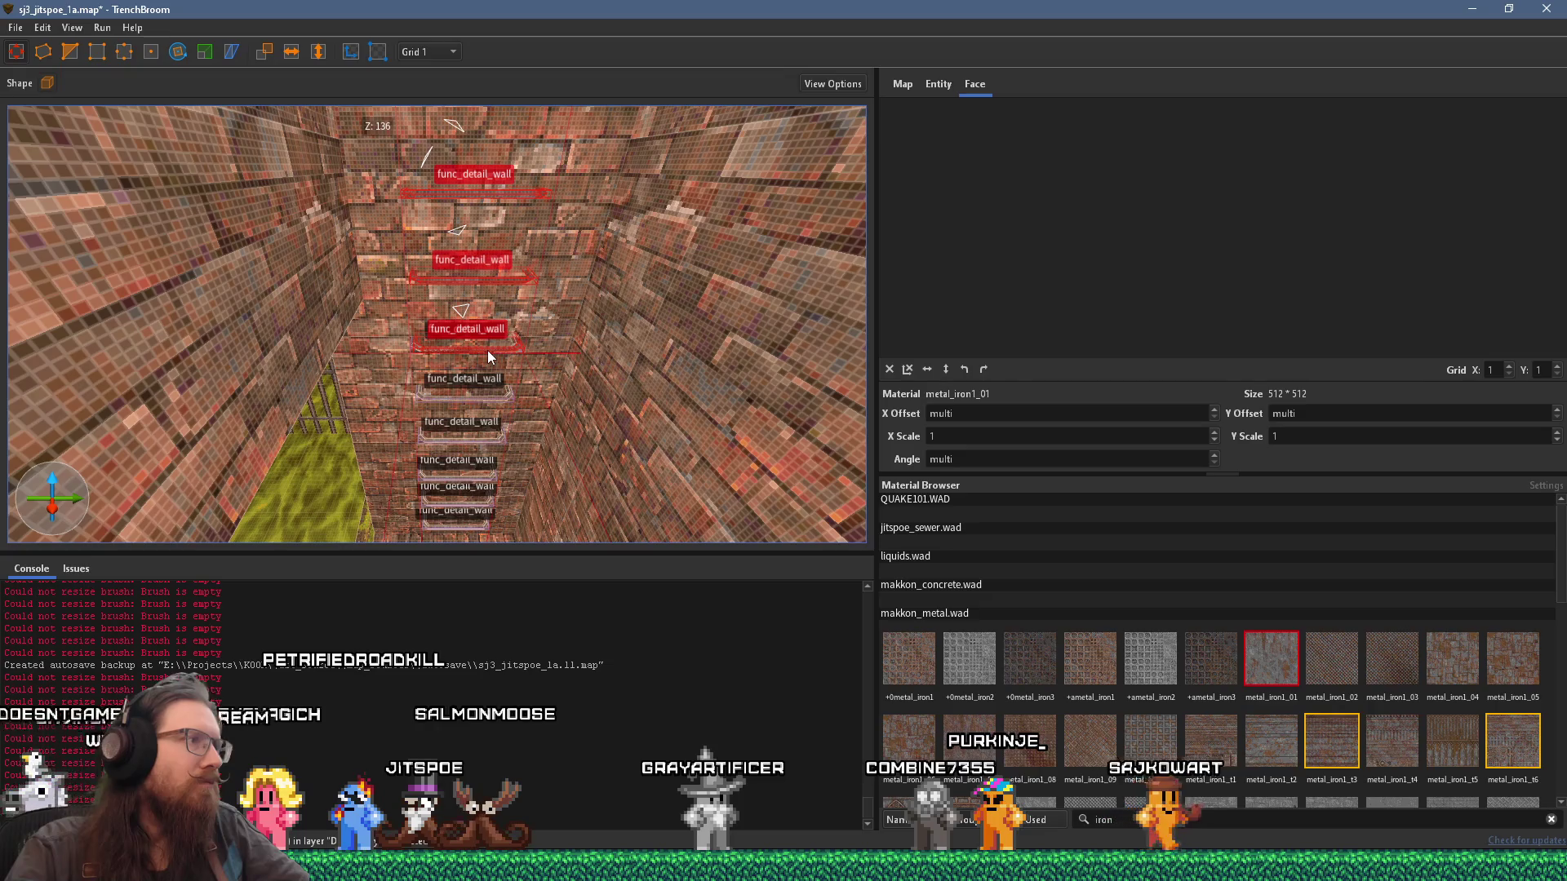
# Step: Duplicate the selected rungs upward, growing the ladder to eight rungs
pyautogui.moveTo(487, 351); pyautogui.dragTo(483, 276)
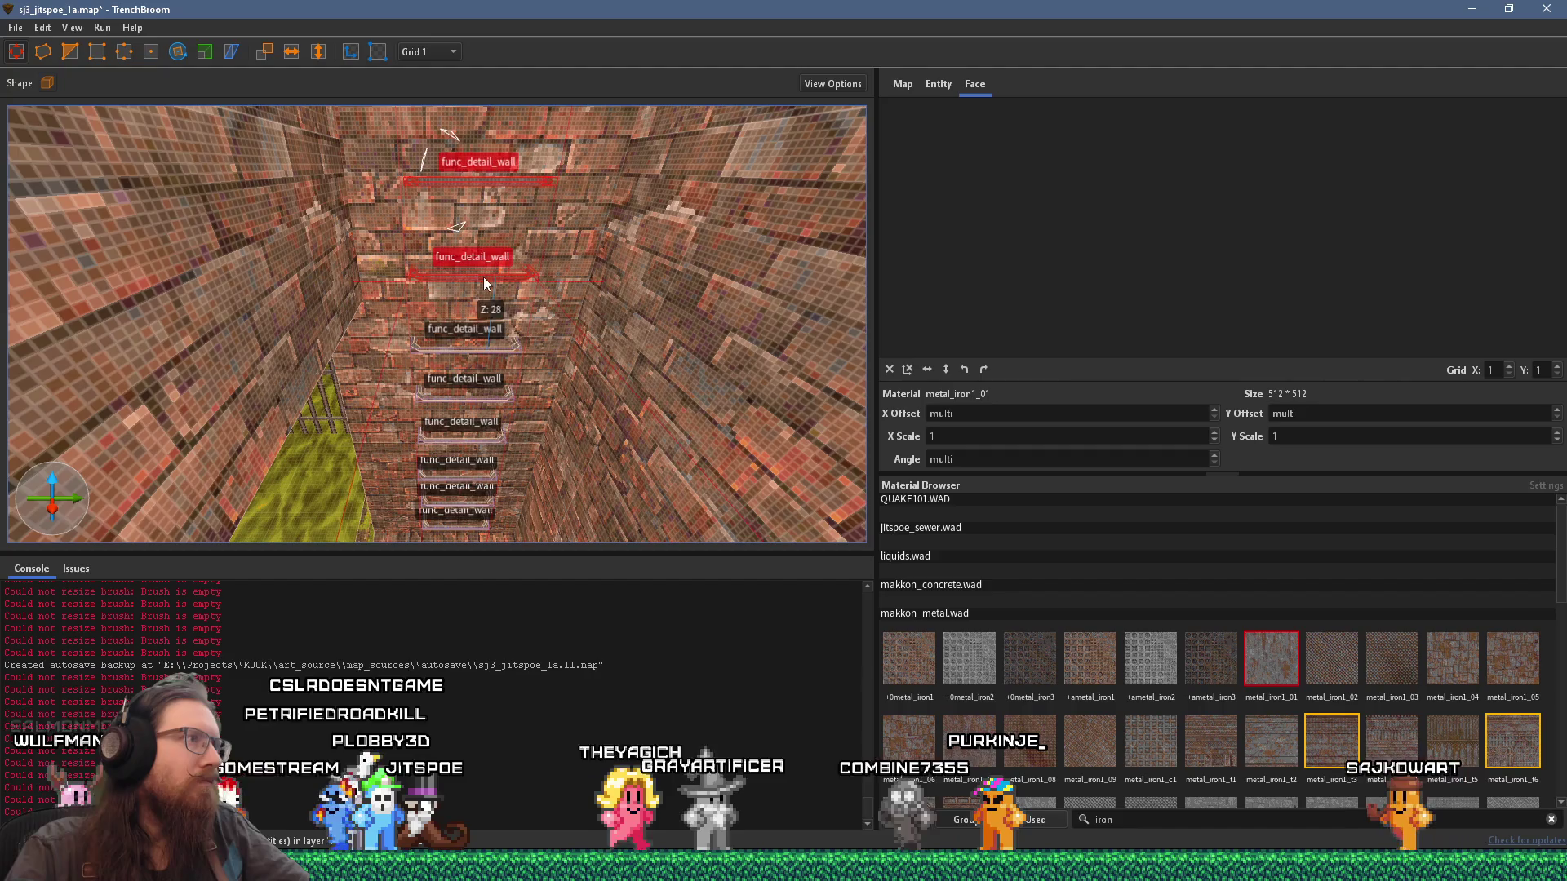
pyautogui.scroll(3, 466, 403)
pyautogui.scroll(-5, 458, 297)
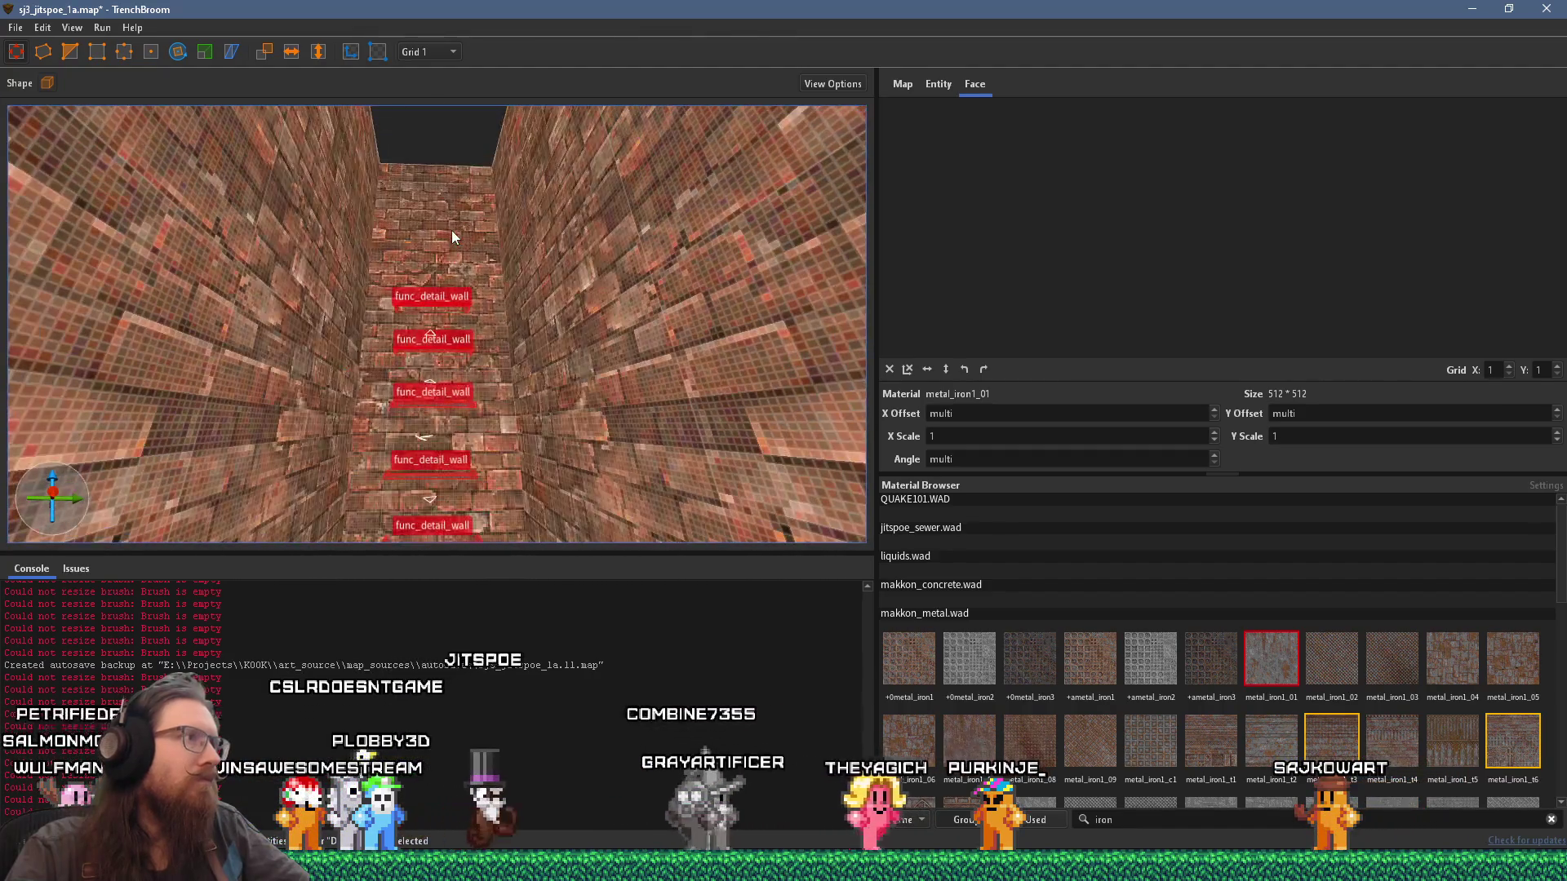
pyautogui.scroll(-10, 451, 276)
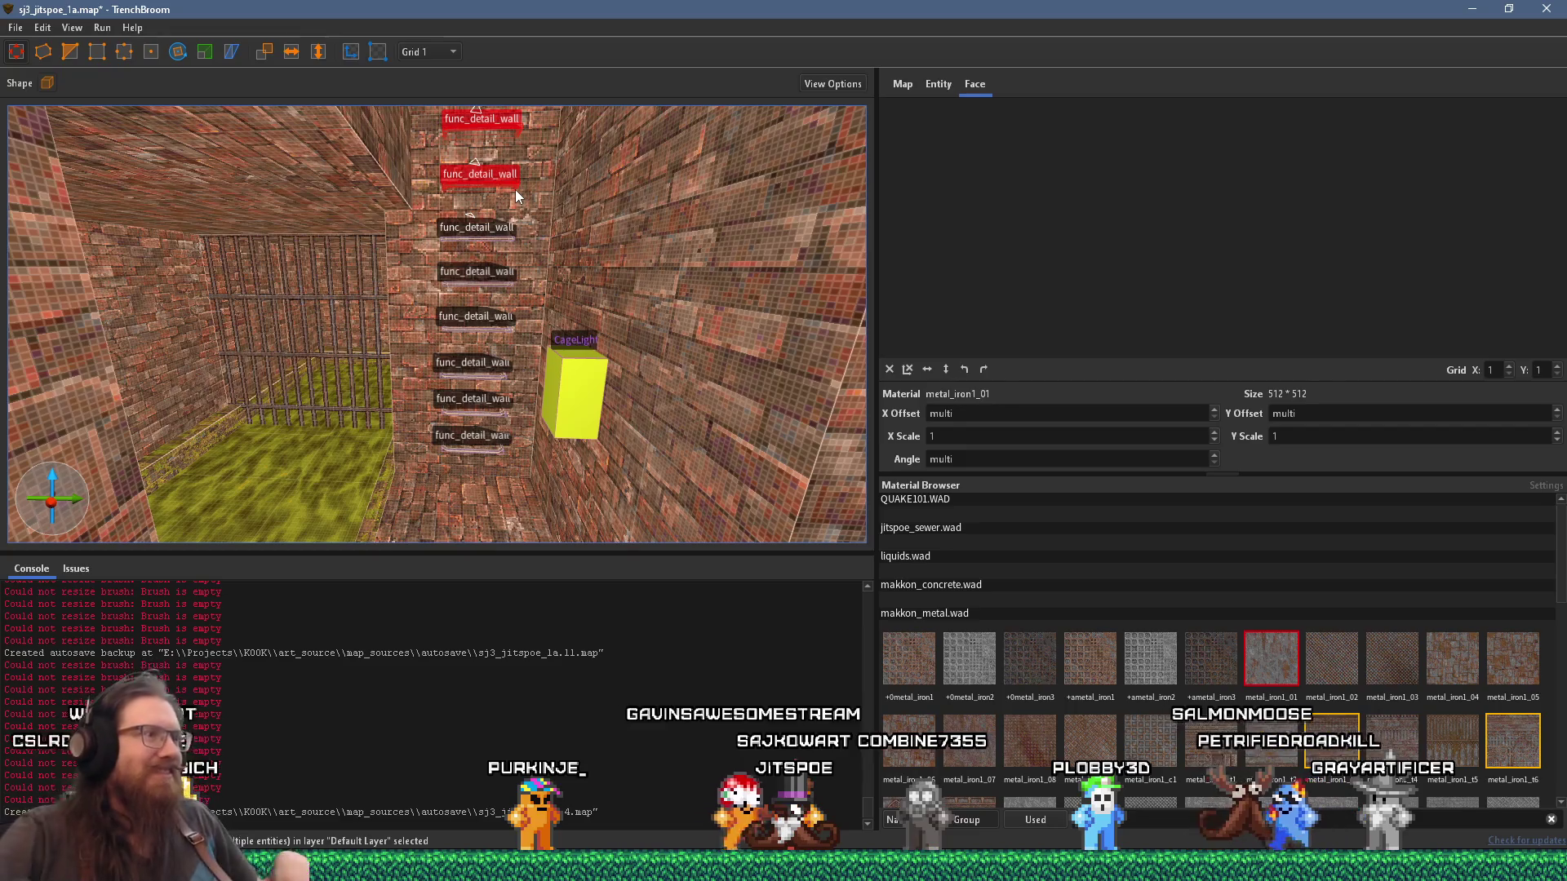
# Step: Select the three topmost rung brushes and lift them higher up the shaft toward the rim
pyautogui.moveTo(526, 211)
pyautogui.mouseDown()
pyautogui.moveTo(492, 457)
pyautogui.moveTo(545, 446)
pyautogui.moveTo(512, 319)
pyautogui.moveTo(517, 410)
pyautogui.moveTo(505, 264)
pyautogui.moveTo(480, 262)
pyautogui.mouseUp()
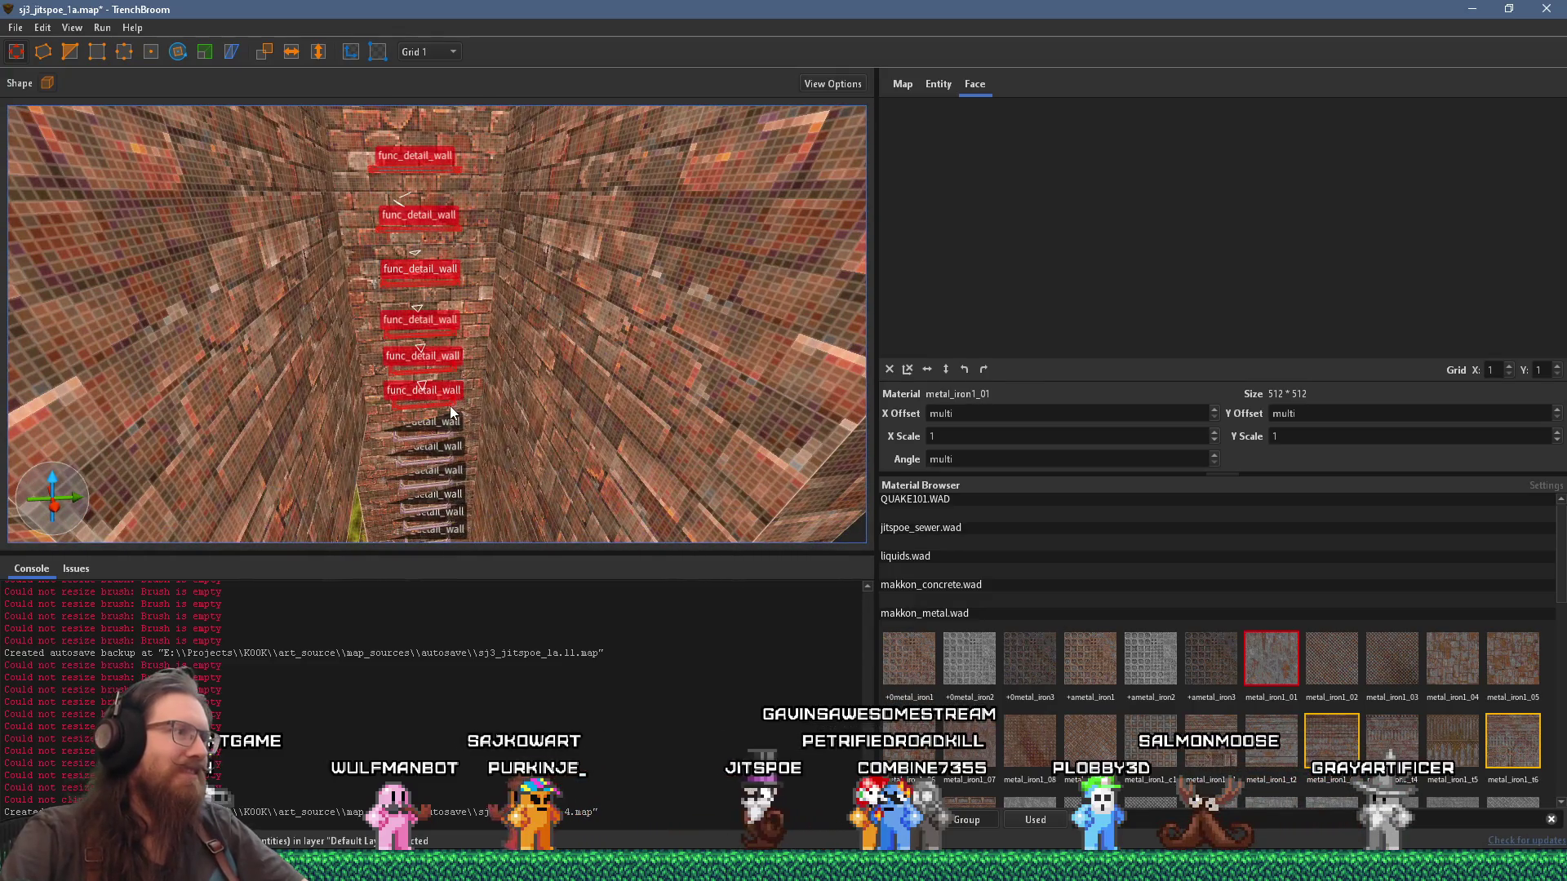
pyautogui.click(461, 138)
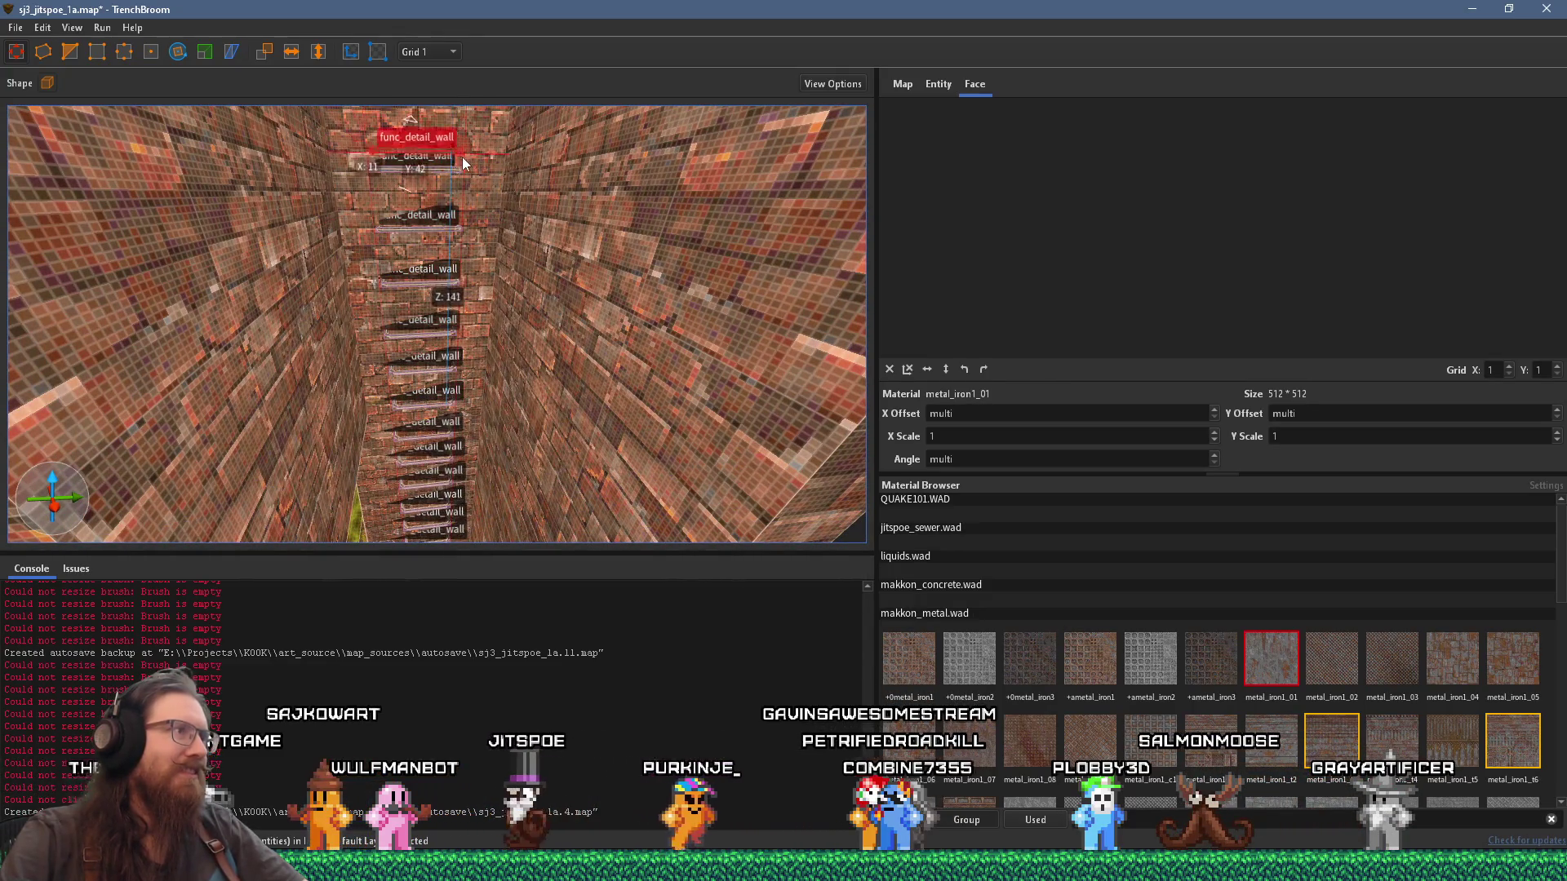
pyautogui.scroll(3, 463, 165)
pyautogui.keyDown('ctrl'); pyautogui.click(467, 200); pyautogui.keyUp('ctrl')
pyautogui.keyDown('ctrl'); pyautogui.click(441, 262); pyautogui.keyUp('ctrl')
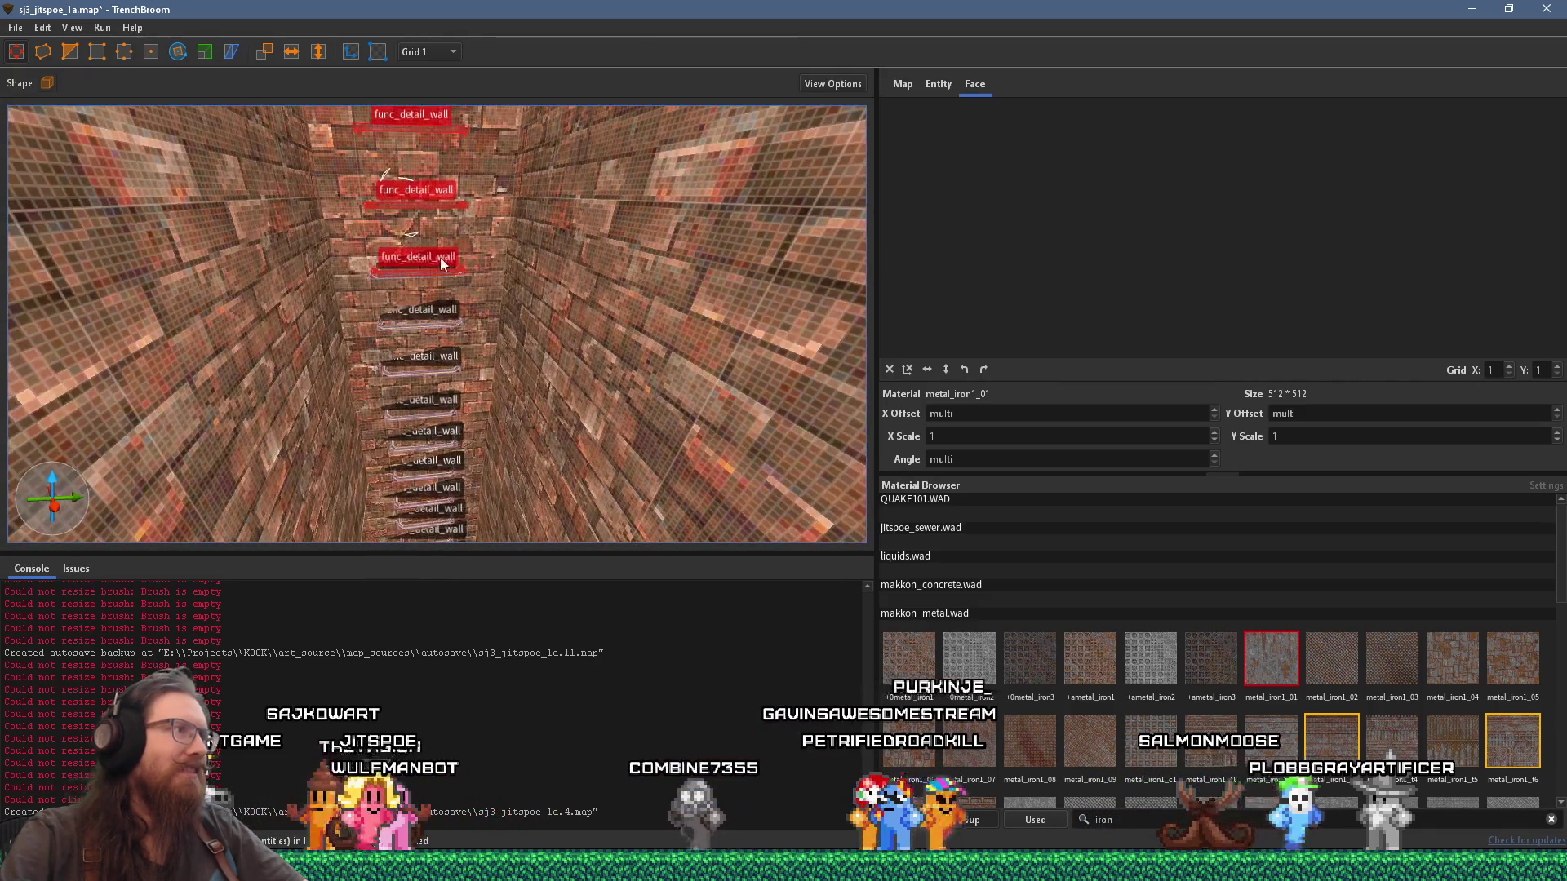
pyautogui.moveTo(425, 270); pyautogui.dragTo(432, 208)
pyautogui.scroll(-3, 445, 347)
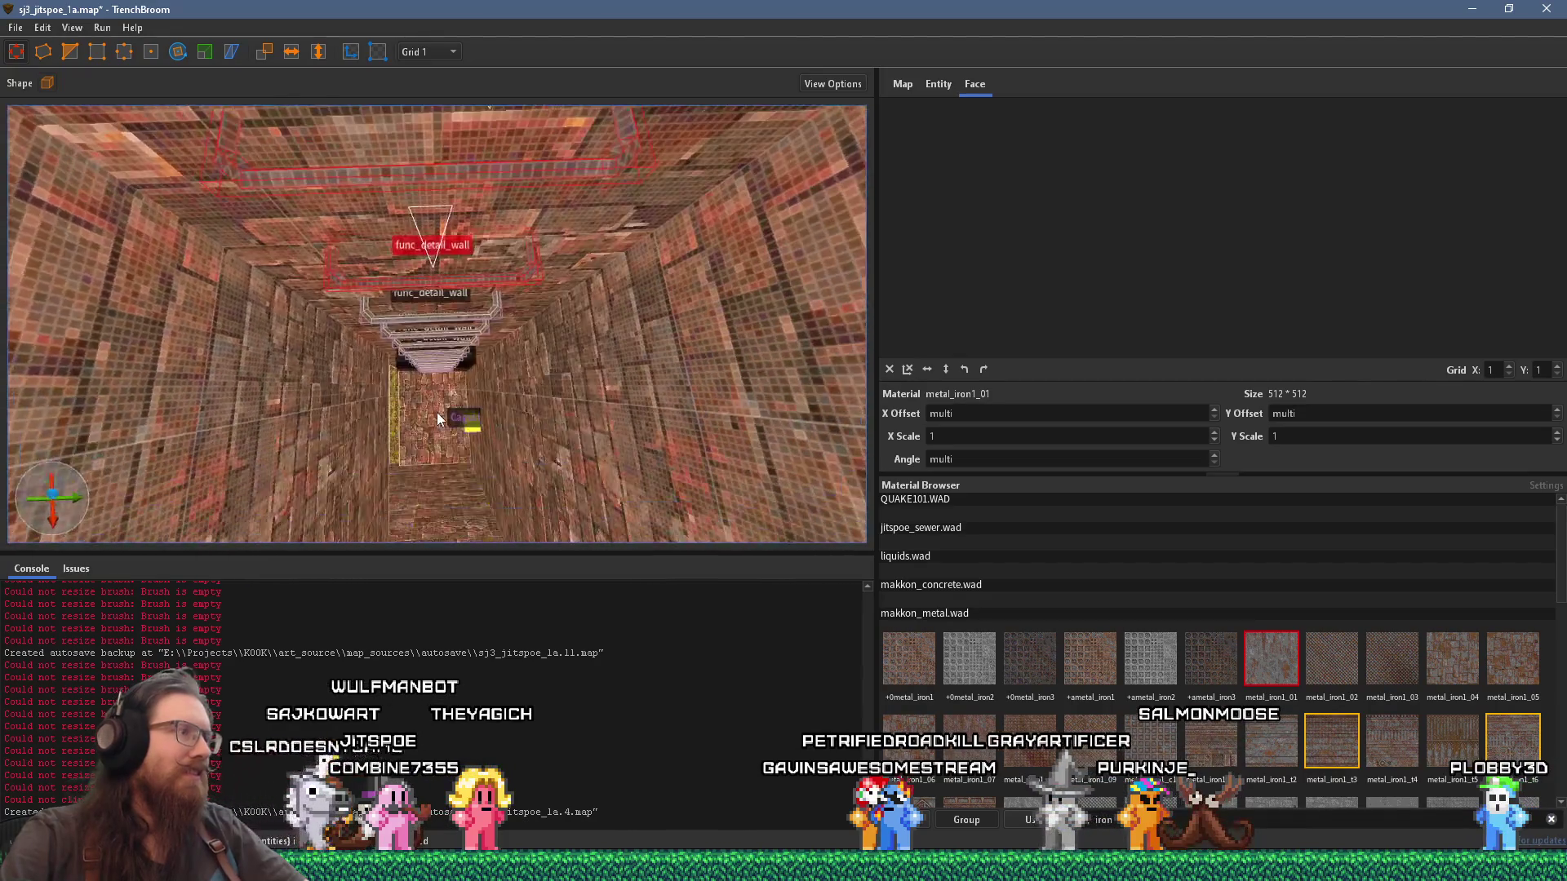
pyautogui.scroll(-5, 437, 419)
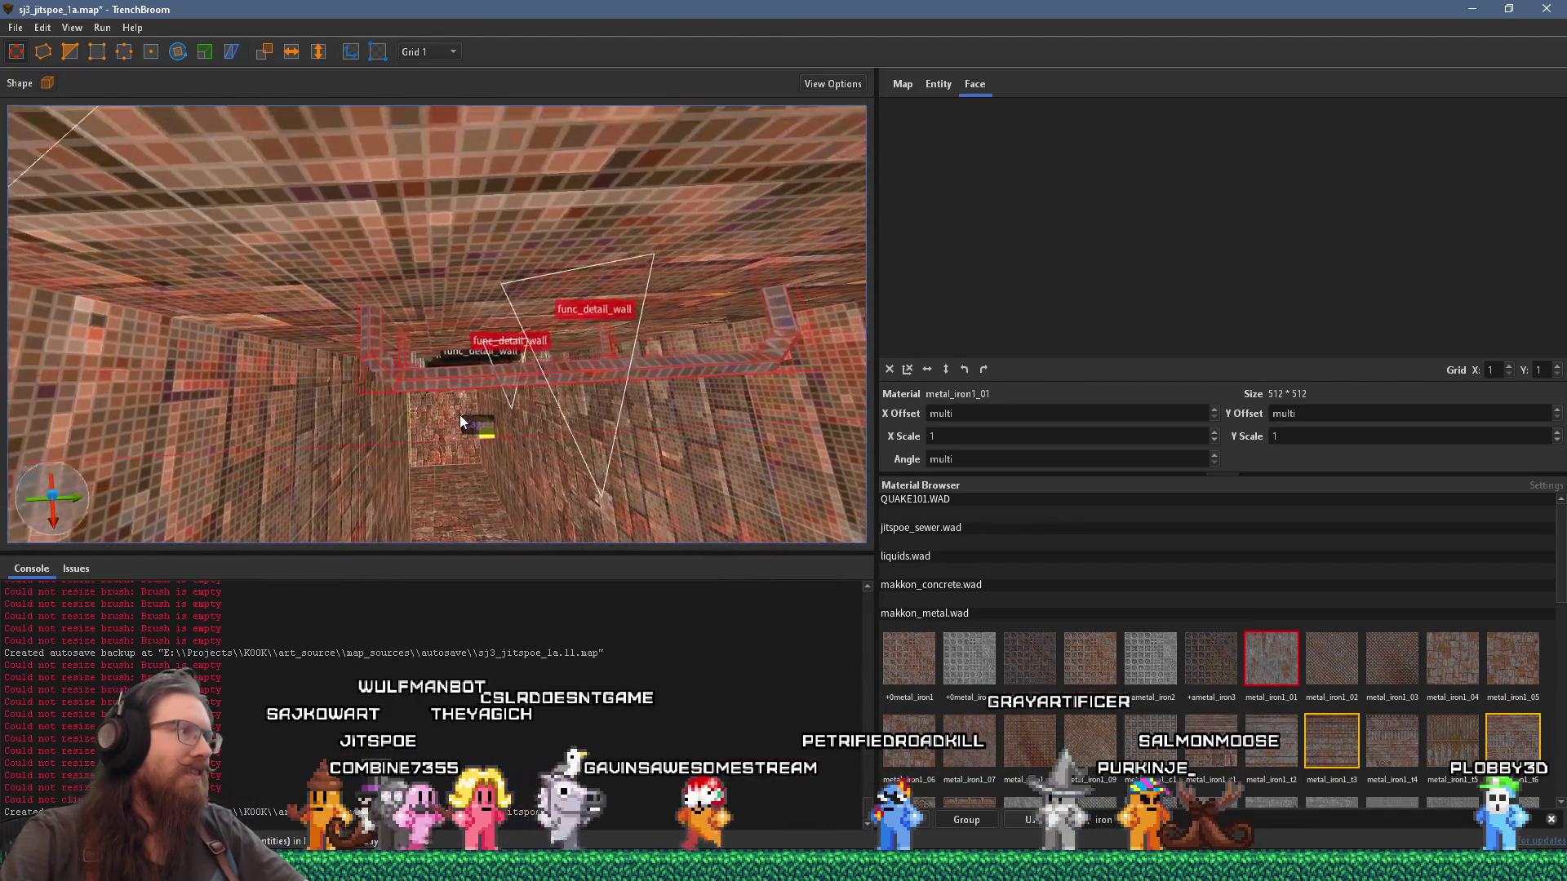
pyautogui.scroll(-10, 460, 415)
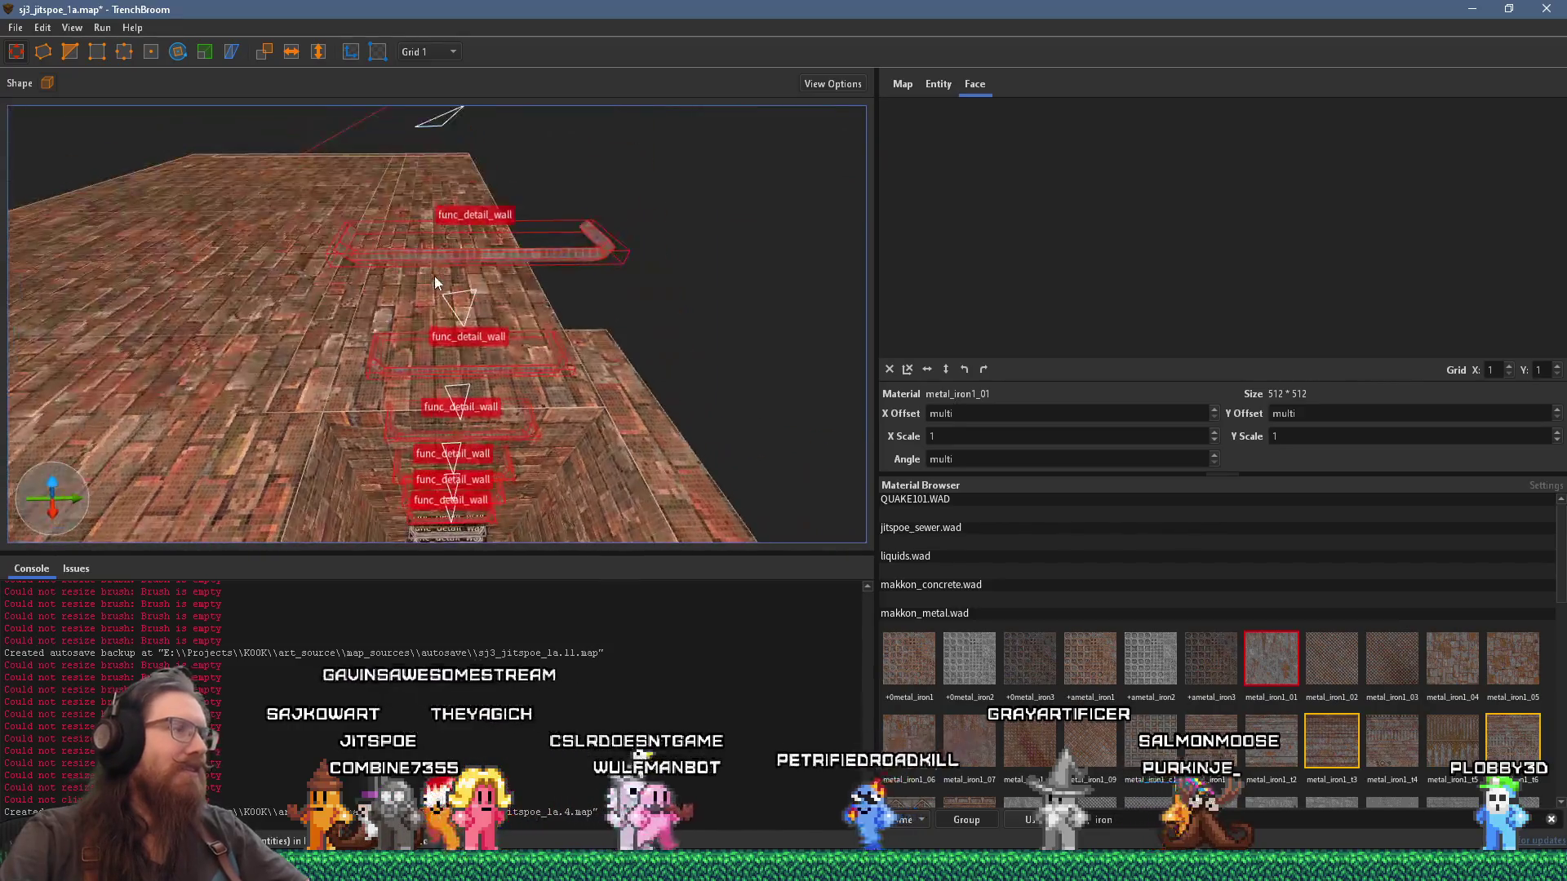
pyautogui.scroll(6, 436, 246)
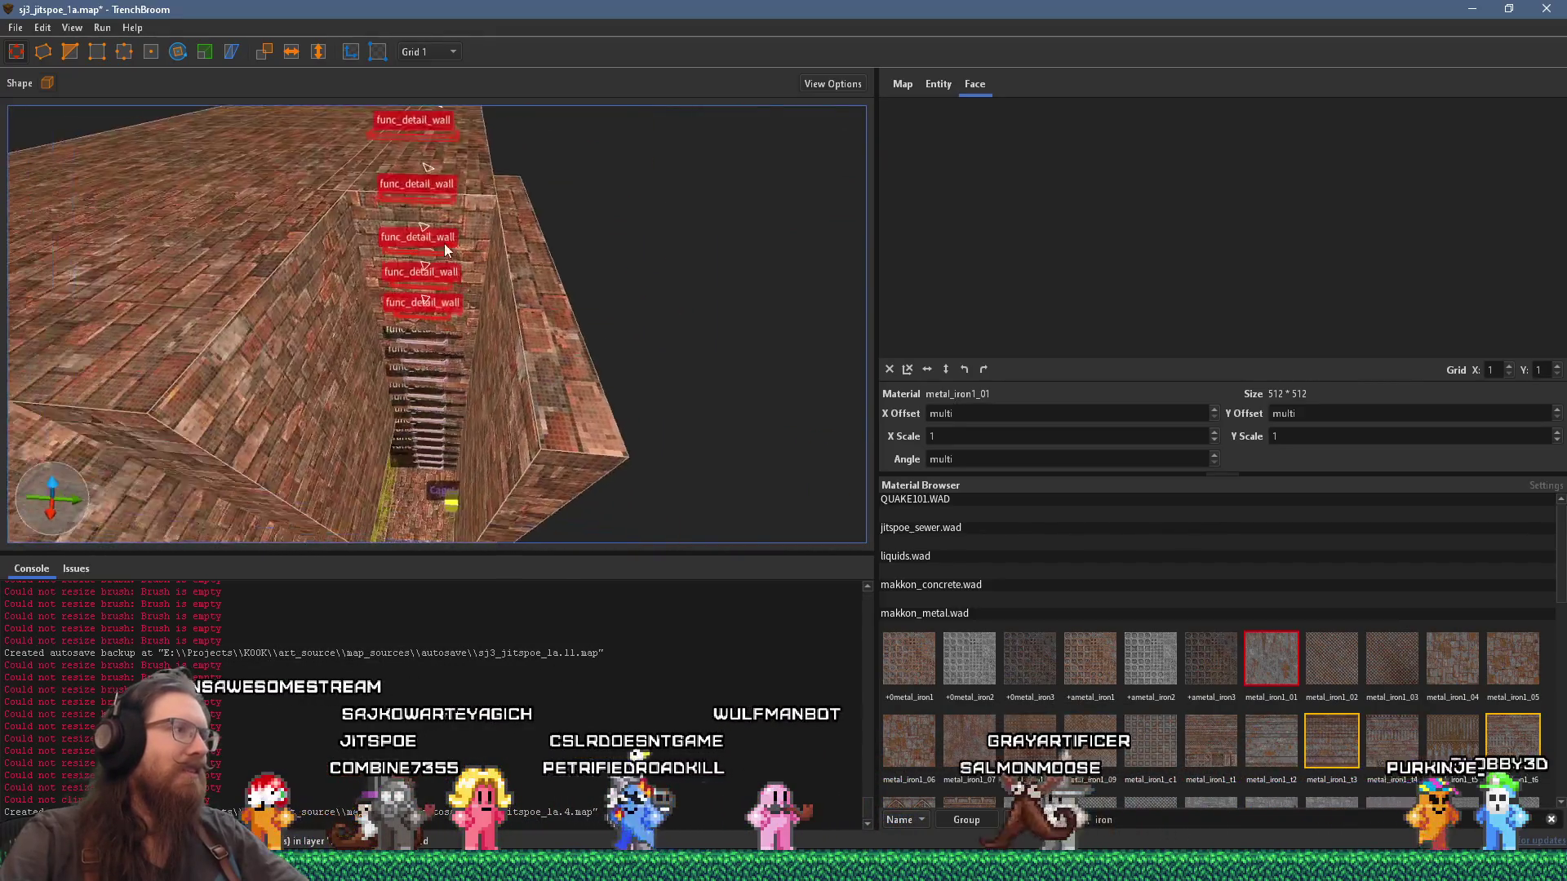
pyautogui.moveTo(445, 244)
pyautogui.mouseDown()
pyautogui.moveTo(442, 282)
pyautogui.moveTo(412, 315)
pyautogui.moveTo(393, 295)
pyautogui.moveTo(315, 302)
pyautogui.mouseUp()
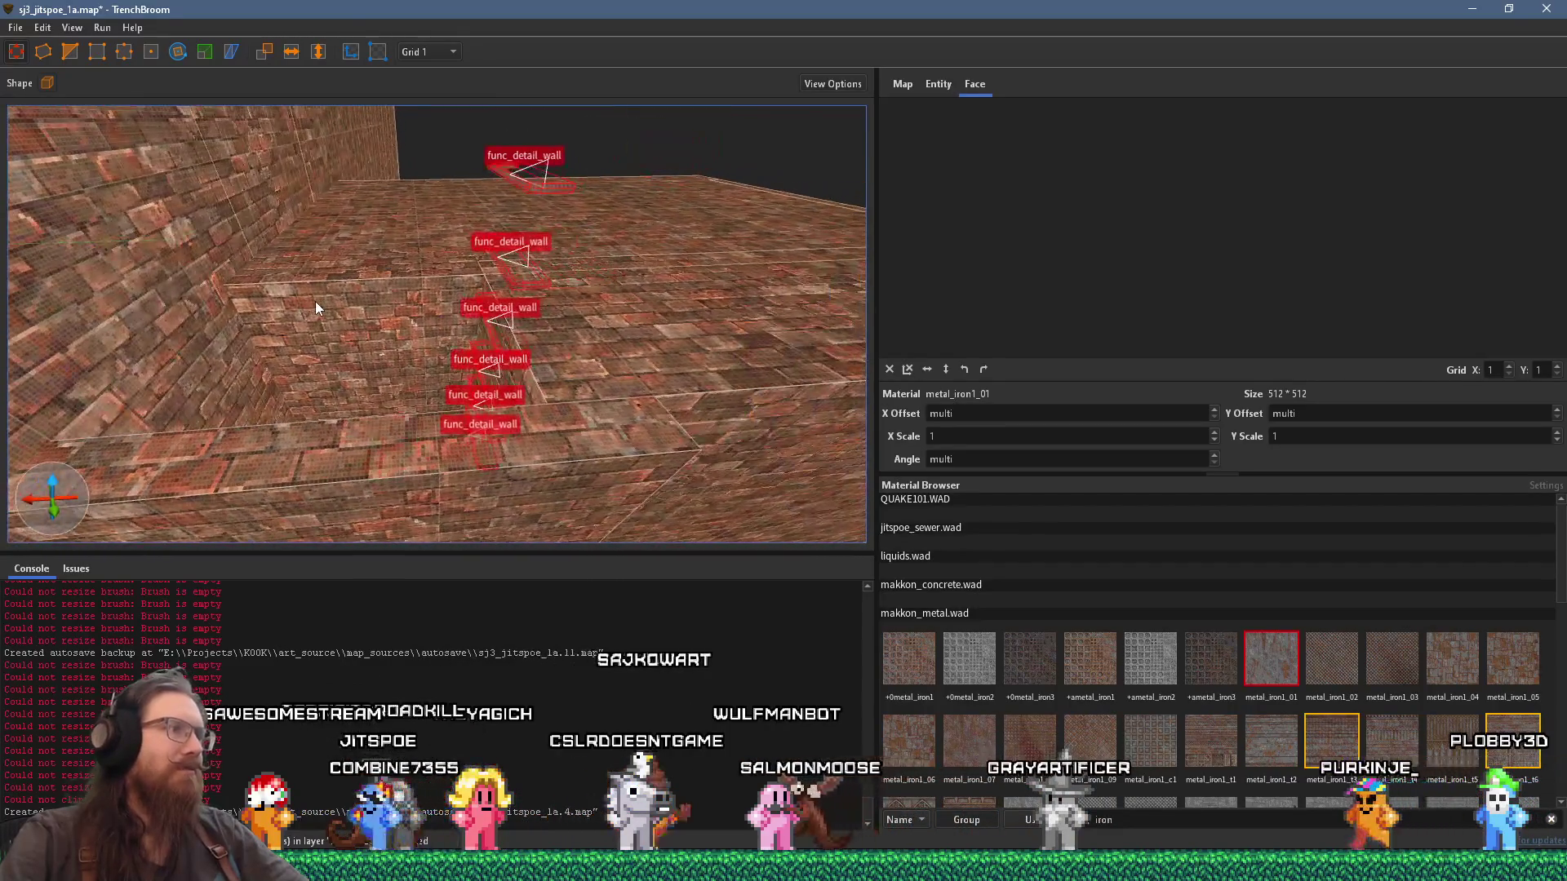
# Step: Deselect the rungs and switch to the sewer ladder reference image
pyautogui.press('Escape')
pyautogui.hotkey('alt', 'Tab')
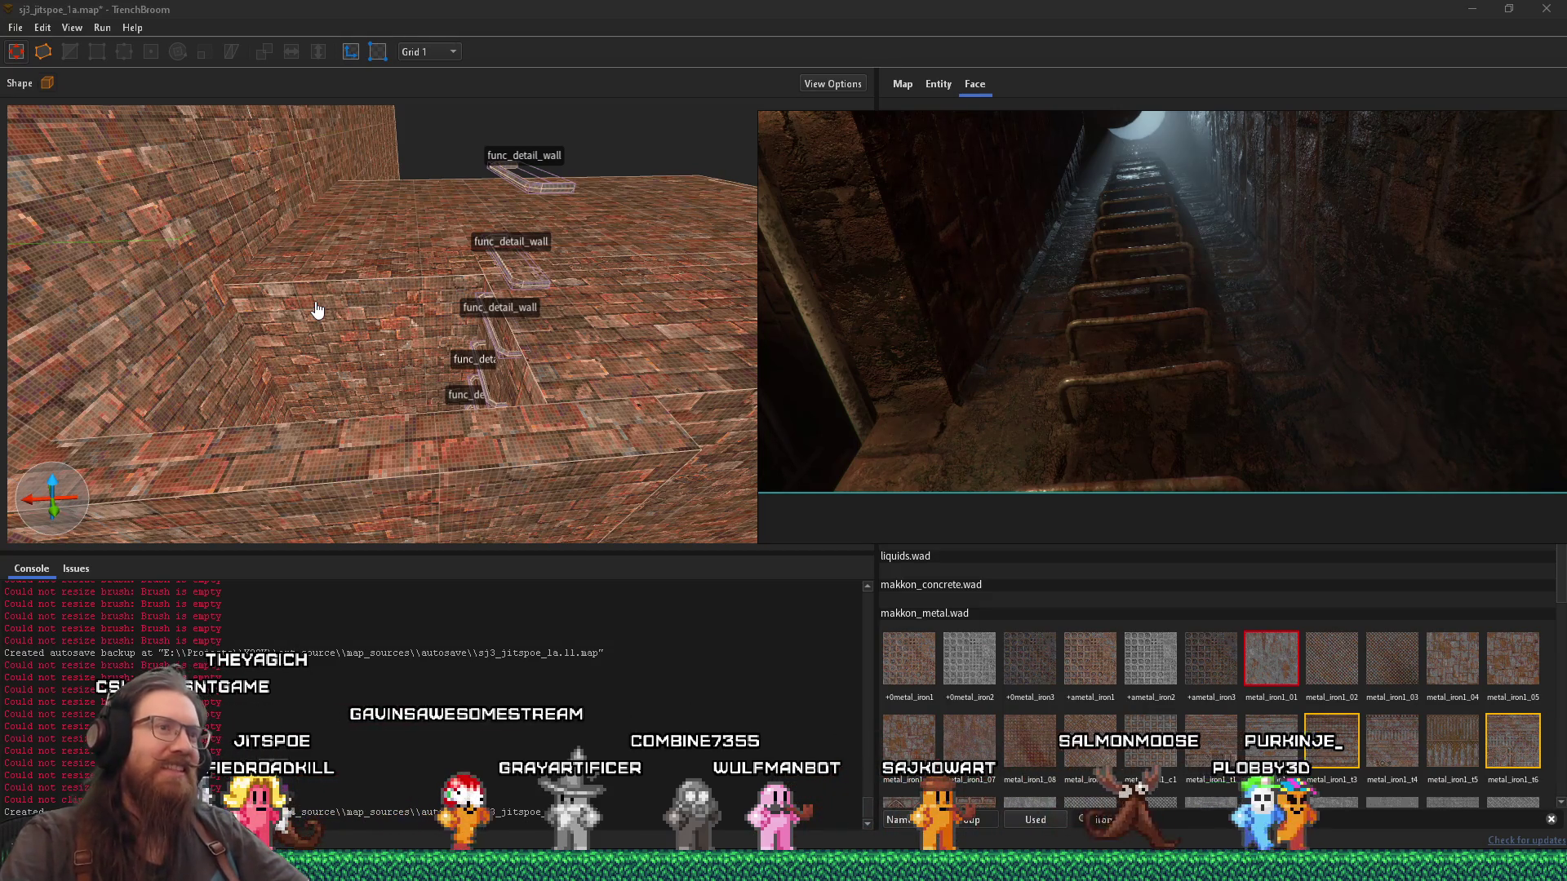
# Step: Fly the camera toward the shaft opening and set the grid size to 16
pyautogui.press('s')
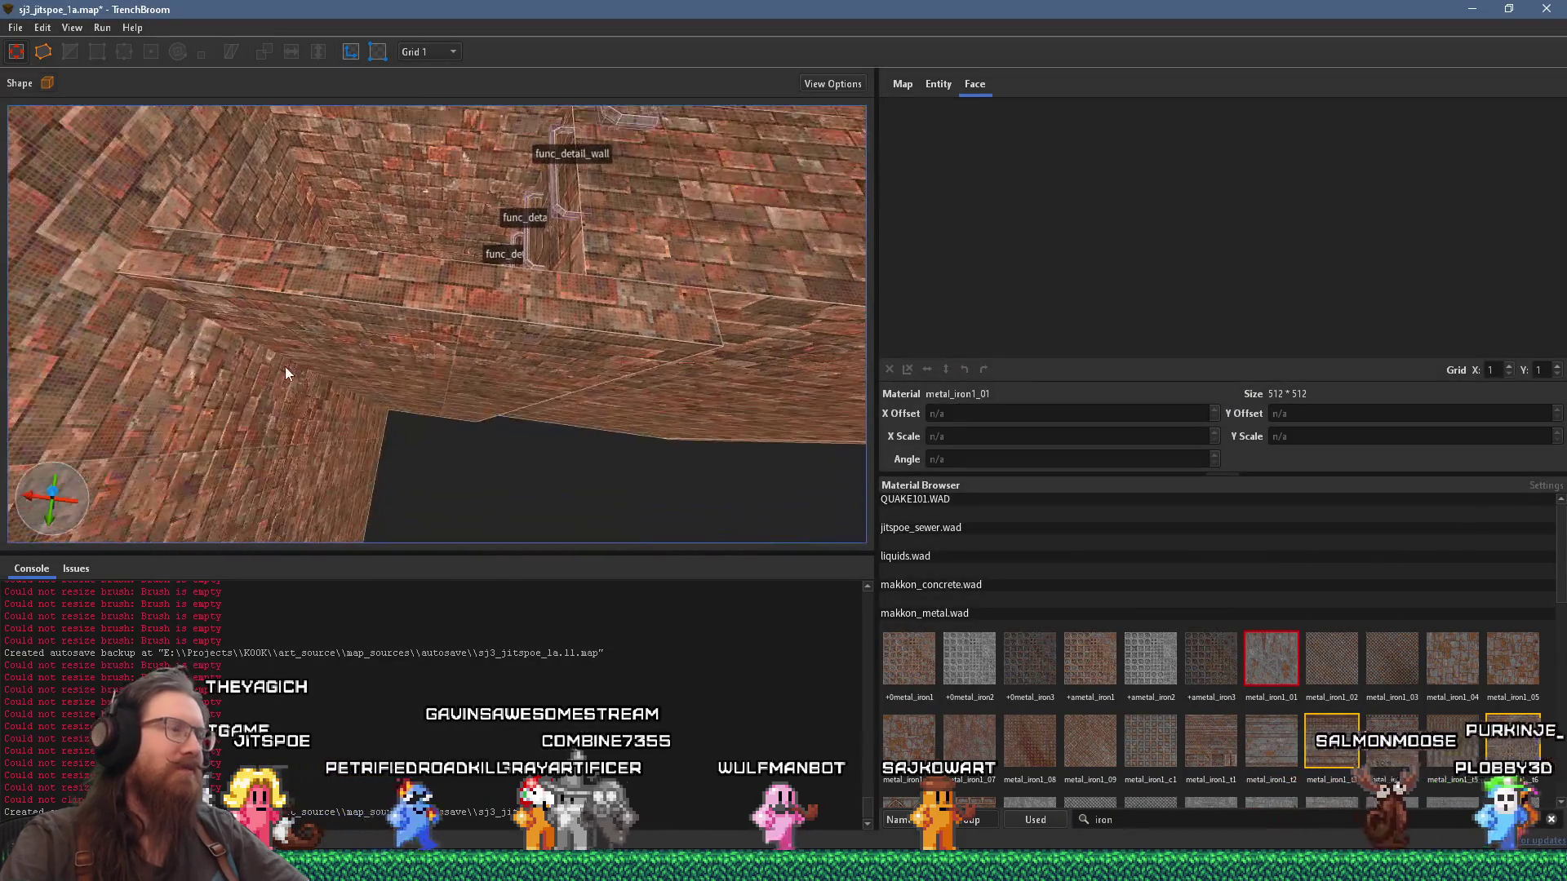
pyautogui.press('w')
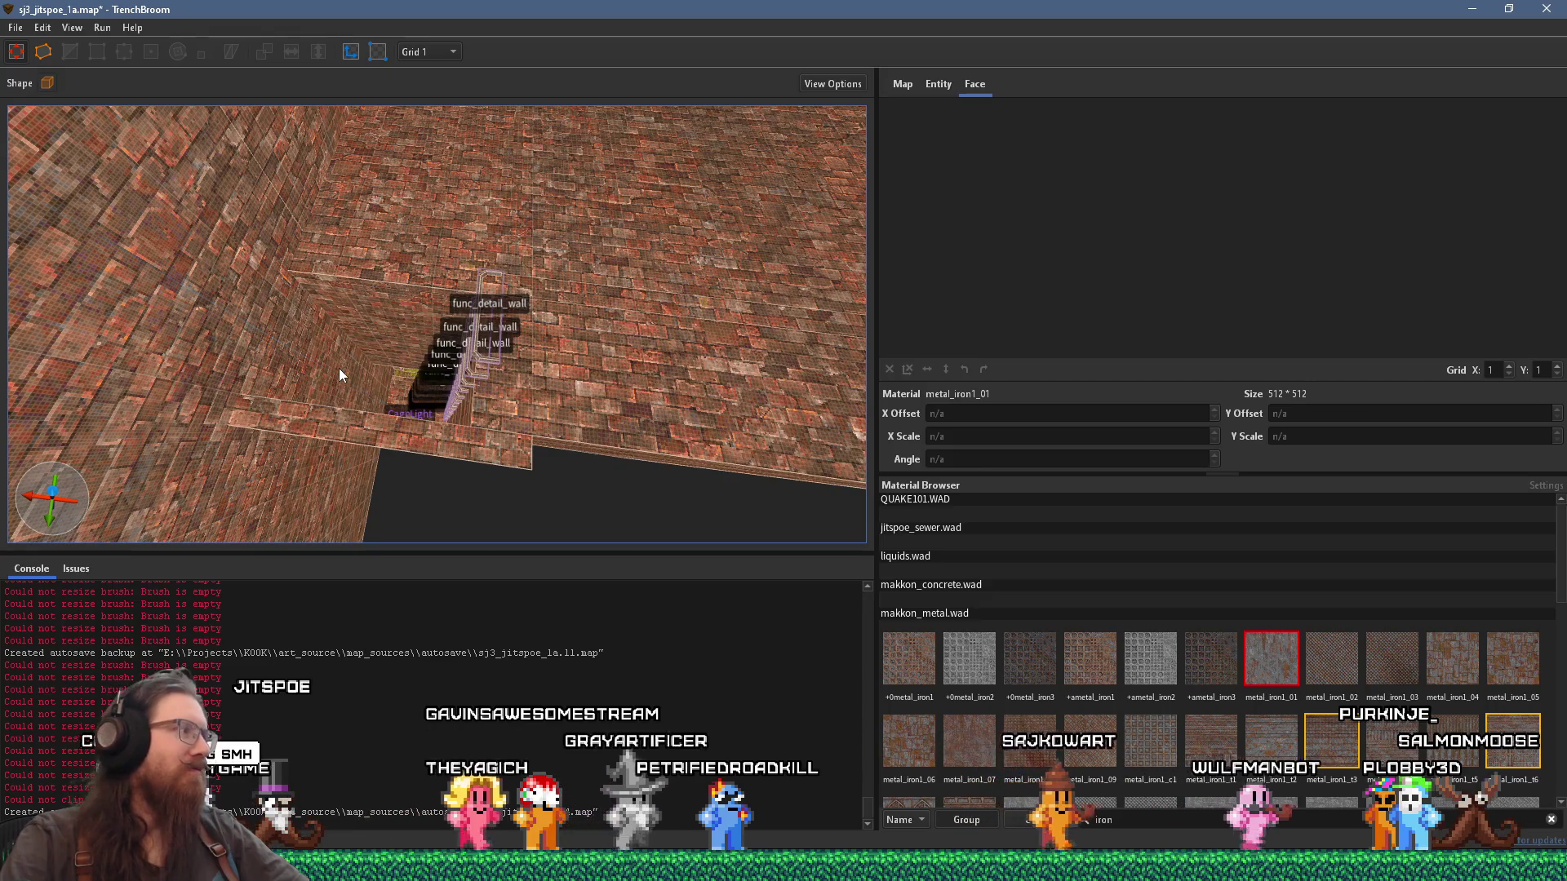
pyautogui.press('w')
pyautogui.press('w')
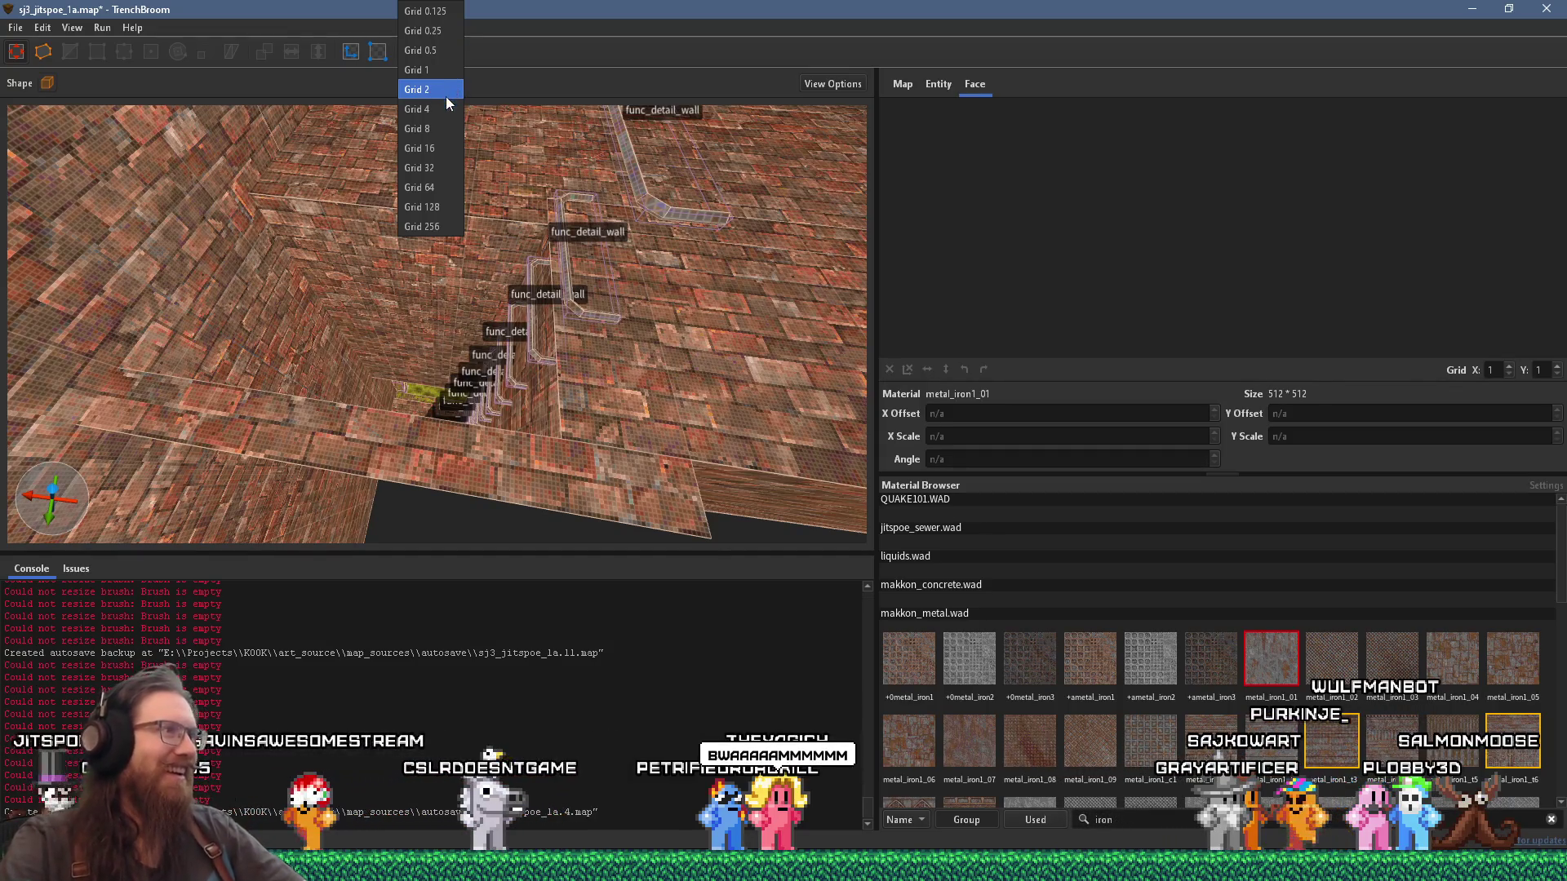
pyautogui.click(441, 148)
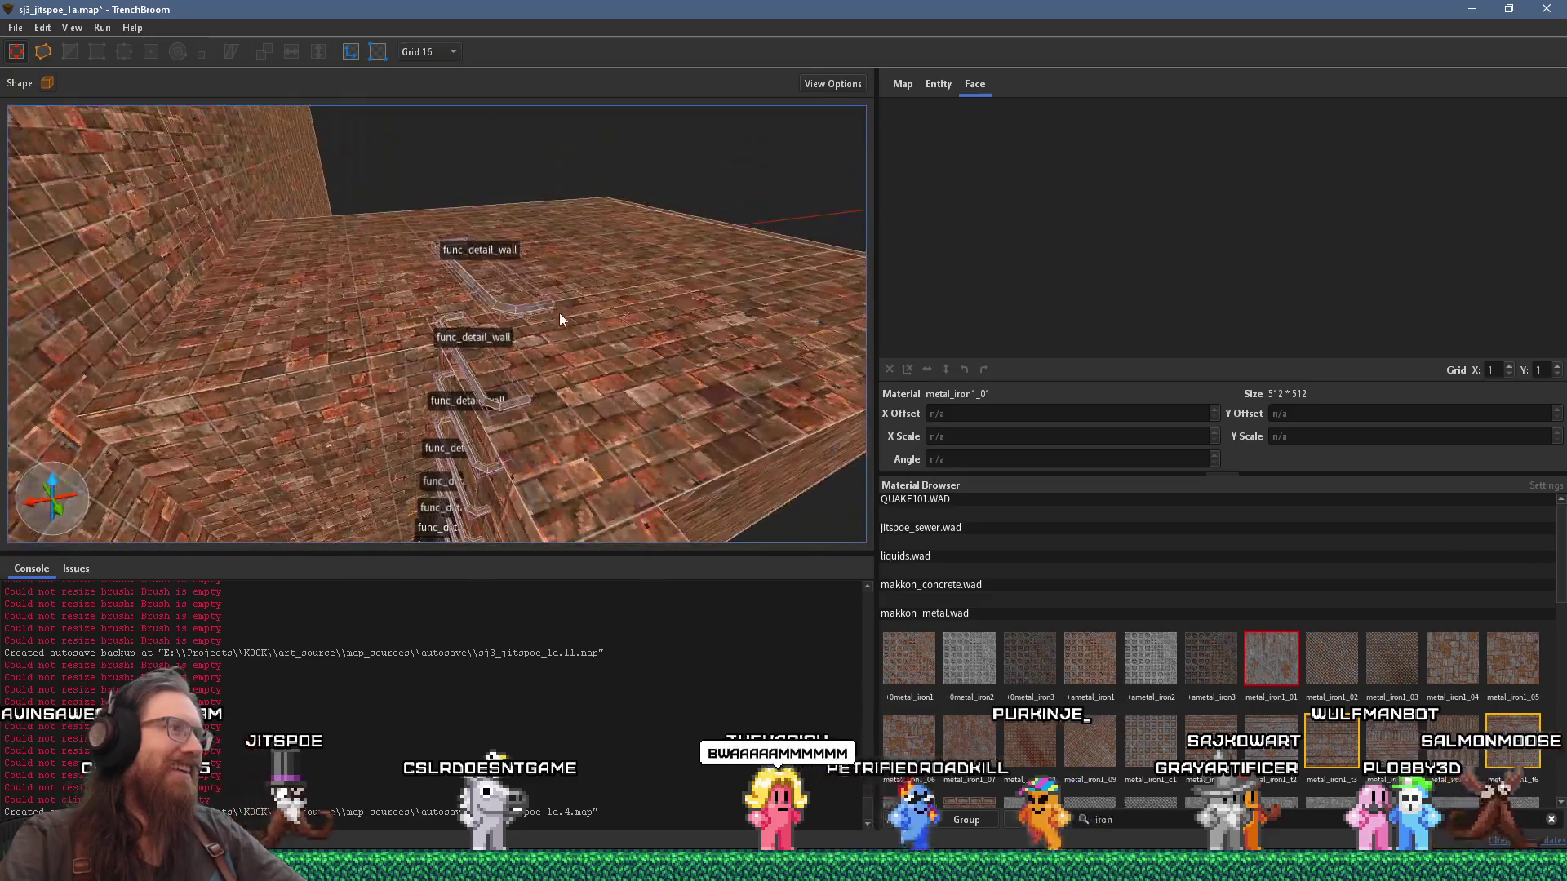
# Step: Select the large floor slab and shrink it to 144 units along X
pyautogui.moveTo(501, 341)
pyautogui.mouseDown()
pyautogui.moveTo(451, 371)
pyautogui.moveTo(603, 290)
pyautogui.moveTo(598, 333)
pyautogui.mouseUp()
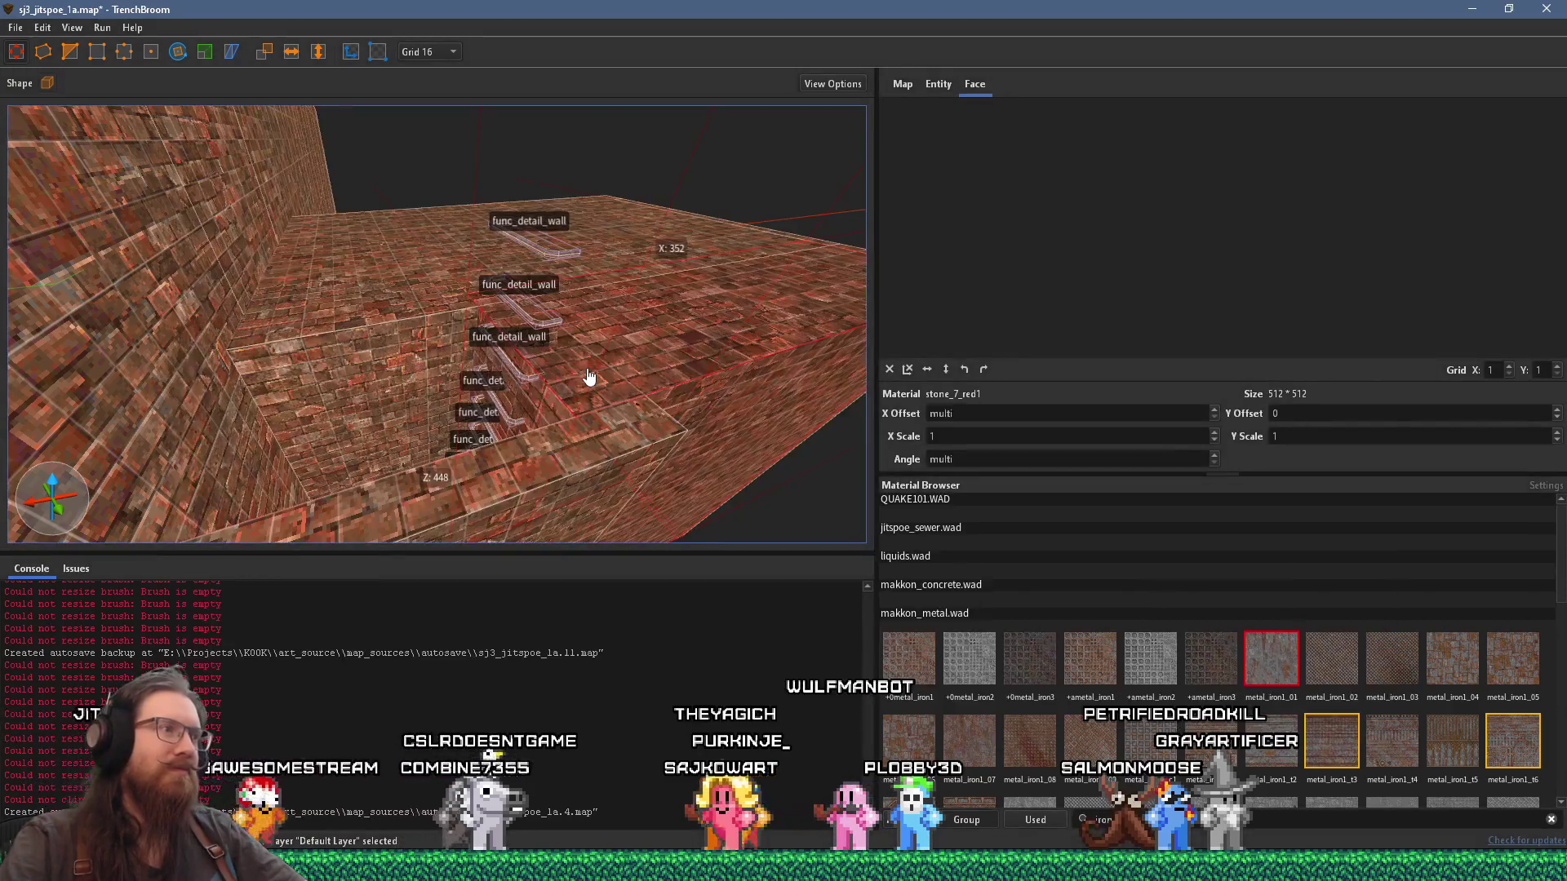
pyautogui.moveTo(588, 379)
pyautogui.mouseDown()
pyautogui.moveTo(510, 379)
pyautogui.moveTo(532, 234)
pyautogui.mouseUp()
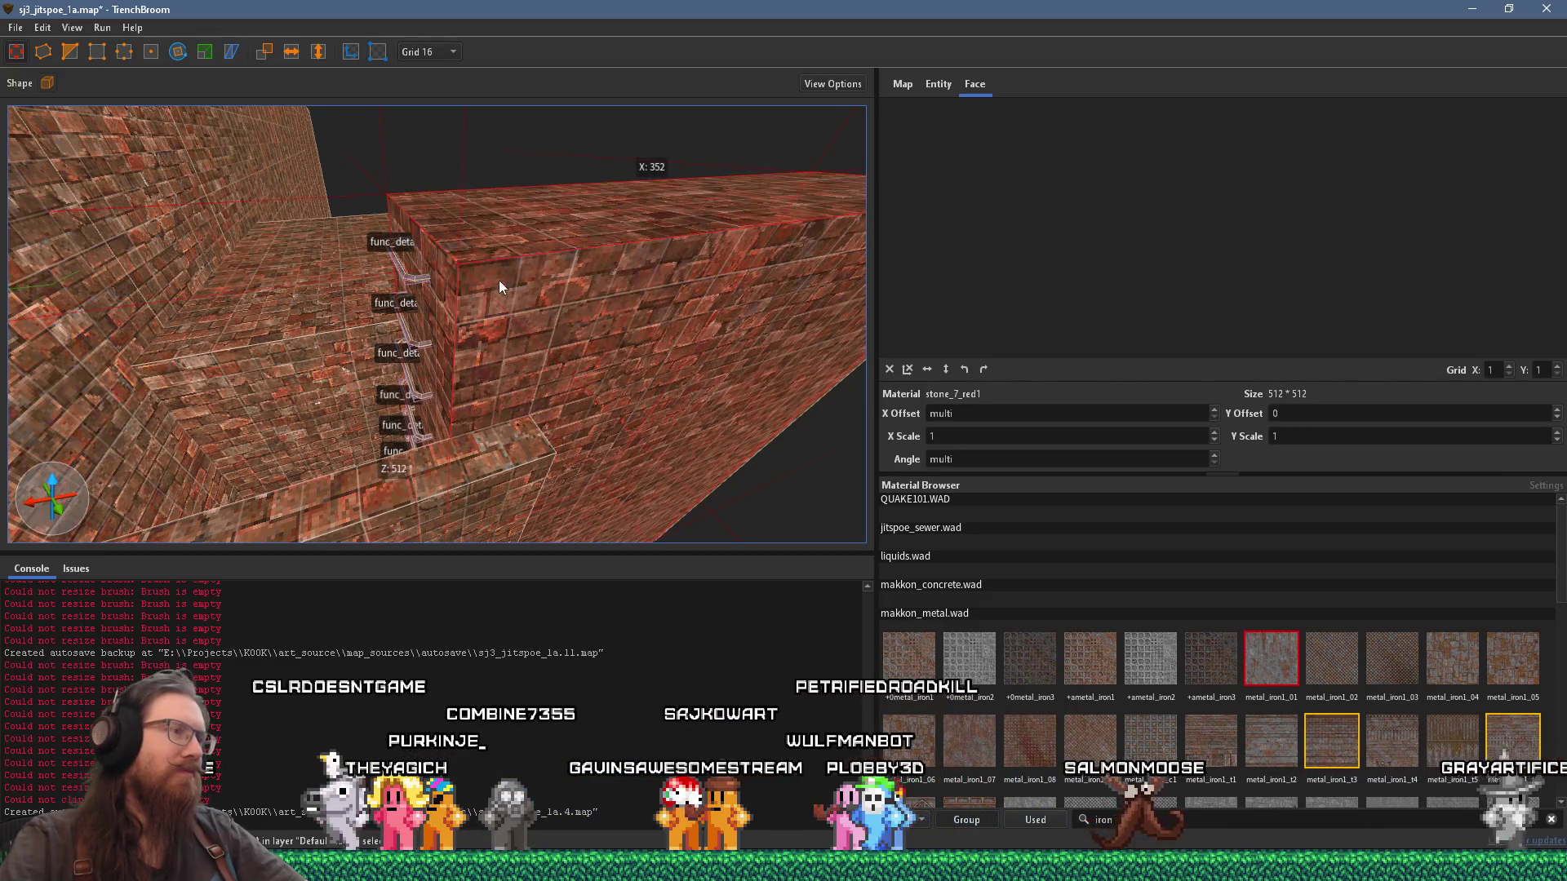
pyautogui.click(481, 464)
pyautogui.moveTo(467, 290)
pyautogui.mouseDown()
pyautogui.moveTo(613, 462)
pyautogui.moveTo(466, 432)
pyautogui.moveTo(527, 389)
pyautogui.mouseUp()
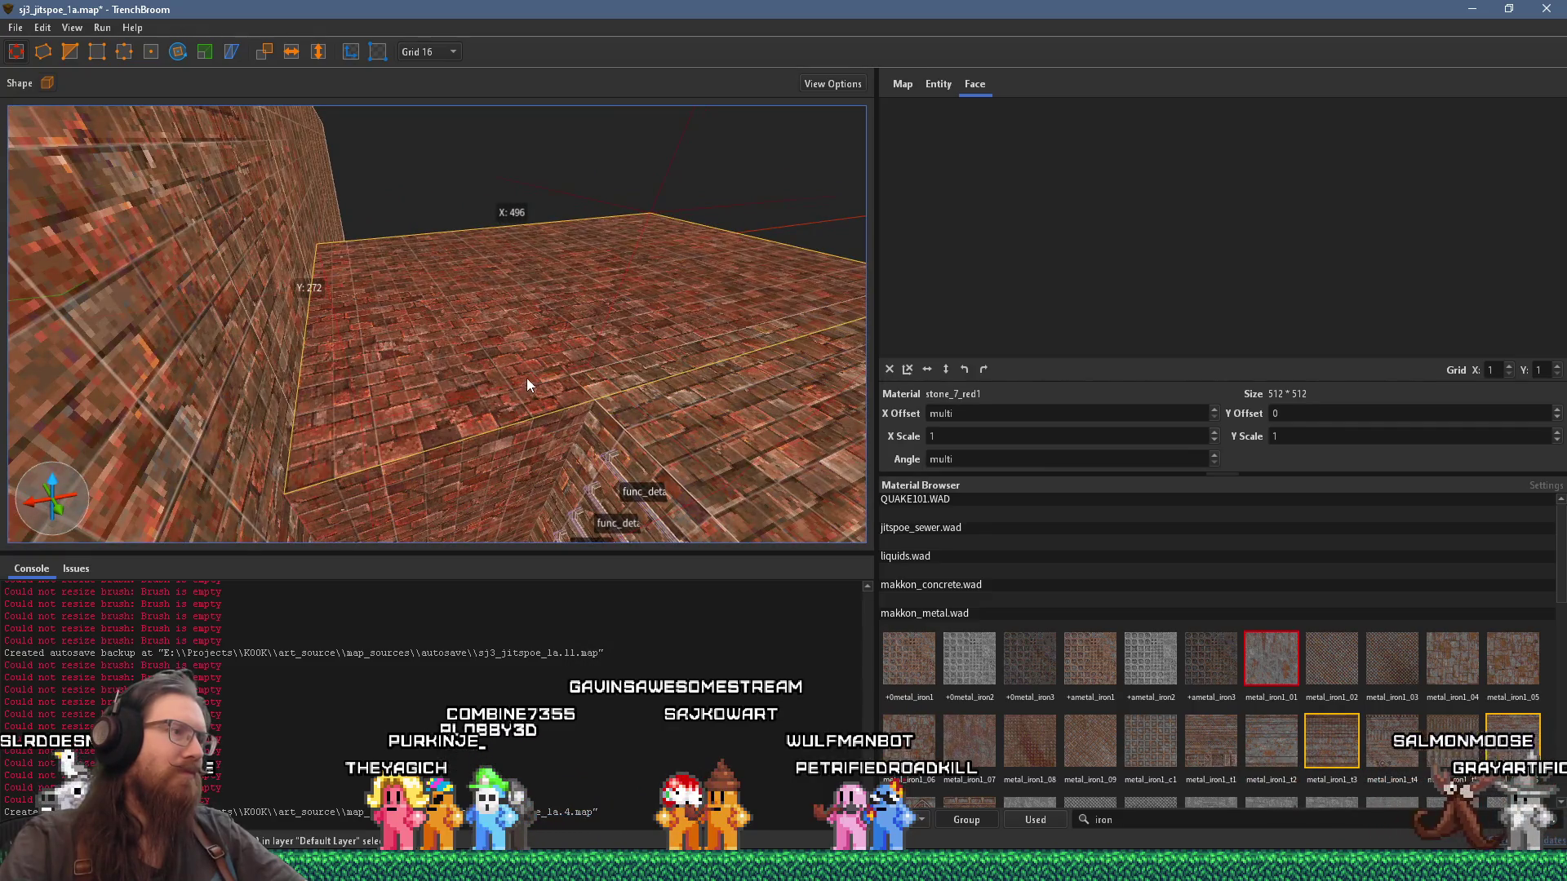
pyautogui.click(529, 374)
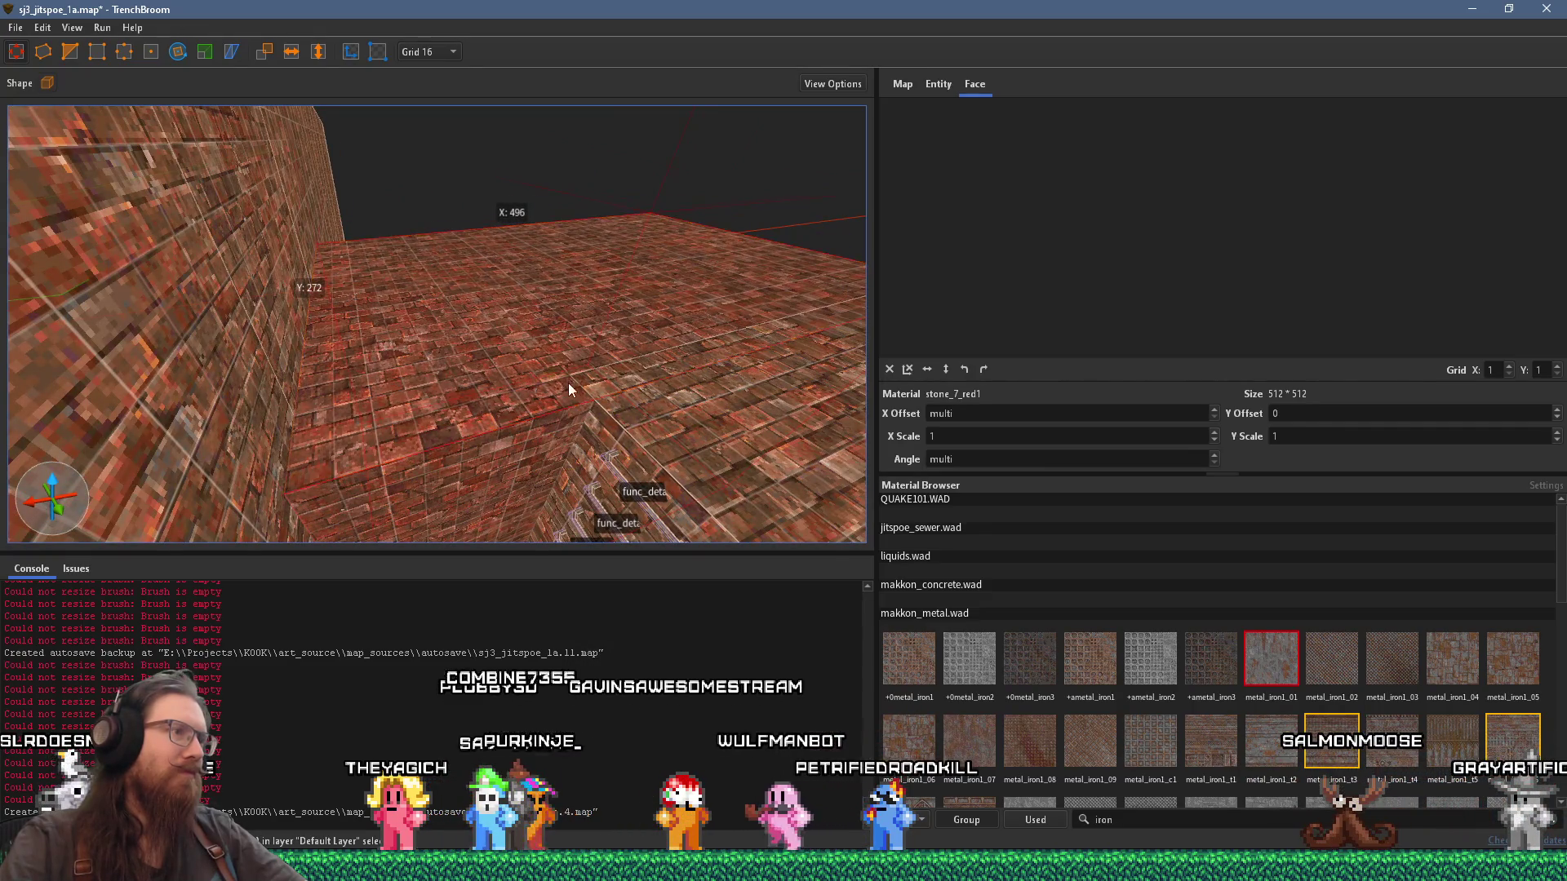
pyautogui.moveTo(569, 383)
pyautogui.mouseDown()
pyautogui.moveTo(527, 399)
pyautogui.moveTo(421, 331)
pyautogui.moveTo(413, 411)
pyautogui.moveTo(425, 385)
pyautogui.mouseUp()
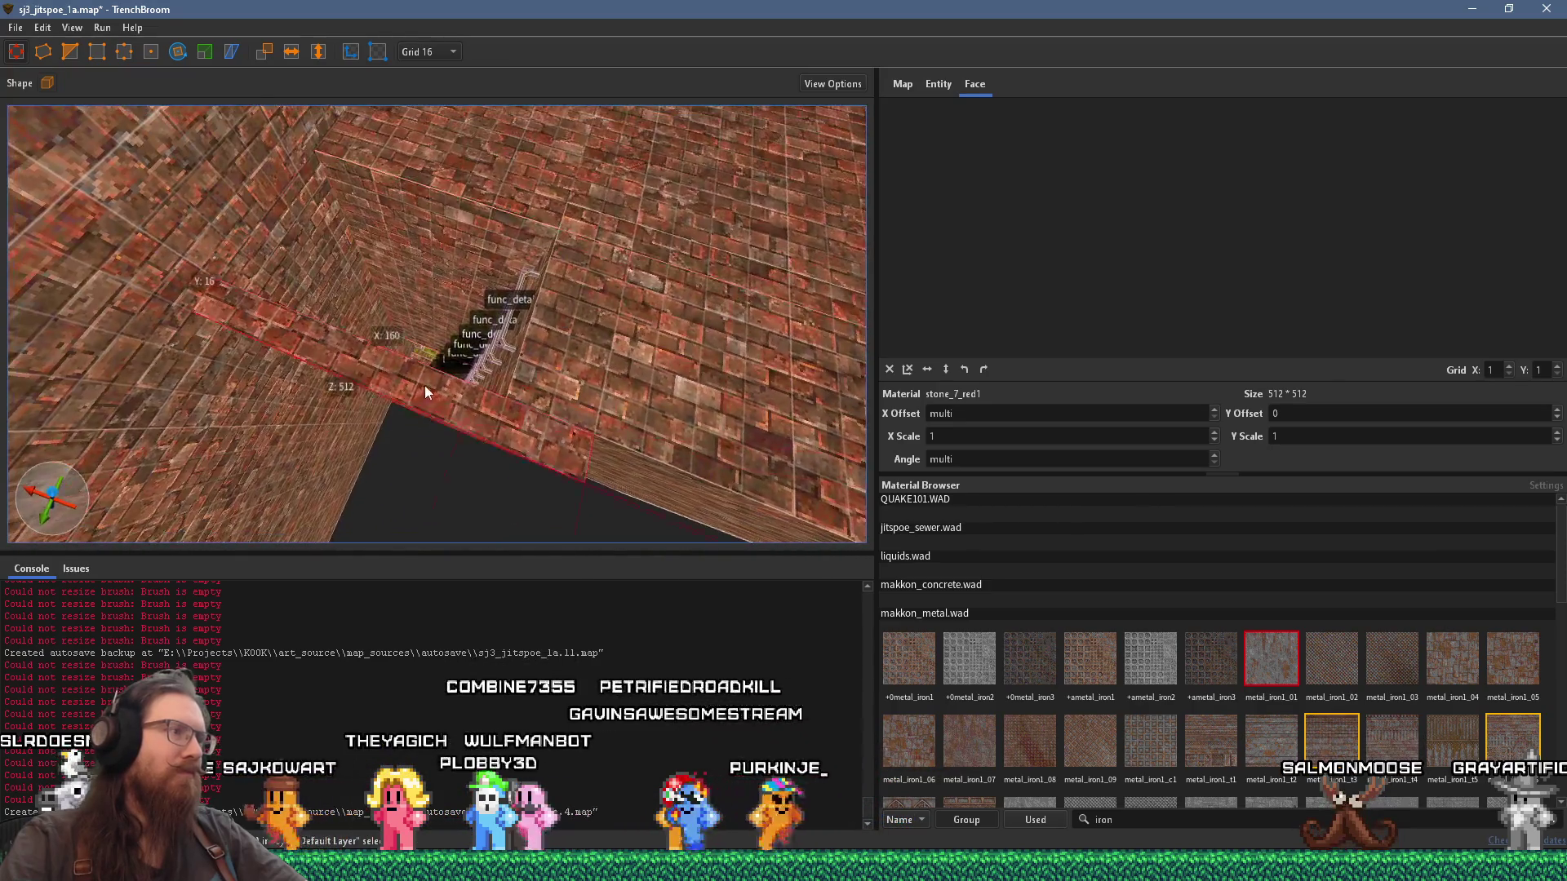
pyautogui.scroll(5, 491, 322)
pyautogui.moveTo(524, 330)
pyautogui.mouseDown()
pyautogui.moveTo(318, 289)
pyautogui.moveTo(440, 277)
pyautogui.mouseUp()
pyautogui.scroll(-5, 308, 241)
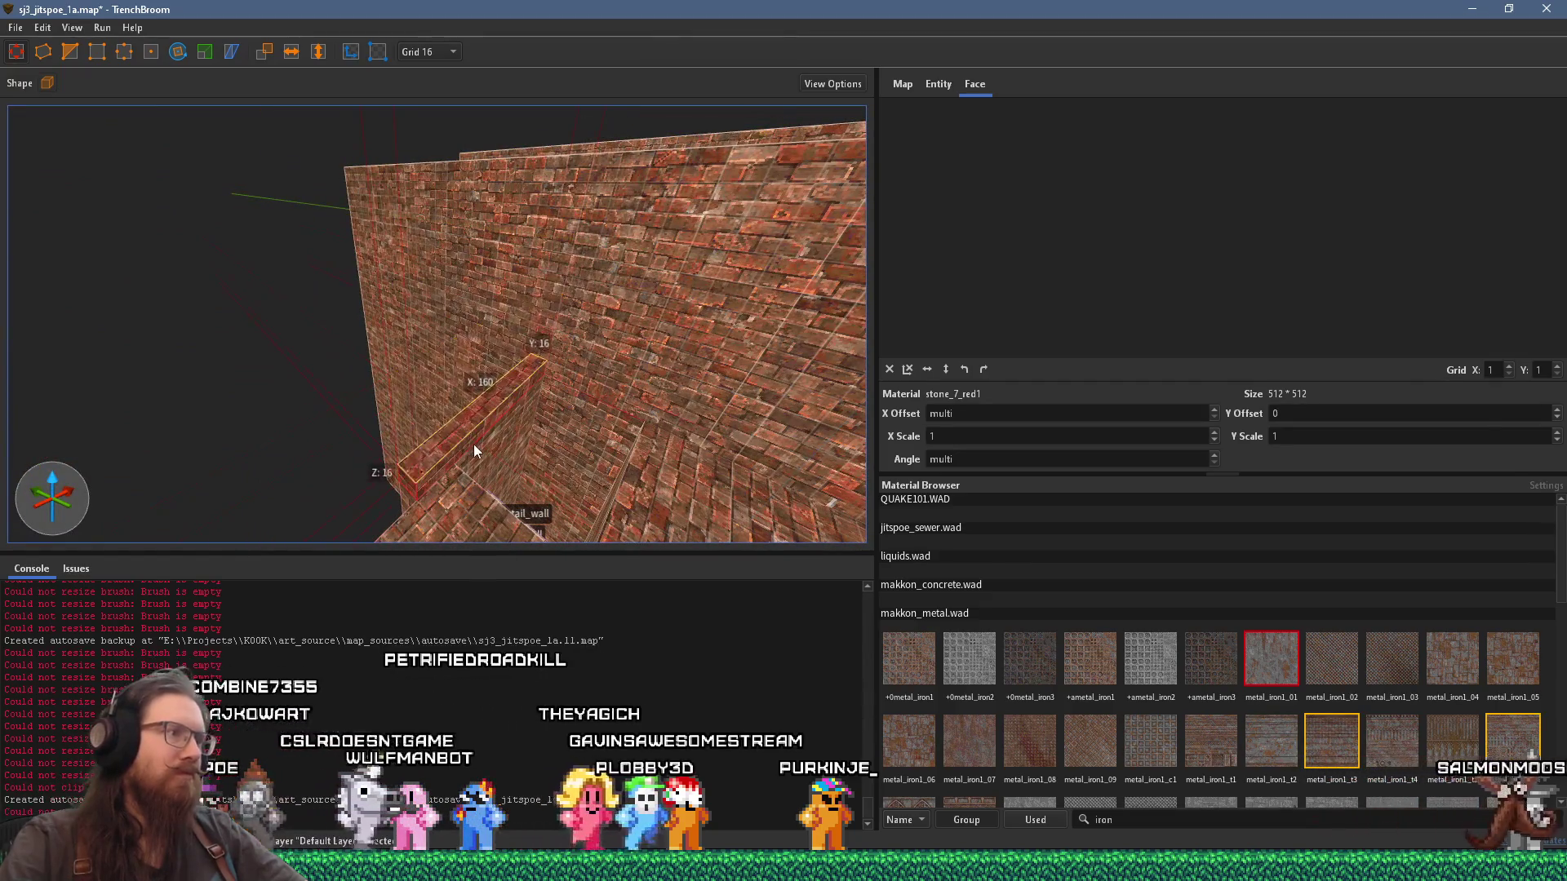
pyautogui.moveTo(506, 457)
pyautogui.mouseDown()
pyautogui.moveTo(719, 555)
pyautogui.moveTo(618, 521)
pyautogui.moveTo(554, 331)
pyautogui.moveTo(553, 361)
pyautogui.moveTo(249, 366)
pyautogui.mouseUp()
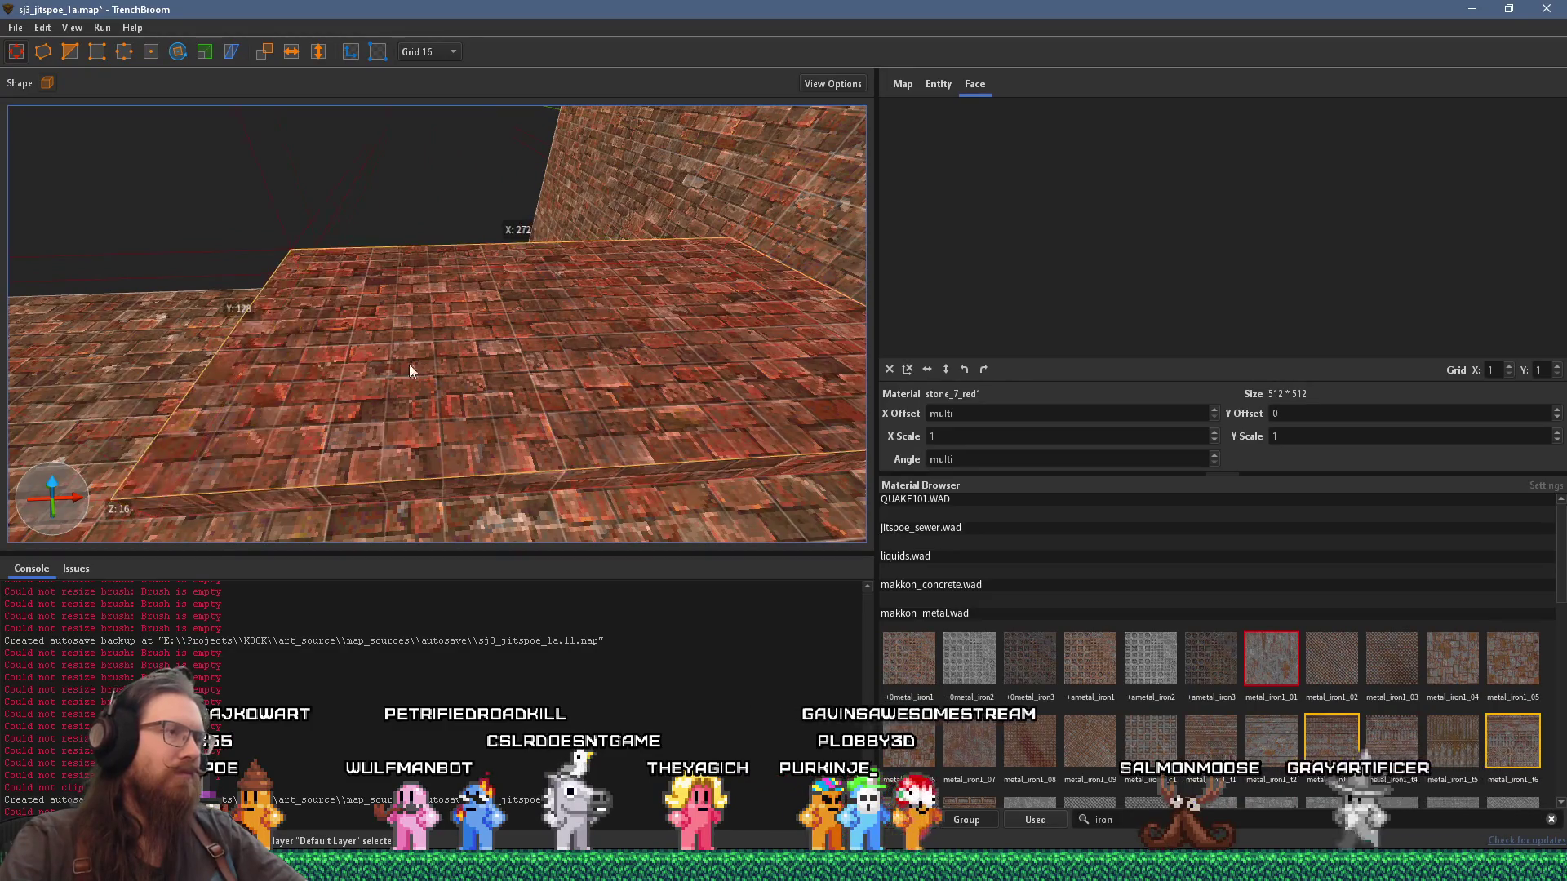
pyautogui.moveTo(410, 364); pyautogui.dragTo(290, 416)
pyautogui.moveTo(654, 391)
pyautogui.mouseDown()
pyautogui.moveTo(202, 363)
pyautogui.moveTo(267, 372)
pyautogui.moveTo(377, 342)
pyautogui.moveTo(318, 422)
pyautogui.mouseUp()
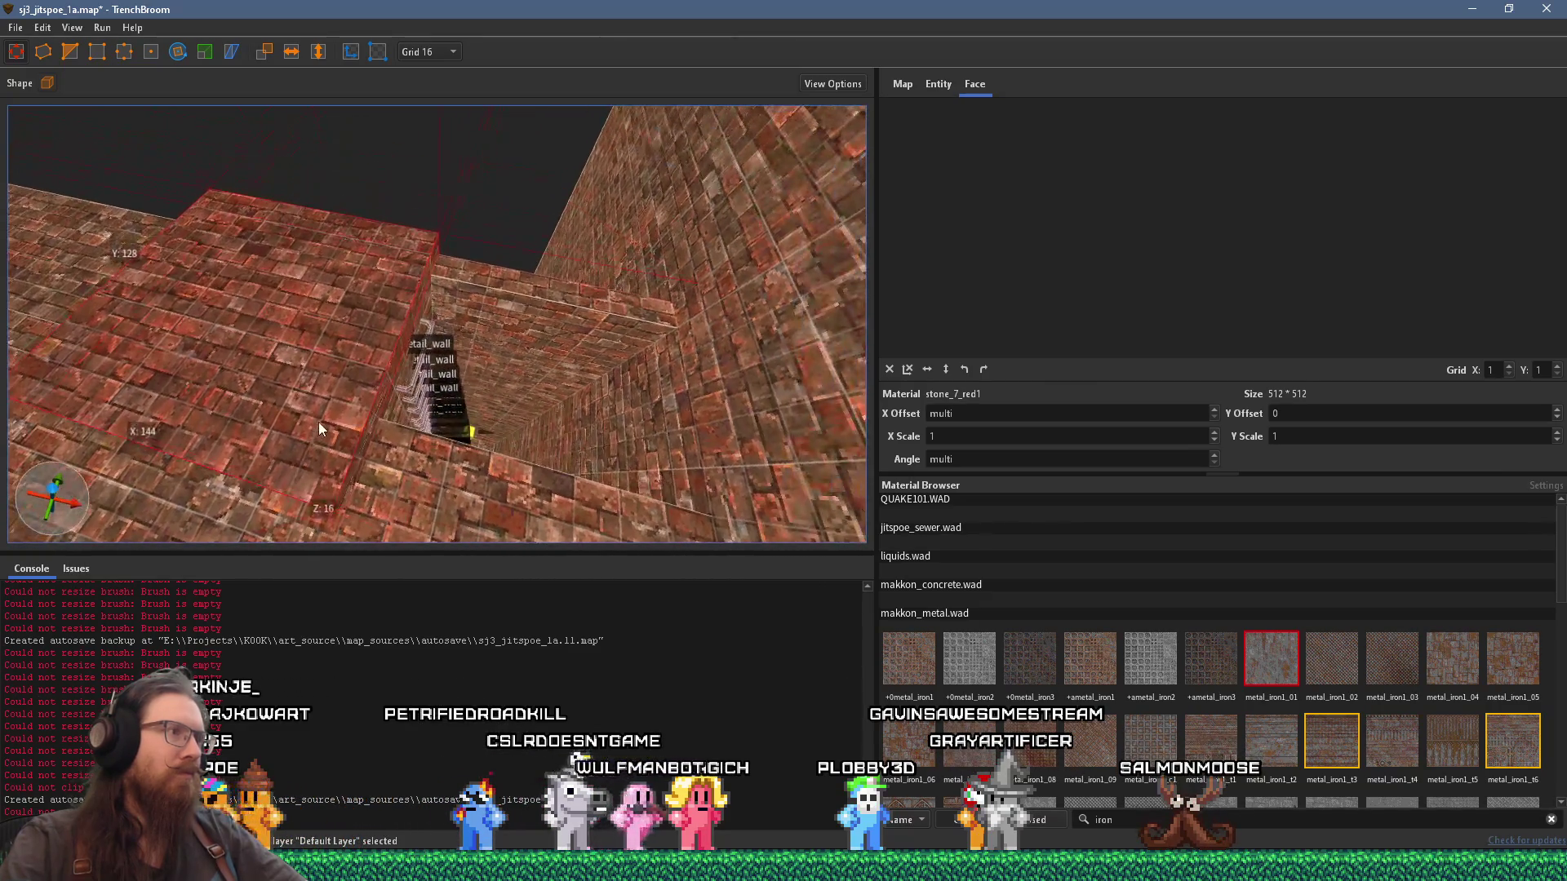
# Step: Deselect the floor slab and keep the grid at 16 units
pyautogui.click(296, 183)
pyautogui.click(430, 53)
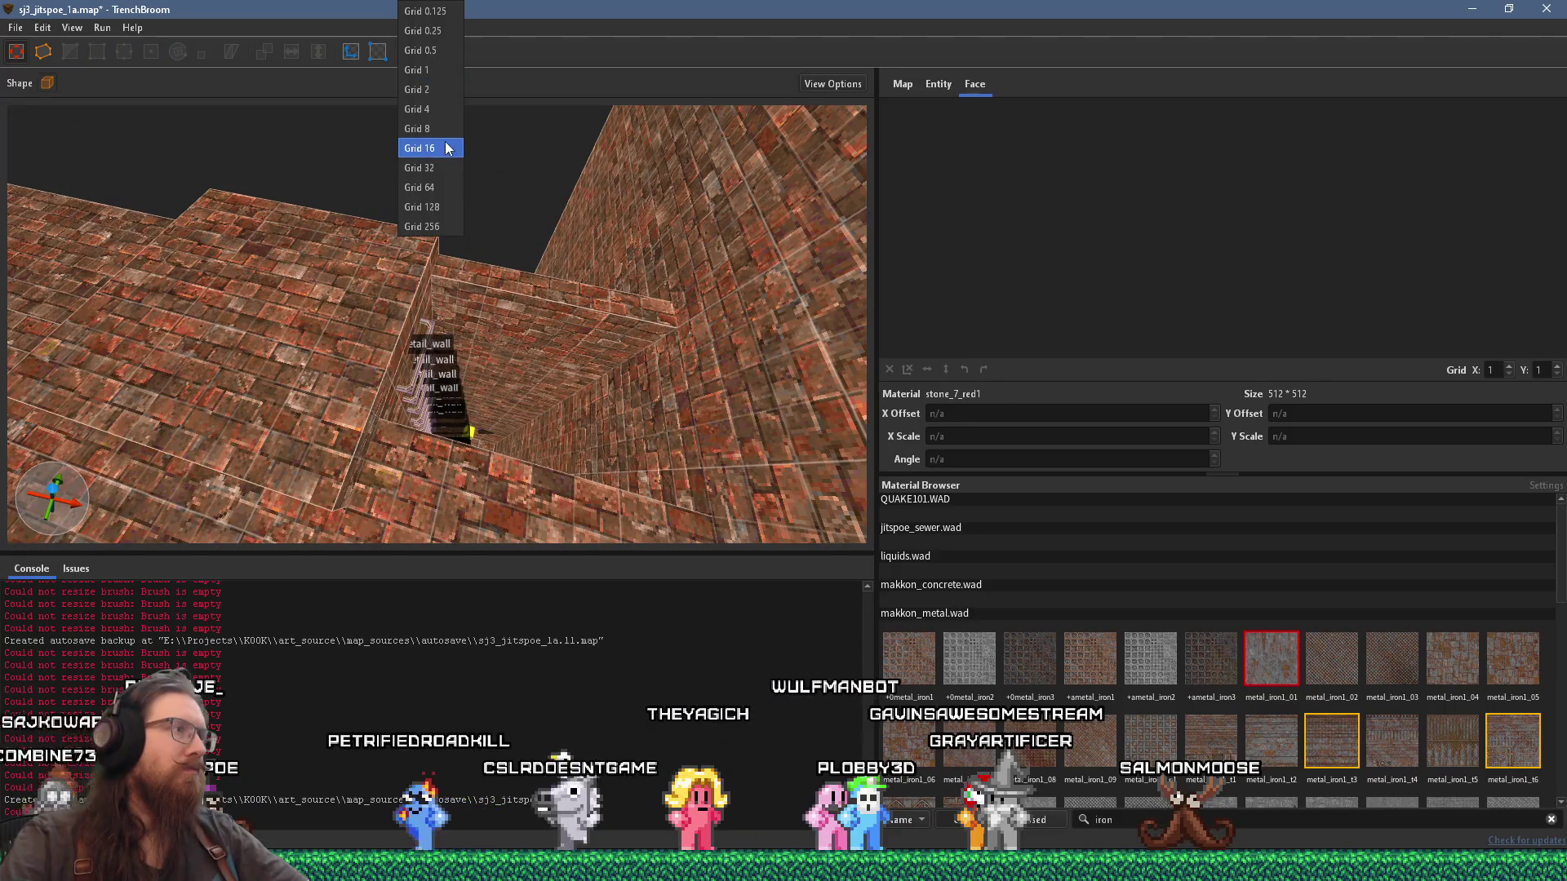
pyautogui.press('Down')
pyautogui.press('Return')
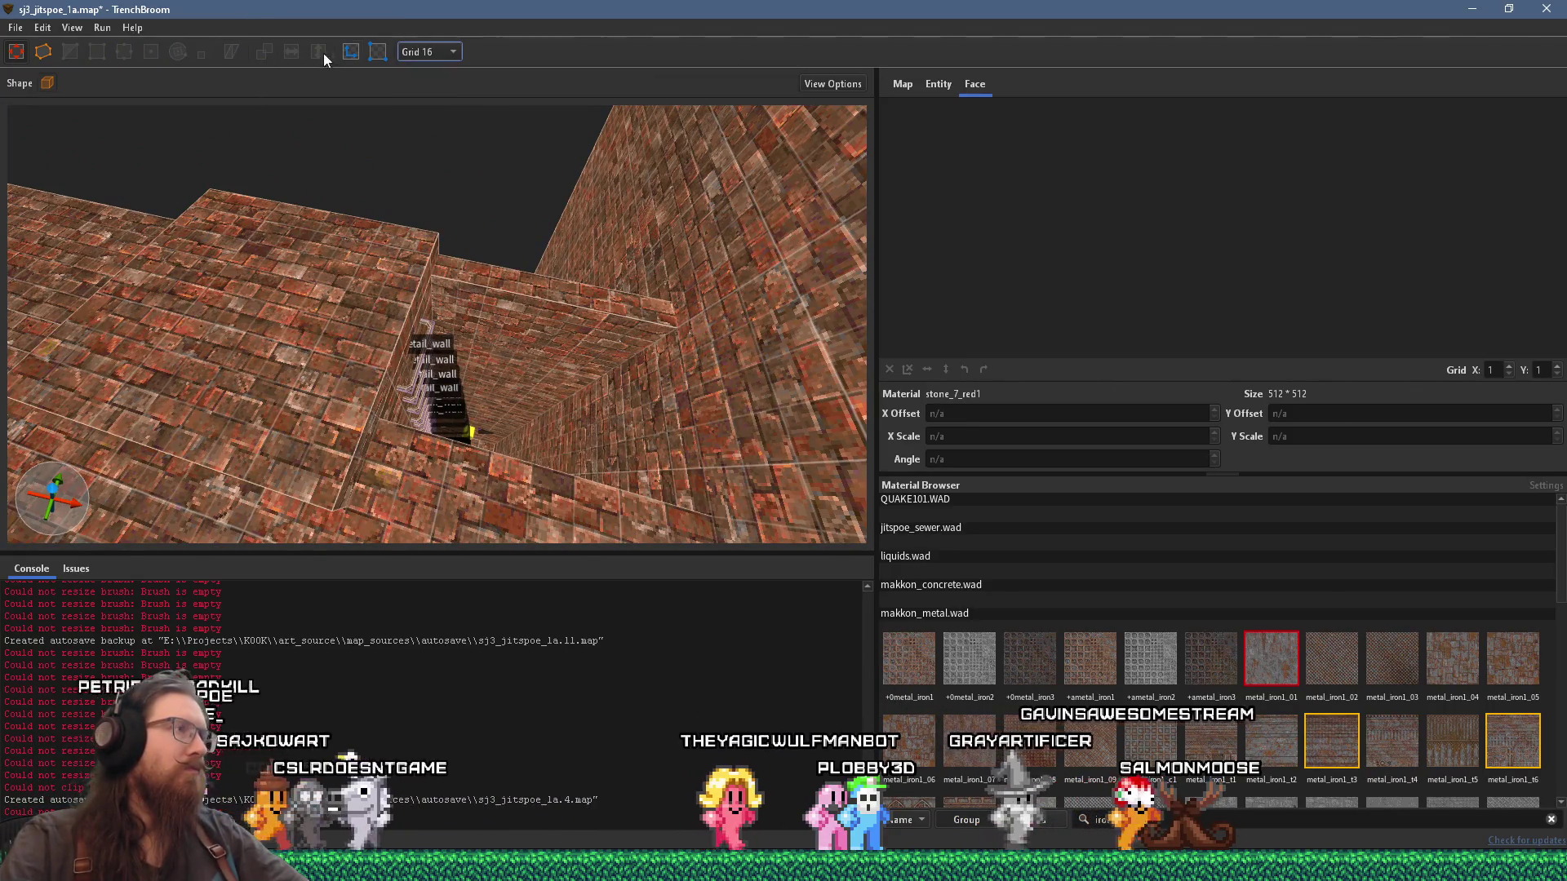
# Step: Draw a 64 by 64 cylinder brush on the floor
pyautogui.click(47, 82)
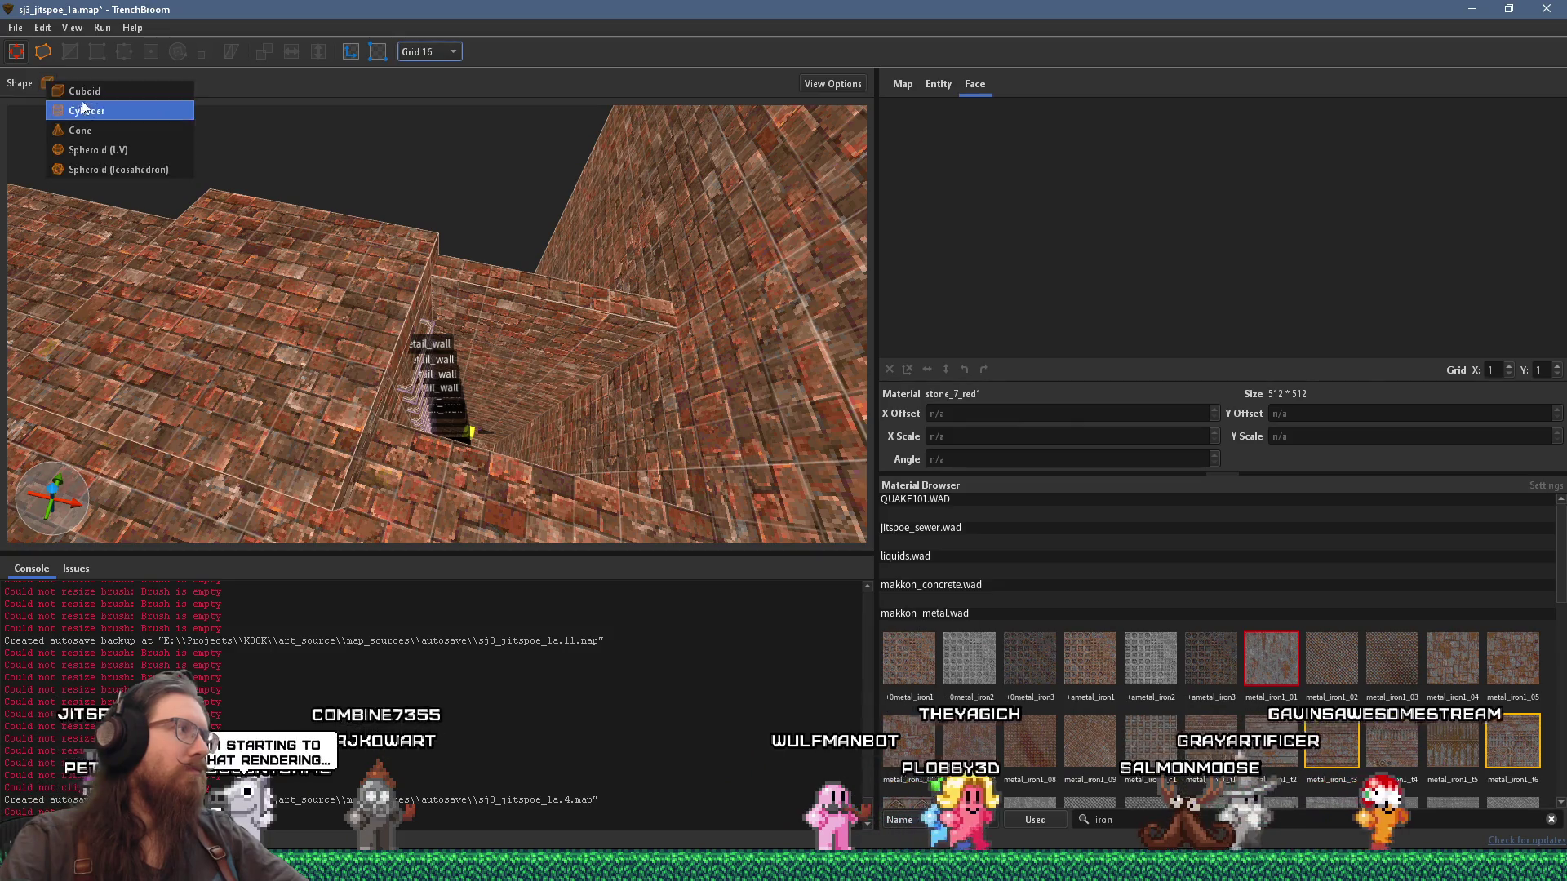
pyautogui.click(89, 112)
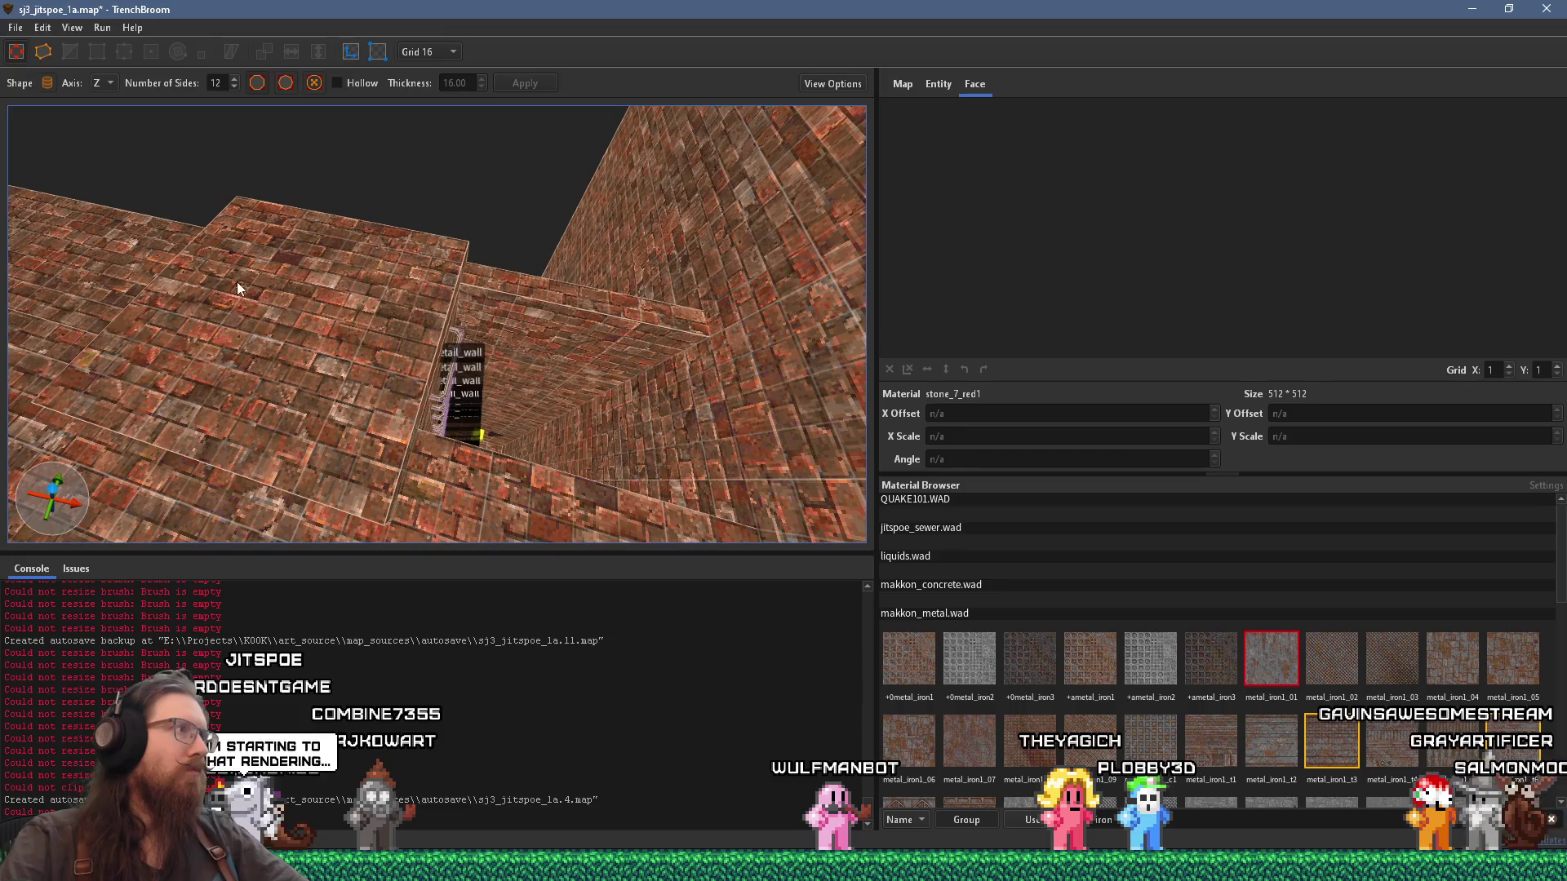
pyautogui.moveTo(254, 324)
pyautogui.mouseDown()
pyautogui.moveTo(352, 402)
pyautogui.moveTo(392, 336)
pyautogui.moveTo(545, 318)
pyautogui.mouseUp()
pyautogui.scroll(5, 544, 309)
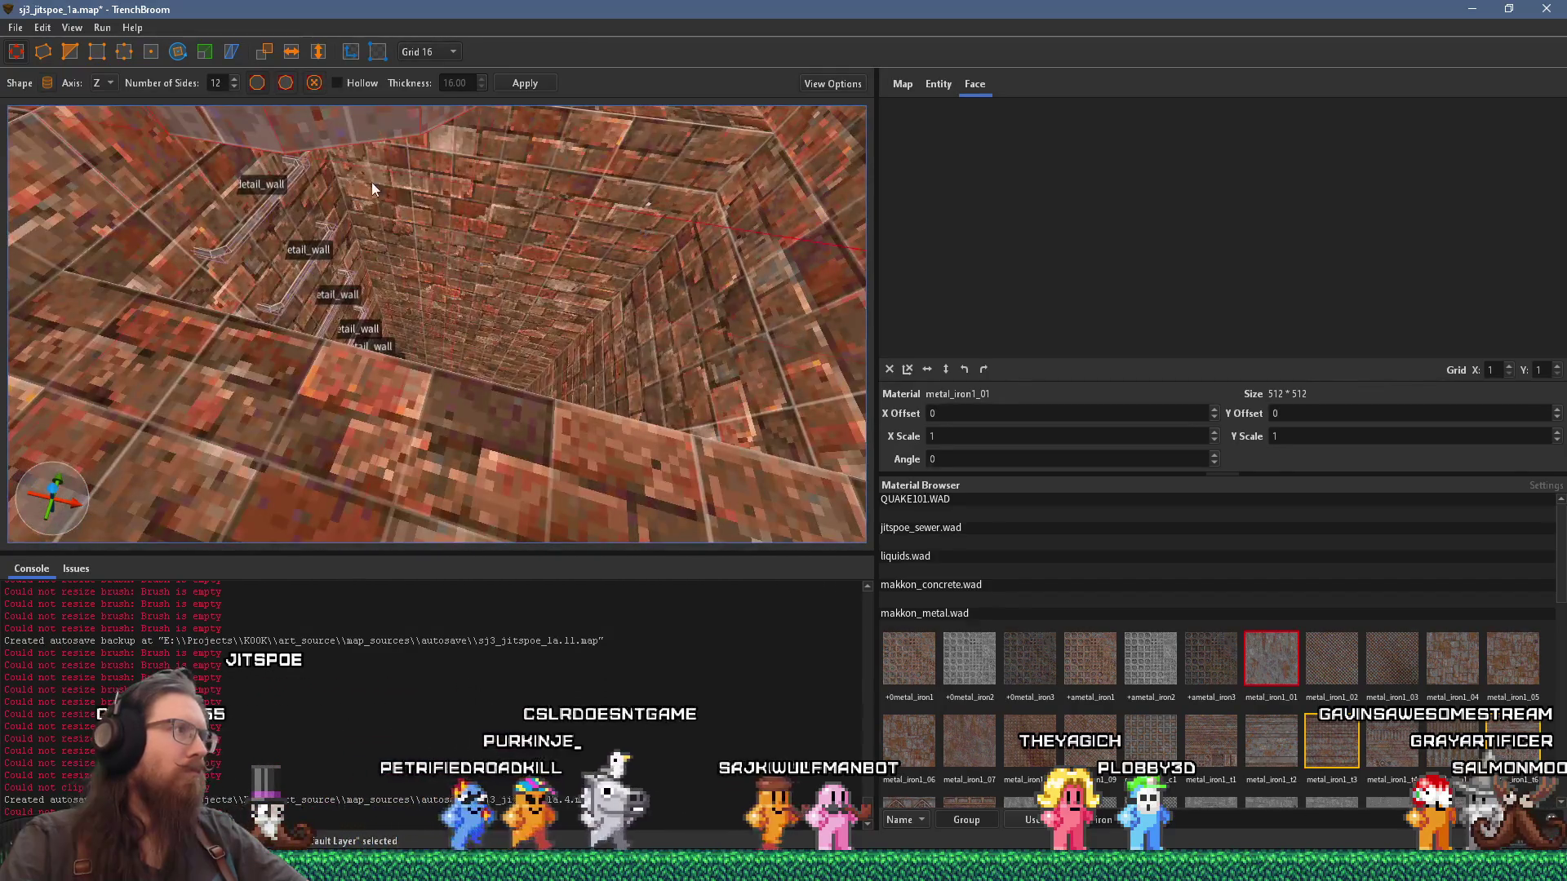
pyautogui.scroll(-5, 373, 215)
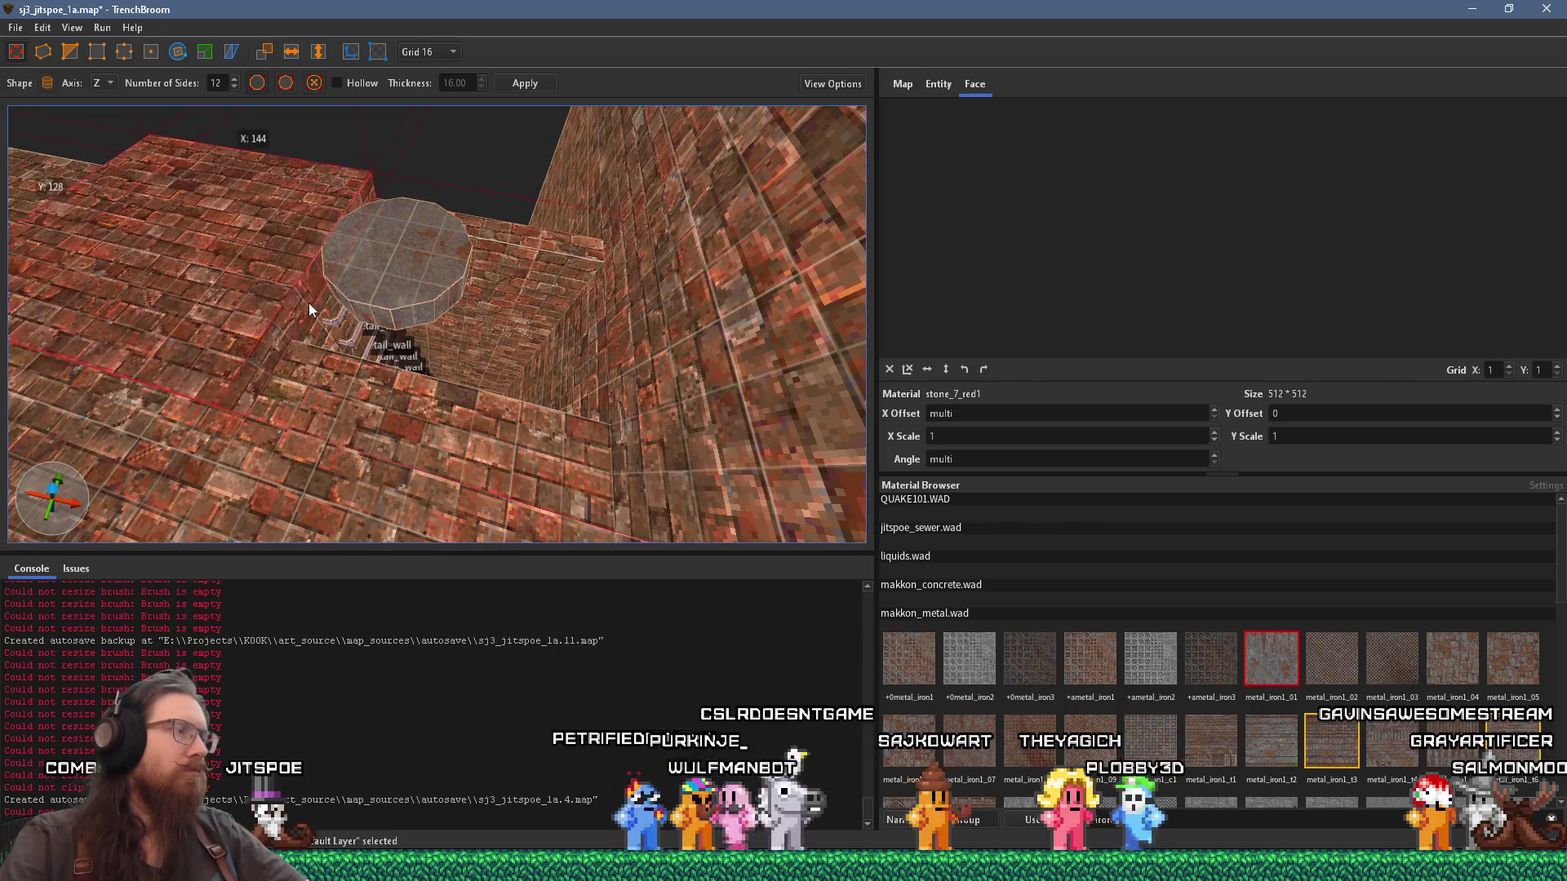
pyautogui.moveTo(467, 337)
pyautogui.mouseDown()
pyautogui.moveTo(505, 346)
pyautogui.moveTo(460, 345)
pyautogui.moveTo(323, 394)
pyautogui.moveTo(293, 428)
pyautogui.mouseUp()
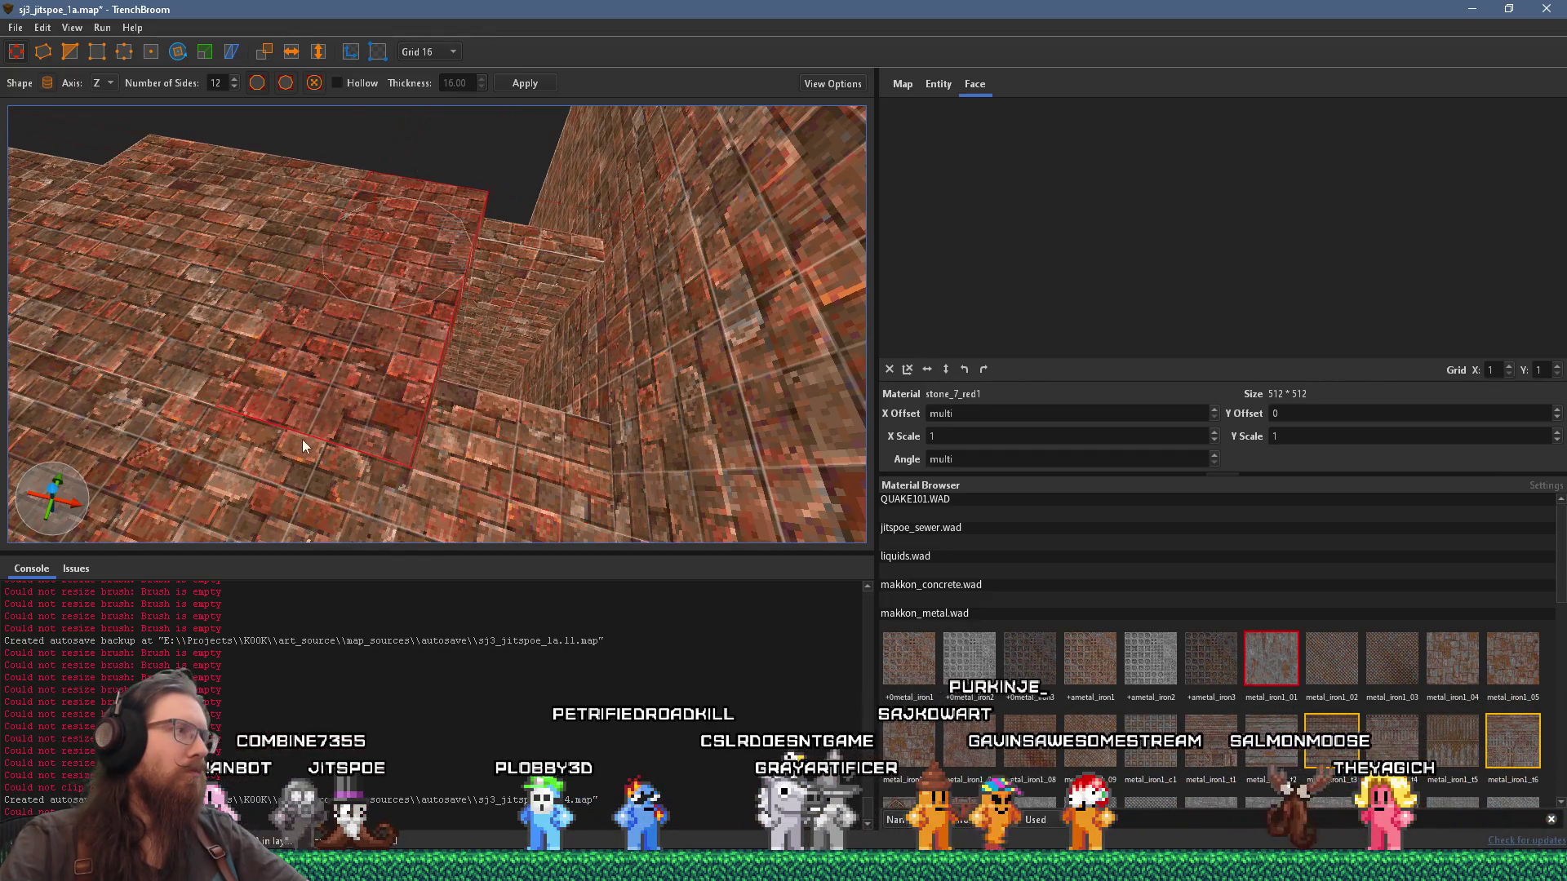
pyautogui.moveTo(298, 437)
pyautogui.mouseDown()
pyautogui.moveTo(247, 450)
pyautogui.moveTo(328, 317)
pyautogui.mouseUp()
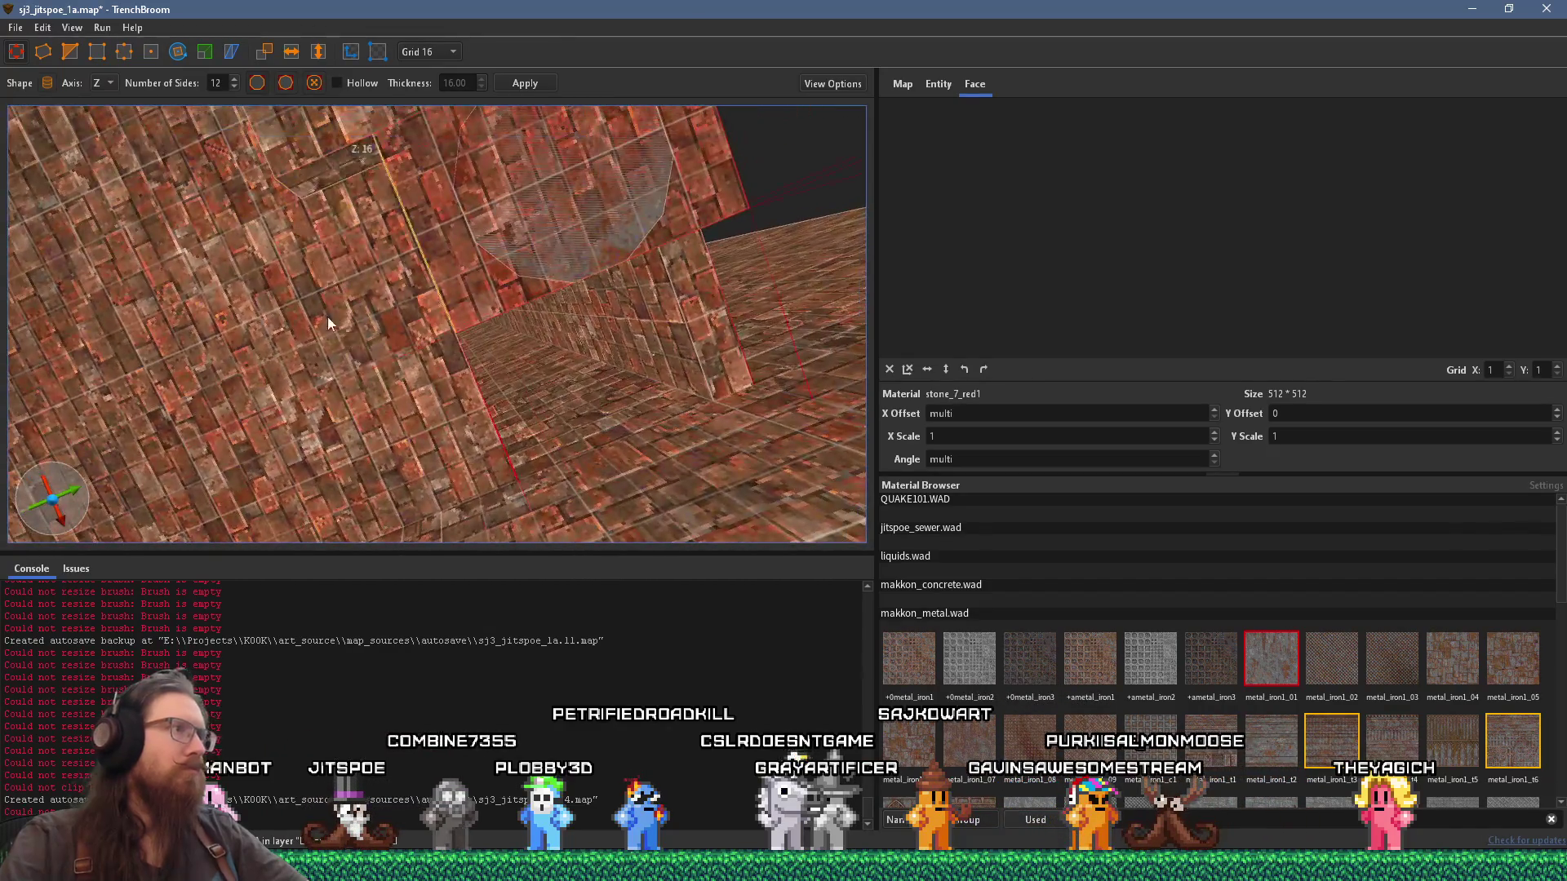
pyautogui.moveTo(546, 236); pyautogui.dragTo(639, 234)
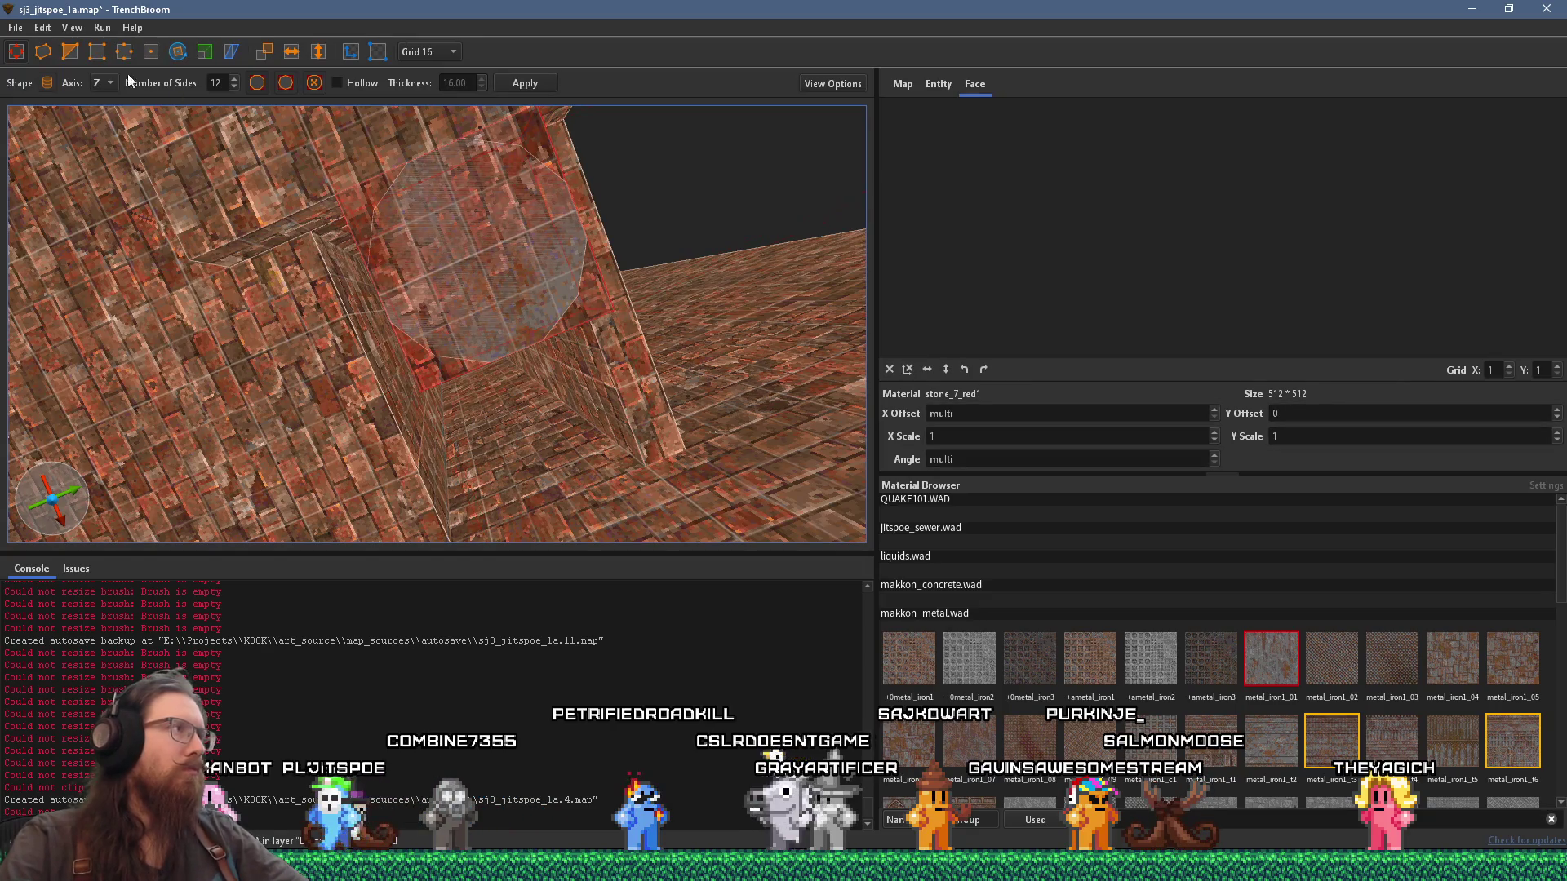
# Step: Carve the cylinder out of the brick wall with CSG Subtract, redoing it after an undo
pyautogui.click(43, 27)
pyautogui.moveTo(135, 602)
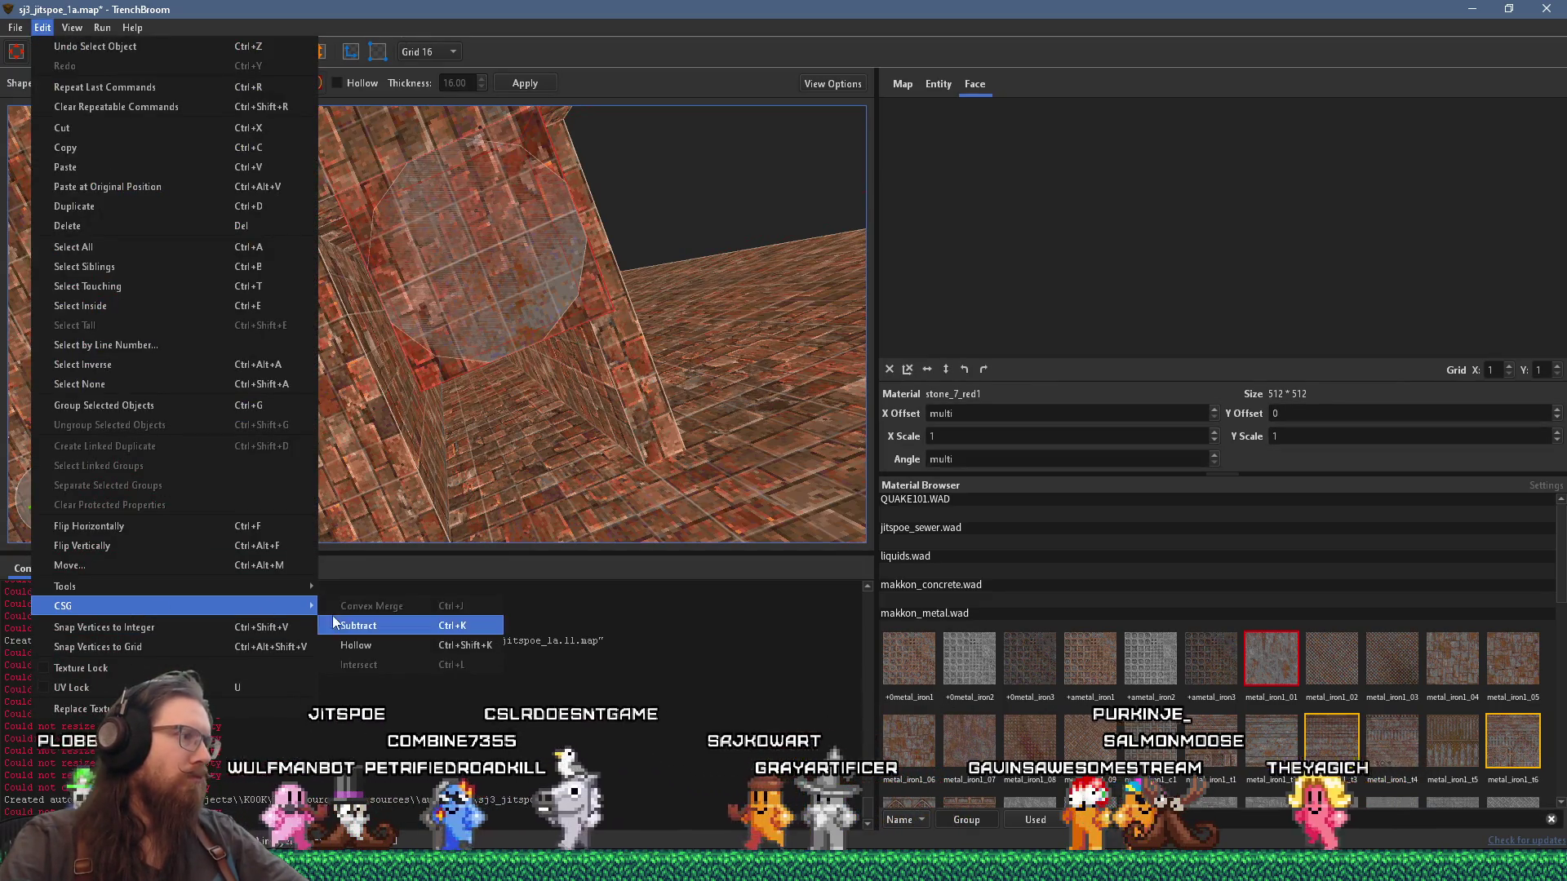
pyautogui.click(333, 625)
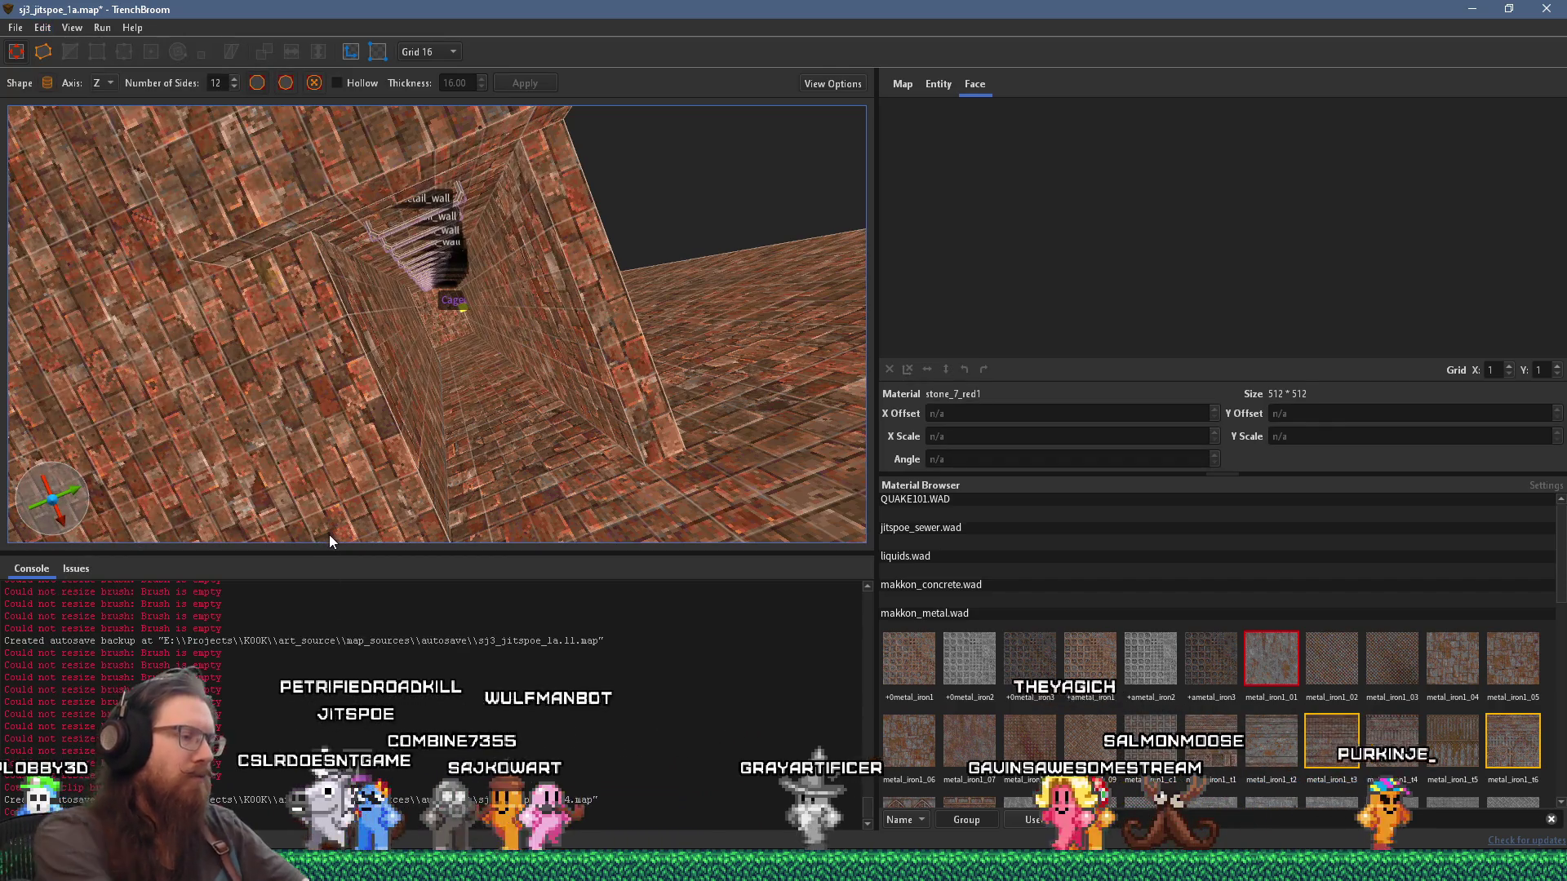
pyautogui.hotkey('ctrl', 'z')
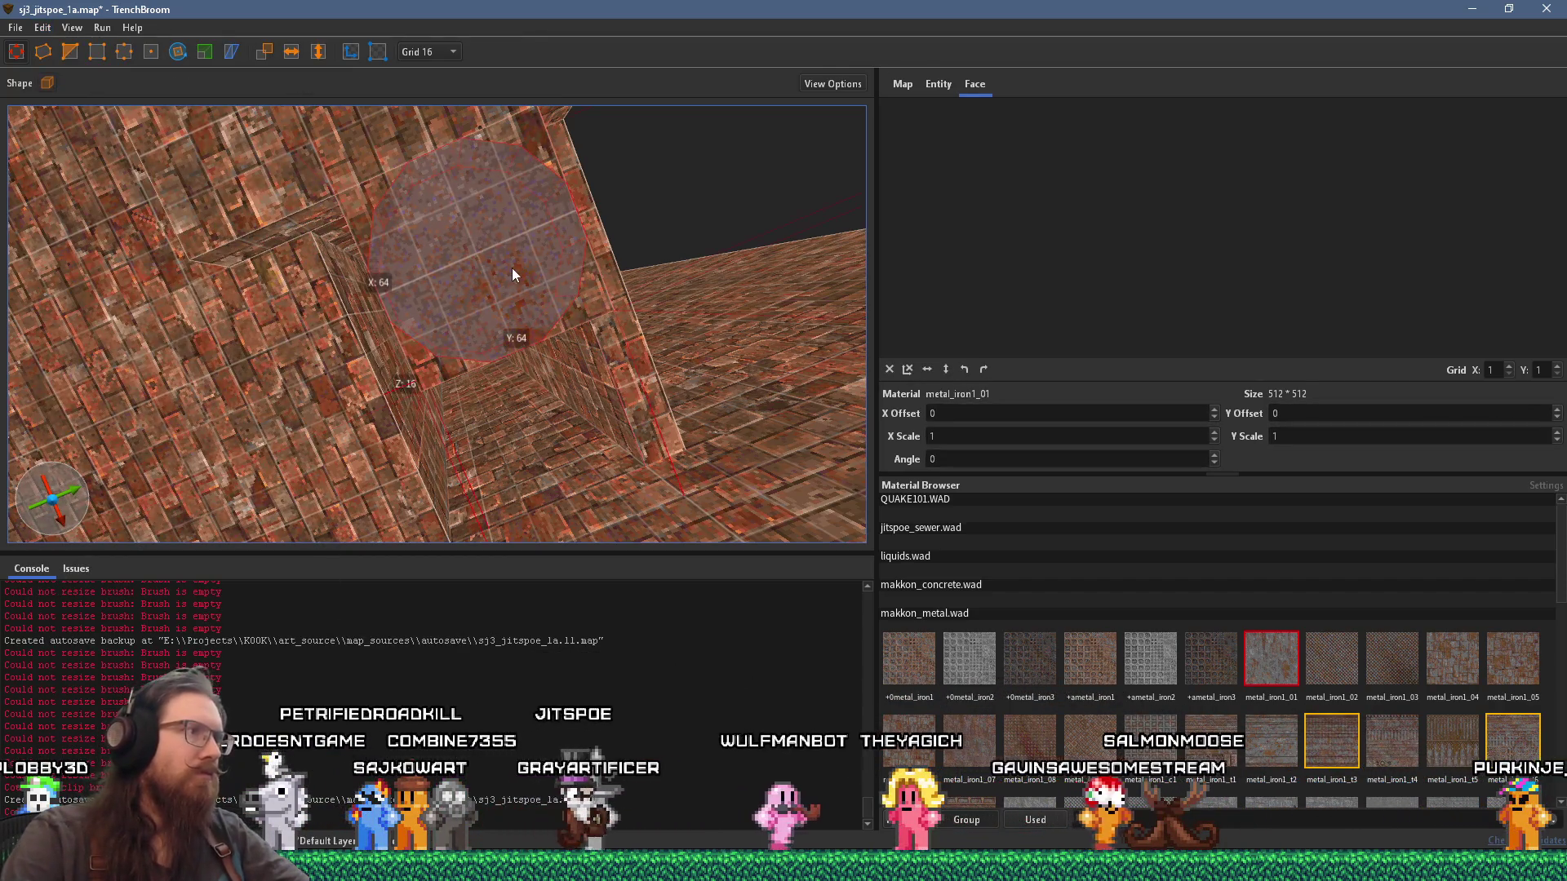
pyautogui.click(43, 26)
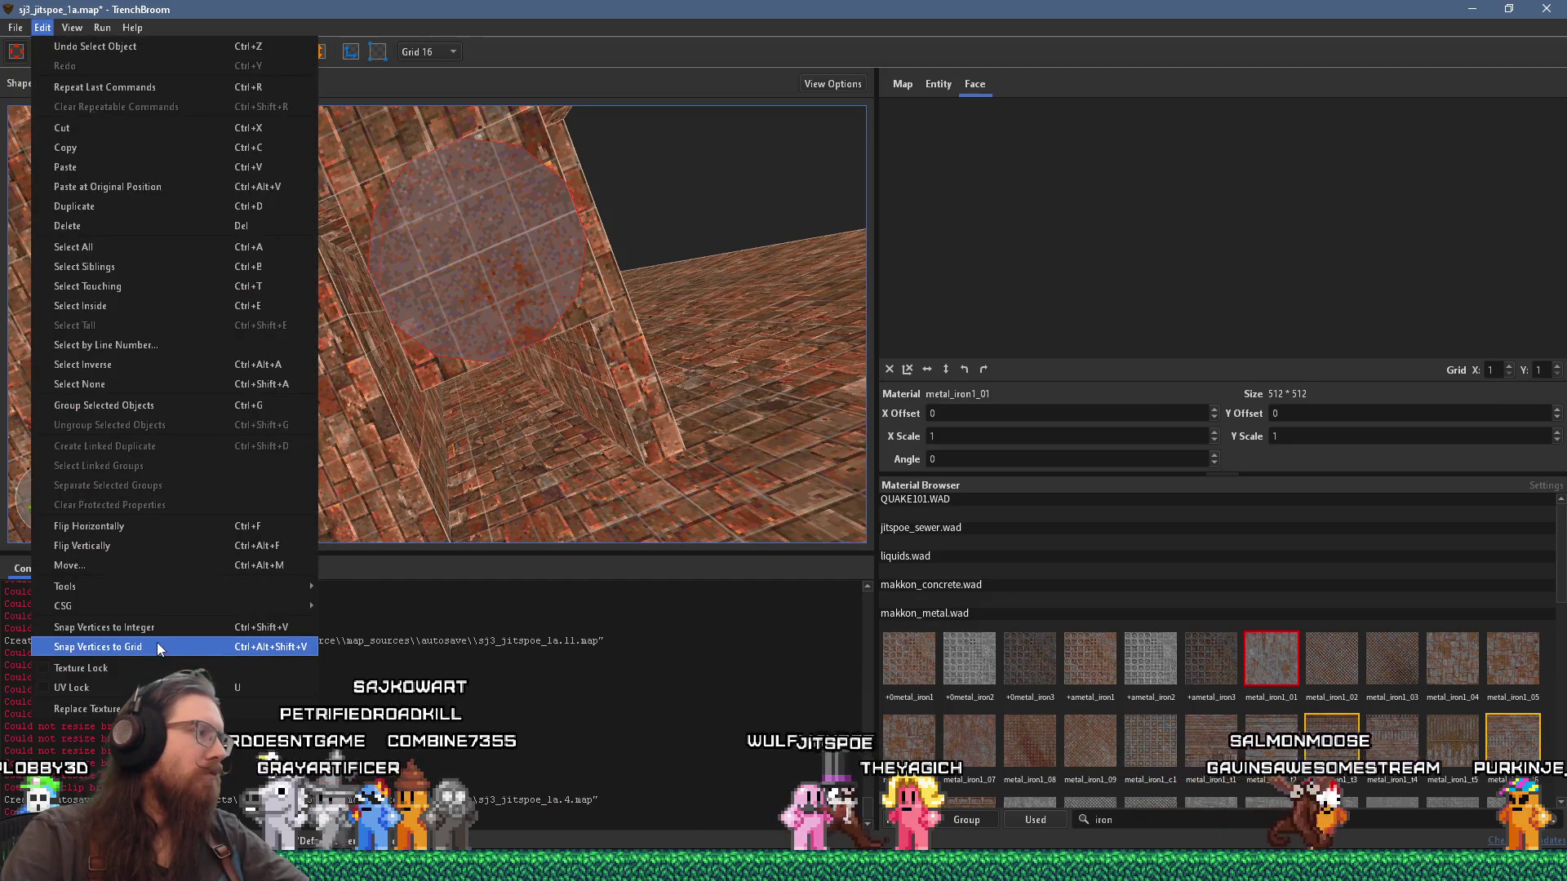
pyautogui.moveTo(147, 606)
pyautogui.click(348, 618)
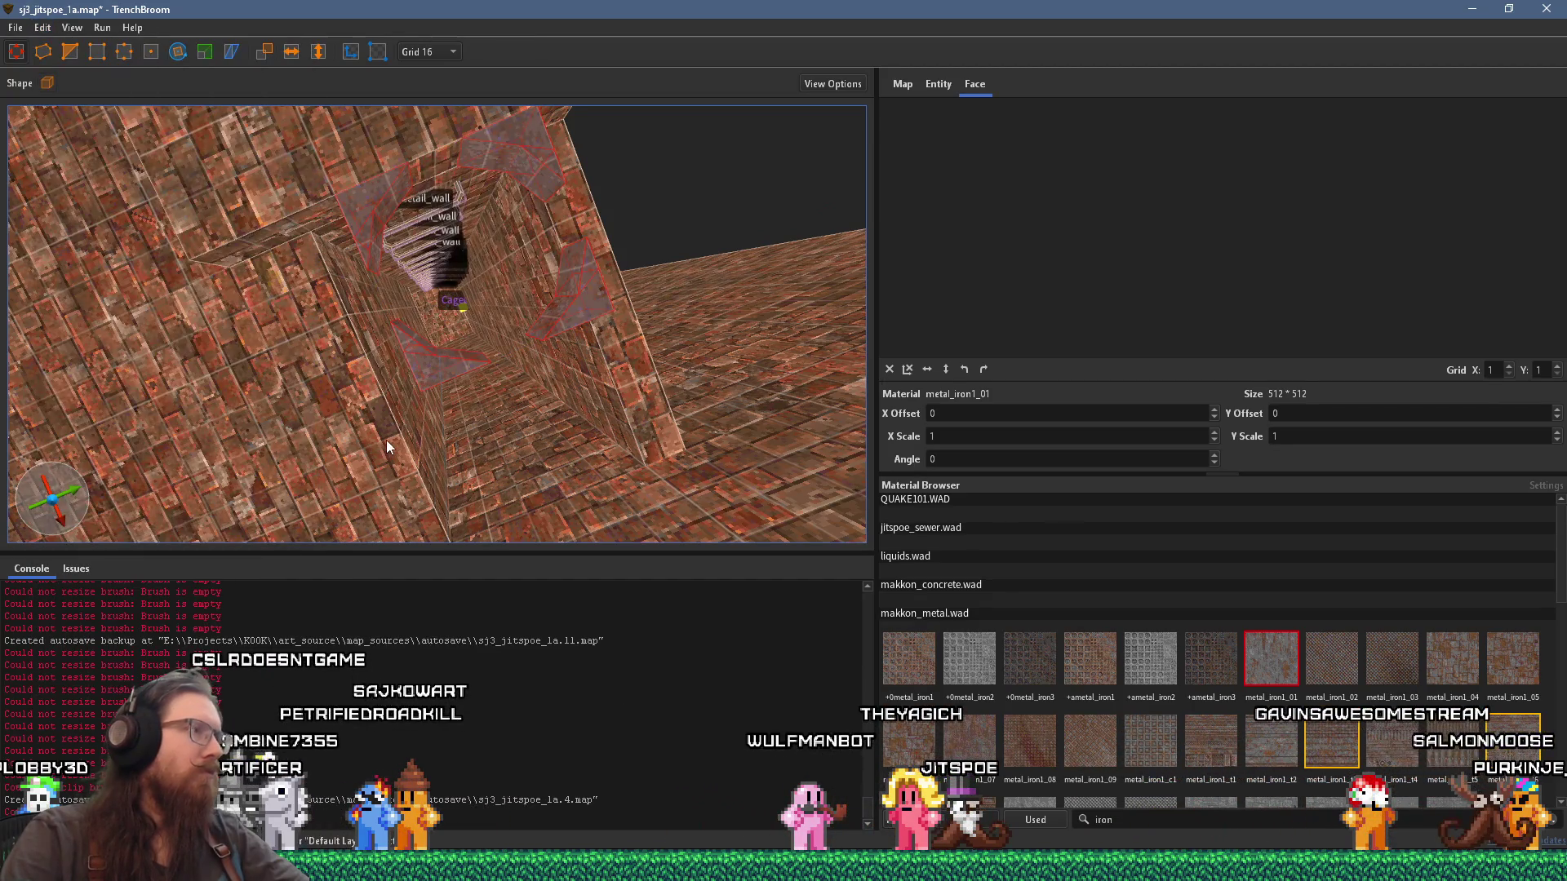
pyautogui.moveTo(386, 440)
pyautogui.mouseDown()
pyautogui.moveTo(365, 186)
pyautogui.moveTo(339, 368)
pyautogui.moveTo(332, 339)
pyautogui.moveTo(440, 359)
pyautogui.moveTo(487, 402)
pyautogui.moveTo(440, 401)
pyautogui.moveTo(419, 425)
pyautogui.moveTo(729, 480)
pyautogui.mouseUp()
# Step: Resize the floor brush beside the hole to 48 units along Y and 272 along X
pyautogui.moveTo(346, 364)
pyautogui.mouseDown()
pyautogui.moveTo(625, 416)
pyautogui.moveTo(602, 463)
pyautogui.moveTo(559, 384)
pyautogui.moveTo(364, 295)
pyautogui.moveTo(417, 391)
pyautogui.moveTo(360, 460)
pyautogui.mouseUp()
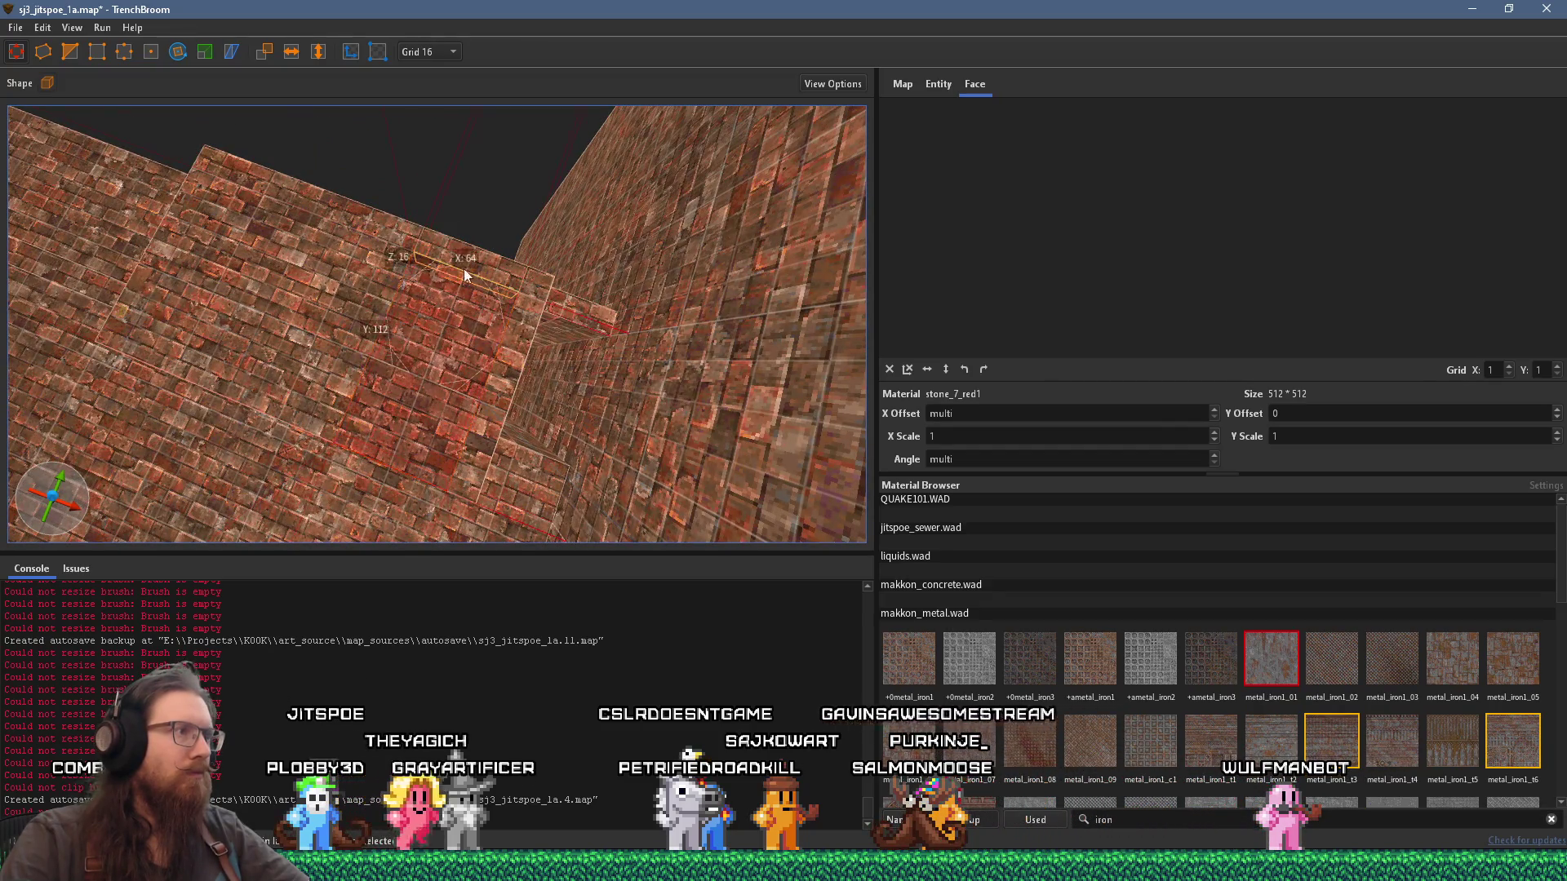
pyautogui.hotkey('ctrl', 'z')
pyautogui.press('shift')
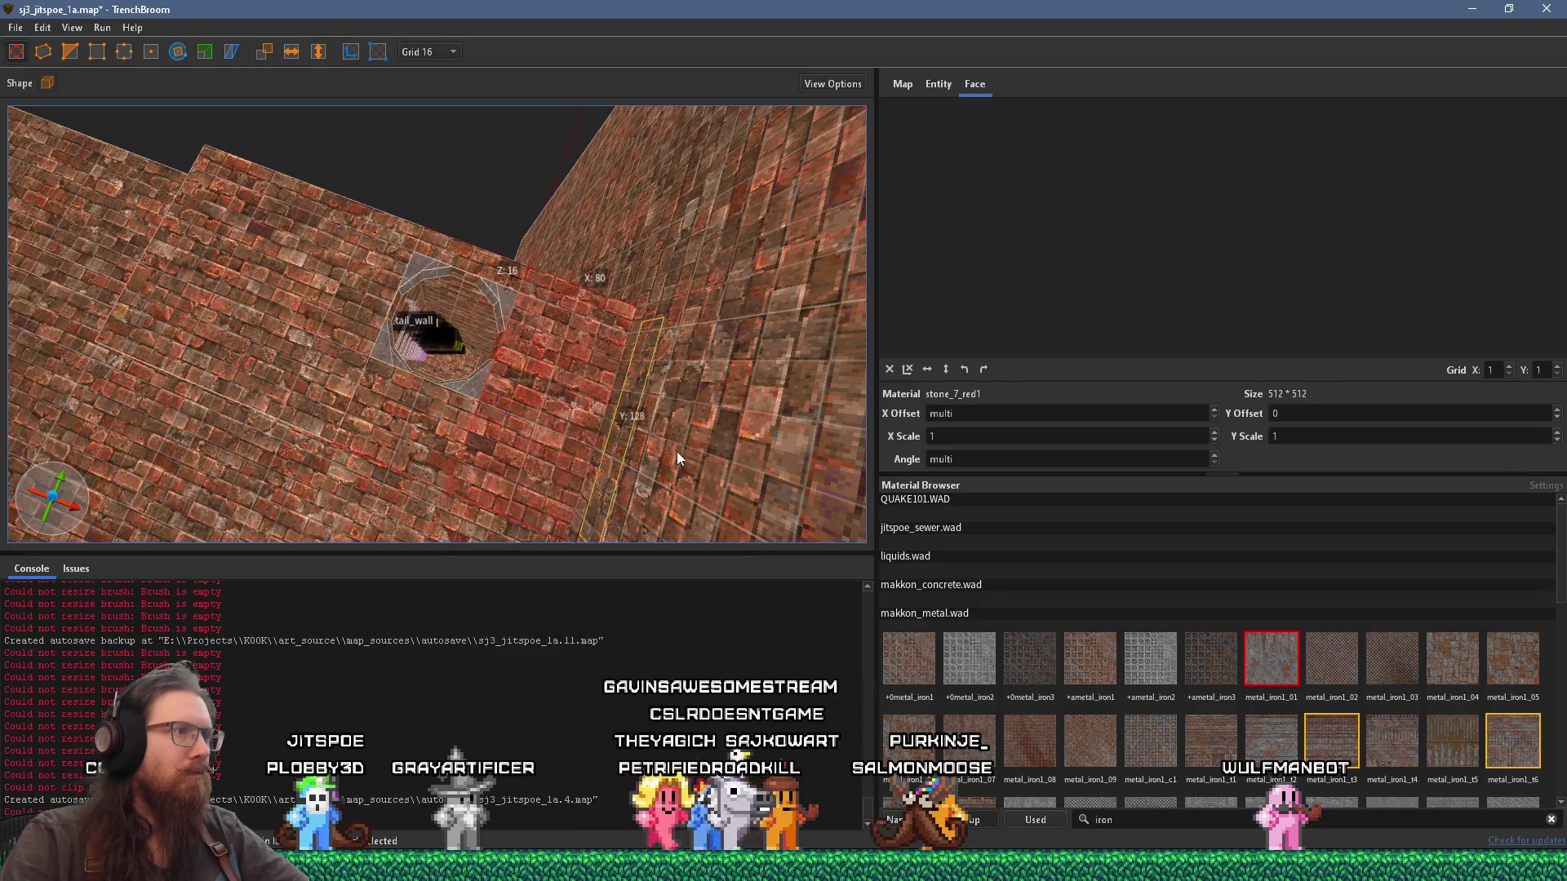
pyautogui.moveTo(646, 459)
pyautogui.mouseDown()
pyautogui.moveTo(578, 440)
pyautogui.moveTo(380, 326)
pyautogui.moveTo(278, 300)
pyautogui.moveTo(379, 259)
pyautogui.moveTo(462, 327)
pyautogui.moveTo(427, 391)
pyautogui.moveTo(160, 320)
pyautogui.mouseUp()
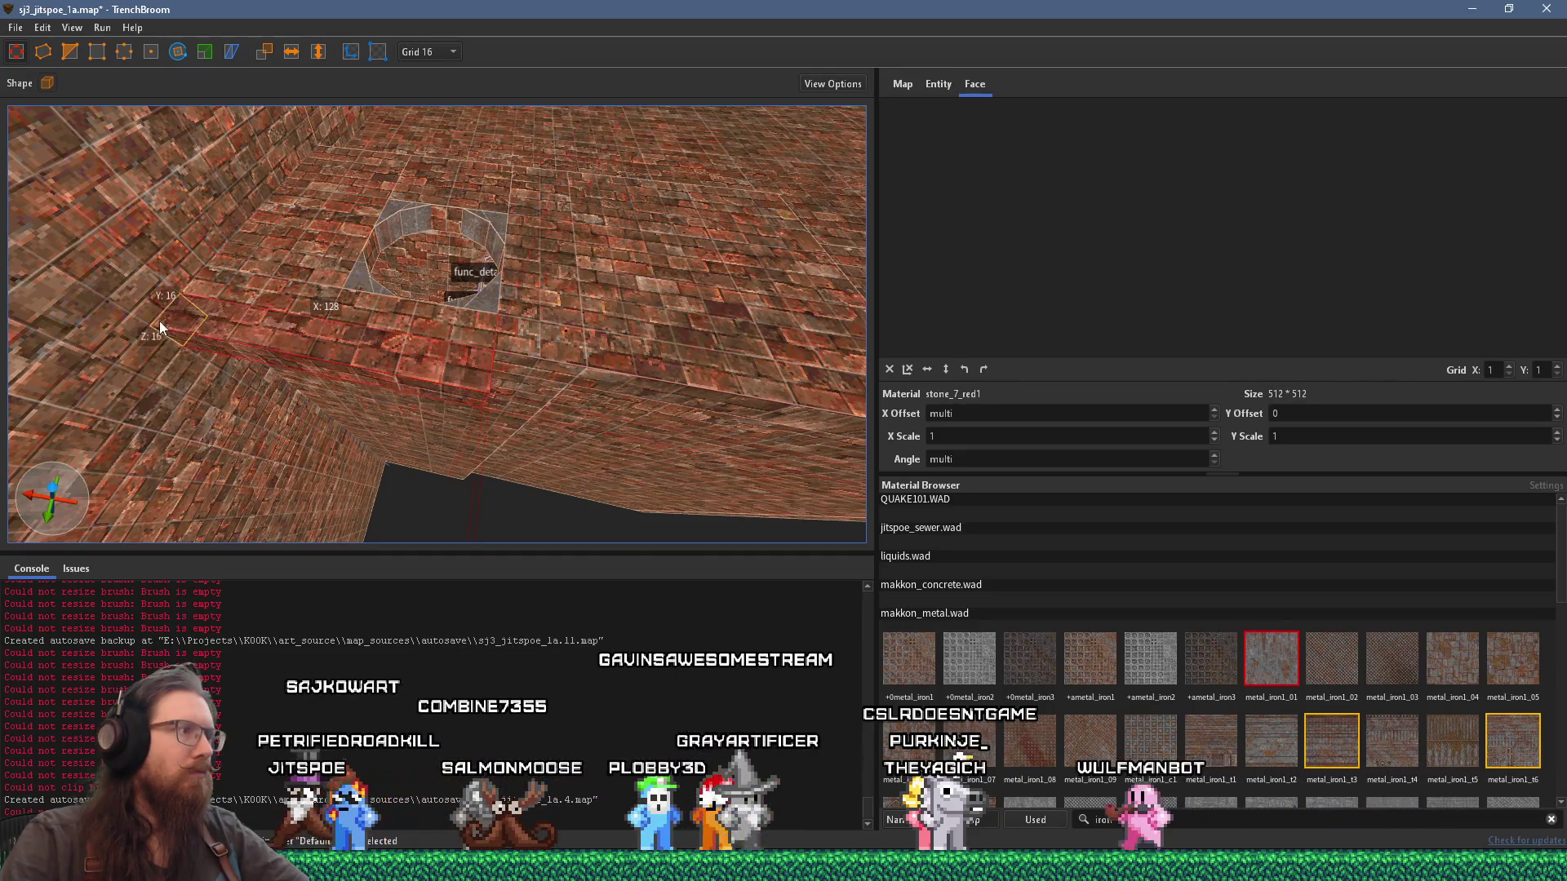
pyautogui.moveTo(569, 422)
pyautogui.mouseDown()
pyautogui.moveTo(497, 453)
pyautogui.moveTo(444, 387)
pyautogui.moveTo(292, 318)
pyautogui.mouseUp()
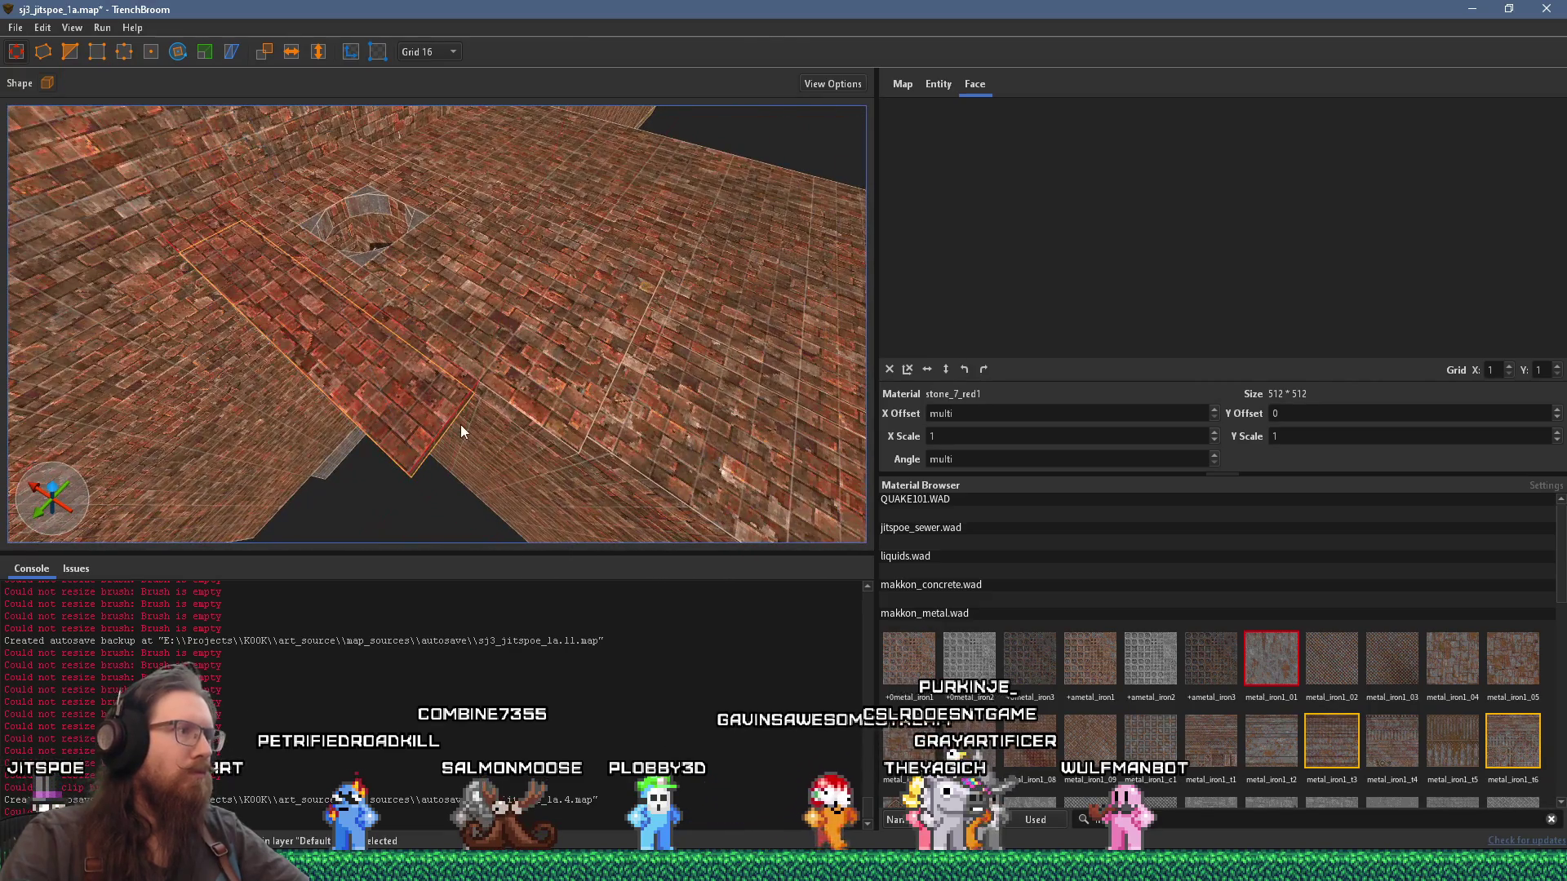
pyautogui.moveTo(460, 424); pyautogui.dragTo(551, 488)
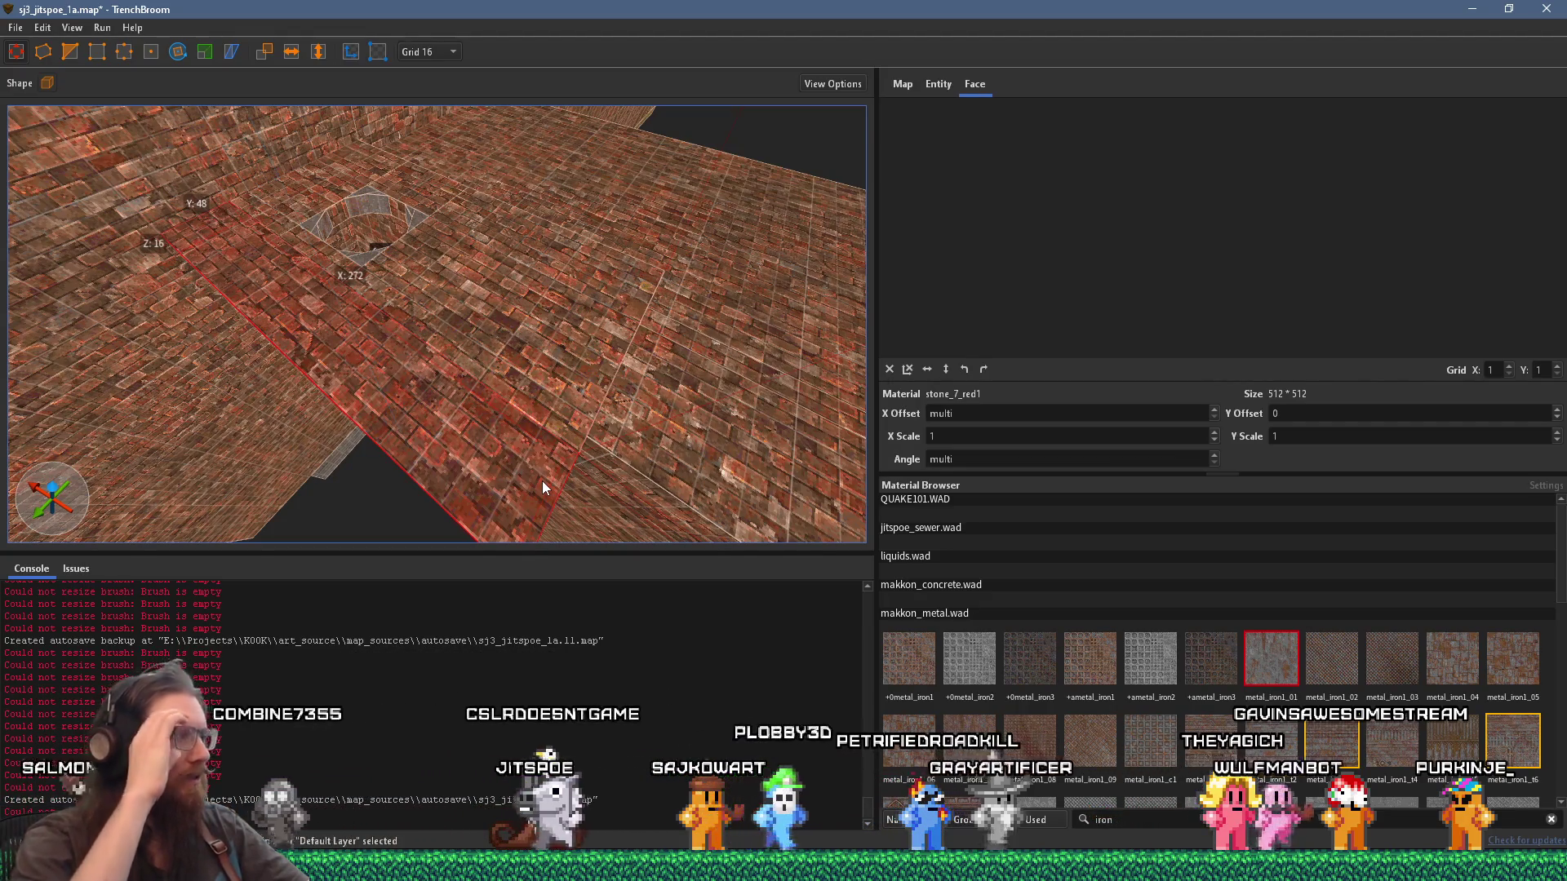
pyautogui.moveTo(539, 427)
pyautogui.mouseDown()
pyautogui.moveTo(413, 534)
pyautogui.moveTo(432, 470)
pyautogui.mouseUp()
pyautogui.scroll(2, 419, 418)
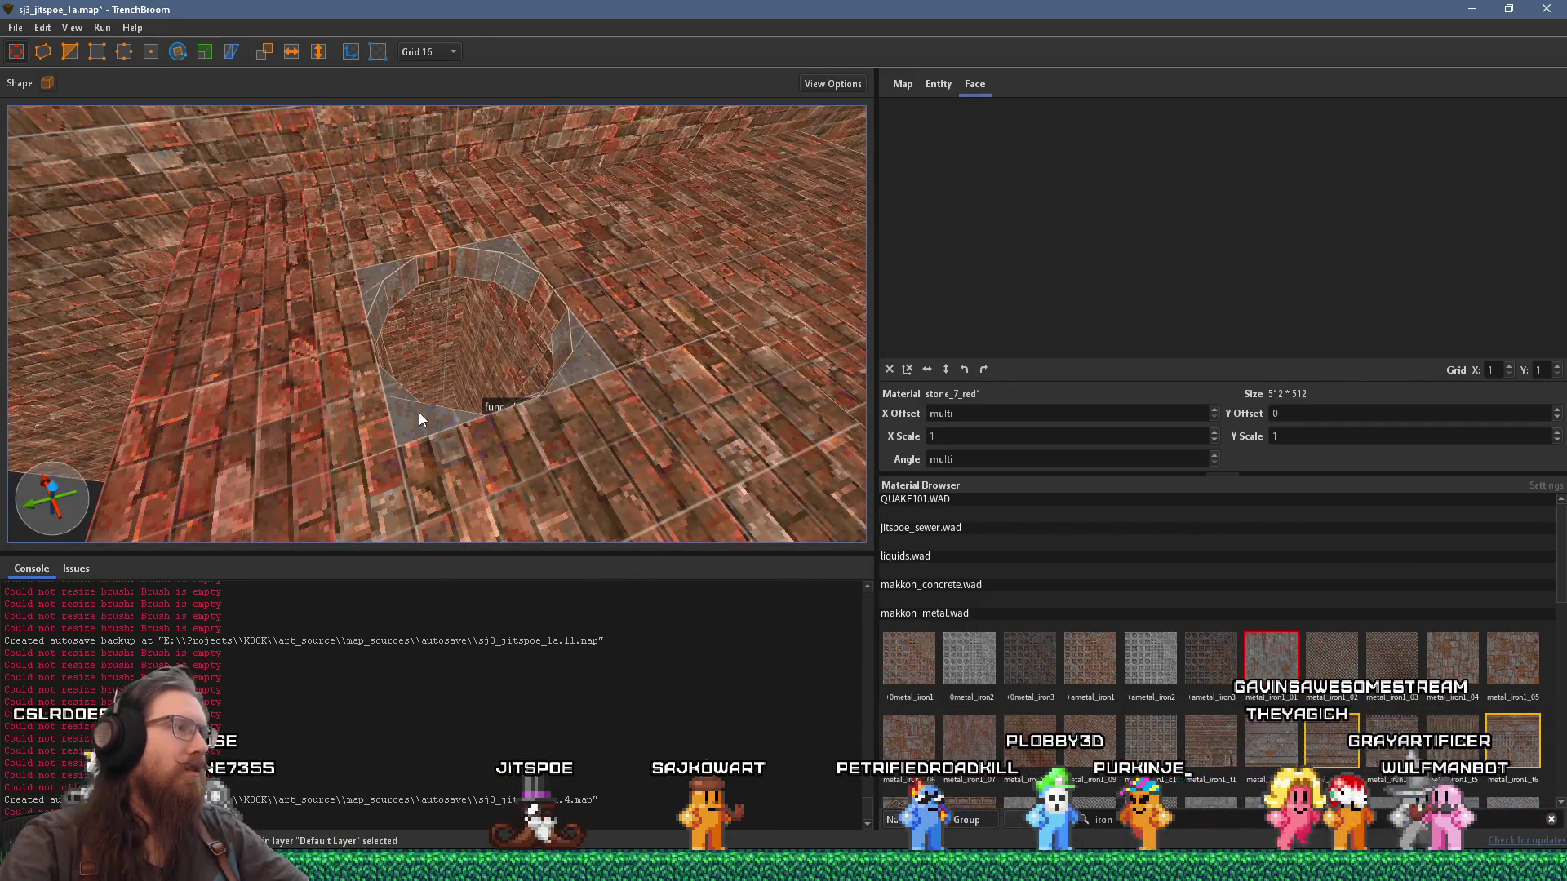
# Step: Reveal the stone_7_red1 brick material in the Material Browser
pyautogui.rightClick(457, 463)
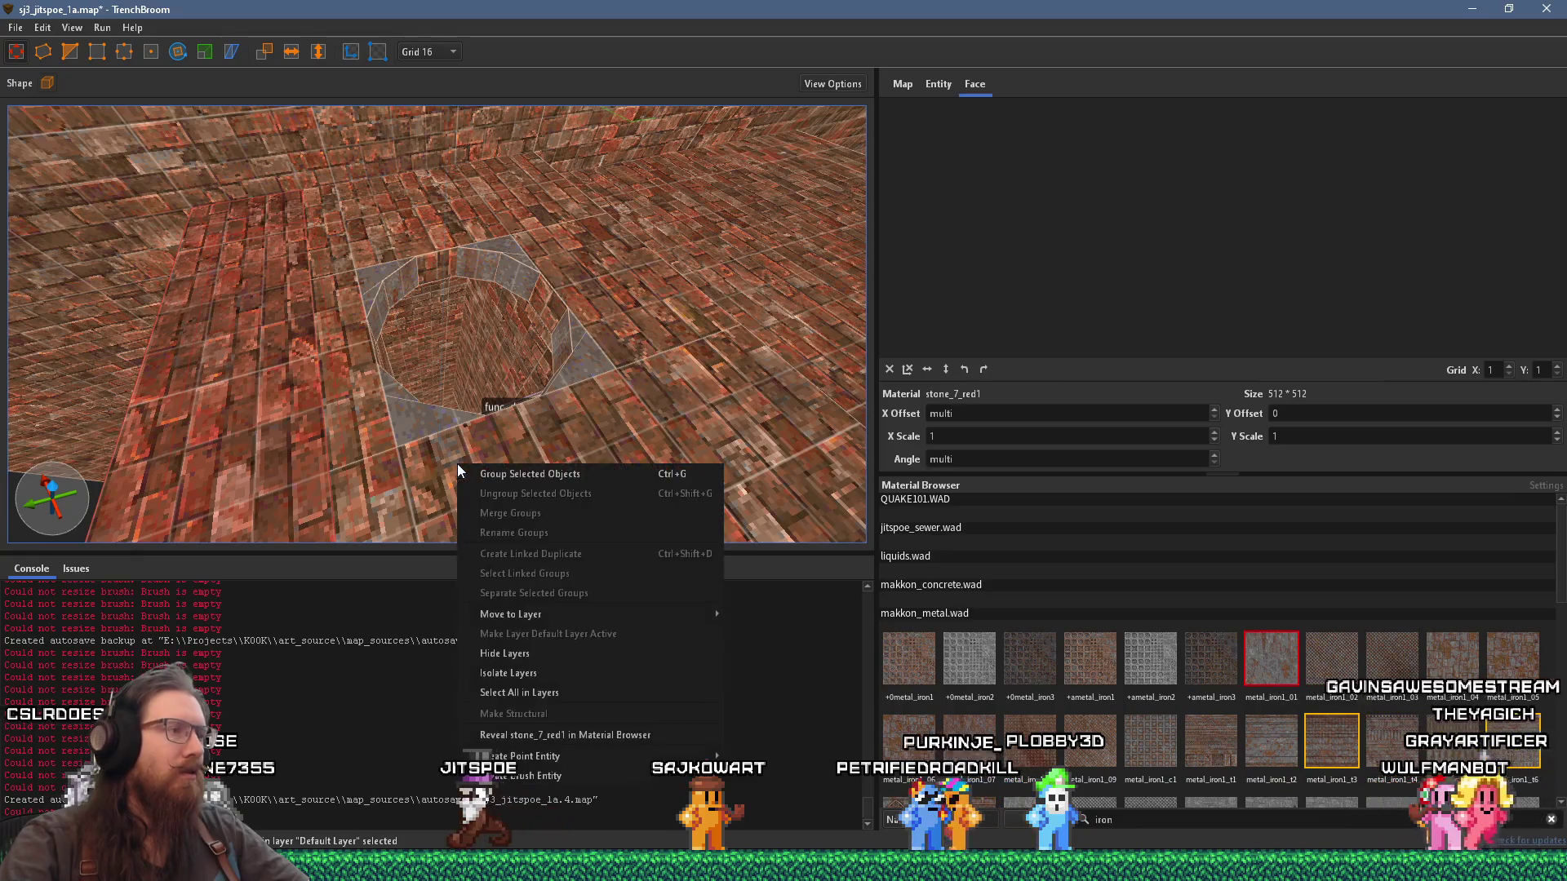
pyautogui.click(589, 735)
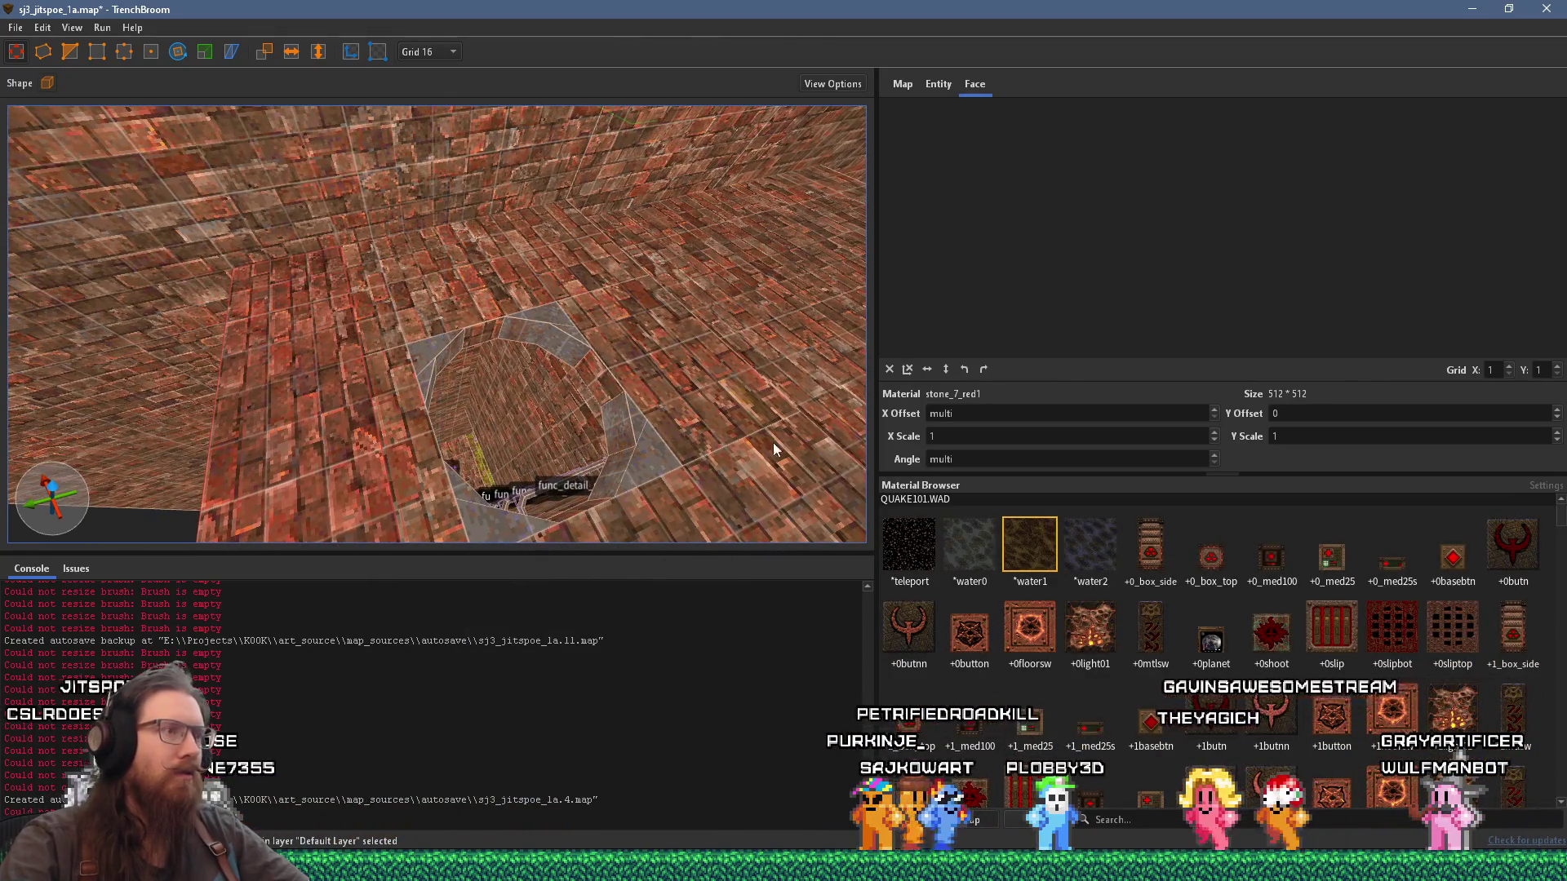
pyautogui.rightClick(773, 442)
pyautogui.click(840, 661)
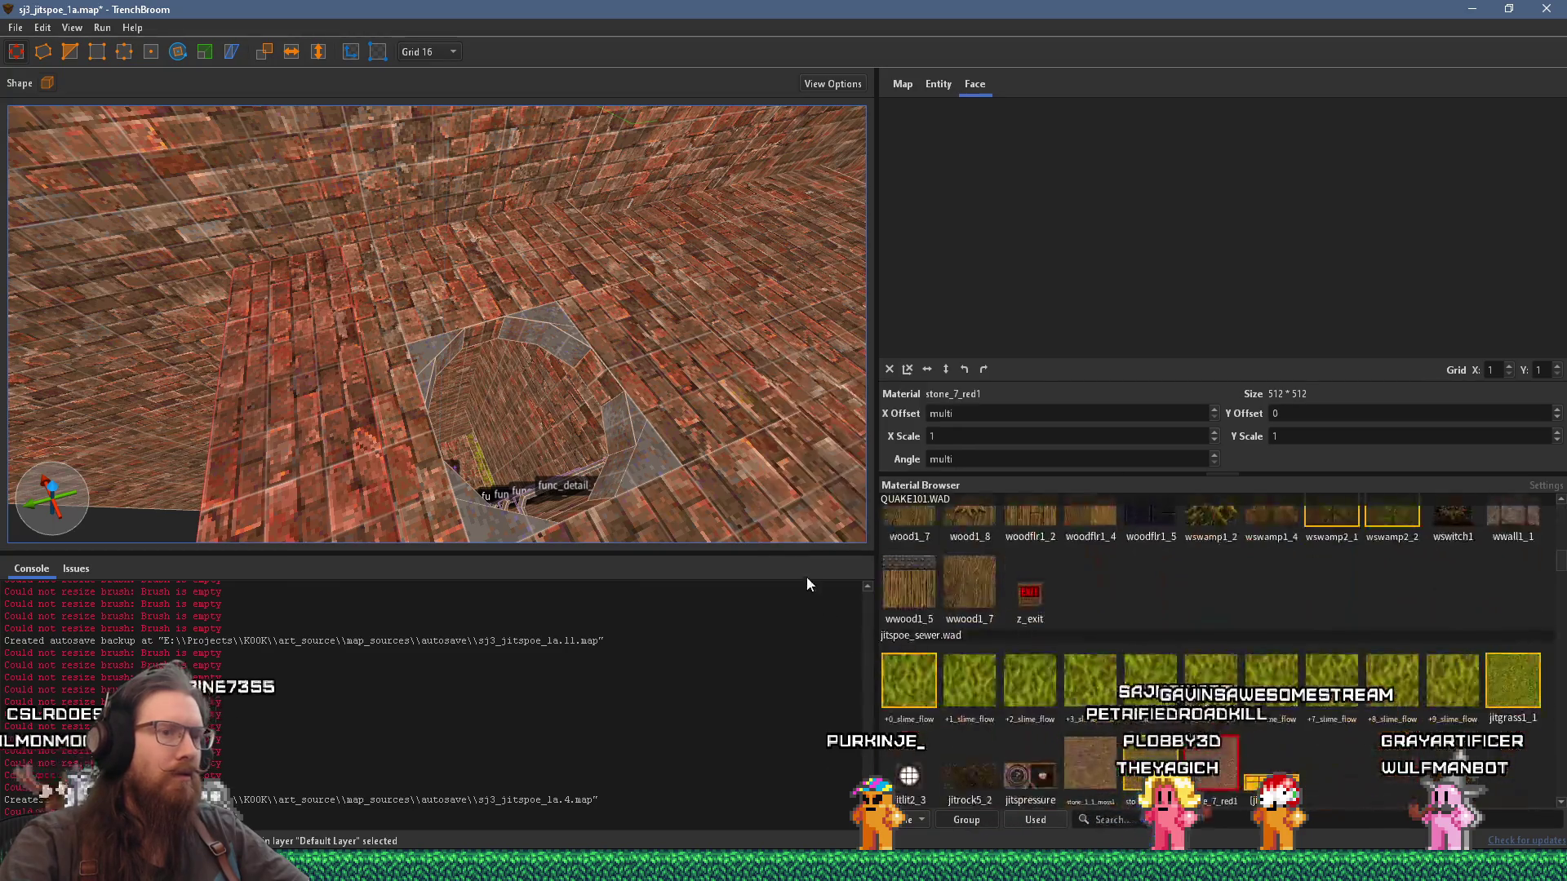
# Step: Inspect the pit-bottom func_detail, a floor brush and the thin vertical sliver brush
pyautogui.click(473, 502)
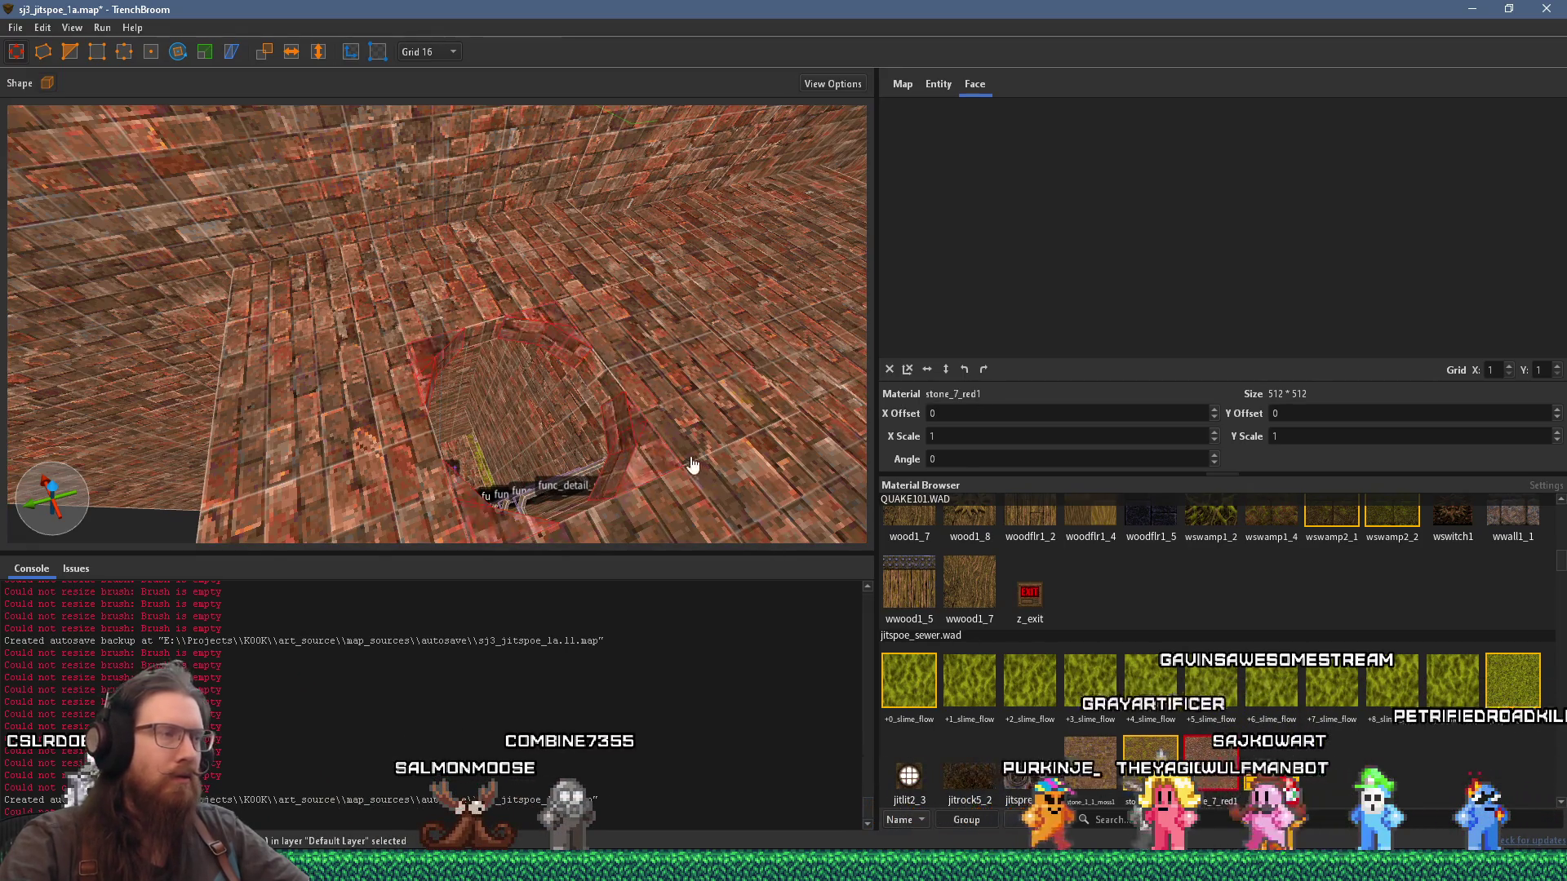
pyautogui.moveTo(692, 464)
pyautogui.mouseDown()
pyautogui.moveTo(661, 472)
pyautogui.moveTo(585, 447)
pyautogui.mouseUp()
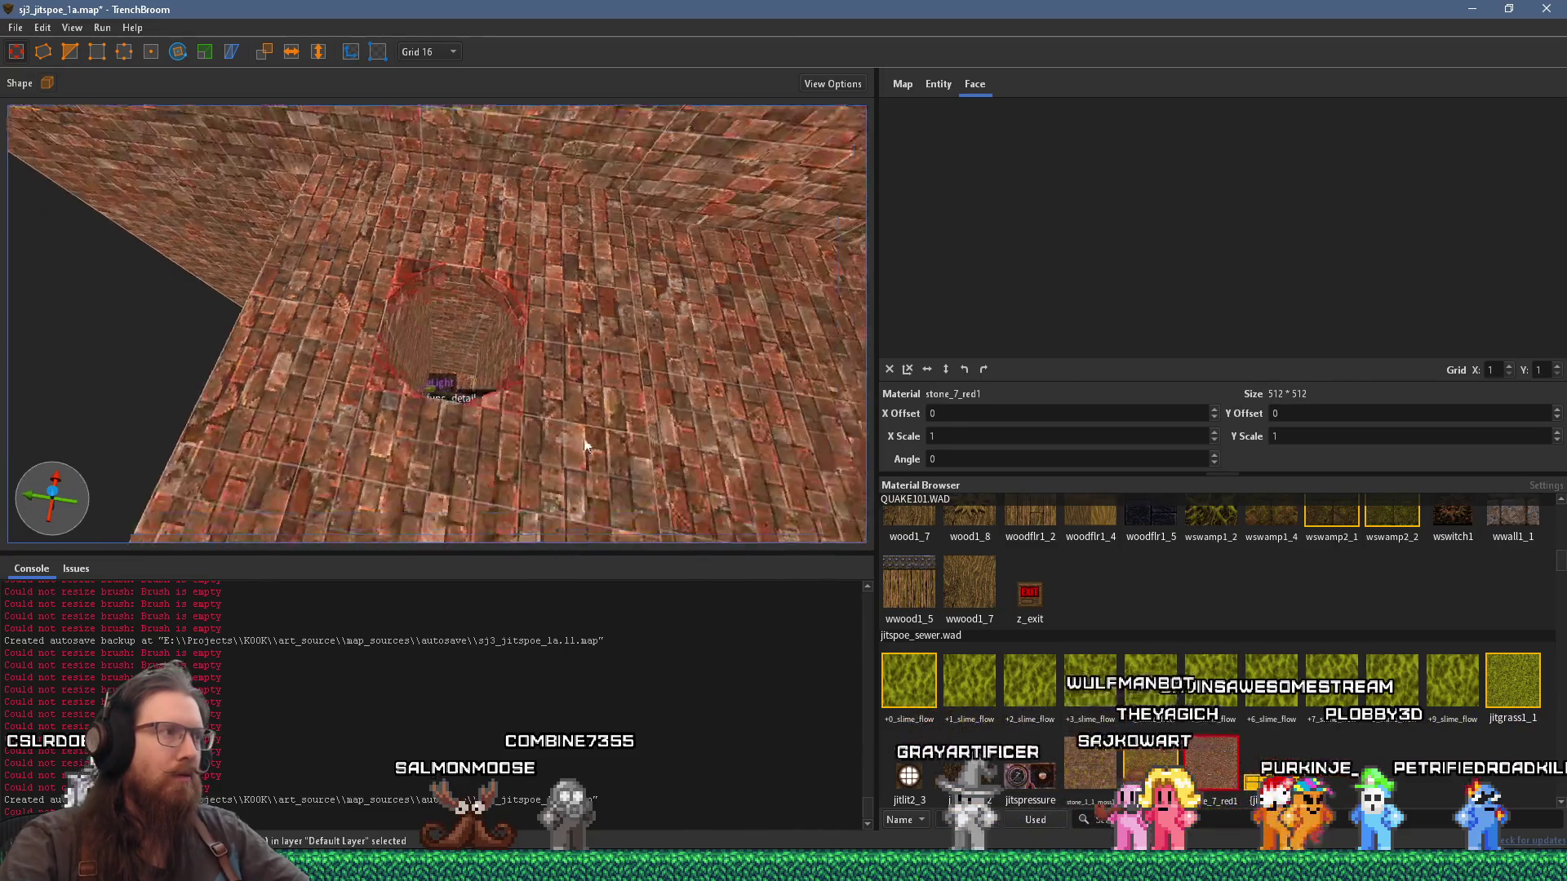
pyautogui.press('Escape')
pyautogui.moveTo(498, 404)
pyautogui.mouseDown()
pyautogui.moveTo(500, 309)
pyautogui.moveTo(466, 315)
pyautogui.moveTo(518, 292)
pyautogui.moveTo(530, 245)
pyautogui.mouseUp()
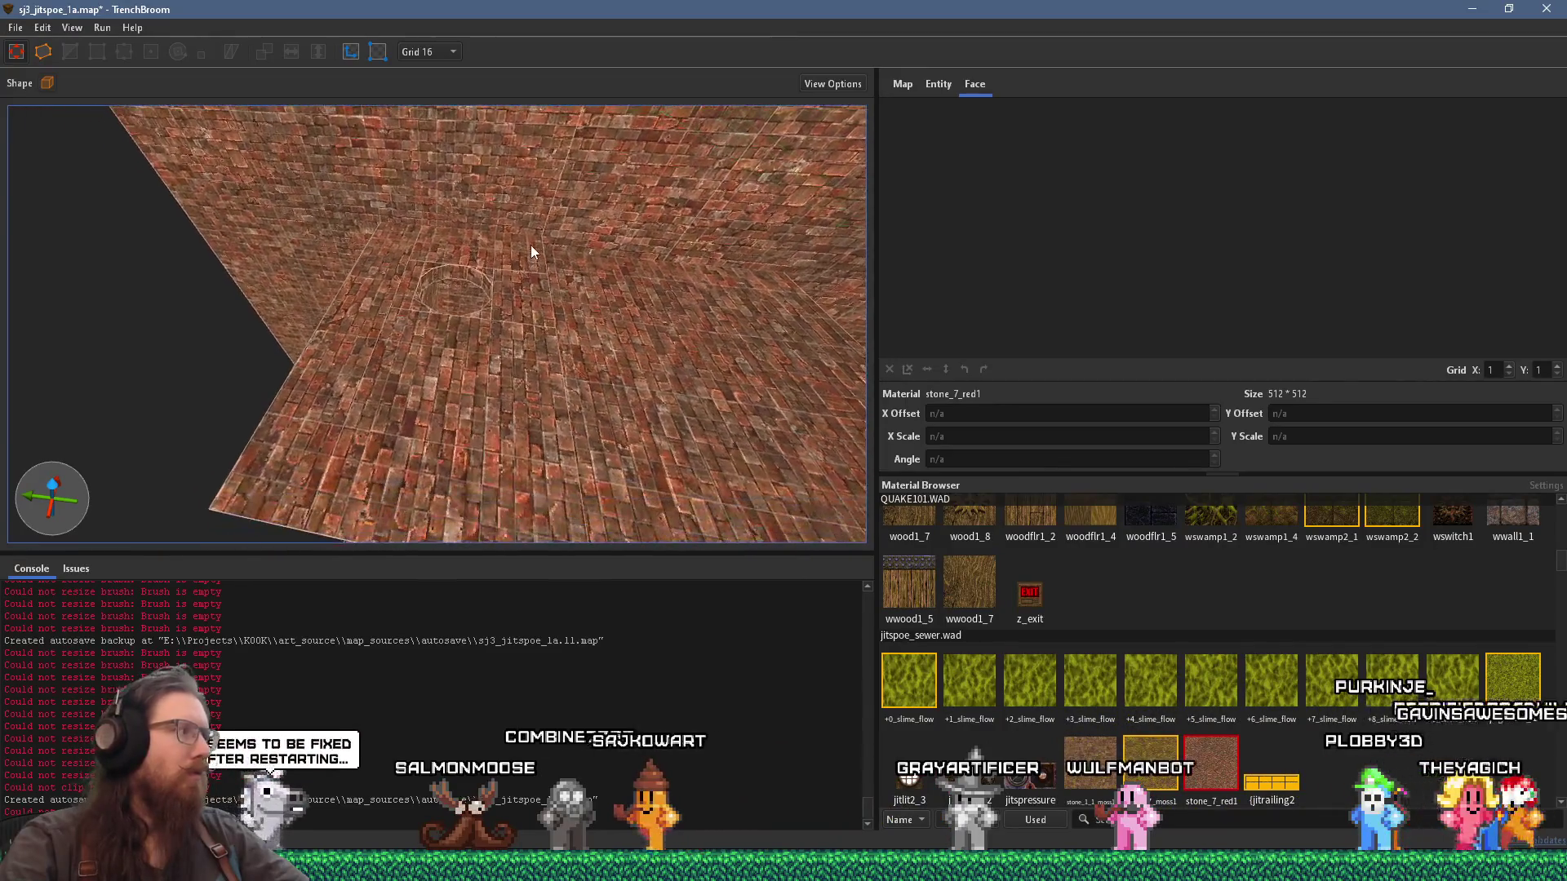
pyautogui.click(520, 338)
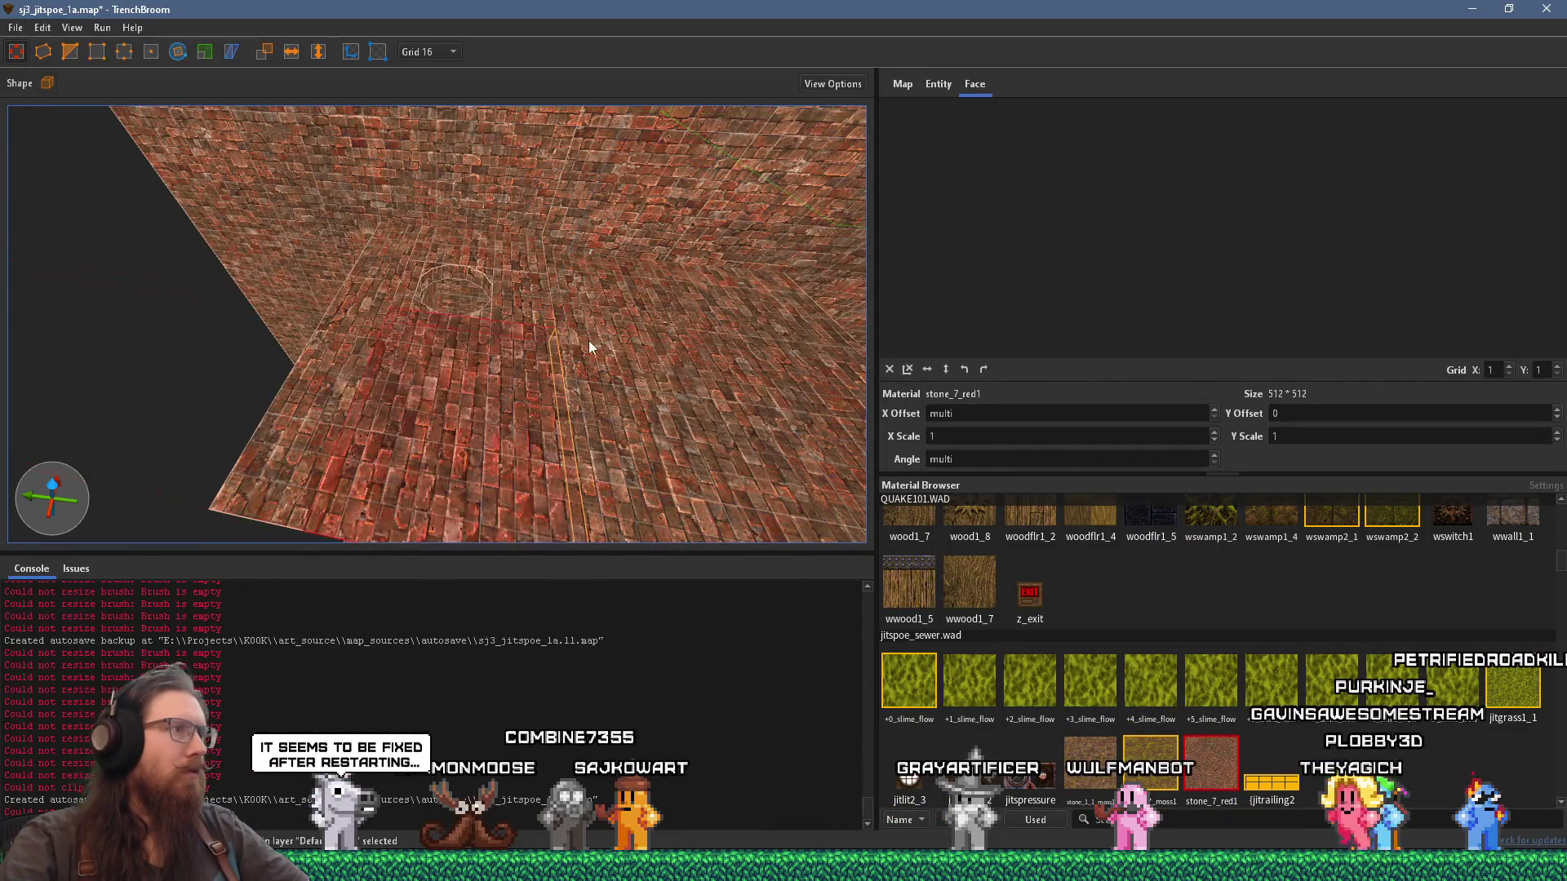
pyautogui.moveTo(589, 340)
pyautogui.mouseDown()
pyautogui.moveTo(476, 359)
pyautogui.moveTo(522, 283)
pyautogui.moveTo(515, 245)
pyautogui.moveTo(510, 540)
pyautogui.moveTo(538, 493)
pyautogui.moveTo(553, 347)
pyautogui.moveTo(674, 312)
pyautogui.mouseUp()
pyautogui.click(523, 232)
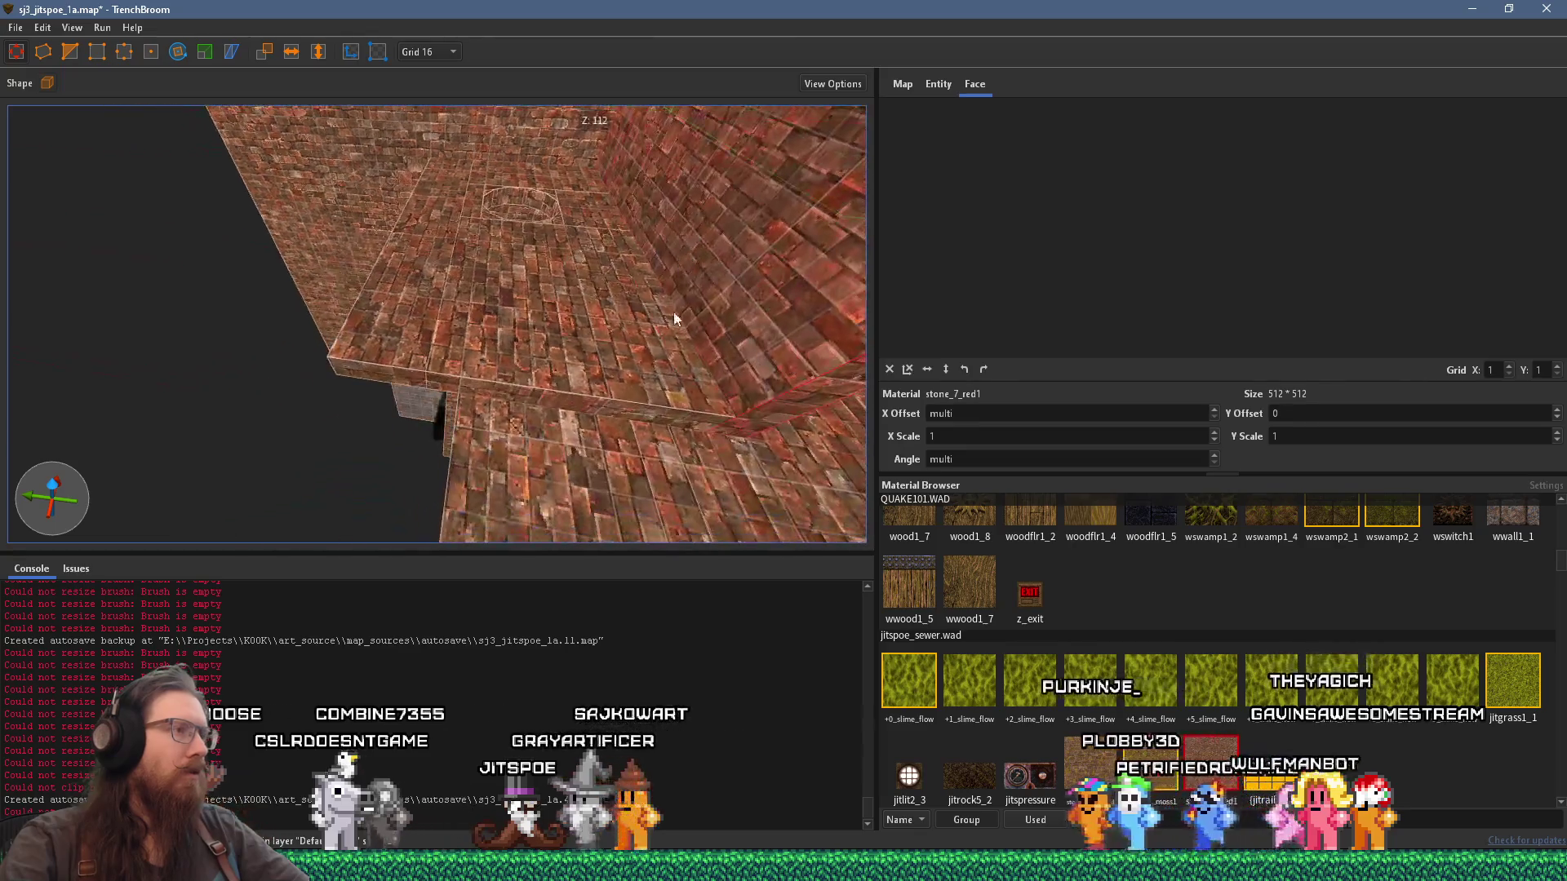
# Step: Orbit down into the room toward the shaft hole and undo three selection changes to clear the selection
pyautogui.moveTo(760, 433)
pyautogui.mouseDown()
pyautogui.moveTo(313, 405)
pyautogui.moveTo(399, 458)
pyautogui.moveTo(378, 489)
pyautogui.moveTo(515, 474)
pyautogui.mouseUp()
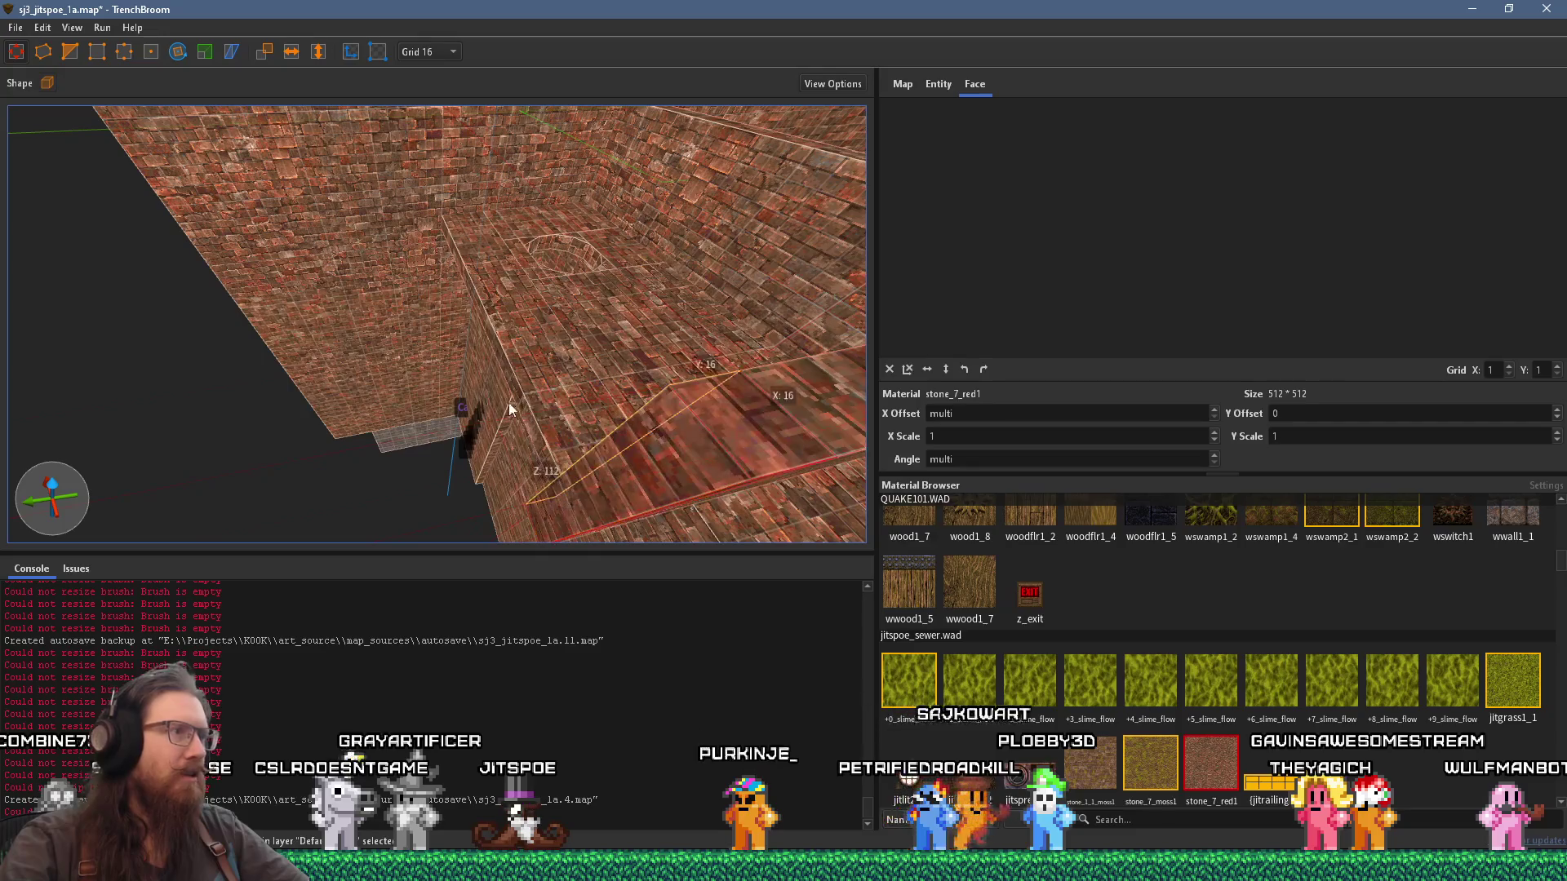
pyautogui.moveTo(508, 402)
pyautogui.mouseDown()
pyautogui.moveTo(399, 274)
pyautogui.moveTo(328, 431)
pyautogui.moveTo(306, 280)
pyautogui.mouseUp()
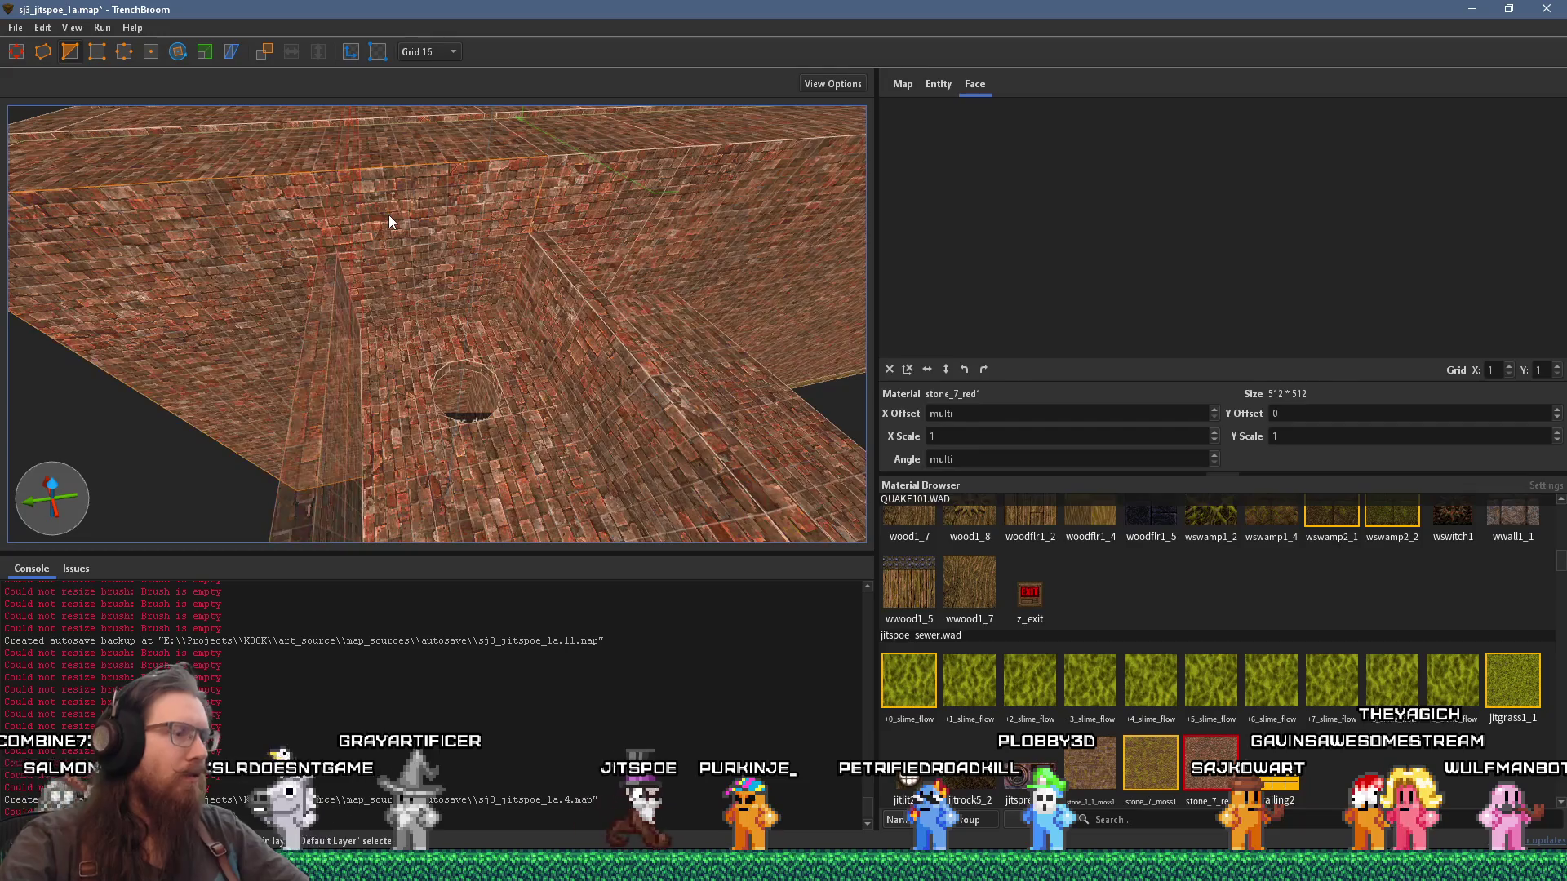
pyautogui.hotkey('ctrl', 'z')
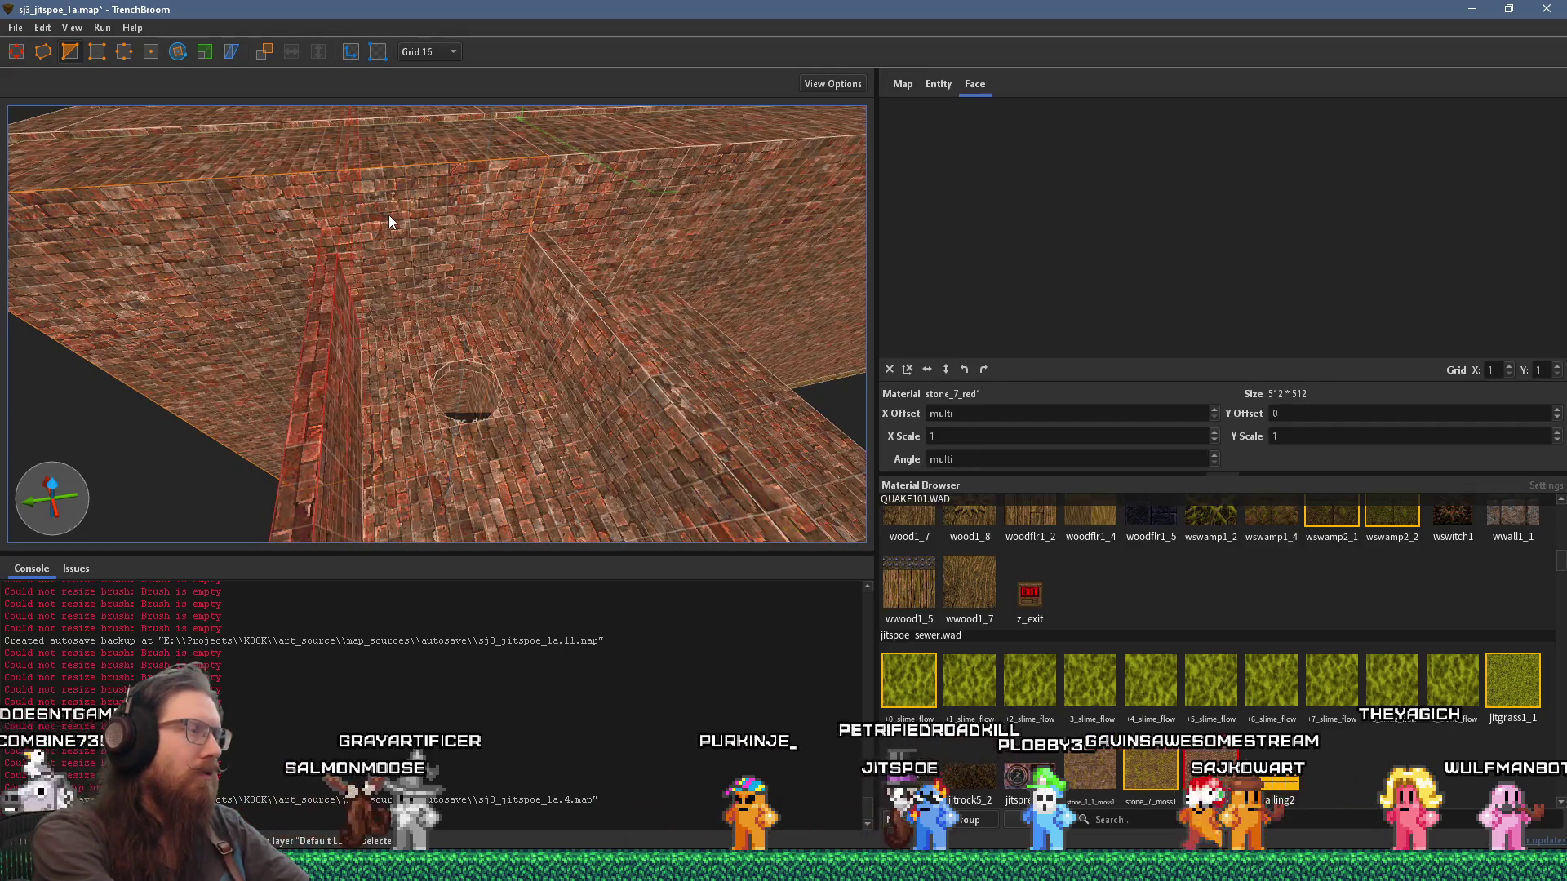
pyautogui.hotkey('ctrl', 'z')
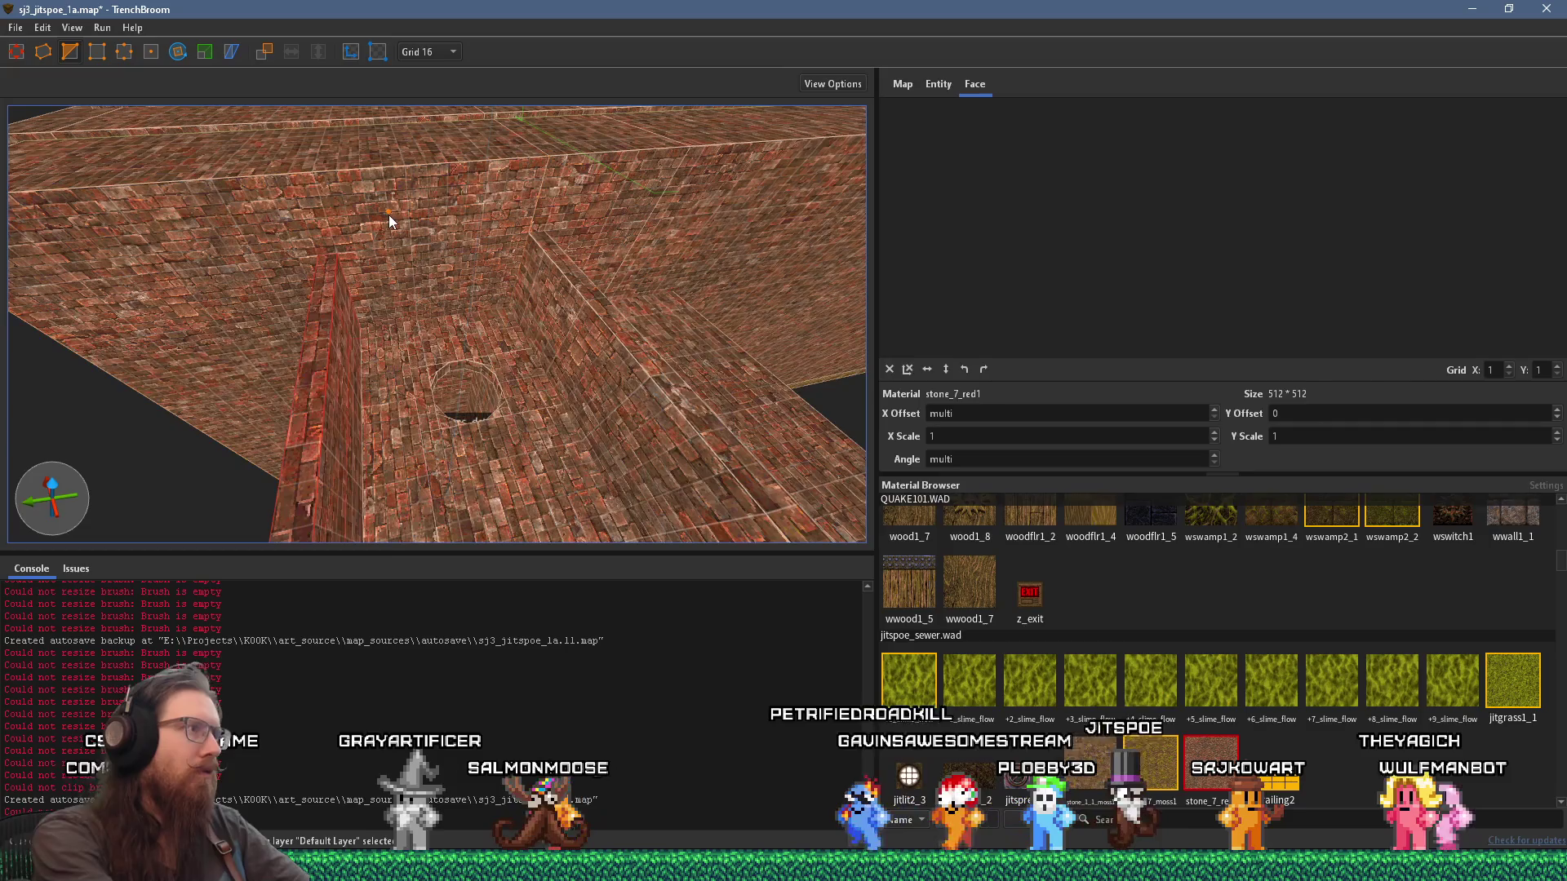
pyautogui.hotkey('ctrl', 'z')
pyautogui.moveTo(462, 364)
pyautogui.mouseDown()
pyautogui.moveTo(506, 410)
pyautogui.moveTo(439, 259)
pyautogui.mouseUp()
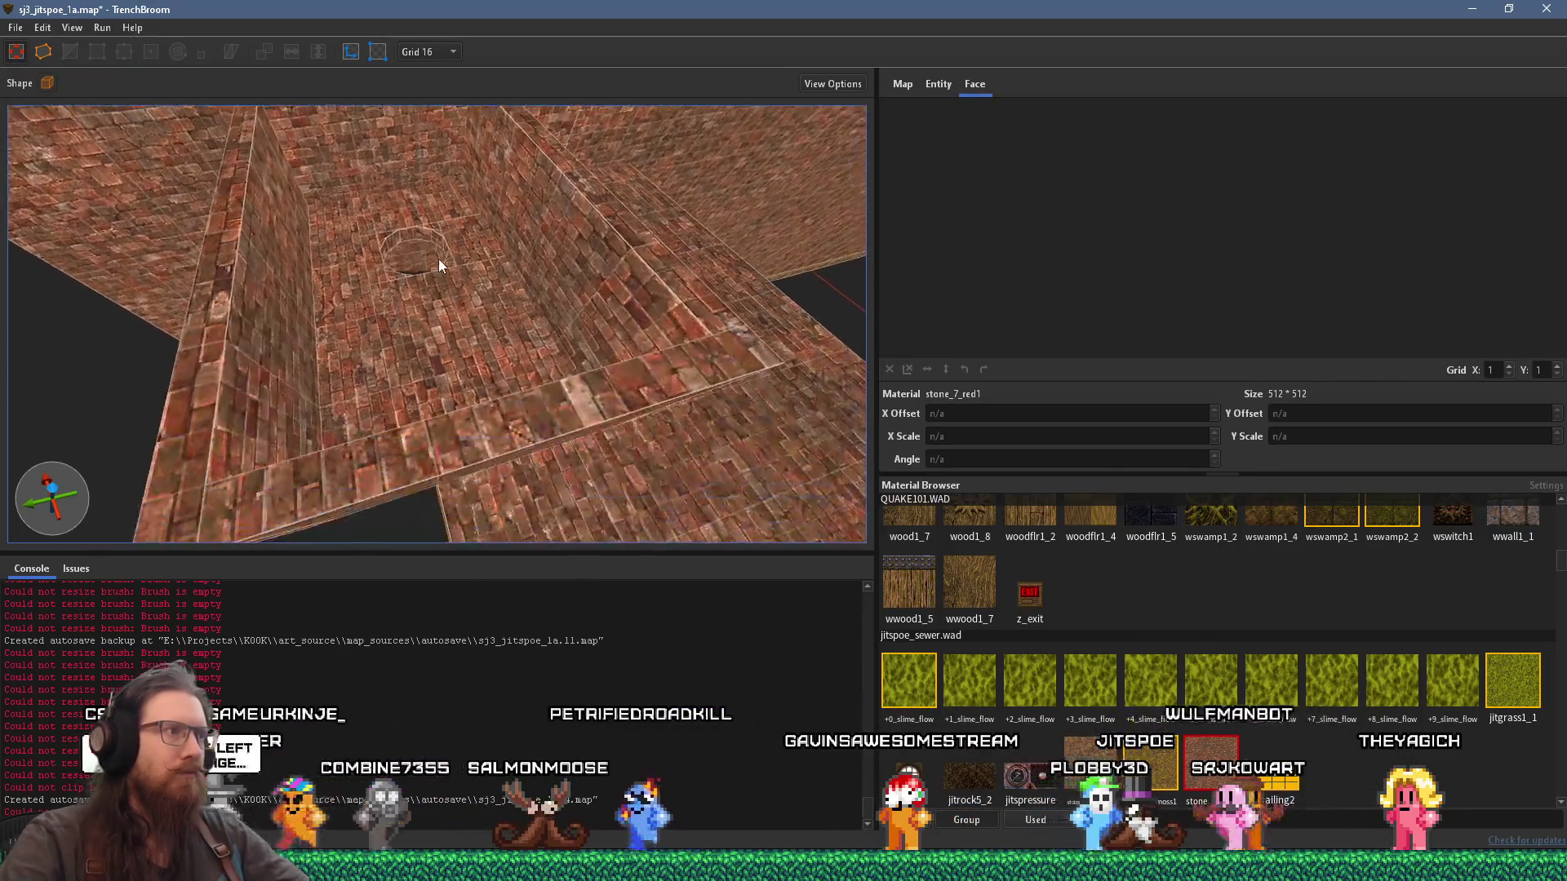
pyautogui.moveTo(433, 500)
pyautogui.mouseDown()
pyautogui.moveTo(461, 423)
pyautogui.moveTo(468, 455)
pyautogui.moveTo(435, 402)
pyautogui.mouseUp()
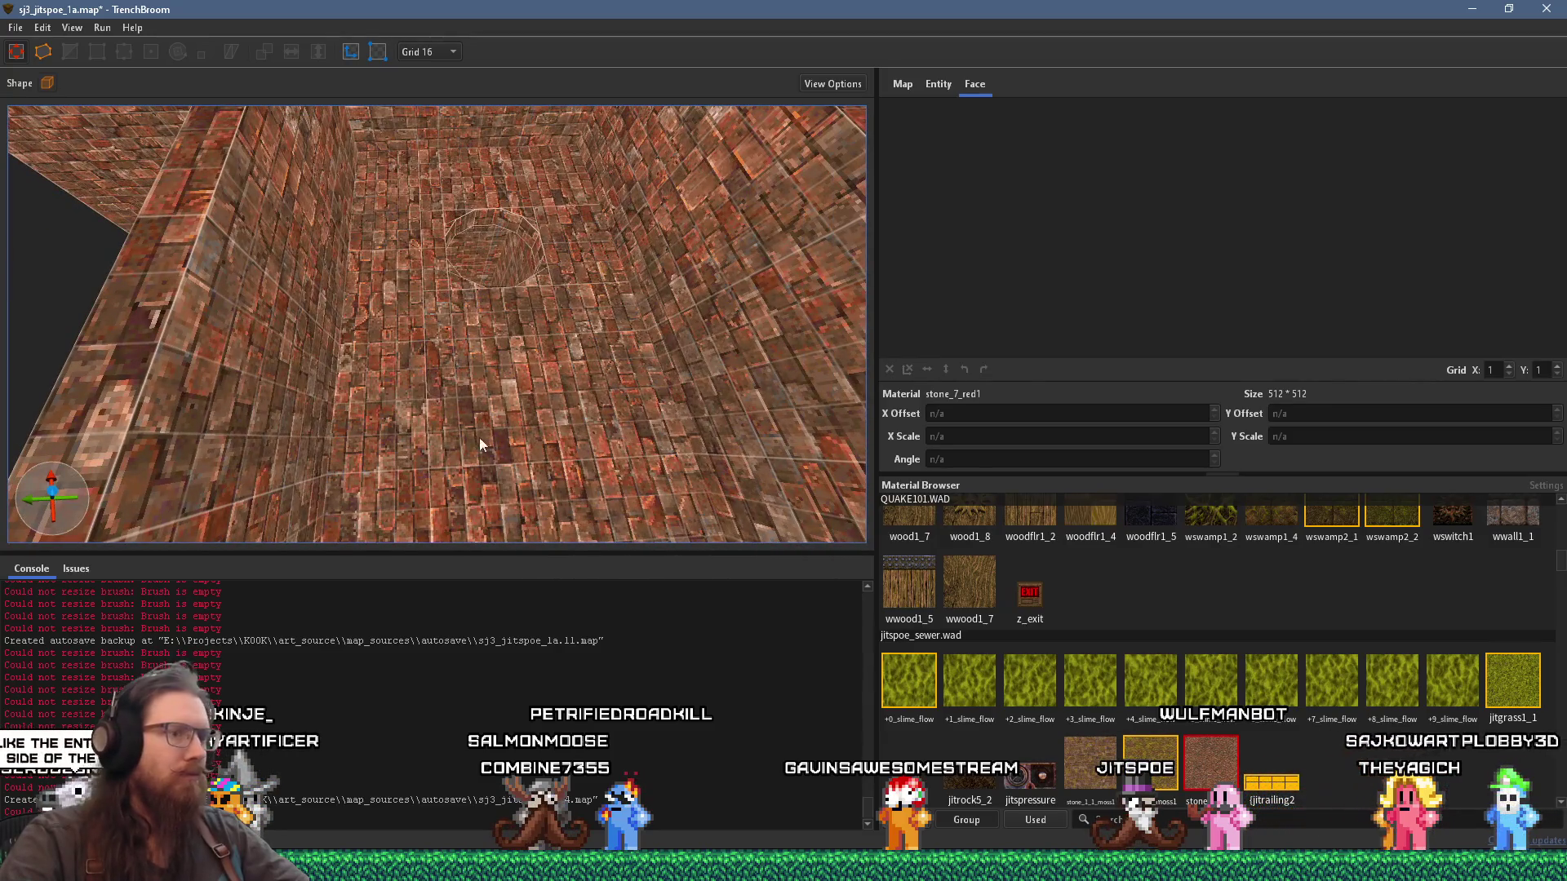
# Step: Filter materials for skip and draw a skip-textured brush on the shaft floor
pyautogui.write('skip')
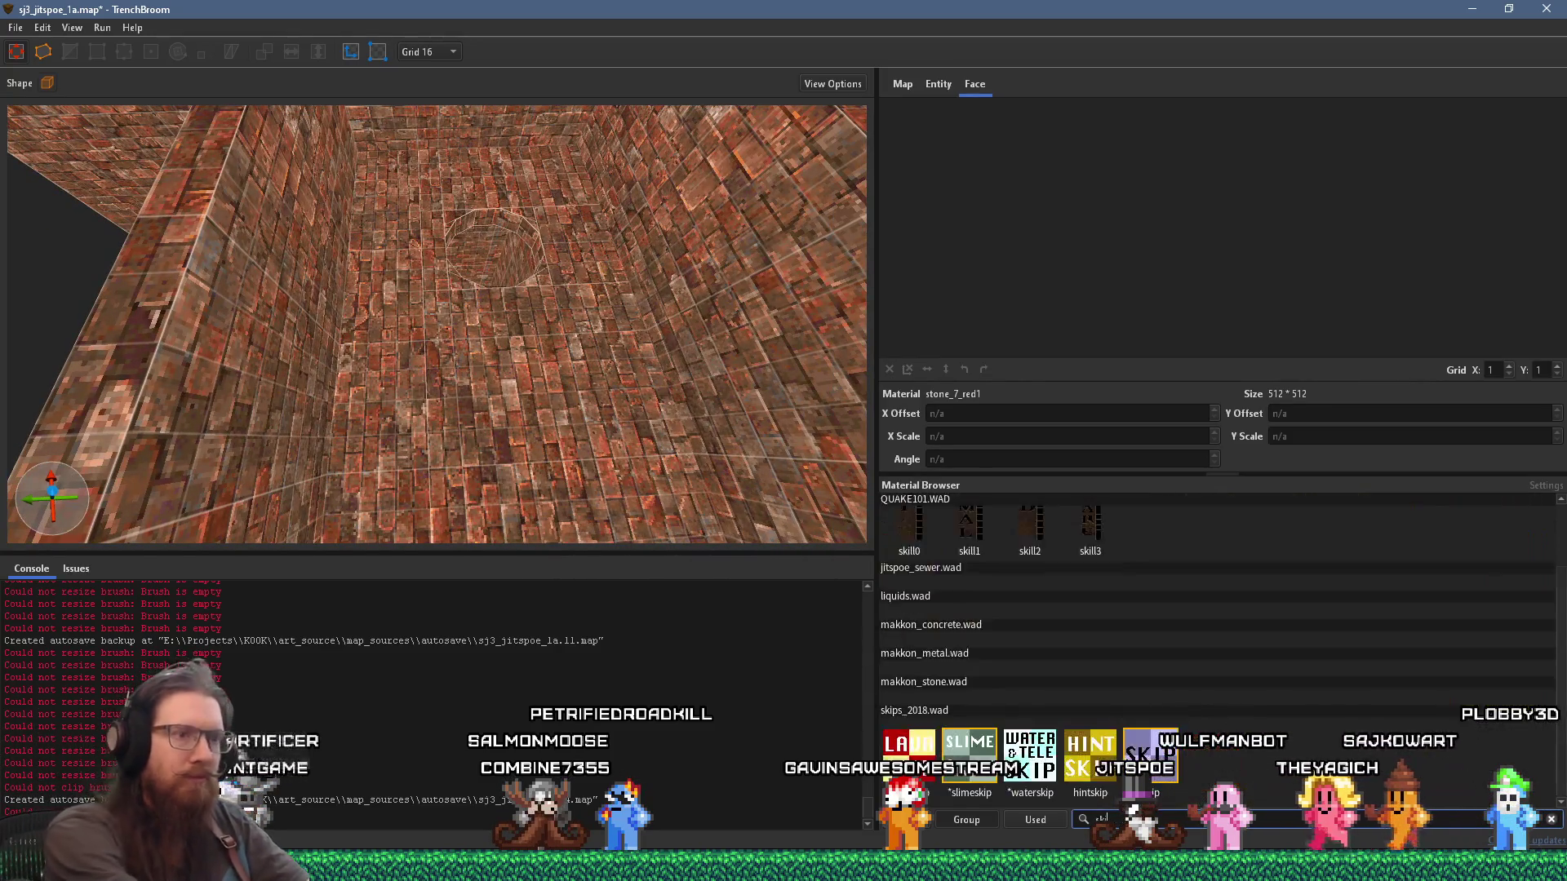
pyautogui.moveTo(467, 367); pyautogui.dragTo(413, 371)
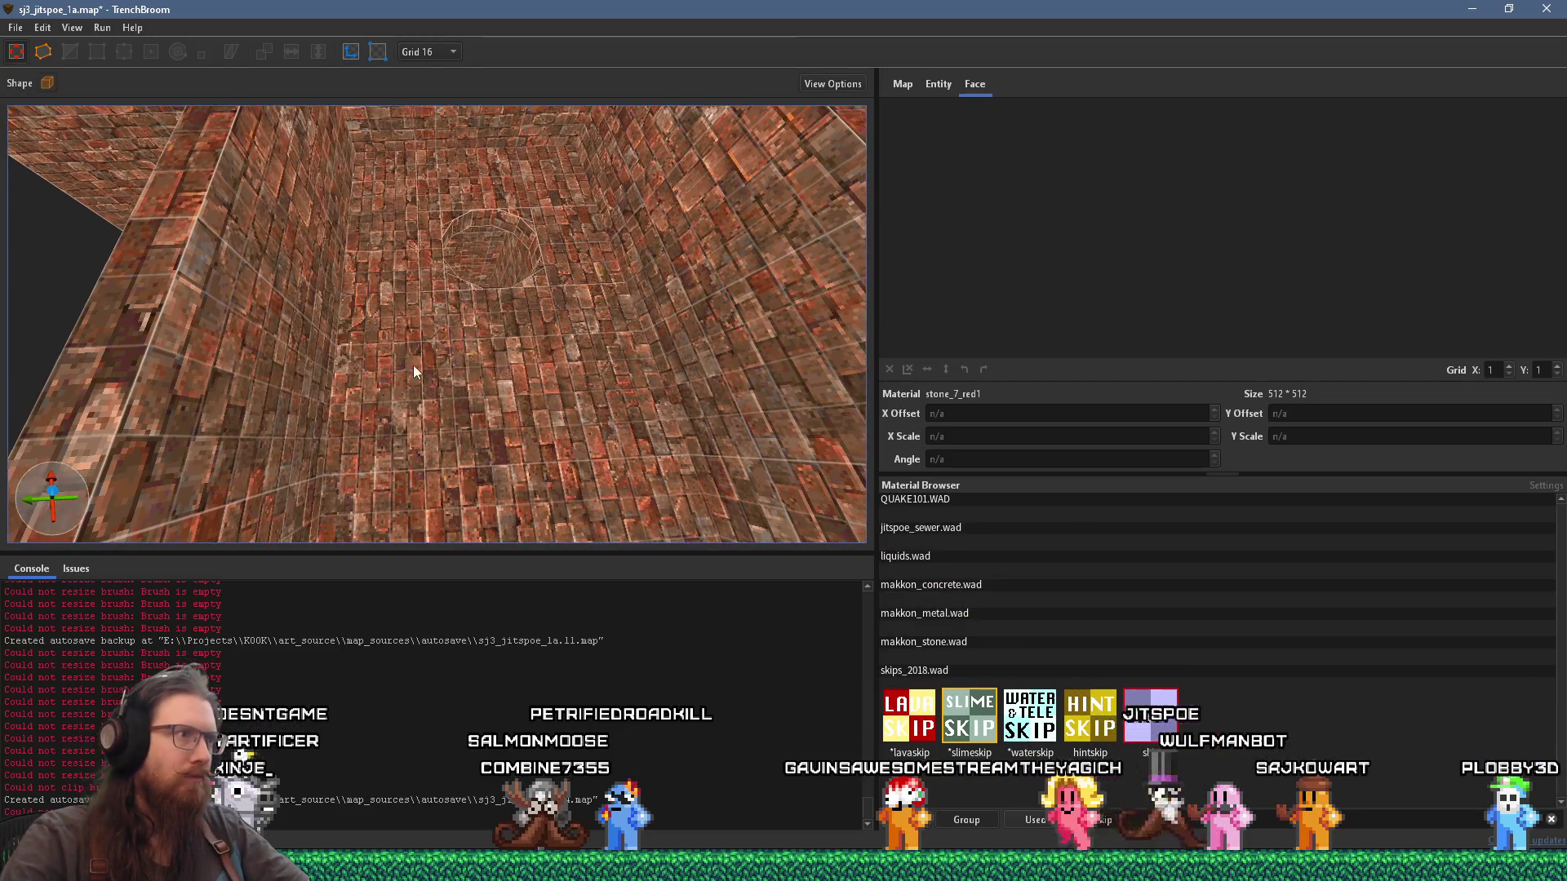
pyautogui.moveTo(585, 440)
pyautogui.mouseDown()
pyautogui.moveTo(567, 449)
pyautogui.moveTo(539, 412)
pyautogui.moveTo(567, 430)
pyautogui.mouseUp()
# Step: Convert the skip brush into a trigger_secret brush entity
pyautogui.rightClick(566, 430)
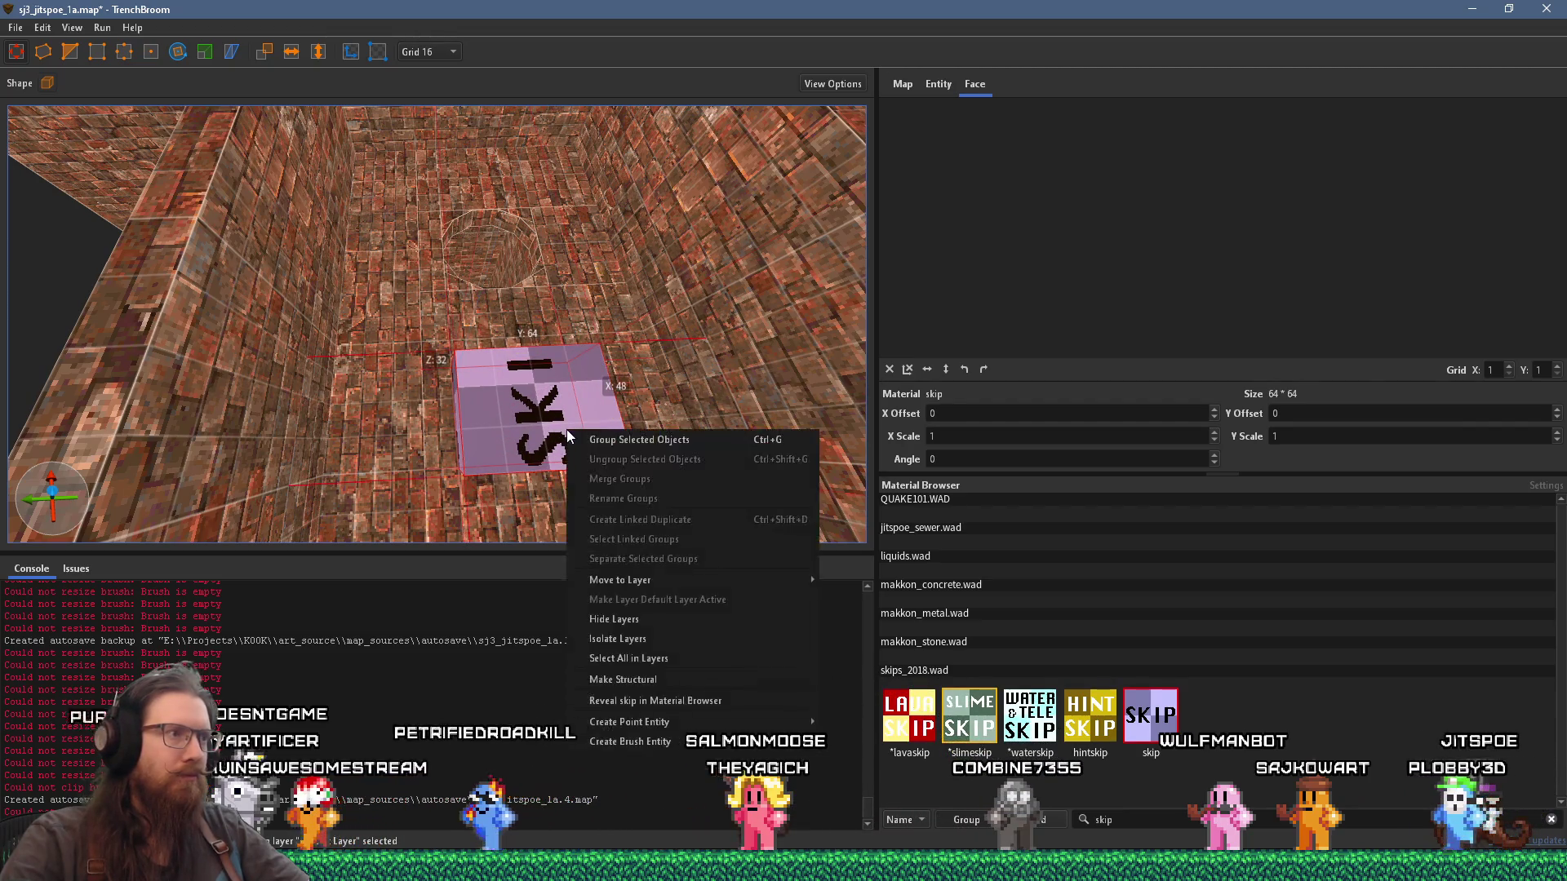
pyautogui.moveTo(726, 726)
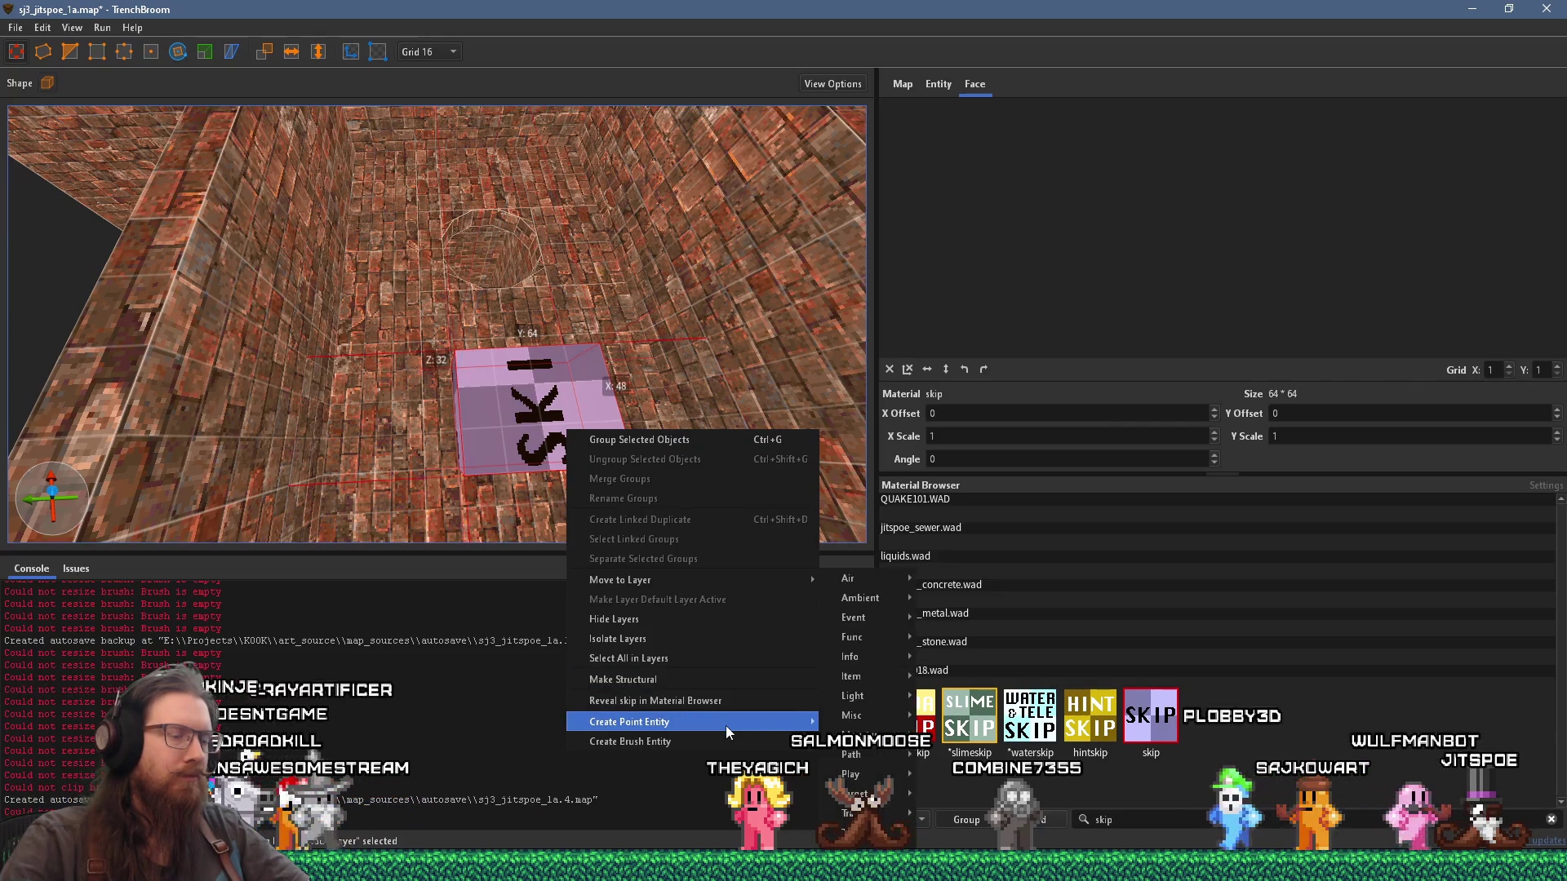
pyautogui.moveTo(879, 796)
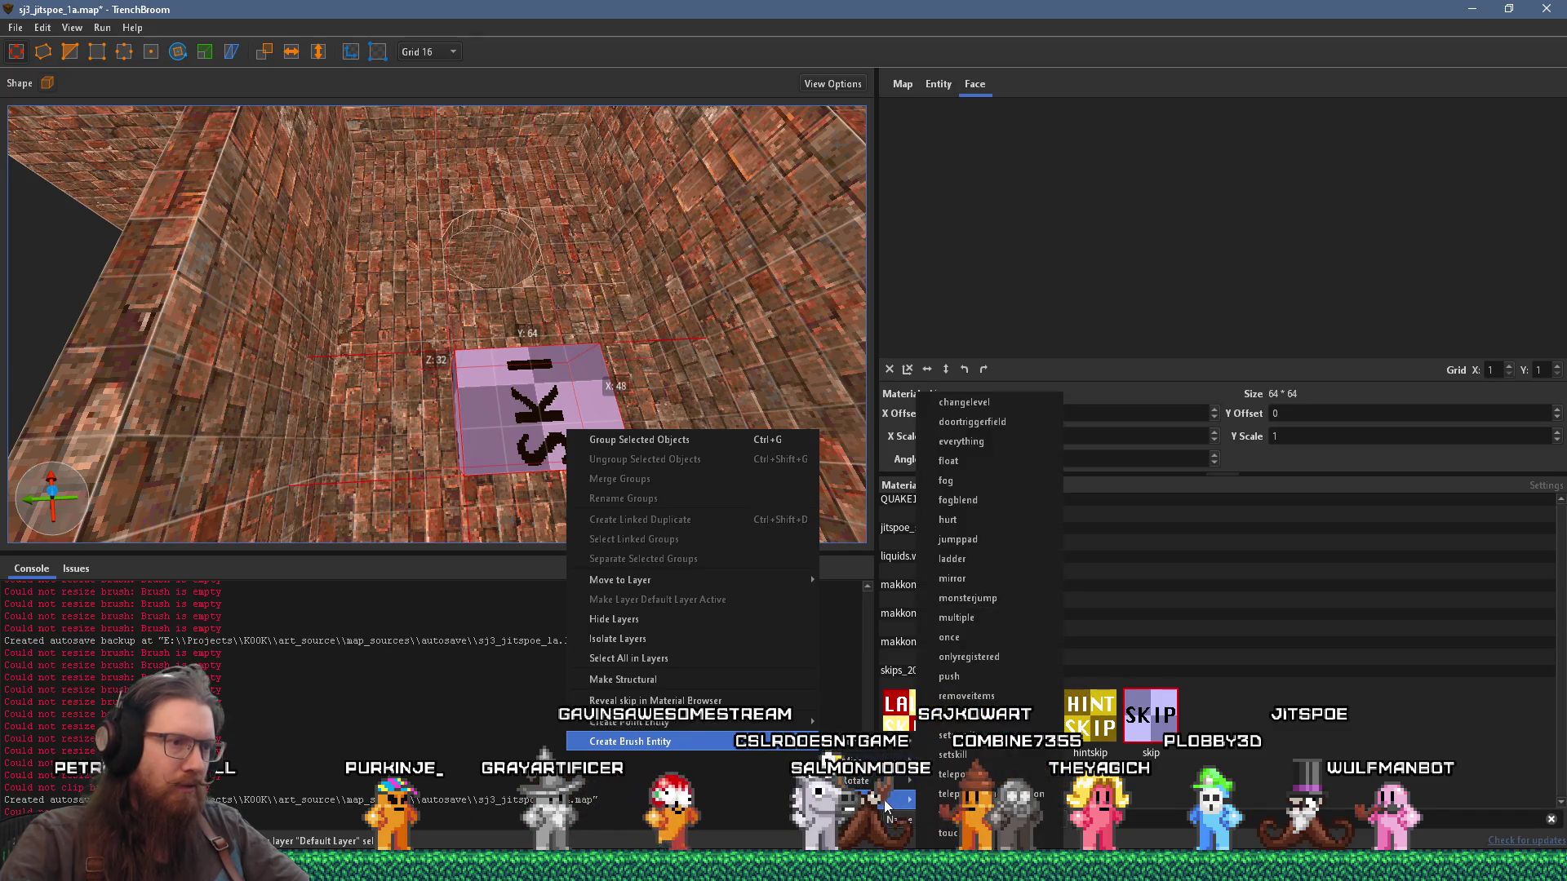
pyautogui.click(994, 722)
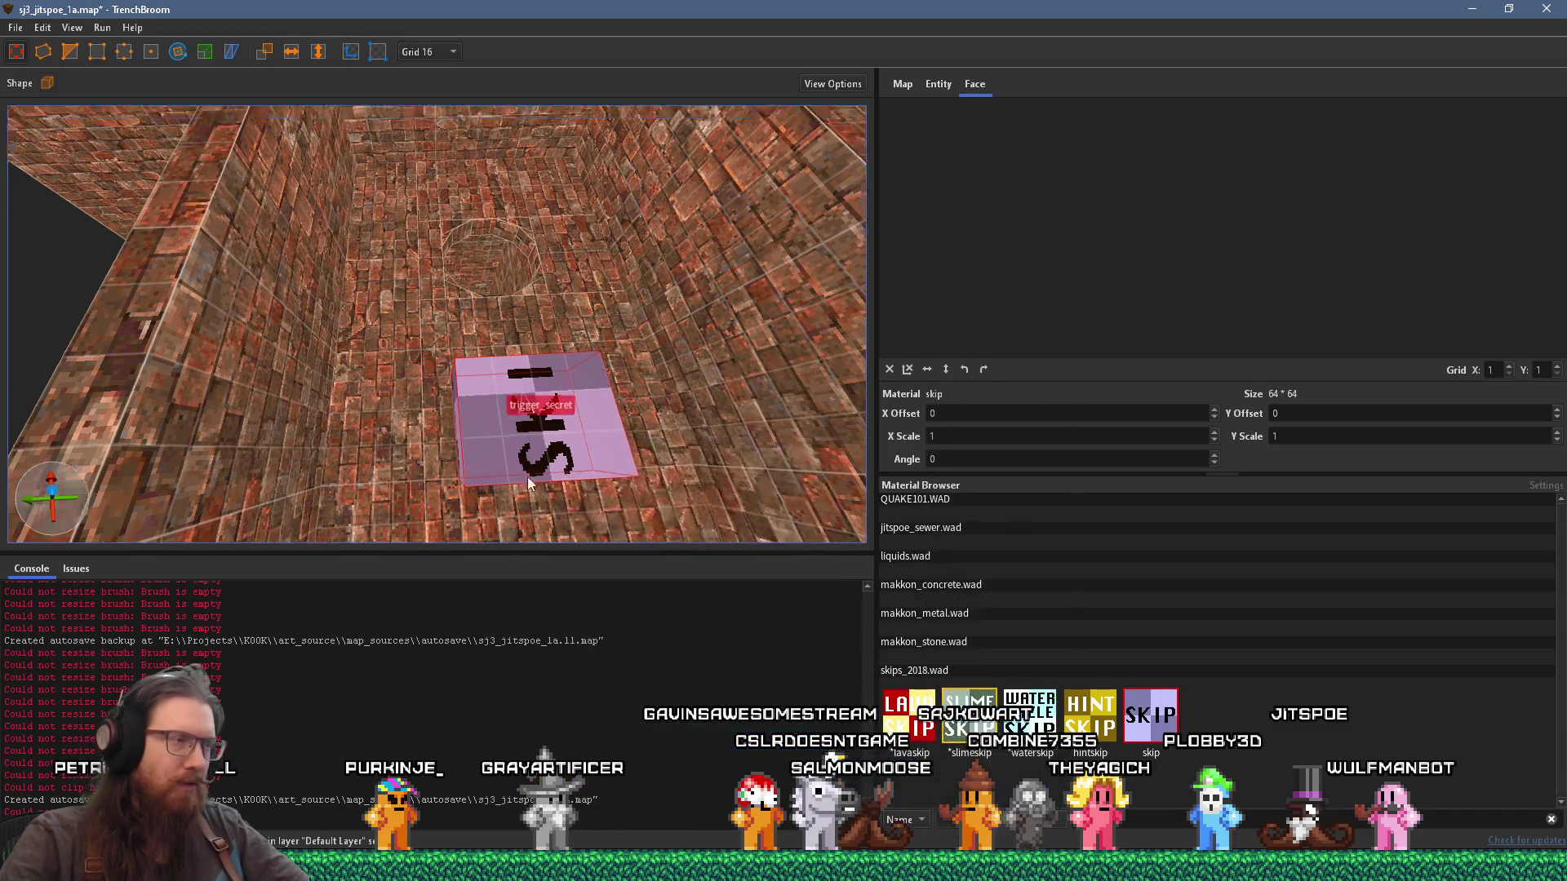
pyautogui.scroll(-5, 627, 374)
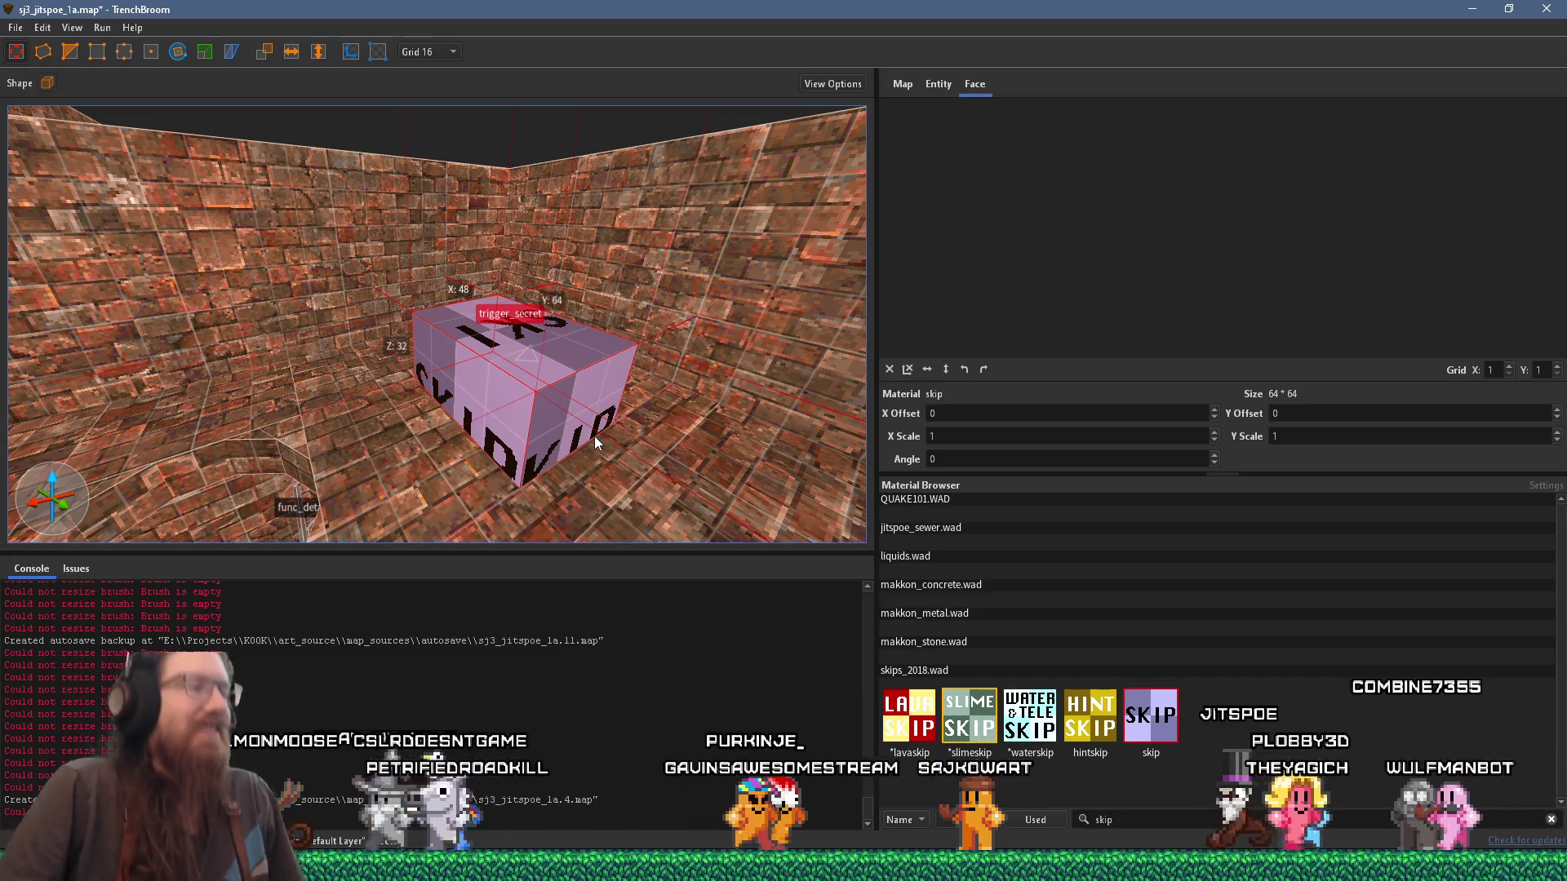
# Step: Place an item_armorInv point entity beside the trigger_secret and orbit down to check it
pyautogui.rightClick(580, 492)
pyautogui.moveTo(704, 765)
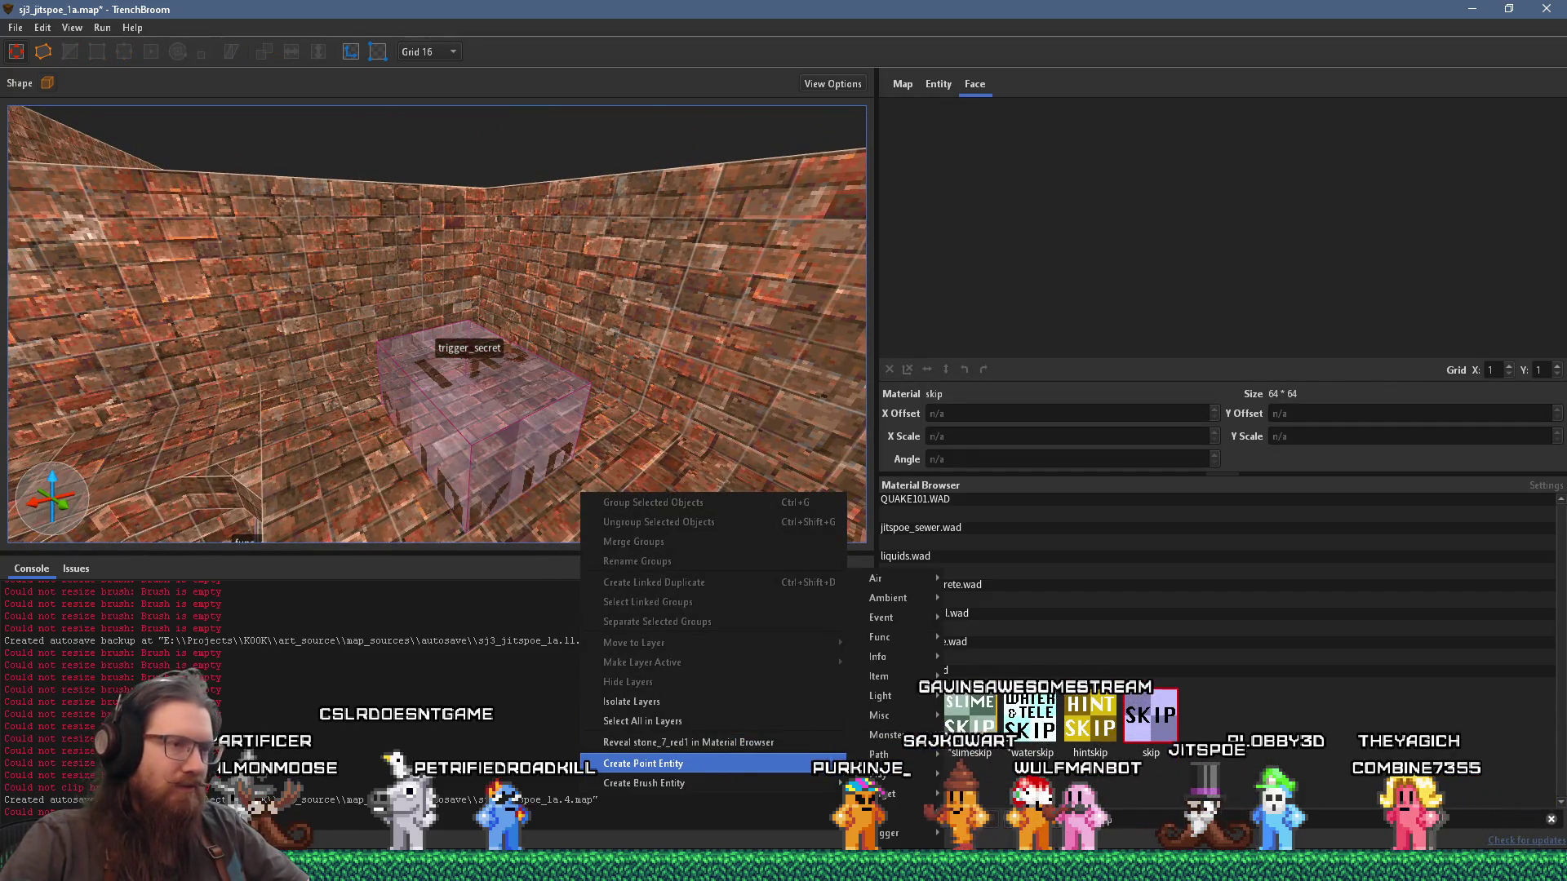
pyautogui.moveTo(924, 596)
pyautogui.moveTo(908, 687)
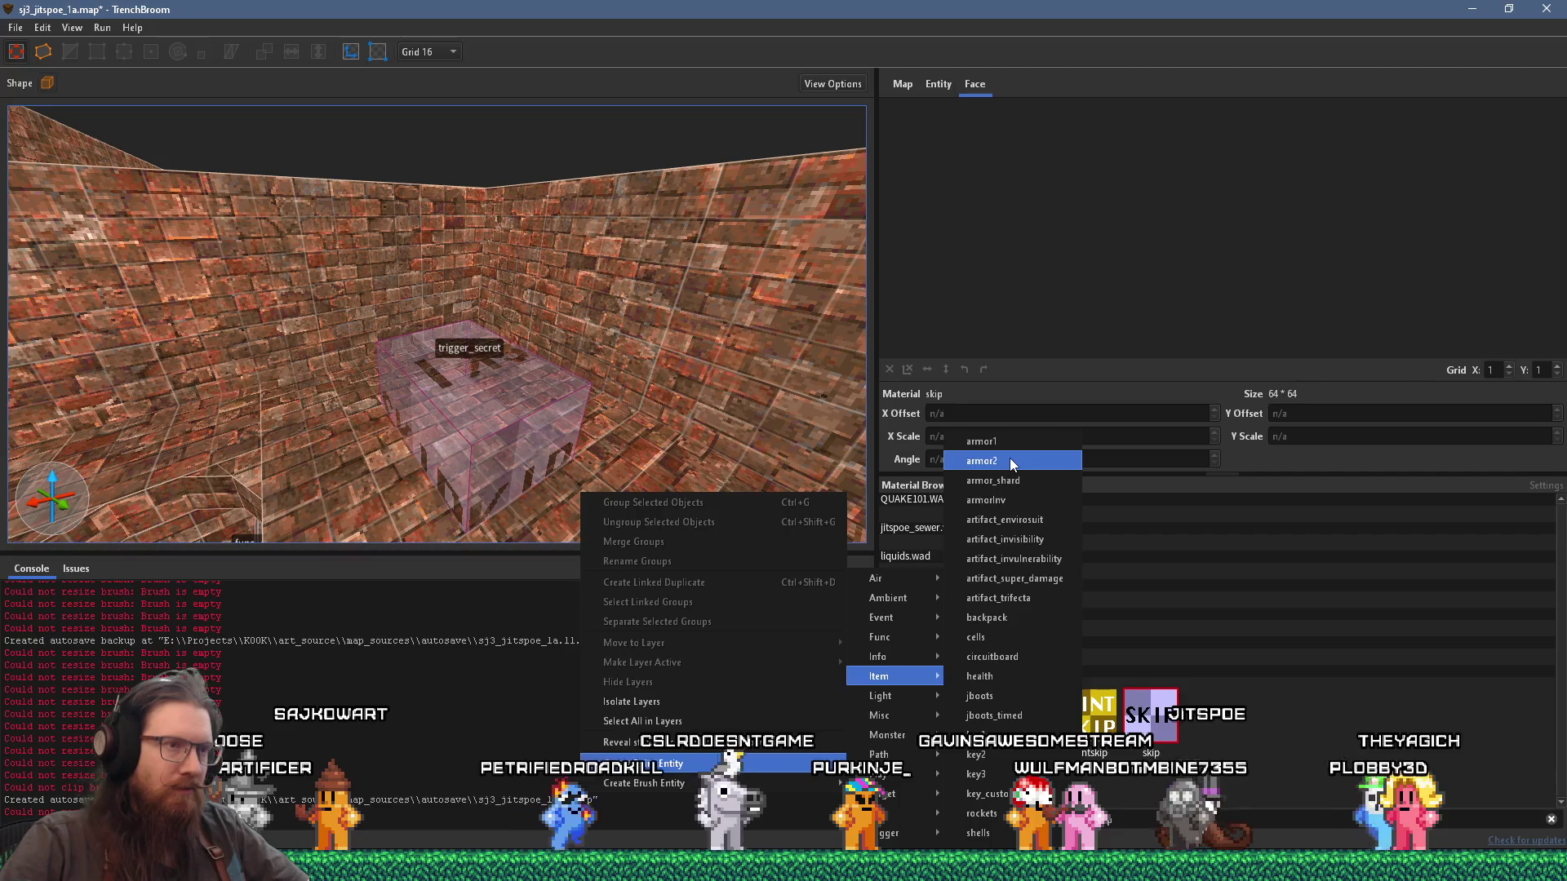
pyautogui.click(1005, 499)
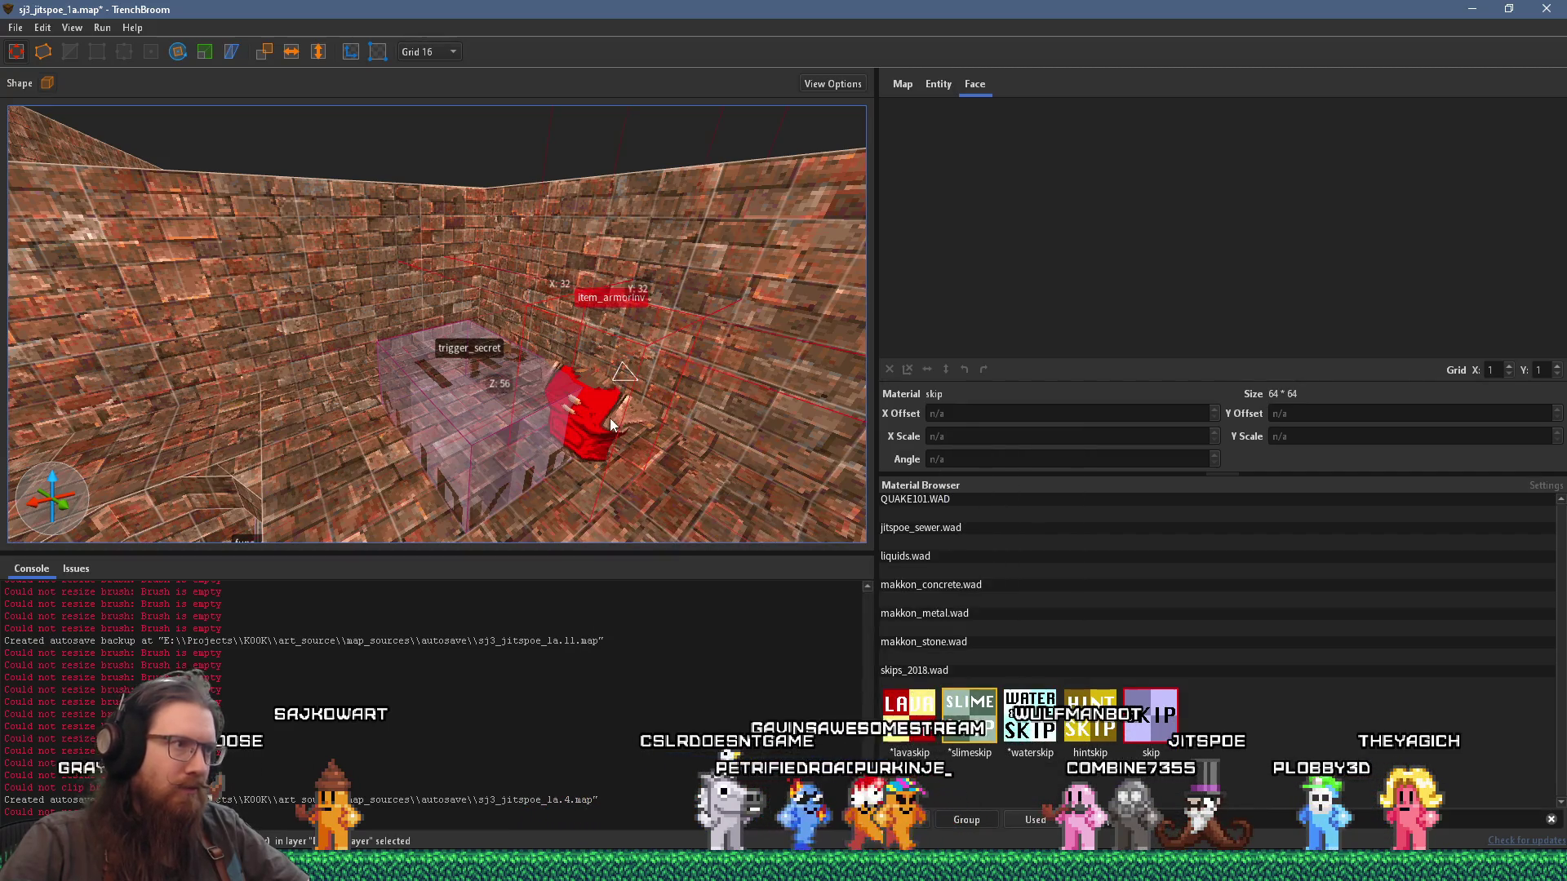
pyautogui.moveTo(528, 455)
pyautogui.mouseDown()
pyautogui.moveTo(596, 479)
pyautogui.moveTo(578, 417)
pyautogui.moveTo(517, 463)
pyautogui.mouseUp()
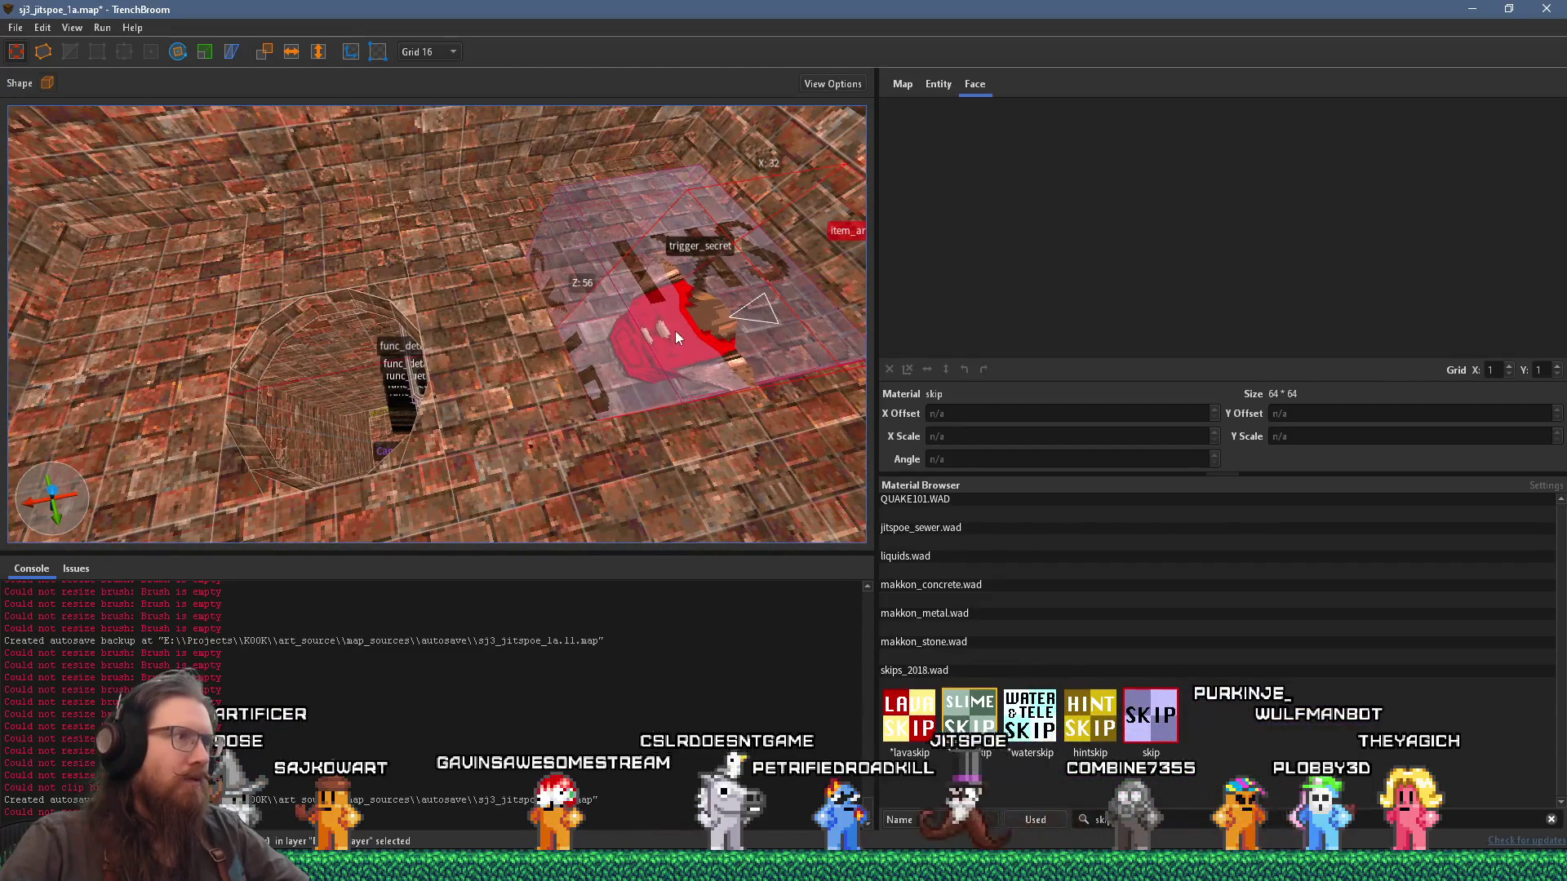
pyautogui.moveTo(648, 284)
pyautogui.mouseDown()
pyautogui.moveTo(676, 395)
pyautogui.moveTo(585, 342)
pyautogui.mouseUp()
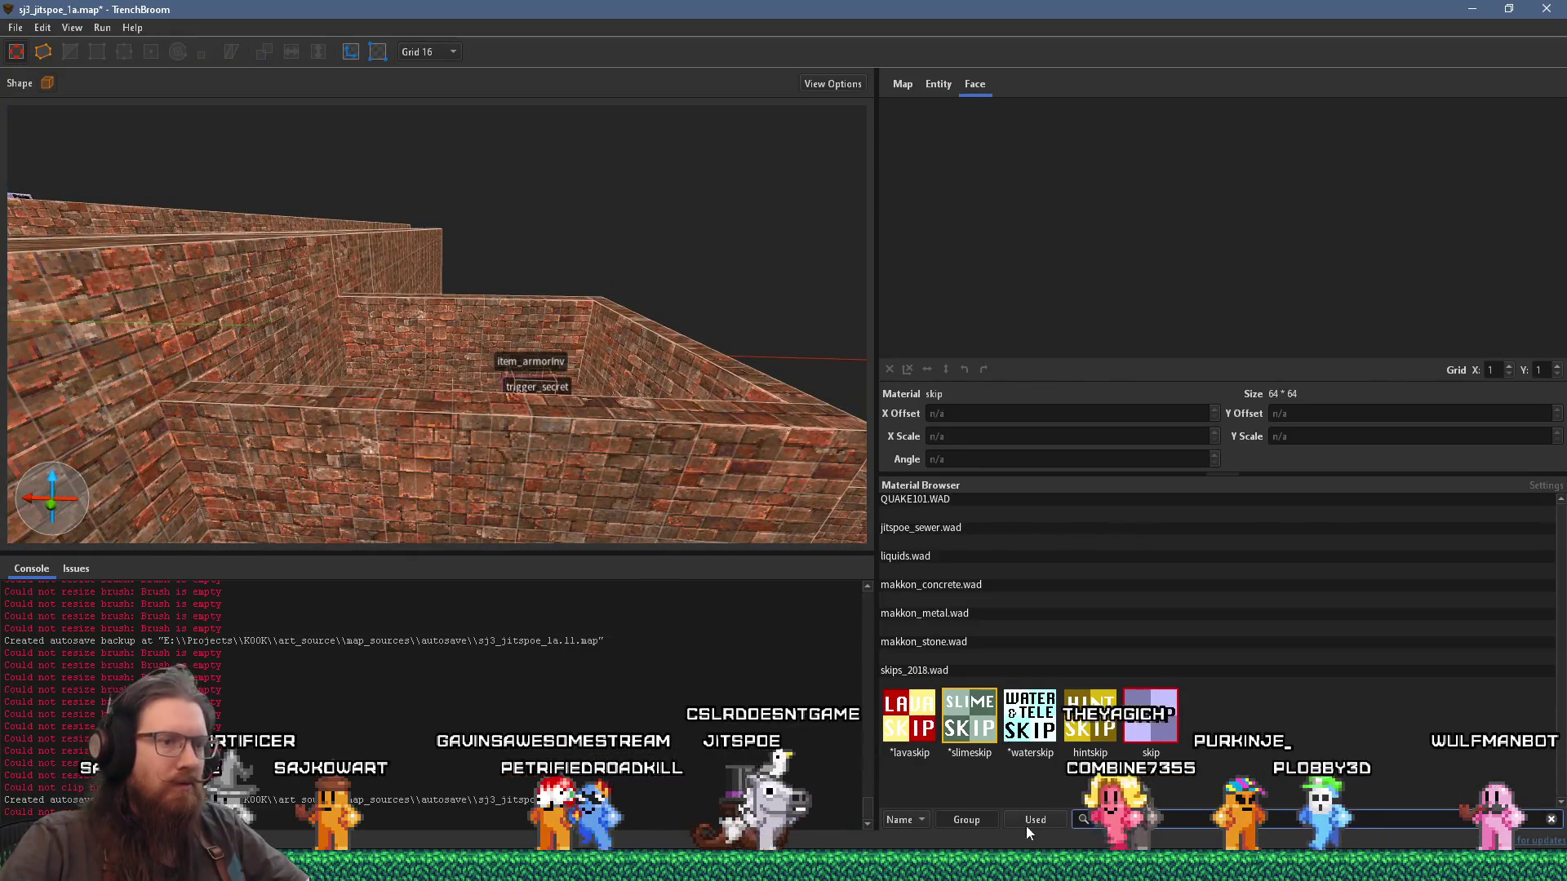
# Step: Change the material filter to sky and draw a long sky4 slab over the shaft top
pyautogui.click(1099, 821)
pyautogui.press('BackSpace')
pyautogui.press('BackSpace')
pyautogui.write('y')
pyautogui.click(970, 557)
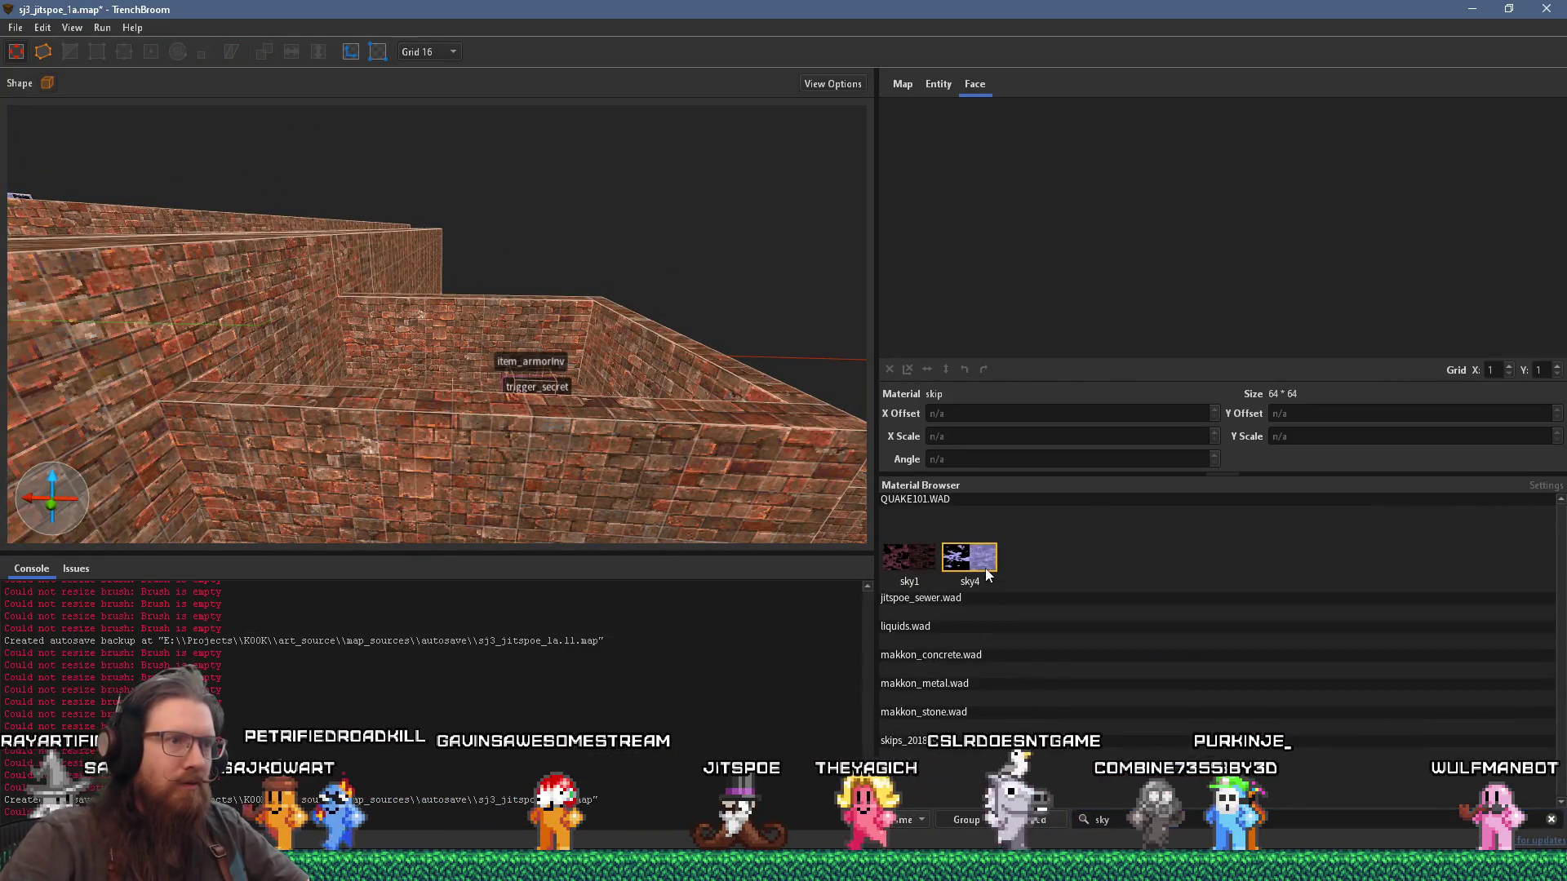
pyautogui.moveTo(799, 515); pyautogui.dragTo(518, 451)
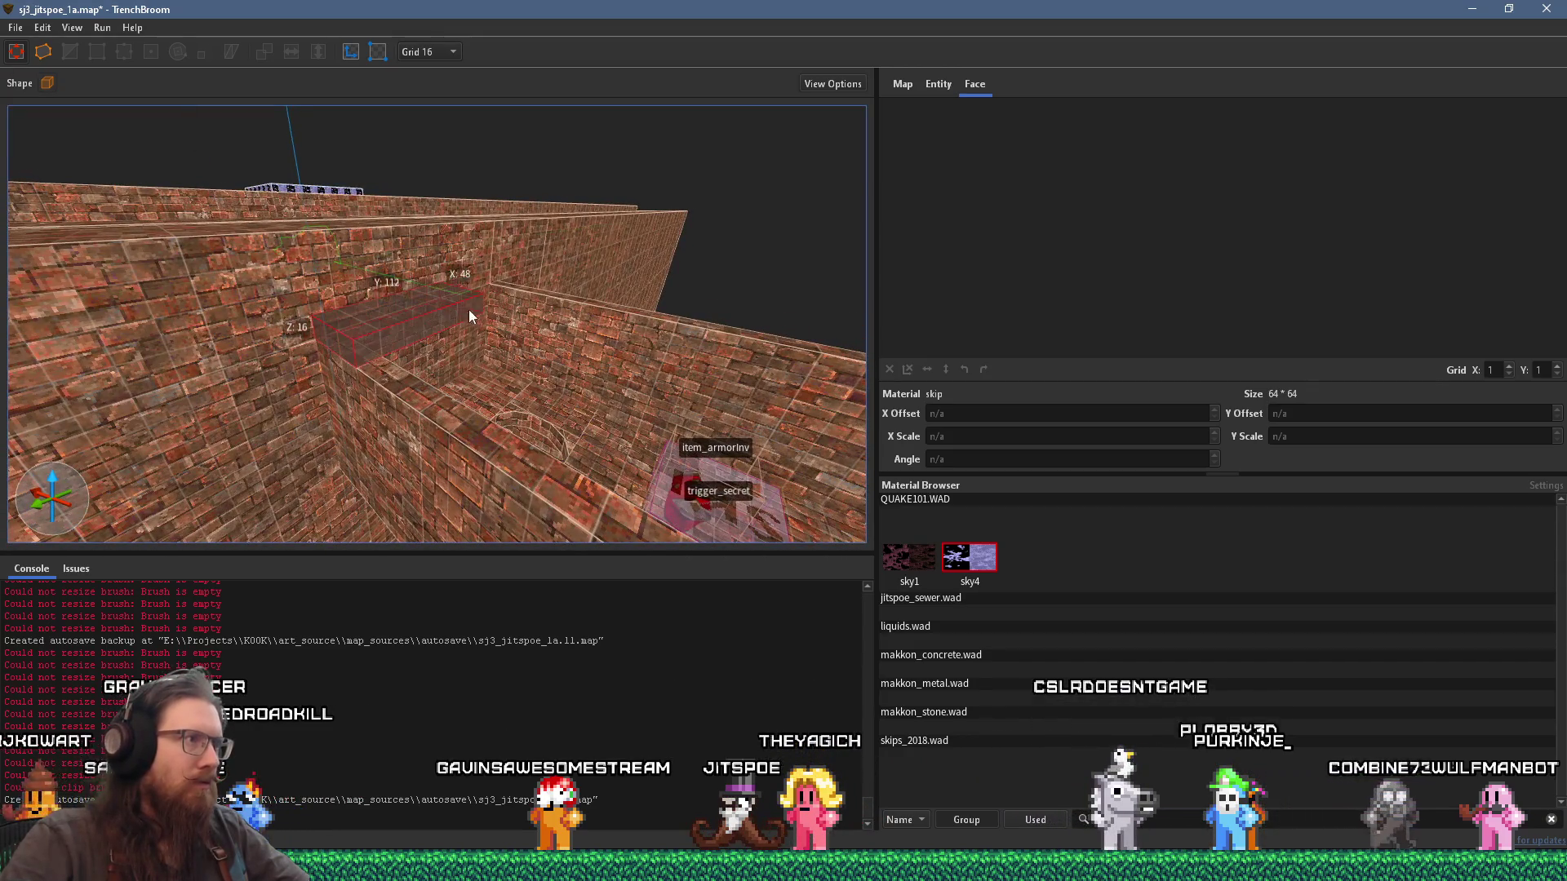
pyautogui.moveTo(511, 288); pyautogui.dragTo(703, 403)
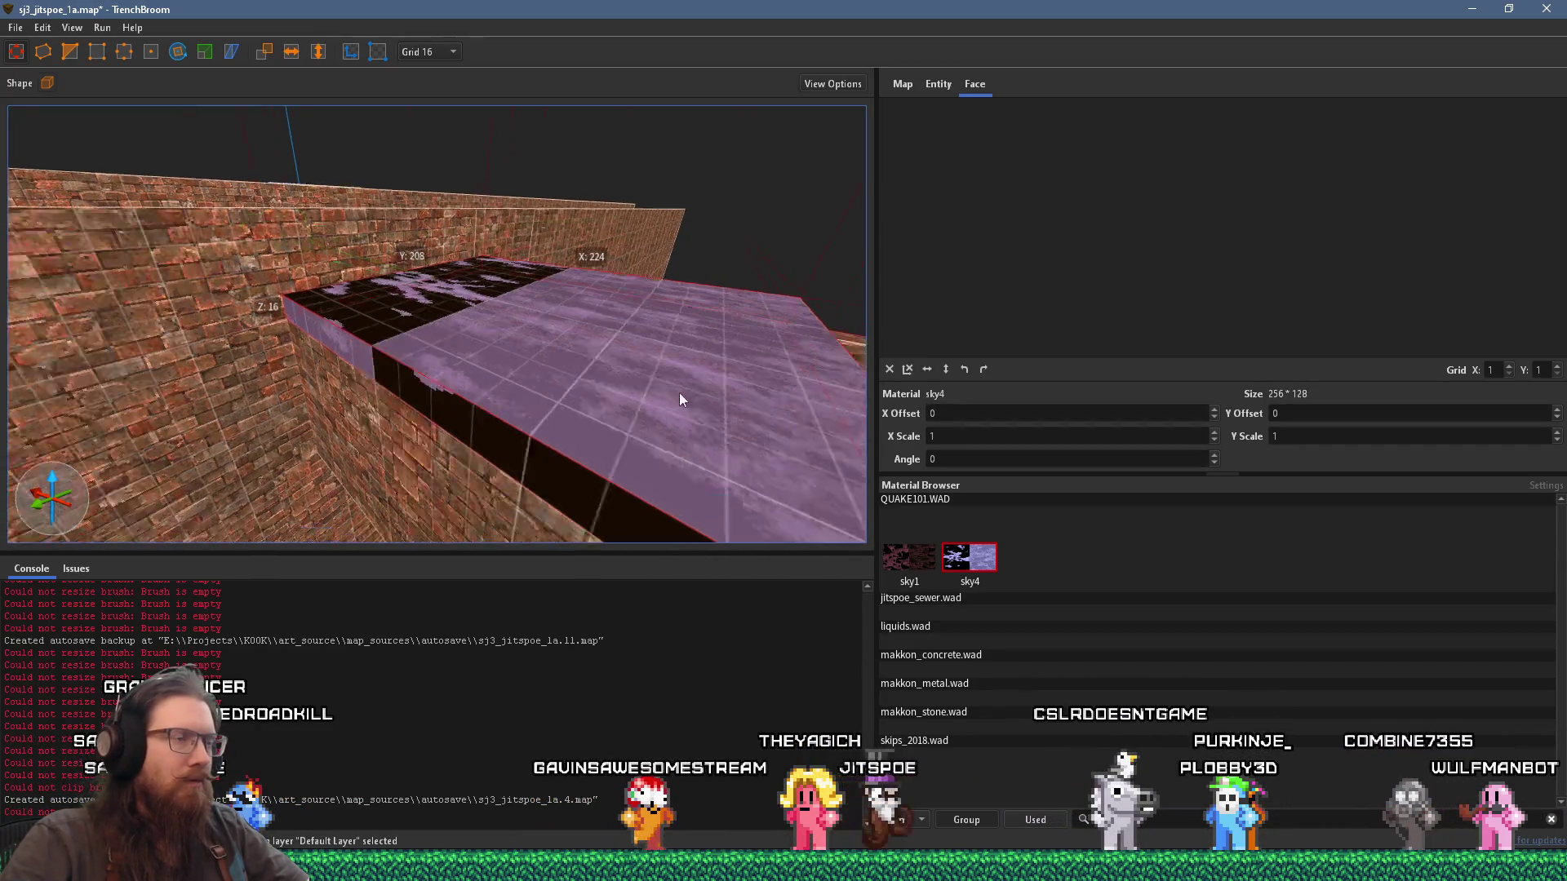
pyautogui.moveTo(507, 330)
pyautogui.mouseDown()
pyautogui.moveTo(481, 317)
pyautogui.moveTo(579, 389)
pyautogui.moveTo(579, 434)
pyautogui.moveTo(616, 369)
pyautogui.moveTo(540, 379)
pyautogui.moveTo(510, 452)
pyautogui.moveTo(574, 447)
pyautogui.moveTo(508, 448)
pyautogui.moveTo(521, 378)
pyautogui.moveTo(558, 357)
pyautogui.moveTo(549, 385)
pyautogui.moveTo(544, 302)
pyautogui.moveTo(612, 254)
pyautogui.moveTo(576, 218)
pyautogui.mouseUp()
# Step: Select a brick rim brush at the sky opening and reshape its edge
pyautogui.scroll(3, 522, 379)
pyautogui.moveTo(517, 302); pyautogui.dragTo(509, 295)
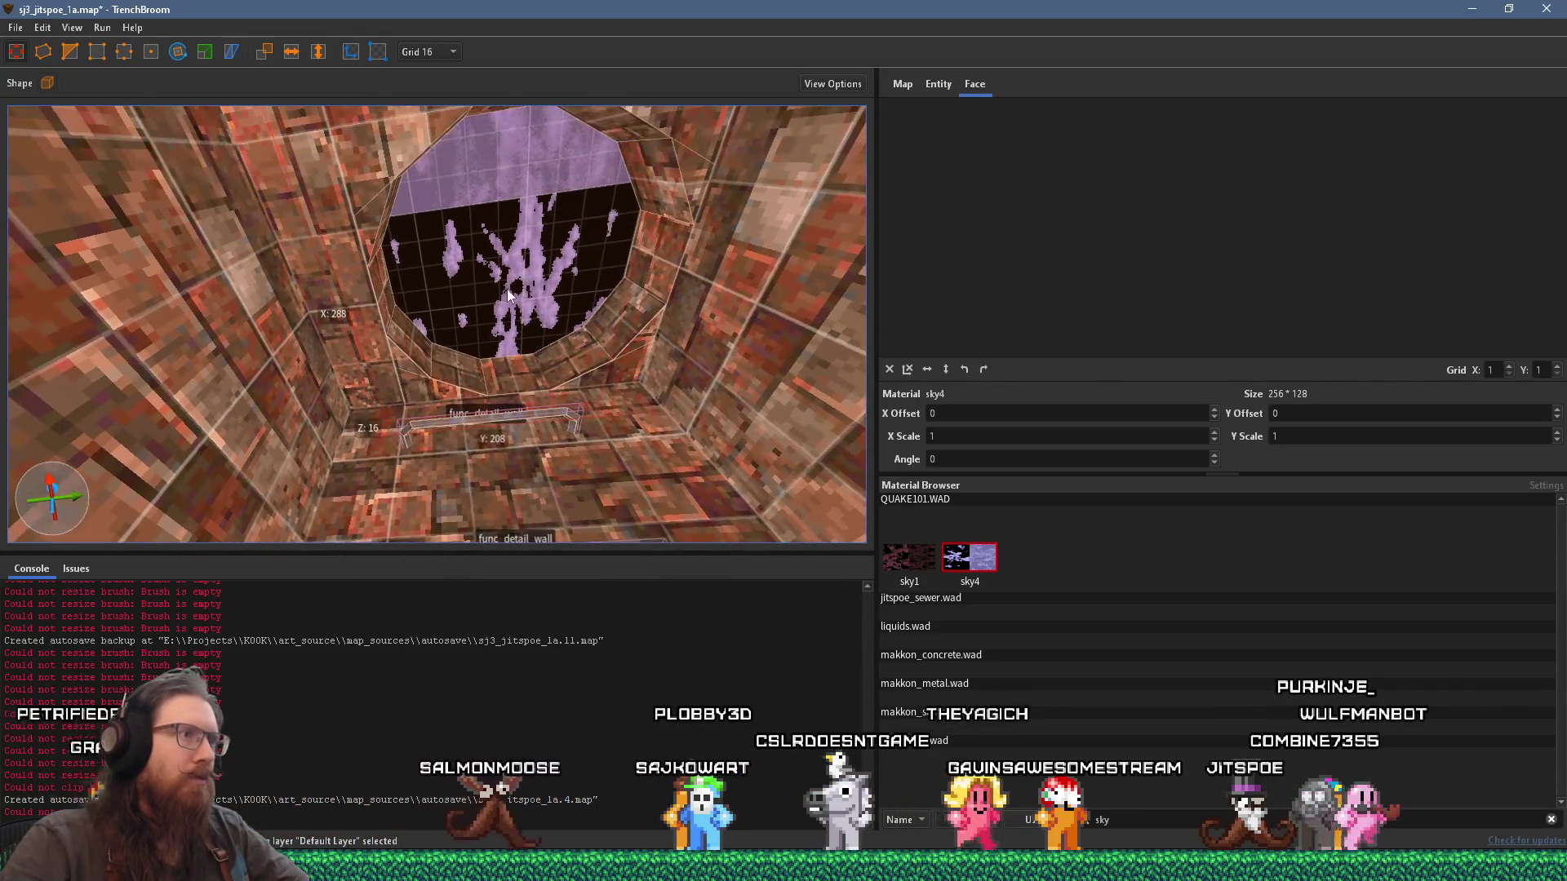
pyautogui.keyDown('shift'); pyautogui.click(439, 389); pyautogui.keyUp('shift')
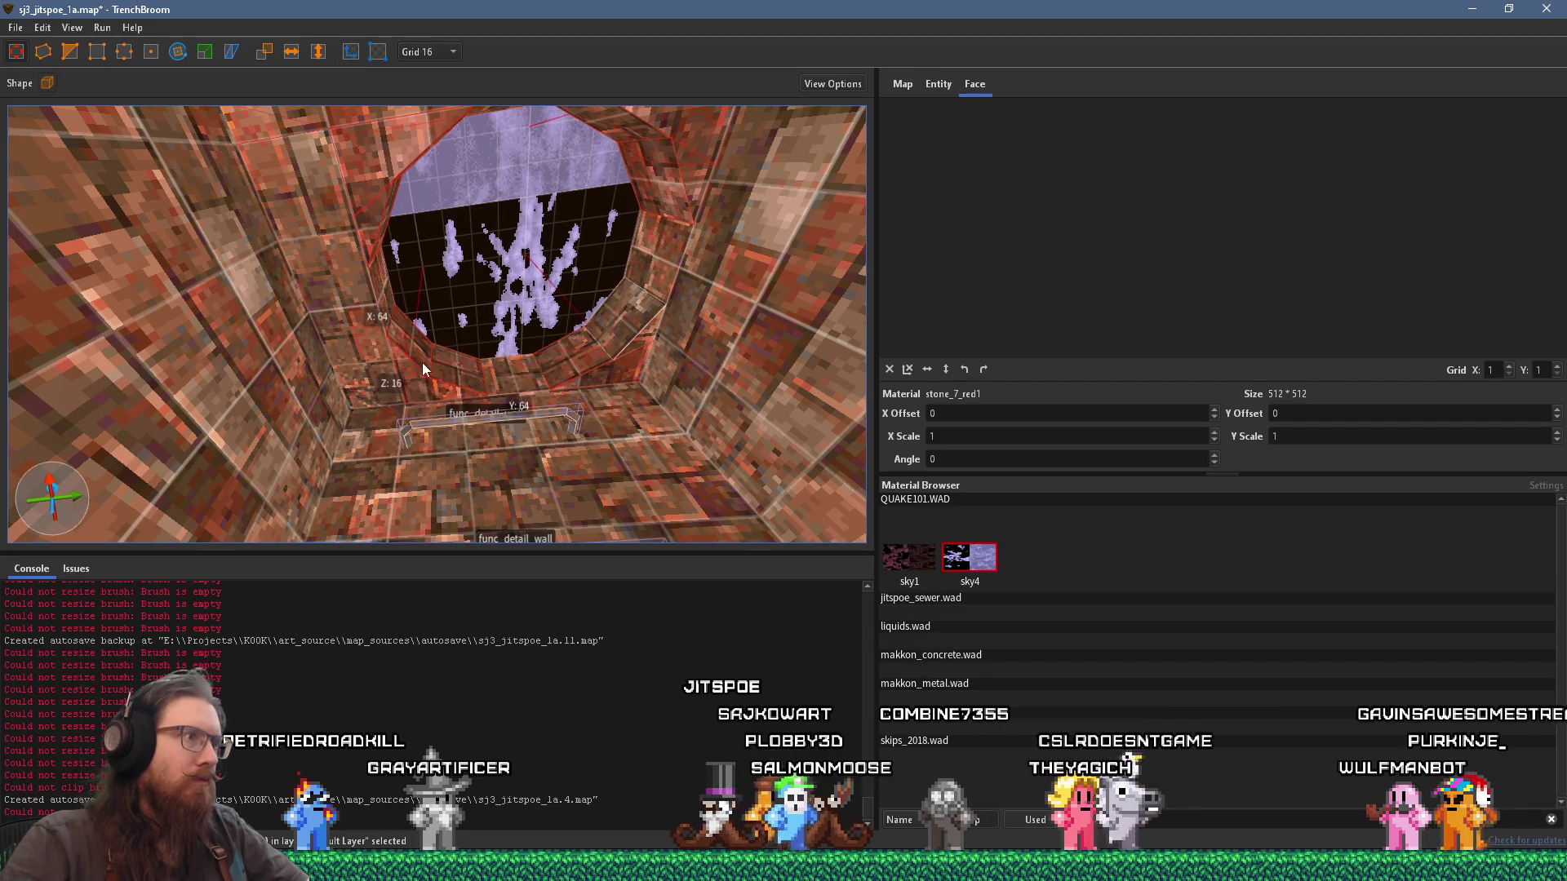
pyautogui.moveTo(391, 352)
pyautogui.mouseDown()
pyautogui.moveTo(388, 368)
pyautogui.moveTo(412, 364)
pyautogui.mouseUp()
# Step: Set the grid to 8 and select the ceiling rim brushes around the opening
pyautogui.click(446, 53)
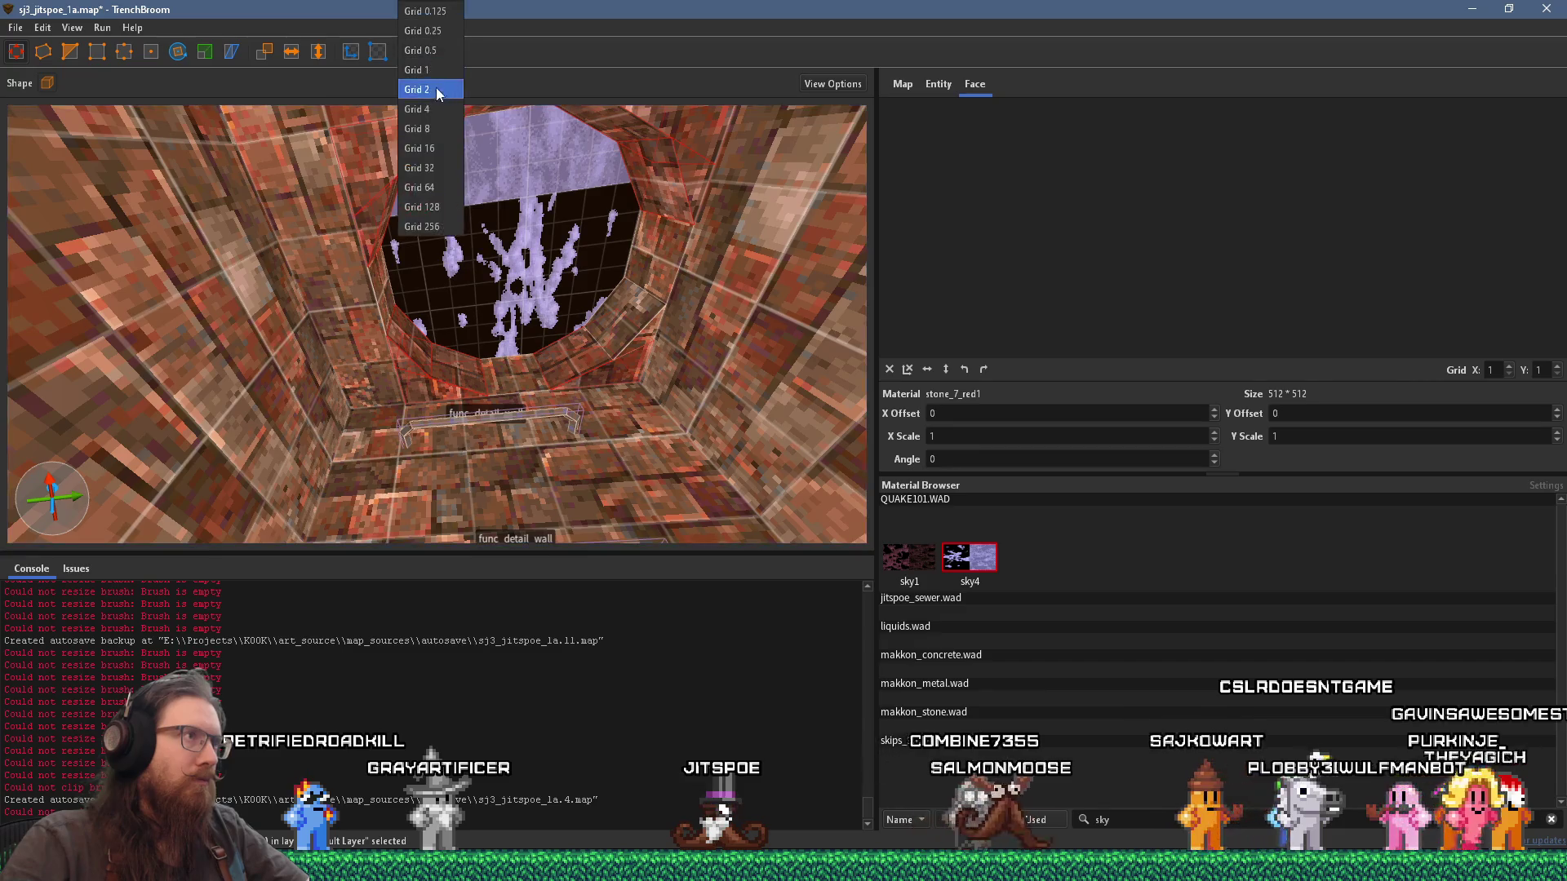
pyautogui.click(432, 138)
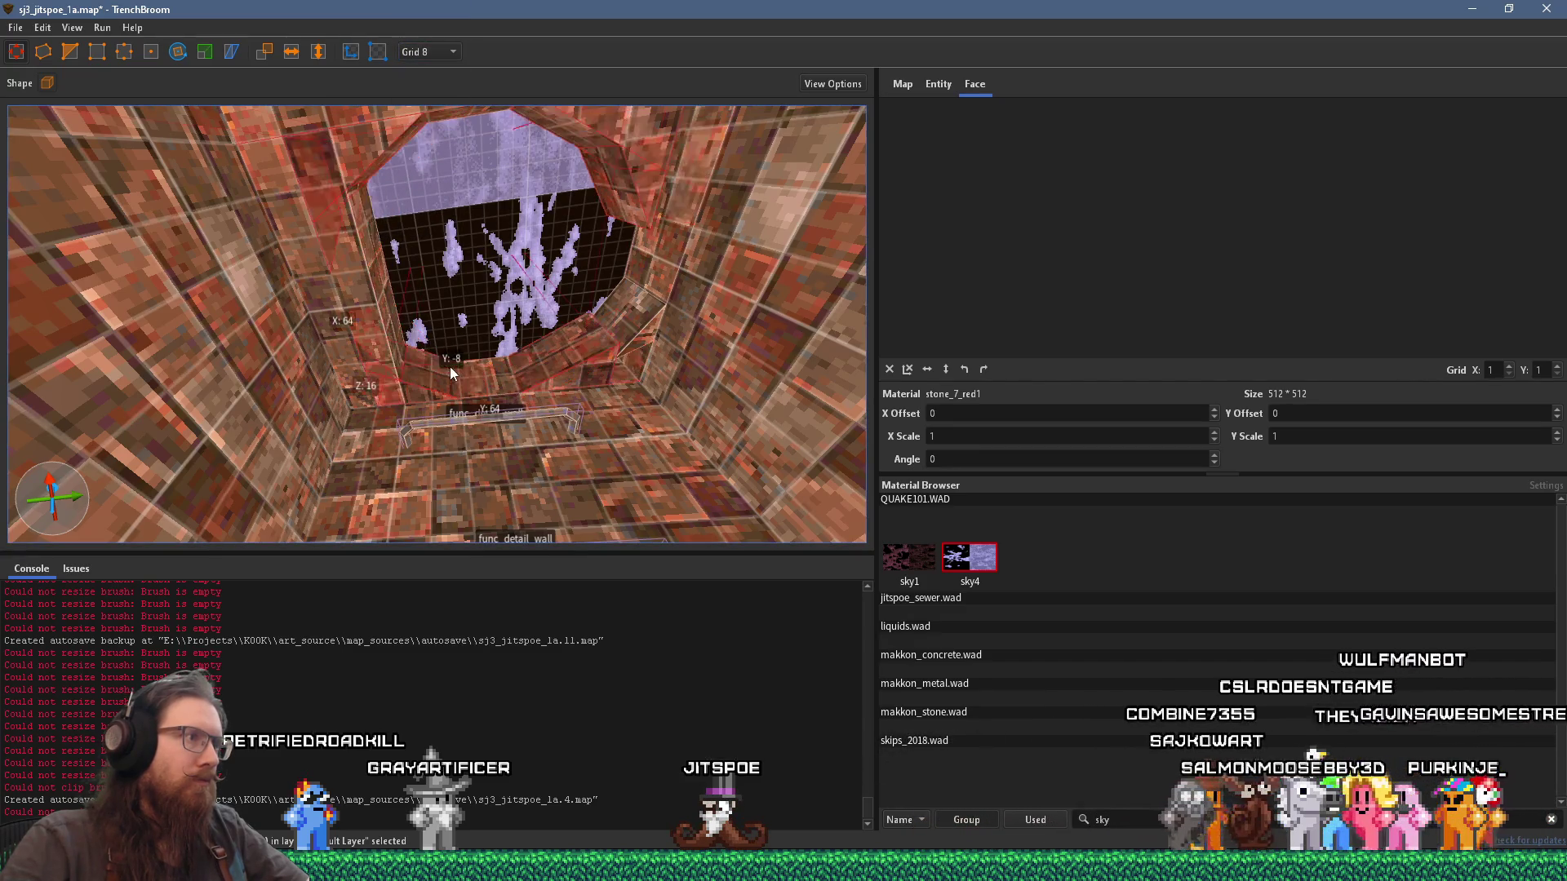
pyautogui.click(367, 315)
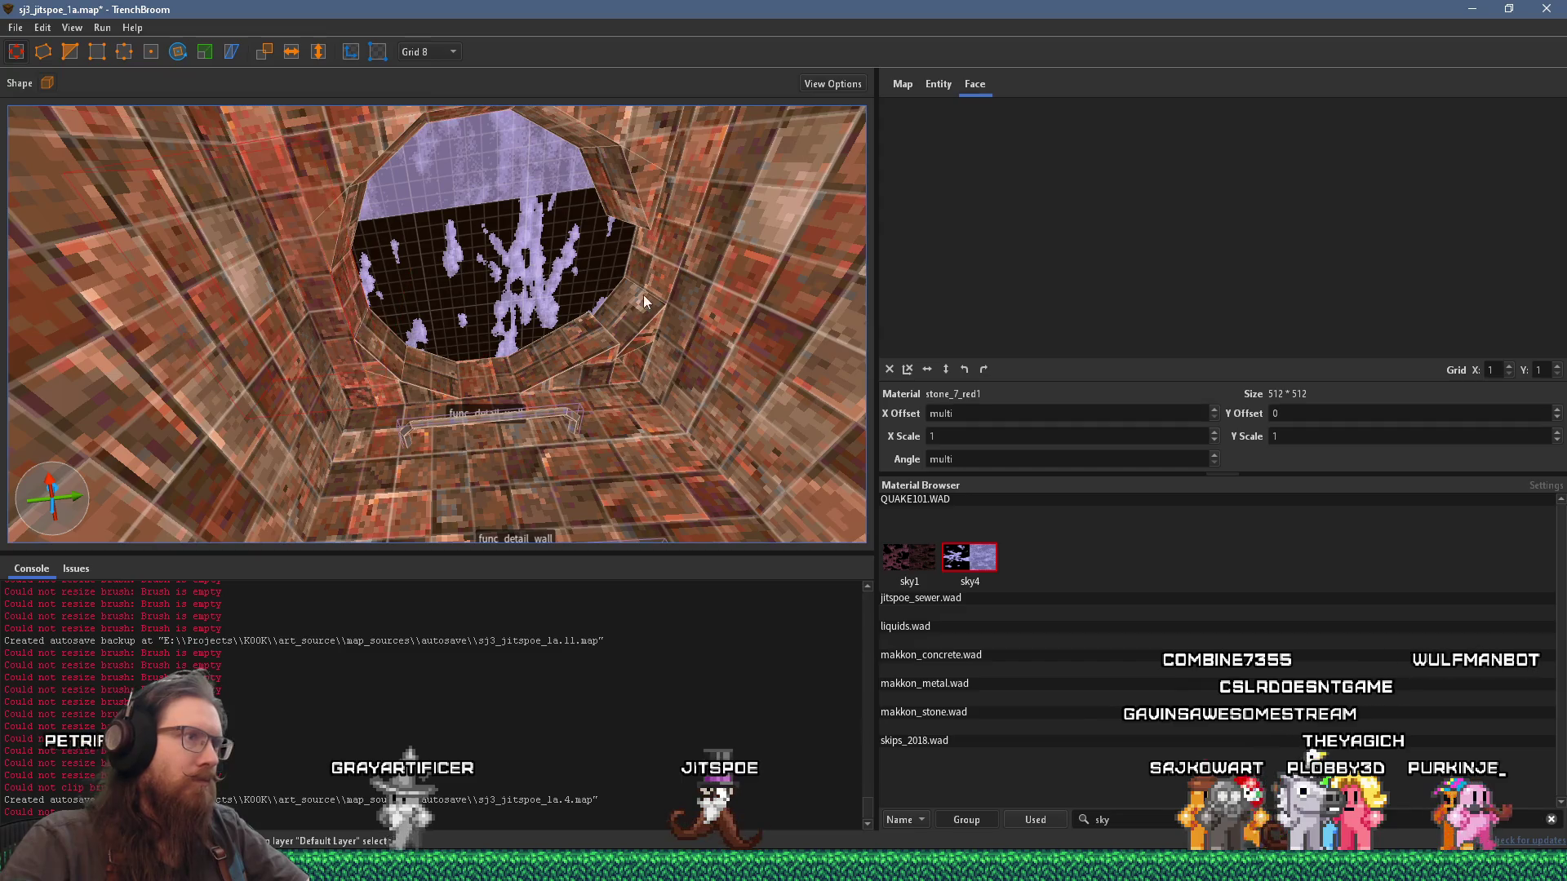
pyautogui.click(627, 261)
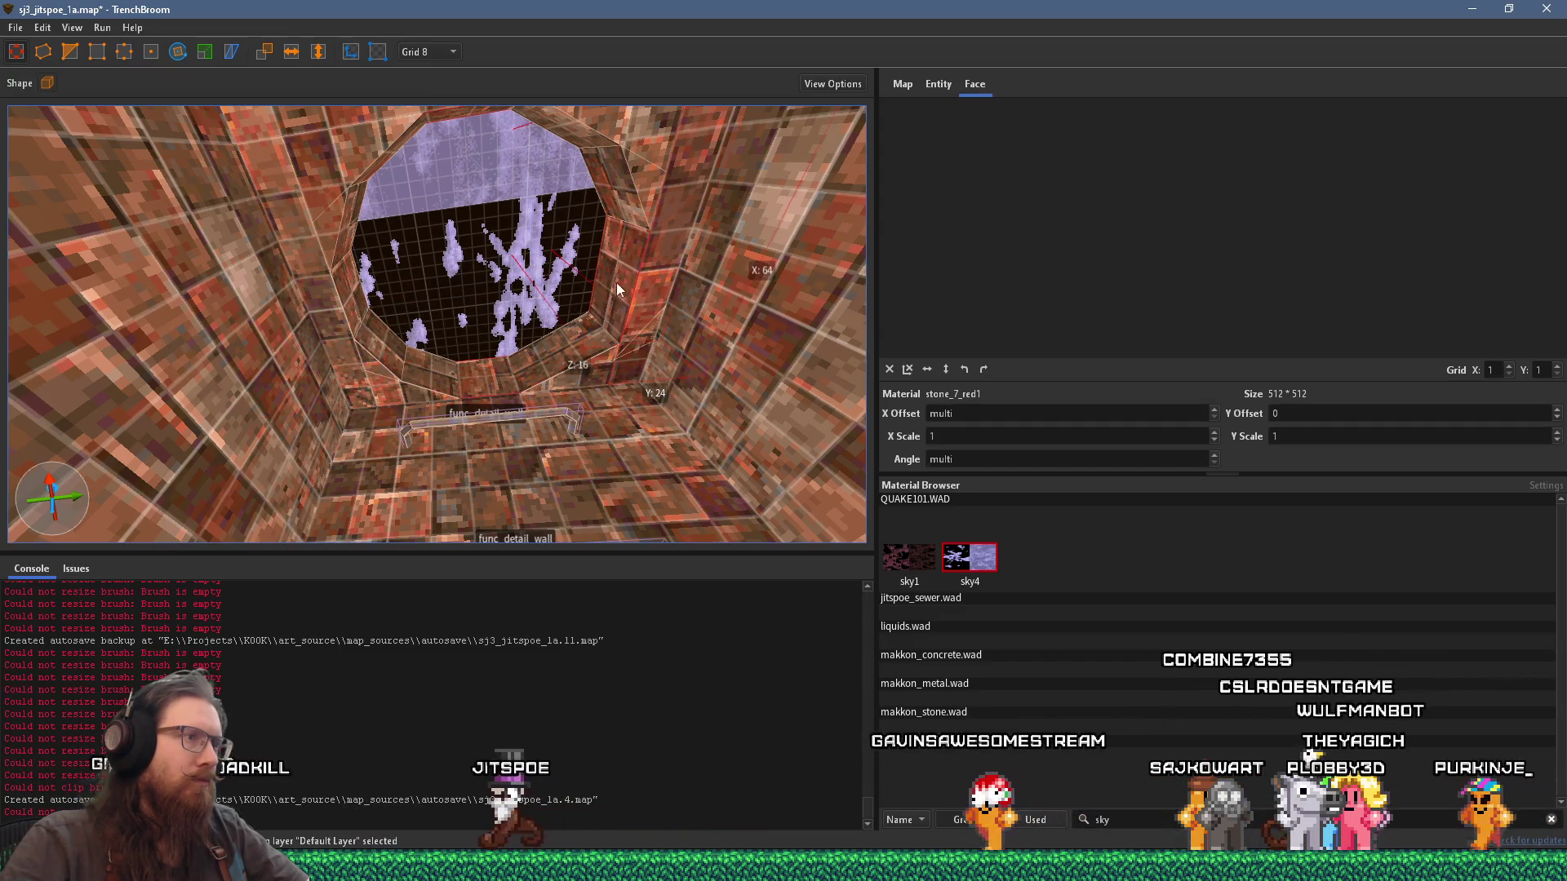
pyautogui.click(644, 285)
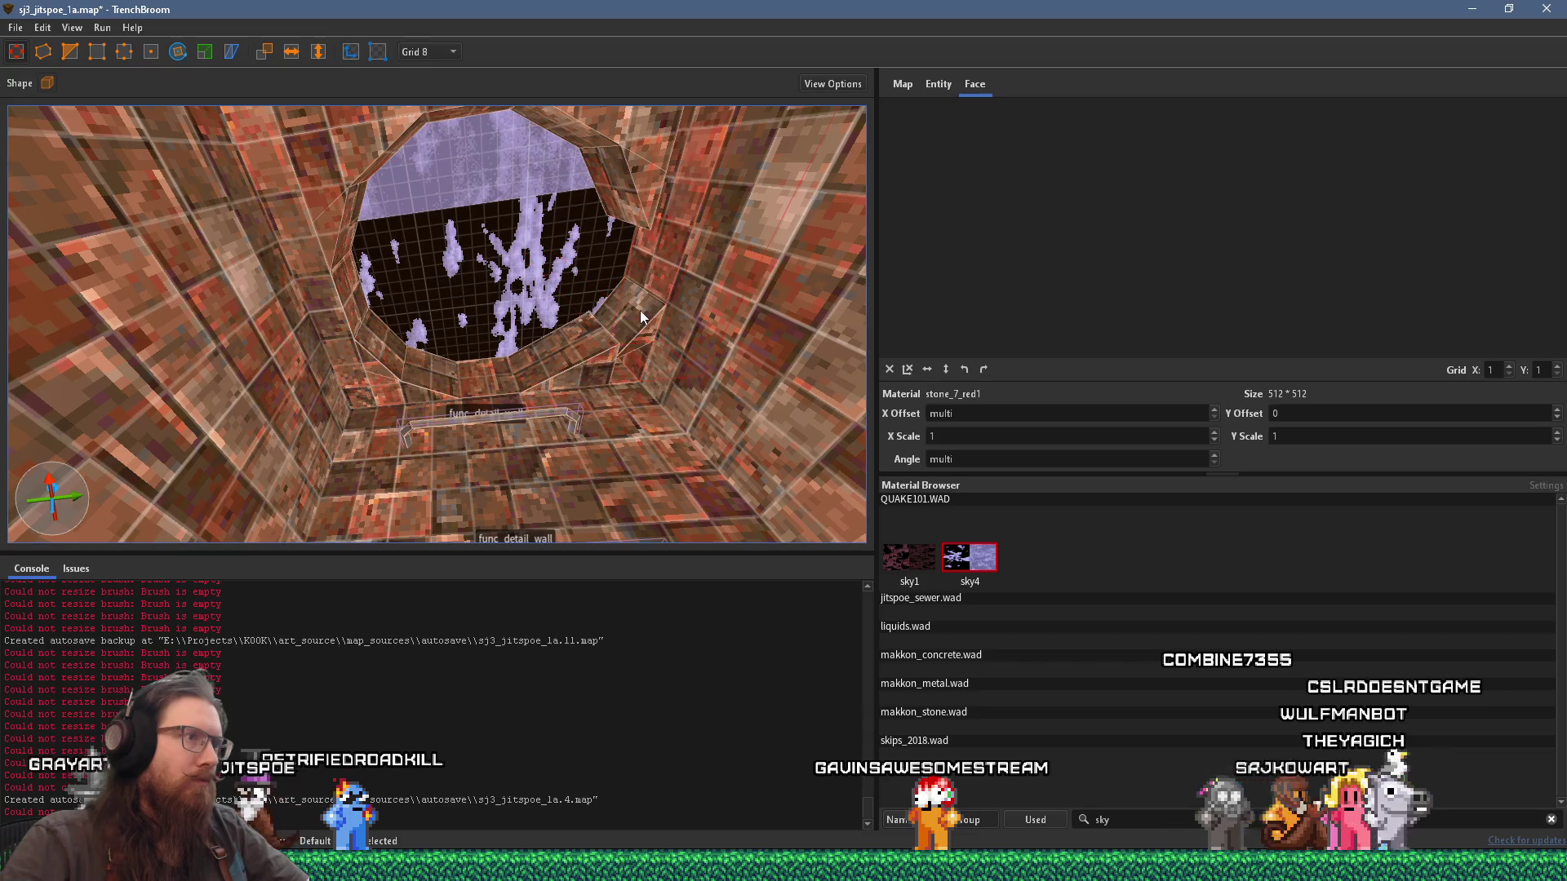
pyautogui.click(637, 316)
pyautogui.click(643, 321)
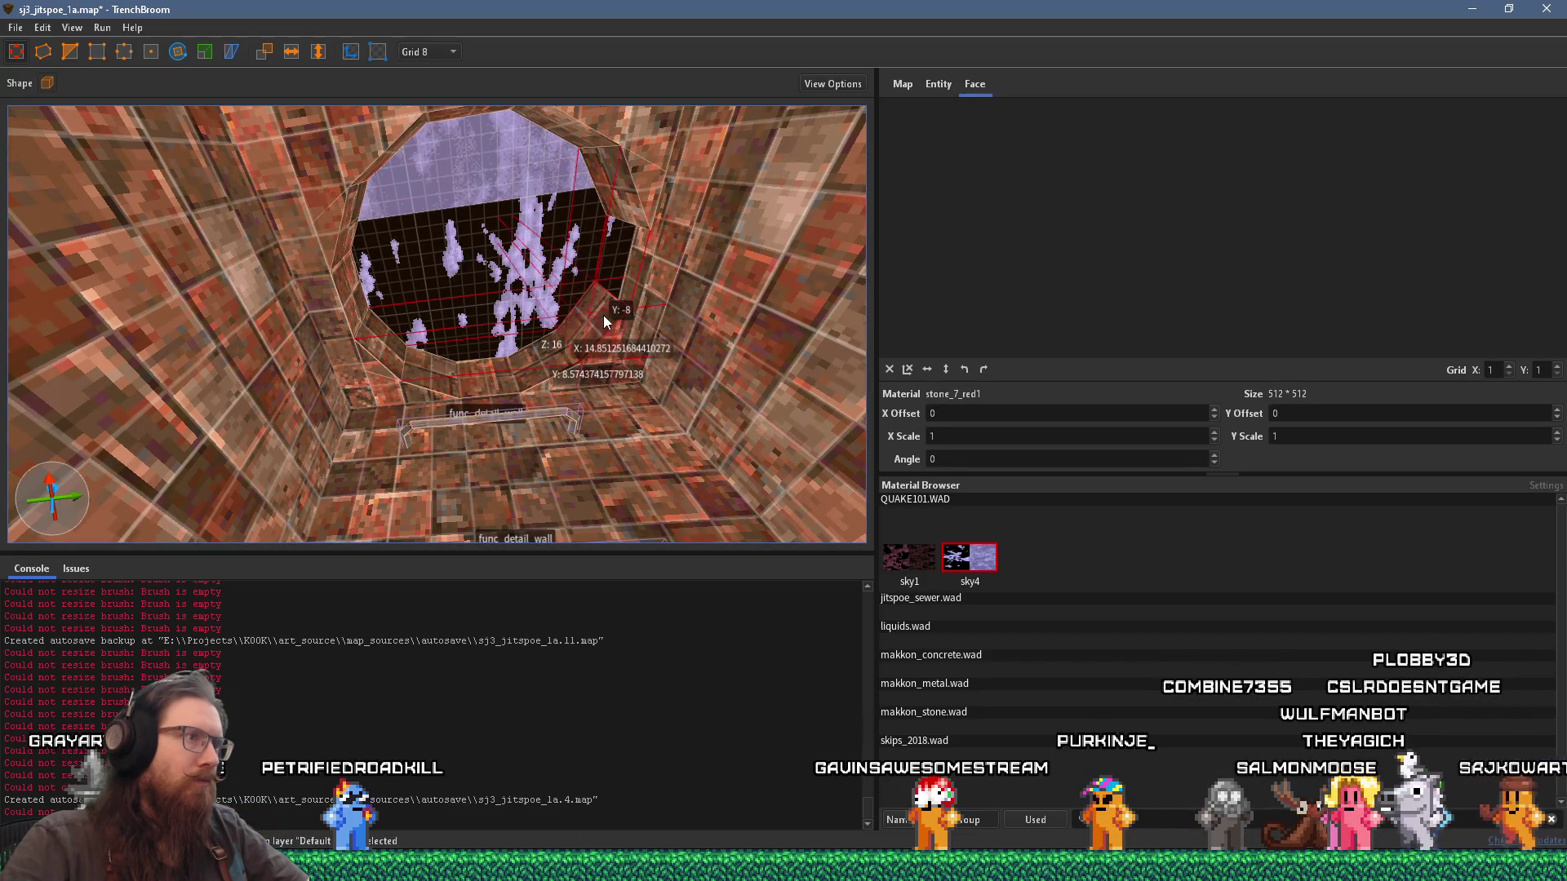
pyautogui.scroll(5, 602, 319)
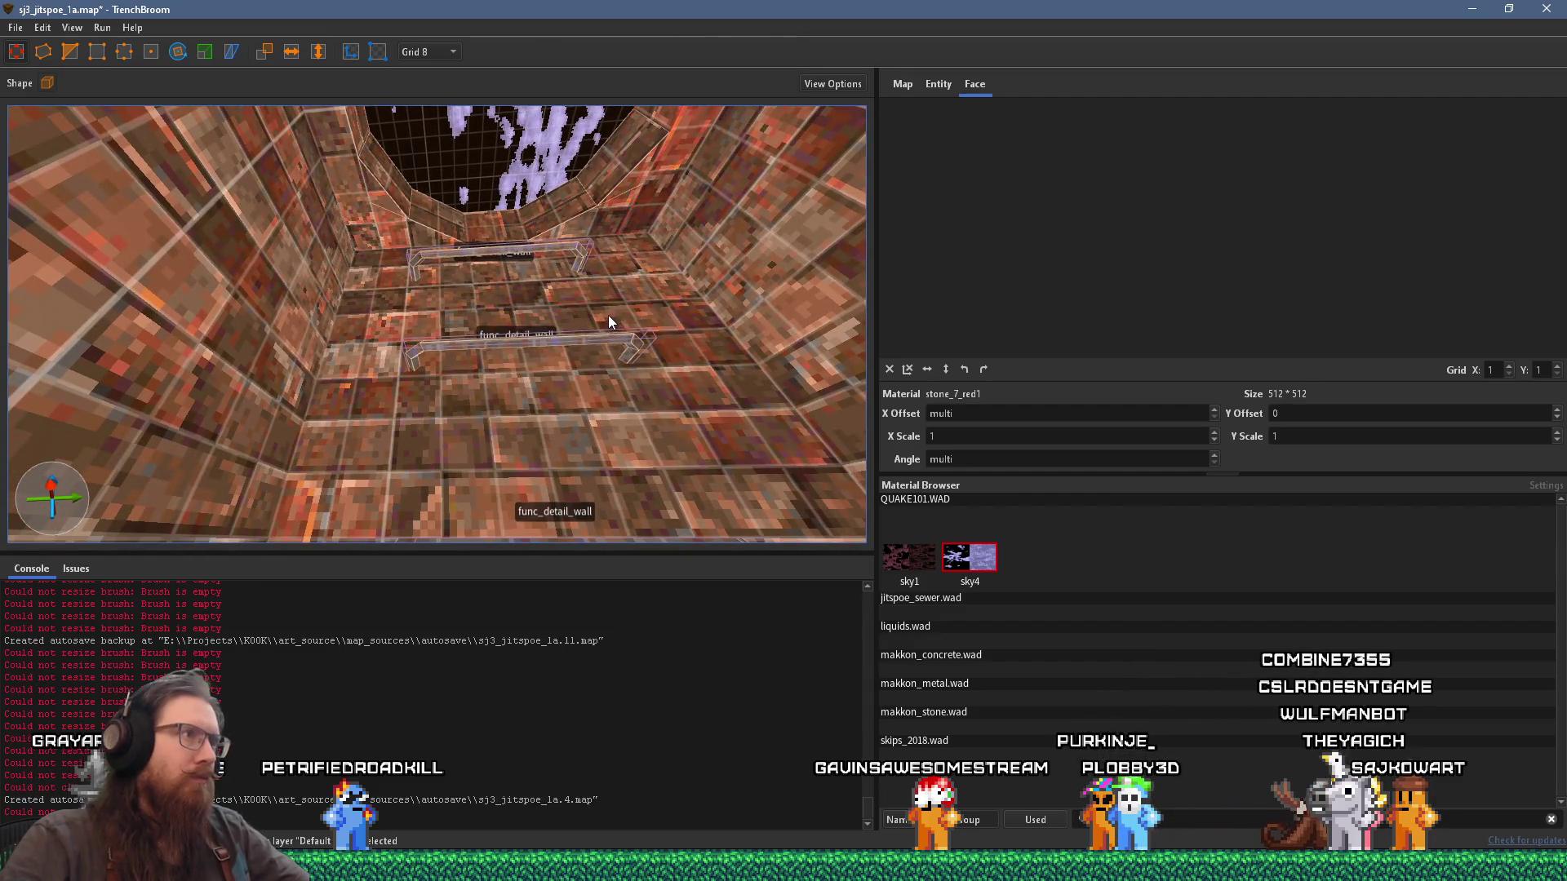
# Step: Filter materials for skip and select the func_detail_wall bar, moving close to the pink skip brush
pyautogui.press('Escape')
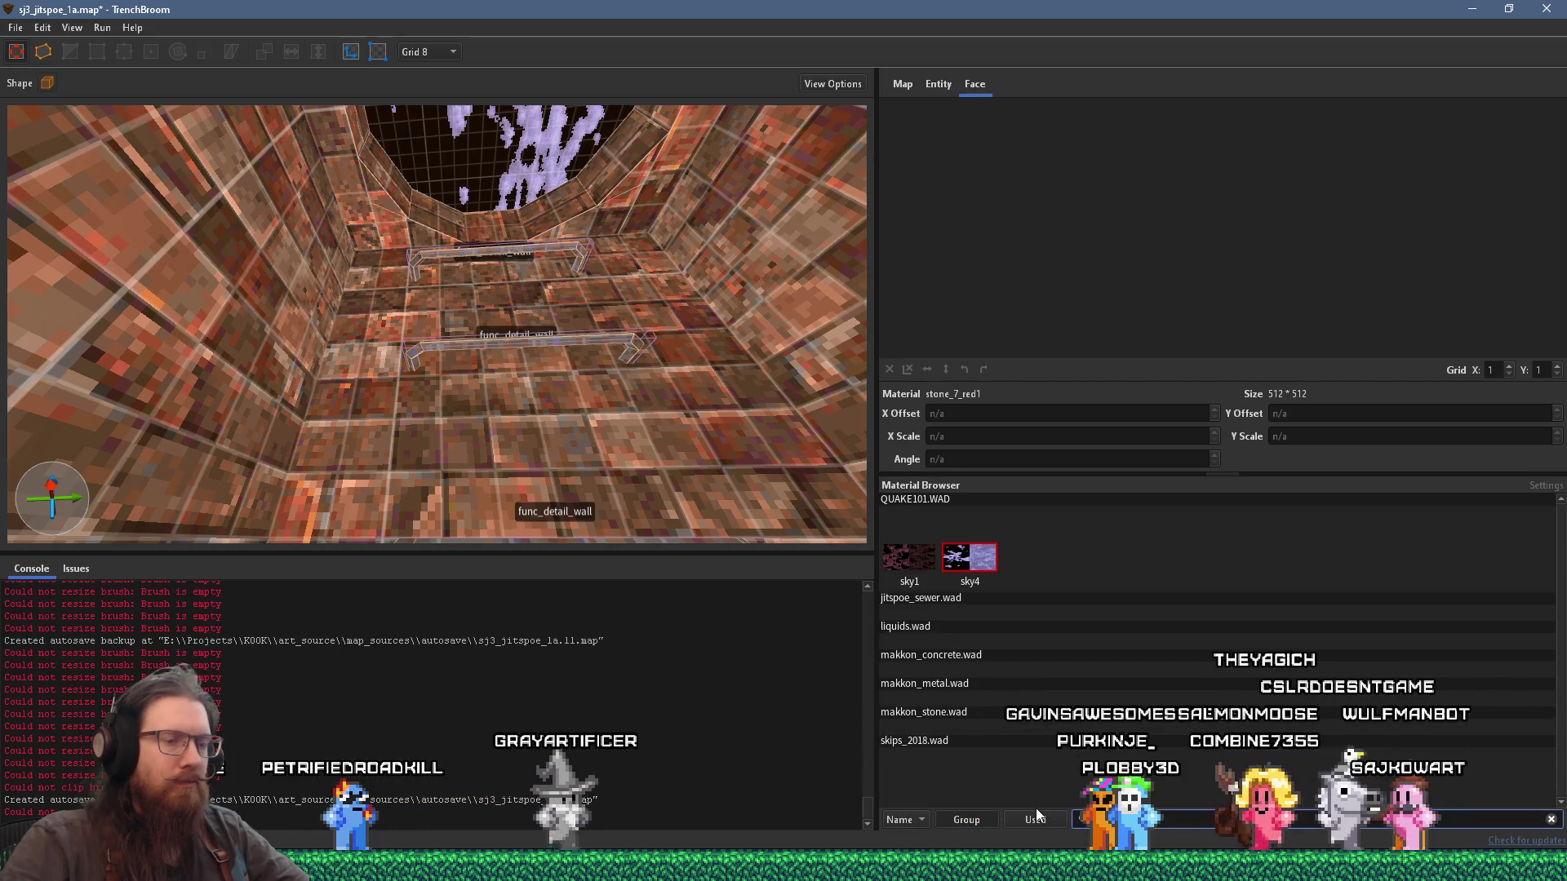
pyautogui.write('skip')
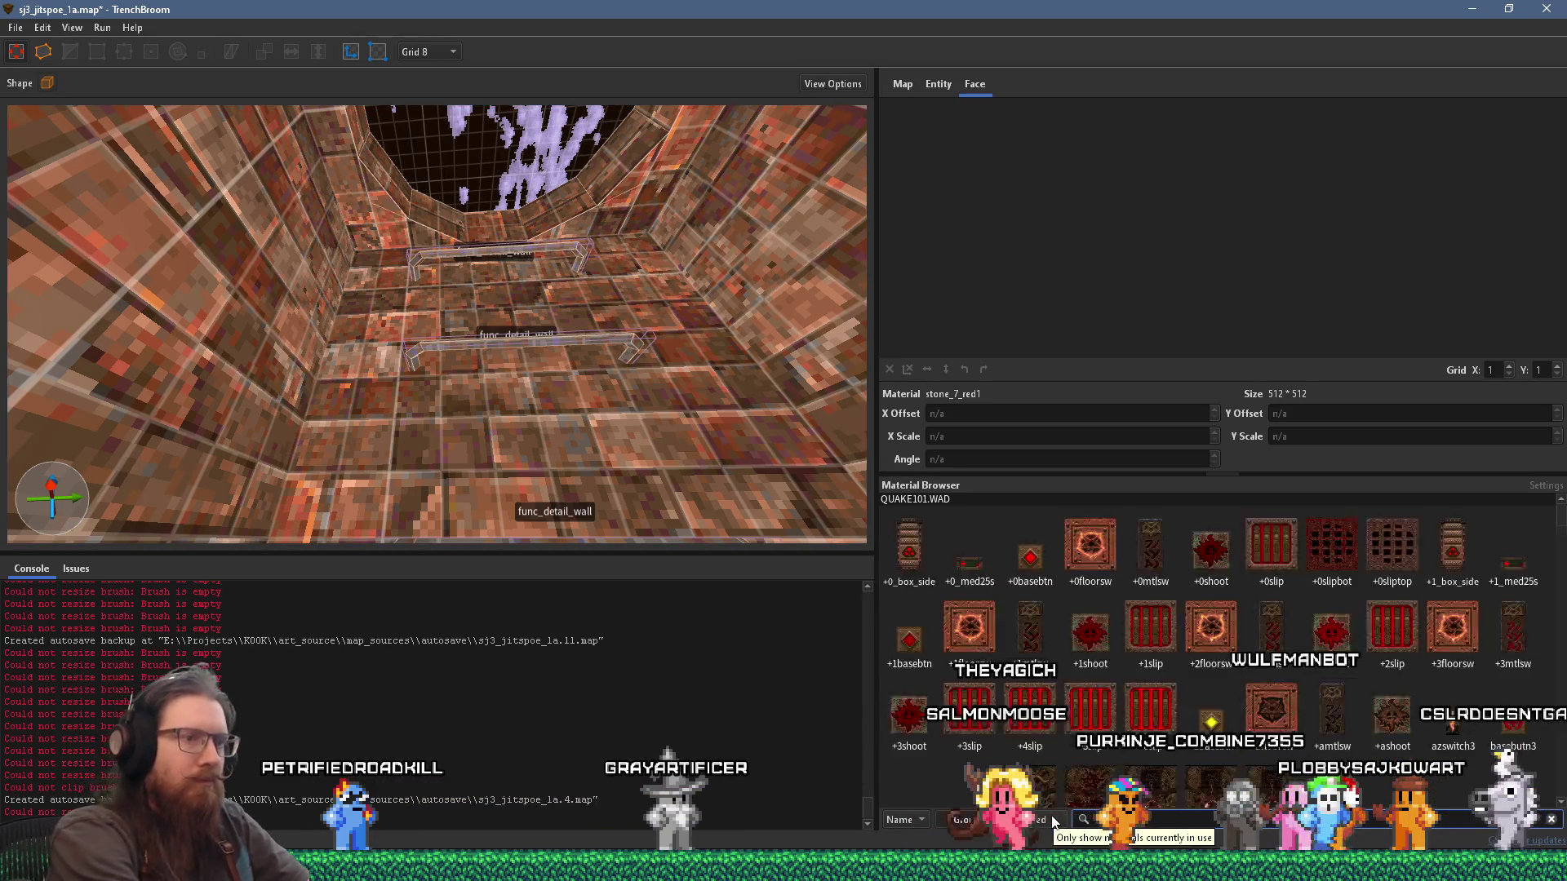
pyautogui.moveTo(673, 425); pyautogui.dragTo(562, 429)
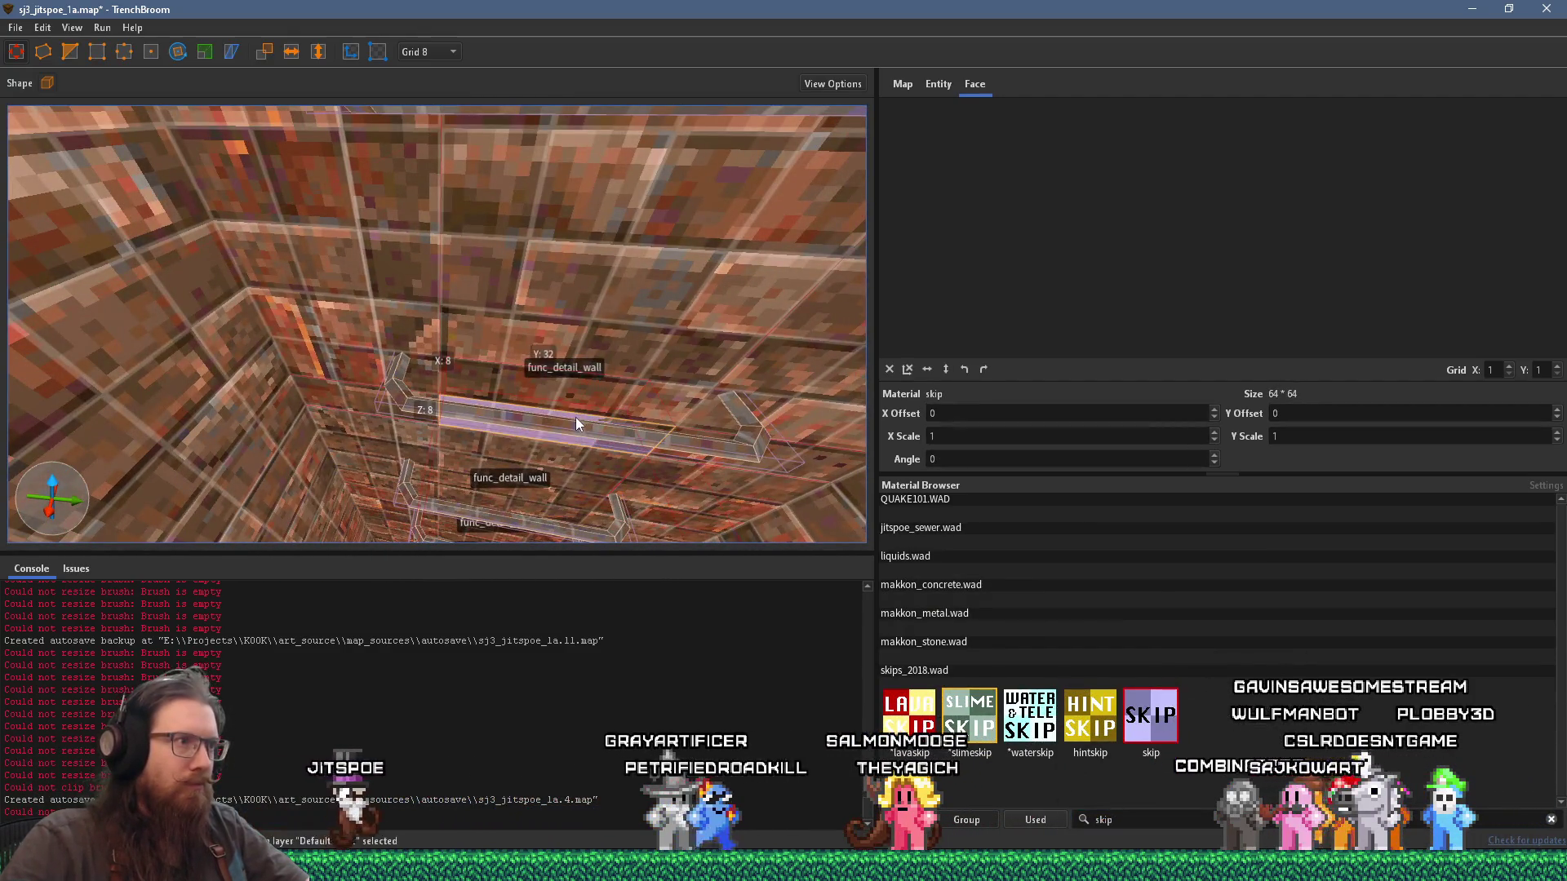
pyautogui.click(576, 420)
pyautogui.scroll(5, 514, 489)
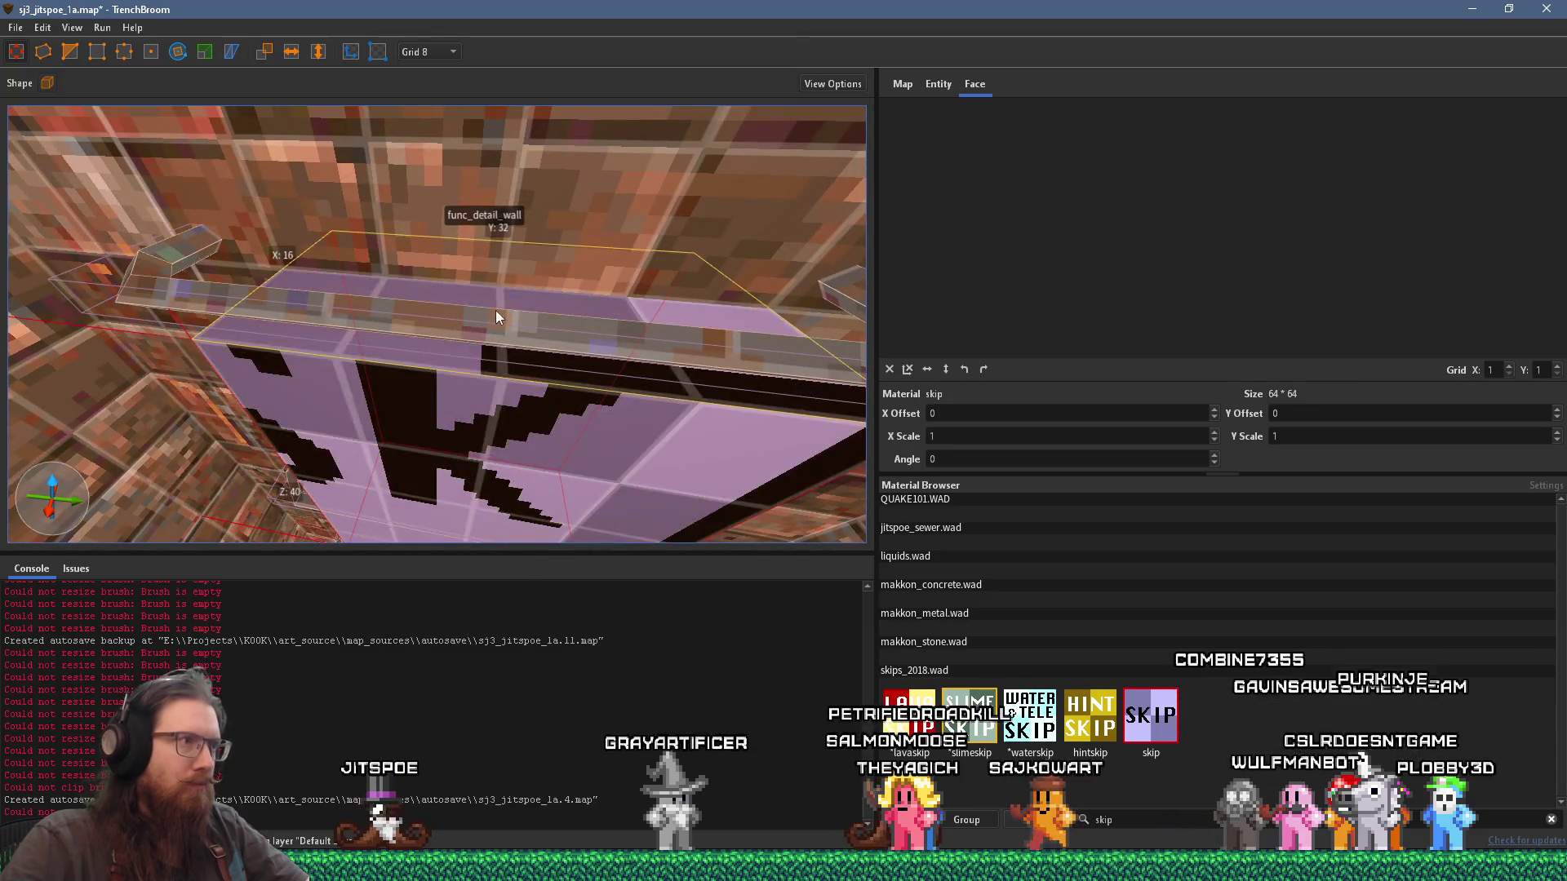
pyautogui.moveTo(493, 314)
pyautogui.mouseDown()
pyautogui.moveTo(397, 376)
pyautogui.moveTo(437, 337)
pyautogui.moveTo(462, 226)
pyautogui.mouseUp()
pyautogui.scroll(-5, 435, 342)
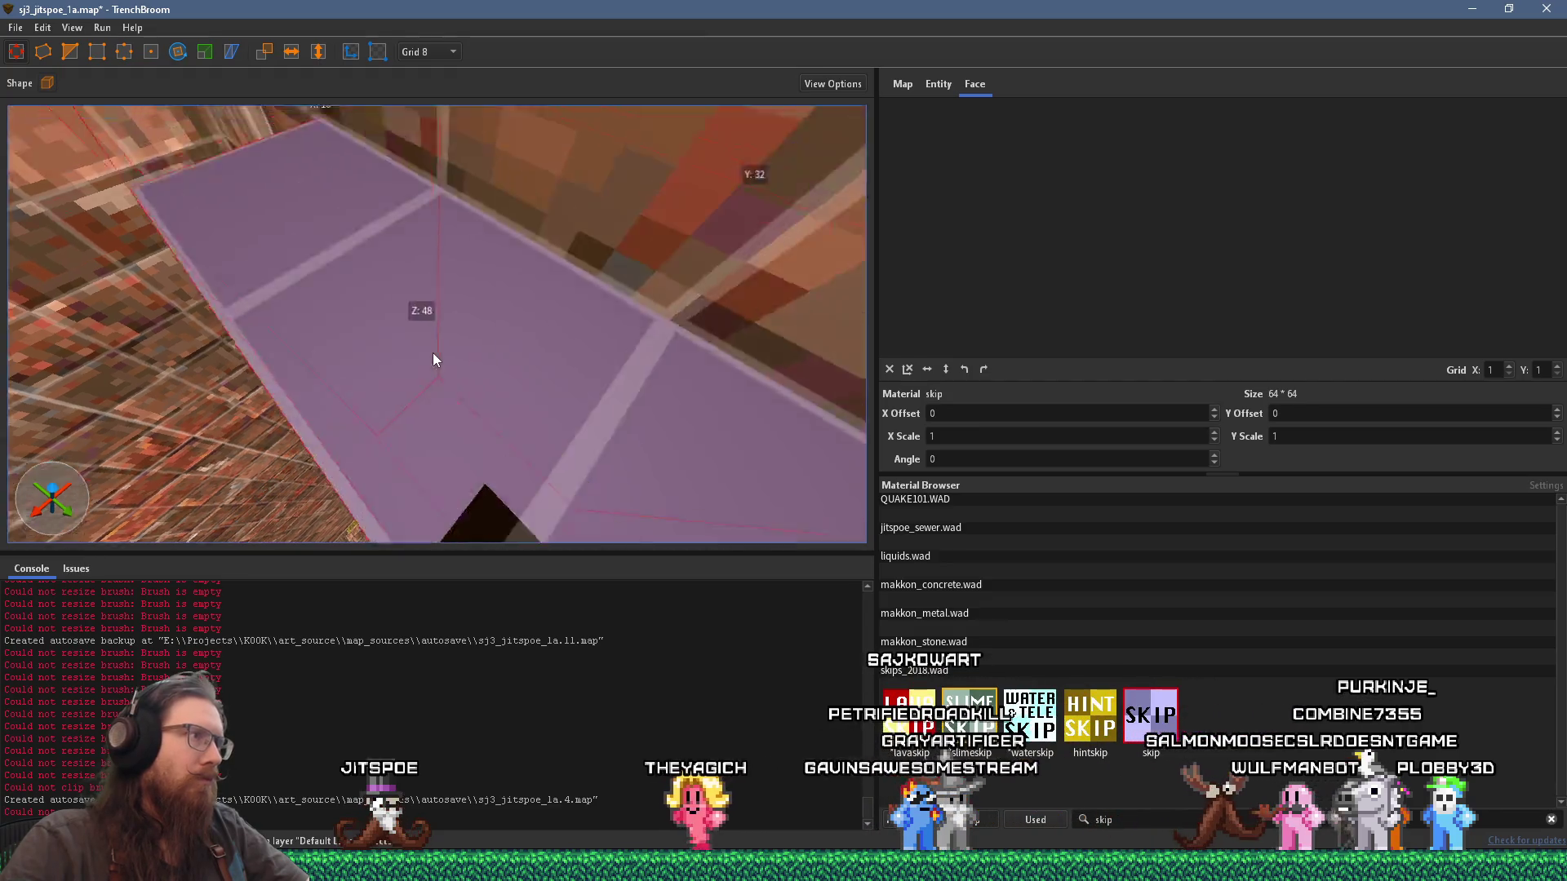
pyautogui.scroll(2, 432, 364)
# Step: Set the grid to 1 and stretch the skip ladder brush taller up the shaft
pyautogui.click(431, 52)
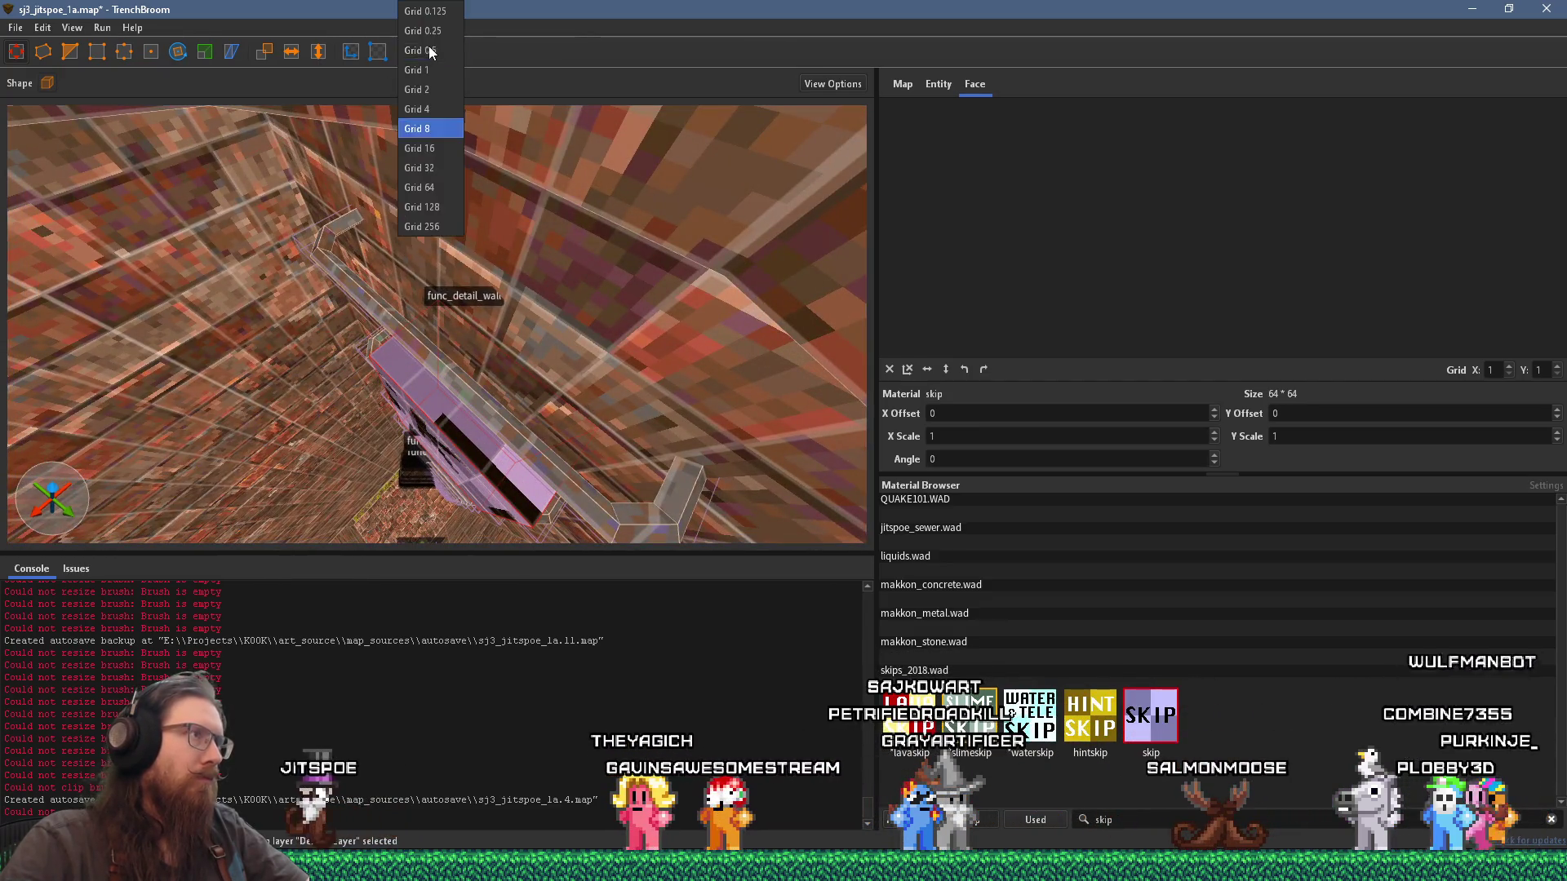
pyautogui.click(439, 72)
pyautogui.scroll(3, 452, 378)
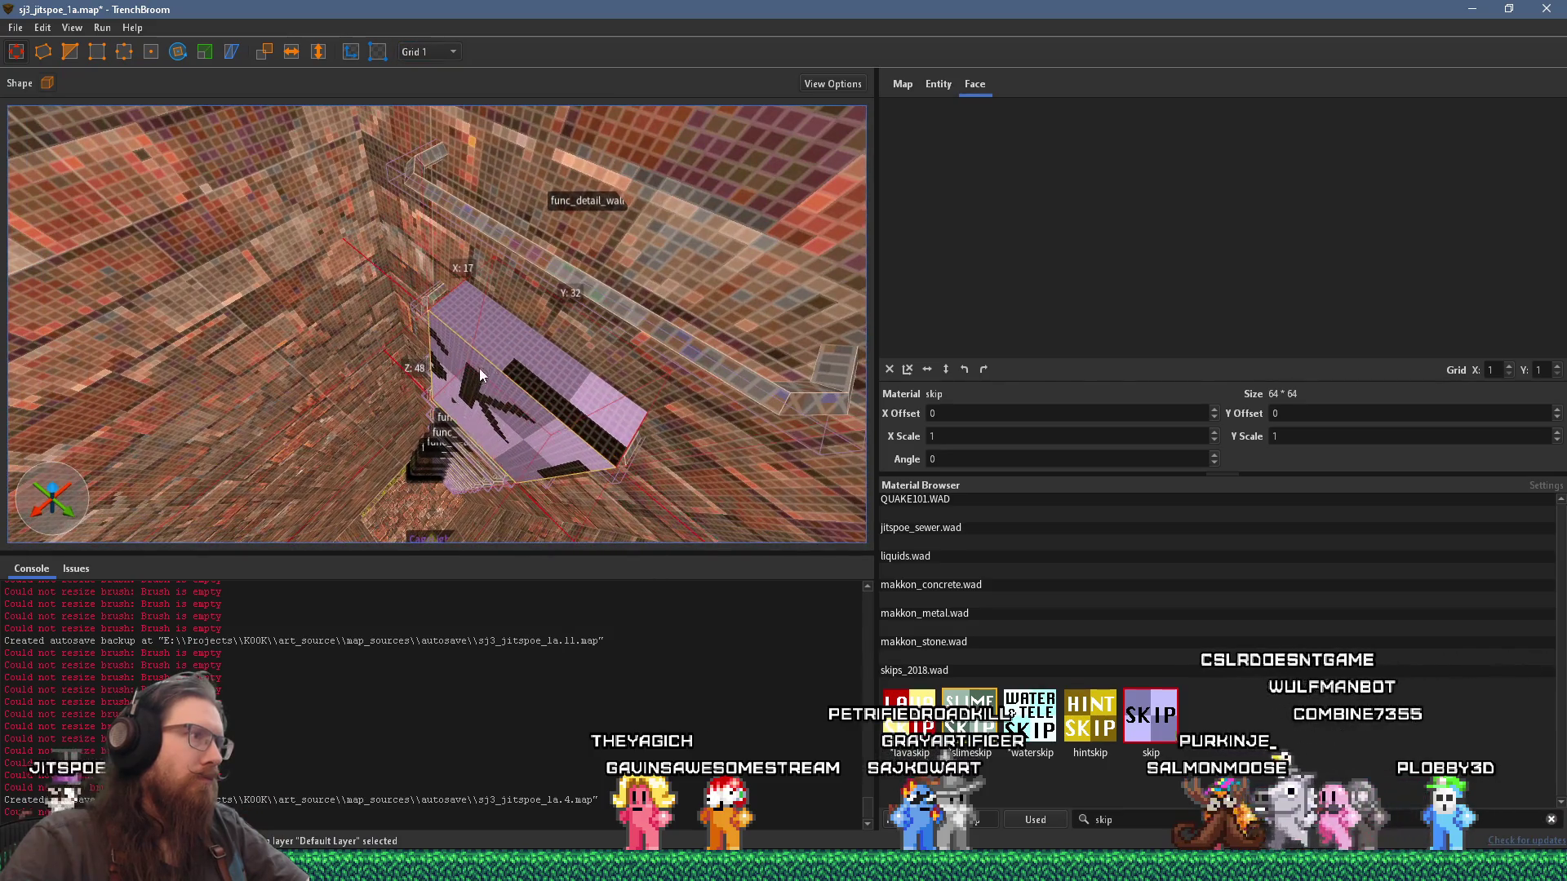
pyautogui.press('s')
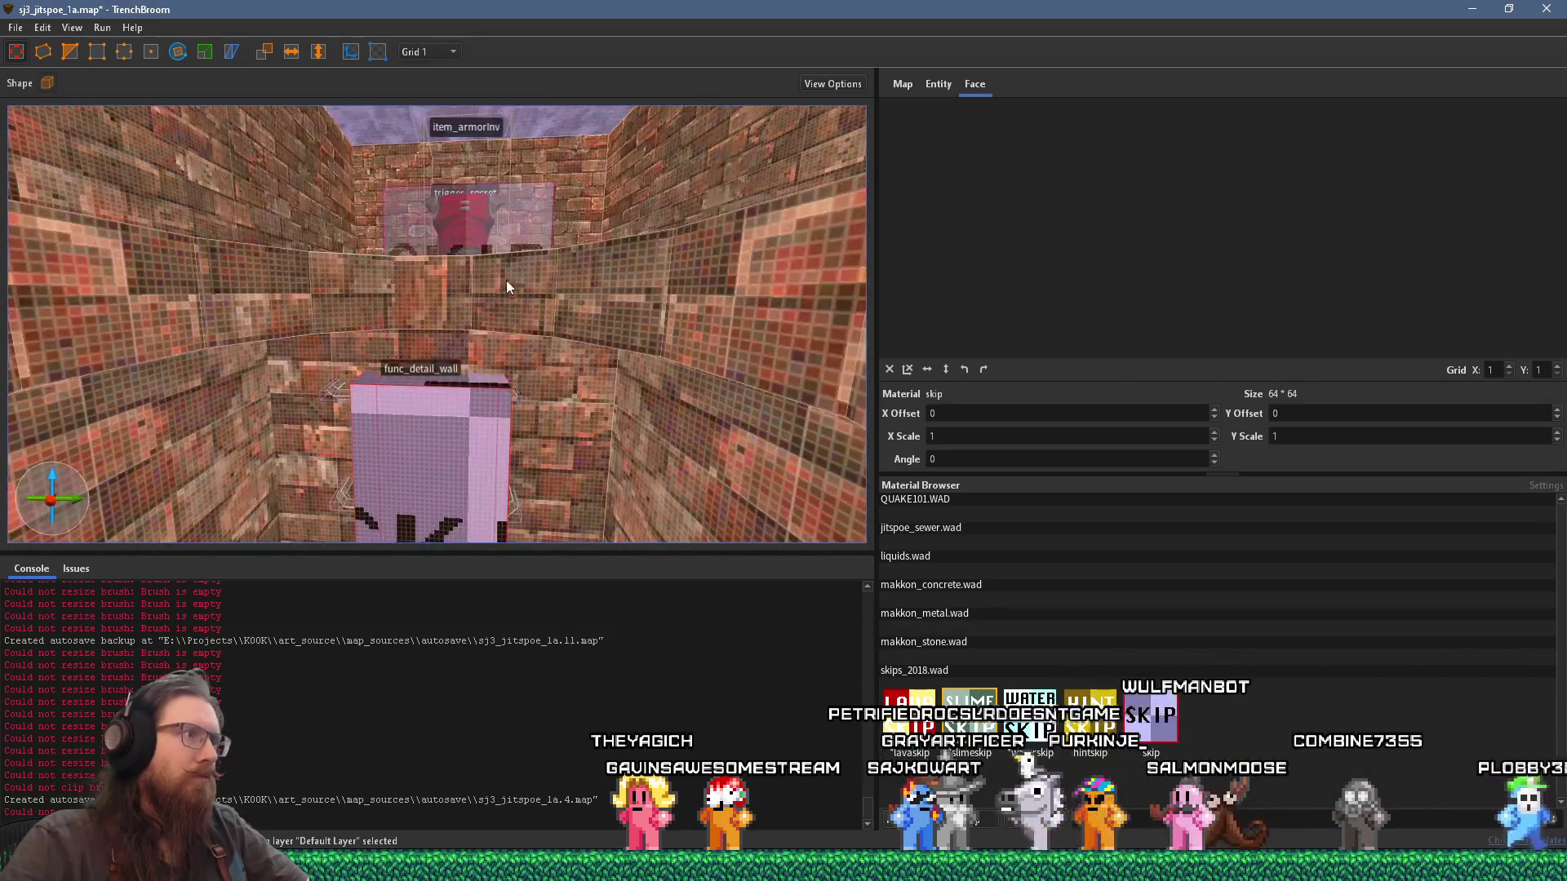
pyautogui.moveTo(446, 378); pyautogui.dragTo(465, 306)
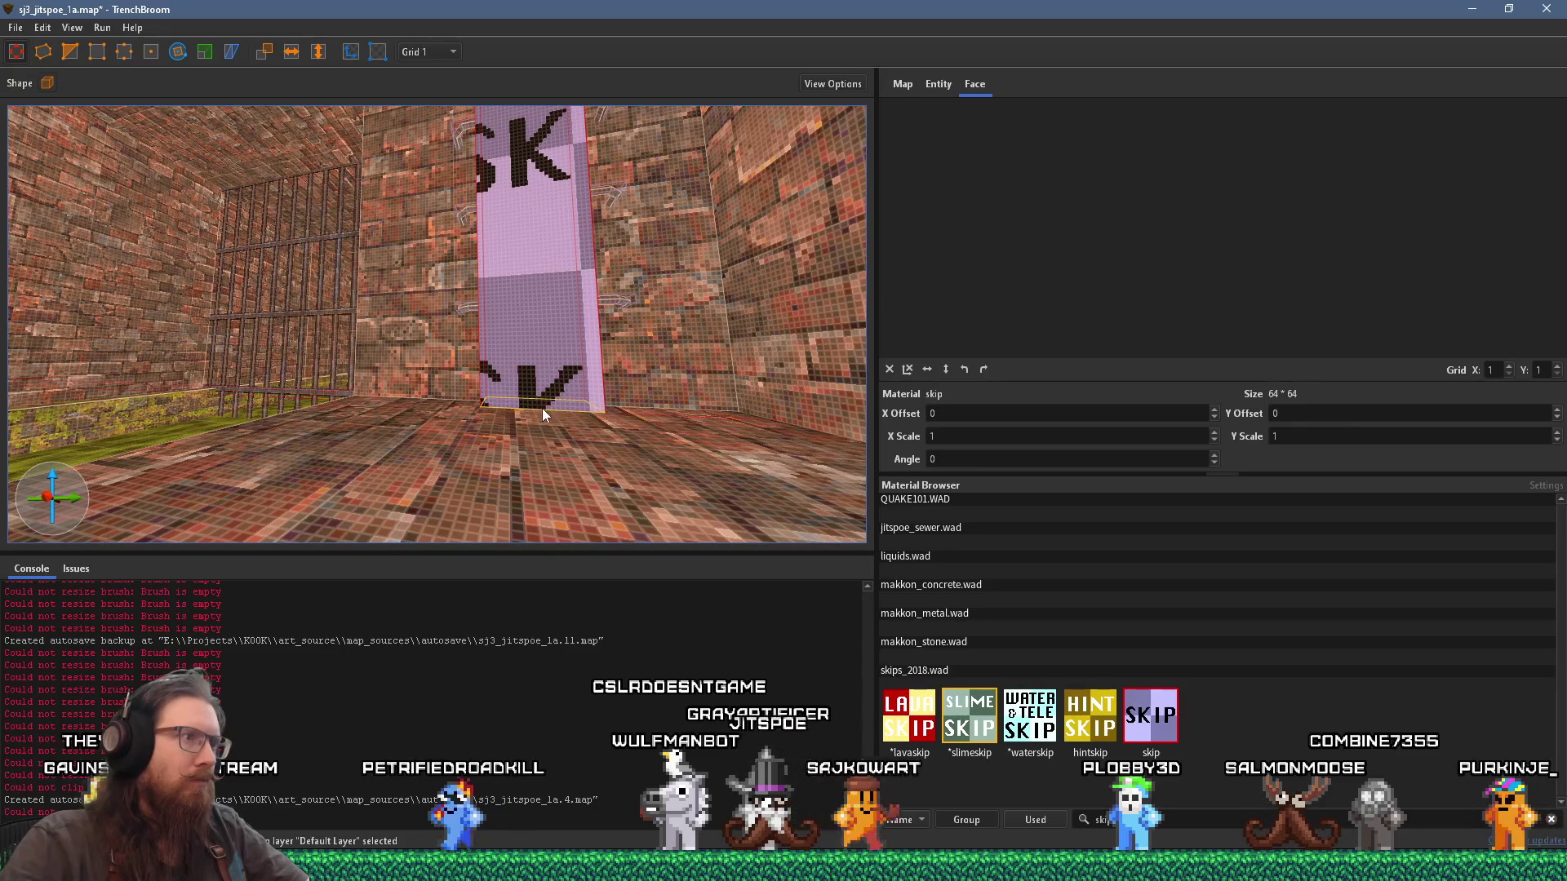
# Step: Convert the skip brush into a trigger_ladder brush entity
pyautogui.rightClick(550, 372)
pyautogui.moveTo(628, 686)
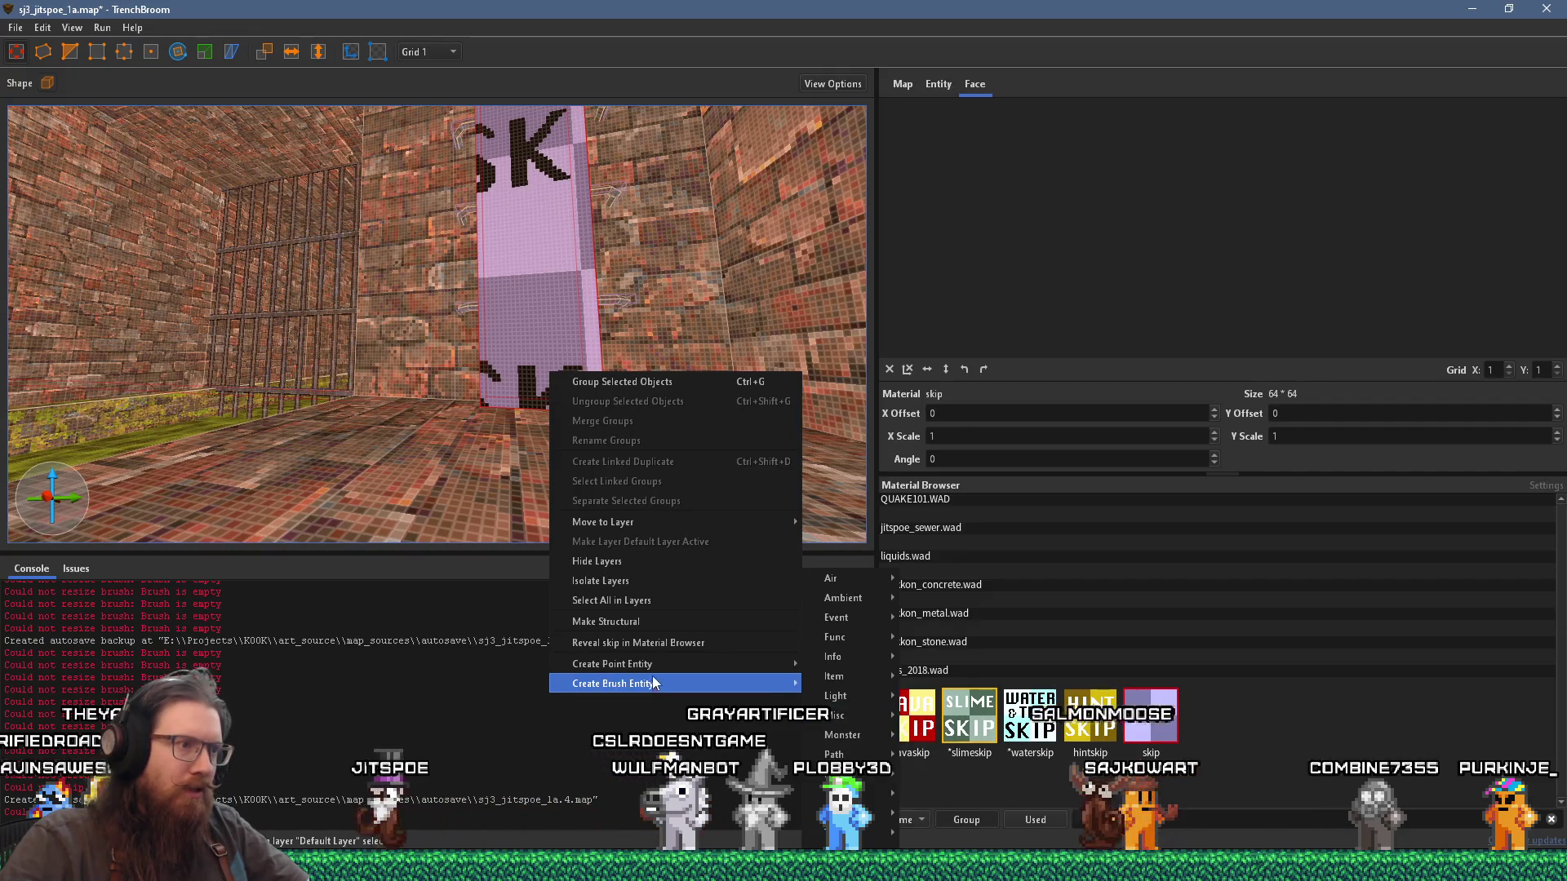
pyautogui.moveTo(841, 744)
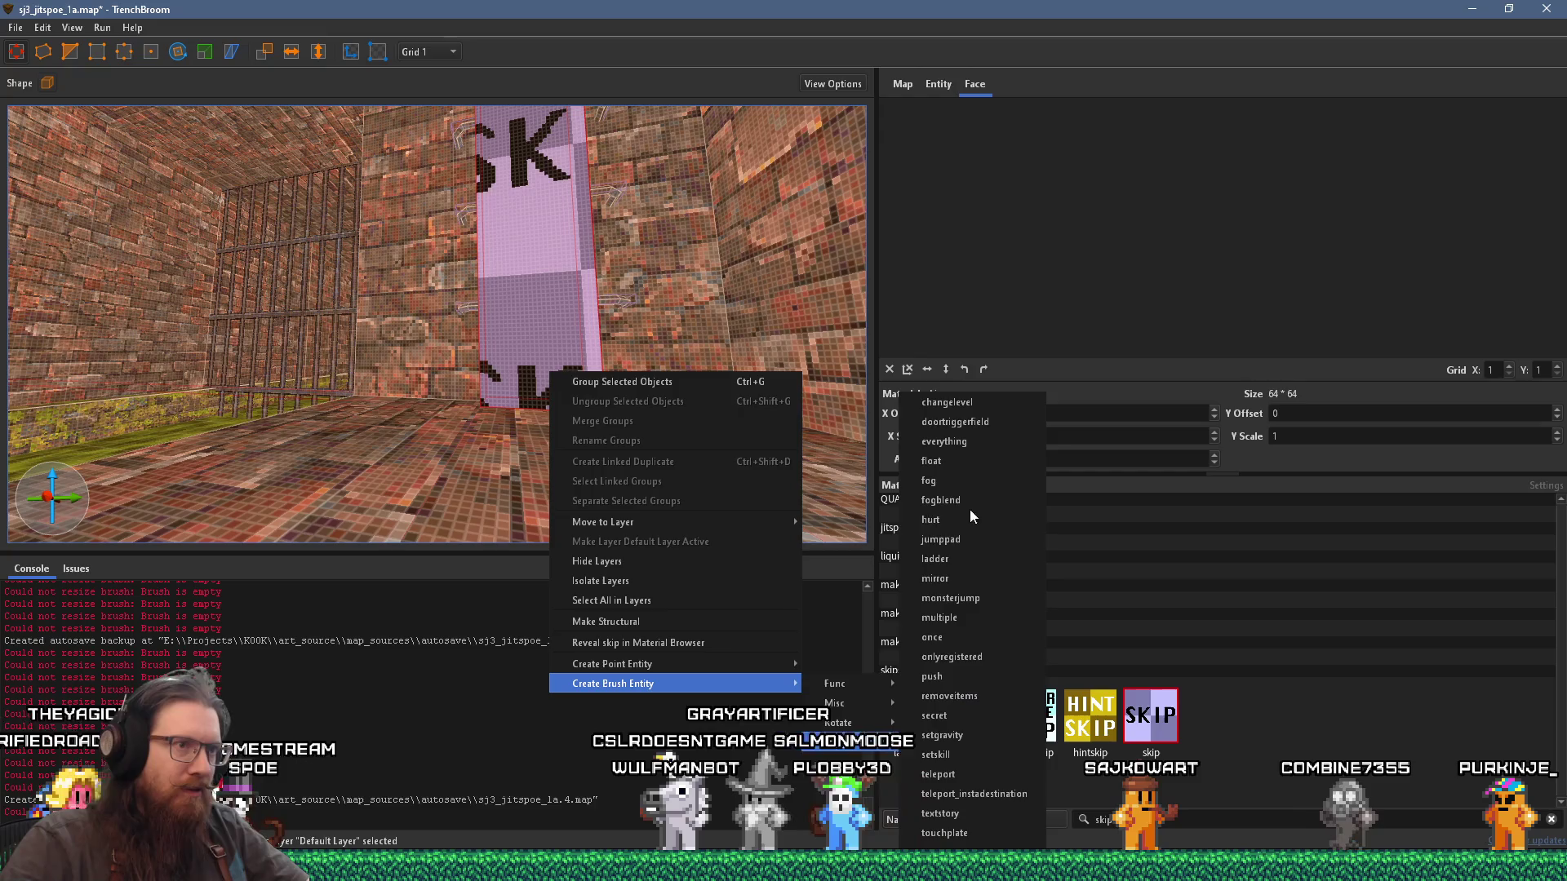
pyautogui.click(961, 557)
pyautogui.scroll(3, 590, 428)
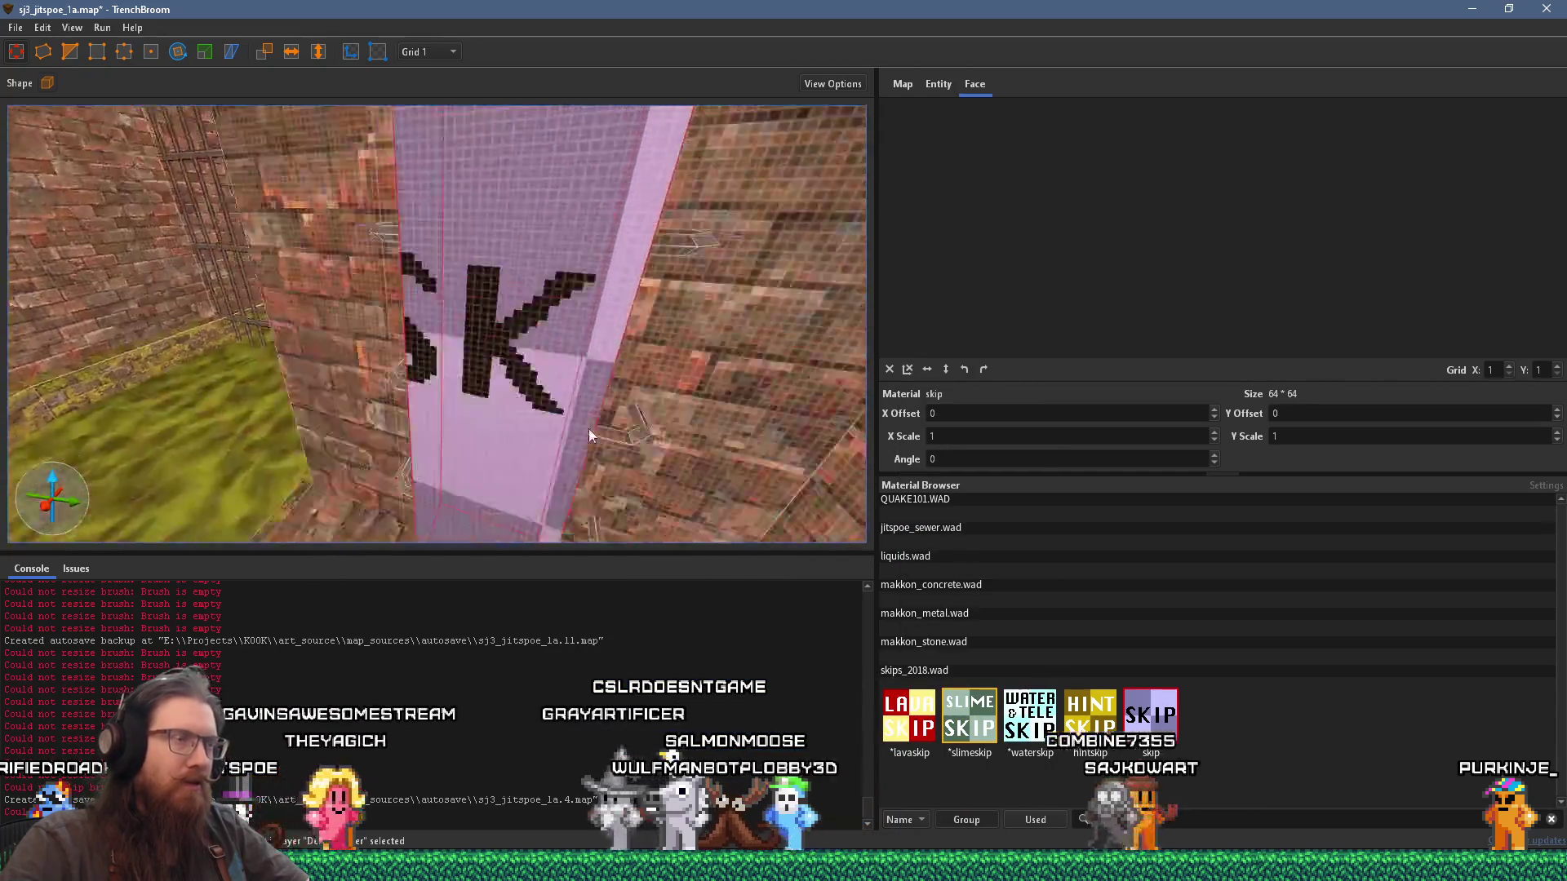
pyautogui.scroll(-5, 588, 428)
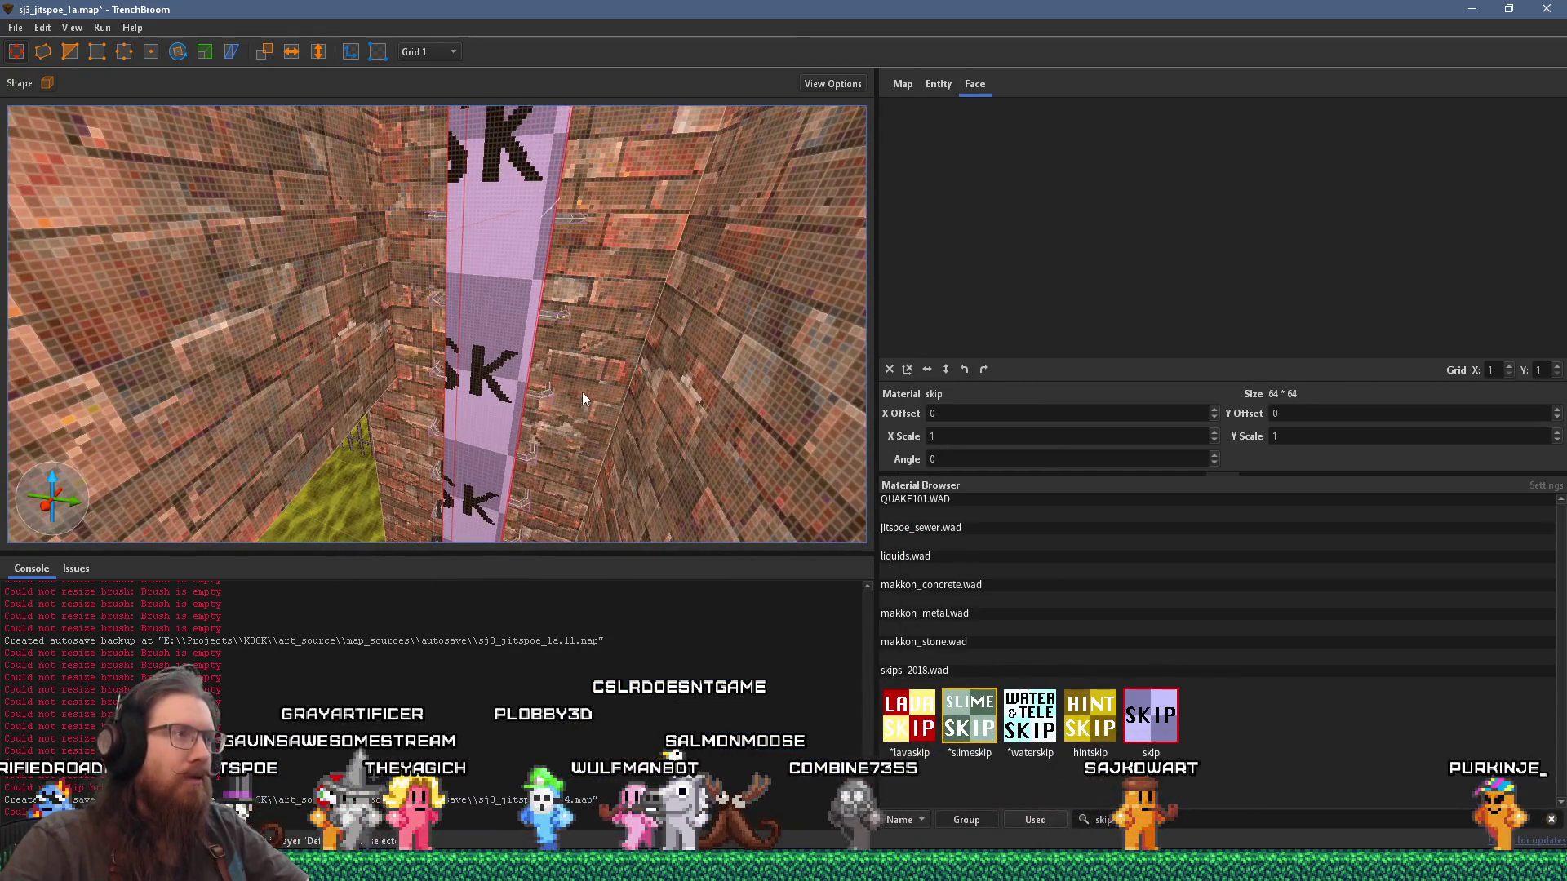
pyautogui.scroll(-5, 582, 392)
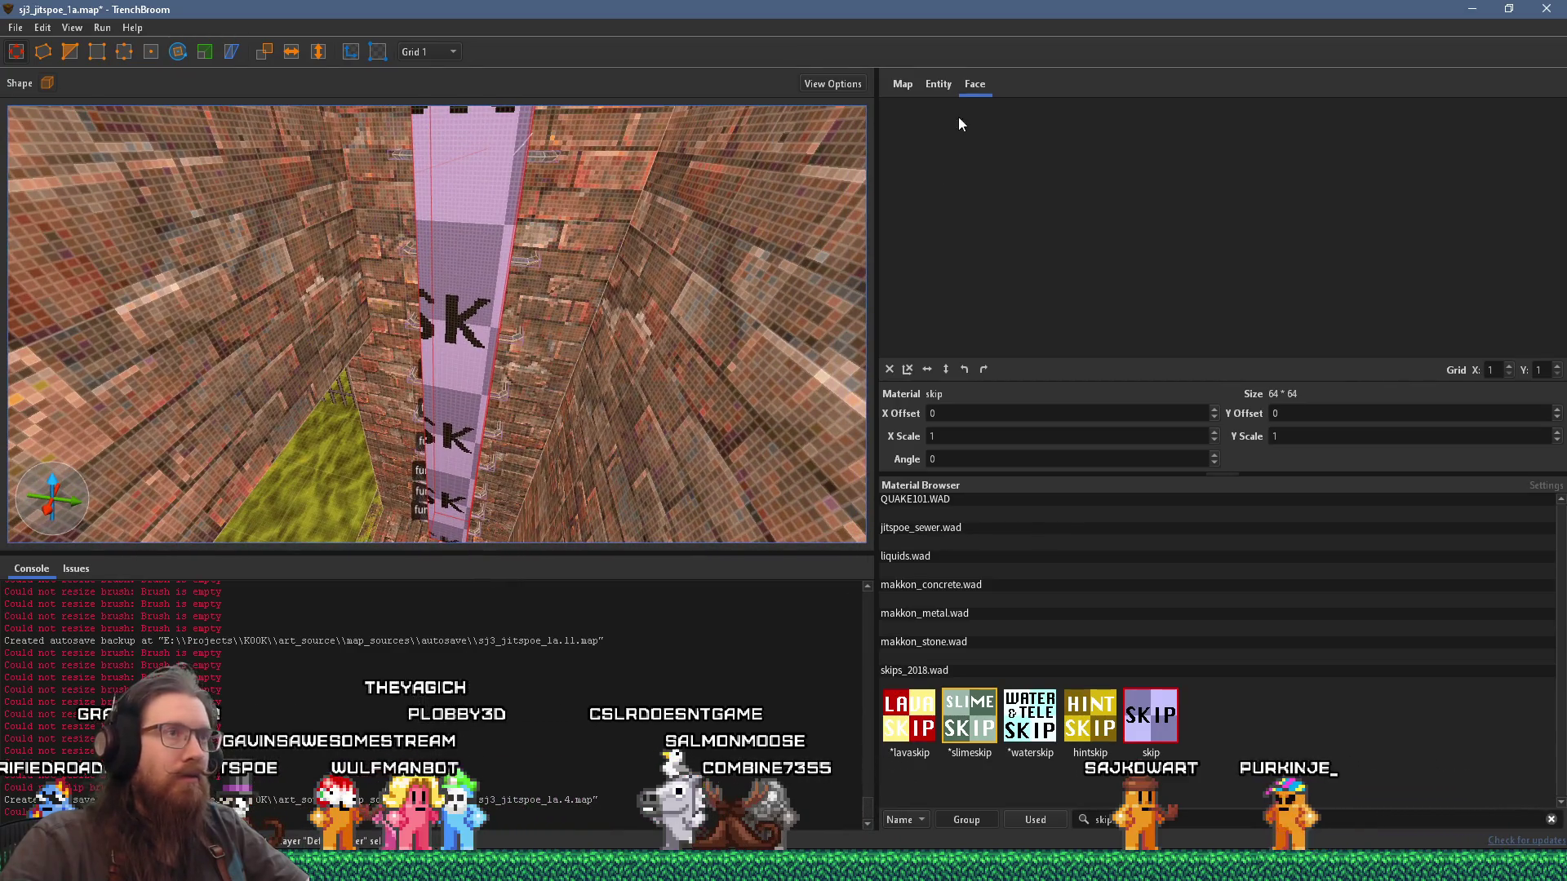
# Step: Set the trigger_ladder's angle property to 180 and deselect it
pyautogui.click(940, 86)
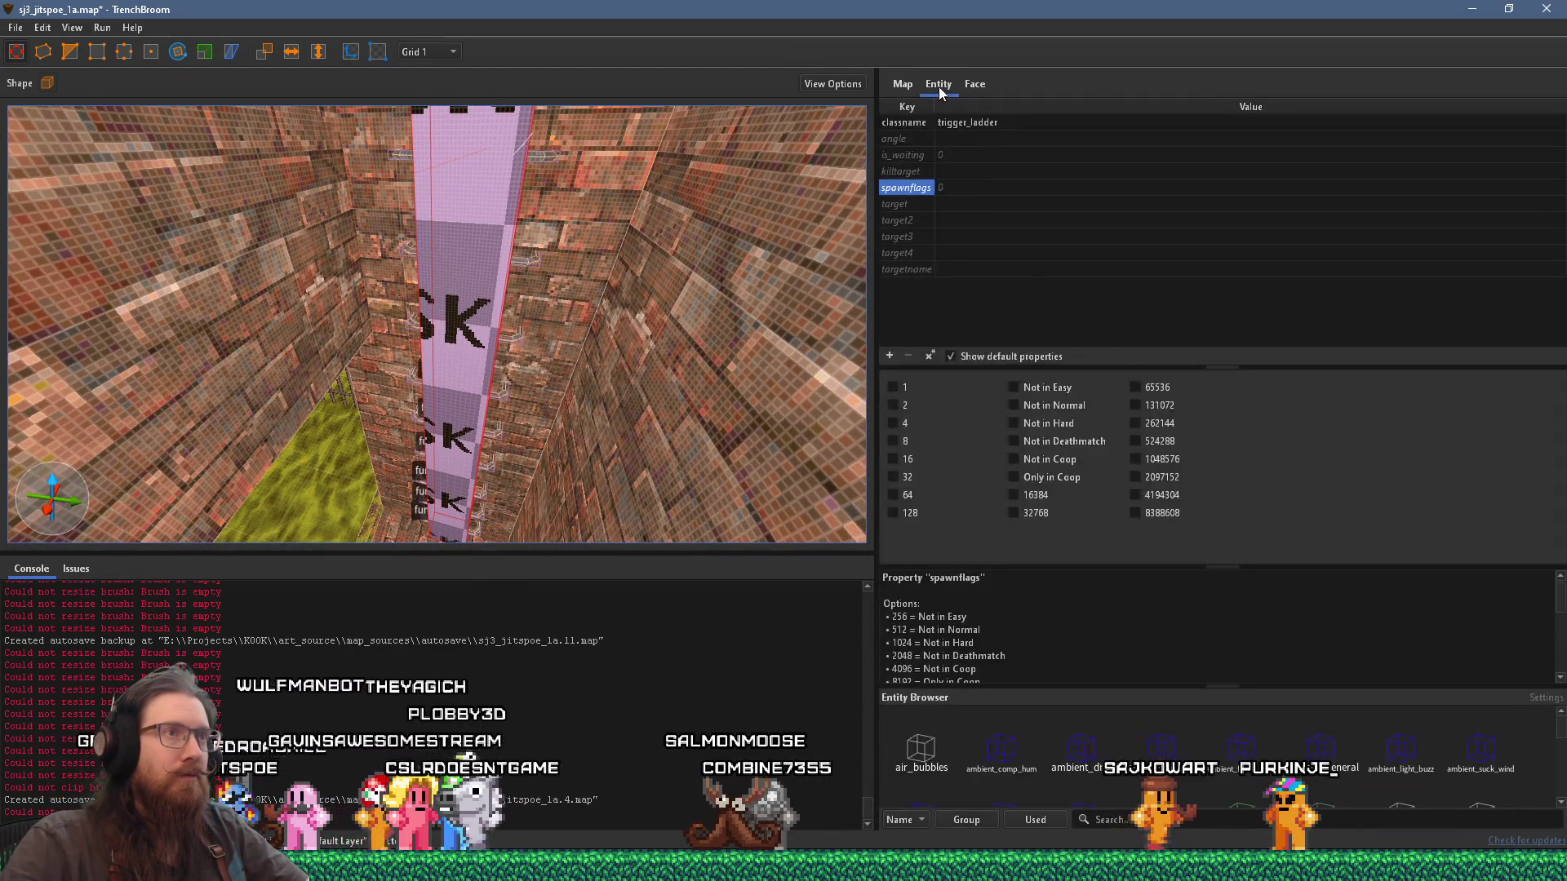
pyautogui.click(942, 138)
pyautogui.write('180')
pyautogui.press('Return')
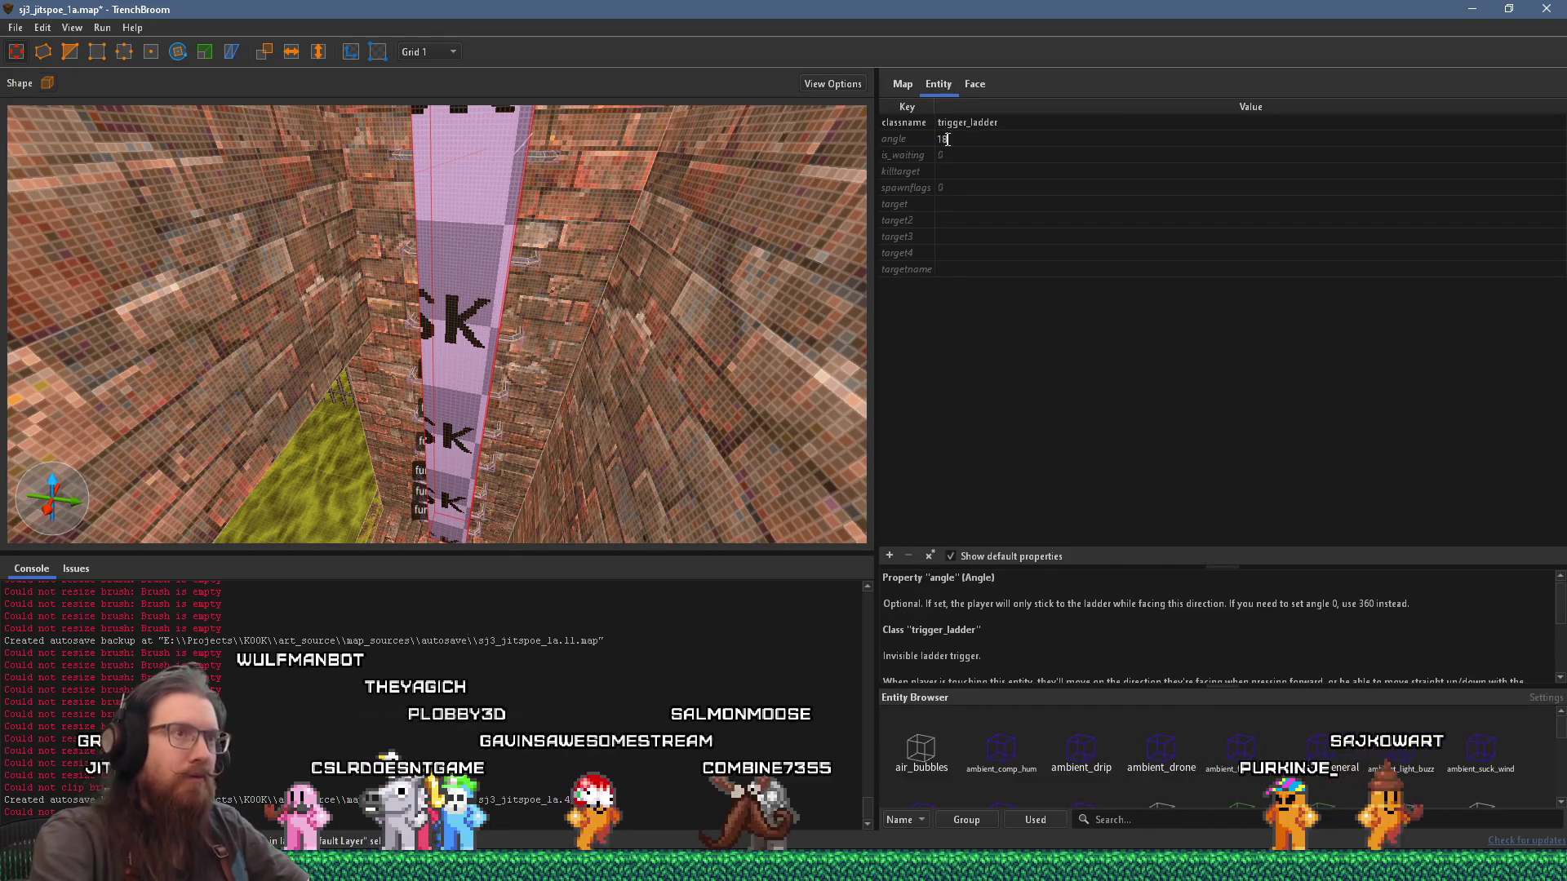
pyautogui.scroll(10, 596, 287)
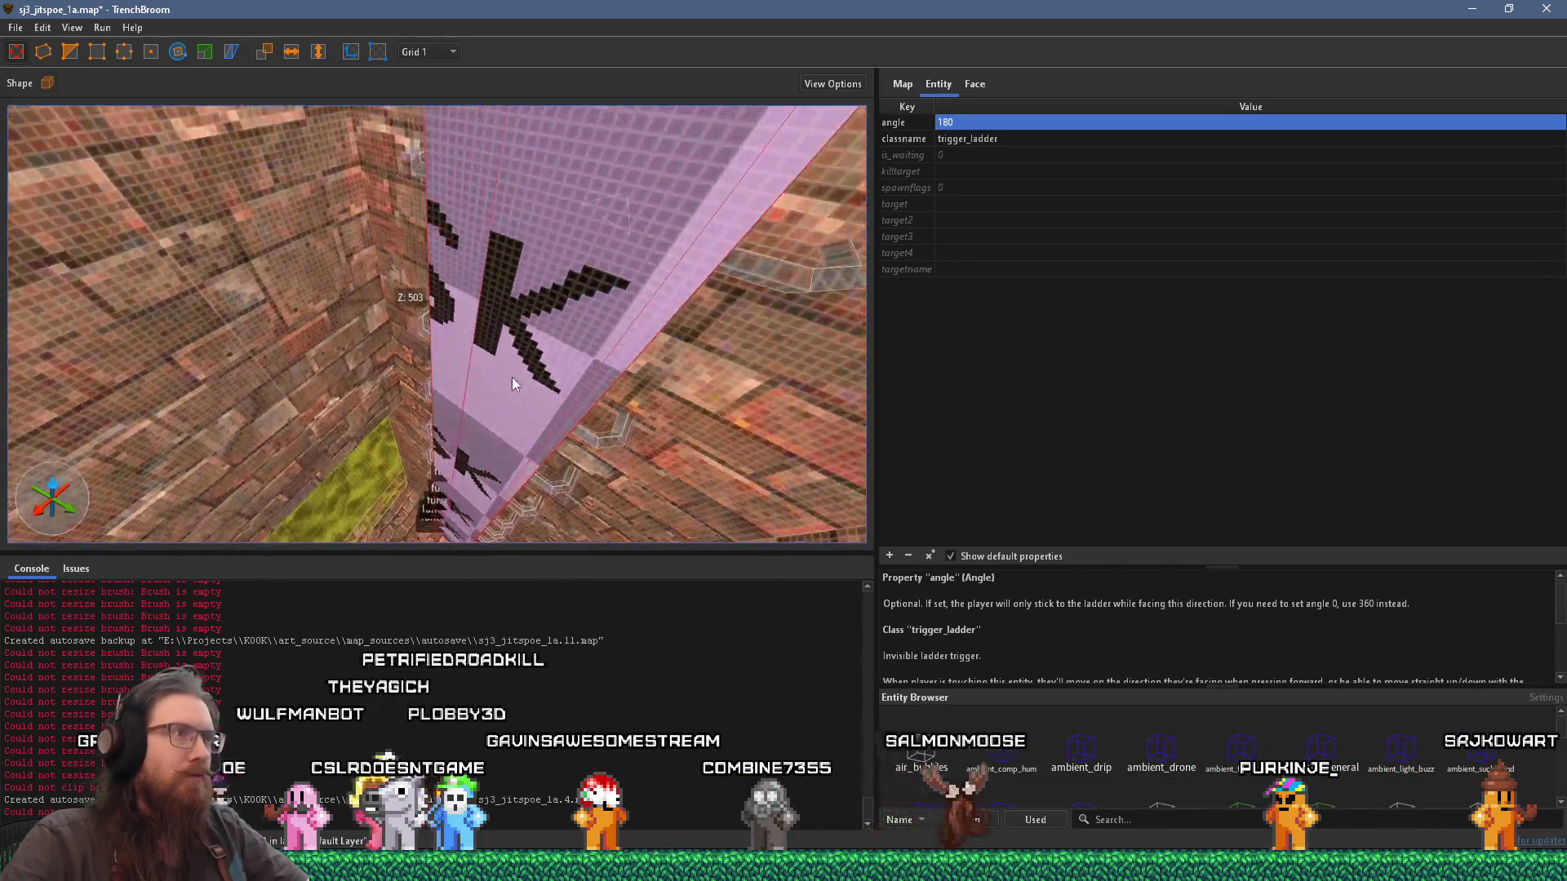
pyautogui.press('Escape')
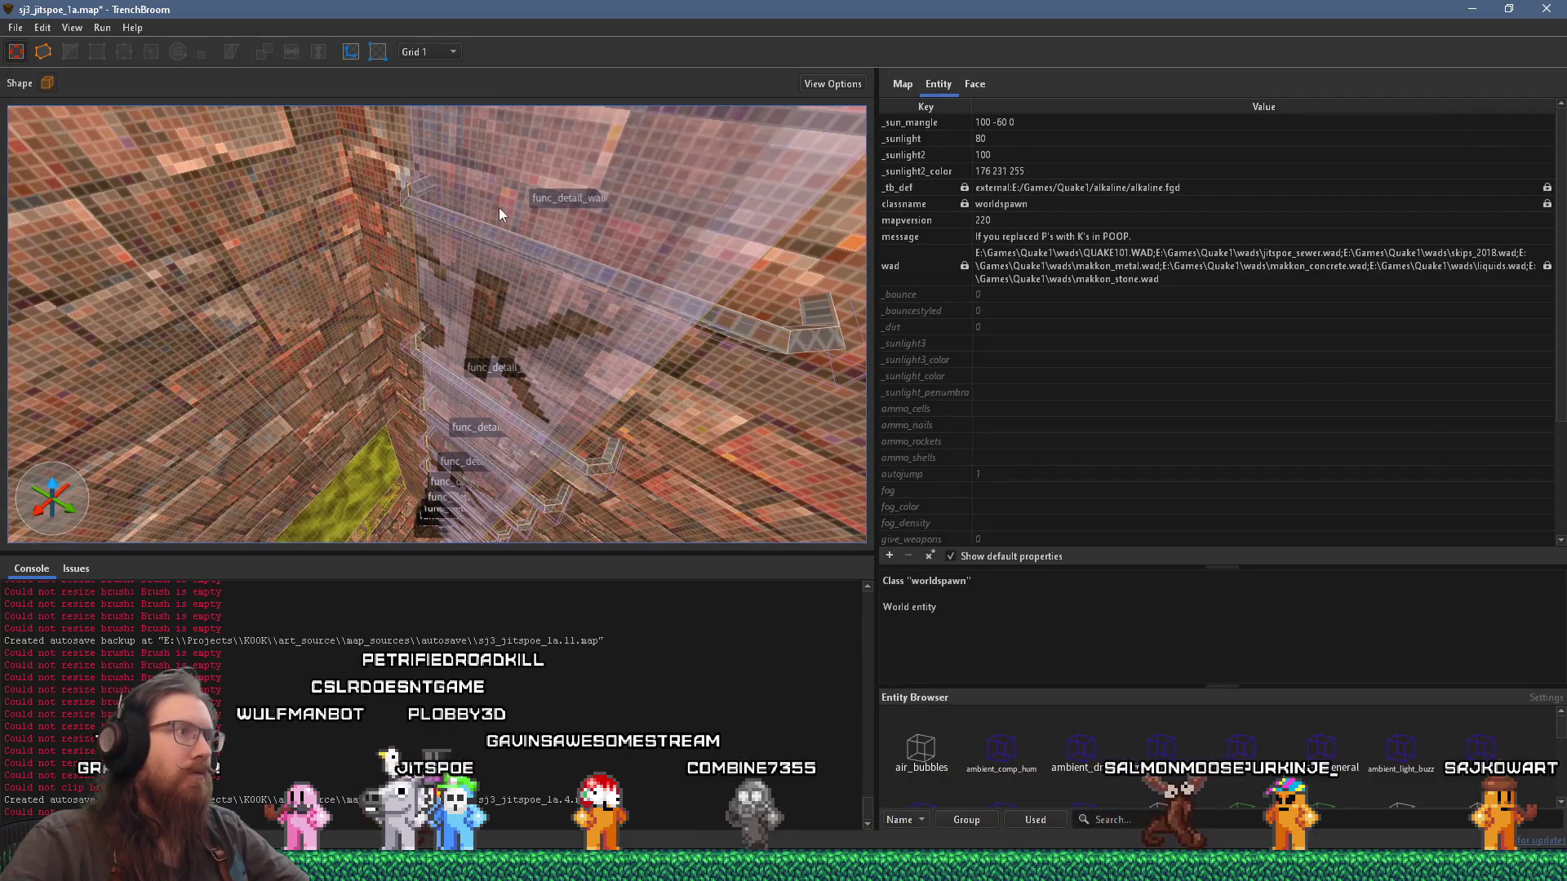
# Step: Save the map, open and close the Compile dialog, and cancel a Save As
pyautogui.click(17, 28)
pyautogui.click(50, 107)
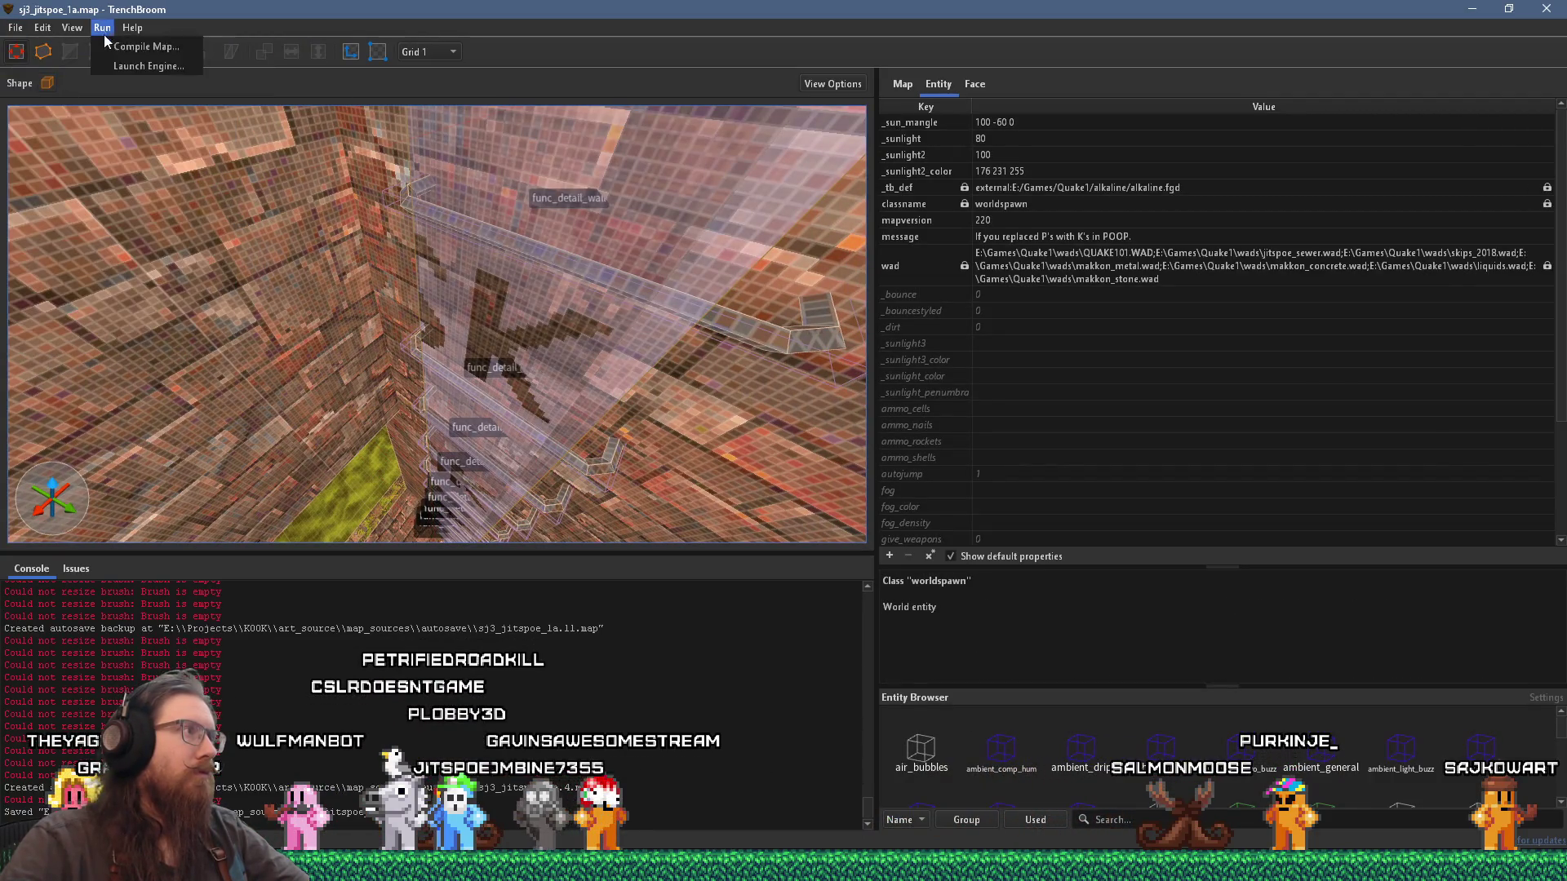
pyautogui.click(146, 47)
pyautogui.click(1154, 744)
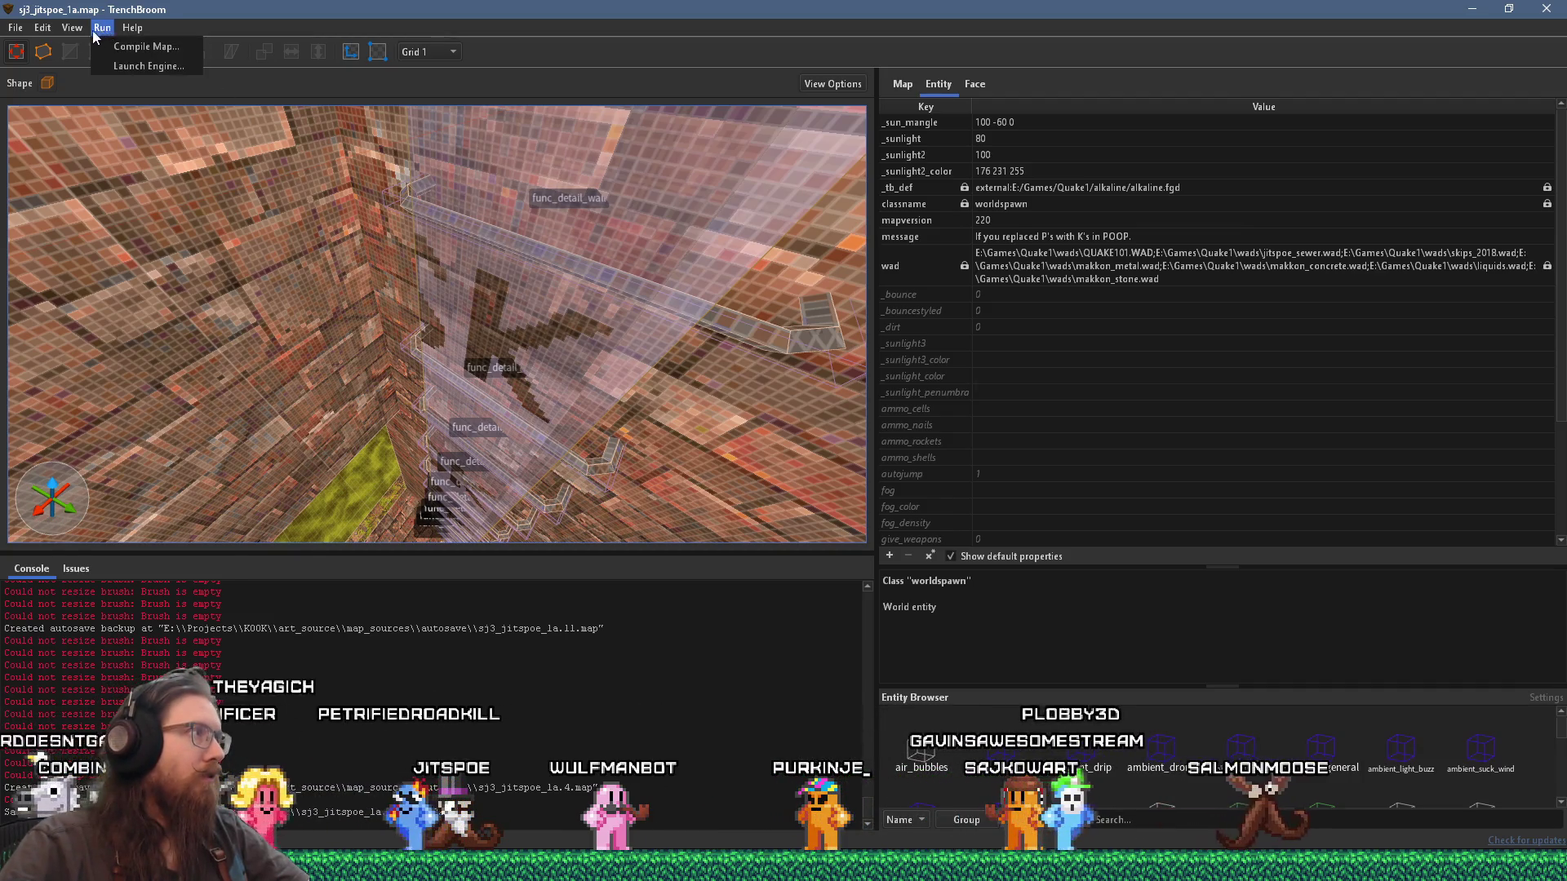
pyautogui.click(58, 127)
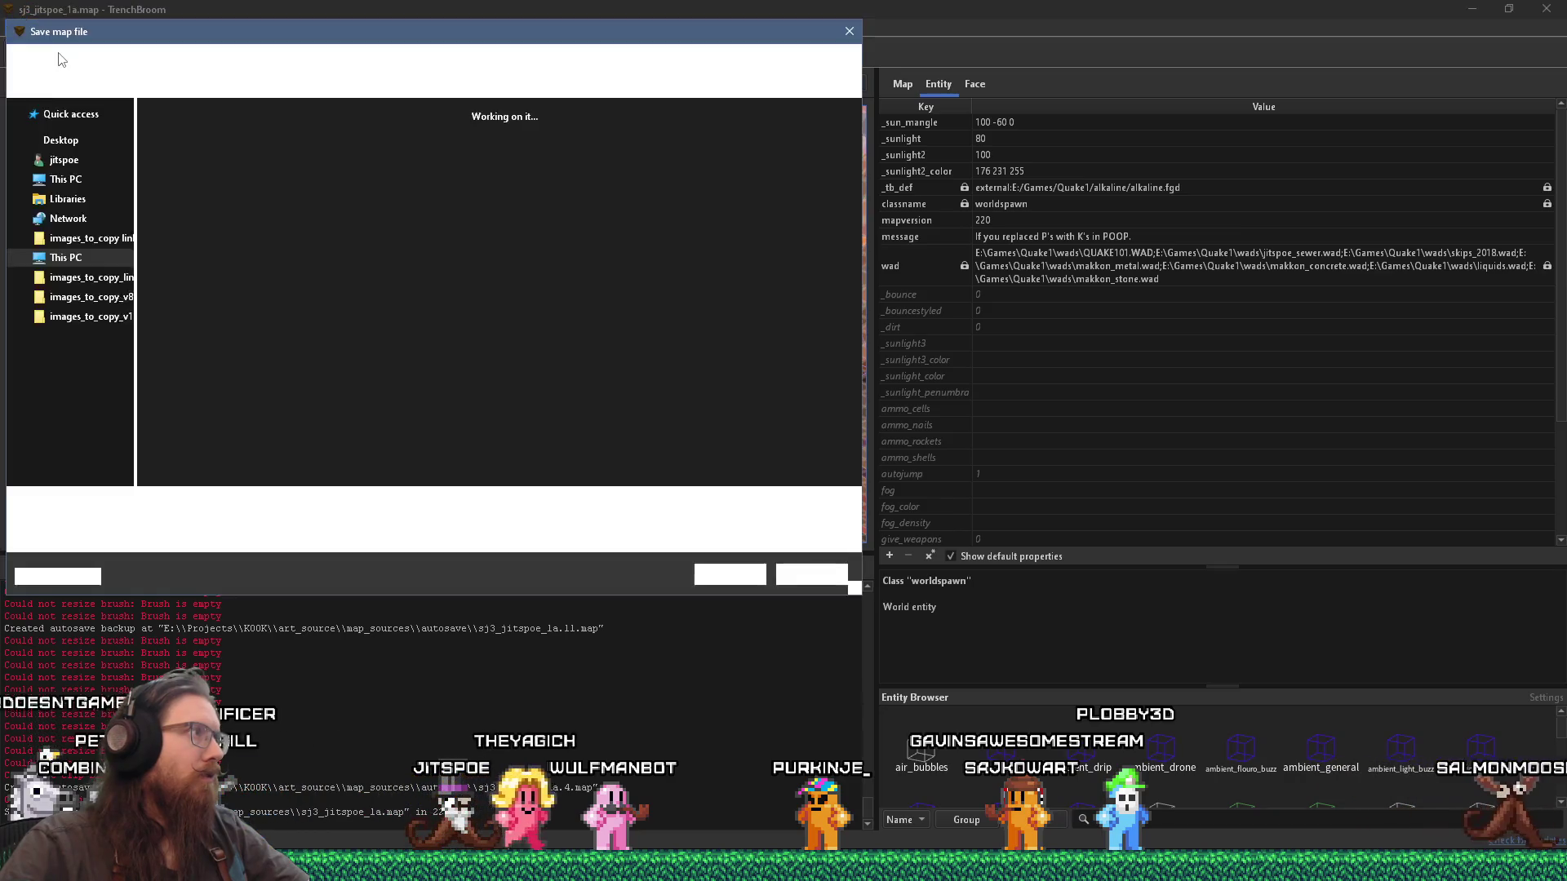
pyautogui.press('Escape')
# Step: Resave, compile with the alkaline dev profile, reload the point file, and move the compile window aside
pyautogui.click(16, 28)
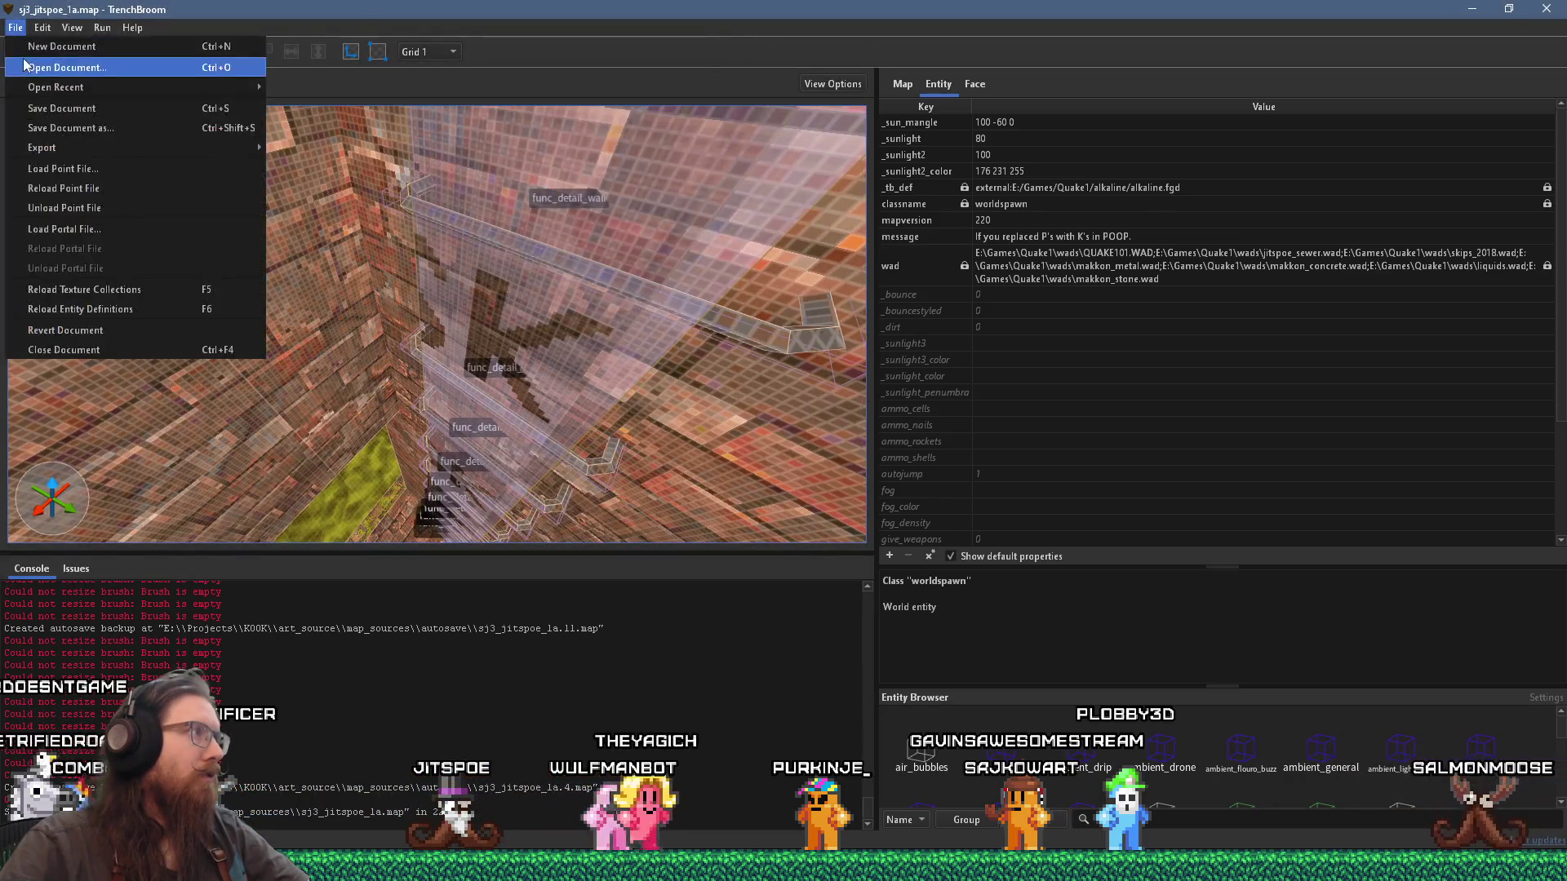
pyautogui.click(49, 110)
pyautogui.click(104, 46)
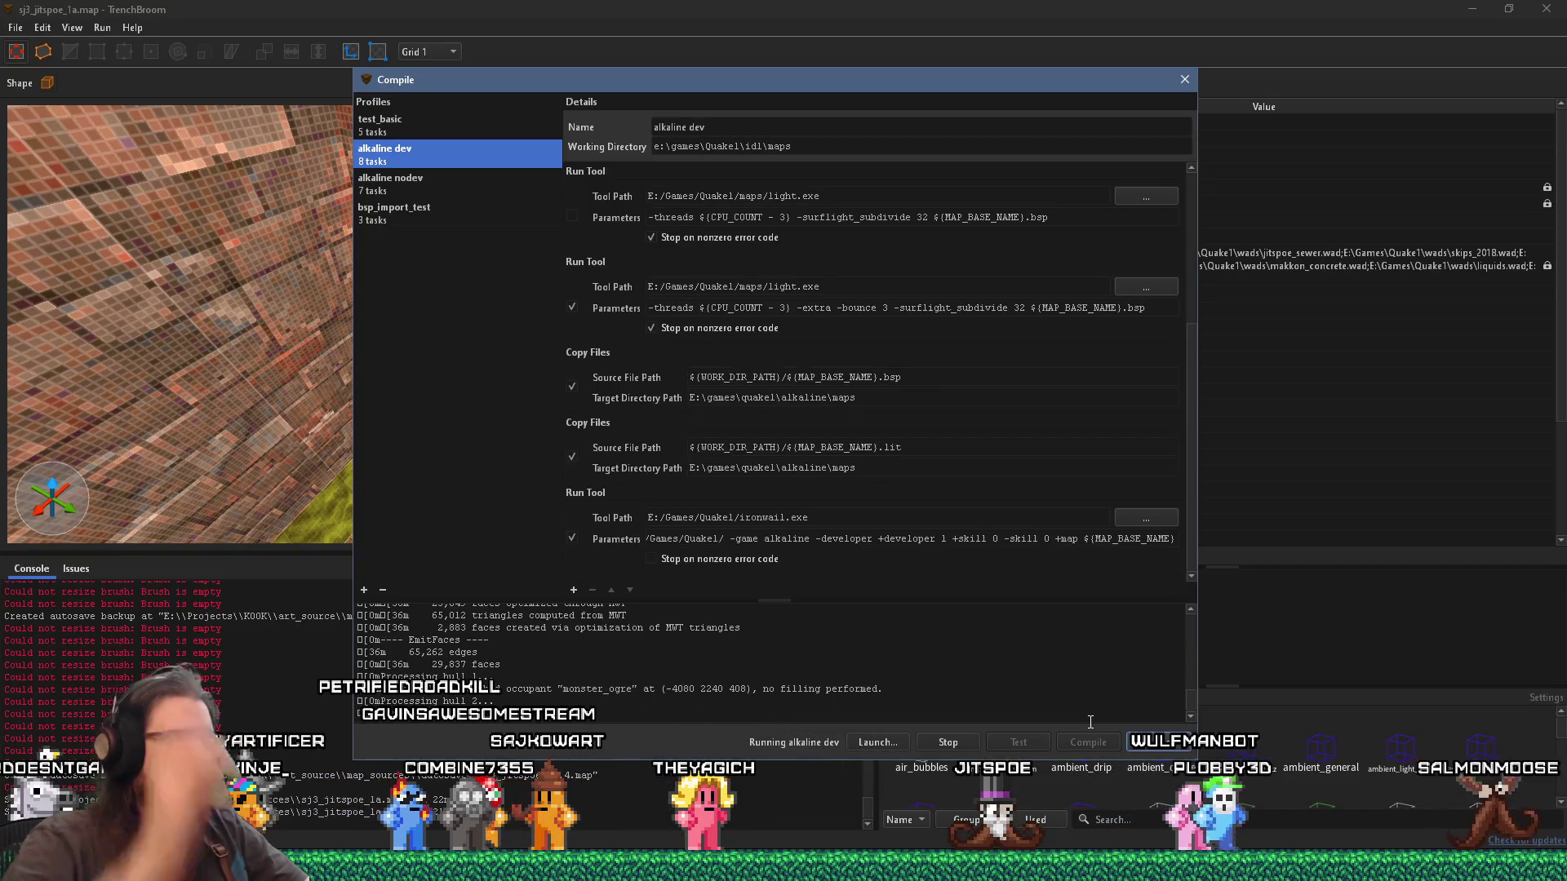
pyautogui.click(16, 28)
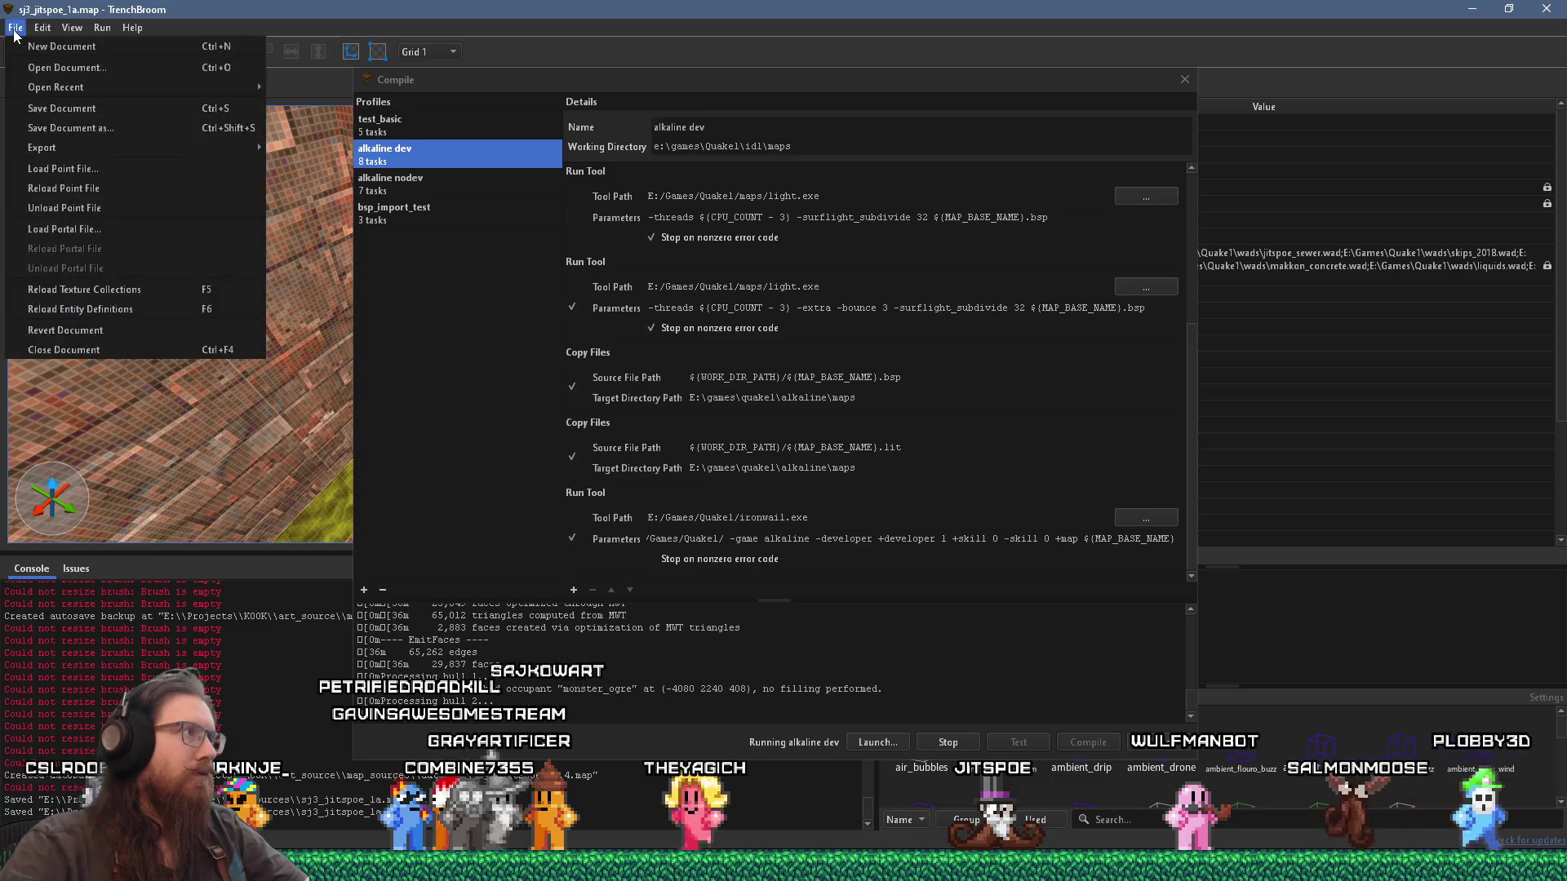
pyautogui.click(109, 188)
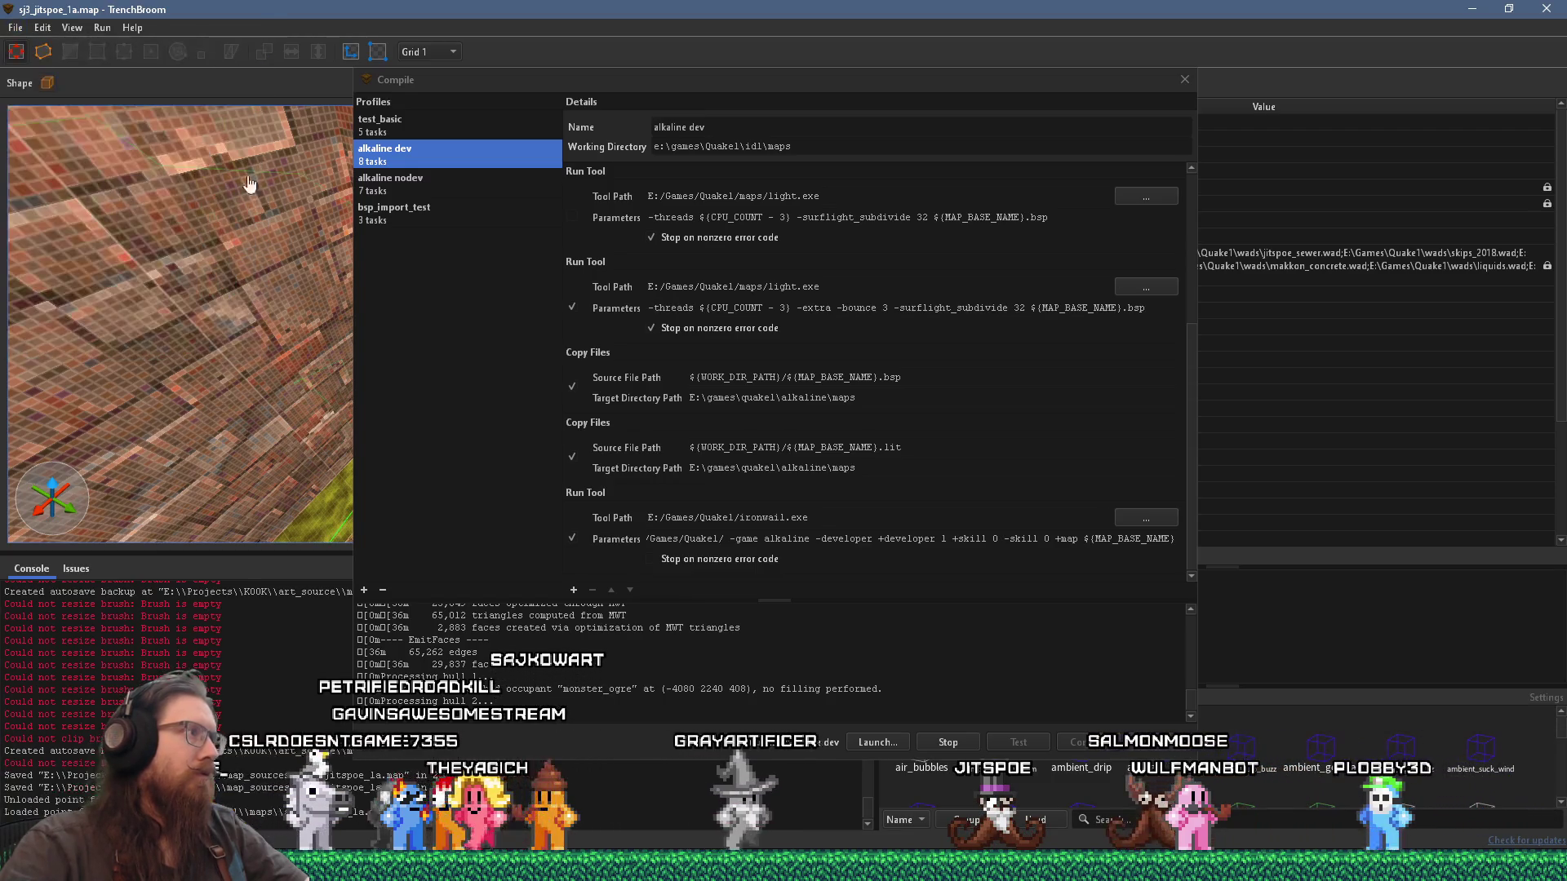
pyautogui.moveTo(427, 81); pyautogui.dragTo(948, 114)
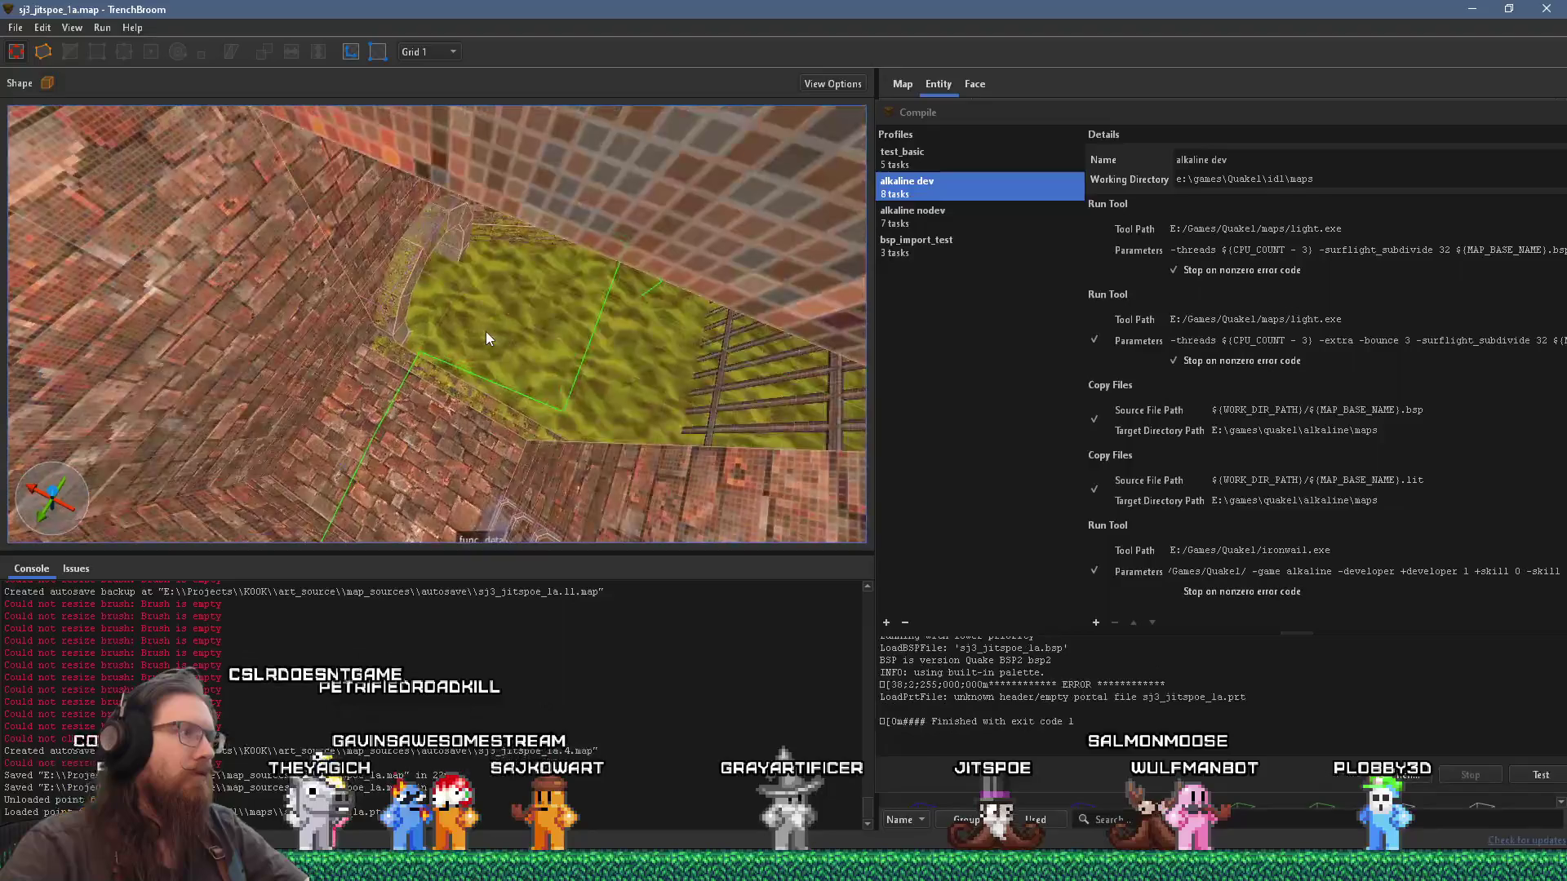
# Step: Select the ledge brush along the wall and set the grid to 16 units
pyautogui.scroll(10, 562, 262)
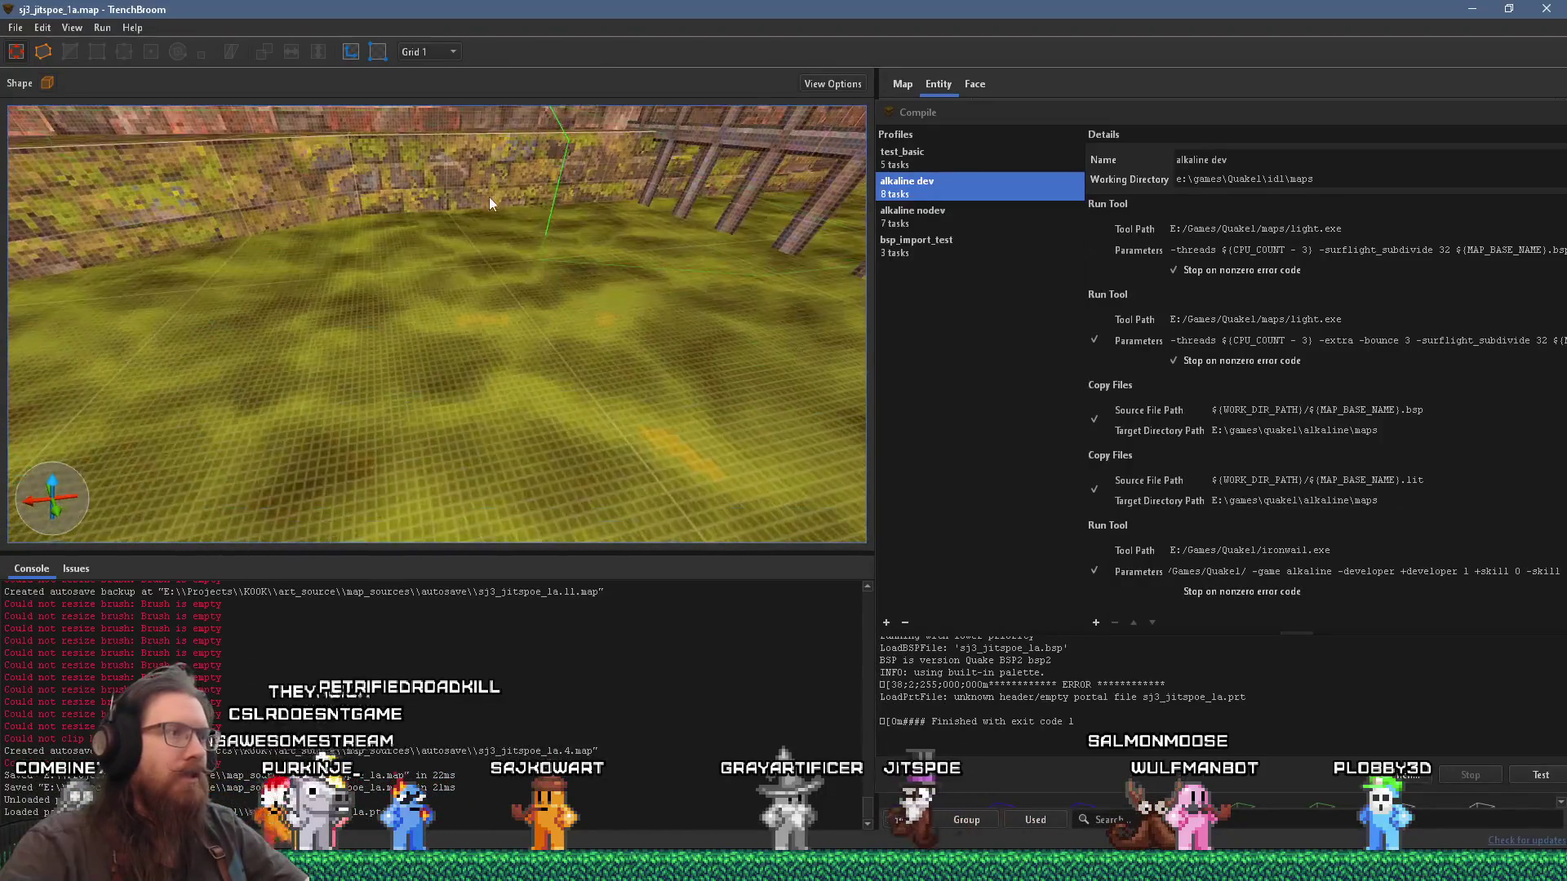
pyautogui.scroll(10, 533, 256)
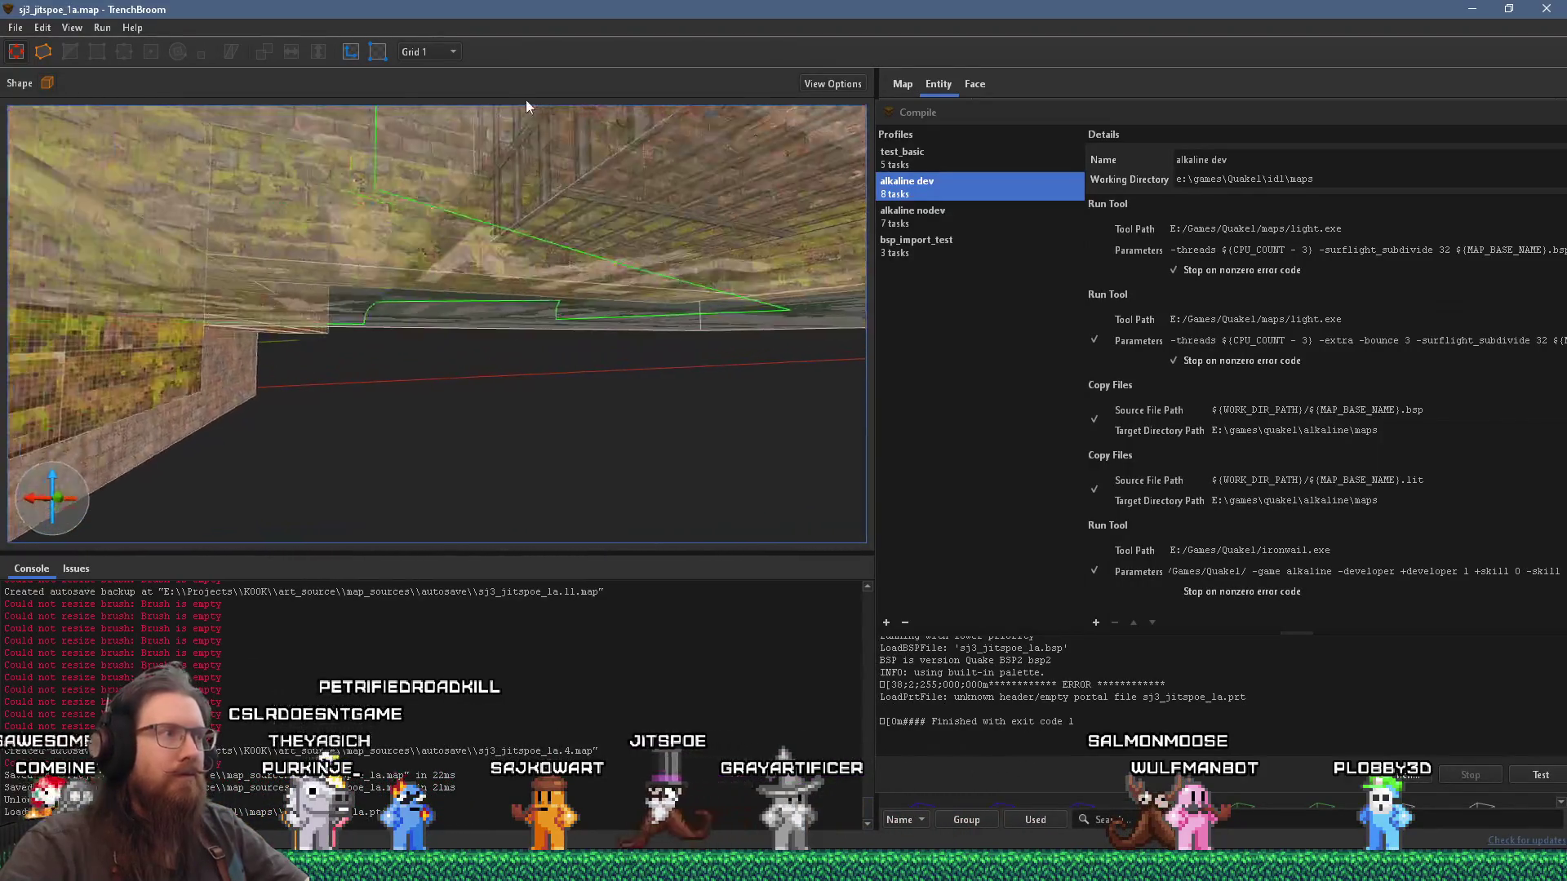
pyautogui.scroll(-5, 367, 317)
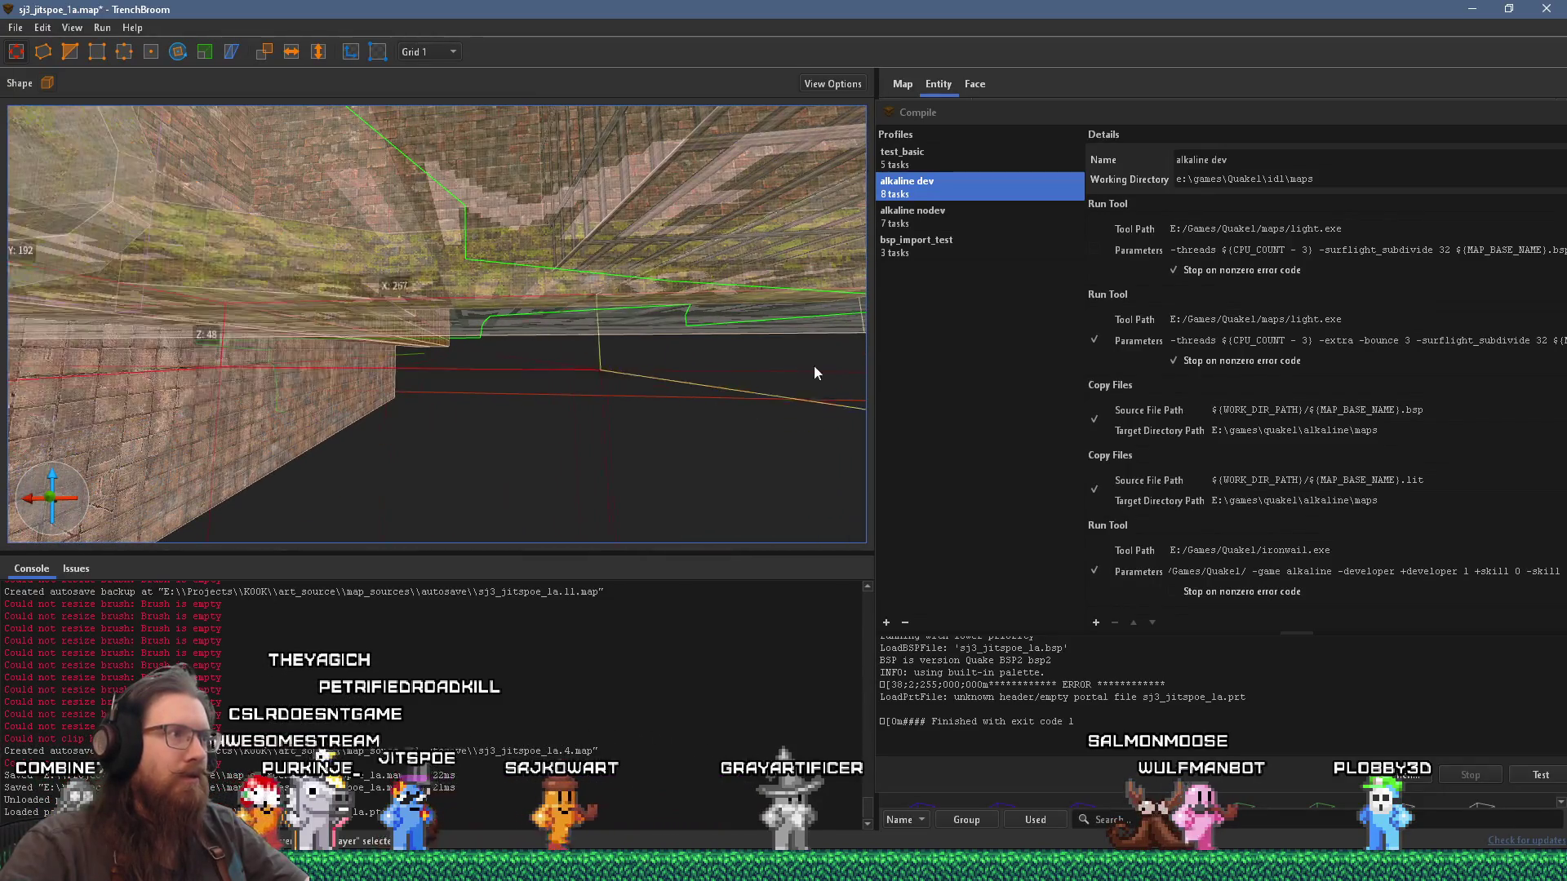
pyautogui.click(624, 354)
pyautogui.scroll(3, 626, 361)
pyautogui.click(445, 53)
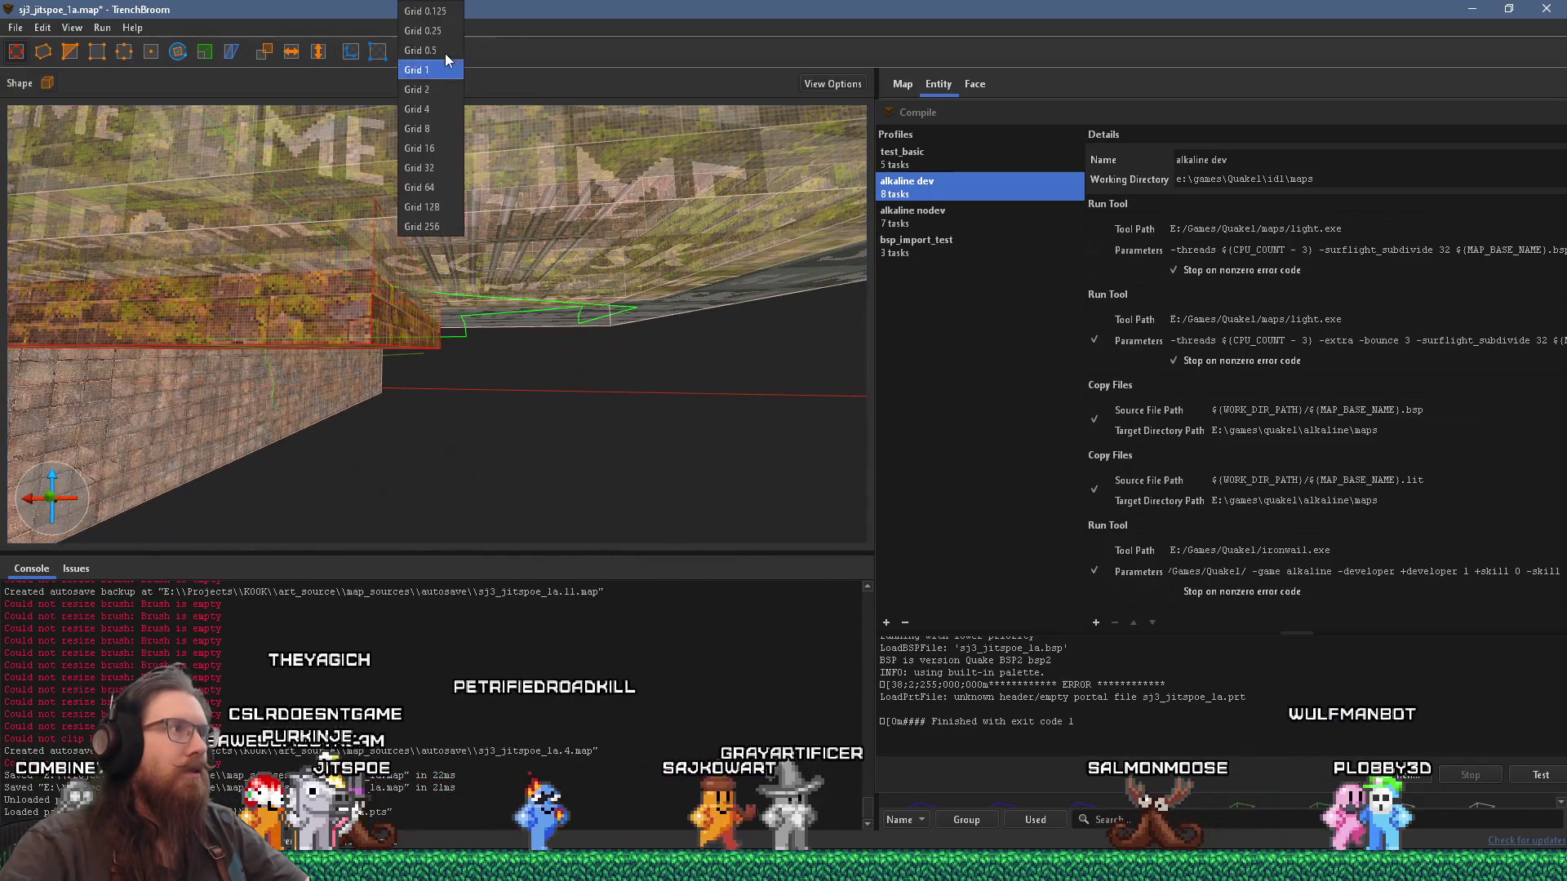
pyautogui.click(442, 157)
# Step: Save the map document
pyautogui.scroll(5, 514, 331)
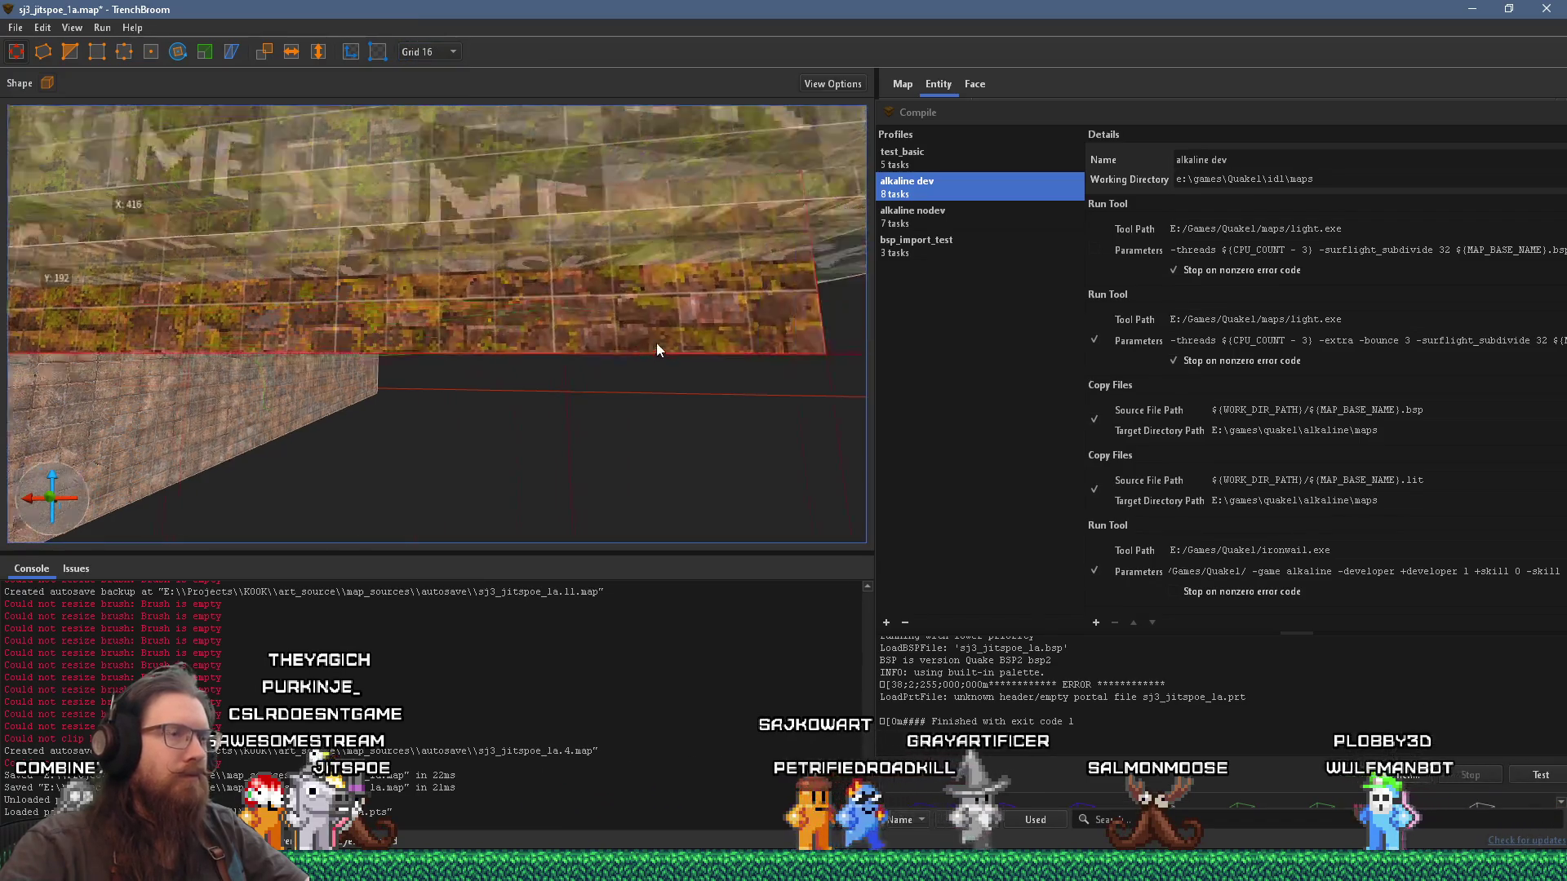
pyautogui.scroll(3, 479, 344)
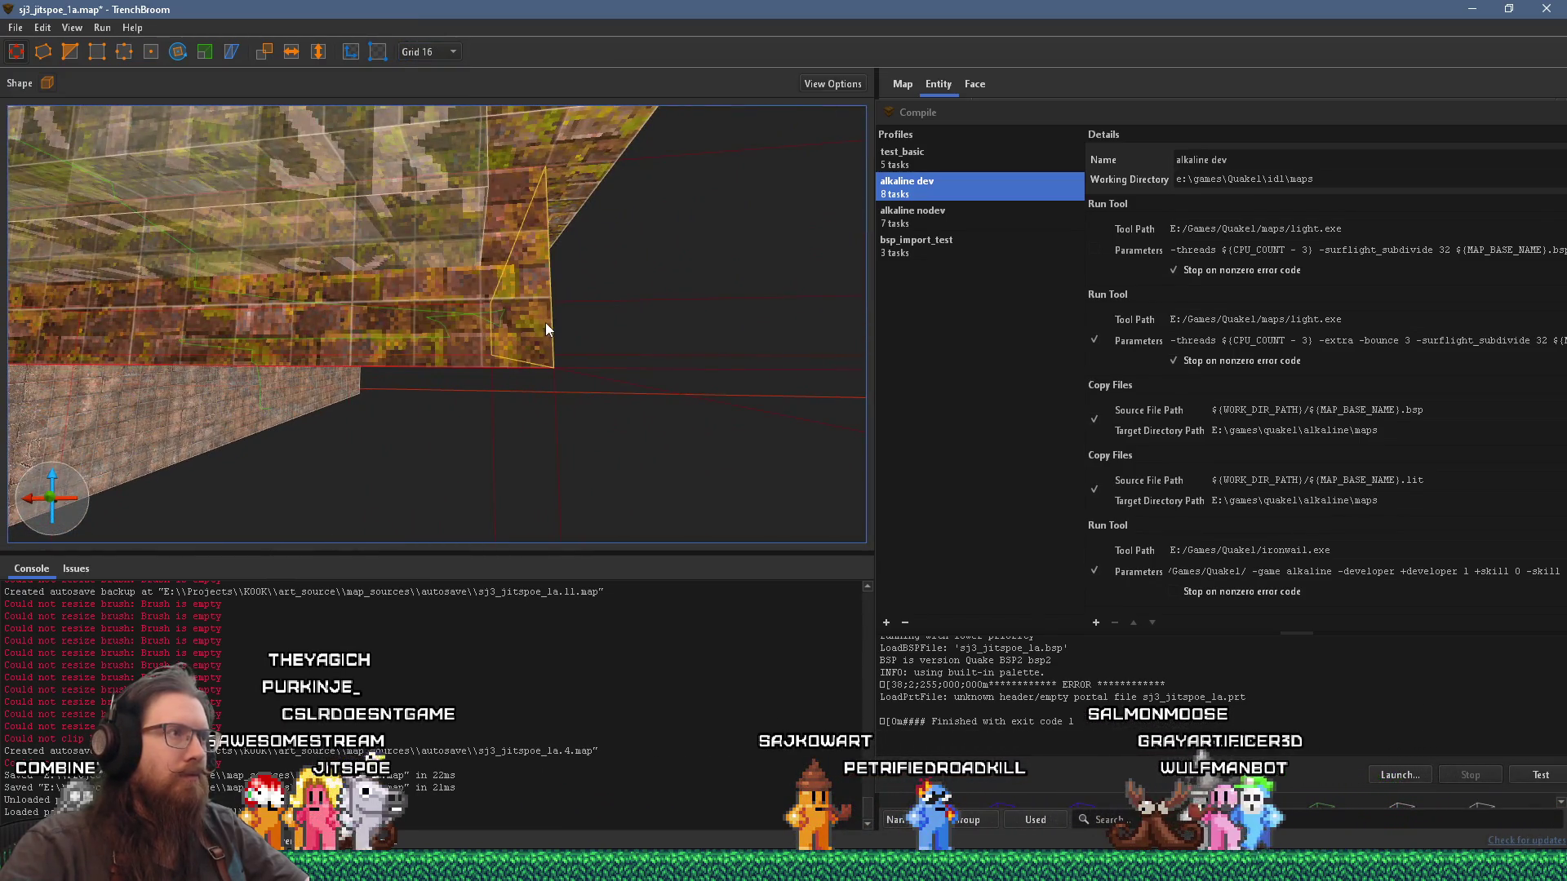
pyautogui.scroll(-5, 545, 322)
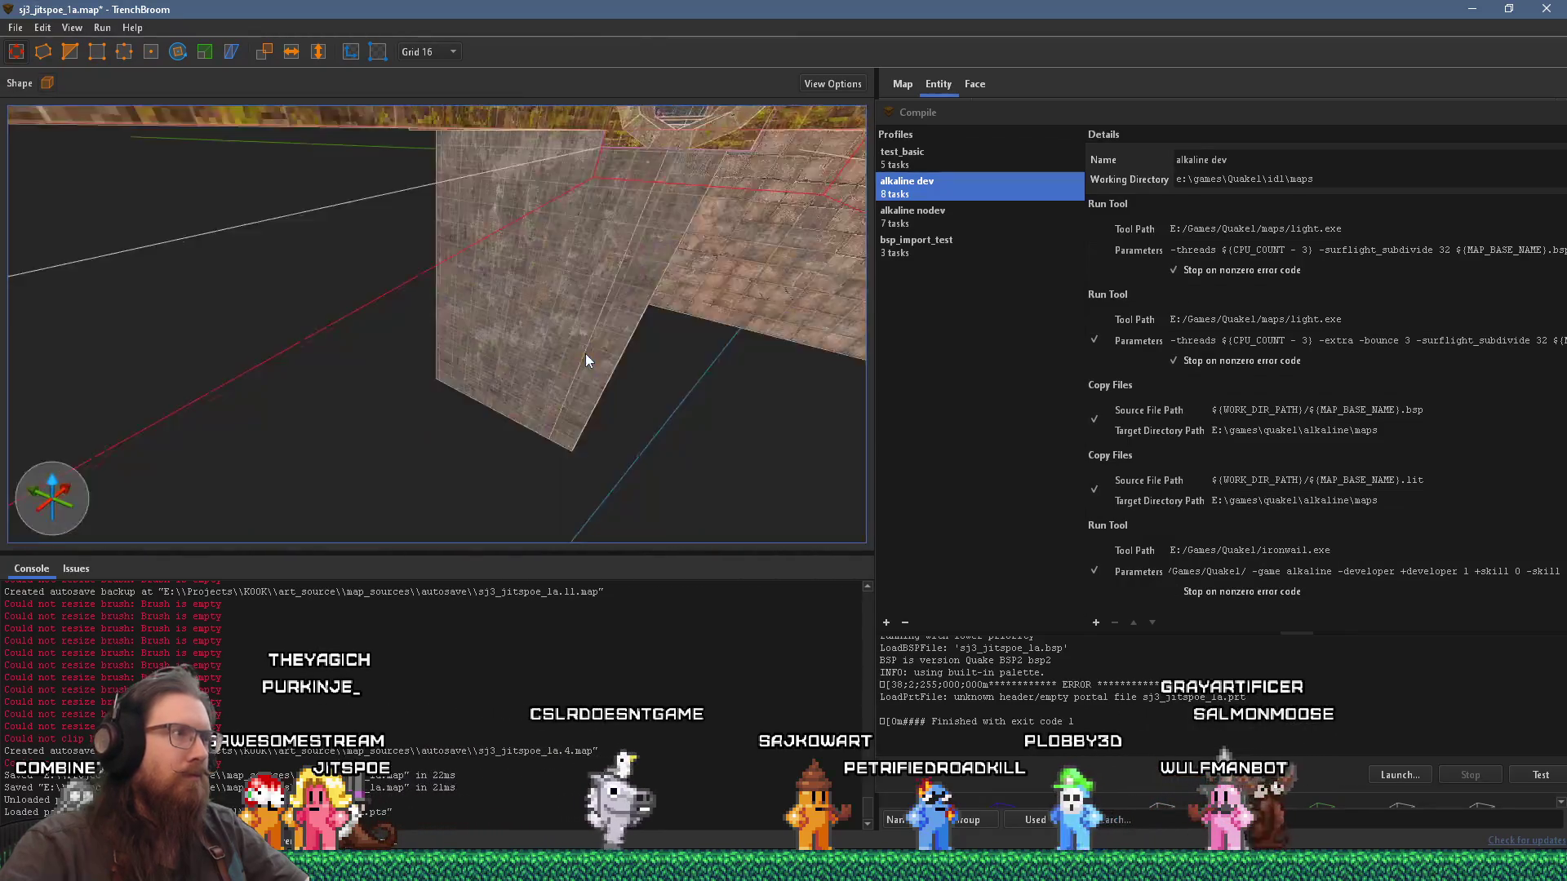
pyautogui.scroll(5, 590, 368)
pyautogui.click(19, 28)
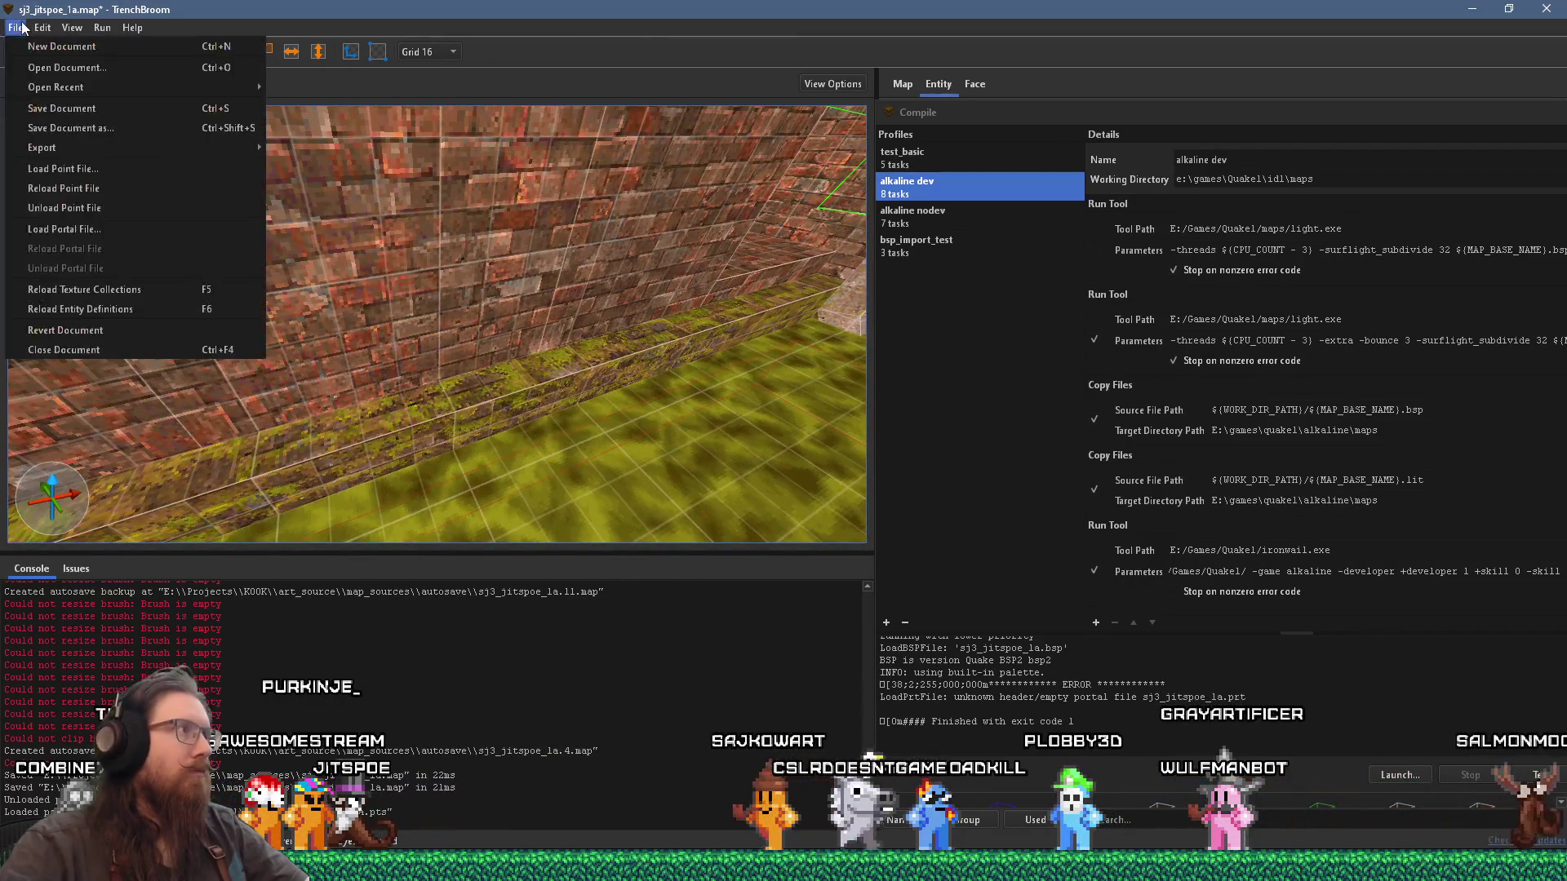
pyautogui.click(61, 108)
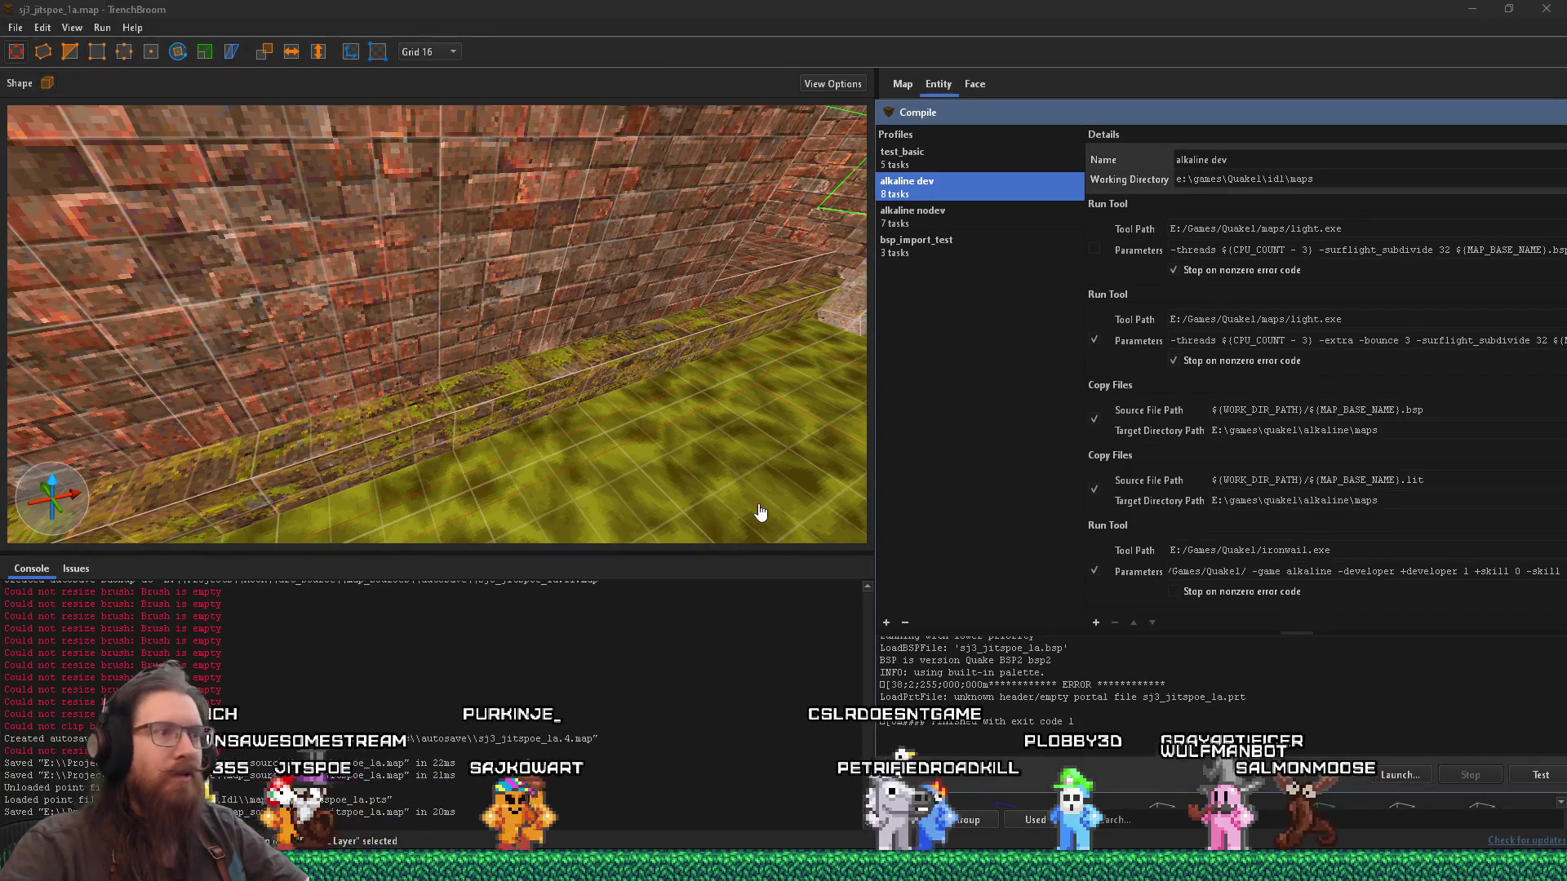
# Step: Rerun the alkaline dev compile and move the compile window back to the right
pyautogui.moveTo(1241, 112)
pyautogui.mouseDown()
pyautogui.moveTo(780, 23)
pyautogui.moveTo(1181, 109)
pyautogui.mouseUp()
pyautogui.click(1170, 686)
pyautogui.rightClick(666, 302)
pyautogui.moveTo(668, 302)
pyautogui.mouseDown()
pyautogui.moveTo(591, 389)
pyautogui.moveTo(489, 392)
pyautogui.mouseUp()
pyautogui.scroll(5, 591, 387)
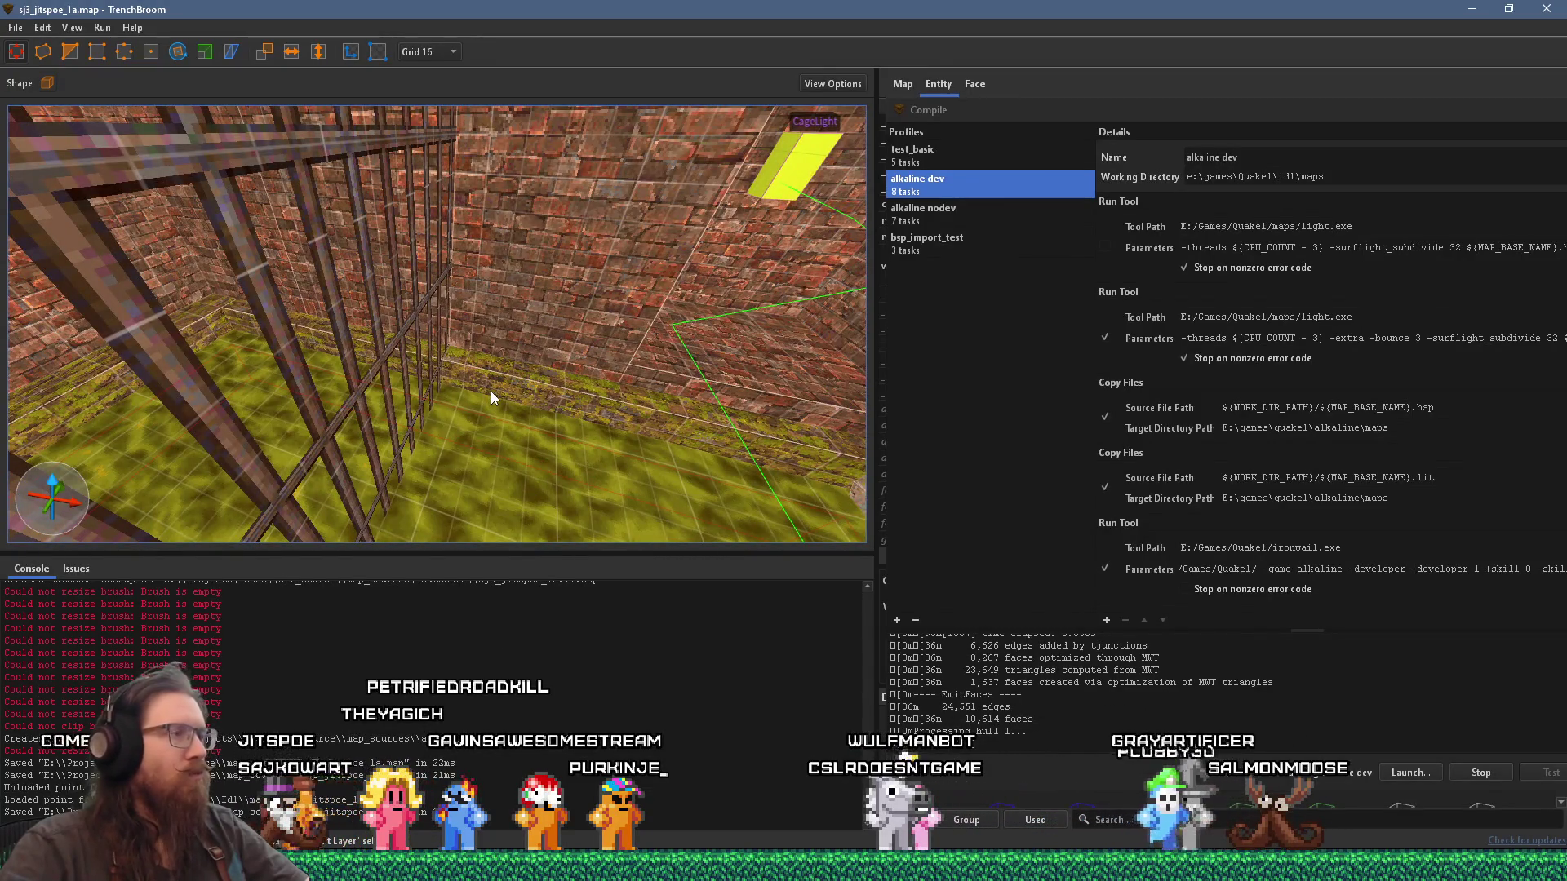
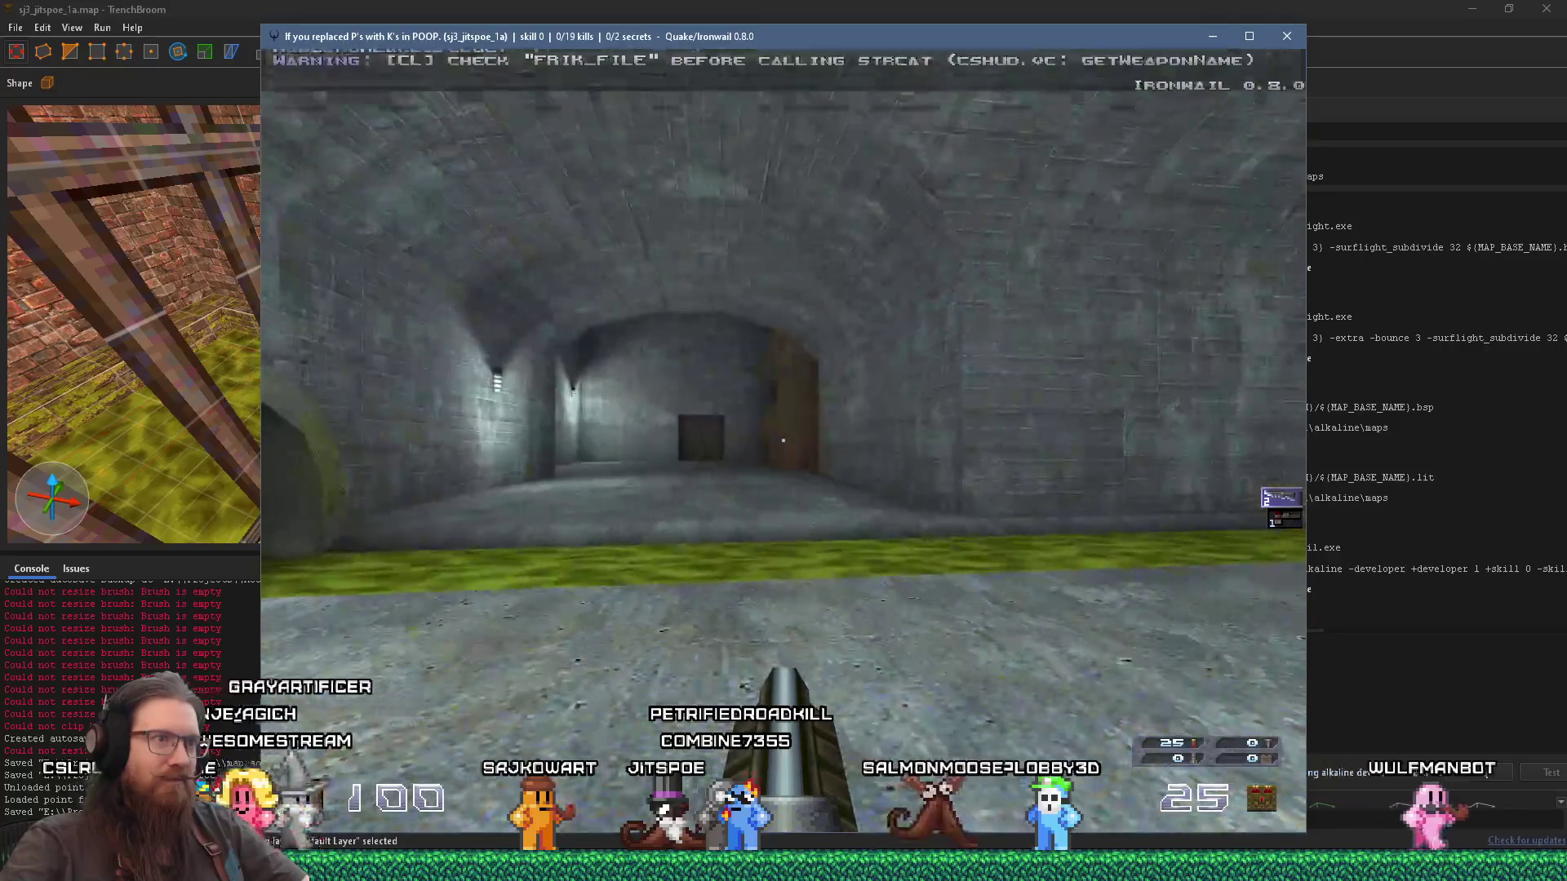
# Step: Look down the sewer tunnel, then enter notarget in the console so monsters ignore the player
pyautogui.press('w')
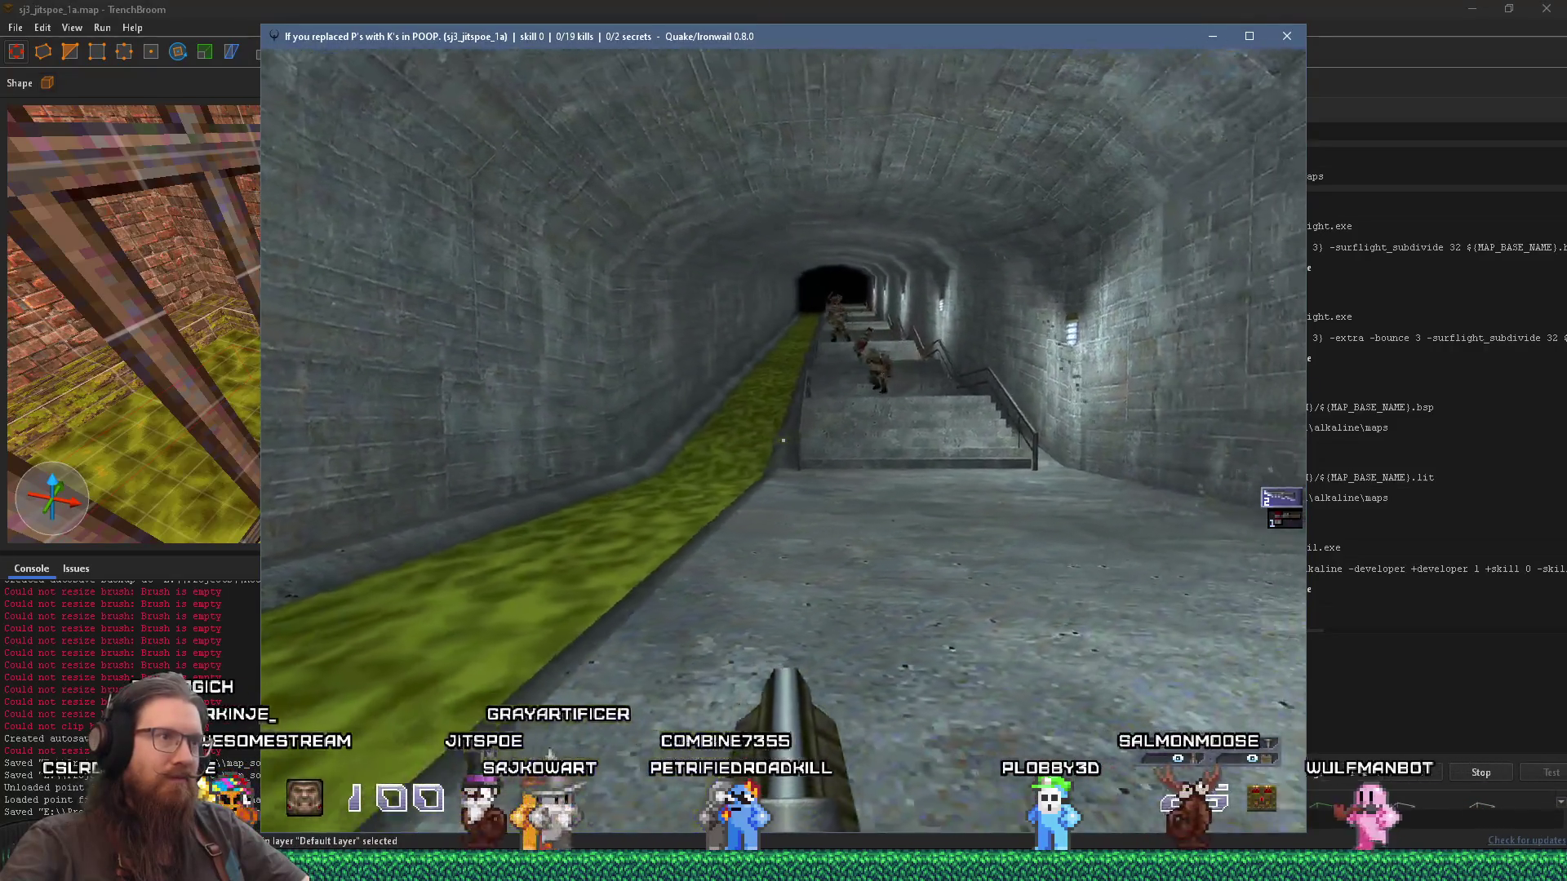
pyautogui.press('`')
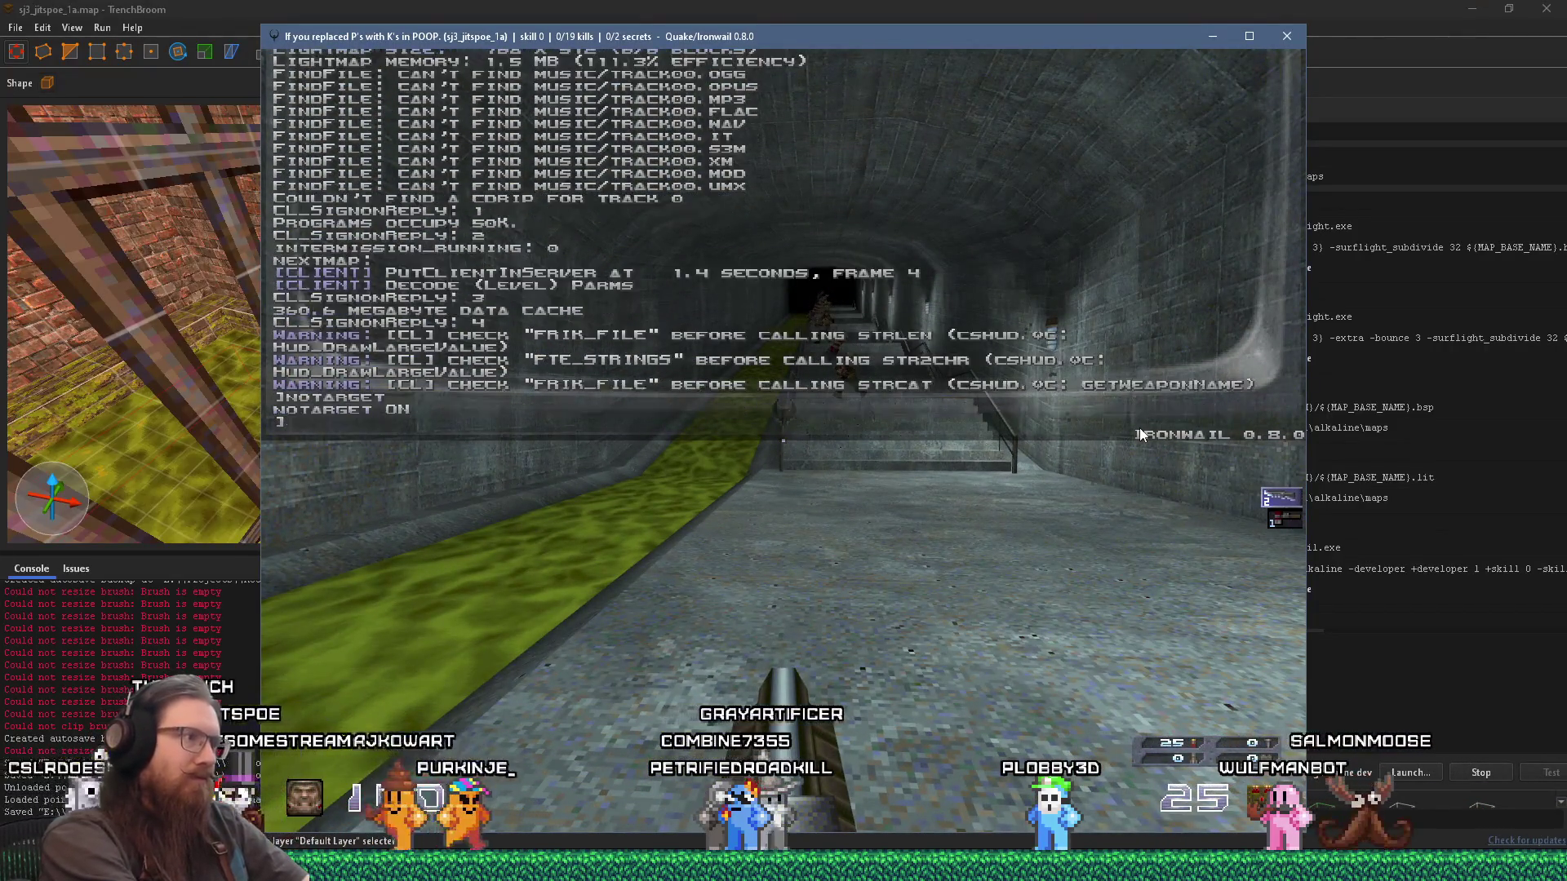
pyautogui.press('Return')
pyautogui.press('`')
# Step: Fly past the stairs, through the dark tunnel and the bars into the brick room, then reopen the console
pyautogui.press('d')
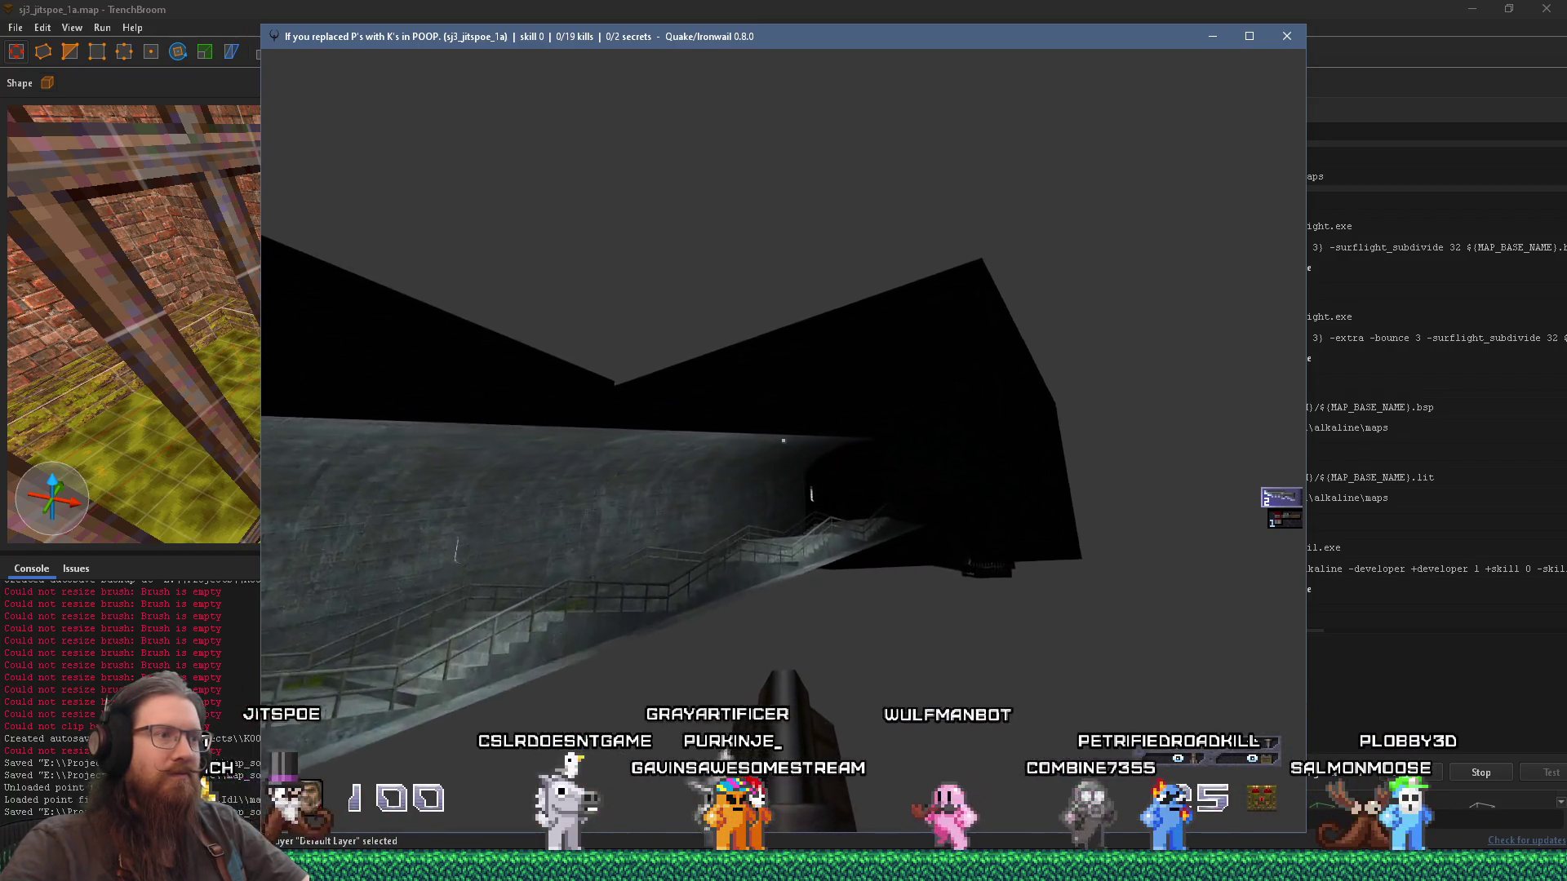
pyautogui.press('w')
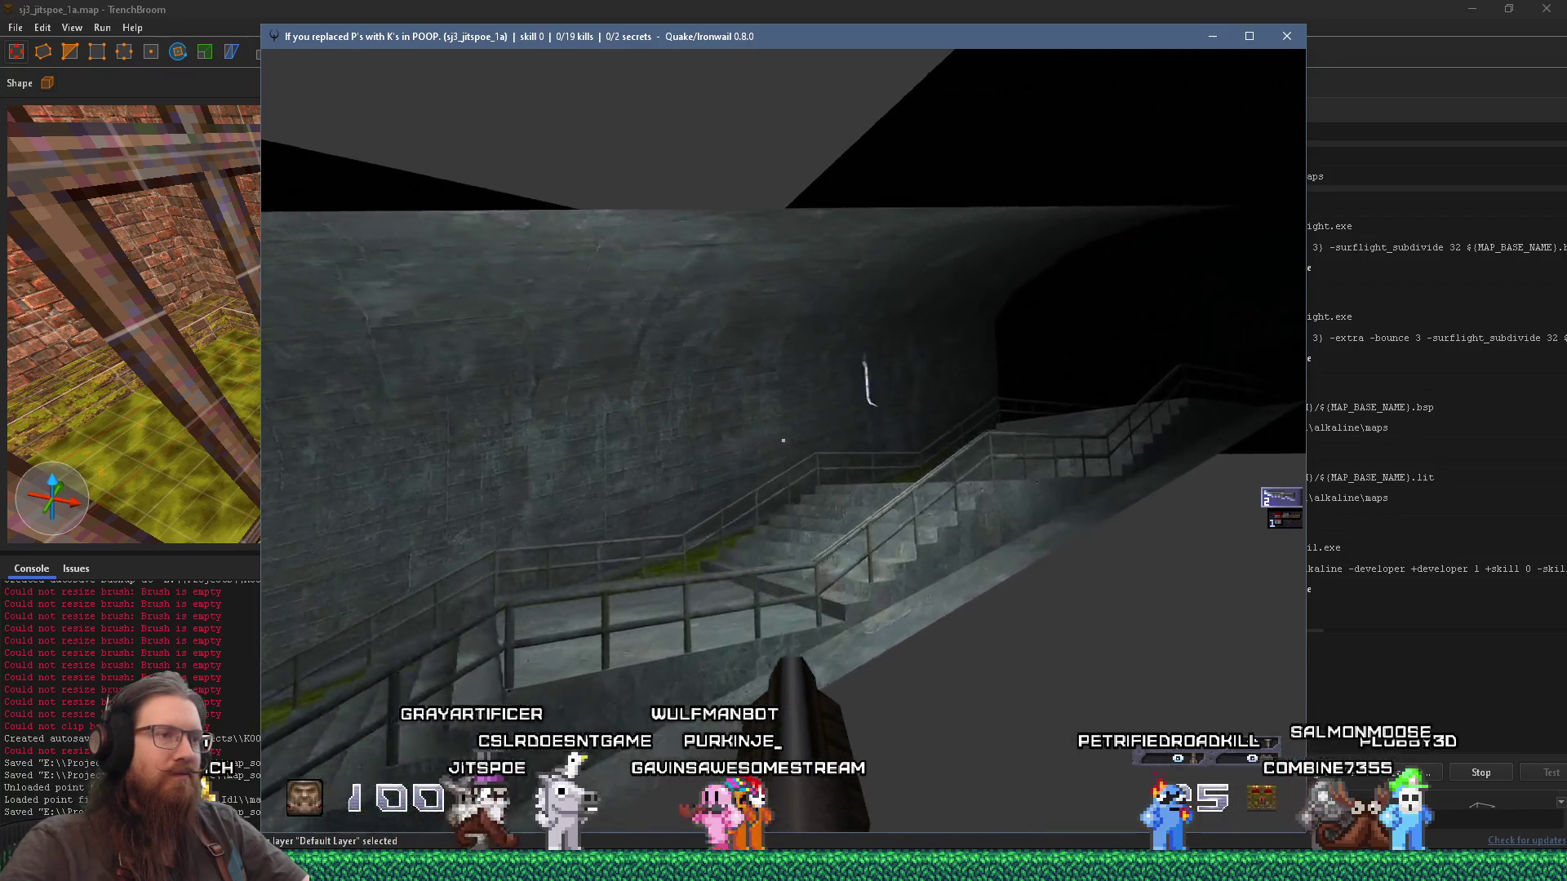
pyautogui.press('w')
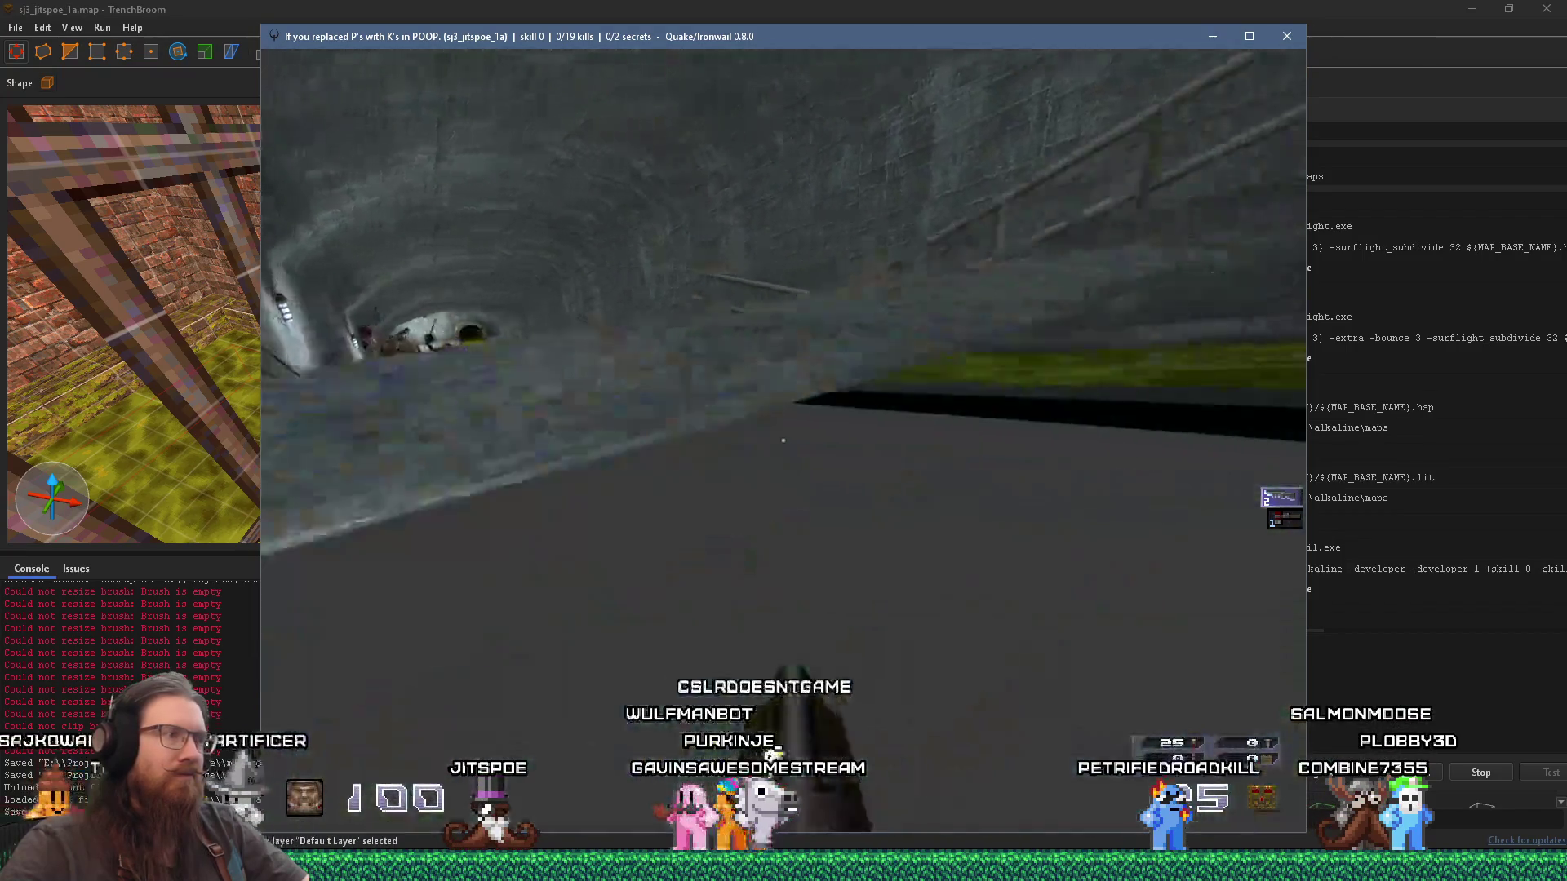
pyautogui.press('w')
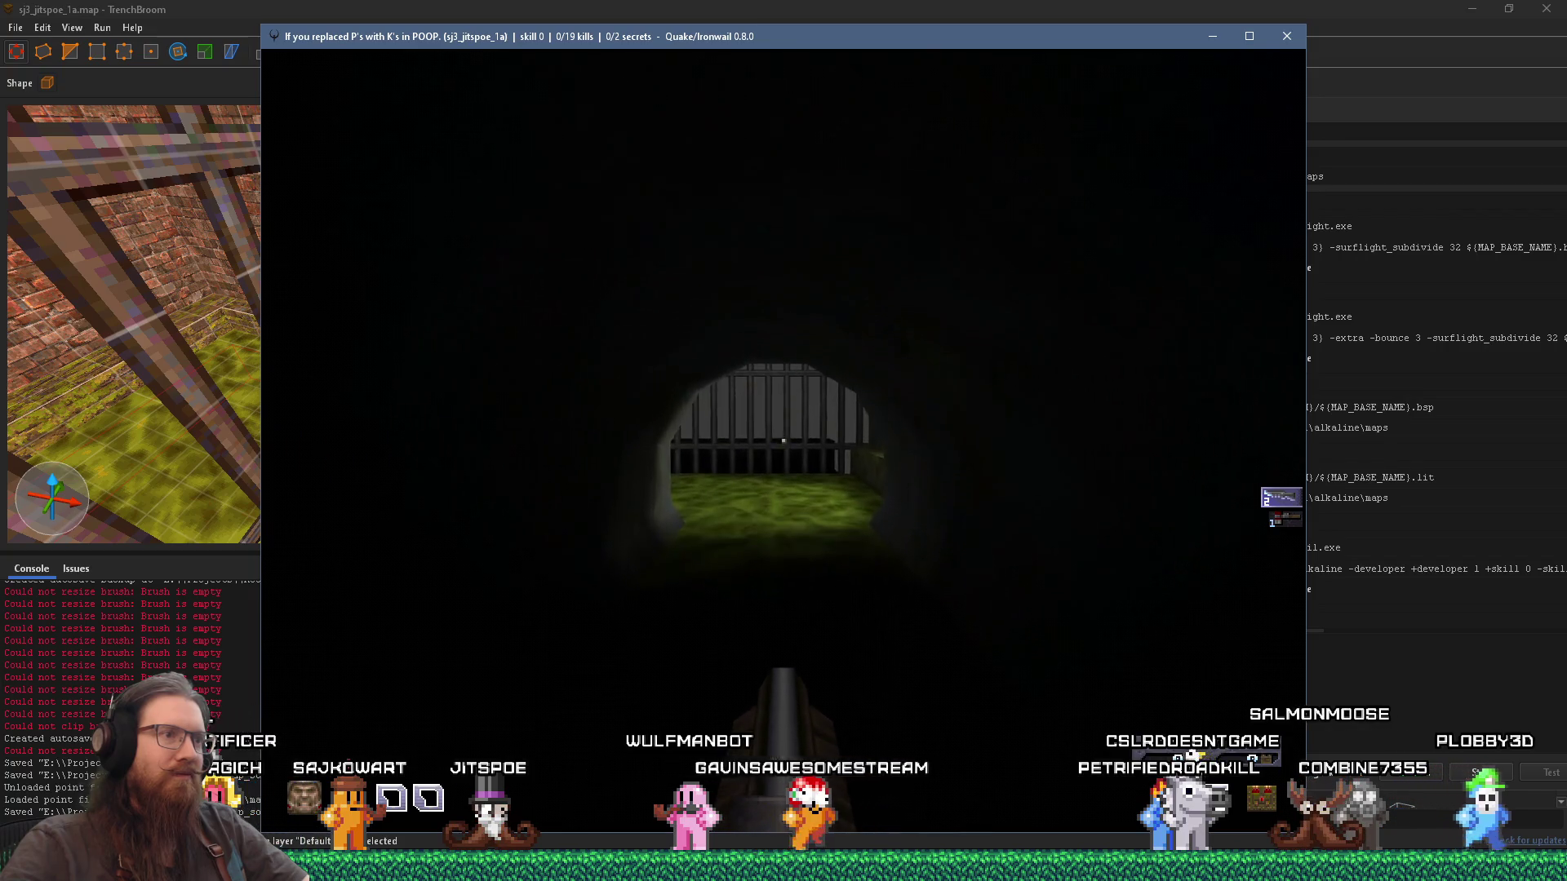
pyautogui.press('w')
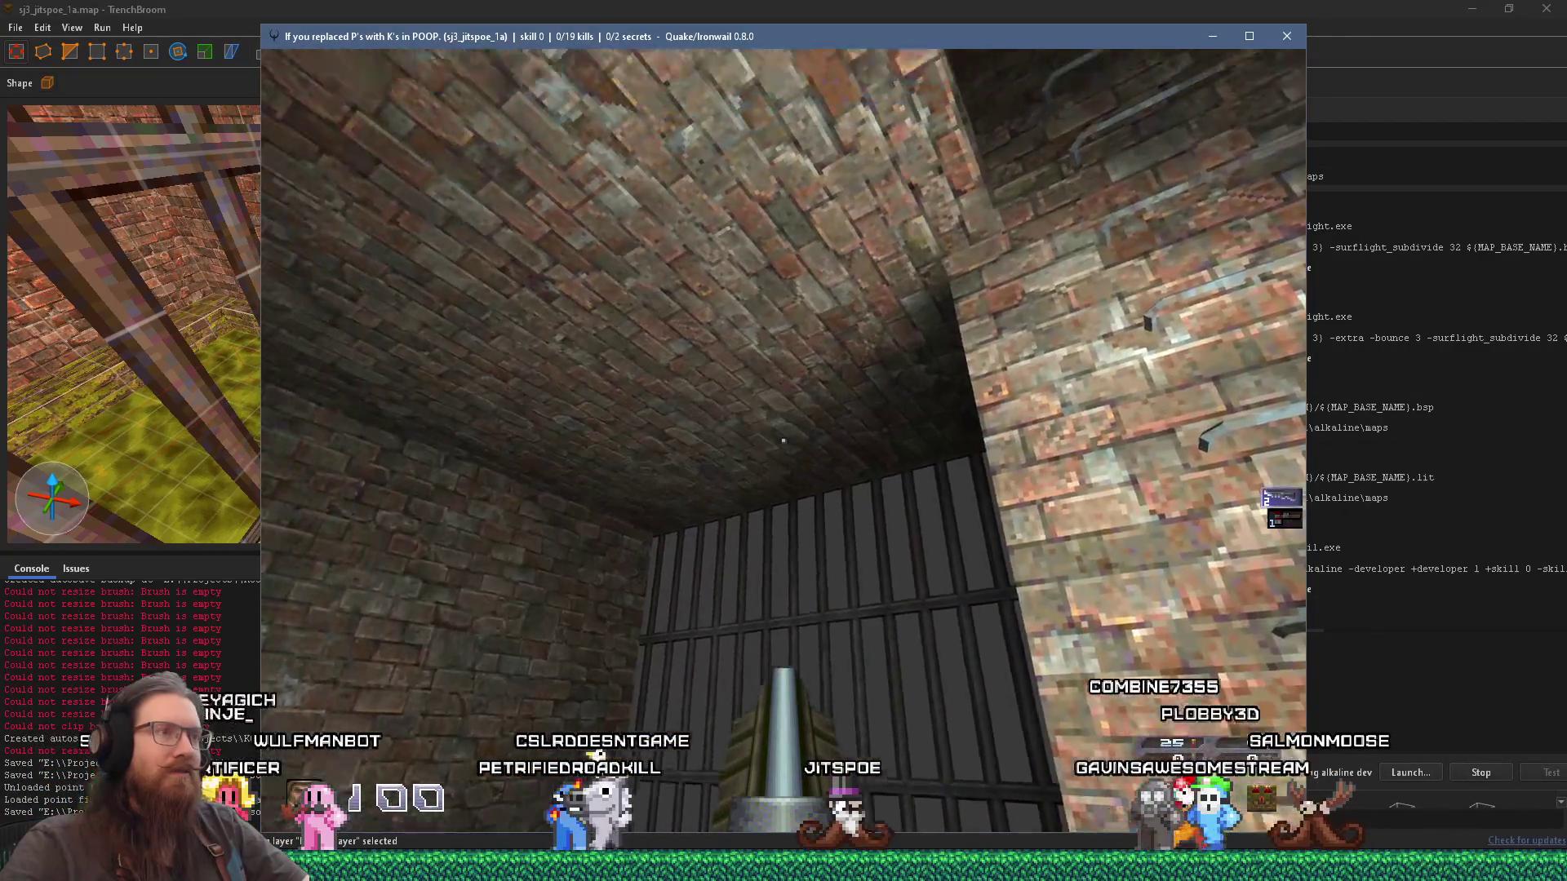
pyautogui.press('w')
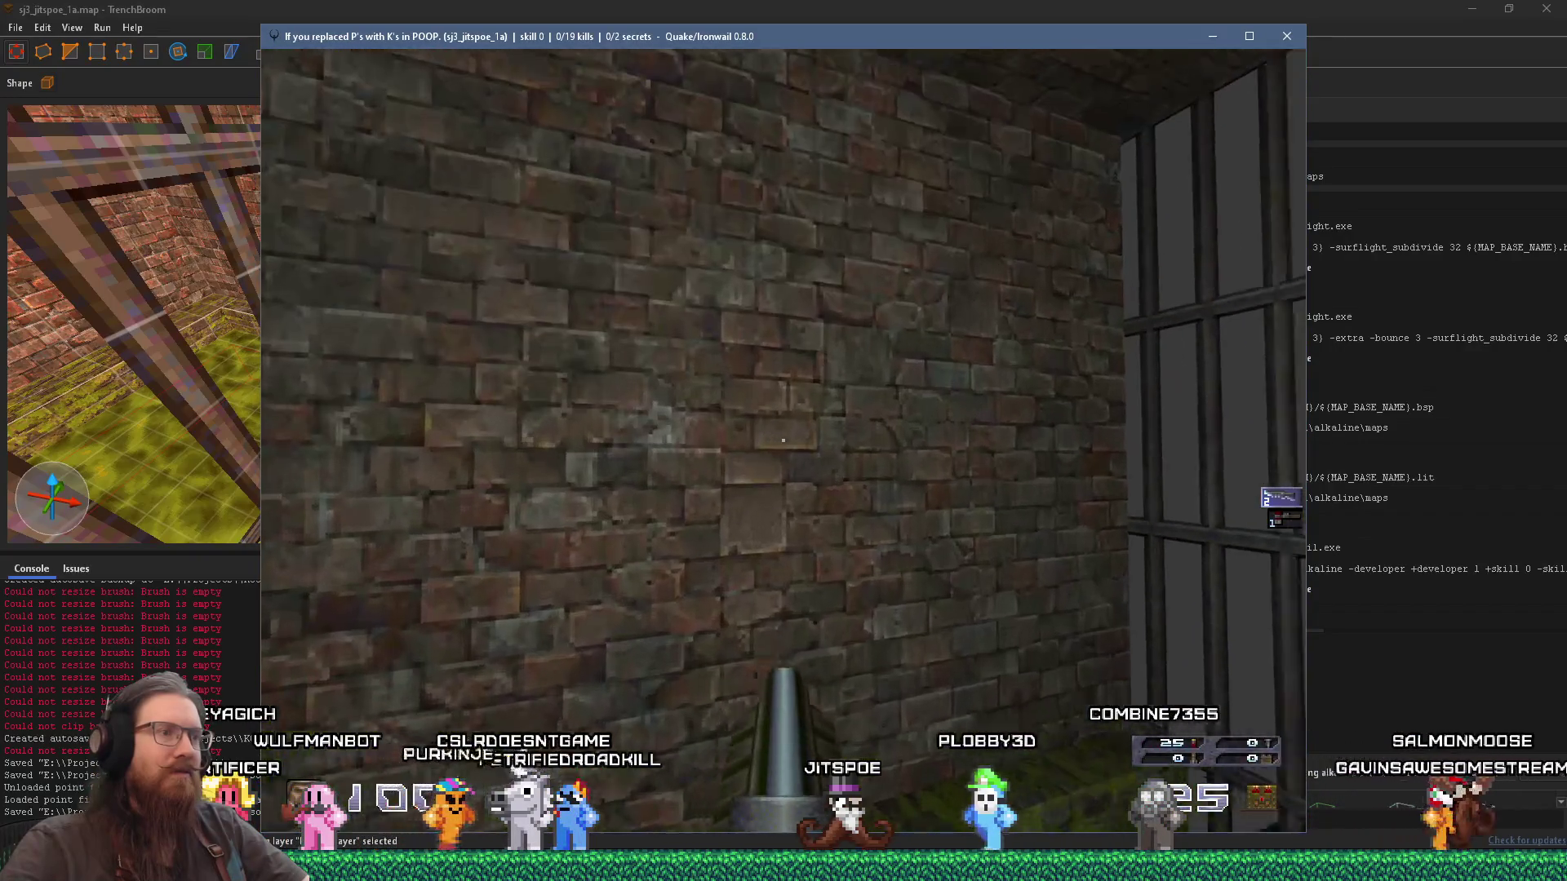
pyautogui.moveTo(784, 441)
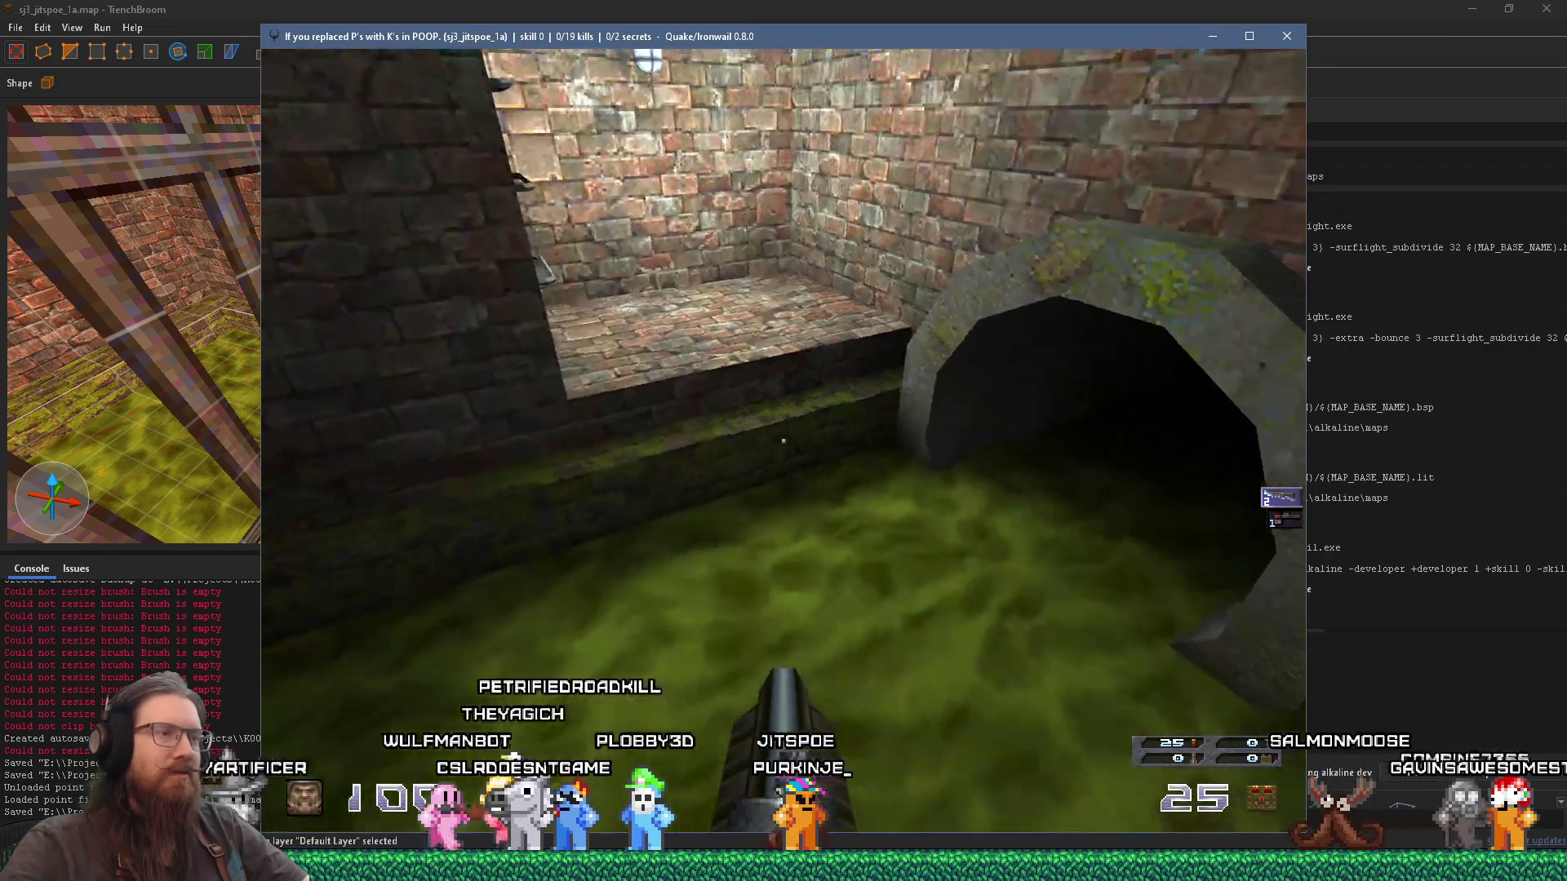
pyautogui.press('w')
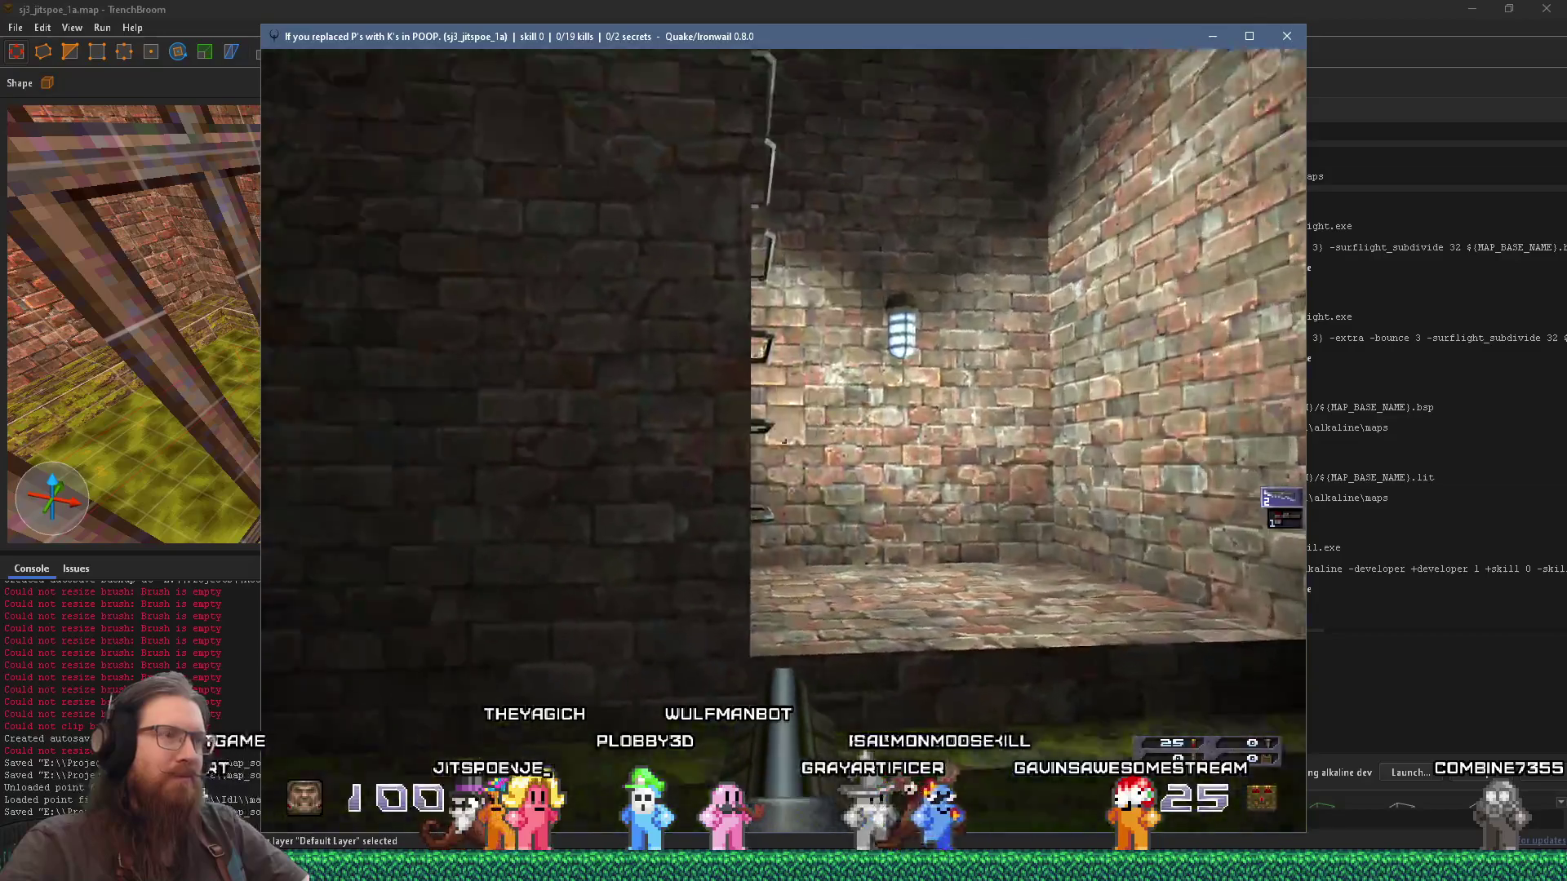
pyautogui.press('`')
# Step: Finish the quit command to close Ironwail and return to TrenchBroom
pyautogui.write('it')
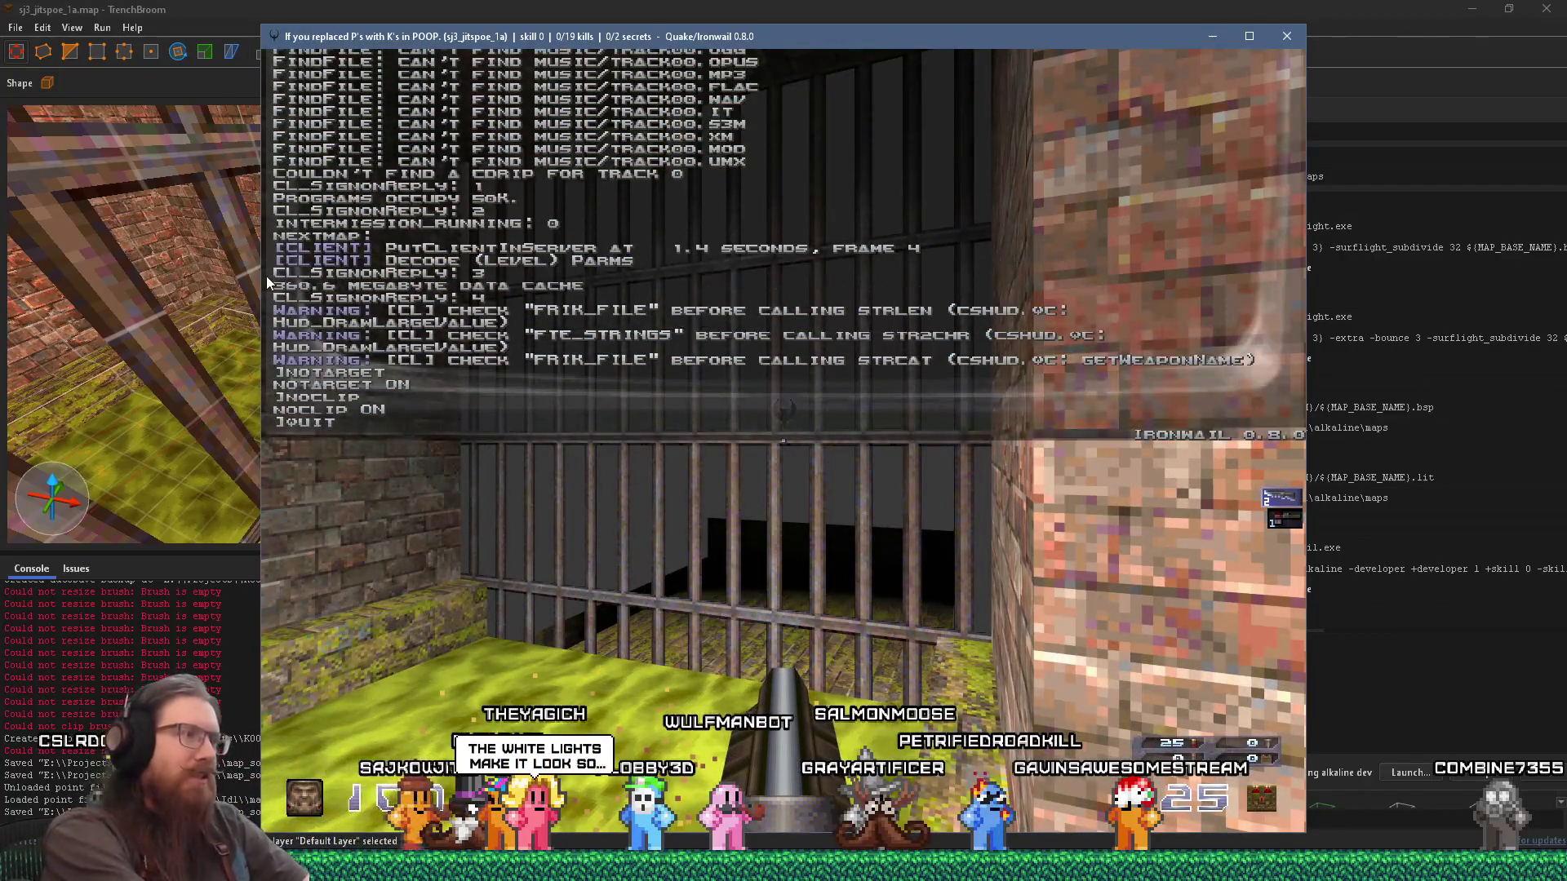
pyautogui.press('Return')
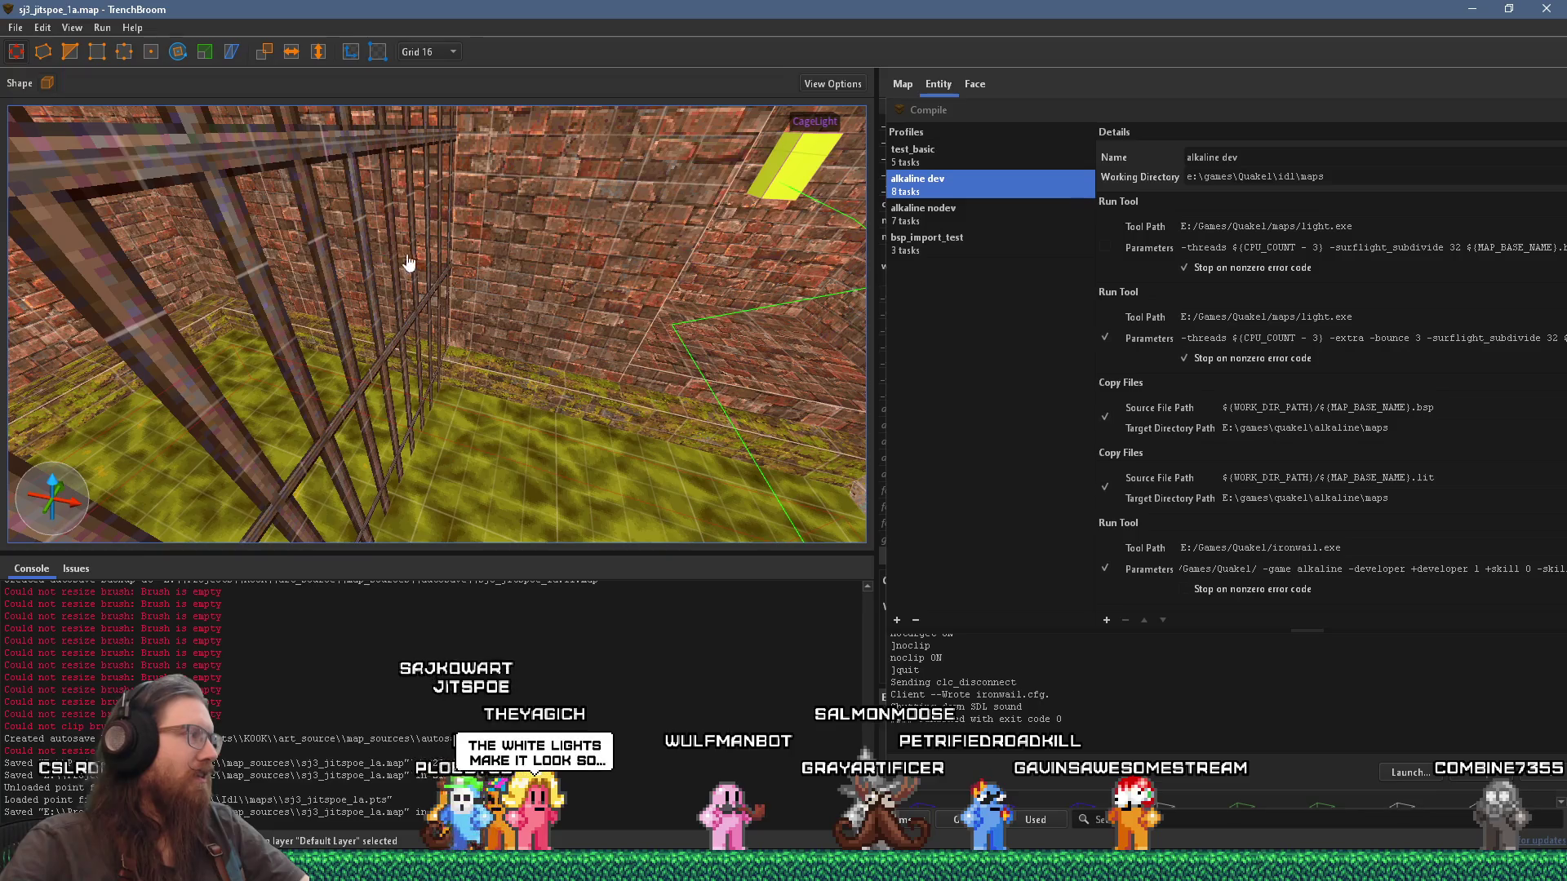
pyautogui.scroll(-5, 408, 263)
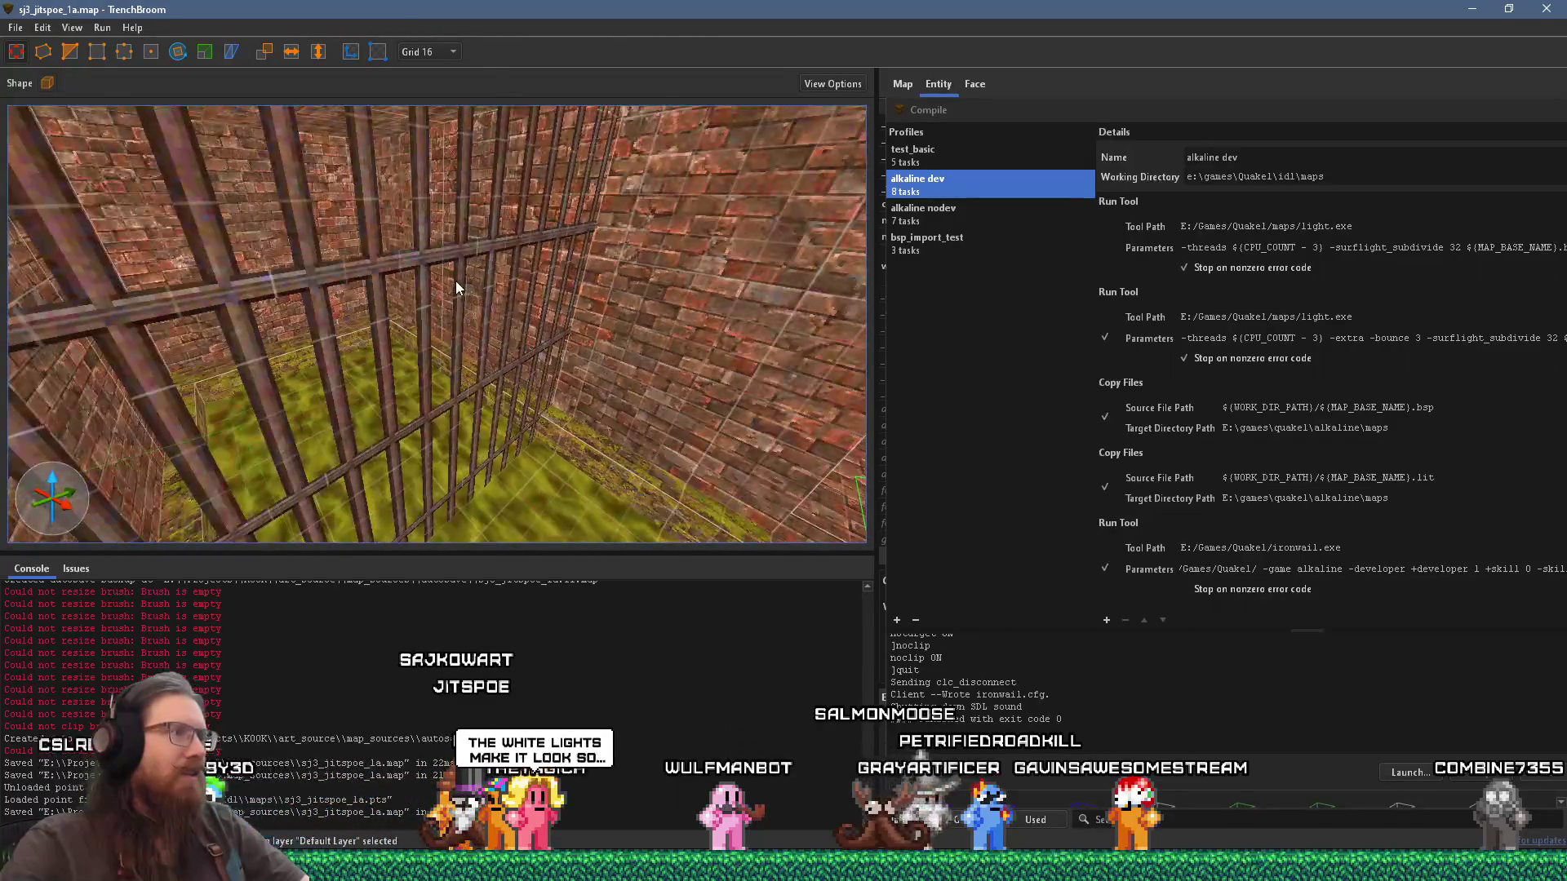
# Step: Turn the cage bars into a detail_fence brush entity
pyautogui.rightClick(453, 267)
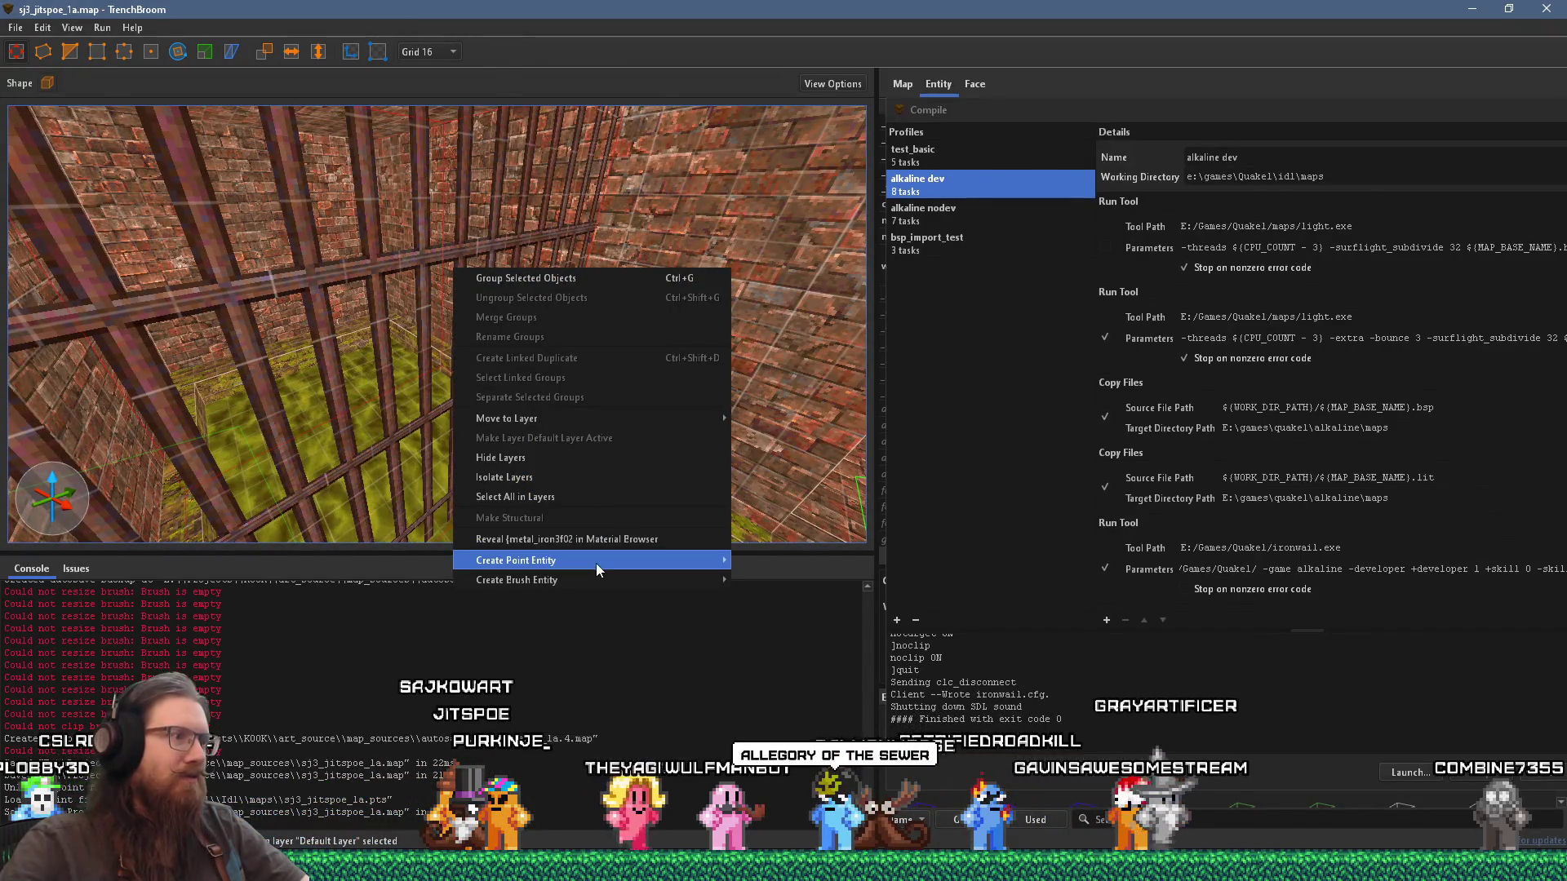
pyautogui.moveTo(791, 622)
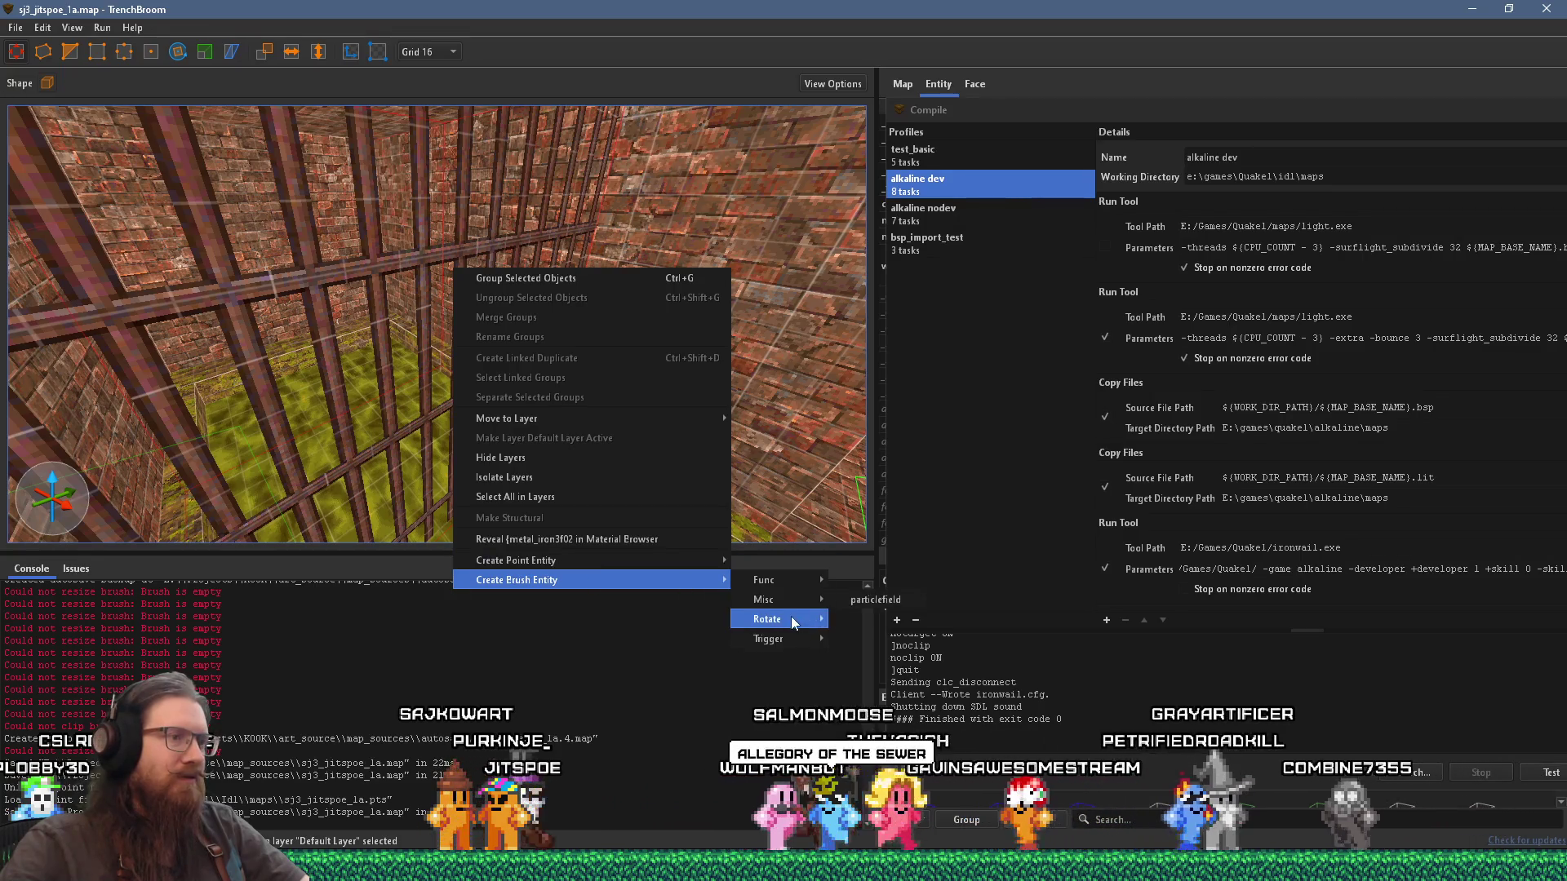
pyautogui.moveTo(798, 583)
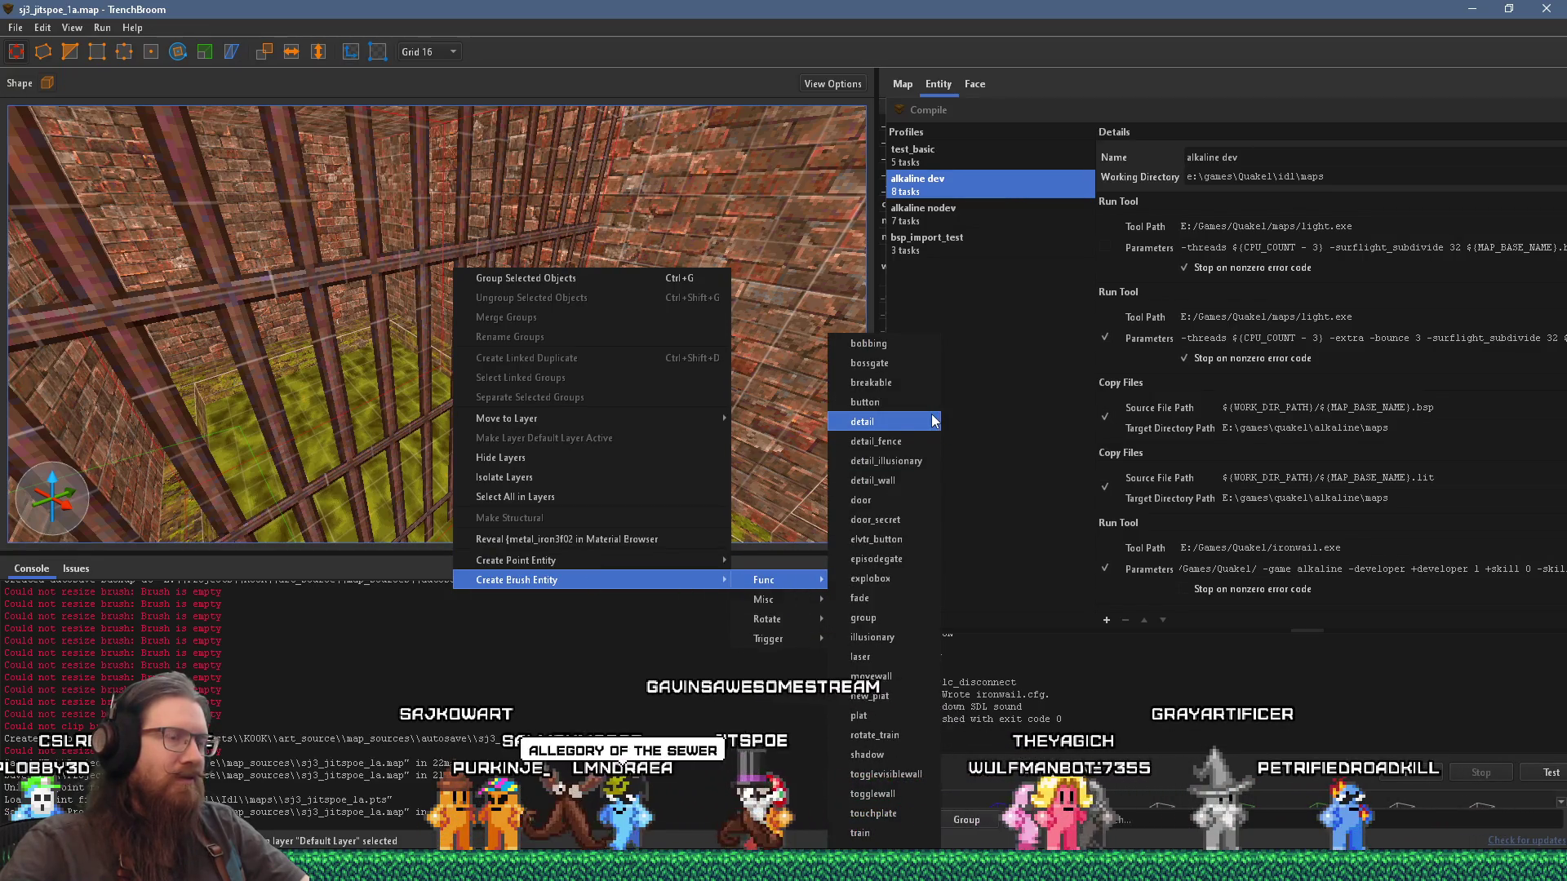
pyautogui.click(918, 441)
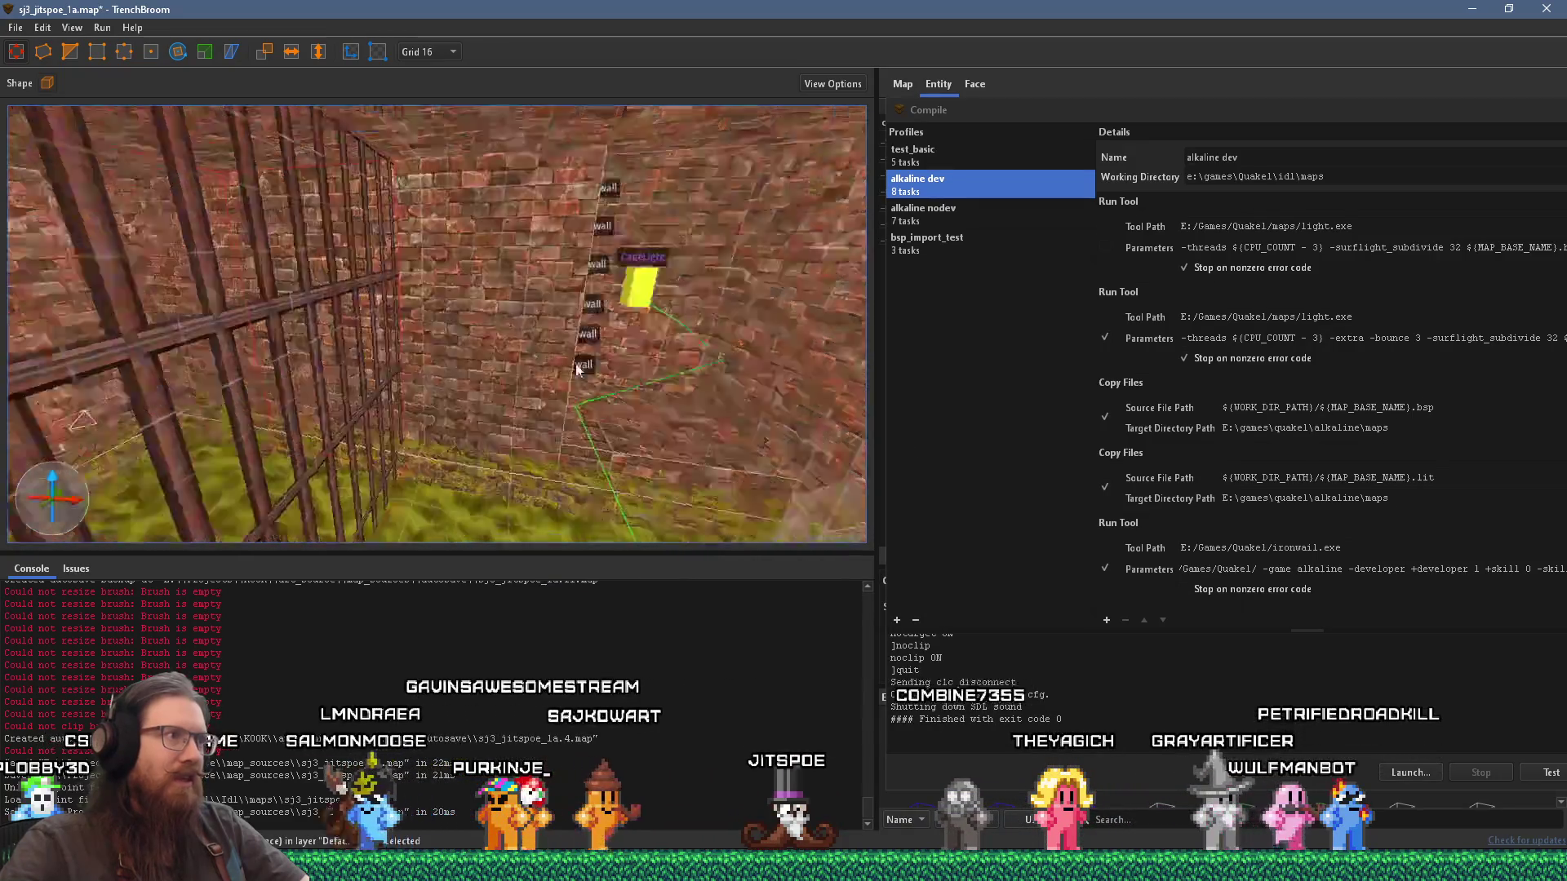
pyautogui.scroll(5, 535, 384)
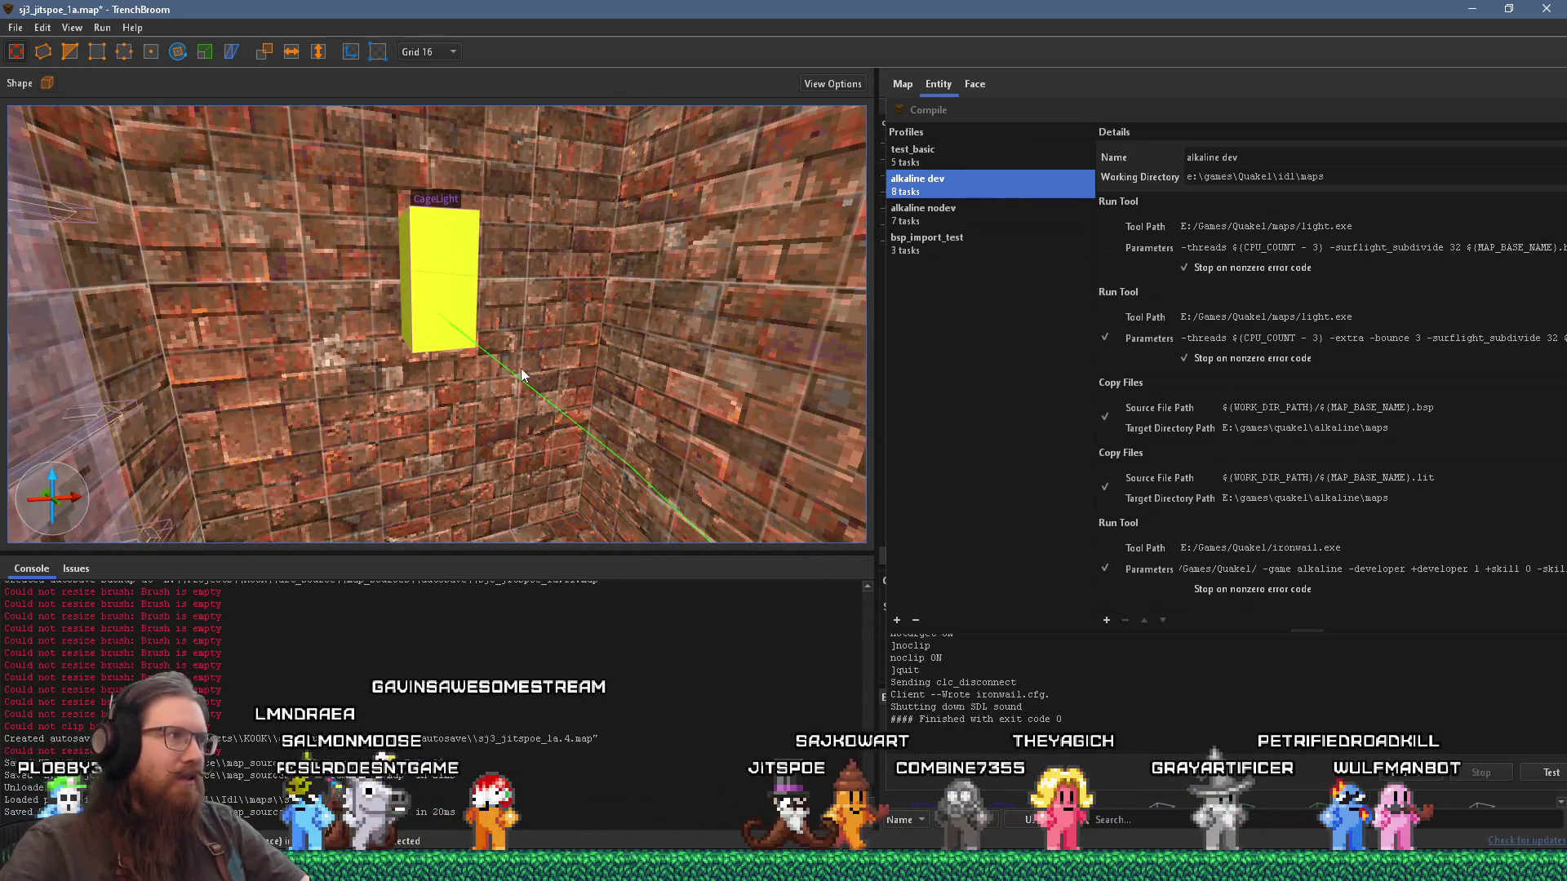
pyautogui.scroll(-5, 520, 369)
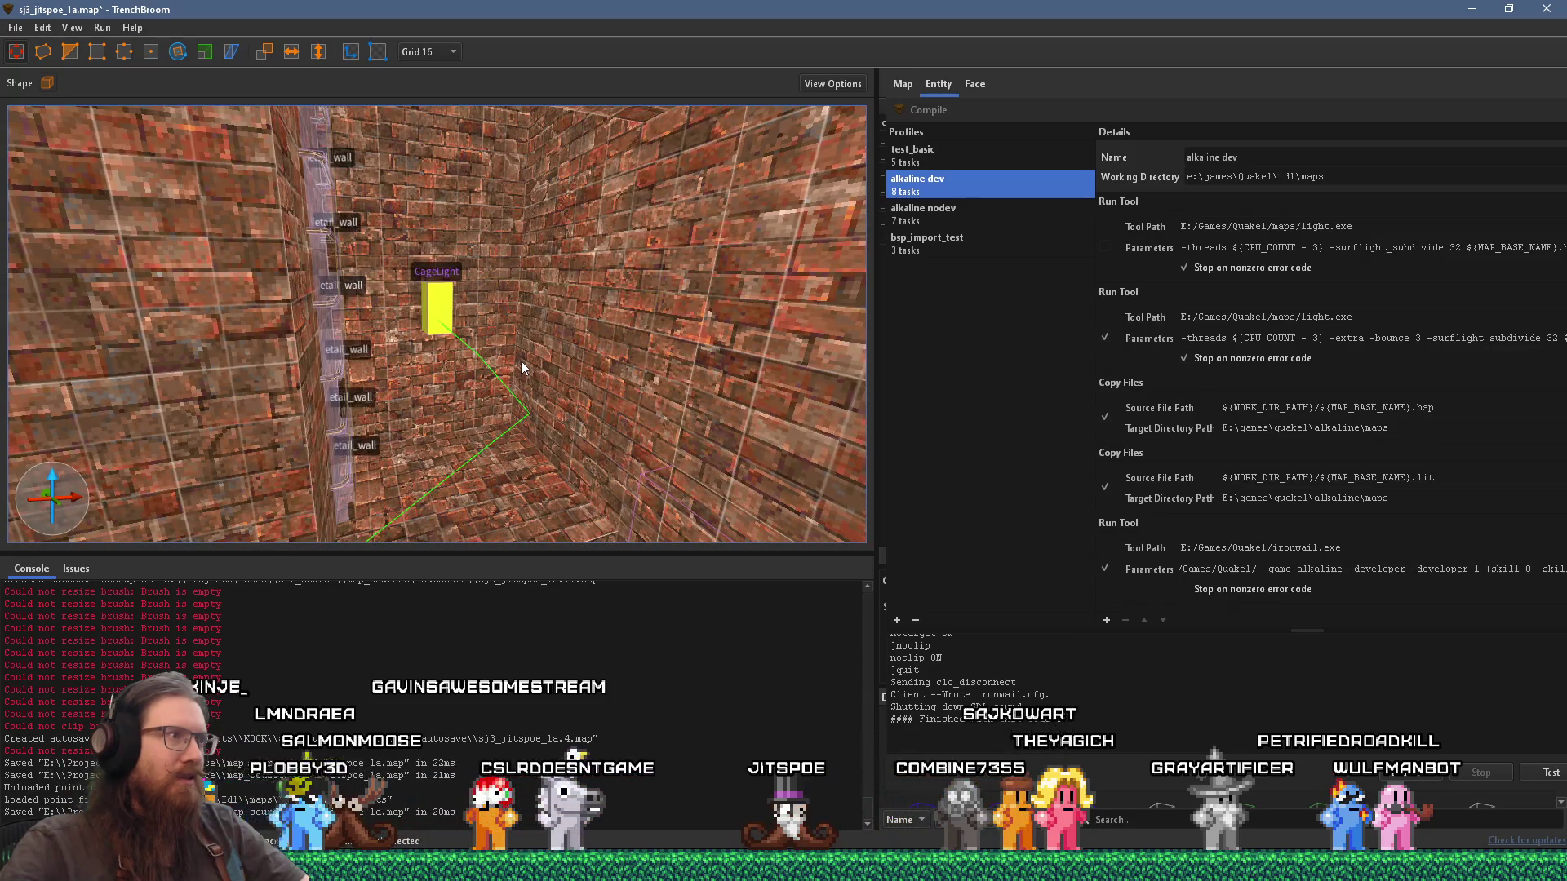
# Step: Select the CageLight entity and drag it higher up the brick wall to Z 32
pyautogui.hotkey('alt', 'Tab')
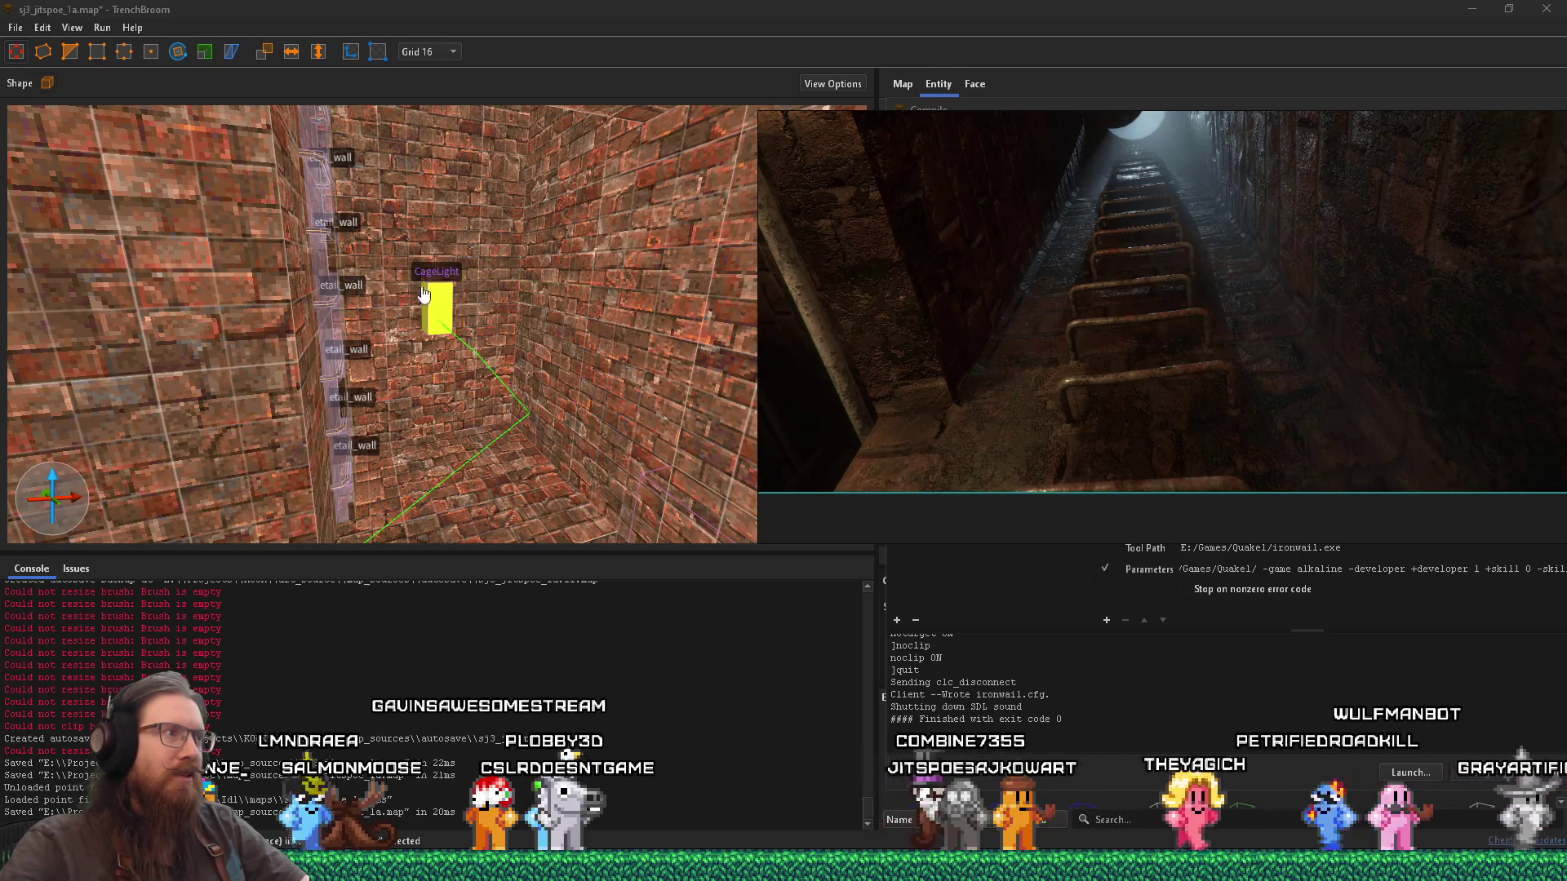
pyautogui.scroll(-3, 506, 395)
pyautogui.scroll(-5, 506, 374)
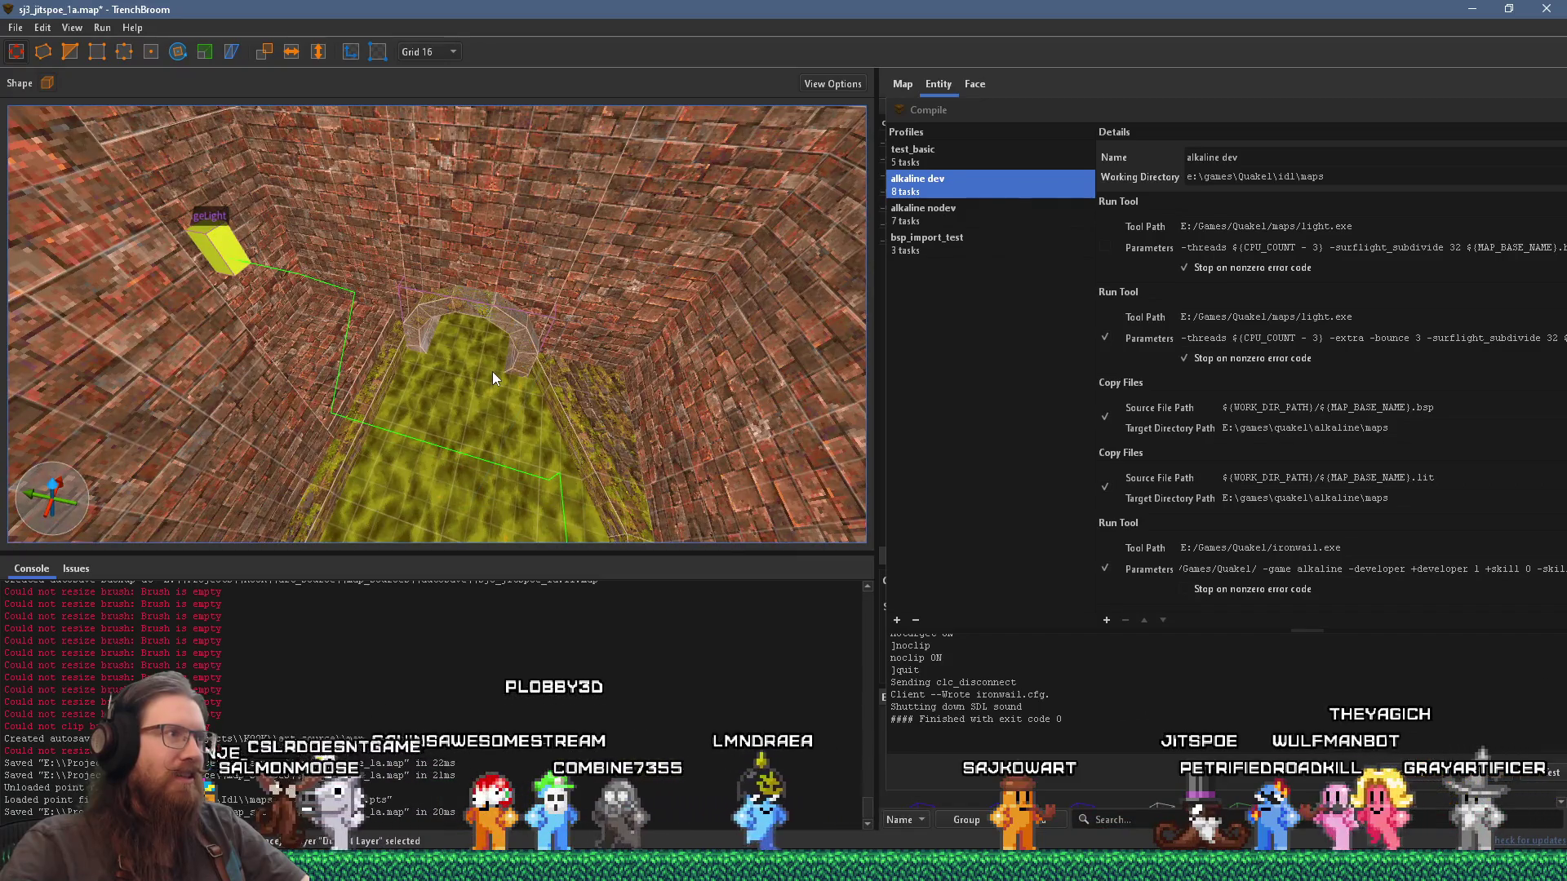
pyautogui.click(239, 257)
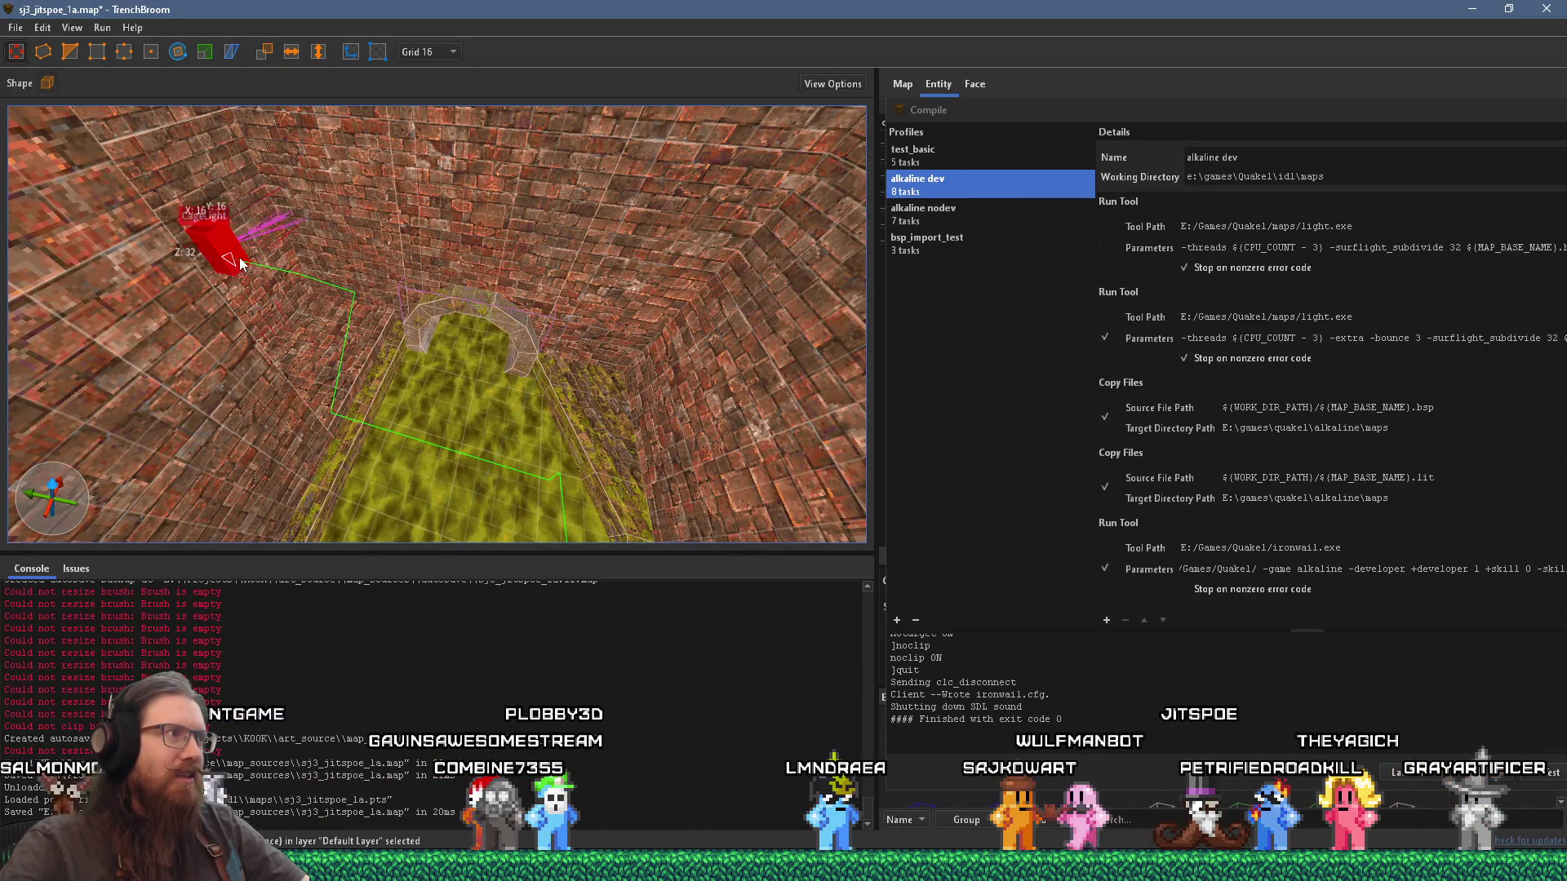
pyautogui.scroll(10, 301, 292)
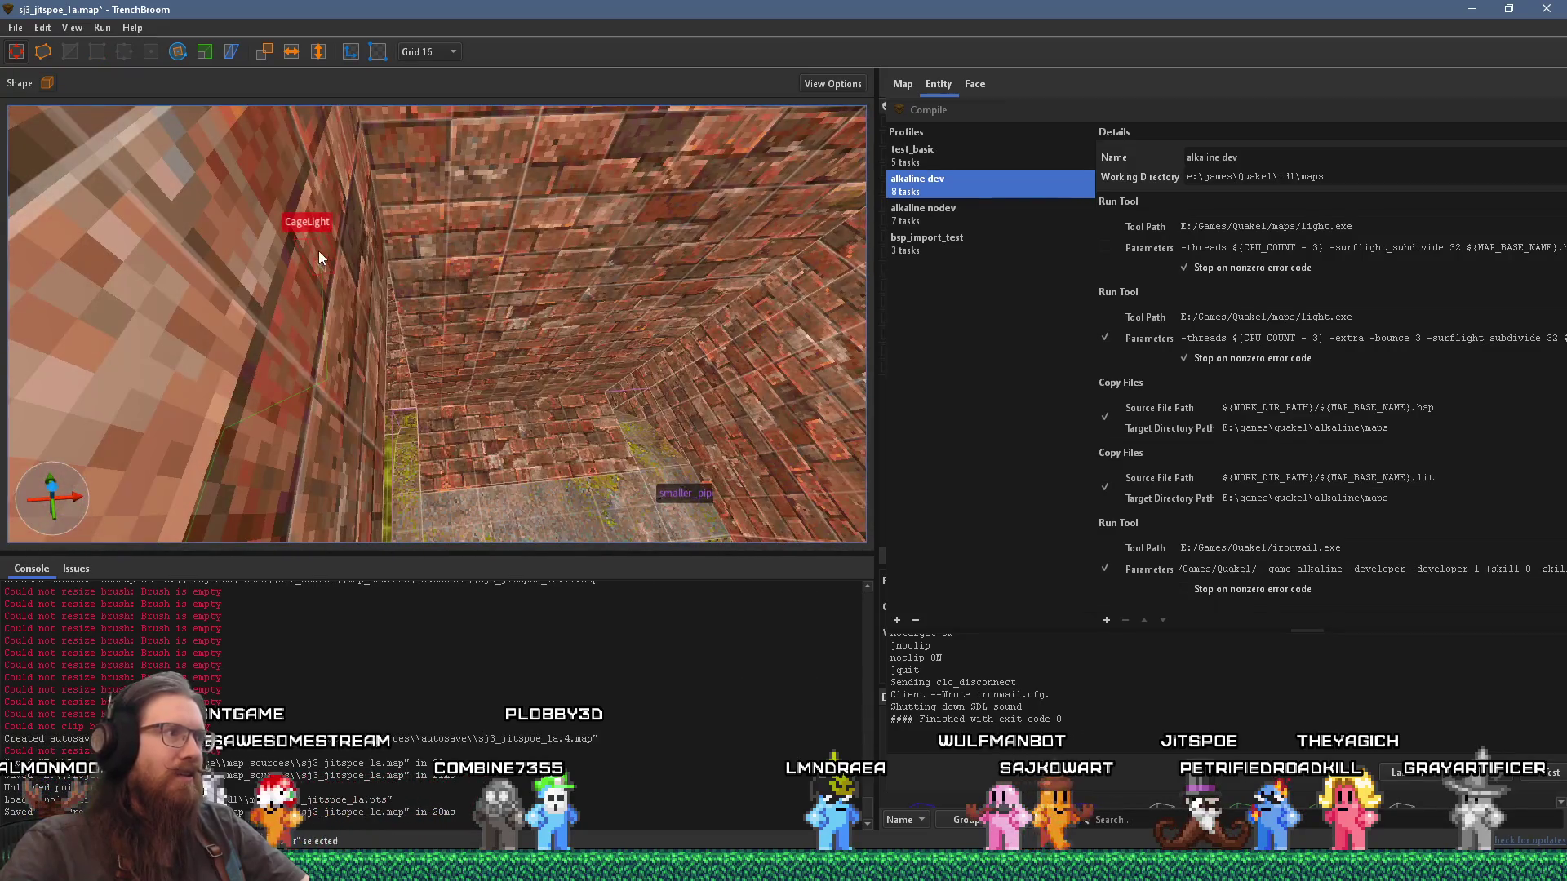
pyautogui.scroll(-5, 854, 234)
pyautogui.moveTo(349, 269)
pyautogui.mouseDown()
pyautogui.moveTo(349, 325)
pyautogui.moveTo(482, 137)
pyautogui.moveTo(404, 290)
pyautogui.moveTo(410, 381)
pyautogui.moveTo(438, 458)
pyautogui.moveTo(430, 348)
pyautogui.moveTo(468, 429)
pyautogui.moveTo(399, 324)
pyautogui.moveTo(519, 333)
pyautogui.moveTo(442, 315)
pyautogui.moveTo(483, 287)
pyautogui.moveTo(420, 322)
pyautogui.mouseUp()
pyautogui.moveTo(330, 355)
pyautogui.mouseDown()
pyautogui.moveTo(809, 373)
pyautogui.moveTo(618, 379)
pyautogui.moveTo(726, 375)
pyautogui.moveTo(520, 360)
pyautogui.moveTo(505, 392)
pyautogui.moveTo(531, 384)
pyautogui.moveTo(526, 415)
pyautogui.moveTo(438, 480)
pyautogui.mouseUp()
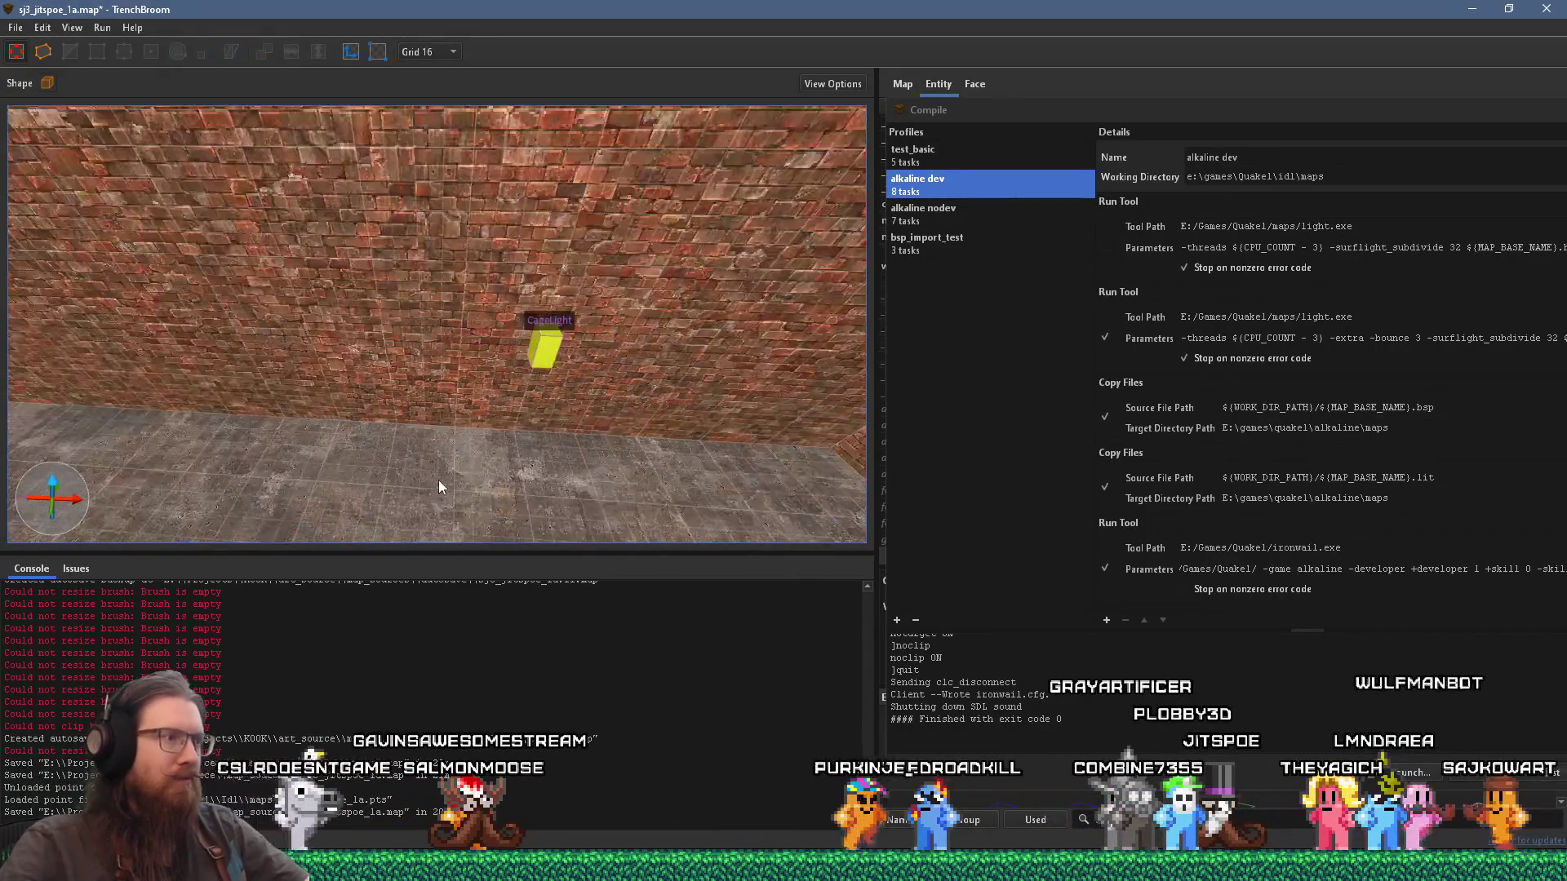
# Step: Create an item_artifact_envirosuit point entity near the info_player_start_test spawn in the brick room
pyautogui.rightClick(435, 478)
pyautogui.moveTo(545, 750)
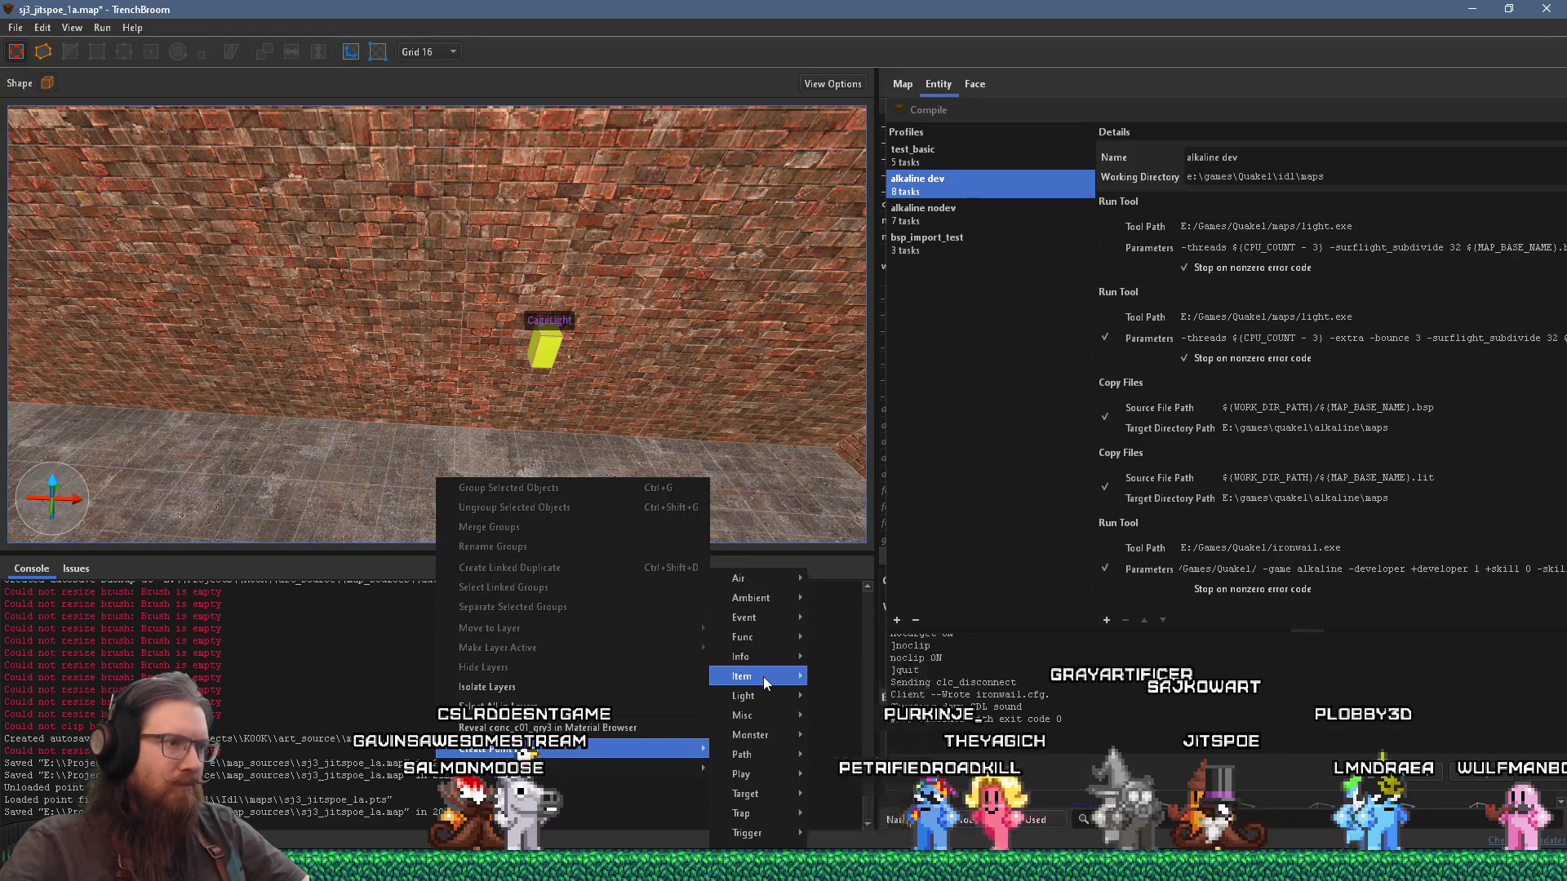
pyautogui.moveTo(762, 677)
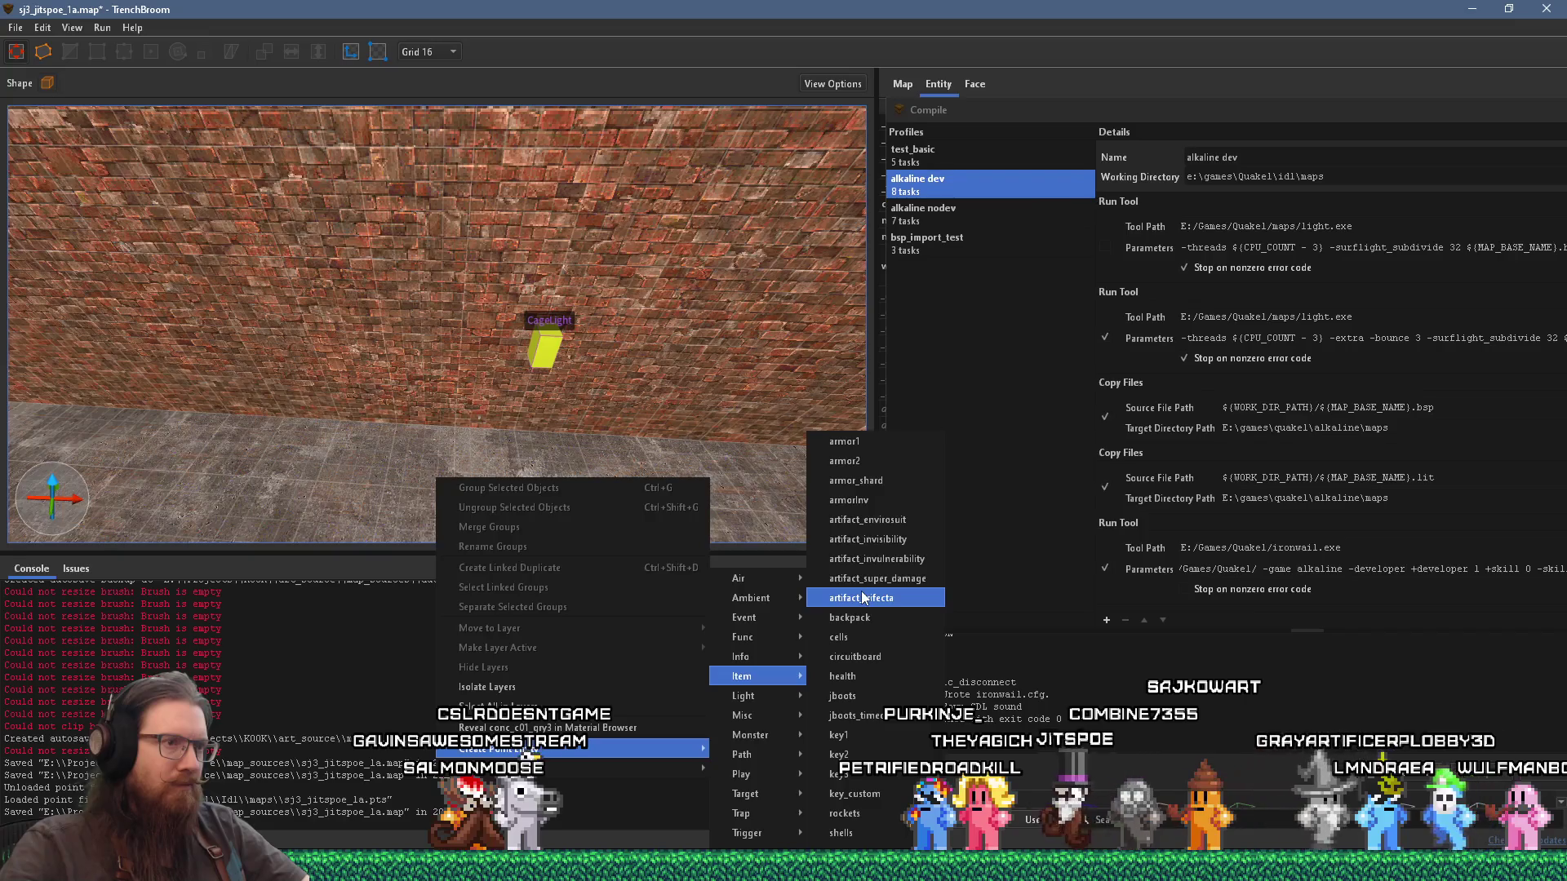
pyautogui.click(893, 523)
pyautogui.moveTo(625, 478)
pyautogui.mouseDown()
pyautogui.moveTo(556, 480)
pyautogui.moveTo(613, 322)
pyautogui.mouseUp()
pyautogui.moveTo(653, 429)
pyautogui.mouseDown()
pyautogui.moveTo(465, 370)
pyautogui.moveTo(487, 351)
pyautogui.moveTo(633, 399)
pyautogui.moveTo(305, 368)
pyautogui.moveTo(555, 359)
pyautogui.moveTo(486, 416)
pyautogui.moveTo(439, 355)
pyautogui.moveTo(689, 422)
pyautogui.moveTo(565, 424)
pyautogui.mouseUp()
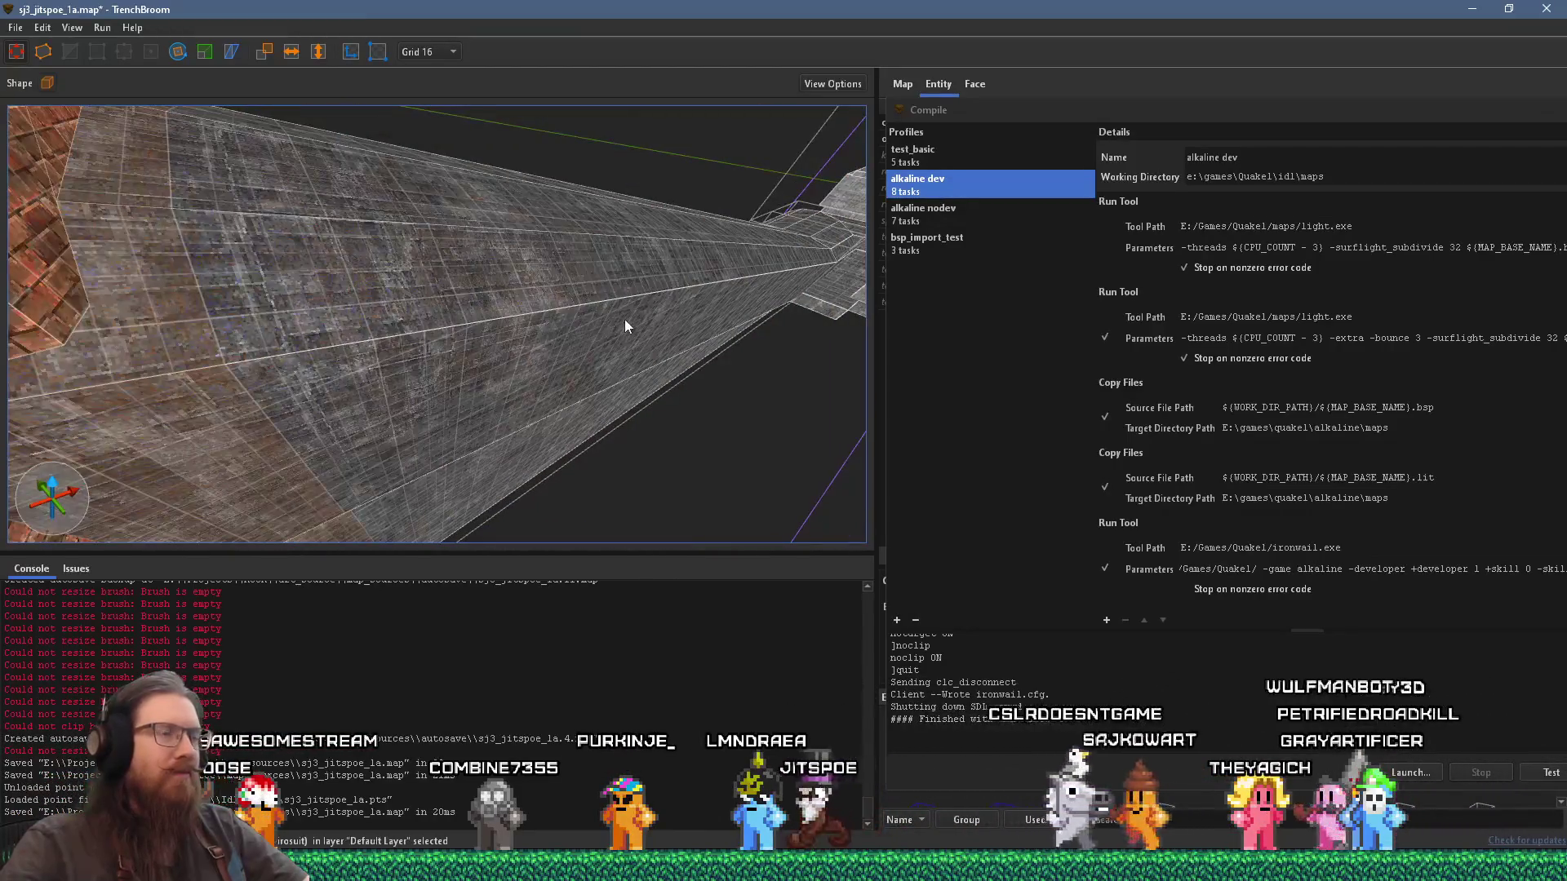
pyautogui.moveTo(646, 314)
pyautogui.mouseDown()
pyautogui.moveTo(793, 292)
pyautogui.moveTo(633, 385)
pyautogui.mouseUp()
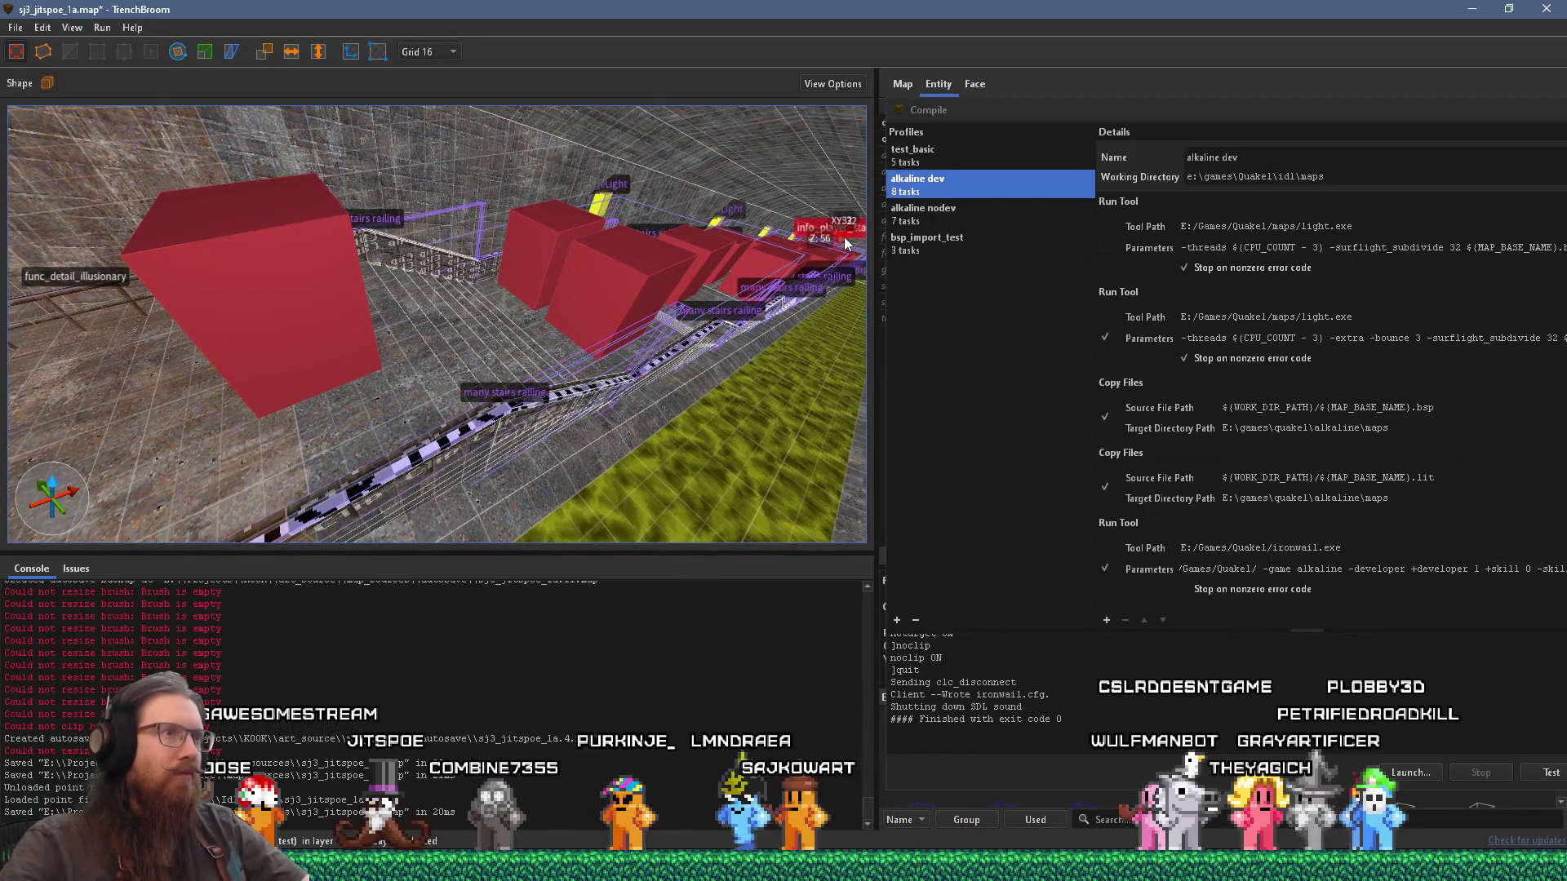
pyautogui.moveTo(834, 251)
pyautogui.mouseDown()
pyautogui.moveTo(449, 460)
pyautogui.moveTo(443, 148)
pyautogui.moveTo(388, 349)
pyautogui.moveTo(489, 433)
pyautogui.moveTo(416, 465)
pyautogui.mouseUp()
# Step: Save the sewer map sj3_jitspoe_1a
pyautogui.click(16, 27)
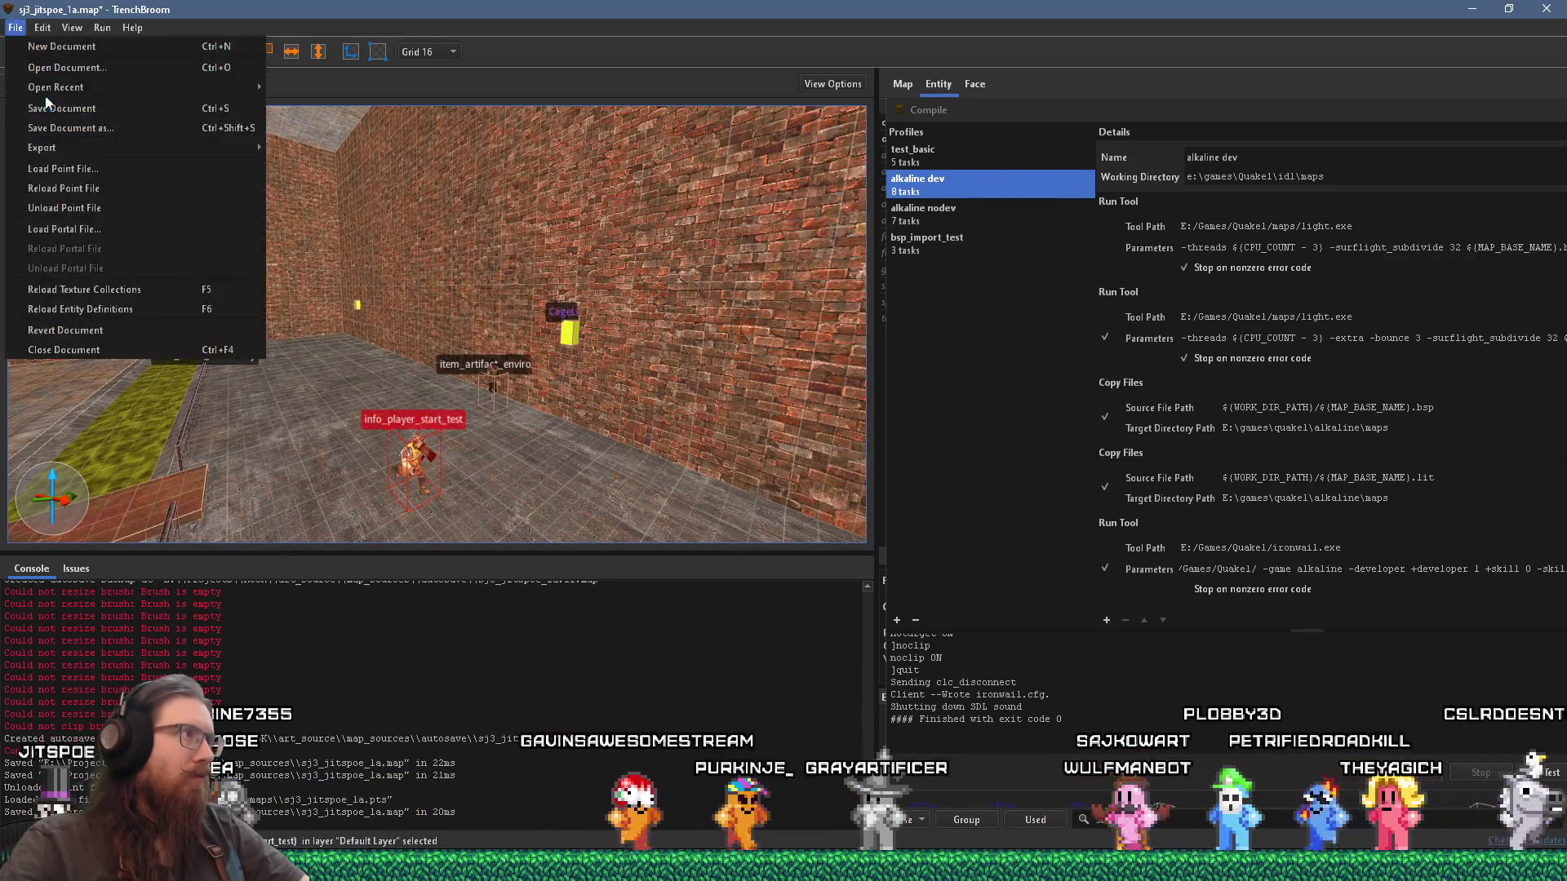
pyautogui.click(53, 107)
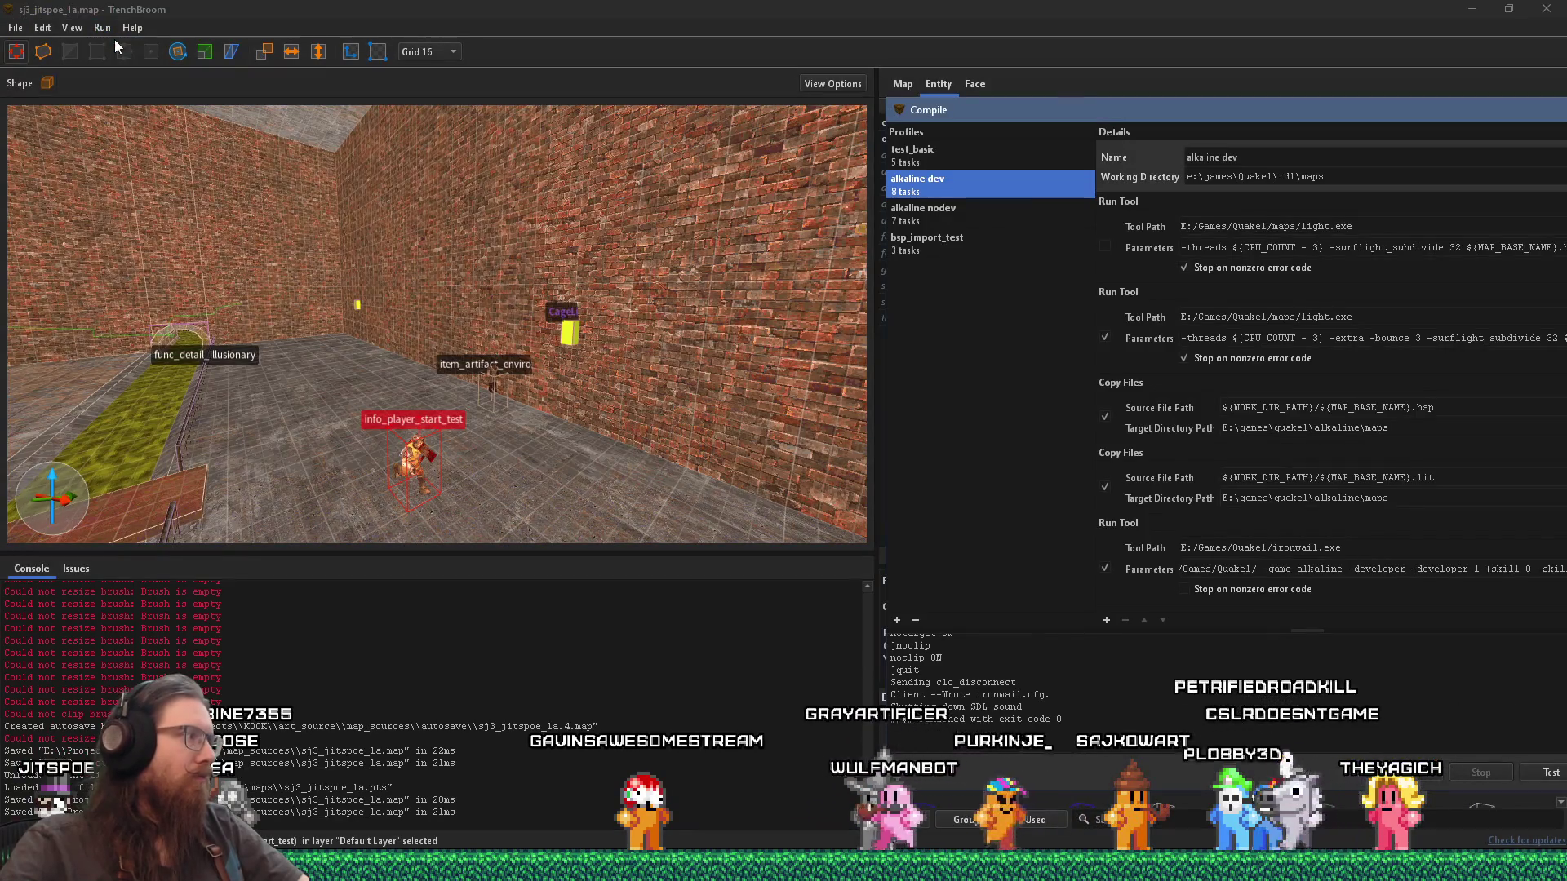
pyautogui.moveTo(526, 394); pyautogui.dragTo(370, 448)
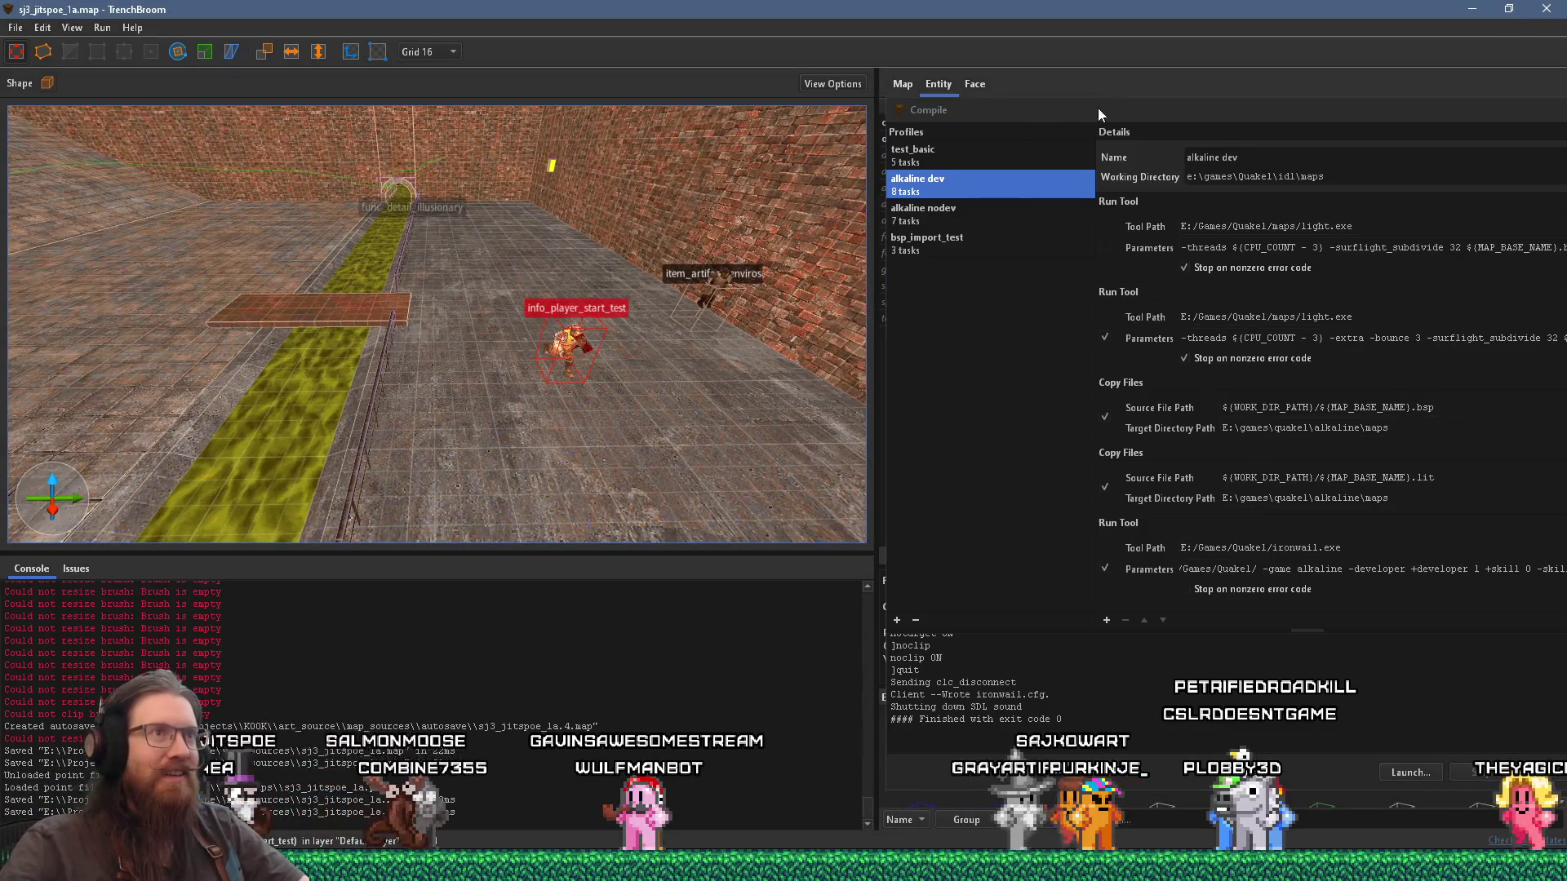
# Step: Compile the map with the alkaline dev profile and move the compile window aside
pyautogui.moveTo(1098, 108); pyautogui.dragTo(581, 7)
pyautogui.click(1102, 672)
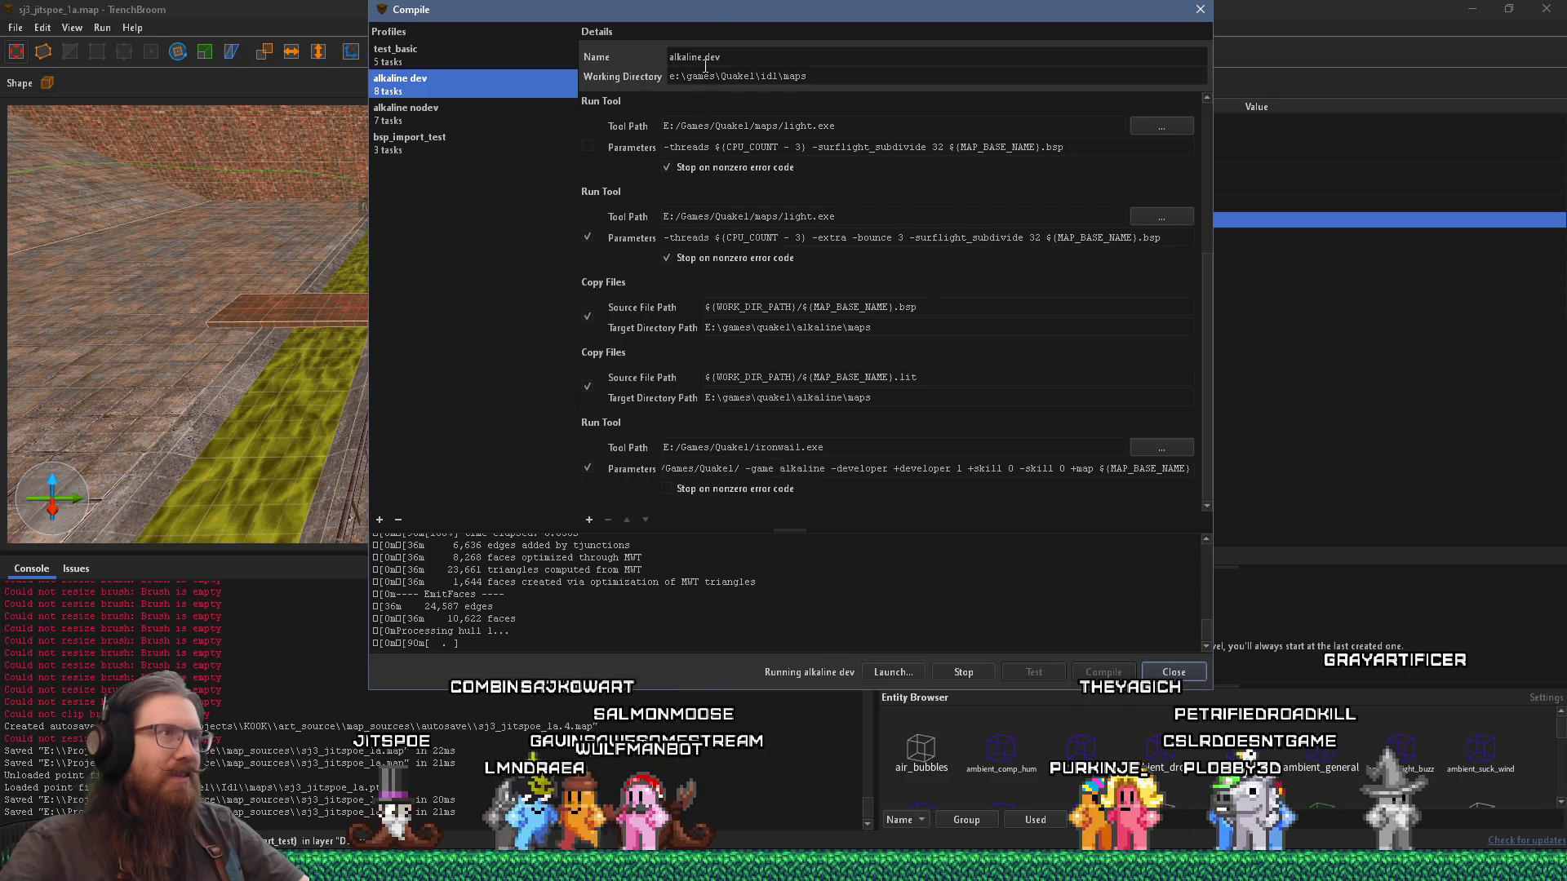
pyautogui.moveTo(716, 12); pyautogui.dragTo(1167, 57)
pyautogui.moveTo(425, 342)
pyautogui.mouseDown()
pyautogui.moveTo(379, 262)
pyautogui.moveTo(365, 315)
pyautogui.moveTo(168, 325)
pyautogui.moveTo(503, 293)
pyautogui.moveTo(487, 307)
pyautogui.moveTo(399, 291)
pyautogui.moveTo(426, 307)
pyautogui.moveTo(447, 296)
pyautogui.mouseUp()
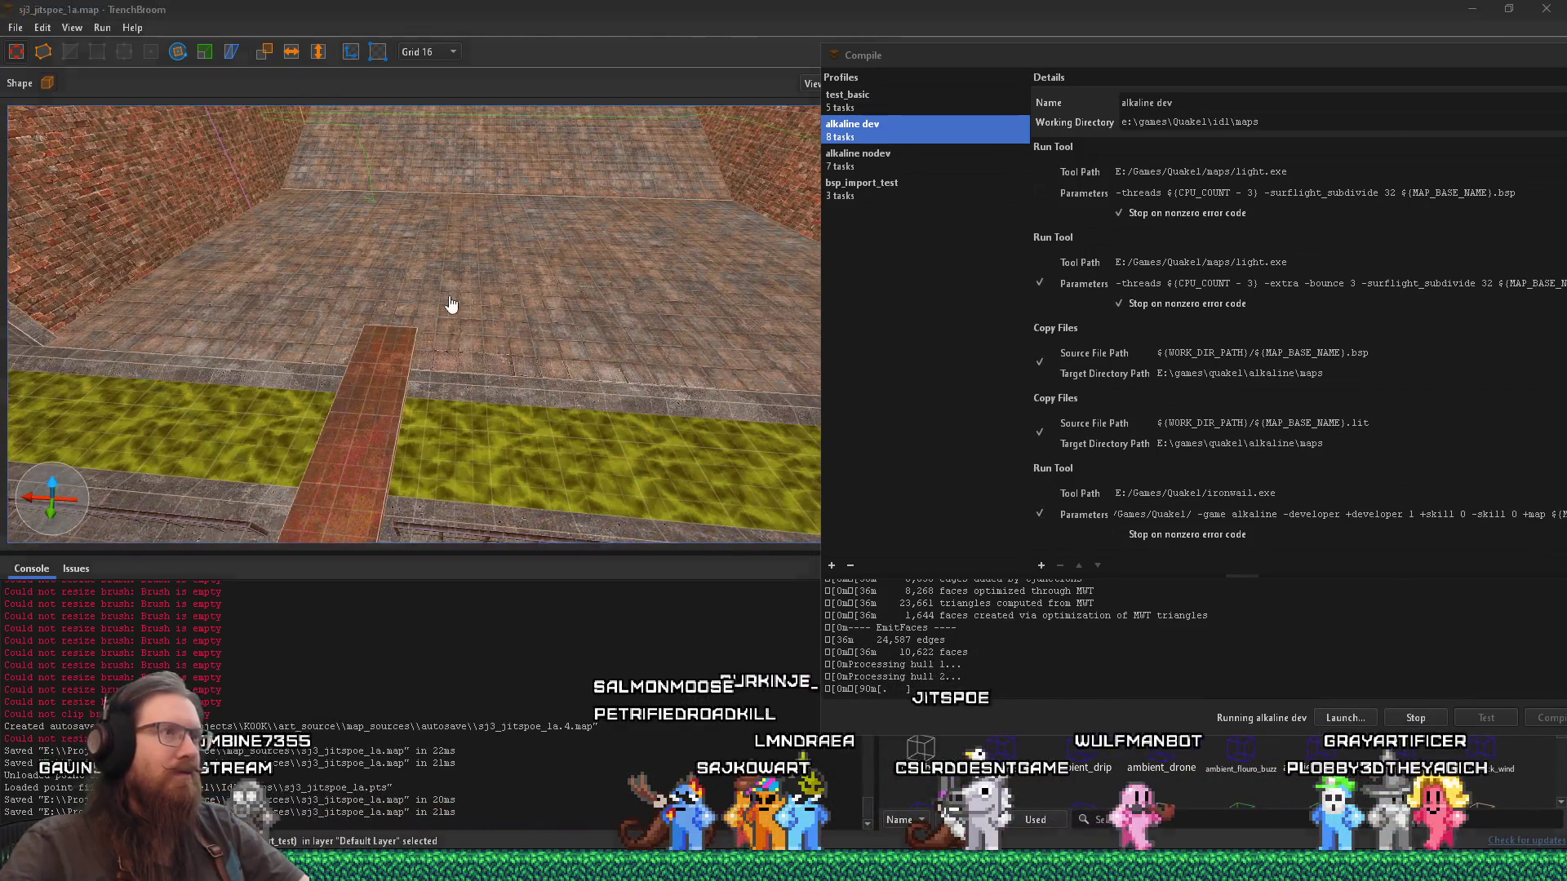
pyautogui.hotkey('alt', 'Tab')
# Step: Zoom and pan the PureRef board to bring the sewer tunnel reference images into view
pyautogui.scroll(-10, 911, 328)
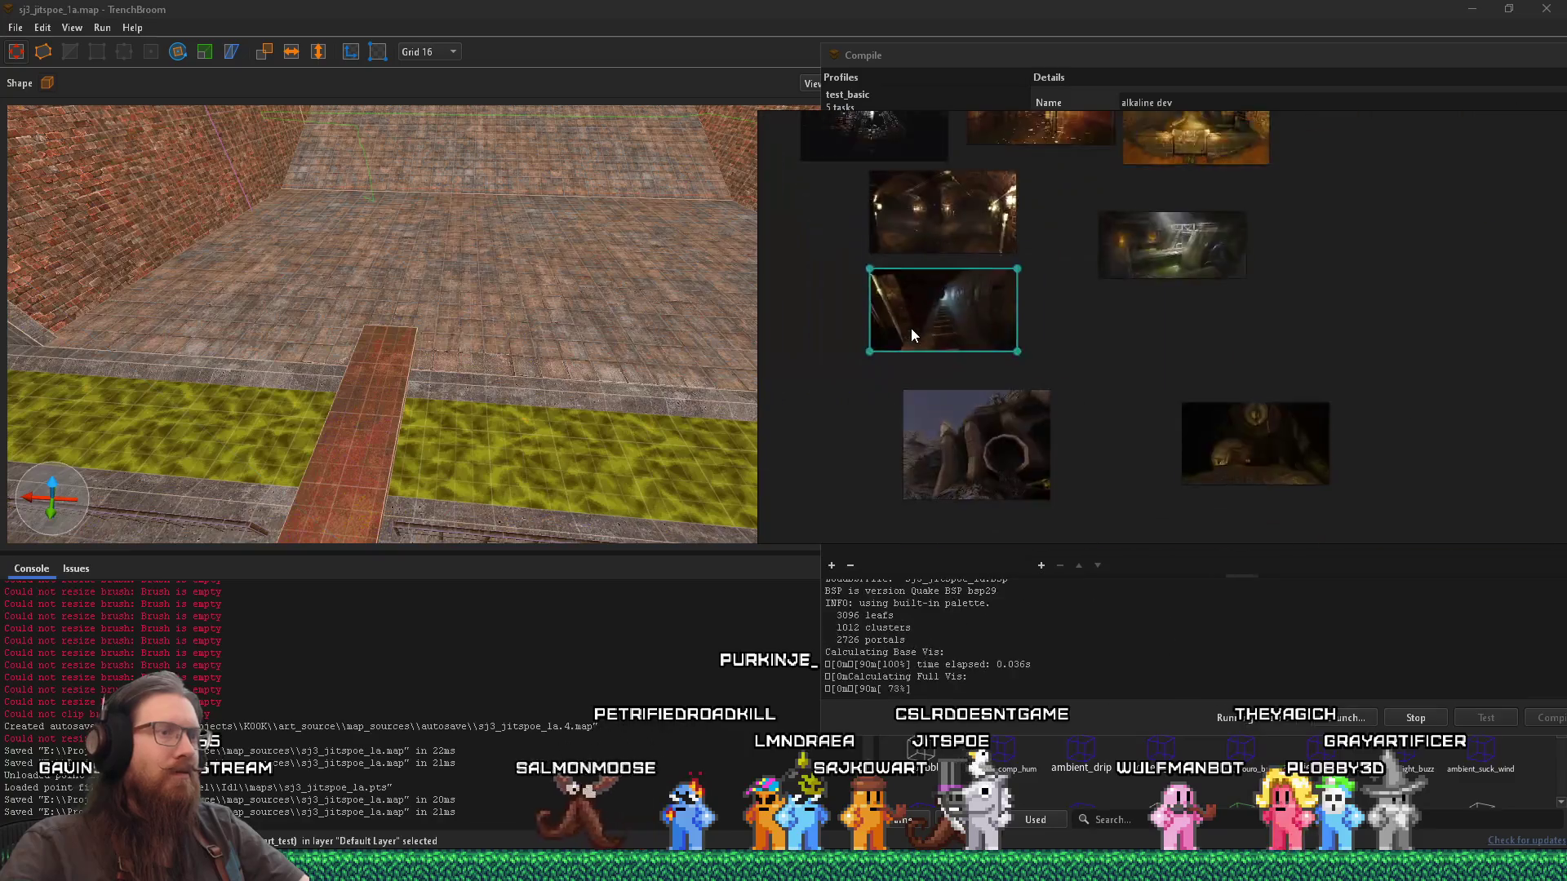
pyautogui.moveTo(1040, 427); pyautogui.dragTo(1064, 366)
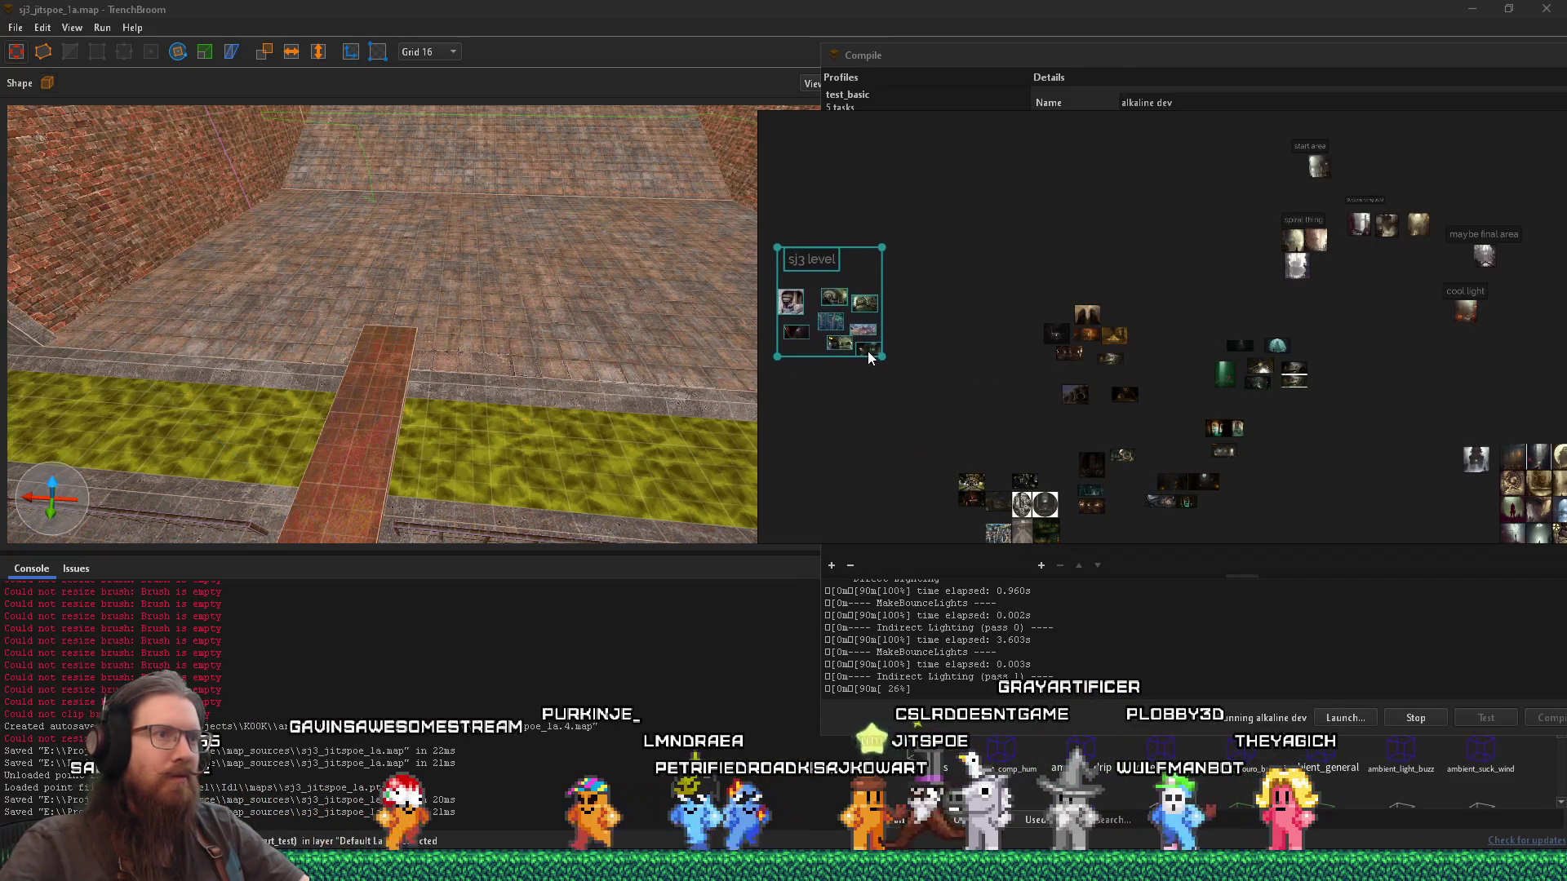
pyautogui.scroll(5, 1030, 444)
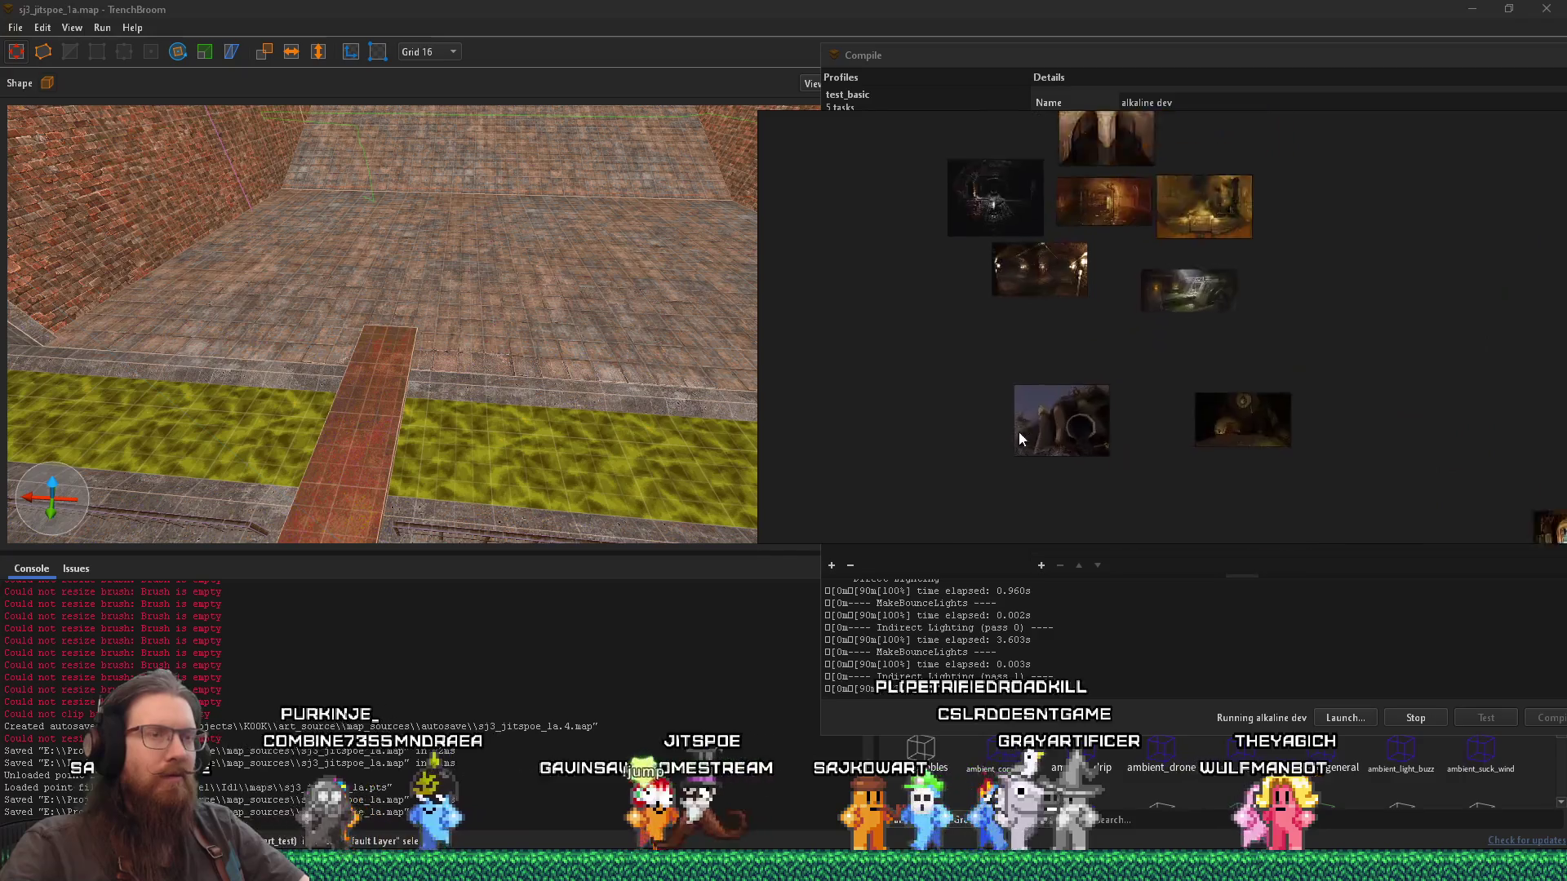
pyautogui.moveTo(1005, 478)
pyautogui.mouseDown()
pyautogui.moveTo(1006, 367)
pyautogui.moveTo(981, 390)
pyautogui.mouseUp()
pyautogui.scroll(5, 981, 390)
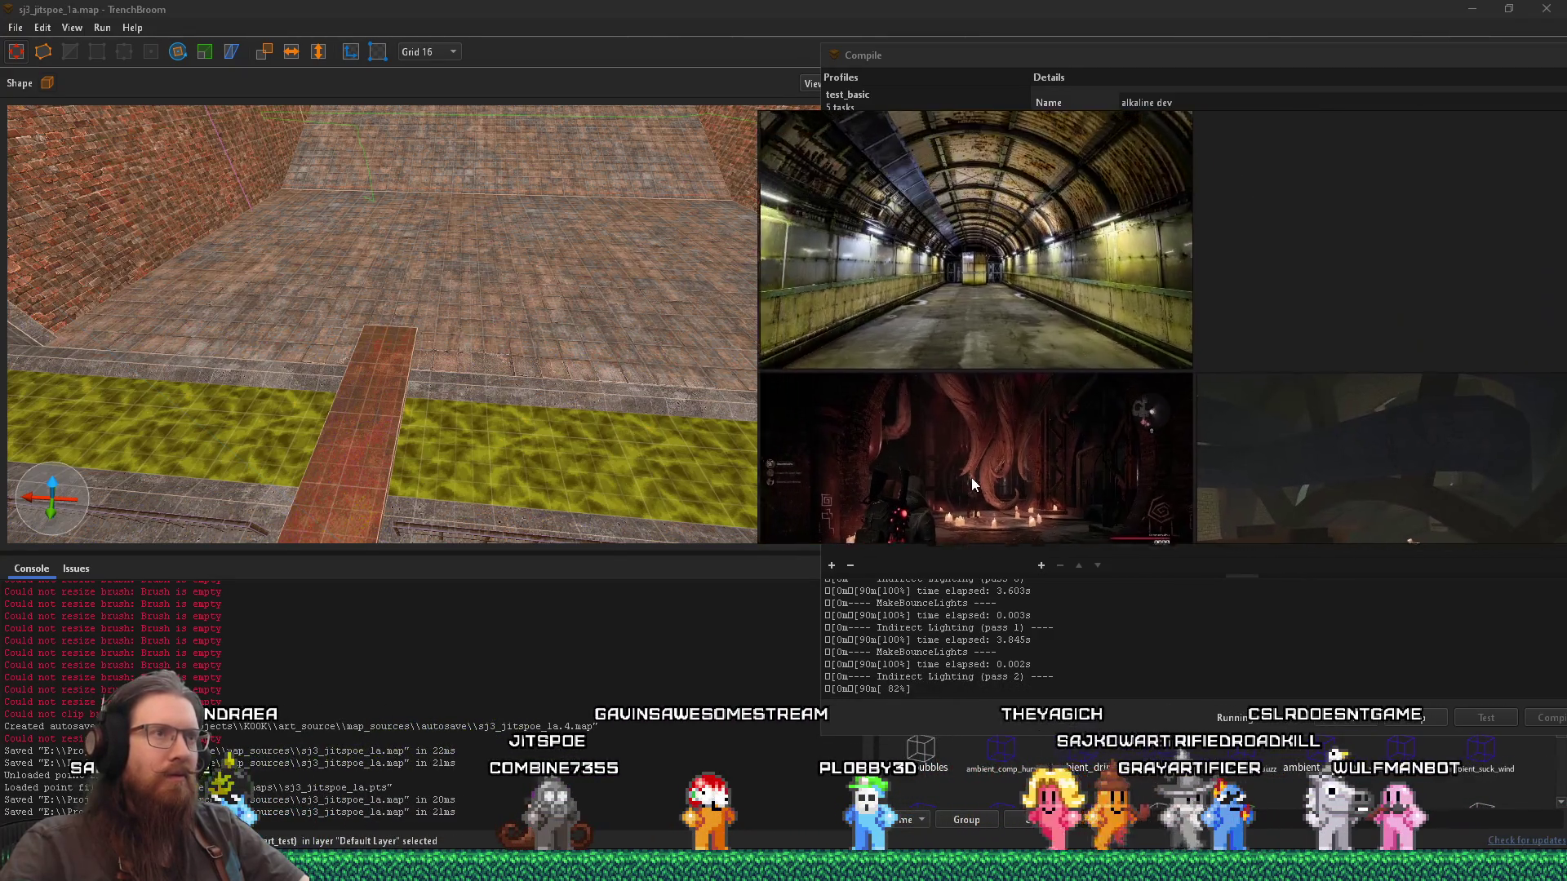
pyautogui.scroll(-4, 967, 439)
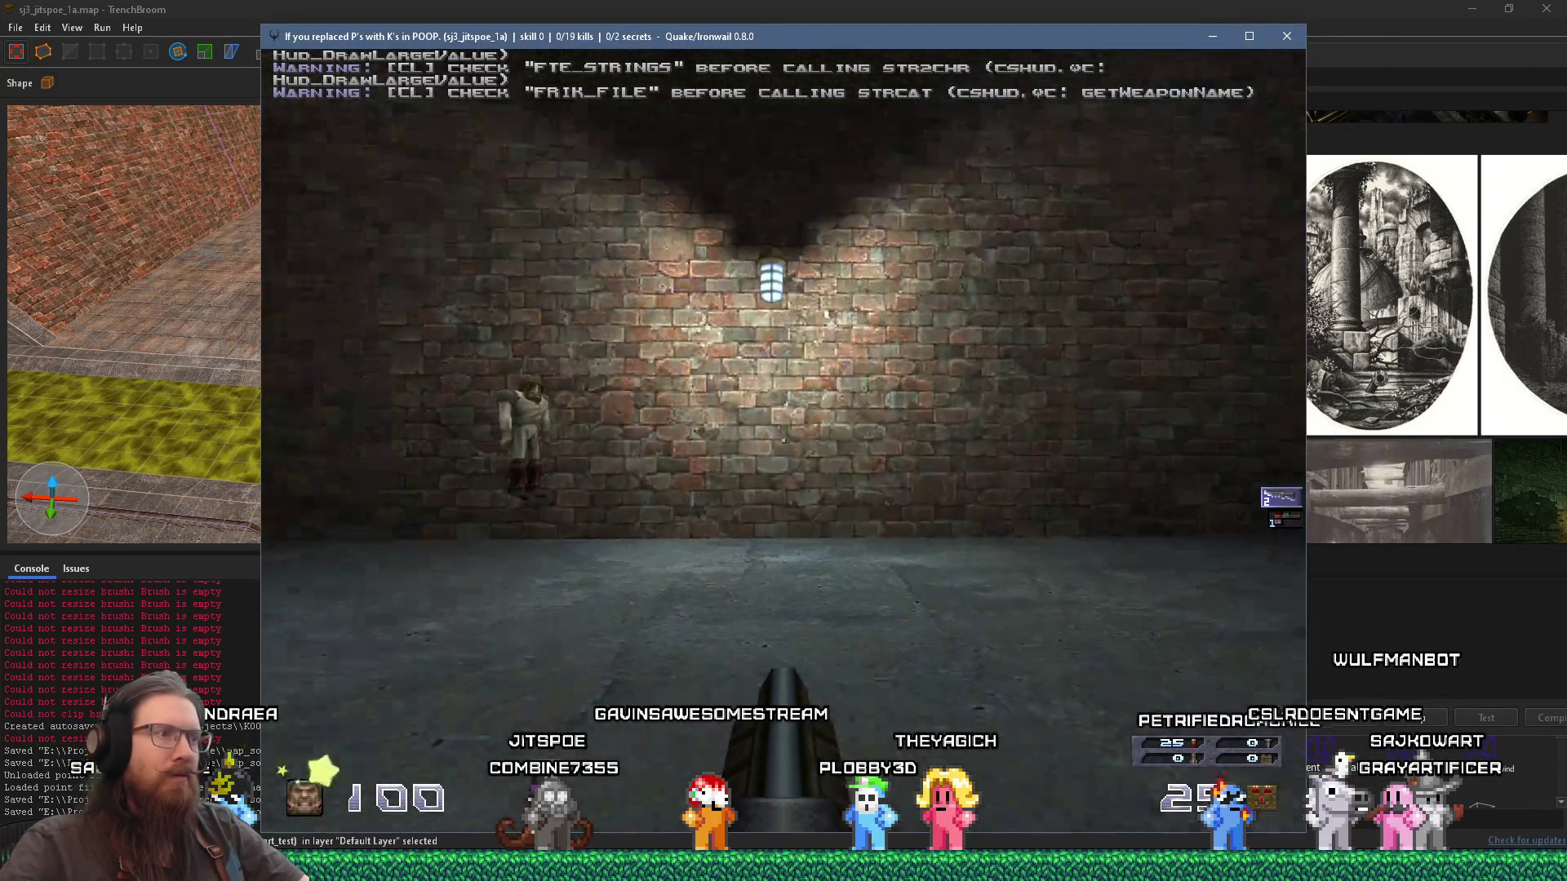
# Step: Walk along the lit corridor, jump the railing into the slime and pick up the Biosuit
pyautogui.press('w')
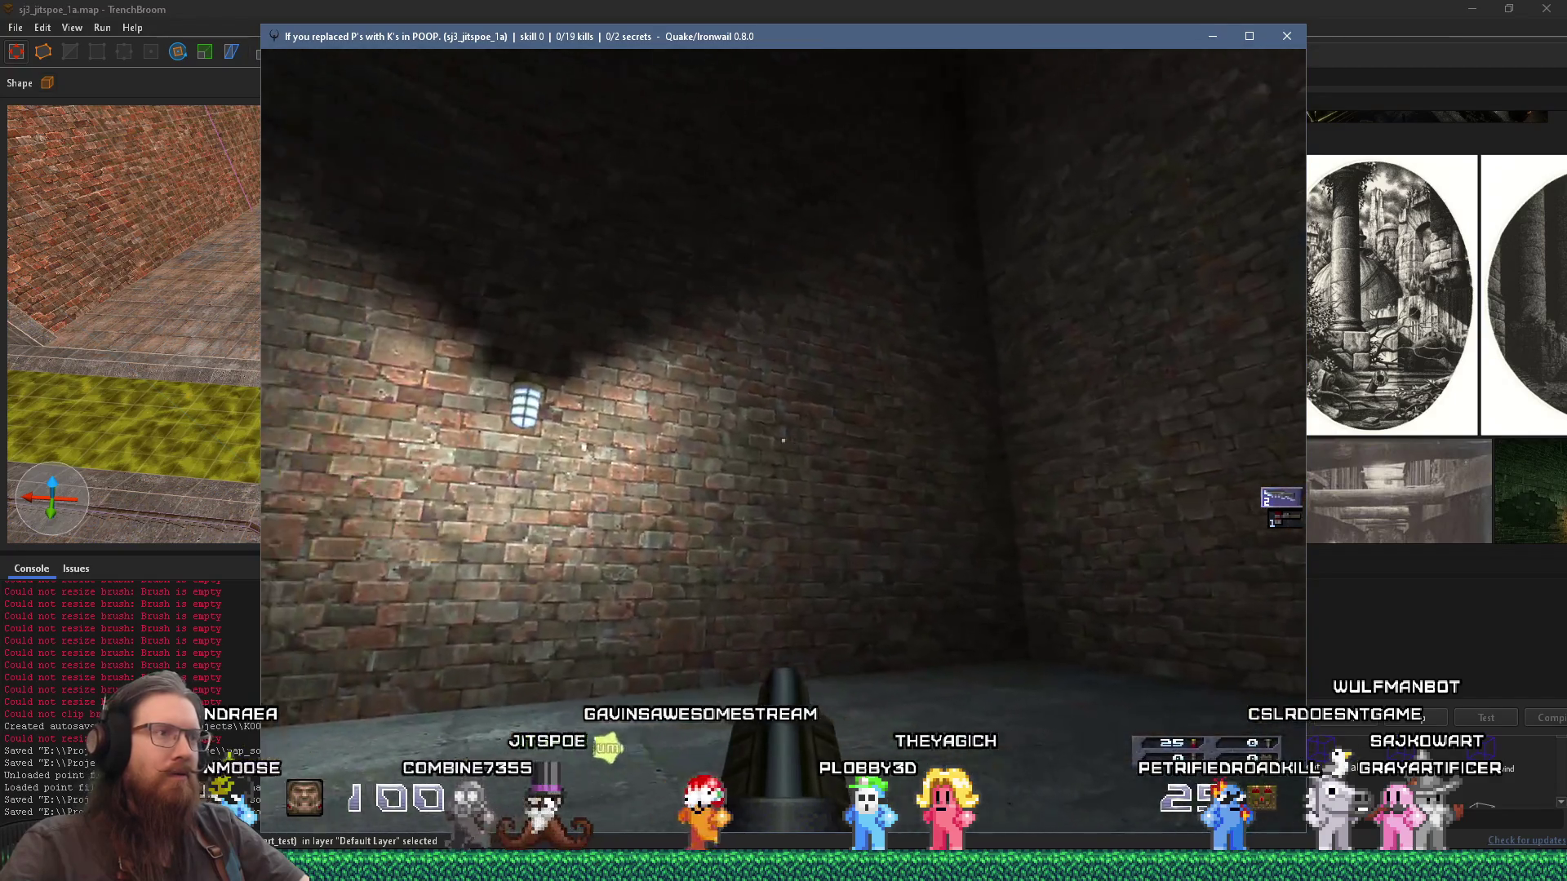
pyautogui.moveTo(783, 441)
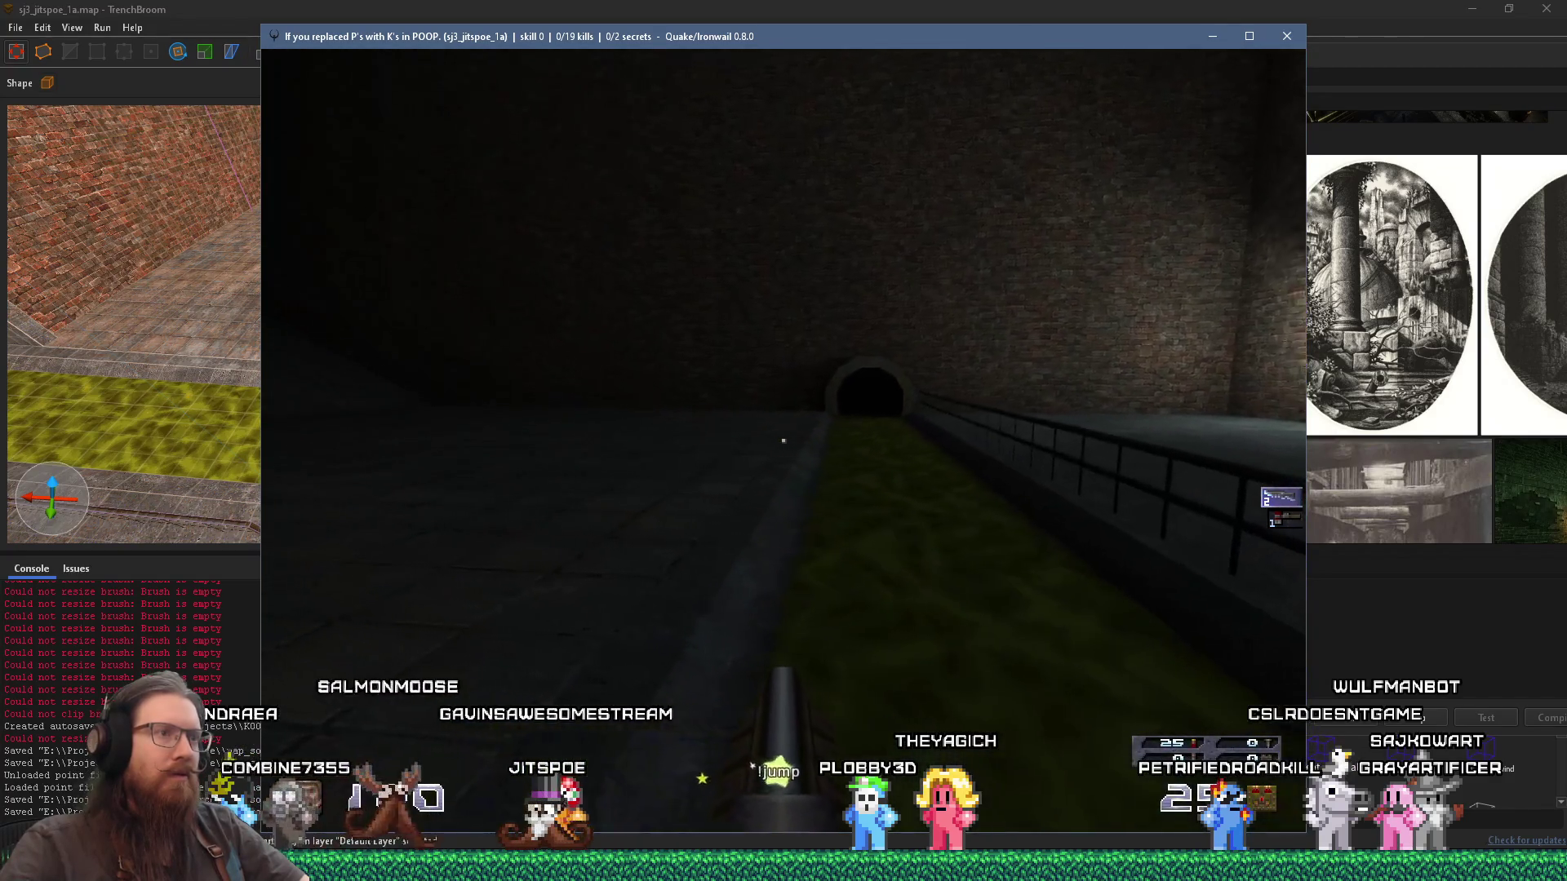
pyautogui.press('w')
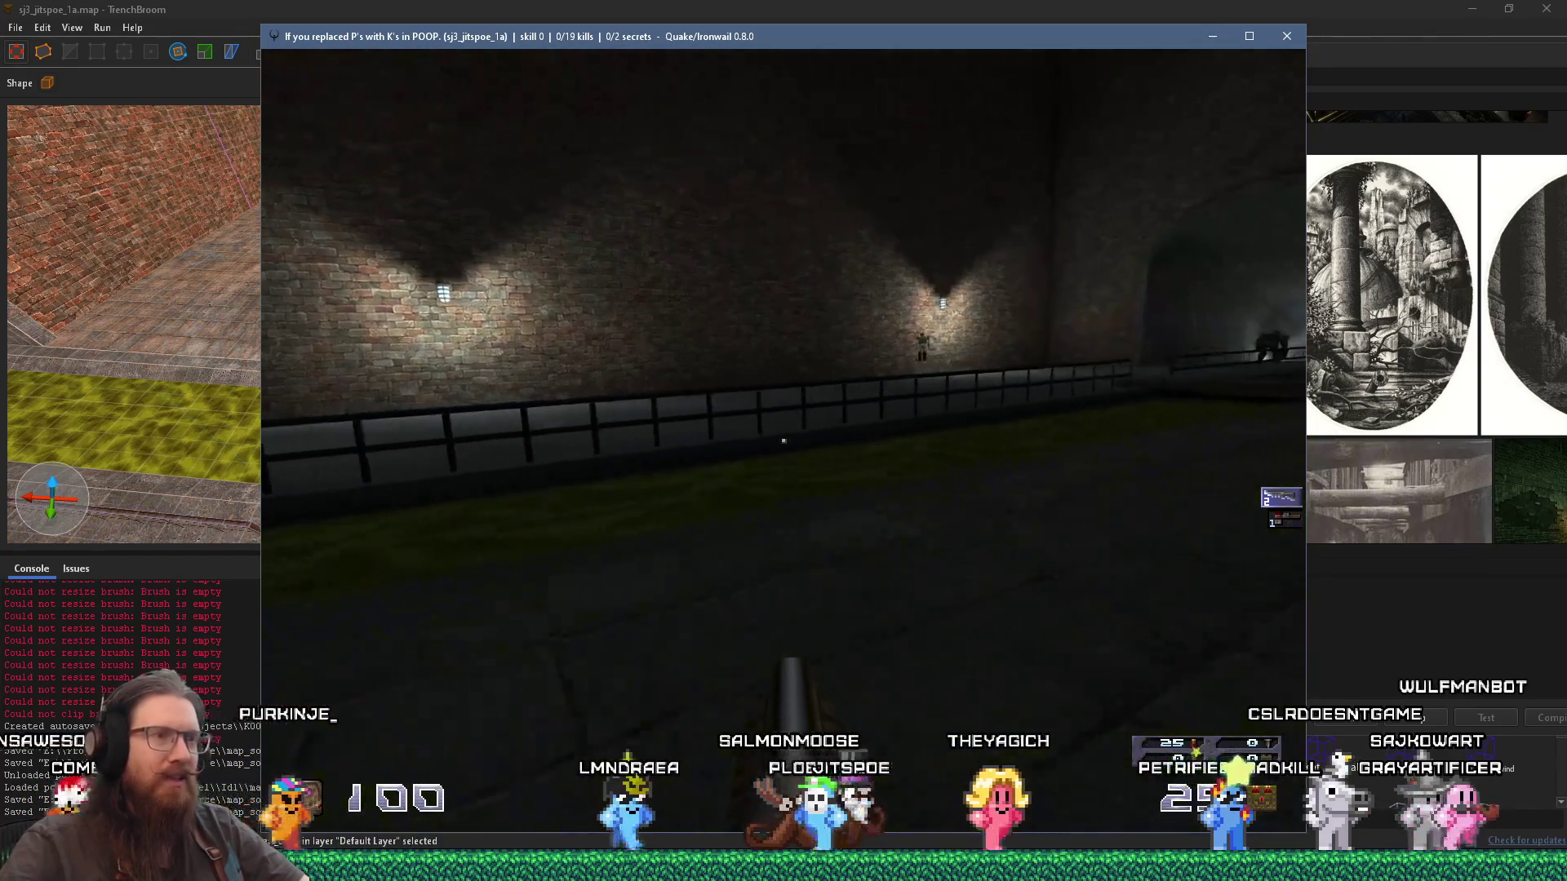
pyautogui.press('w')
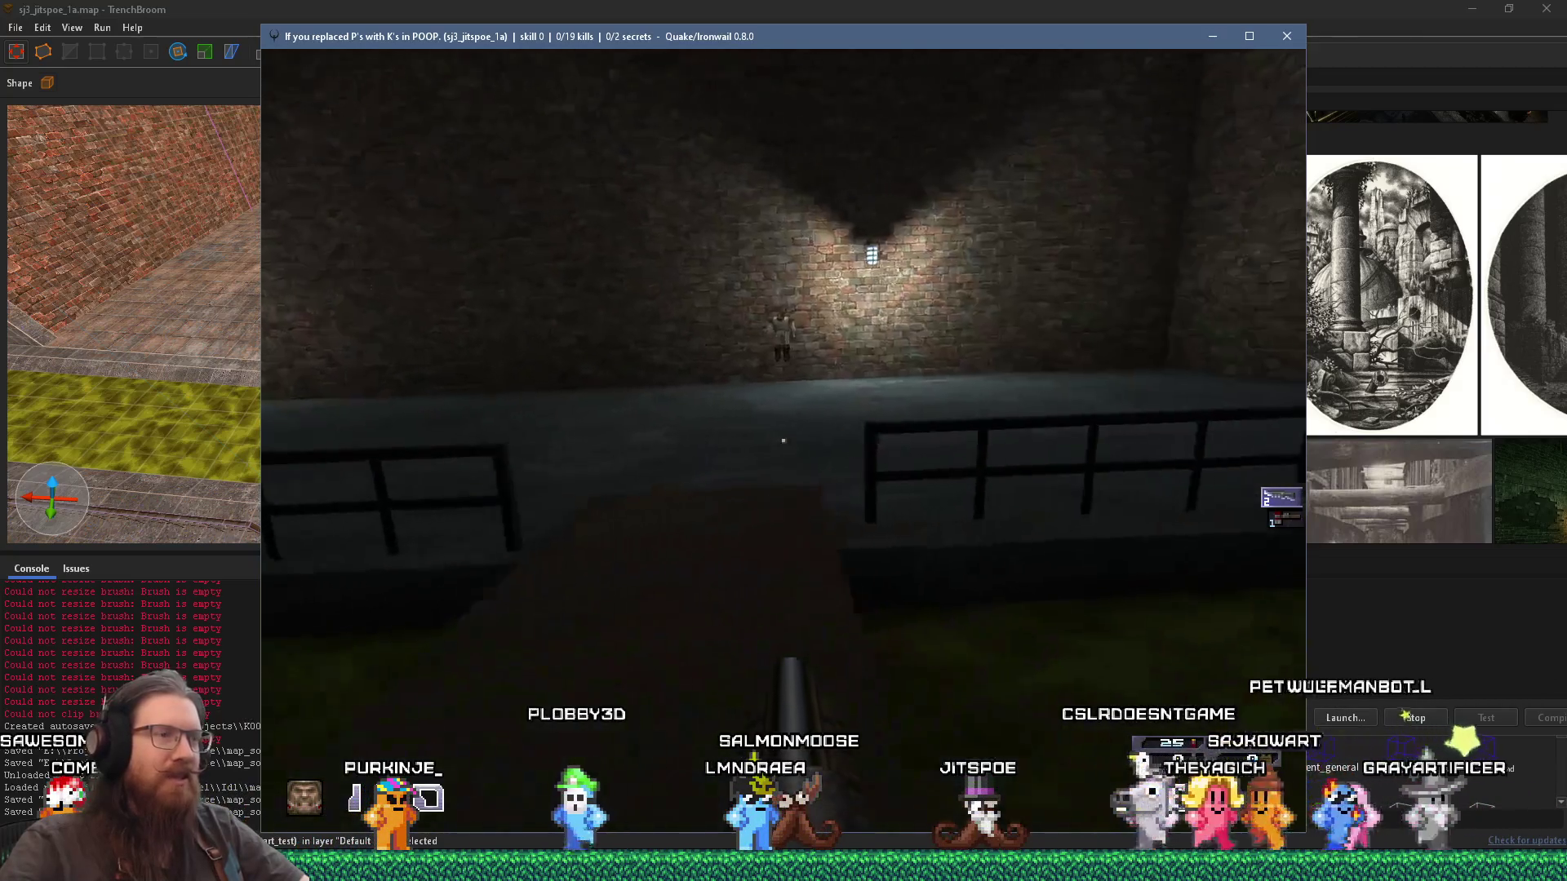
pyautogui.press('w')
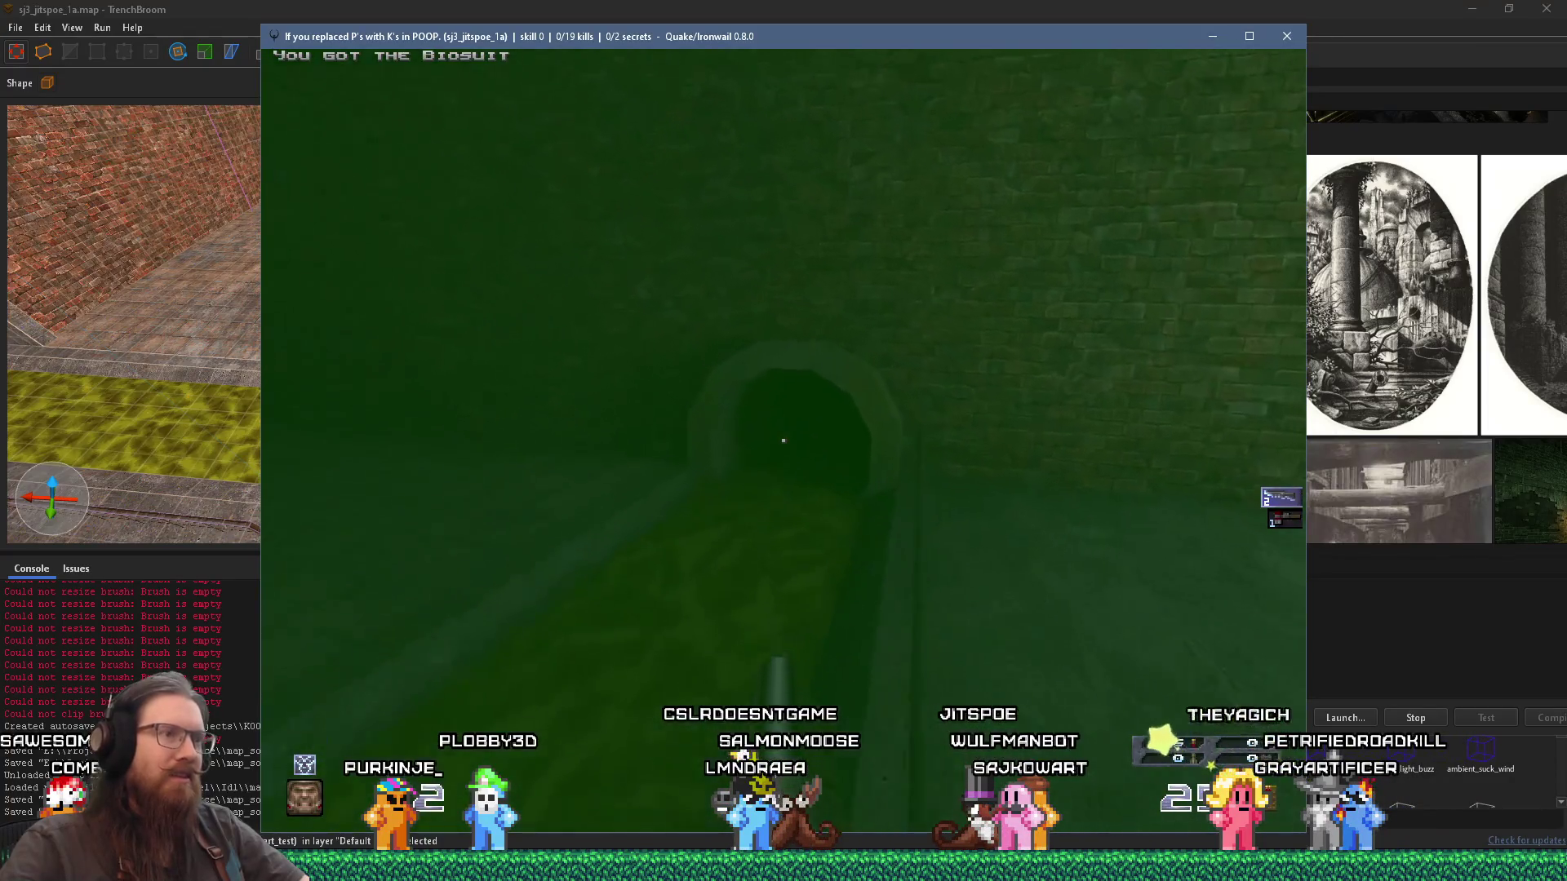
# Step: Swim through the flooded drain tunnel, surfacing briefly to check the water surface
pyautogui.press('w')
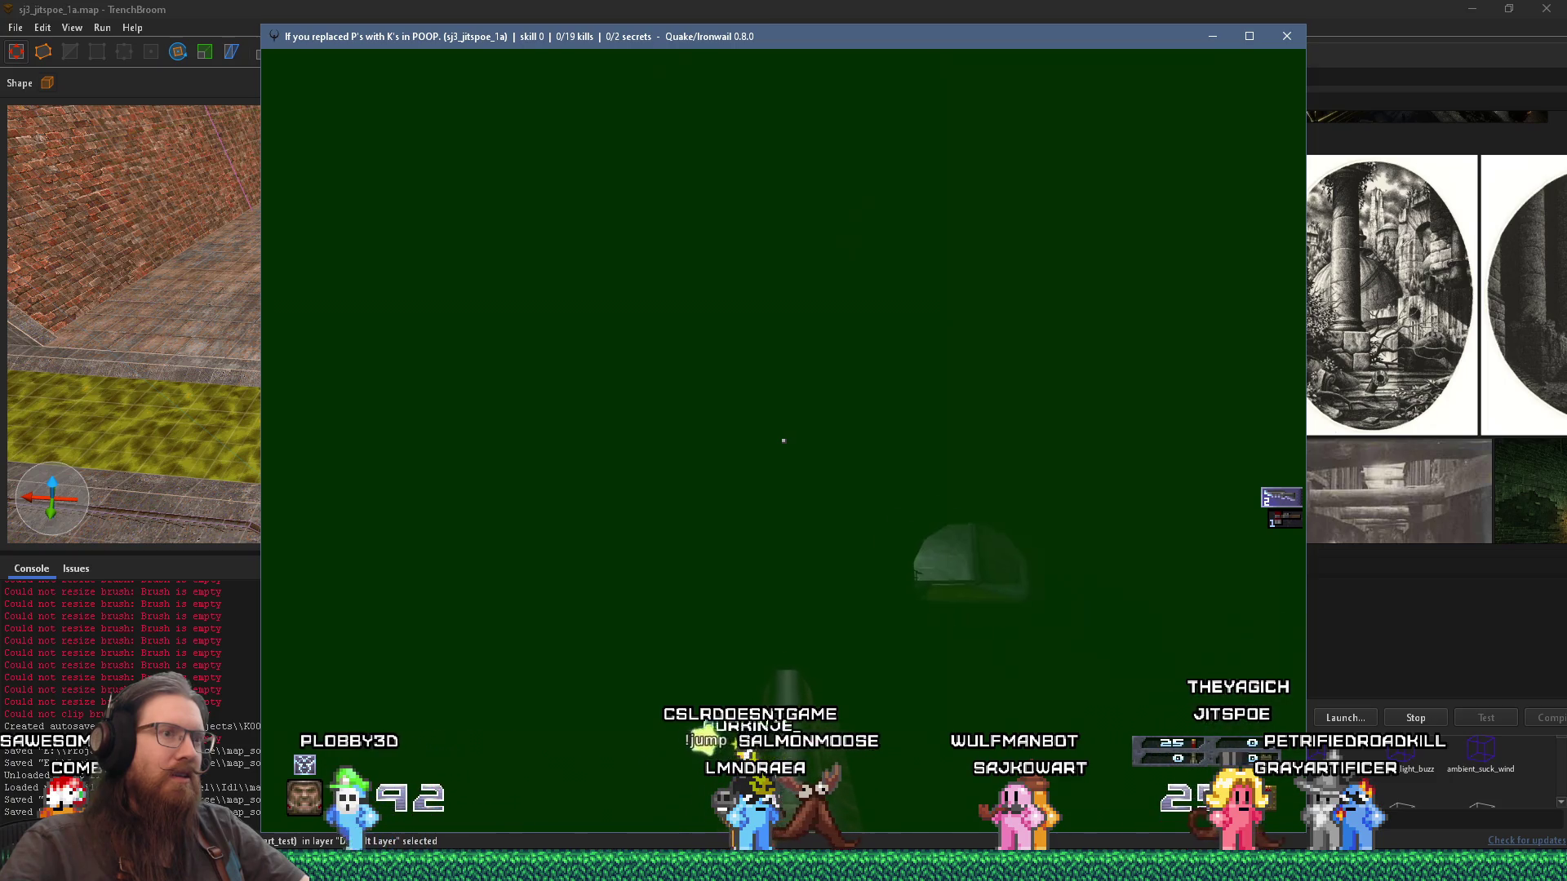
pyautogui.press('w')
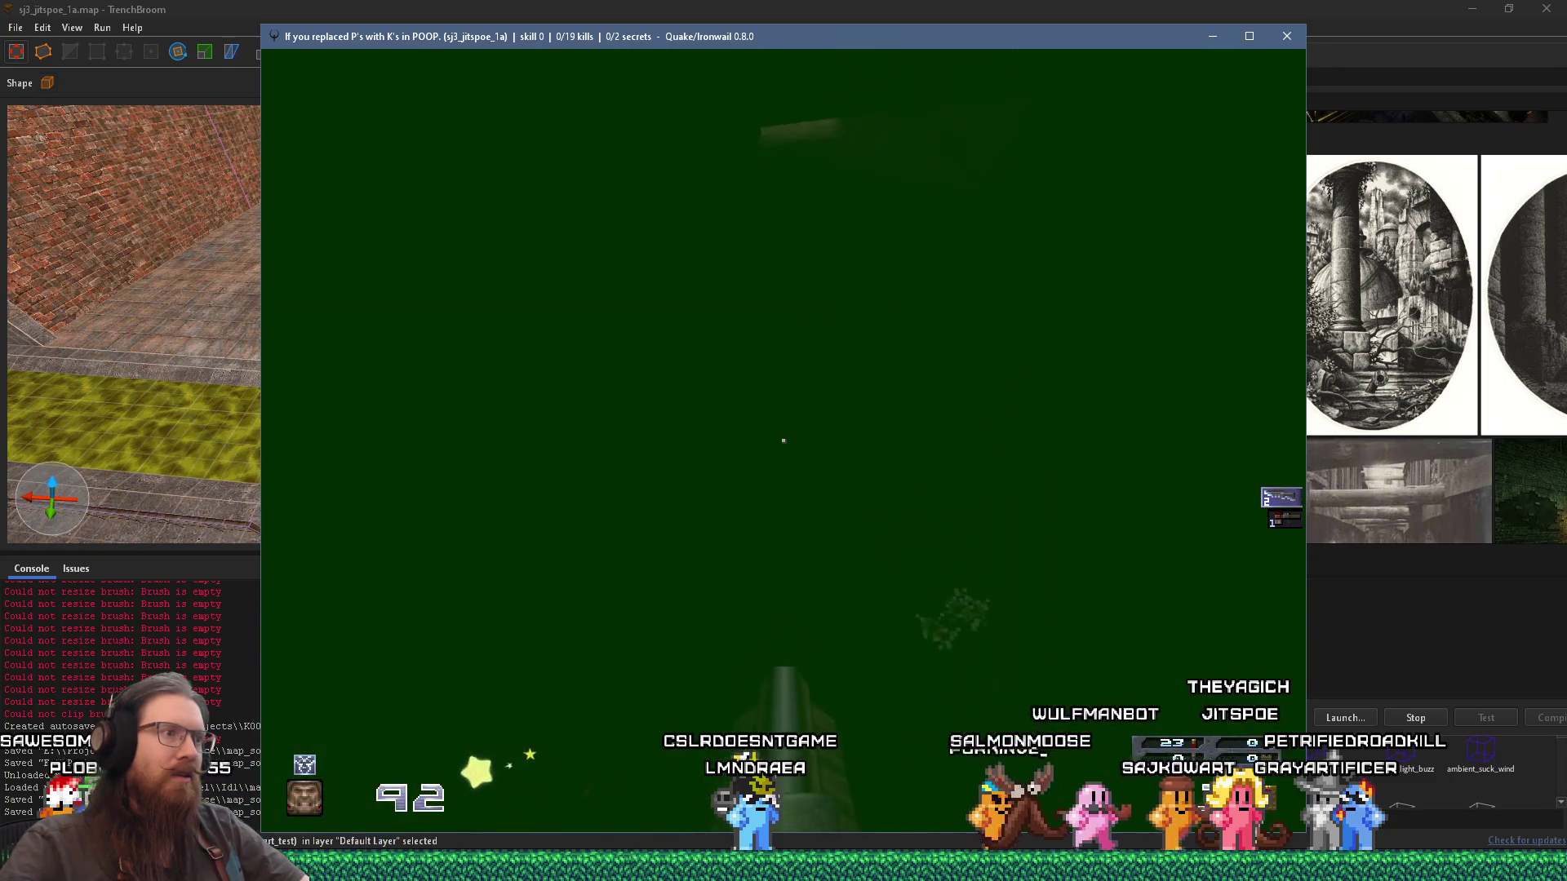
pyautogui.press('w')
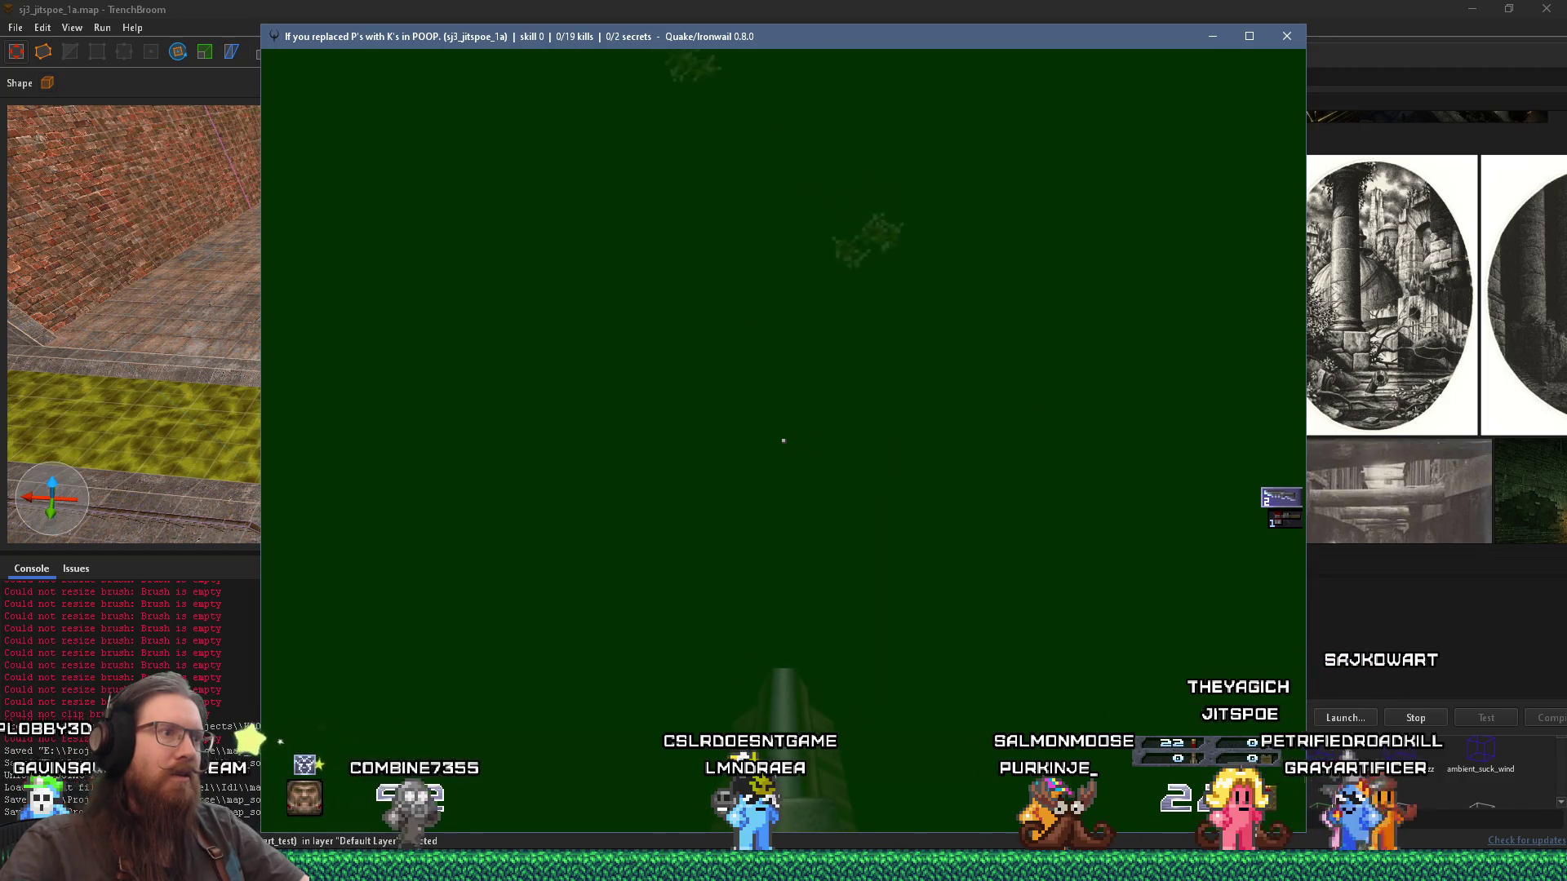
pyautogui.press('w')
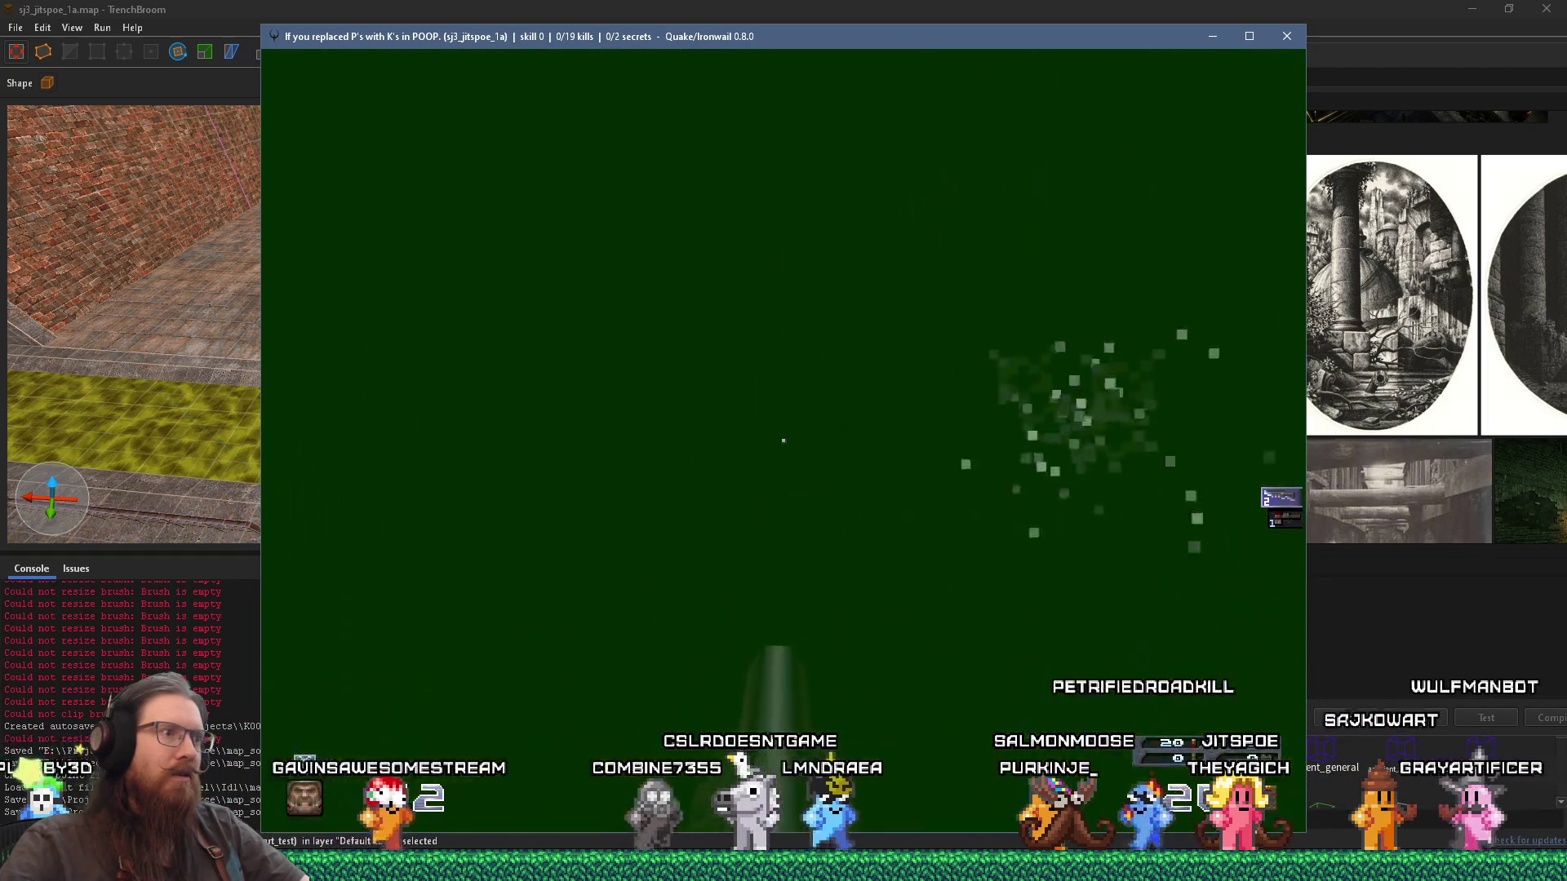
pyautogui.press('w')
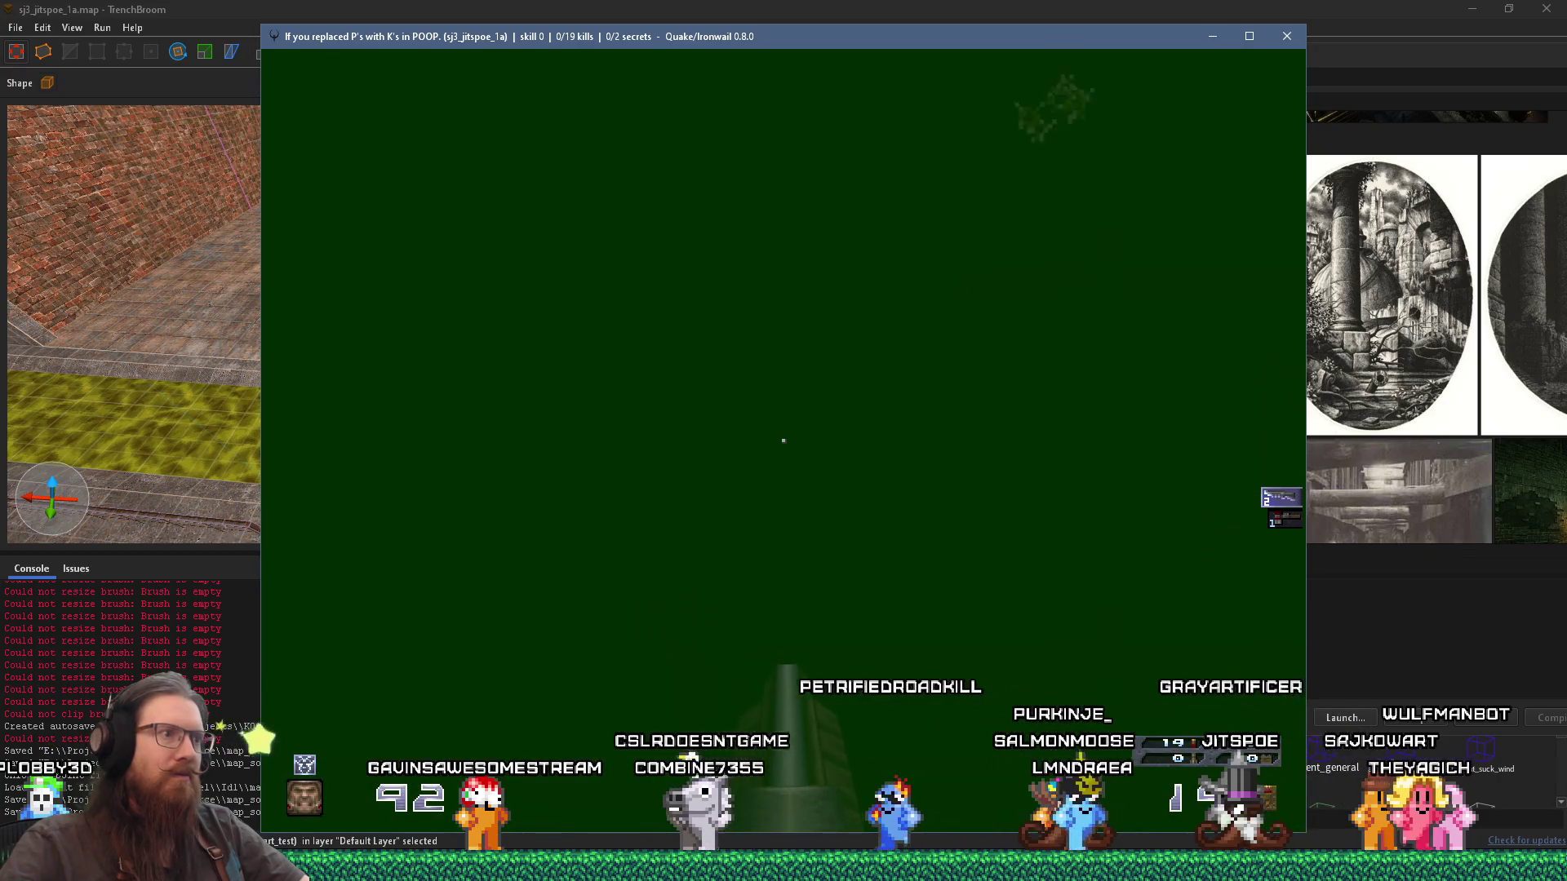
pyautogui.press('w')
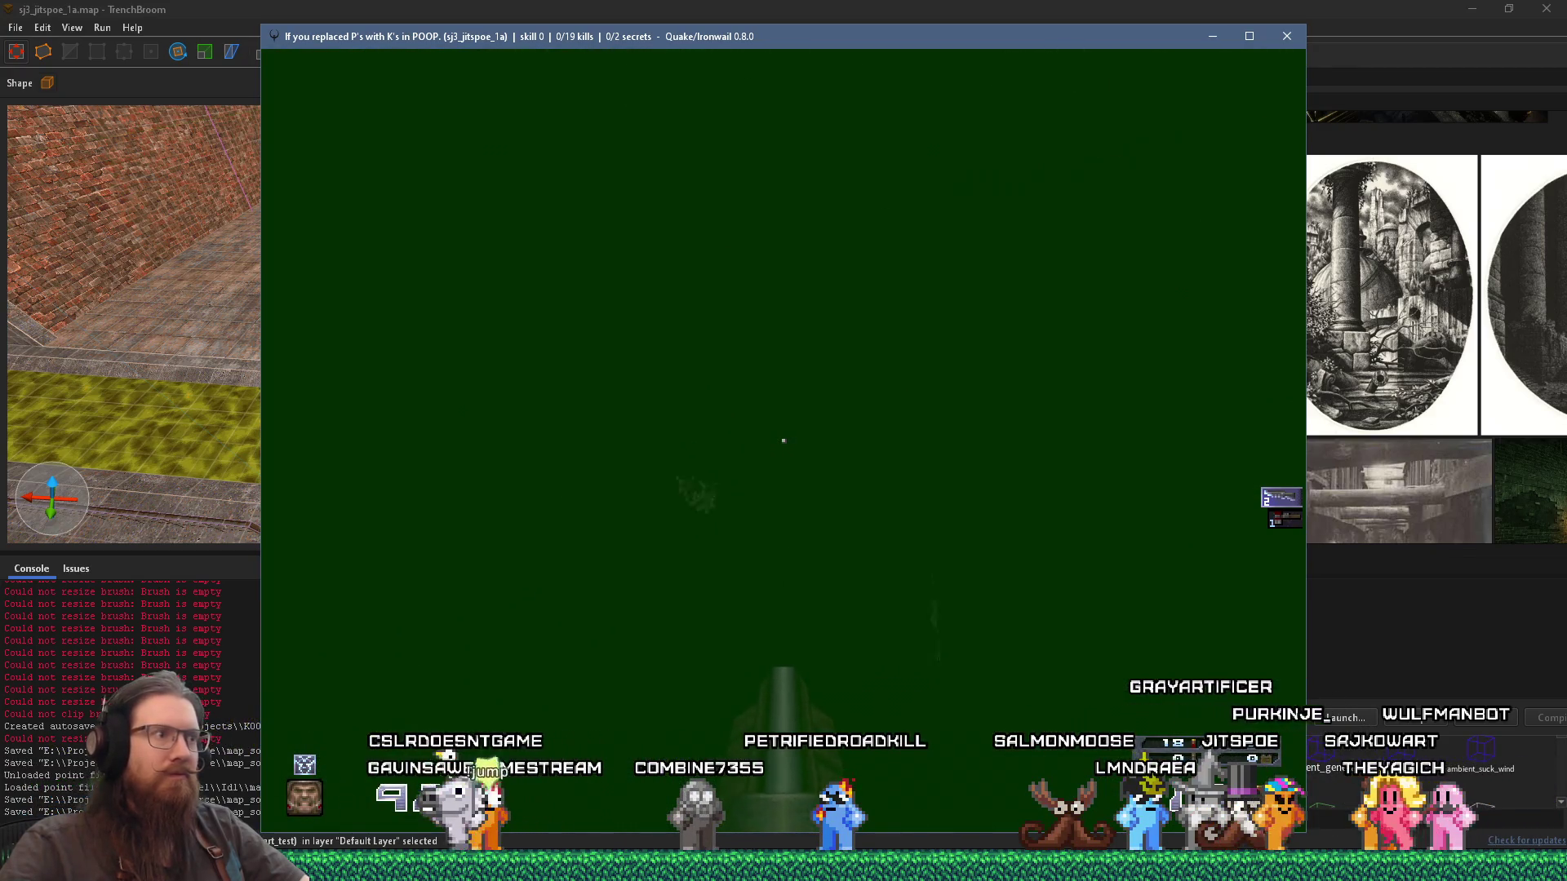
pyautogui.press('w')
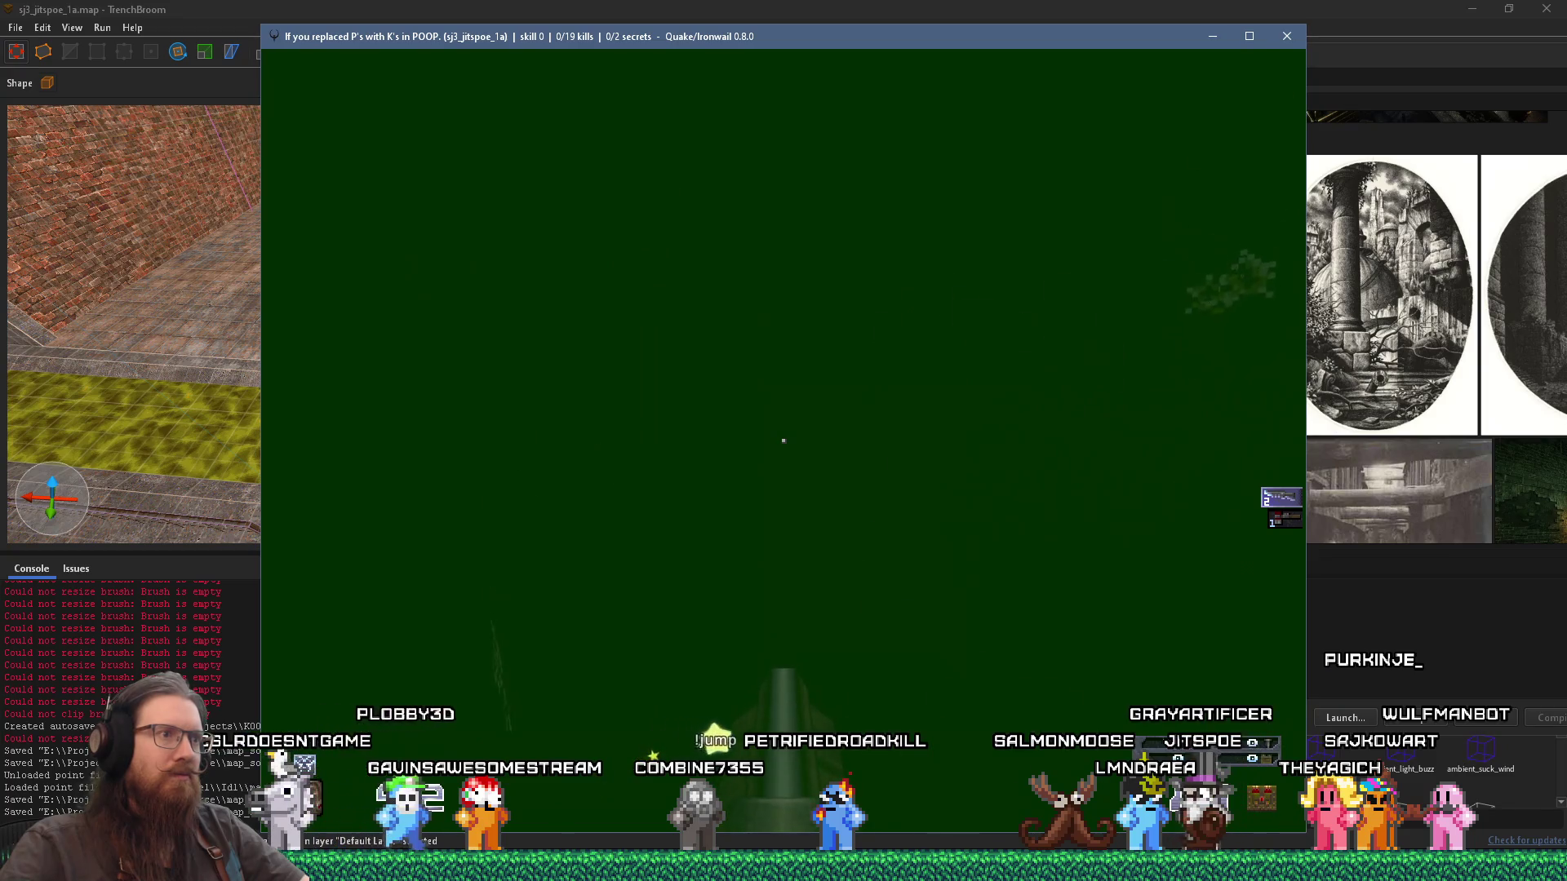
pyautogui.press('w')
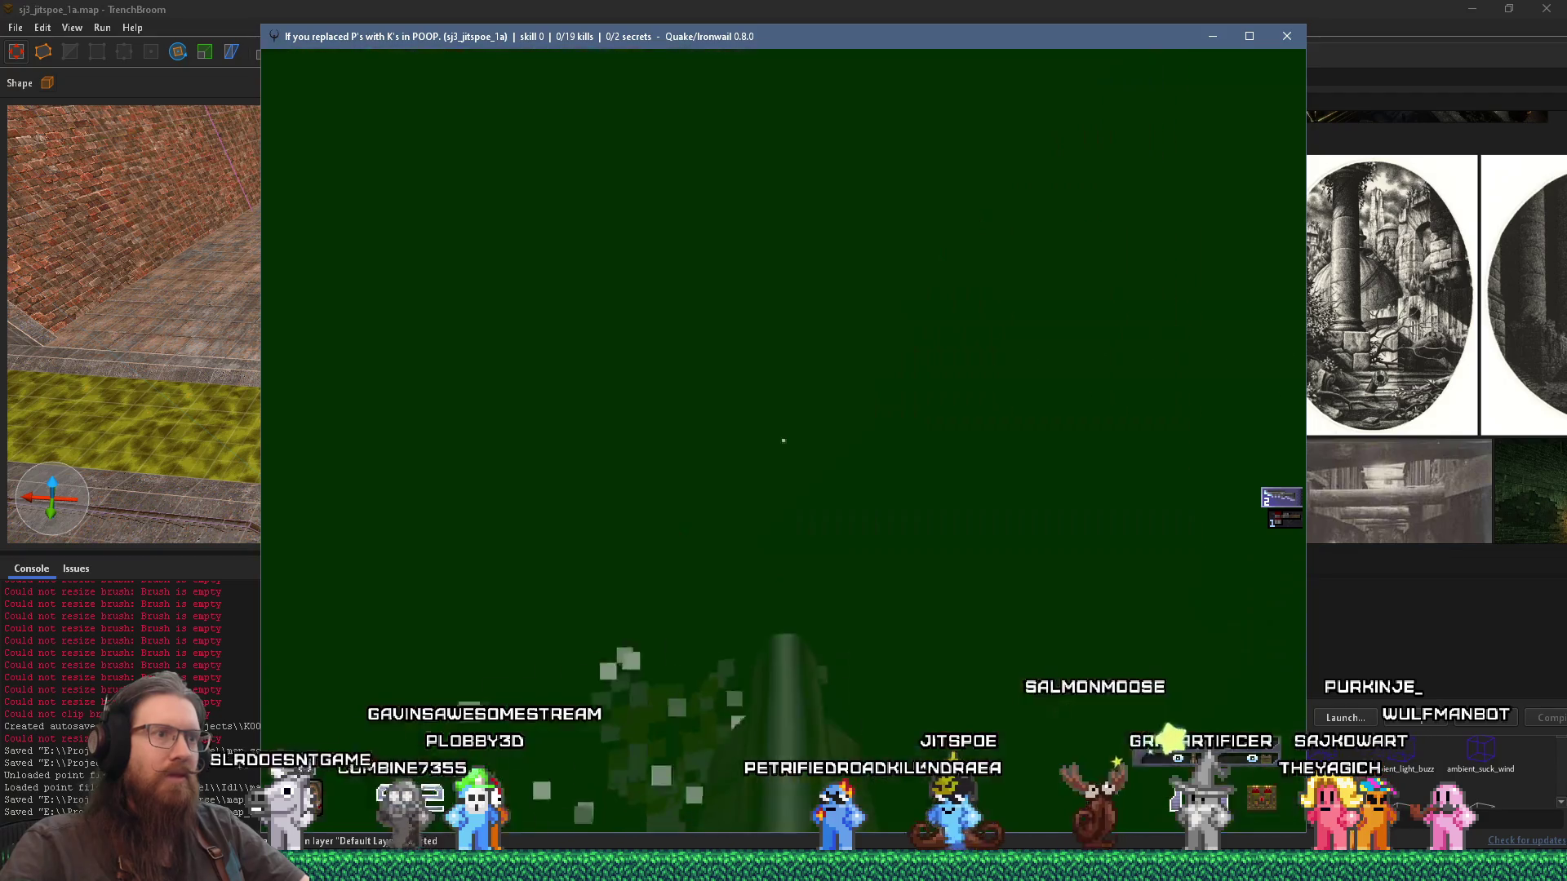
# Step: Enter quit in the console to close Ironwail
pyautogui.press('`')
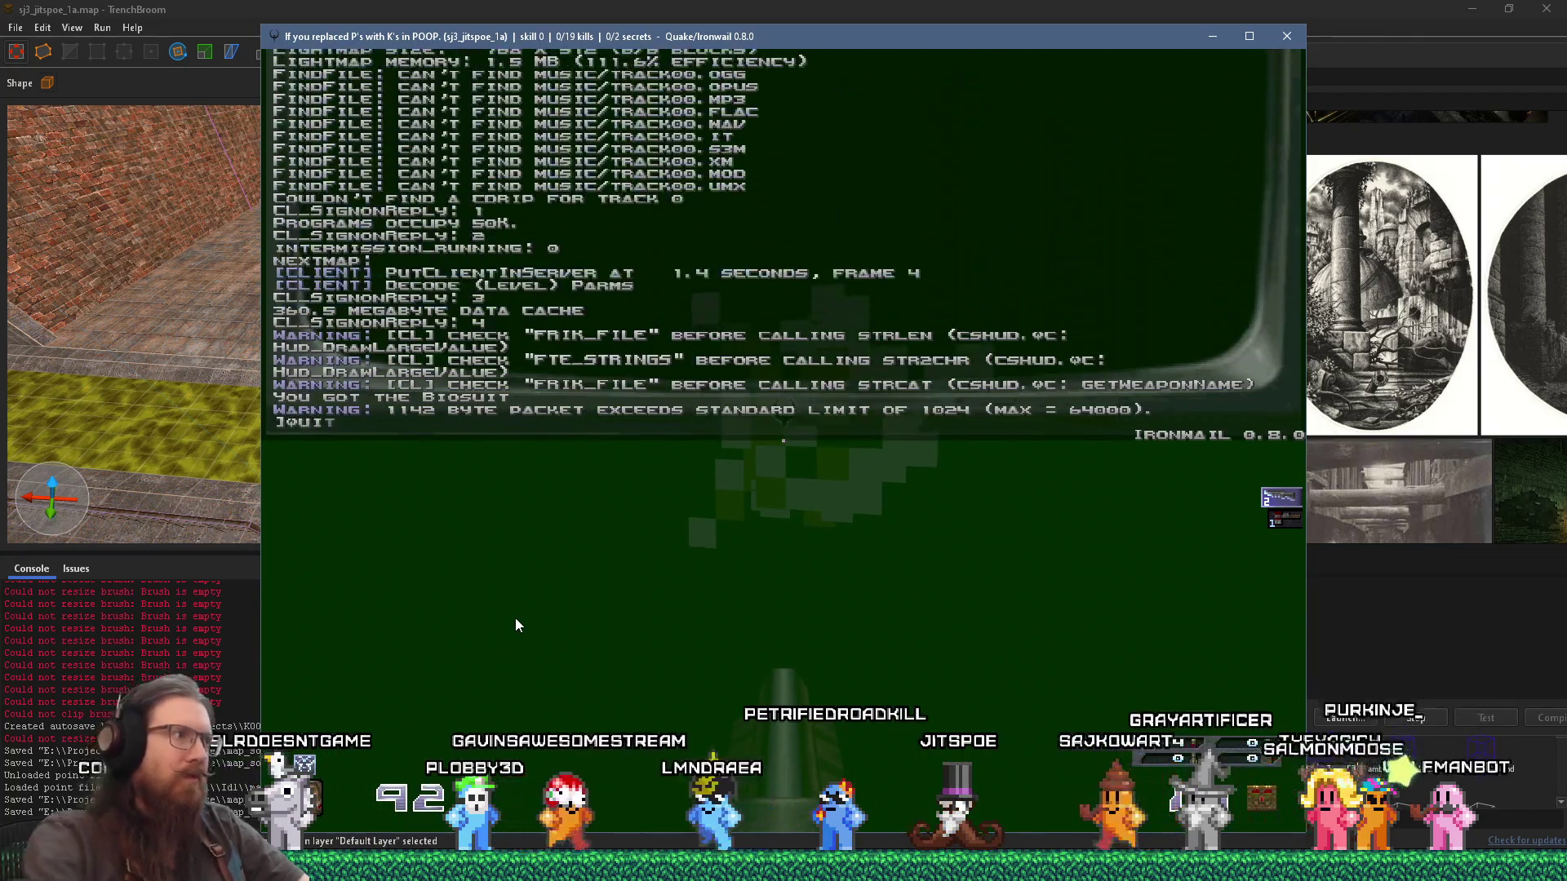
pyautogui.write('quit')
pyautogui.press('Return')
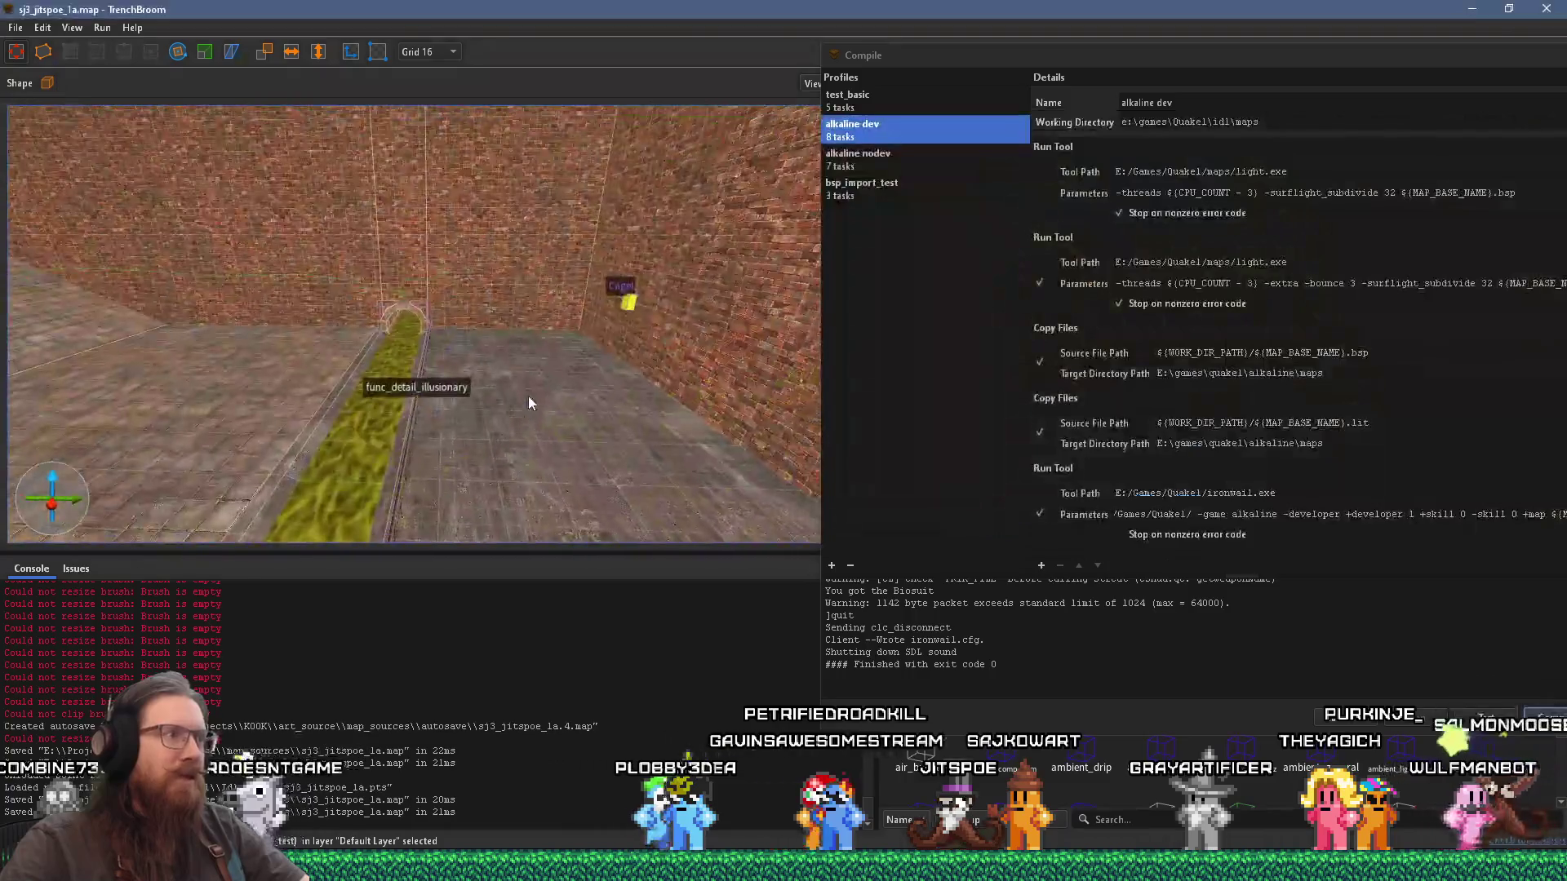
# Step: Select the mossy step brush and extend it toward the camera
pyautogui.scroll(5, 493, 389)
pyautogui.scroll(10, 486, 405)
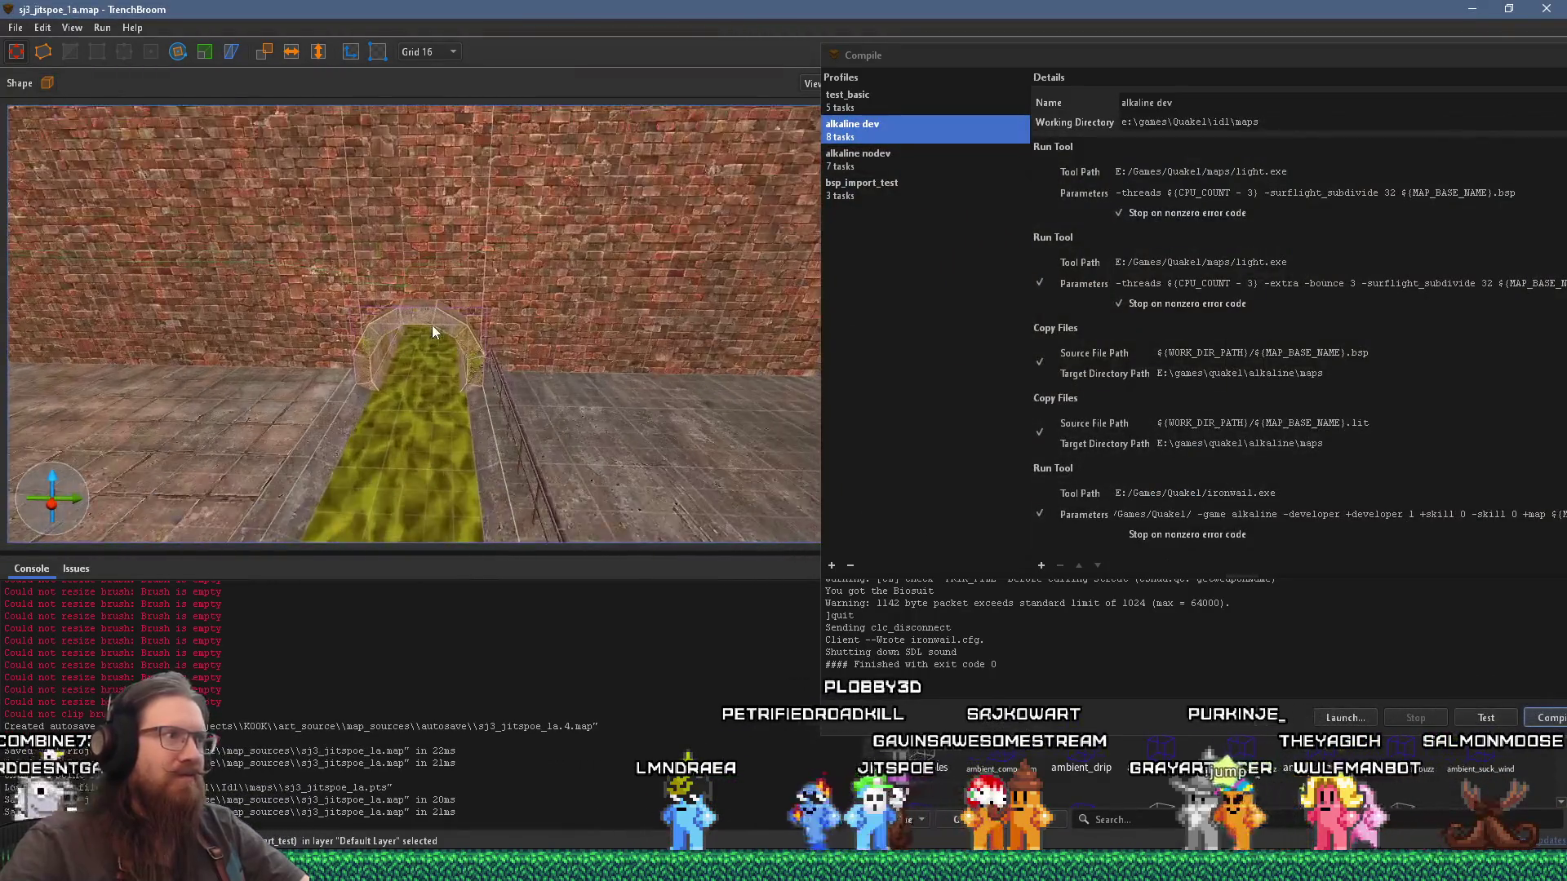
pyautogui.press('s')
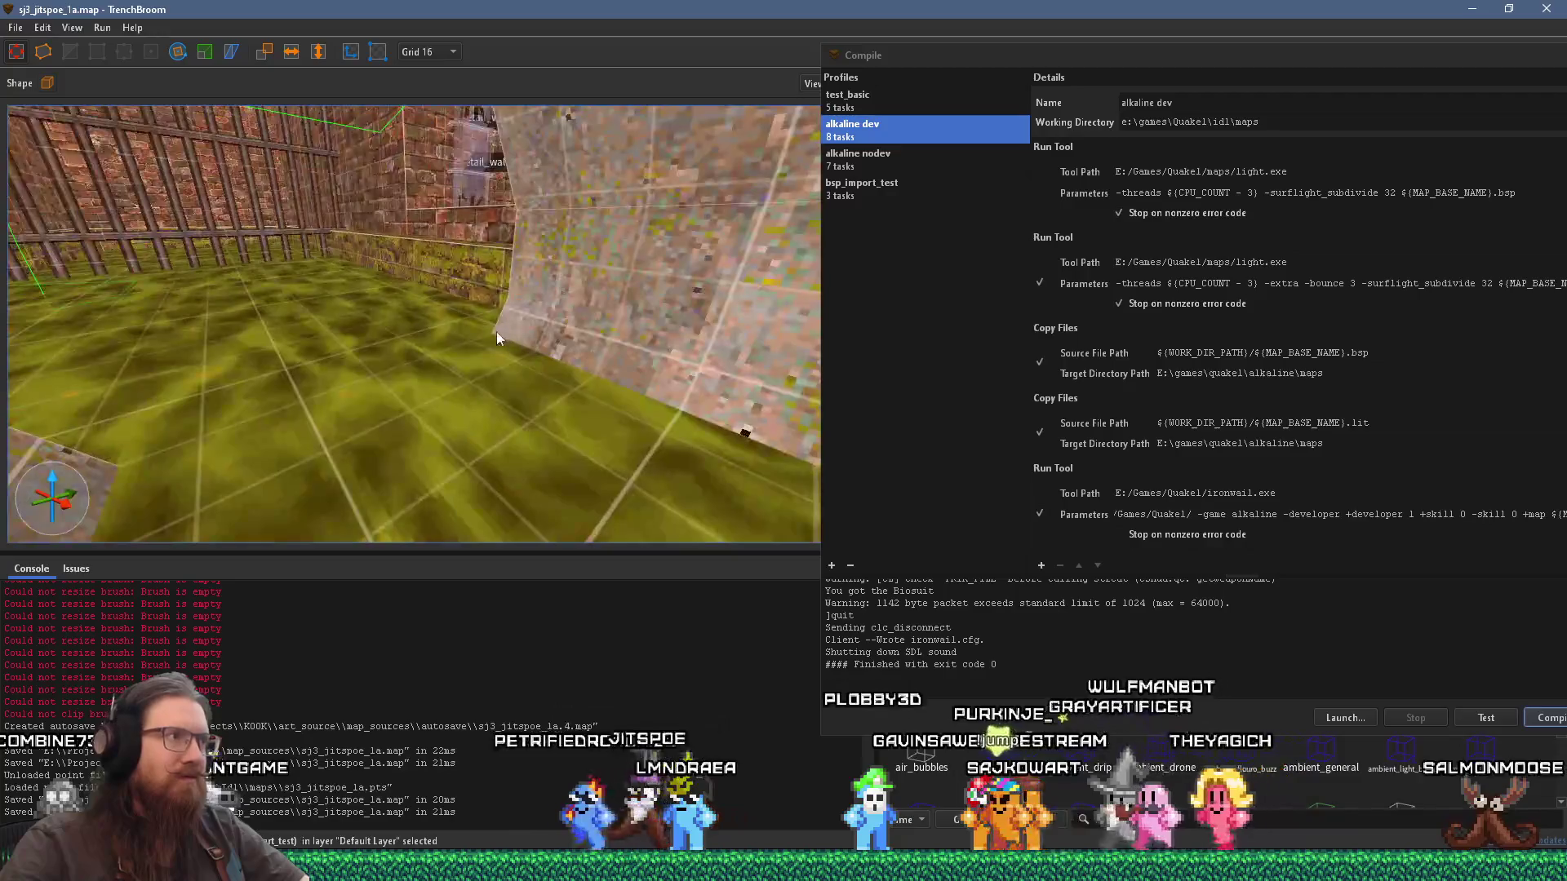
pyautogui.click(513, 378)
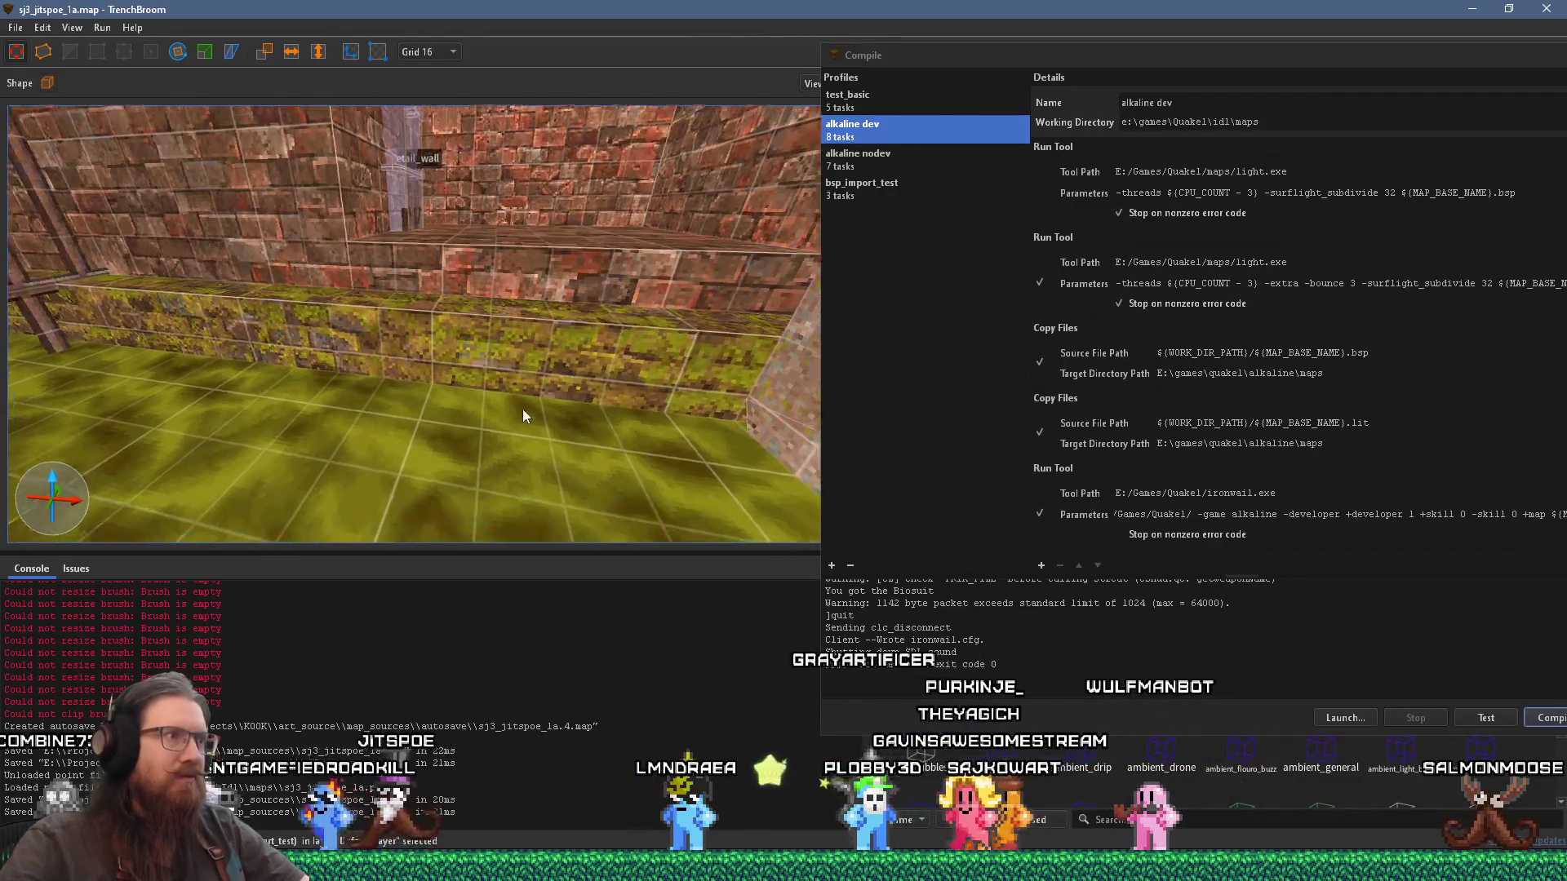
pyautogui.press('s')
pyautogui.press('s')
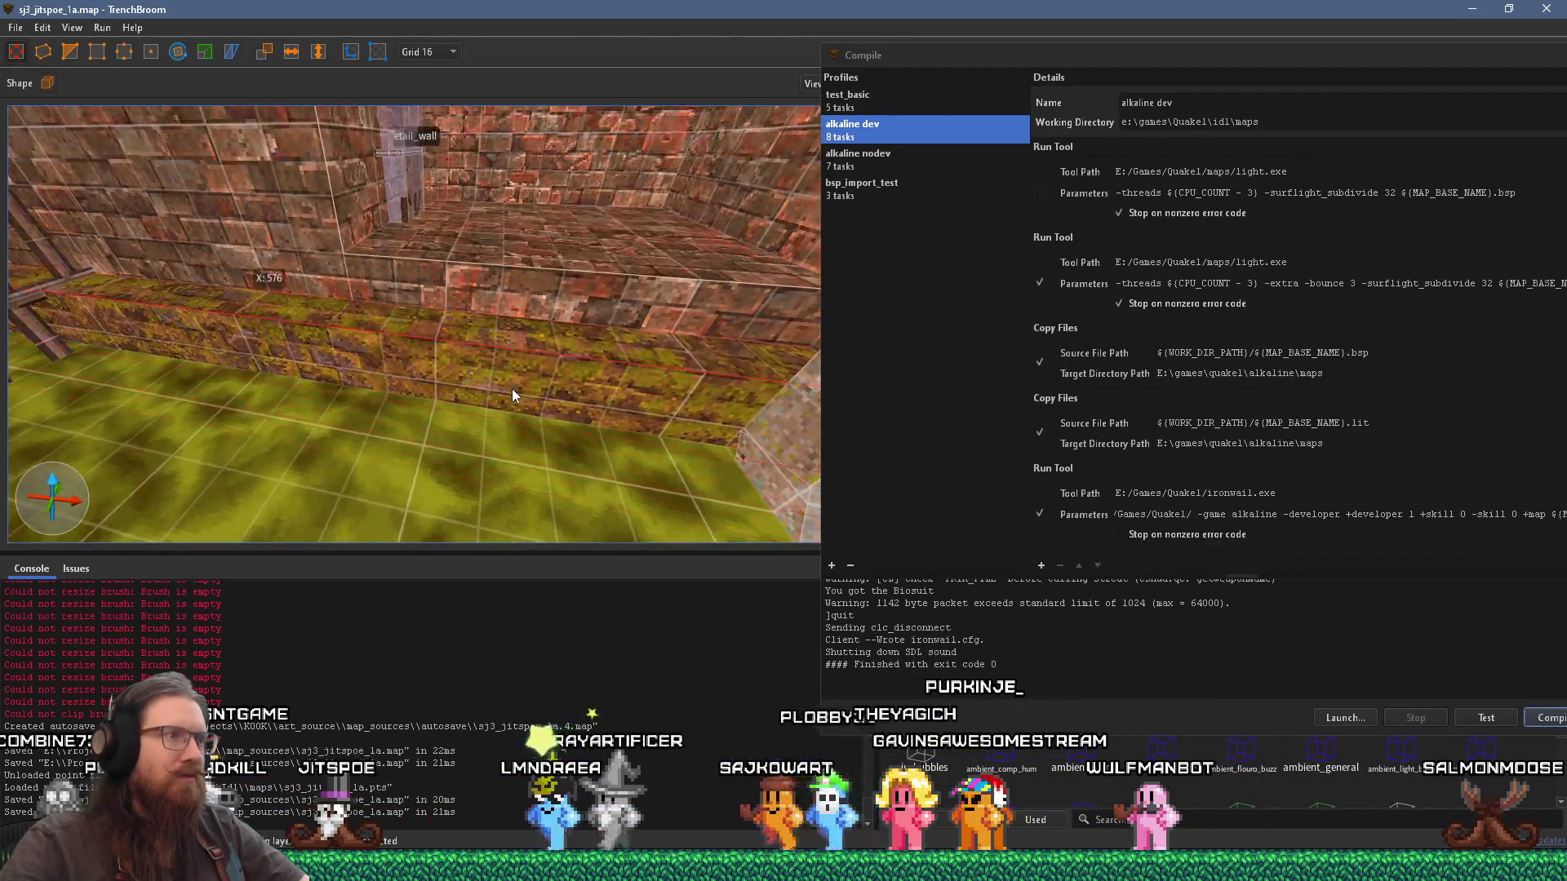
pyautogui.press('s')
pyautogui.moveTo(492, 392); pyautogui.dragTo(503, 437)
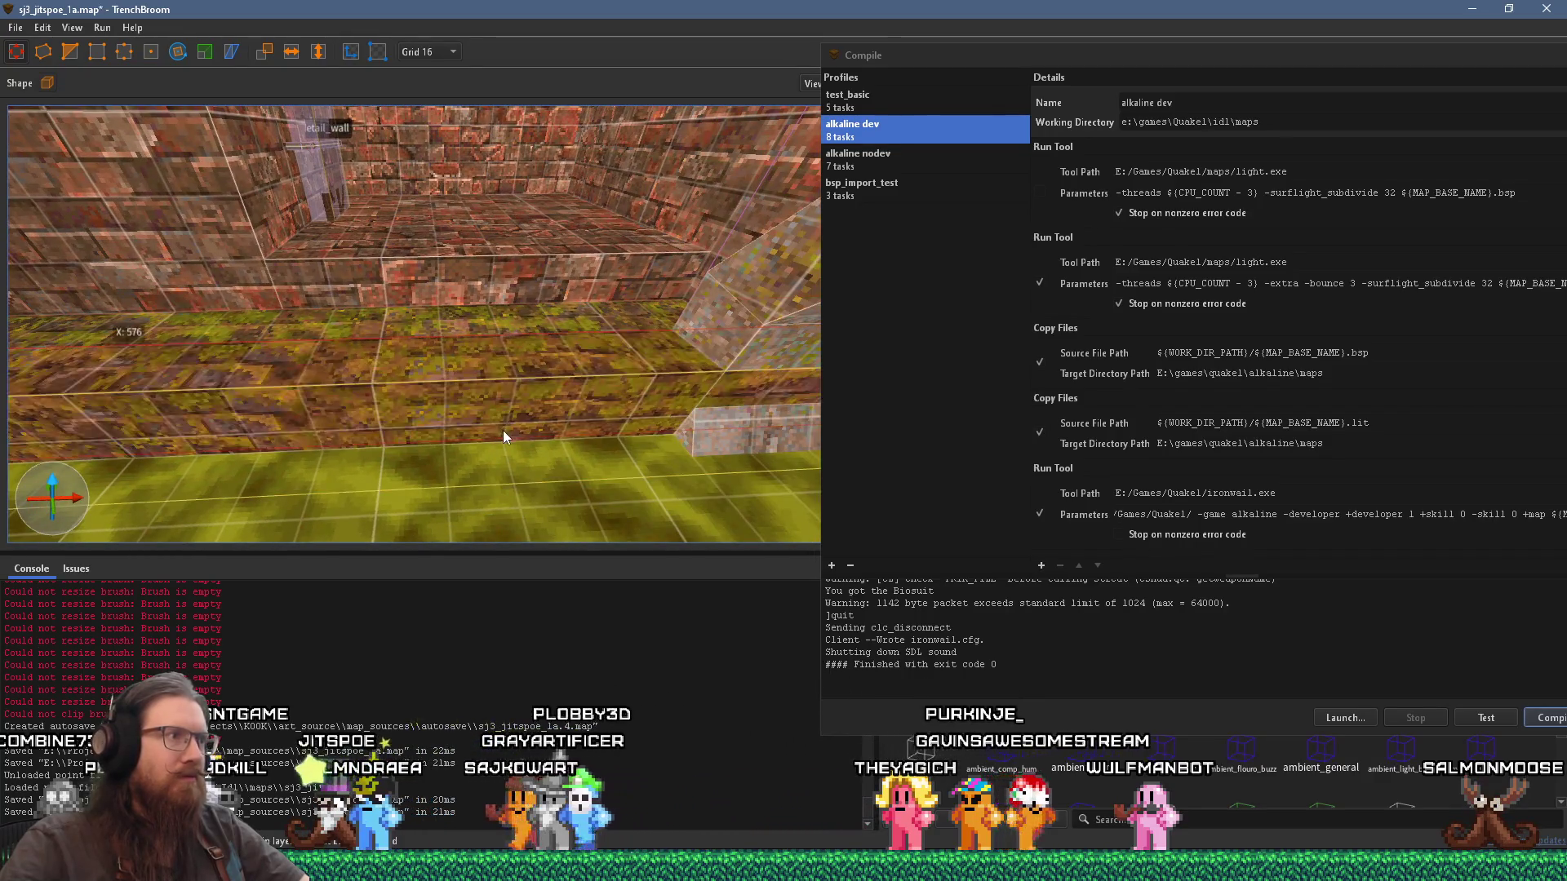
# Step: Select the small brick block on the sewer floor and centre the view on it
pyautogui.hotkey('ctrl', 'u')
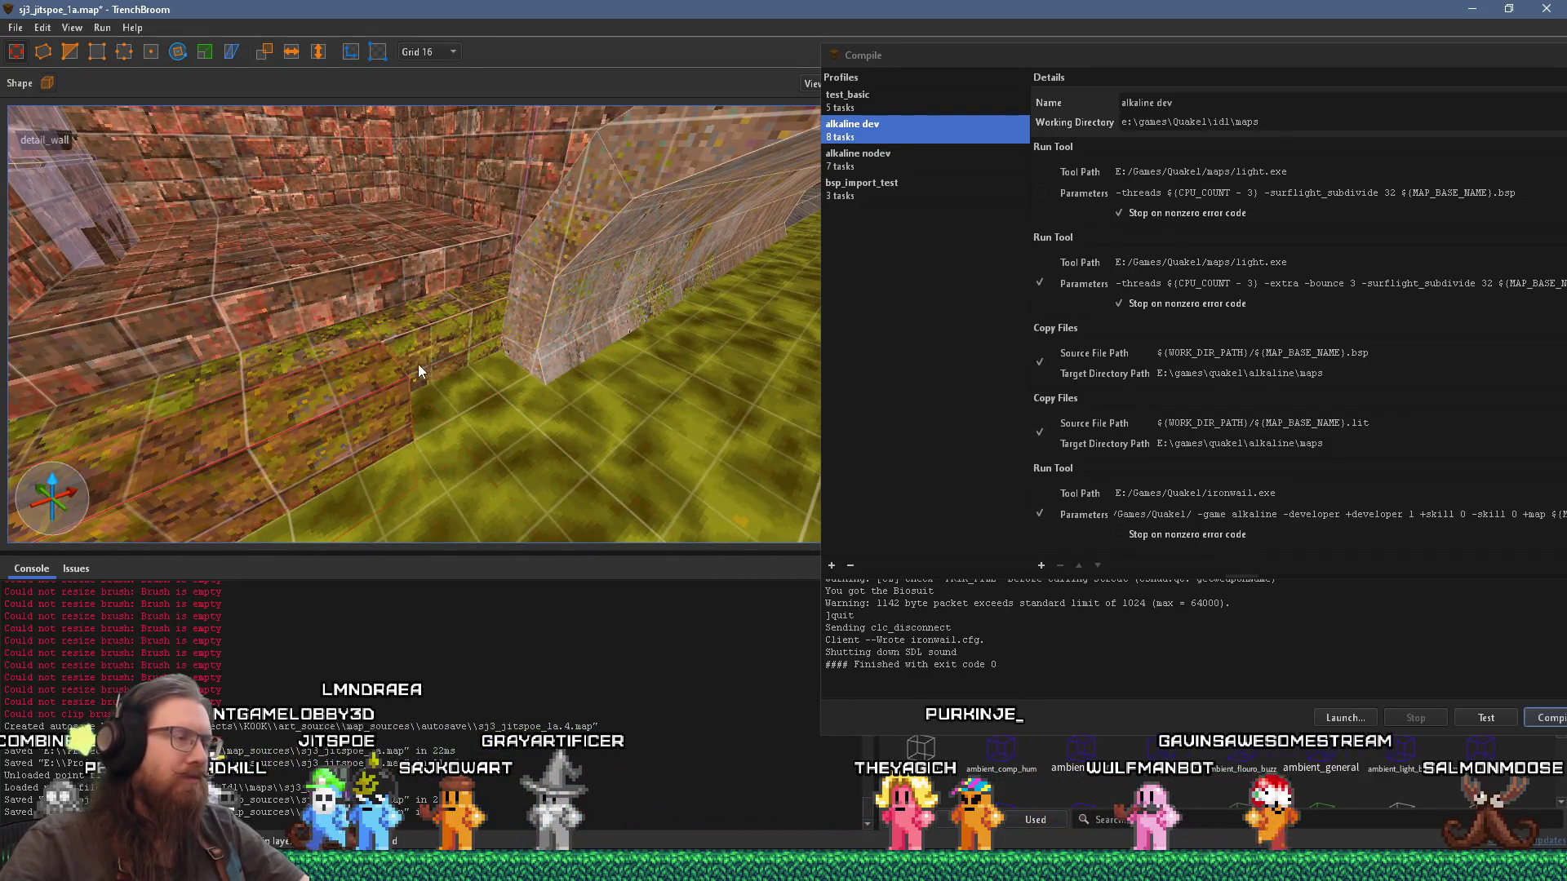
pyautogui.press('a')
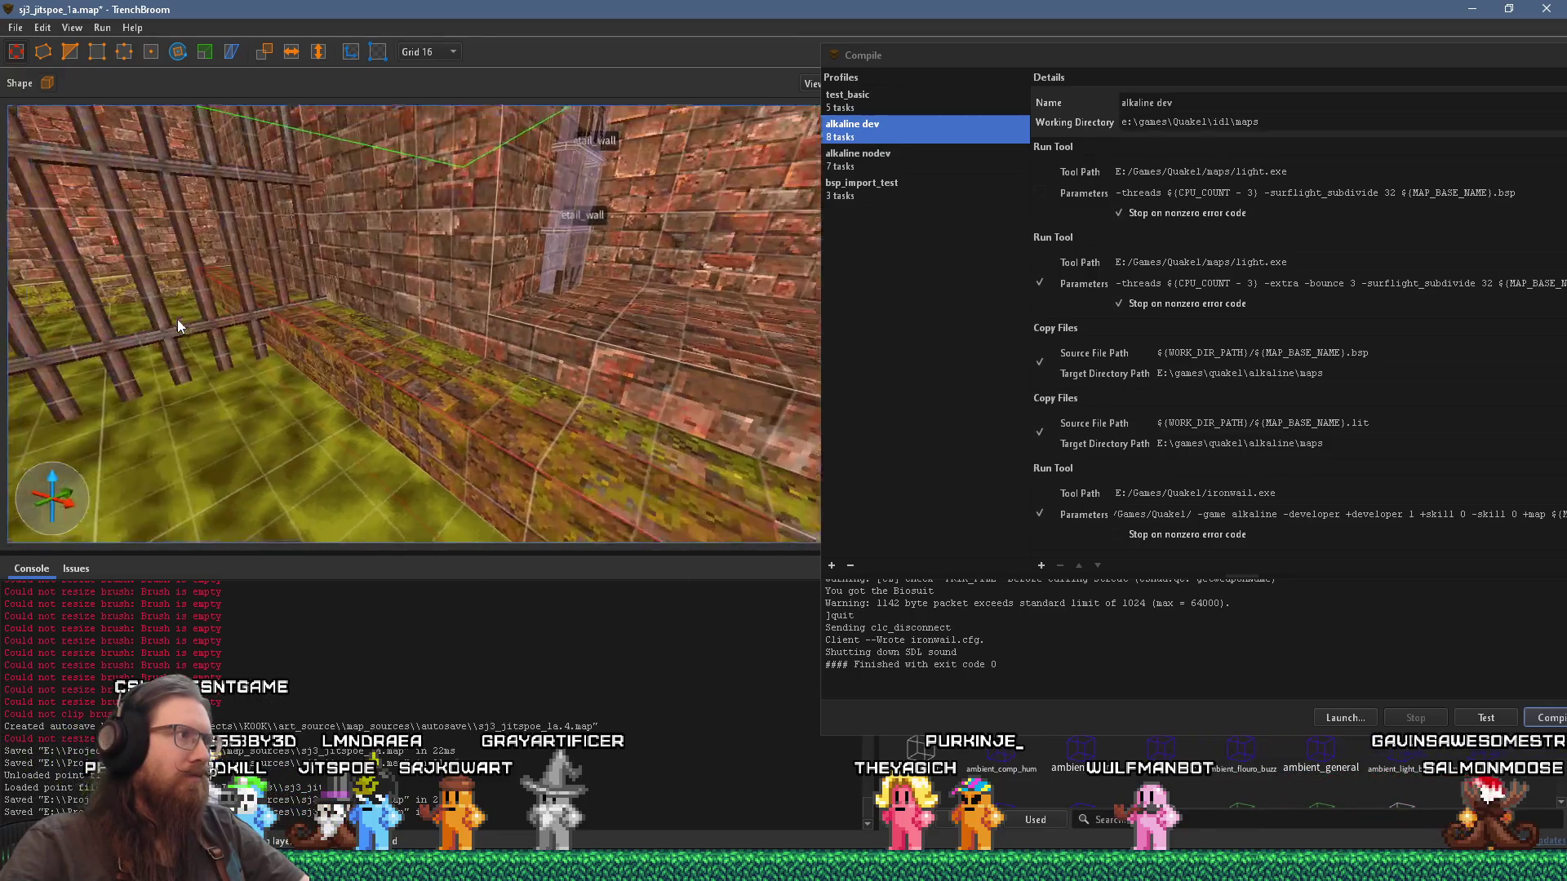
pyautogui.click(340, 384)
pyautogui.hotkey('ctrl', 'u')
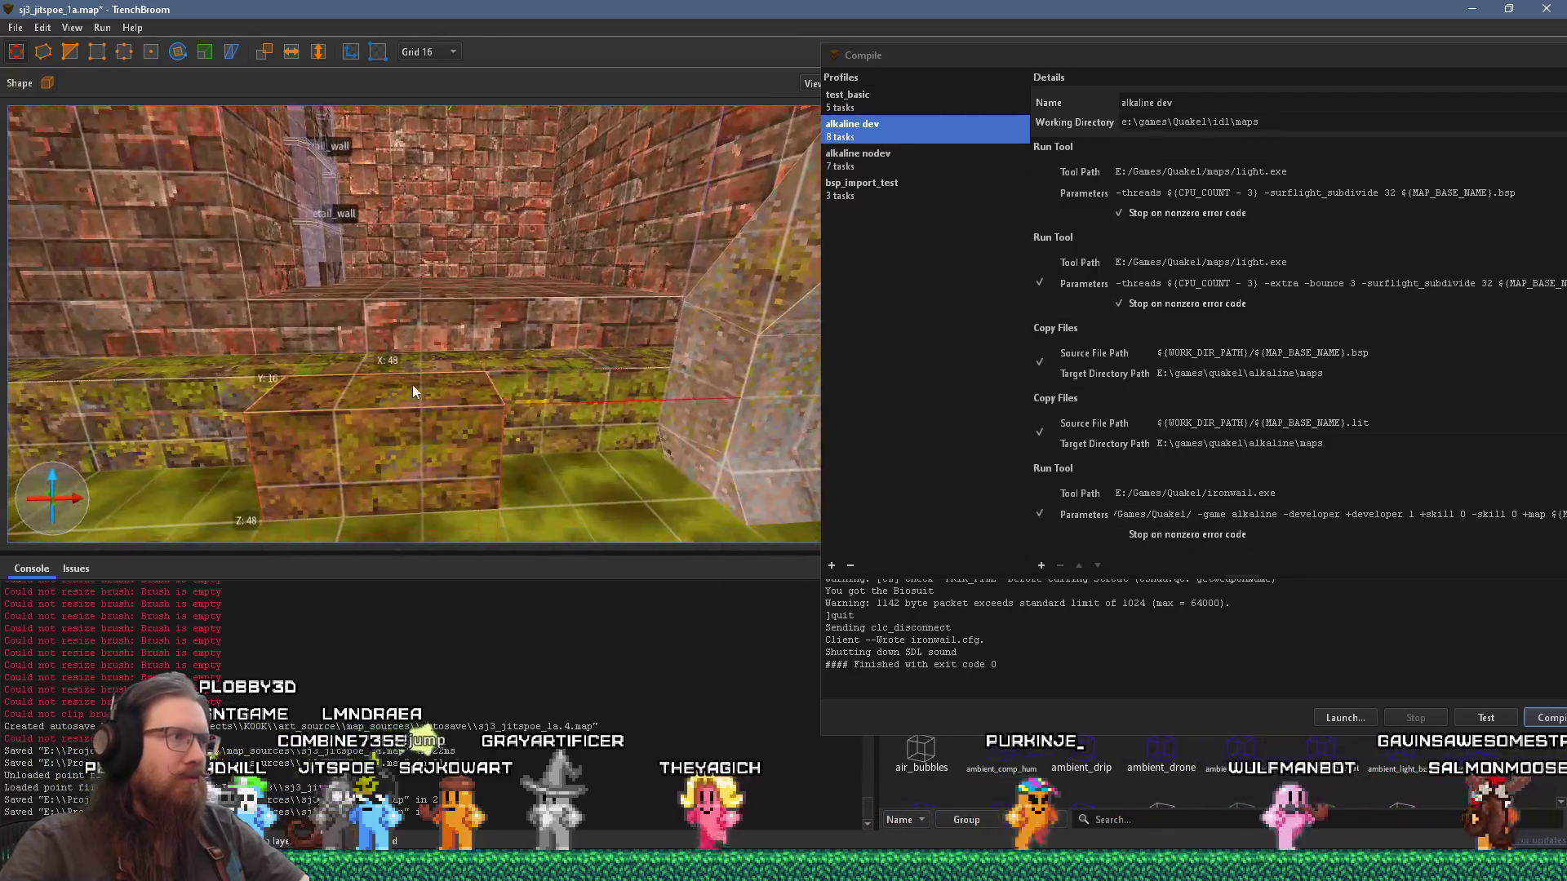
# Step: Frame the brick block from above, then draw a new ledge brush along the wall base
pyautogui.press('w')
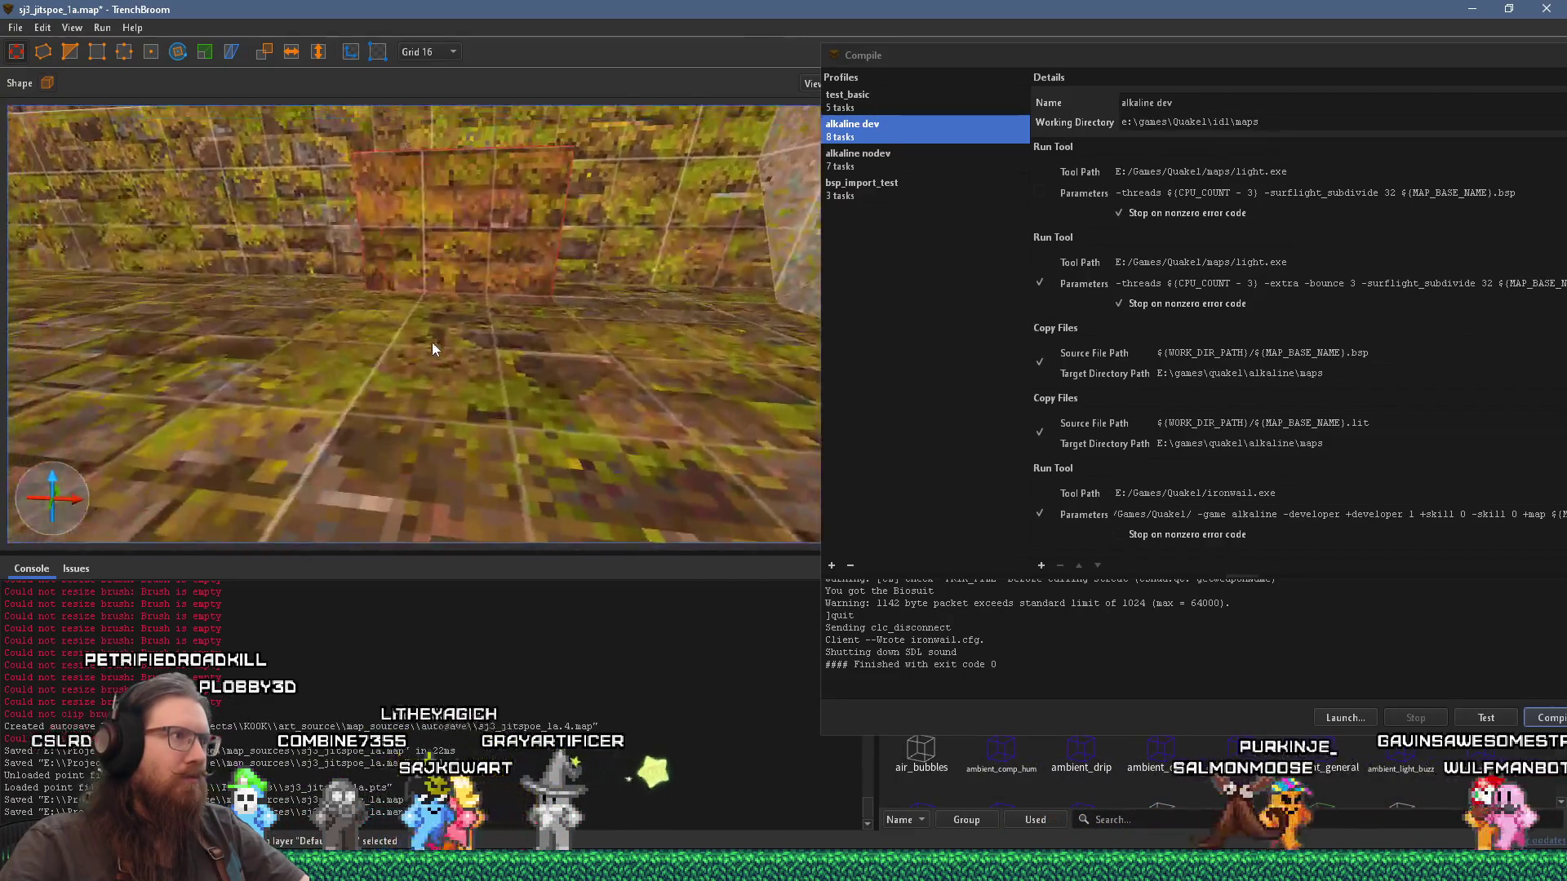
pyautogui.press('s')
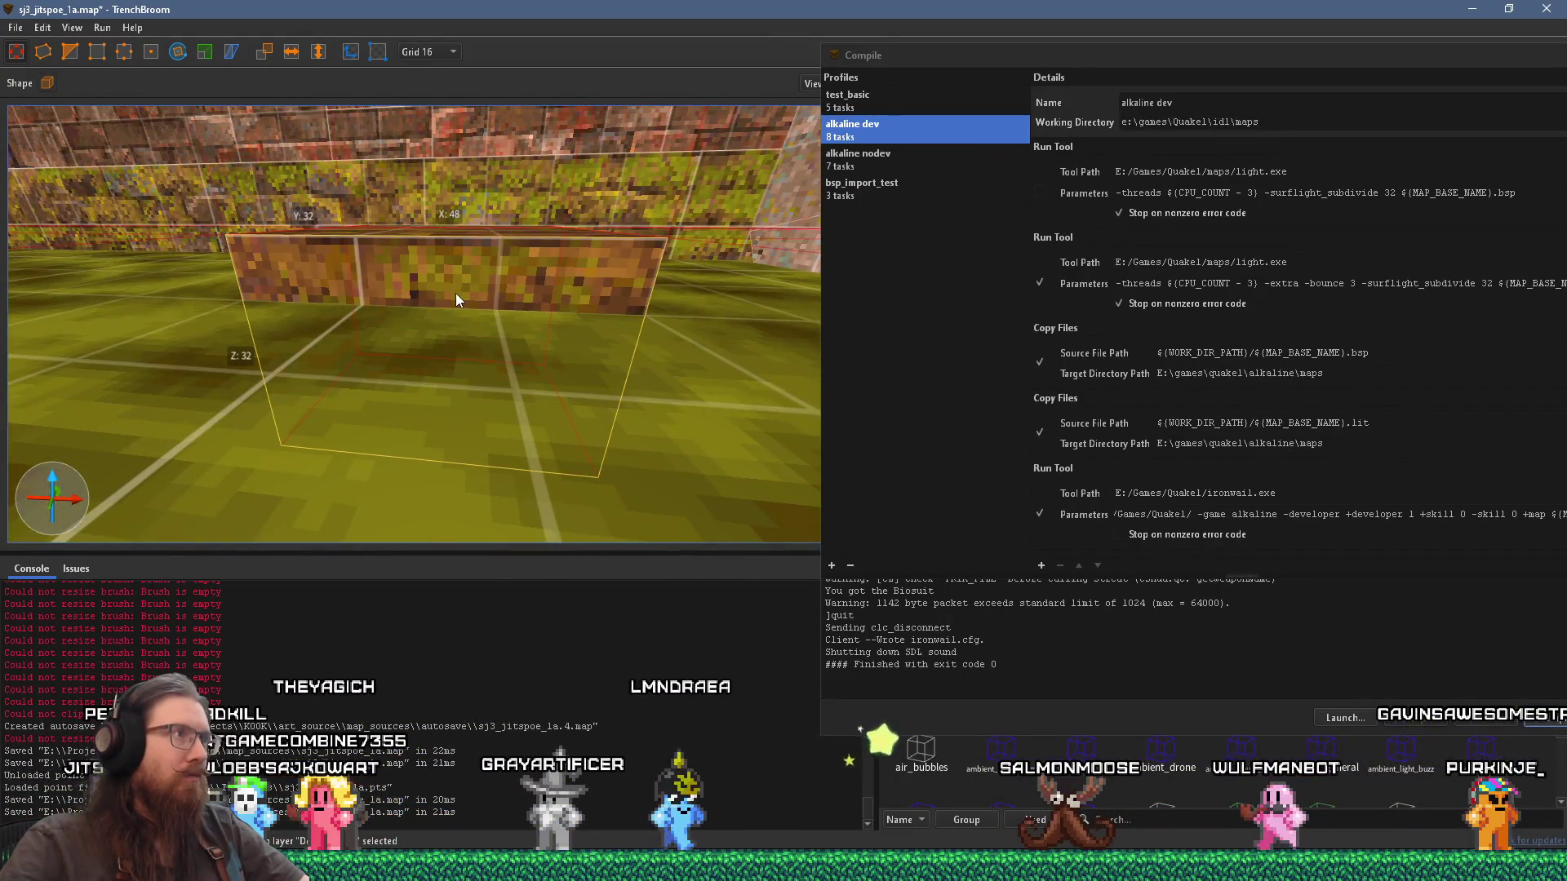
pyautogui.moveTo(455, 300)
pyautogui.mouseDown()
pyautogui.moveTo(418, 404)
pyautogui.moveTo(398, 392)
pyautogui.moveTo(413, 266)
pyautogui.moveTo(423, 322)
pyautogui.moveTo(511, 404)
pyautogui.moveTo(439, 472)
pyautogui.moveTo(497, 441)
pyautogui.moveTo(361, 340)
pyautogui.moveTo(394, 330)
pyautogui.moveTo(381, 315)
pyautogui.mouseUp()
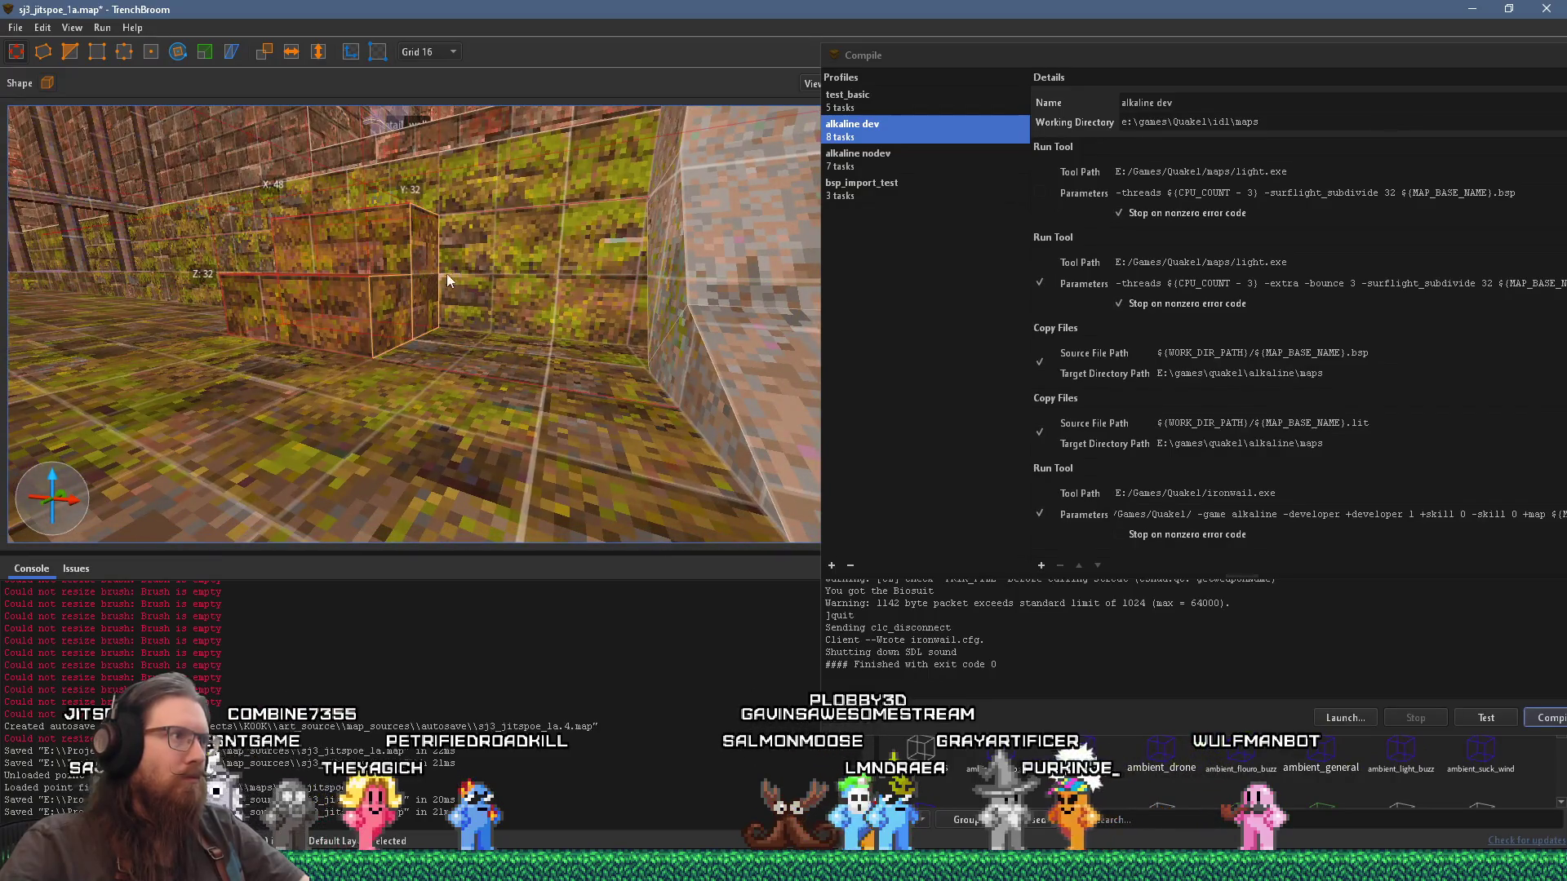
pyautogui.moveTo(535, 287)
pyautogui.mouseDown()
pyautogui.moveTo(491, 294)
pyautogui.moveTo(498, 427)
pyautogui.moveTo(492, 406)
pyautogui.moveTo(501, 433)
pyautogui.moveTo(605, 405)
pyautogui.moveTo(435, 377)
pyautogui.moveTo(557, 404)
pyautogui.mouseUp()
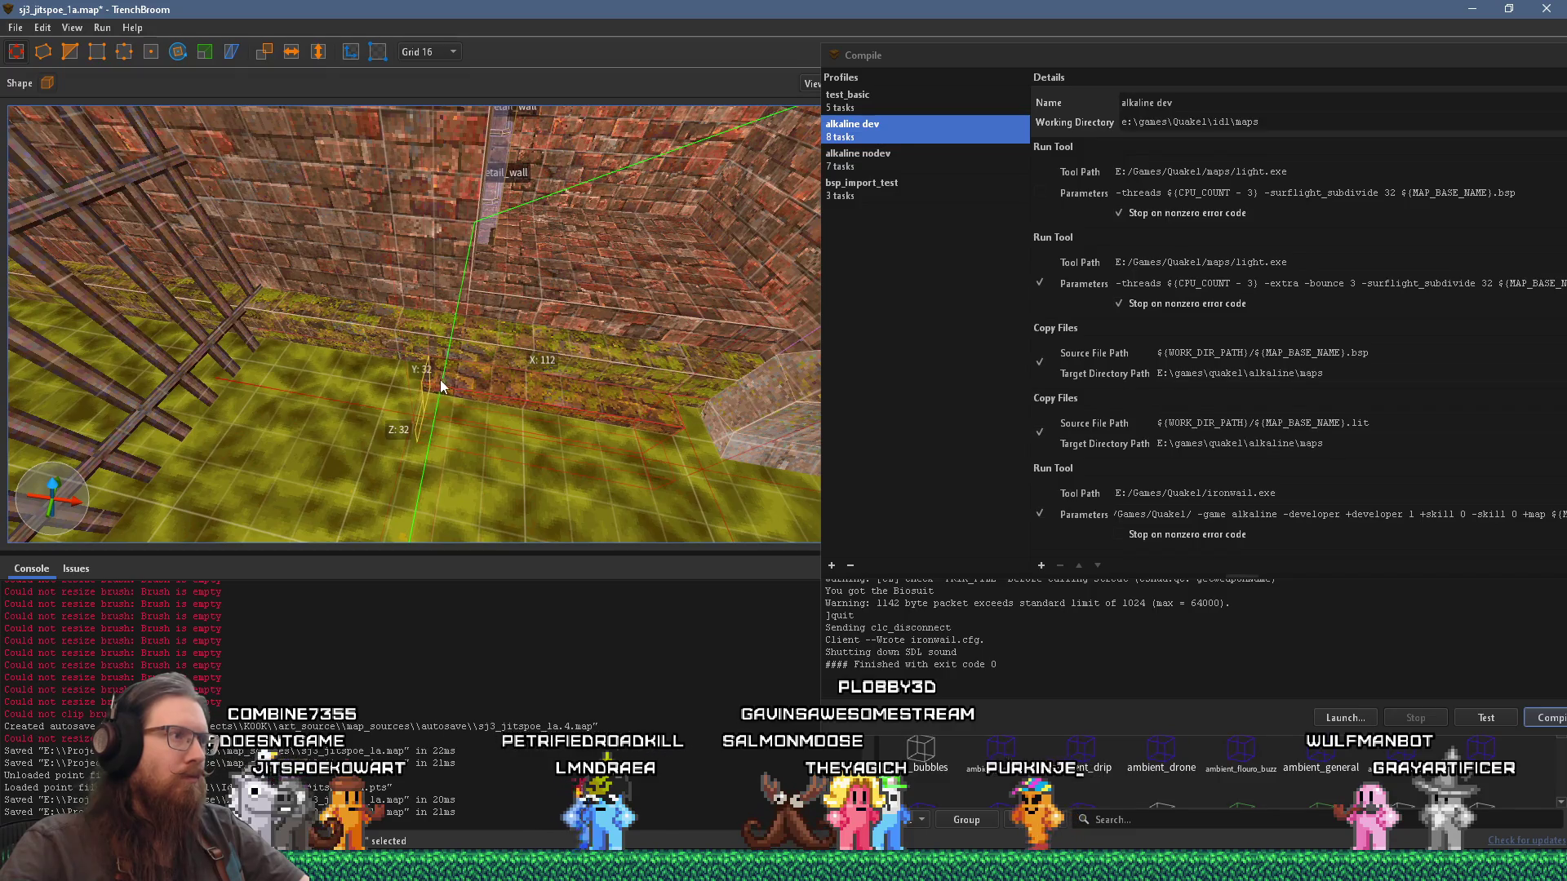
pyautogui.moveTo(457, 380)
pyautogui.mouseDown()
pyautogui.moveTo(291, 366)
pyautogui.moveTo(129, 393)
pyautogui.moveTo(282, 424)
pyautogui.moveTo(383, 382)
pyautogui.moveTo(169, 309)
pyautogui.moveTo(565, 338)
pyautogui.moveTo(347, 353)
pyautogui.moveTo(464, 380)
pyautogui.moveTo(149, 361)
pyautogui.moveTo(345, 322)
pyautogui.moveTo(301, 279)
pyautogui.moveTo(471, 332)
pyautogui.moveTo(409, 272)
pyautogui.moveTo(499, 344)
pyautogui.moveTo(525, 414)
pyautogui.moveTo(496, 376)
pyautogui.moveTo(541, 346)
pyautogui.moveTo(581, 389)
pyautogui.moveTo(643, 380)
pyautogui.moveTo(563, 365)
pyautogui.moveTo(502, 393)
pyautogui.mouseUp()
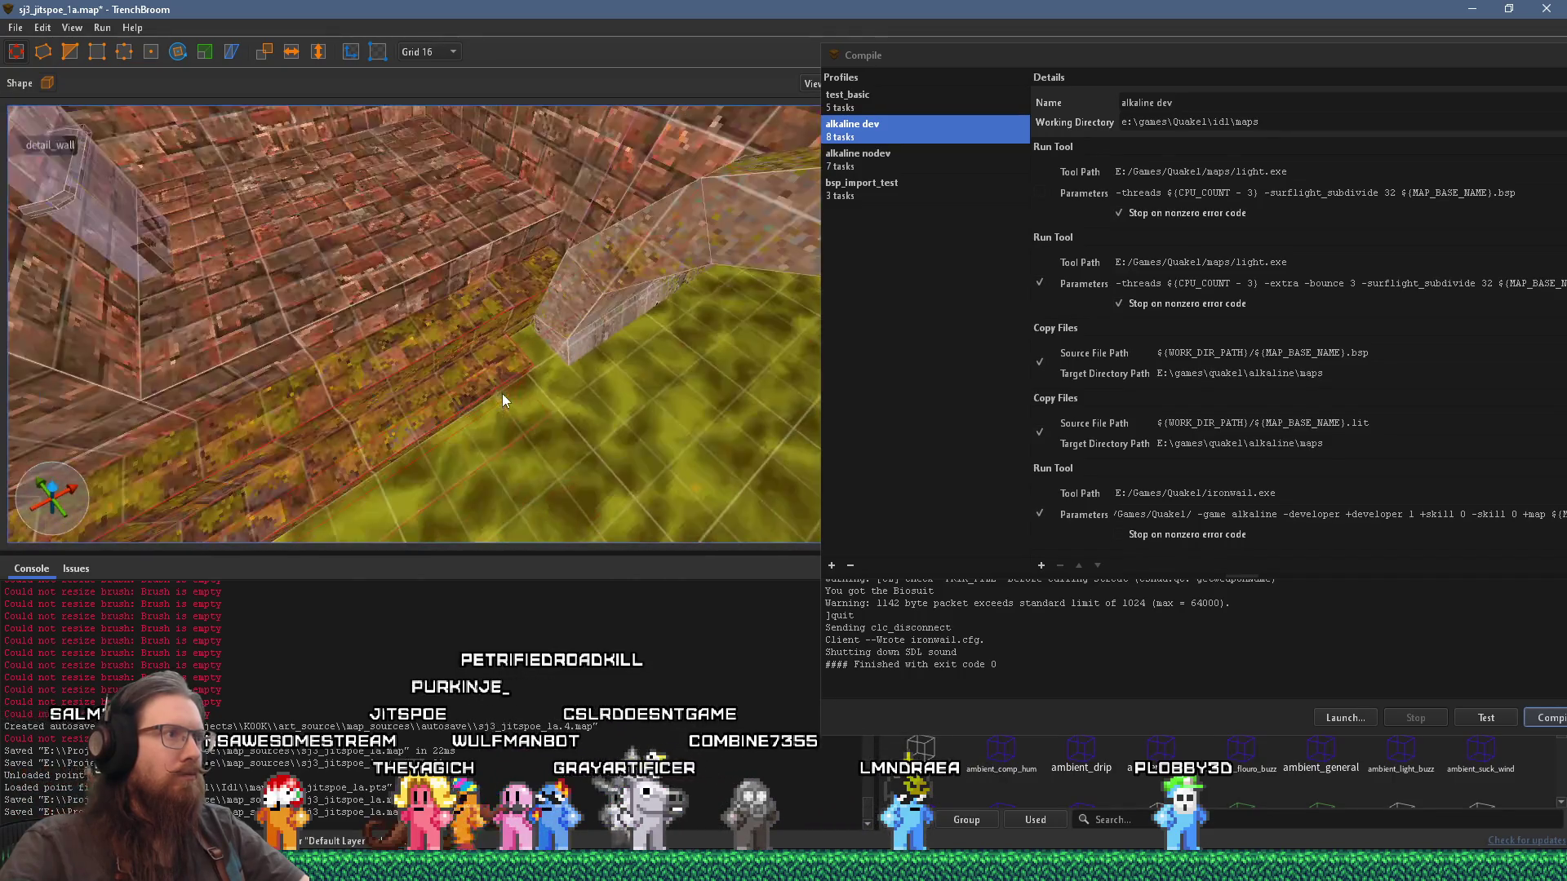
pyautogui.moveTo(480, 279)
pyautogui.mouseDown()
pyautogui.moveTo(477, 329)
pyautogui.moveTo(546, 296)
pyautogui.moveTo(525, 205)
pyautogui.moveTo(656, 259)
pyautogui.mouseUp()
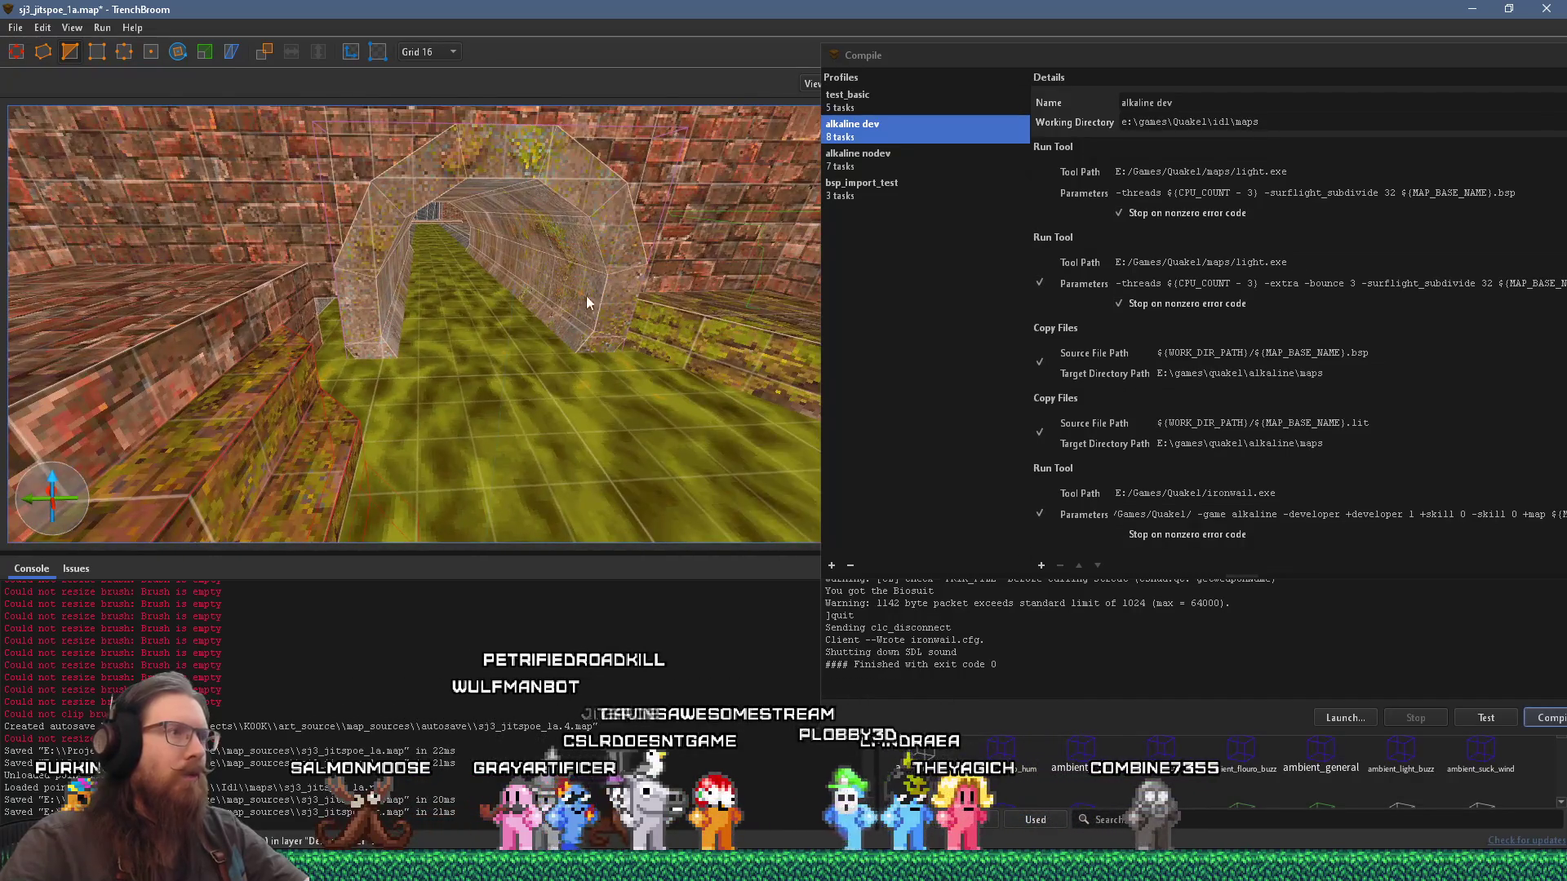
# Step: Add another brick block beside the stairs and clear the selection
pyautogui.moveTo(587, 302)
pyautogui.mouseDown()
pyautogui.moveTo(636, 369)
pyautogui.moveTo(199, 293)
pyautogui.moveTo(520, 305)
pyautogui.moveTo(368, 339)
pyautogui.moveTo(553, 335)
pyautogui.moveTo(561, 413)
pyautogui.moveTo(536, 428)
pyautogui.mouseUp()
pyautogui.hotkey('ctrl', 'z')
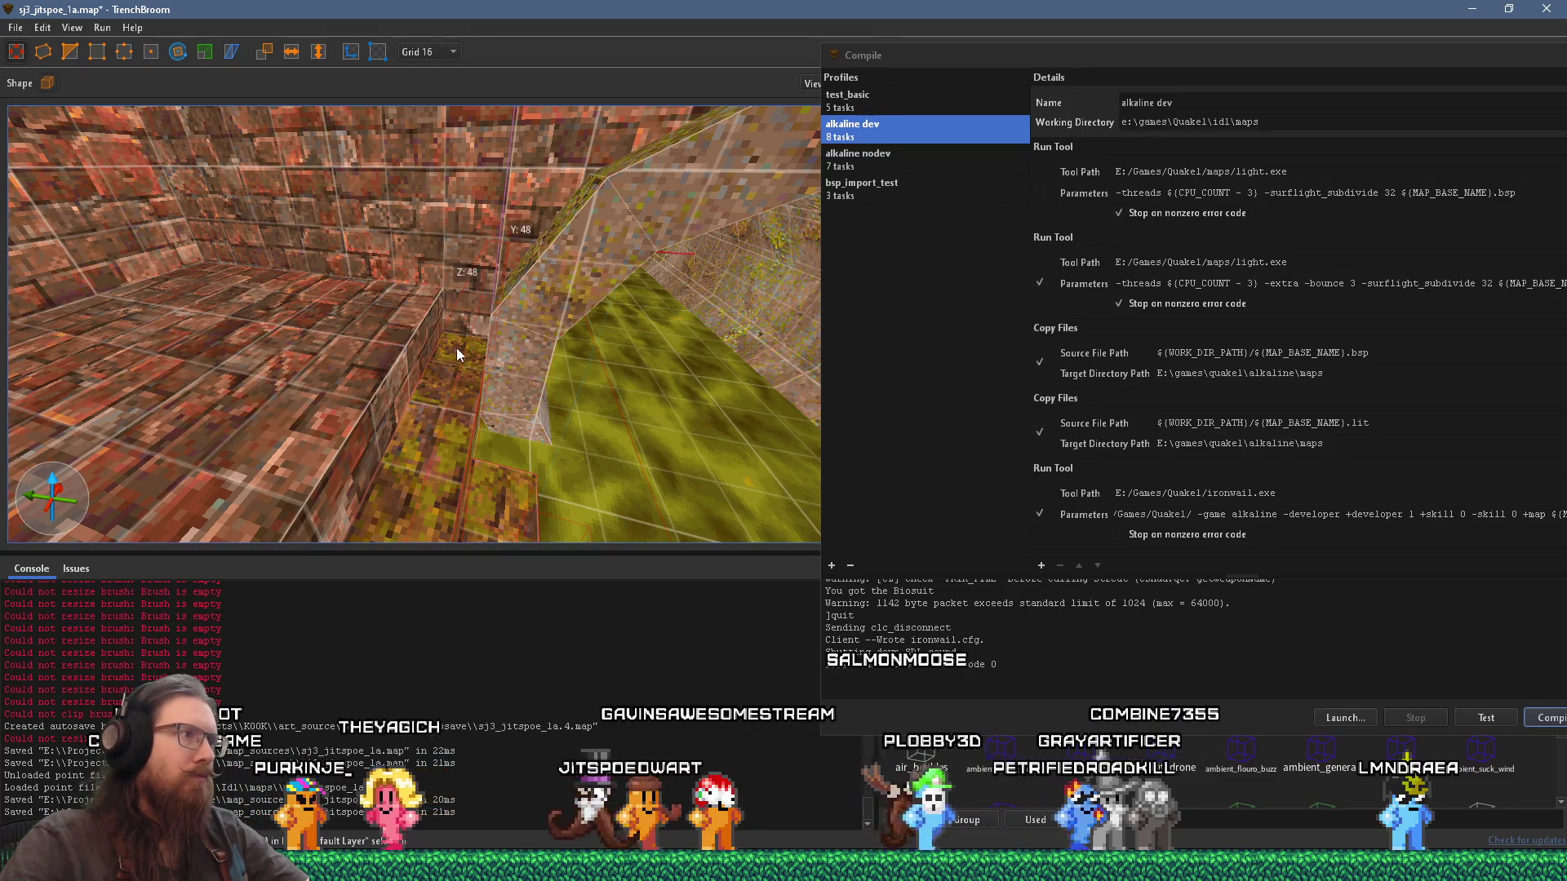
pyautogui.press('Escape')
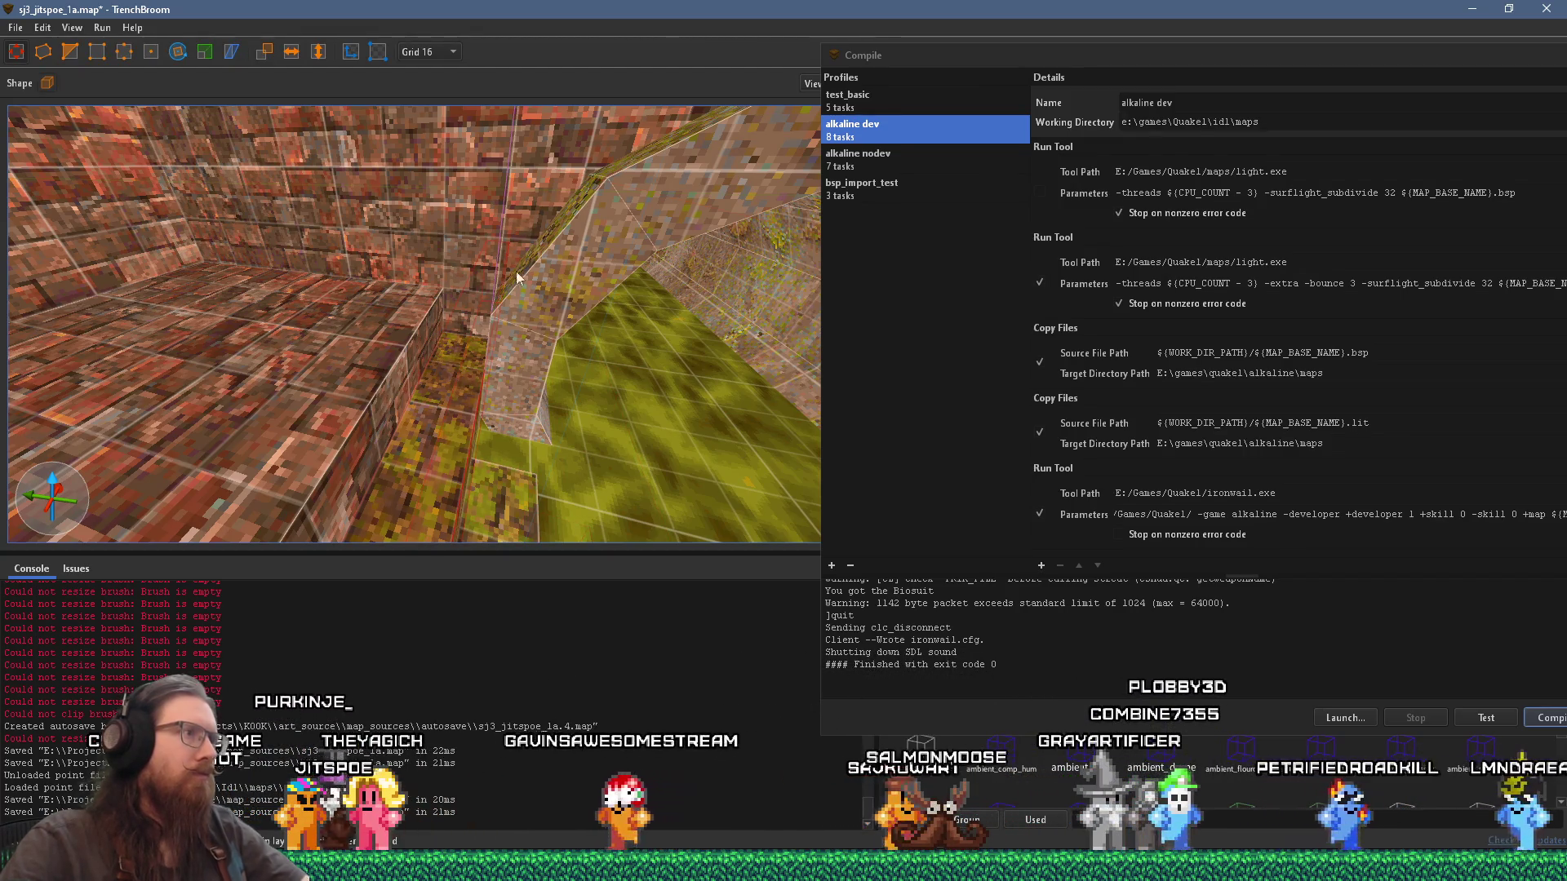
# Step: Select the brush along the pillar edge and push its face so the ledge fits the wall
pyautogui.click(537, 214)
pyautogui.scroll(5, 525, 235)
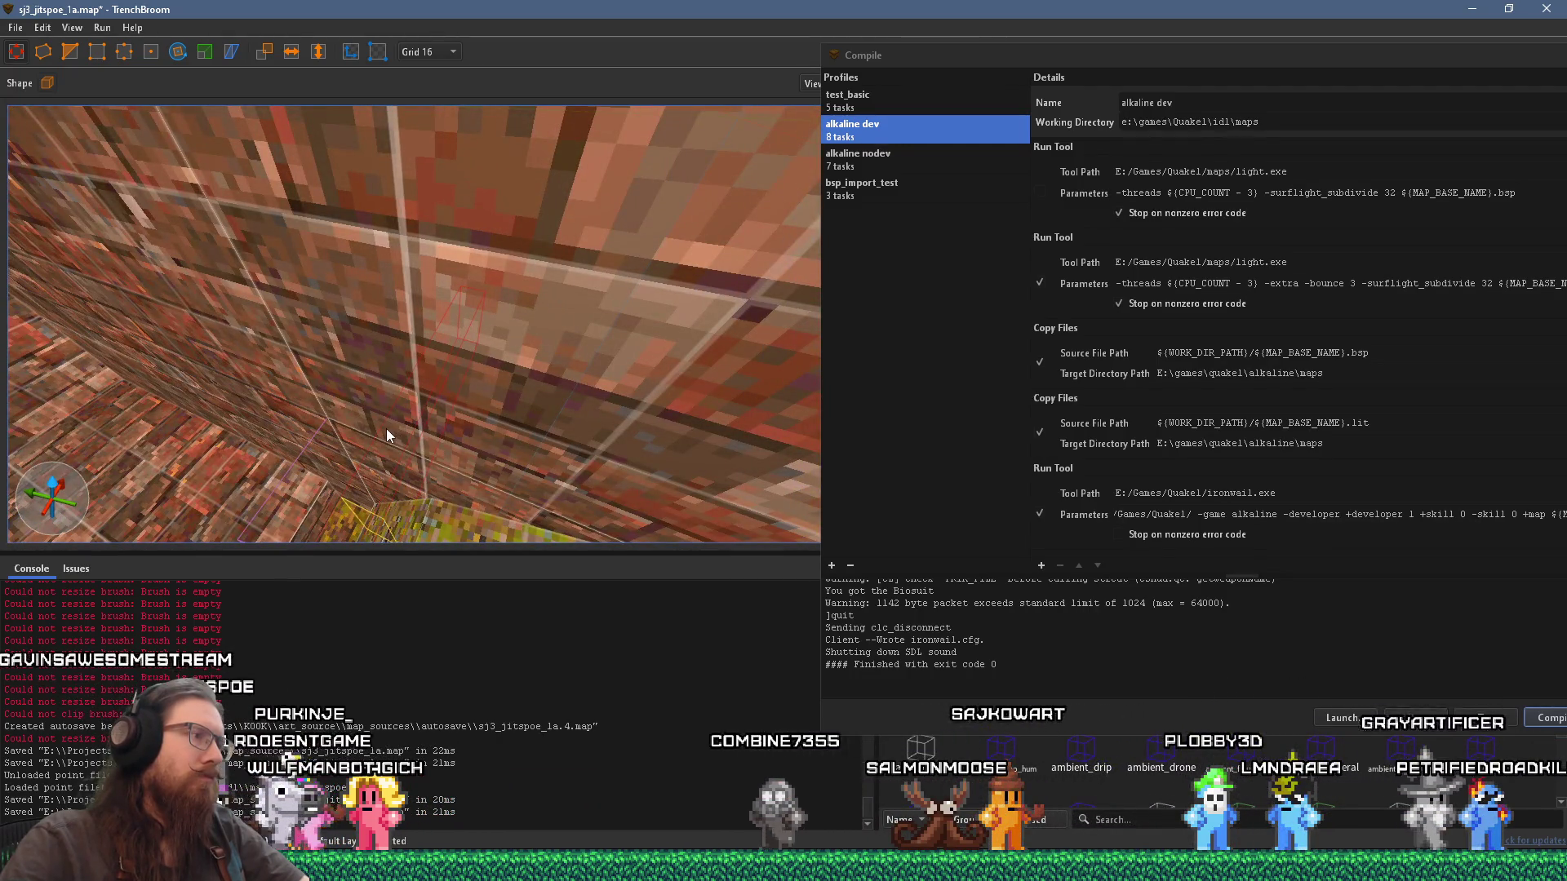
pyautogui.scroll(-5, 385, 428)
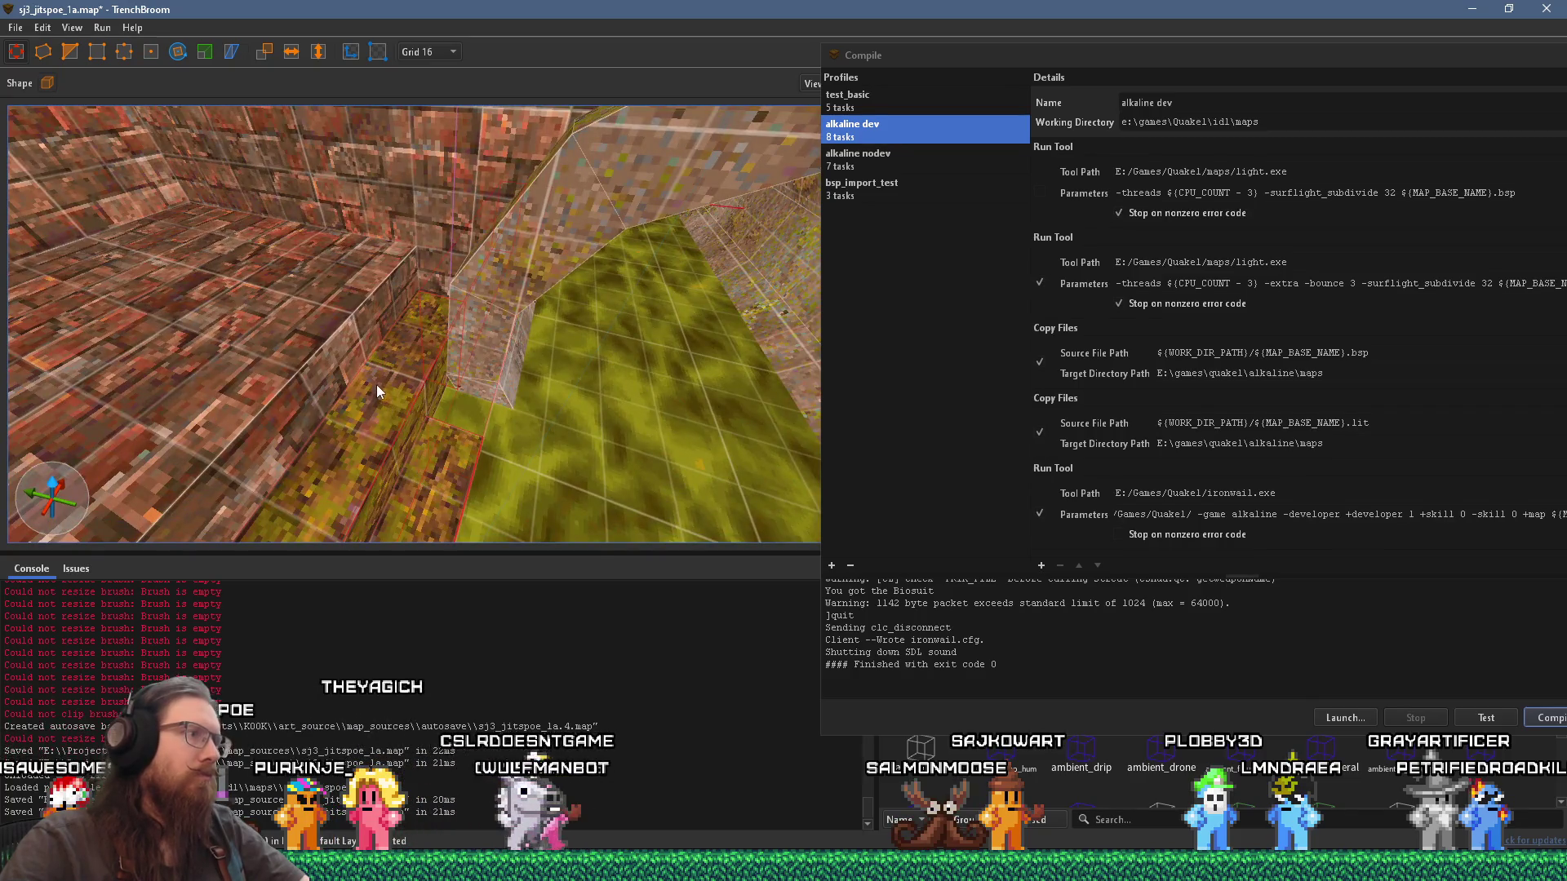
pyautogui.moveTo(375, 385)
pyautogui.mouseDown()
pyautogui.moveTo(390, 414)
pyautogui.moveTo(360, 188)
pyautogui.moveTo(393, 231)
pyautogui.moveTo(409, 154)
pyautogui.moveTo(449, 405)
pyautogui.moveTo(467, 364)
pyautogui.moveTo(468, 447)
pyautogui.mouseUp()
pyautogui.moveTo(415, 343); pyautogui.dragTo(312, 267)
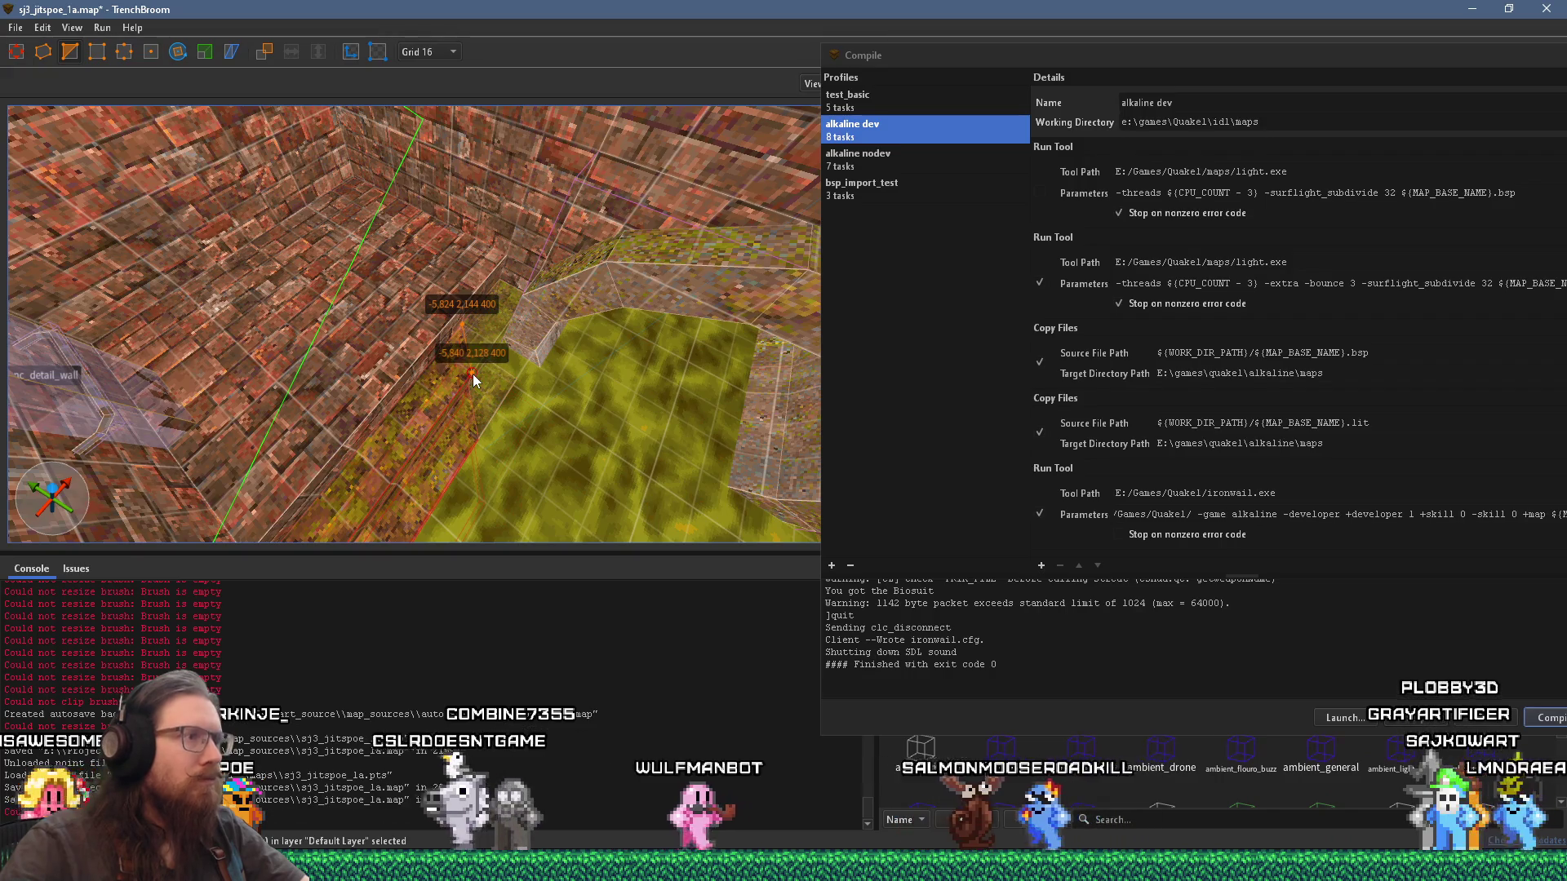
pyautogui.moveTo(473, 372)
pyautogui.mouseDown()
pyautogui.moveTo(535, 366)
pyautogui.moveTo(528, 403)
pyautogui.moveTo(564, 348)
pyautogui.mouseUp()
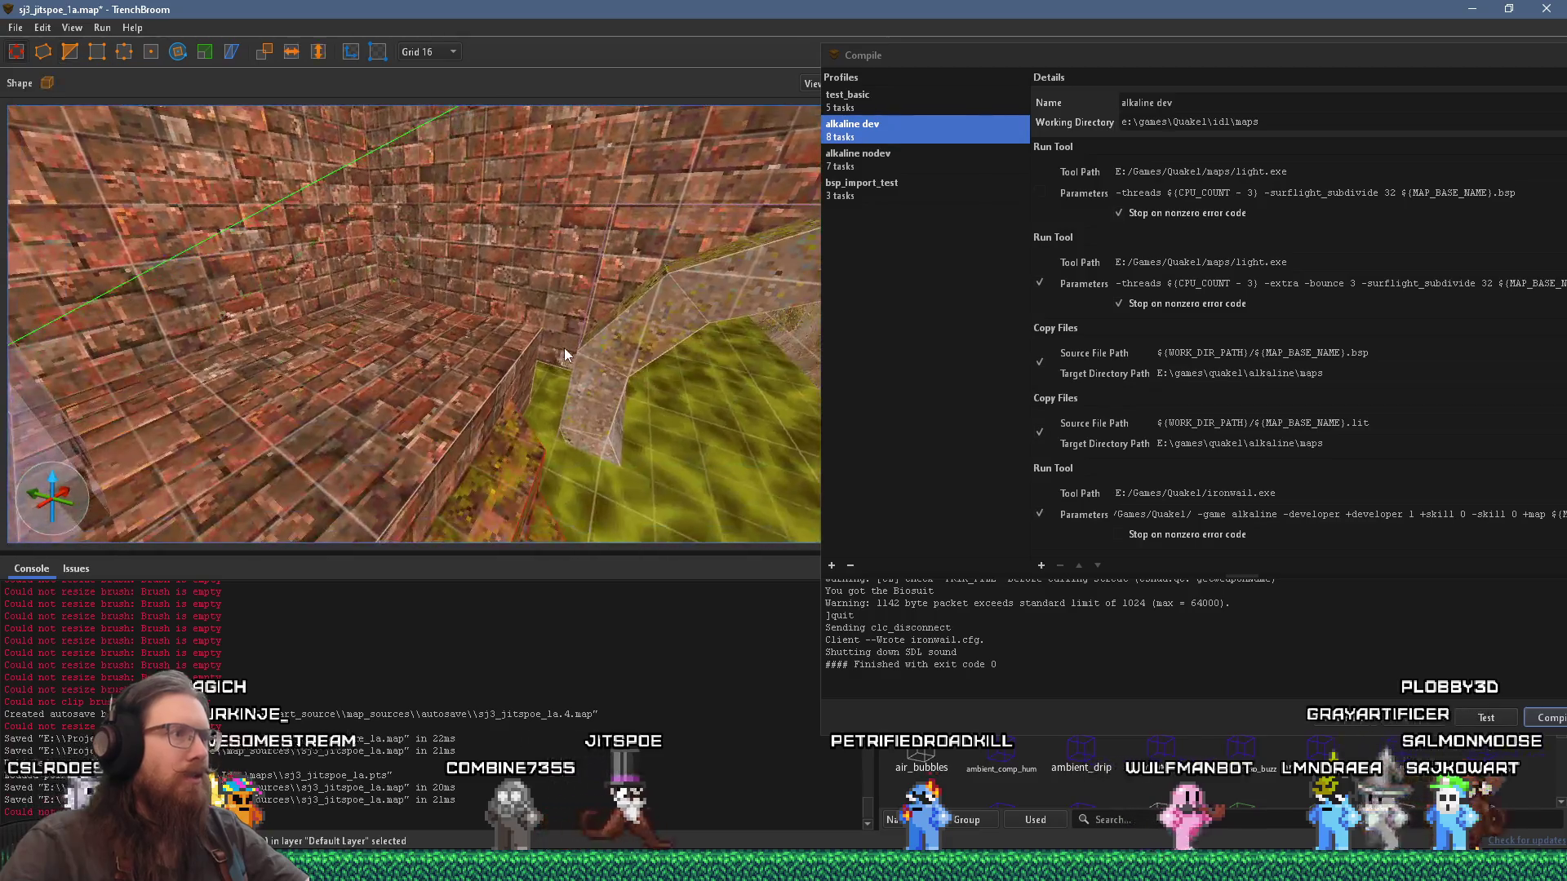
# Step: Select the stone block beside the floor, then the brush running along the yellow floor
pyautogui.click(623, 377)
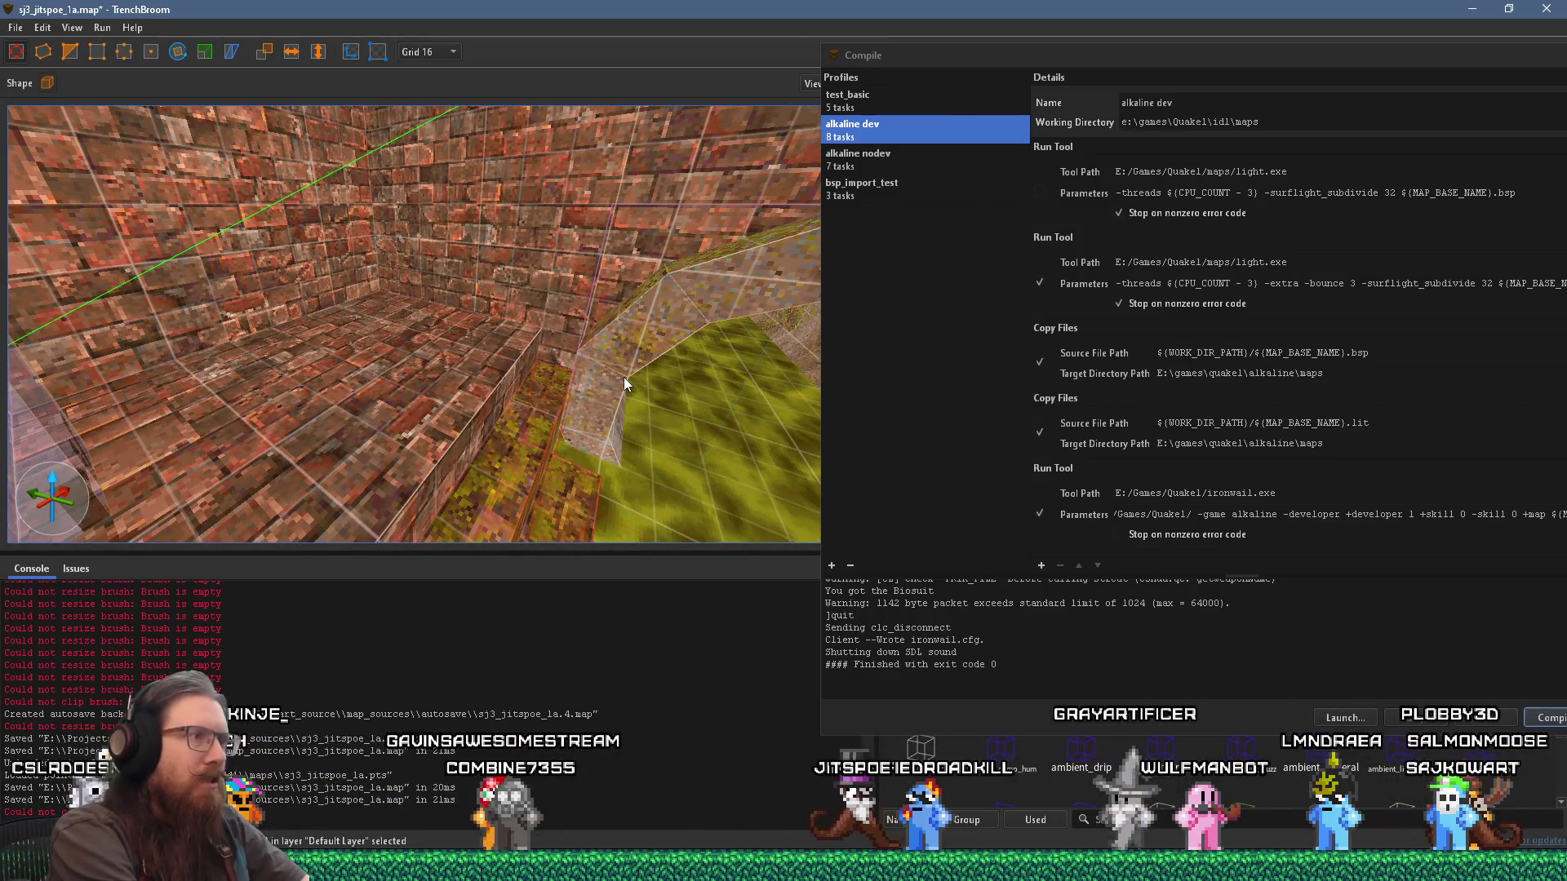
pyautogui.click(553, 402)
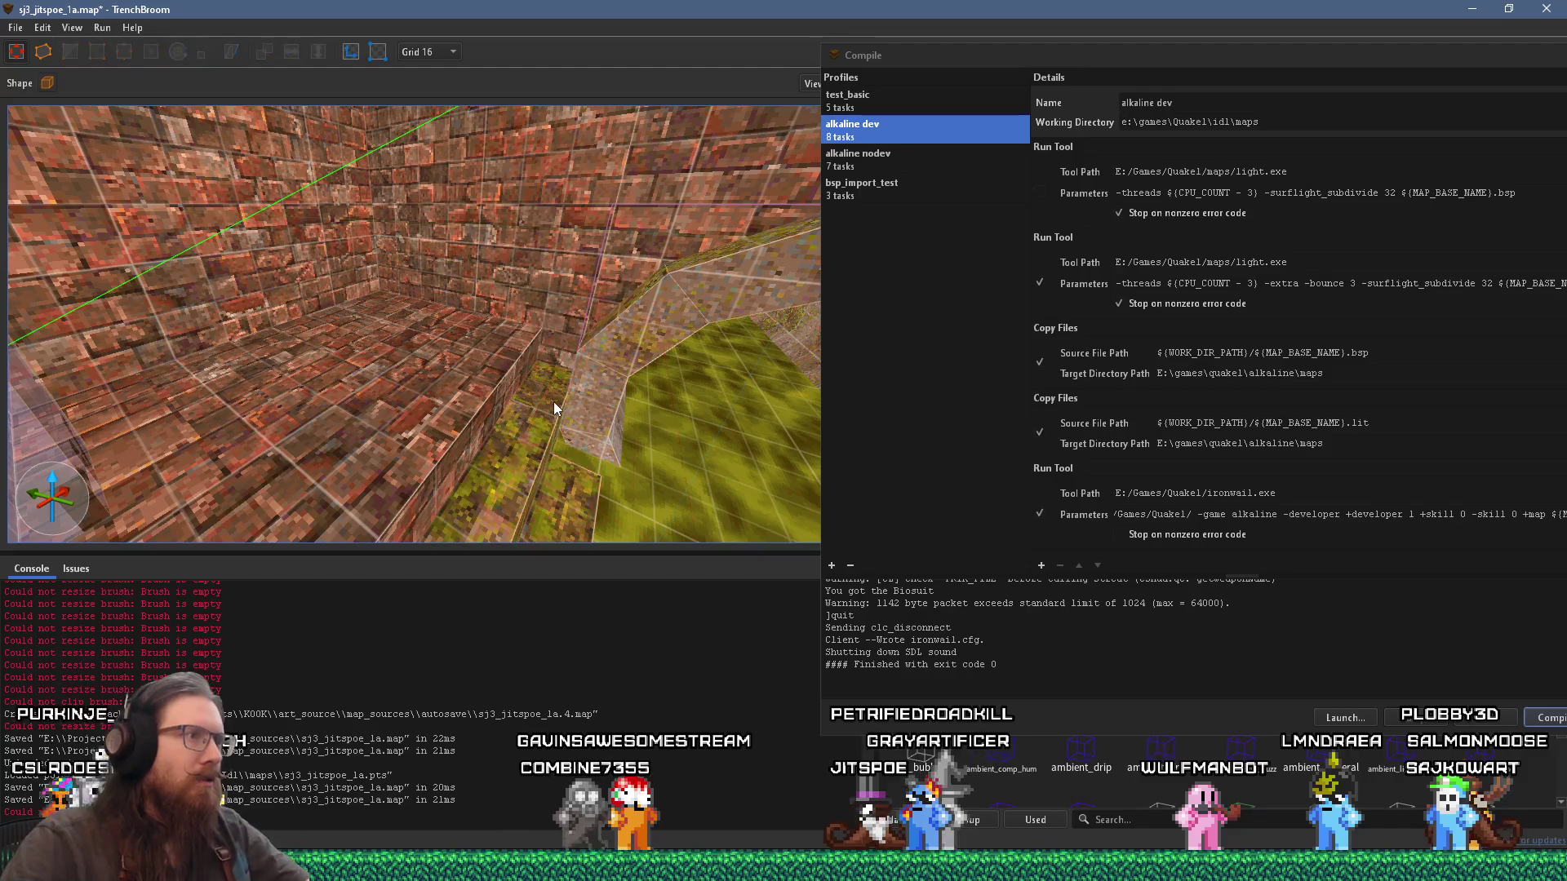
pyautogui.scroll(5, 538, 462)
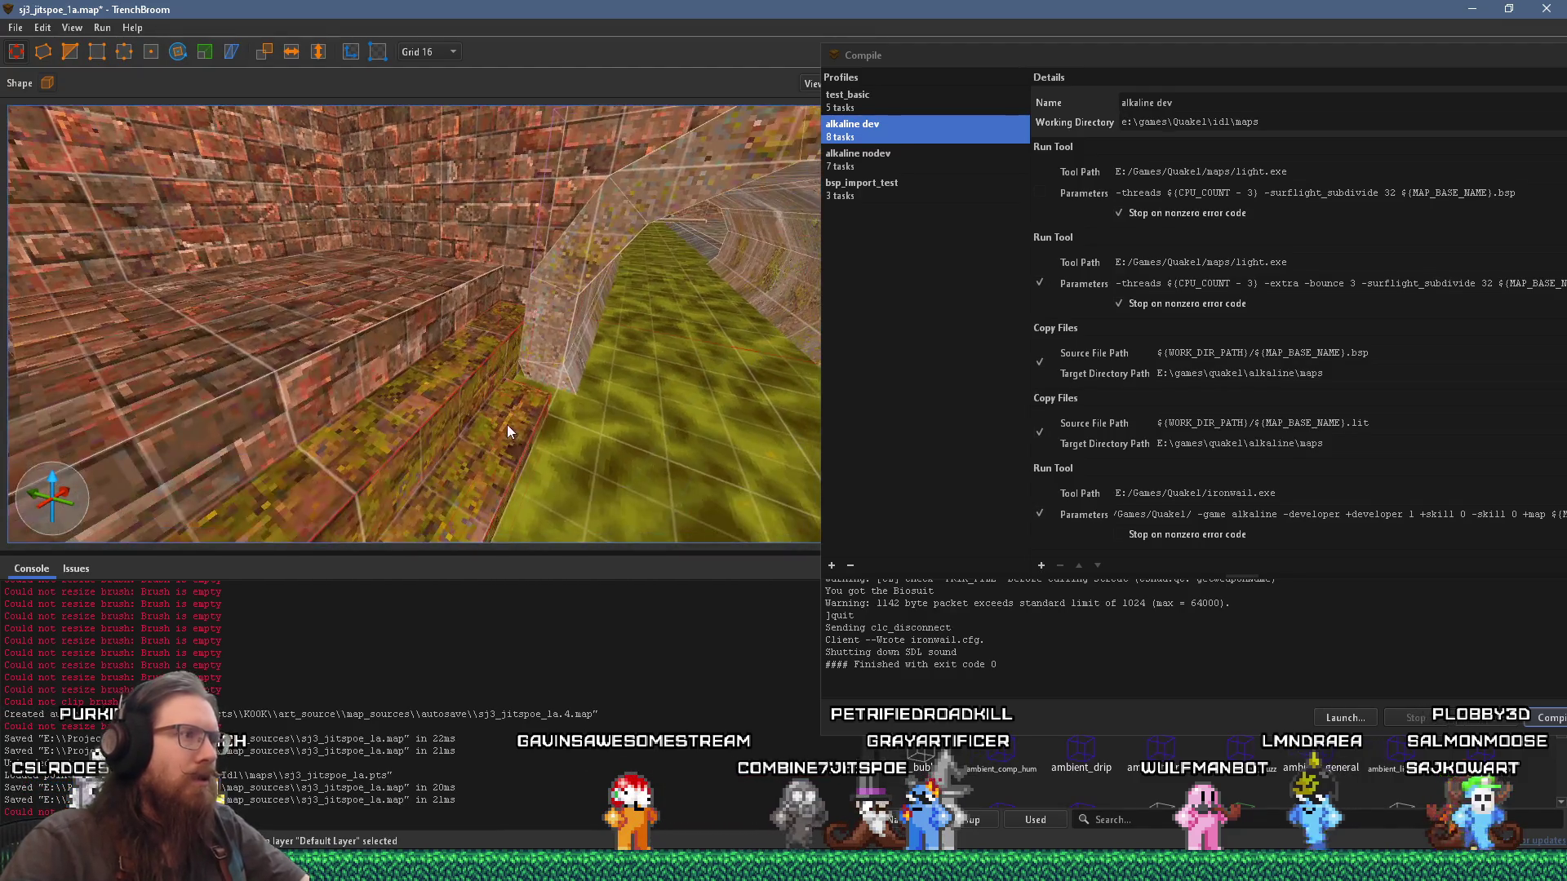
pyautogui.scroll(-6, 490, 316)
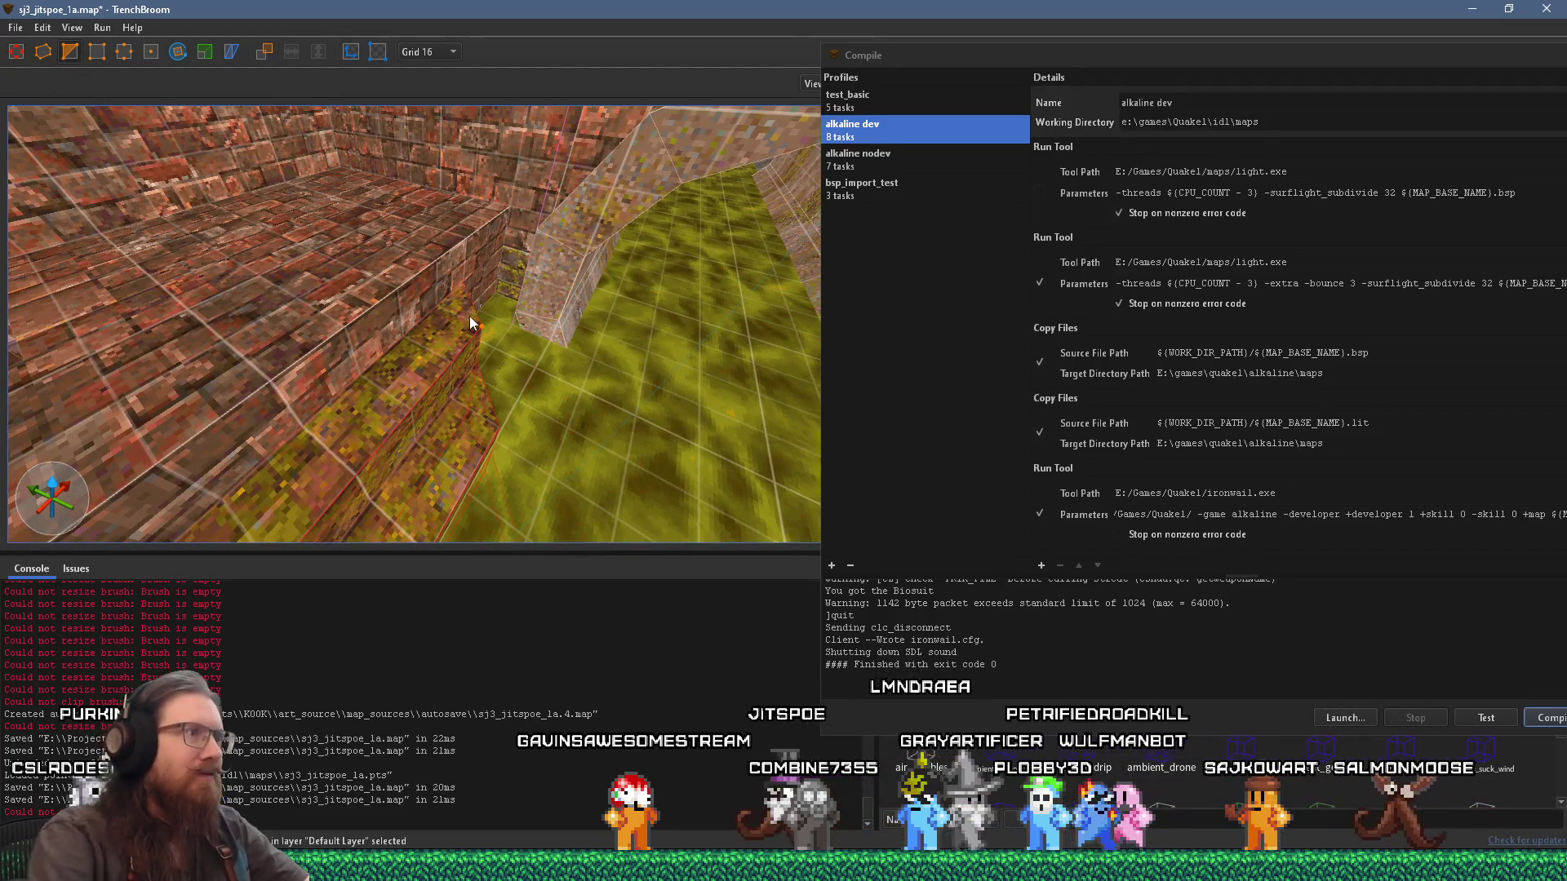
pyautogui.scroll(-4, 469, 316)
pyautogui.scroll(5, 367, 310)
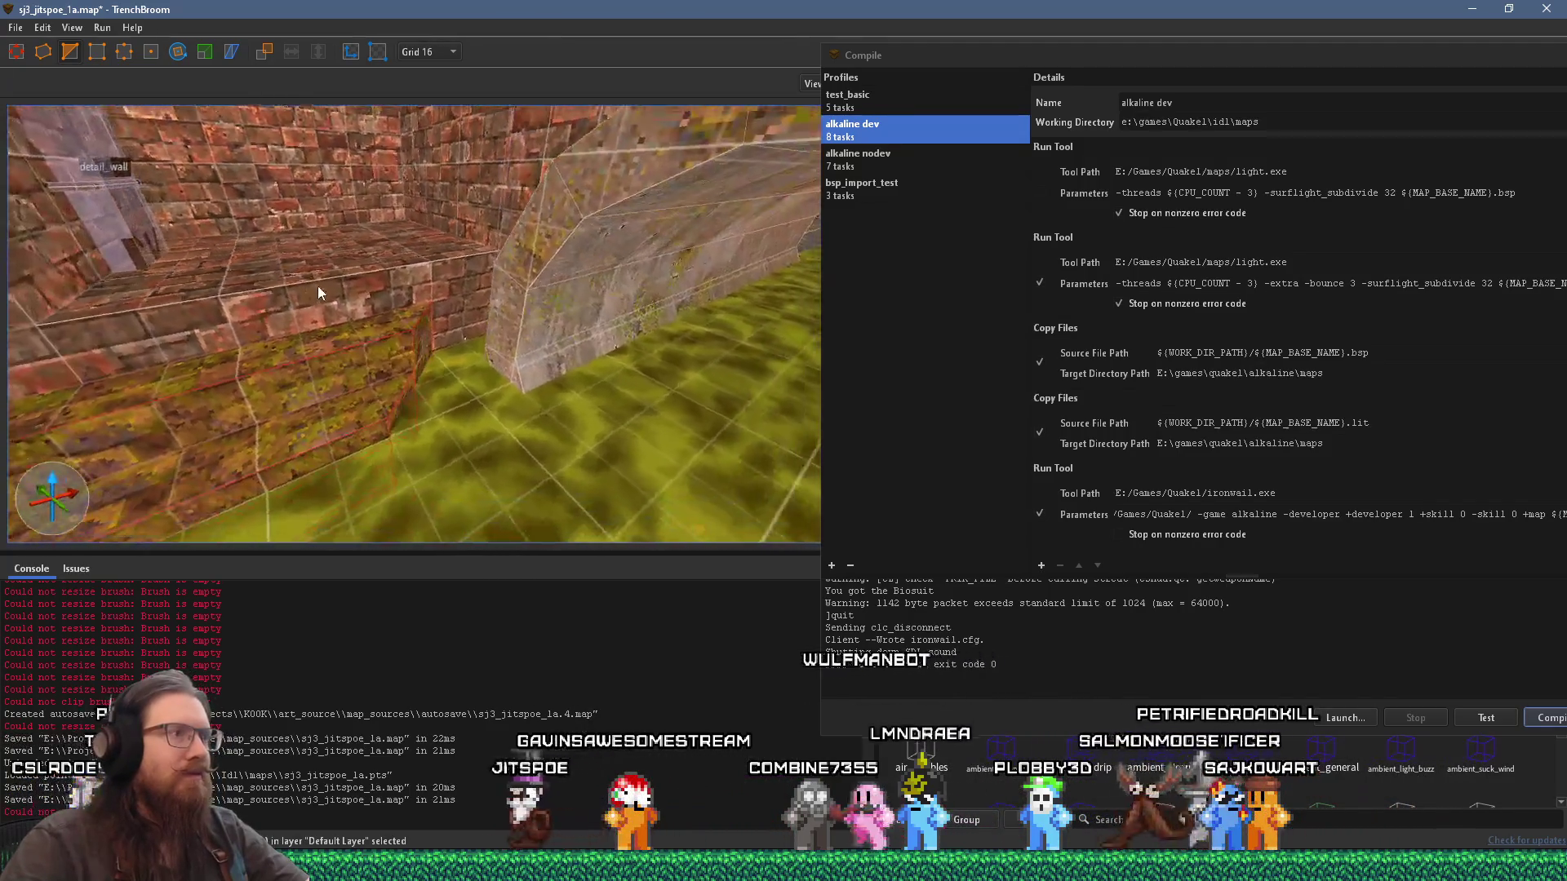
pyautogui.click(432, 278)
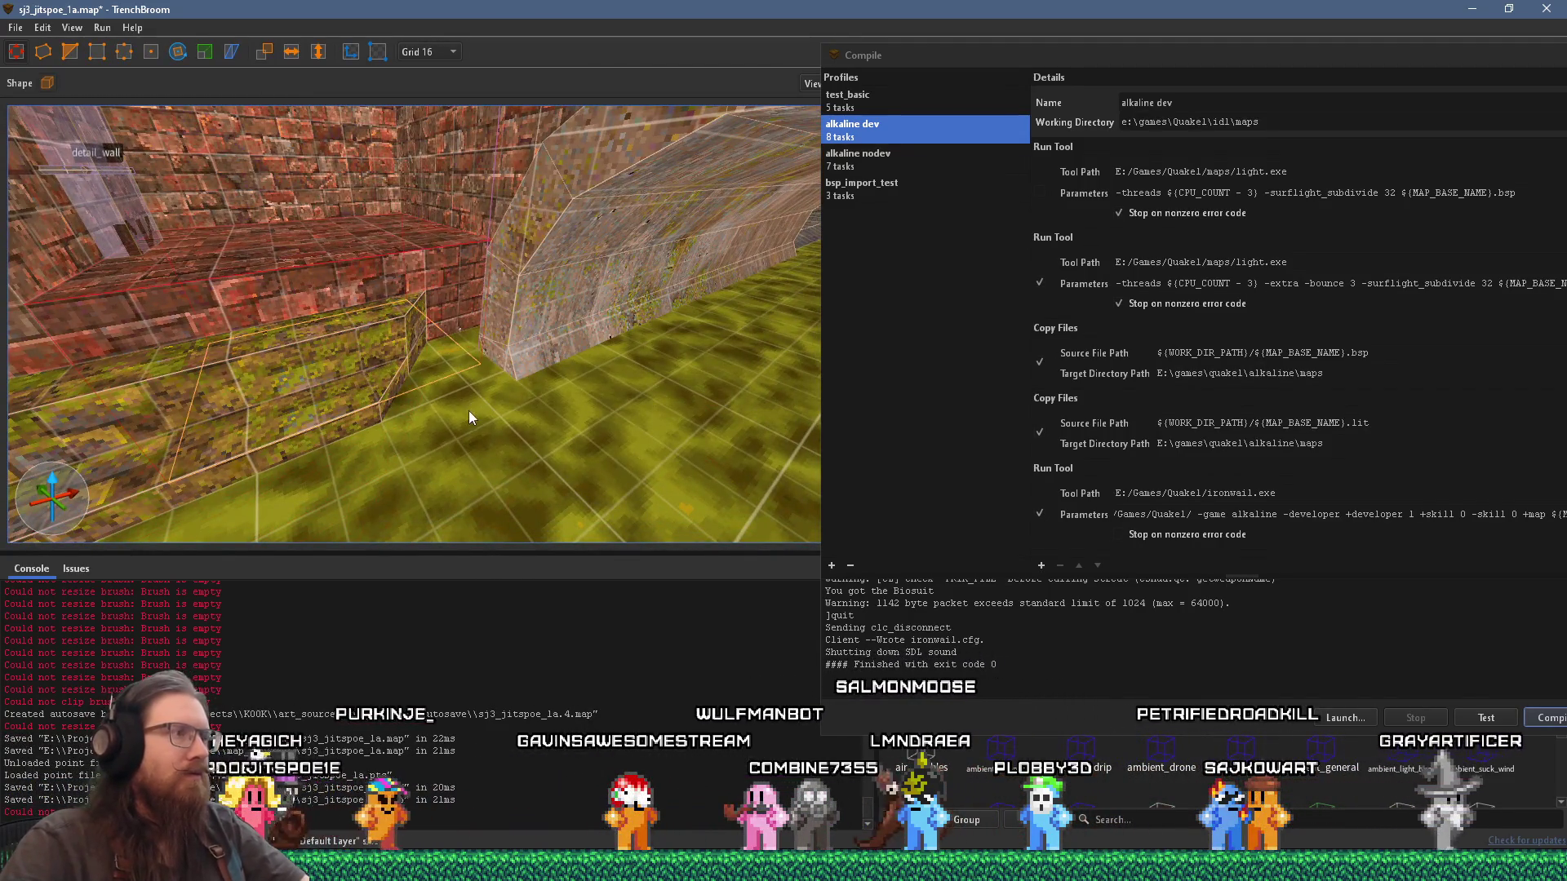
pyautogui.scroll(3, 449, 343)
pyautogui.press('Escape')
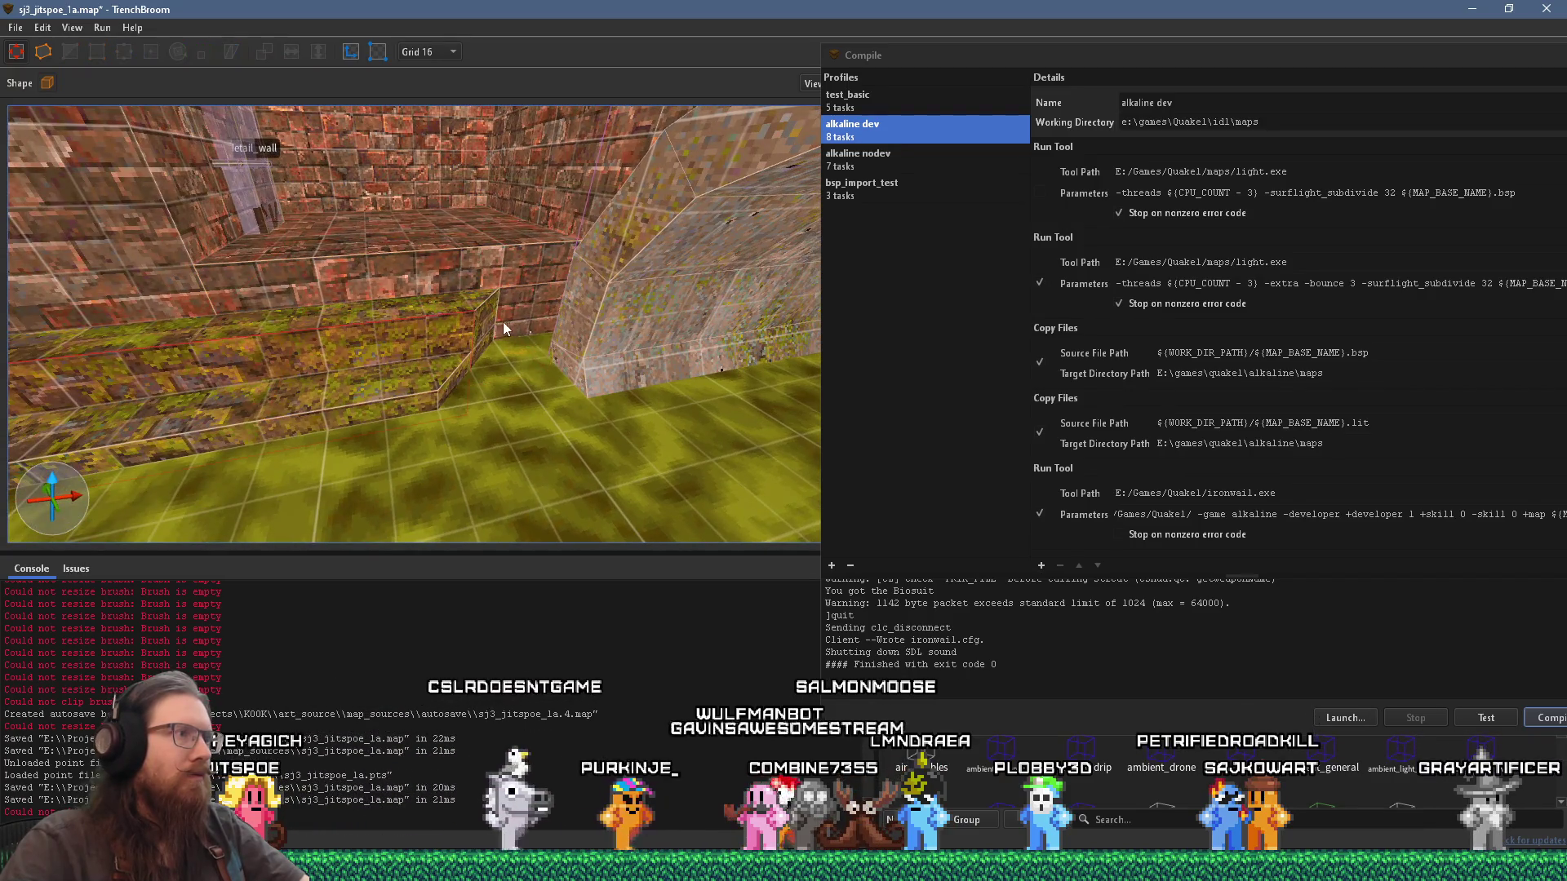
pyautogui.scroll(3, 519, 313)
pyautogui.scroll(3, 493, 312)
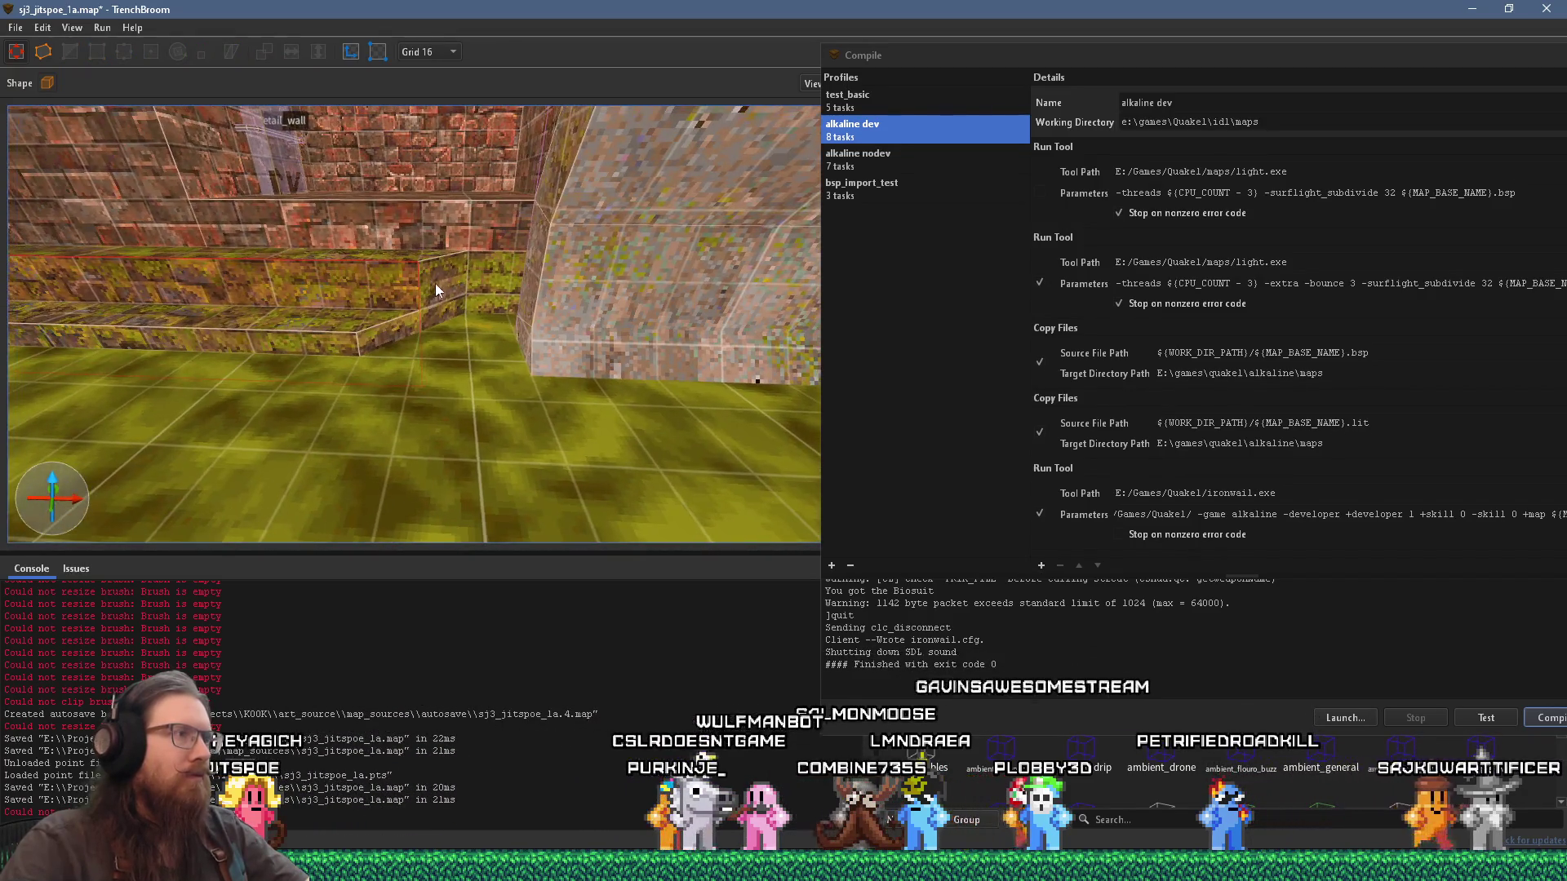
pyautogui.scroll(2, 434, 282)
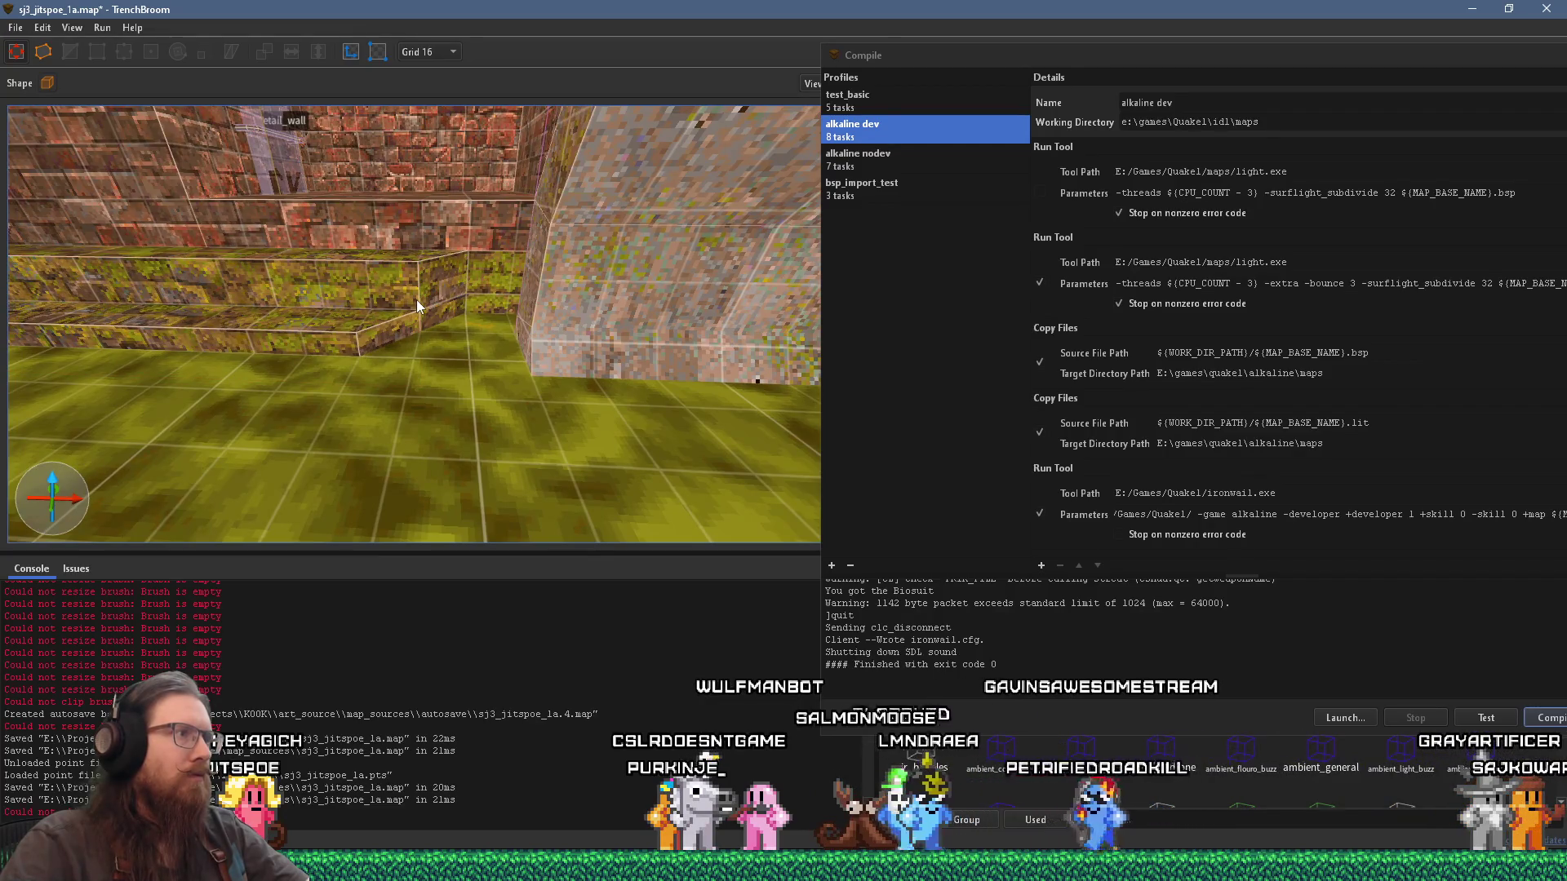
pyautogui.scroll(3, 416, 300)
pyautogui.scroll(4, 630, 365)
pyautogui.scroll(-3, 744, 383)
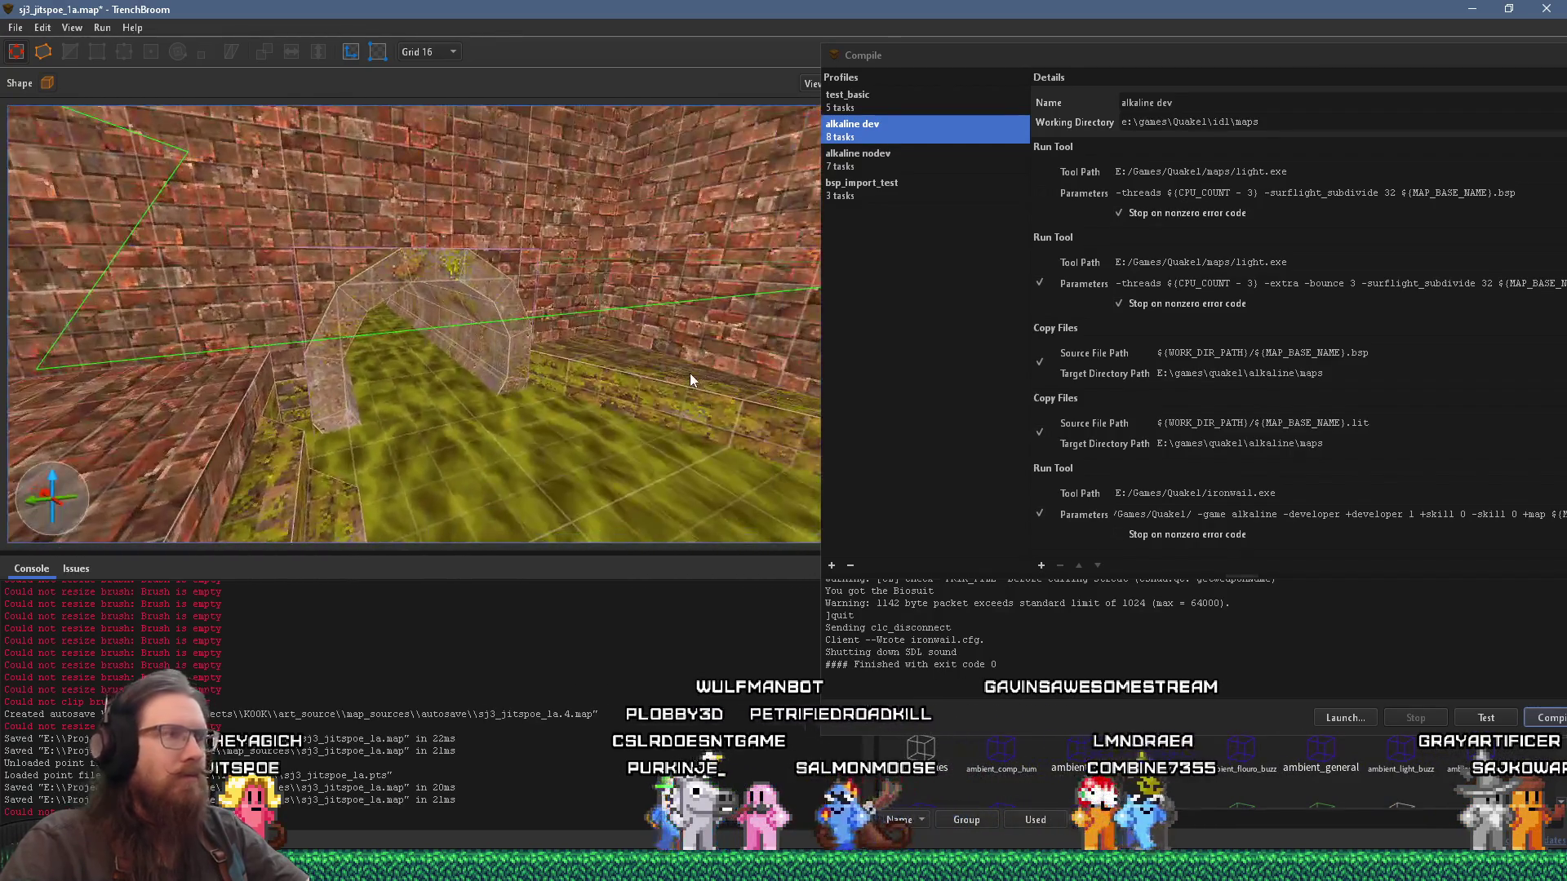
pyautogui.scroll(-3, 571, 412)
pyautogui.scroll(5, 534, 398)
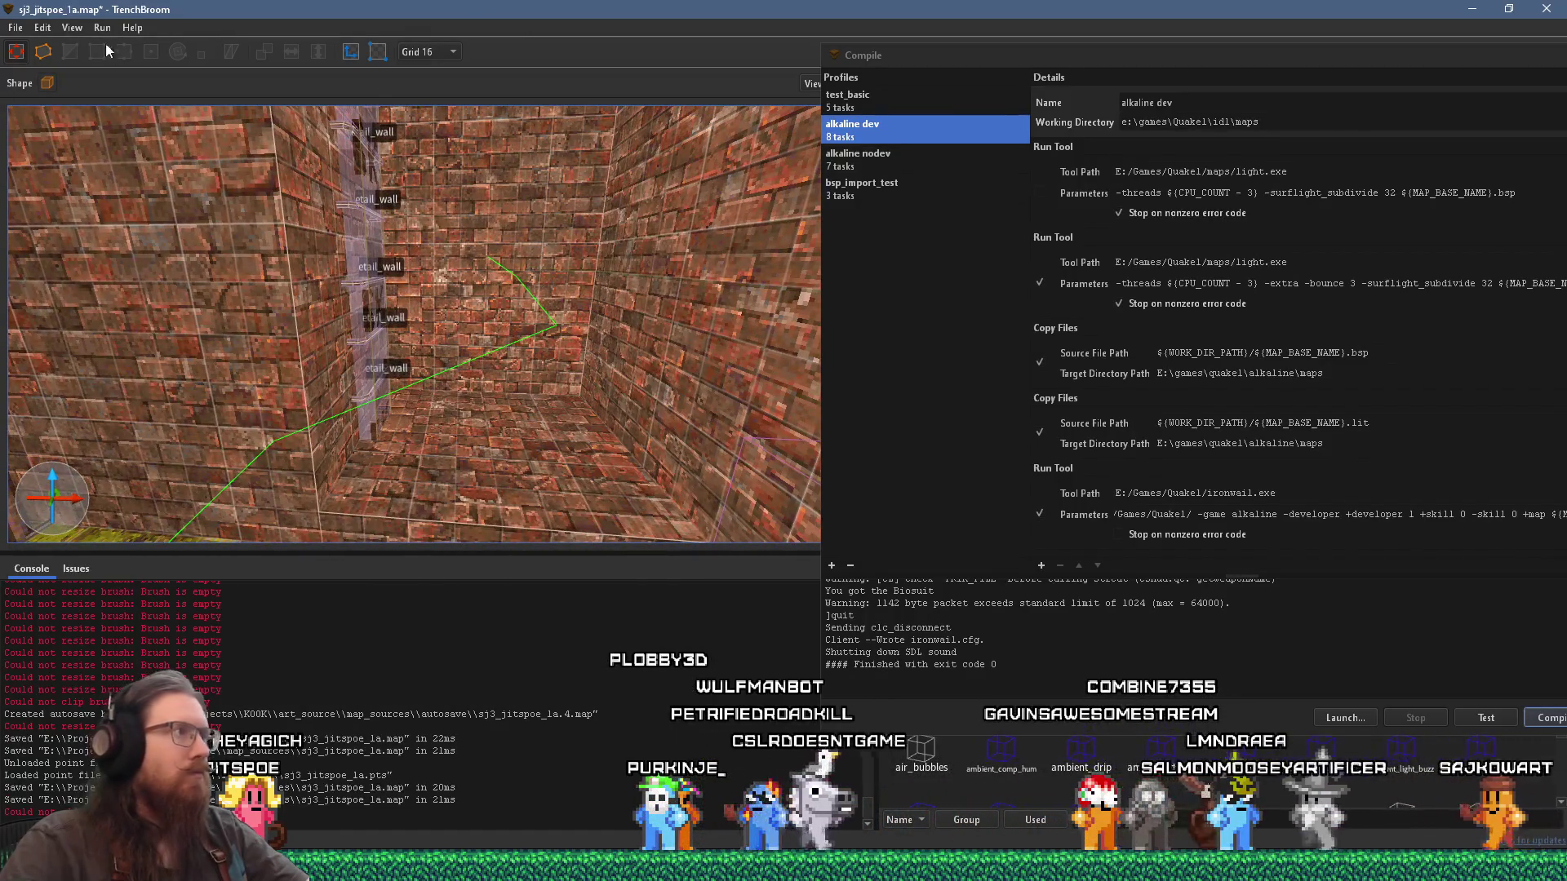
# Step: Save the sj3_jitspoe_1a map from the File menu
pyautogui.click(15, 28)
pyautogui.click(43, 111)
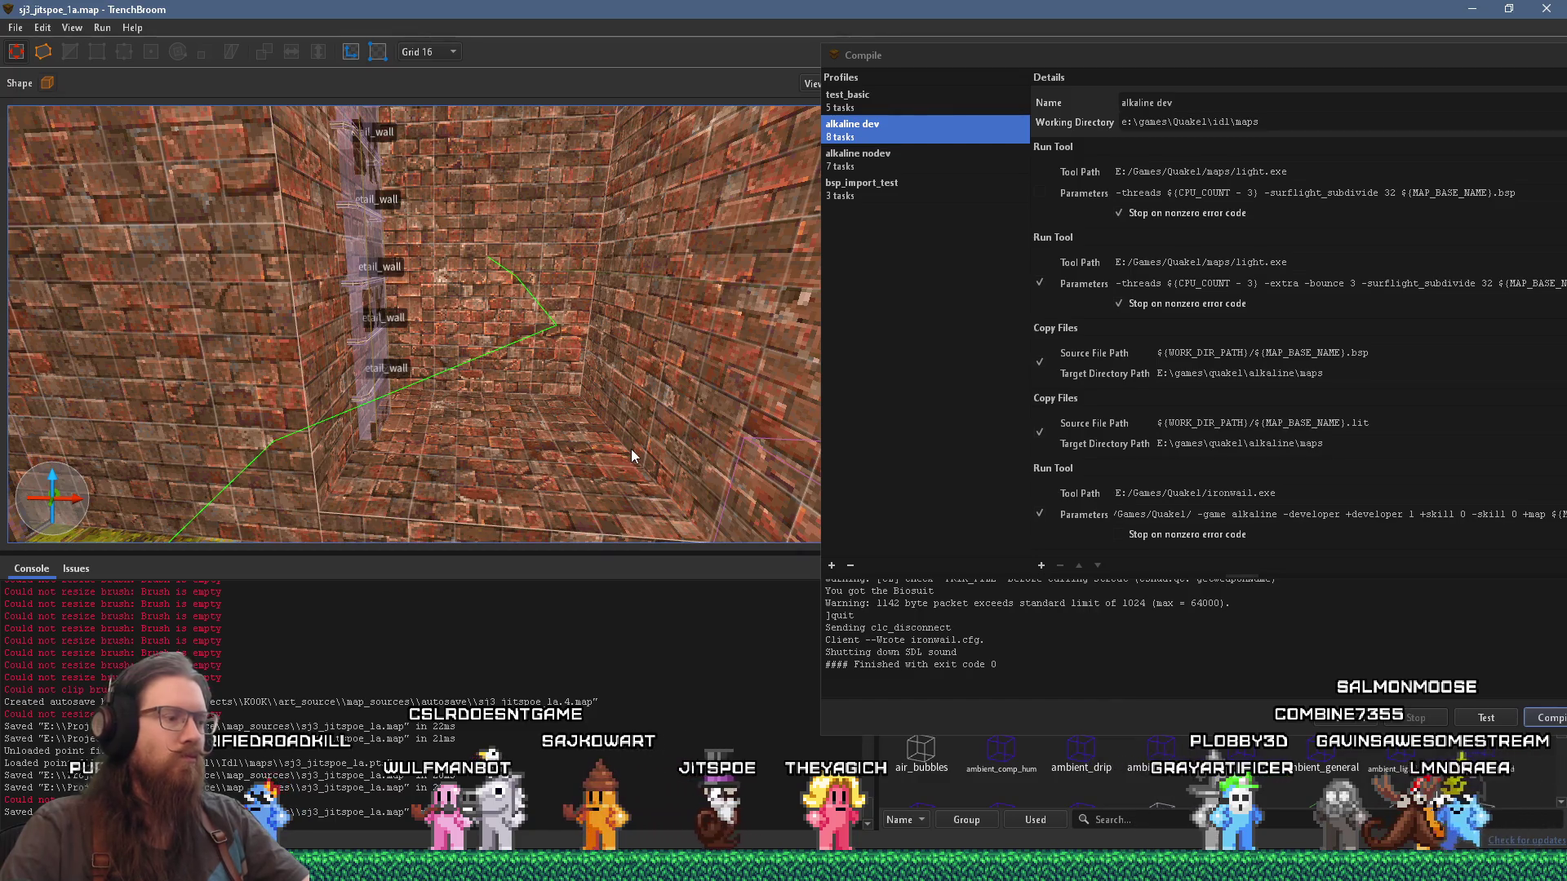
pyautogui.press('super+r')
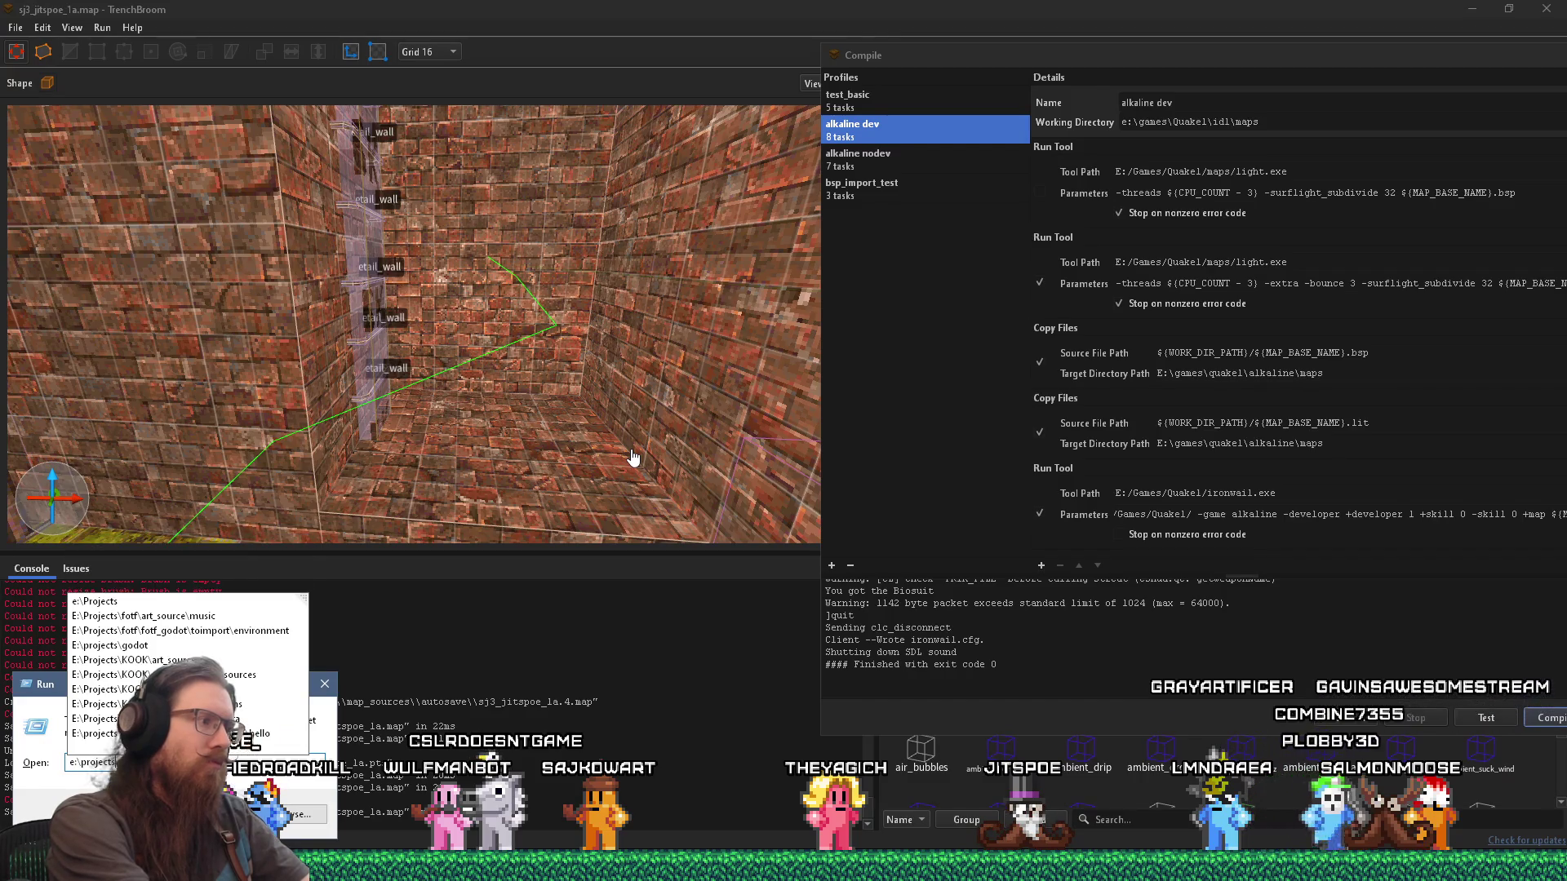
pyautogui.write('\\')
pyautogui.write('\\')
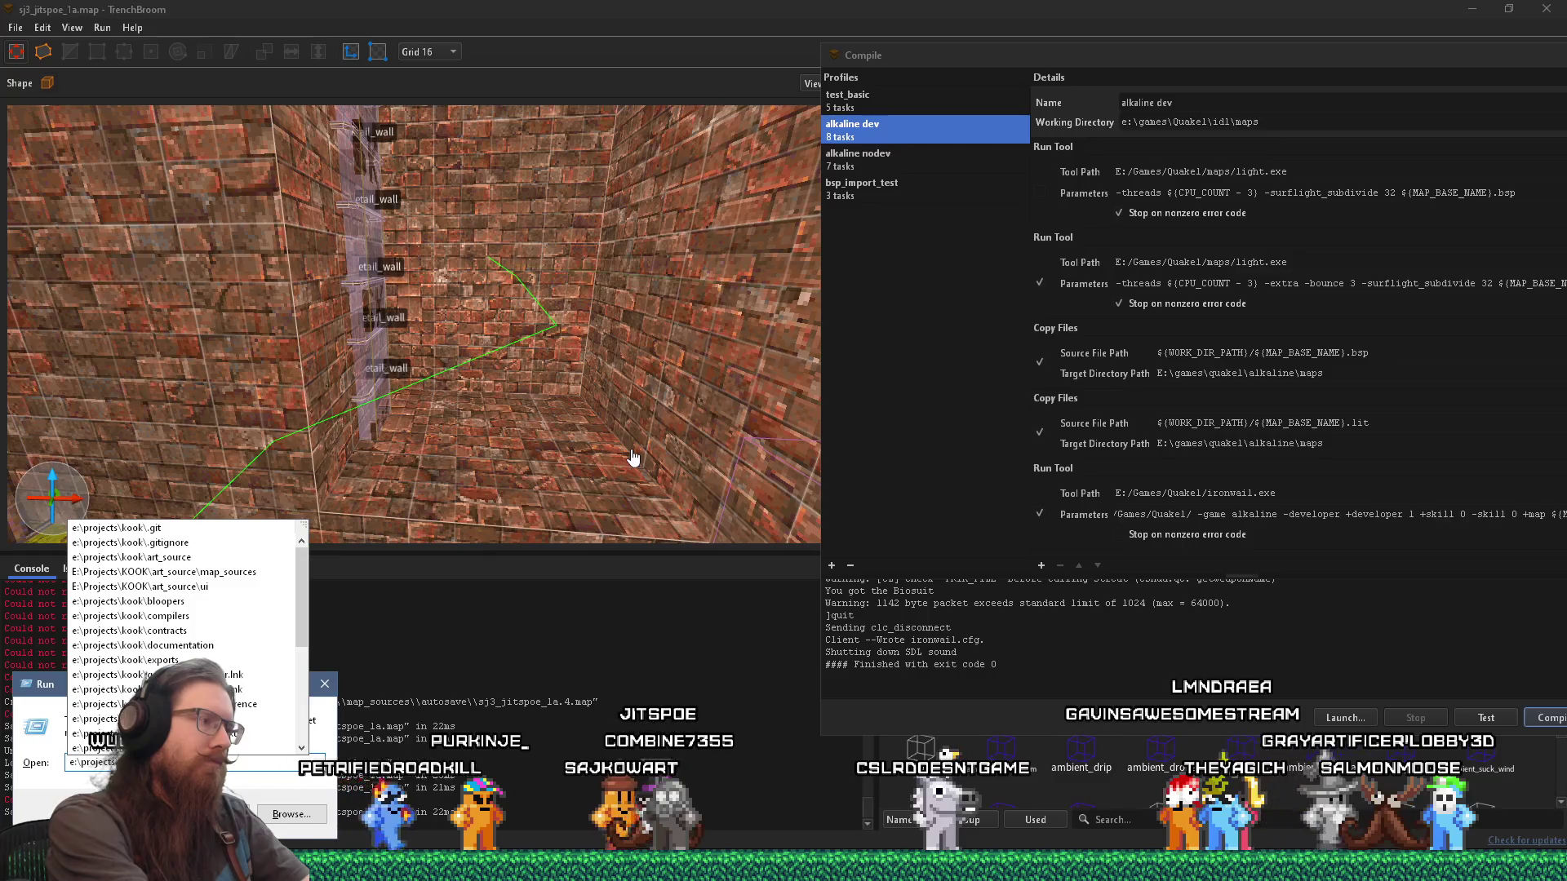
pyautogui.click(320, 689)
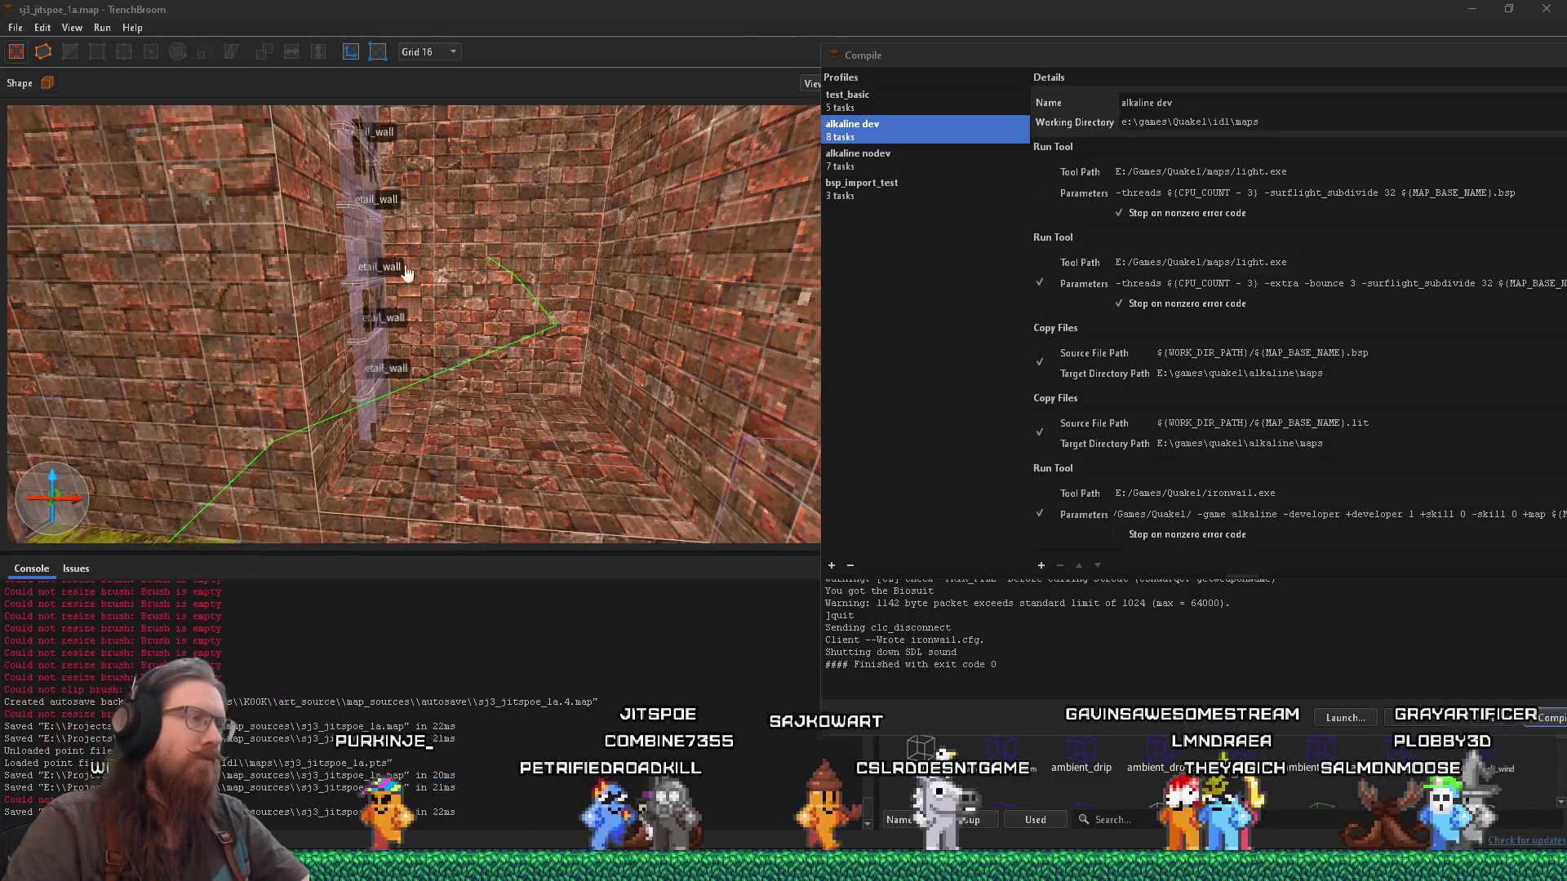
pyautogui.click(501, 8)
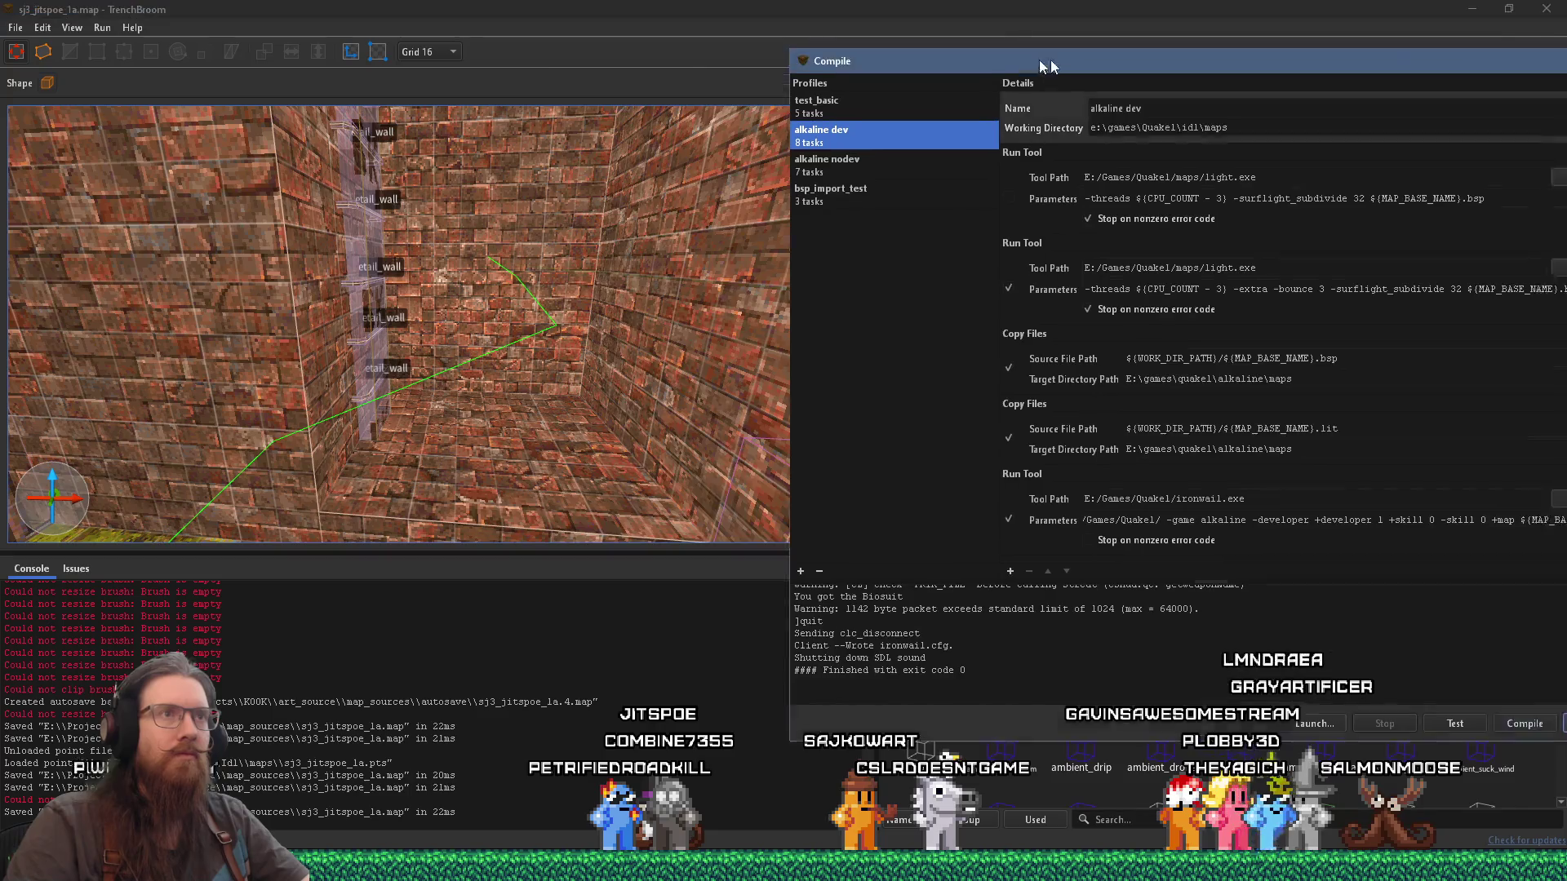
# Step: Close the compile window and follow the leak trace through the cage bars to the brick wall
pyautogui.moveTo(1566, 55); pyautogui.dragTo(1309, 52)
pyautogui.click(1378, 55)
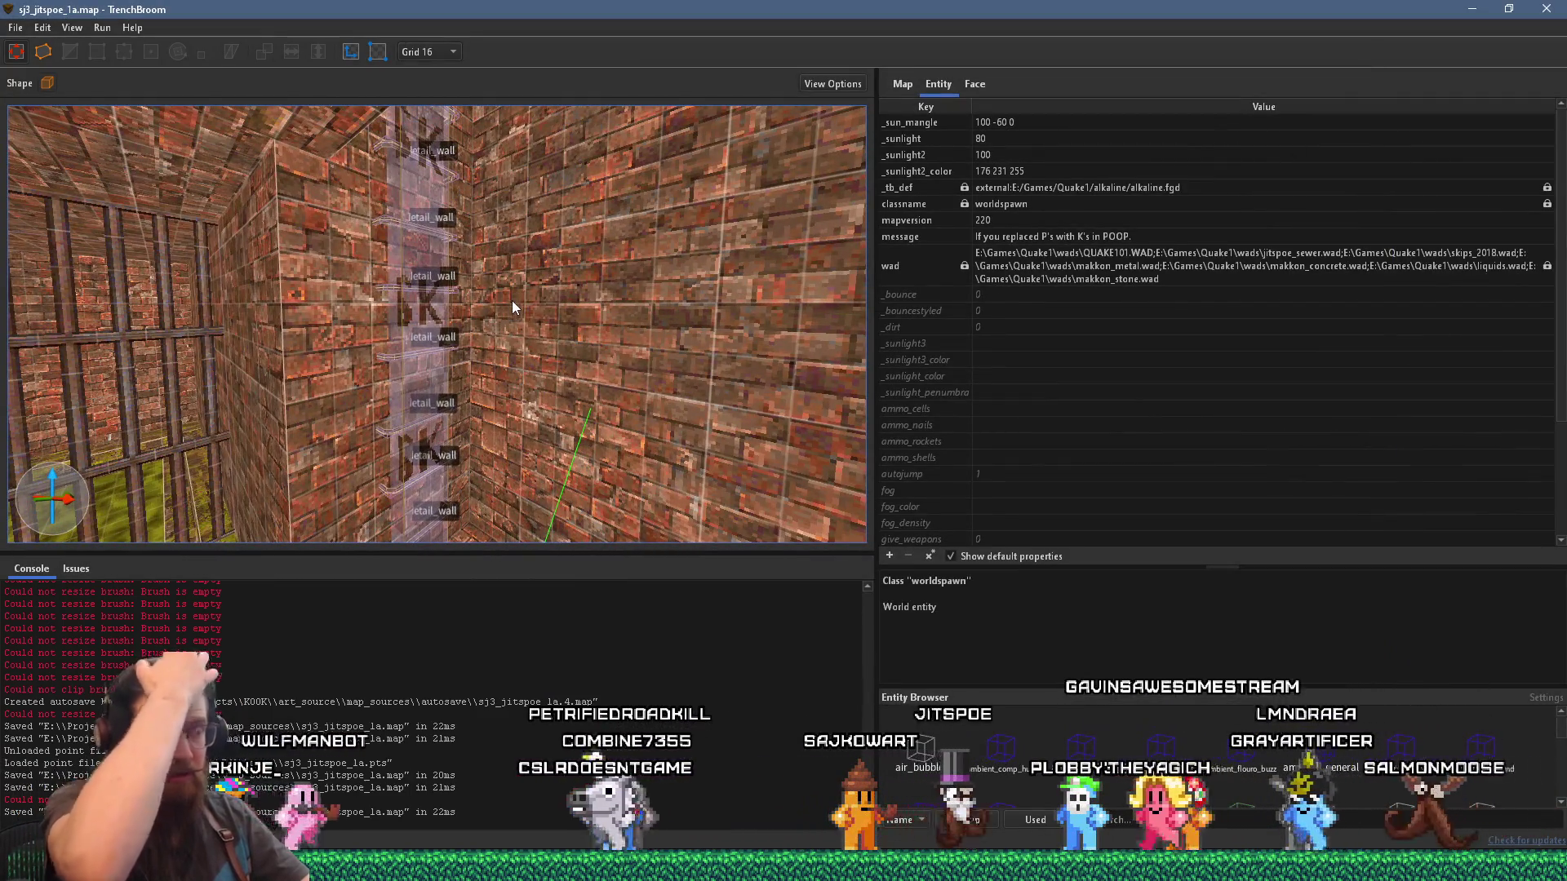
pyautogui.hotkey('ctrl', '.')
pyautogui.hotkey('ctrl', '.')
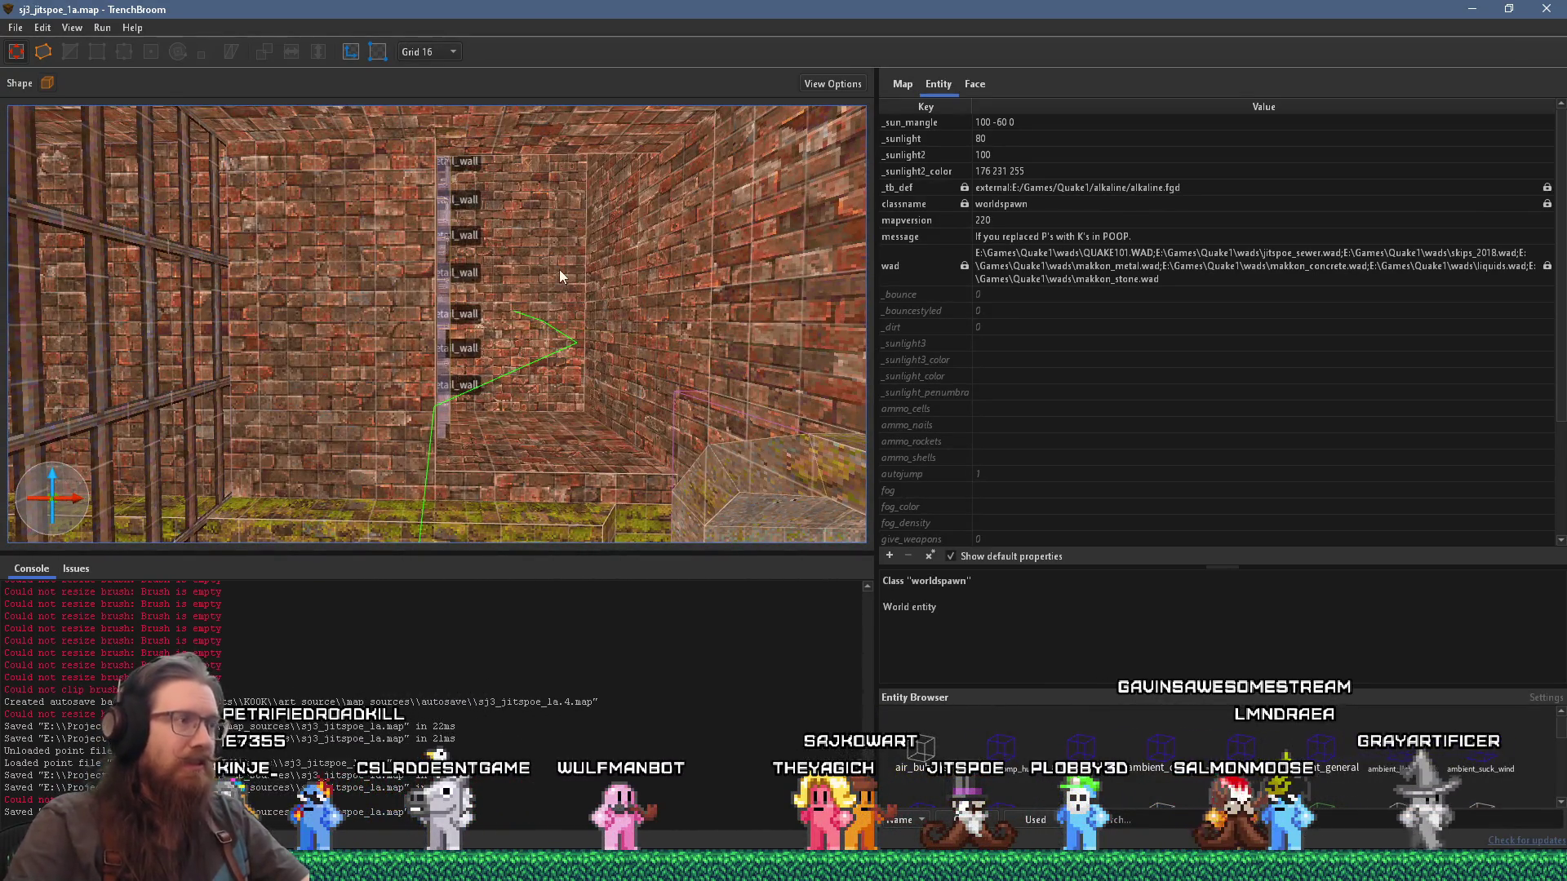
pyautogui.hotkey('ctrl', '.')
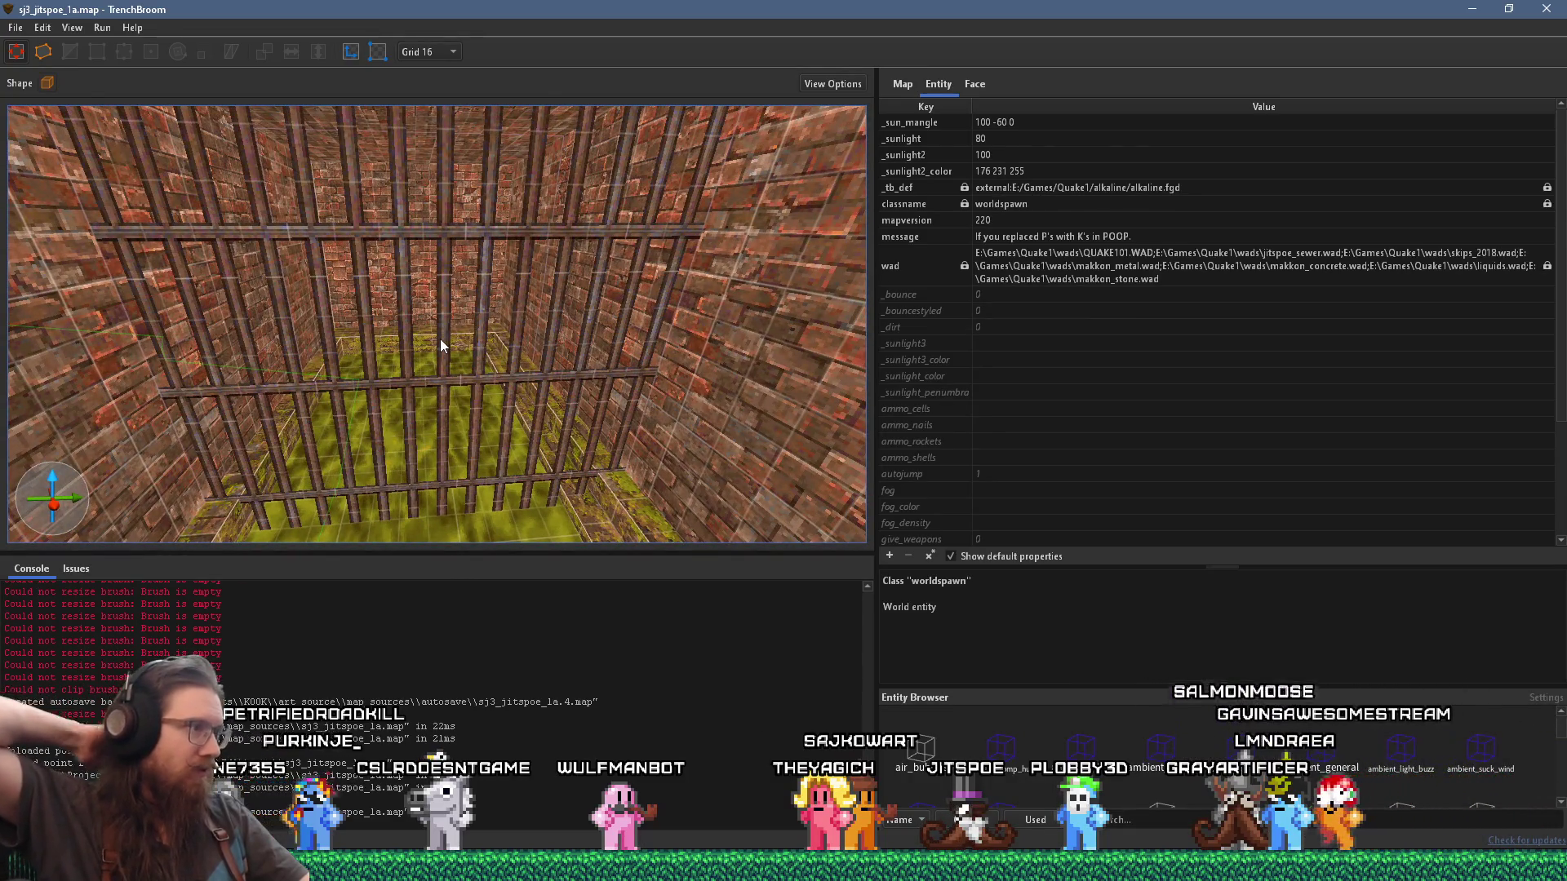
pyautogui.hotkey('ctrl', '.')
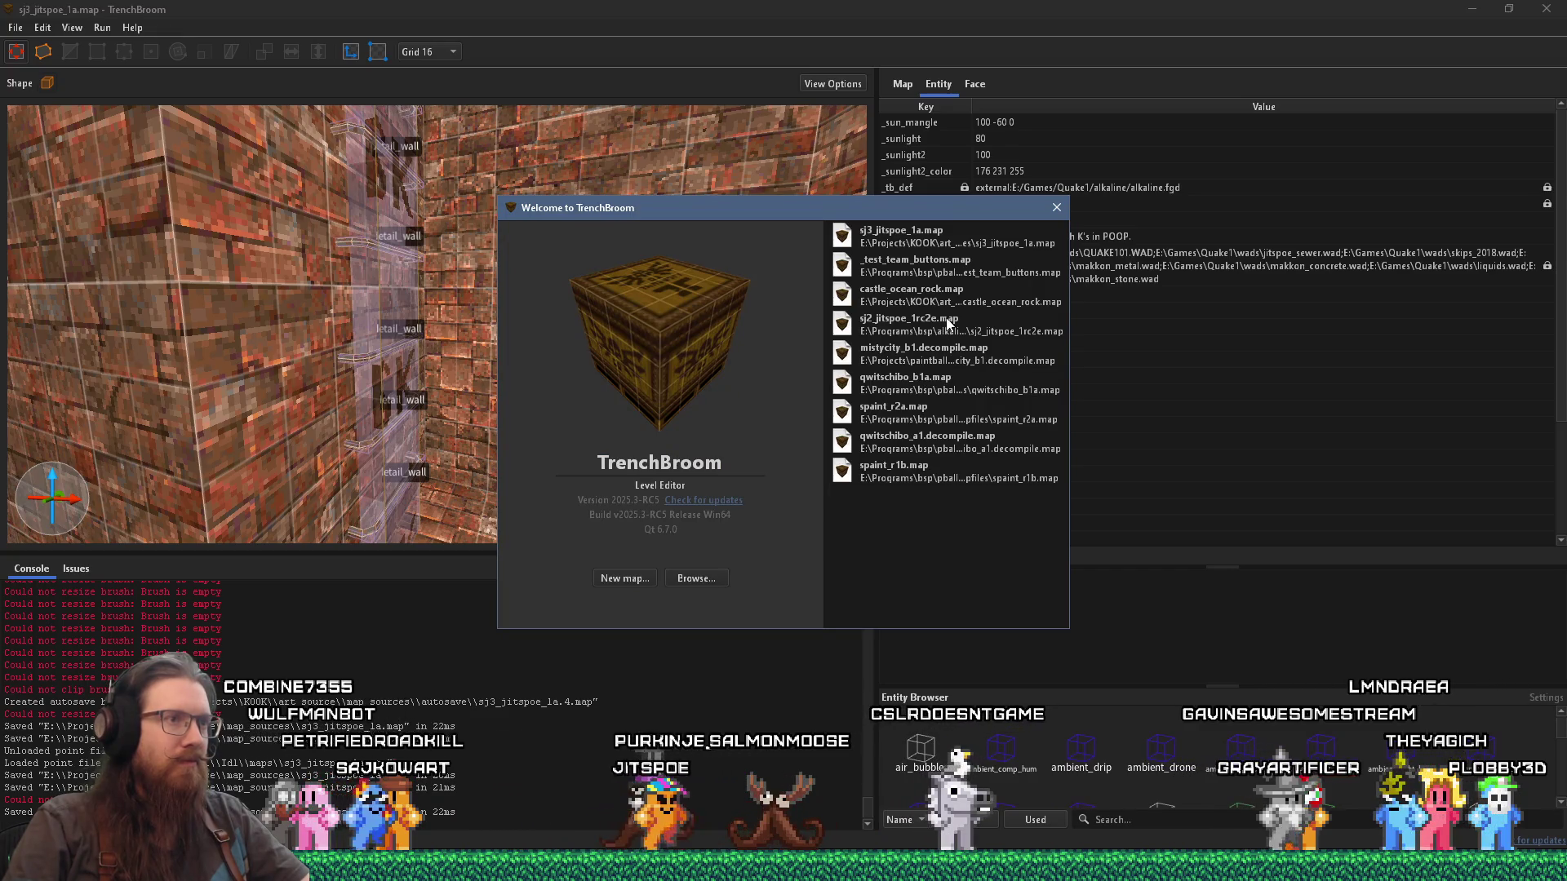
# Step: Open sj2_jitspoe_1rc2e.map from the recent maps list with Quake as its game
pyautogui.doubleClick(947, 324)
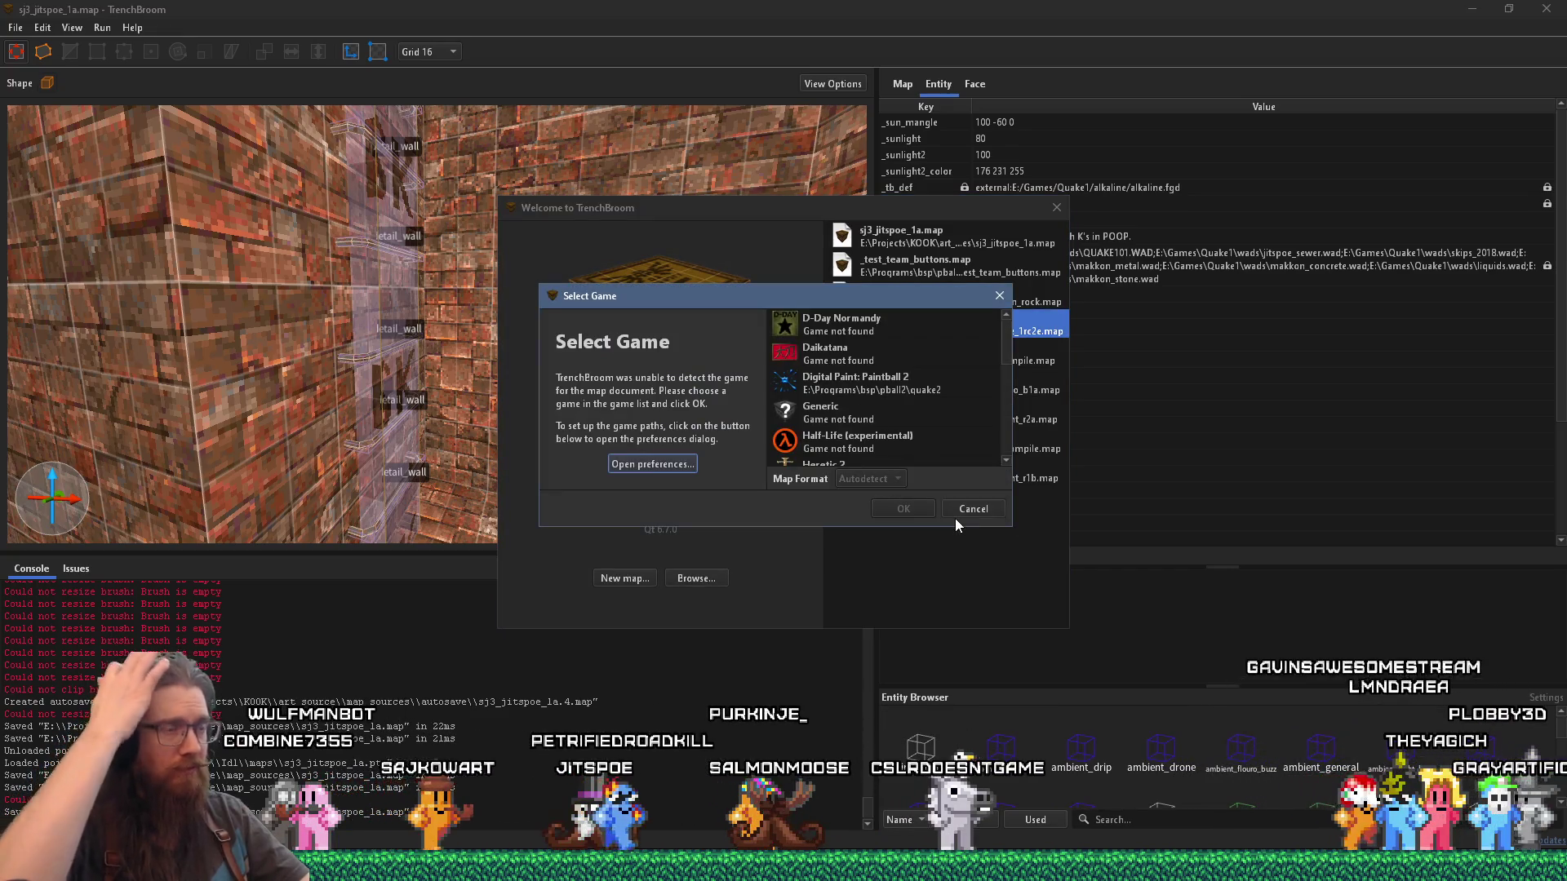
pyautogui.scroll(-2, 861, 443)
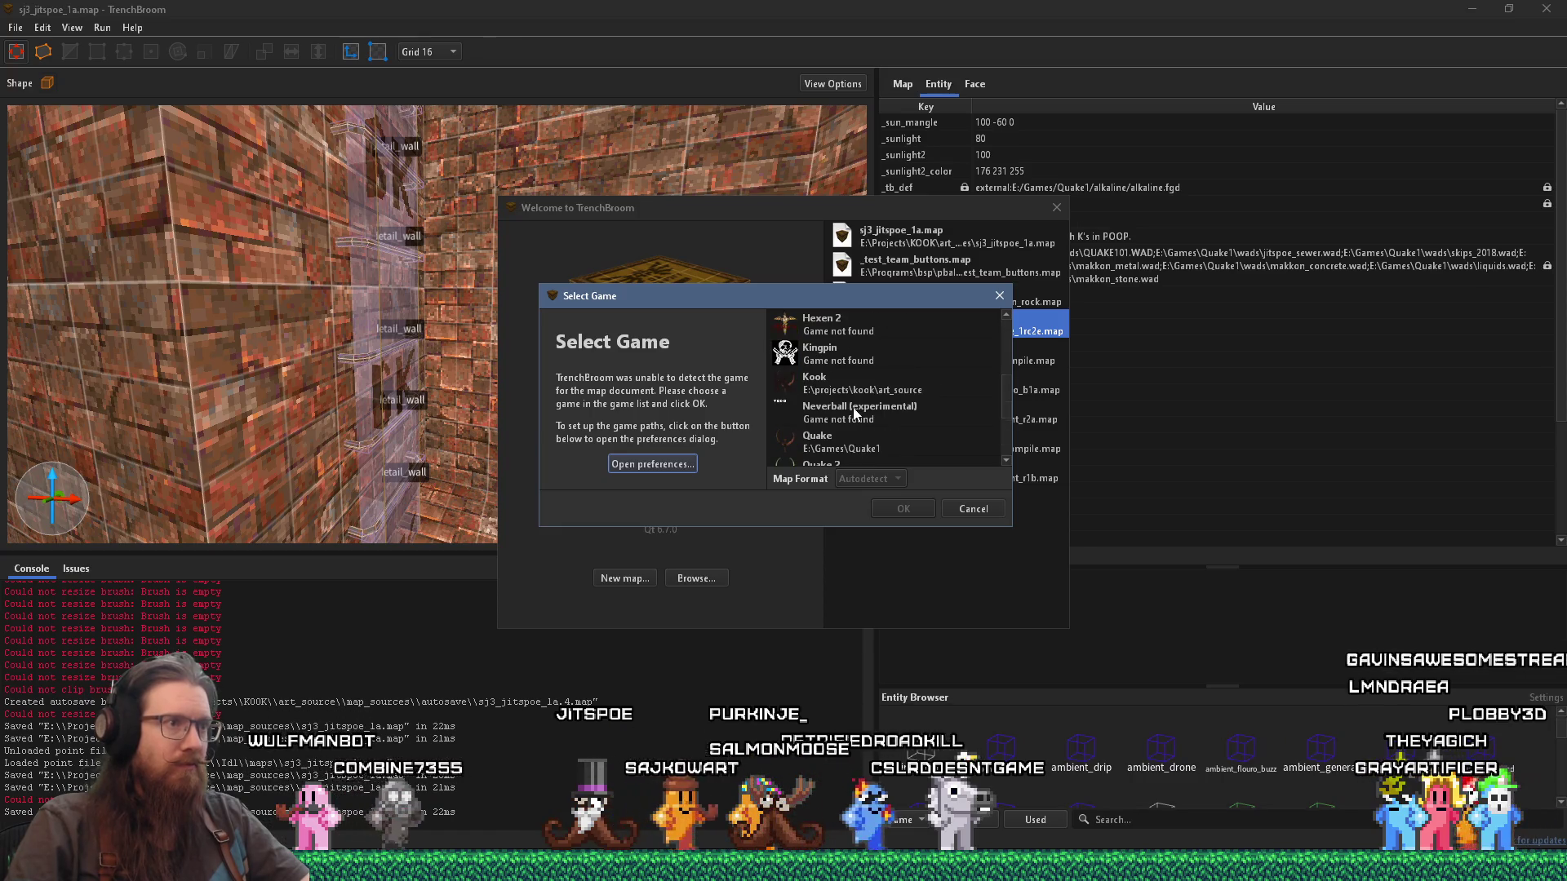
pyautogui.click(826, 360)
pyautogui.click(879, 510)
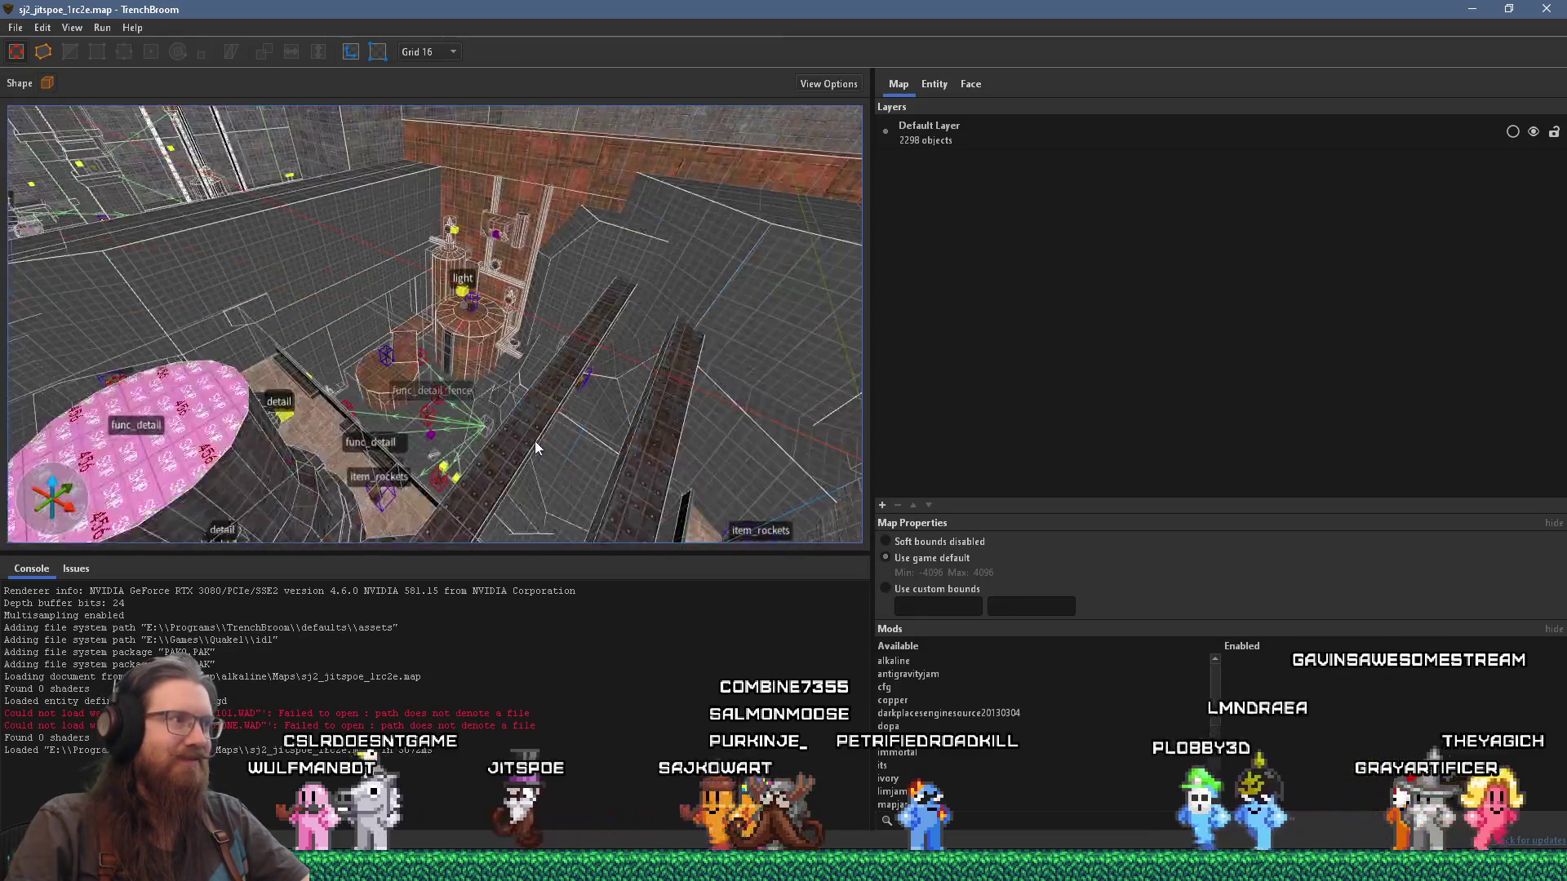
# Step: Select the yellow func_detail lamp block and the light entity inside it
pyautogui.scroll(10, 535, 441)
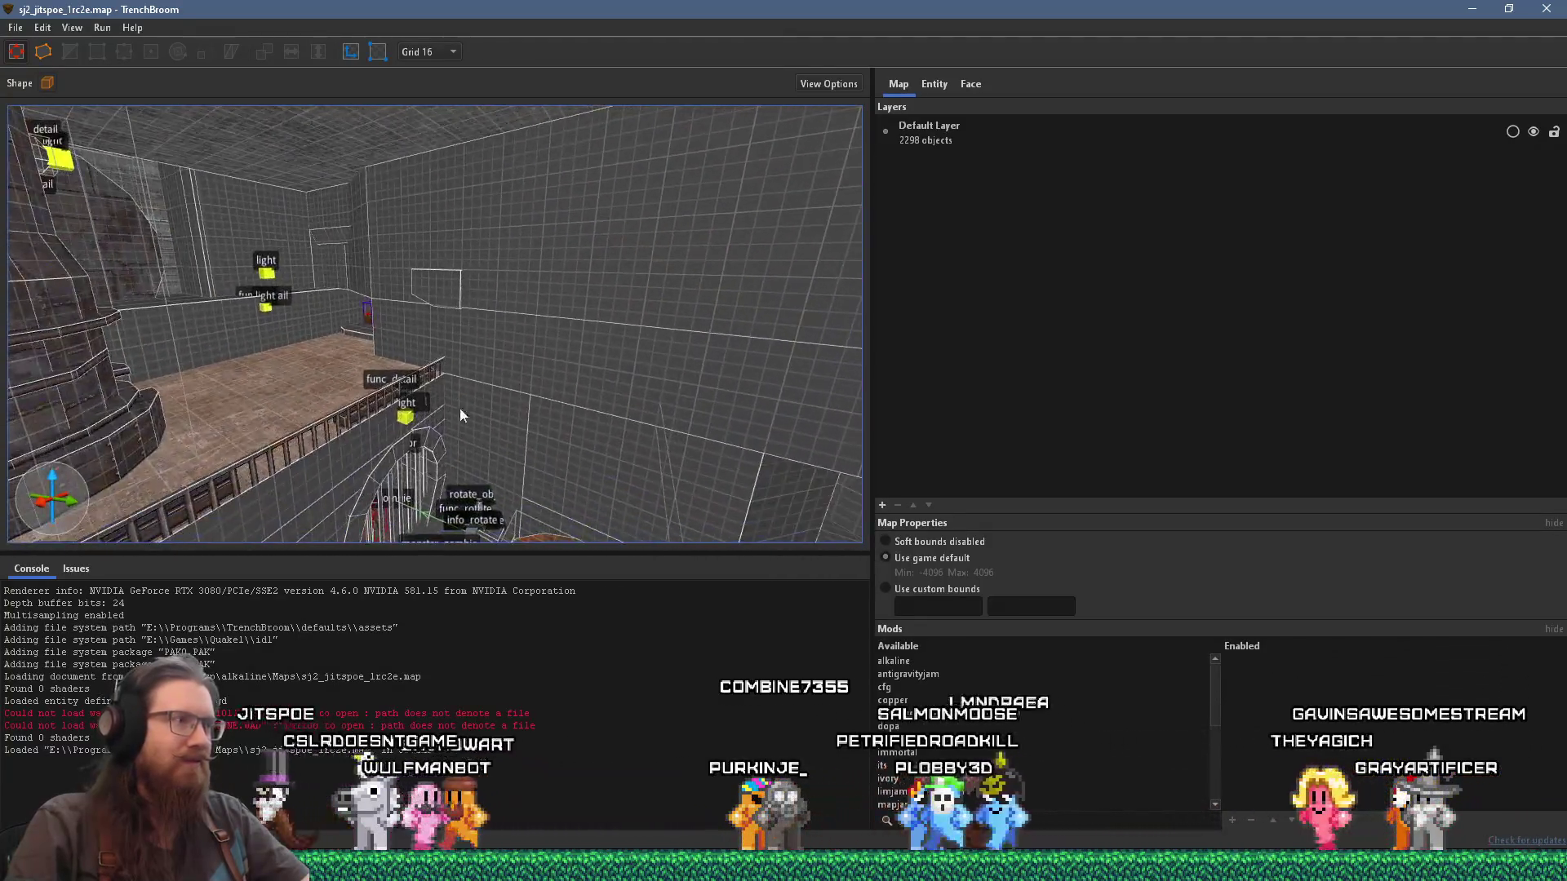
pyautogui.scroll(10, 459, 408)
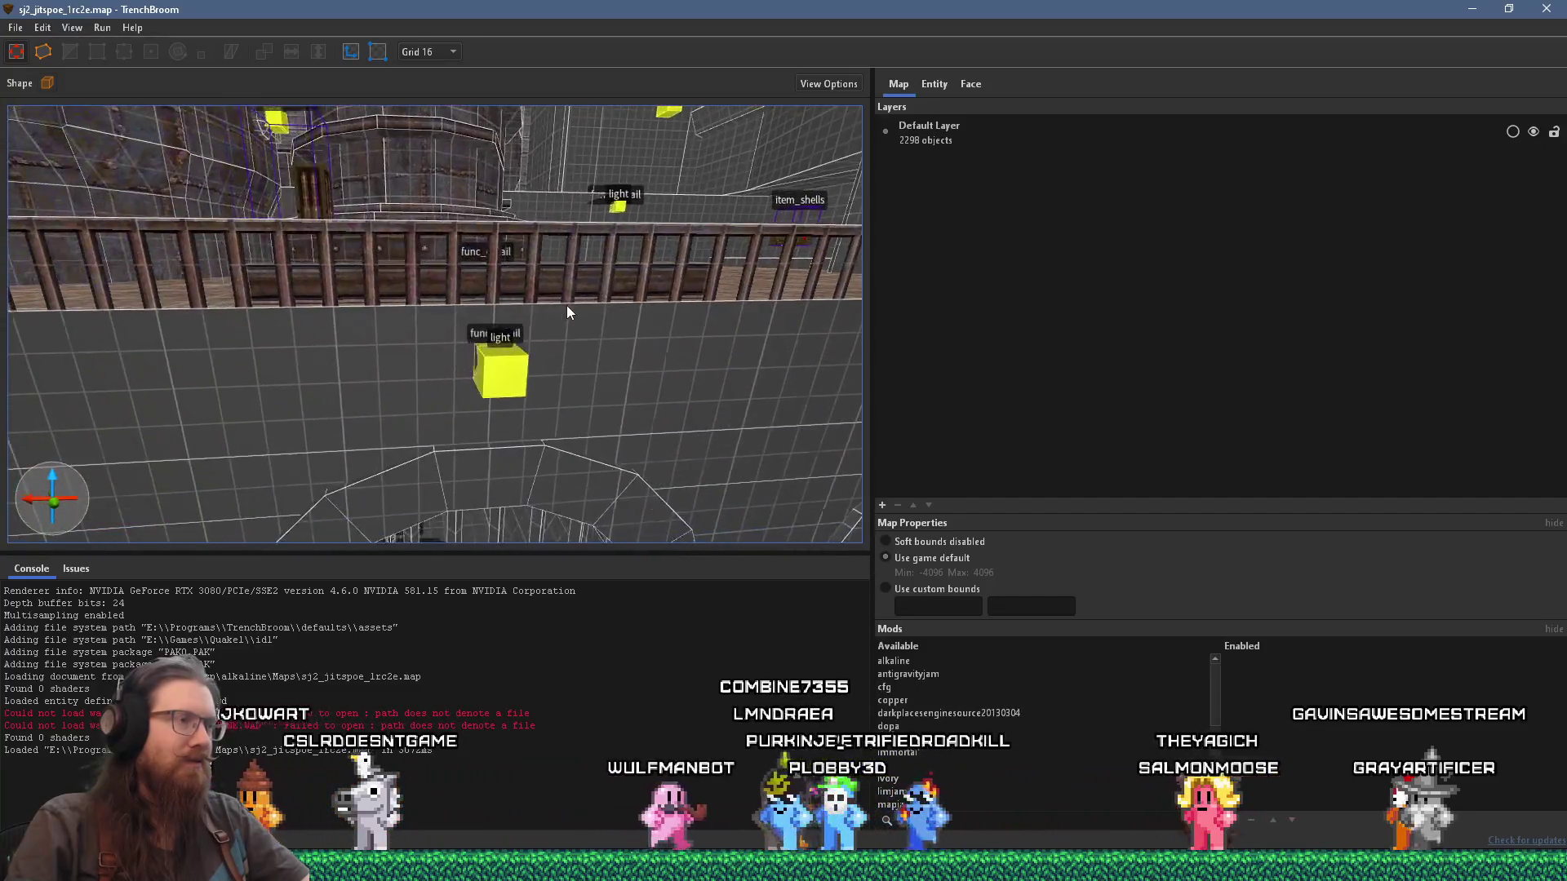
pyautogui.moveTo(566, 305)
pyautogui.mouseDown()
pyautogui.moveTo(600, 360)
pyautogui.moveTo(648, 325)
pyautogui.moveTo(658, 340)
pyautogui.mouseUp()
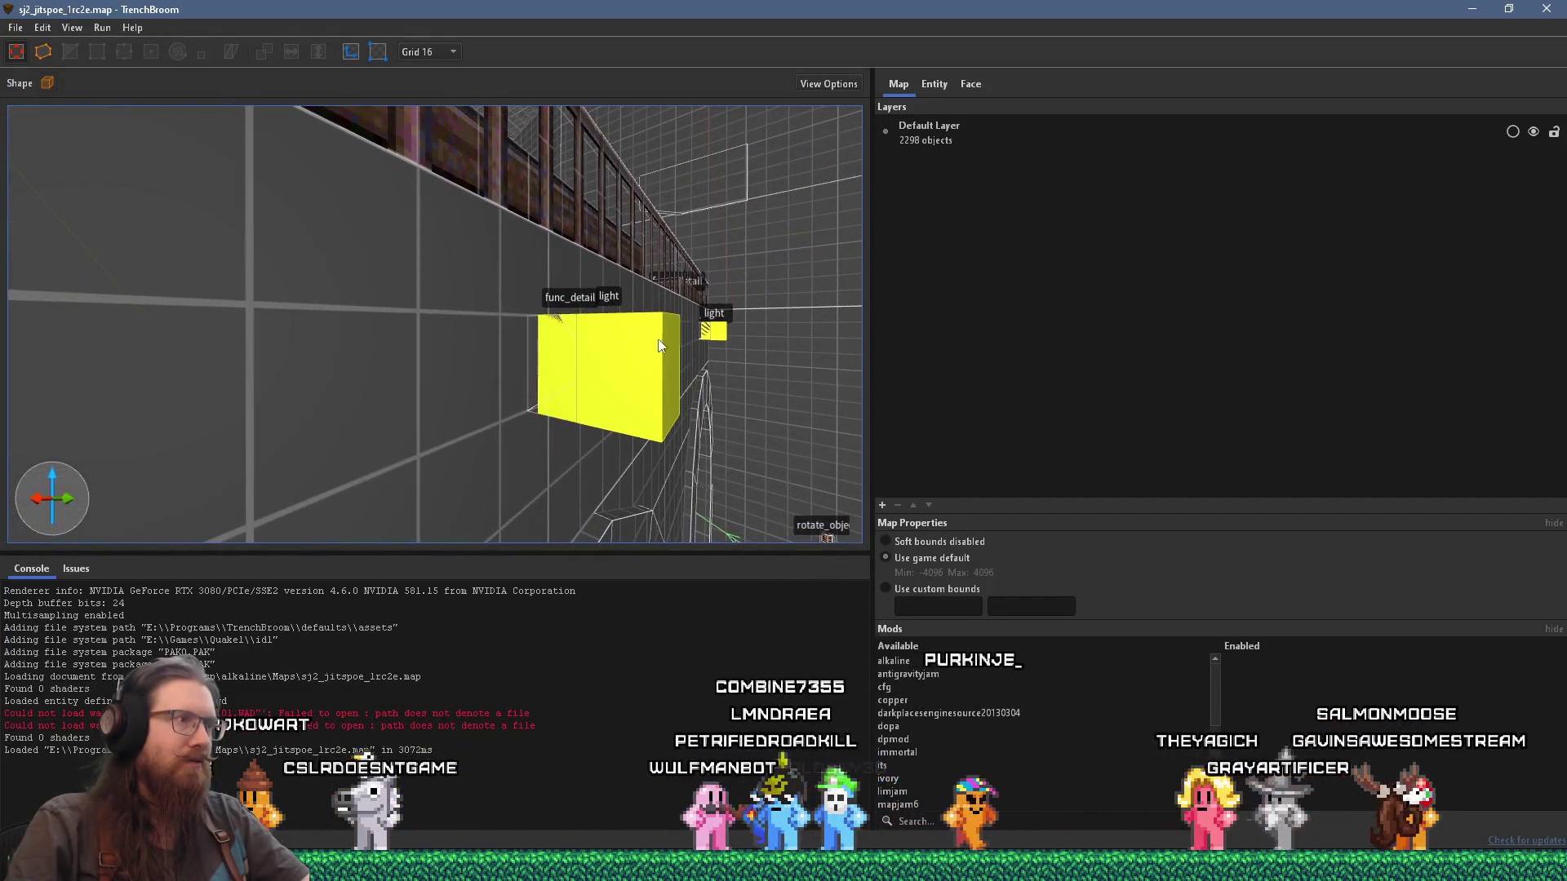
pyautogui.click(540, 367)
pyautogui.scroll(5, 572, 374)
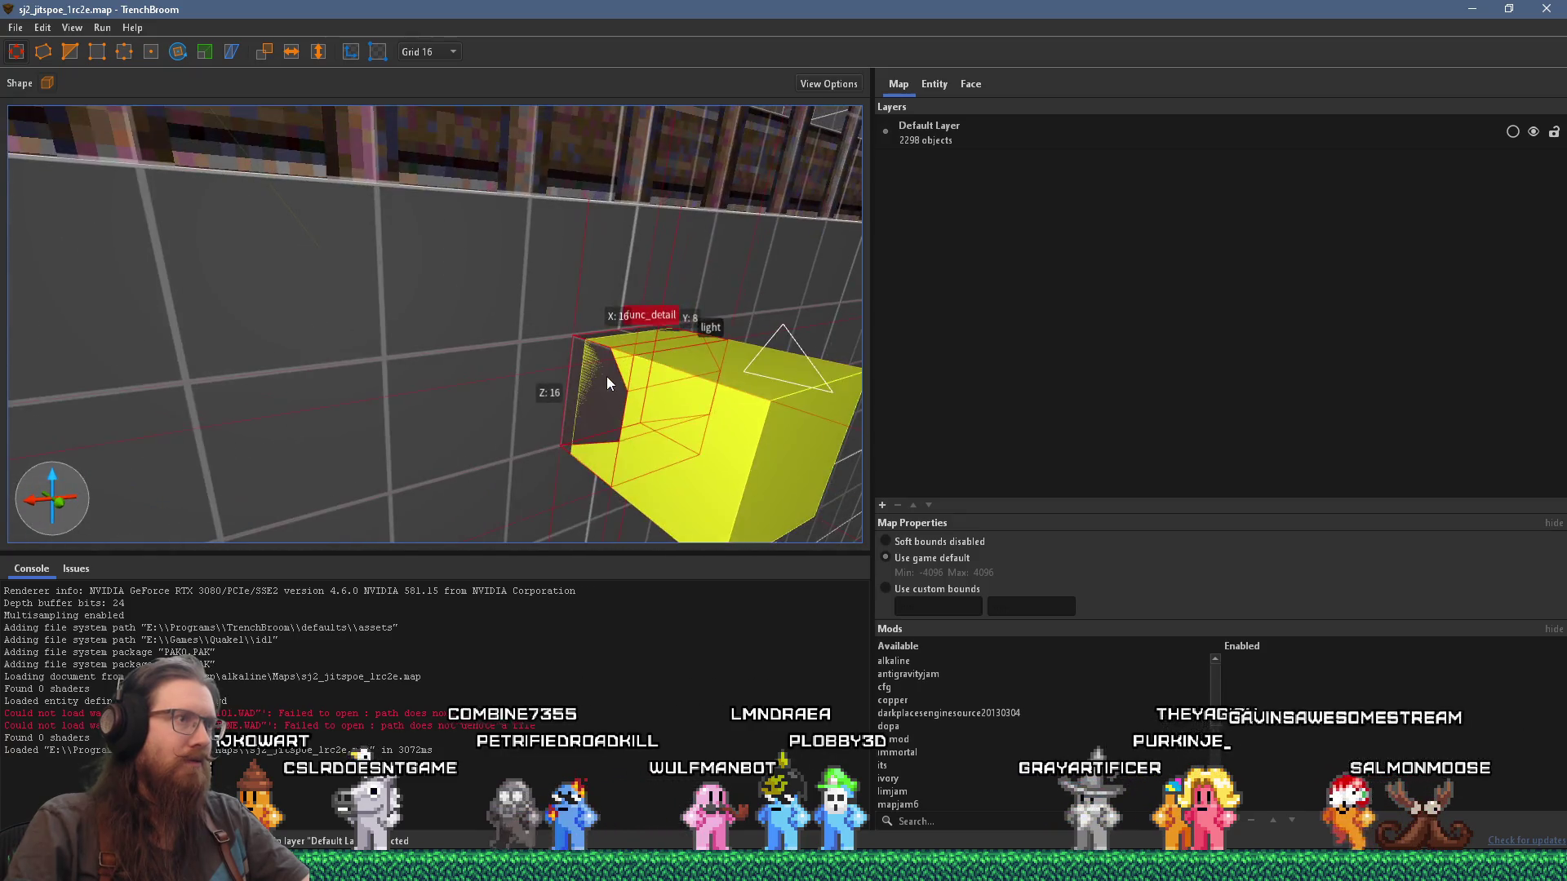
pyautogui.click(660, 403)
pyautogui.scroll(-8, 664, 405)
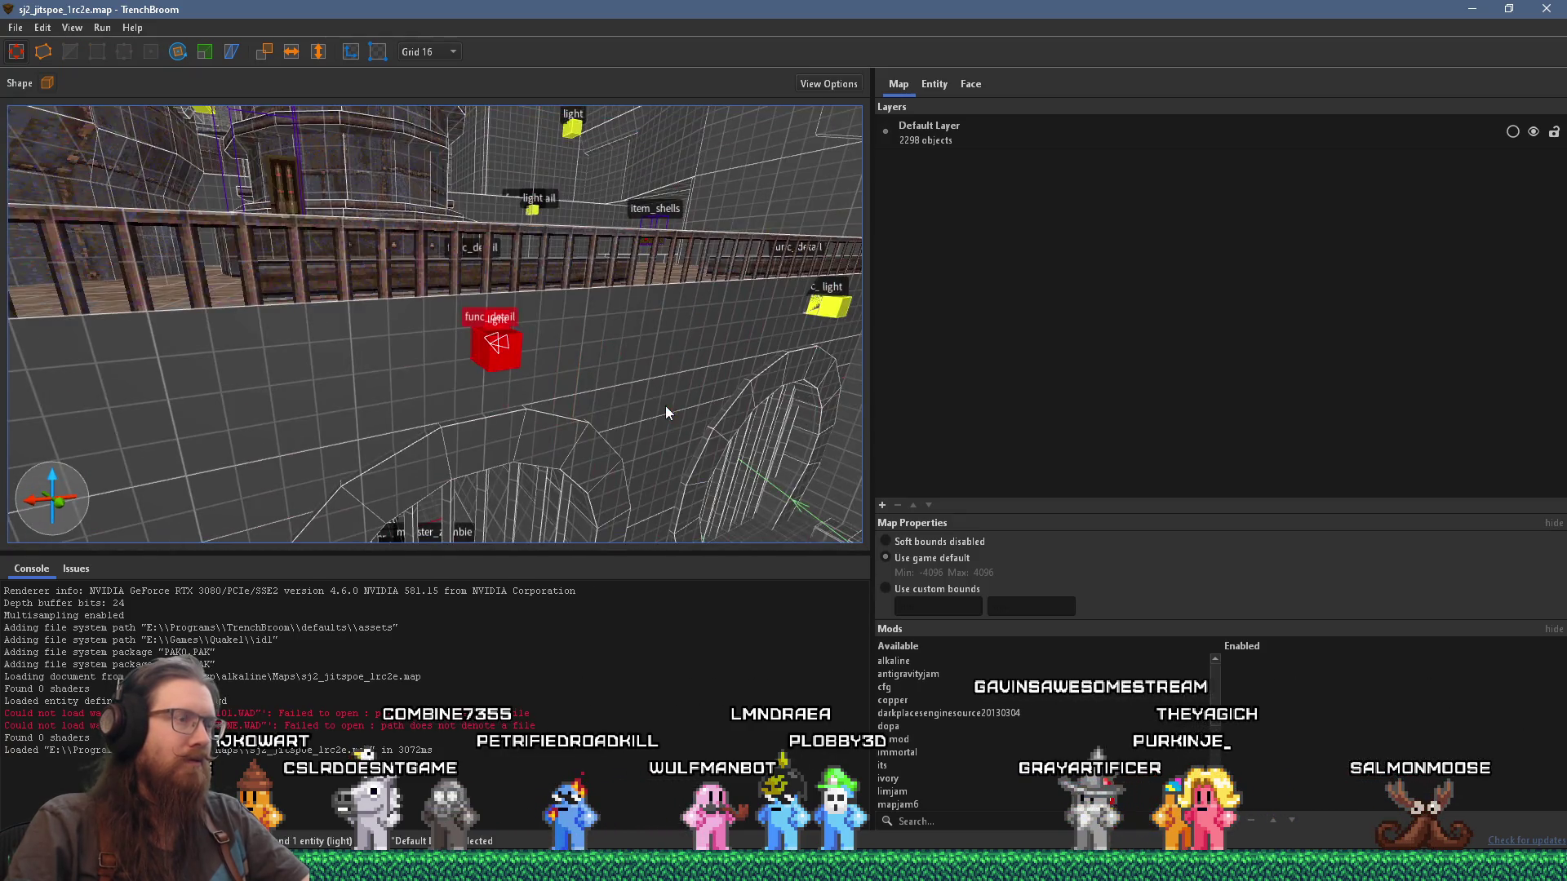
pyautogui.rightClick(508, 348)
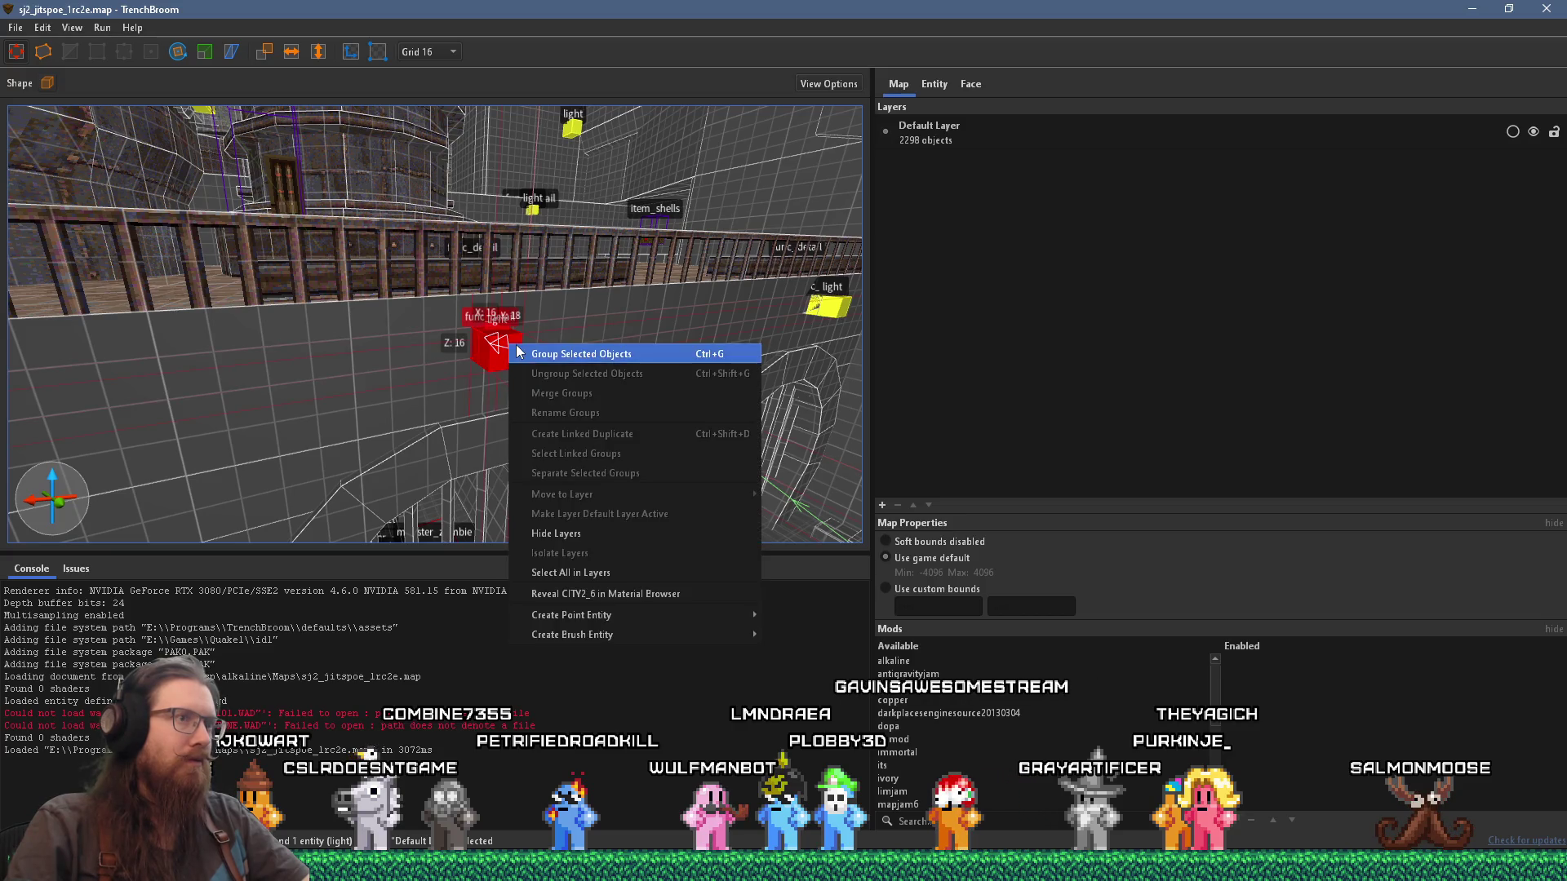
pyautogui.click(467, 375)
# Step: Move the light cube aside from the lamp brush and add the func_detail brush to the selection
pyautogui.scroll(5, 471, 373)
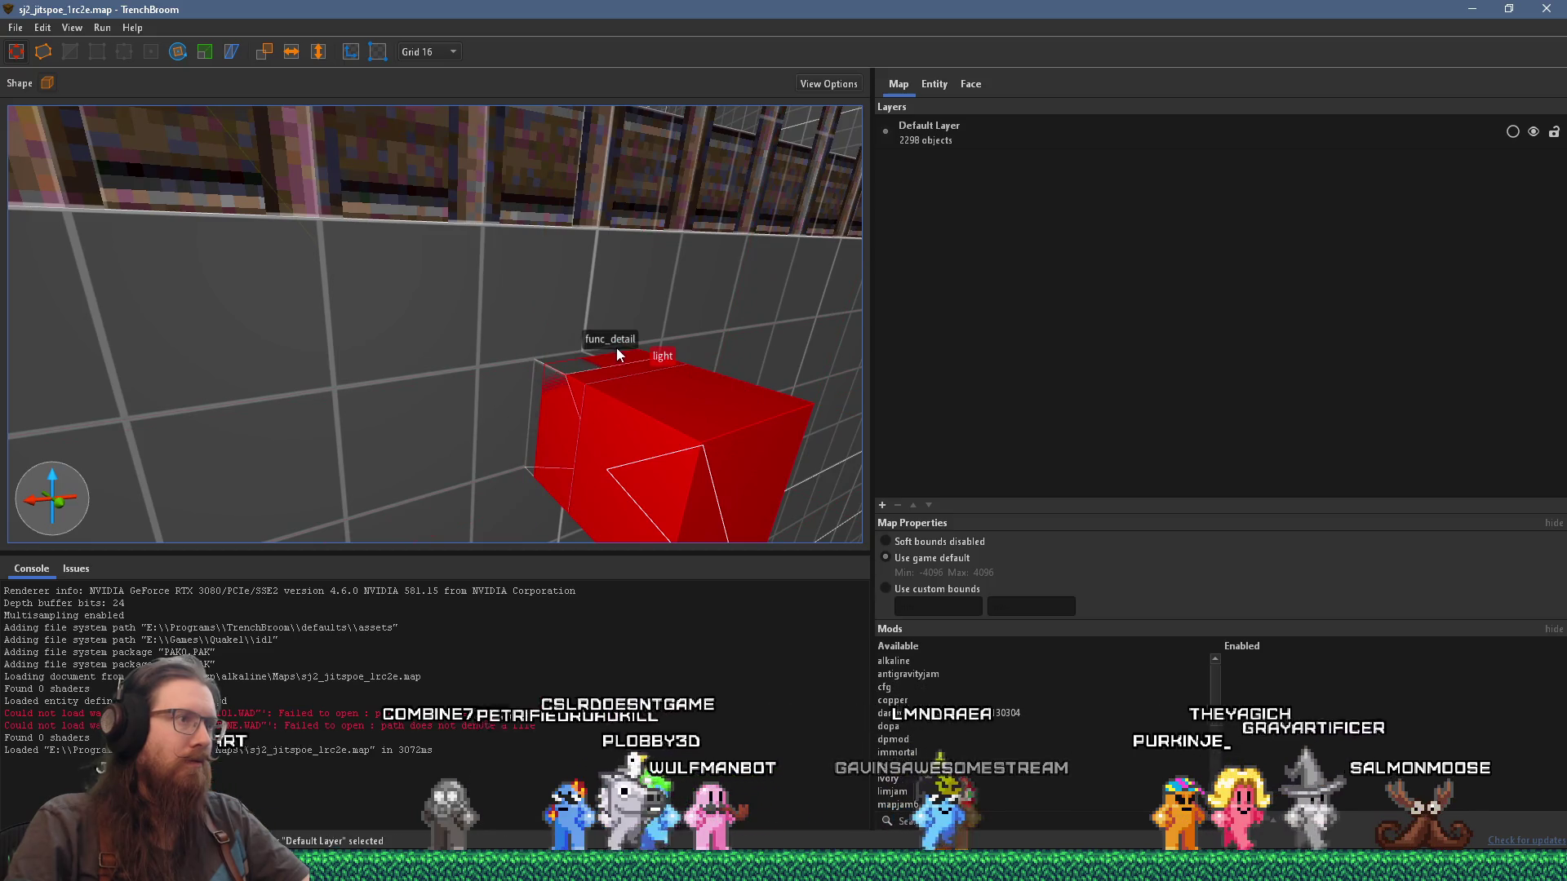
pyautogui.scroll(-10, 620, 441)
pyautogui.scroll(8, 408, 385)
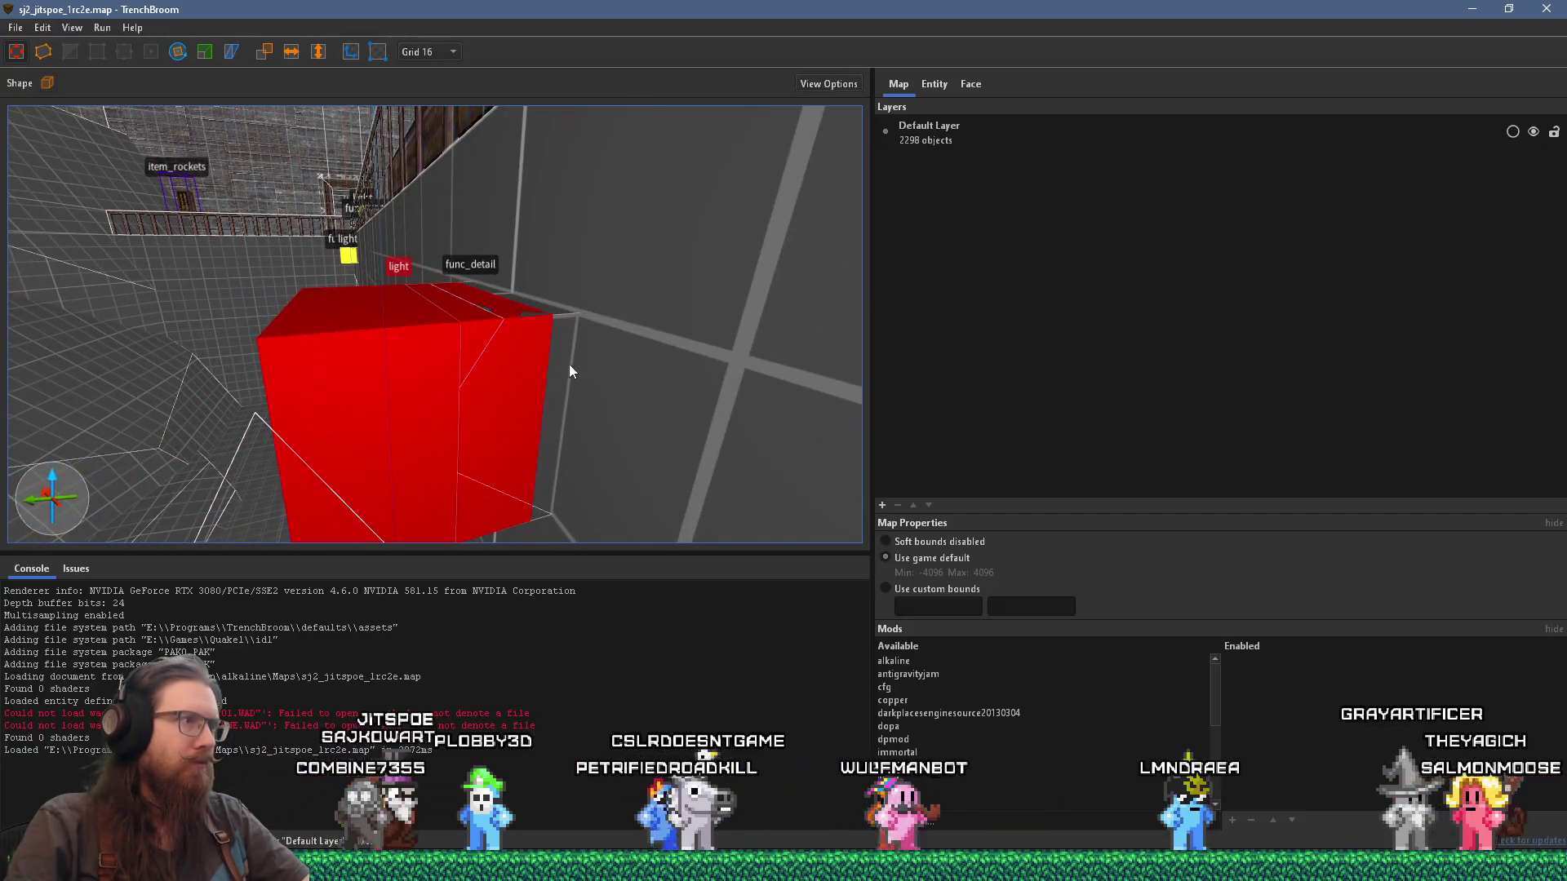
pyautogui.click(350, 383)
pyautogui.click(375, 362)
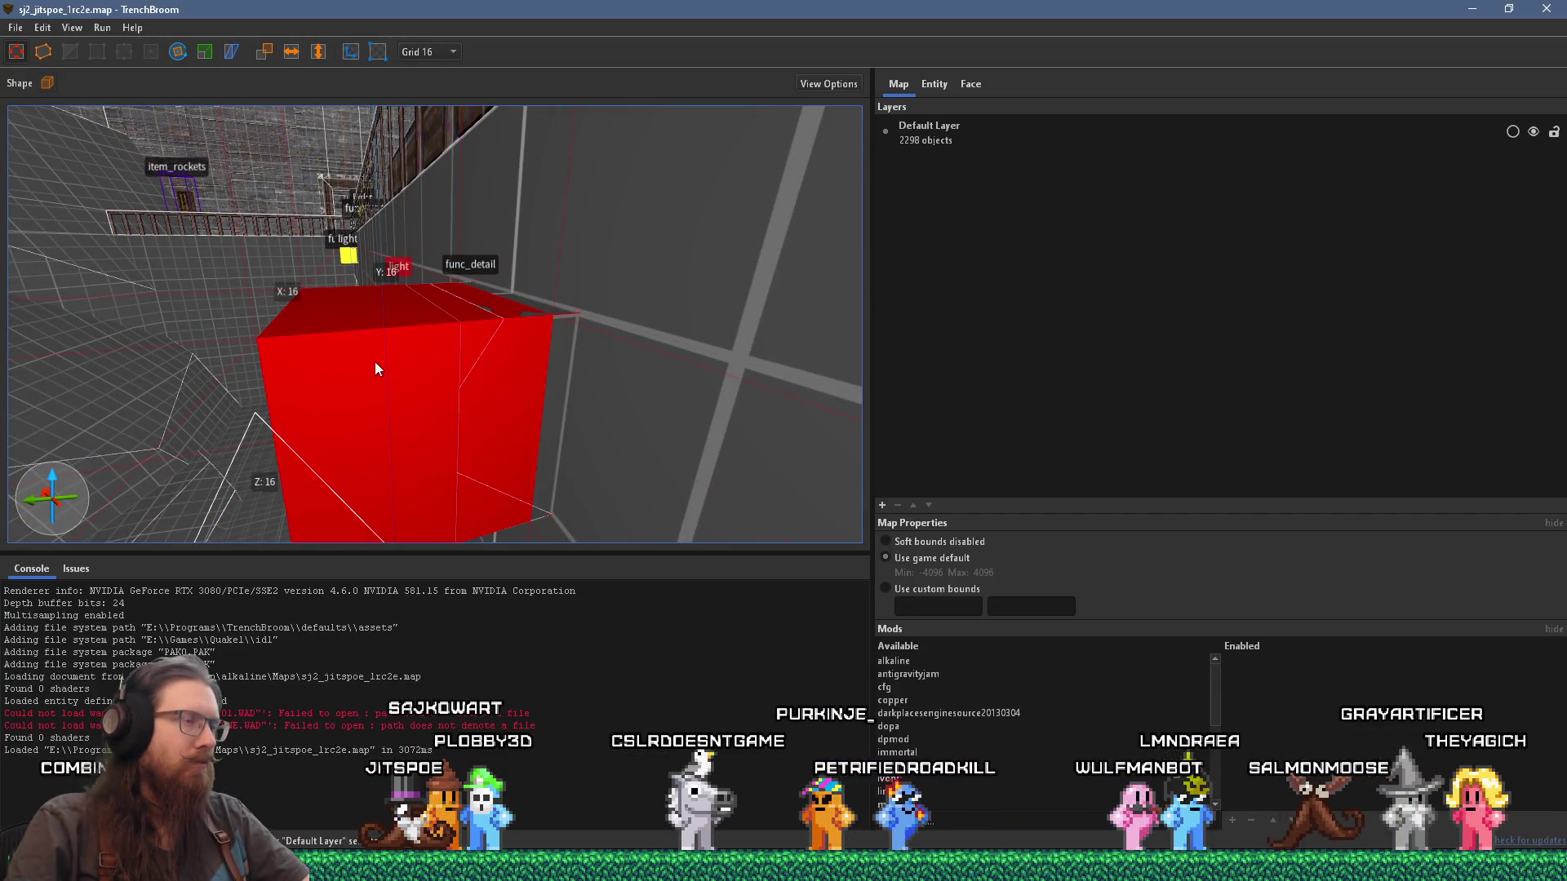
pyautogui.moveTo(375, 363)
pyautogui.mouseDown()
pyautogui.moveTo(114, 389)
pyautogui.moveTo(235, 329)
pyautogui.mouseUp()
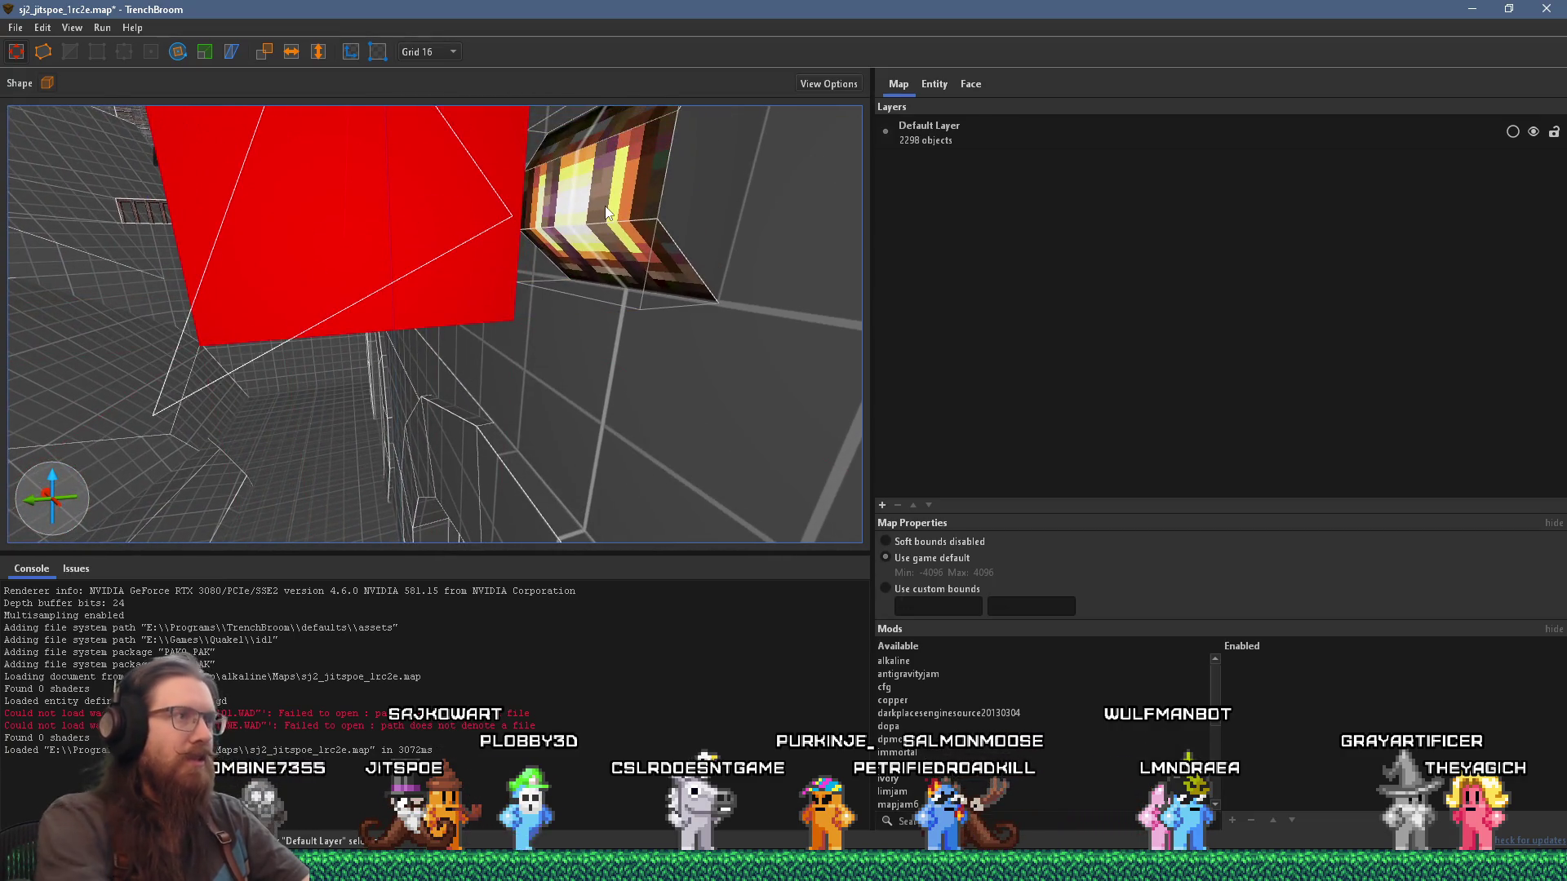
pyautogui.moveTo(605, 210); pyautogui.dragTo(554, 232)
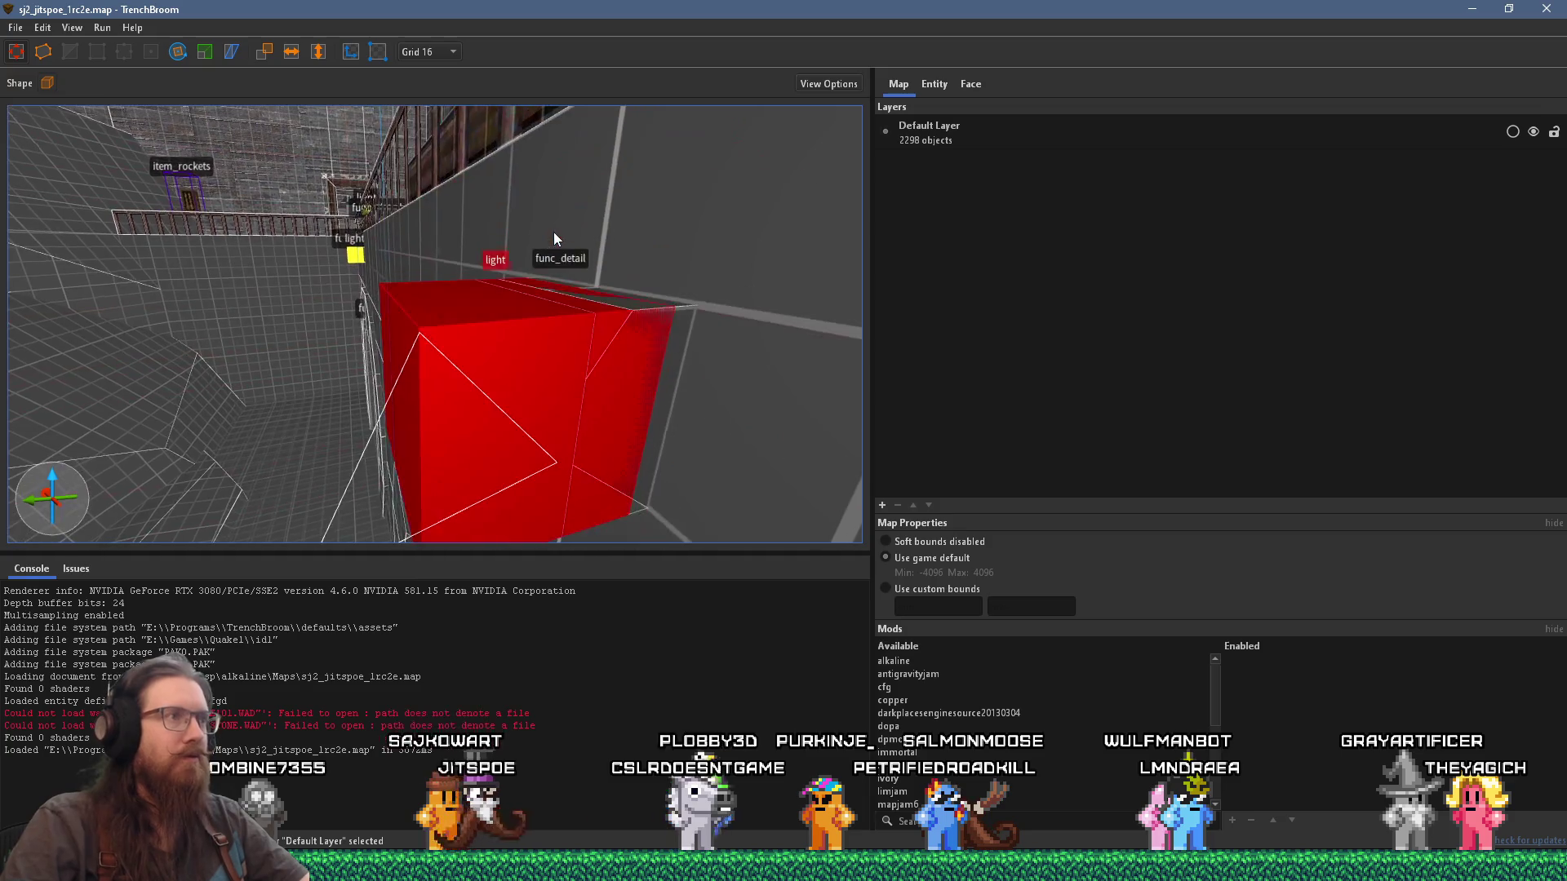
pyautogui.keyDown('ctrl'); pyautogui.click(663, 354); pyautogui.keyUp('ctrl')
# Step: Copy the selected light and lamp brush, then return to the sj3_jitspoe_1a map window
pyautogui.rightClick(664, 355)
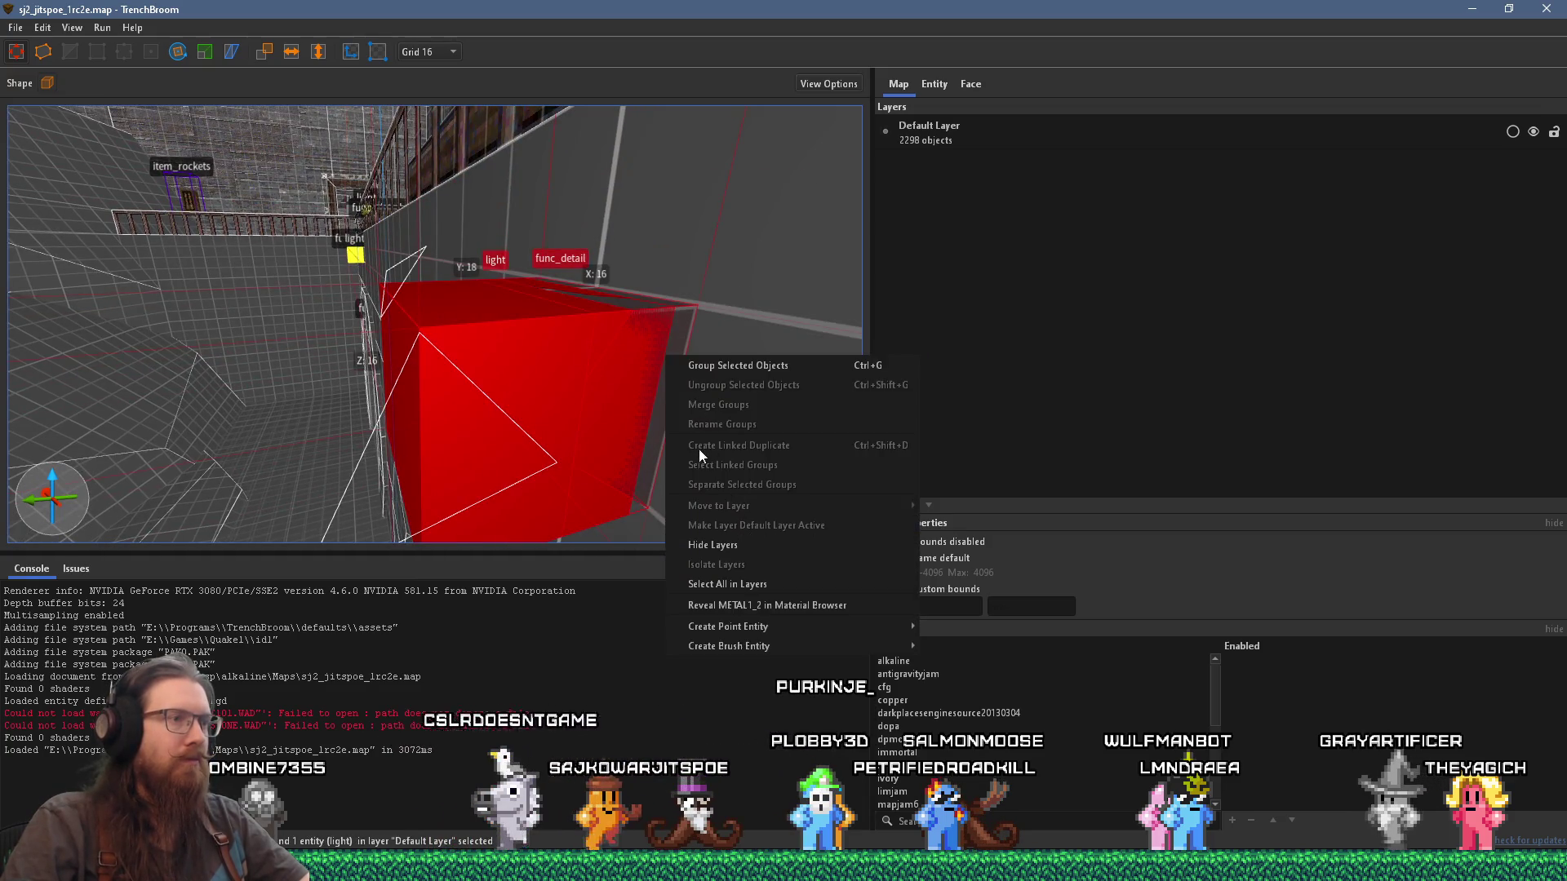
pyautogui.click(594, 356)
pyautogui.rightClick(594, 356)
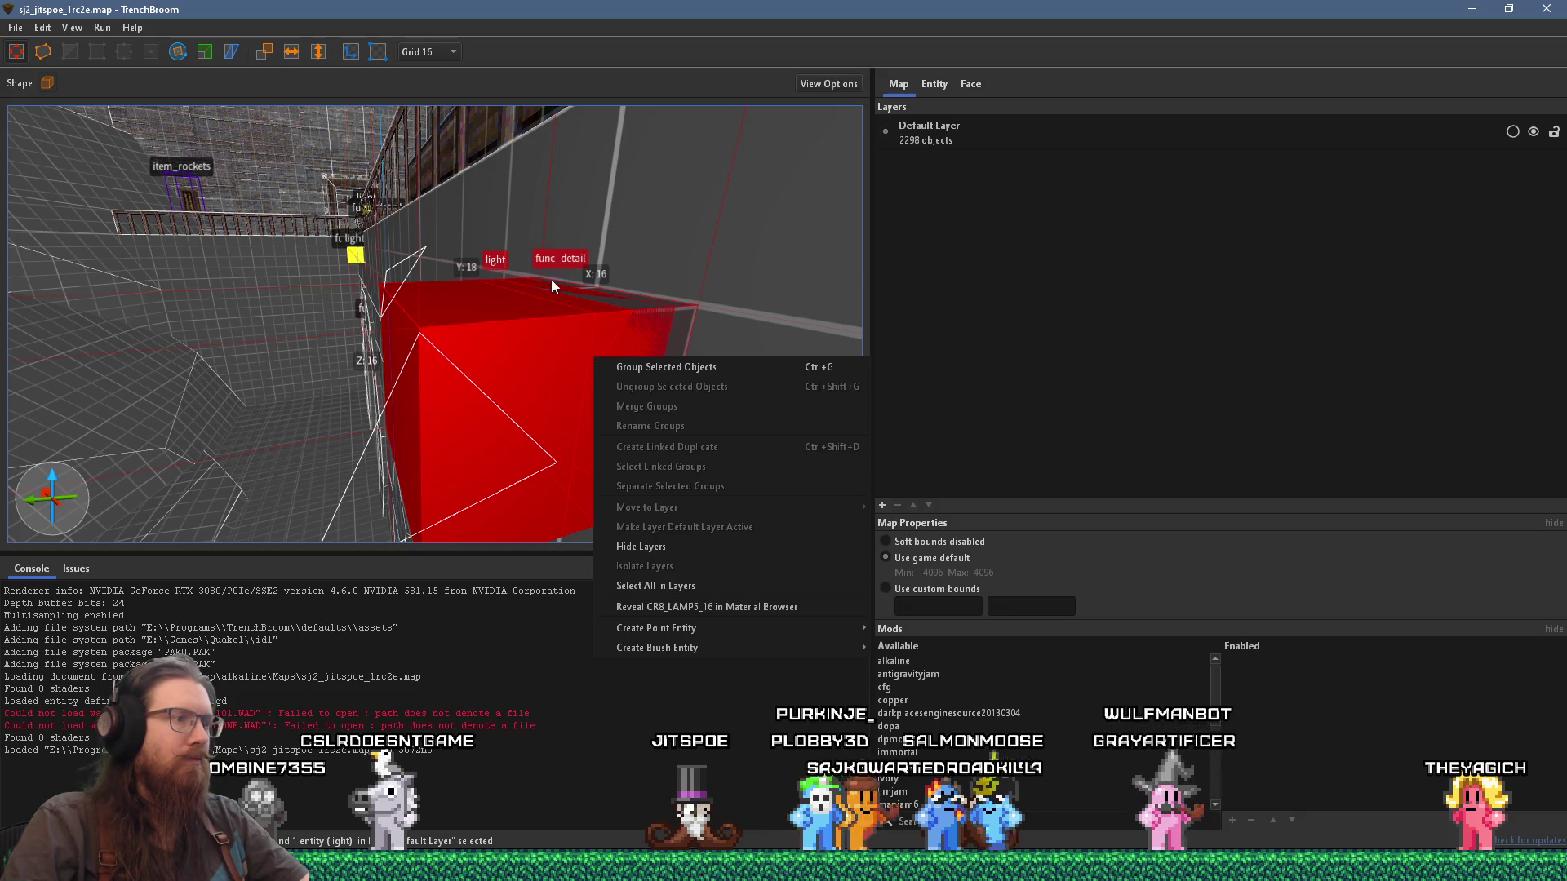
pyautogui.scroll(3, 538, 288)
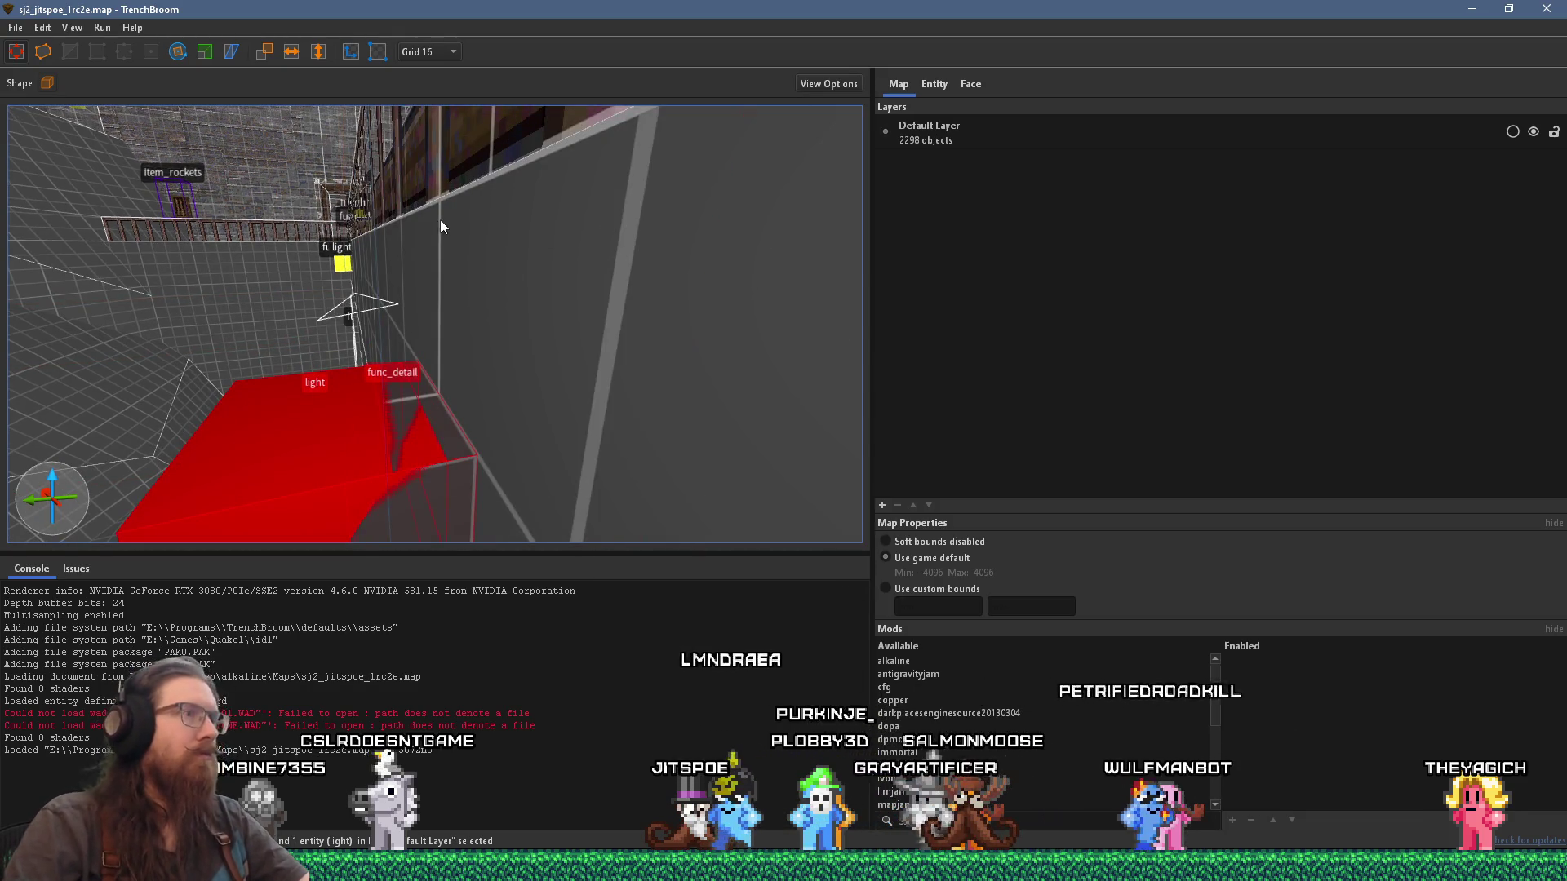
pyautogui.hotkey('alt', 'Tab')
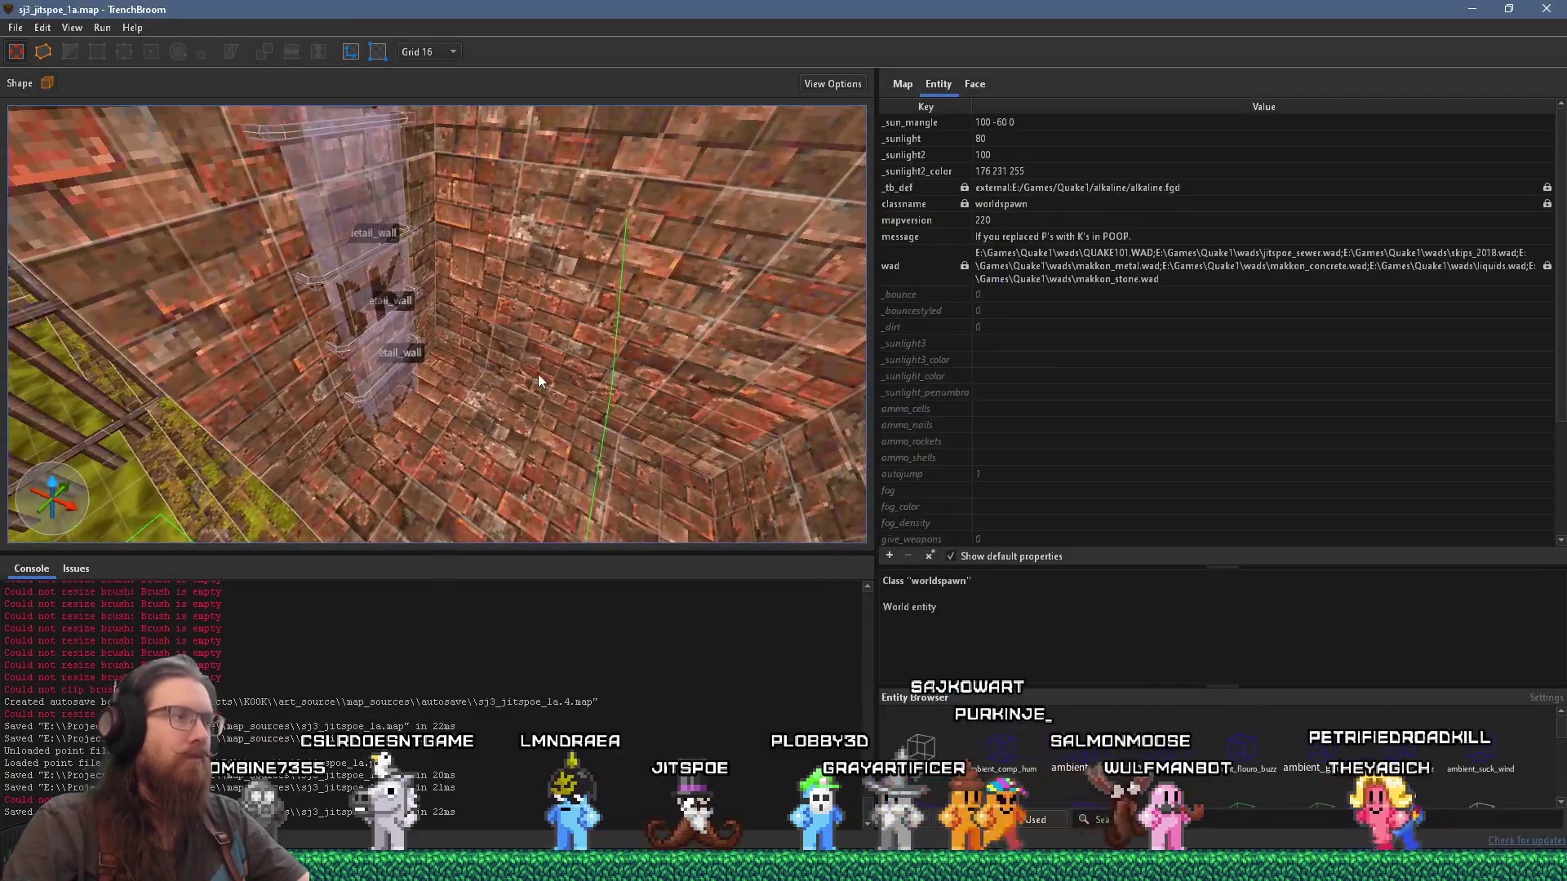
# Step: Paste the lamp light into sj3_jitspoe_1a and rotate it about the Z axis
pyautogui.hotkey('ctrl', 'v')
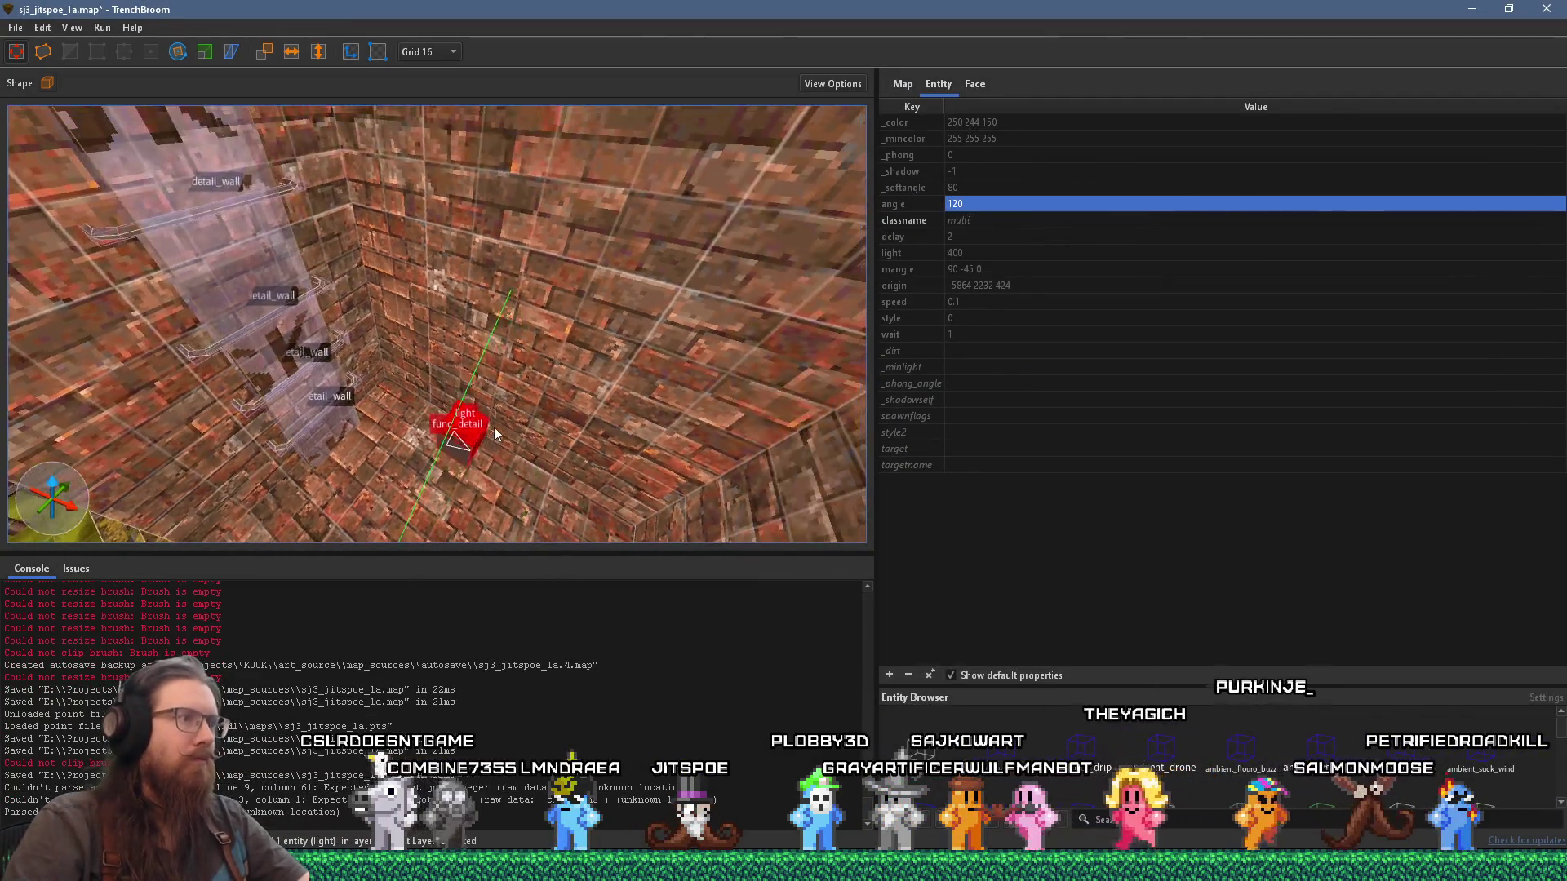
pyautogui.scroll(5, 482, 411)
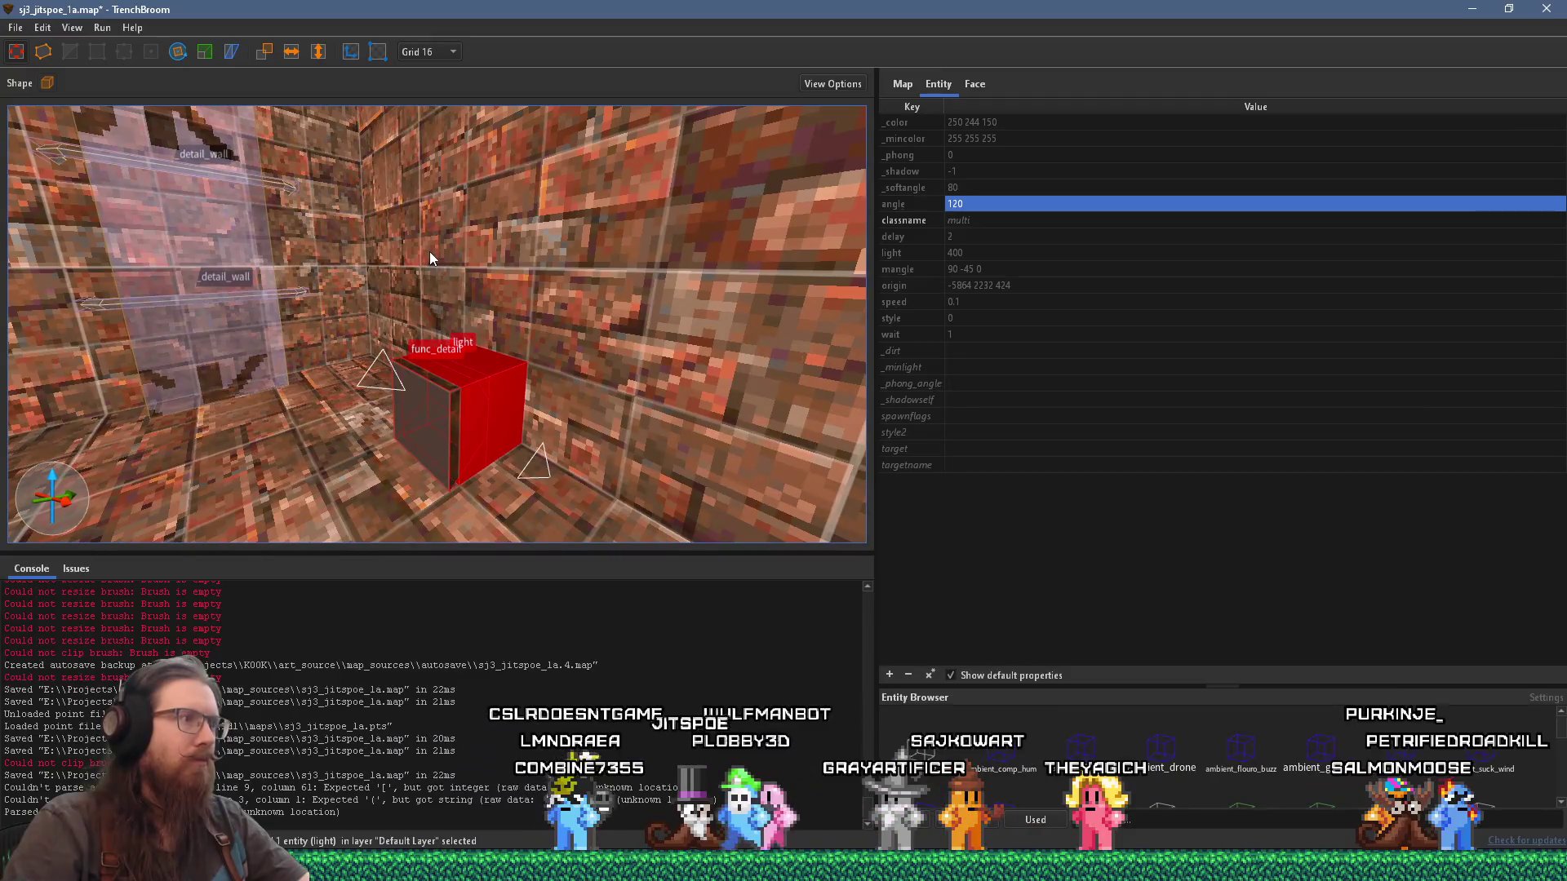
pyautogui.scroll(5, 457, 359)
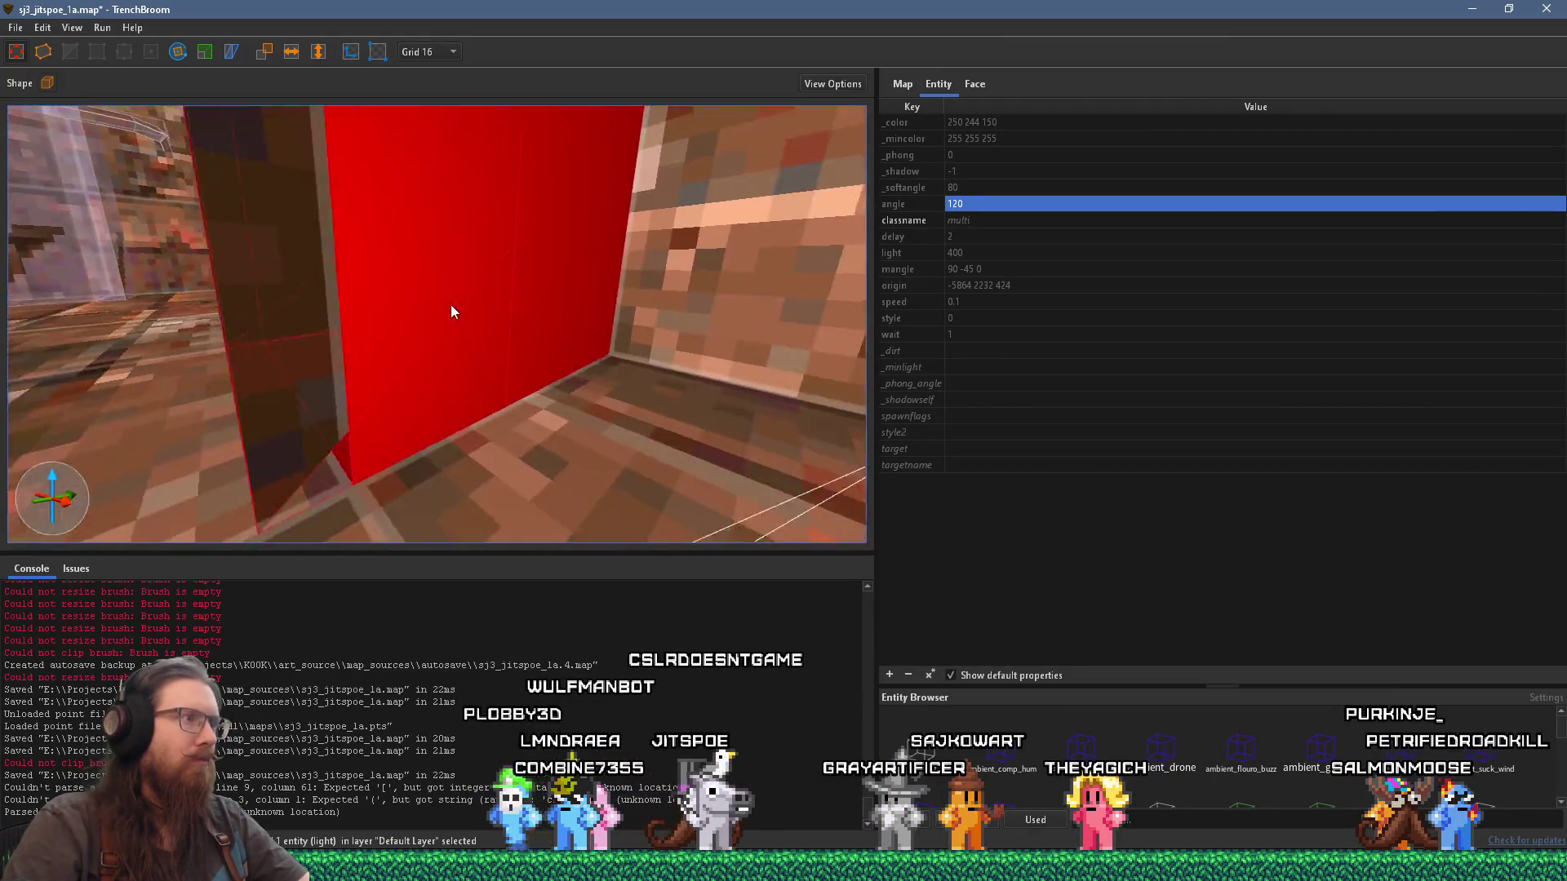
pyautogui.moveTo(453, 312)
pyautogui.mouseDown()
pyautogui.moveTo(298, 341)
pyautogui.moveTo(502, 361)
pyautogui.mouseUp()
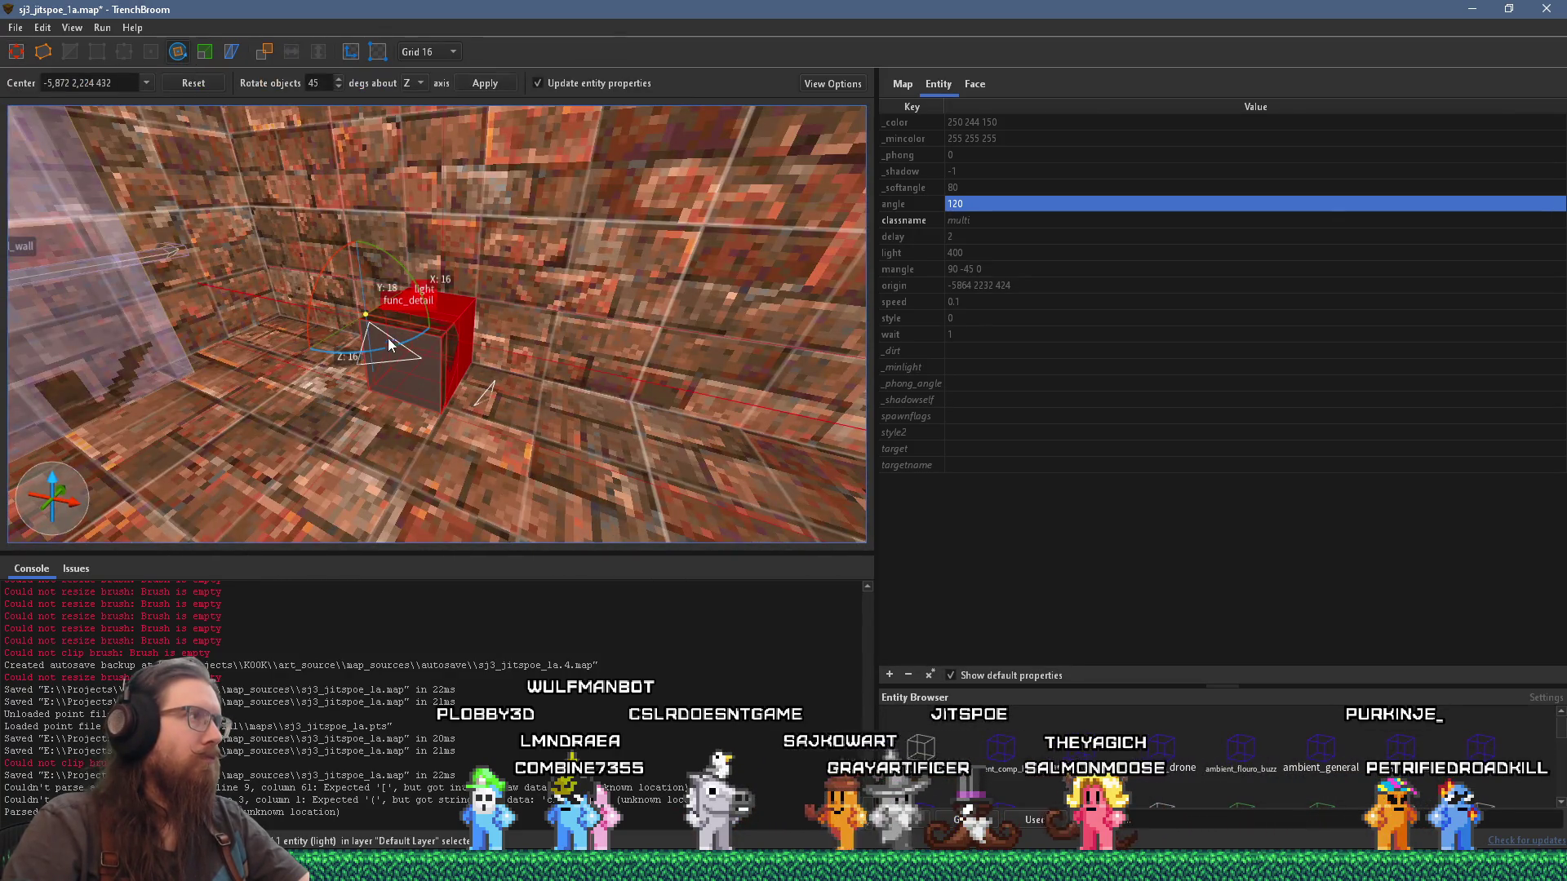
pyautogui.click(349, 54)
pyautogui.moveTo(426, 333)
pyautogui.mouseDown()
pyautogui.moveTo(521, 297)
pyautogui.moveTo(421, 172)
pyautogui.moveTo(259, 198)
pyautogui.moveTo(414, 361)
pyautogui.moveTo(344, 345)
pyautogui.moveTo(501, 346)
pyautogui.moveTo(508, 139)
pyautogui.moveTo(443, 406)
pyautogui.moveTo(366, 295)
pyautogui.moveTo(379, 223)
pyautogui.moveTo(439, 256)
pyautogui.moveTo(532, 255)
pyautogui.moveTo(521, 272)
pyautogui.moveTo(594, 235)
pyautogui.moveTo(542, 357)
pyautogui.moveTo(535, 434)
pyautogui.moveTo(568, 414)
pyautogui.moveTo(549, 414)
pyautogui.moveTo(566, 439)
pyautogui.moveTo(392, 200)
pyautogui.mouseUp()
pyautogui.press('r')
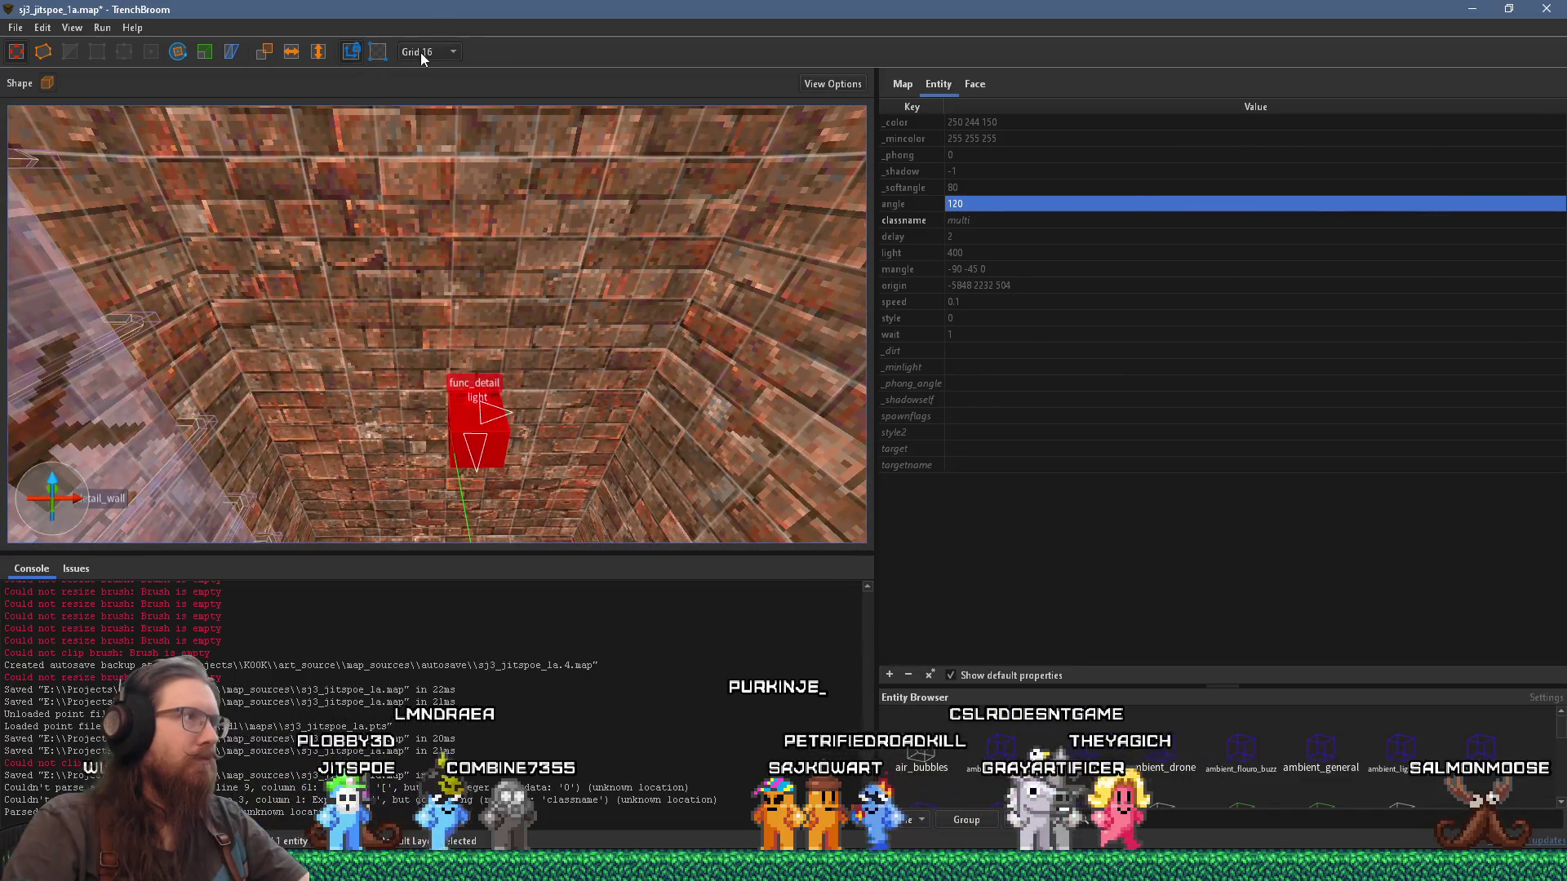
# Step: Set the grid to 8 units and switch to the sj2_jitspoe_1rc2e map window
pyautogui.click(421, 52)
pyautogui.click(422, 117)
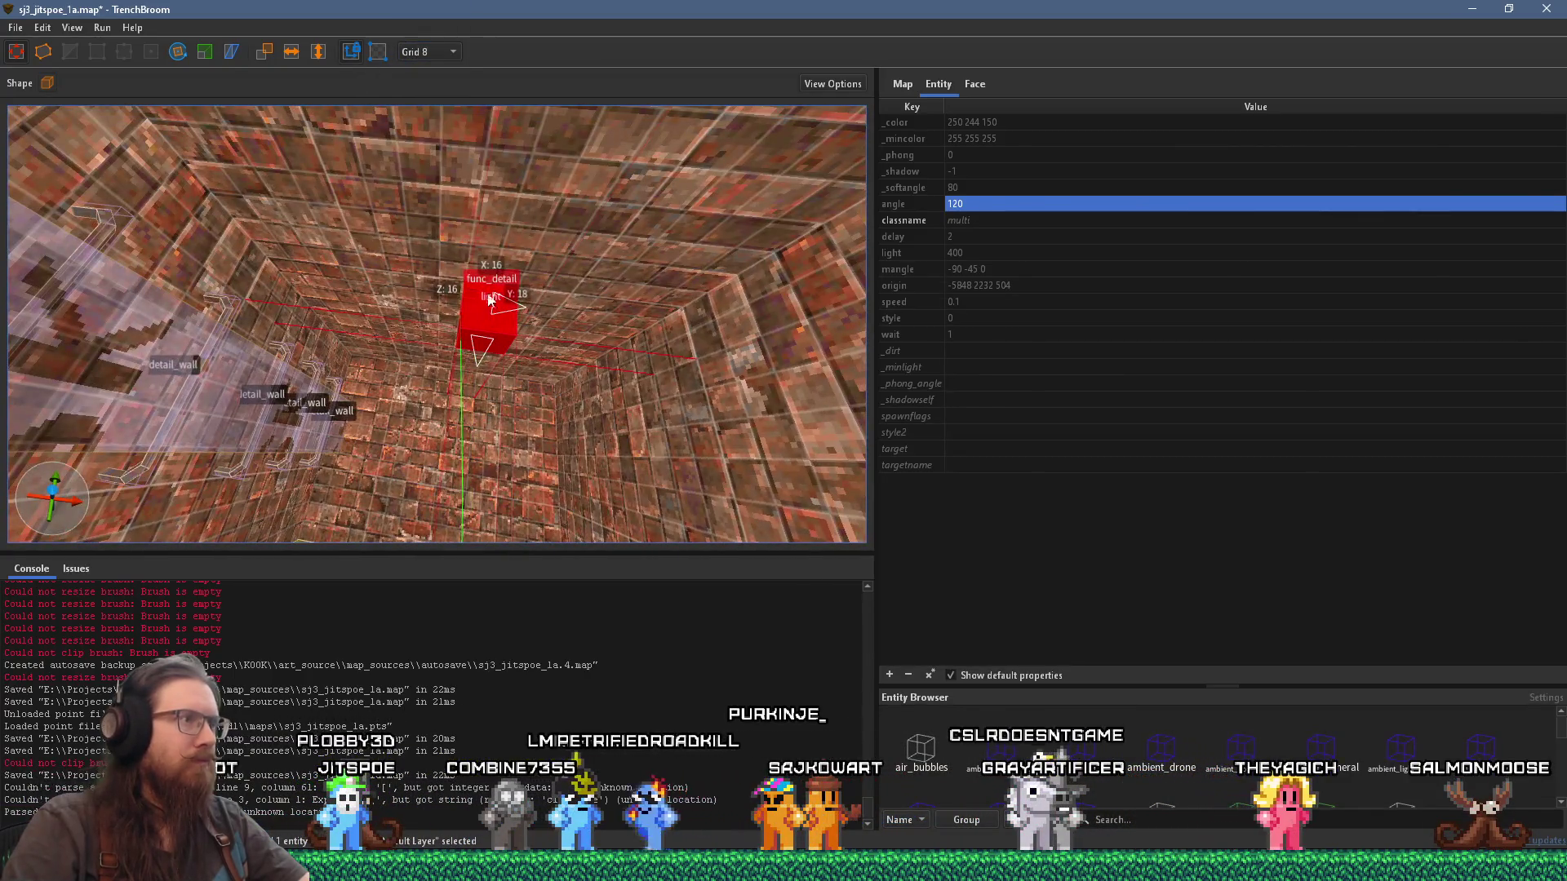
pyautogui.hotkey('alt', 'Tab')
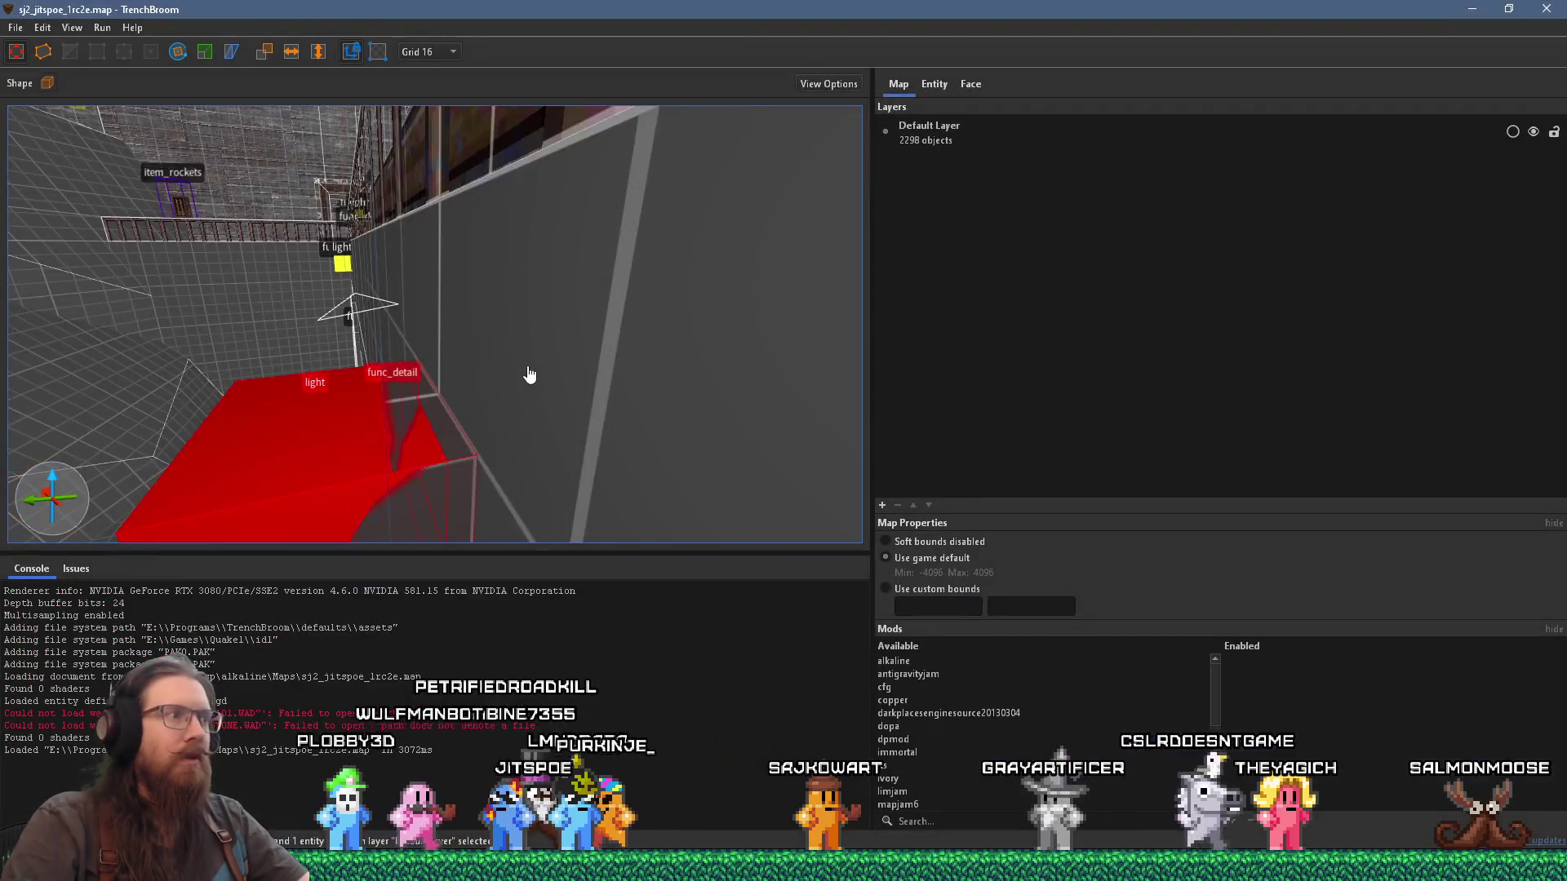
# Step: Show the entity properties panel and fly around the red light brush in sj3_jitspoe_1a
pyautogui.moveTo(529, 375)
pyautogui.mouseDown()
pyautogui.moveTo(580, 332)
pyautogui.moveTo(555, 322)
pyautogui.moveTo(665, 239)
pyautogui.mouseUp()
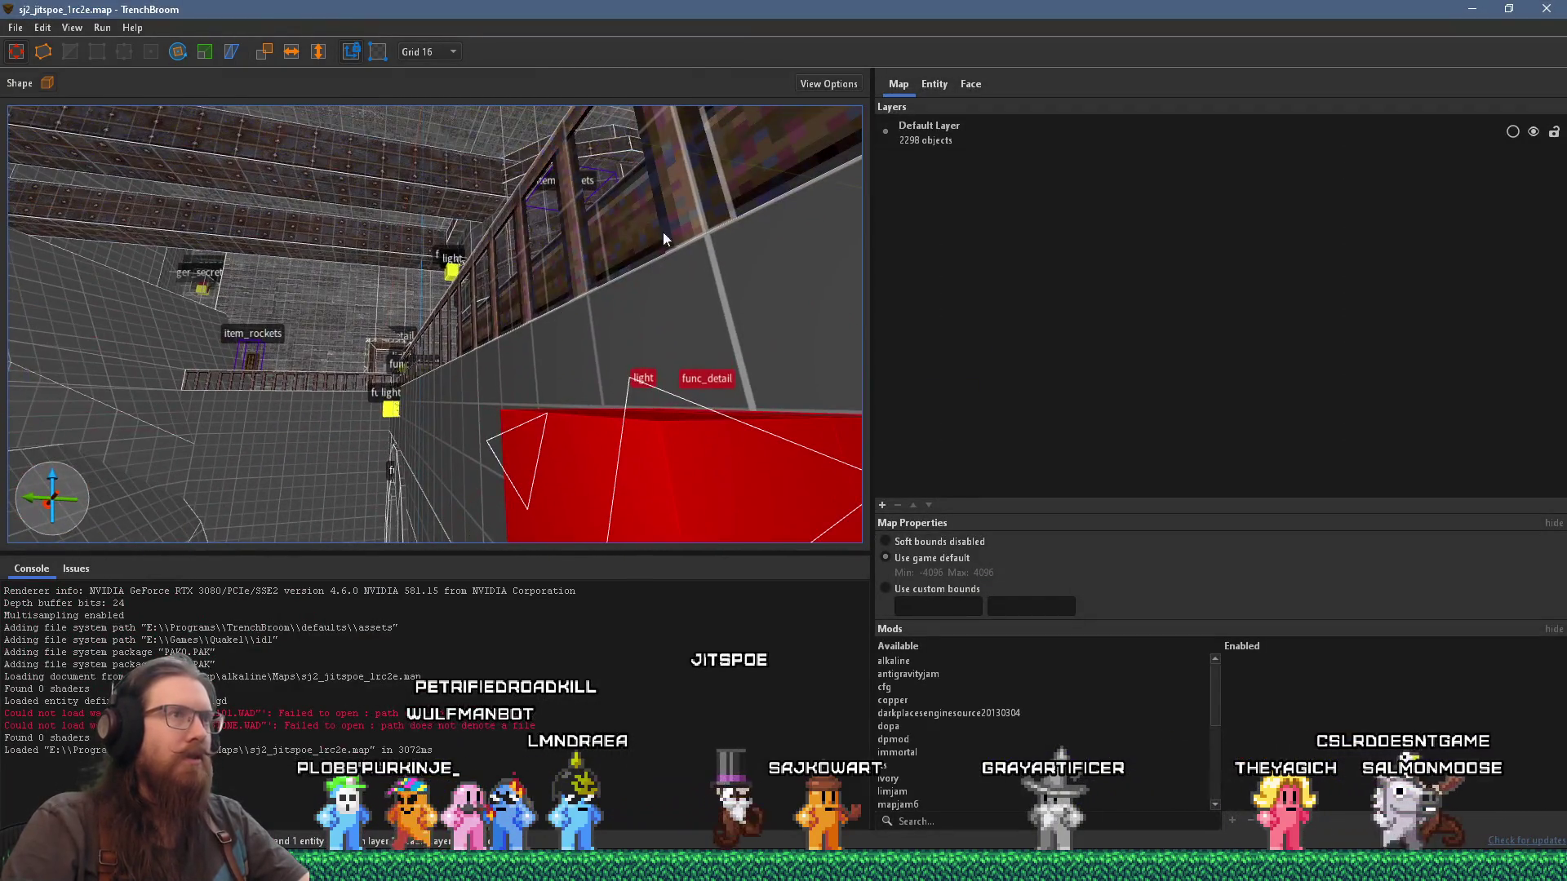
pyautogui.click(934, 85)
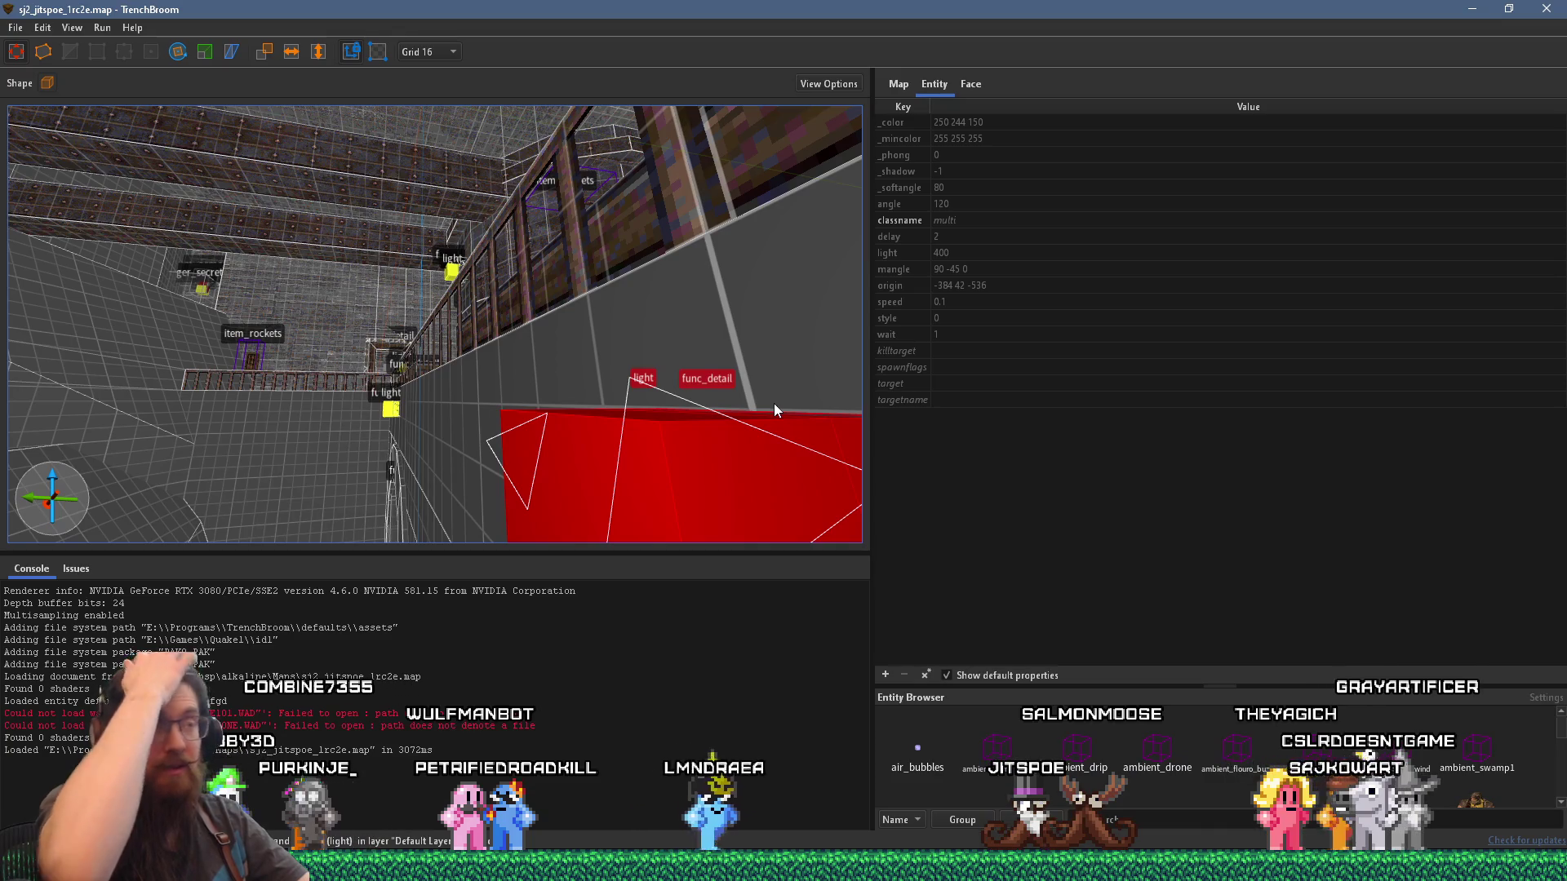
pyautogui.hotkey('alt', 'Tab')
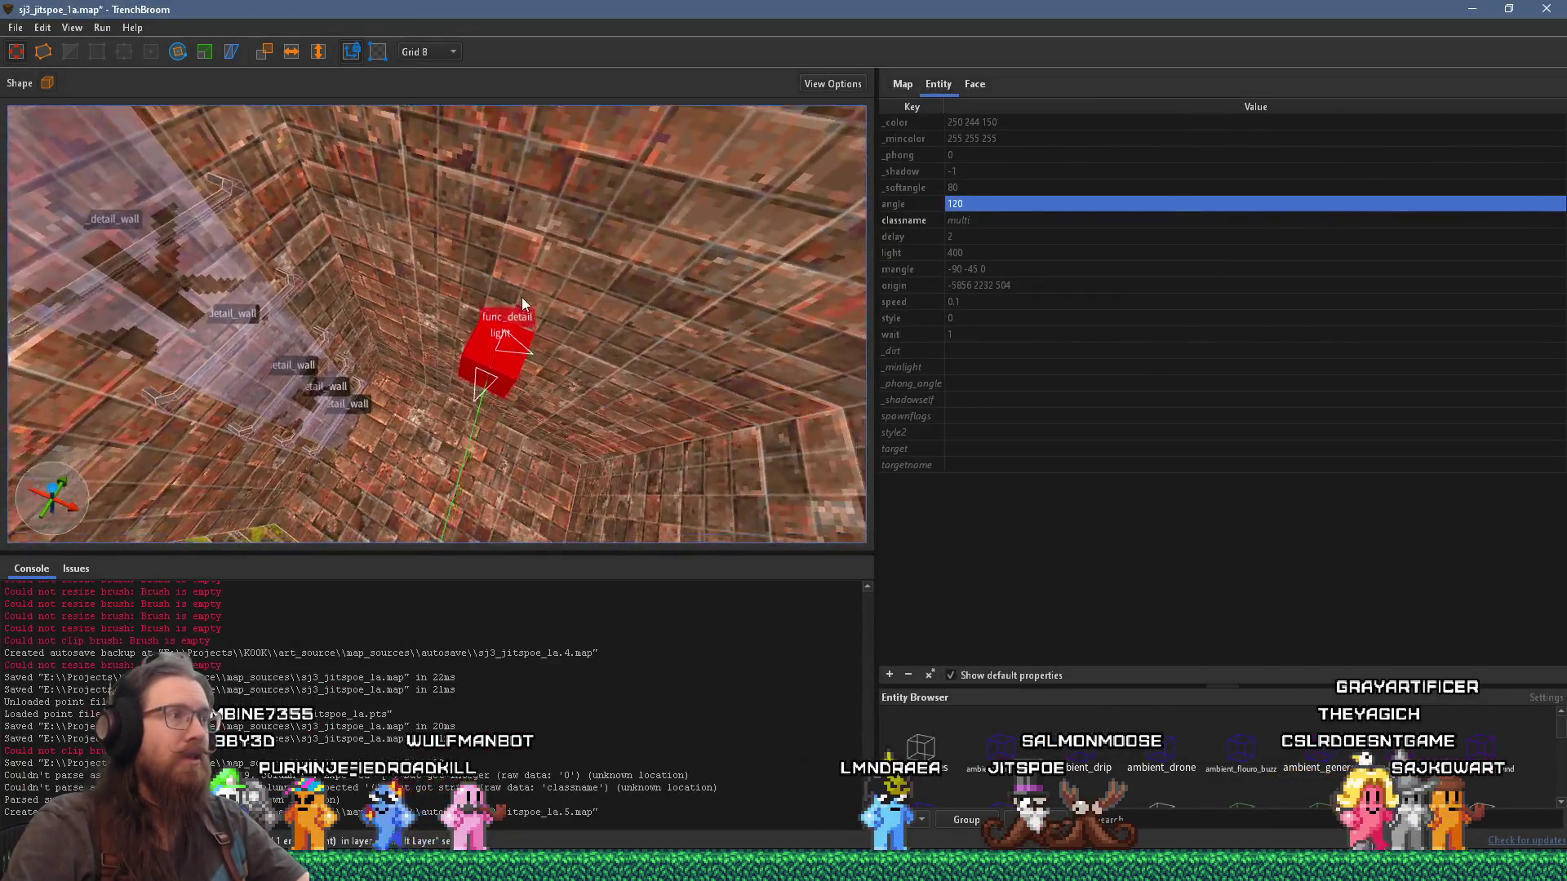
pyautogui.press('w')
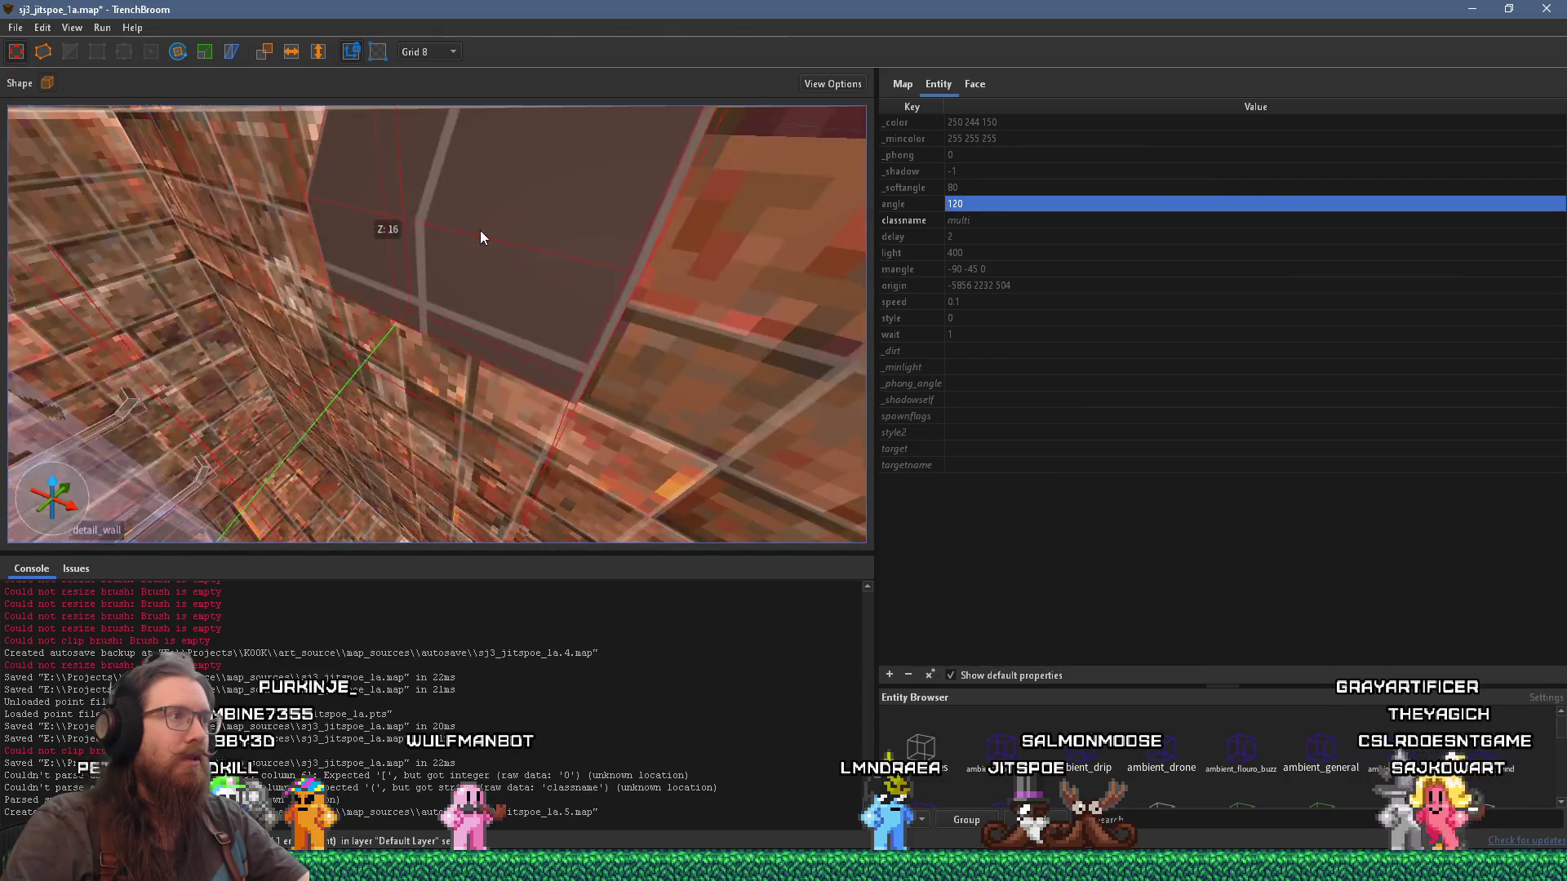
pyautogui.press('w')
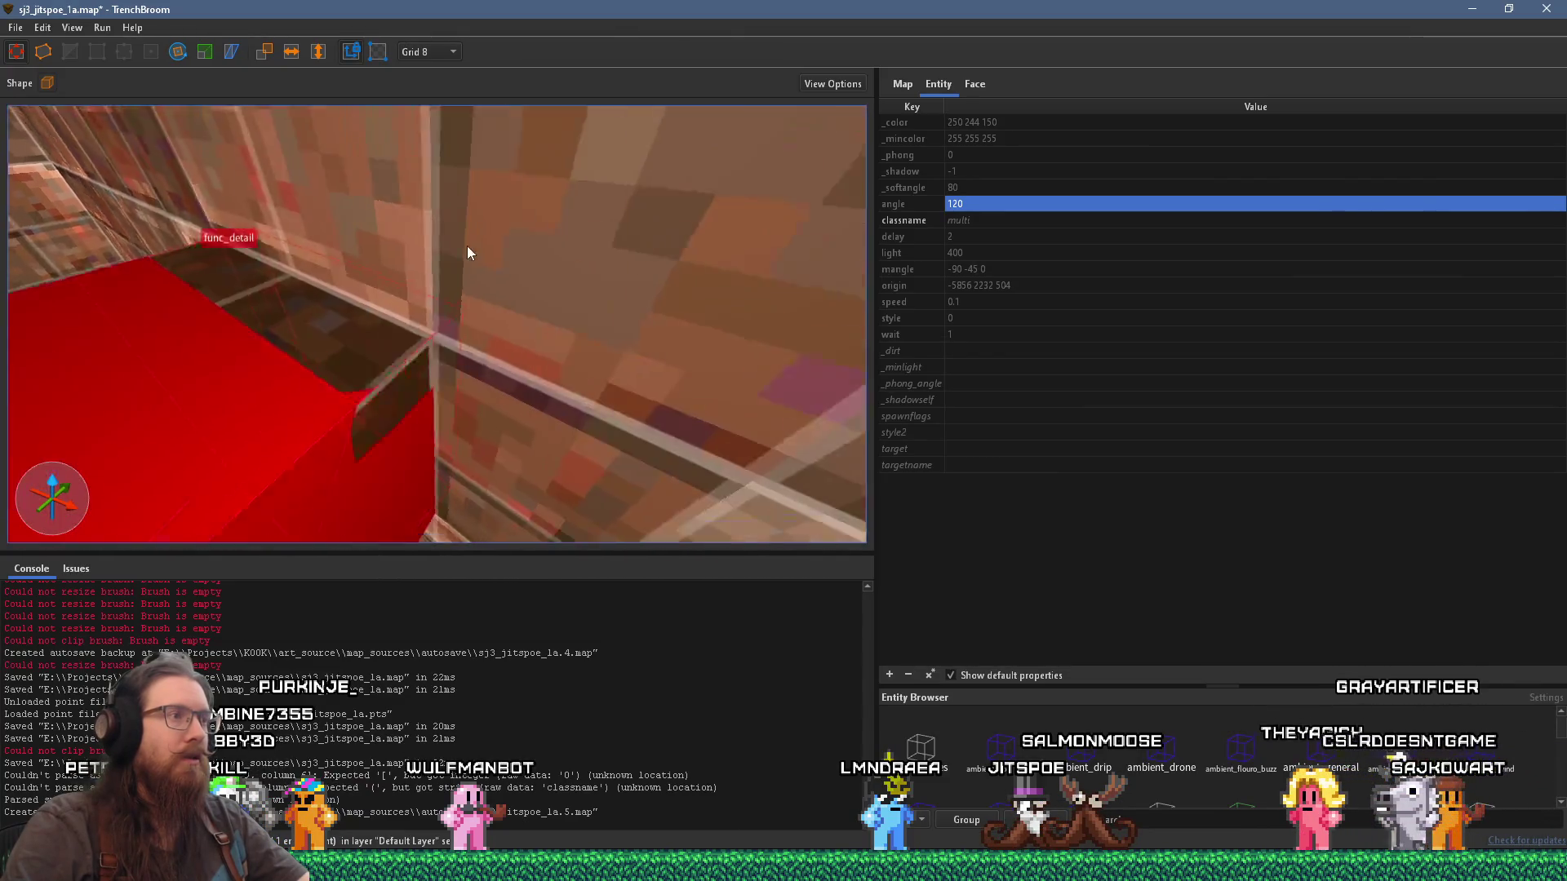
# Step: In sj2_jitspoe_1rc2e, fly up to the lamp brush and open its face's context menu
pyautogui.hotkey('alt', 'Tab')
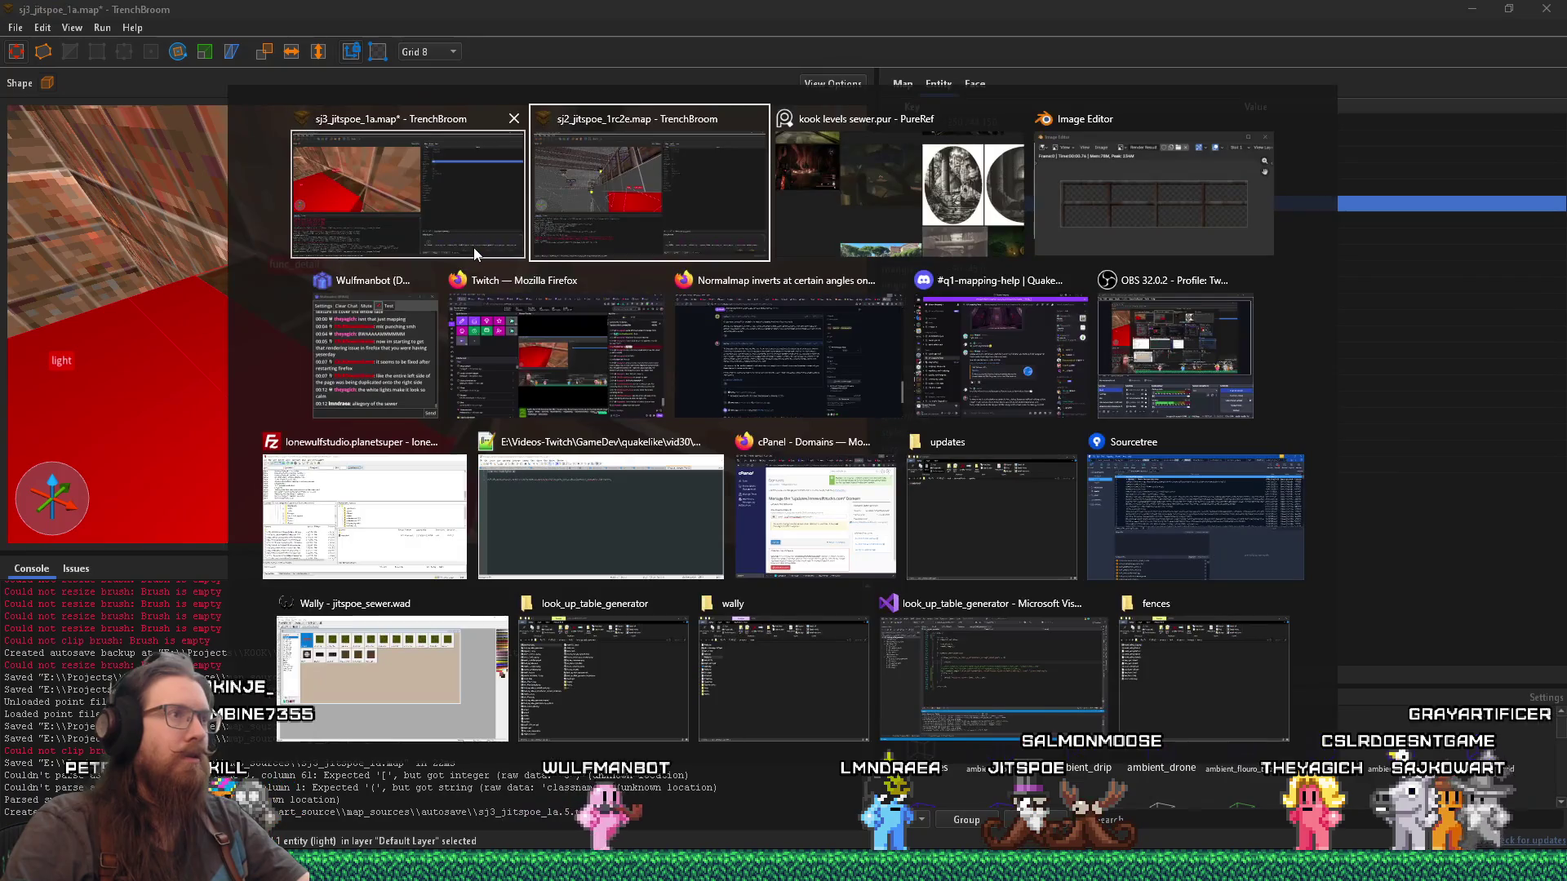
pyautogui.press('w')
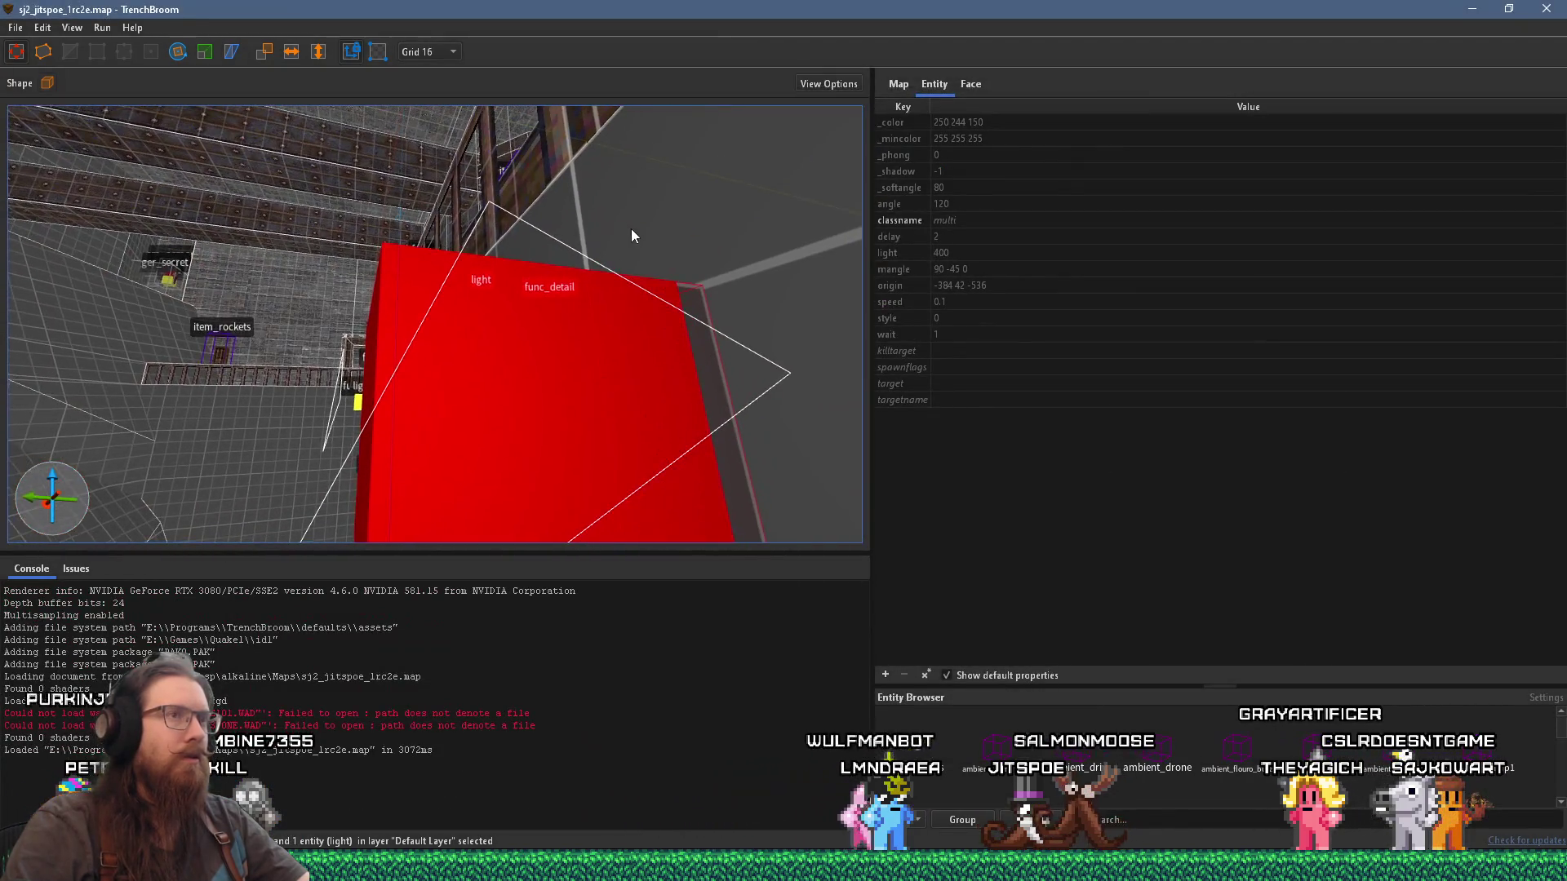
pyautogui.press('w')
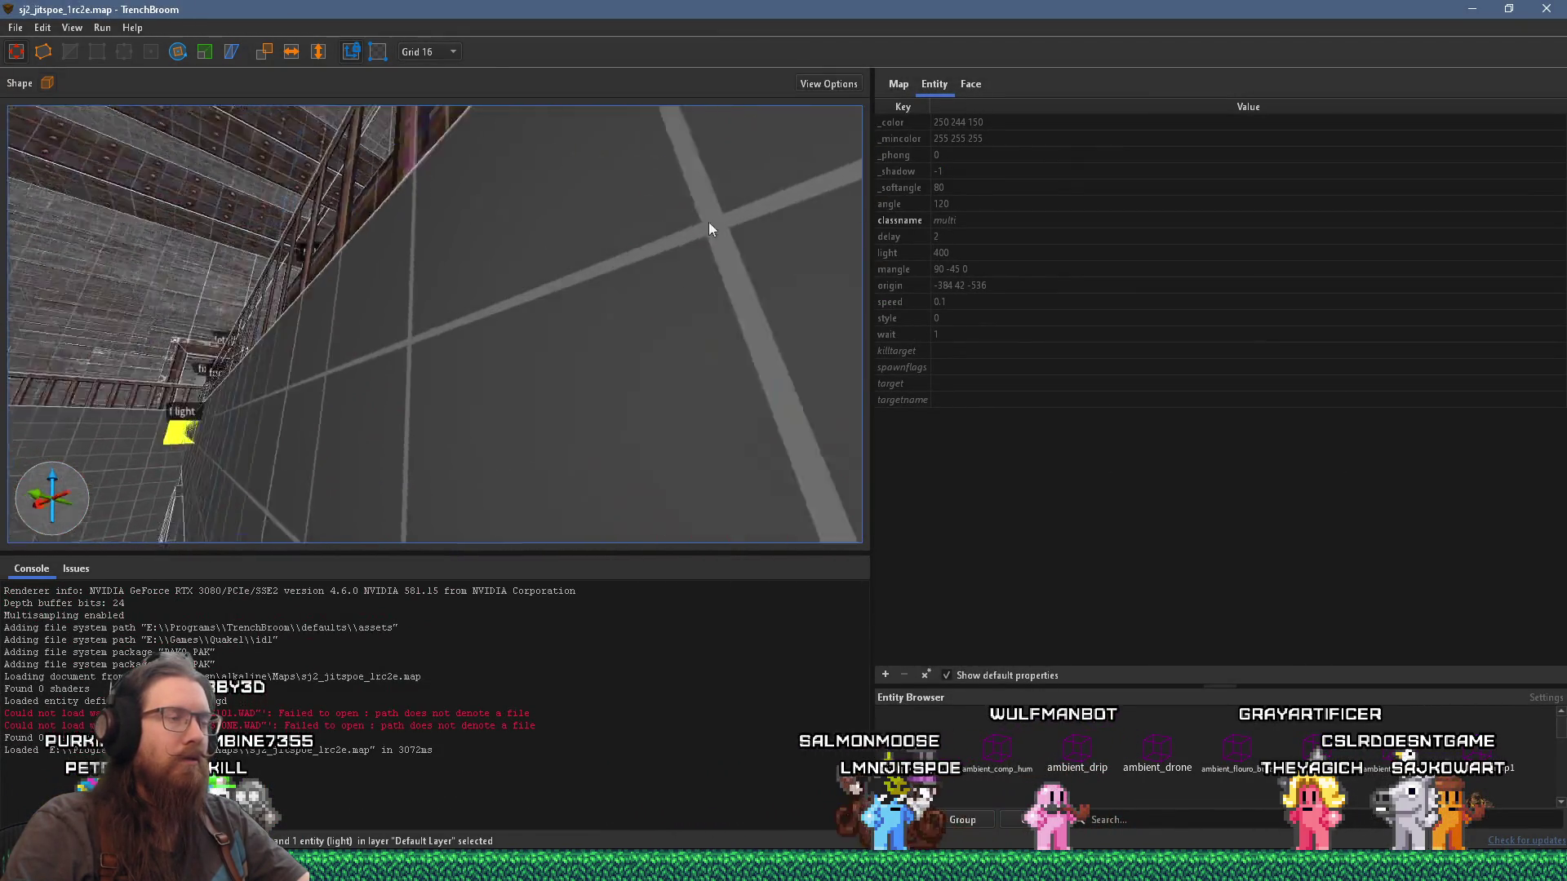
pyautogui.rightClick(474, 287)
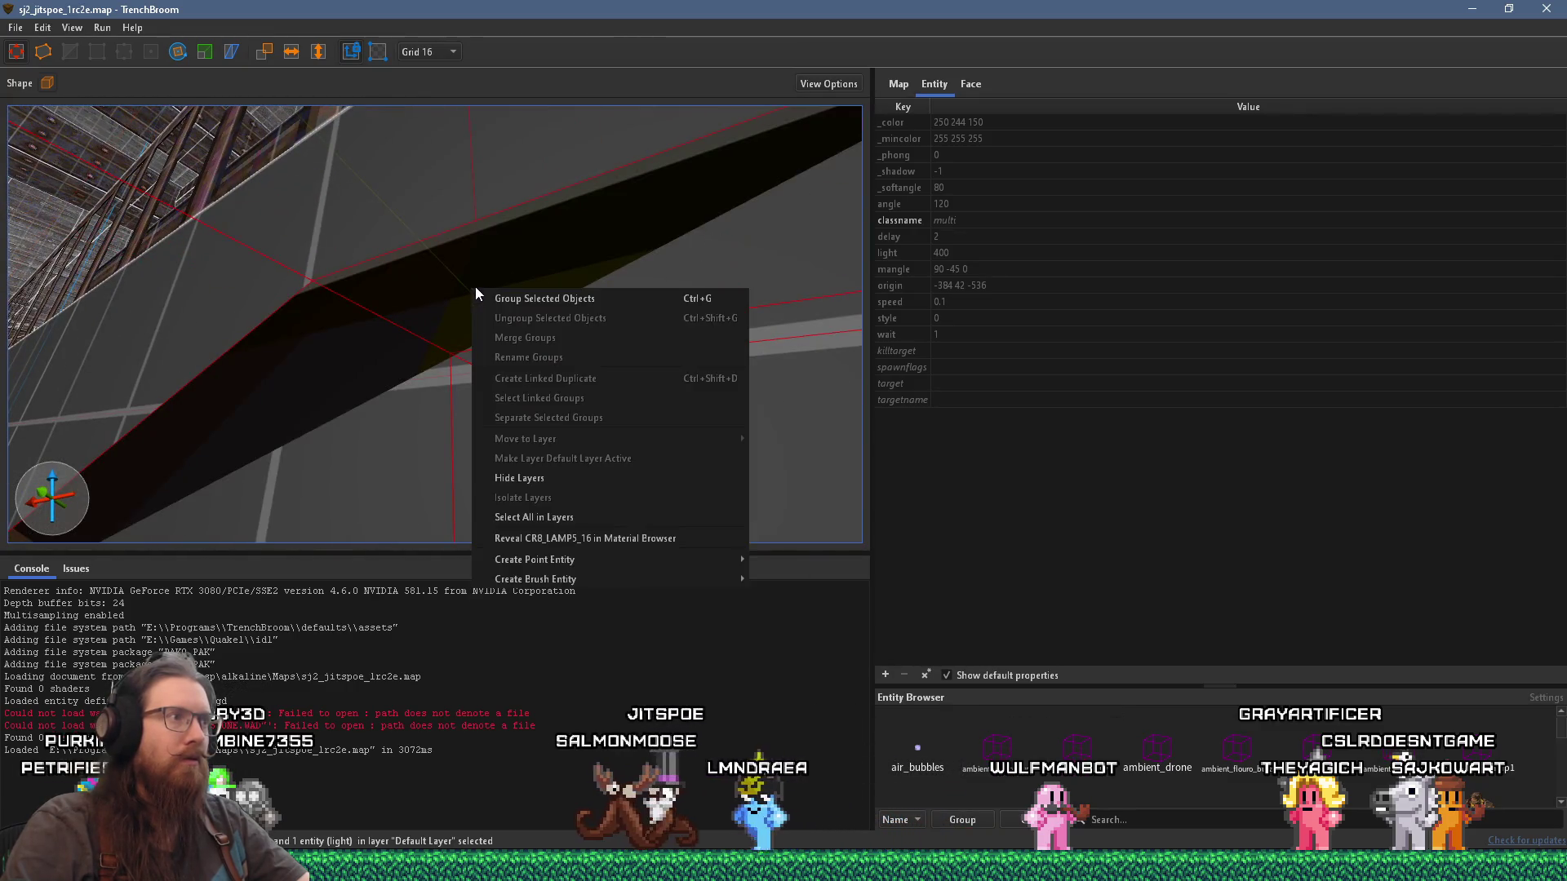
# Step: Reveal CR8_LAMP5_16 in the Material Browser and scroll to the cr8 lamp textures
pyautogui.click(625, 539)
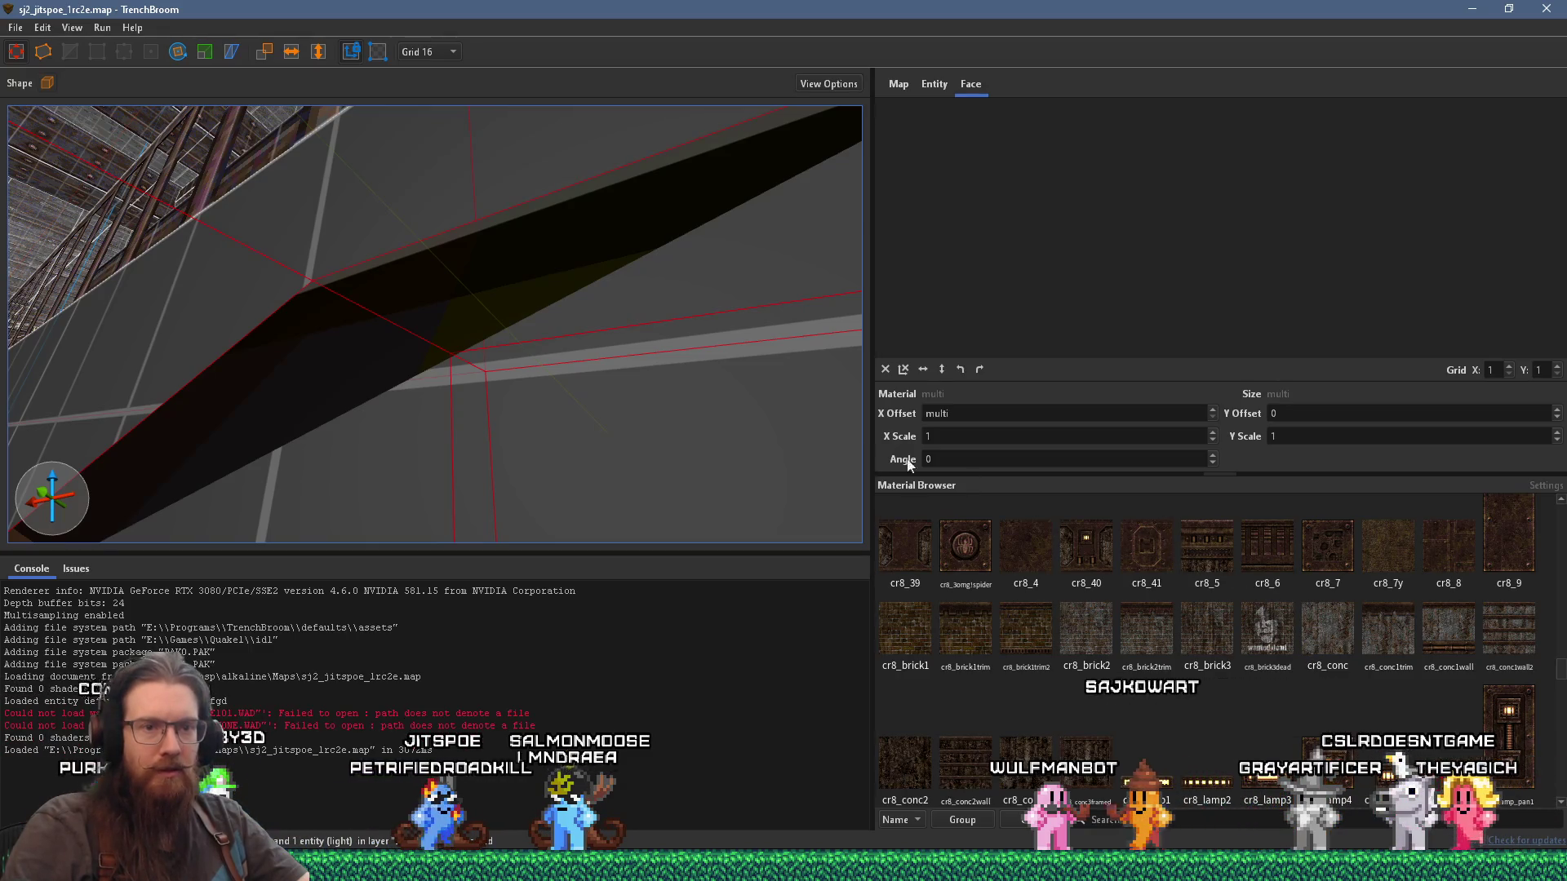
pyautogui.scroll(-1, 1397, 764)
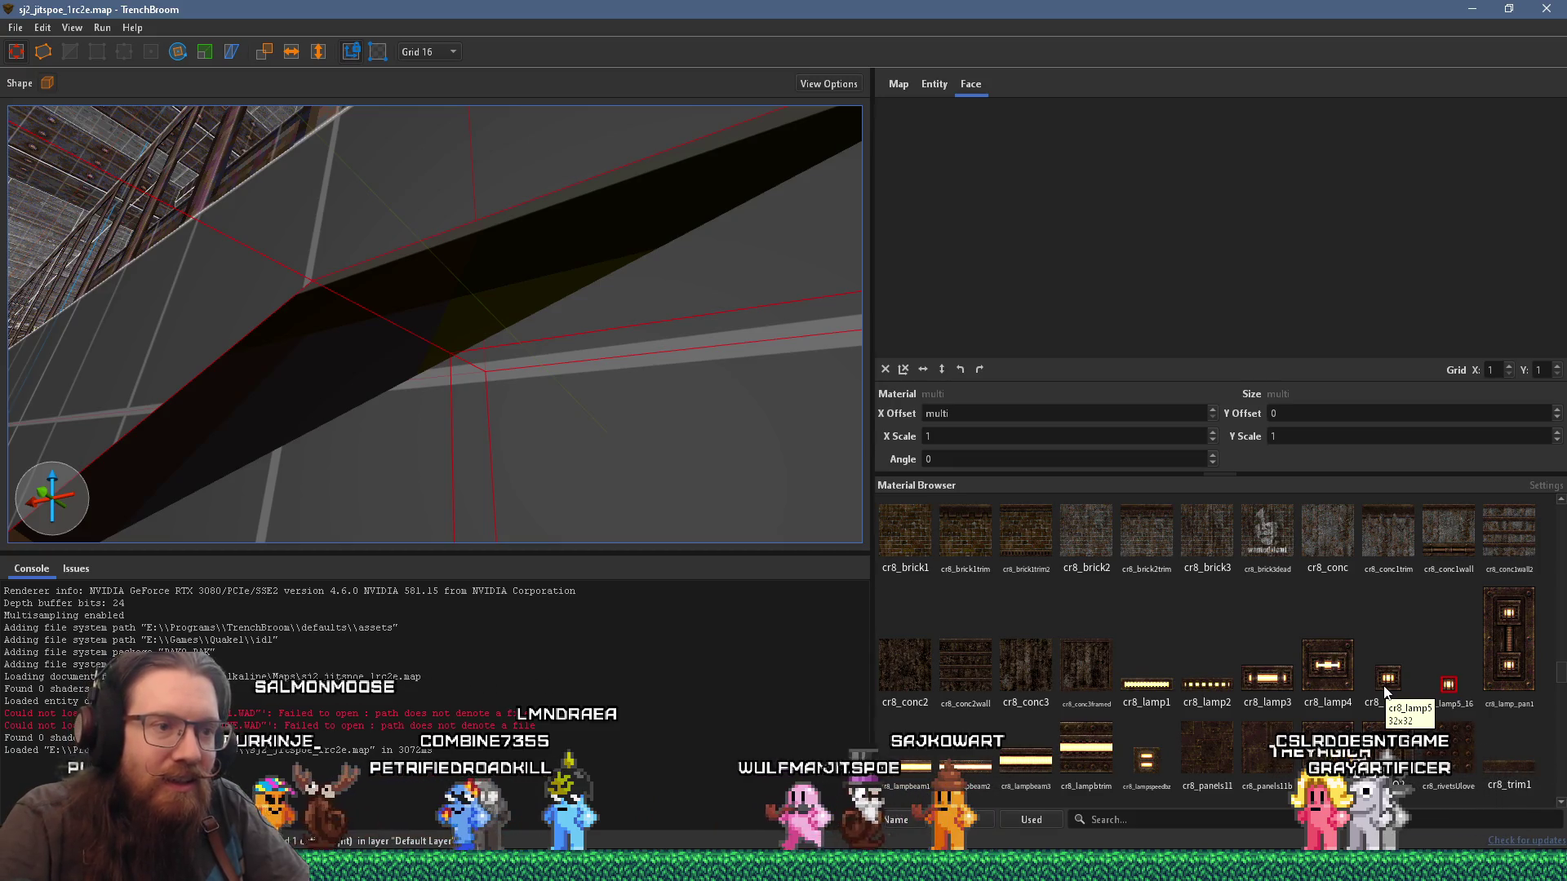
pyautogui.hotkey('alt', 'Tab')
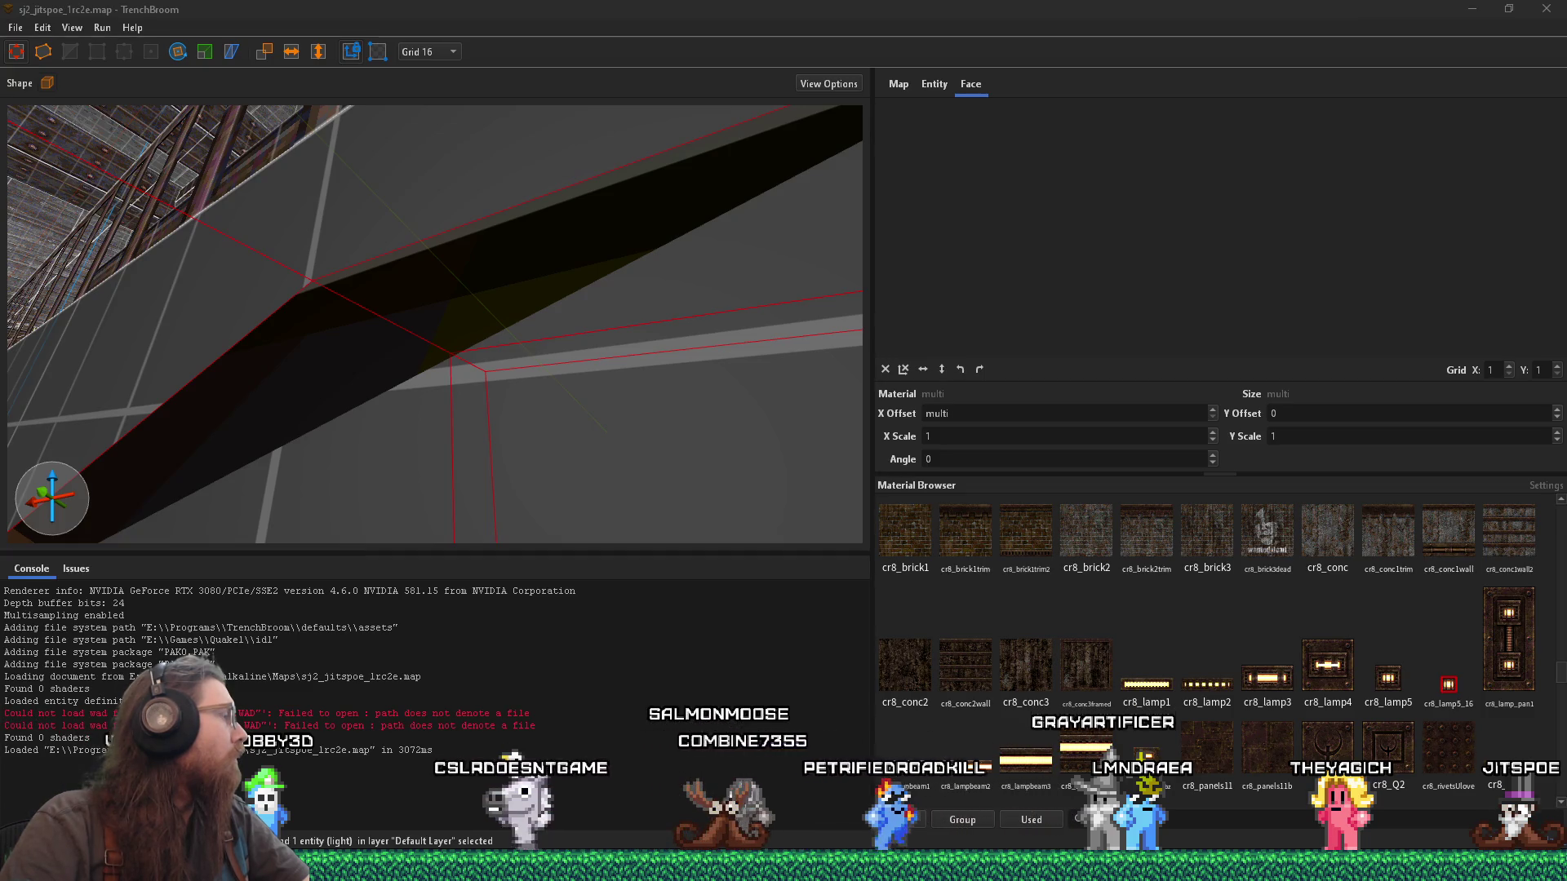
# Step: Enter e:\games\quake1\tenebrae.exe in the Windows Run dialog
pyautogui.press('super+r')
pyautogui.write('e')
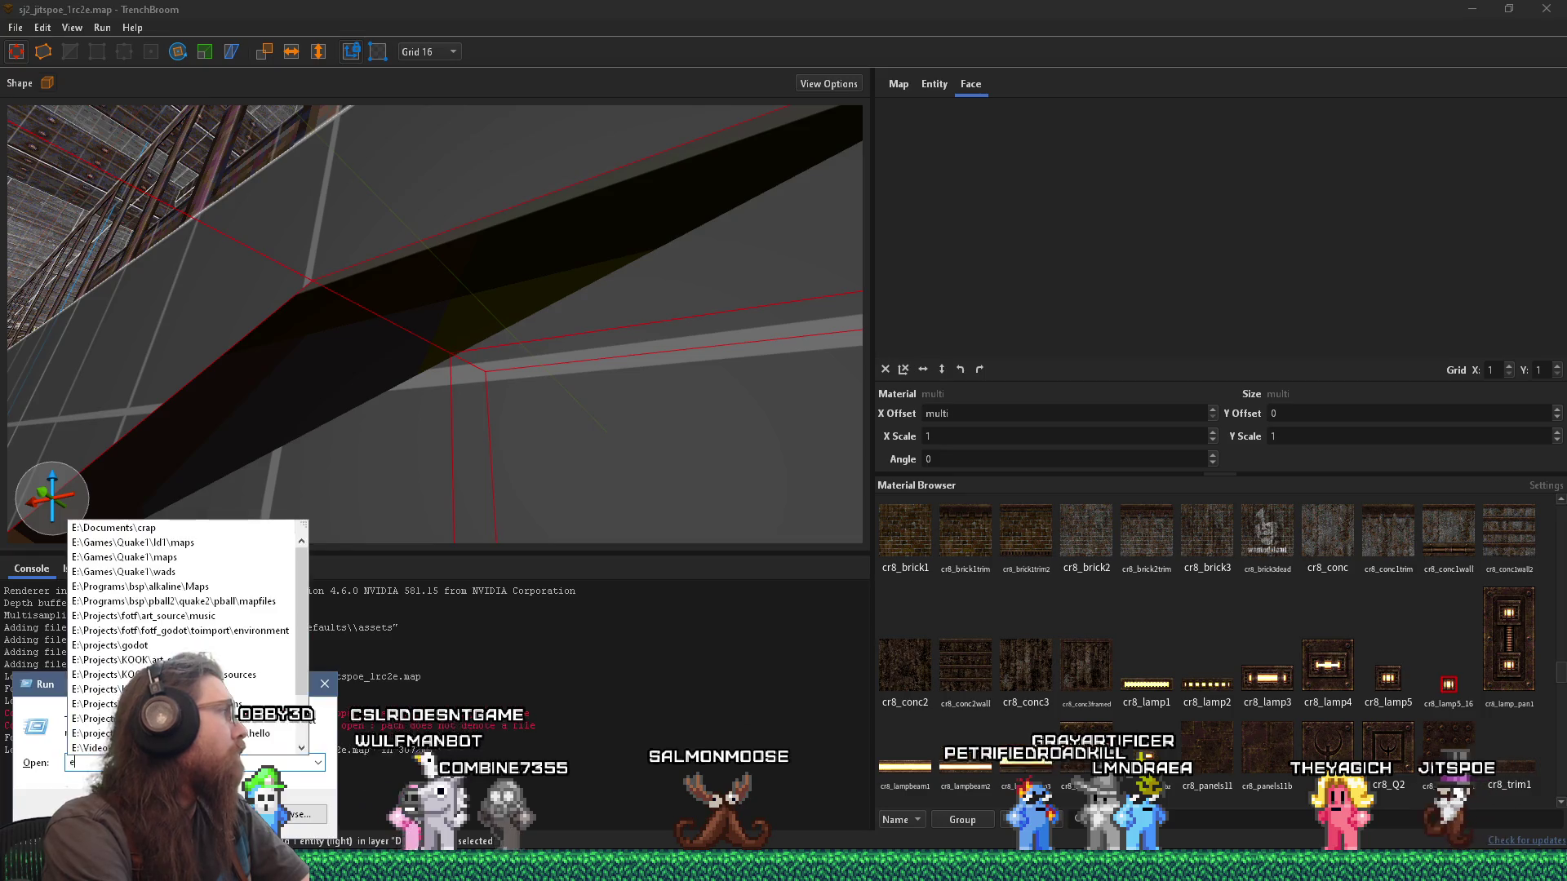
pyautogui.write(':\\proje')
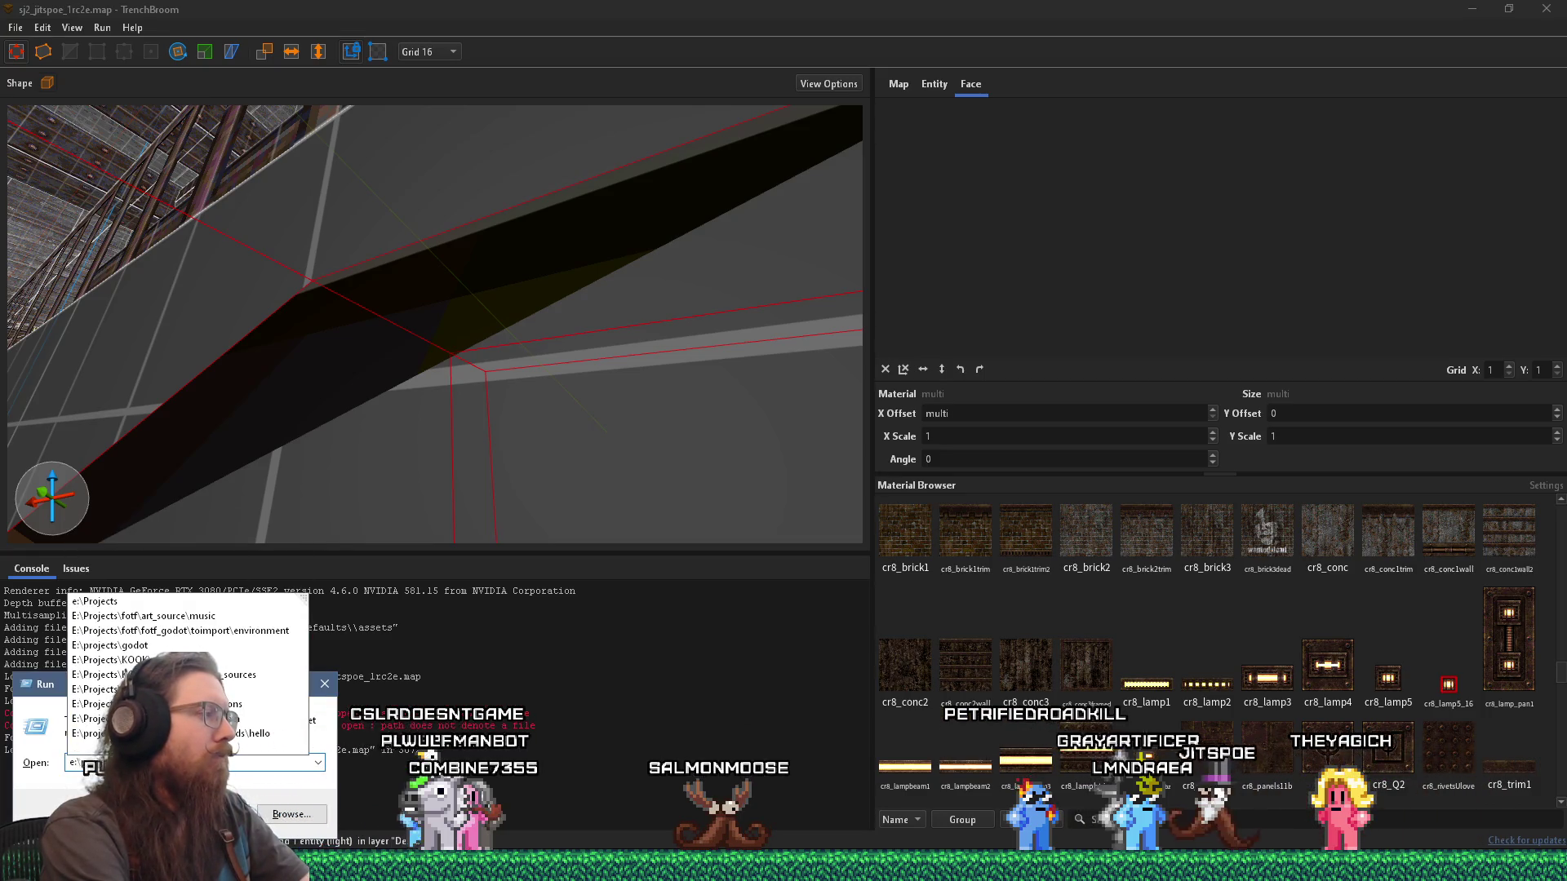
pyautogui.press('BackSpace')
pyautogui.press('BackSpace')
pyautogui.press('BackSpace')
pyautogui.write('game')
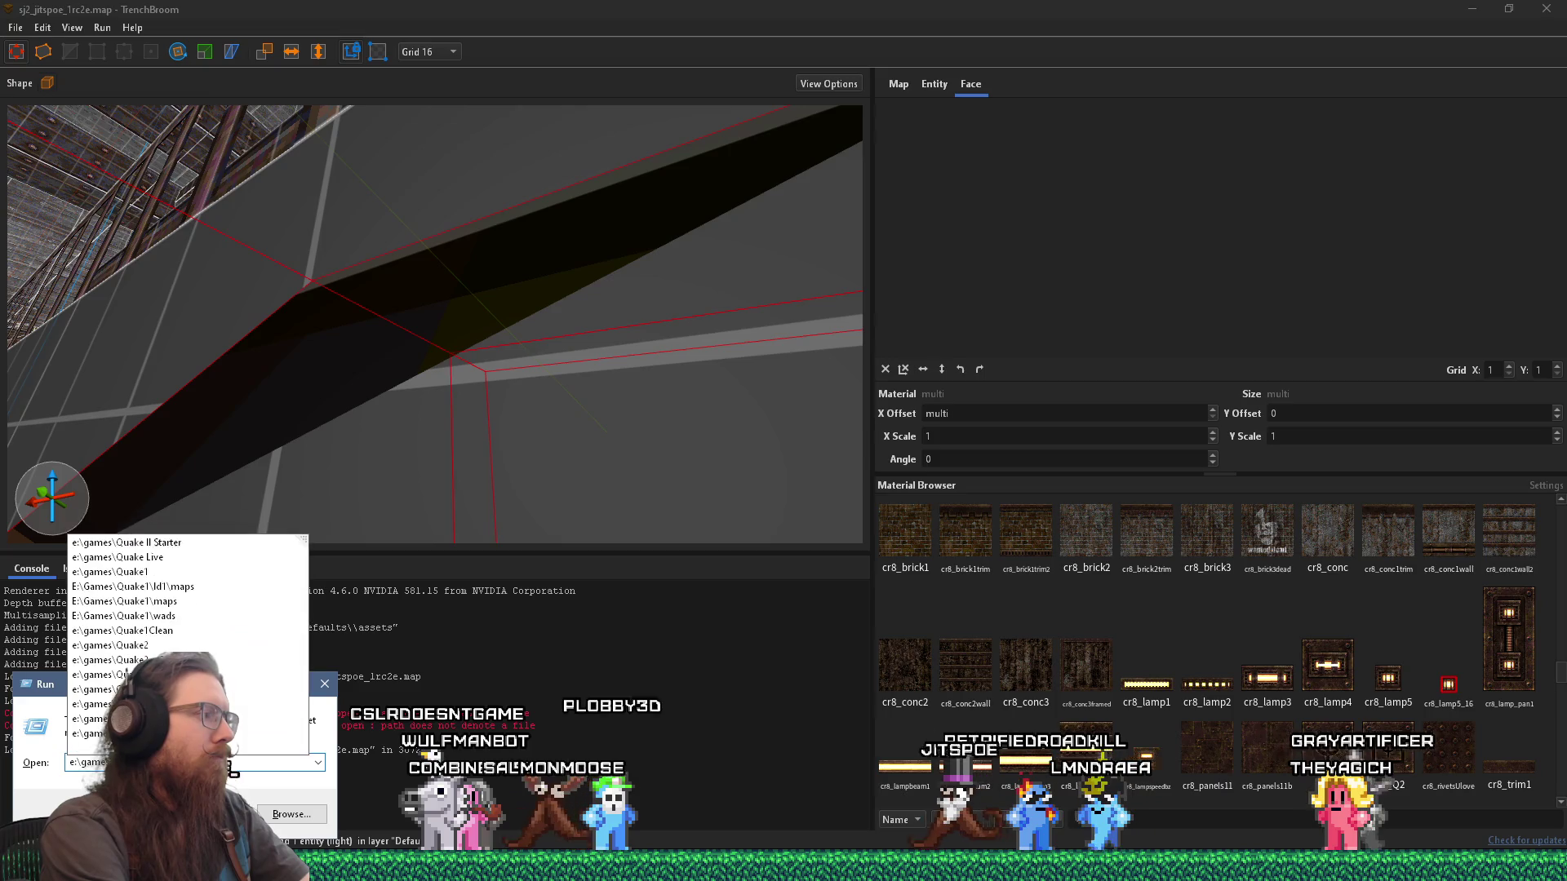
pyautogui.write('s\\quake1\\')
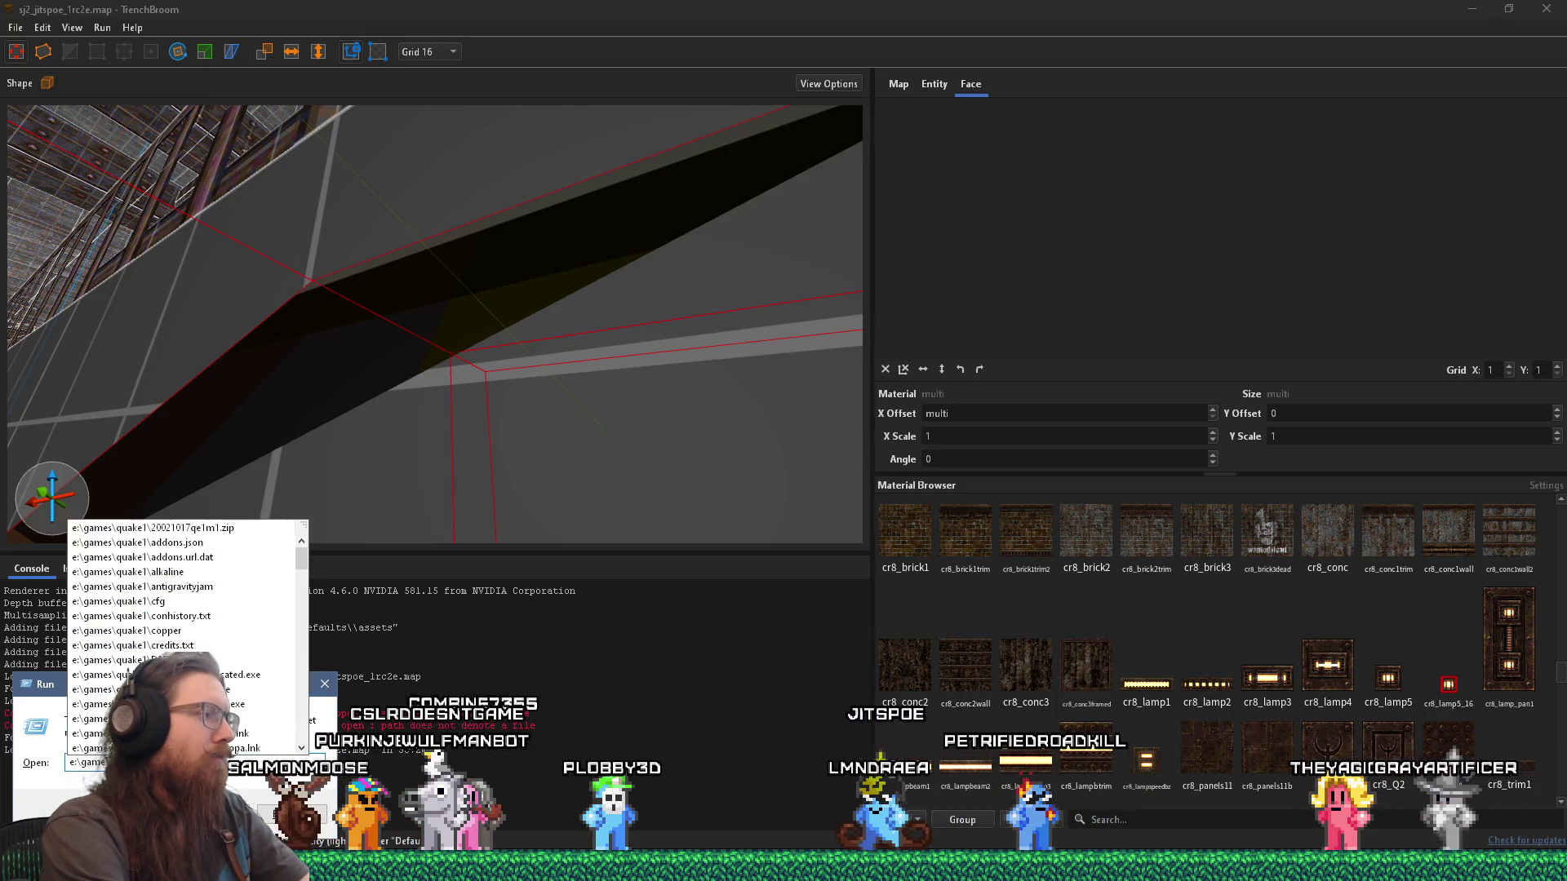
pyautogui.write('ten')
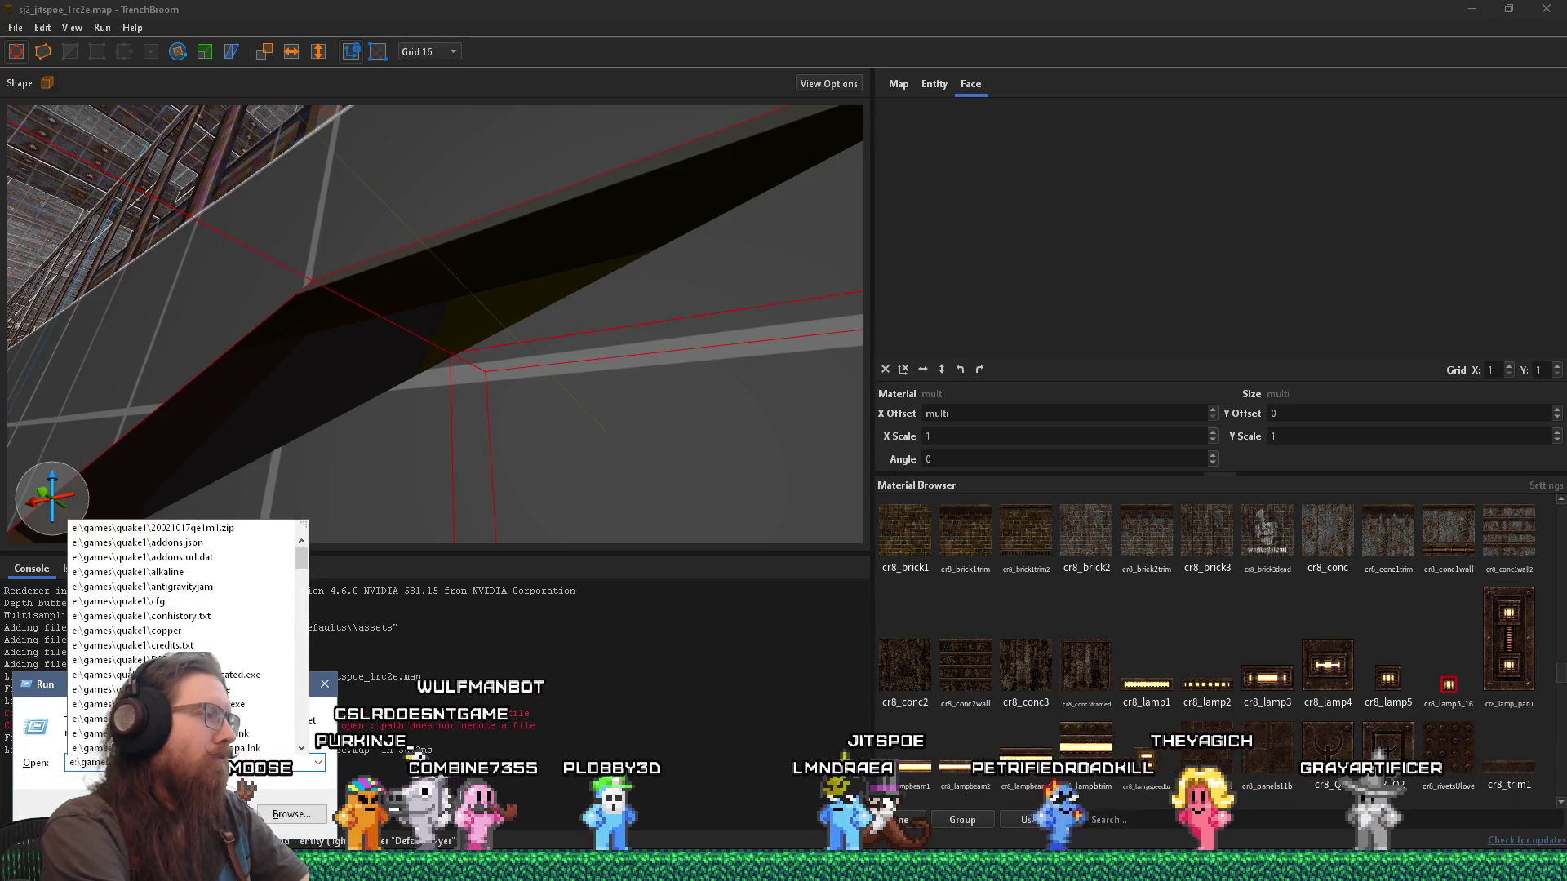
pyautogui.write('ebrae.exe')
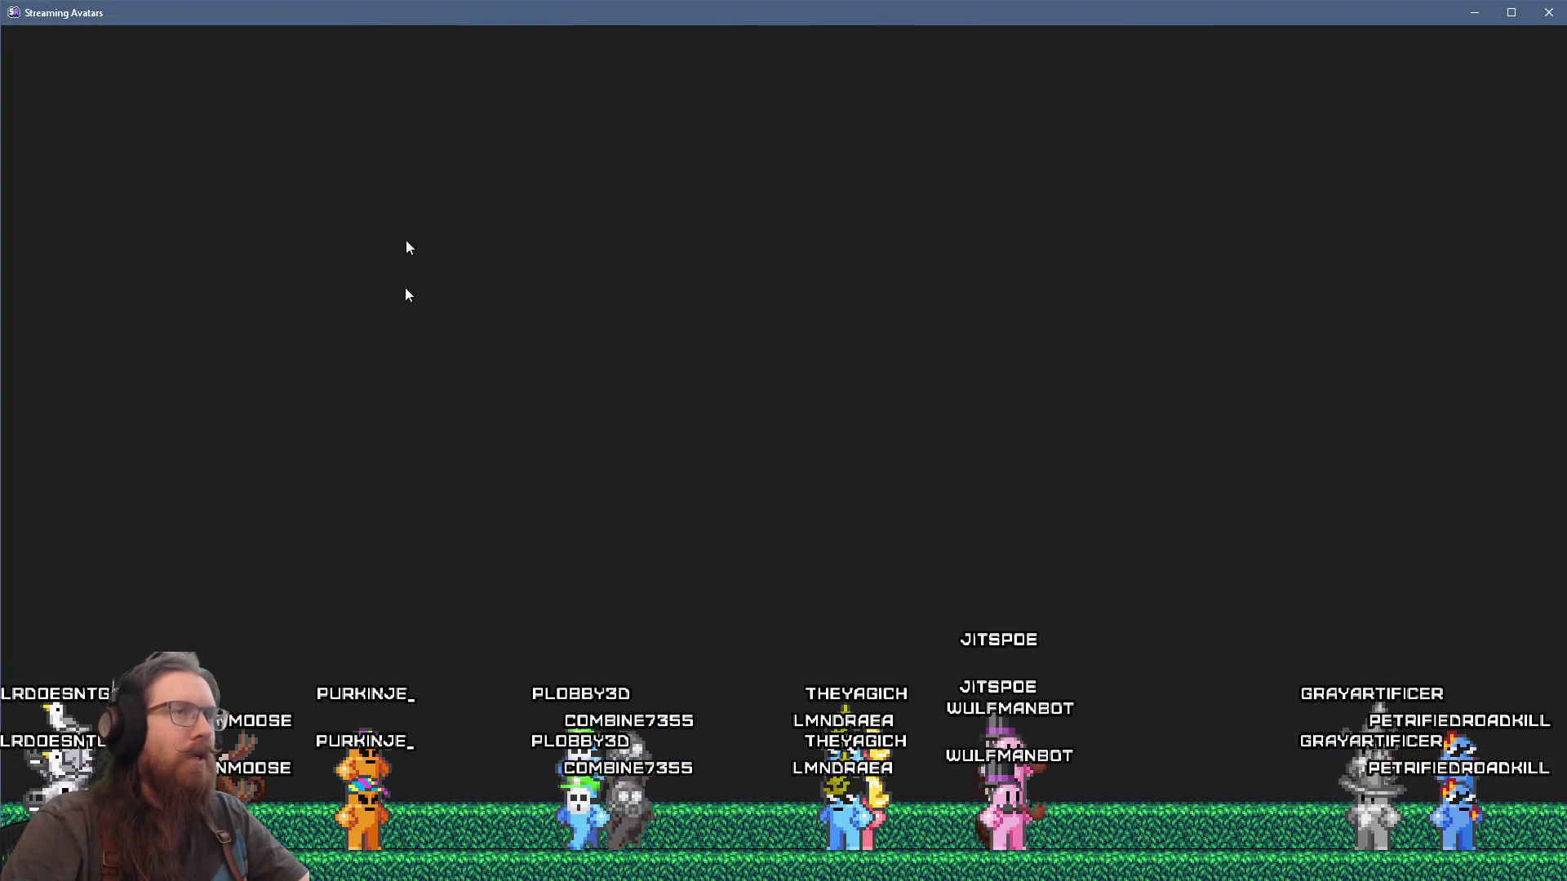
# Step: Maximize Streaming Avatars and close the sj2_jitspoe_1rc2e map window
pyautogui.click(1511, 12)
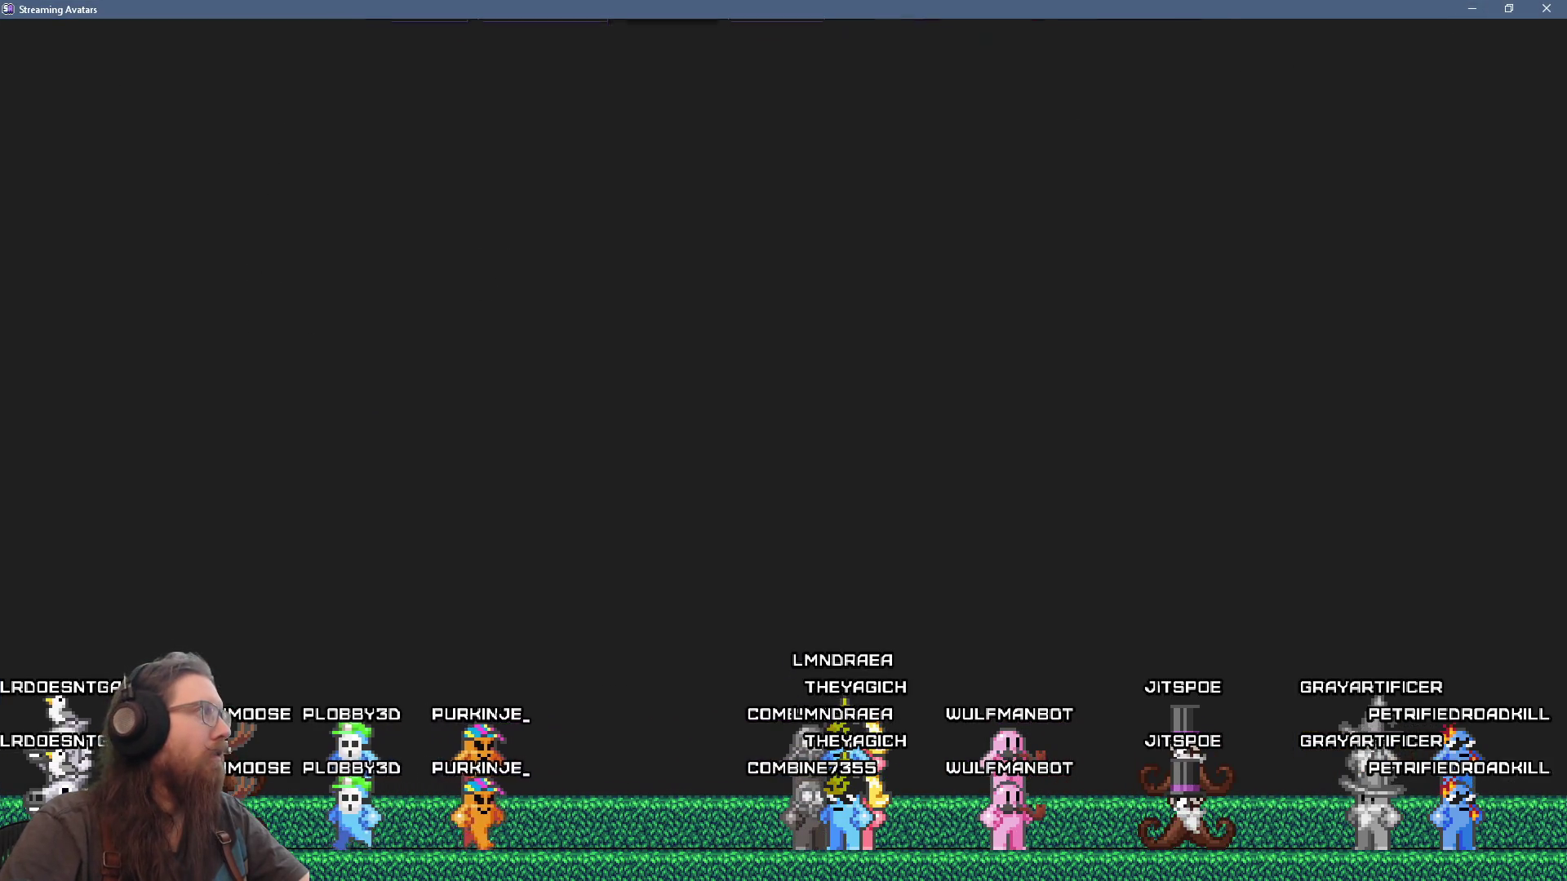
pyautogui.hotkey('alt', 'Tab')
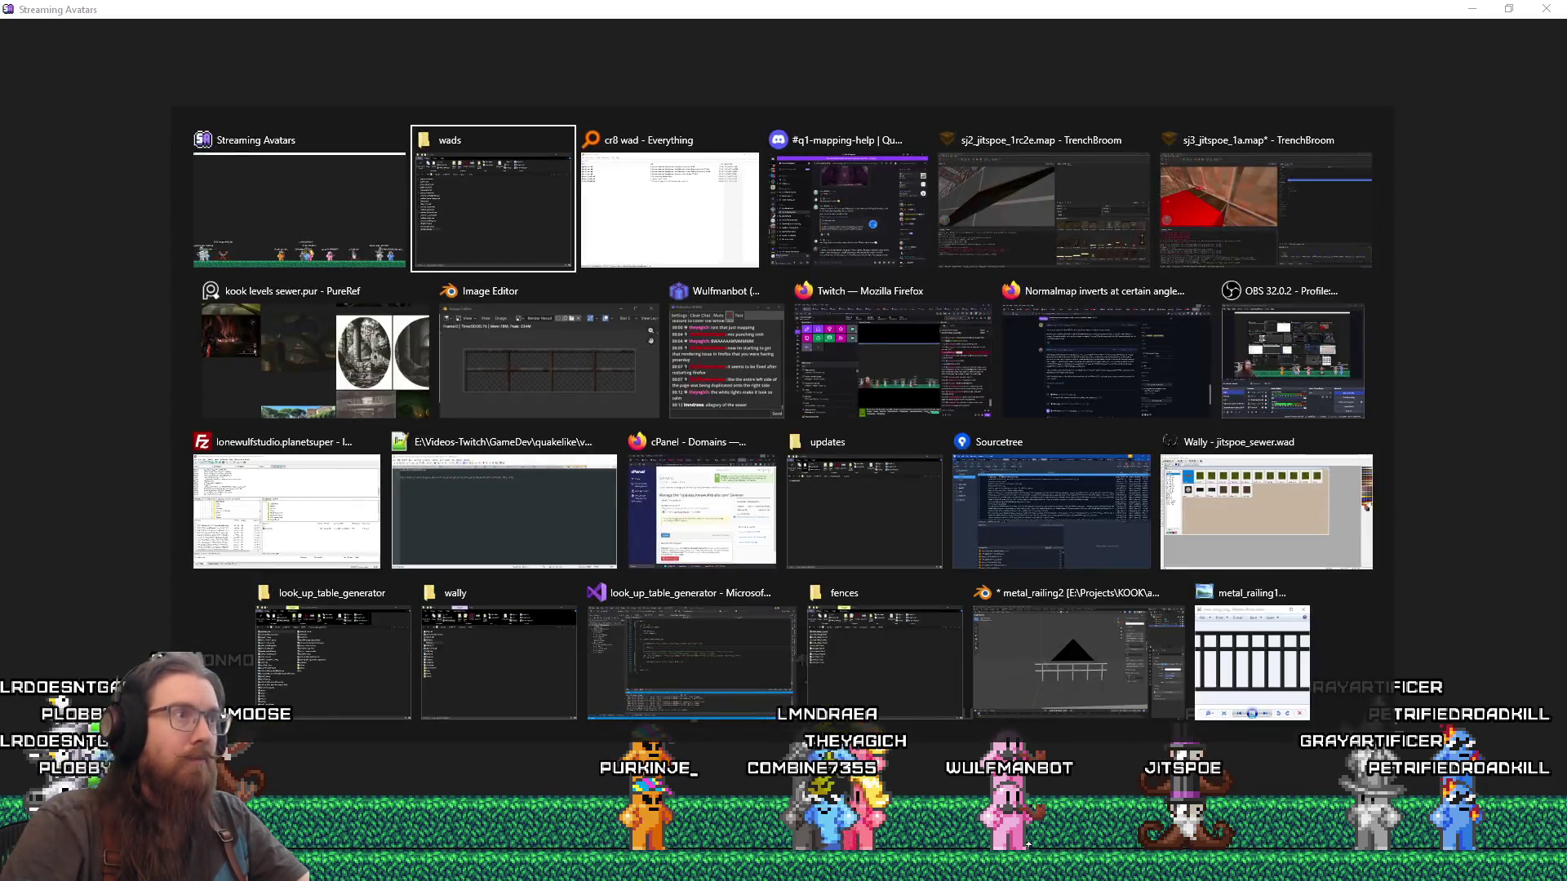
pyautogui.hotkey('alt', 'Tab')
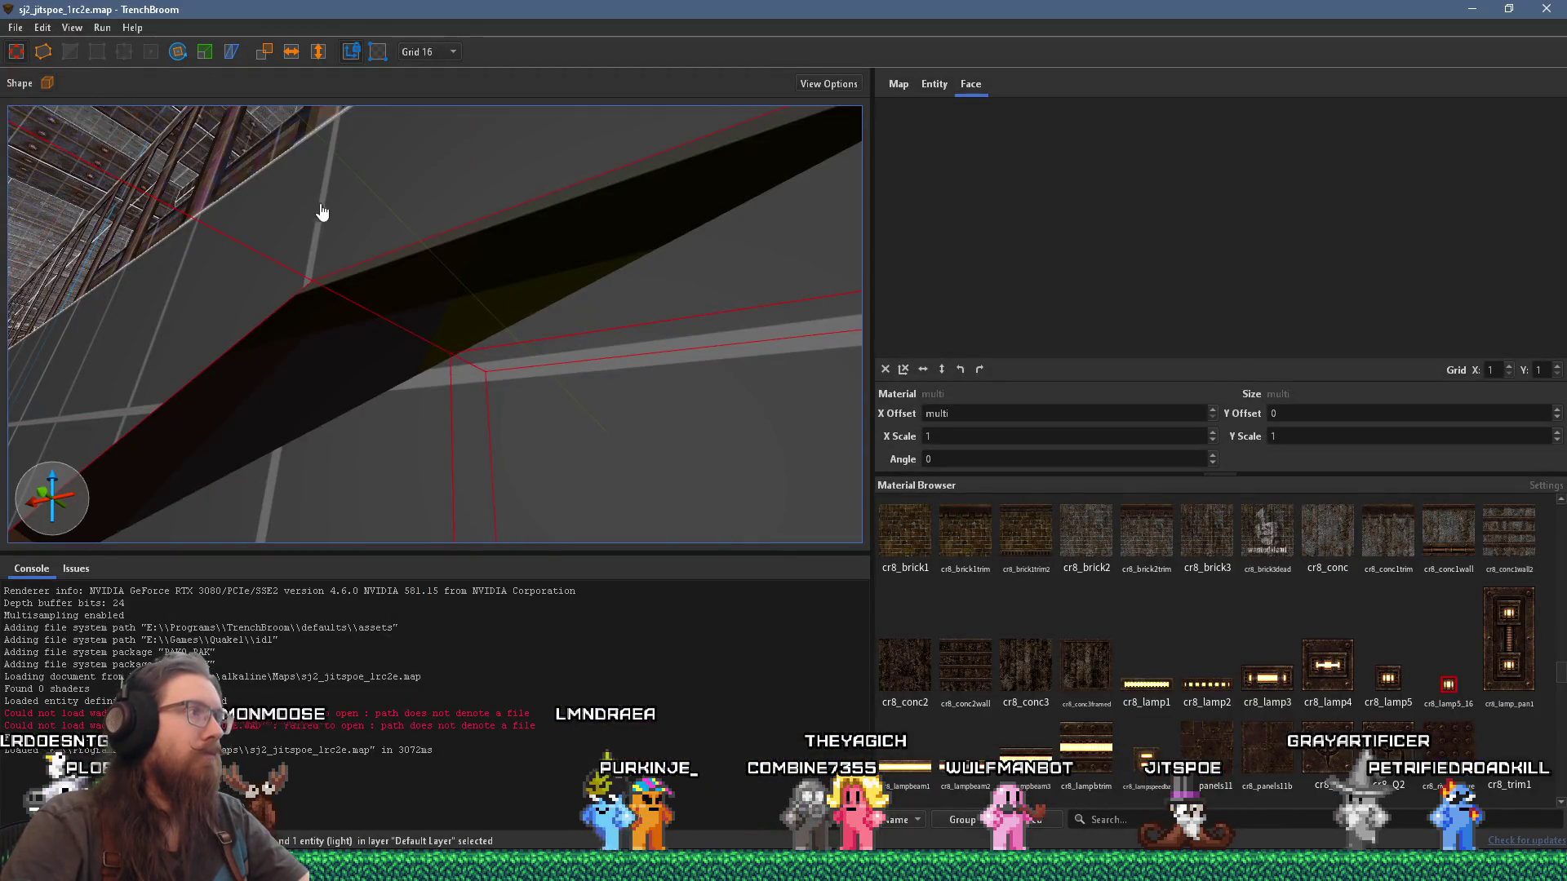
pyautogui.scroll(-10, 394, 276)
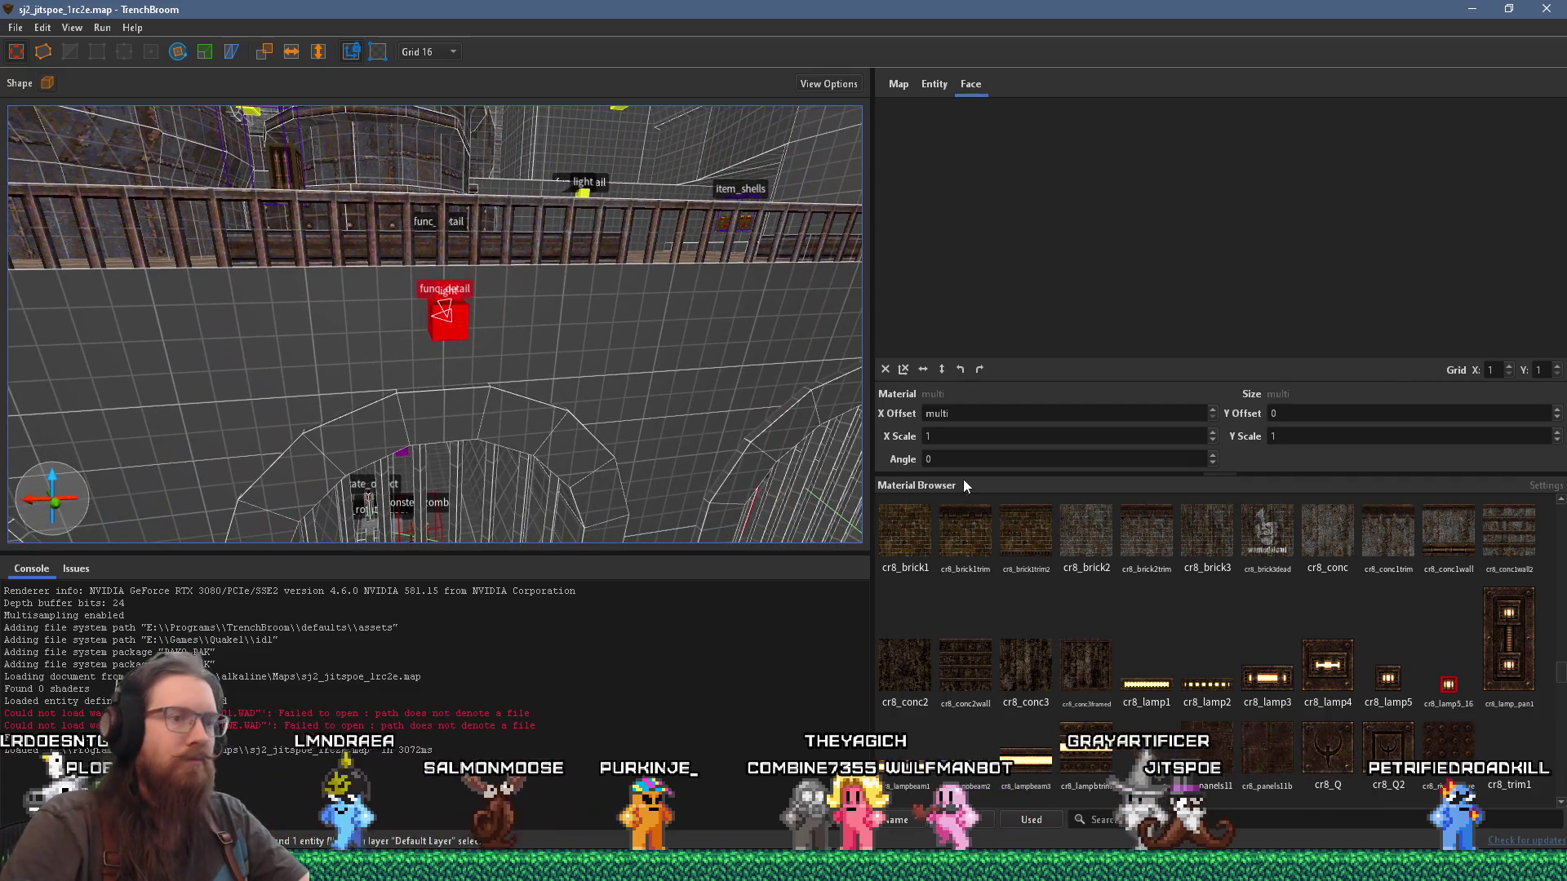
pyautogui.click(1556, 14)
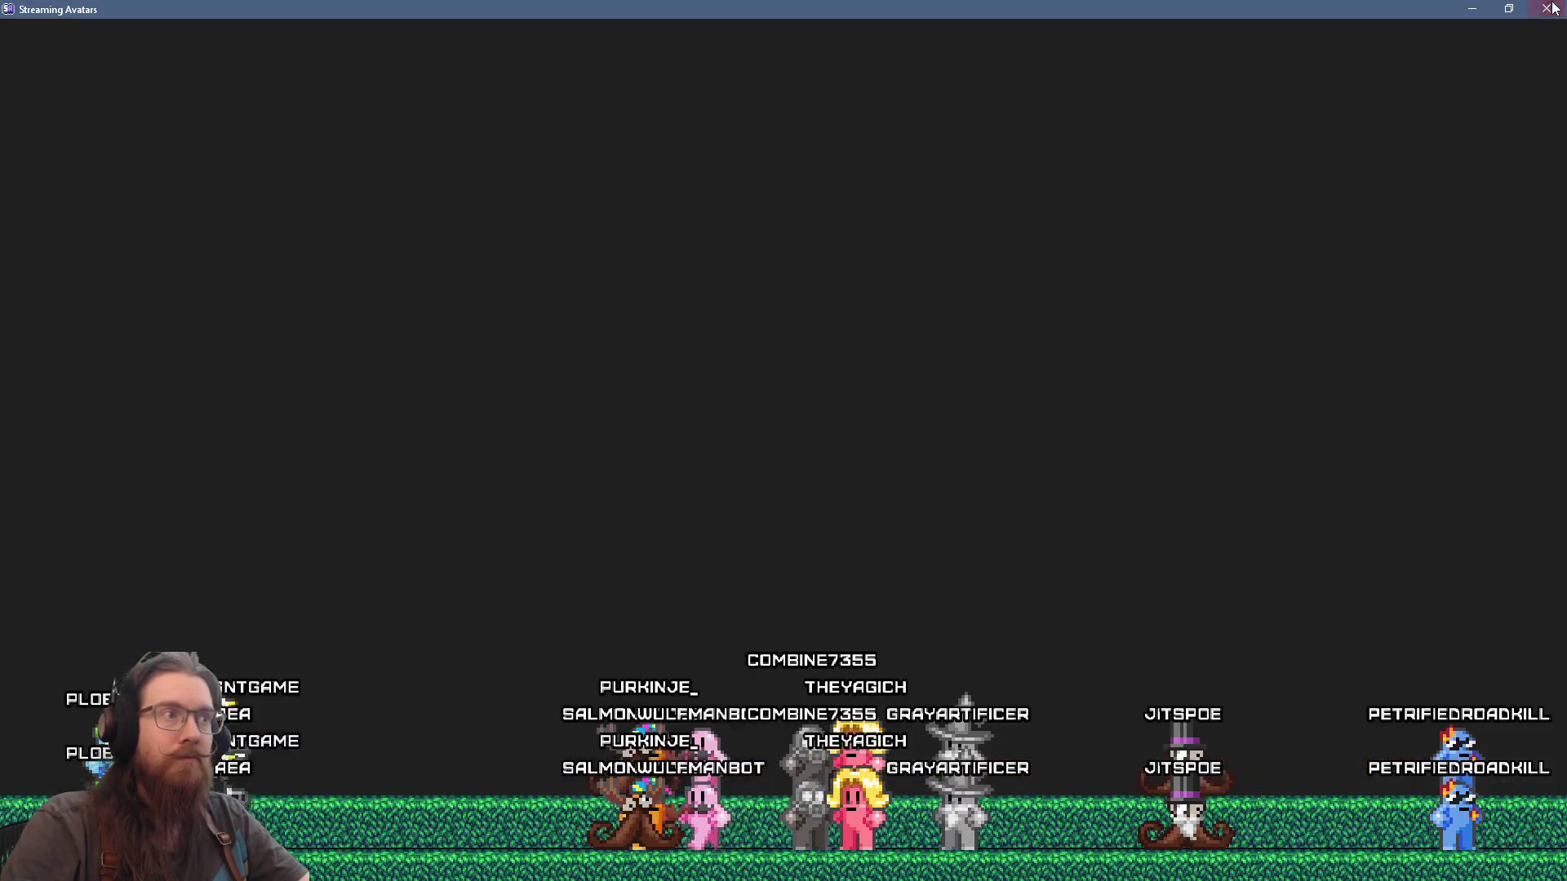
# Step: Return to the sj3_jitspoe_1a window and centre the view on the selected light
pyautogui.hotkey('alt', 'Tab')
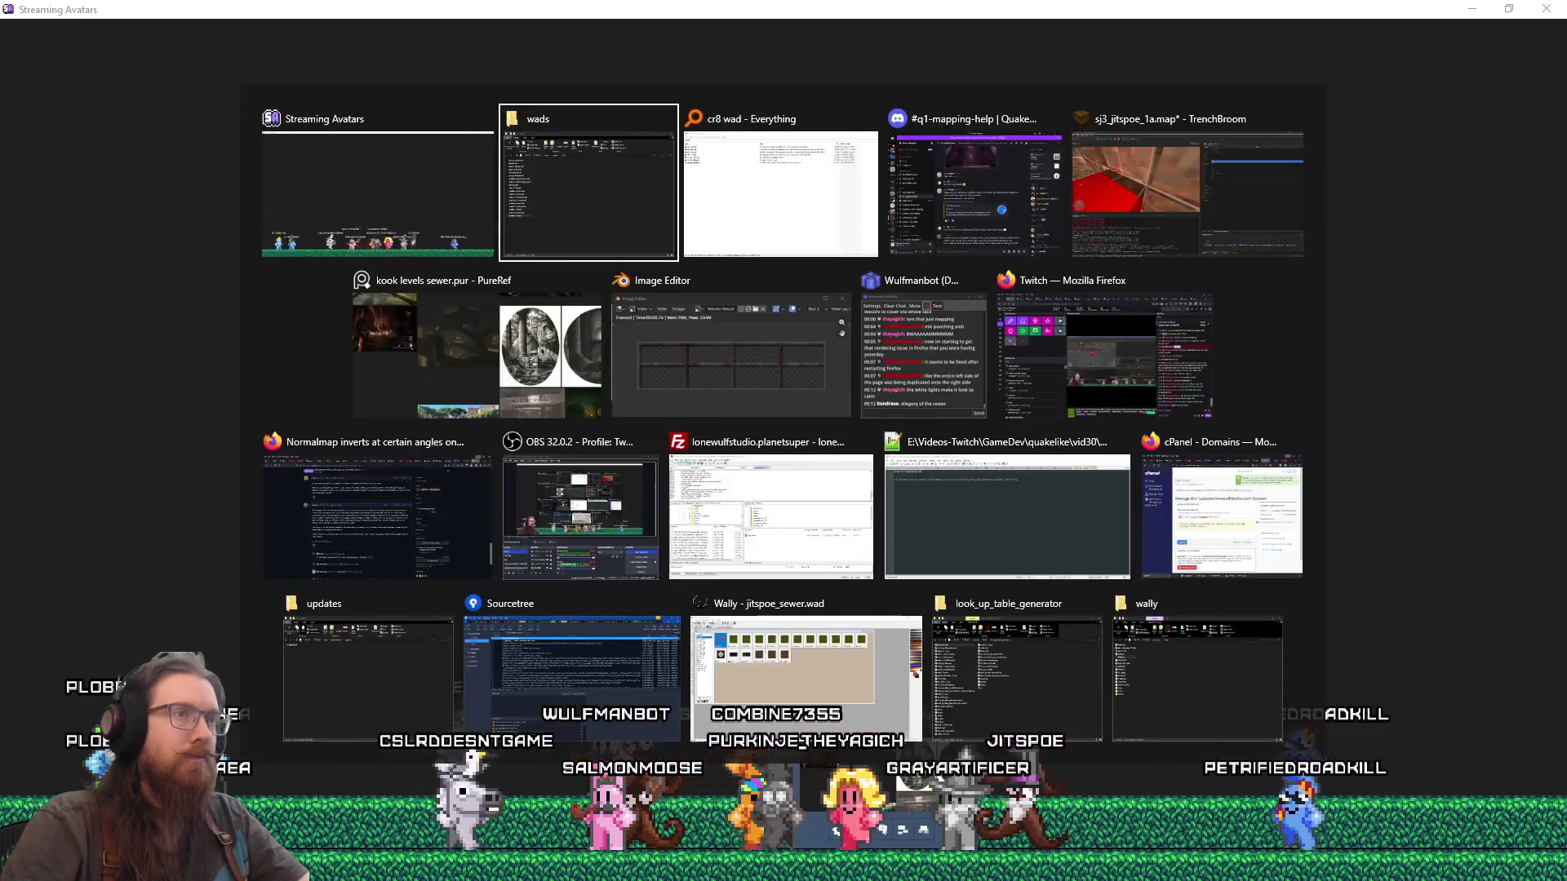
pyautogui.press('Tab')
pyautogui.press('Tab')
pyautogui.press('Tab')
pyautogui.hotkey('ctrl', 'u')
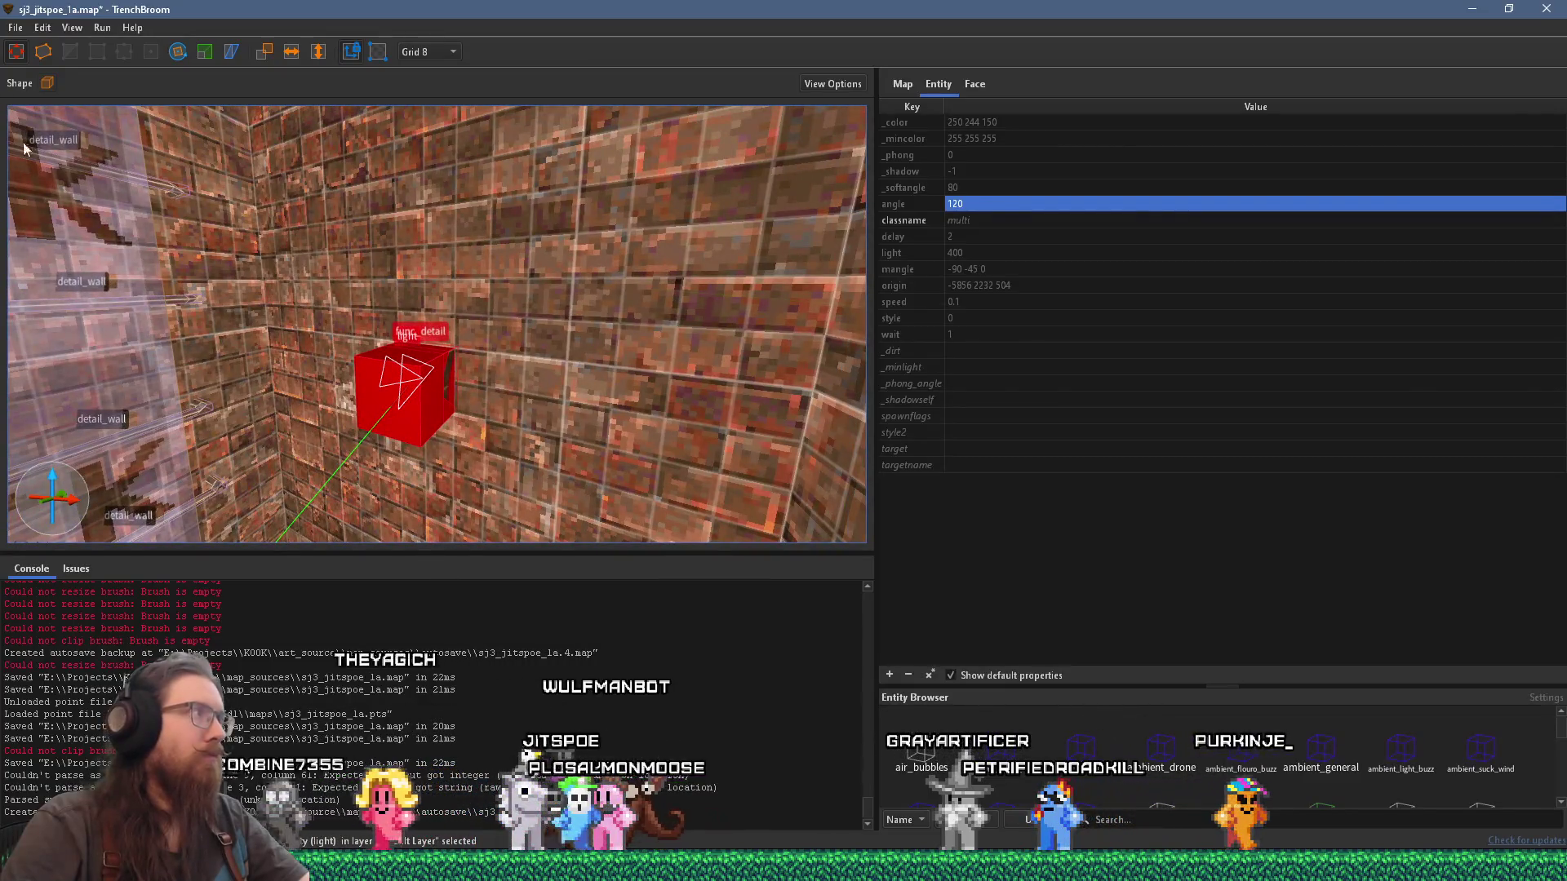
pyautogui.click(16, 28)
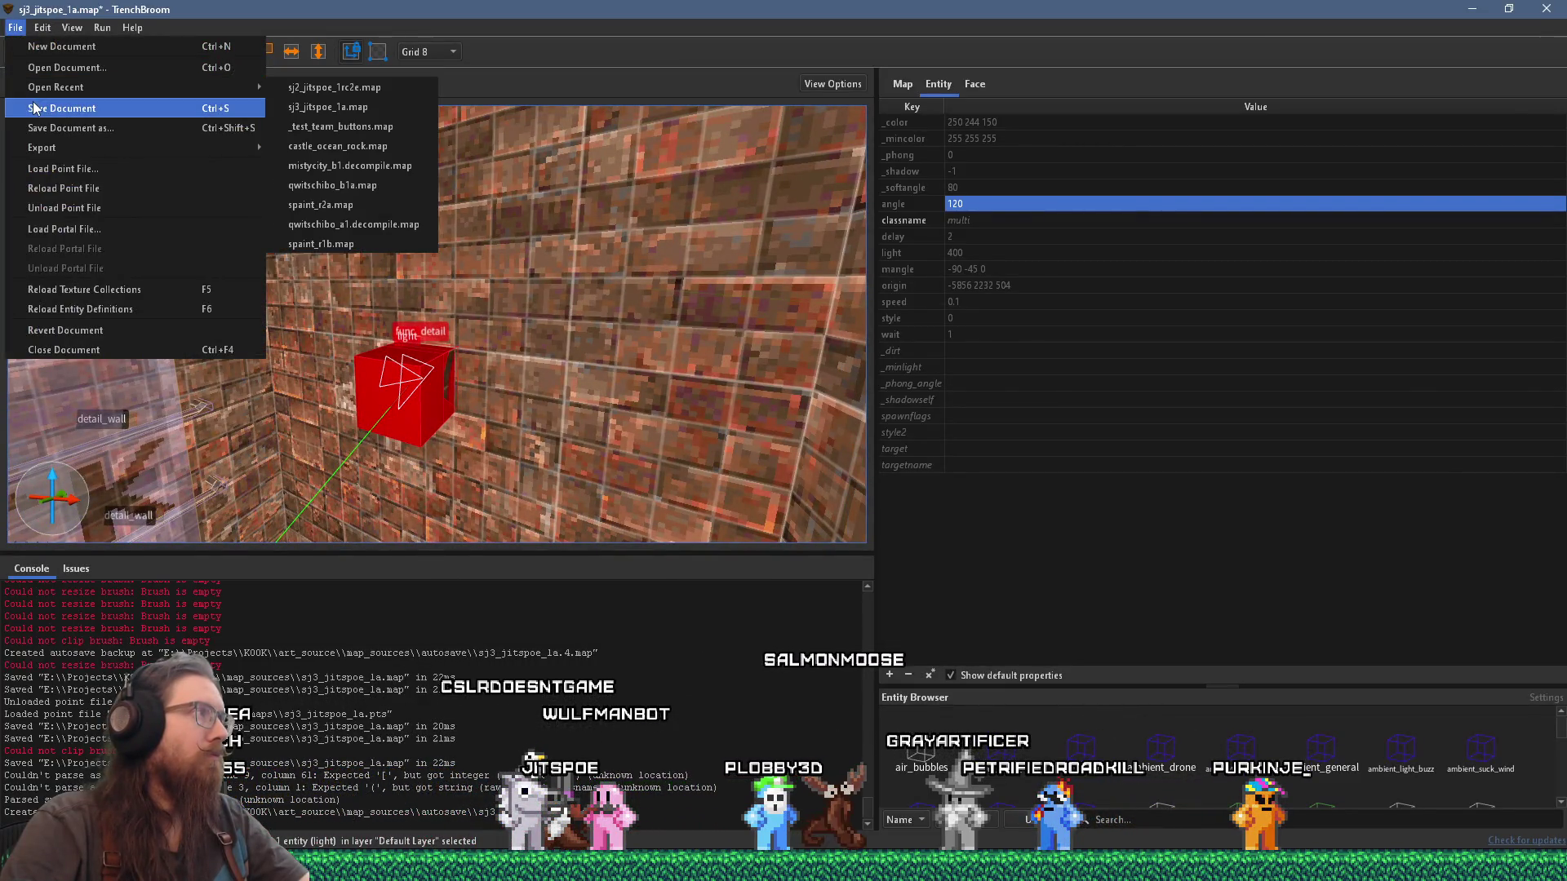
pyautogui.click(32, 101)
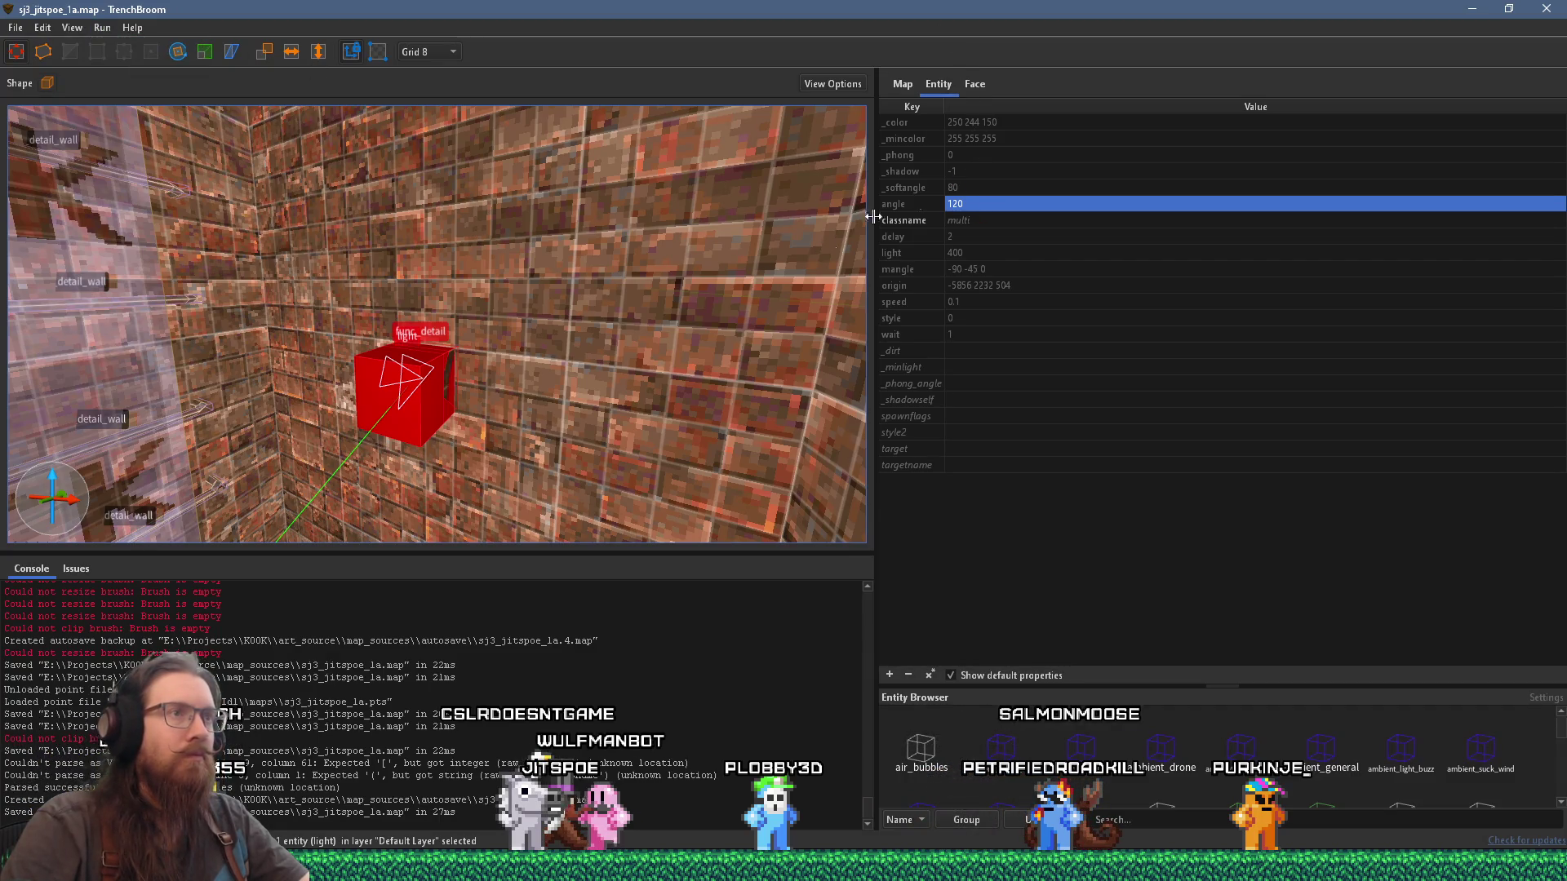
pyautogui.press('Escape')
pyautogui.click(944, 277)
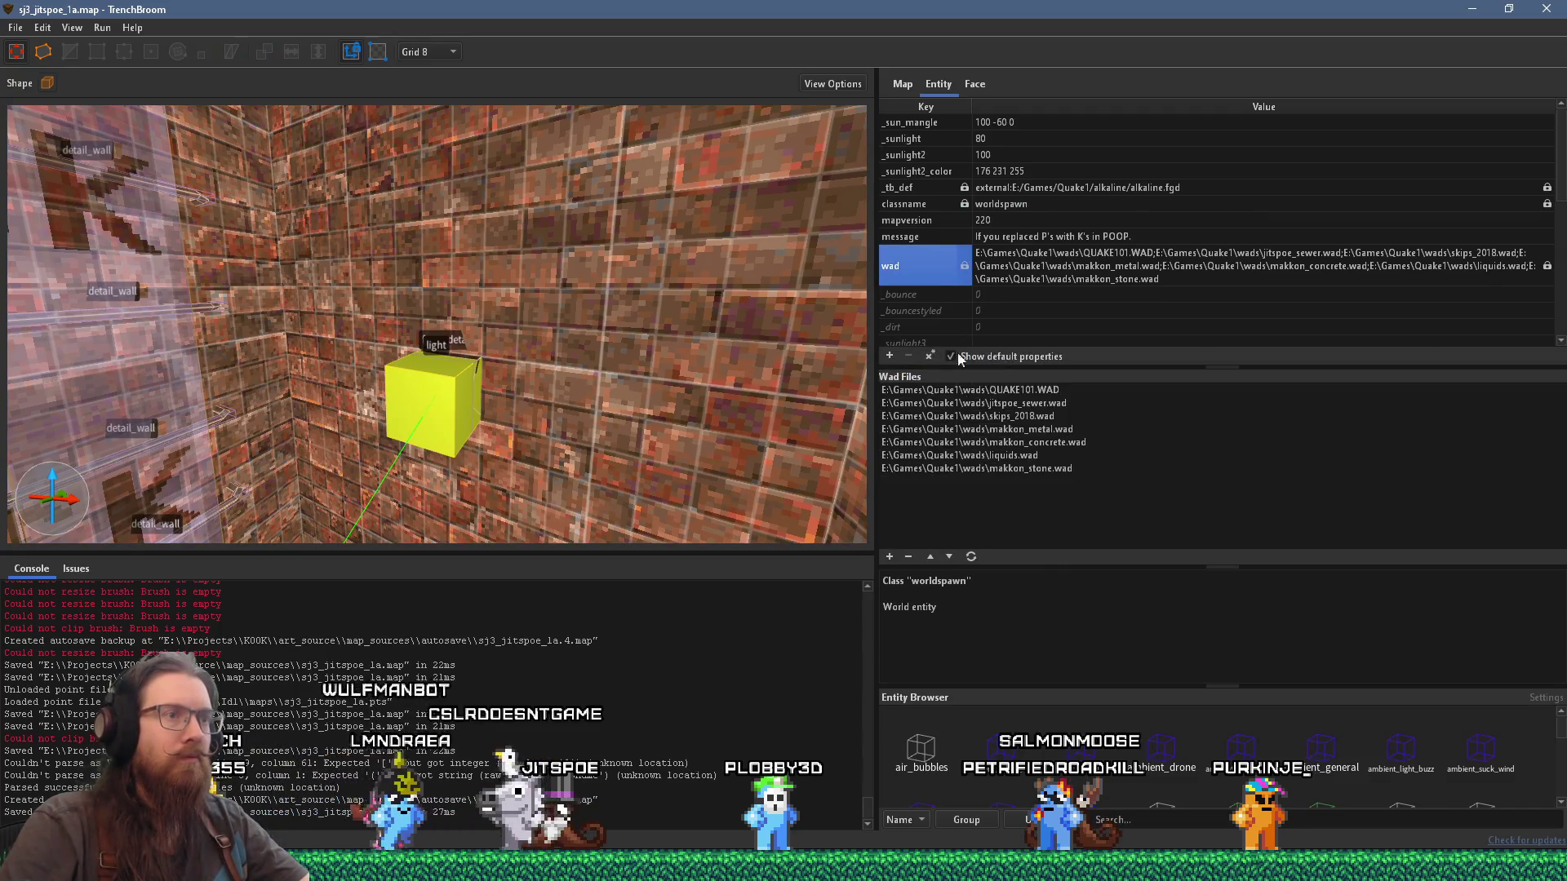
pyautogui.click(889, 556)
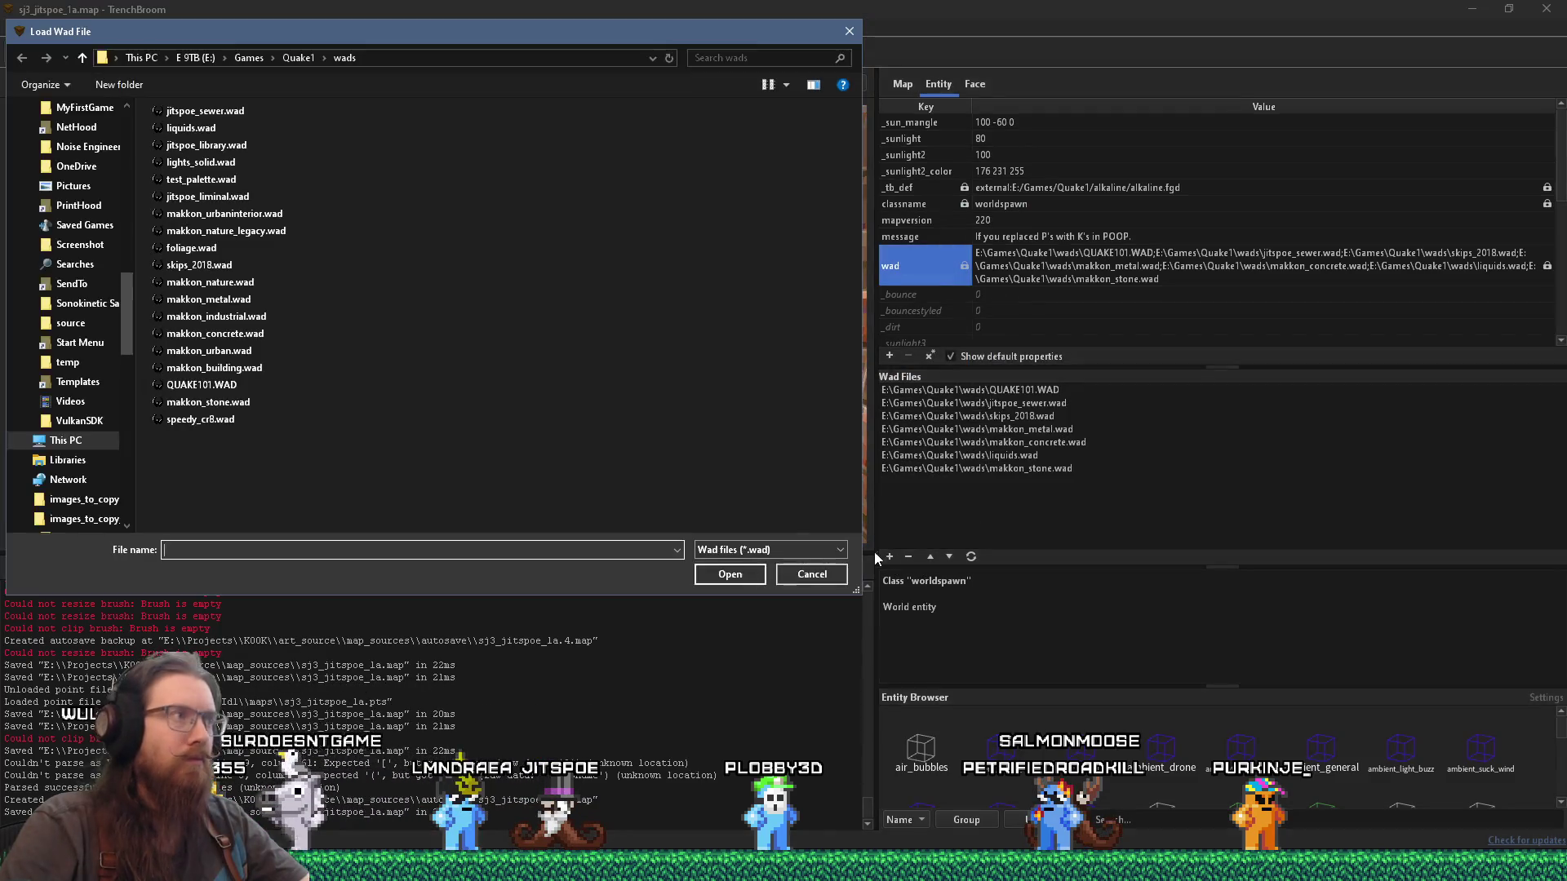
pyautogui.click(212, 419)
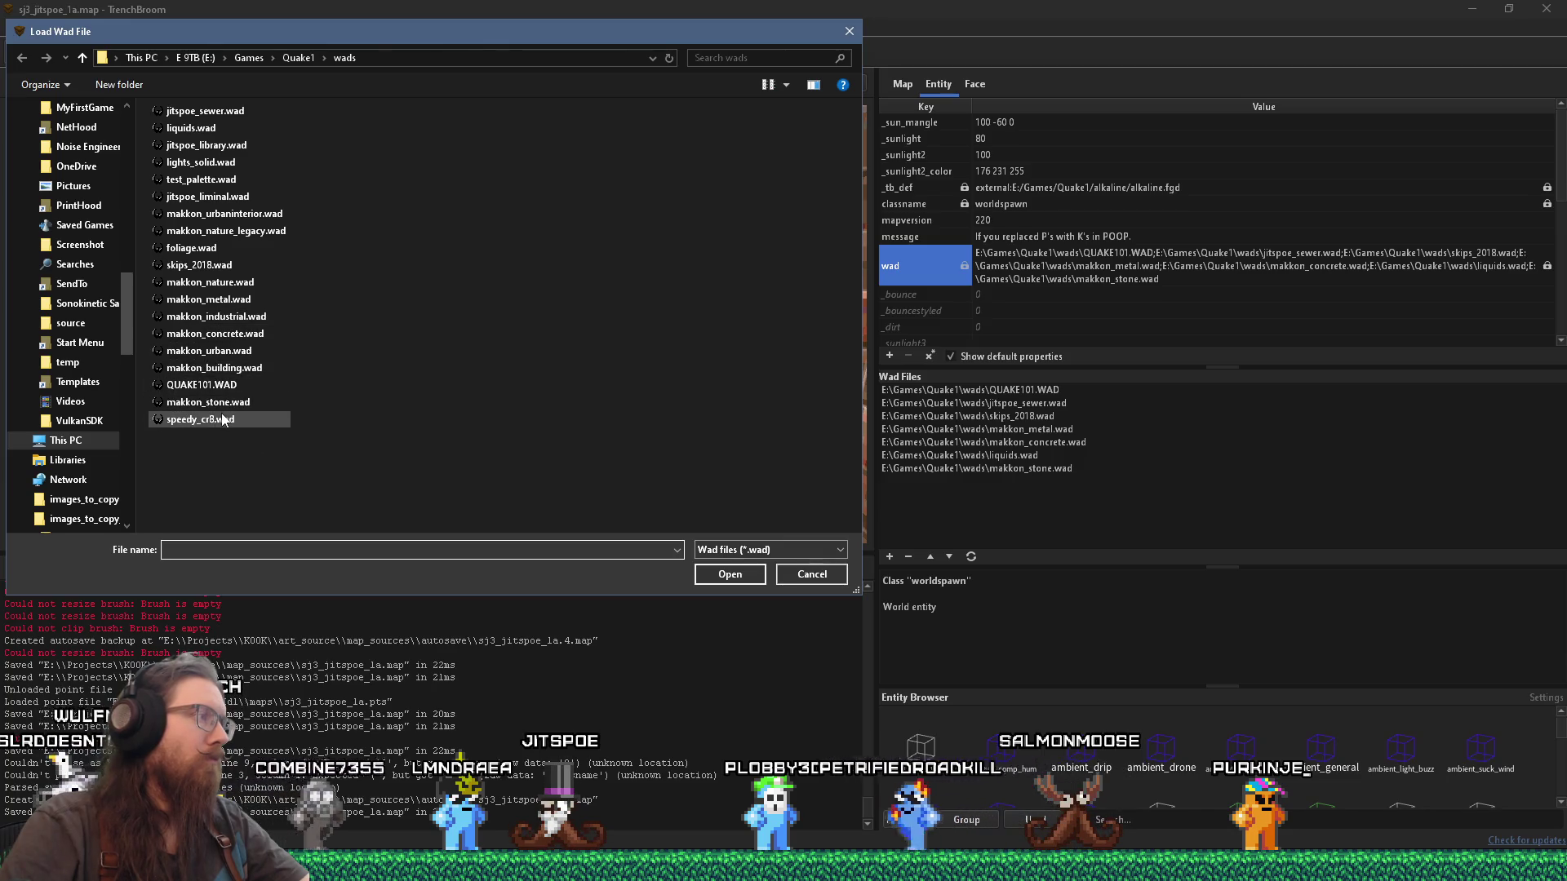
pyautogui.click(722, 570)
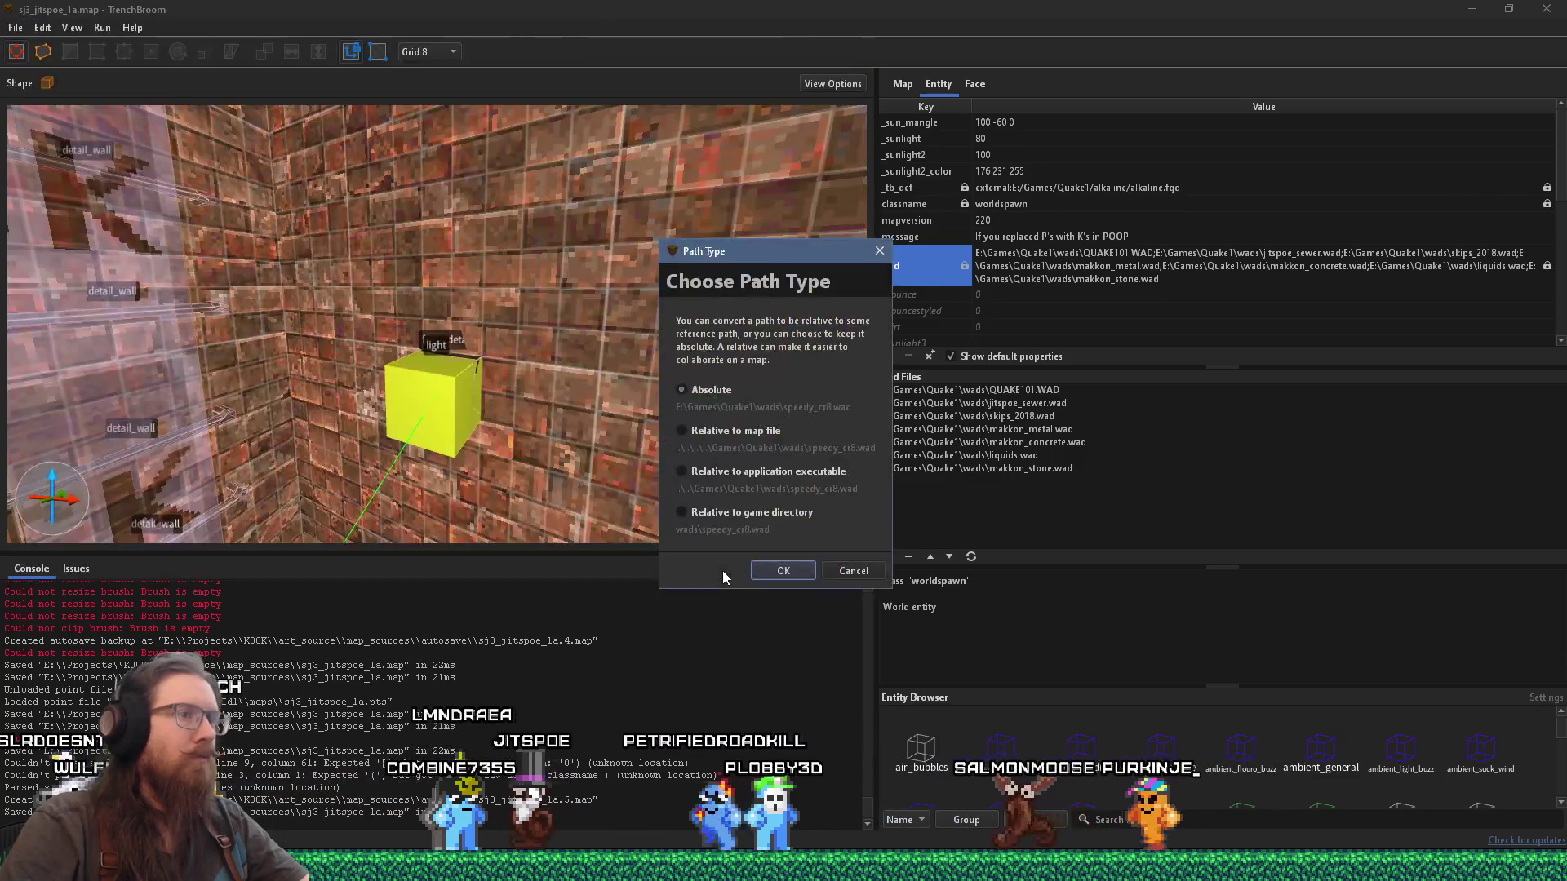
pyautogui.click(779, 574)
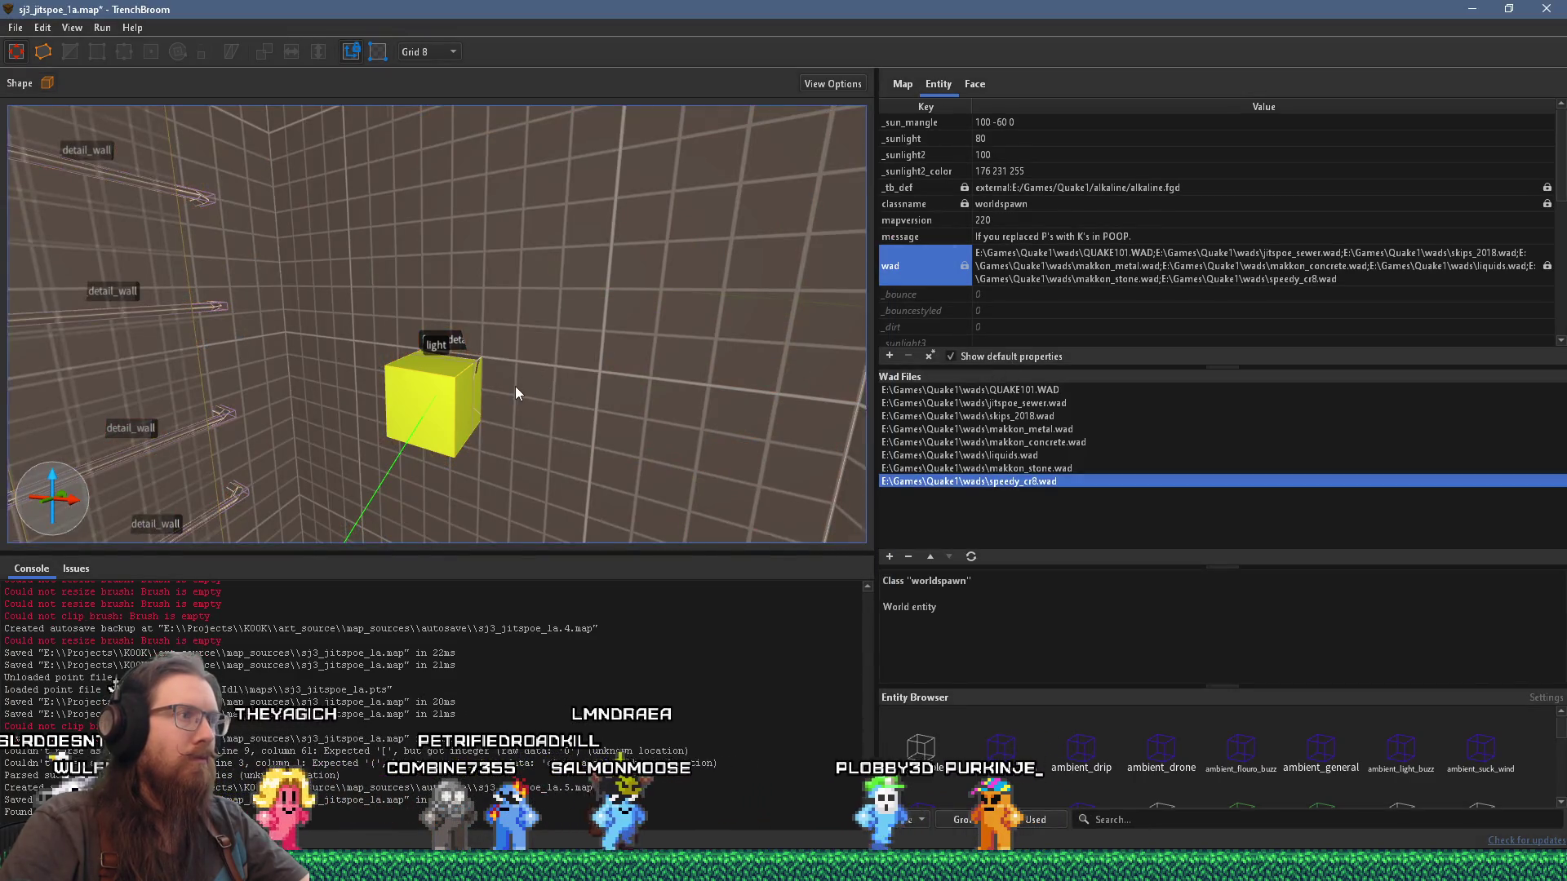
# Step: Select the func_detail brush beside the light and drag it -8 units along X
pyautogui.scroll(4, 526, 380)
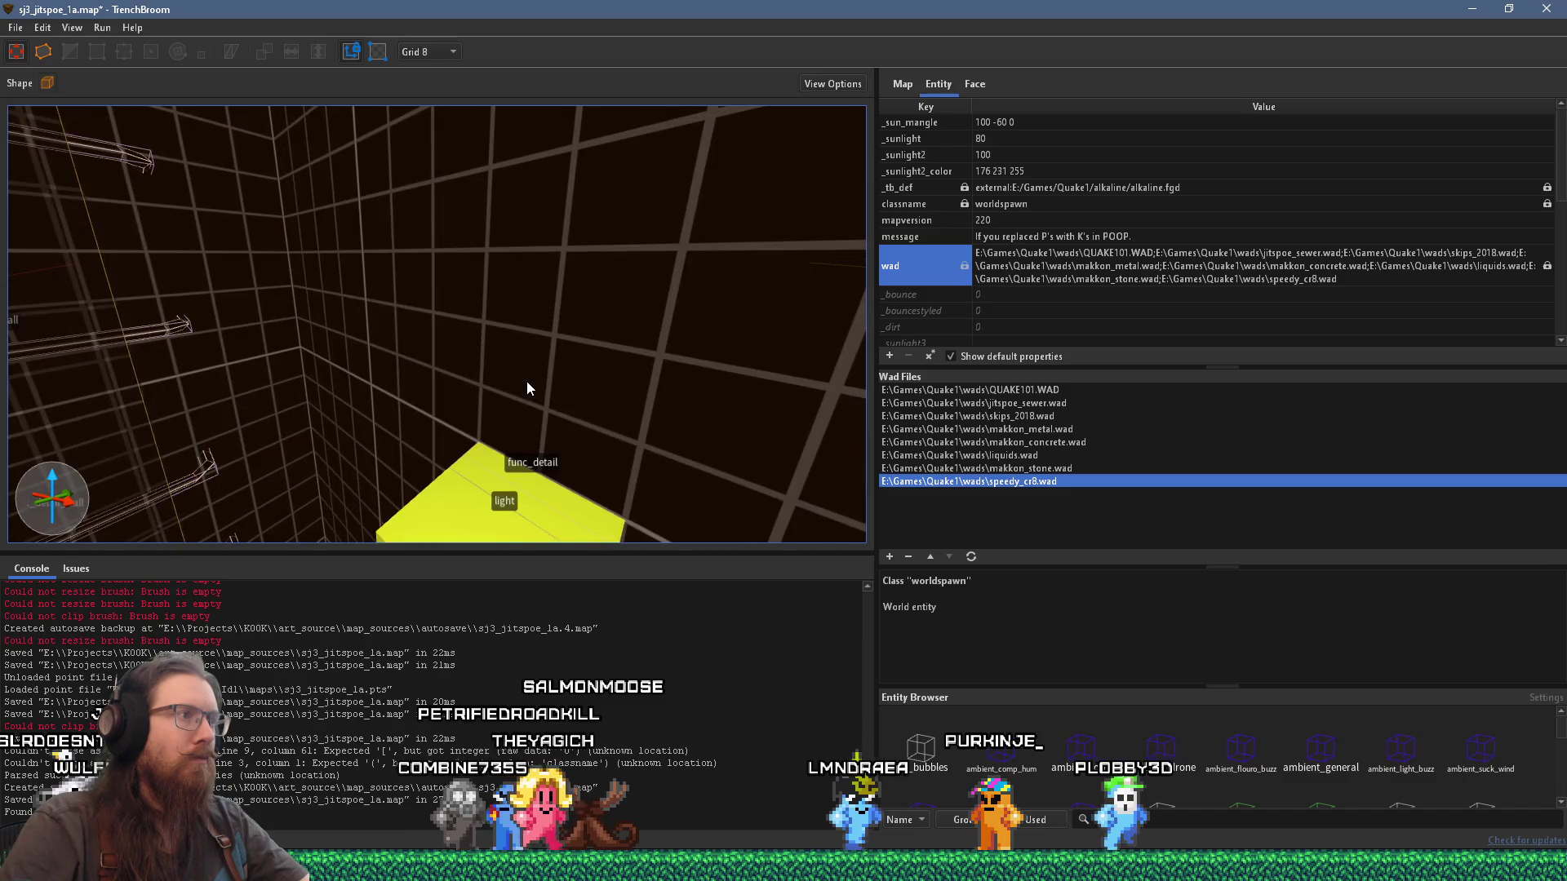
pyautogui.scroll(5, 527, 380)
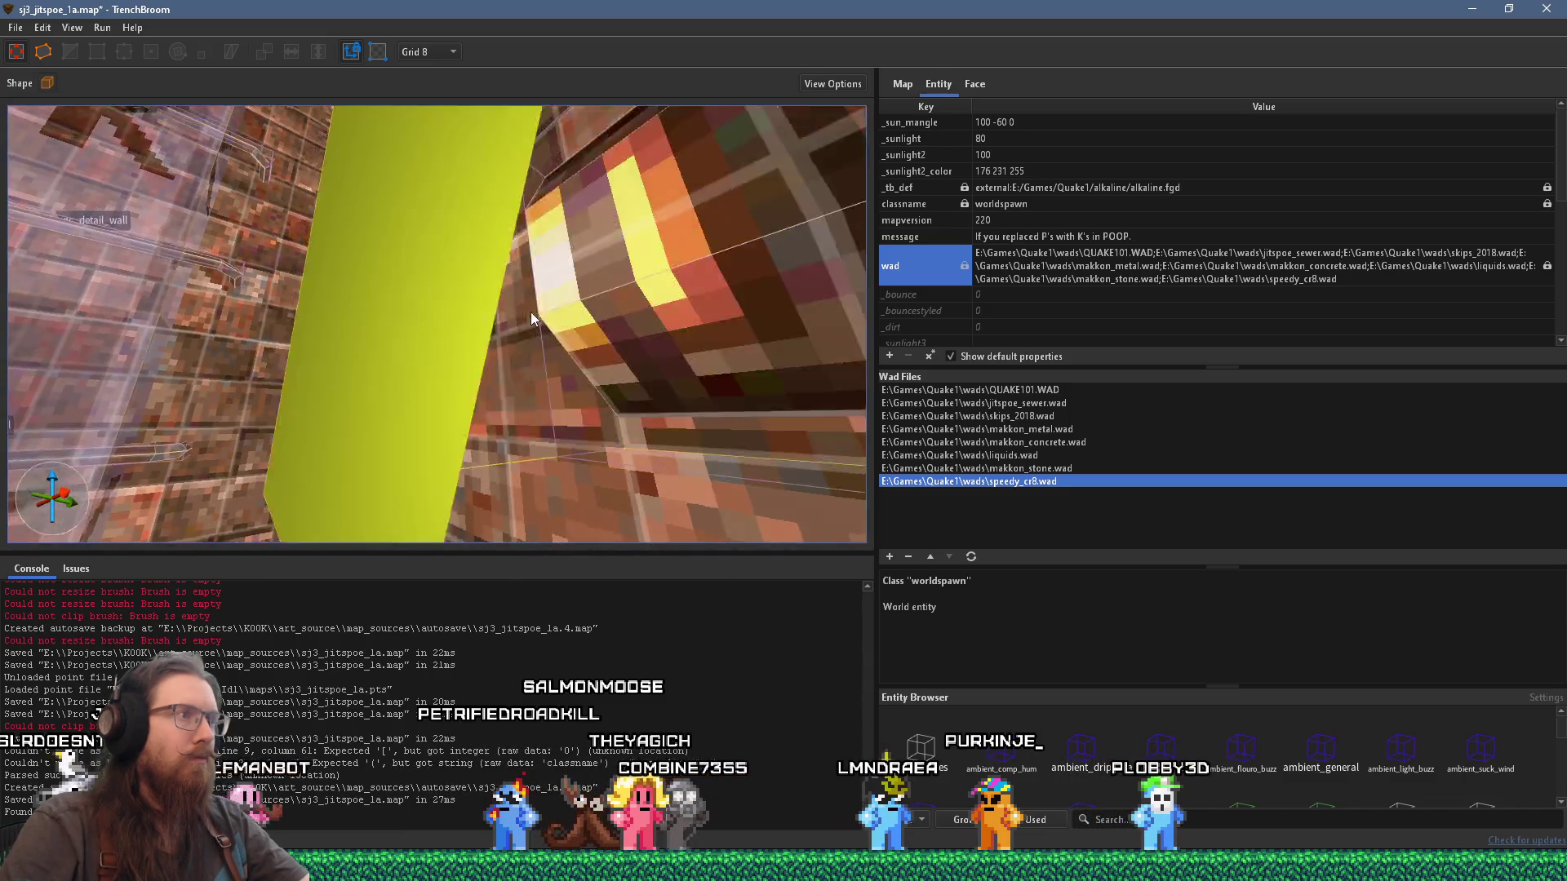
pyautogui.scroll(5, 531, 312)
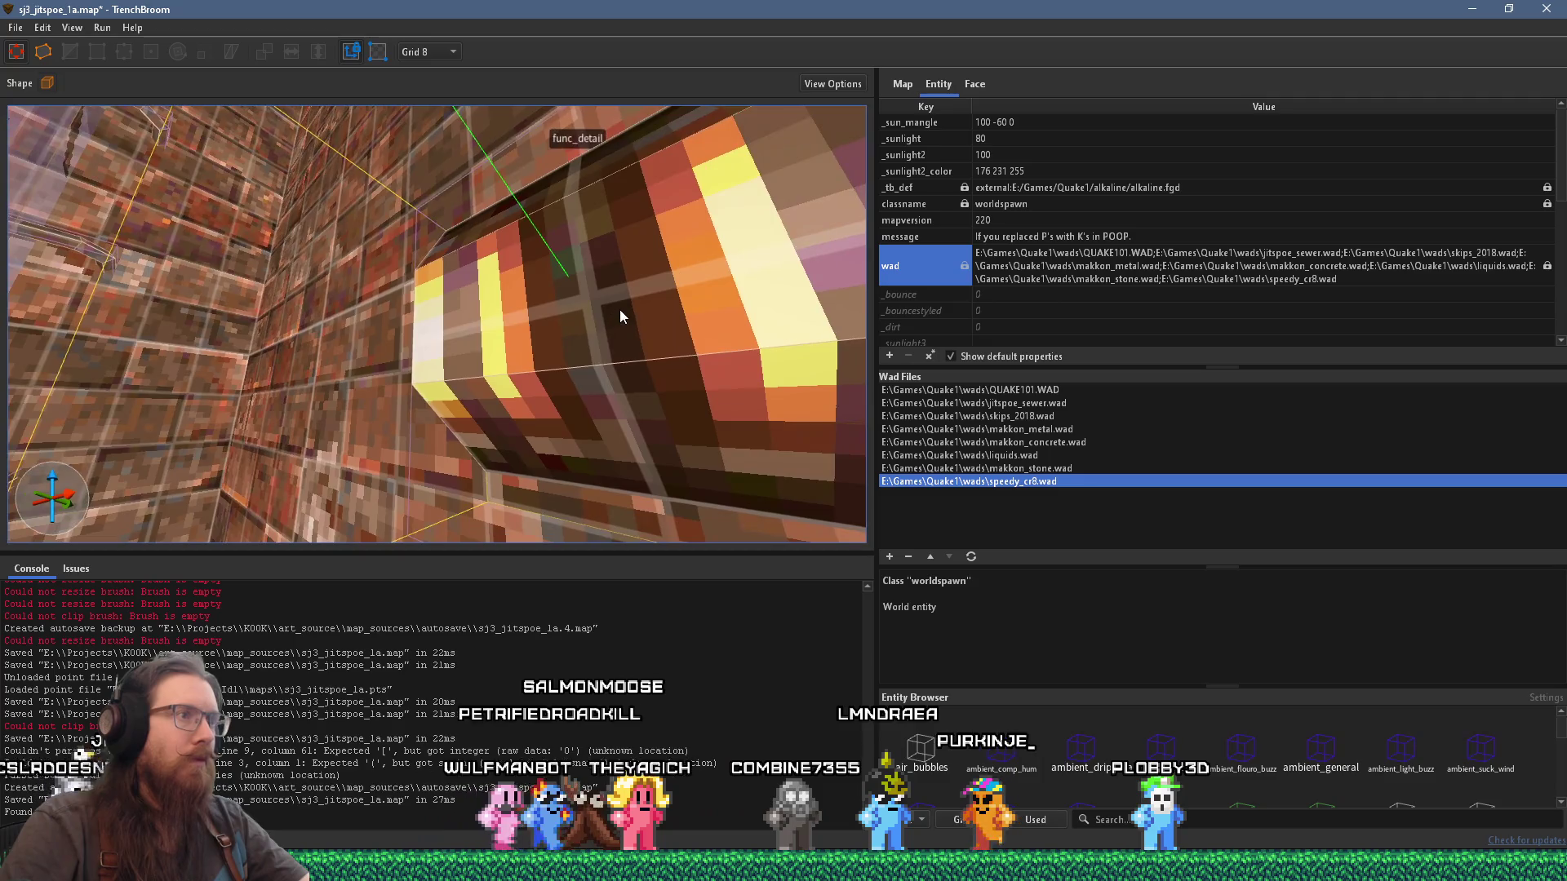
pyautogui.scroll(-5, 632, 317)
pyautogui.click(612, 337)
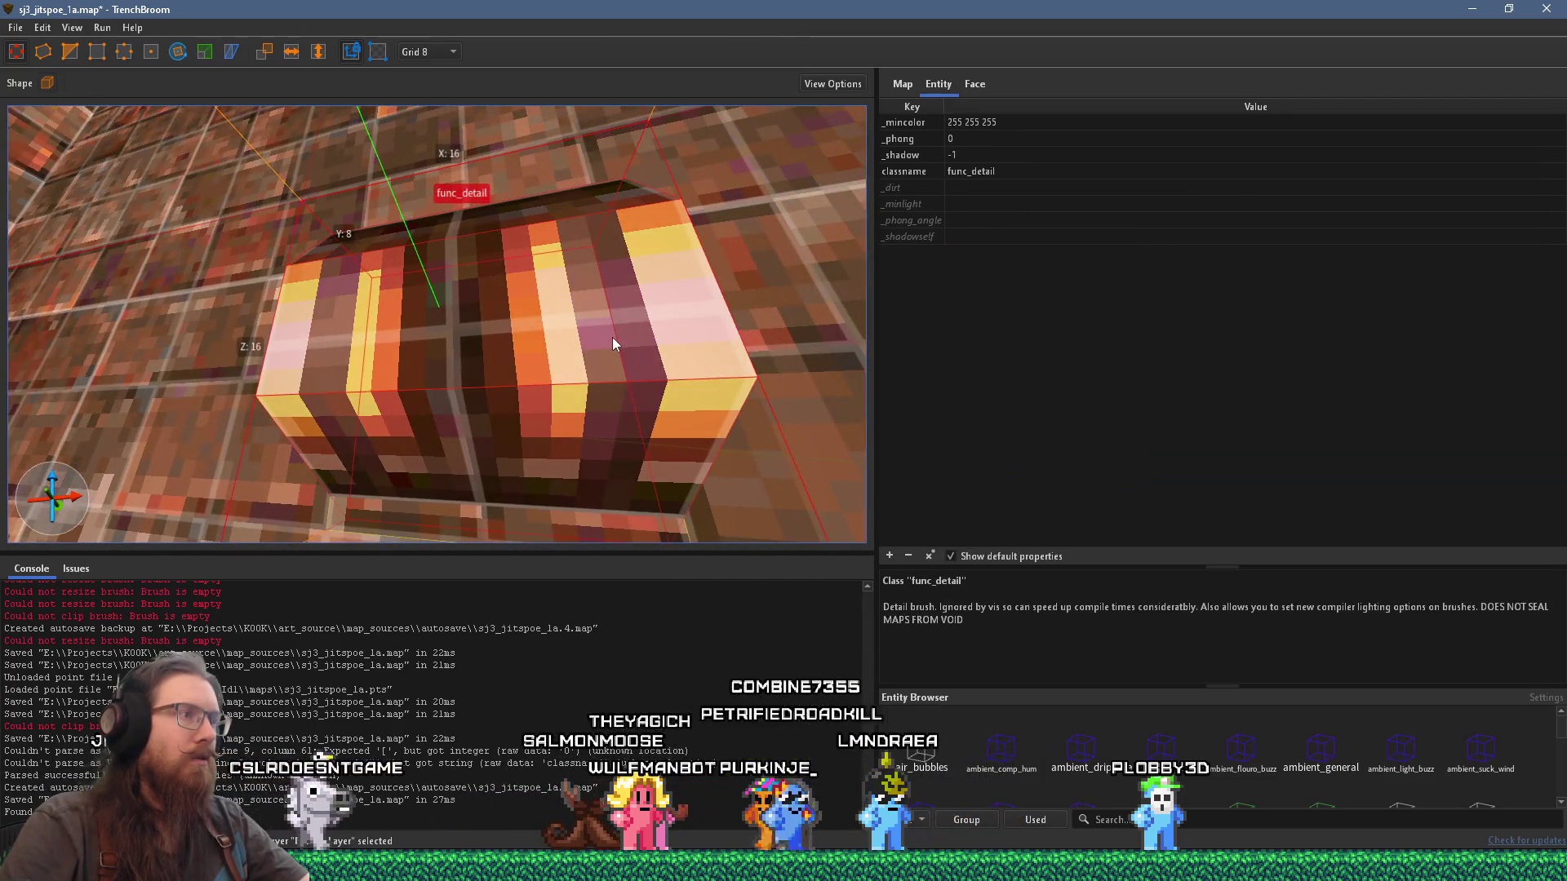
pyautogui.scroll(5, 597, 329)
pyautogui.scroll(-3, 600, 331)
pyautogui.press('a')
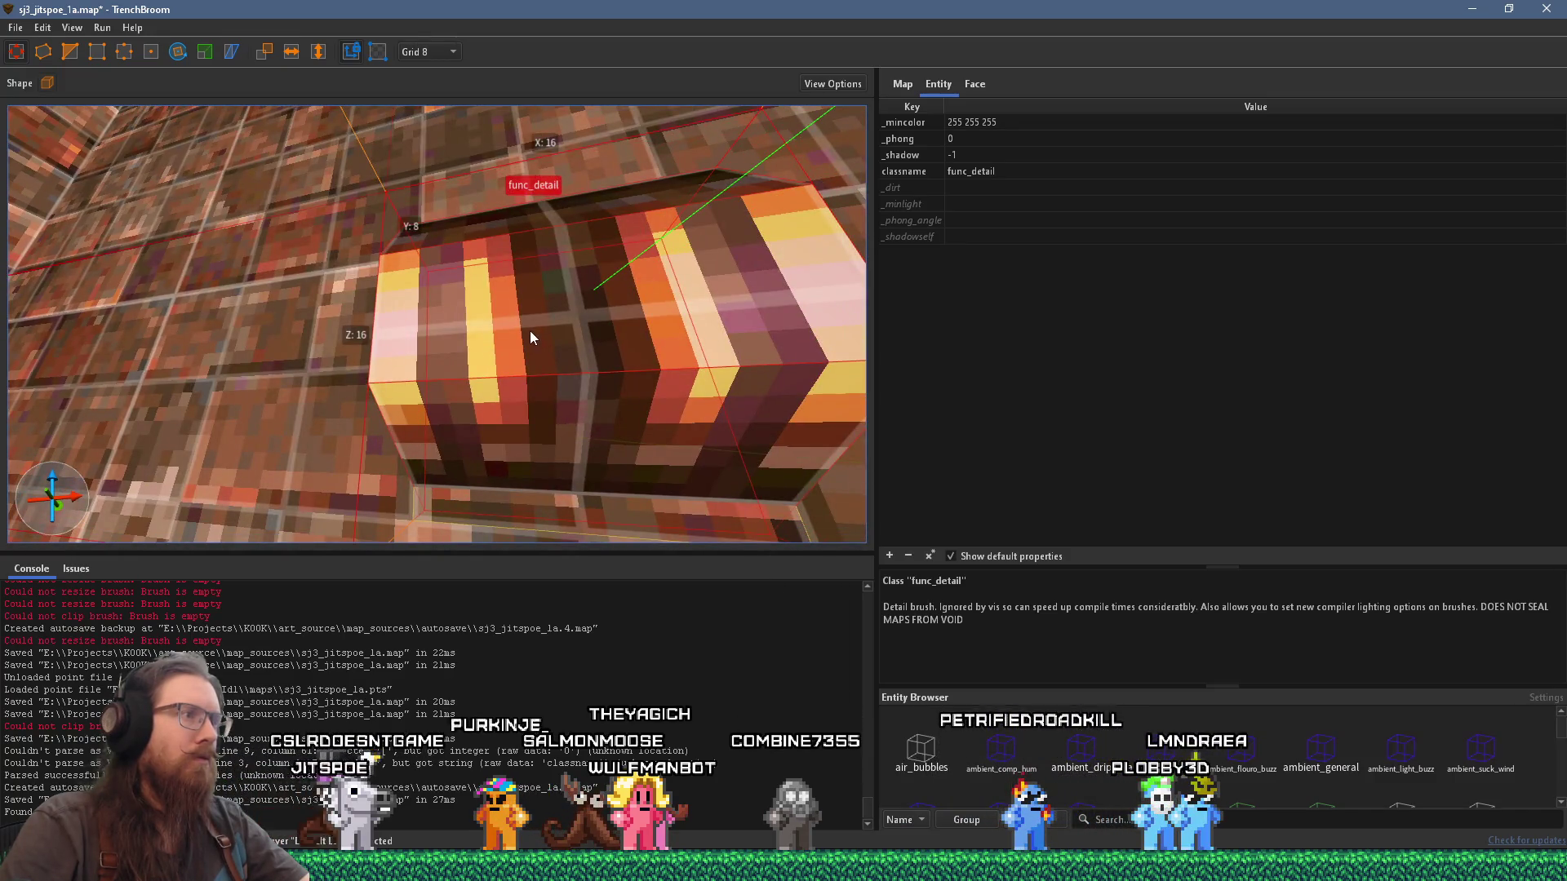
pyautogui.moveTo(530, 337)
pyautogui.mouseDown()
pyautogui.moveTo(478, 337)
pyautogui.moveTo(537, 332)
pyautogui.mouseUp()
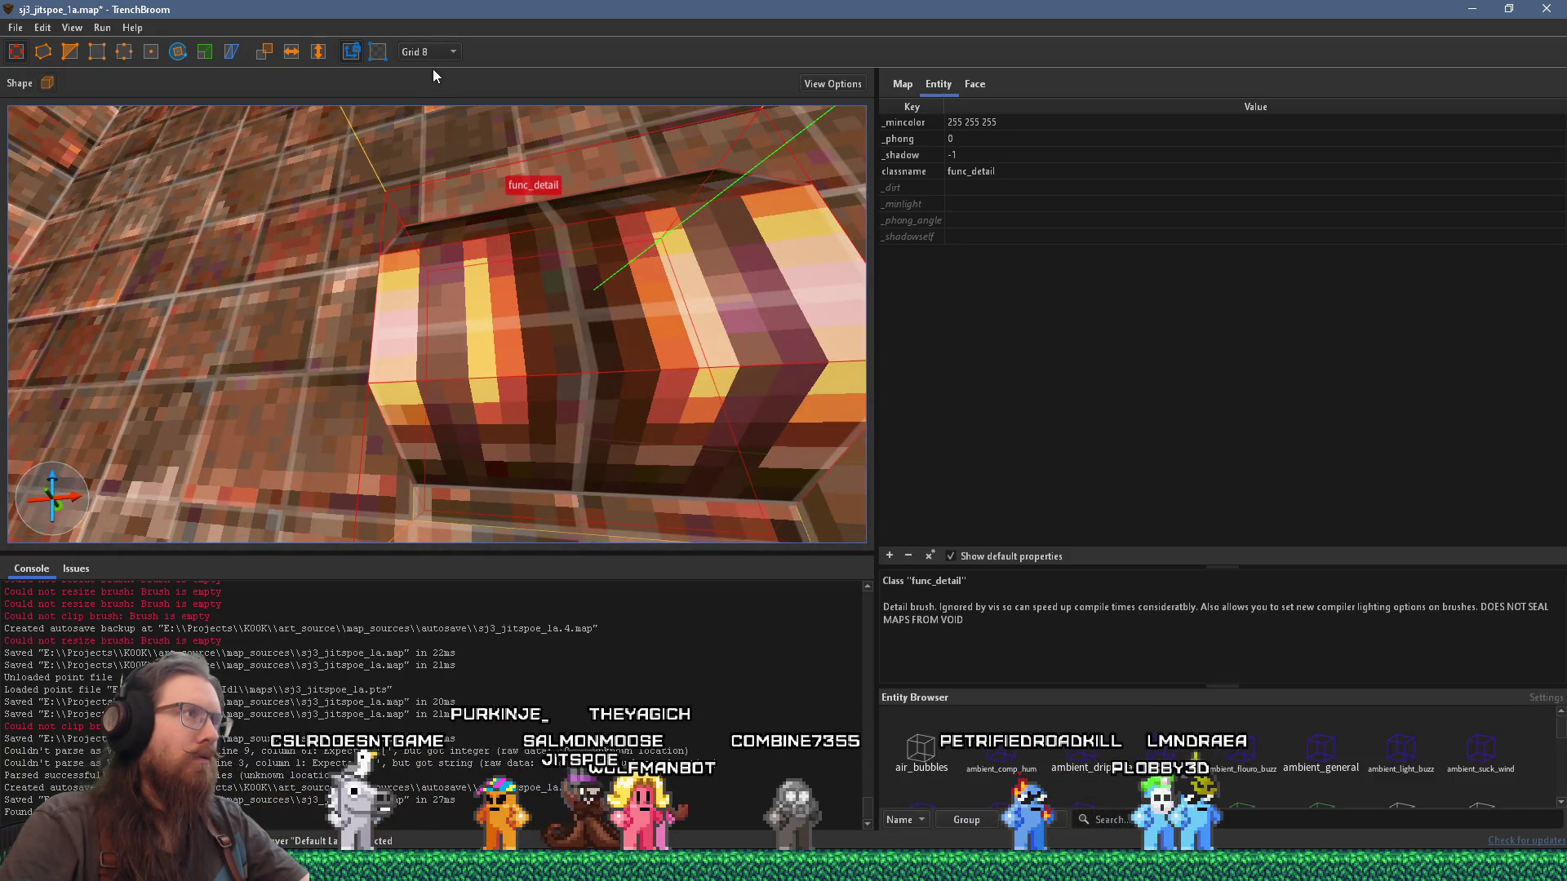
pyautogui.press('d')
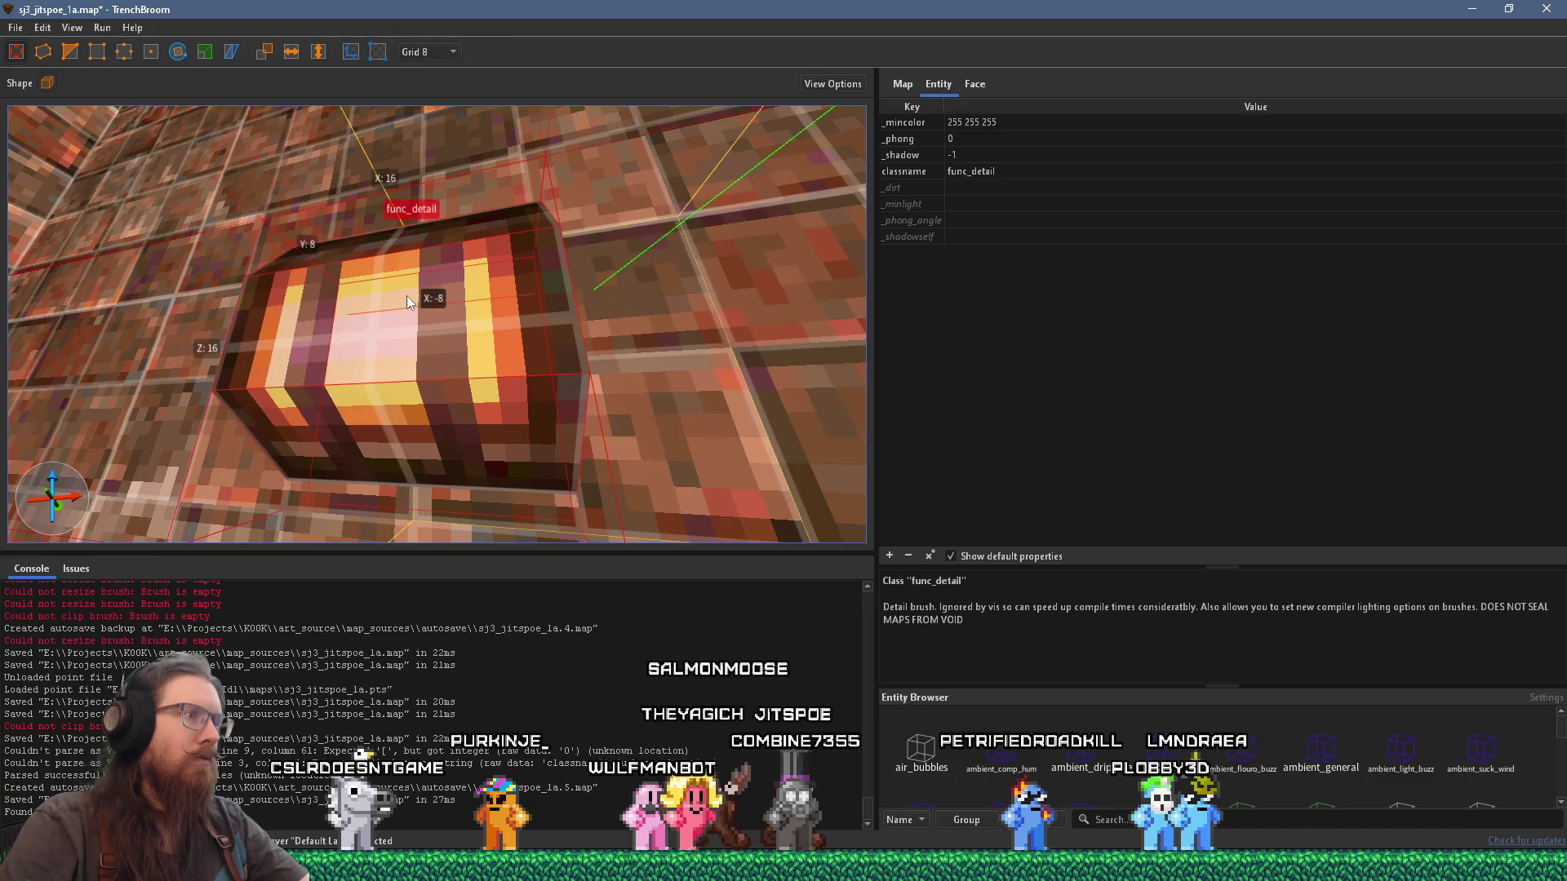
pyautogui.click(351, 52)
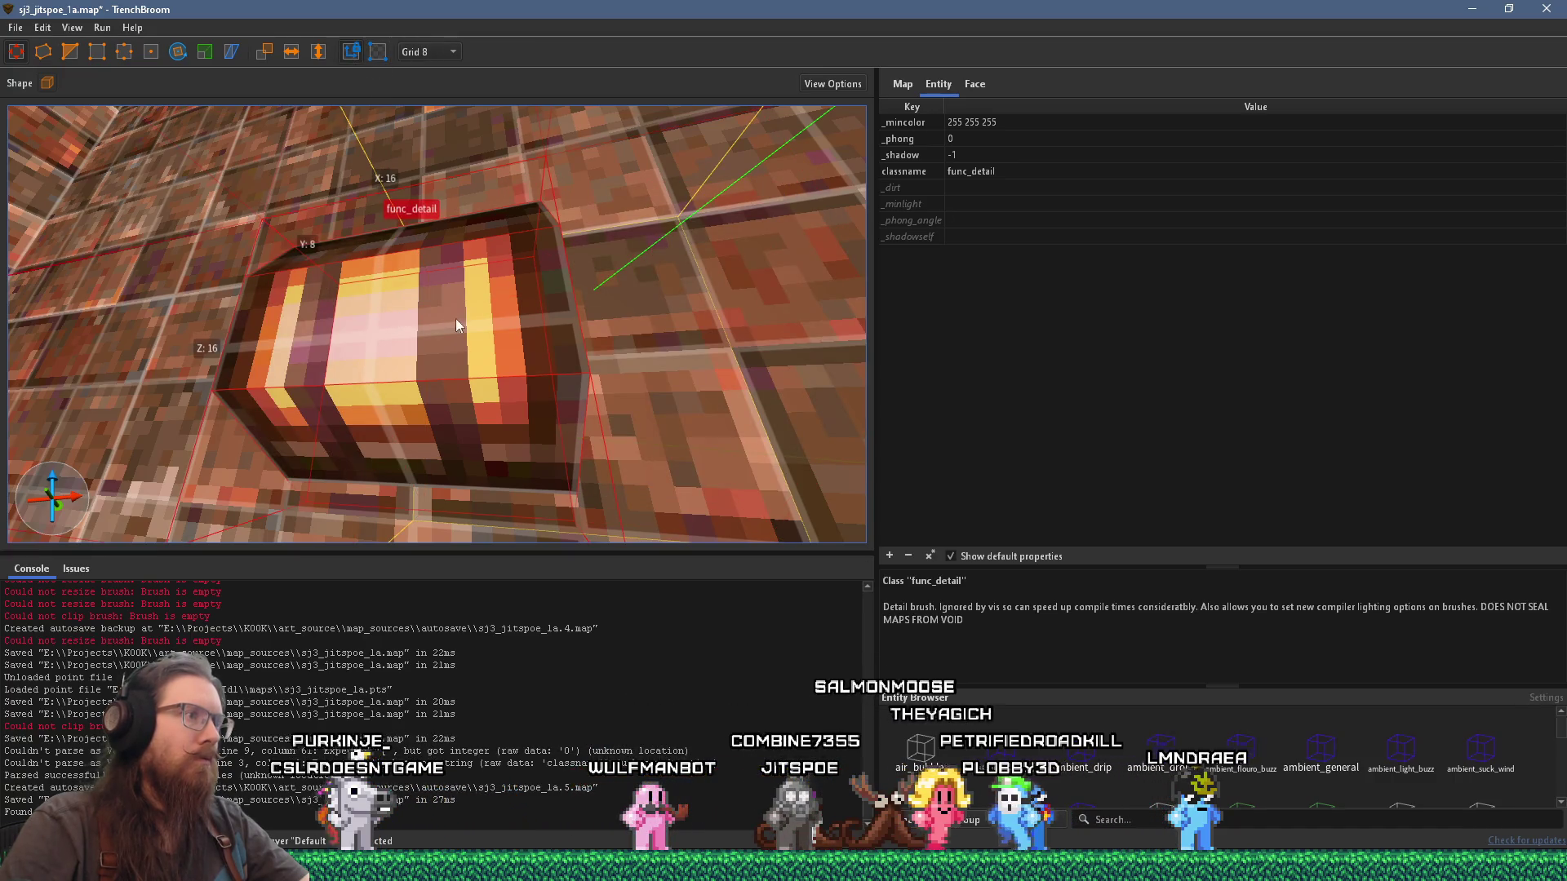
pyautogui.moveTo(455, 319)
pyautogui.mouseDown()
pyautogui.moveTo(552, 325)
pyautogui.moveTo(541, 350)
pyautogui.moveTo(602, 363)
pyautogui.moveTo(486, 375)
pyautogui.moveTo(390, 415)
pyautogui.mouseUp()
pyautogui.scroll(-5, 541, 351)
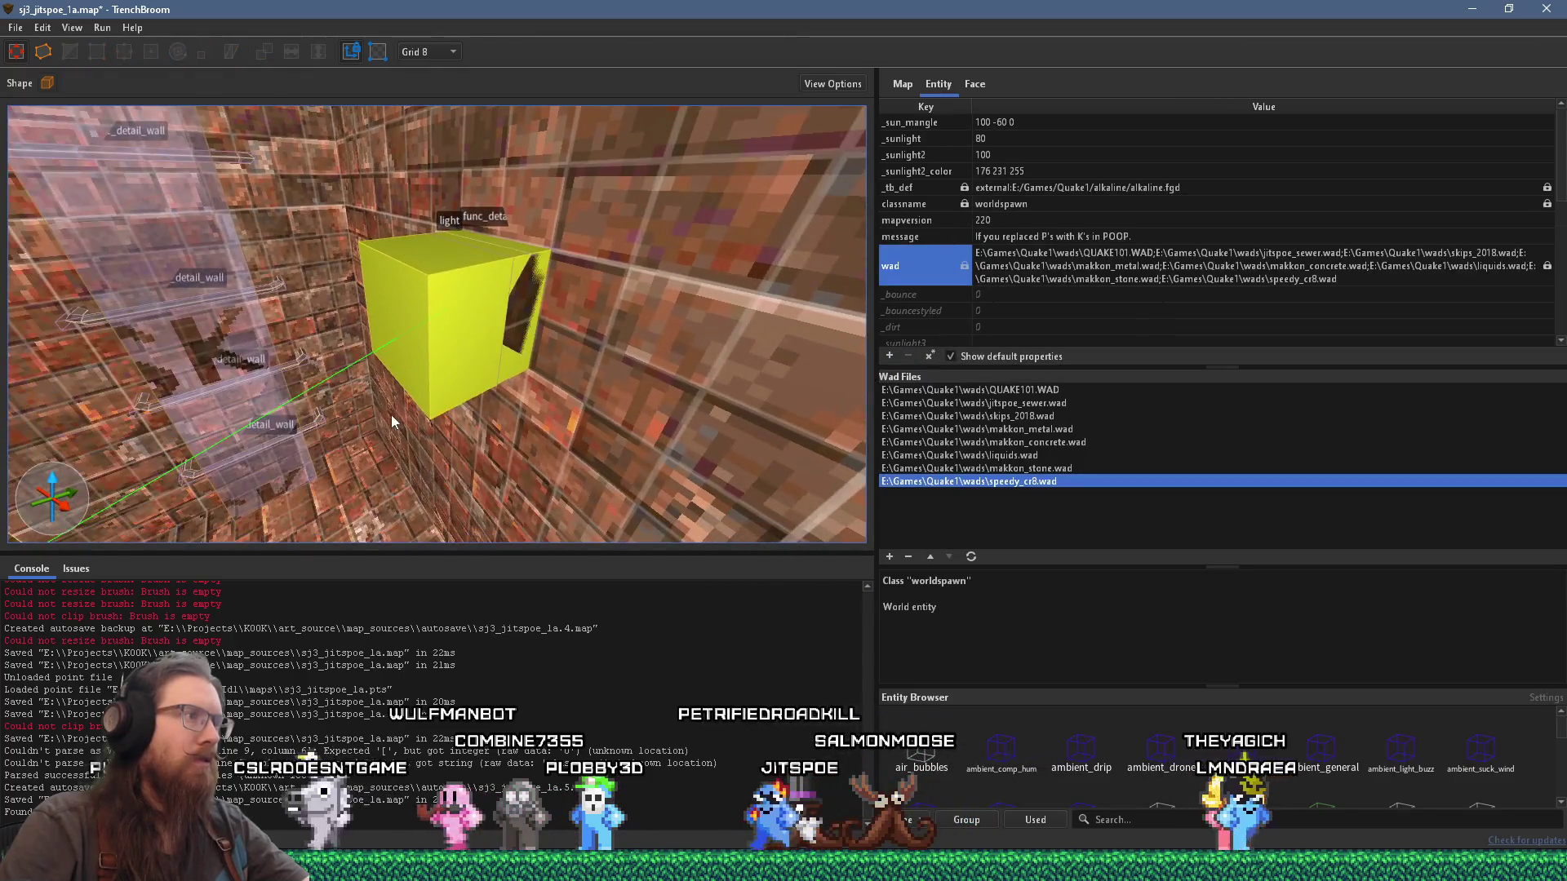
# Step: Select the light entity and save sj3_jitspoe_1a
pyautogui.click(425, 342)
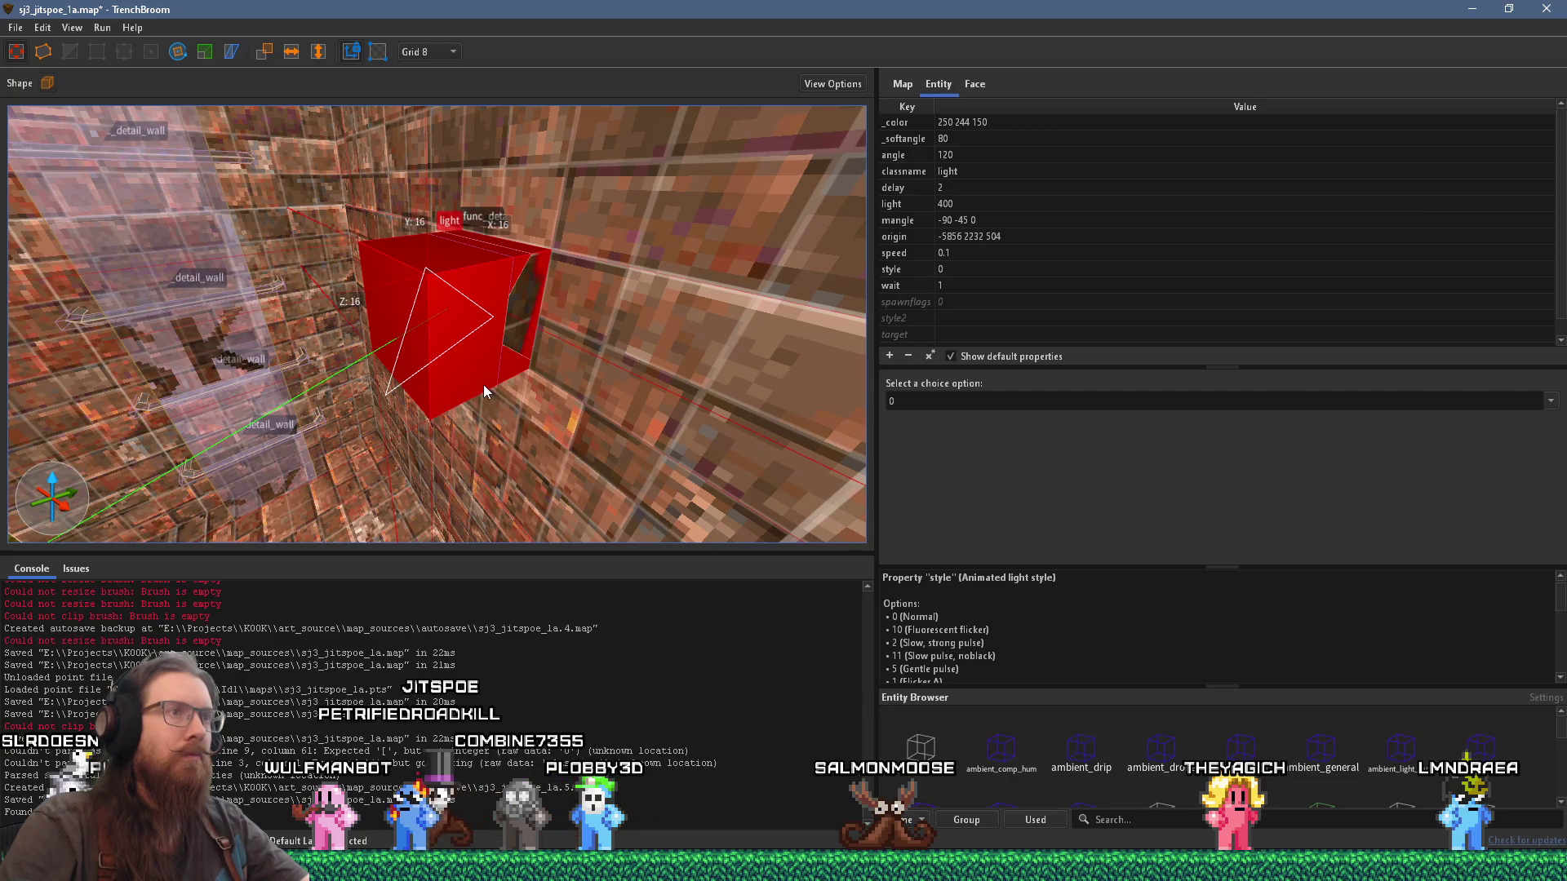
pyautogui.moveTo(483, 384)
pyautogui.mouseDown()
pyautogui.moveTo(410, 325)
pyautogui.moveTo(474, 359)
pyautogui.mouseUp()
pyautogui.scroll(-5, 581, 335)
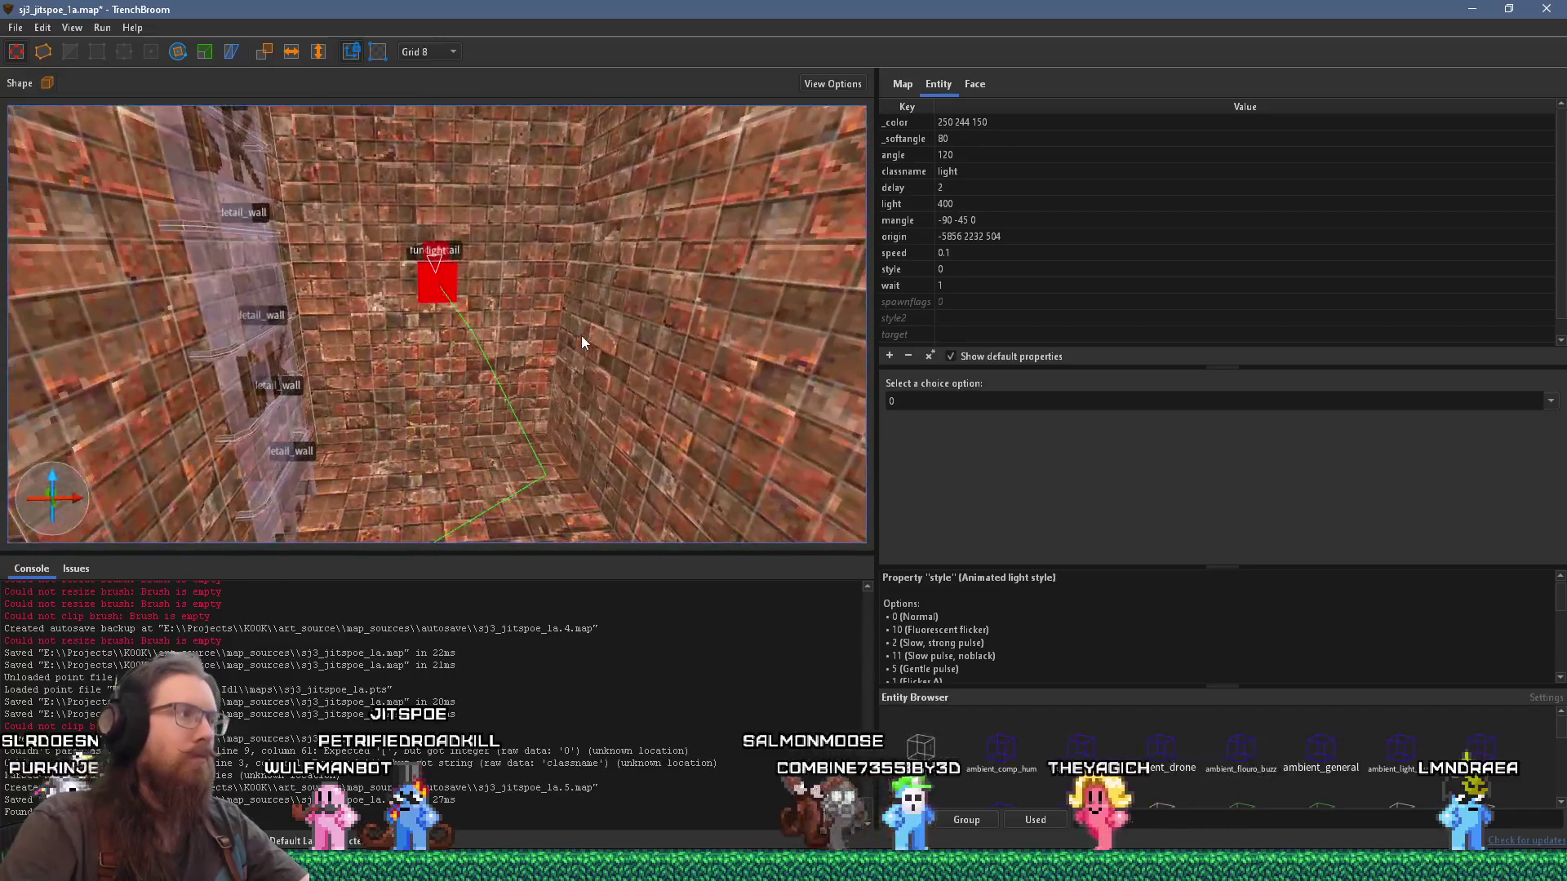
pyautogui.click(14, 27)
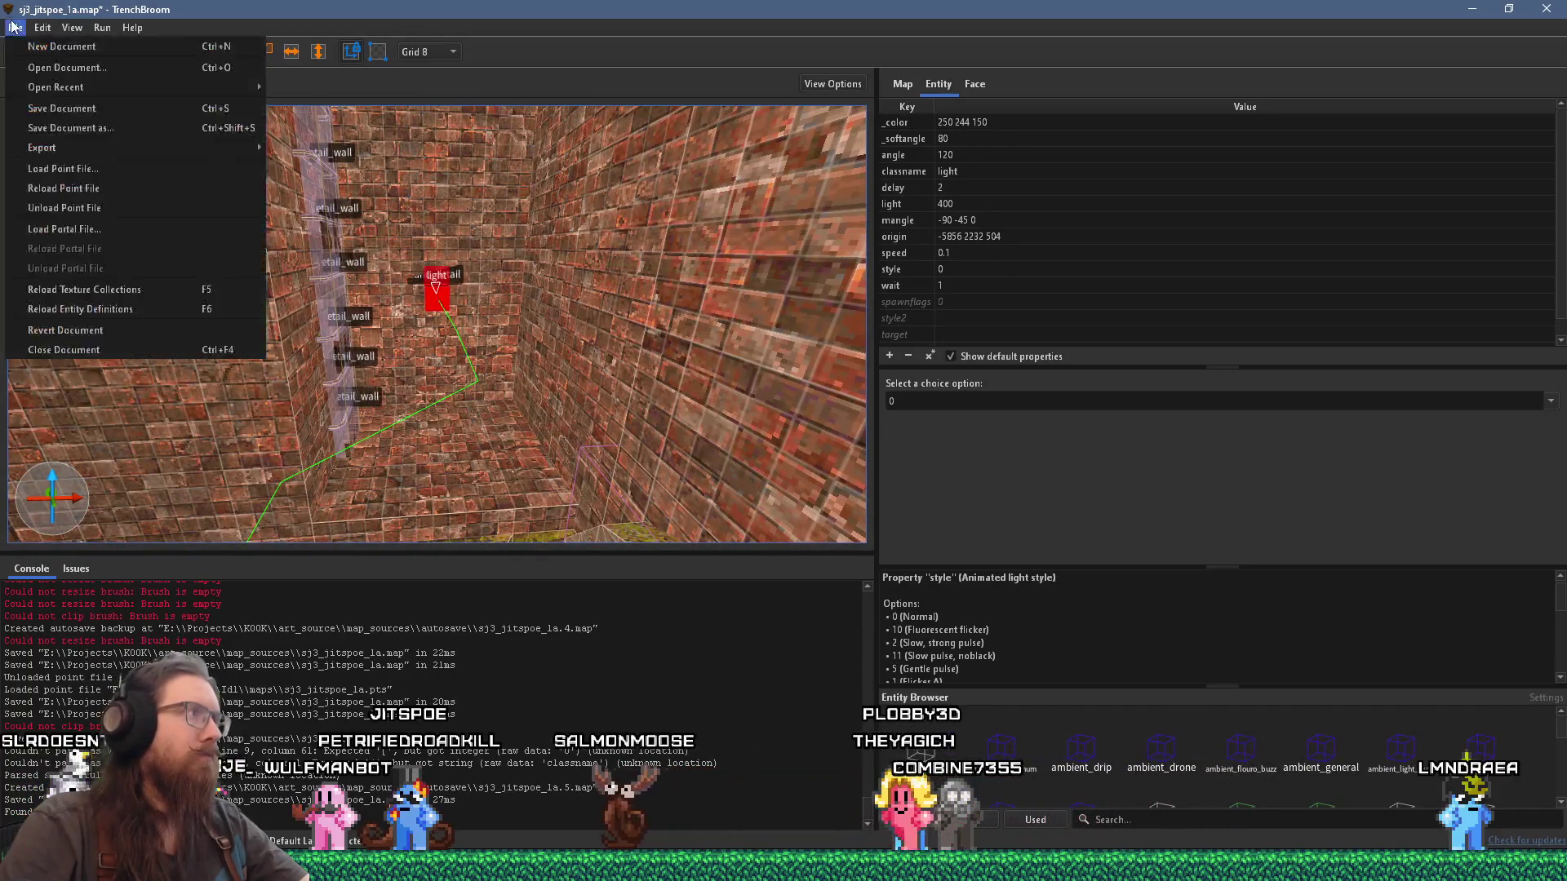
pyautogui.click(61, 107)
# Step: Compile the map with the alkaline dev profile
pyautogui.click(102, 27)
pyautogui.click(135, 47)
pyautogui.click(1088, 742)
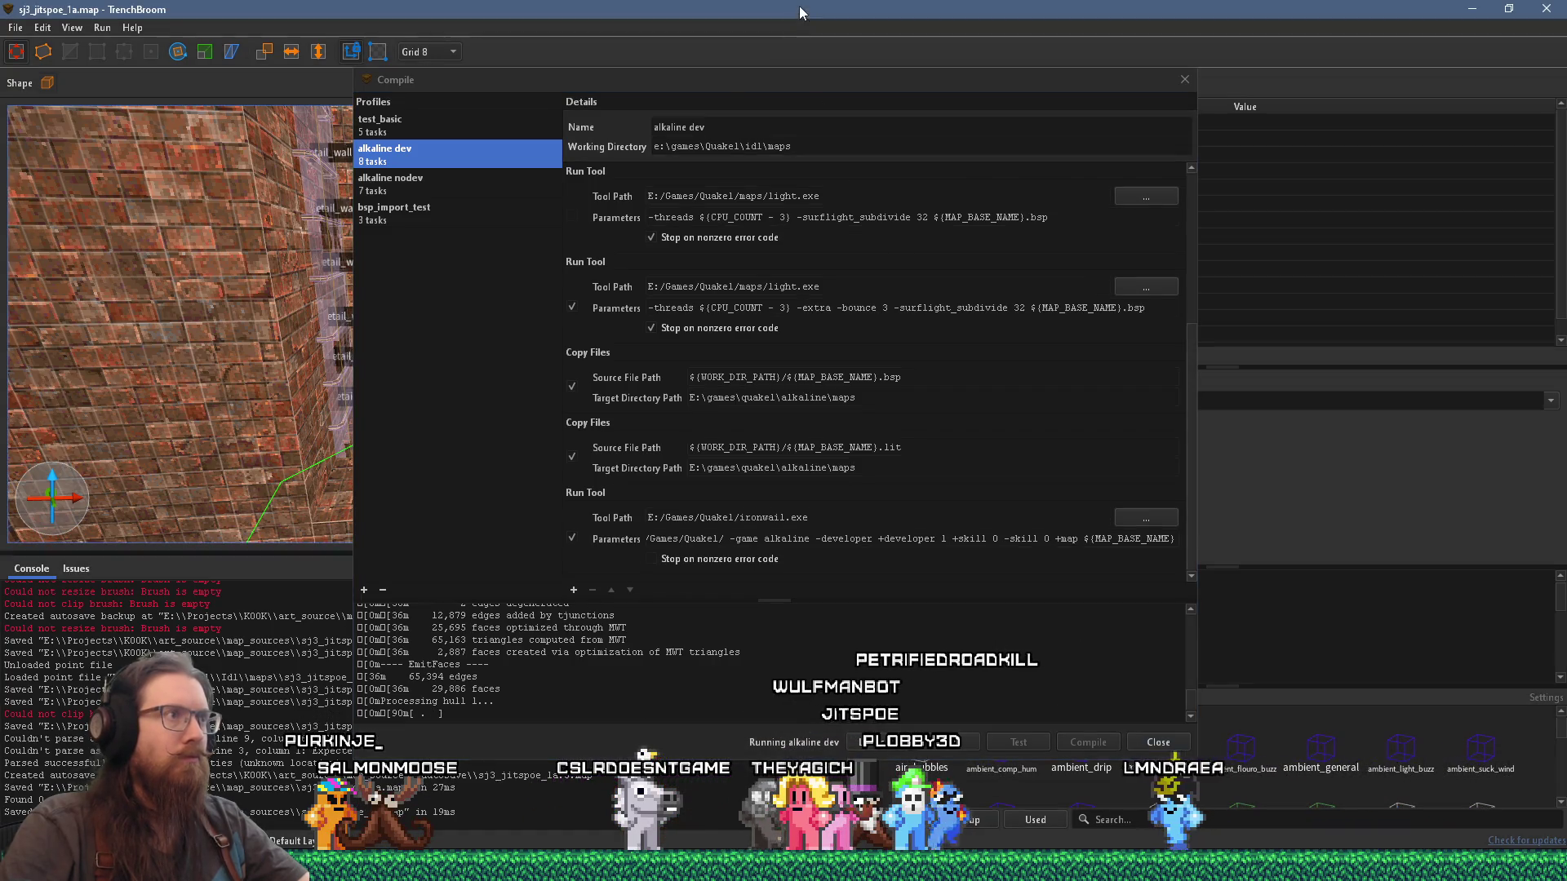
# Step: Move the compile window aside and convert the lamp block brush into a func_detail_wall
pyautogui.moveTo(698, 77)
pyautogui.mouseDown()
pyautogui.moveTo(932, 137)
pyautogui.moveTo(1010, 180)
pyautogui.mouseUp()
pyautogui.scroll(5, 390, 331)
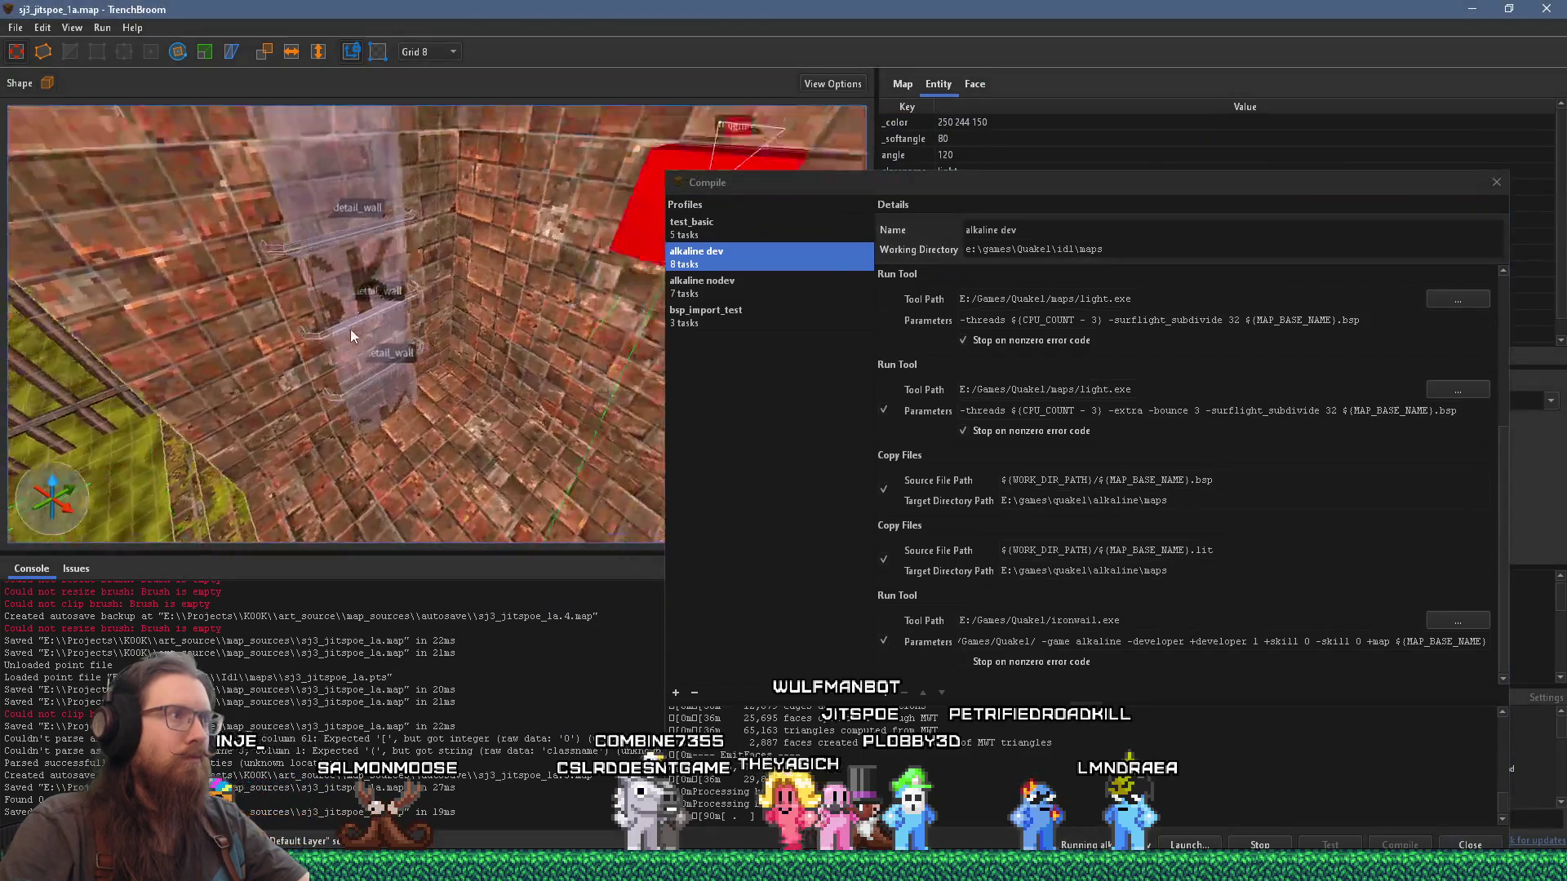
pyautogui.click(387, 301)
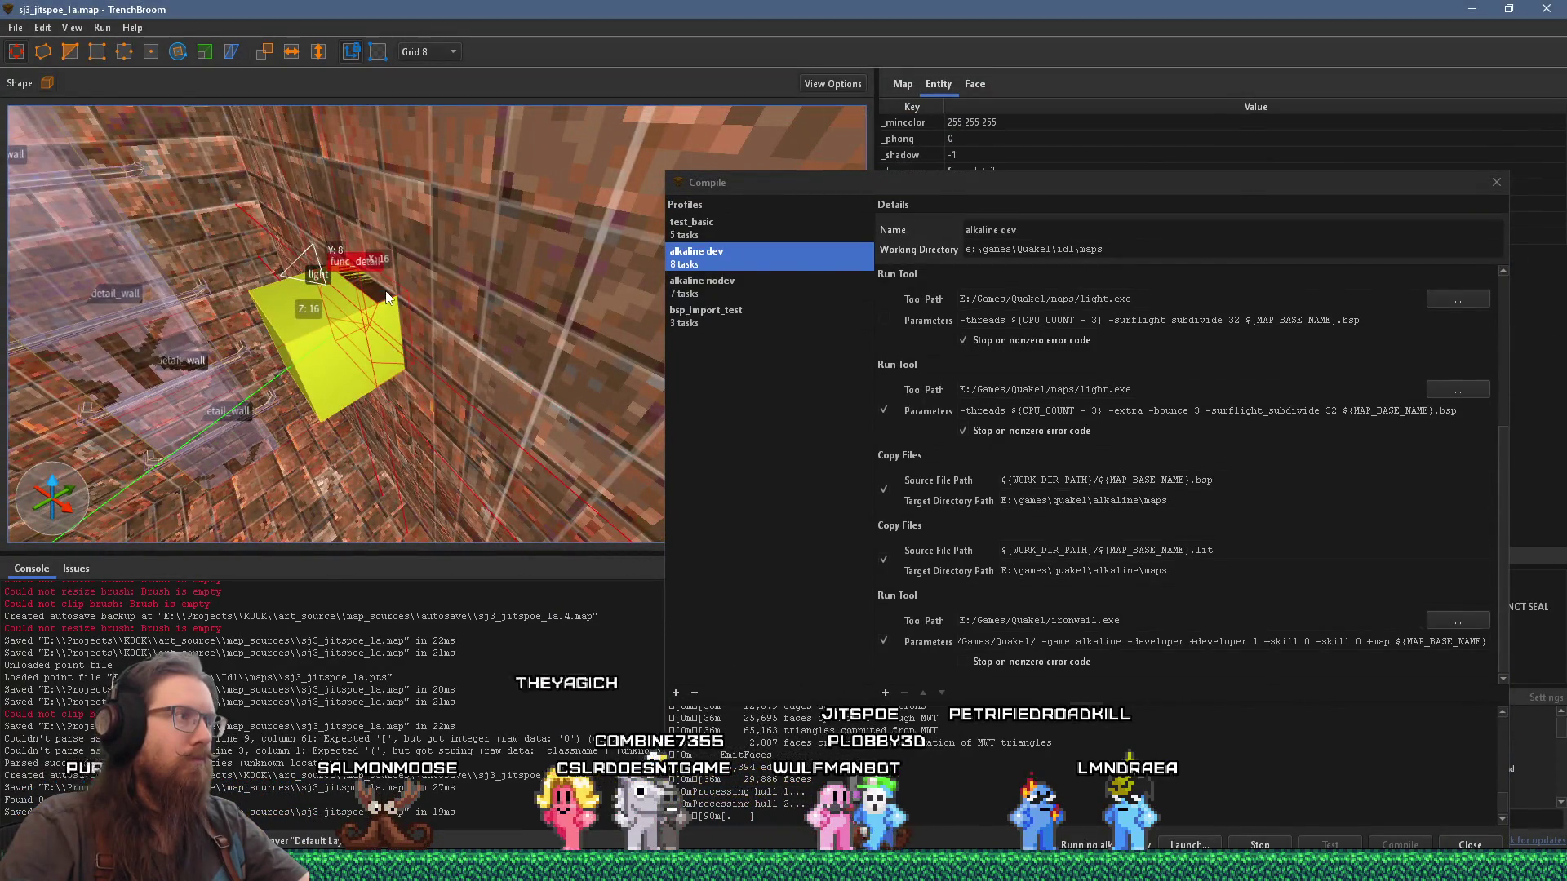
pyautogui.rightClick(385, 292)
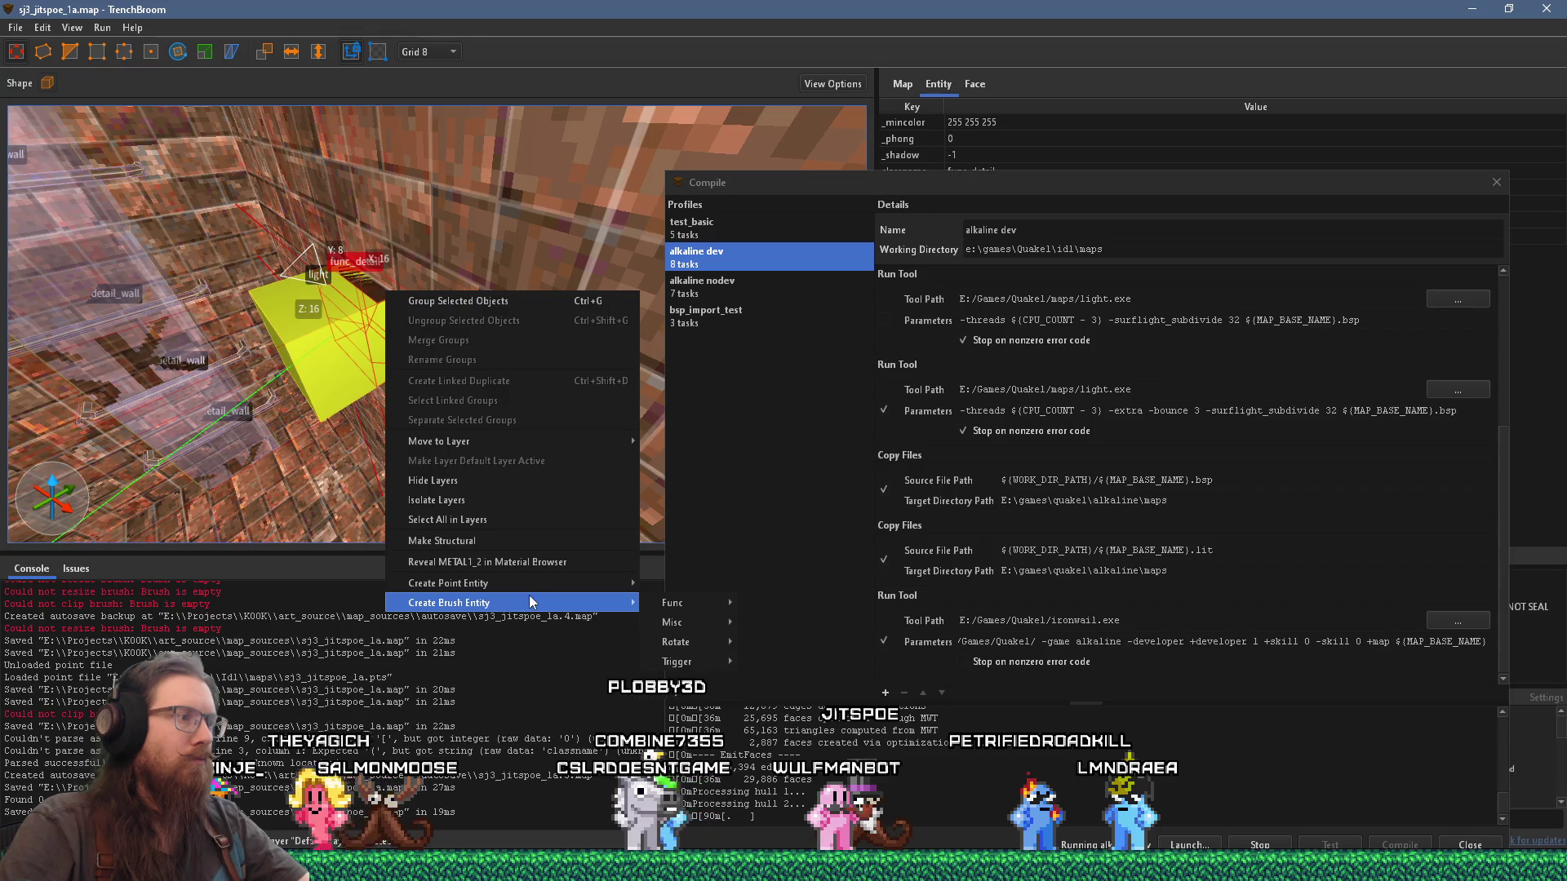
pyautogui.moveTo(620, 604)
pyautogui.moveTo(715, 612)
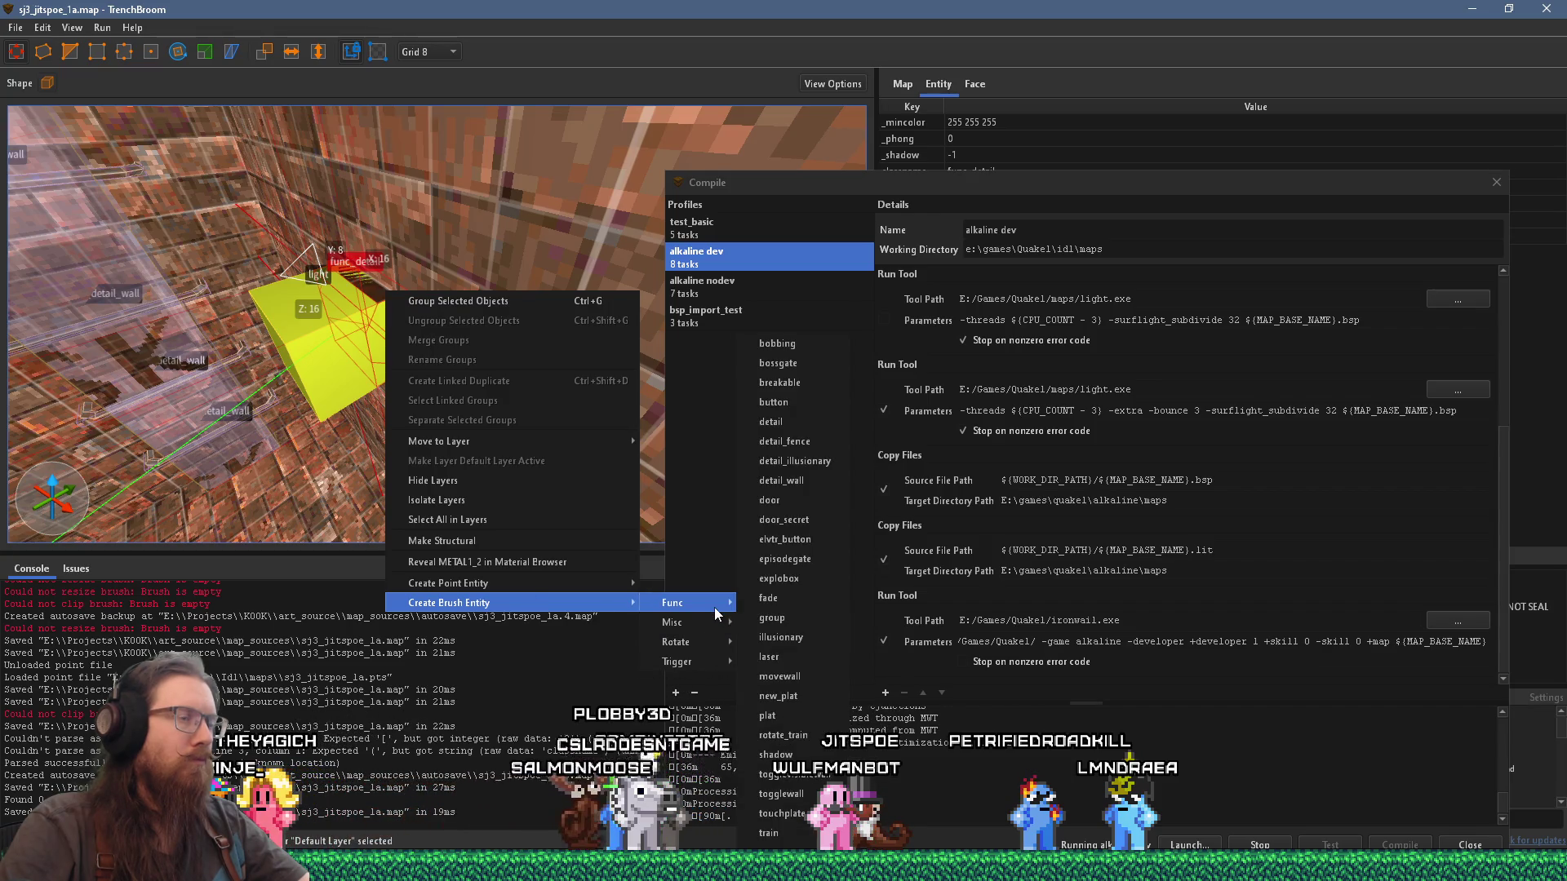
pyautogui.click(804, 479)
pyautogui.scroll(-3, 452, 403)
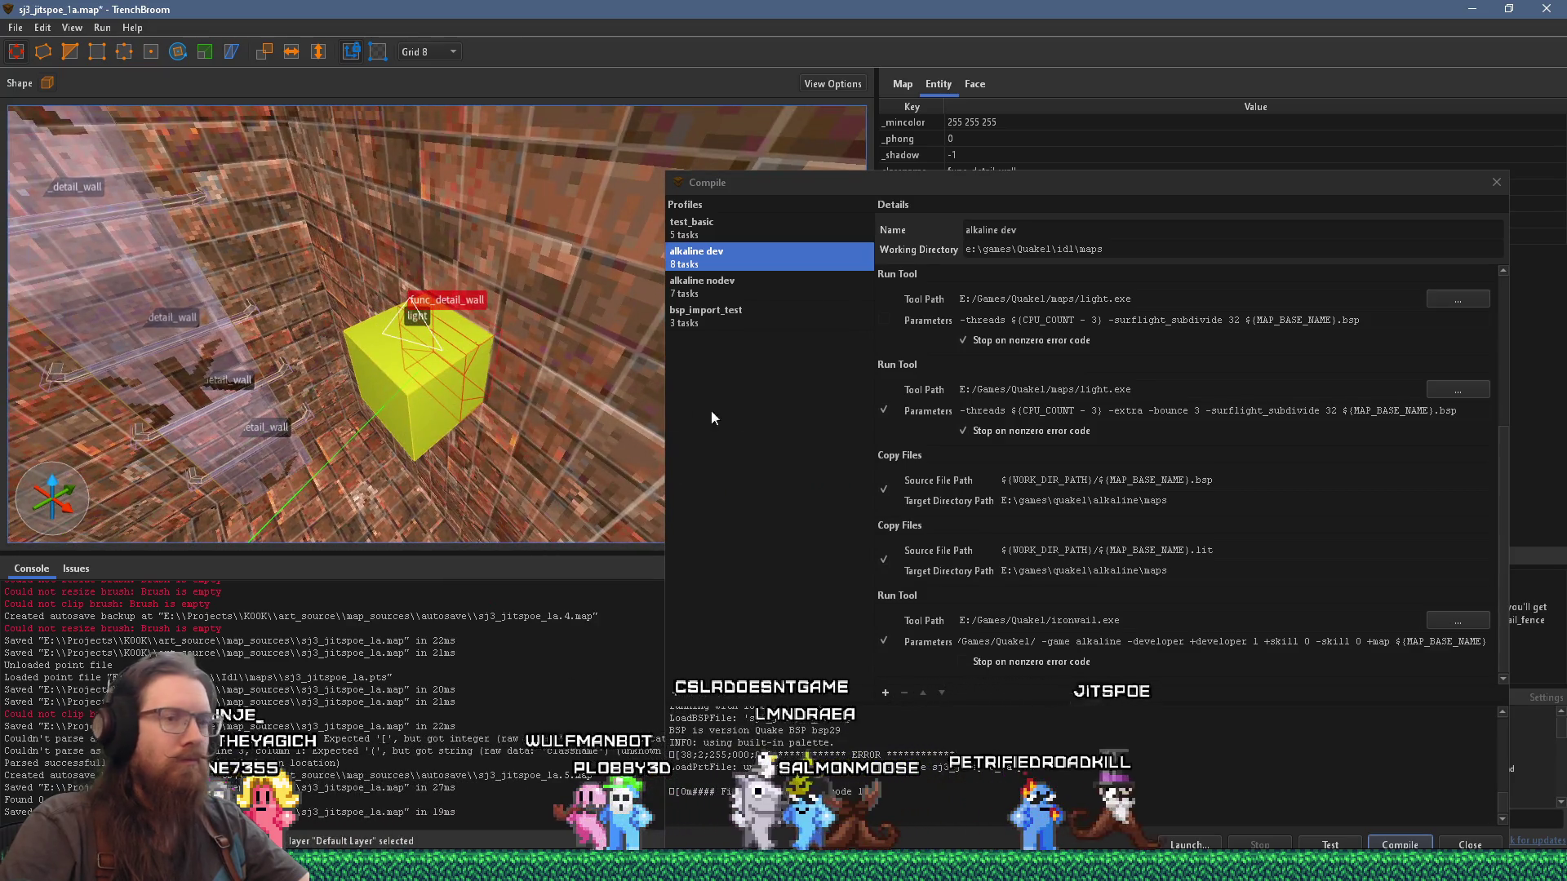
# Step: Close the finished compile window, then reopen the compile settings and dismiss them
pyautogui.moveTo(1127, 183); pyautogui.dragTo(767, 36)
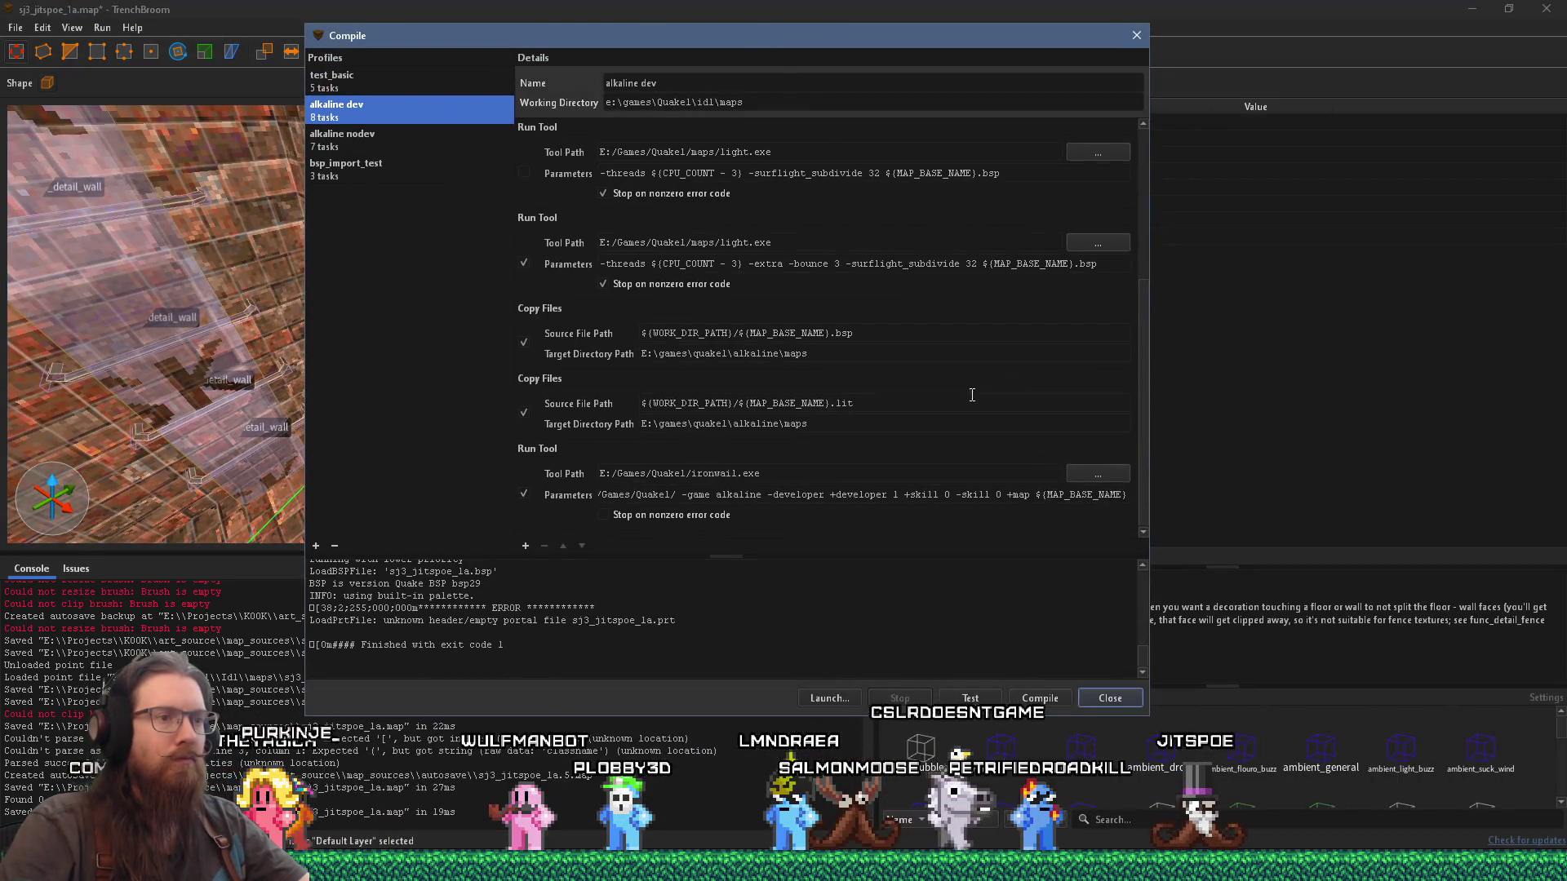
pyautogui.click(1109, 698)
pyautogui.hotkey('alt', 'Tab')
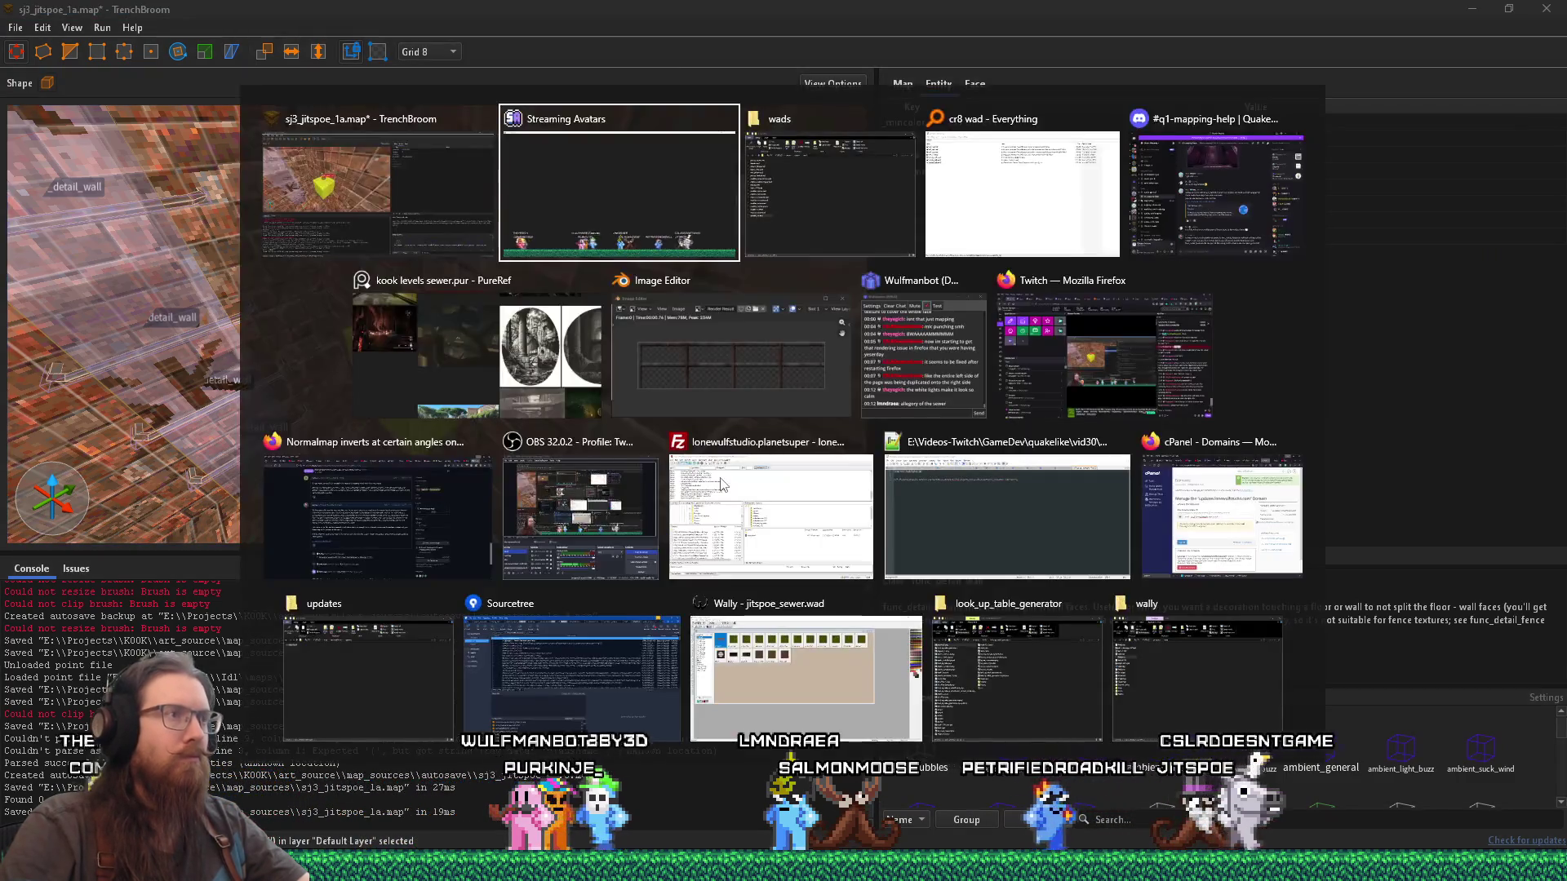
pyautogui.press('Escape')
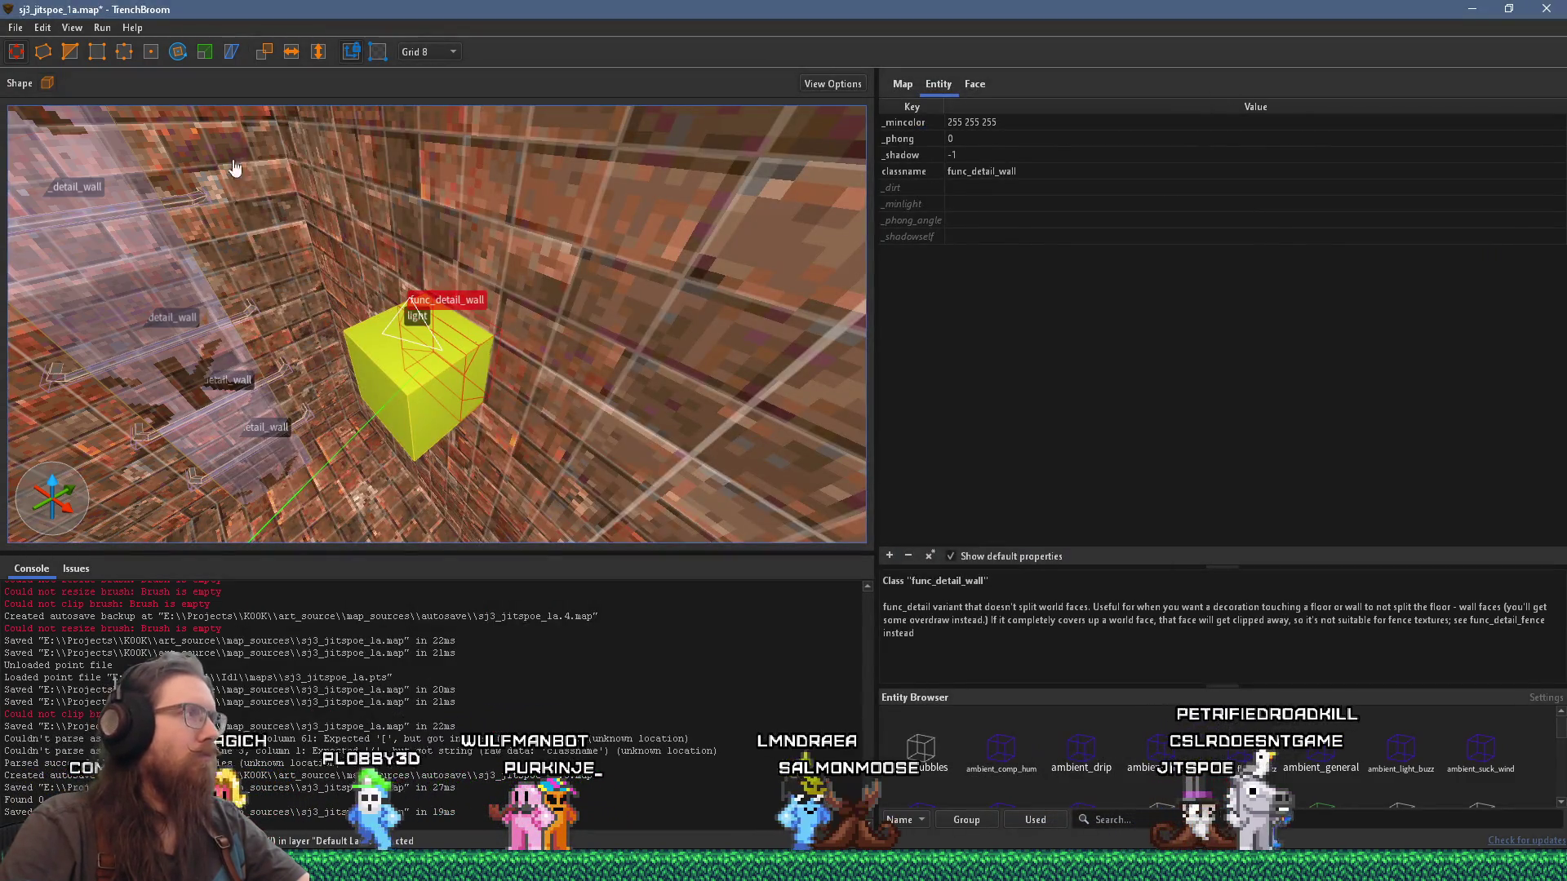
pyautogui.click(102, 27)
pyautogui.click(106, 41)
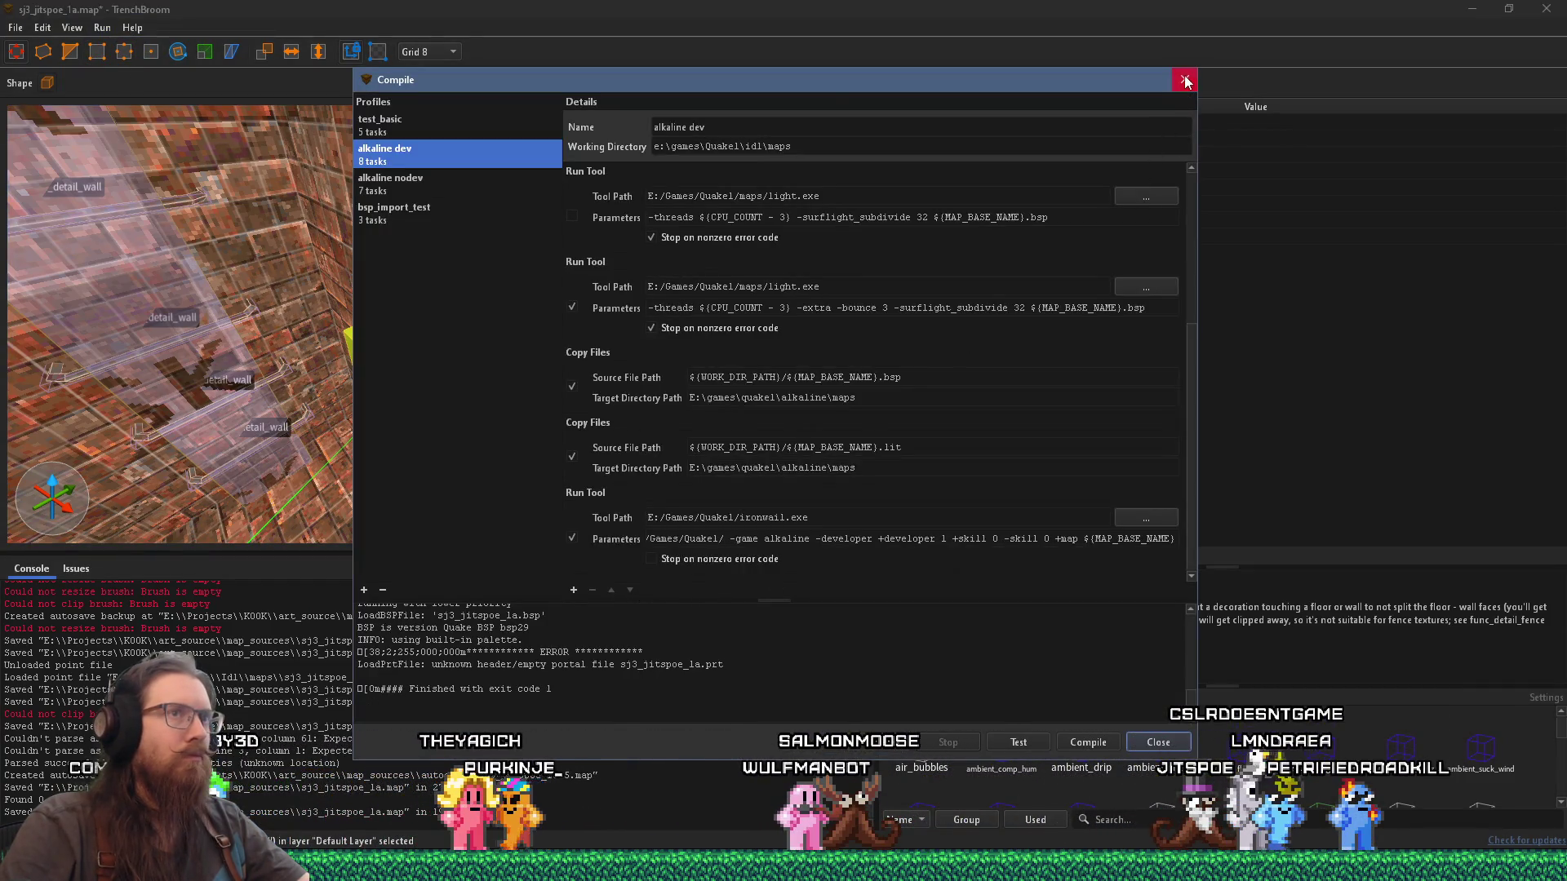
pyautogui.press('Escape')
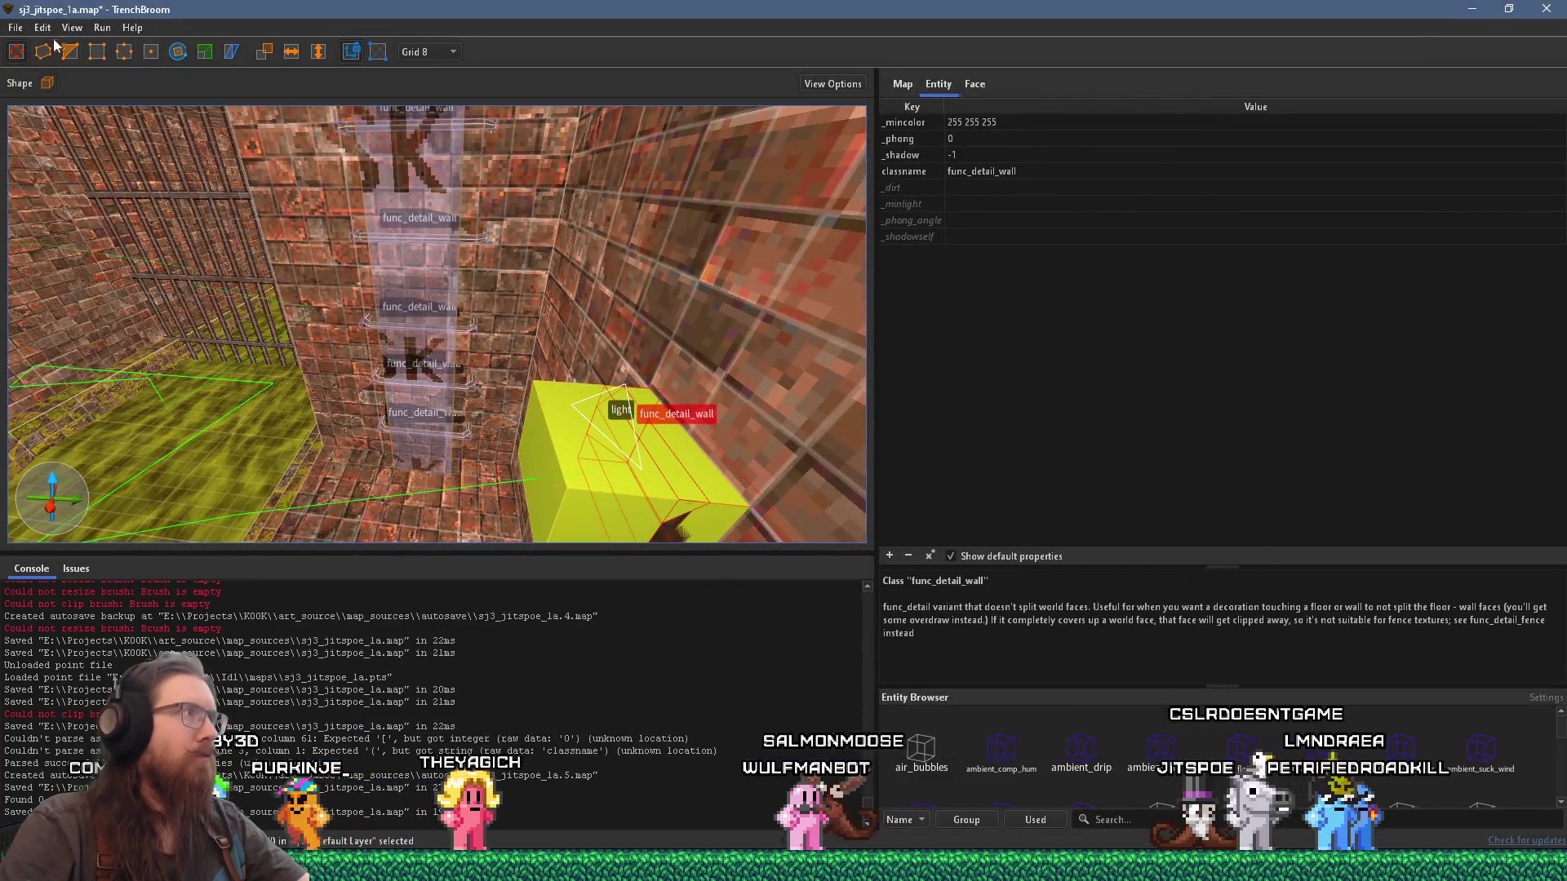
# Step: Save the map and reload the leak point file, cancelling the point-file browse dialog
pyautogui.click(15, 27)
pyautogui.click(49, 67)
pyautogui.click(102, 27)
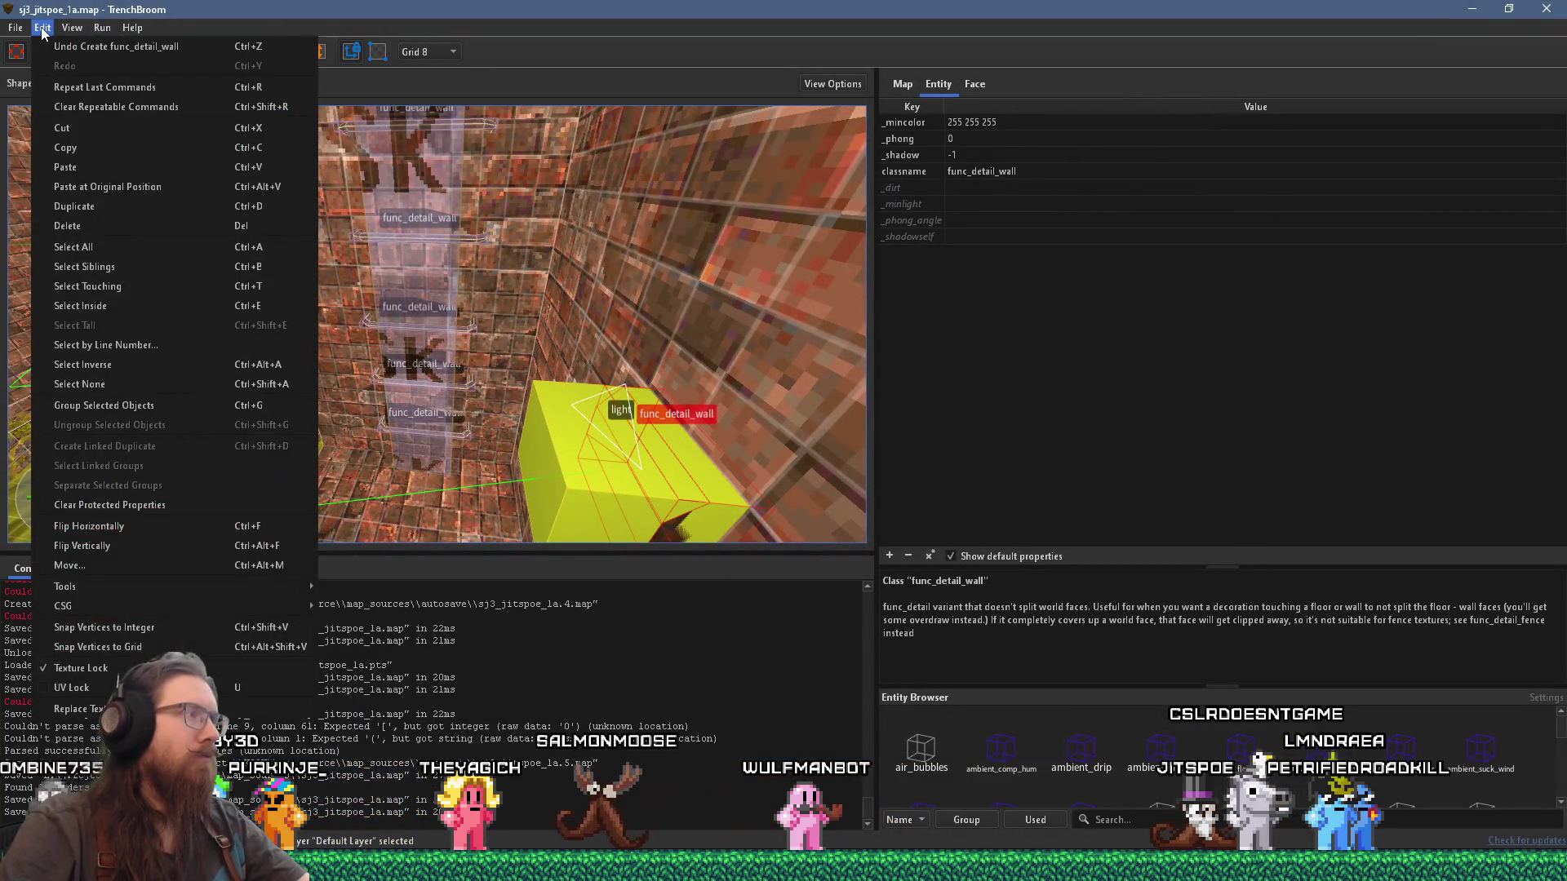
pyautogui.moveTo(16, 27)
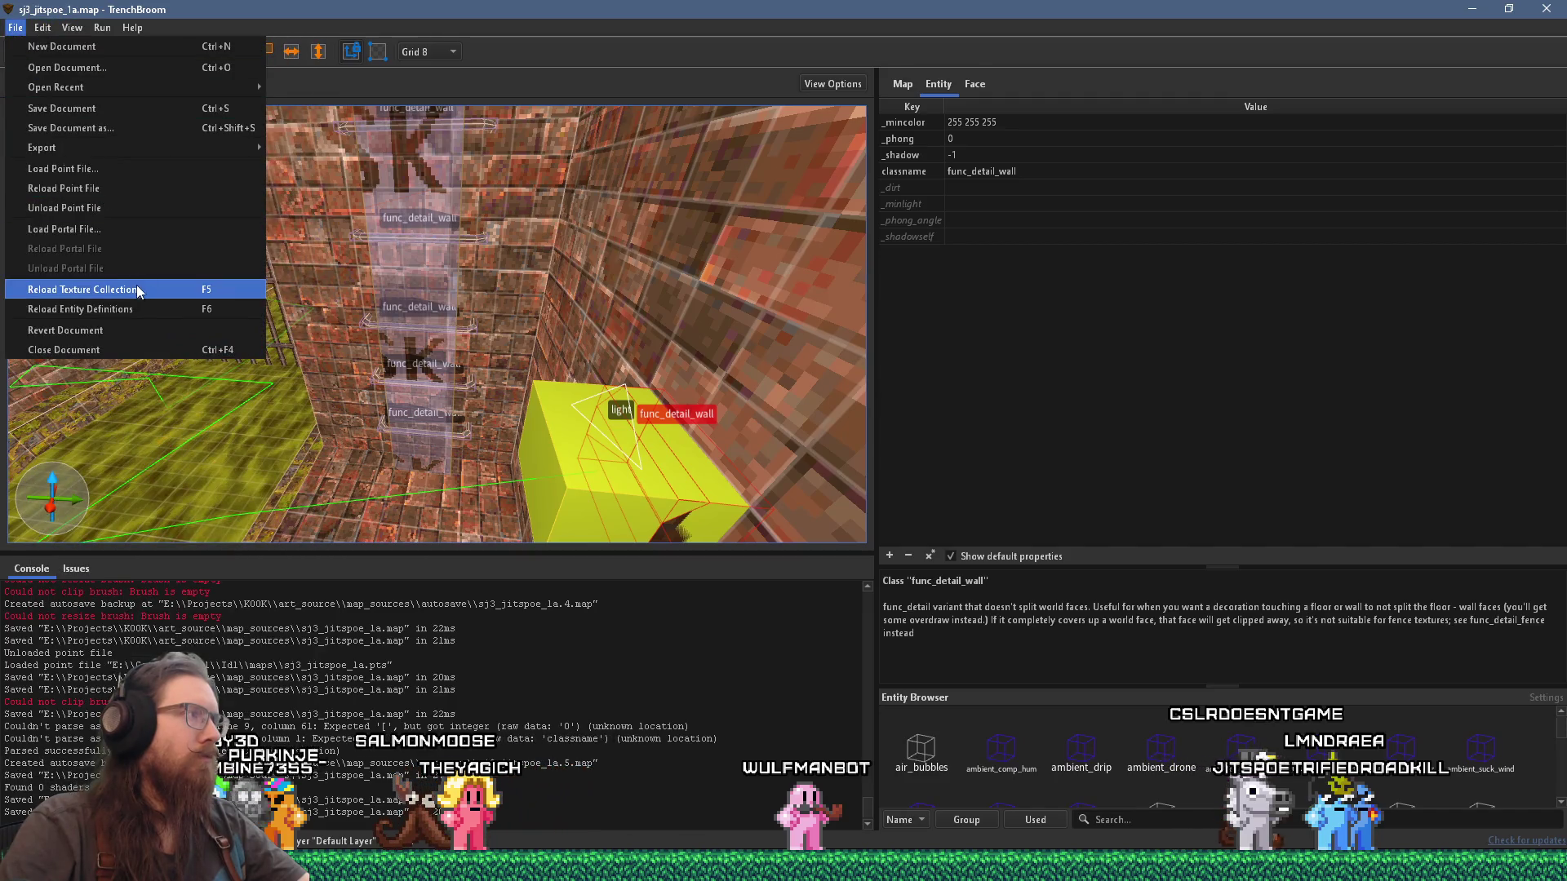
pyautogui.click(124, 172)
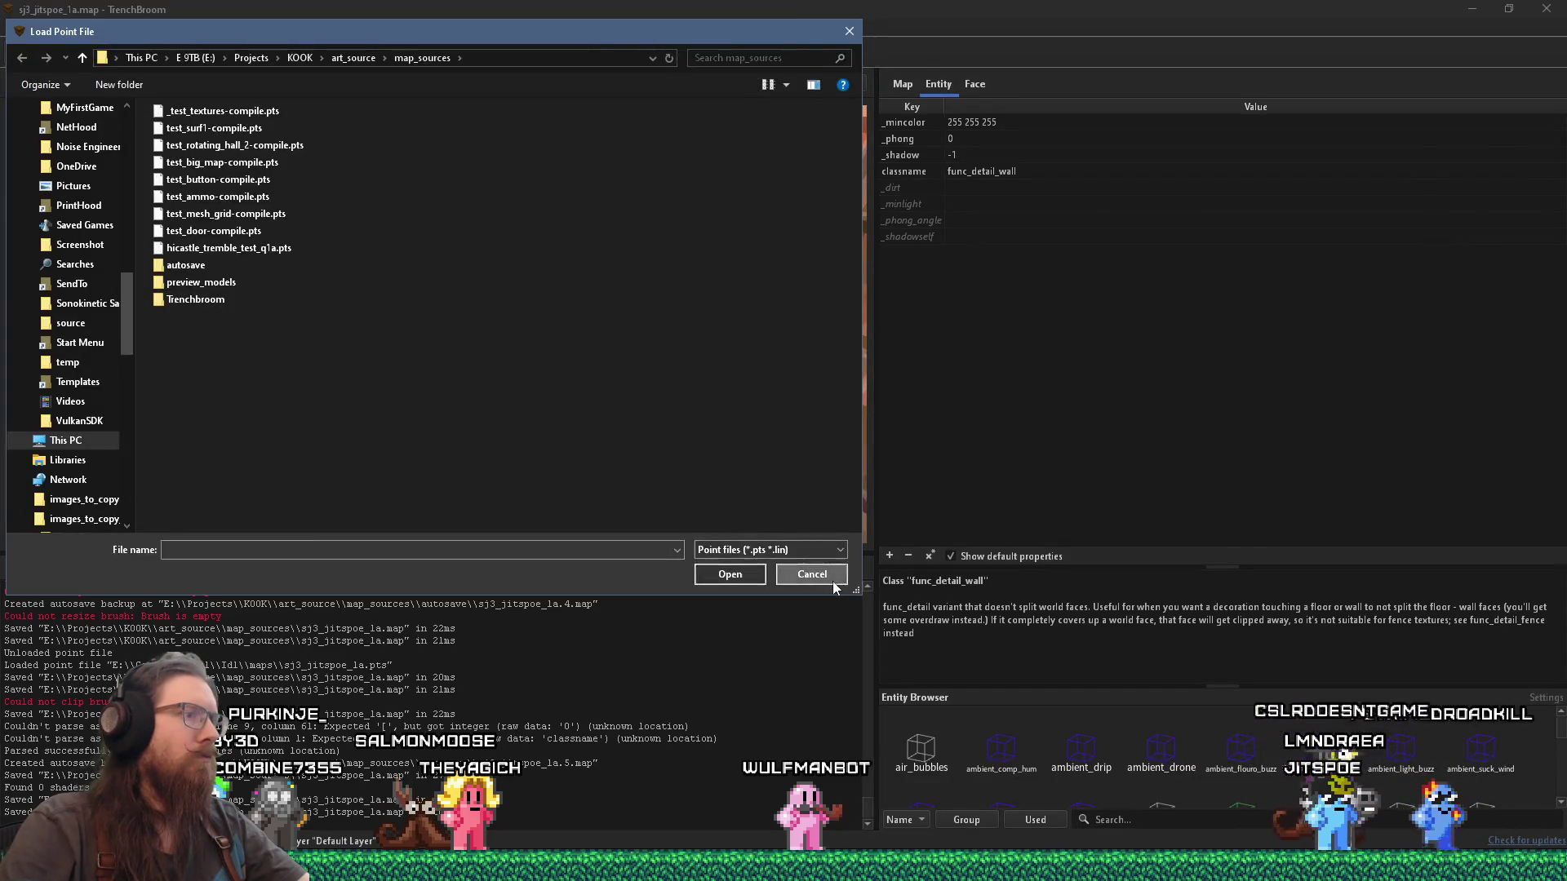
pyautogui.click(833, 581)
pyautogui.click(15, 27)
pyautogui.click(101, 185)
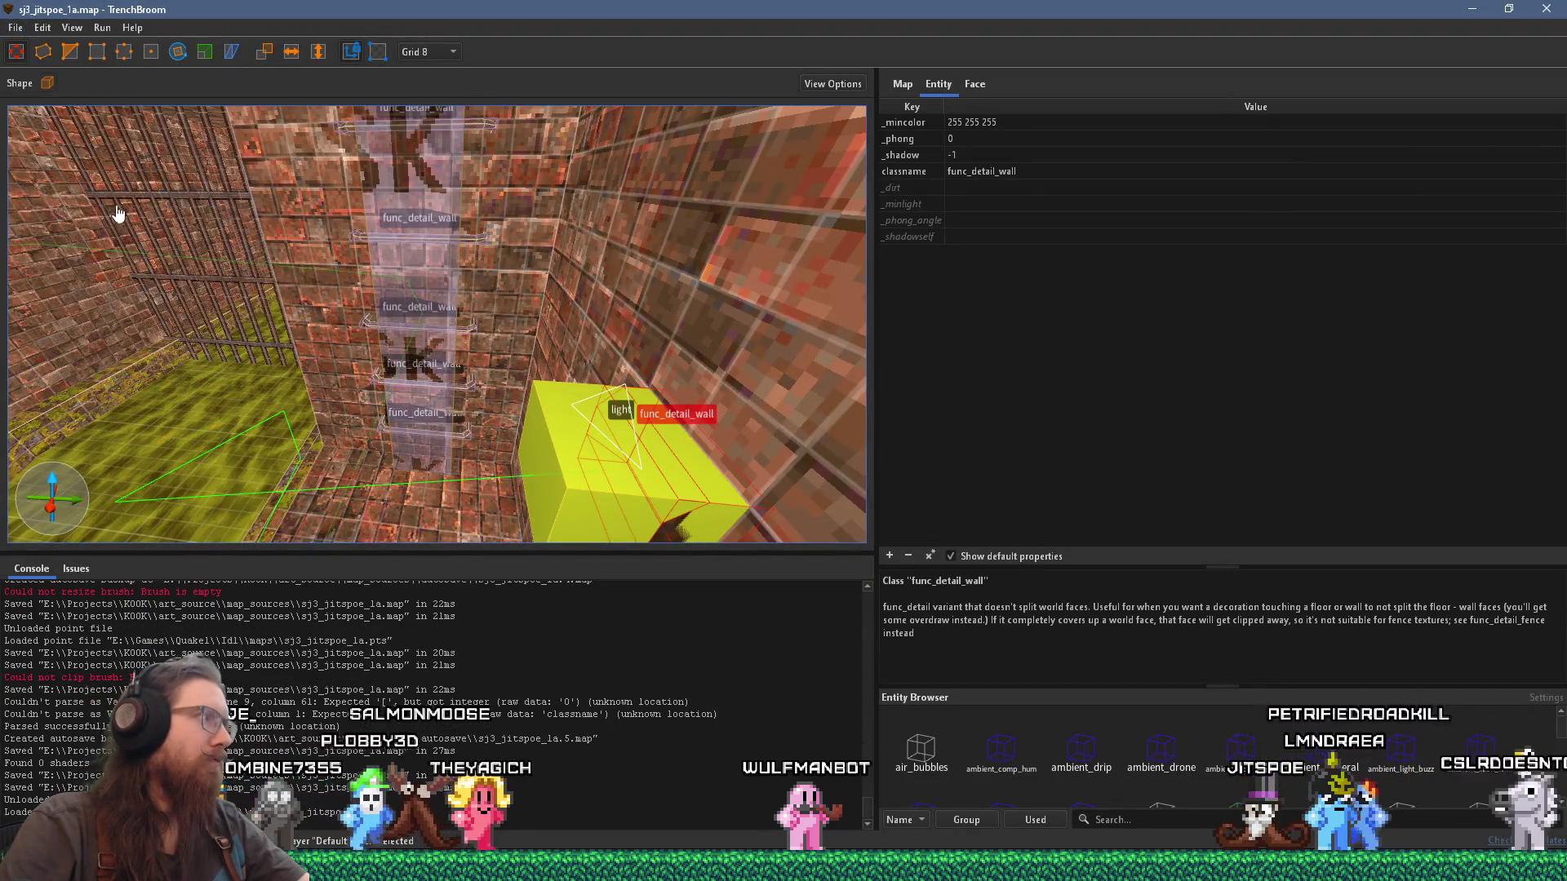
# Step: Follow the green leak line to a wall corner and deselect the func_detail_wall brush
pyautogui.moveTo(117, 214)
pyautogui.mouseDown()
pyautogui.moveTo(389, 374)
pyautogui.moveTo(457, 326)
pyautogui.moveTo(635, 338)
pyautogui.moveTo(653, 319)
pyautogui.moveTo(630, 292)
pyautogui.moveTo(640, 248)
pyautogui.moveTo(631, 360)
pyautogui.mouseUp()
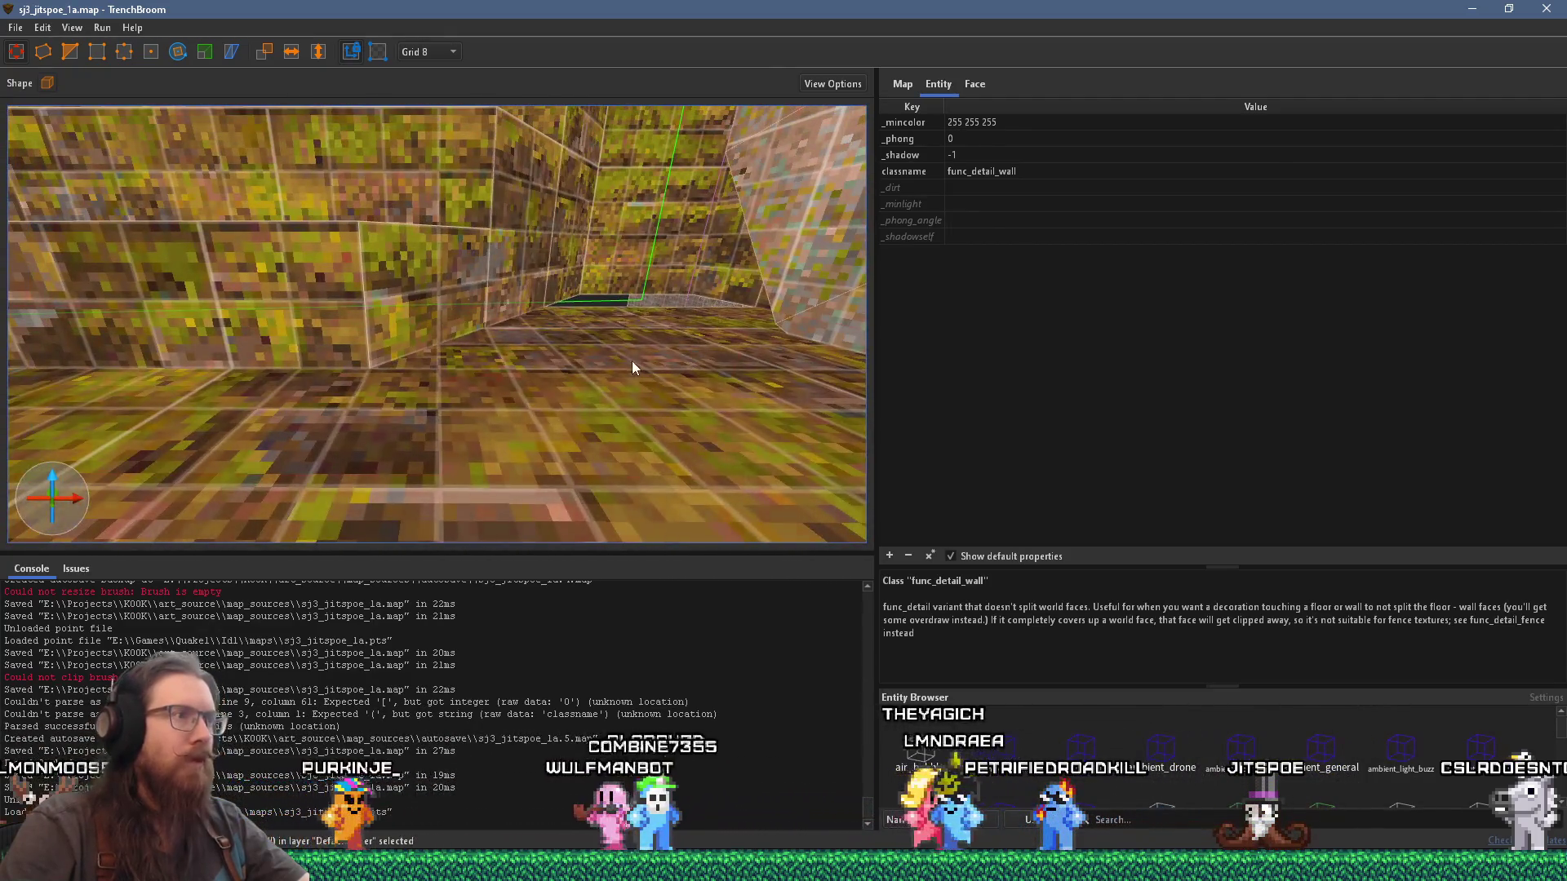
pyautogui.press('Escape')
pyautogui.moveTo(638, 278); pyautogui.dragTo(640, 442)
# Step: Save the map and start compiling it with the alkaline dev profile
pyautogui.click(15, 27)
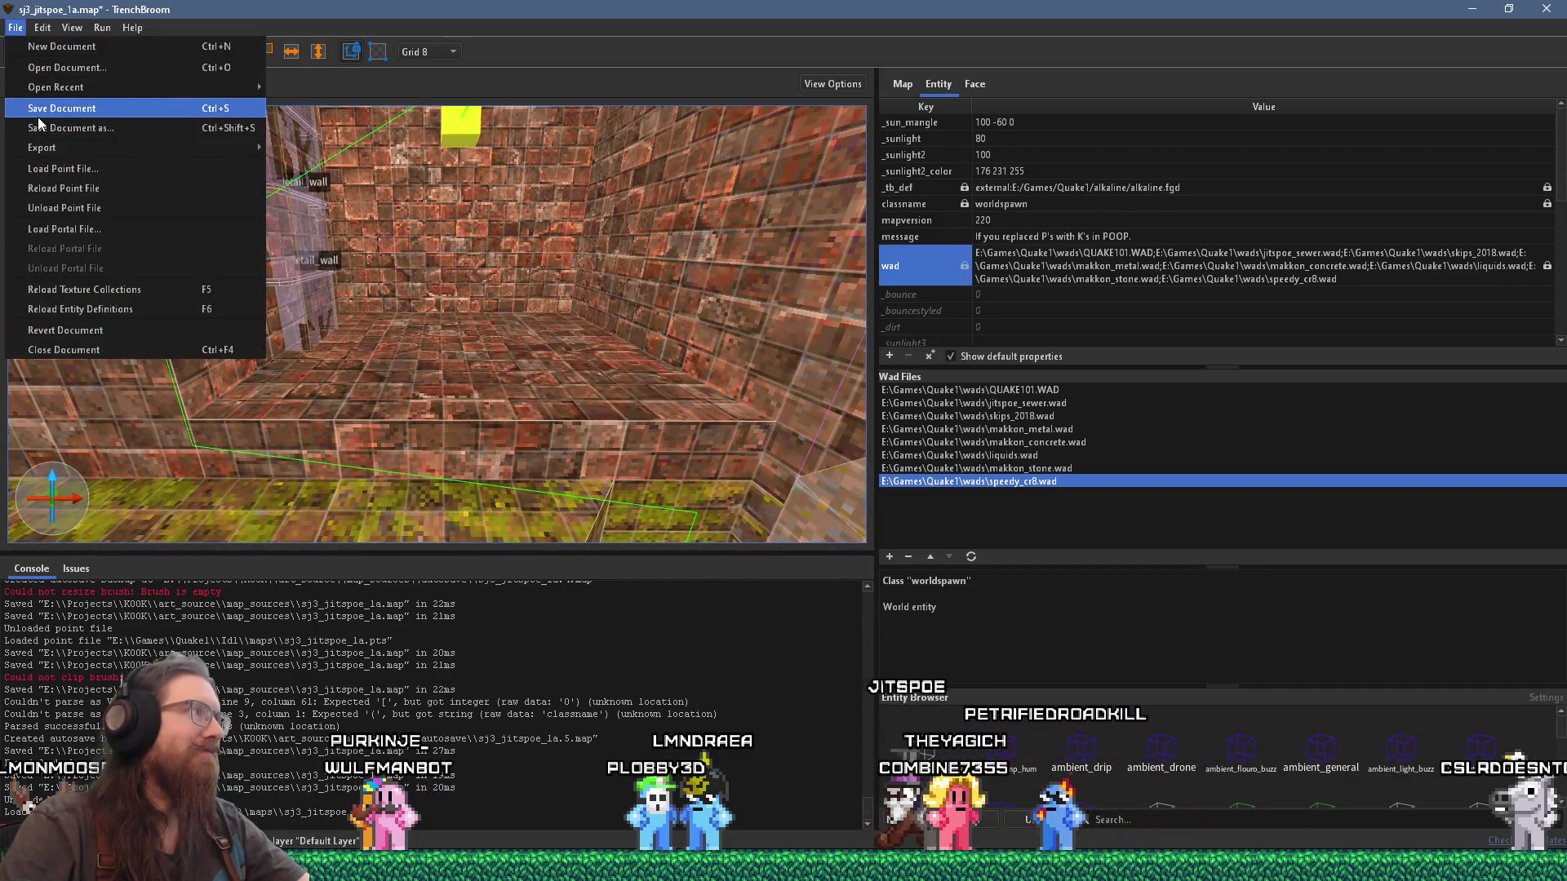
pyautogui.click(38, 114)
pyautogui.click(111, 46)
pyautogui.click(1079, 736)
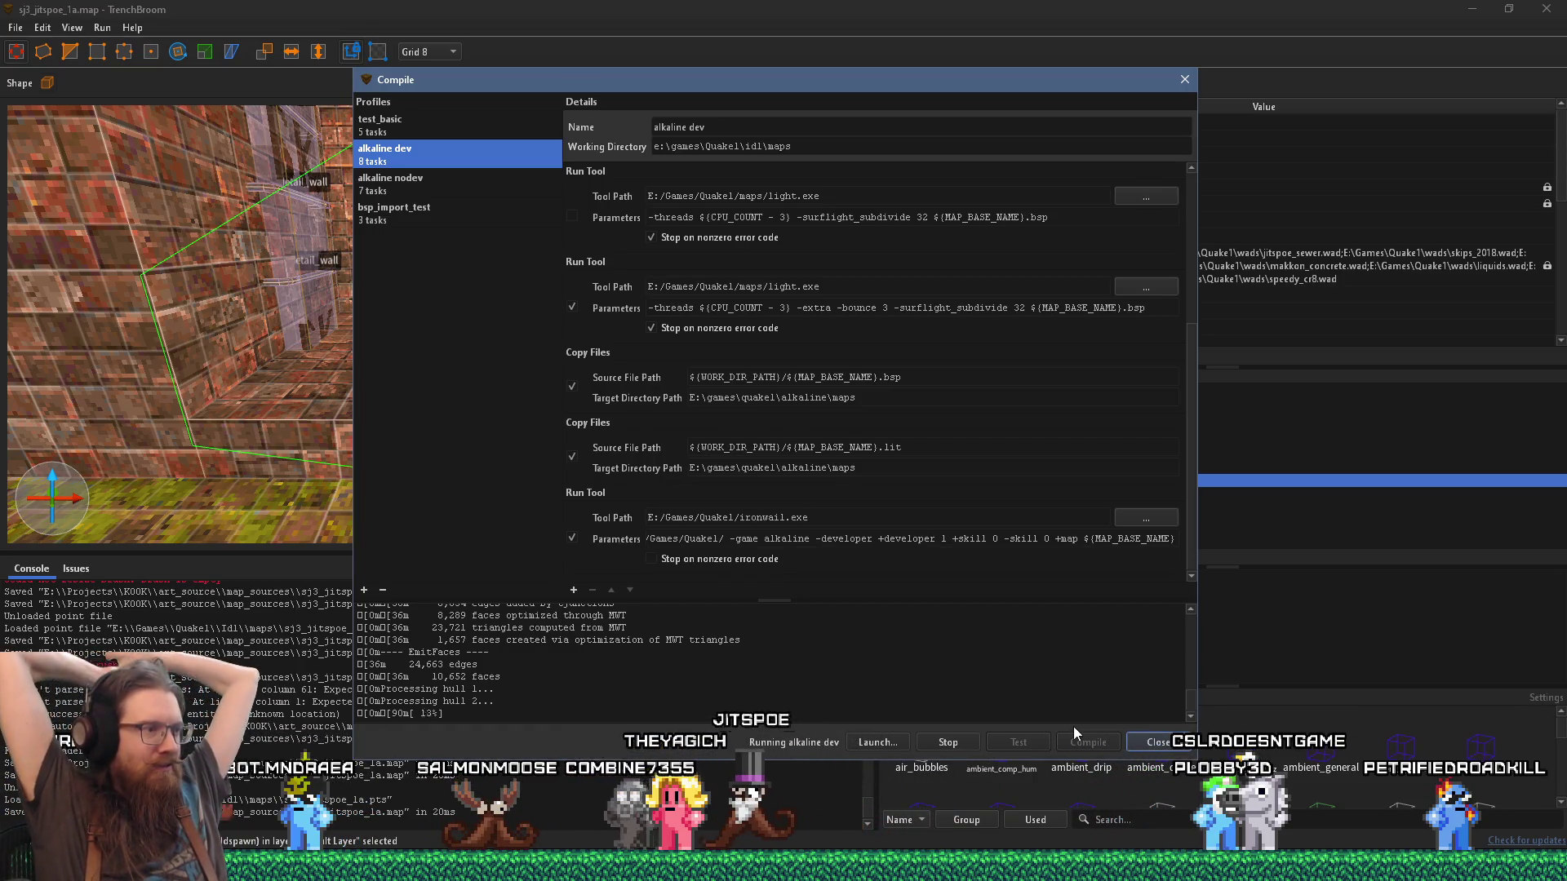
# Step: Refocus the 3D view, dismiss its context menu, and move the compile window out of the way
pyautogui.click(183, 325)
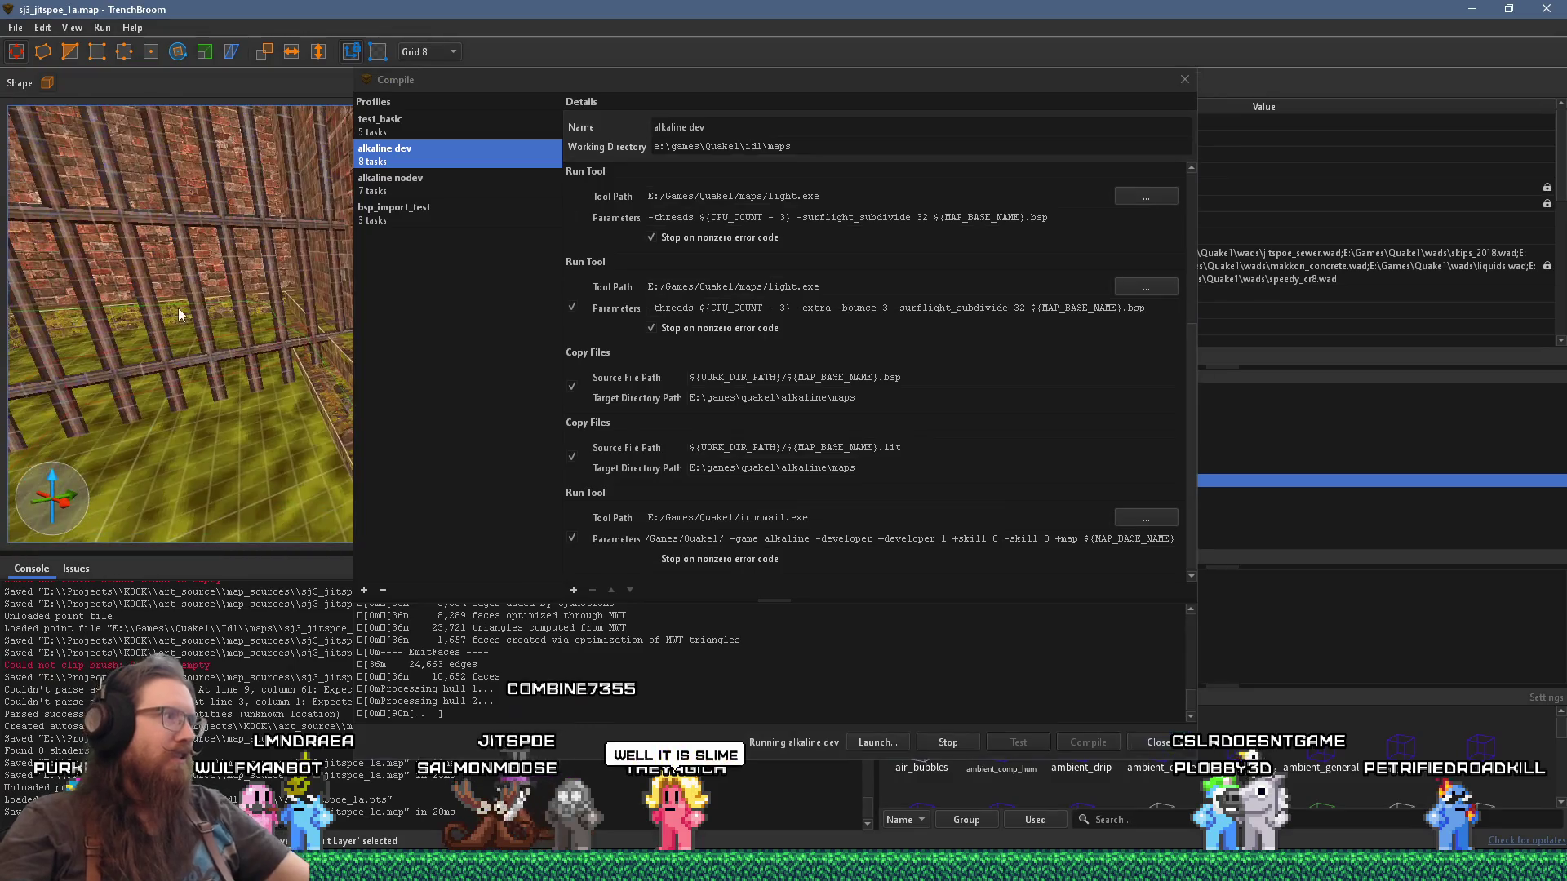
pyautogui.rightClick(178, 308)
pyautogui.moveTo(308, 620)
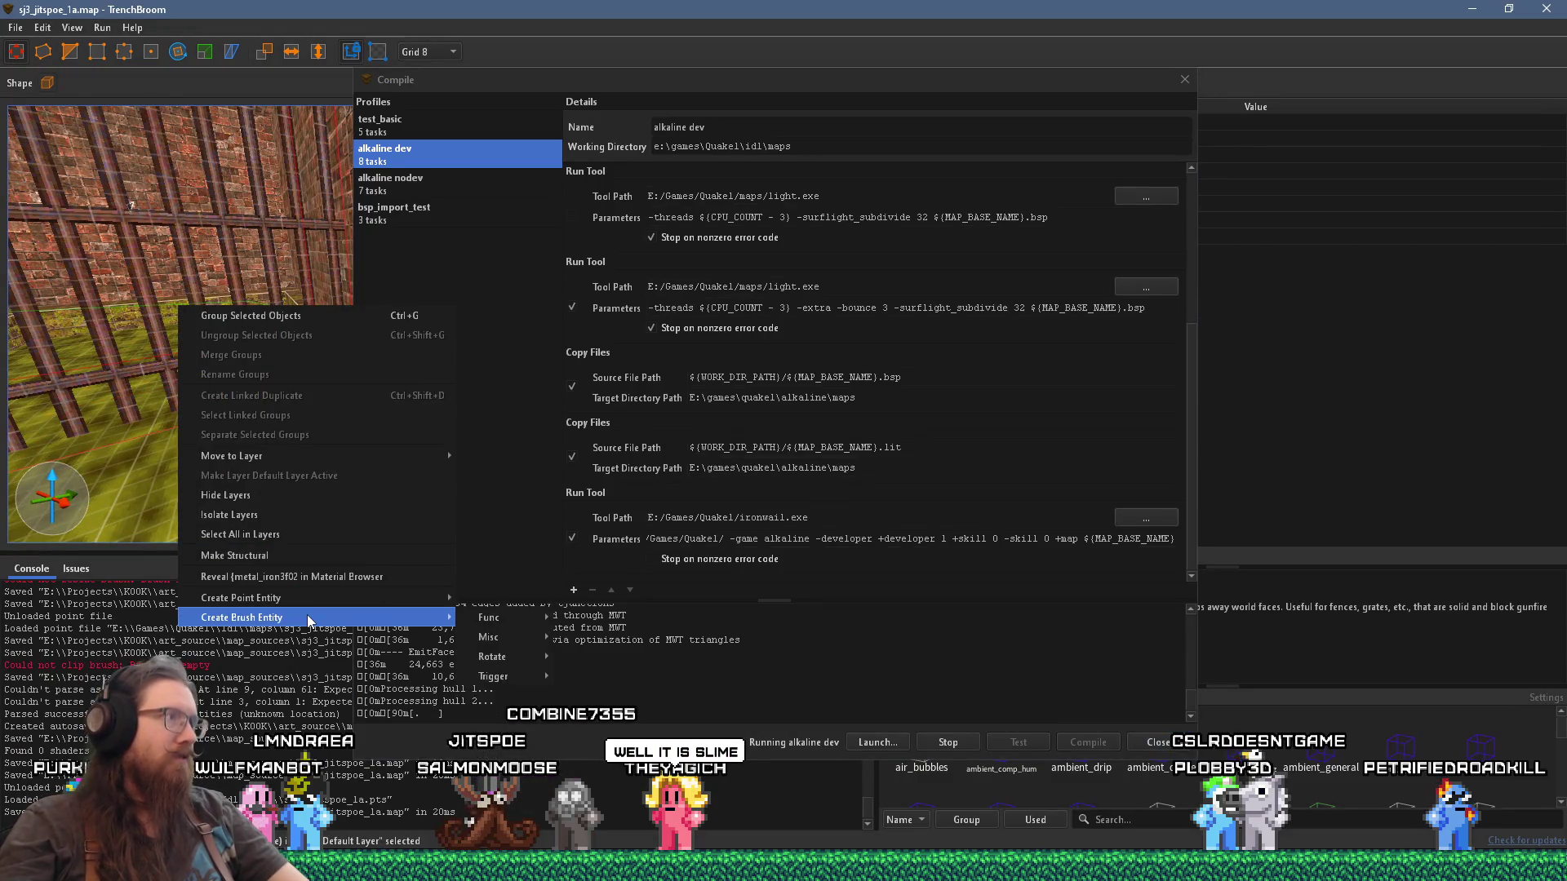
pyautogui.click(706, 62)
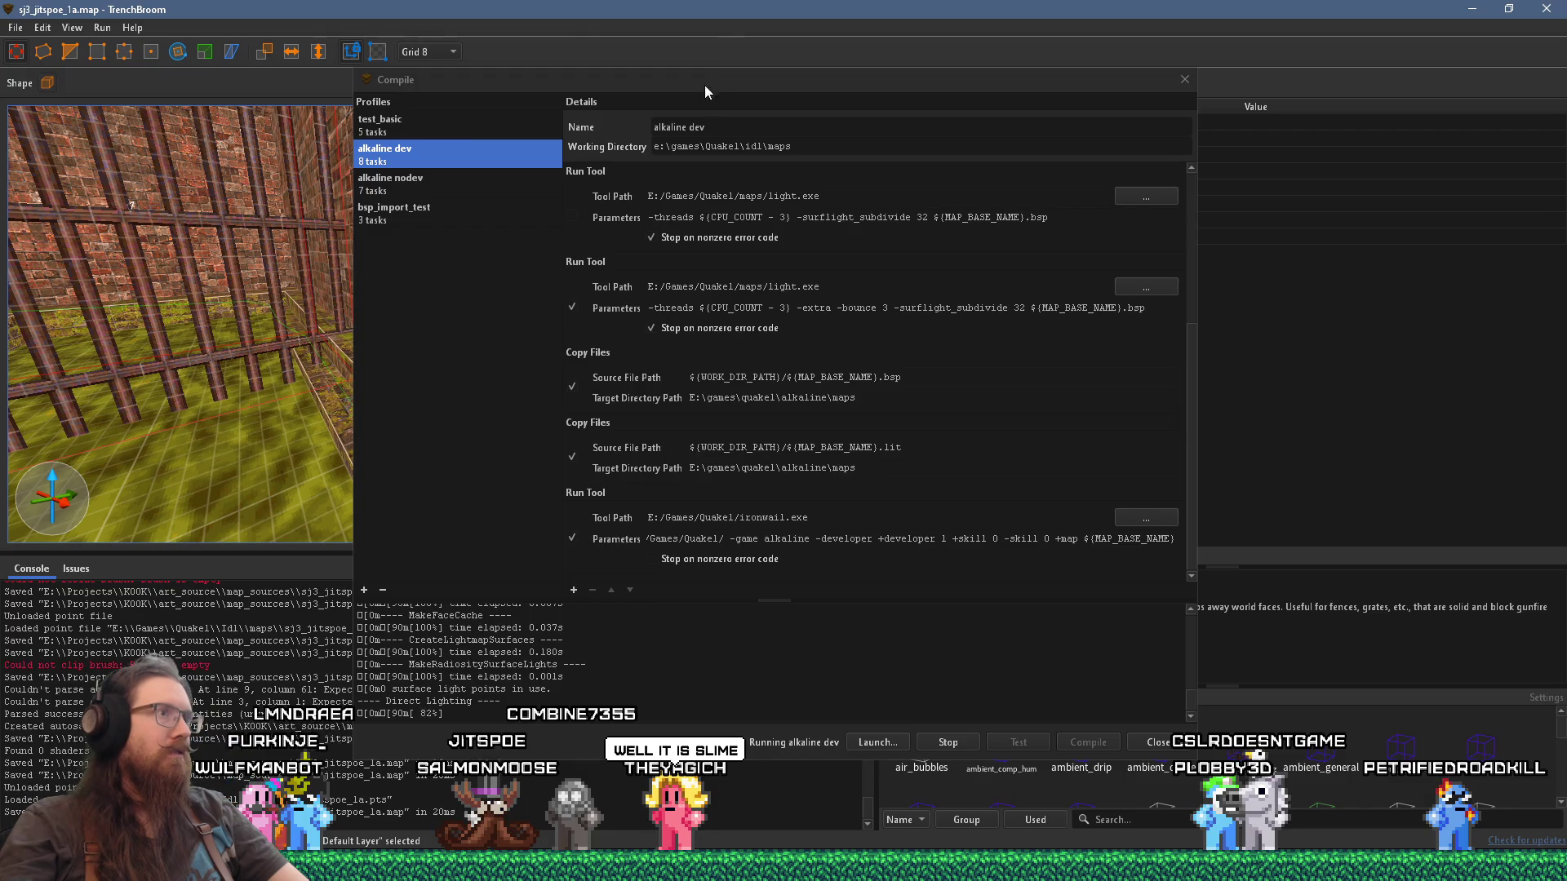
pyautogui.moveTo(705, 90); pyautogui.dragTo(1050, 163)
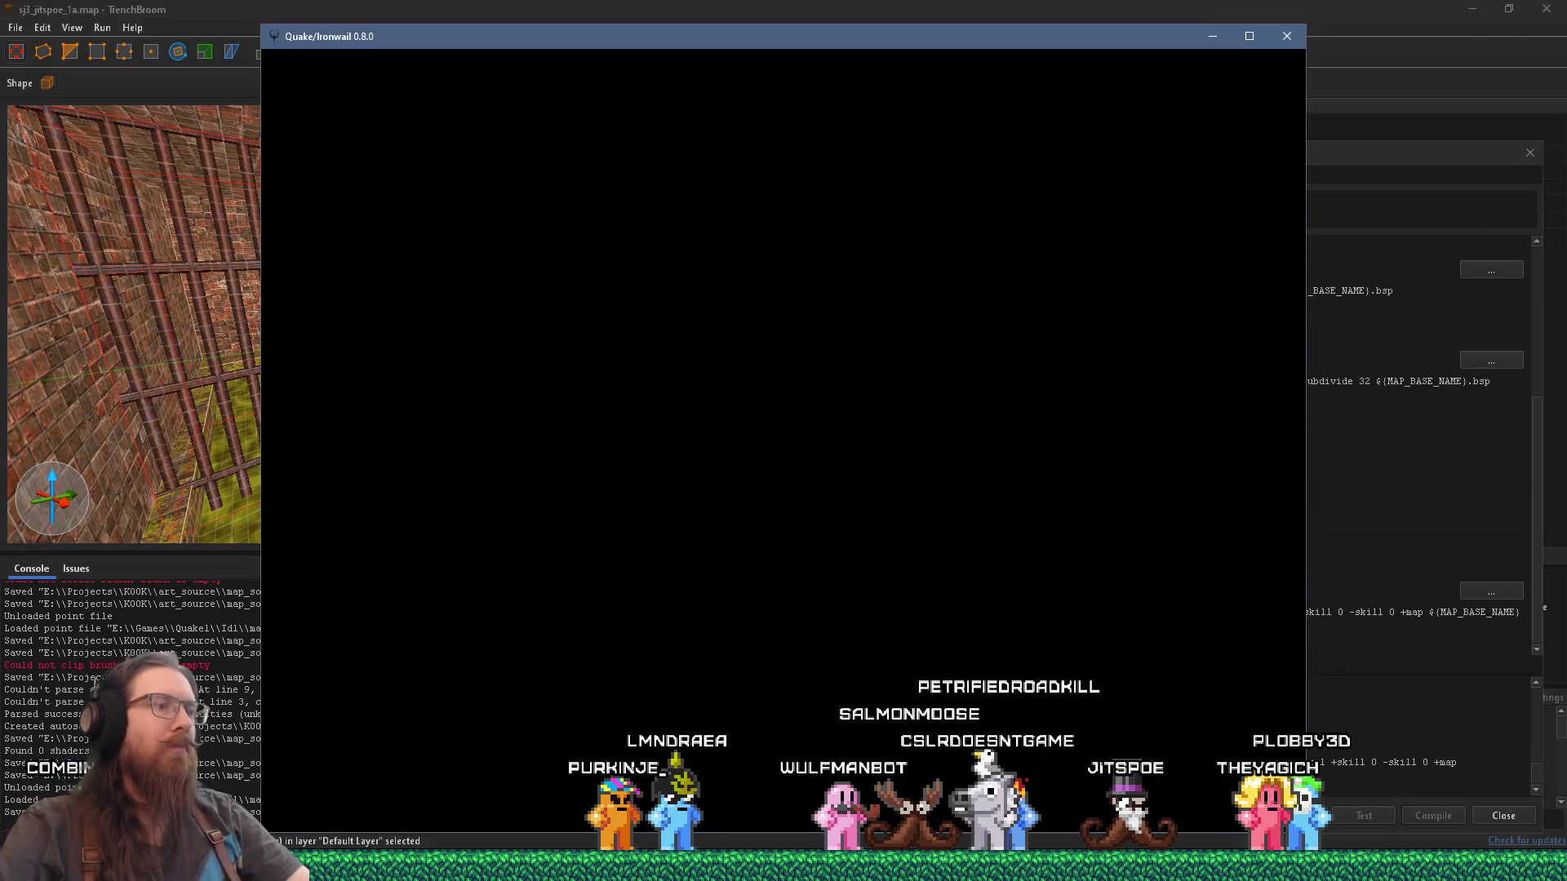
# Step: Walk through the slime water into the tunnel and inspect the barred grate from several angles
pyautogui.press('w')
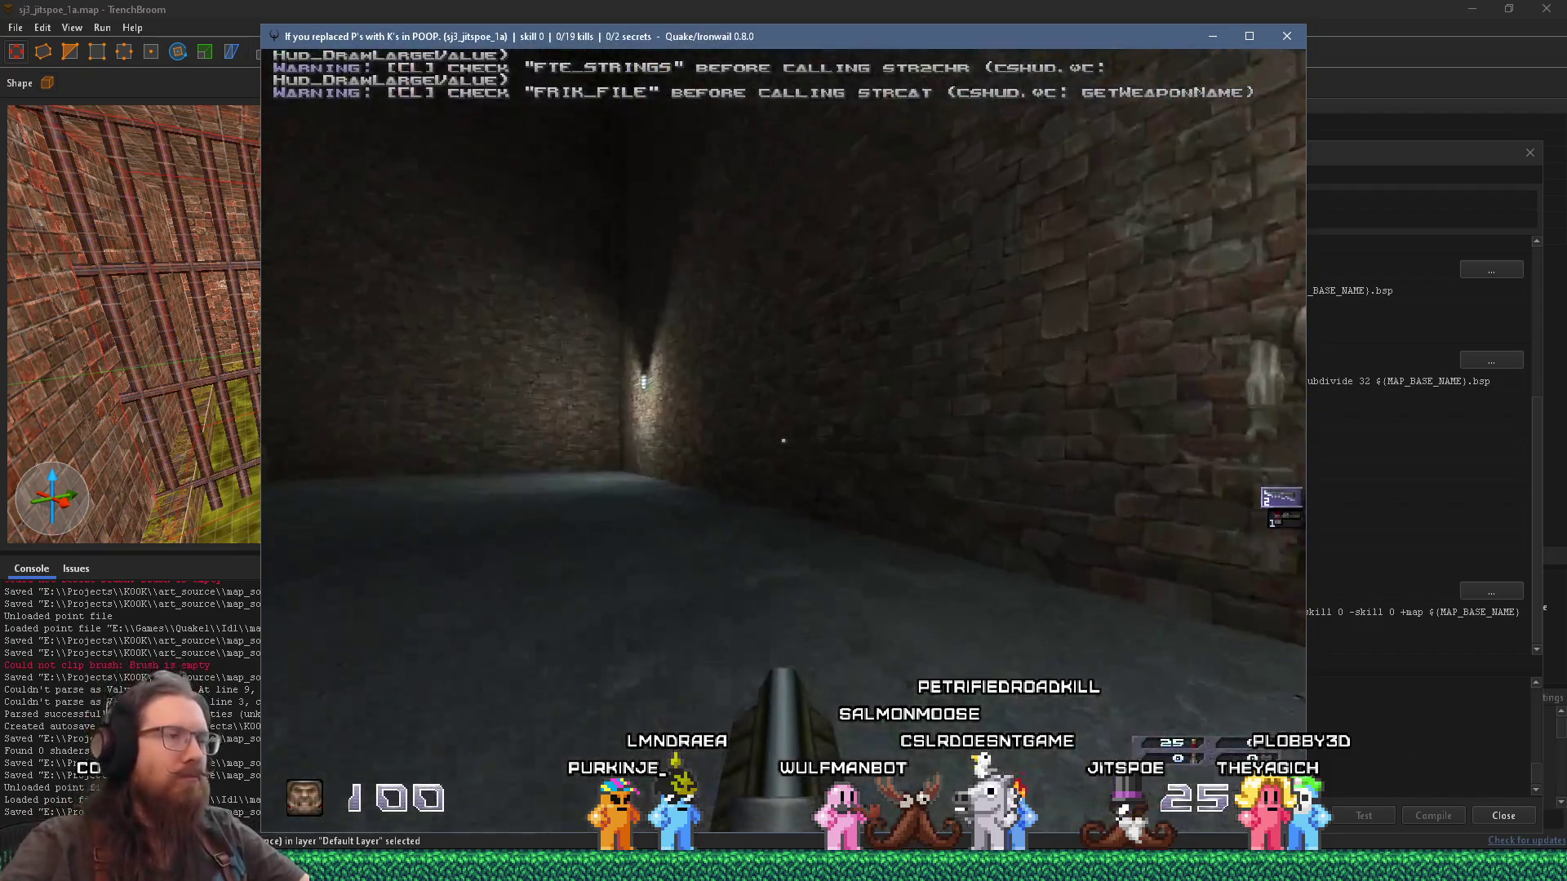
pyautogui.press('w')
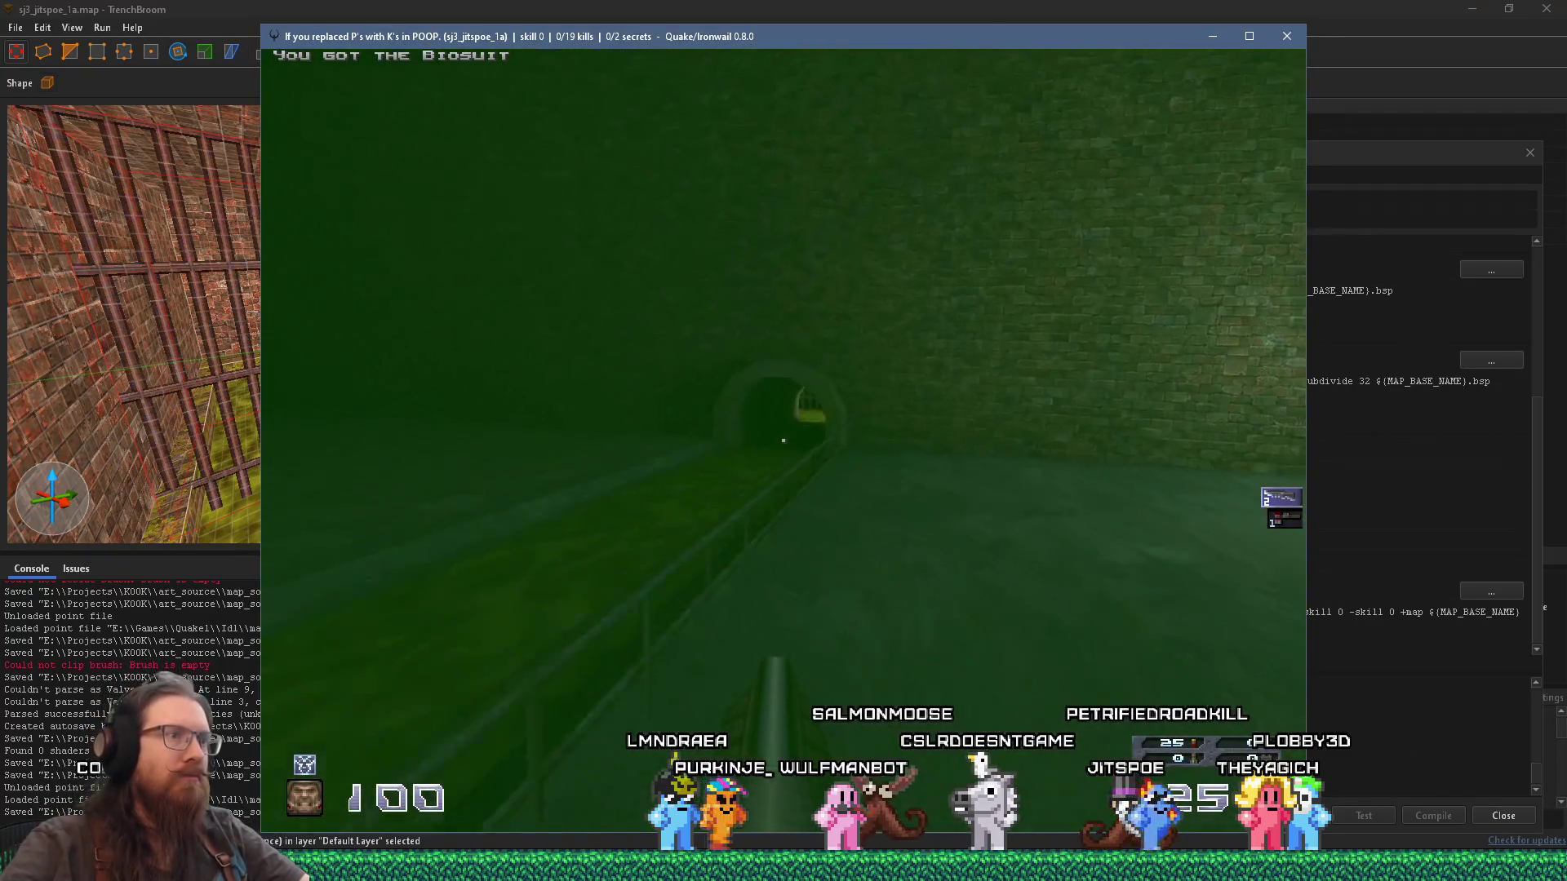
pyautogui.press('w')
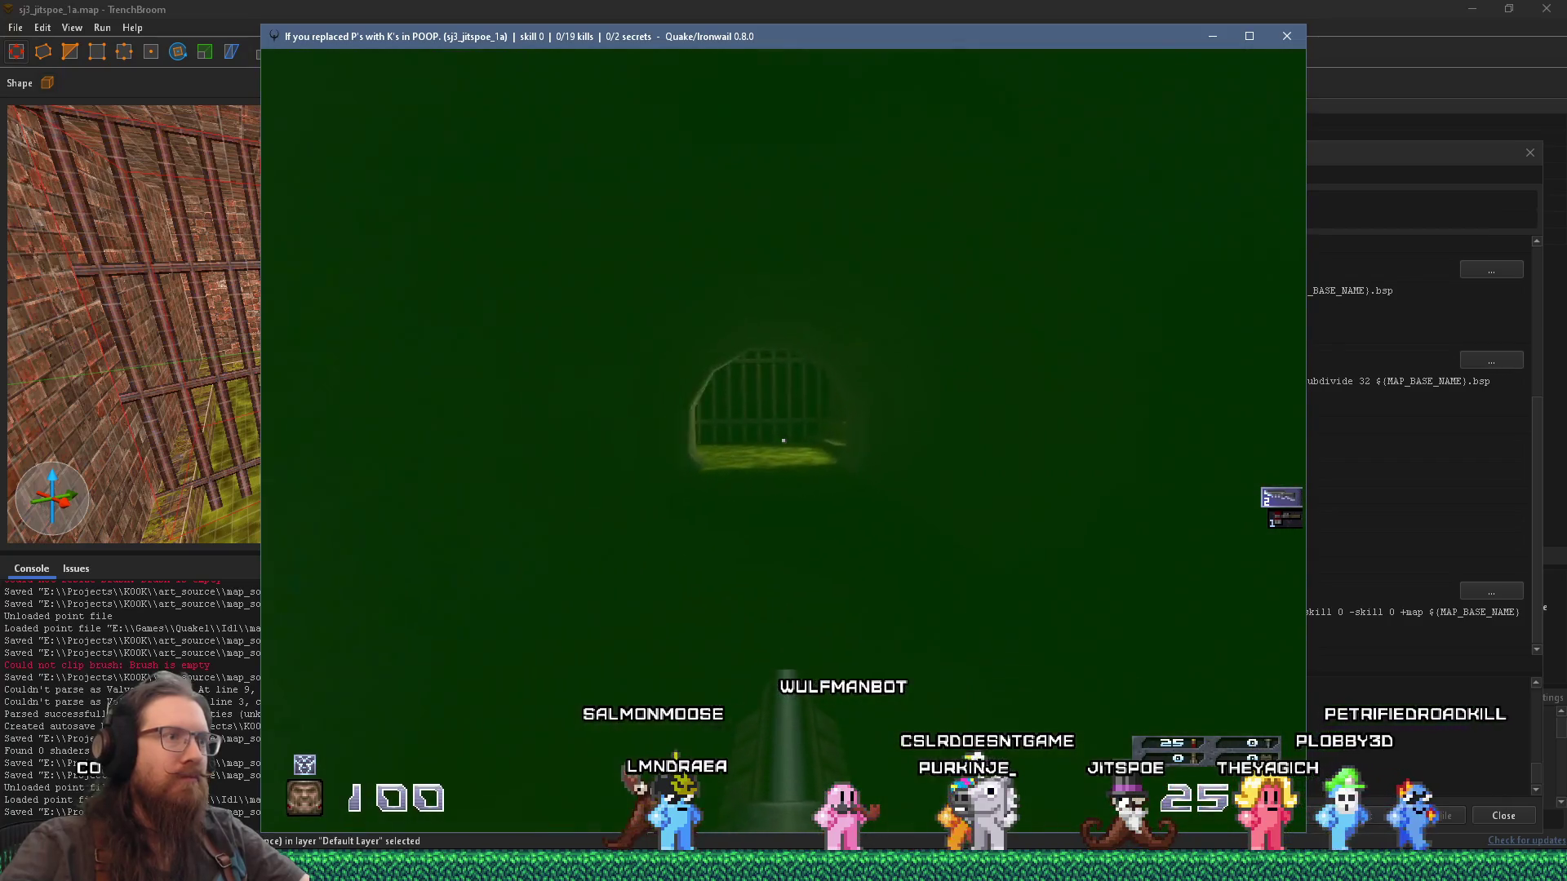
pyautogui.press('w')
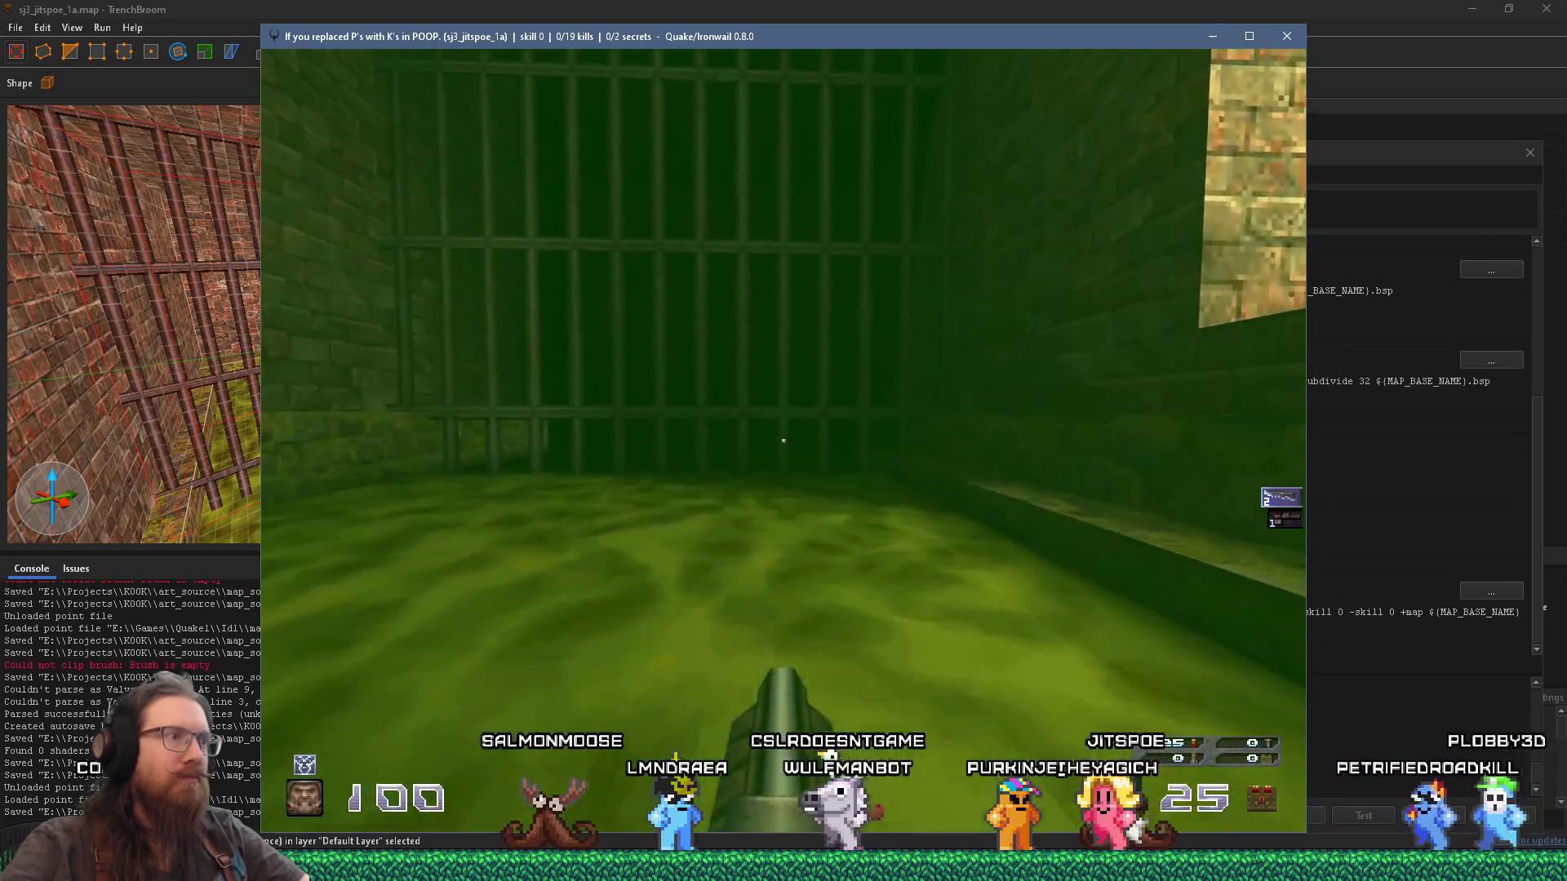
pyautogui.press('w')
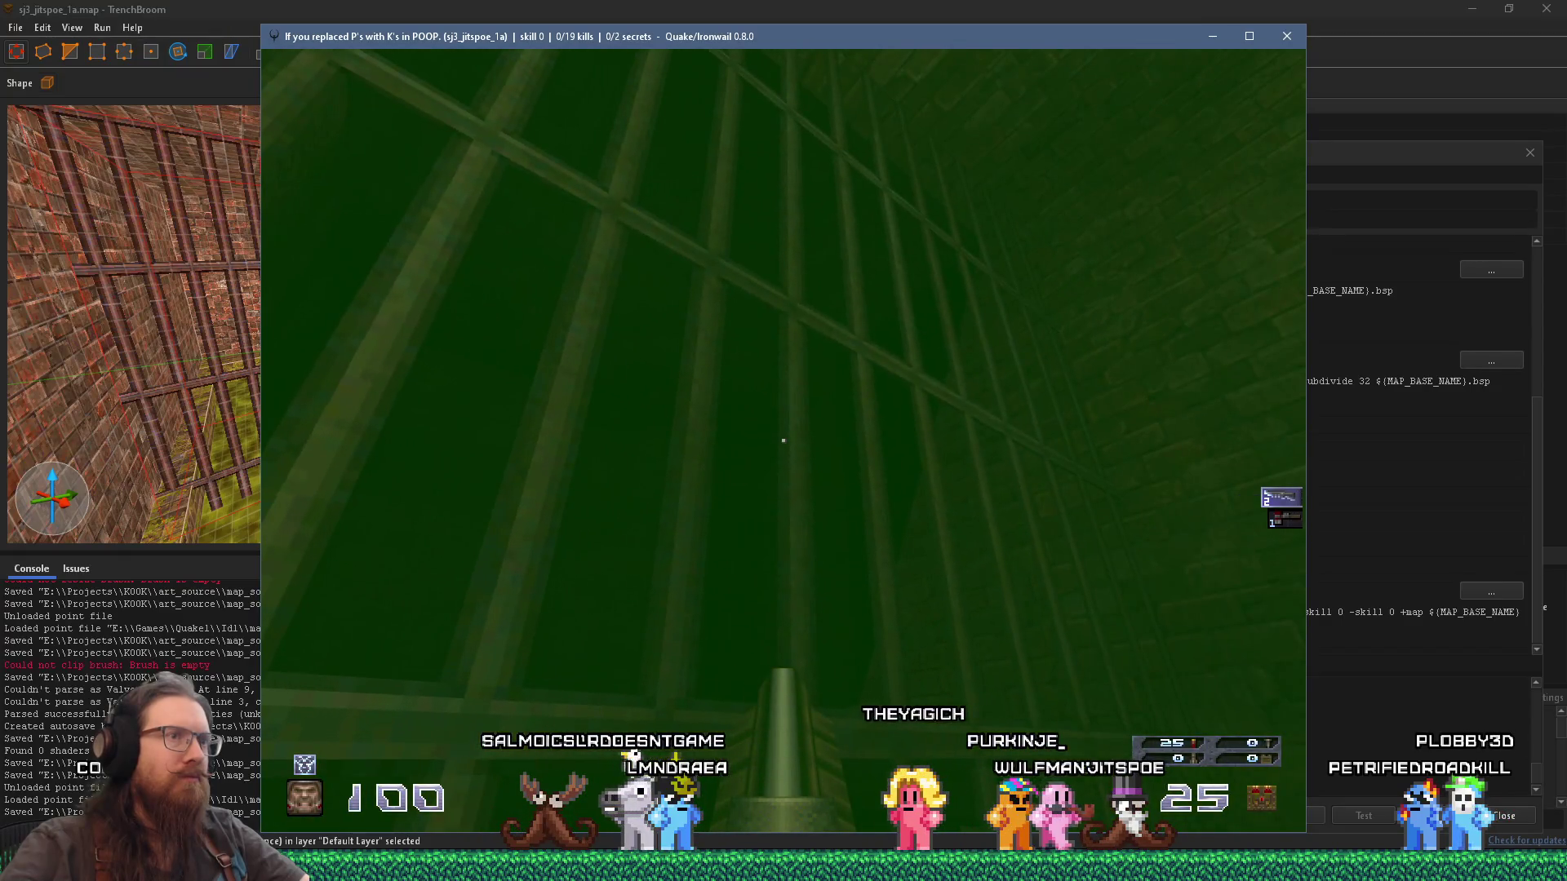
pyautogui.press('w')
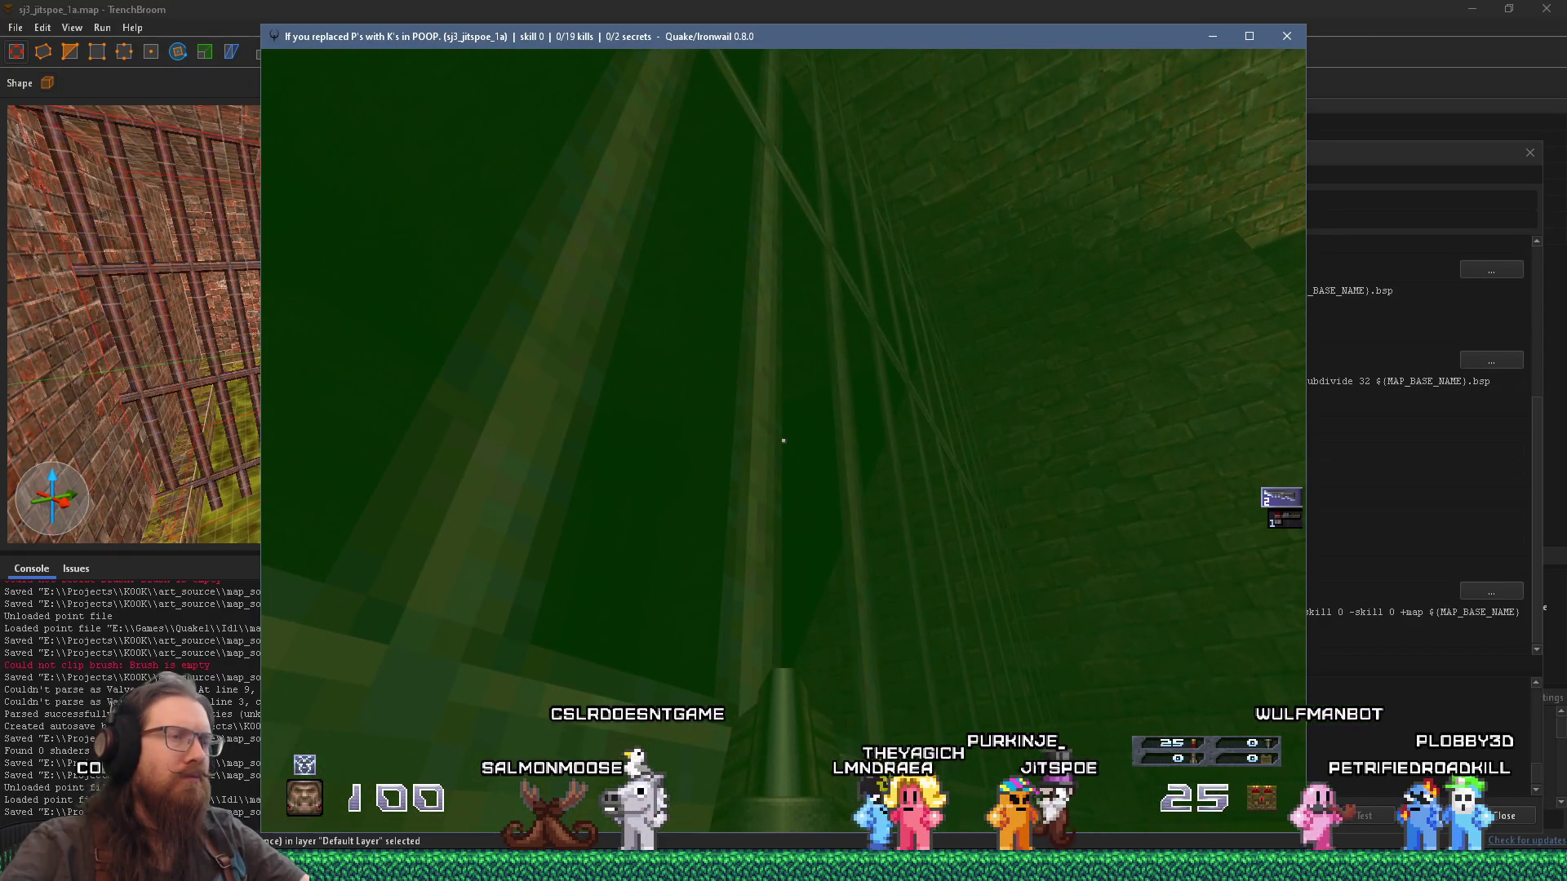
pyautogui.press('w')
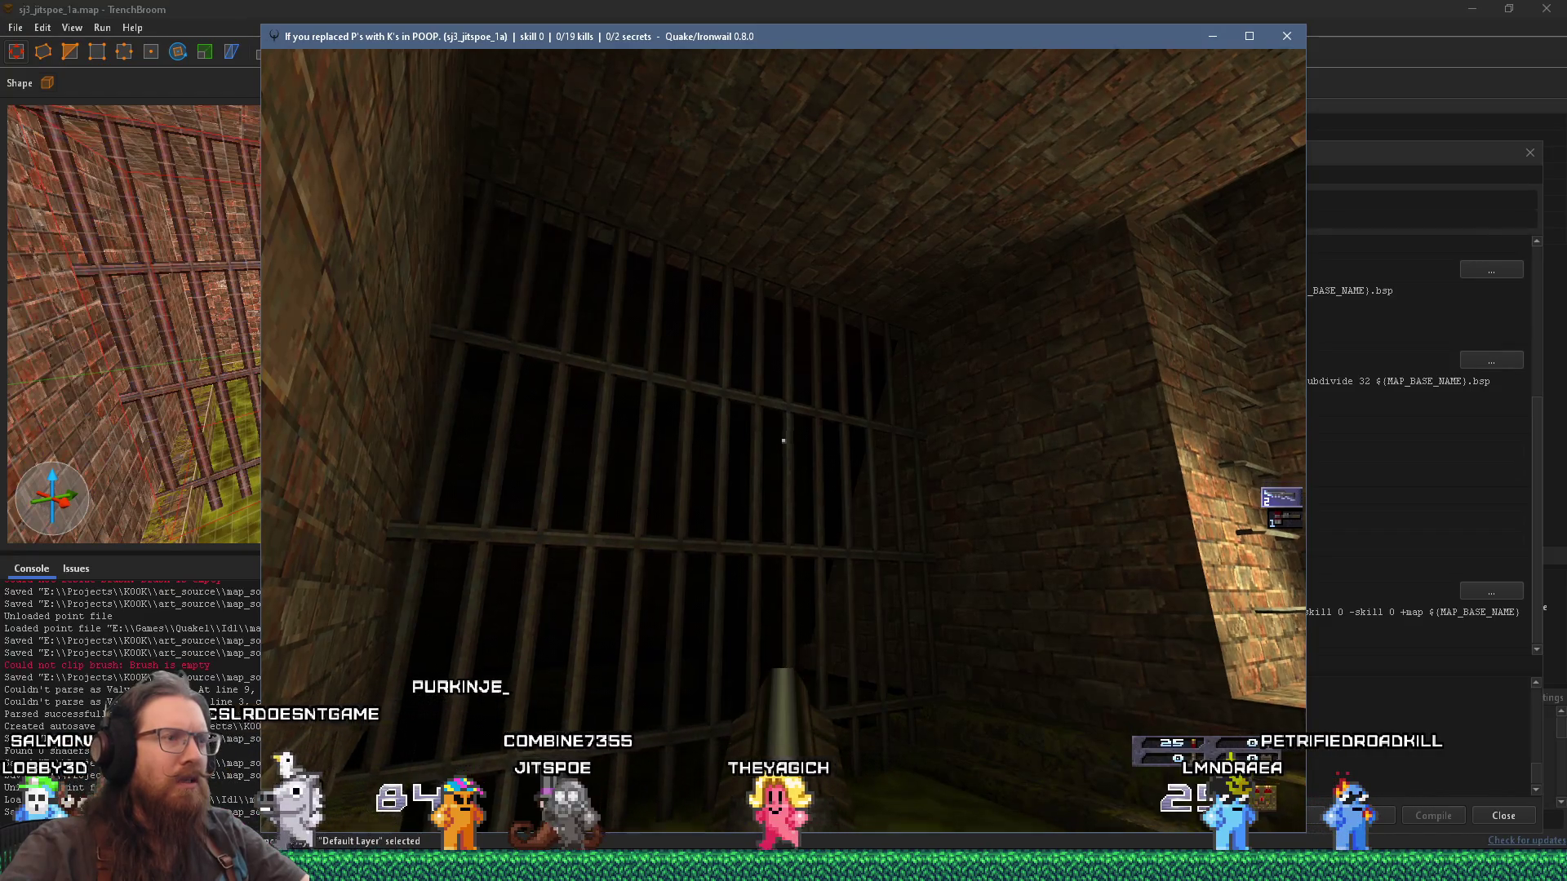
# Step: Approach the cell bars, look toward the lit room and stairs, then open the console
pyautogui.press('w')
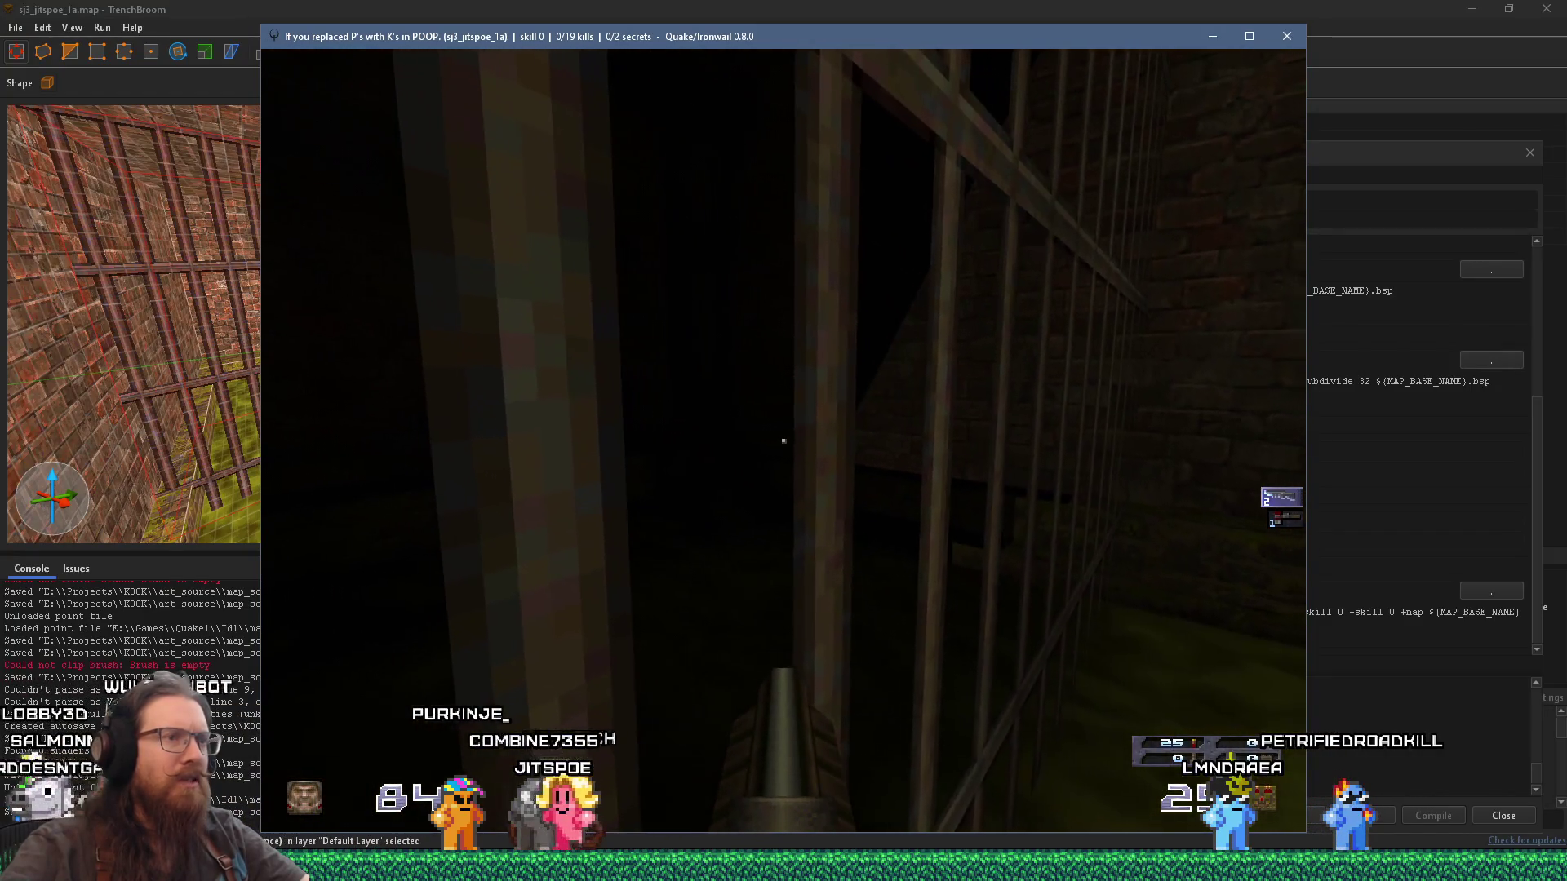
pyautogui.press('w')
pyautogui.press('w')
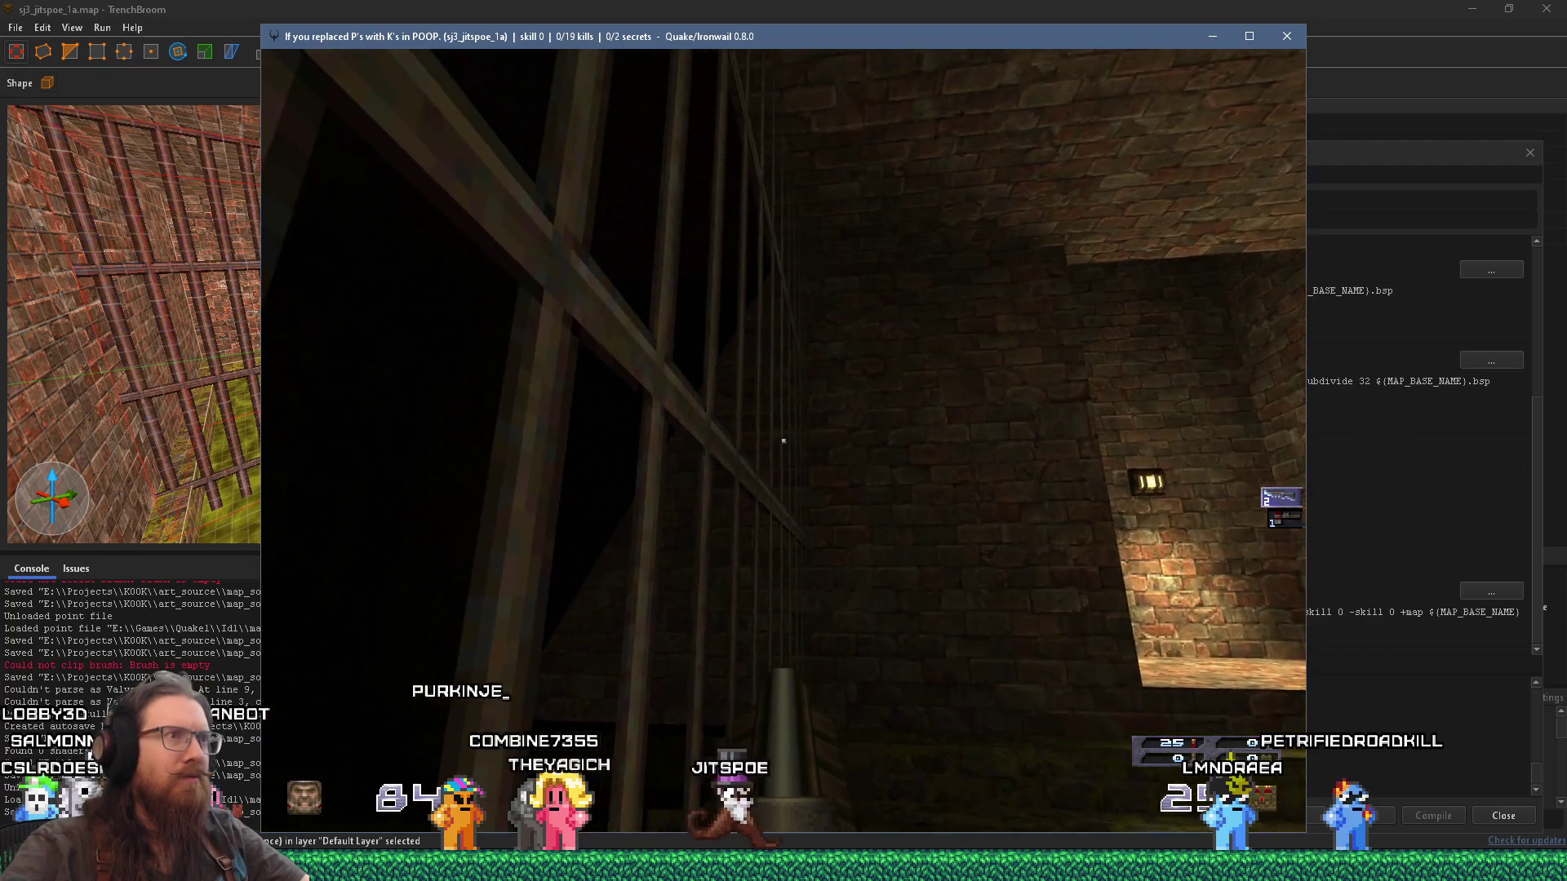
pyautogui.press('w')
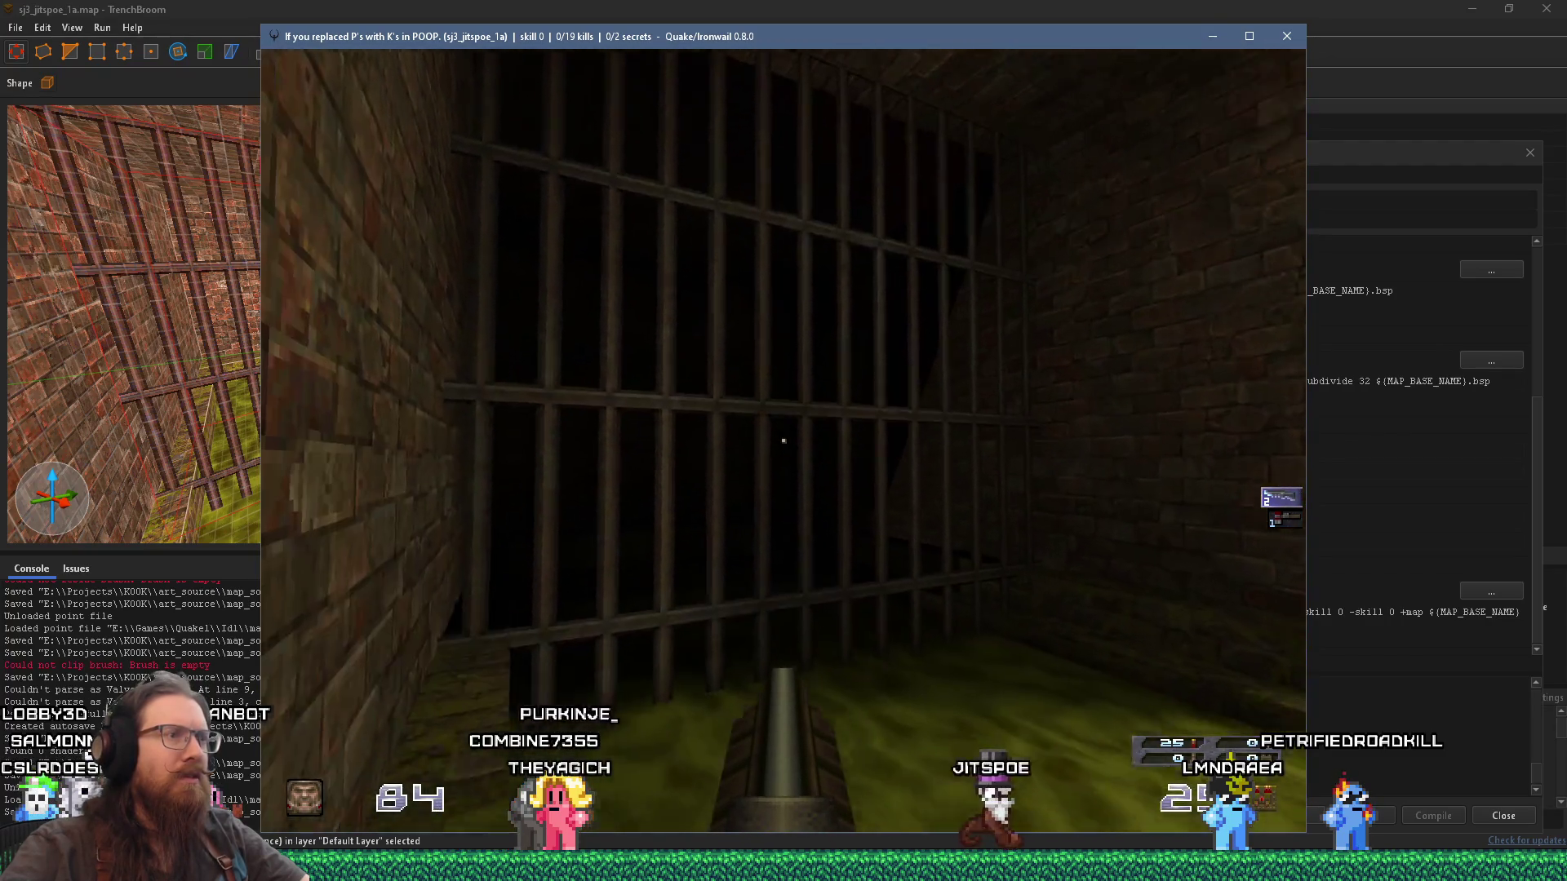
pyautogui.press('w')
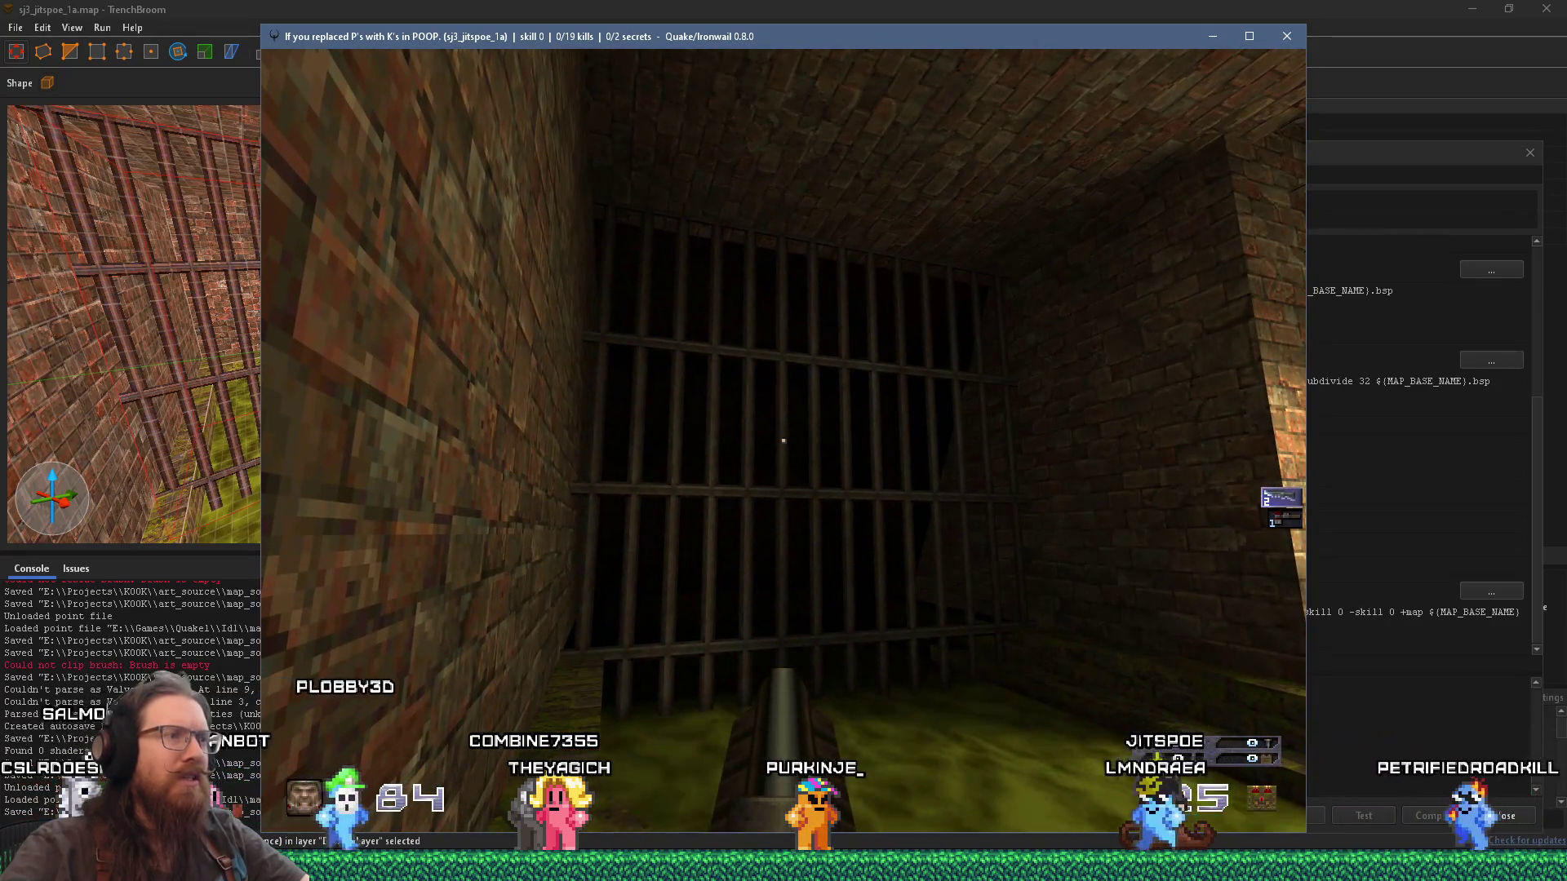
pyautogui.press('w')
pyautogui.press('w')
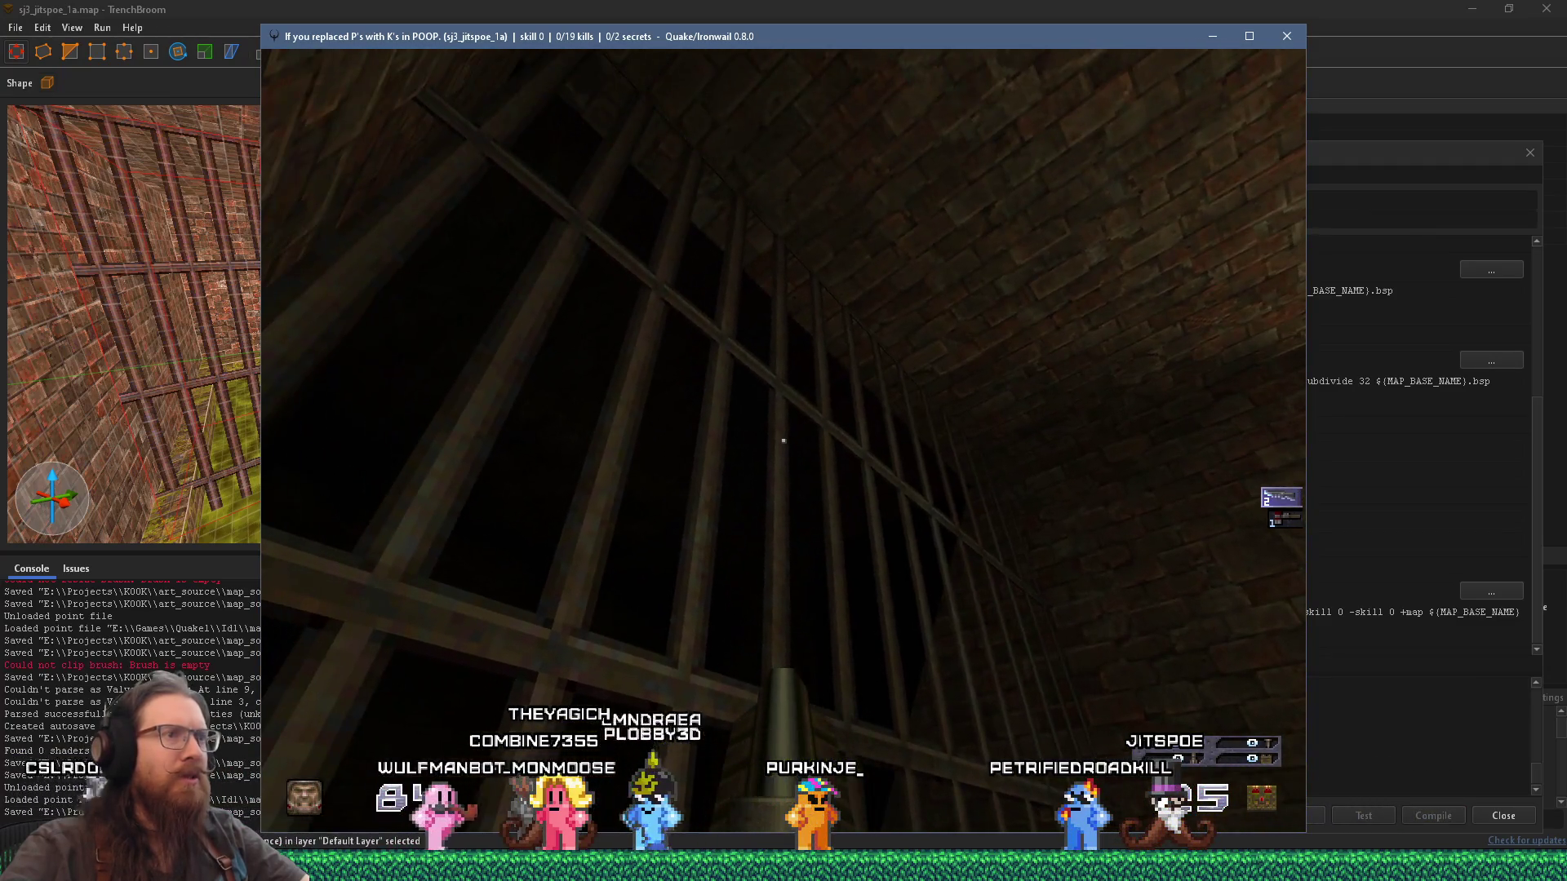
pyautogui.press('`')
pyautogui.write(']NOCLIP')
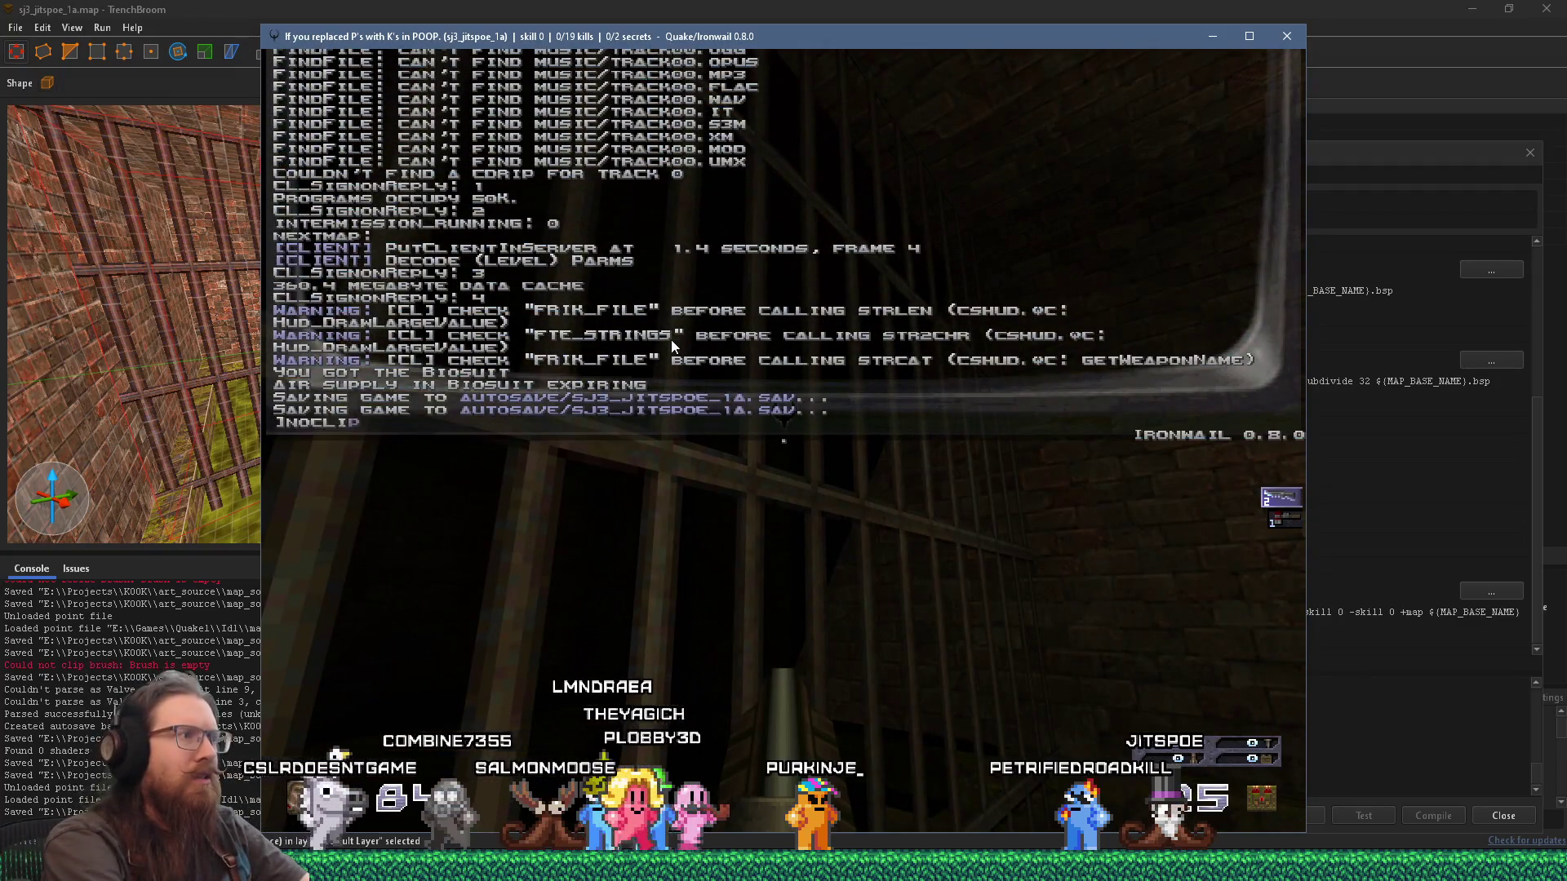
# Step: Close the console and turn to face the lit cell bars
pyautogui.press('`')
pyautogui.press('w')
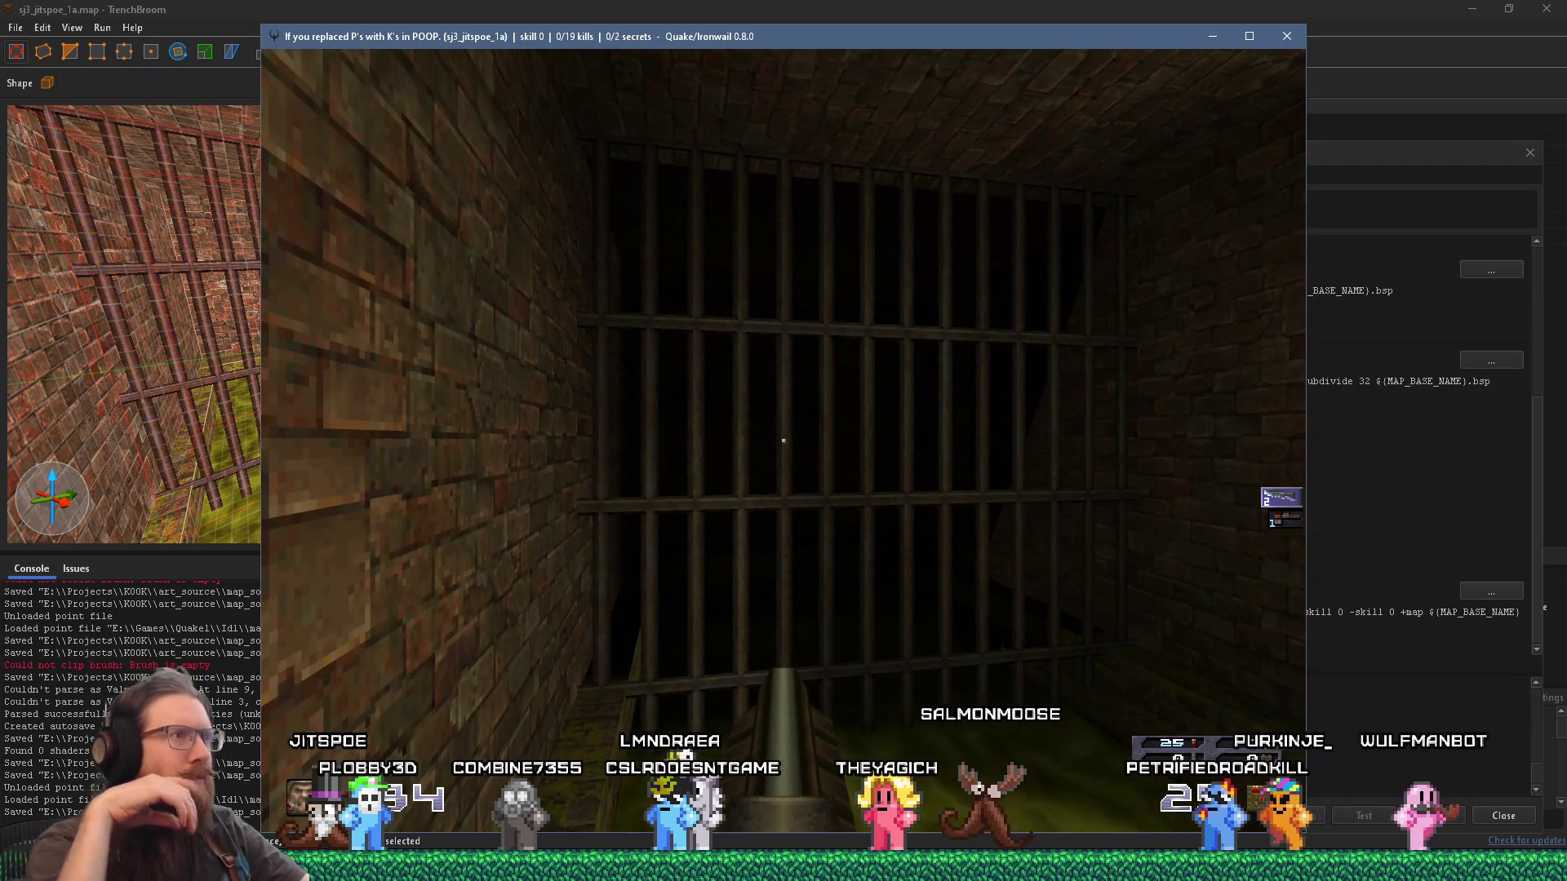
# Step: Fly through the sewer pipe past the wall lantern to a close view of the barred gate, then open the console
pyautogui.moveTo(783, 441)
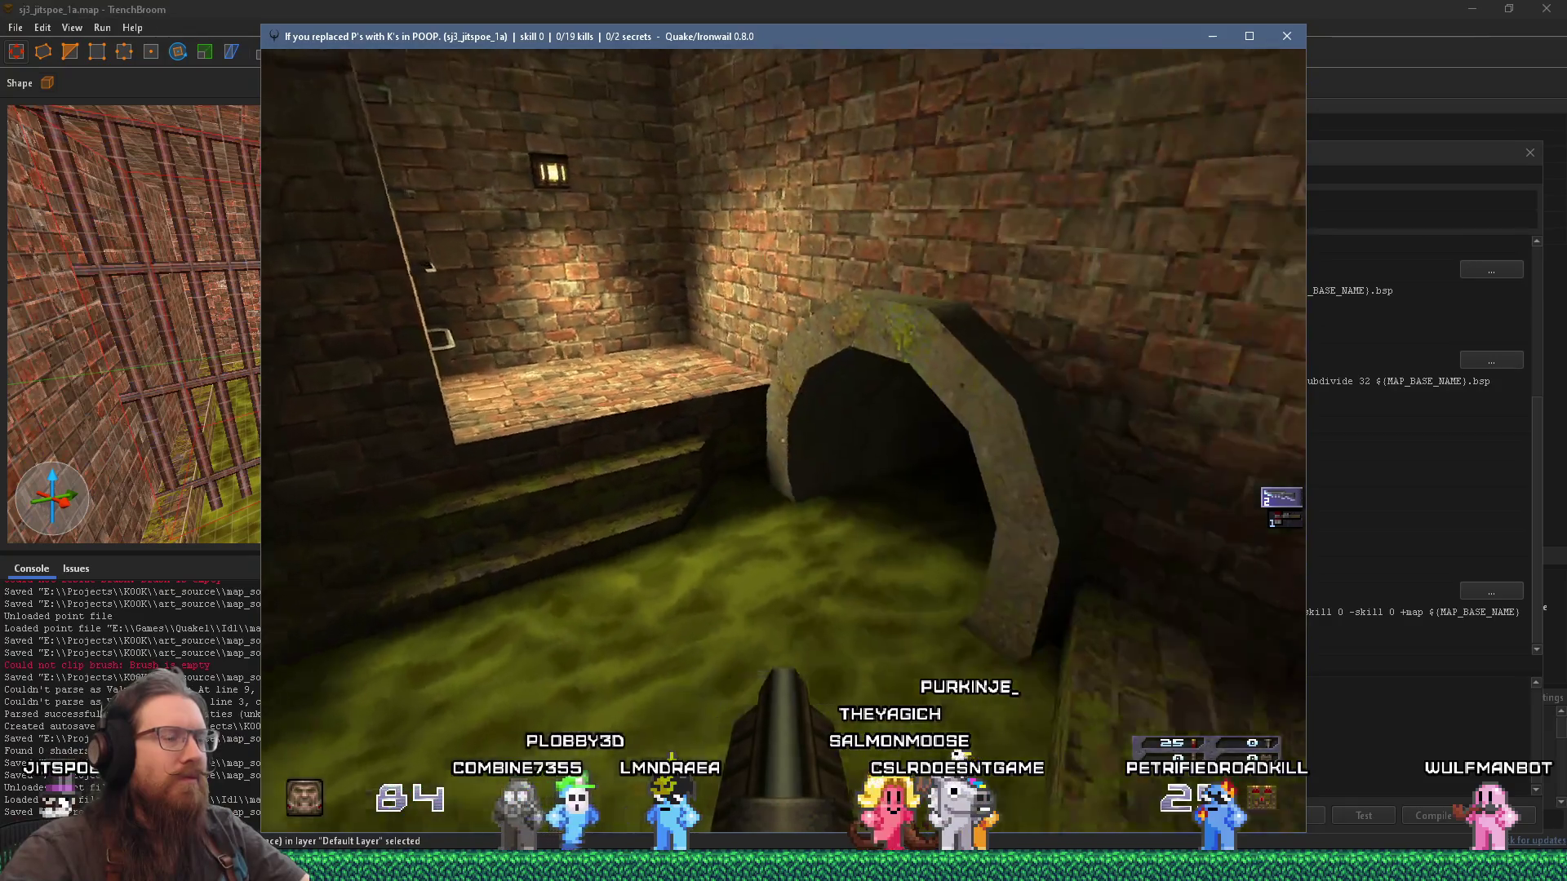
pyautogui.press('w')
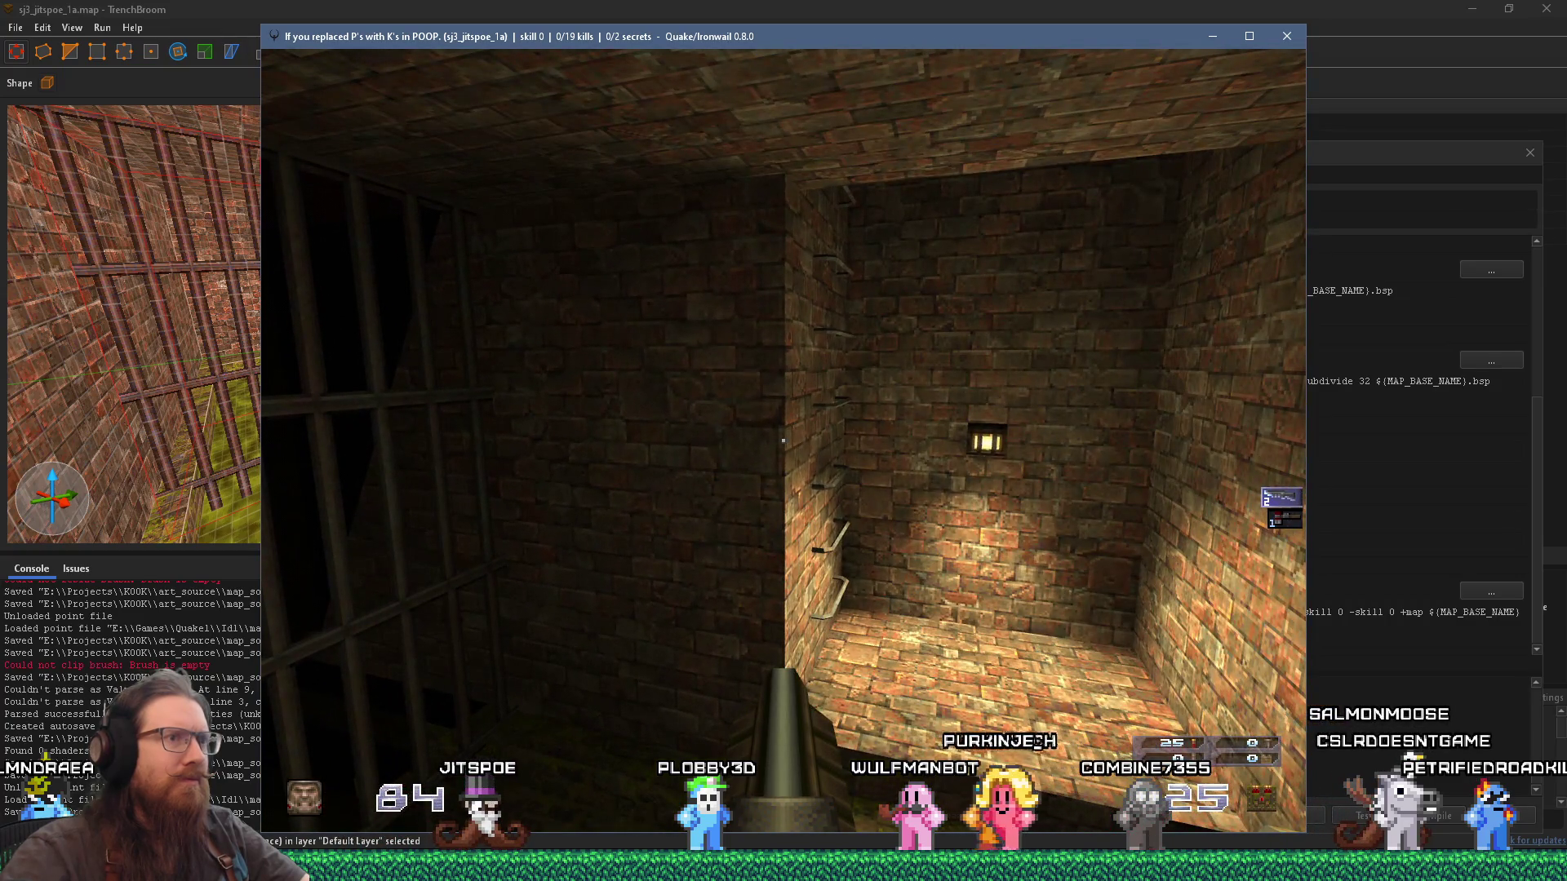
pyautogui.press('w')
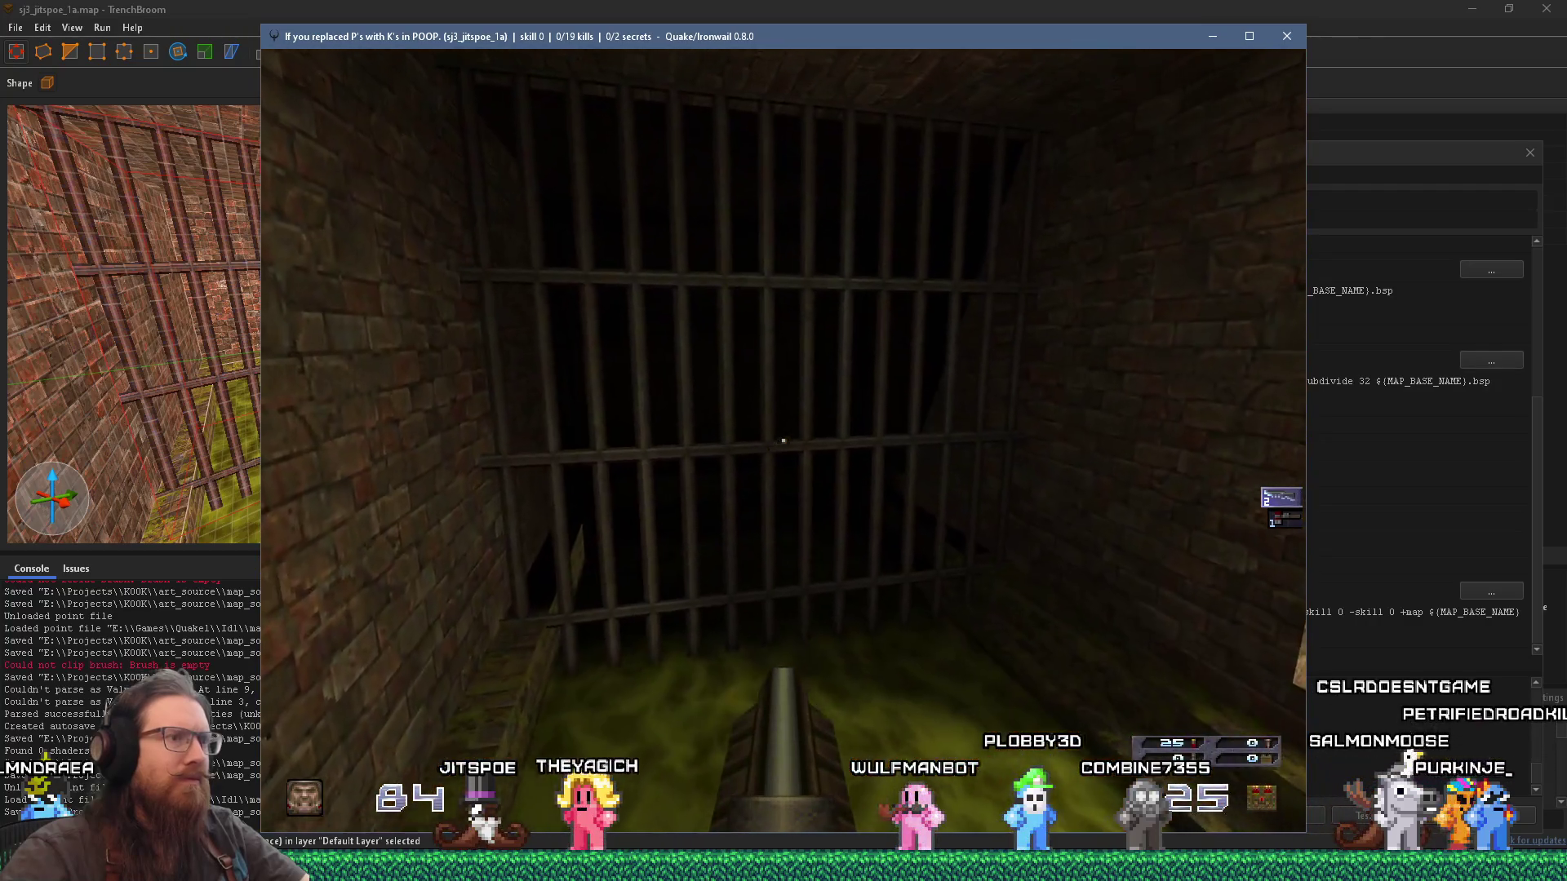
pyautogui.press('w')
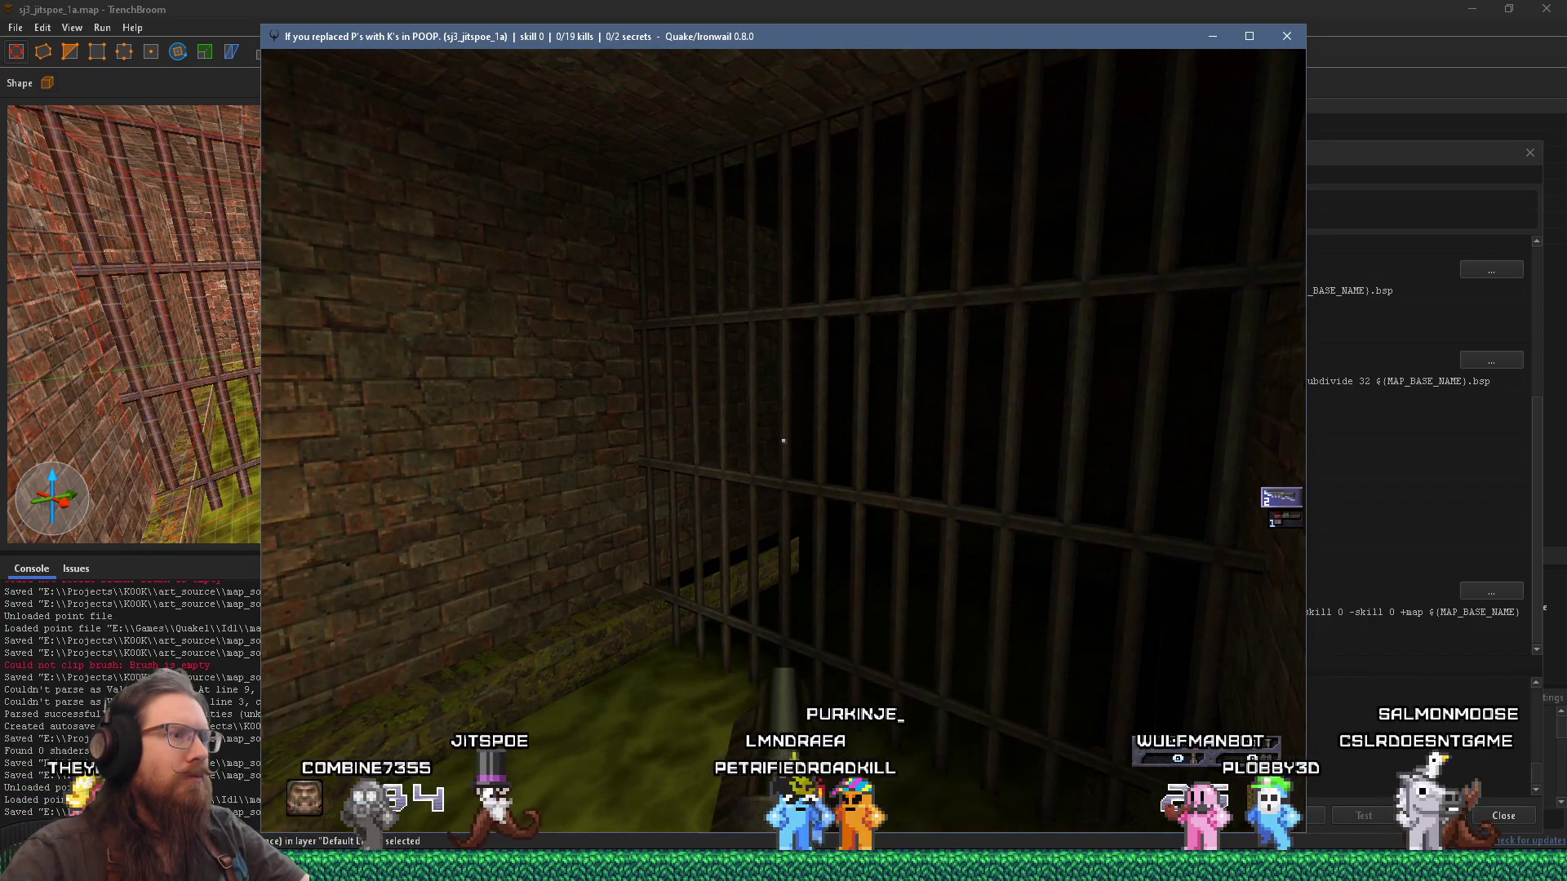
pyautogui.press('w')
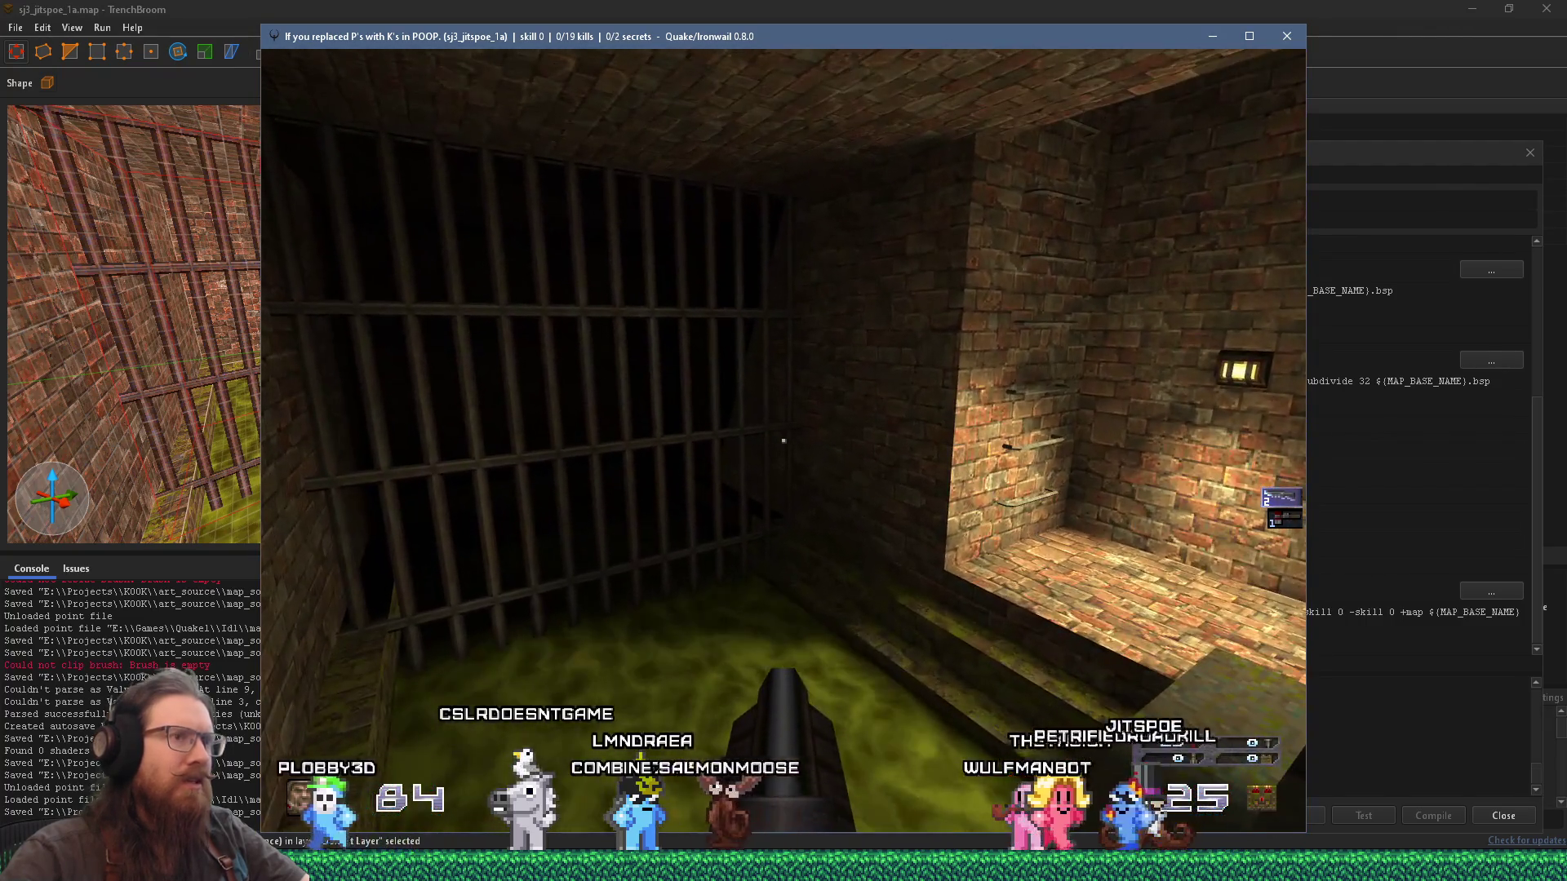
pyautogui.press('w')
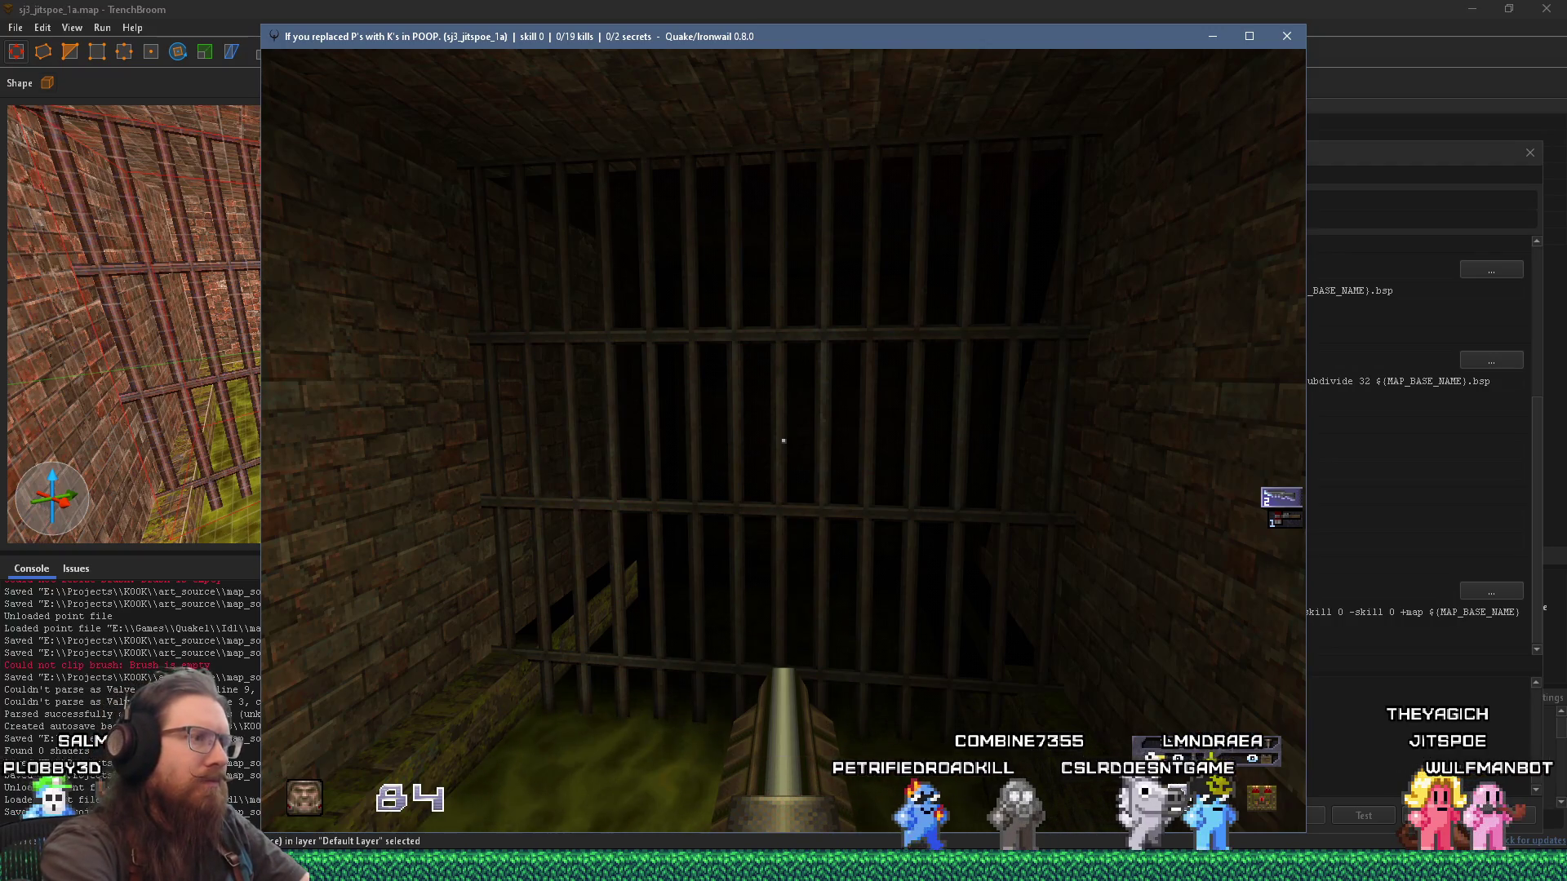
pyautogui.press('w')
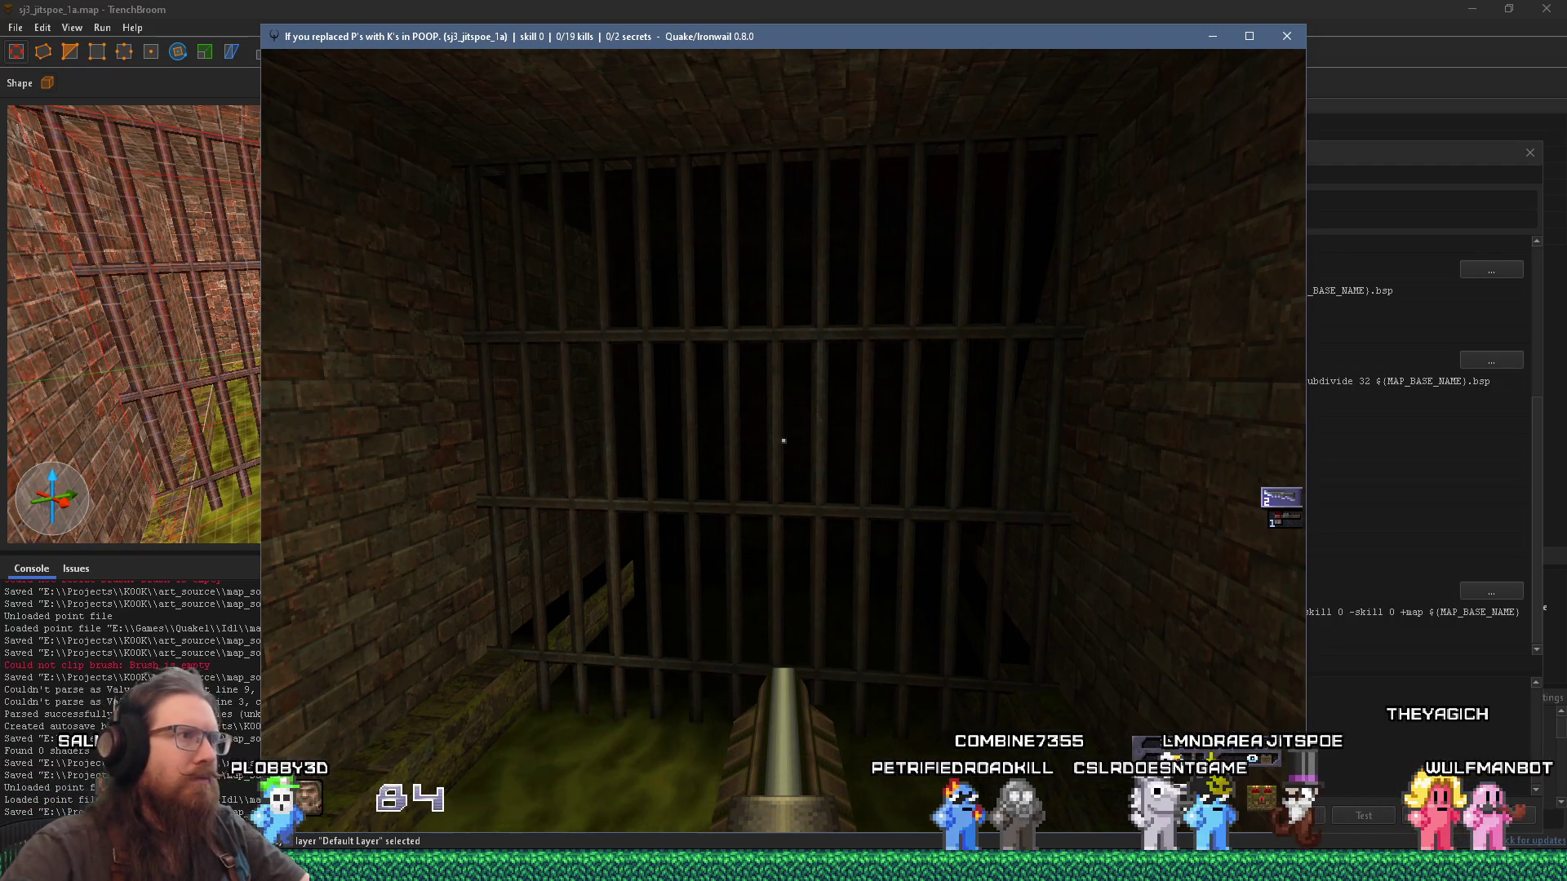
pyautogui.press('w')
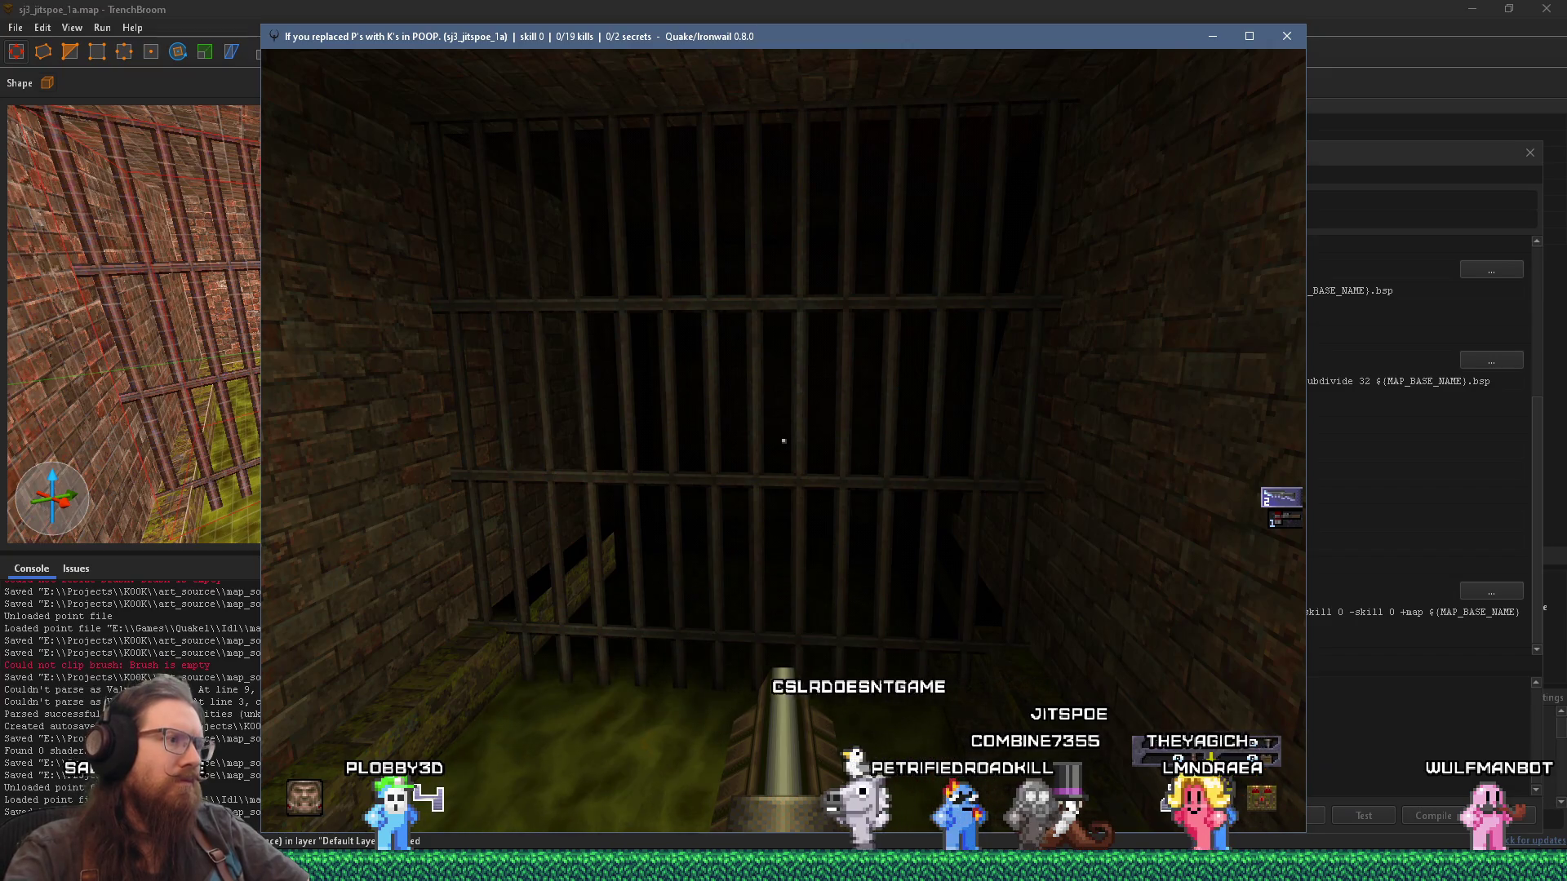
pyautogui.press('`')
# Step: Quit Ironwail with the quit command, set the grid to 256 and delete the func_detail_fence bars
pyautogui.write('uit')
pyautogui.press('Return')
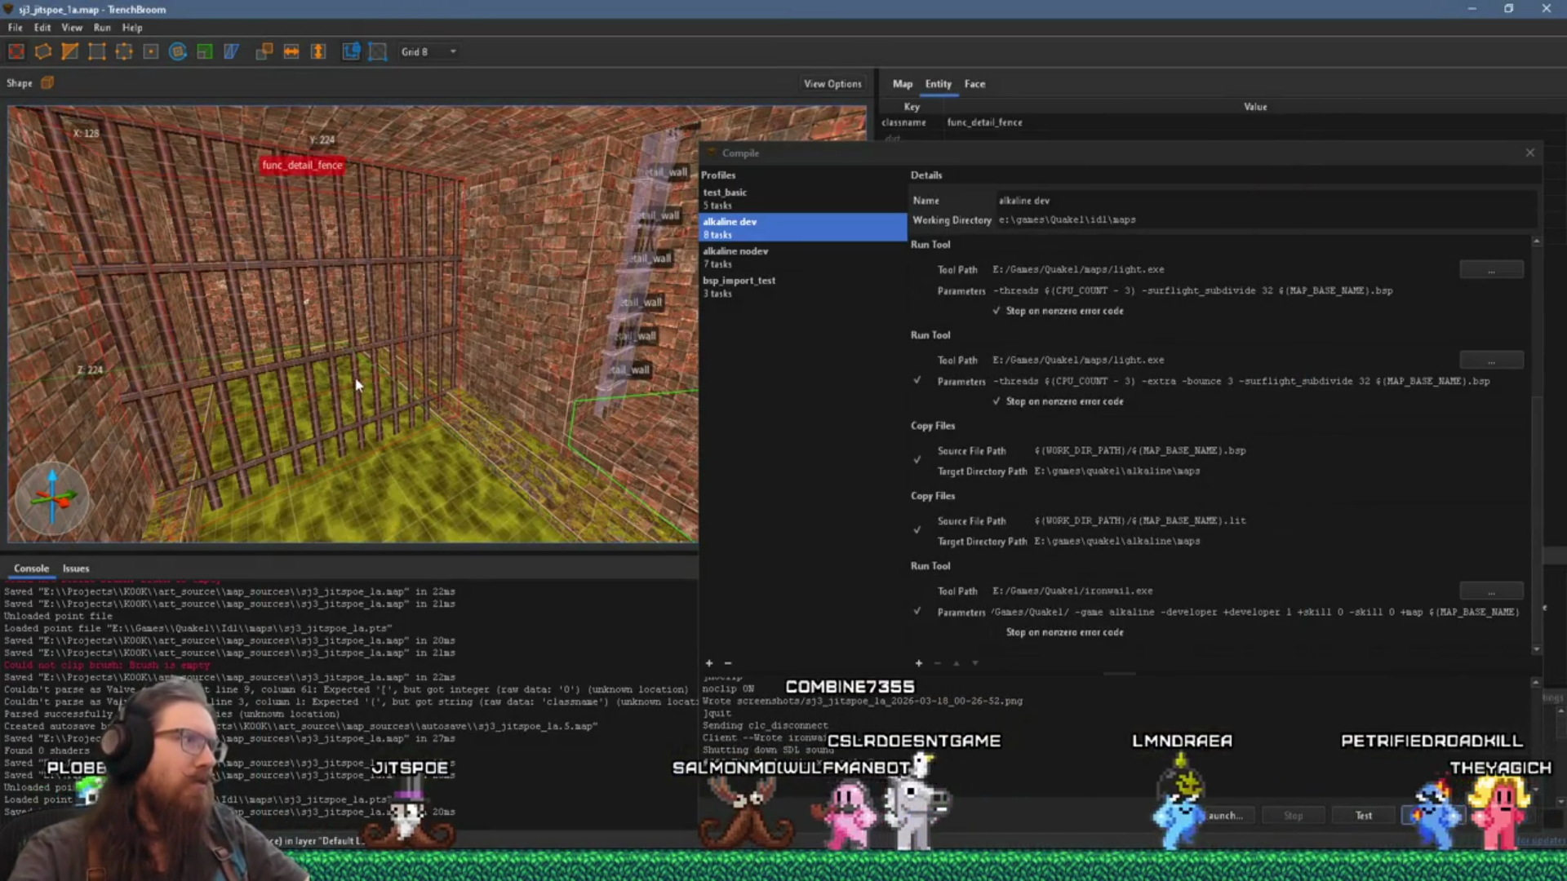
pyautogui.click(426, 51)
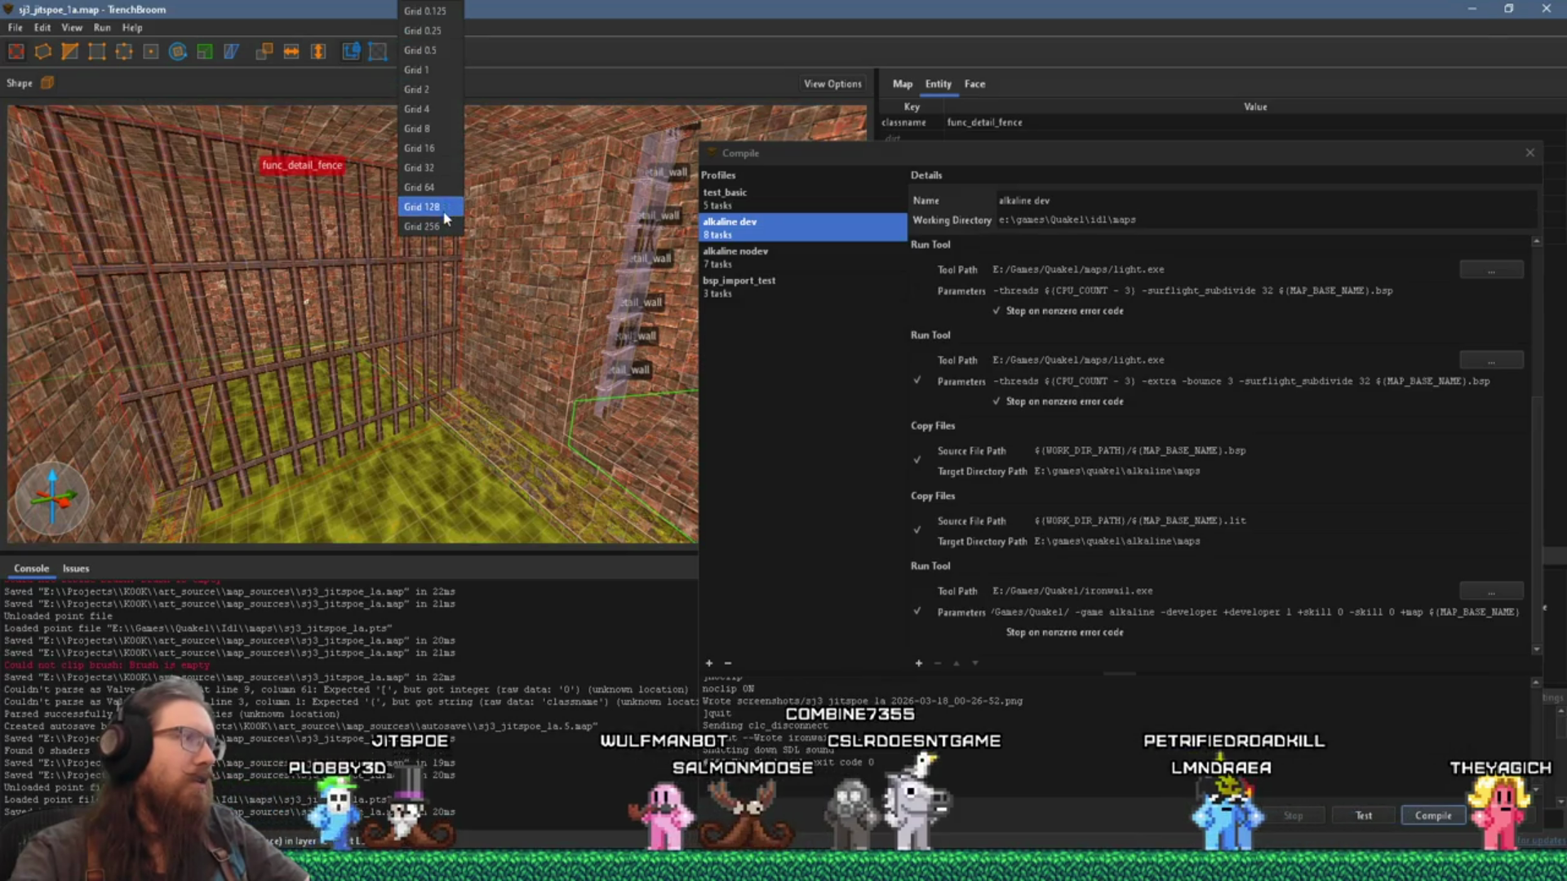
pyautogui.click(423, 226)
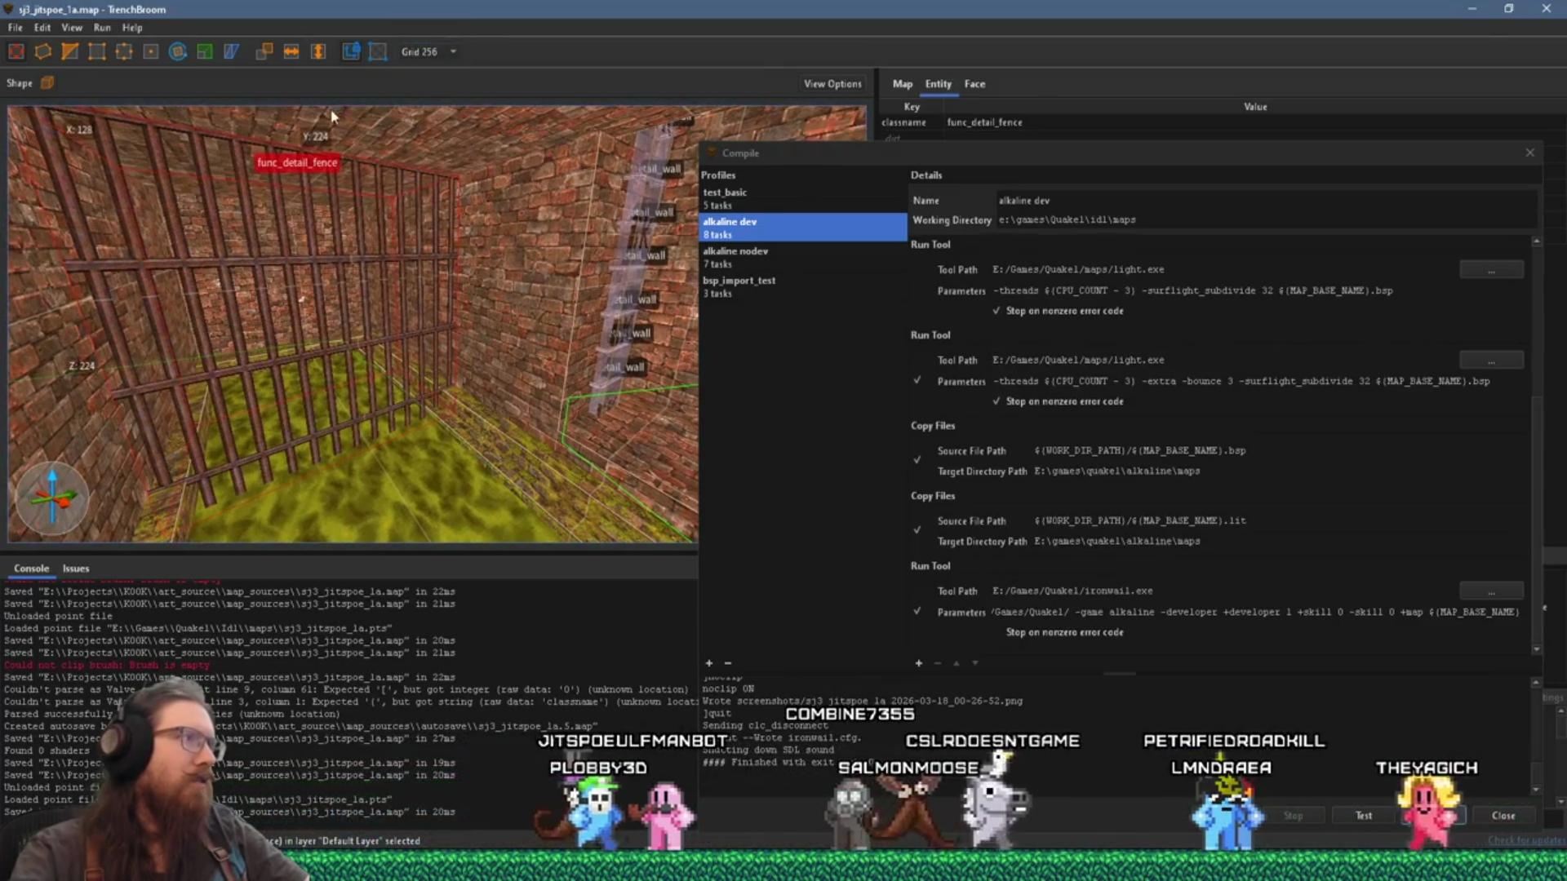
pyautogui.press('Delete')
# Step: Save the map, compile it with the alkaline dev profile, and bring up File Explorer
pyautogui.click(15, 26)
pyautogui.click(71, 102)
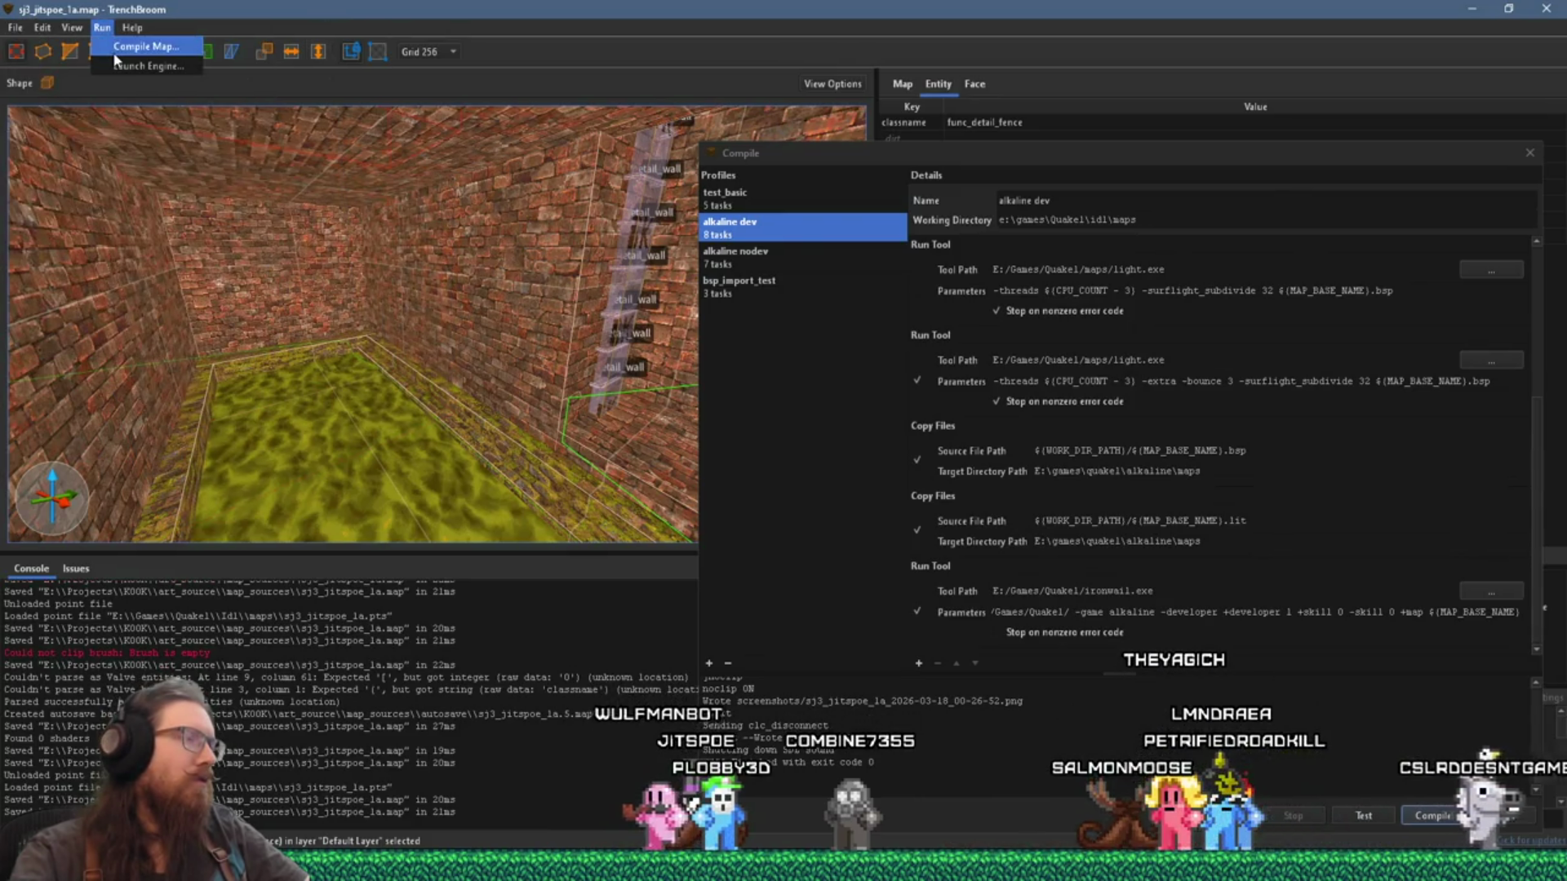
pyautogui.click(116, 48)
pyautogui.click(1417, 818)
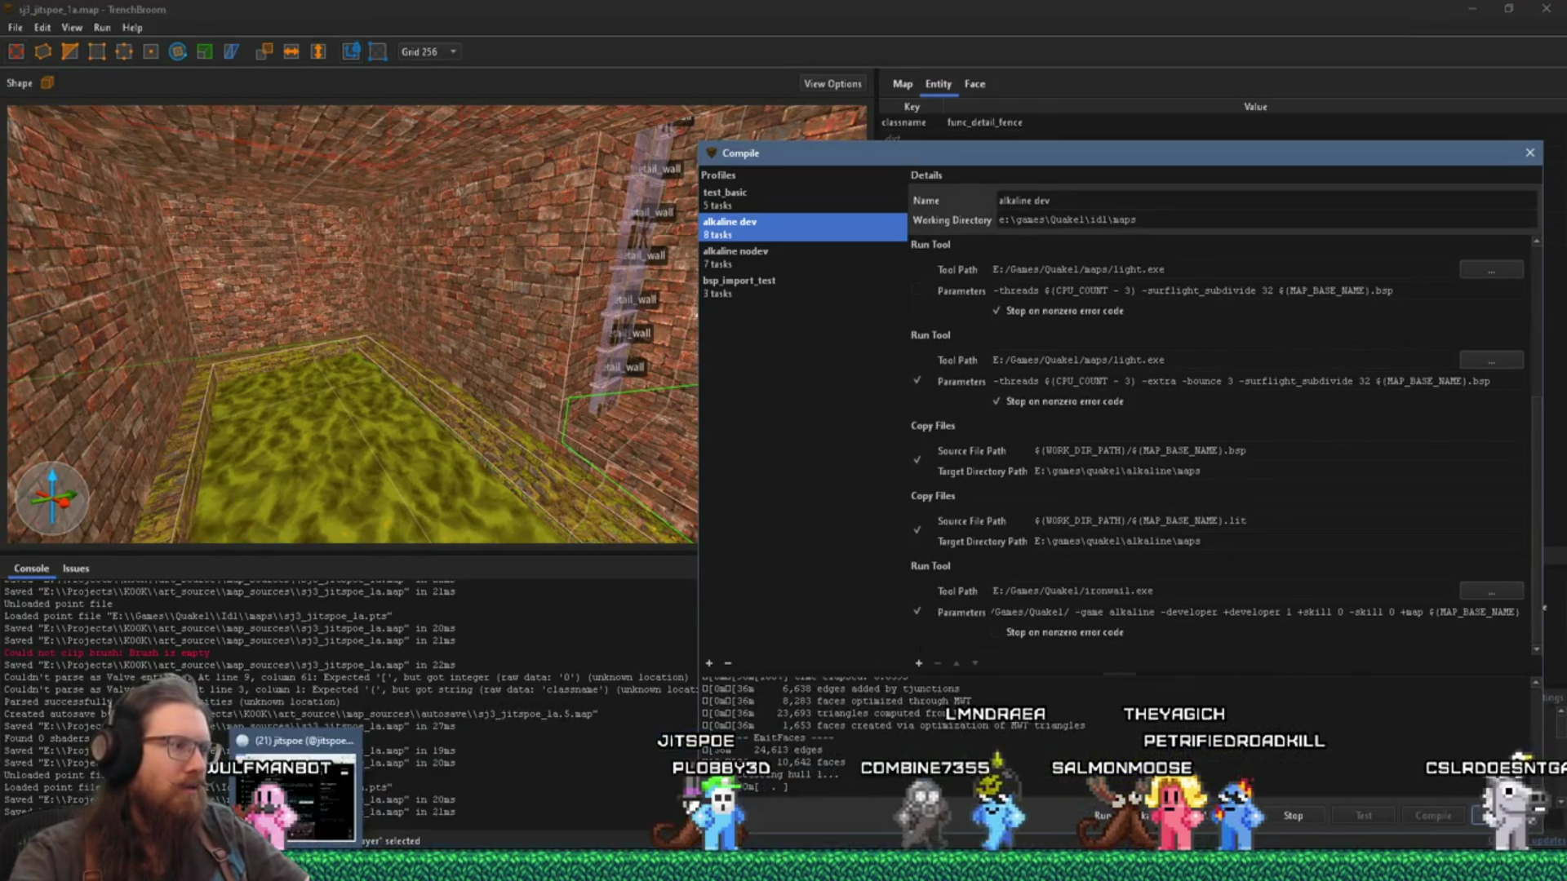
pyautogui.click(669, 867)
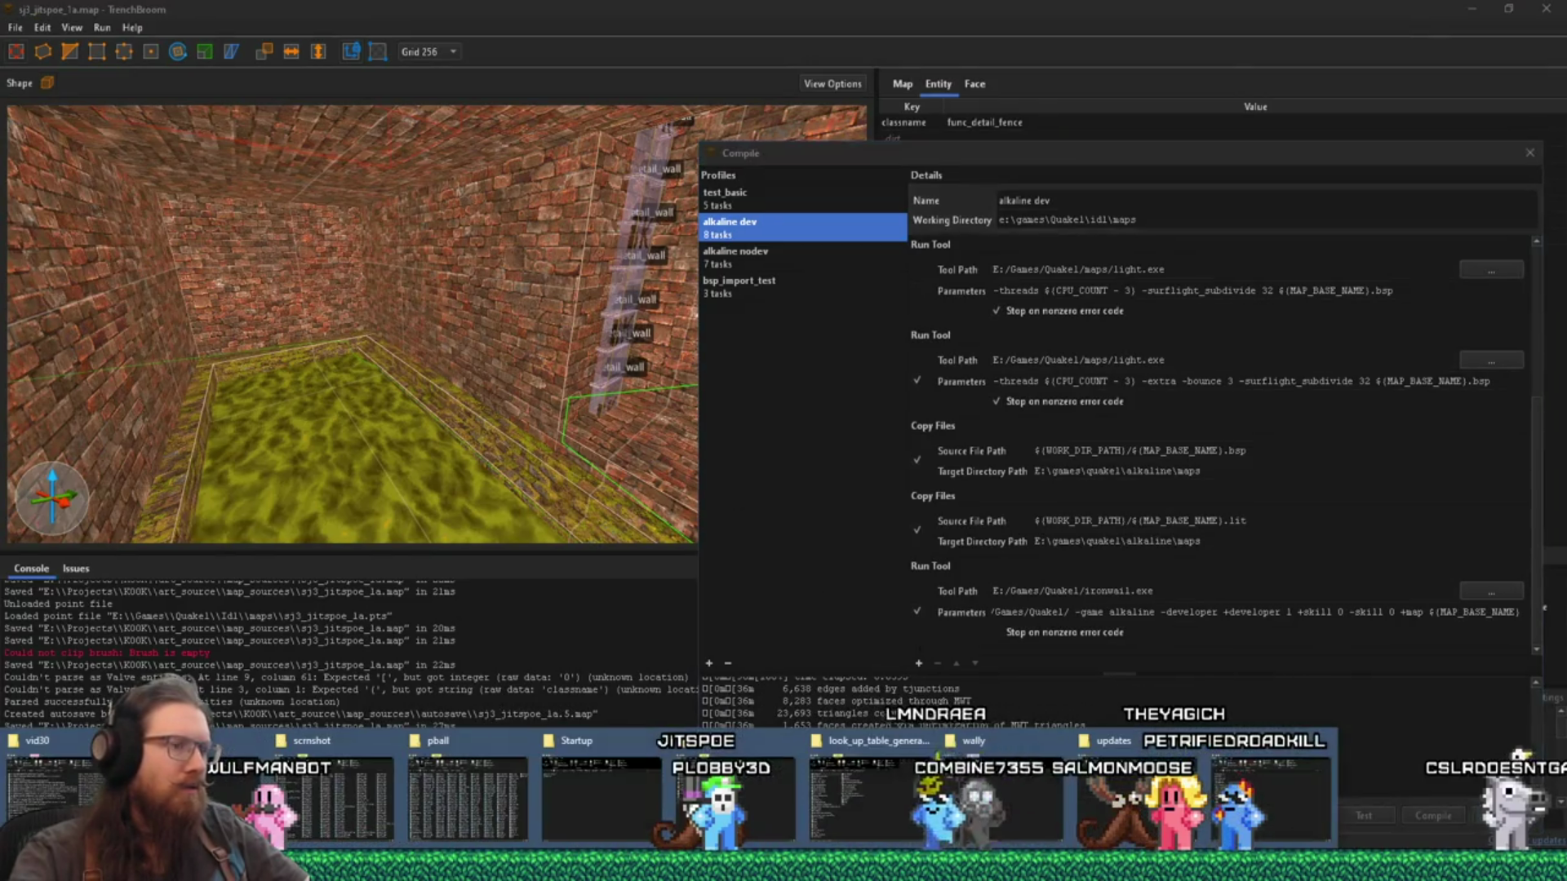
pyautogui.click(1277, 808)
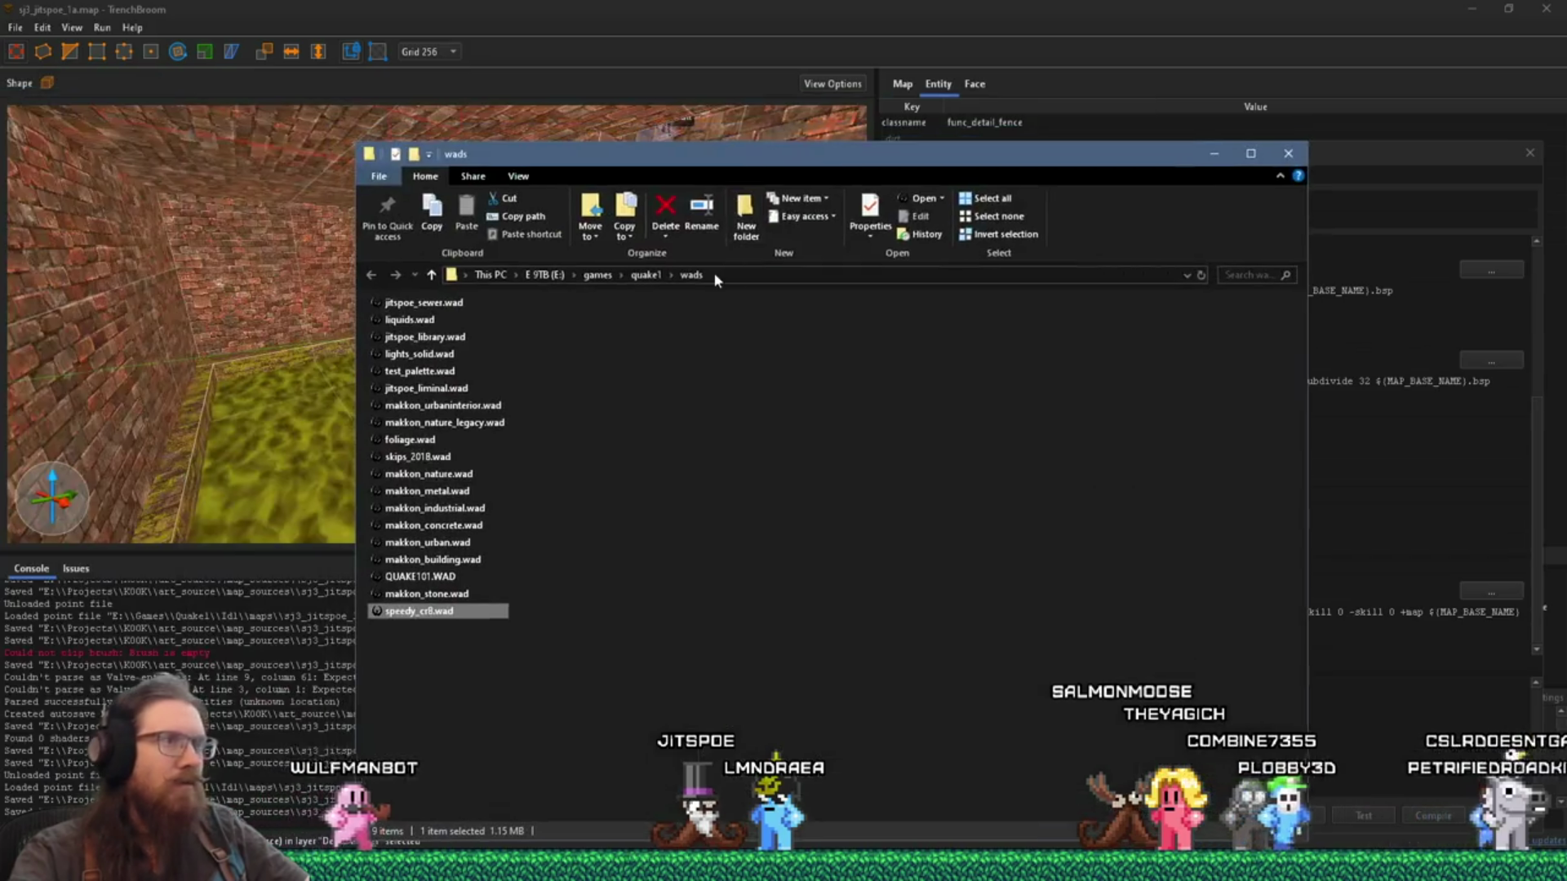
# Step: Browse to quake1\alkaline\screenshots, view the newest cage-bar screenshot, then close it
pyautogui.click(645, 274)
pyautogui.write('alkaline')
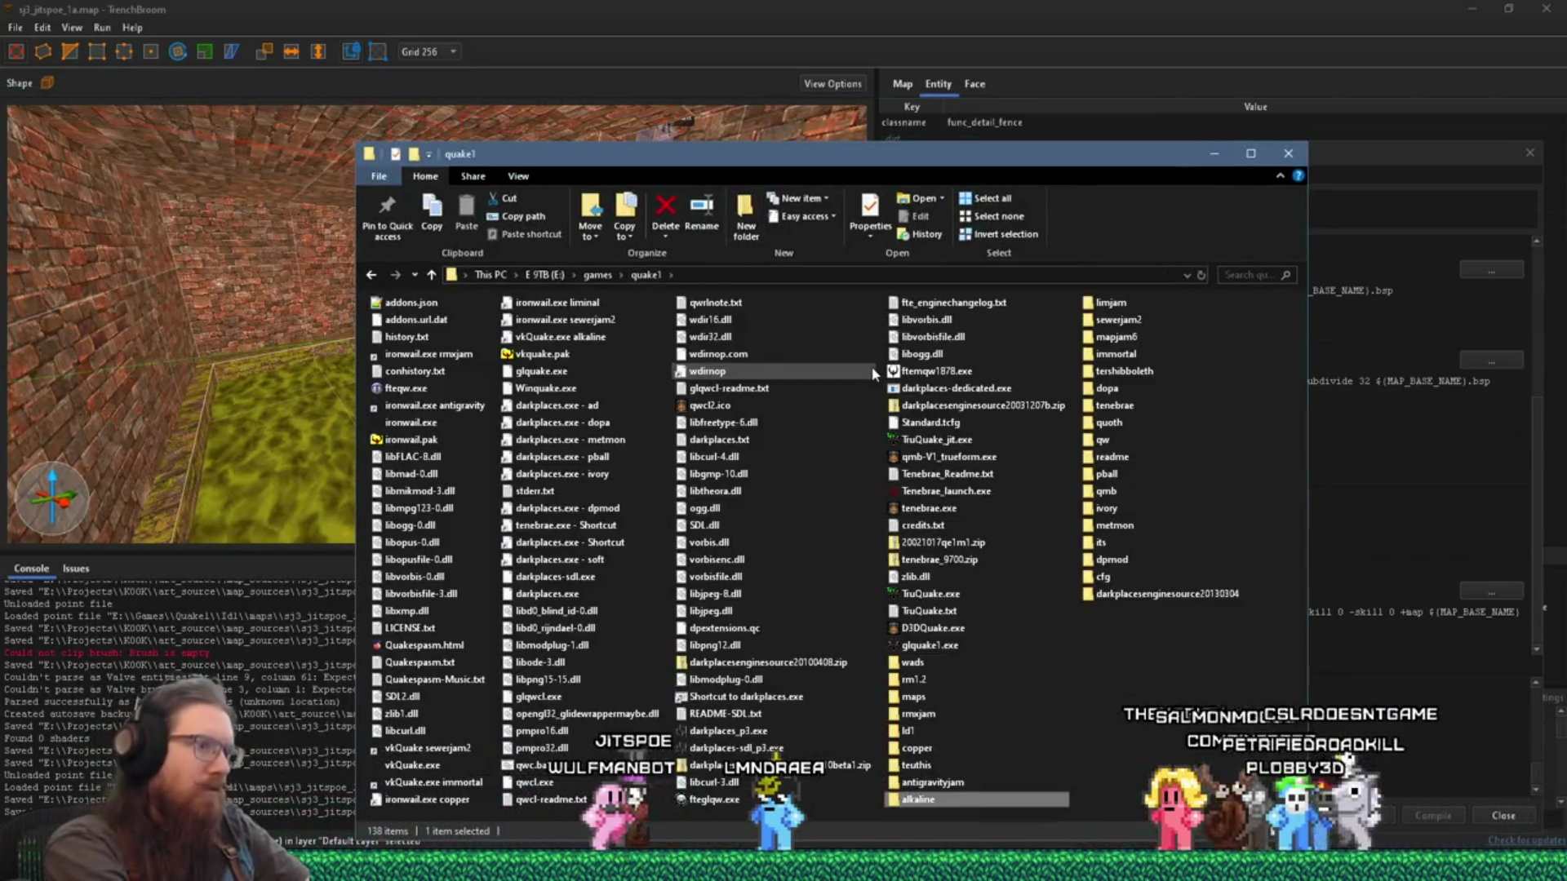
pyautogui.press('Return')
pyautogui.write('screenshots')
pyautogui.press('Return')
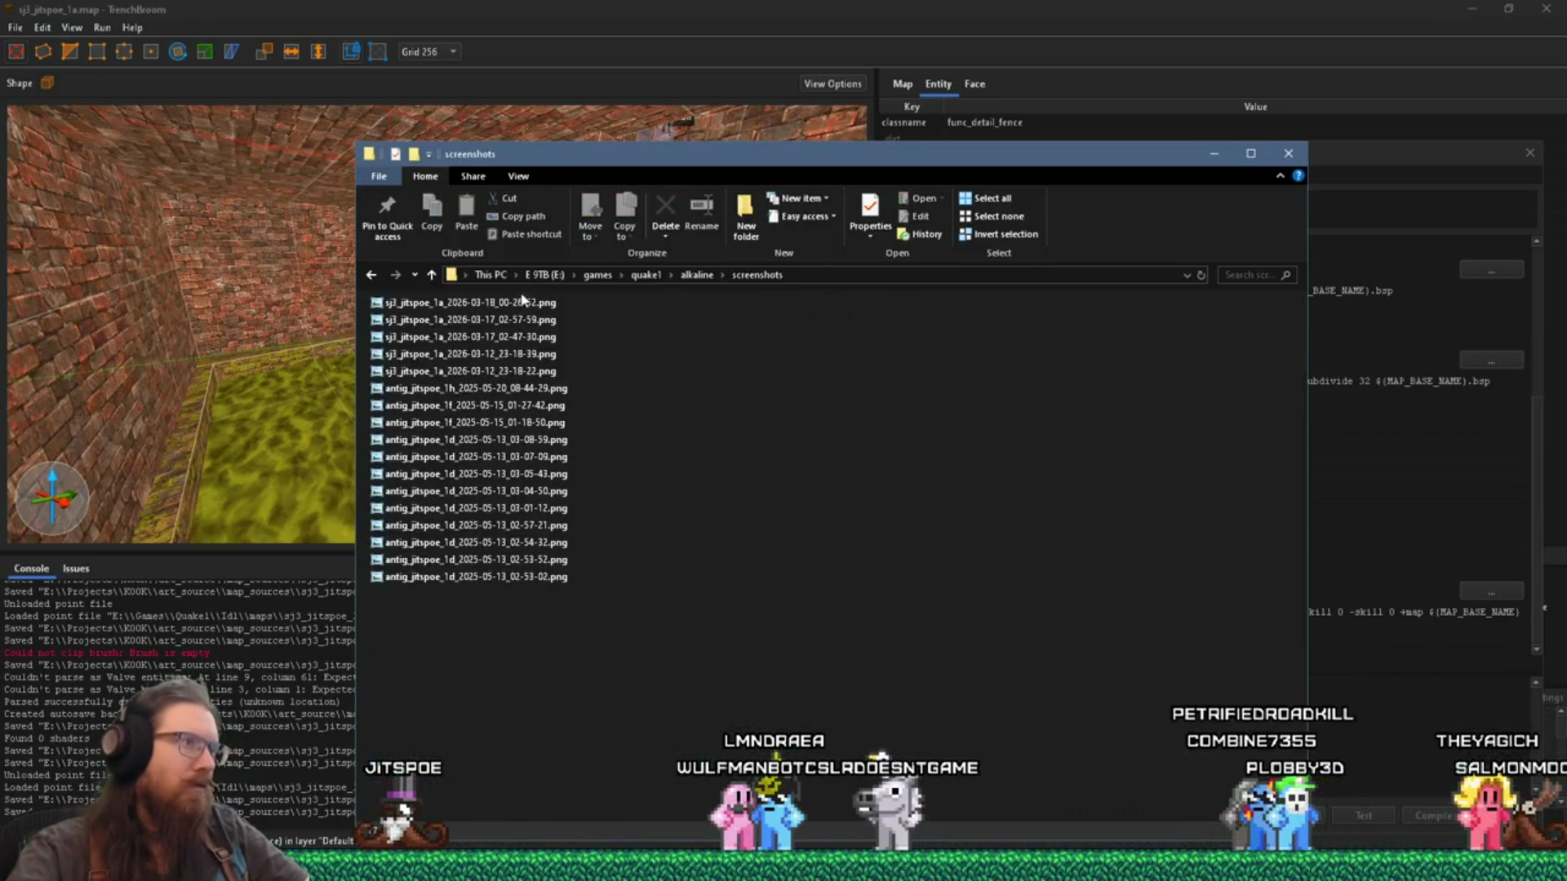
pyautogui.doubleClick(536, 305)
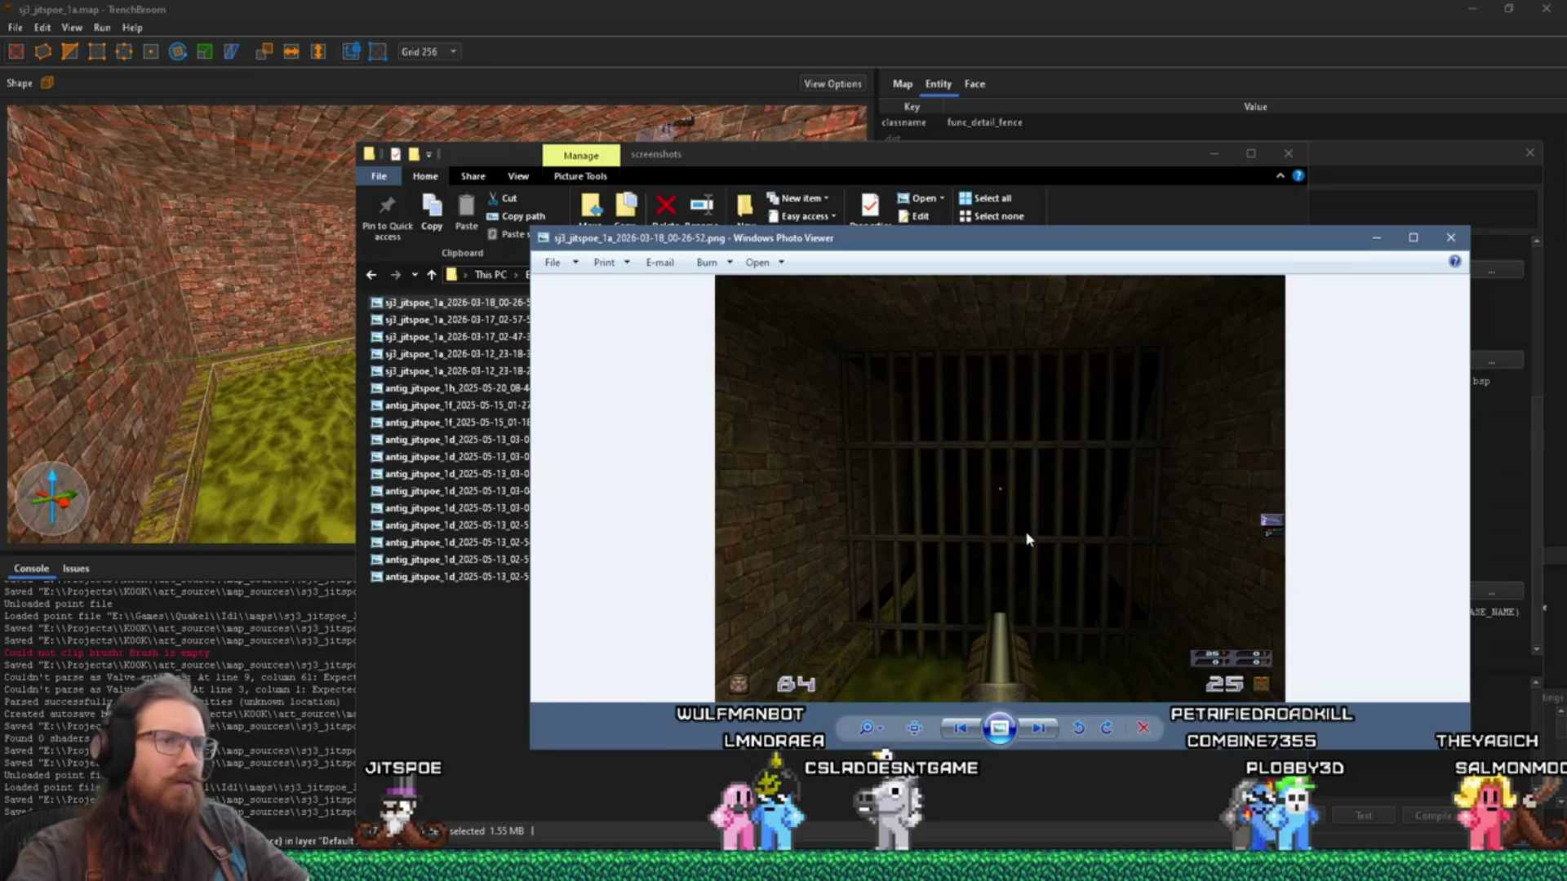
pyautogui.click(1452, 237)
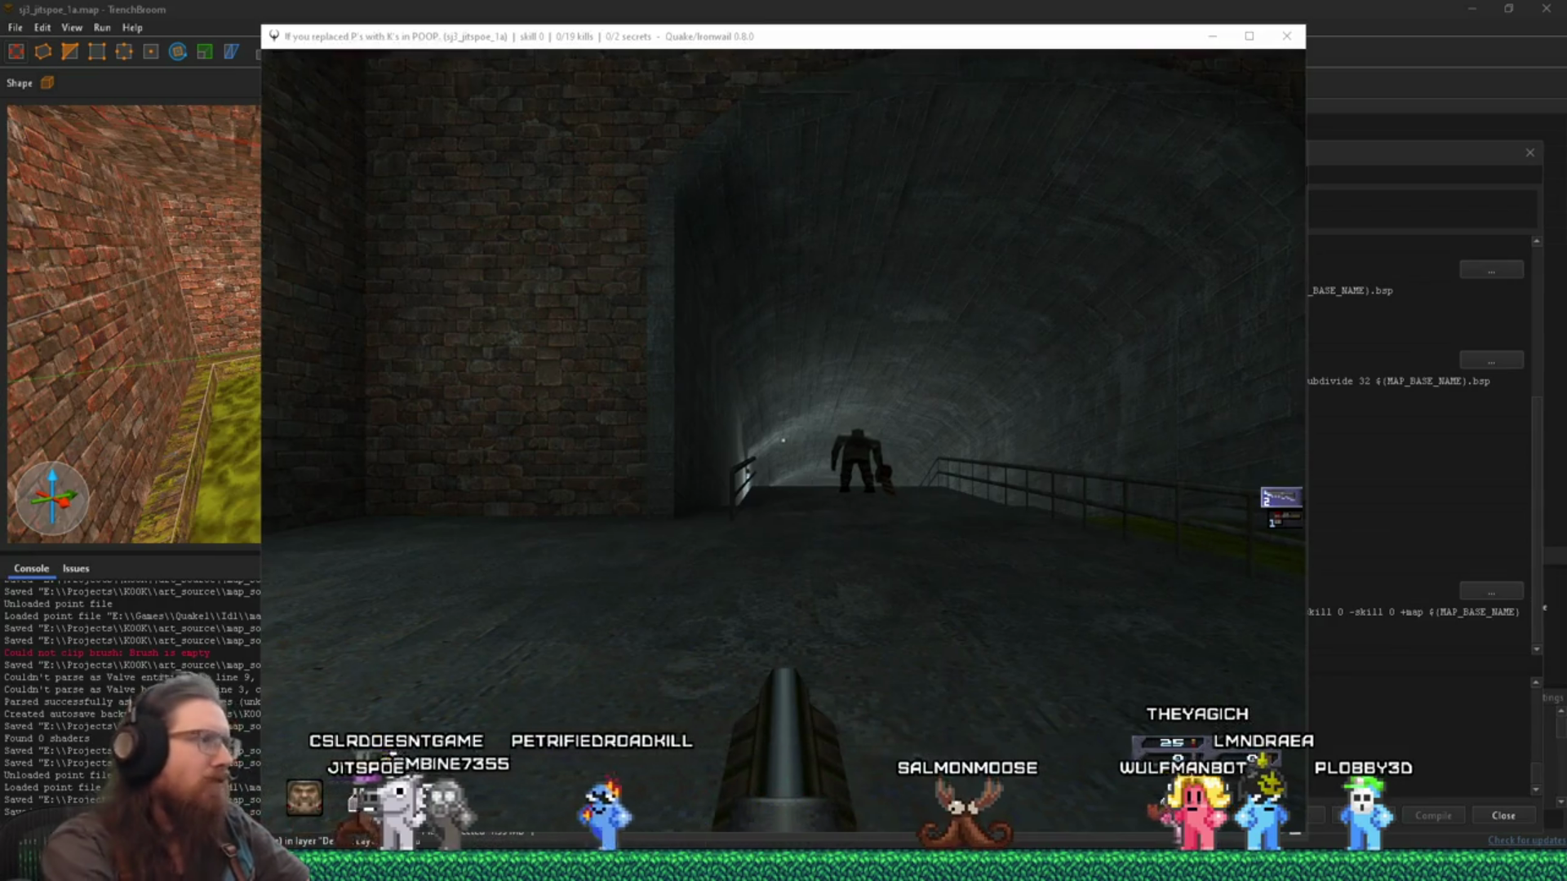
# Step: Return to the game and enable noclip from the console
pyautogui.click(783, 441)
pyautogui.press('w')
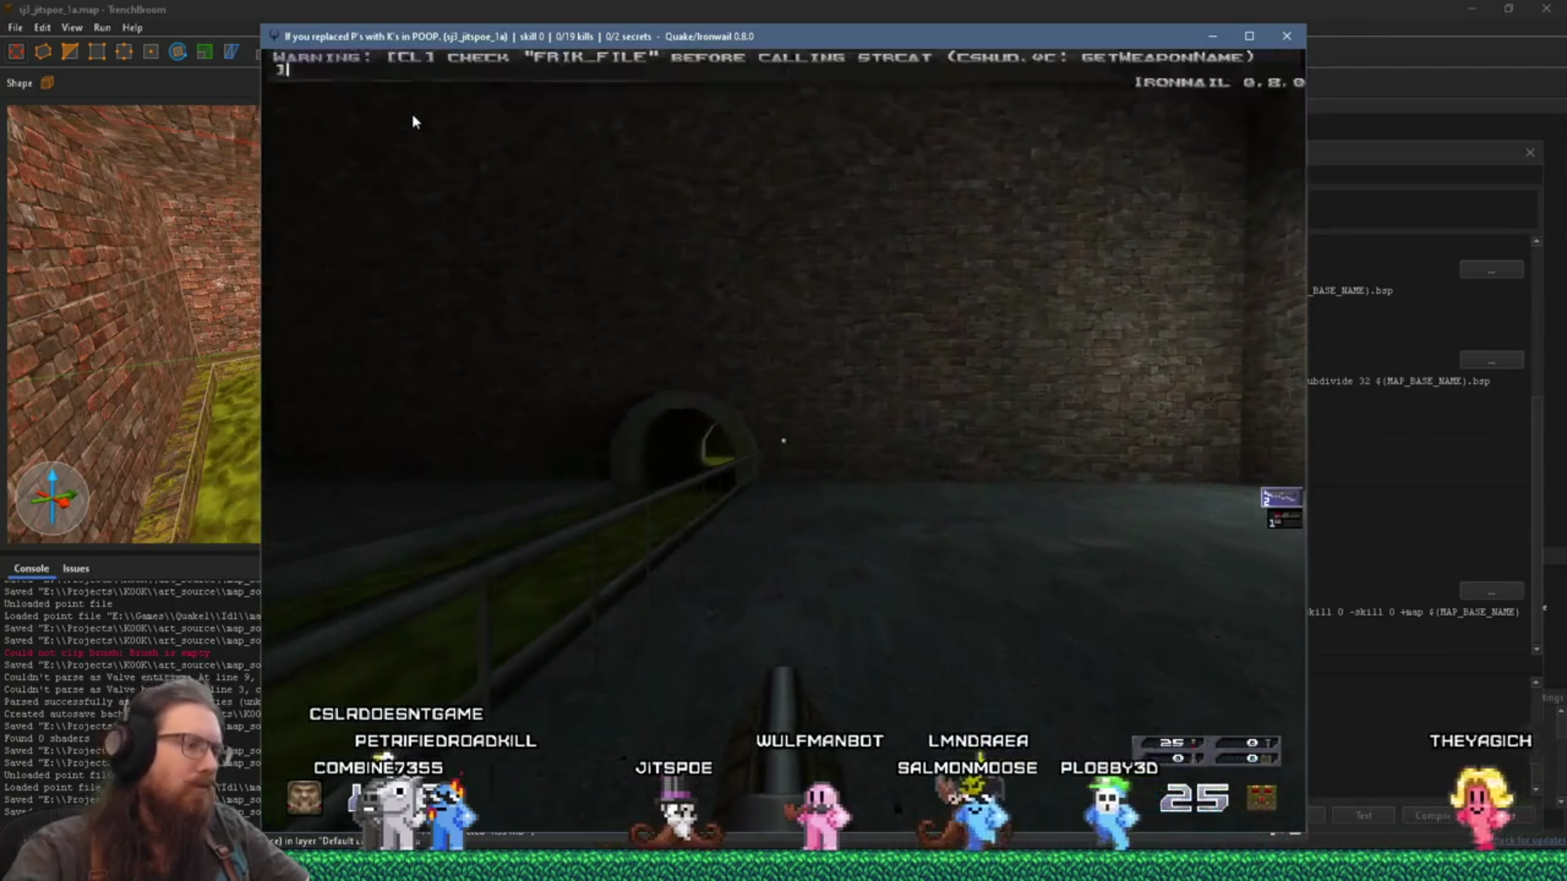
pyautogui.press('`')
pyautogui.write('noclip')
pyautogui.press('Return')
pyautogui.press('`')
# Step: Fly through the pipe into the dark tunnel, back up slightly, and take a screenshot
pyautogui.press('w')
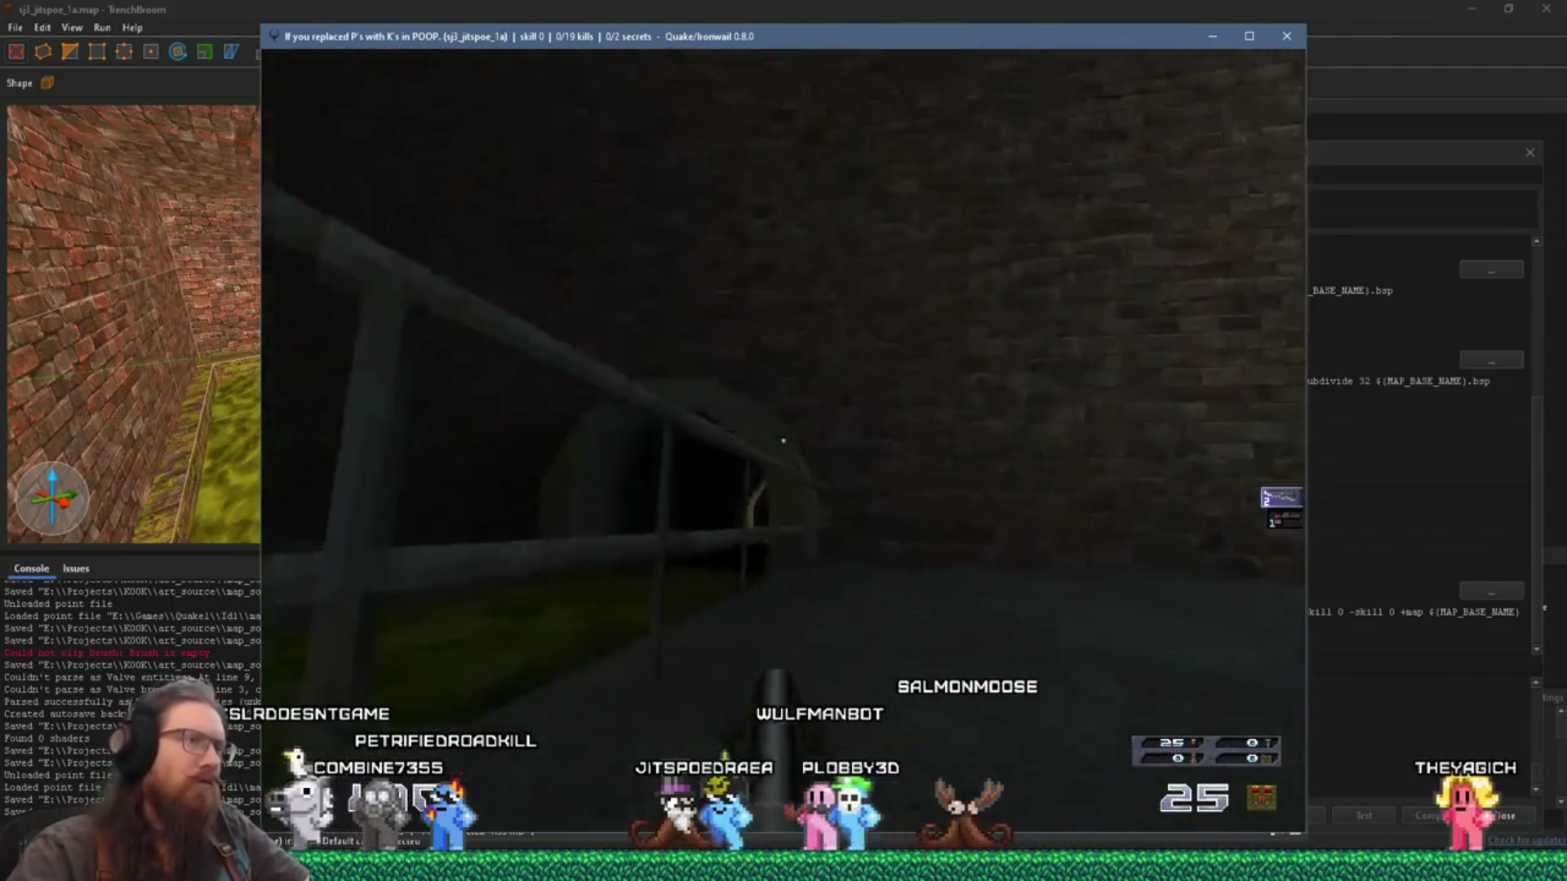
pyautogui.press('w')
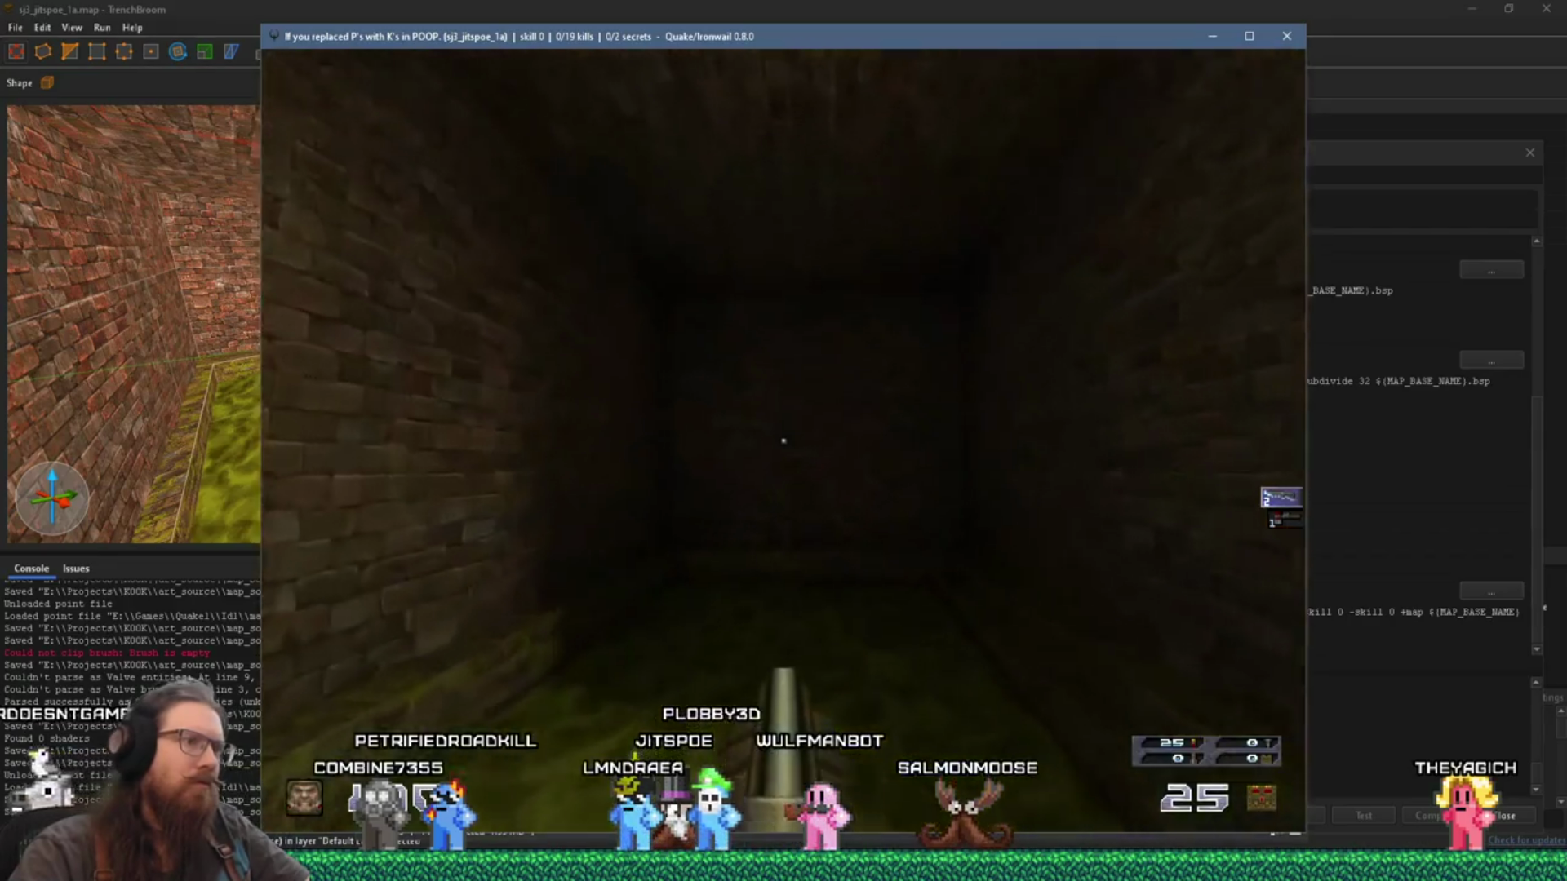
pyautogui.press('w')
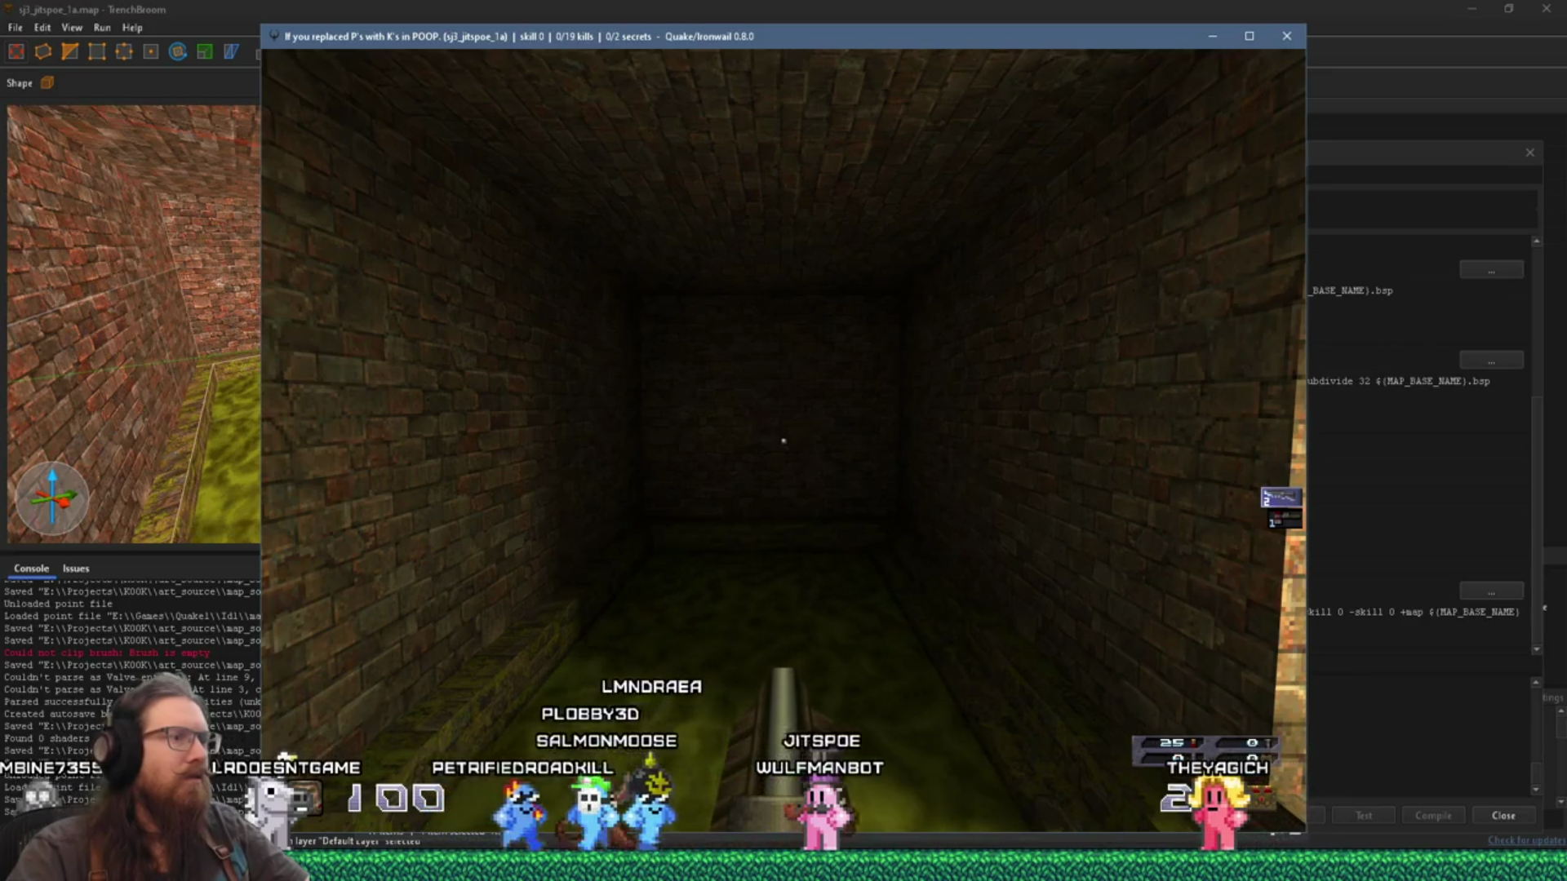
pyautogui.press('w')
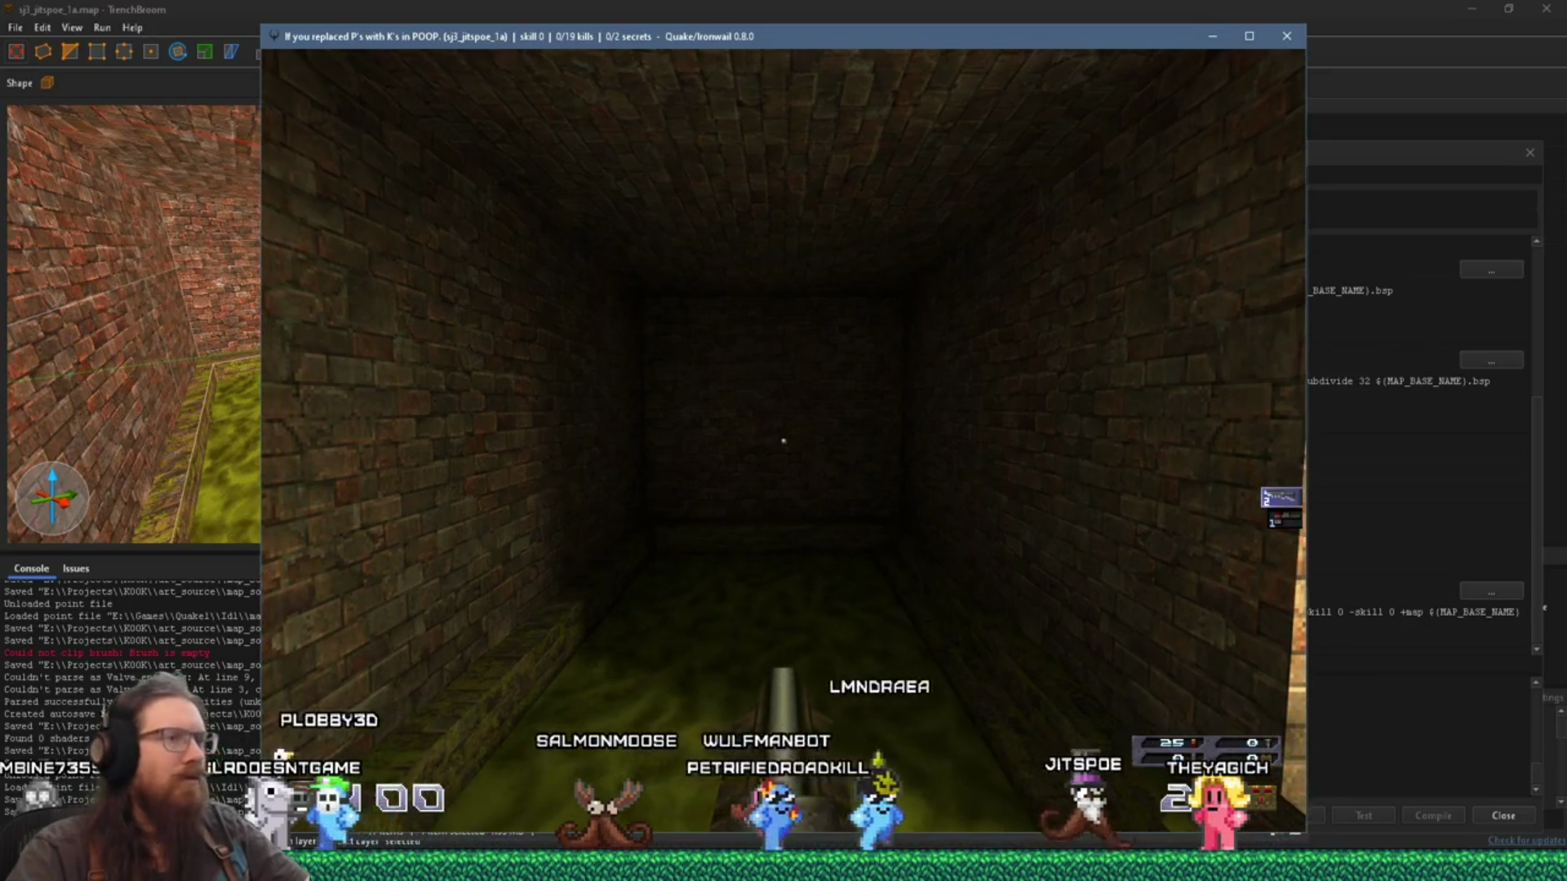
pyautogui.press('s')
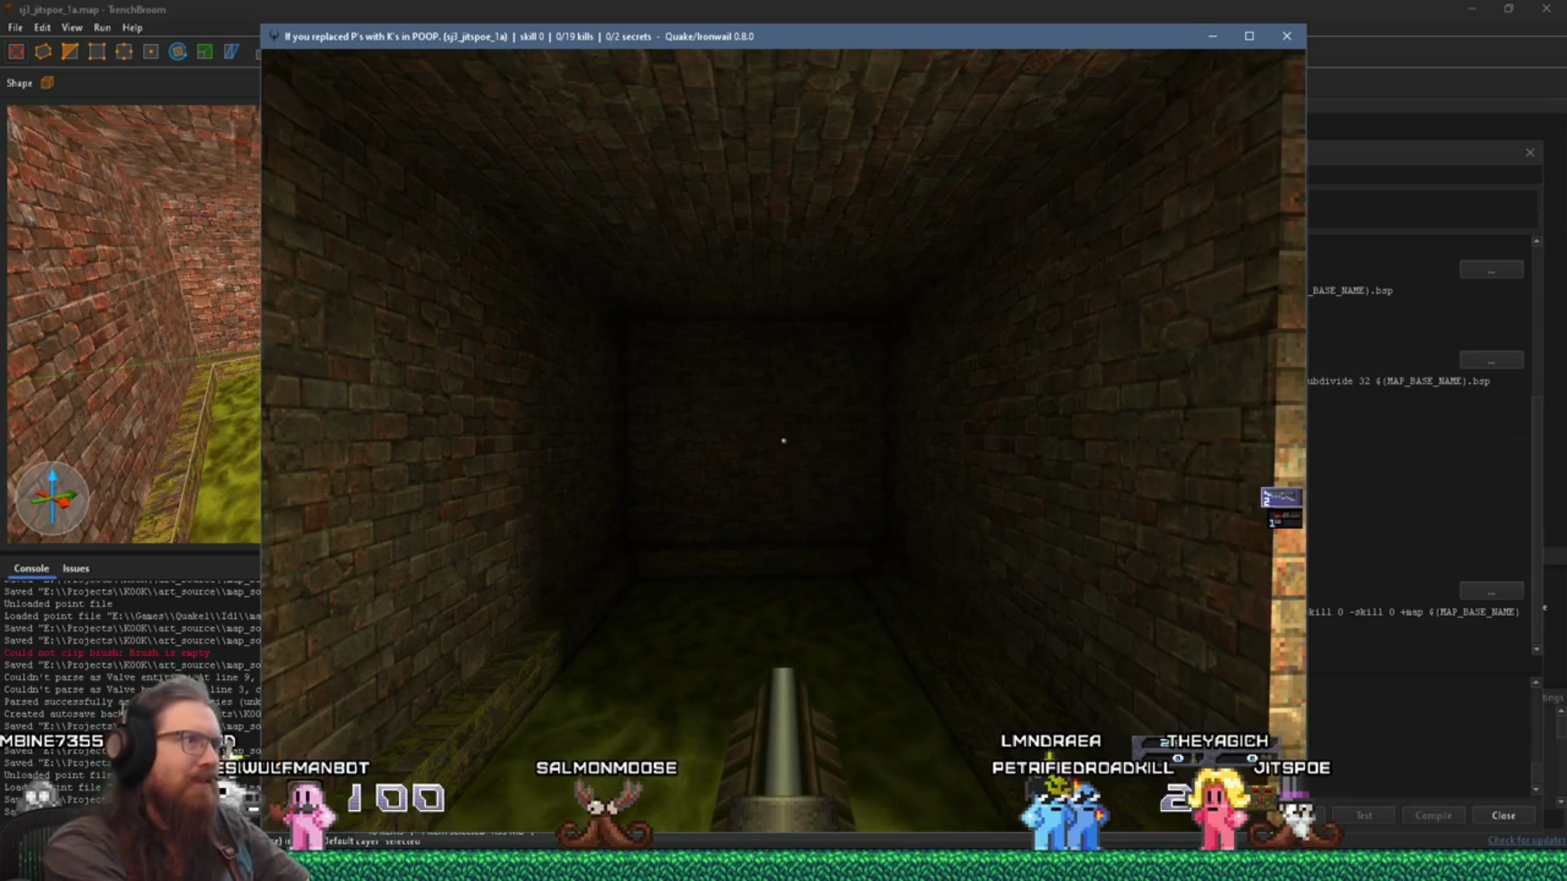
pyautogui.press('`')
# Step: Select only the newest 00-28-01 tunnel screenshot in the folder and switch to Discord
pyautogui.click(482, 179)
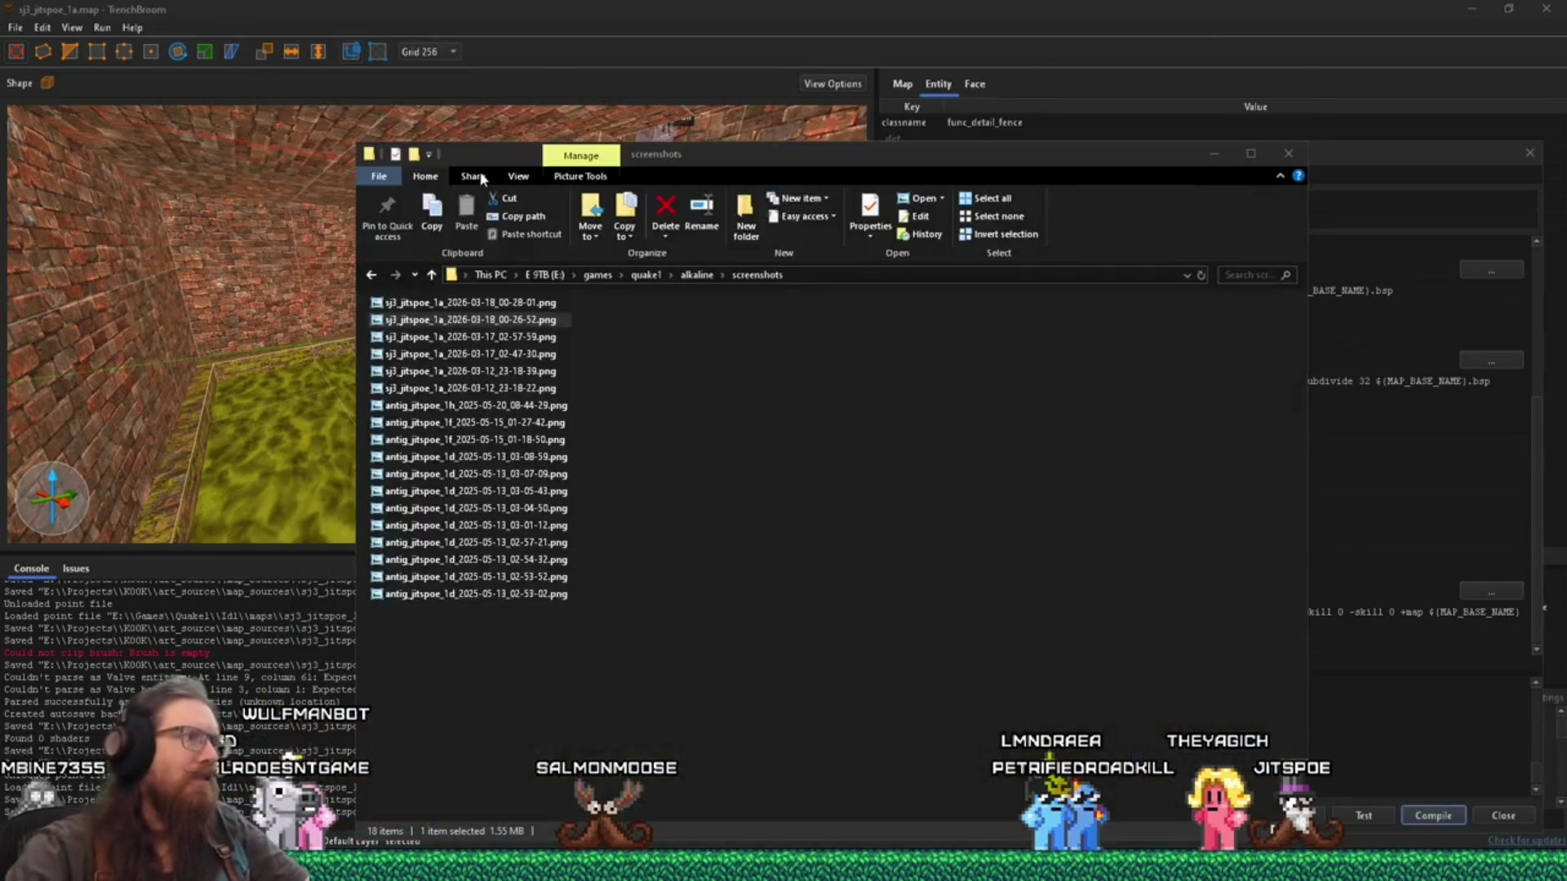
pyautogui.click(467, 304)
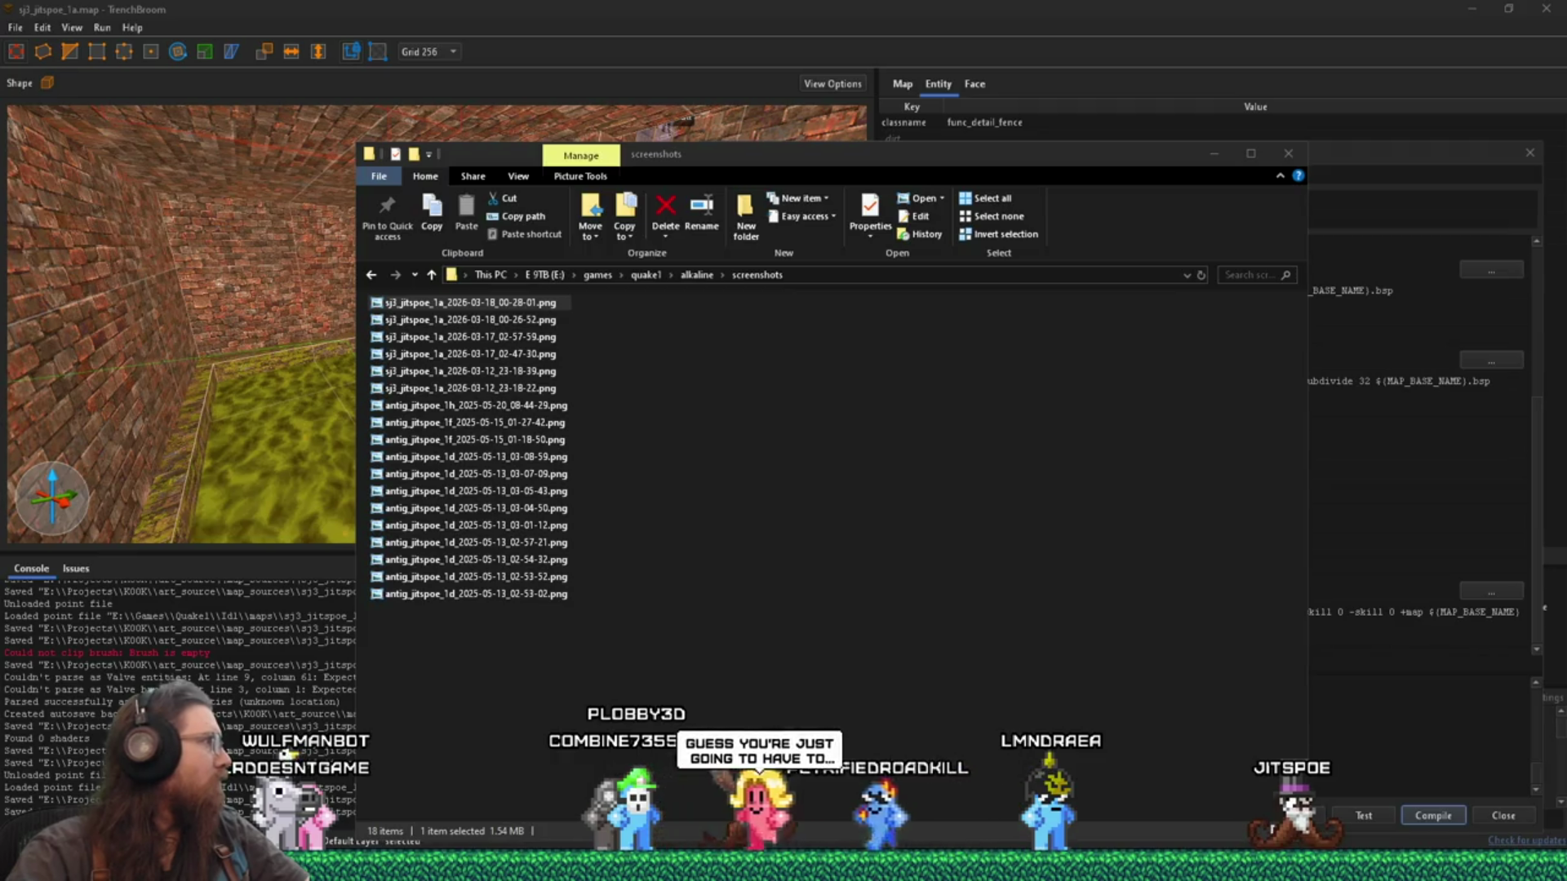
pyautogui.hotkey('alt', 'Tab')
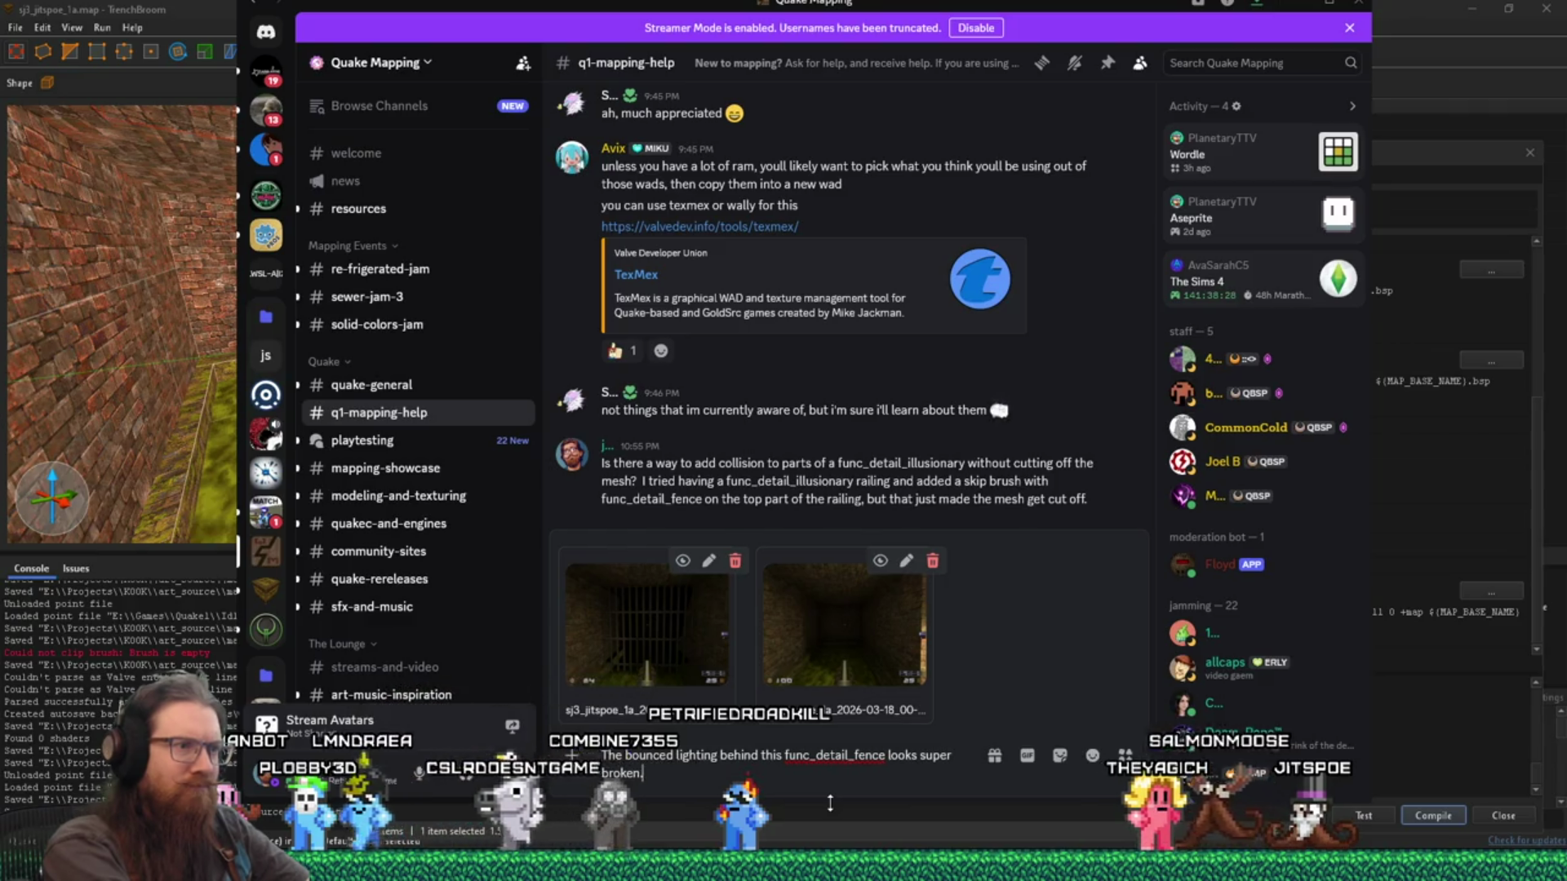
# Step: Send the broken-lighting question with both fence screenshots to q1-mapping-help, then move Discord aside
pyautogui.write('broken.')
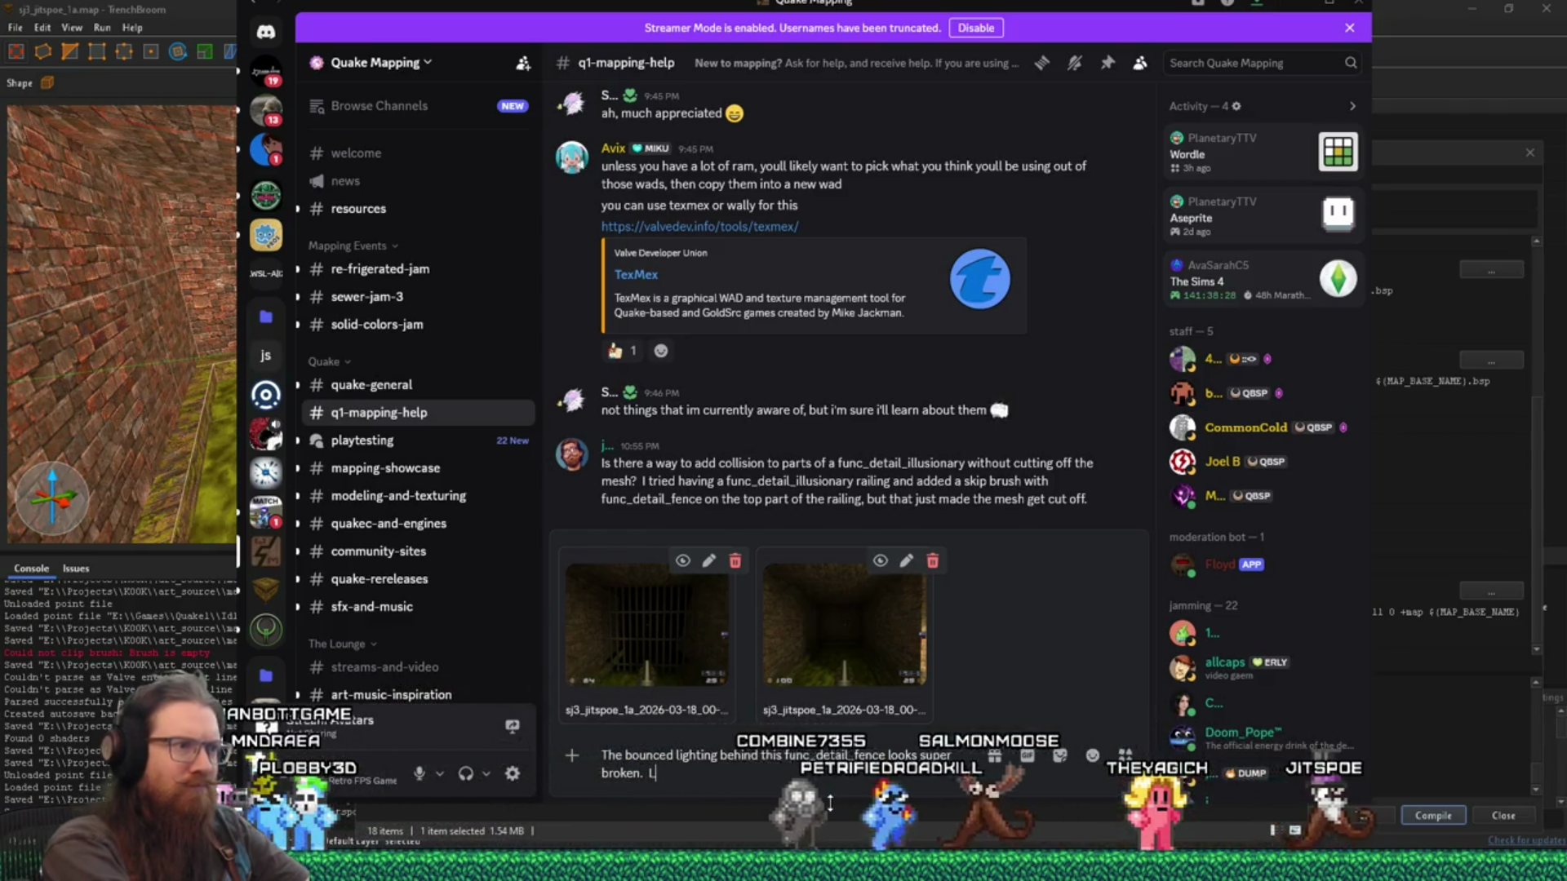
pyautogui.write(' Look')
pyautogui.write(' at this')
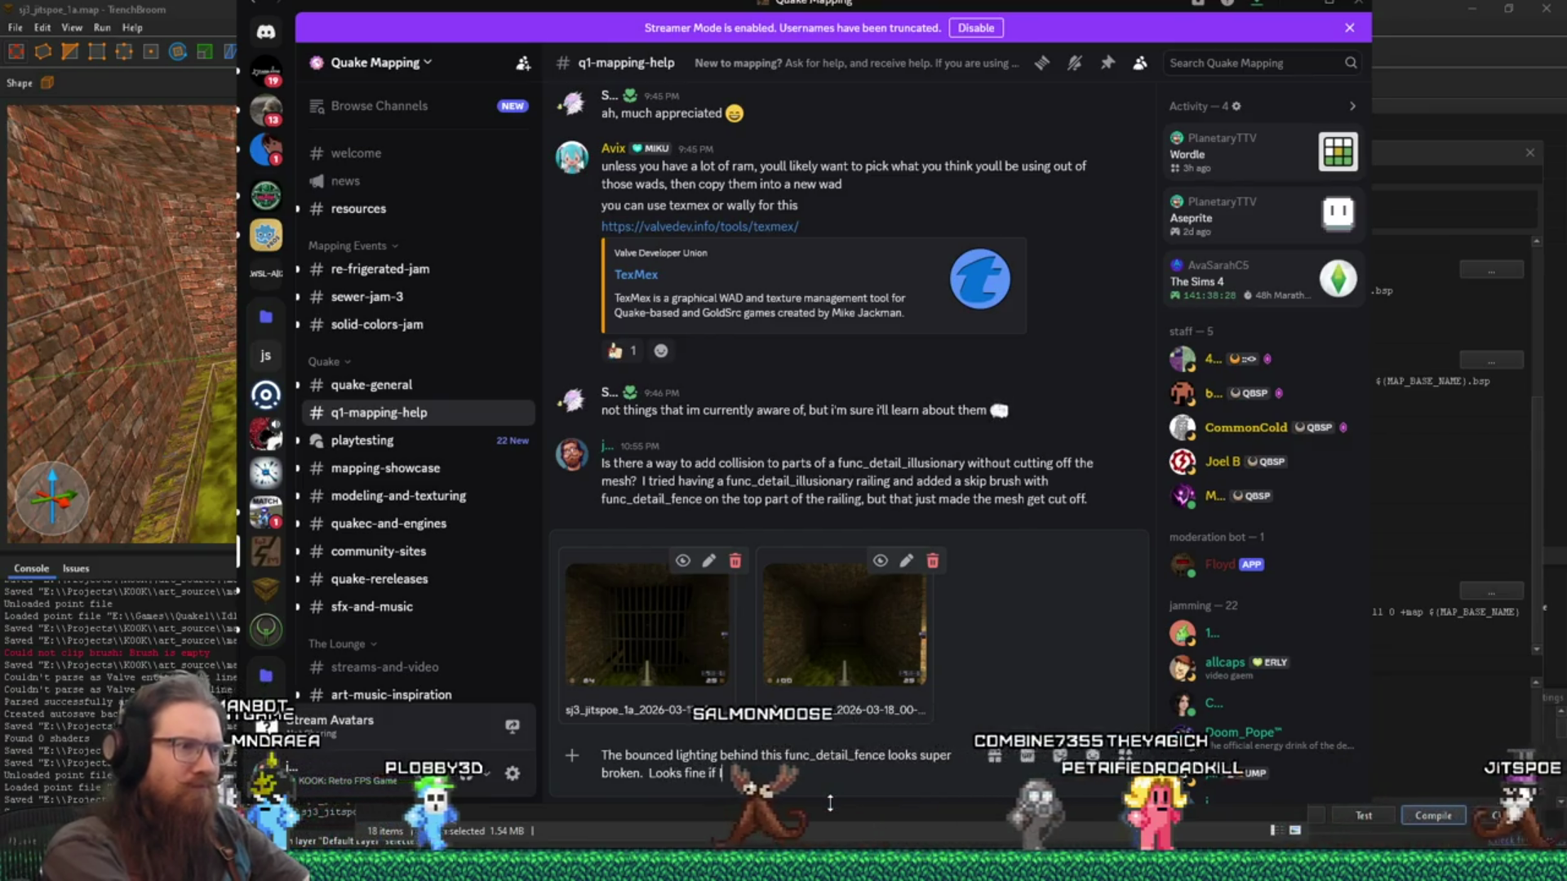
pyautogui.write(' there something special I')
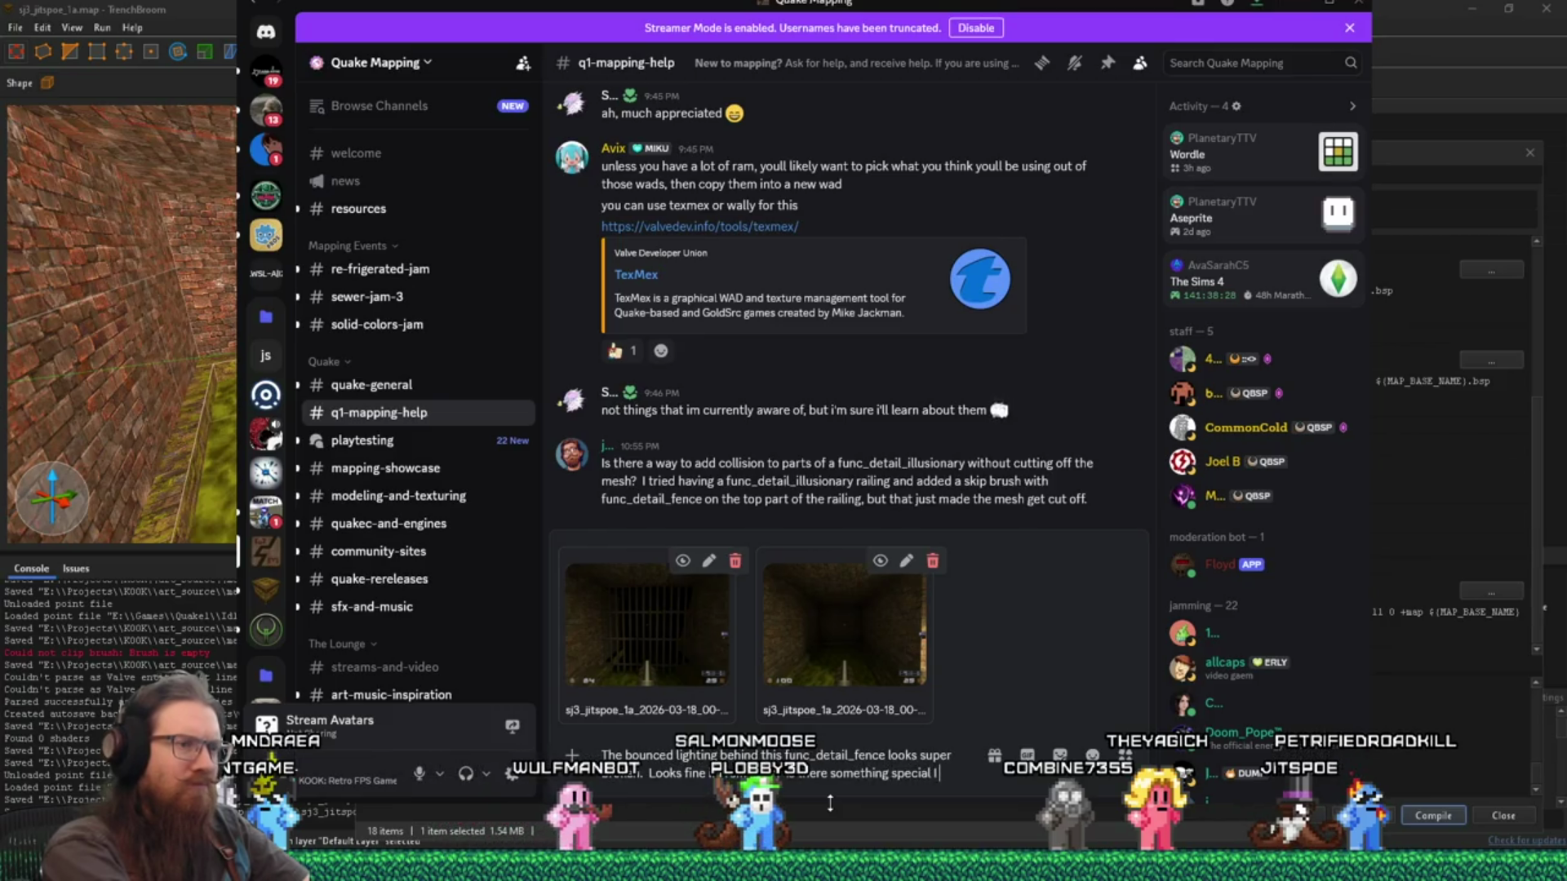
pyautogui.write(' to')
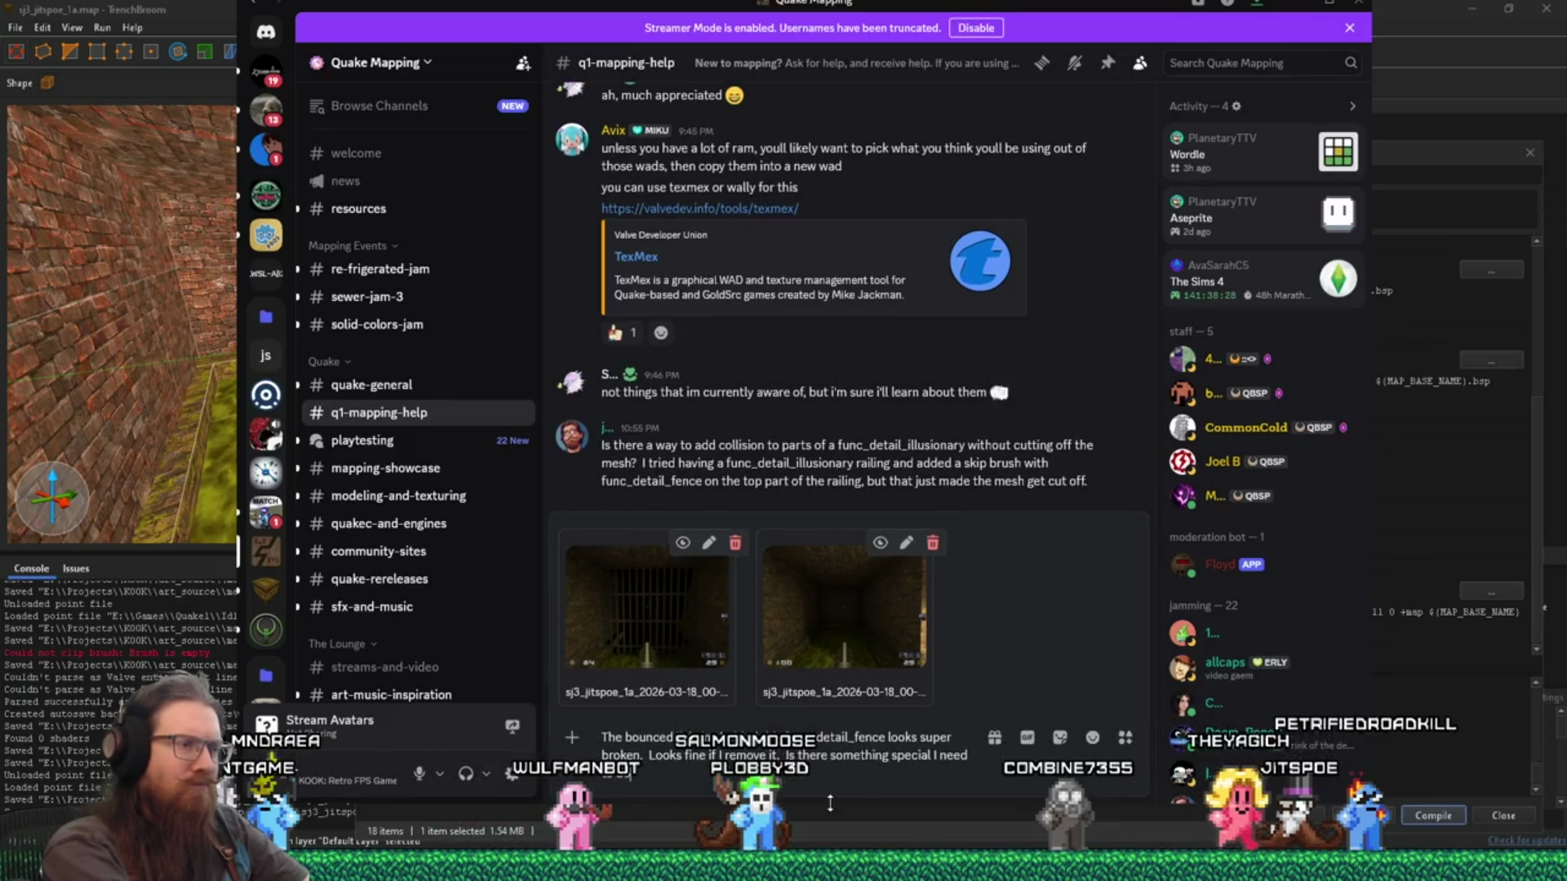
pyautogui.press('Return')
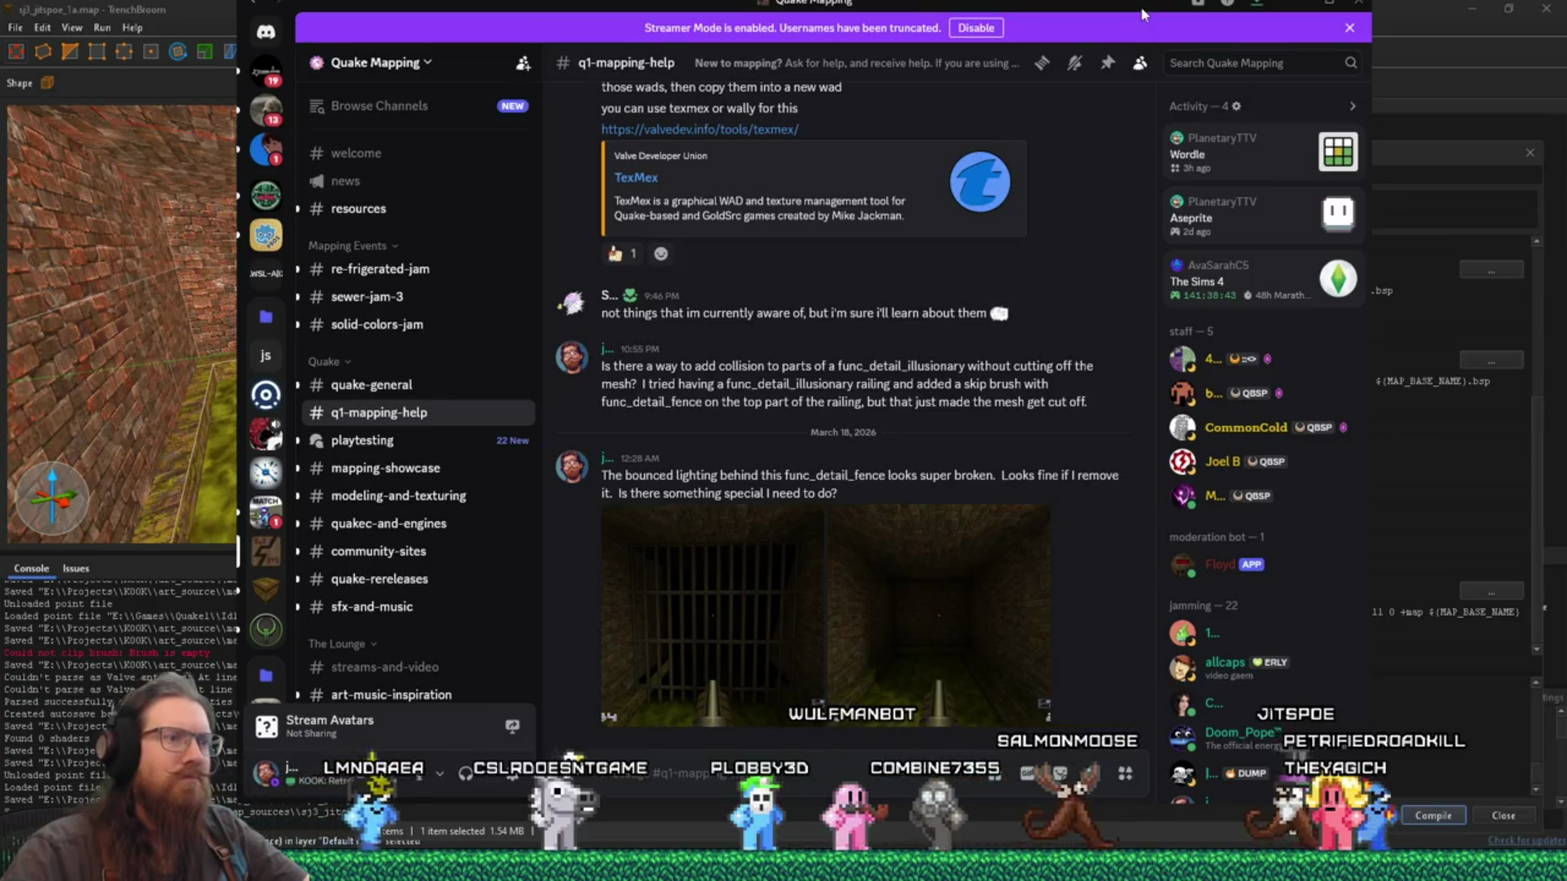
pyautogui.moveTo(1142, 13)
pyautogui.mouseDown()
pyautogui.moveTo(346, 60)
pyautogui.moveTo(0, 57)
pyautogui.mouseUp()
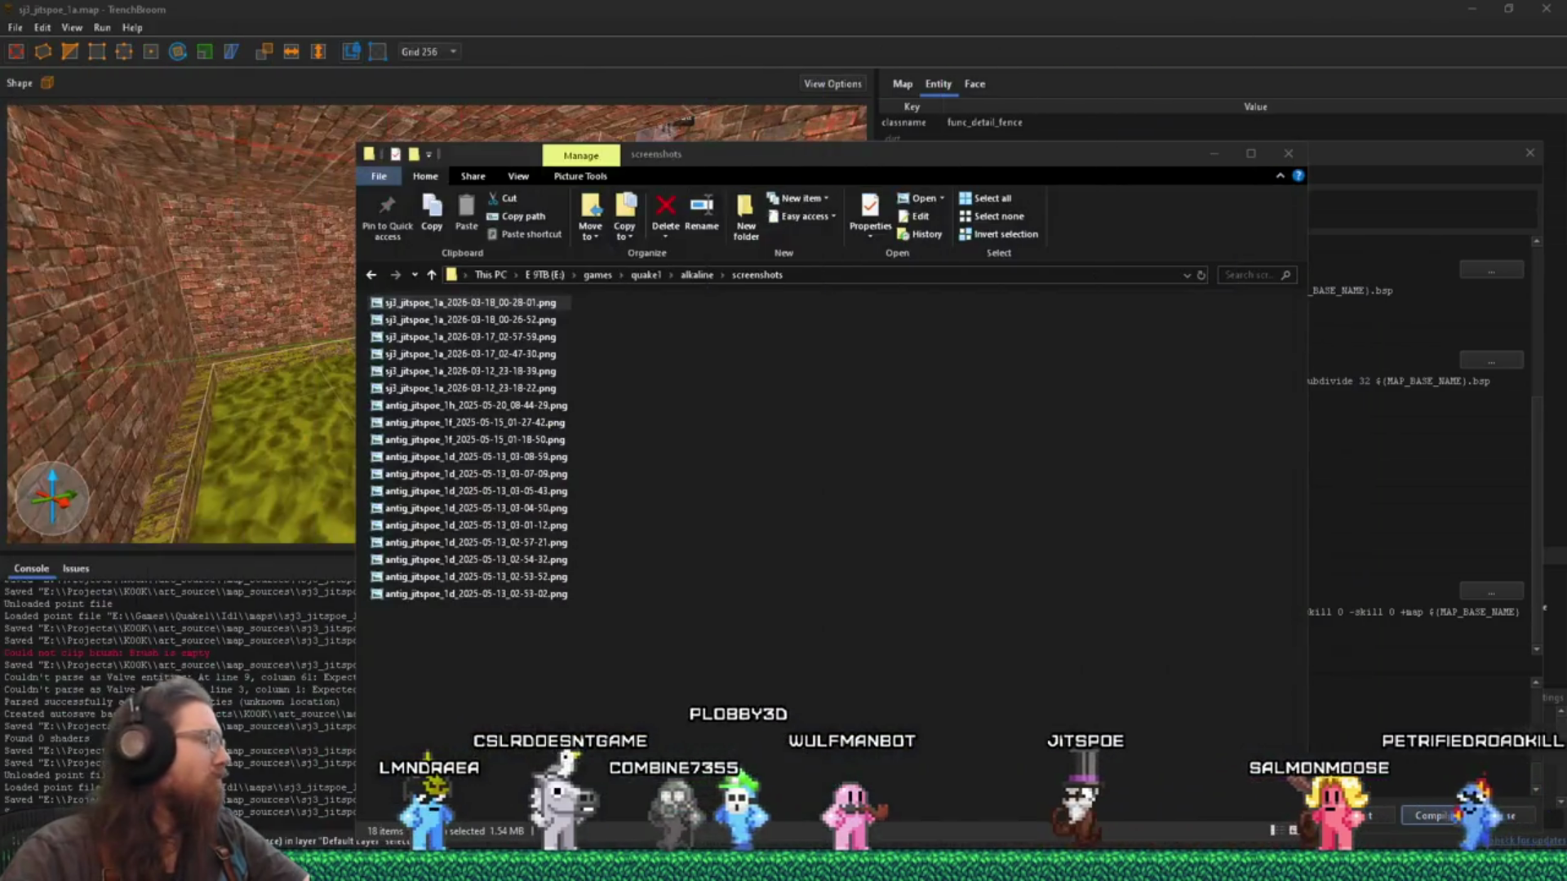
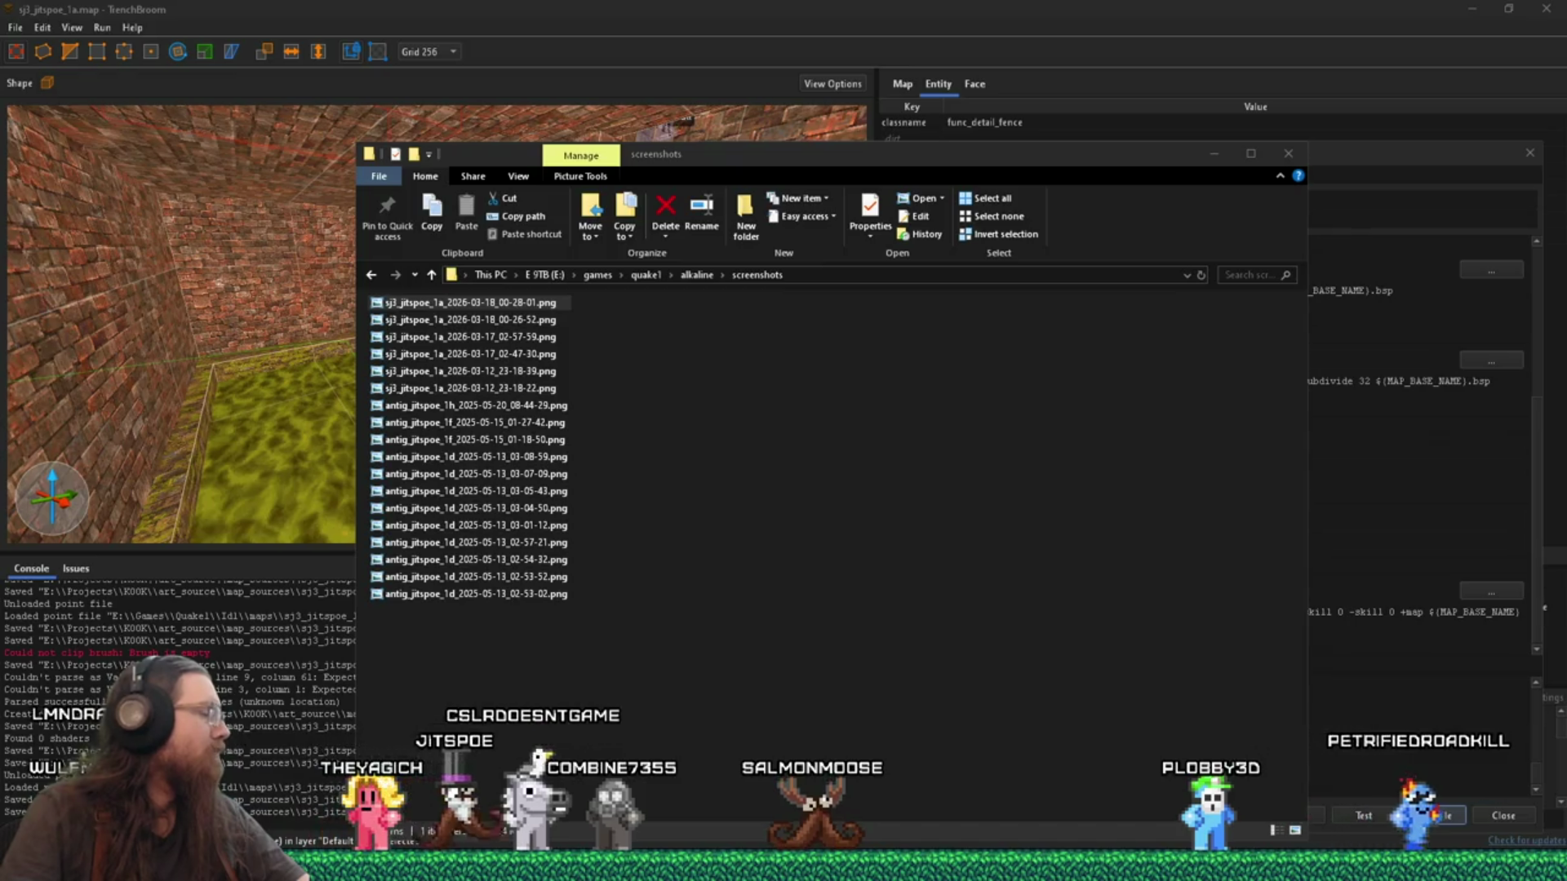
# Step: Return to the sewer map and orbit around the func_detail_fence grate over the pit
pyautogui.click(469, 281)
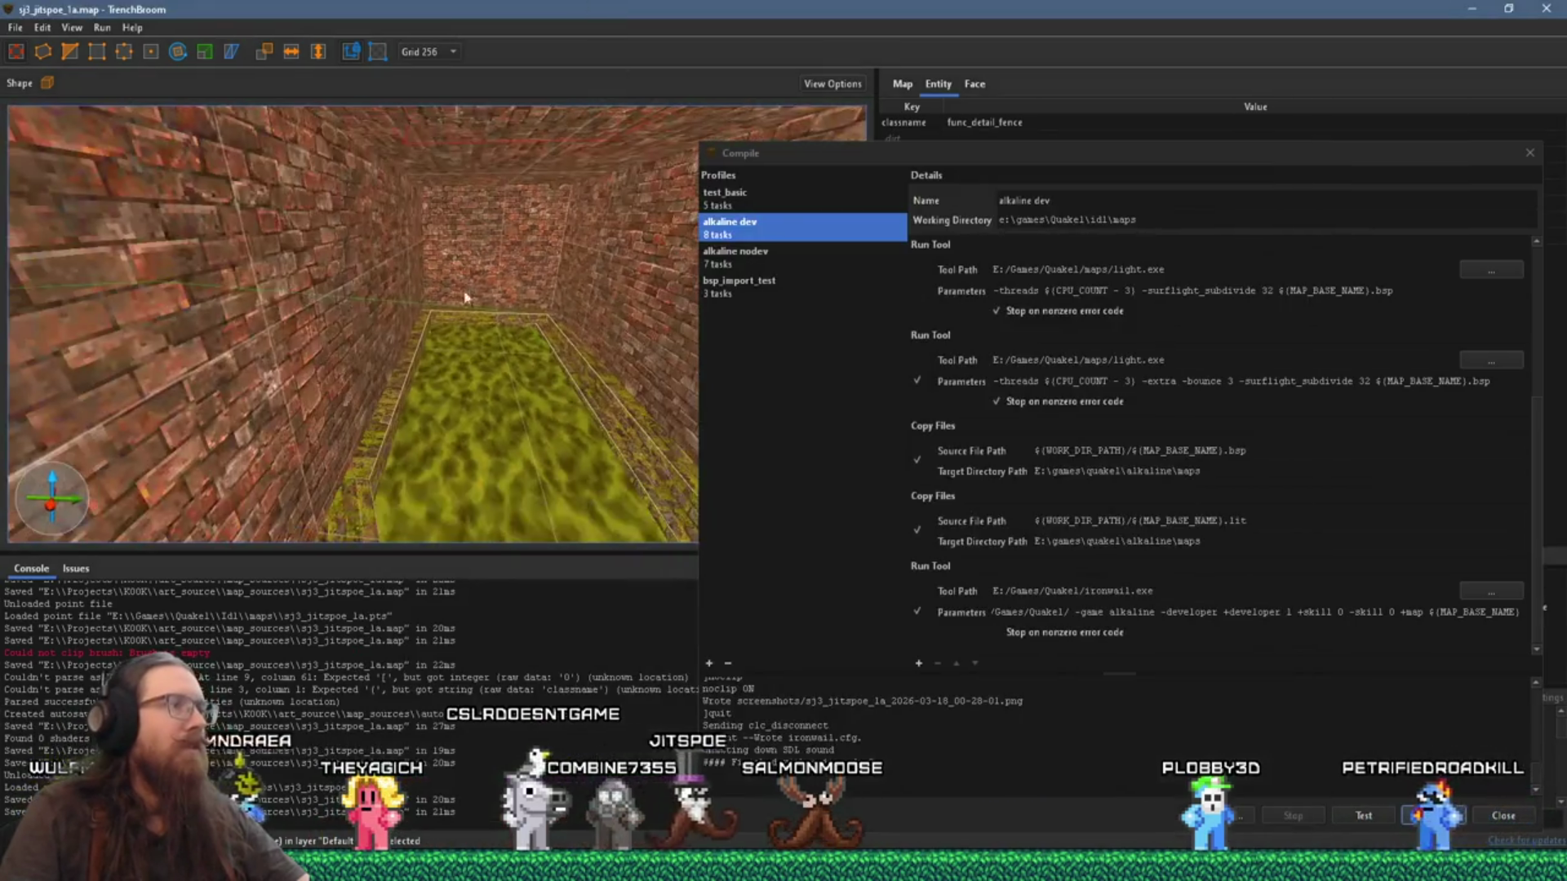
pyautogui.hotkey('ctrl', 'u')
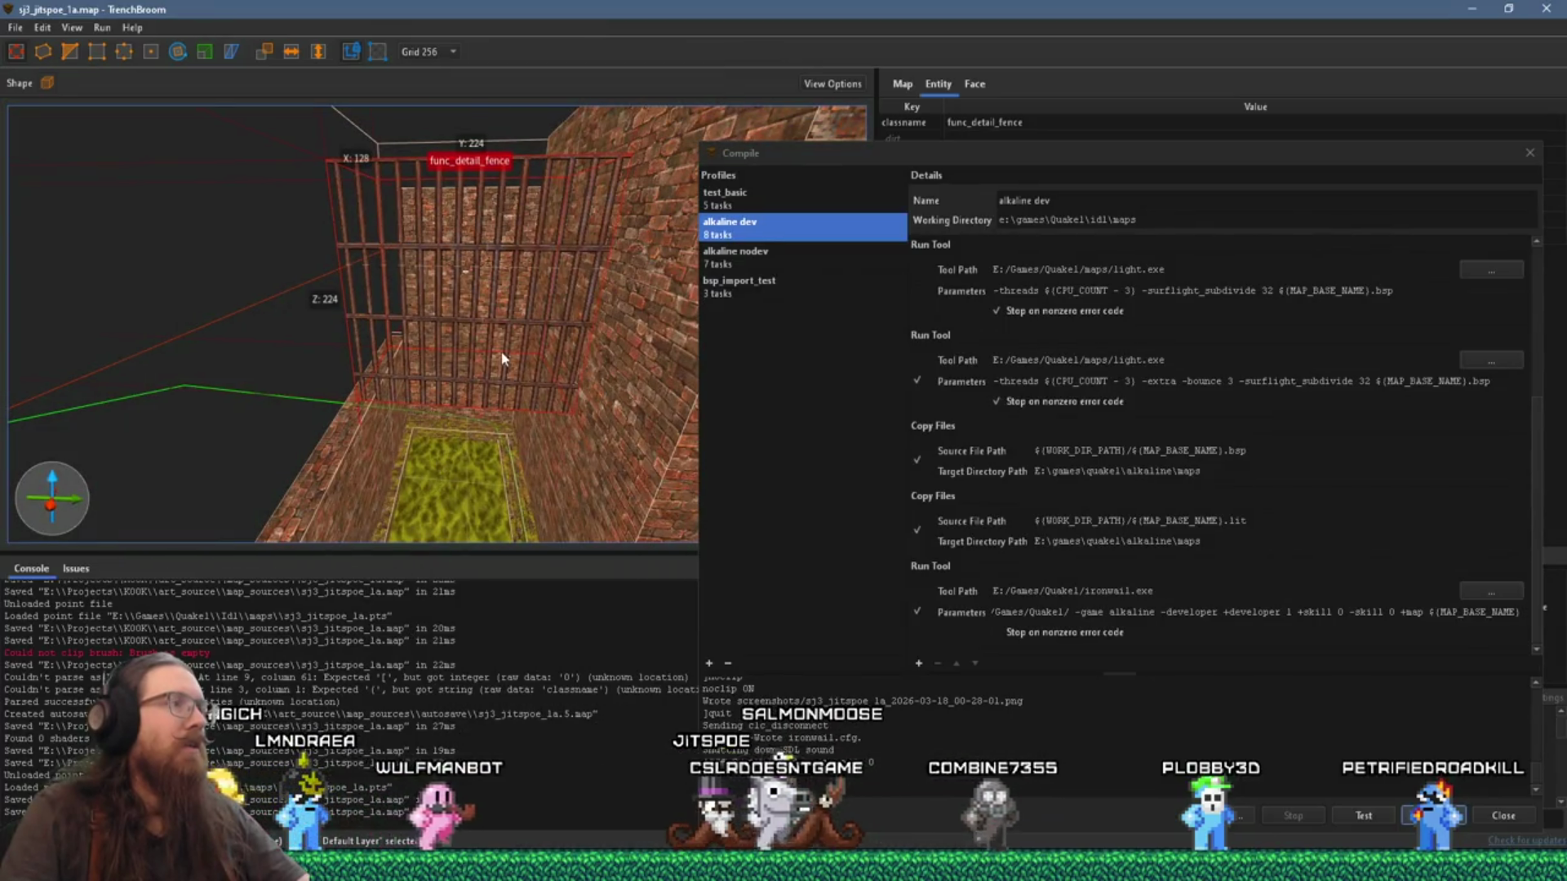
pyautogui.moveTo(518, 278)
pyautogui.mouseDown()
pyautogui.moveTo(500, 448)
pyautogui.moveTo(419, 394)
pyautogui.moveTo(375, 443)
pyautogui.moveTo(64, 496)
pyautogui.mouseUp()
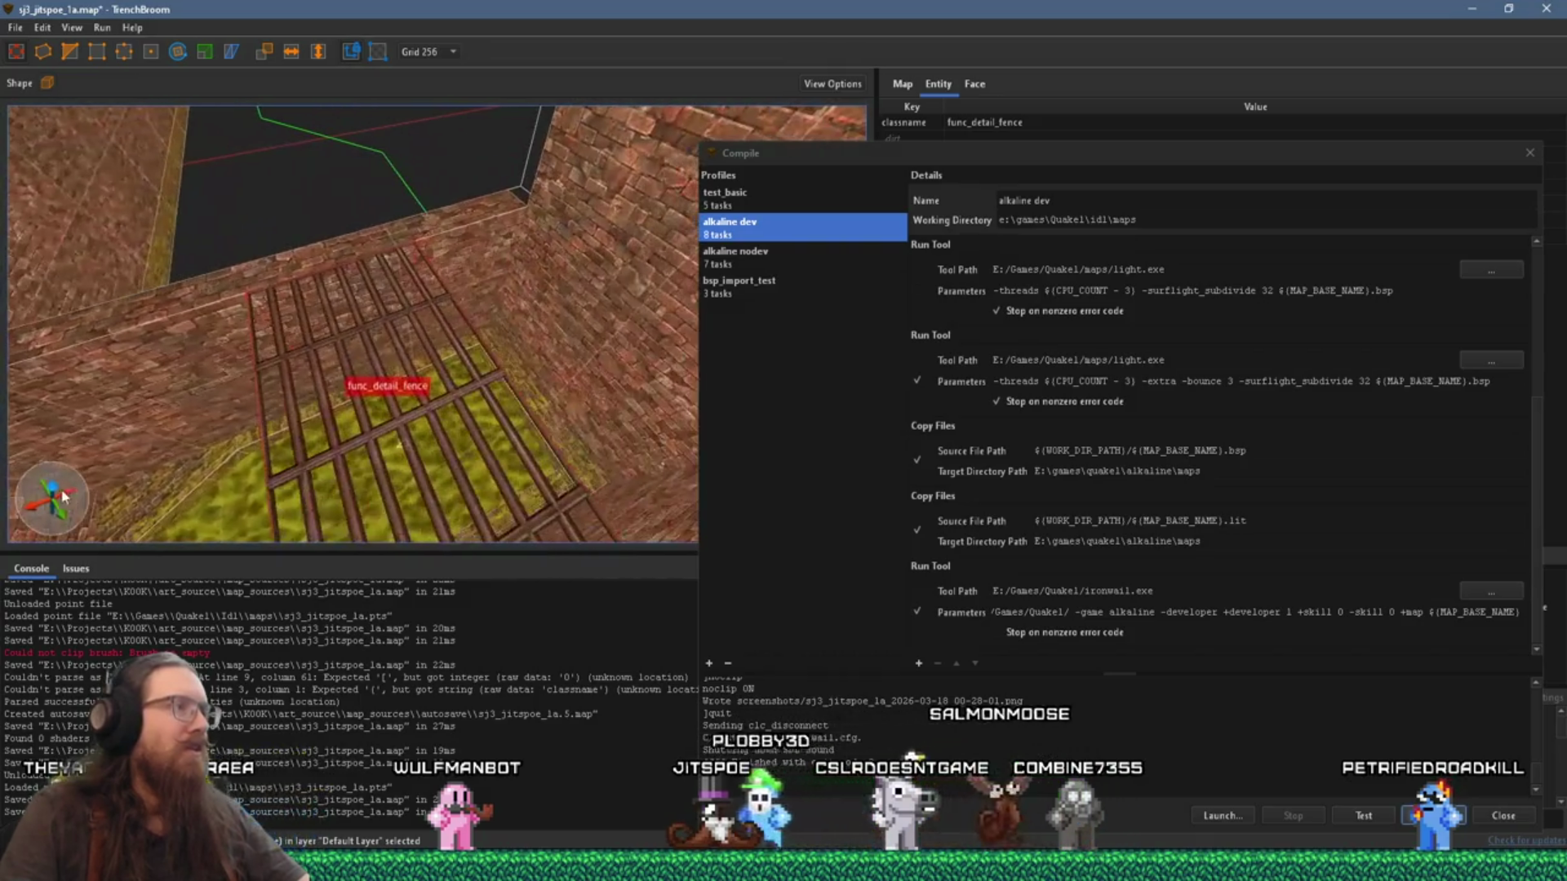
pyautogui.moveTo(399, 435); pyautogui.dragTo(370, 382)
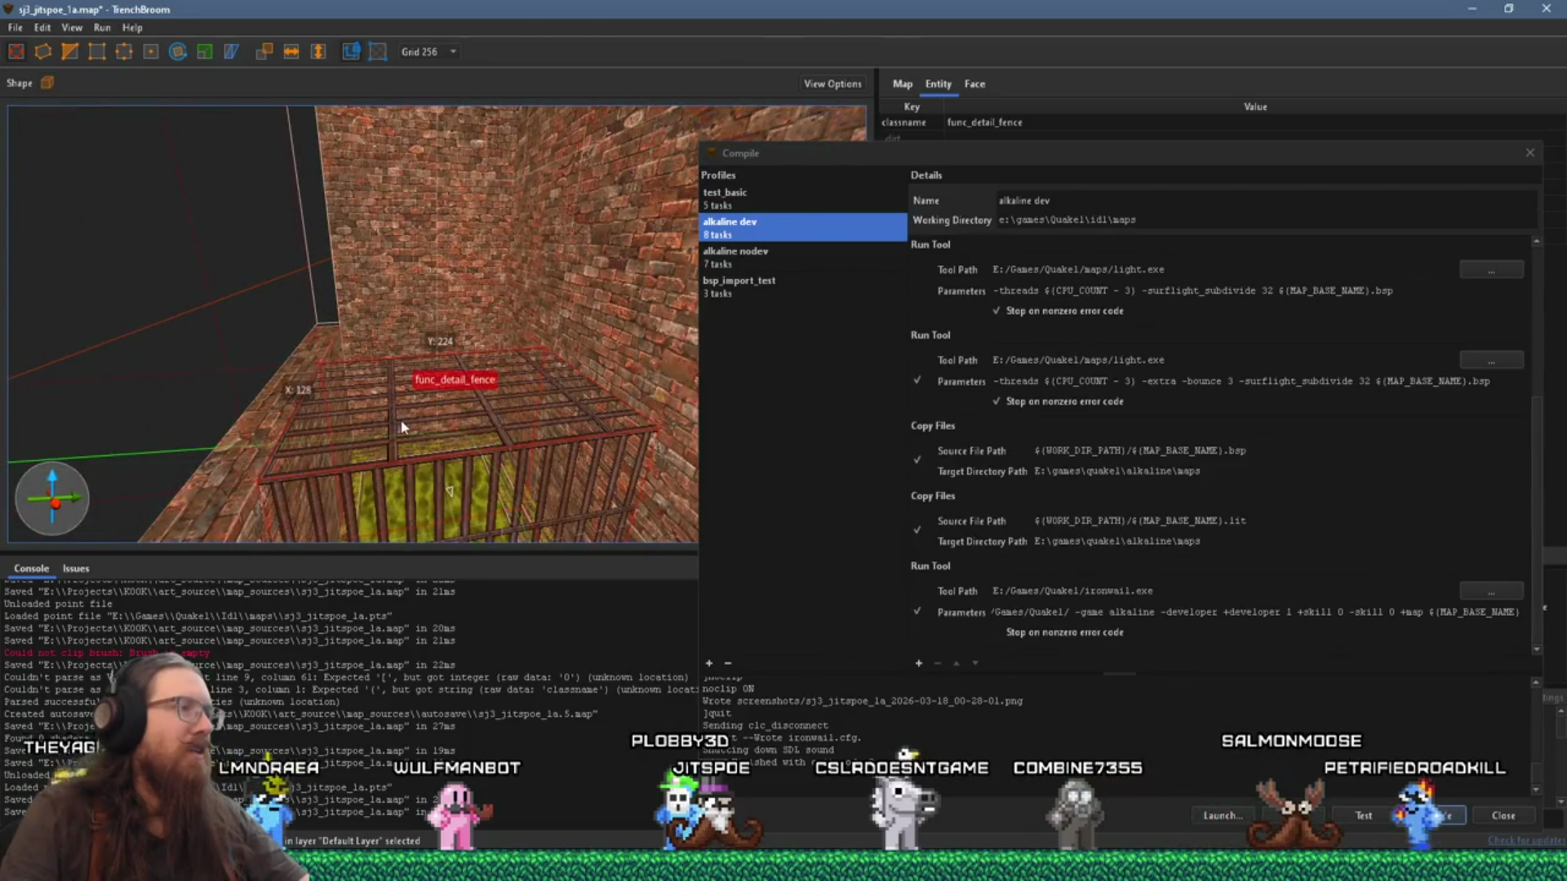
pyautogui.moveTo(421, 449)
pyautogui.mouseDown()
pyautogui.moveTo(411, 359)
pyautogui.moveTo(424, 374)
pyautogui.mouseUp()
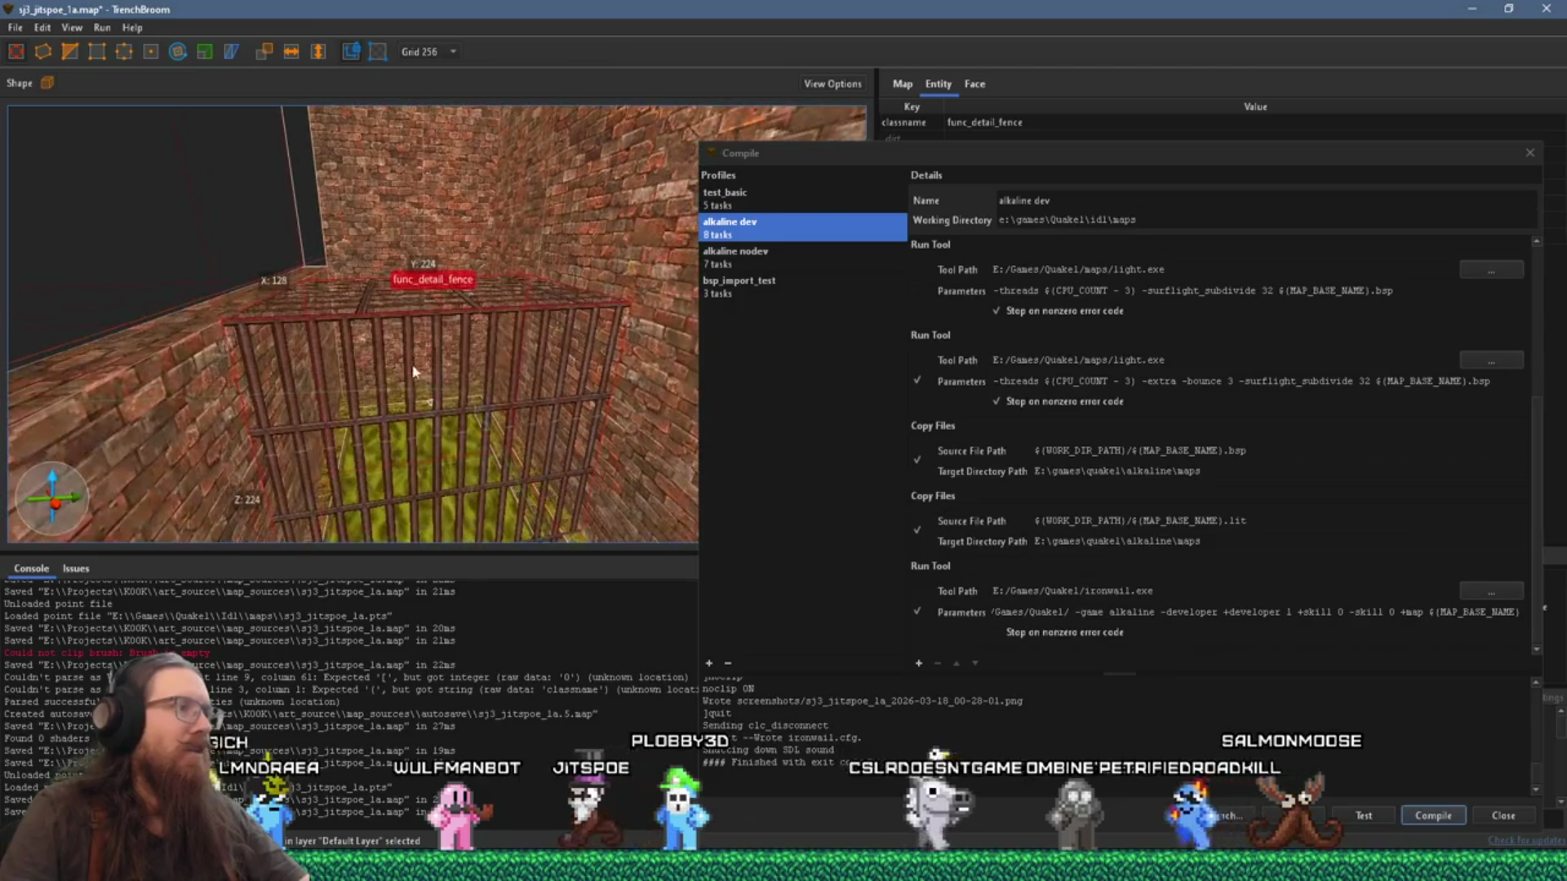
# Step: Reselect the func_detail_fence and close the Compile dialog
pyautogui.rightClick(421, 365)
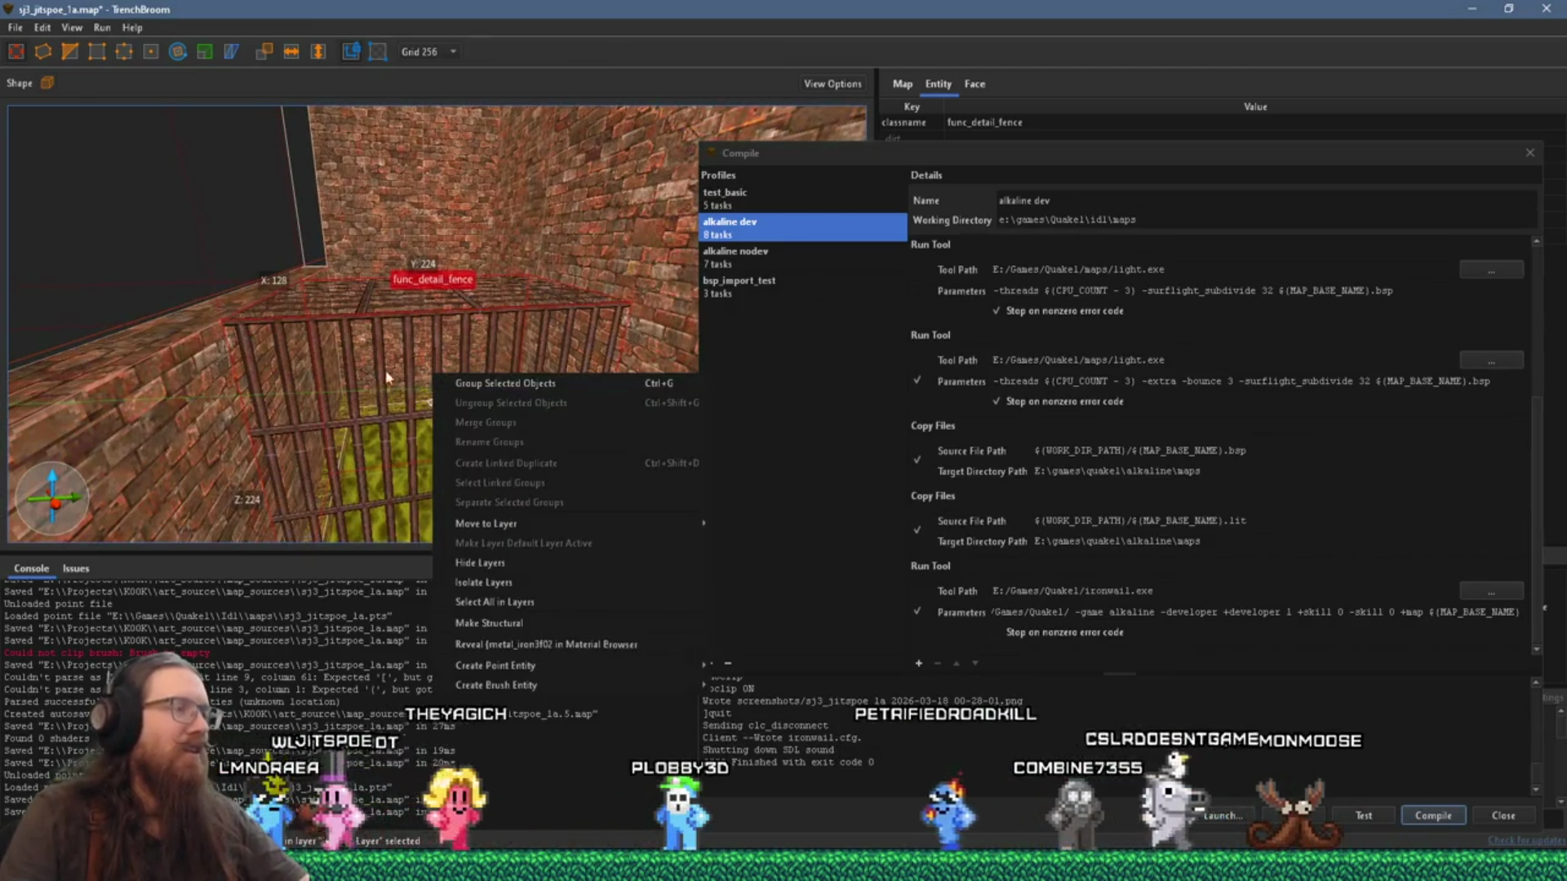
pyautogui.press('Escape')
pyautogui.moveTo(402, 368)
pyautogui.mouseDown()
pyautogui.moveTo(404, 460)
pyautogui.moveTo(241, 448)
pyautogui.mouseUp()
pyautogui.click(404, 460)
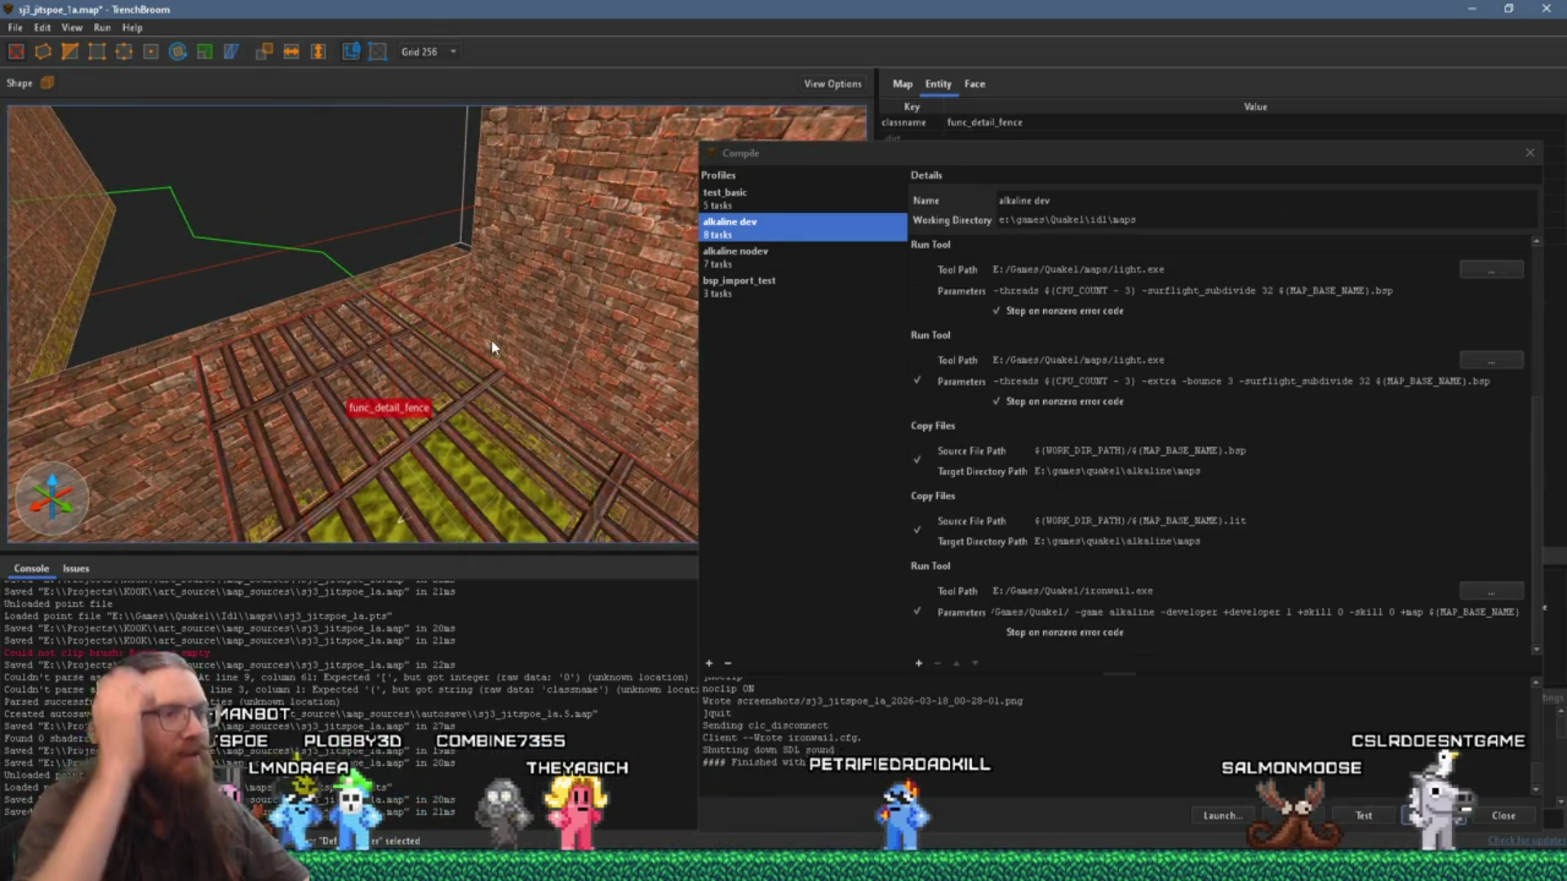
pyautogui.click(1529, 152)
pyautogui.moveTo(620, 278)
pyautogui.mouseDown()
pyautogui.moveTo(525, 326)
pyautogui.moveTo(580, 330)
pyautogui.moveTo(416, 326)
pyautogui.mouseUp()
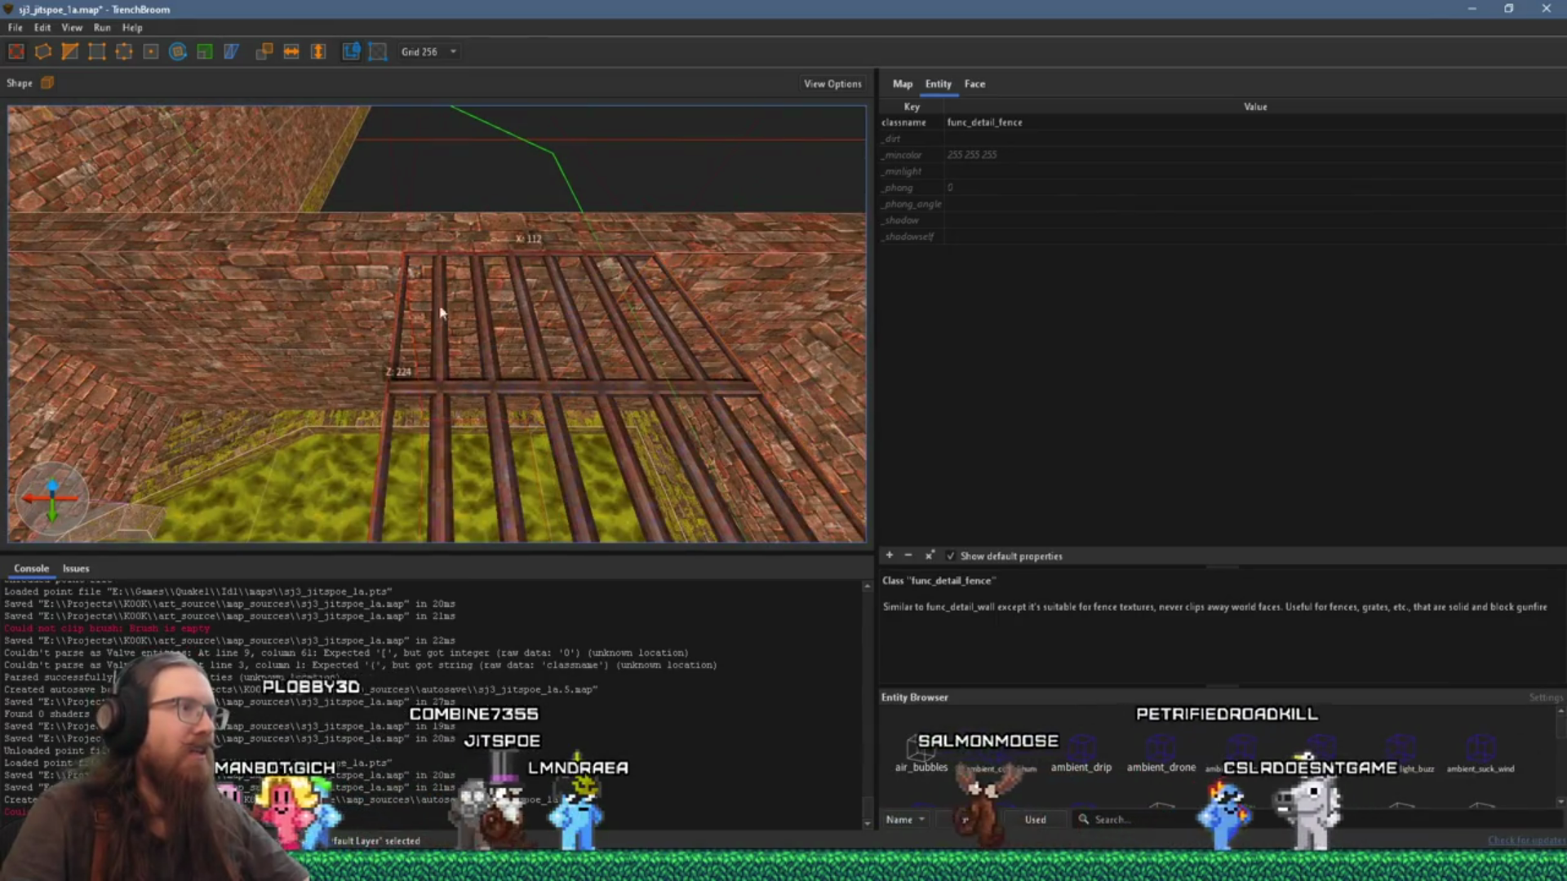
# Step: Set the grid size to 8
pyautogui.click(439, 52)
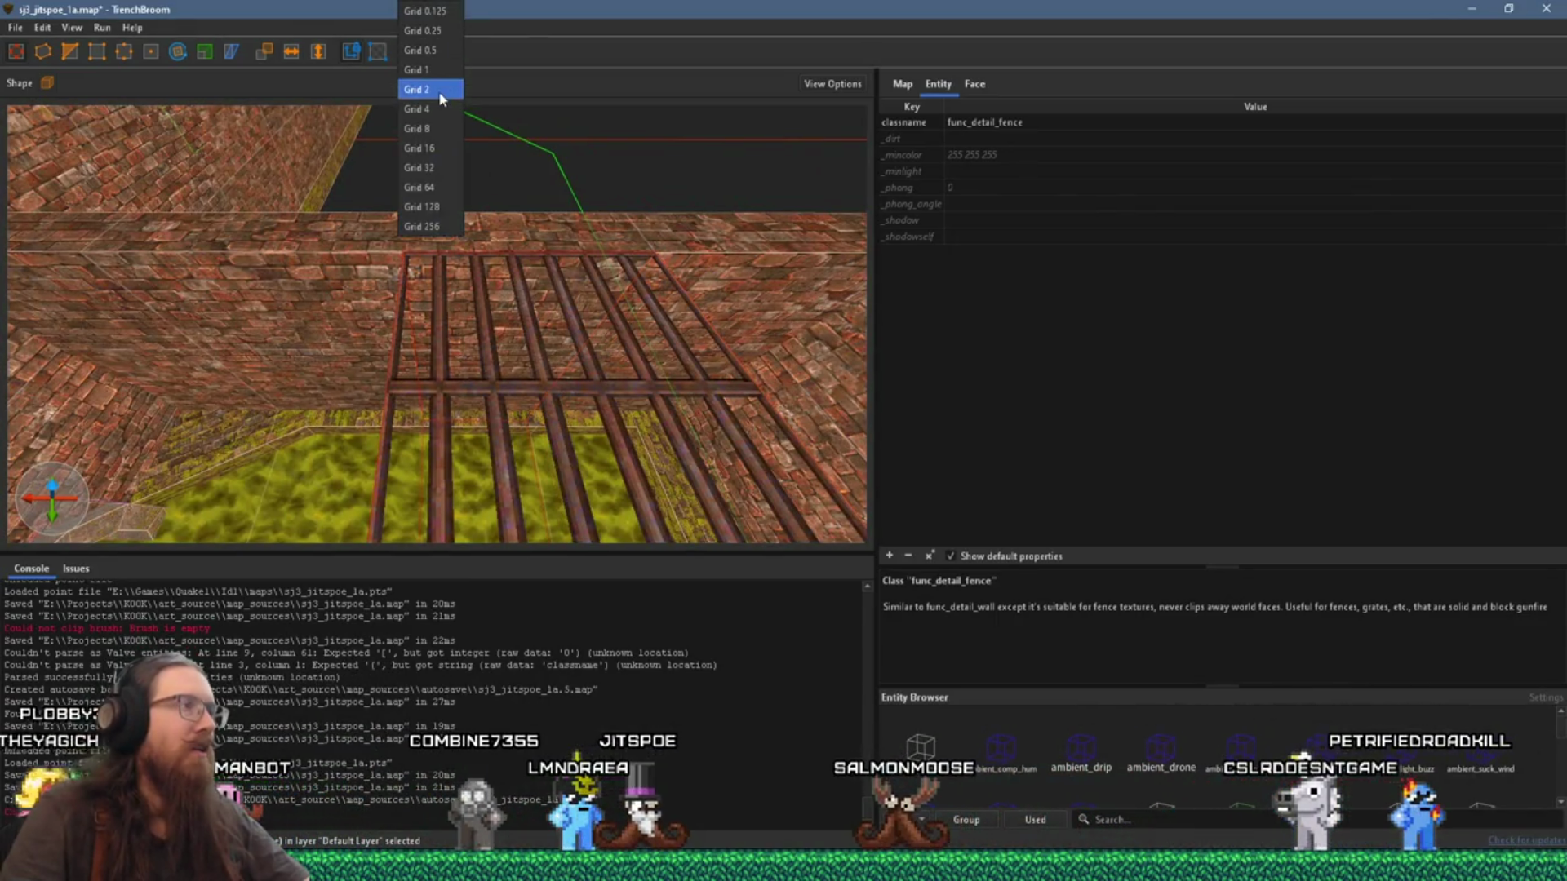
pyautogui.click(430, 129)
pyautogui.moveTo(489, 376)
pyautogui.mouseDown()
pyautogui.moveTo(399, 381)
pyautogui.moveTo(350, 293)
pyautogui.moveTo(340, 326)
pyautogui.mouseUp()
# Step: Apply the 'skip' material to the brush beside the fence
pyautogui.press('Escape')
pyautogui.click(1224, 820)
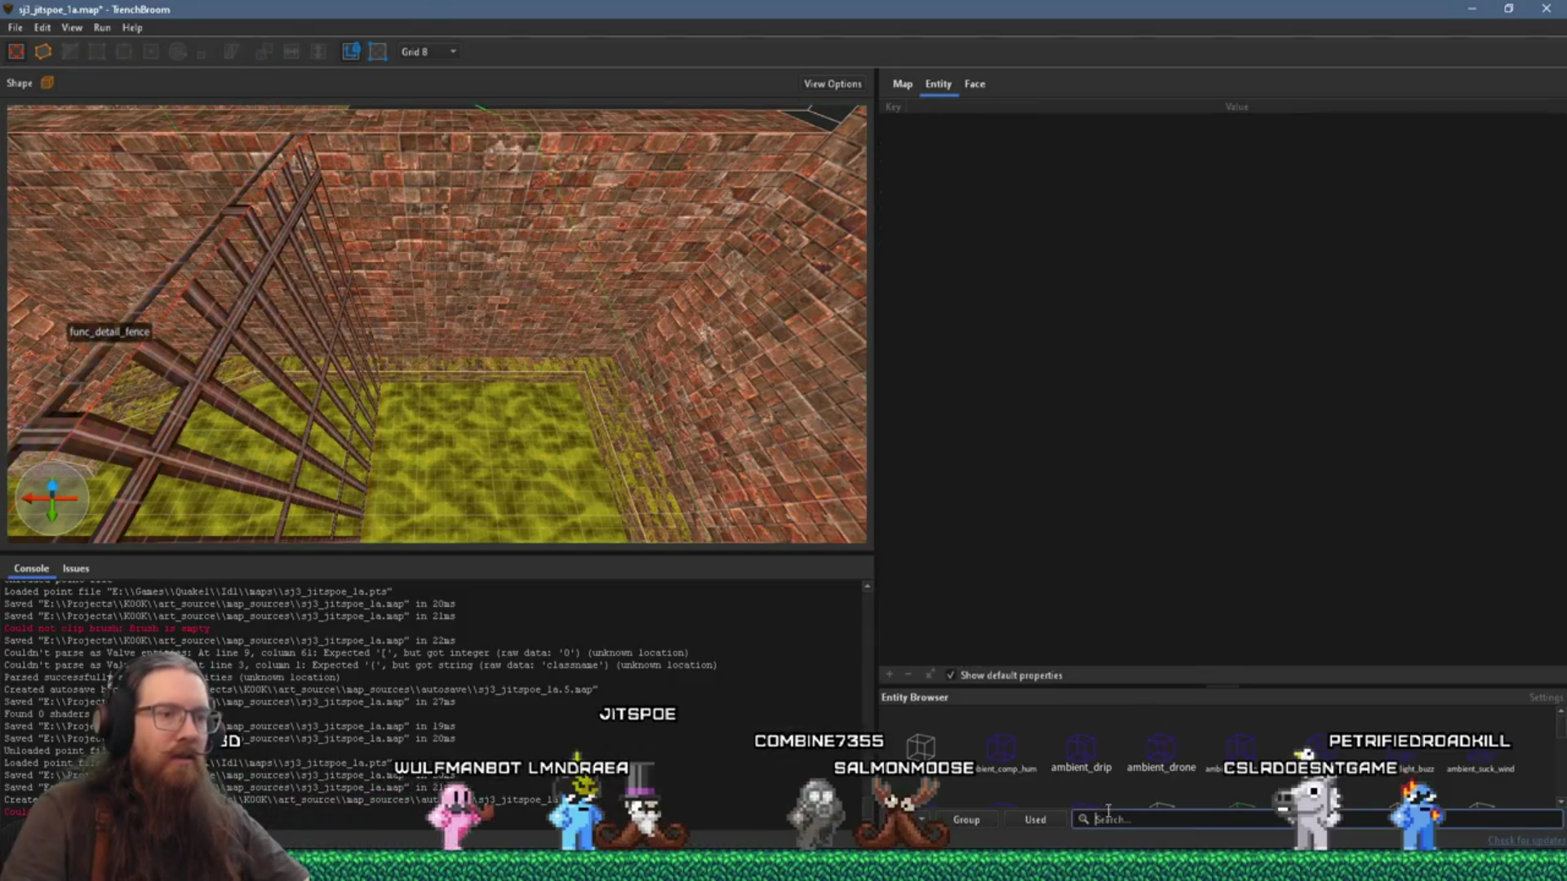
pyautogui.write('skip')
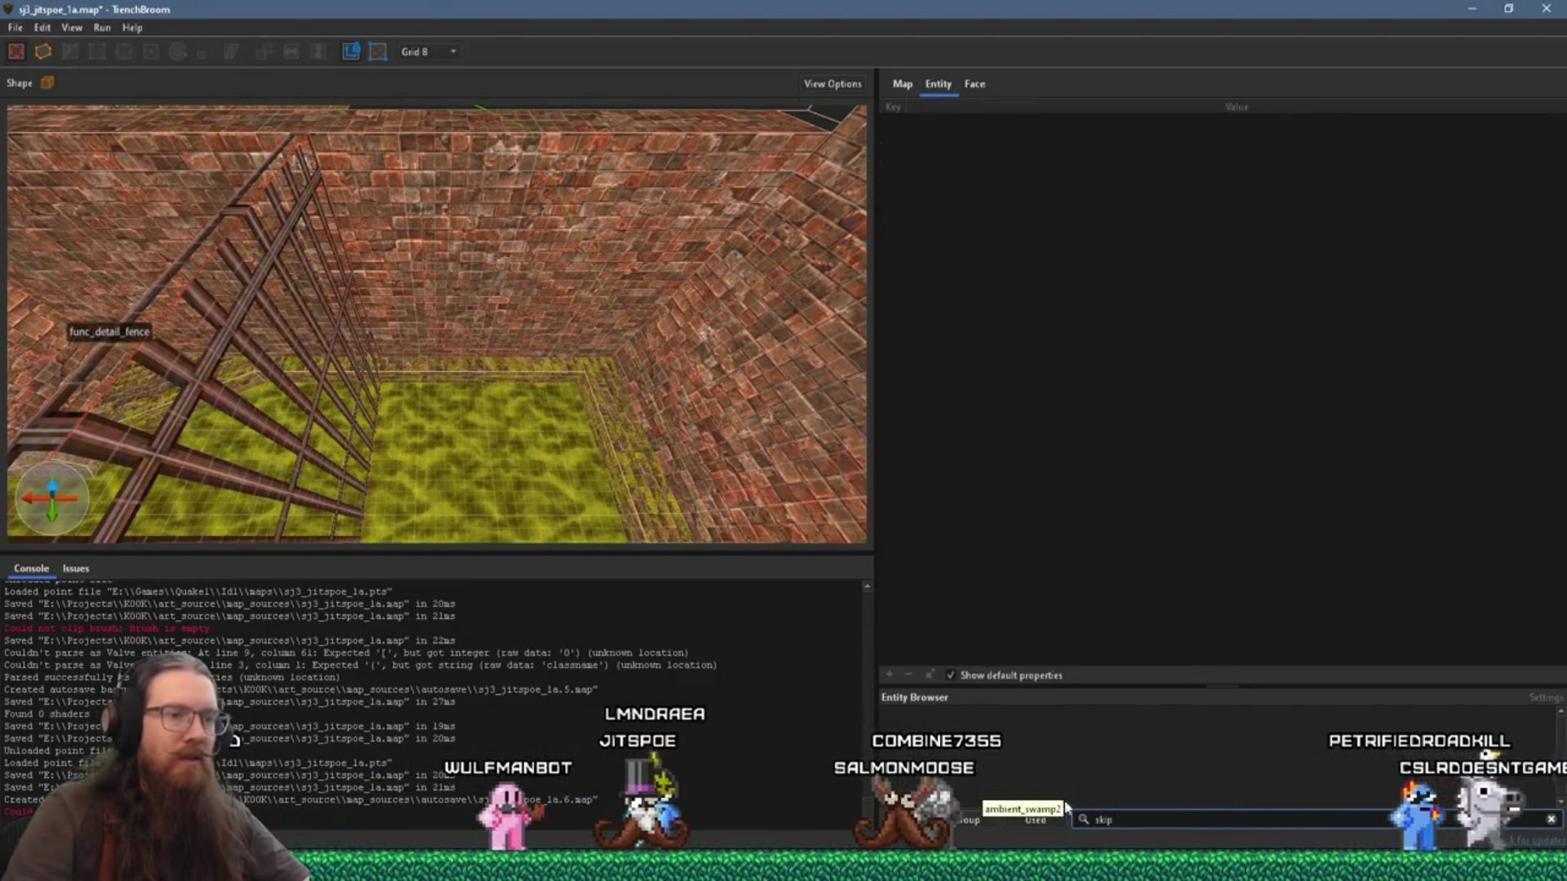
pyautogui.hotkey('ctrl', '3')
pyautogui.click(1133, 718)
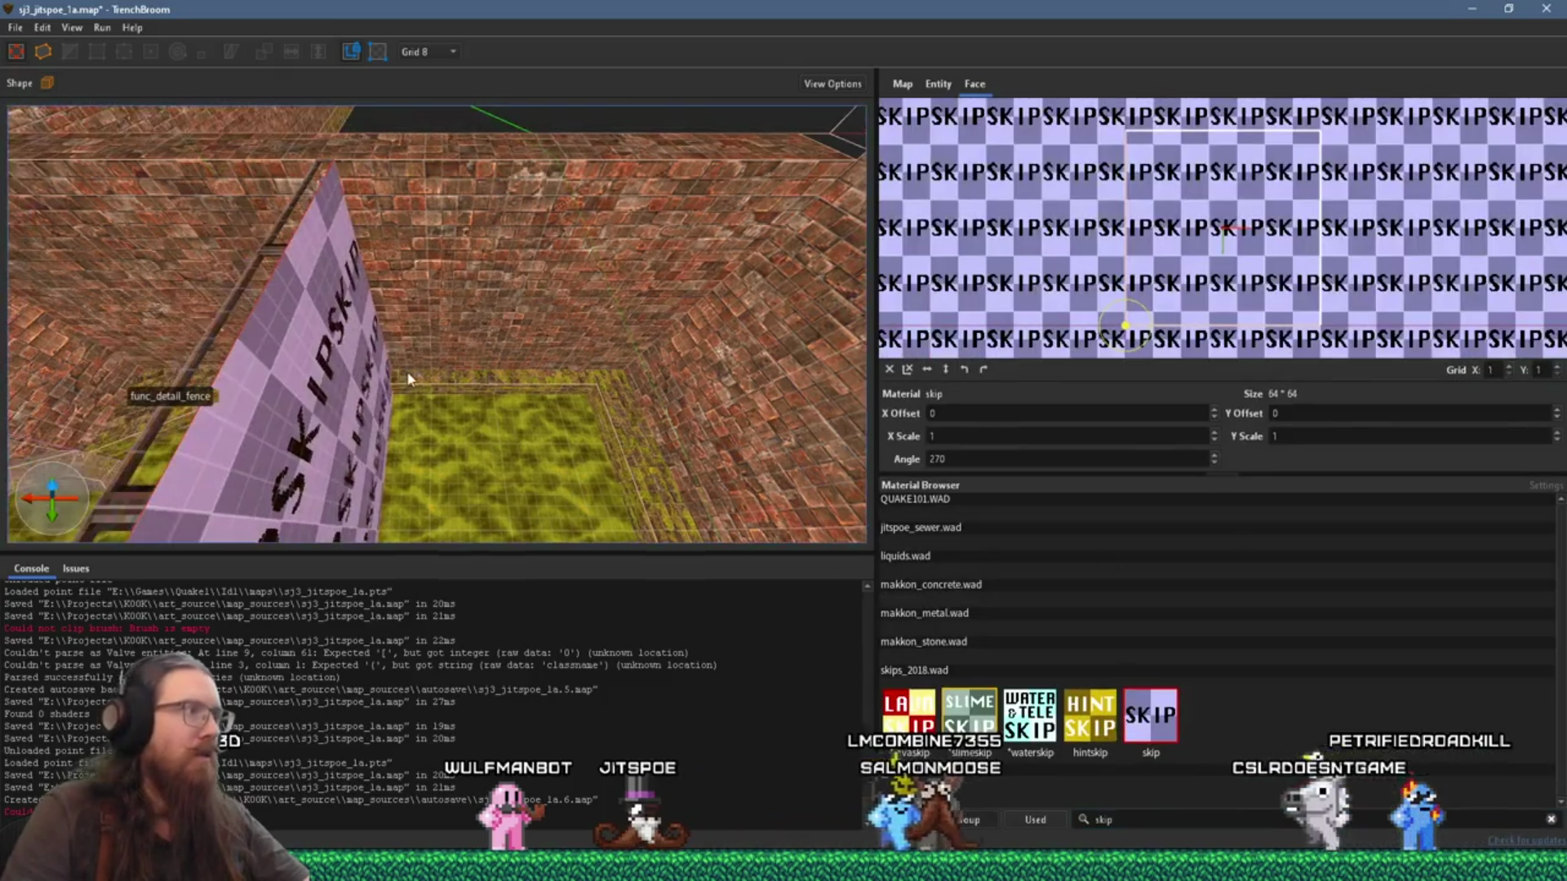
# Step: Select the cage's iron bars face (X offset -40, Y offset 80, angle 180)
pyautogui.scroll(-5, 204, 196)
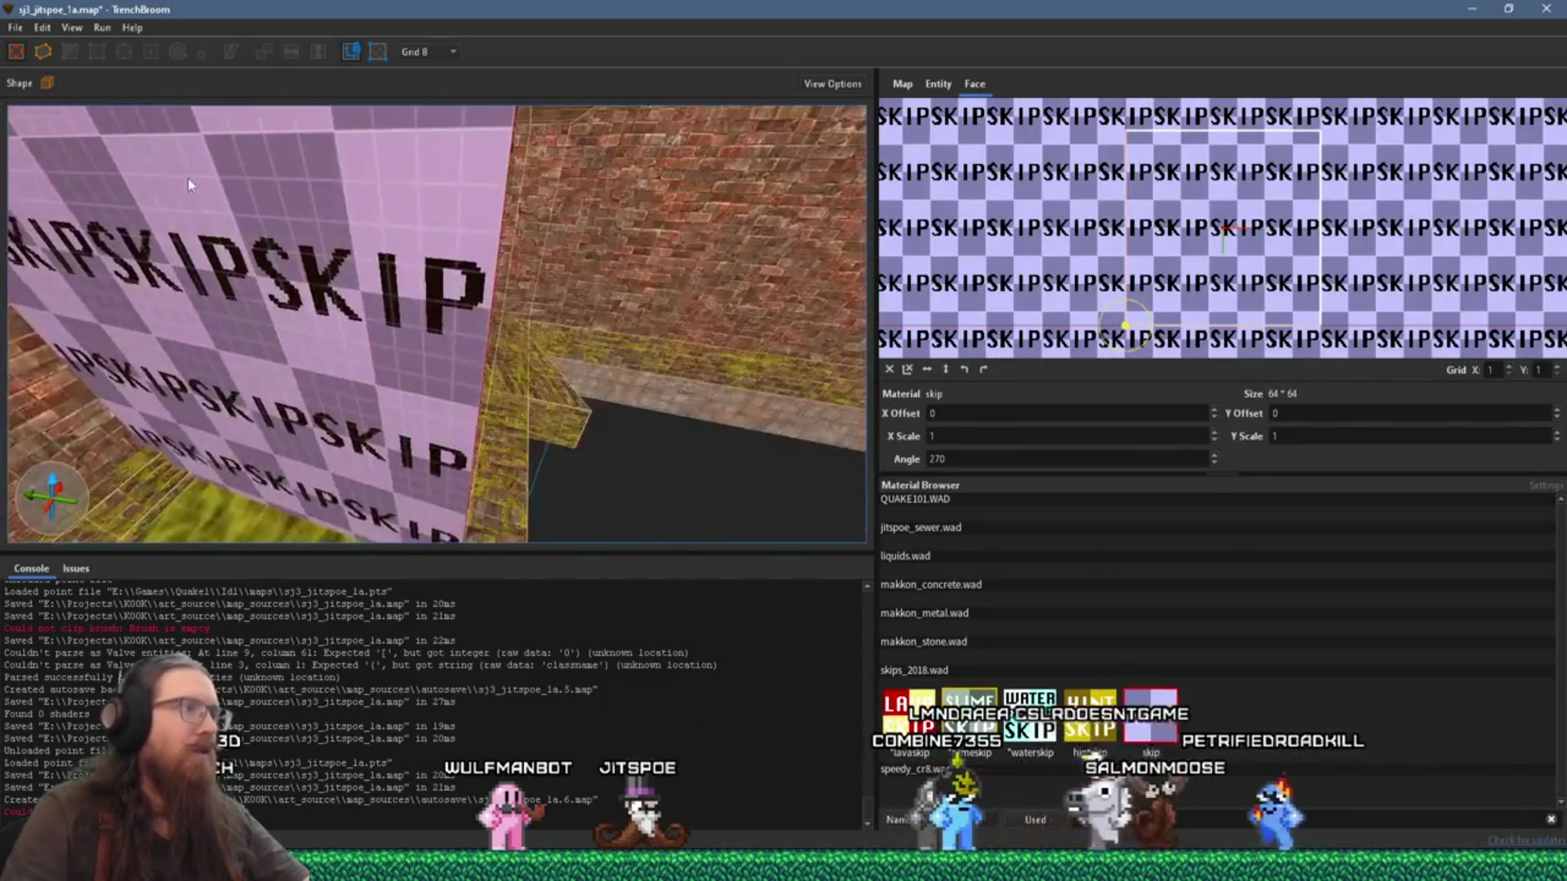
pyautogui.scroll(-4, 703, 408)
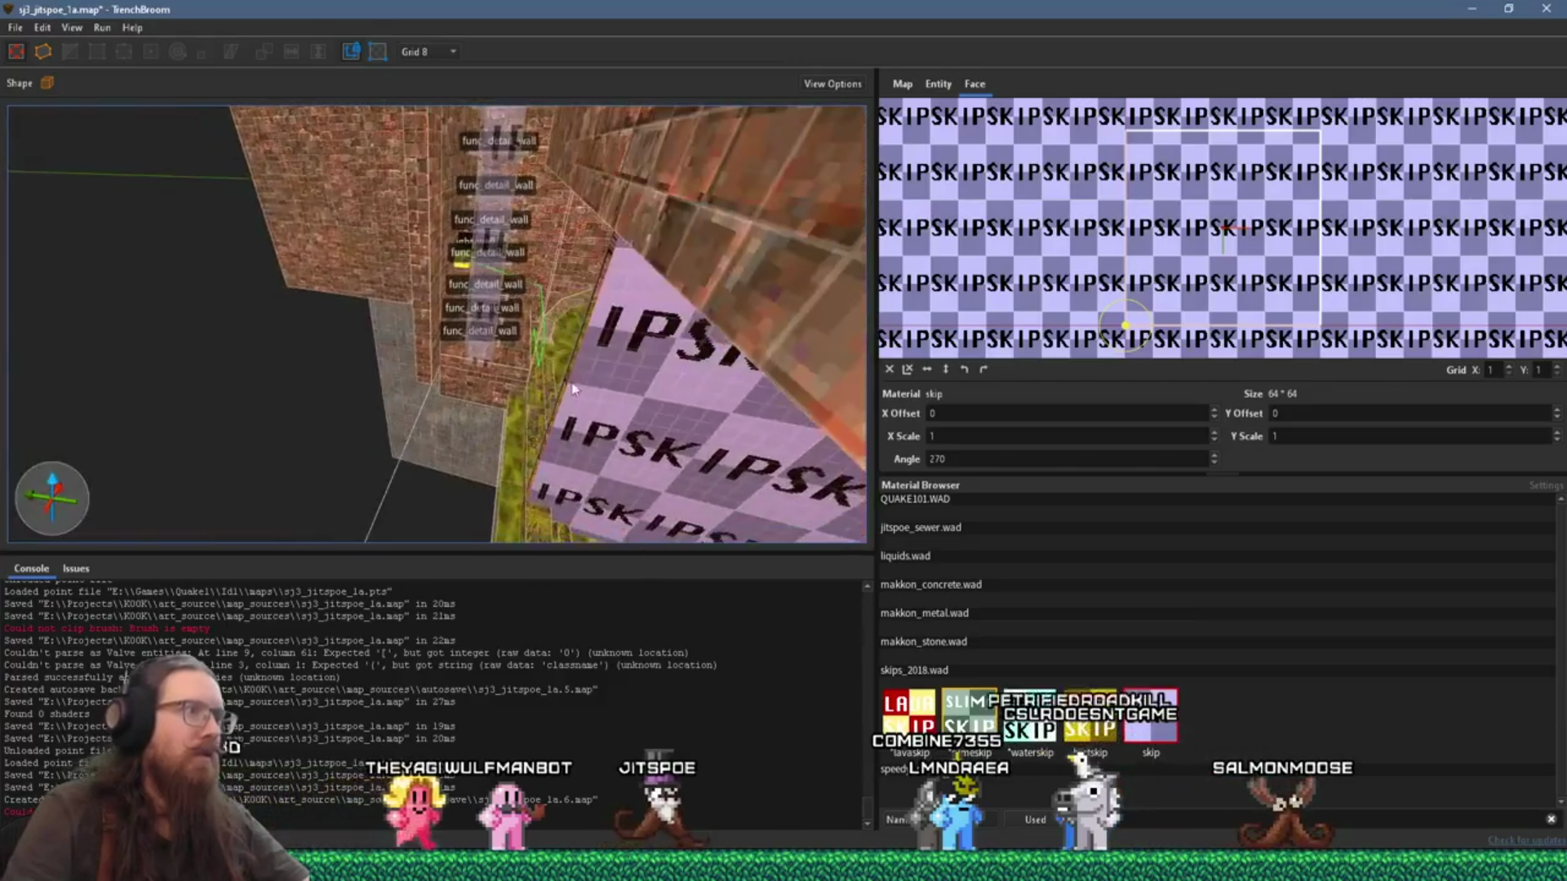
pyautogui.scroll(6, 478, 343)
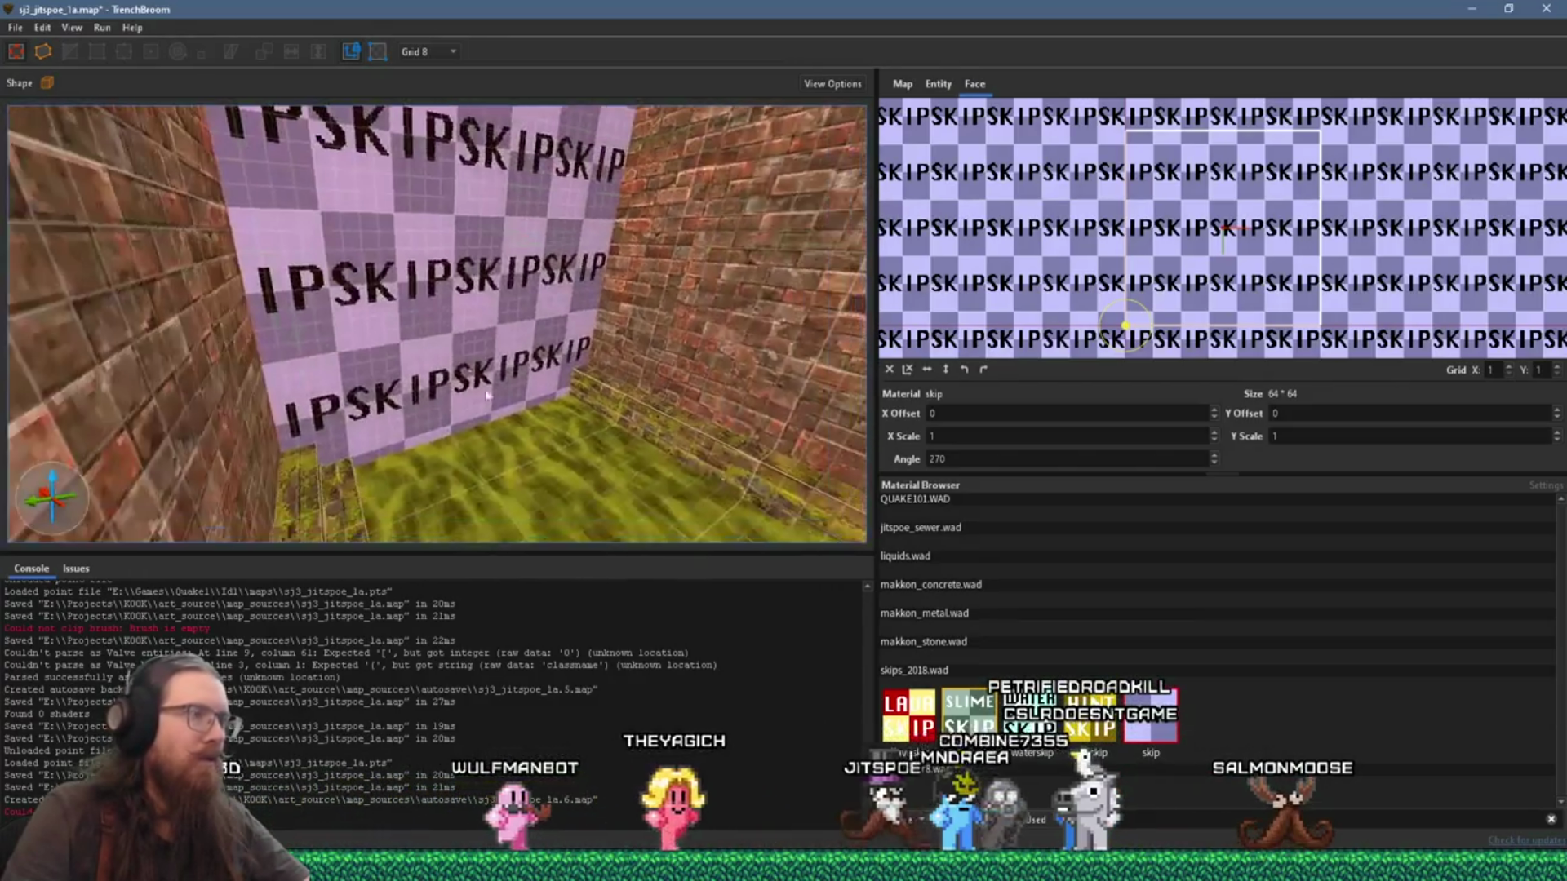
pyautogui.scroll(8, 463, 292)
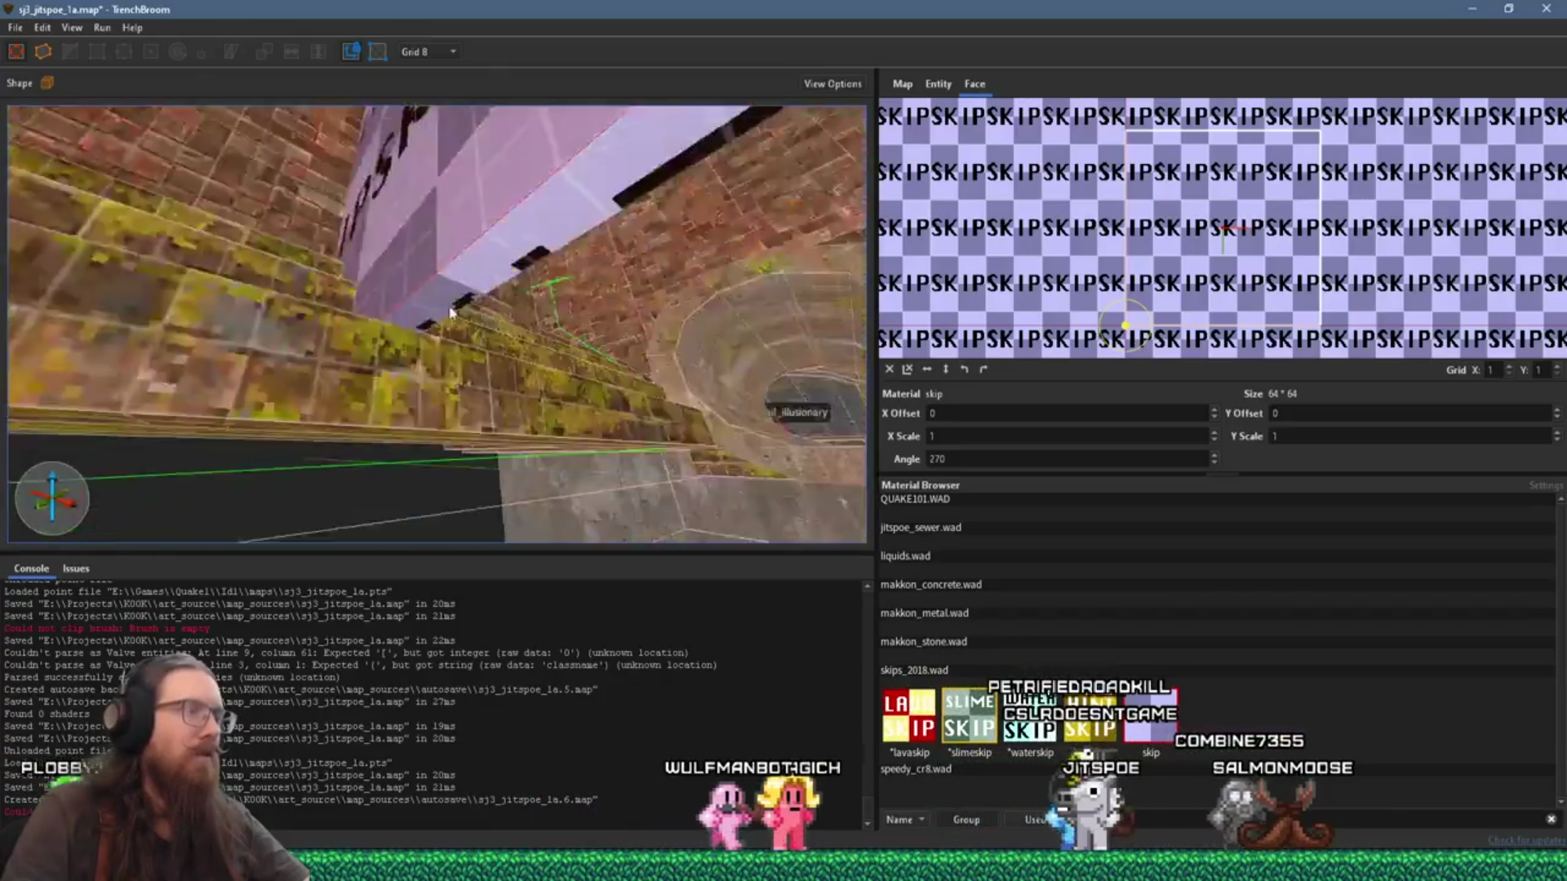
pyautogui.scroll(4, 424, 416)
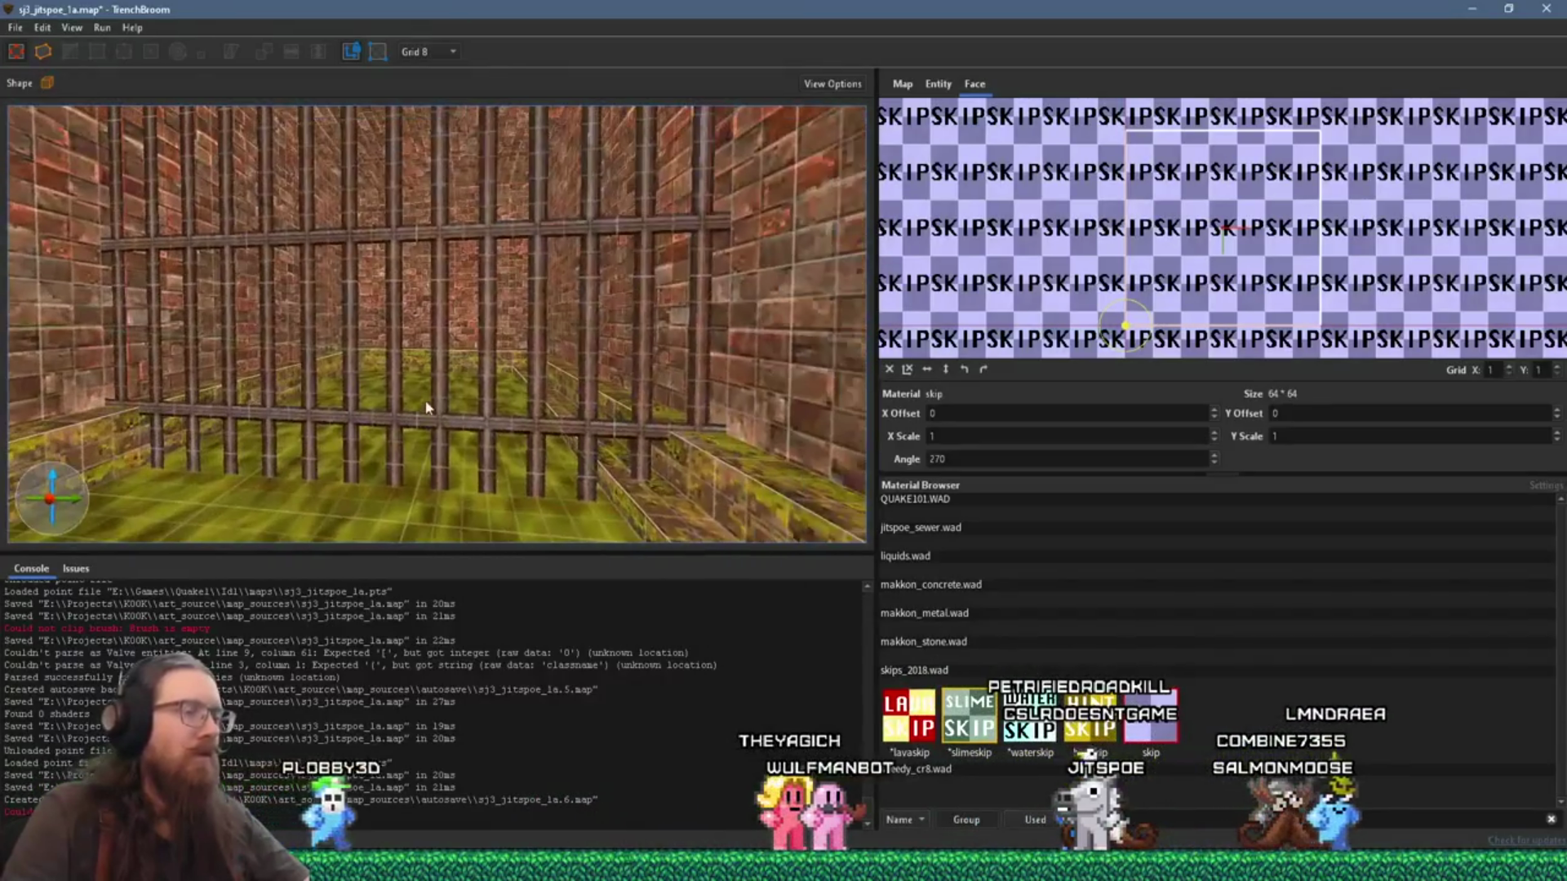
pyautogui.keyDown('shift'); pyautogui.click(461, 382); pyautogui.keyUp('shift')
pyautogui.scroll(3, 522, 457)
pyautogui.scroll(-5, 485, 367)
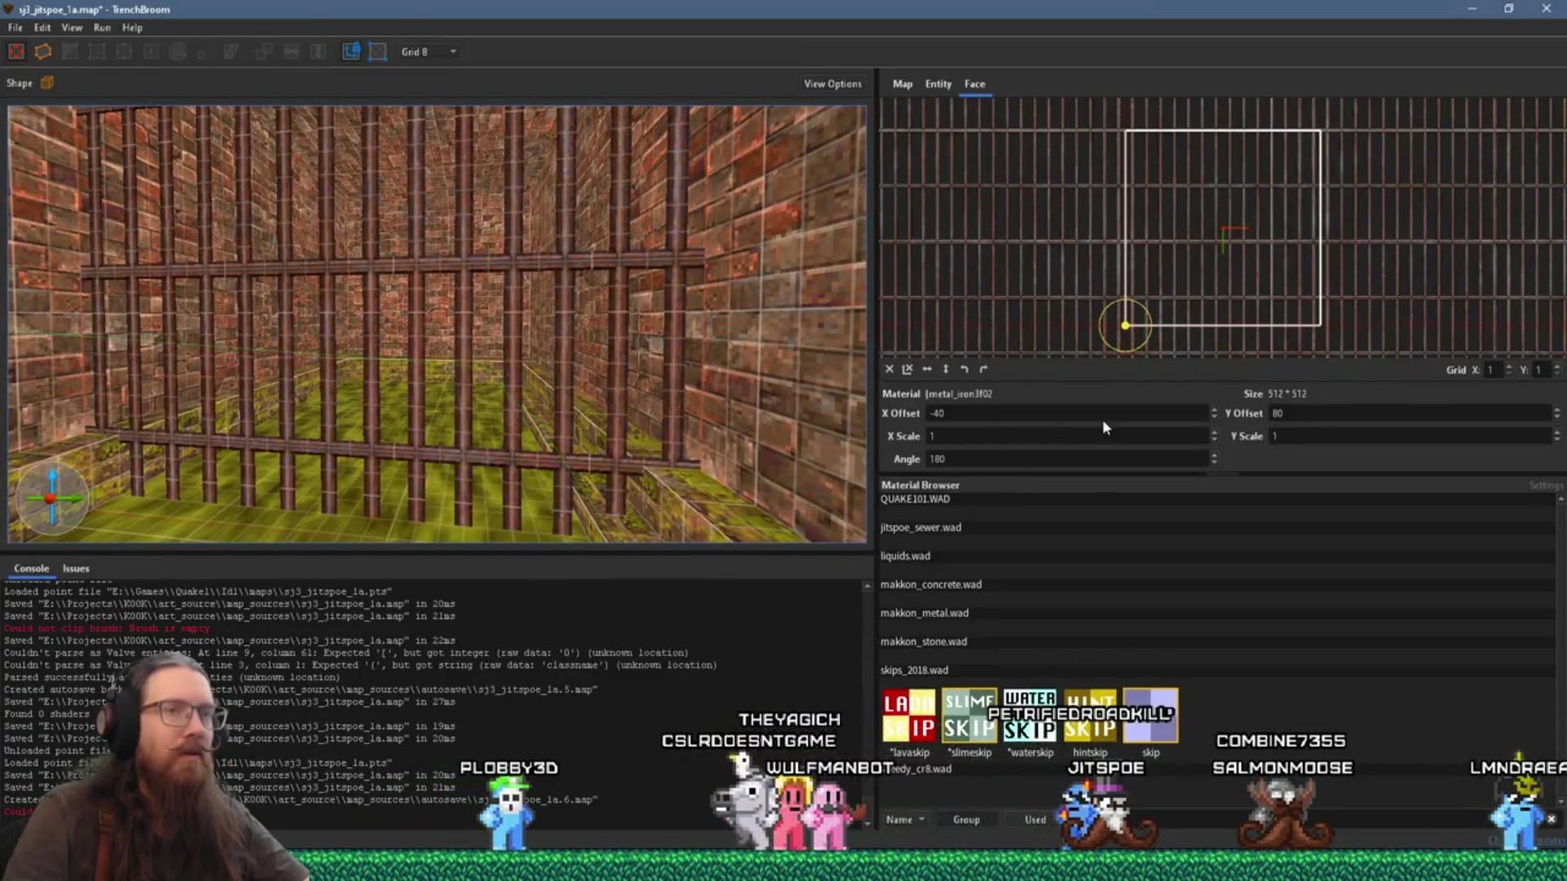
# Step: Set the grid to 1 and position the view in front of the iron bars
pyautogui.click(439, 69)
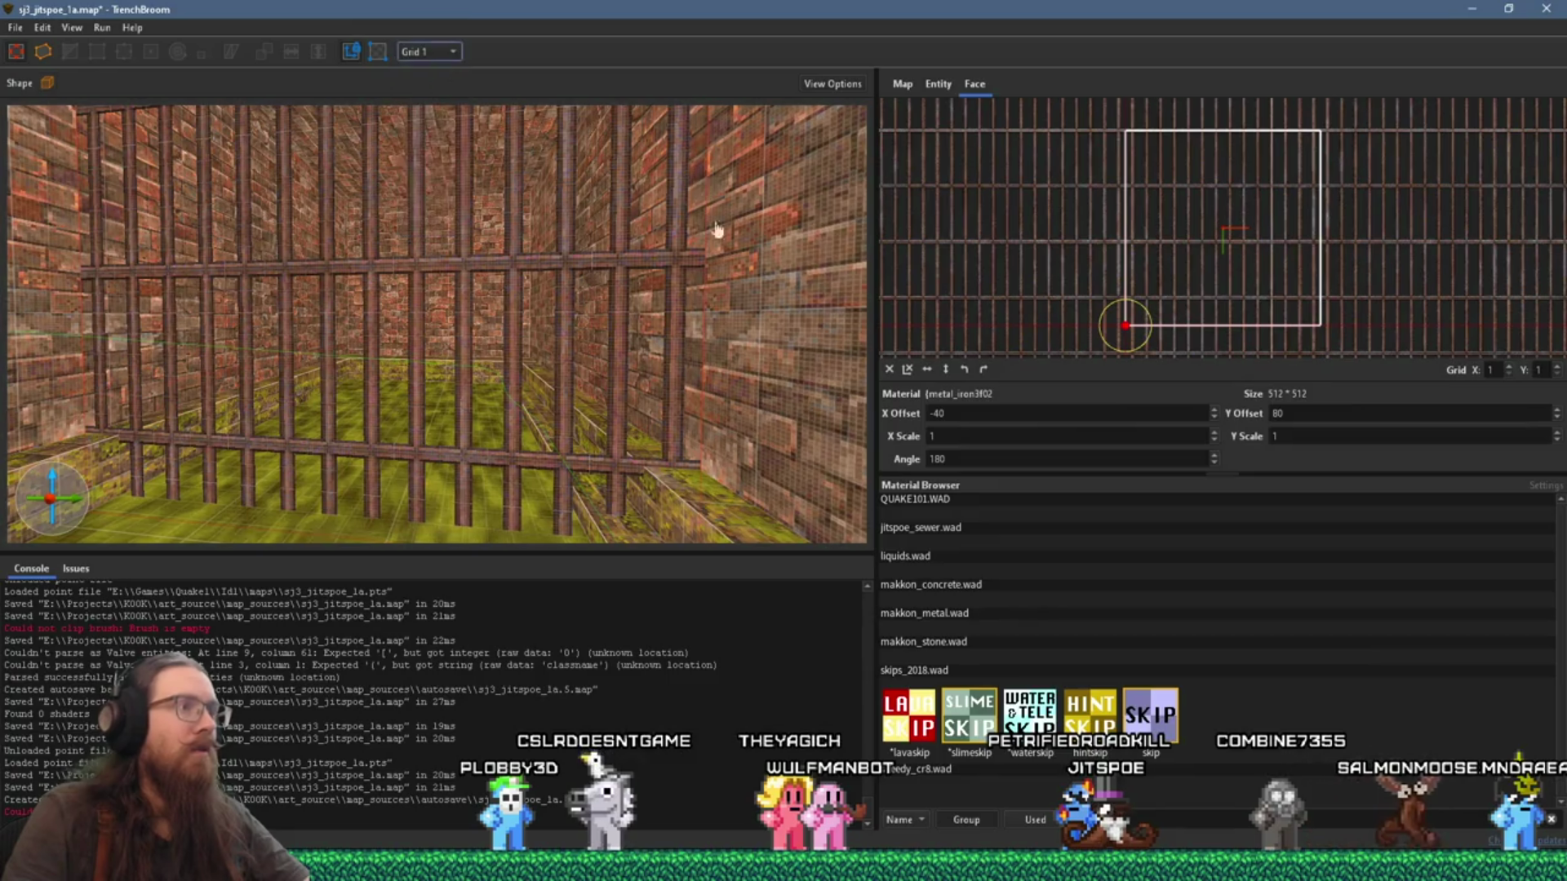
pyautogui.scroll(-1, 1326, 416)
pyautogui.scroll(-2, 1326, 414)
pyautogui.moveTo(587, 245)
pyautogui.mouseDown()
pyautogui.moveTo(677, 439)
pyautogui.moveTo(659, 409)
pyautogui.moveTo(640, 220)
pyautogui.mouseUp()
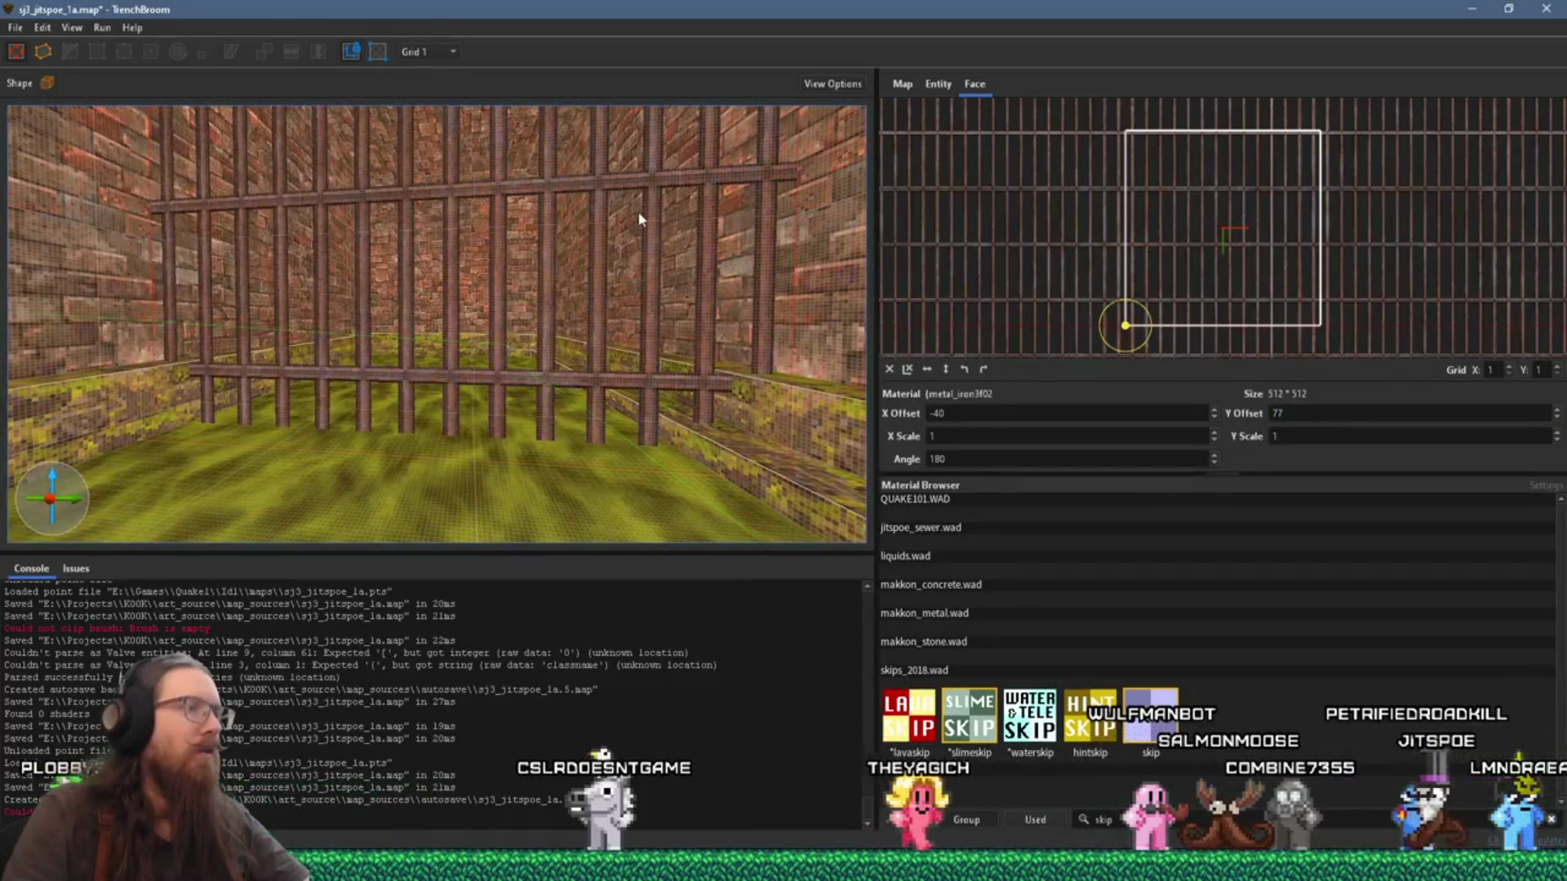
pyautogui.scroll(5, 638, 218)
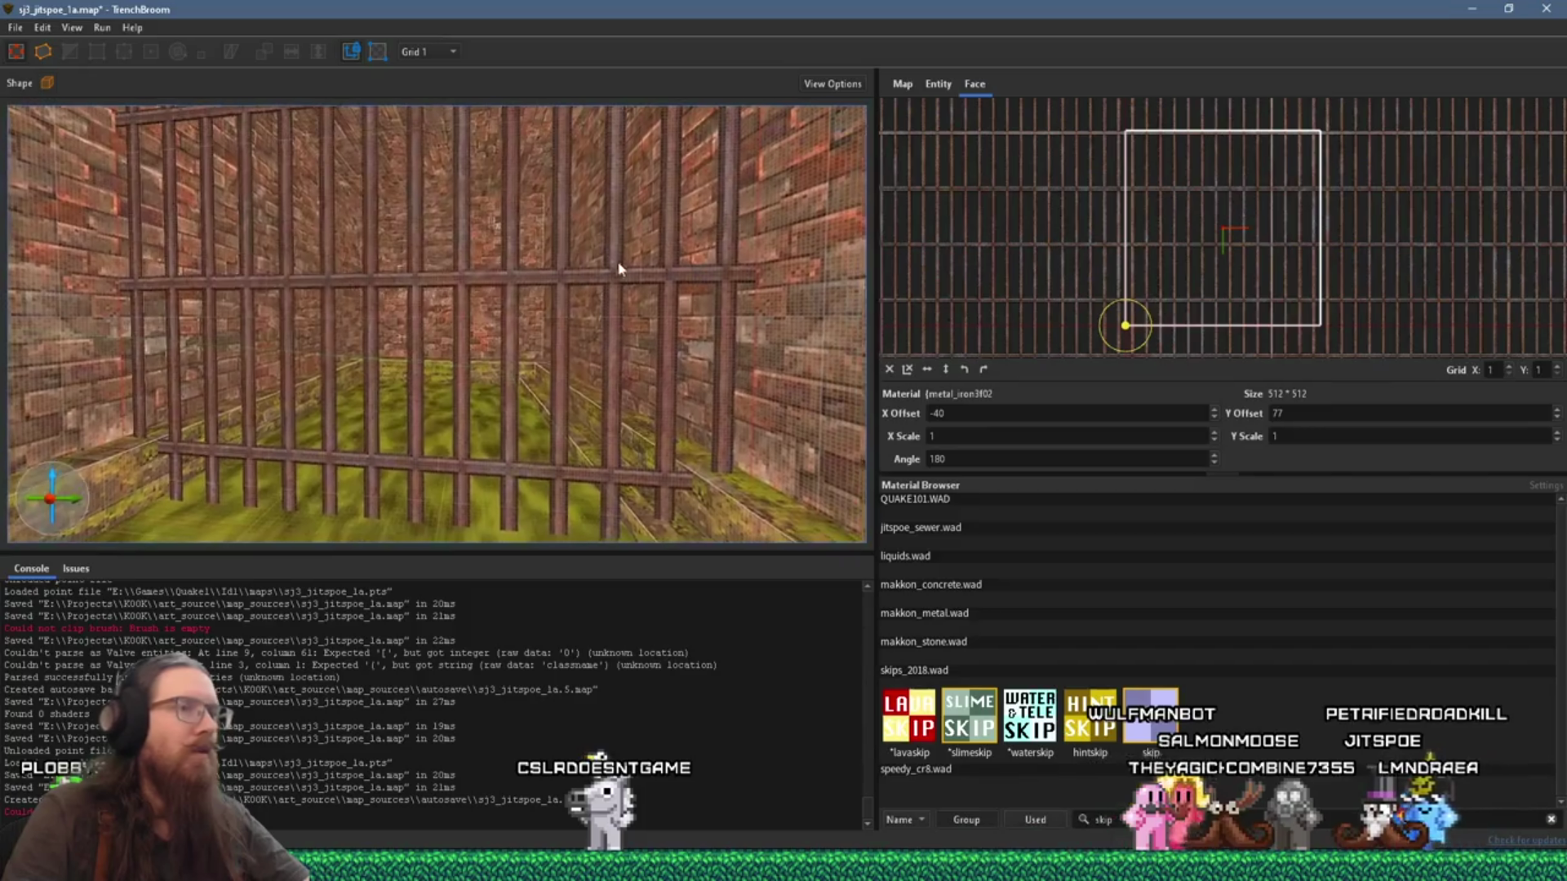
pyautogui.moveTo(631, 264)
pyautogui.mouseDown()
pyautogui.moveTo(675, 297)
pyautogui.moveTo(757, 471)
pyautogui.moveTo(1326, 486)
pyautogui.mouseUp()
pyautogui.scroll(2, 1357, 415)
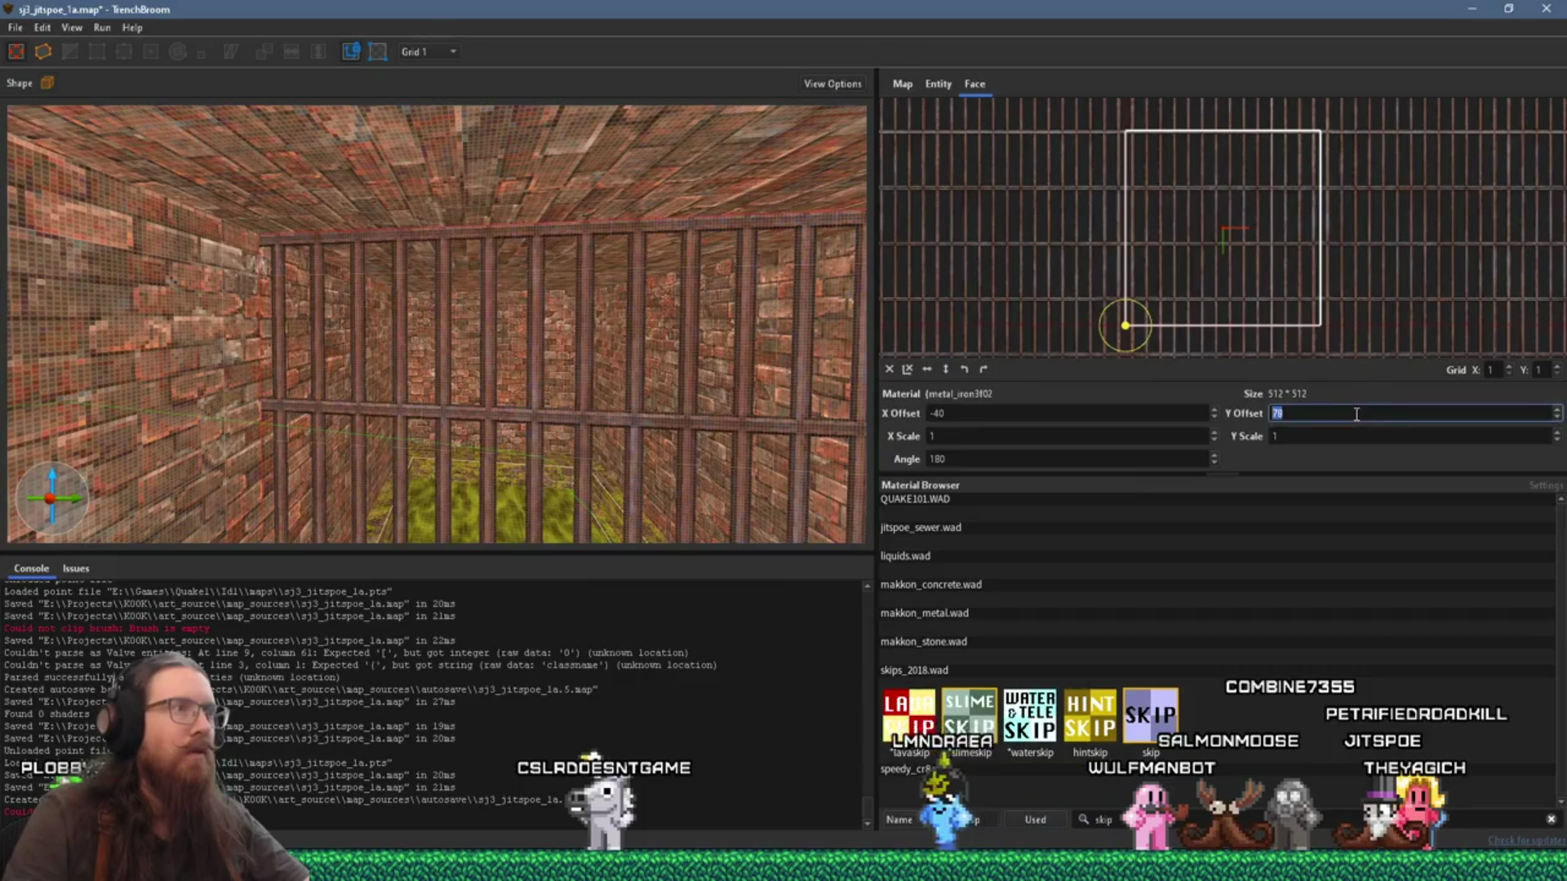
pyautogui.moveTo(797, 398); pyautogui.dragTo(681, 220)
# Step: Lower the iron bars face's Y offset from 80 to 40
pyautogui.scroll(1, 680, 220)
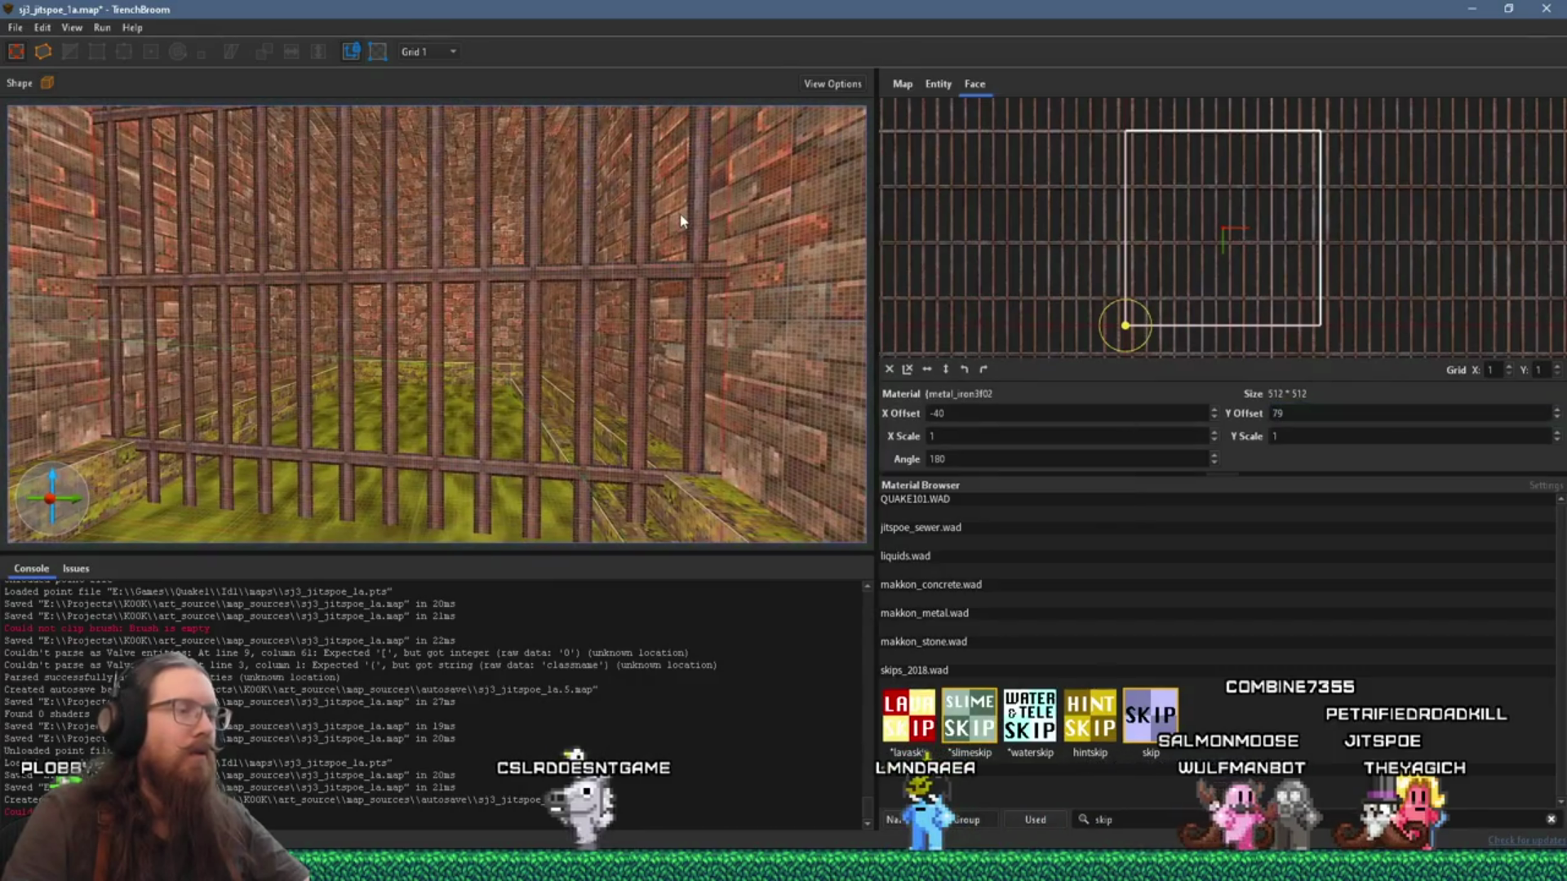
pyautogui.scroll(2, 681, 221)
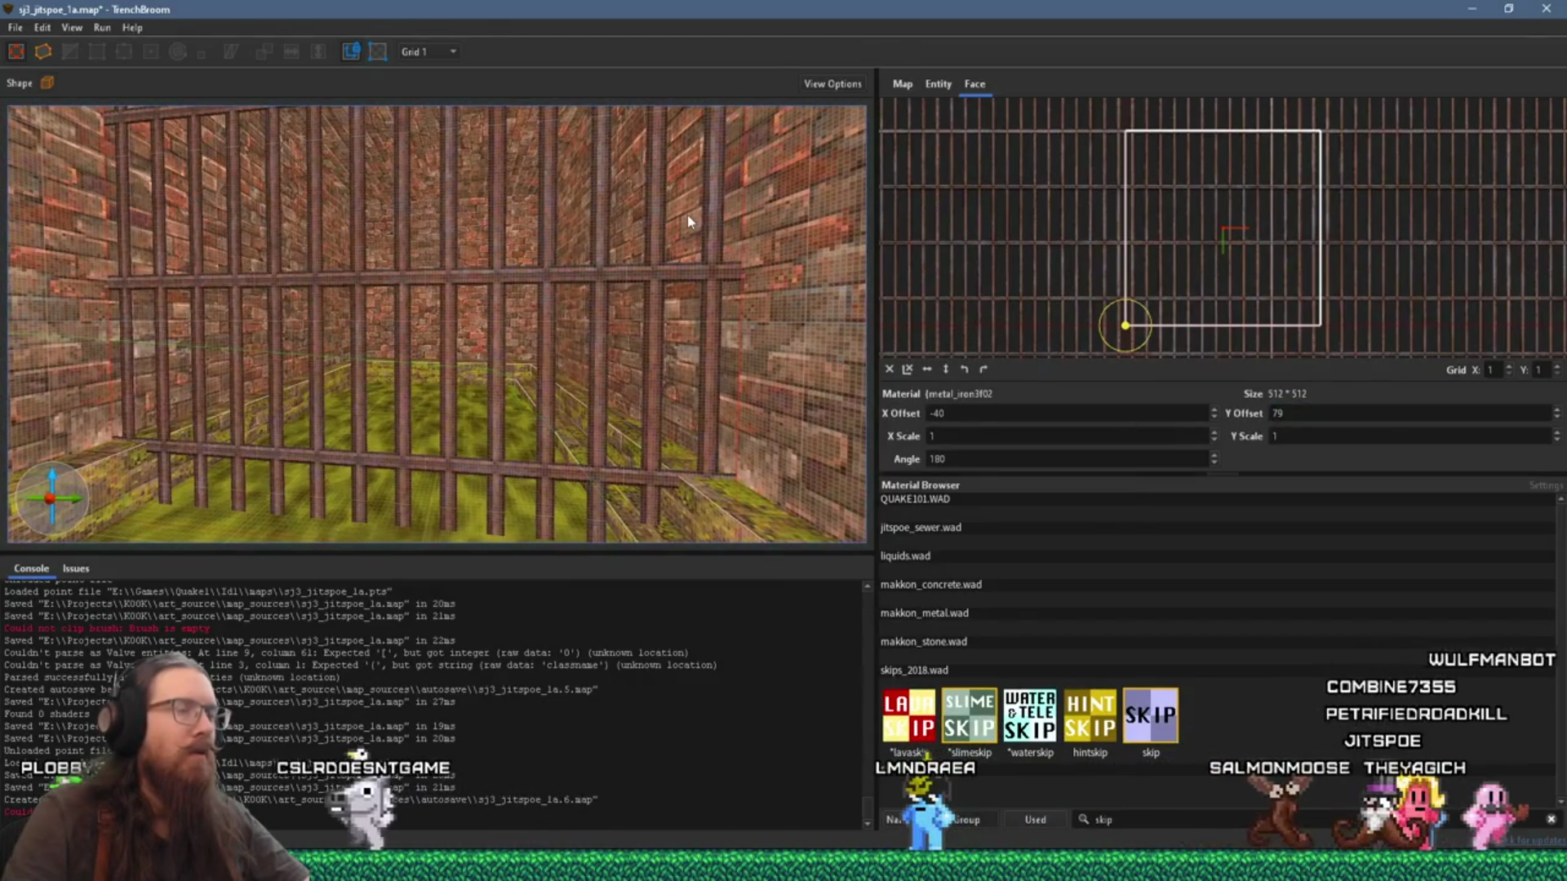
pyautogui.scroll(2, 687, 214)
pyautogui.scroll(-5, 699, 232)
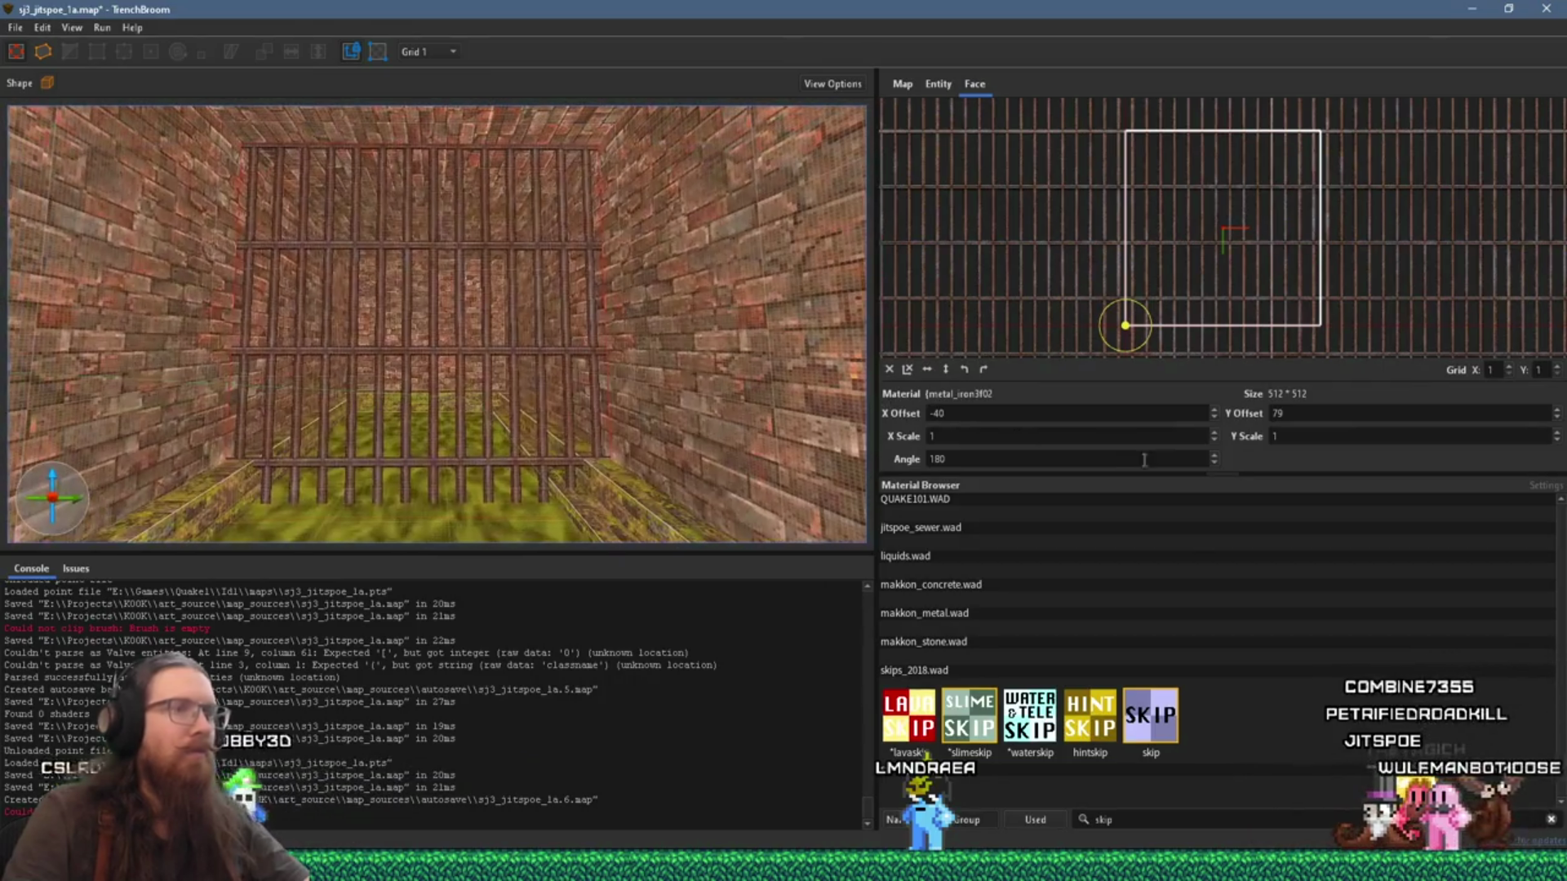
pyautogui.scroll(-12, 1308, 412)
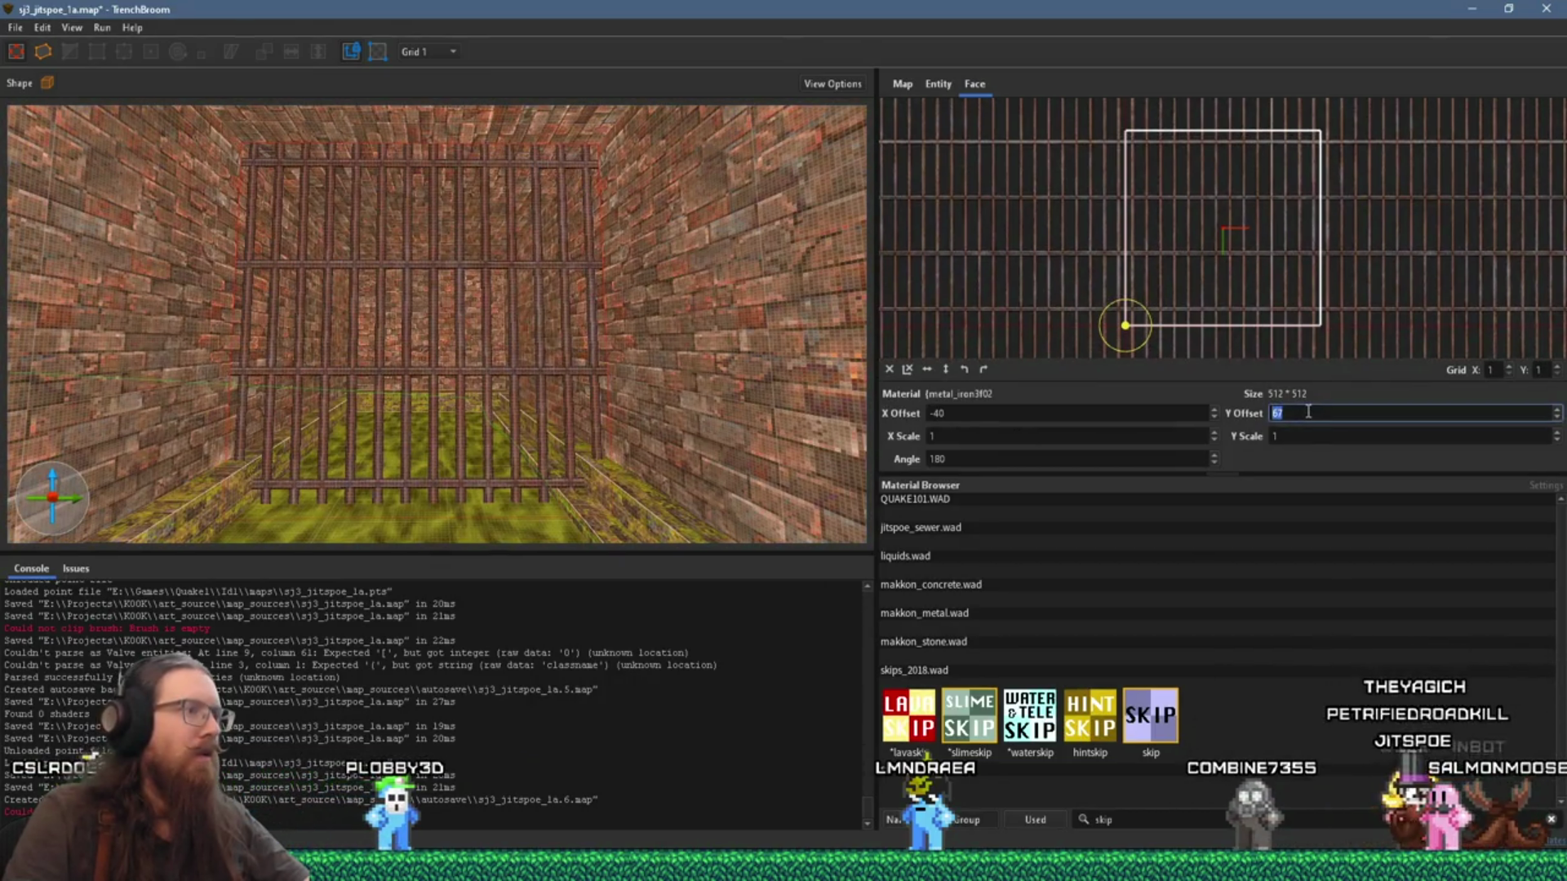
pyautogui.scroll(-8, 1308, 412)
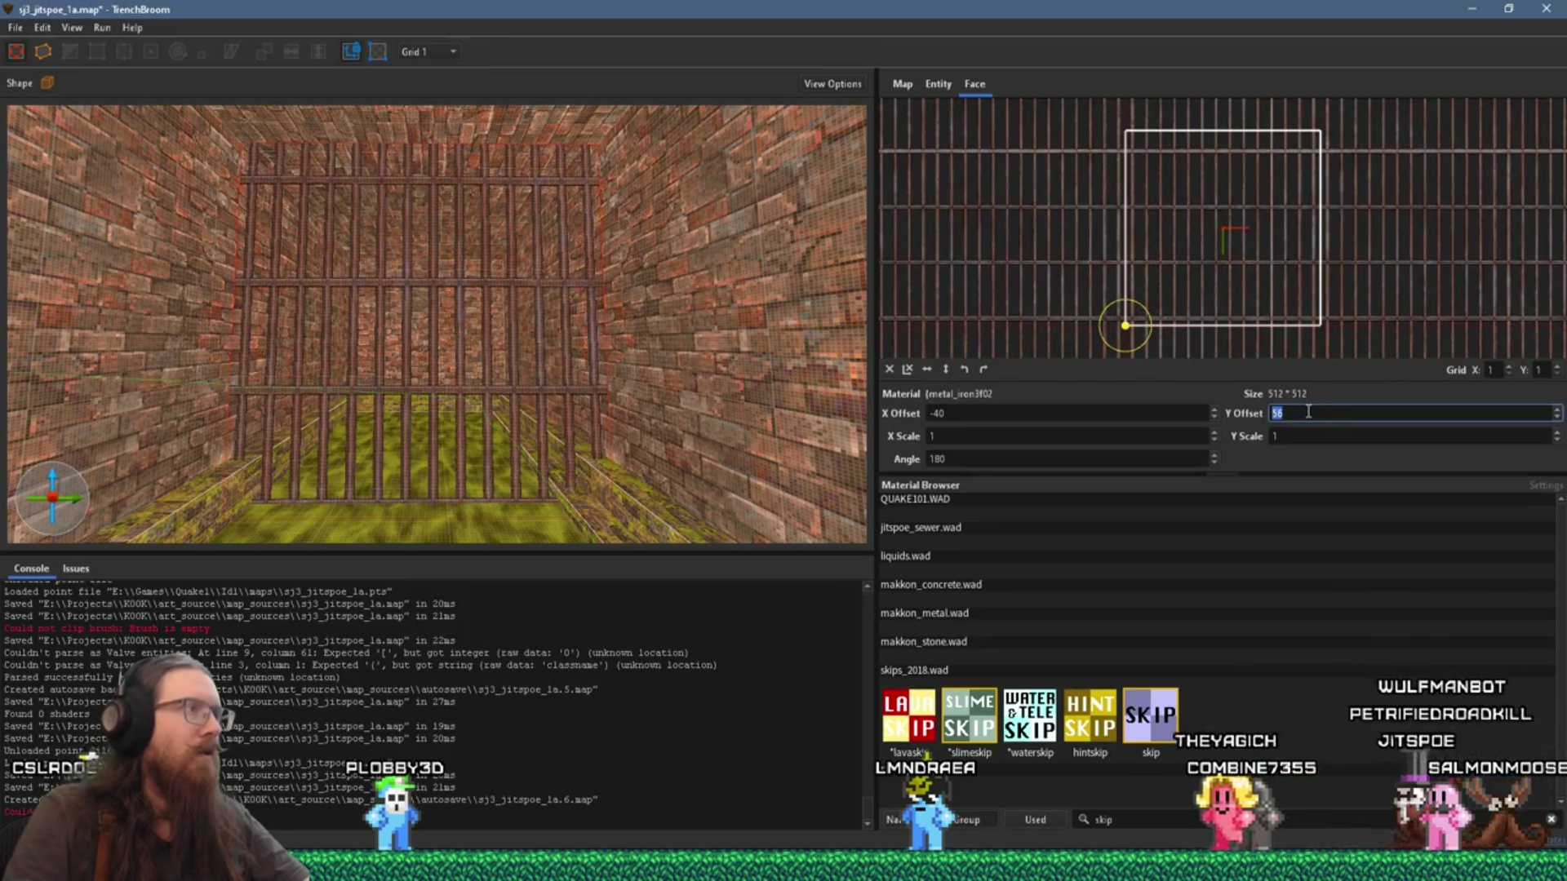
pyautogui.scroll(-14, 1308, 412)
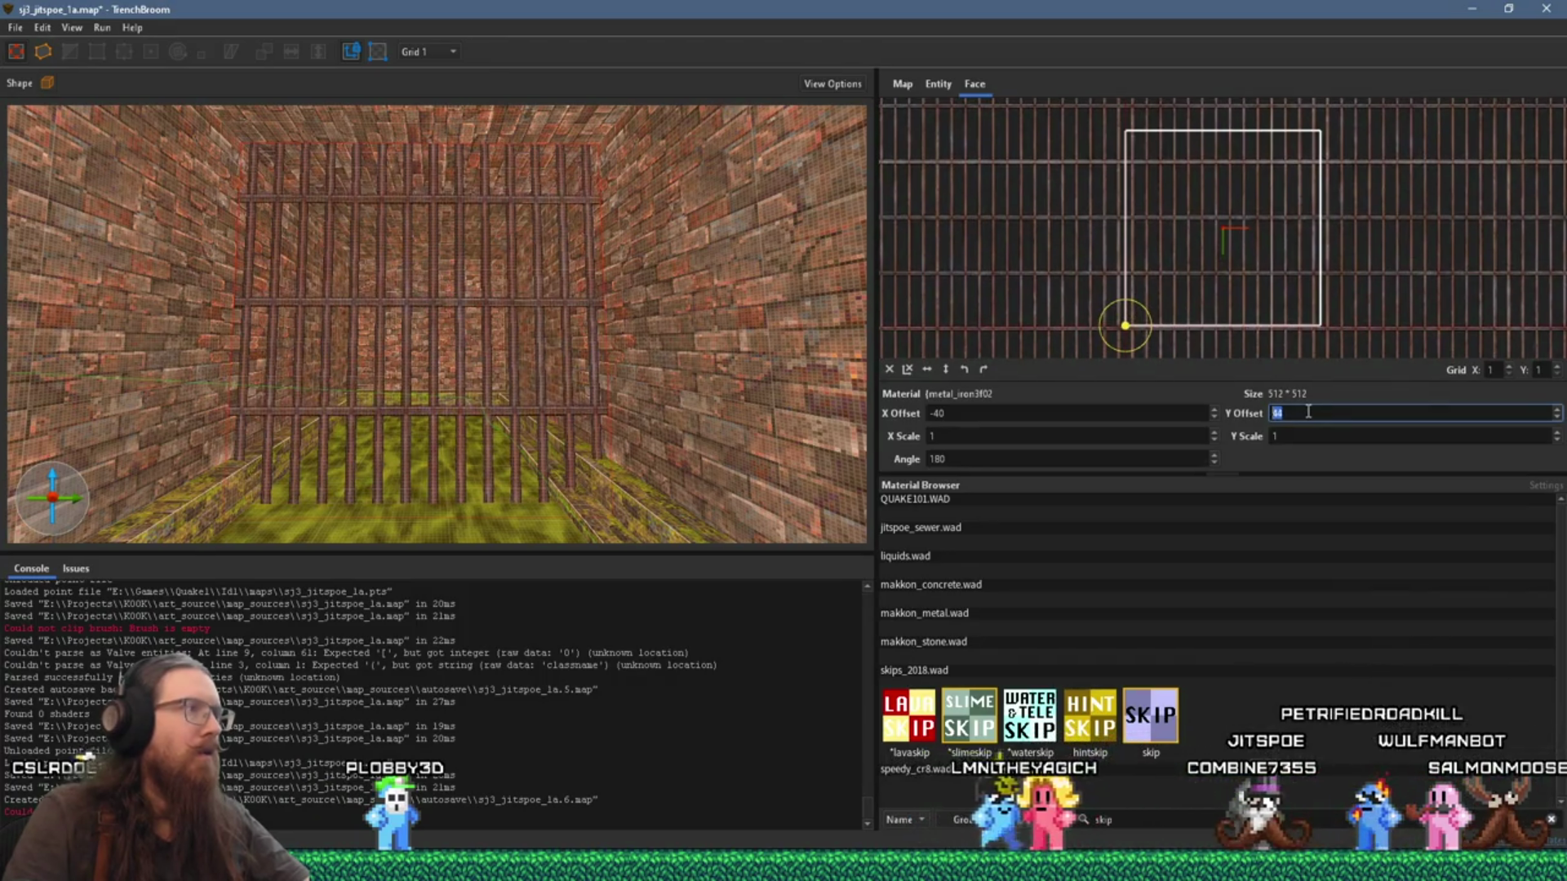
pyautogui.scroll(-1, 1308, 412)
pyautogui.scroll(-1, 1308, 413)
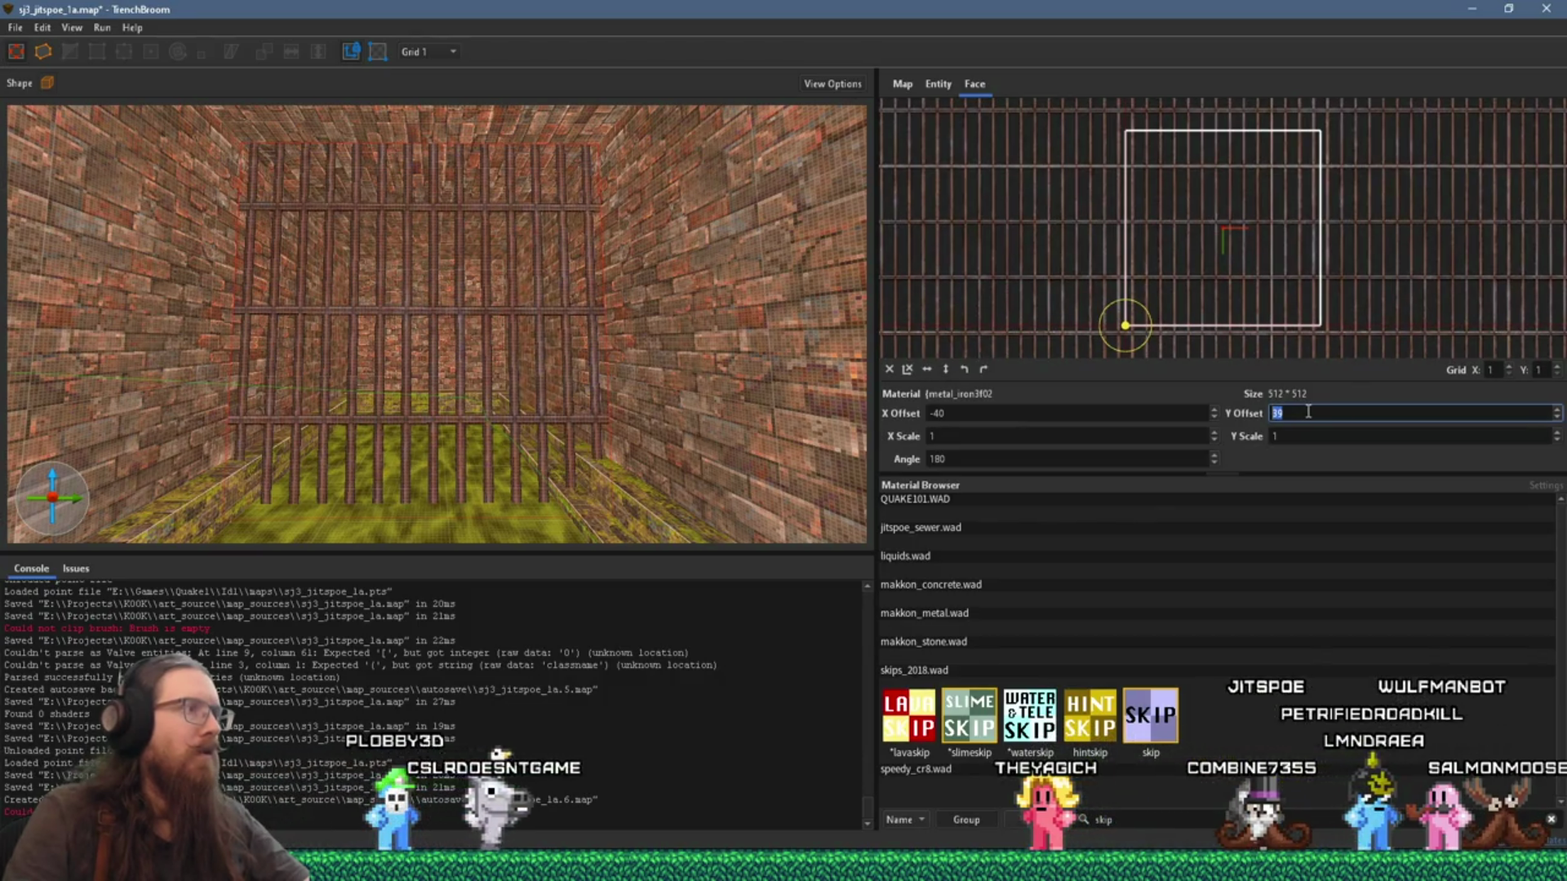
pyautogui.scroll(3, 627, 365)
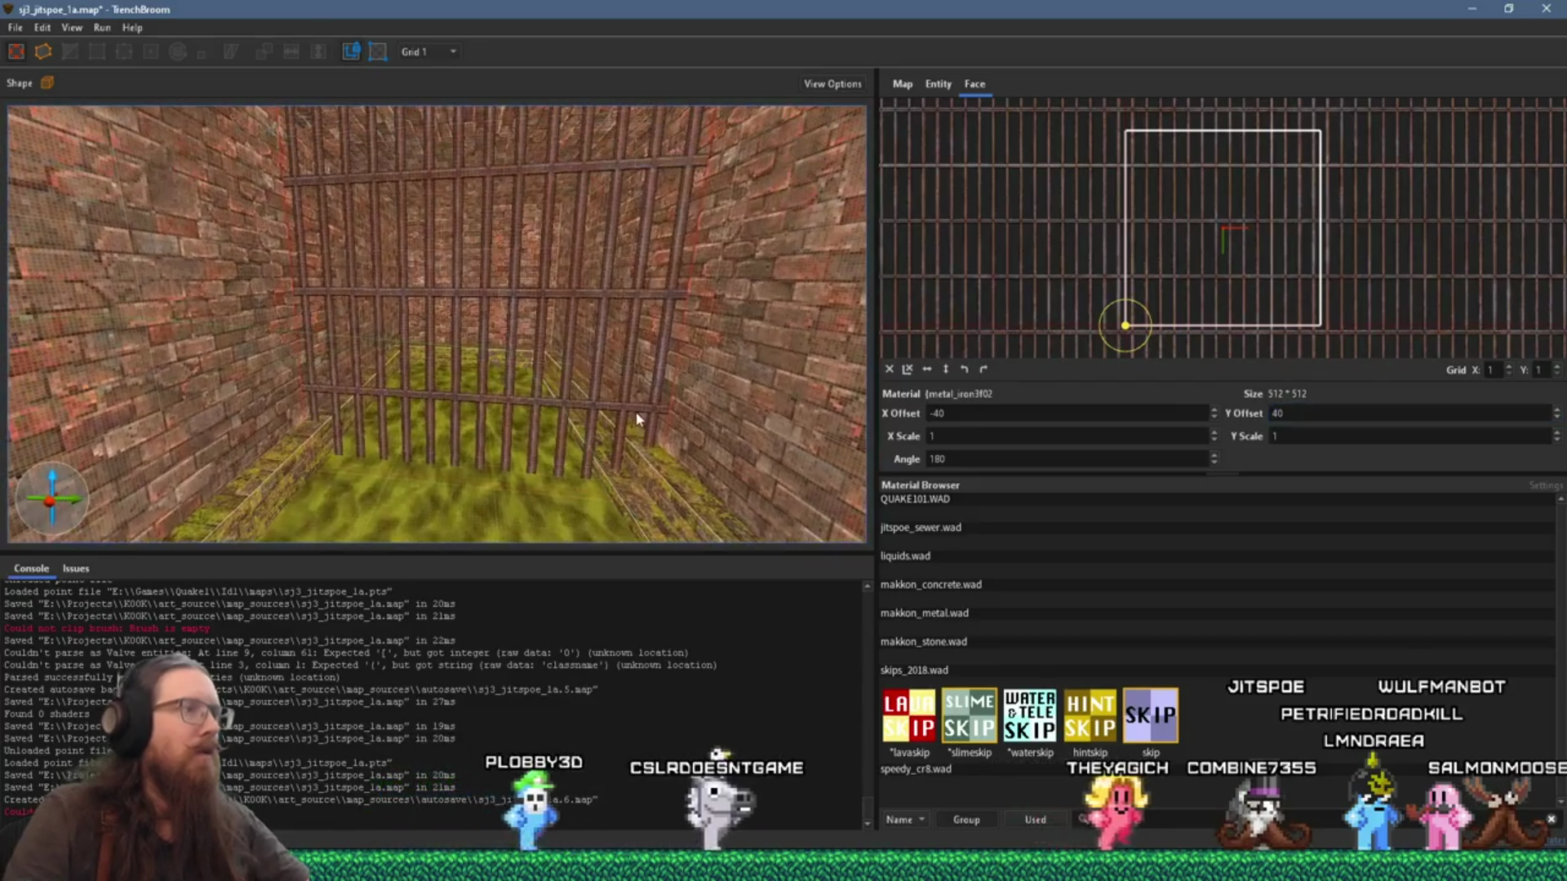
pyautogui.press('Escape')
pyautogui.rightClick(617, 375)
# Step: Turn the barred grate brush into a func_wall entity
pyautogui.moveTo(734, 661)
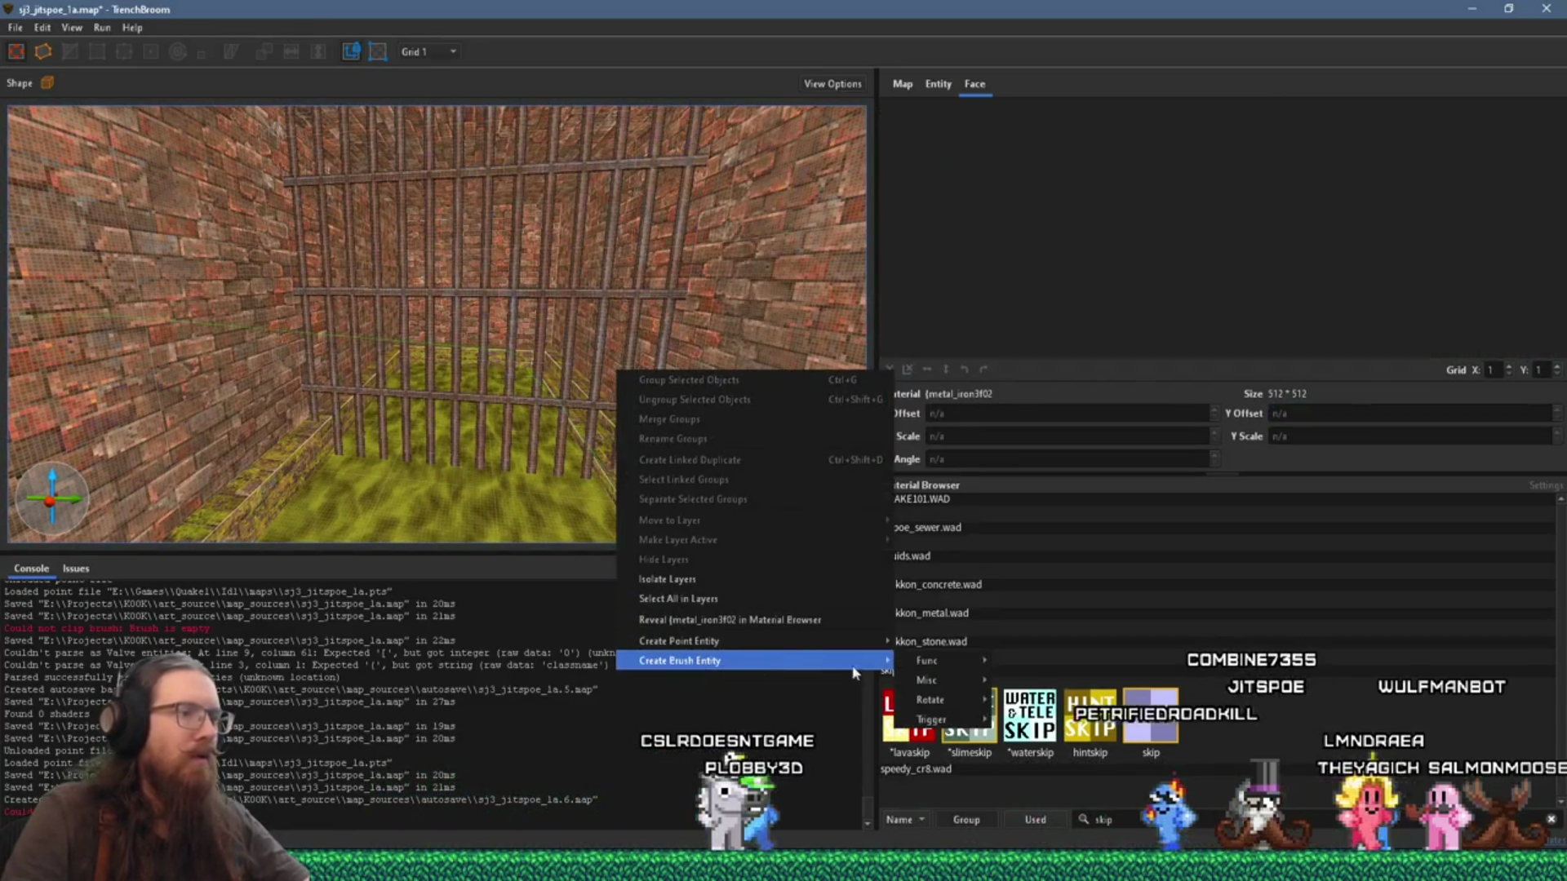
pyautogui.moveTo(949, 668)
pyautogui.click(472, 334)
pyautogui.rightClick(472, 335)
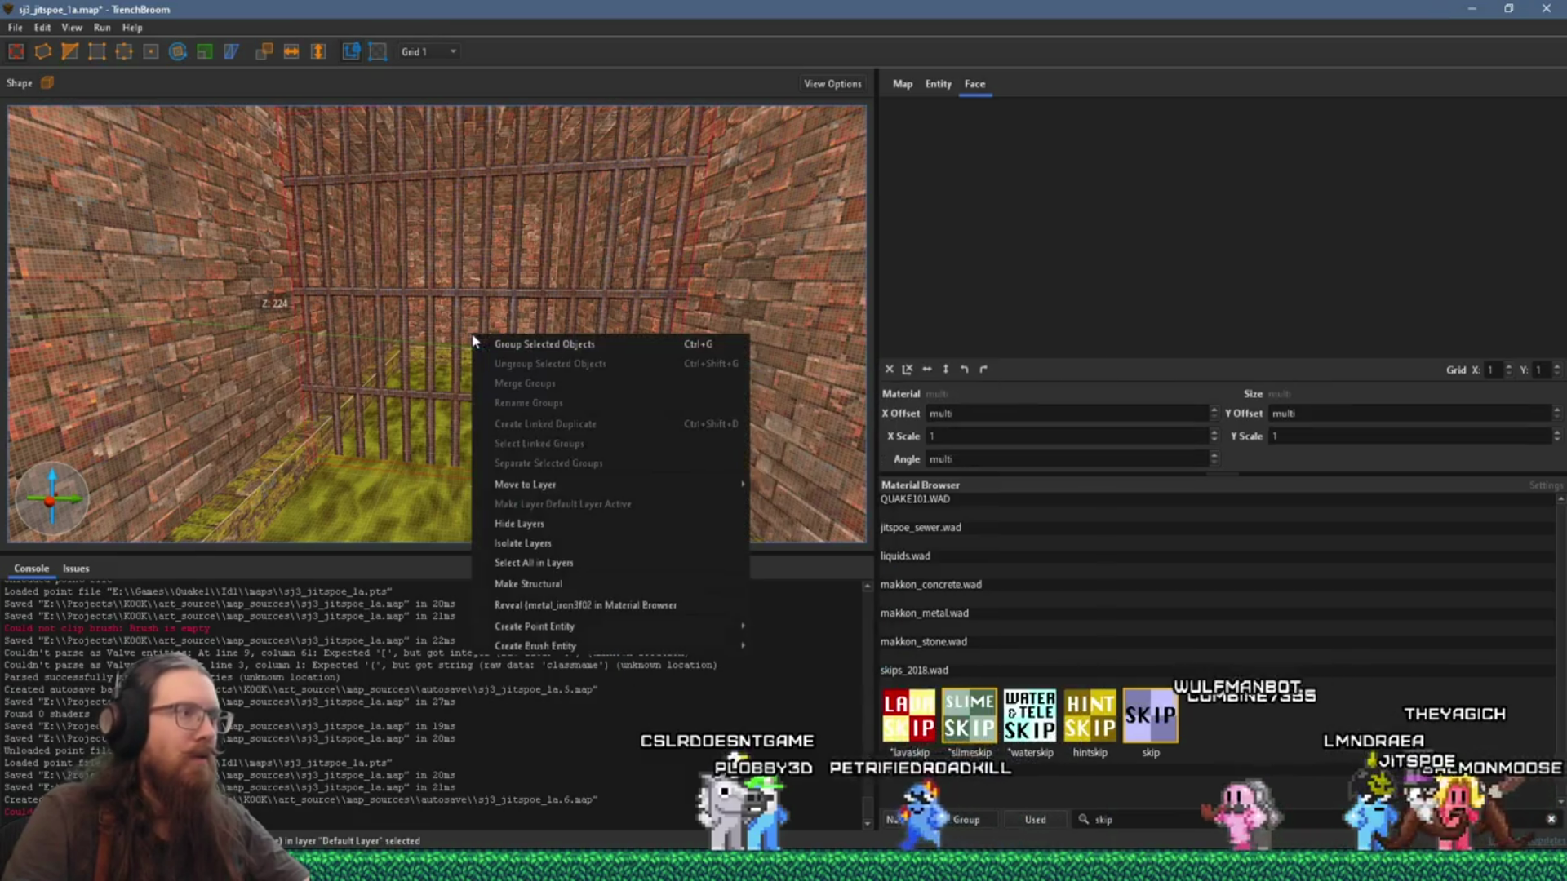
pyautogui.moveTo(608, 645)
pyautogui.moveTo(813, 650)
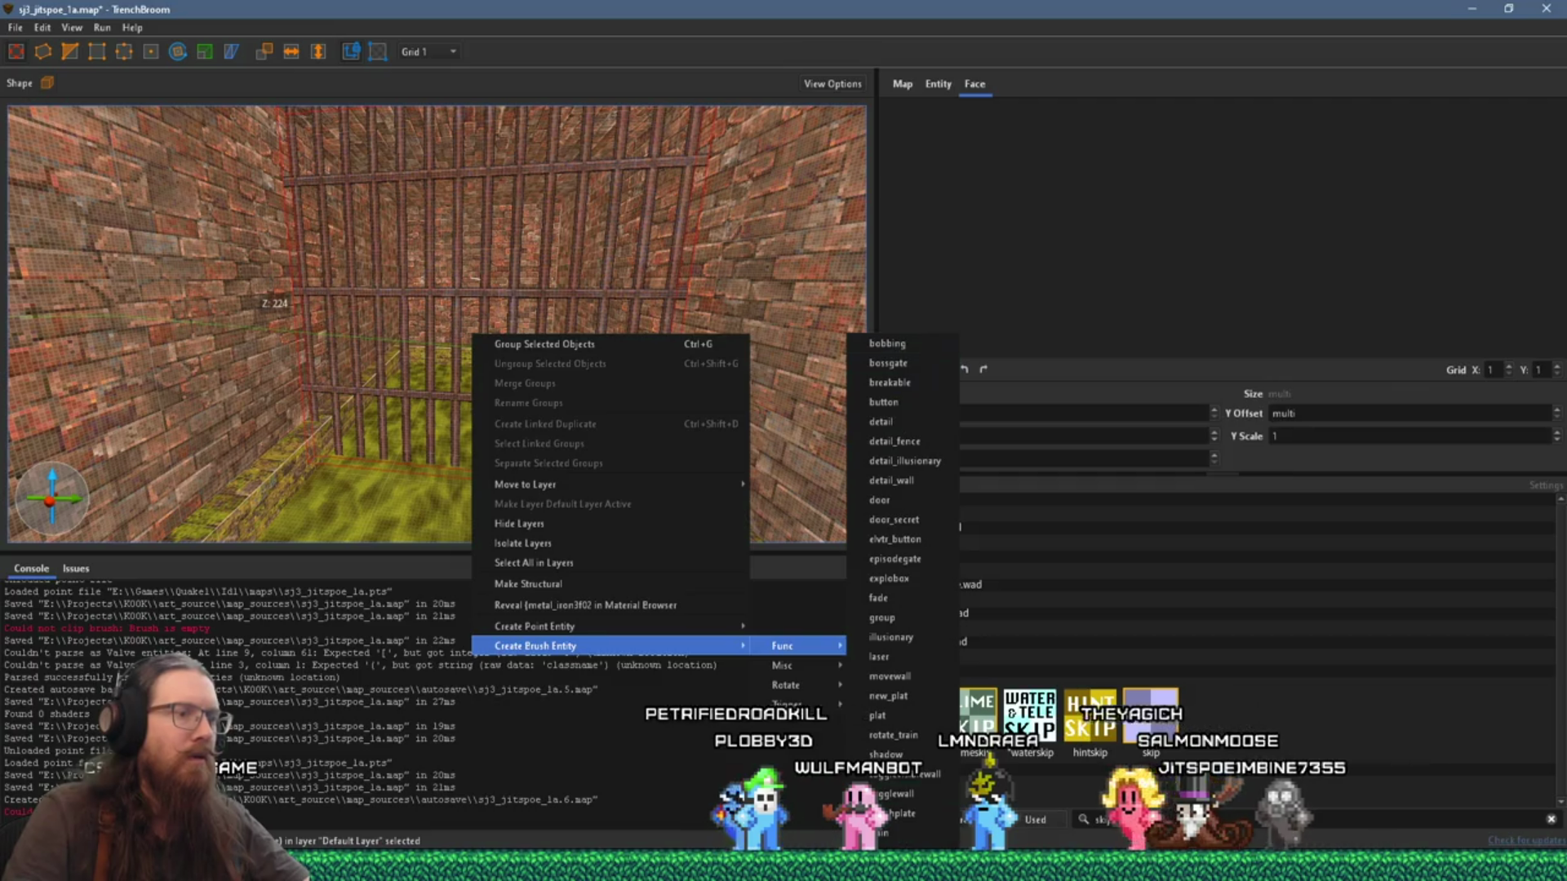
pyautogui.click(887, 344)
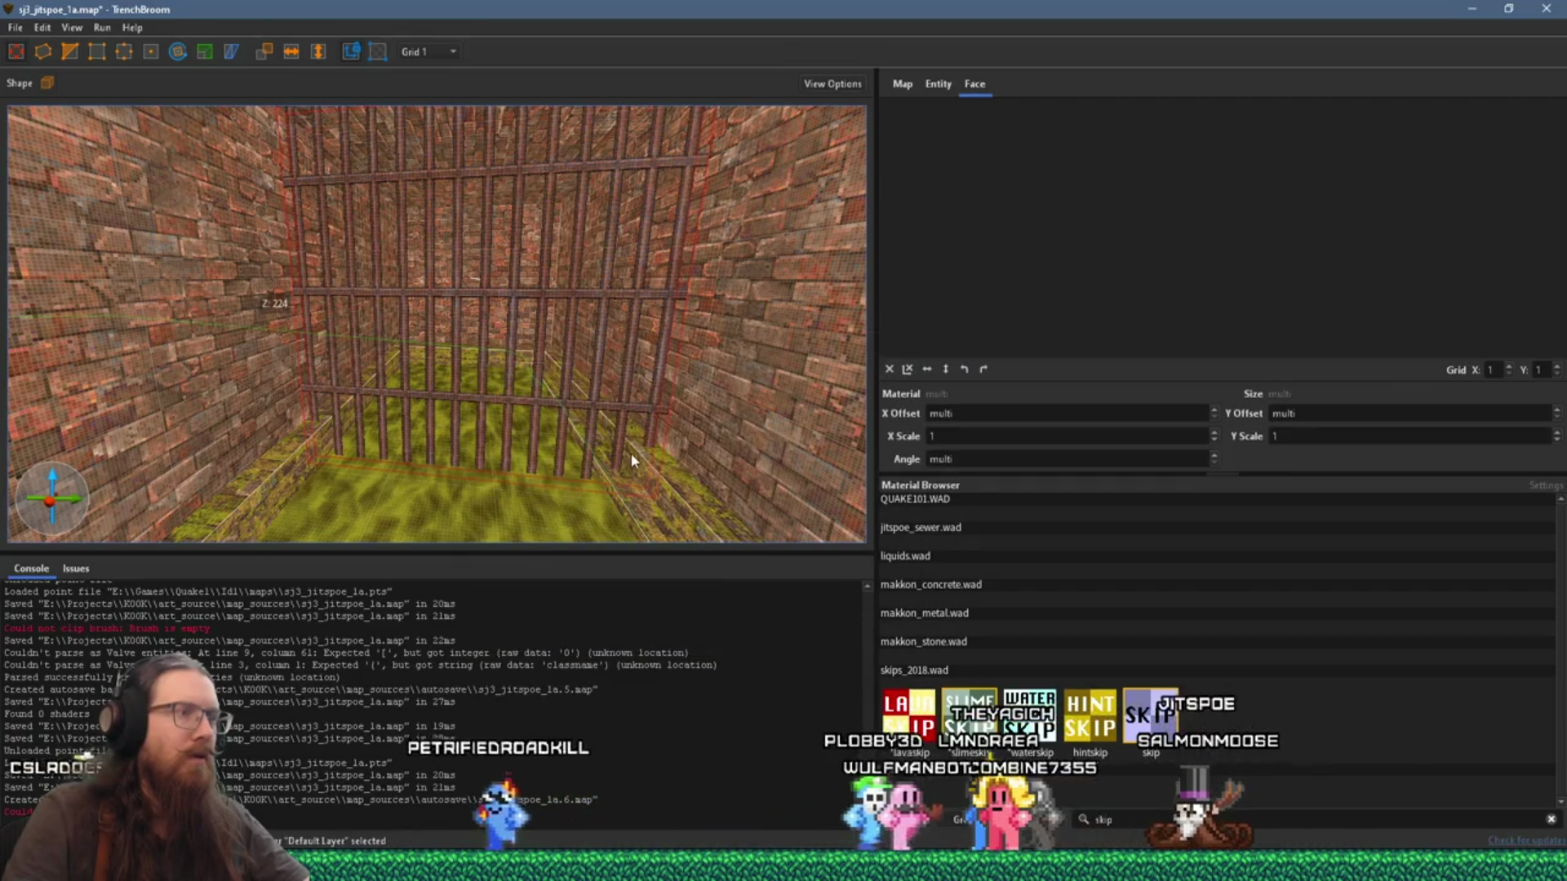
pyautogui.scroll(-4, 632, 458)
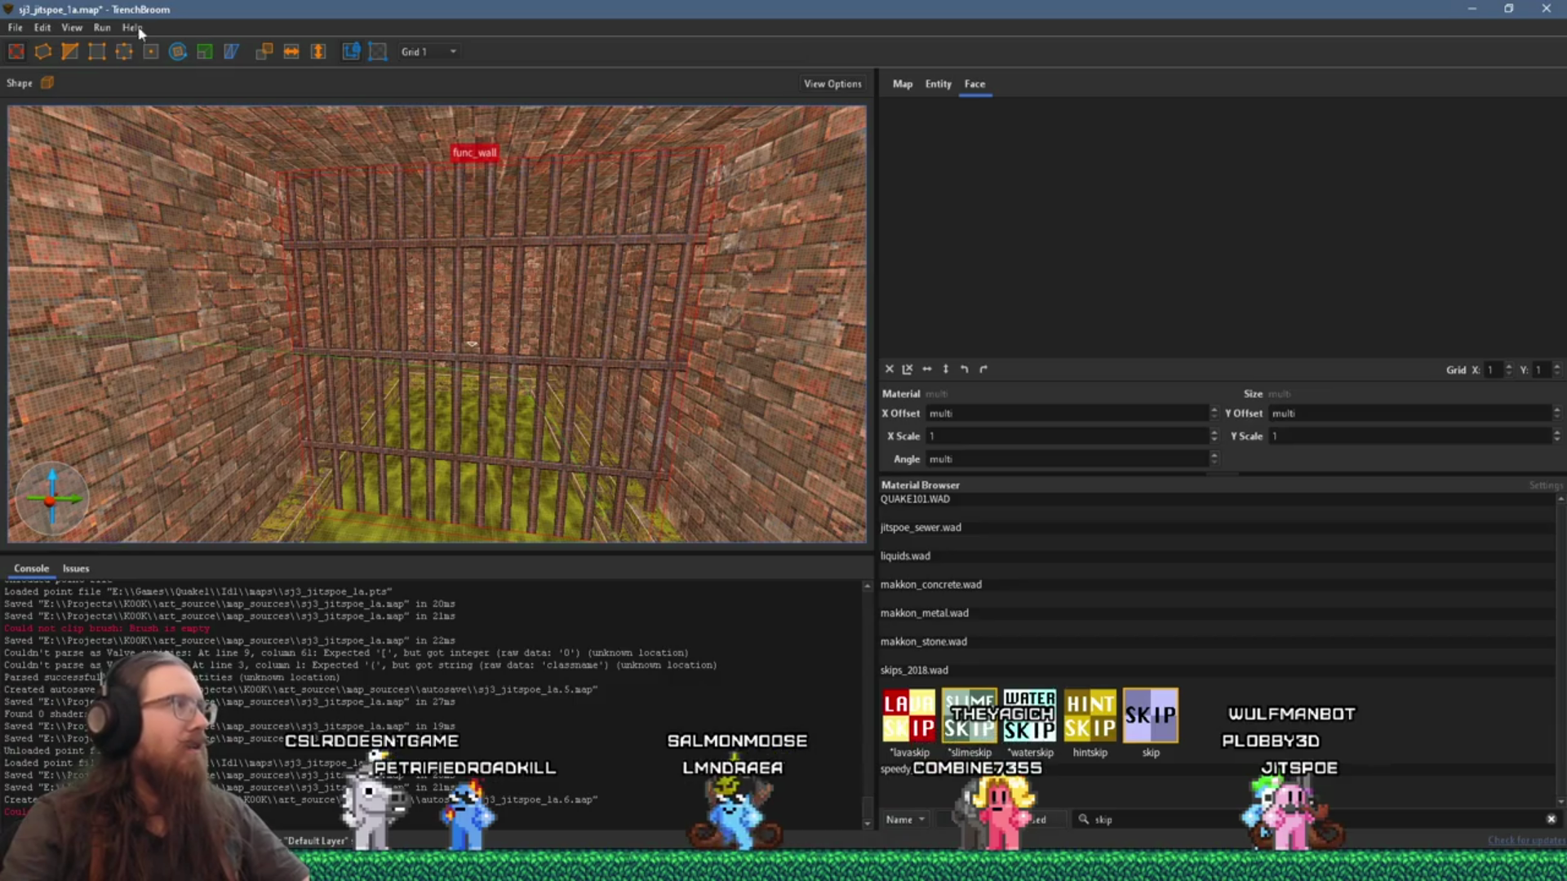
# Step: Save the map and set the grid size to 16
pyautogui.click(14, 27)
pyautogui.click(37, 110)
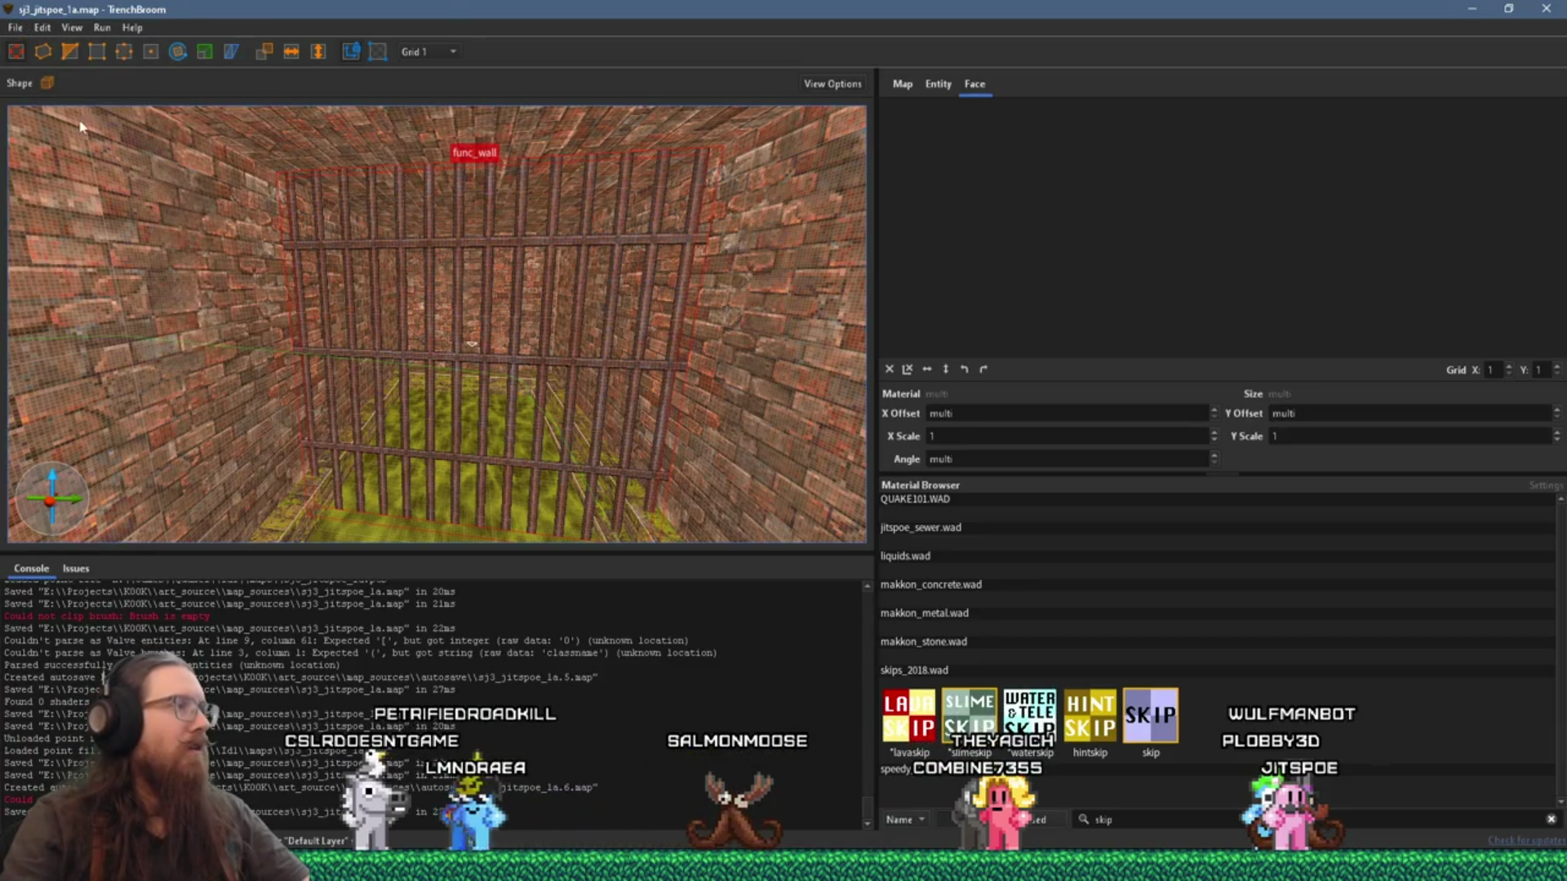
pyautogui.click(406, 55)
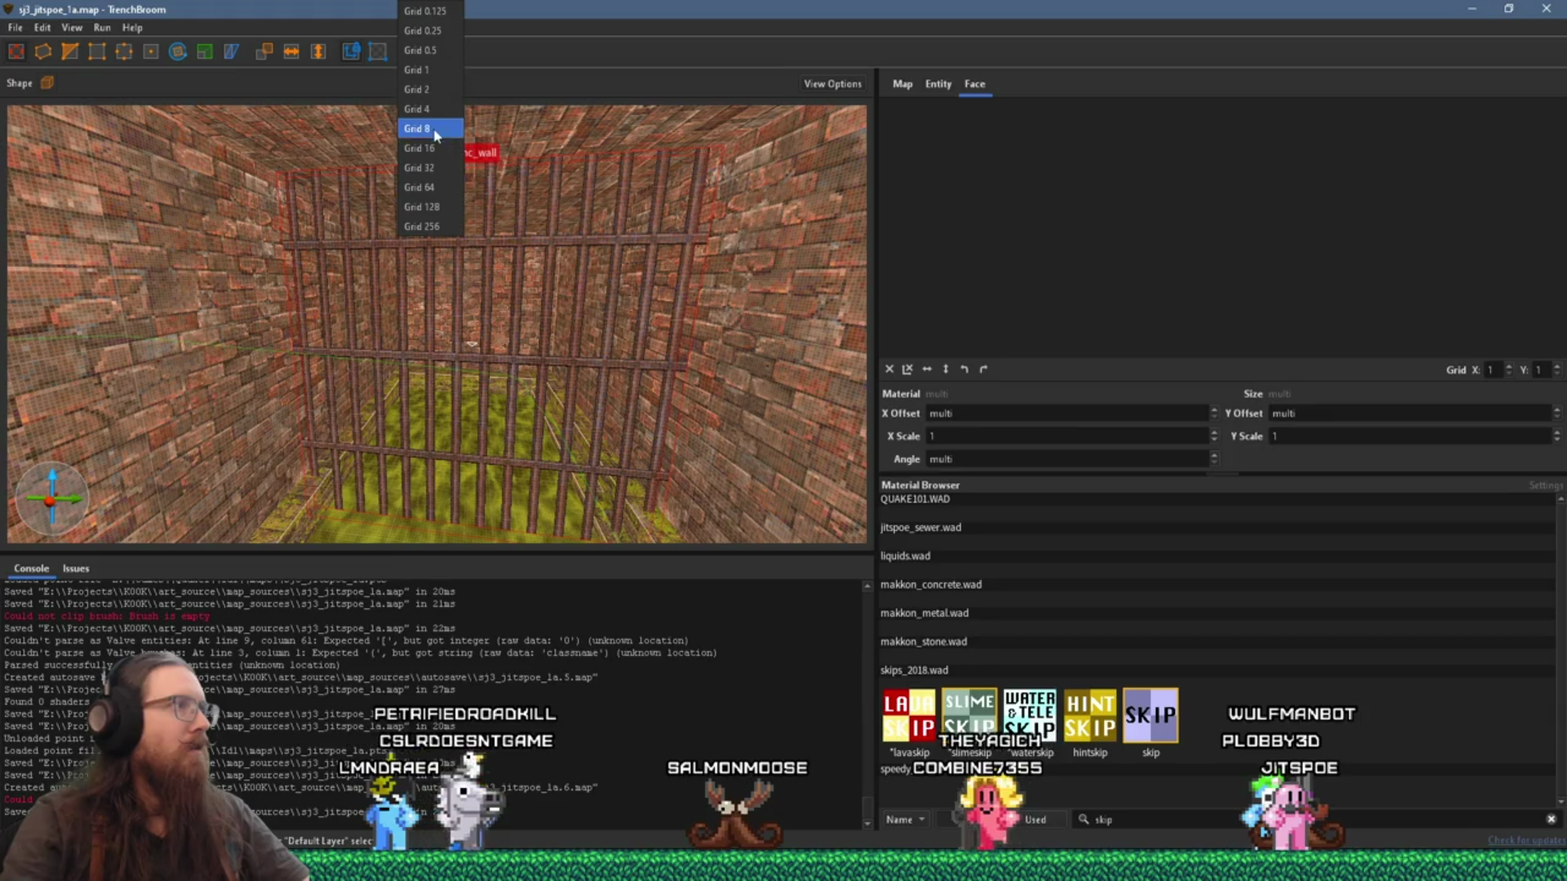
pyautogui.click(438, 137)
# Step: Compile the map with the alkaline dev profile
pyautogui.click(102, 27)
pyautogui.click(134, 46)
pyautogui.click(1089, 742)
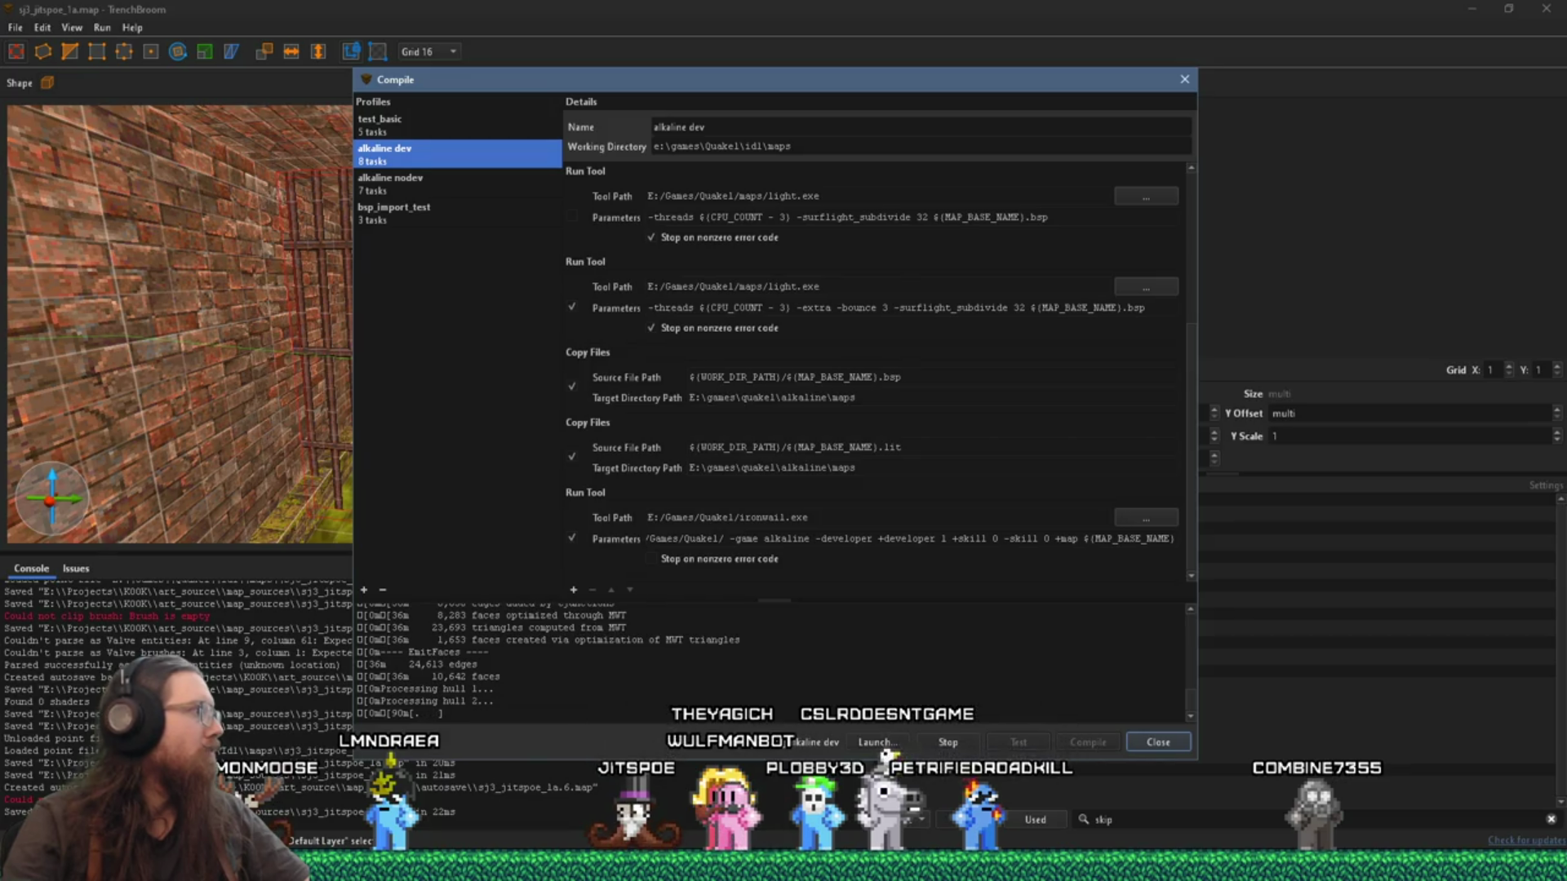
# Step: Launch the compiled map in Ironwail and enable noclip from the console
pyautogui.click(877, 743)
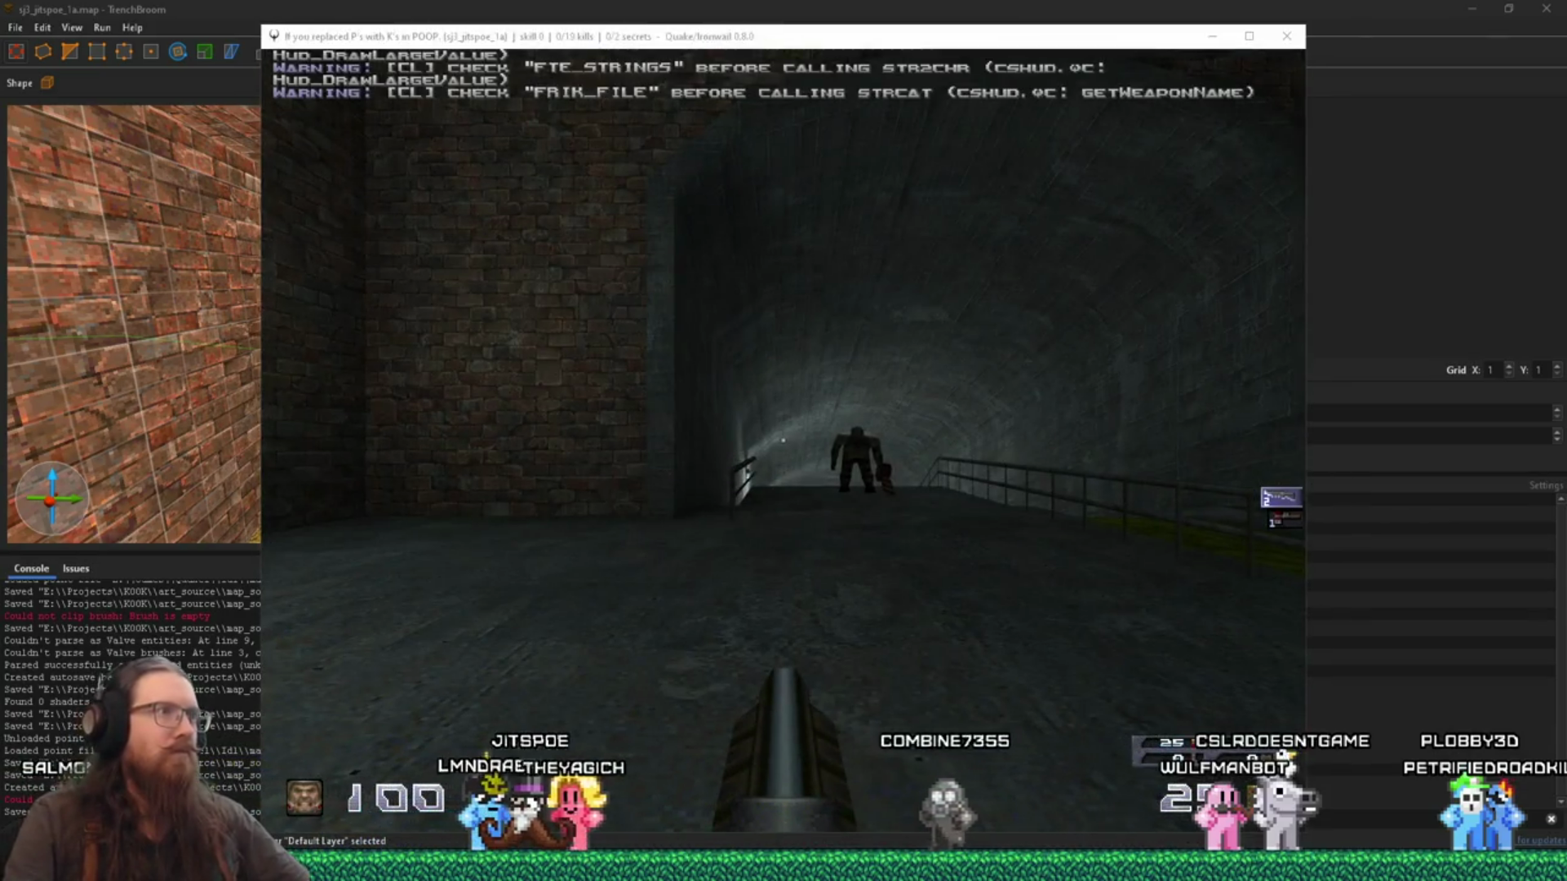
pyautogui.hotkey('alt', 'Tab')
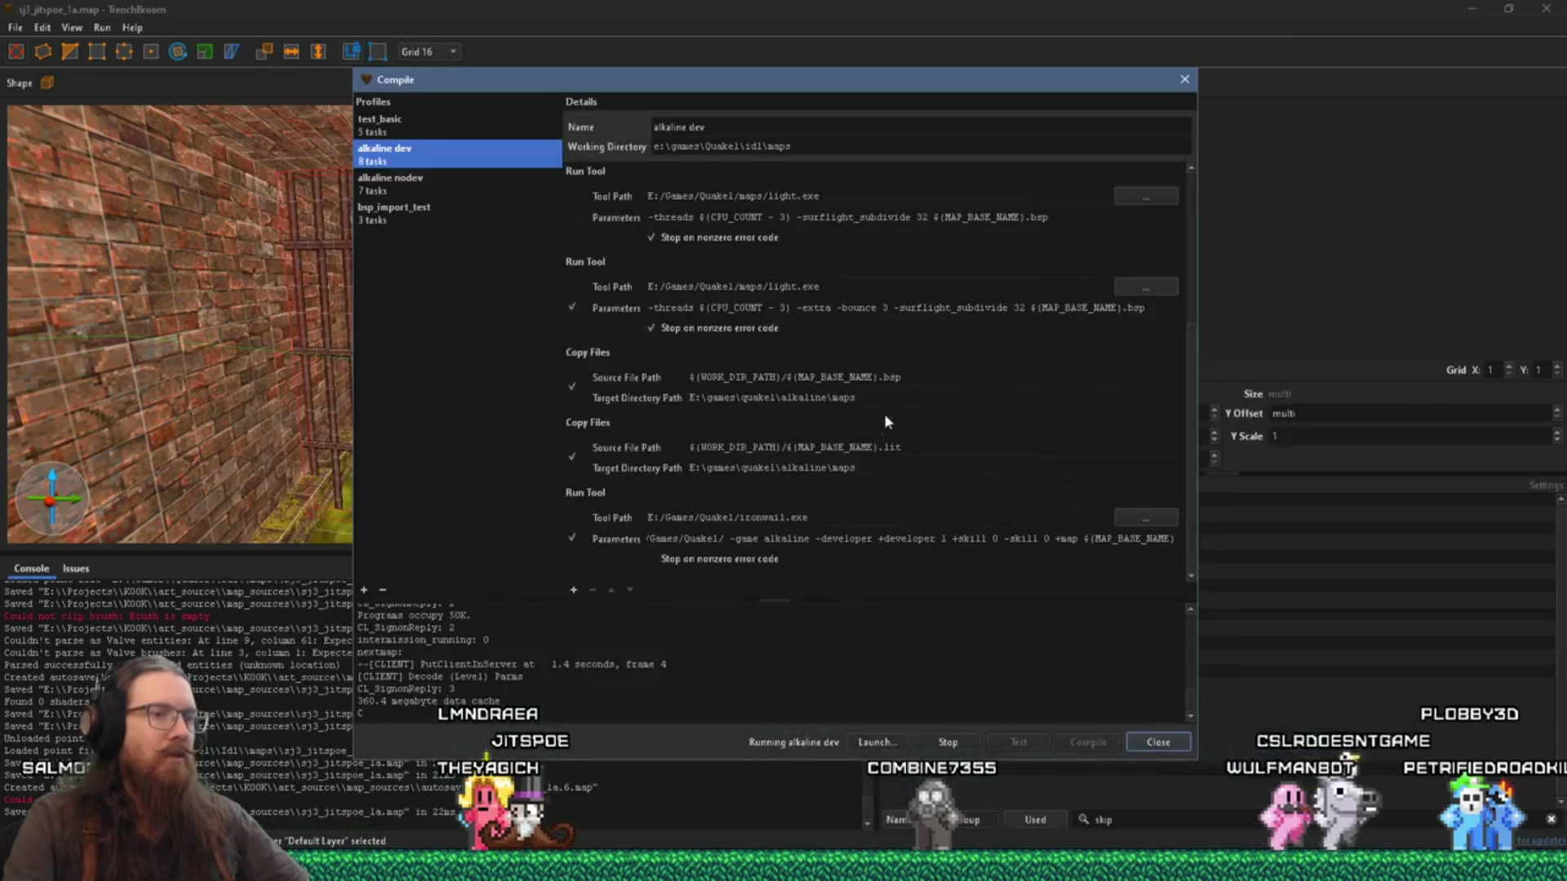
pyautogui.hotkey('alt', 'Tab')
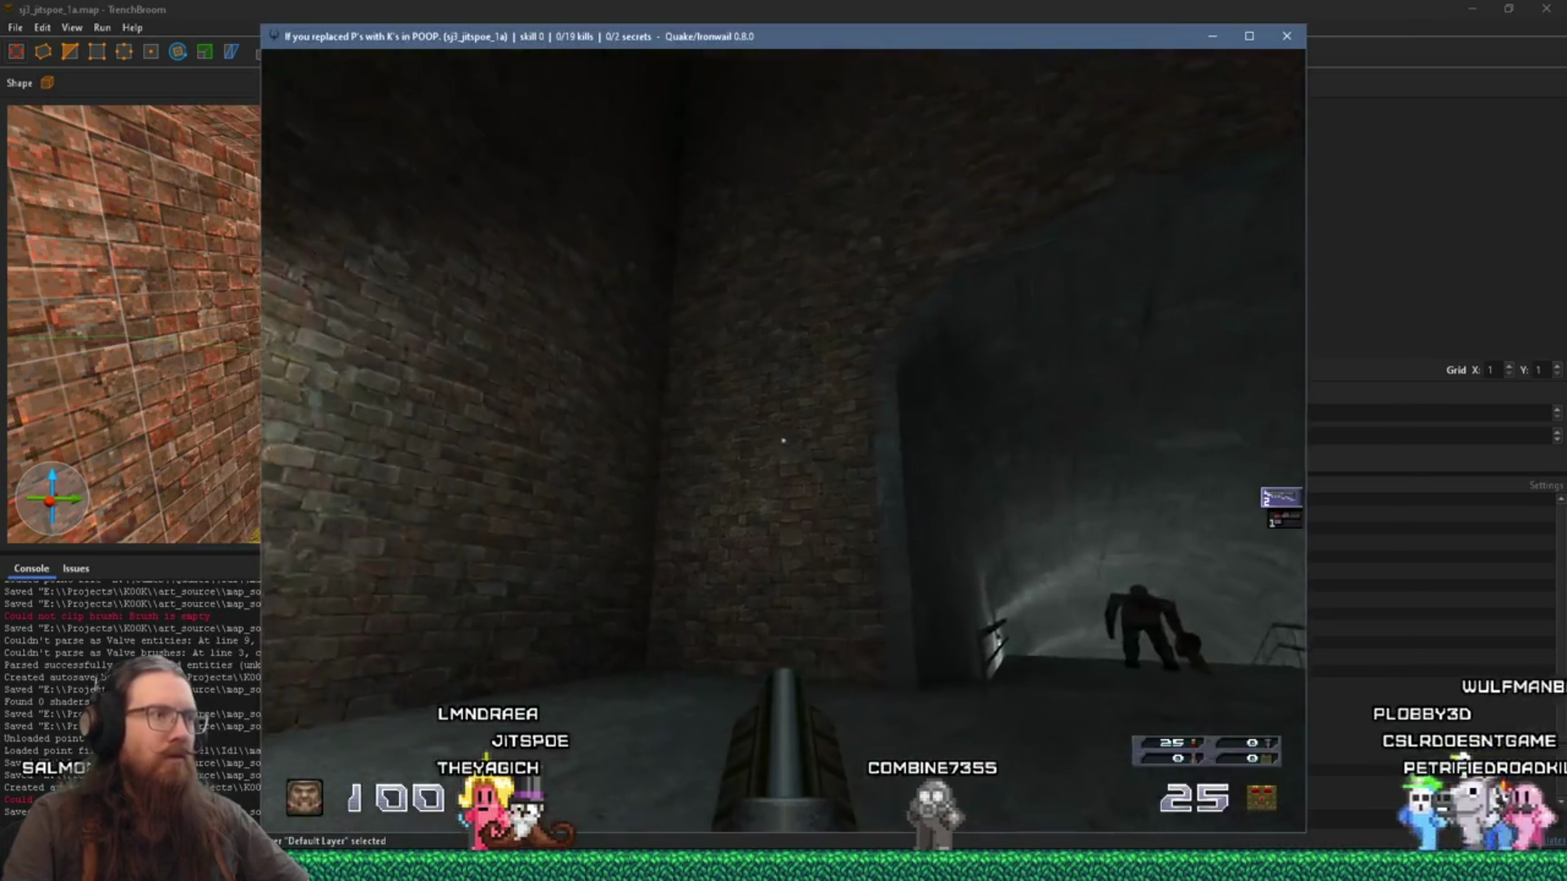
pyautogui.press('`')
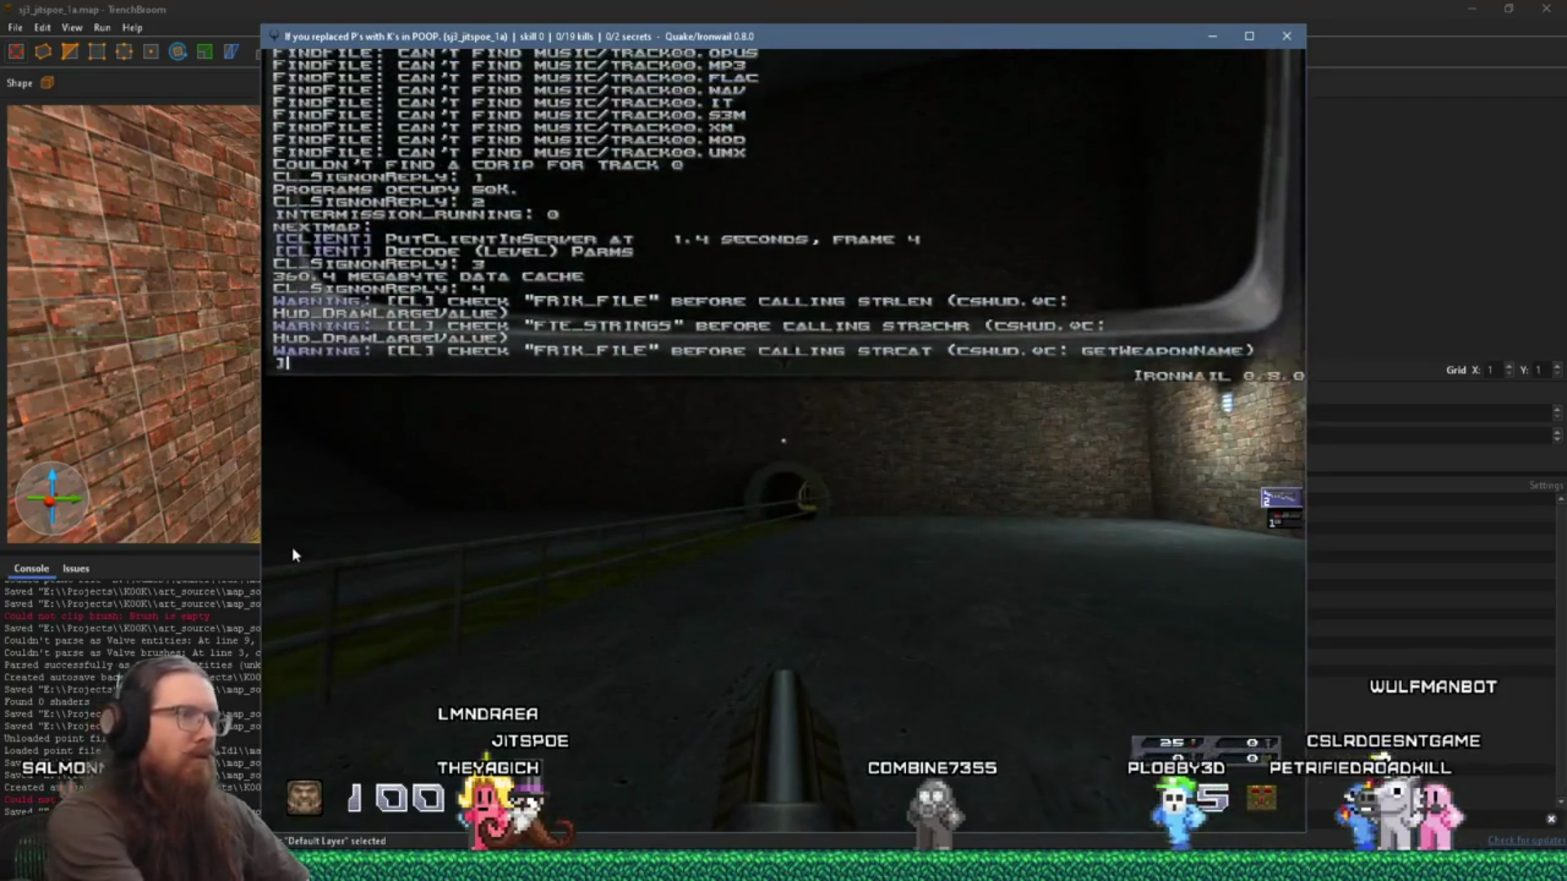
pyautogui.write('noclip')
pyautogui.press('Return')
pyautogui.press('`')
# Step: Fly through the tunnel wall to the barred cell, then quit the game
pyautogui.press('w')
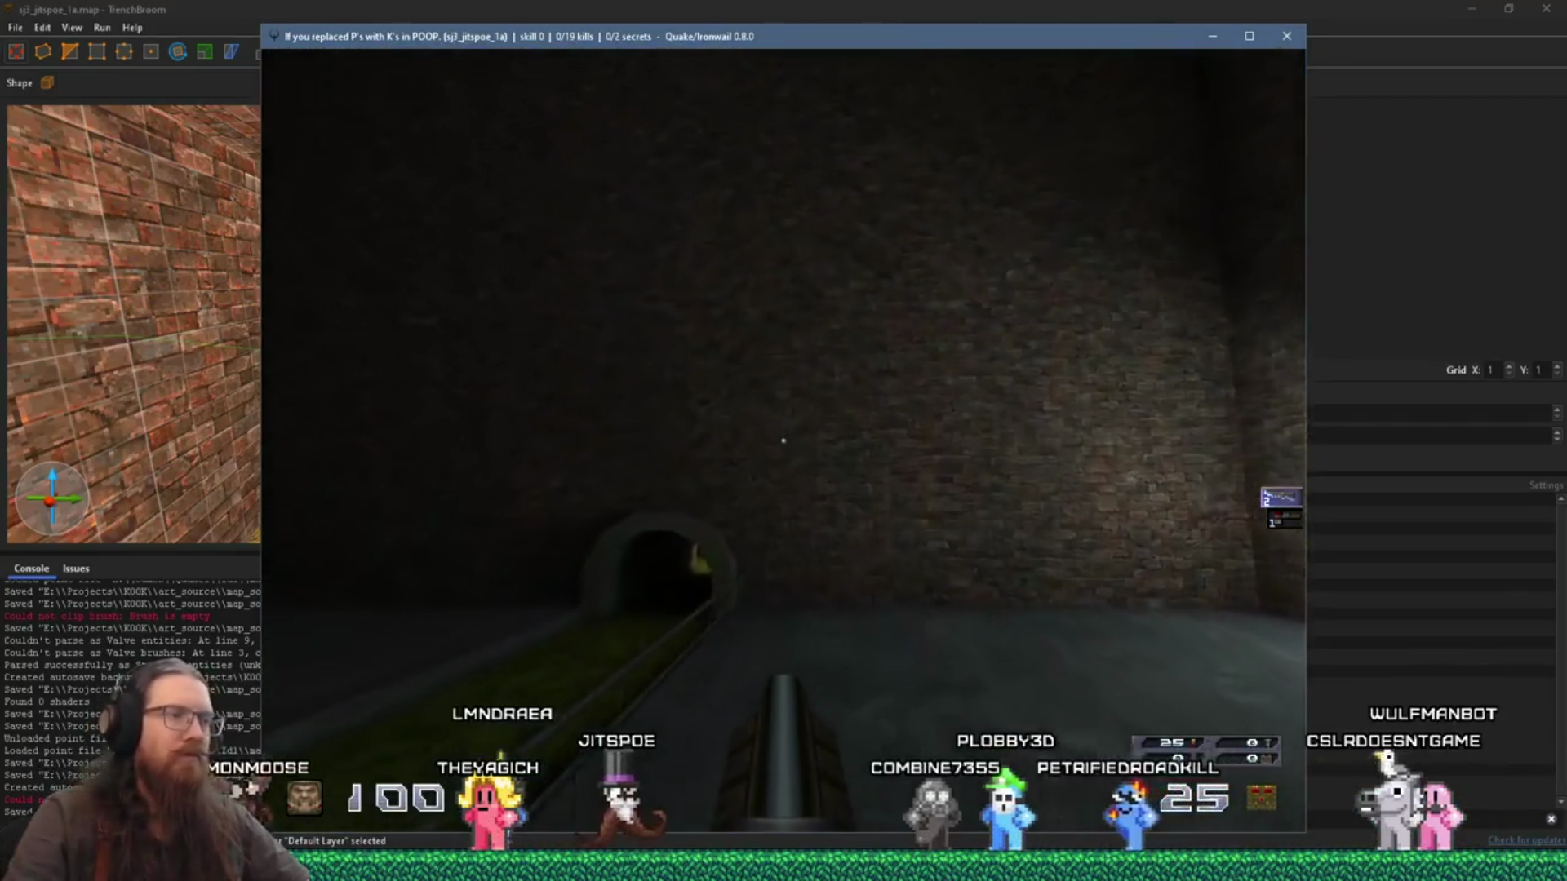
pyautogui.press('w')
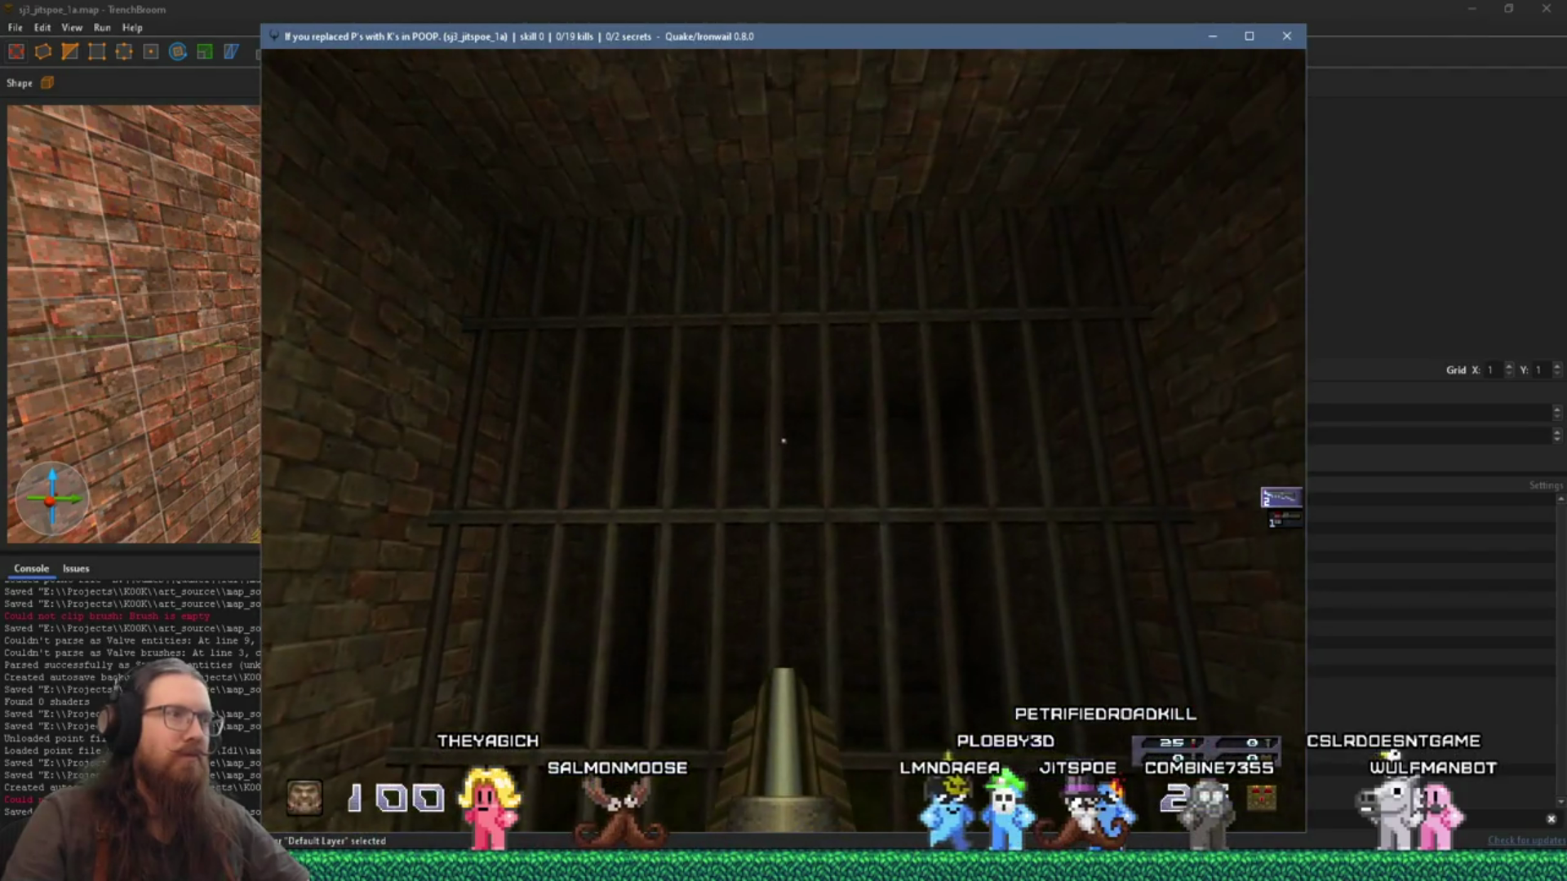
pyautogui.moveTo(783, 441)
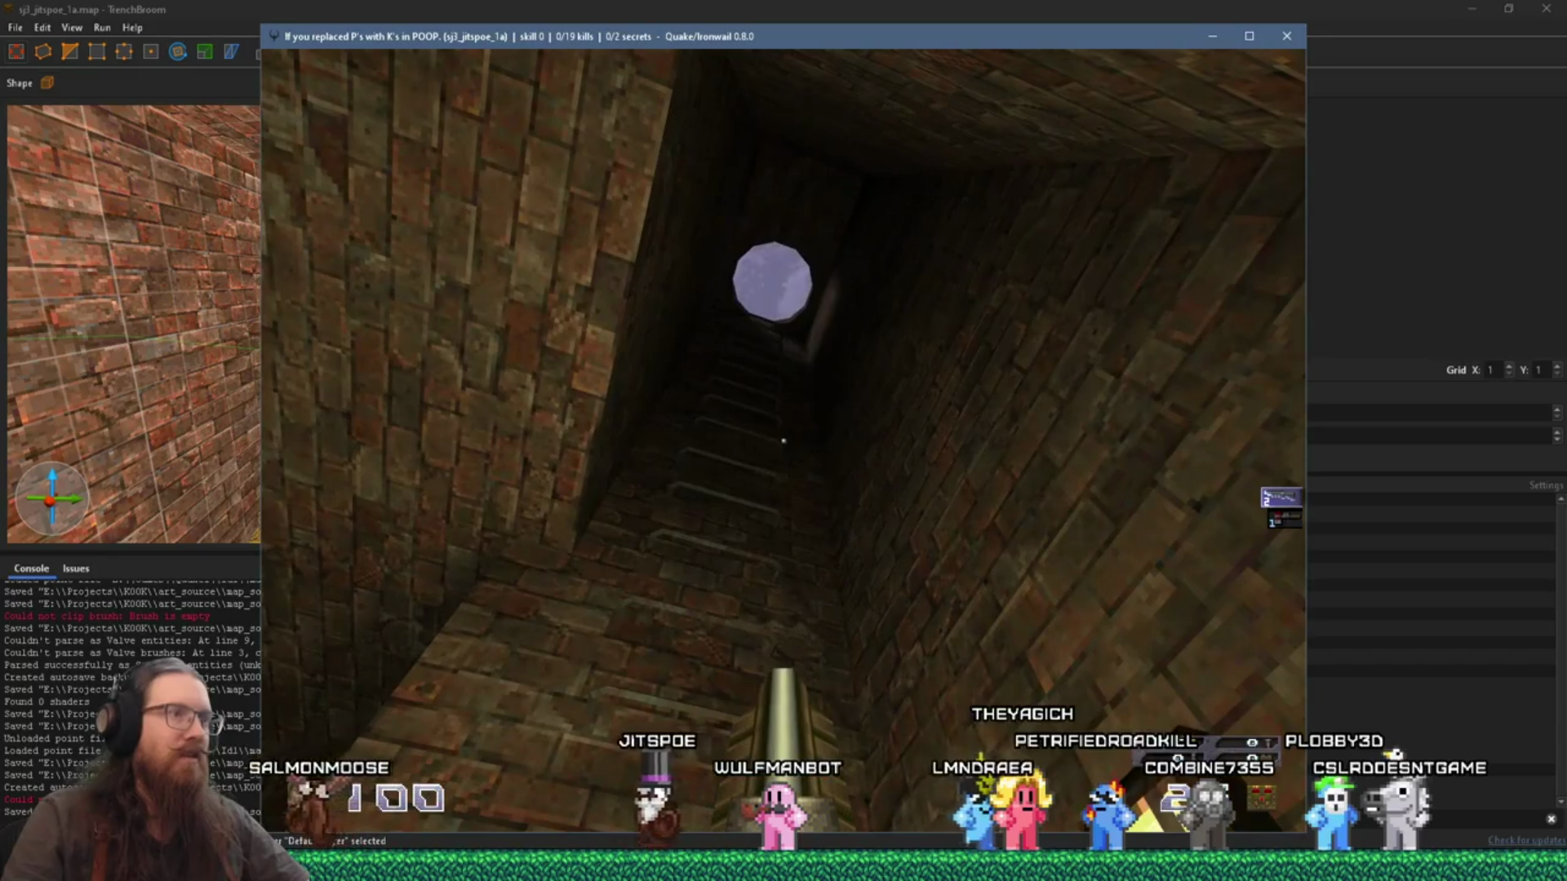
pyautogui.press('`')
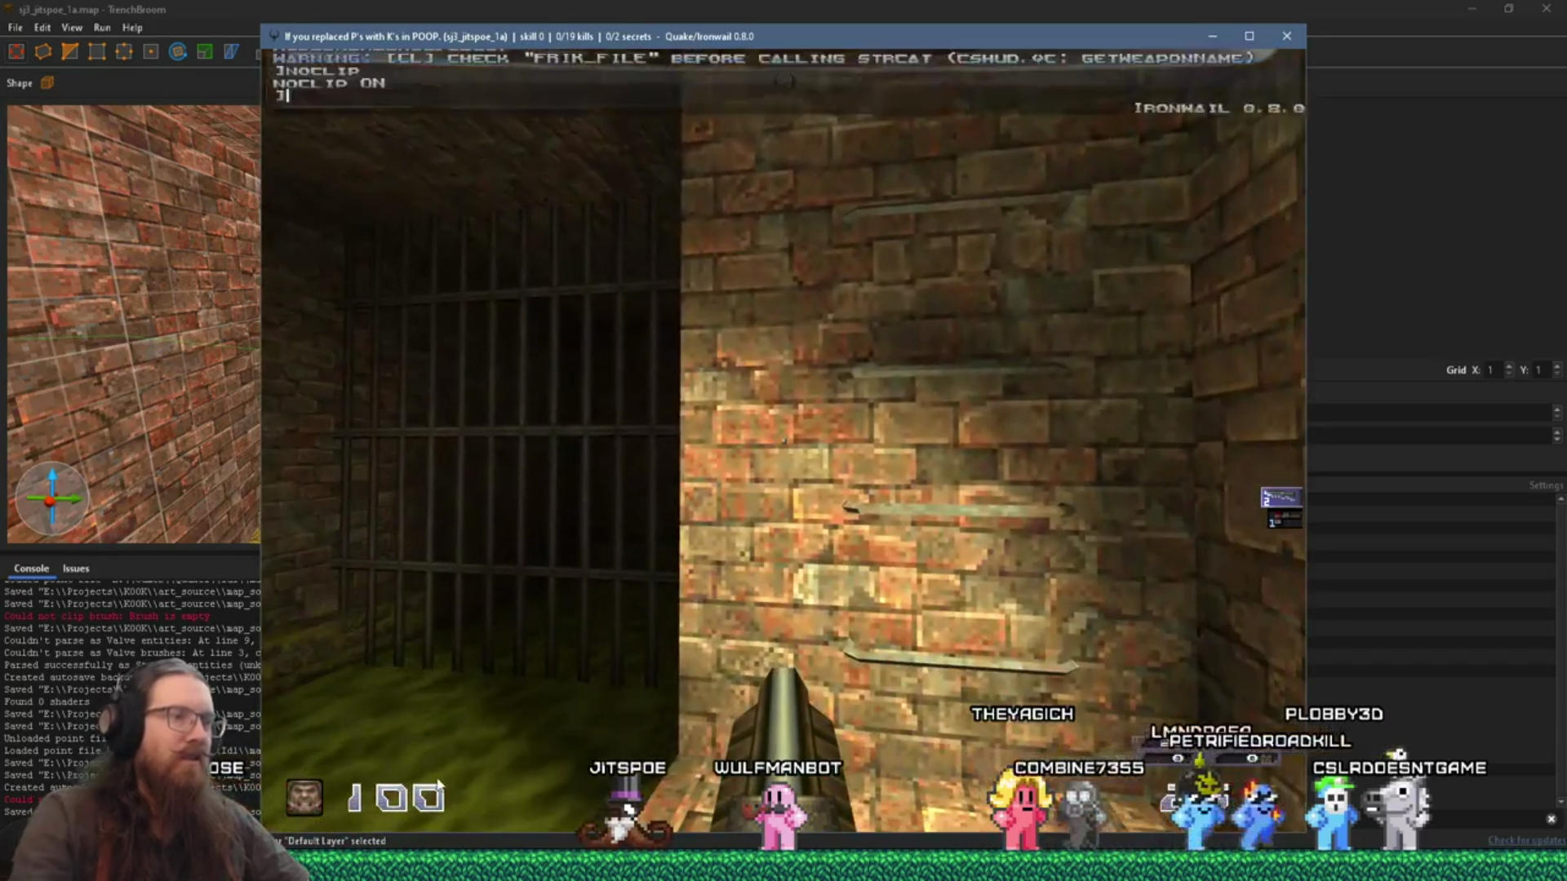
pyautogui.write('quit')
pyautogui.press('Return')
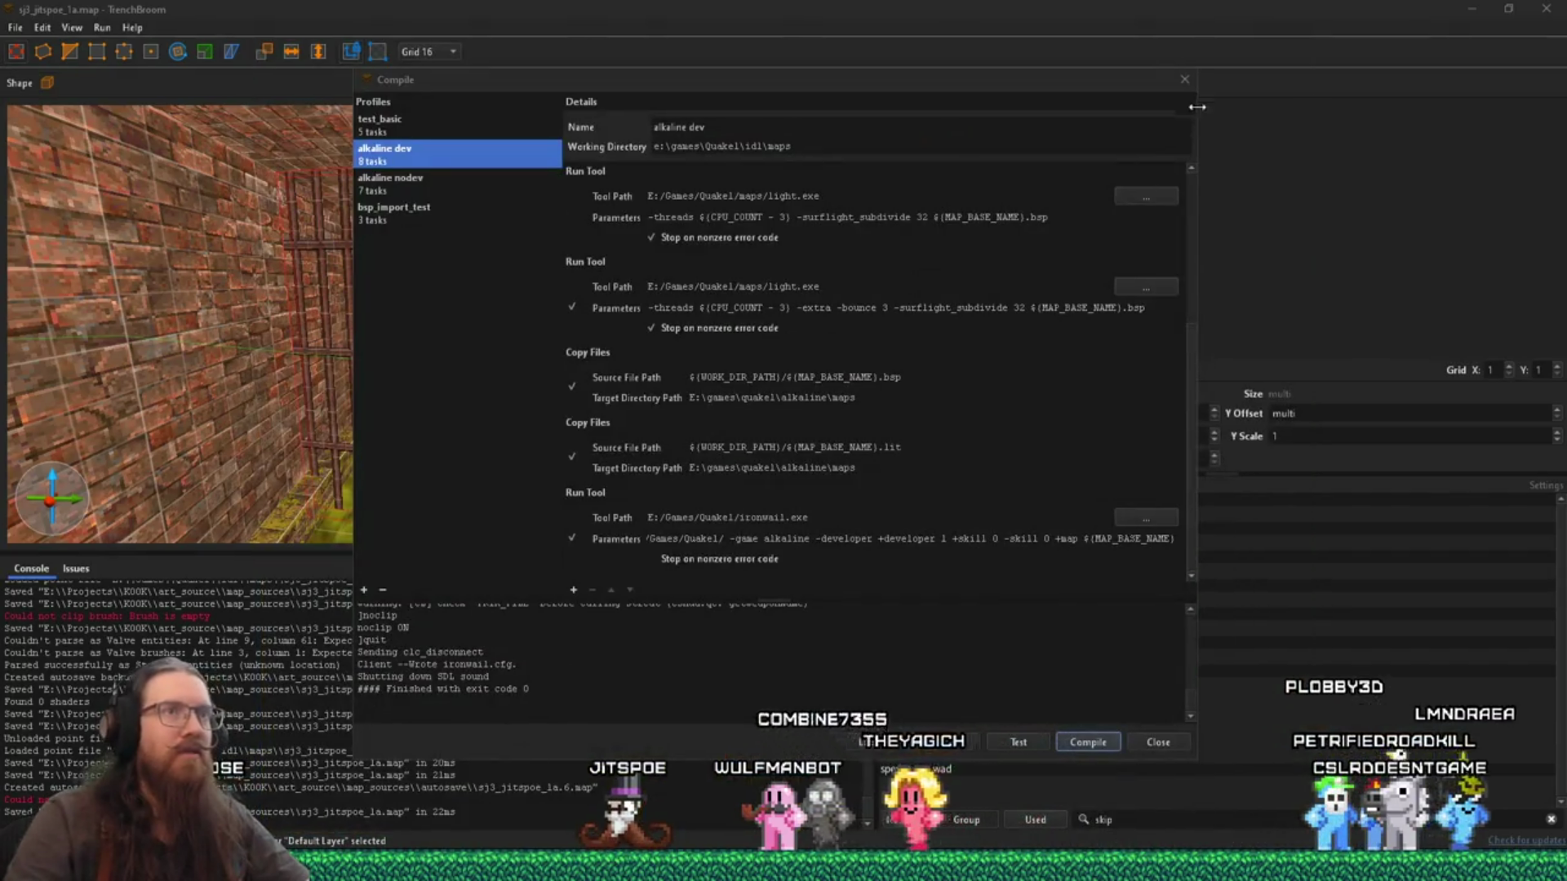
# Step: Close the Compile dialog and select the middle and upper func_detail_wall rung brushes
pyautogui.click(1184, 79)
pyautogui.press('a')
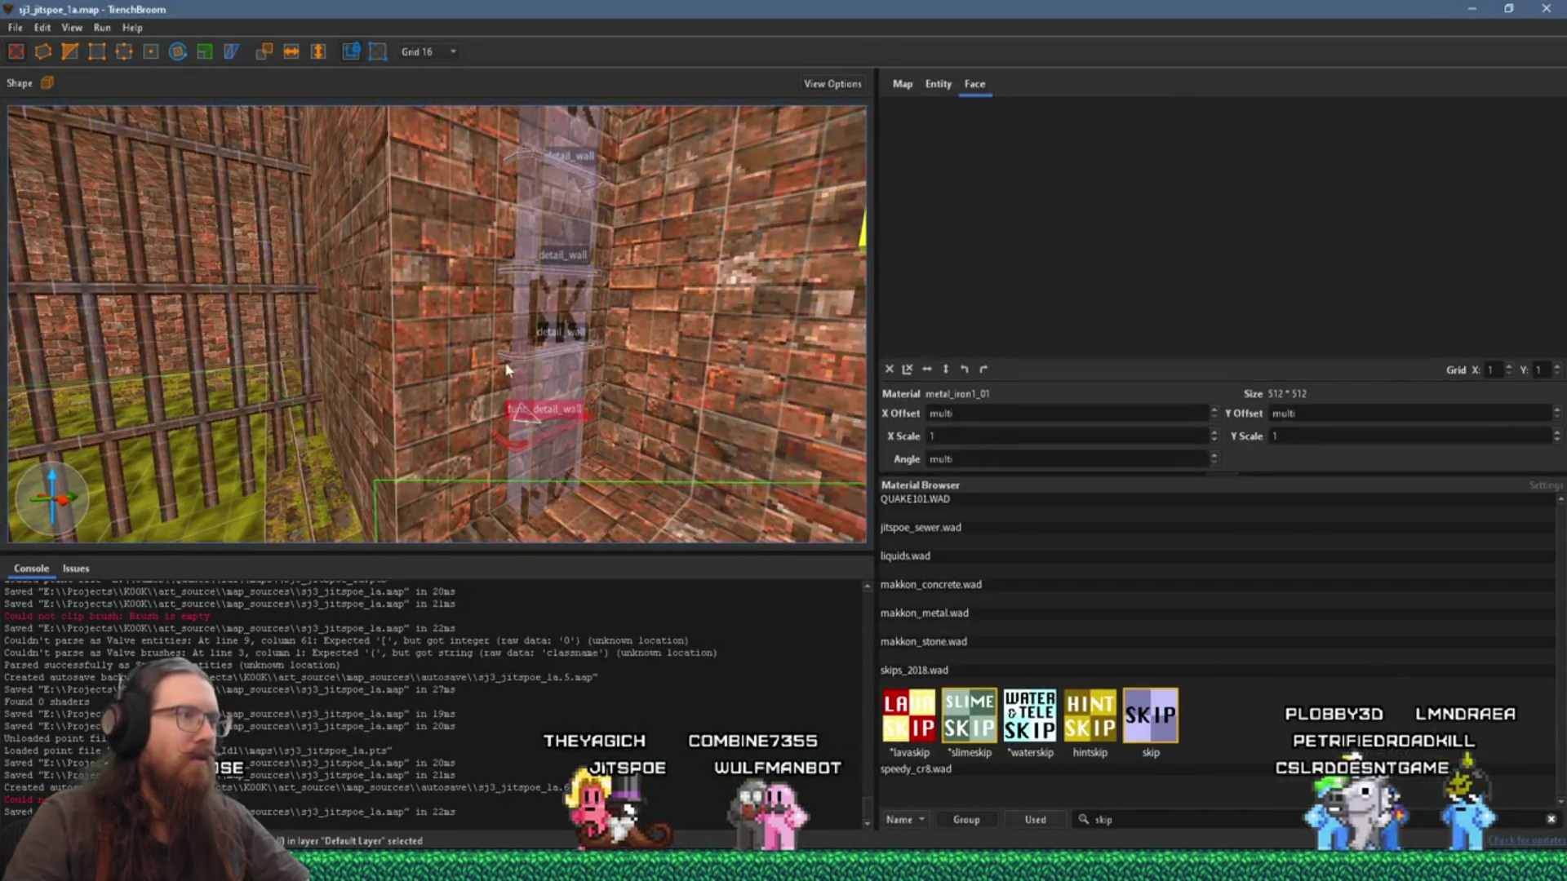
pyautogui.keyDown('ctrl'); pyautogui.click(535, 343); pyautogui.keyUp('ctrl')
pyautogui.keyDown('ctrl'); pyautogui.click(531, 269); pyautogui.keyUp('ctrl')
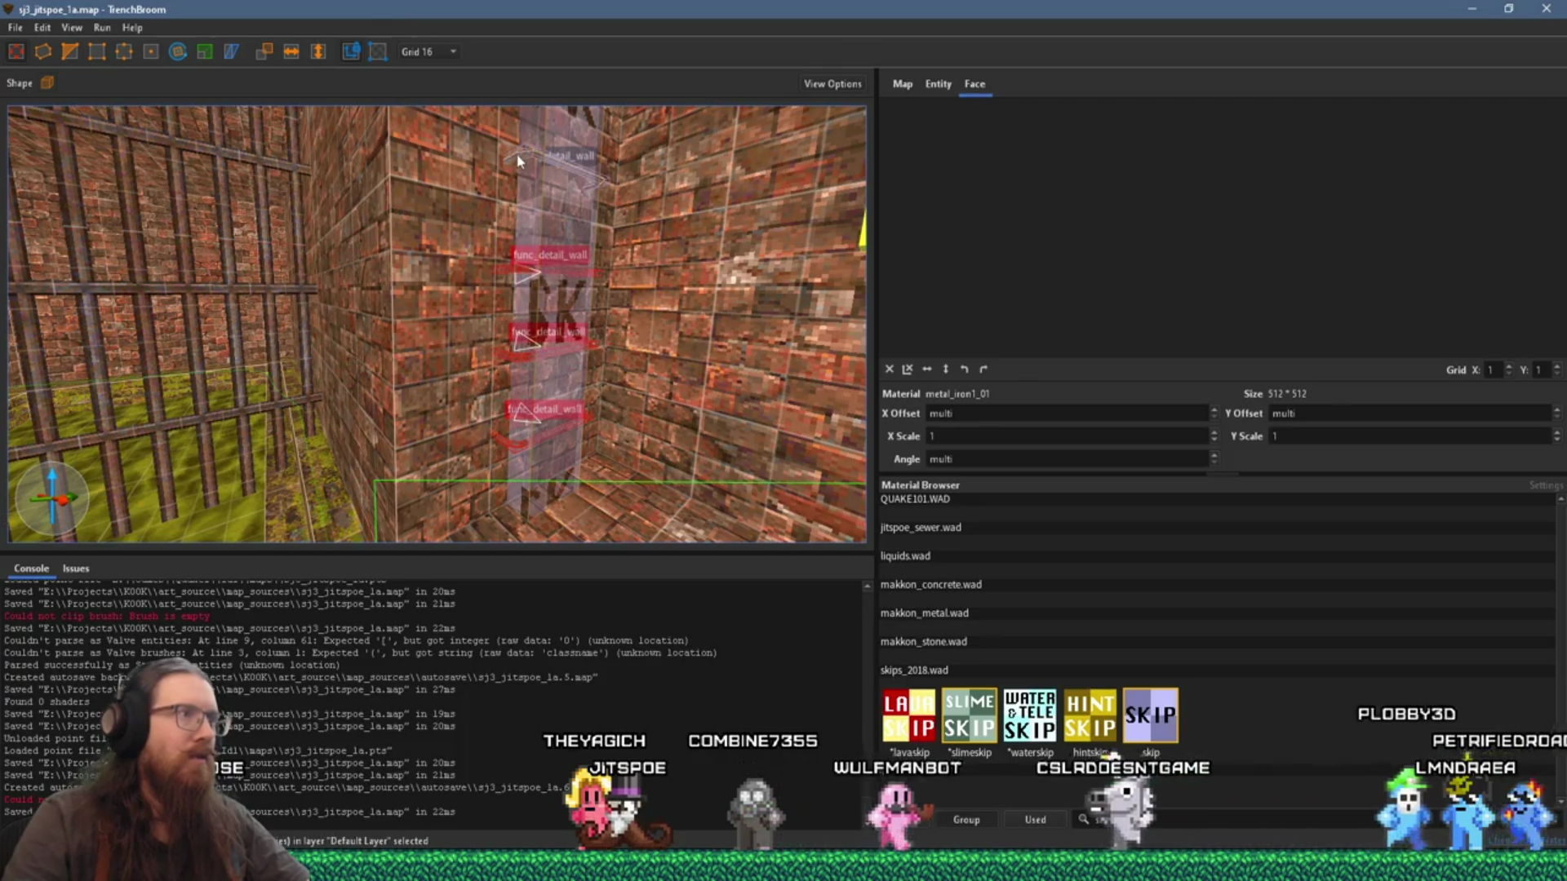
pyautogui.scroll(3, 489, 261)
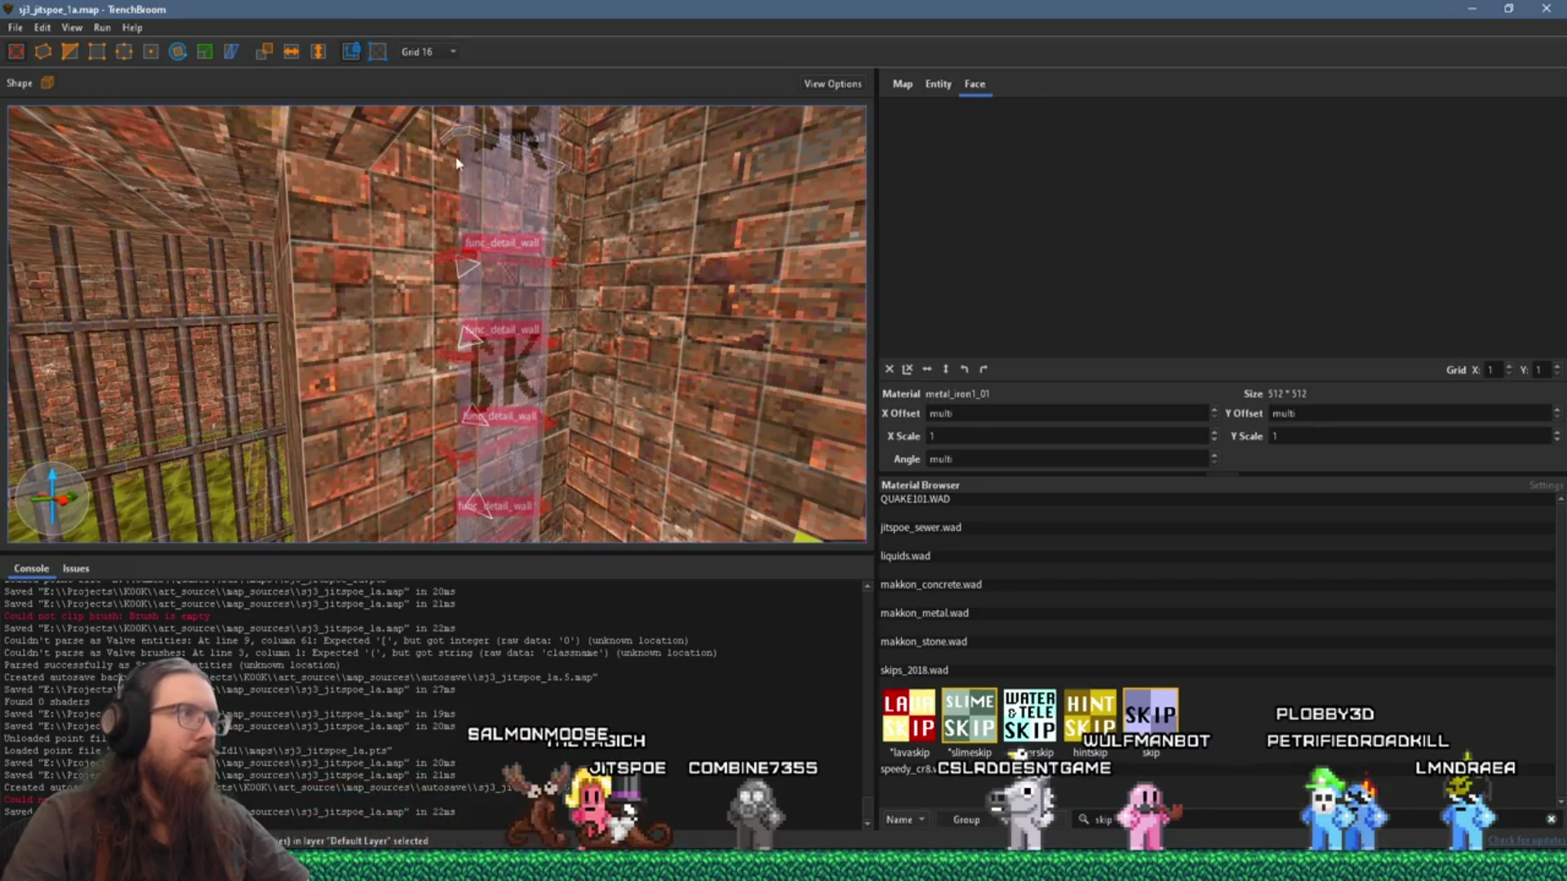
pyautogui.scroll(3, 449, 143)
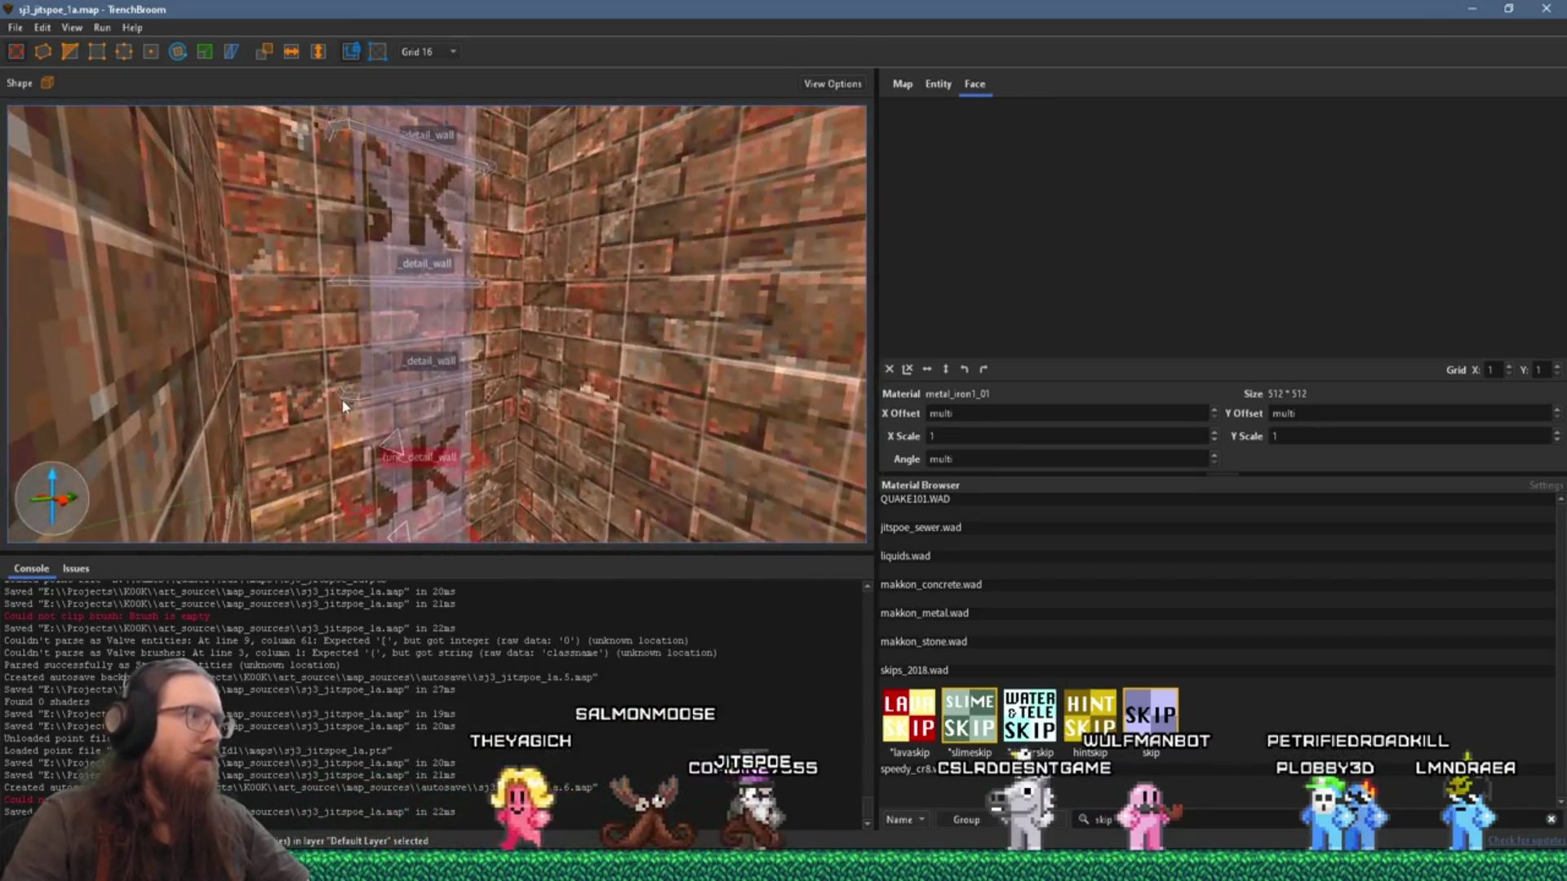
pyautogui.scroll(2, 367, 398)
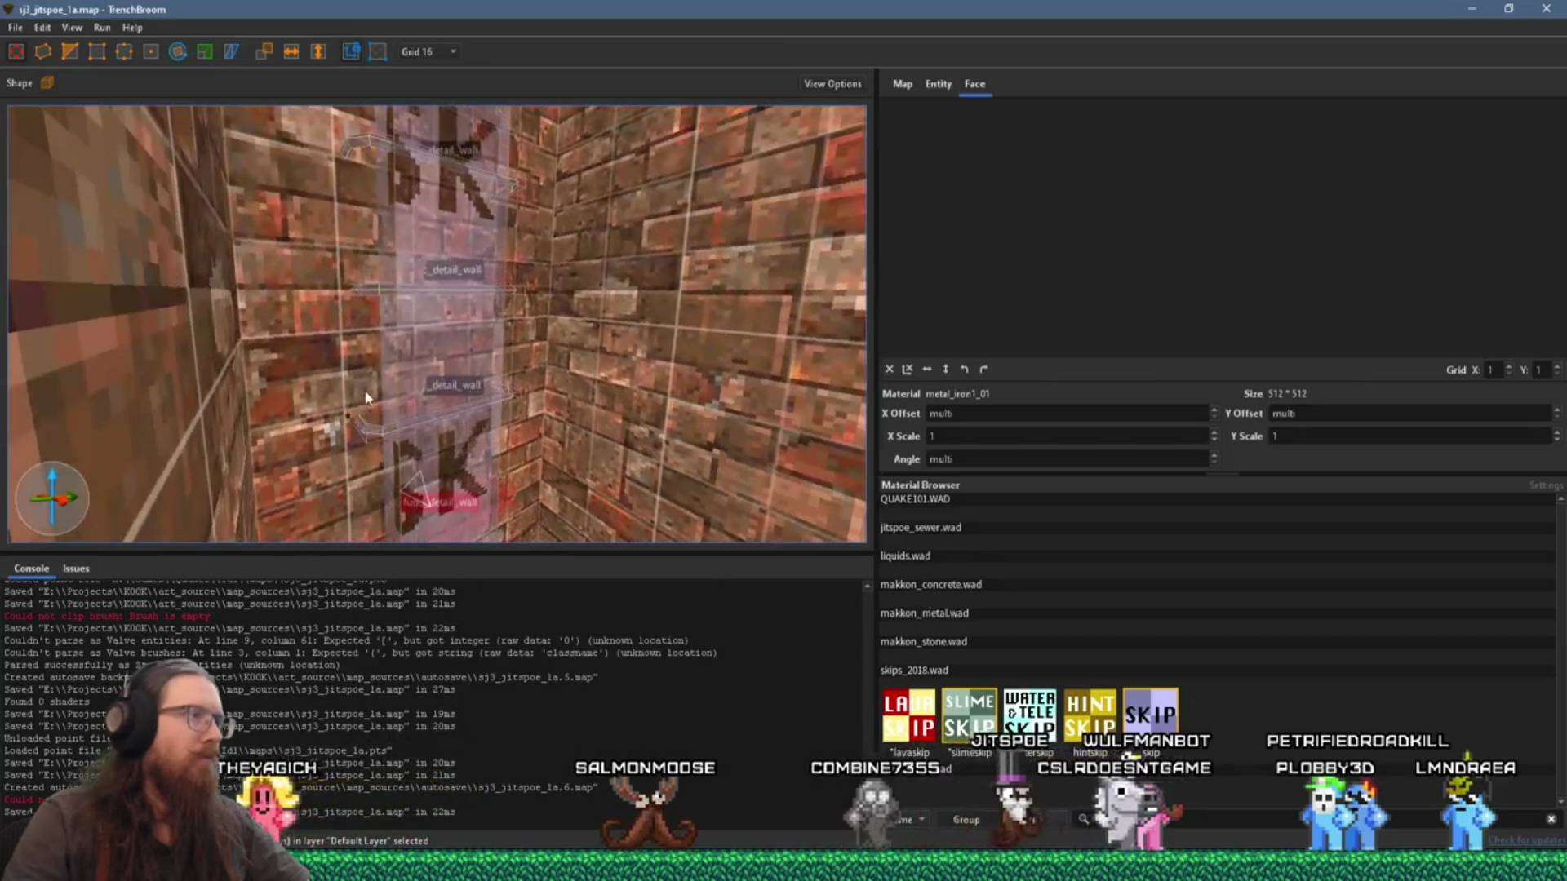
pyautogui.keyDown('ctrl'); pyautogui.click(366, 398); pyautogui.keyUp('ctrl')
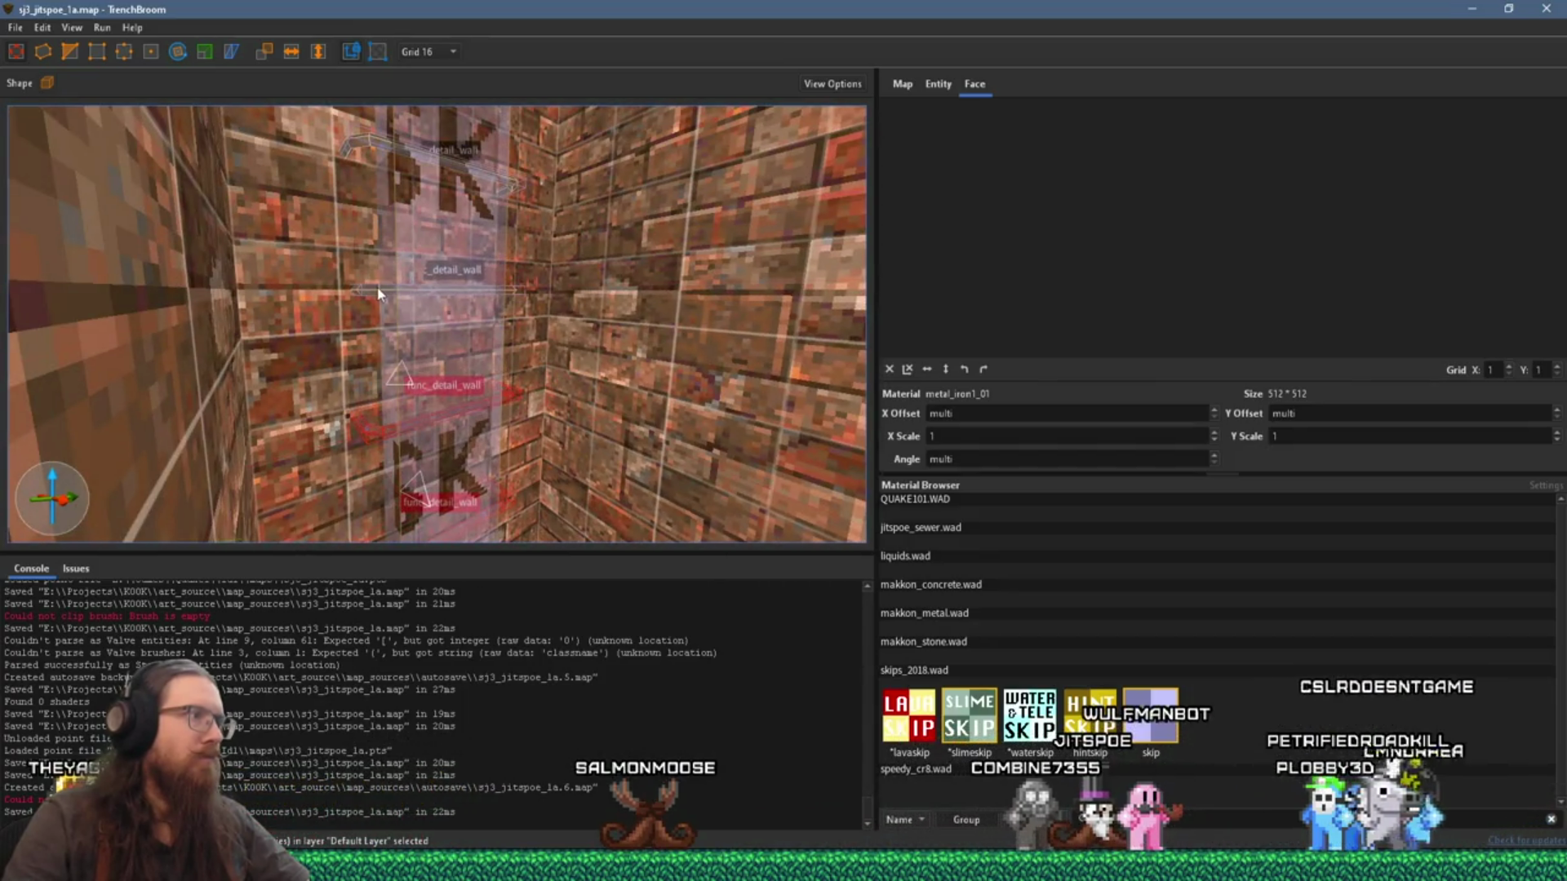
# Step: Add the remaining rung brushes and group the selected objects
pyautogui.scroll(3, 378, 293)
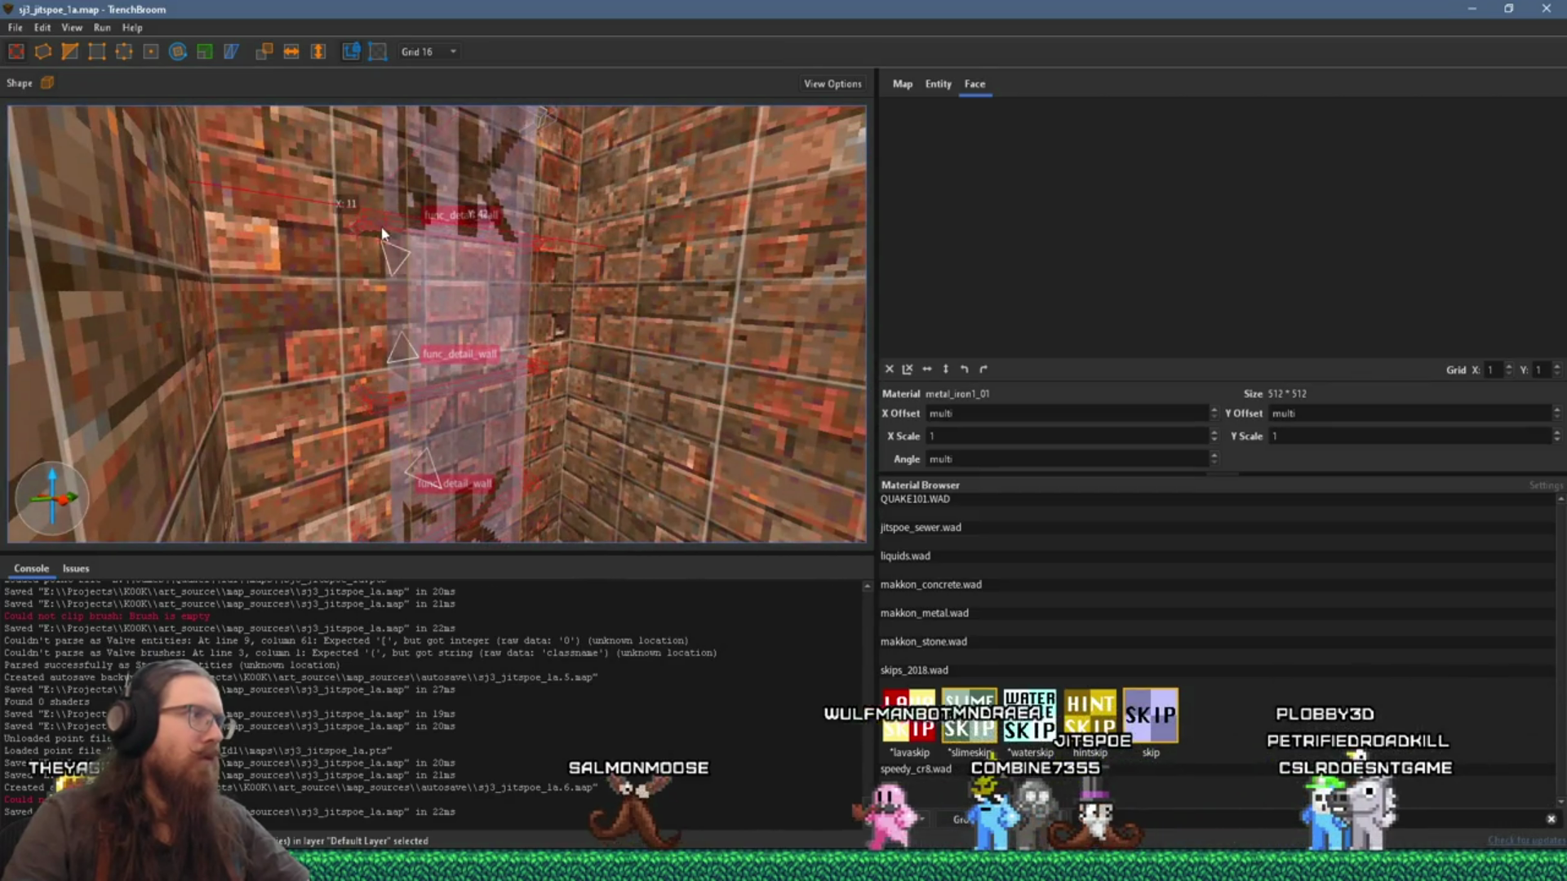
pyautogui.scroll(2, 387, 316)
pyautogui.scroll(3, 386, 310)
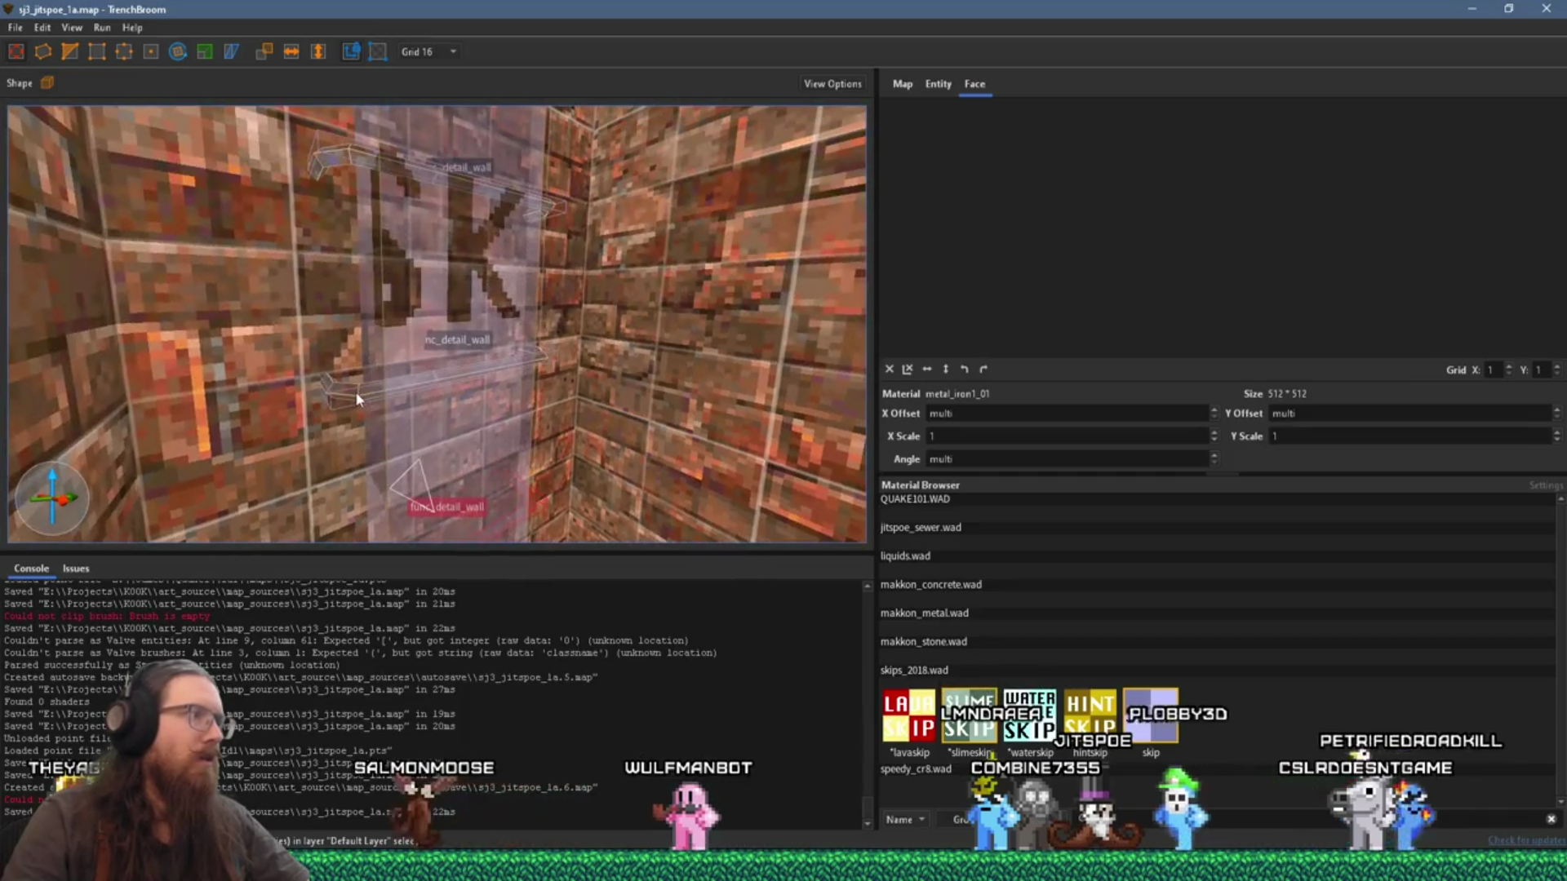
pyautogui.keyDown('ctrl'); pyautogui.click(339, 173); pyautogui.keyUp('ctrl')
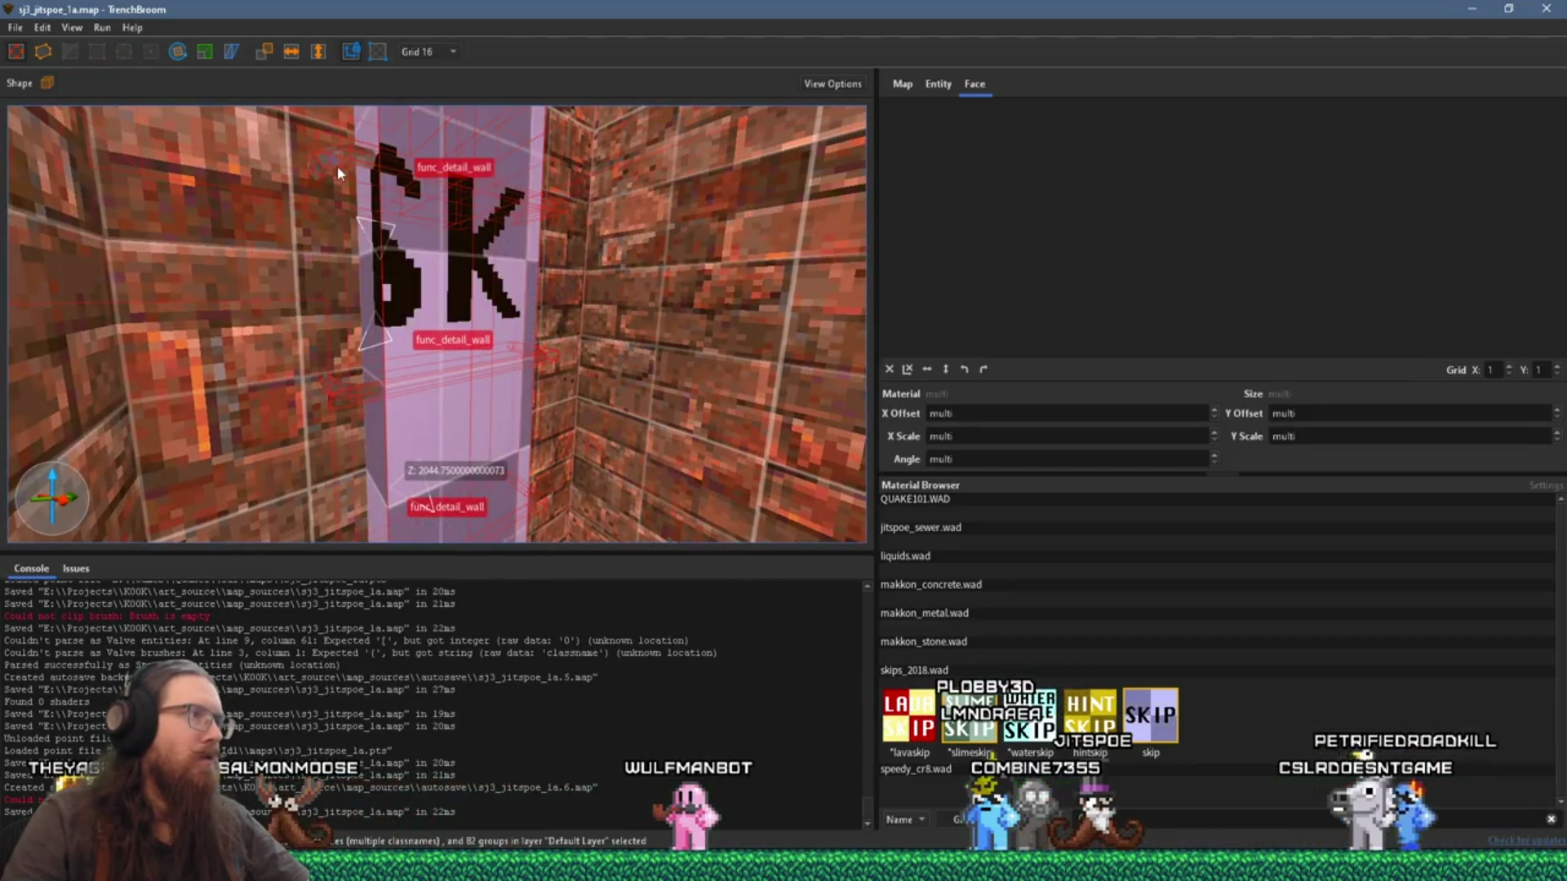
pyautogui.click(337, 173)
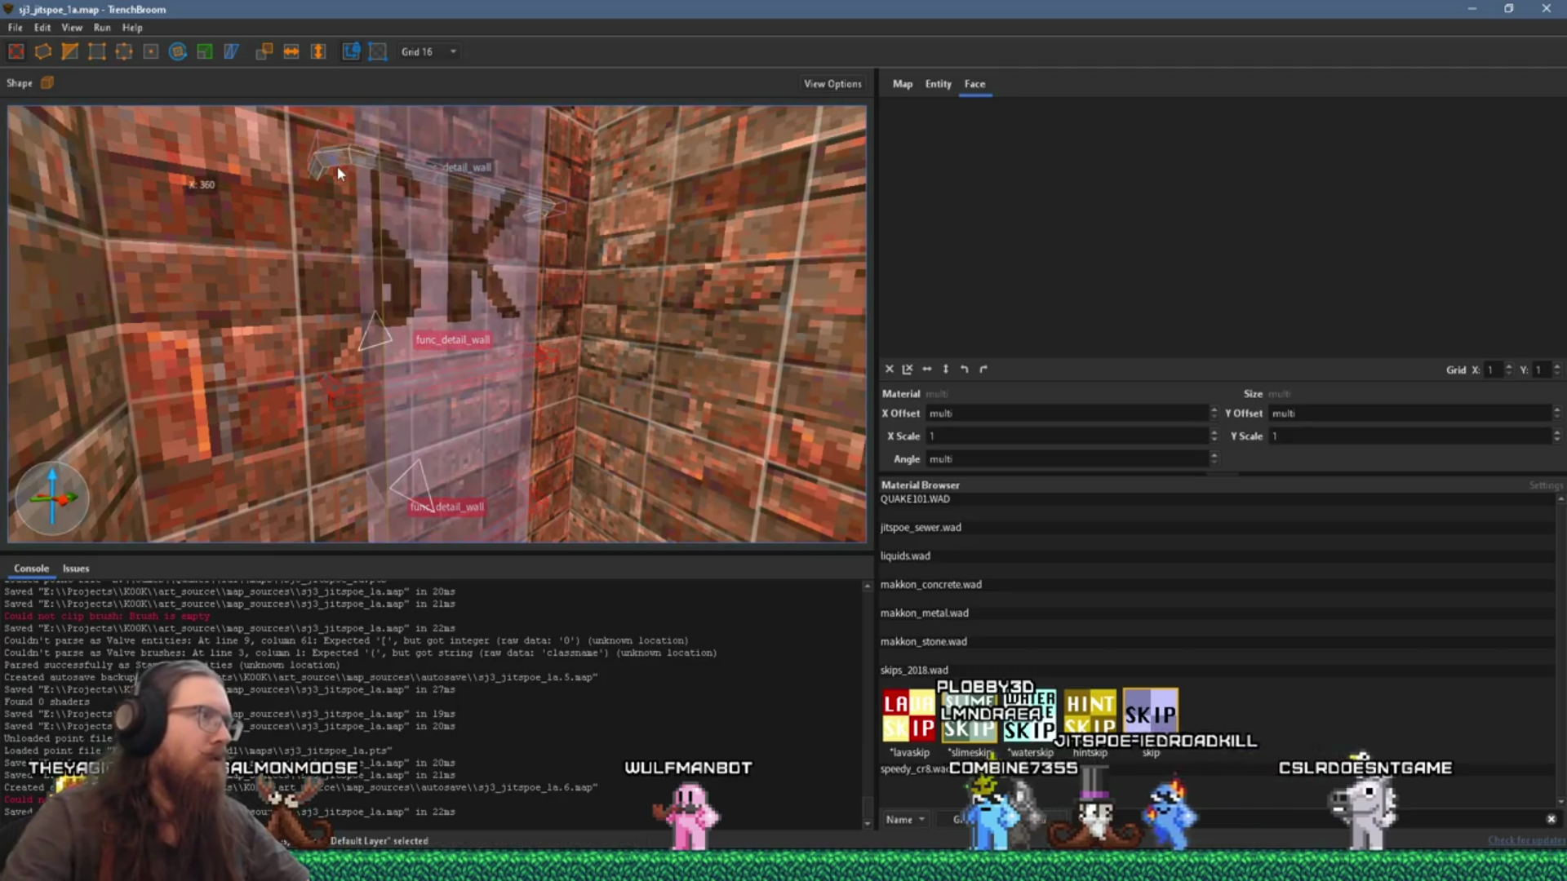
pyautogui.click(335, 224)
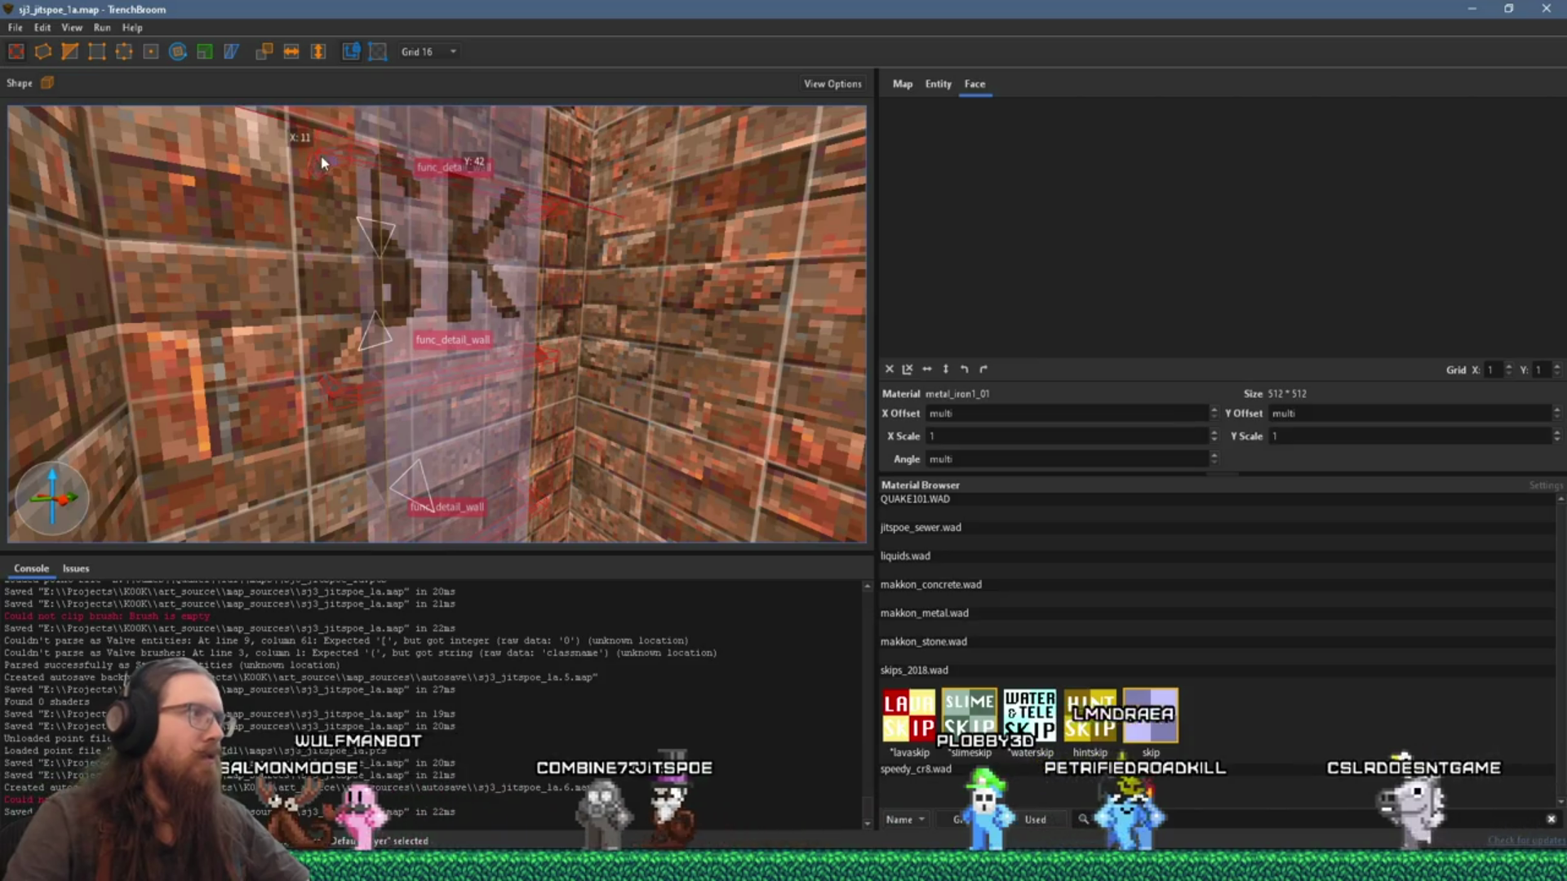
pyautogui.scroll(3, 348, 233)
pyautogui.scroll(2, 348, 232)
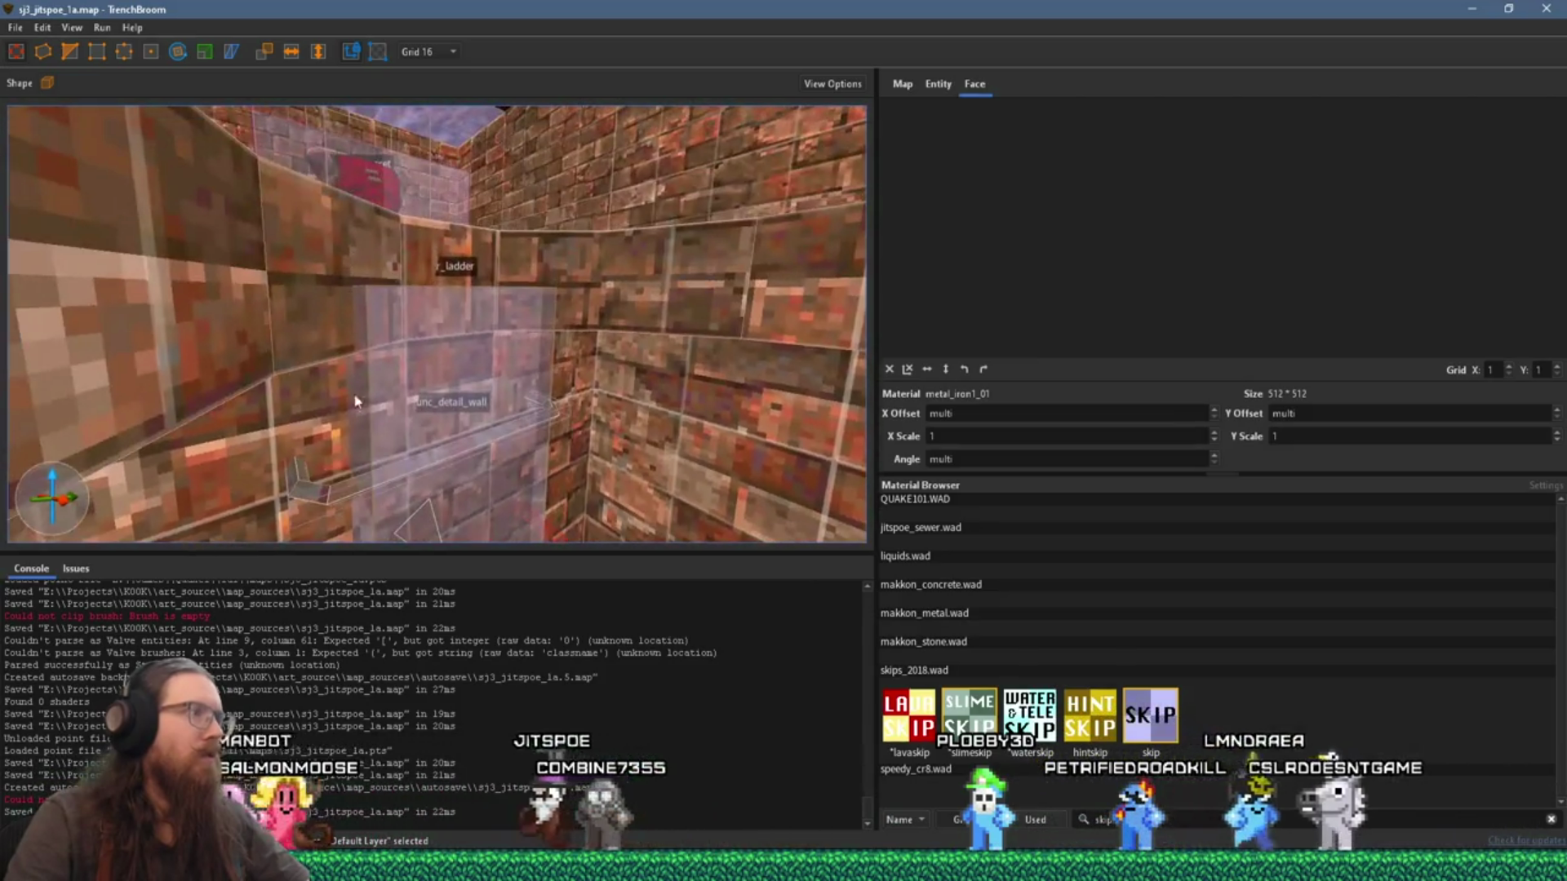
pyautogui.rightClick(328, 487)
pyautogui.click(457, 501)
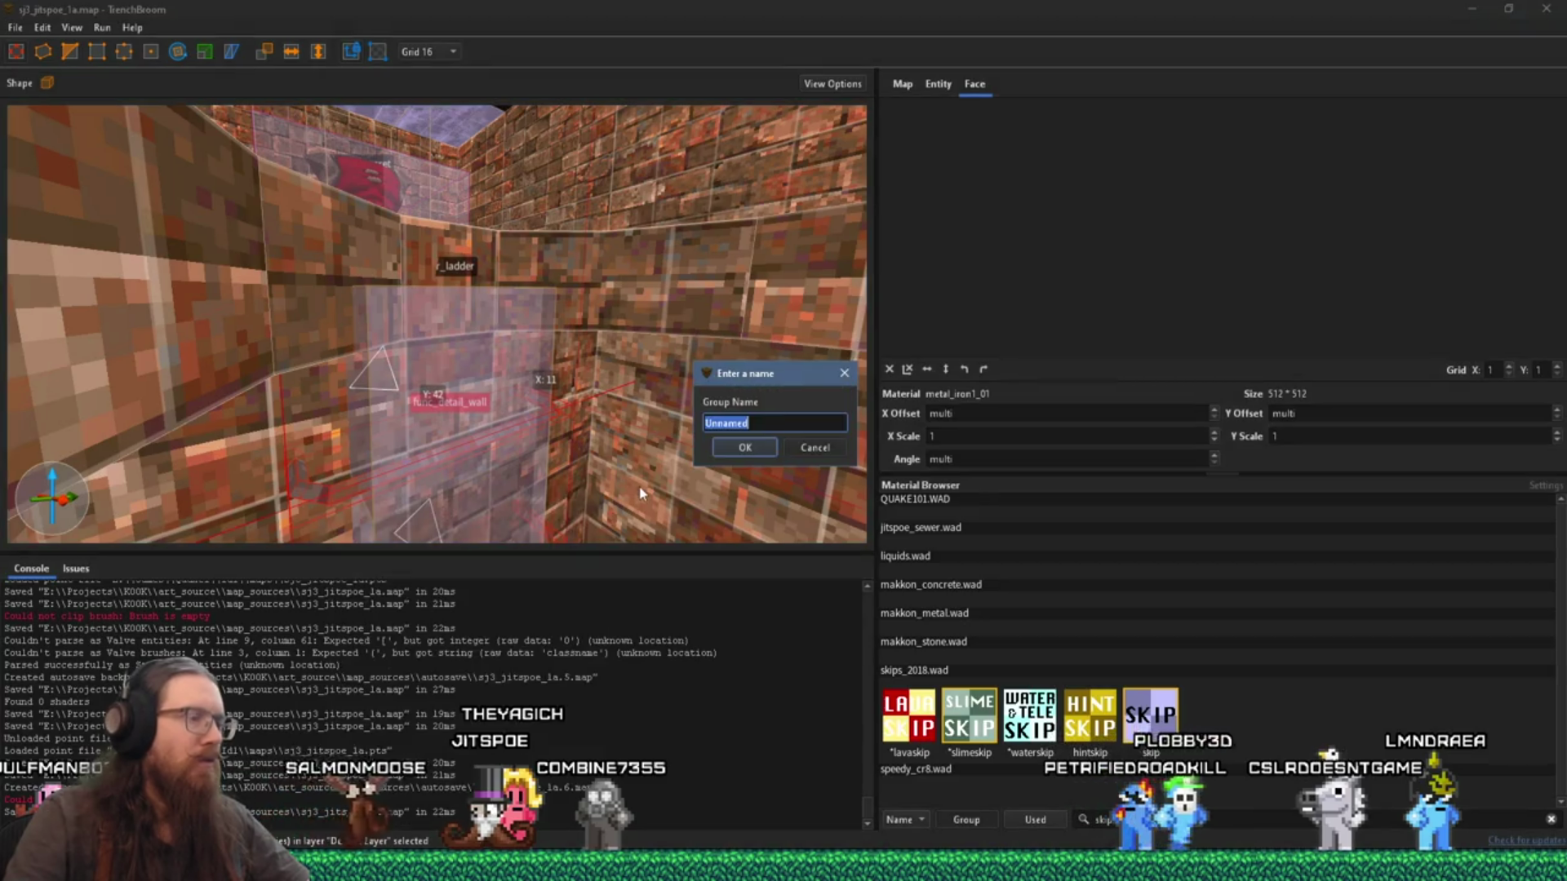
# Step: Name the new group 'ladder rungs'
pyautogui.write('ladder rungs')
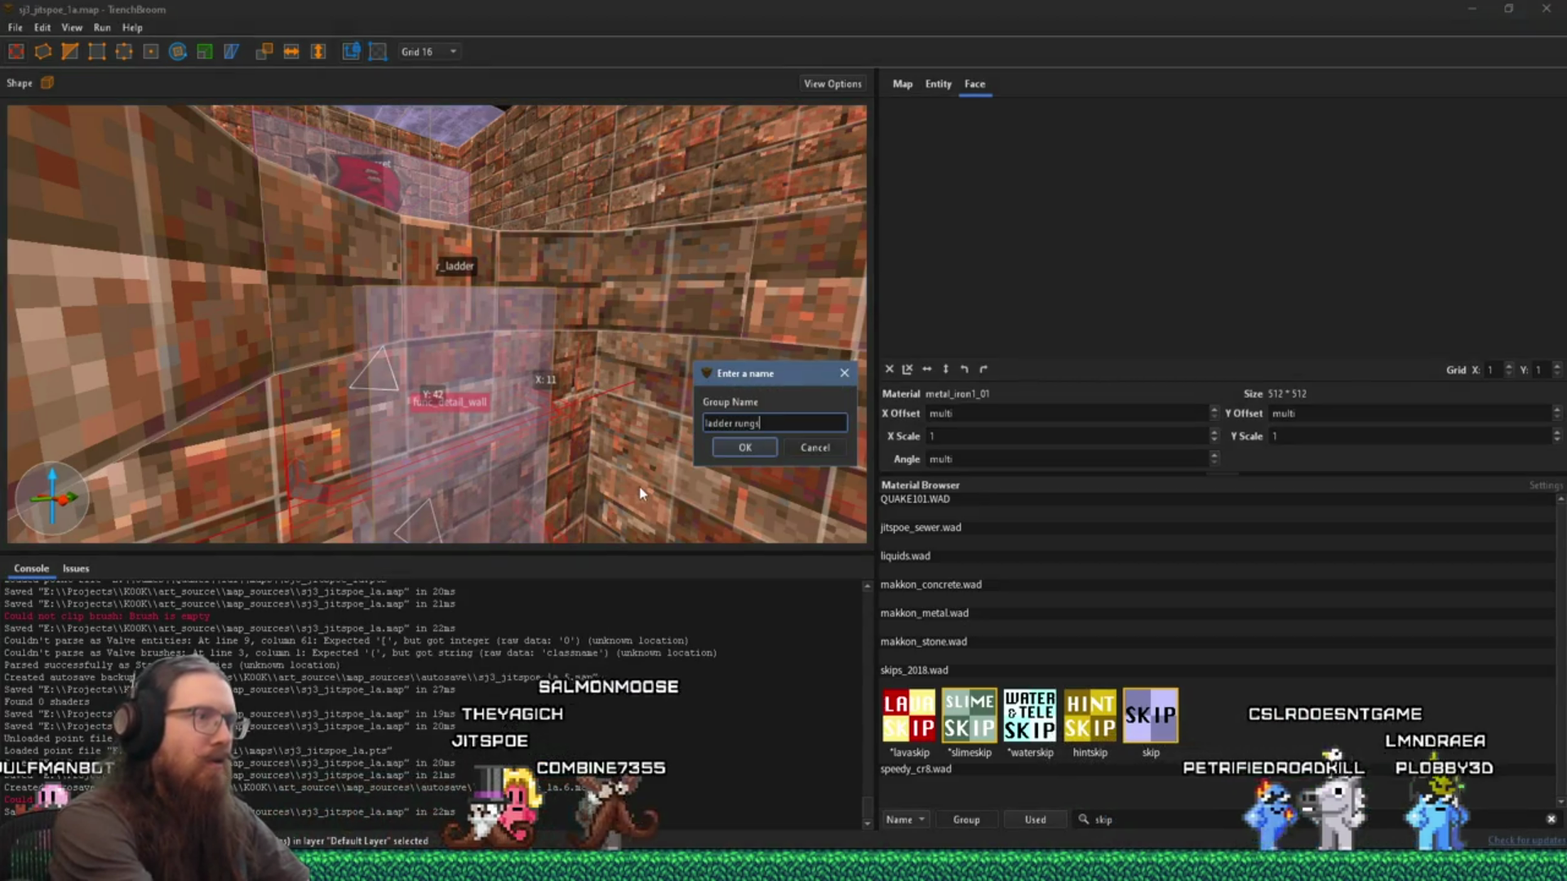
pyautogui.press('Return')
pyautogui.moveTo(641, 495)
pyautogui.mouseDown()
pyautogui.moveTo(526, 395)
pyautogui.moveTo(540, 382)
pyautogui.mouseUp()
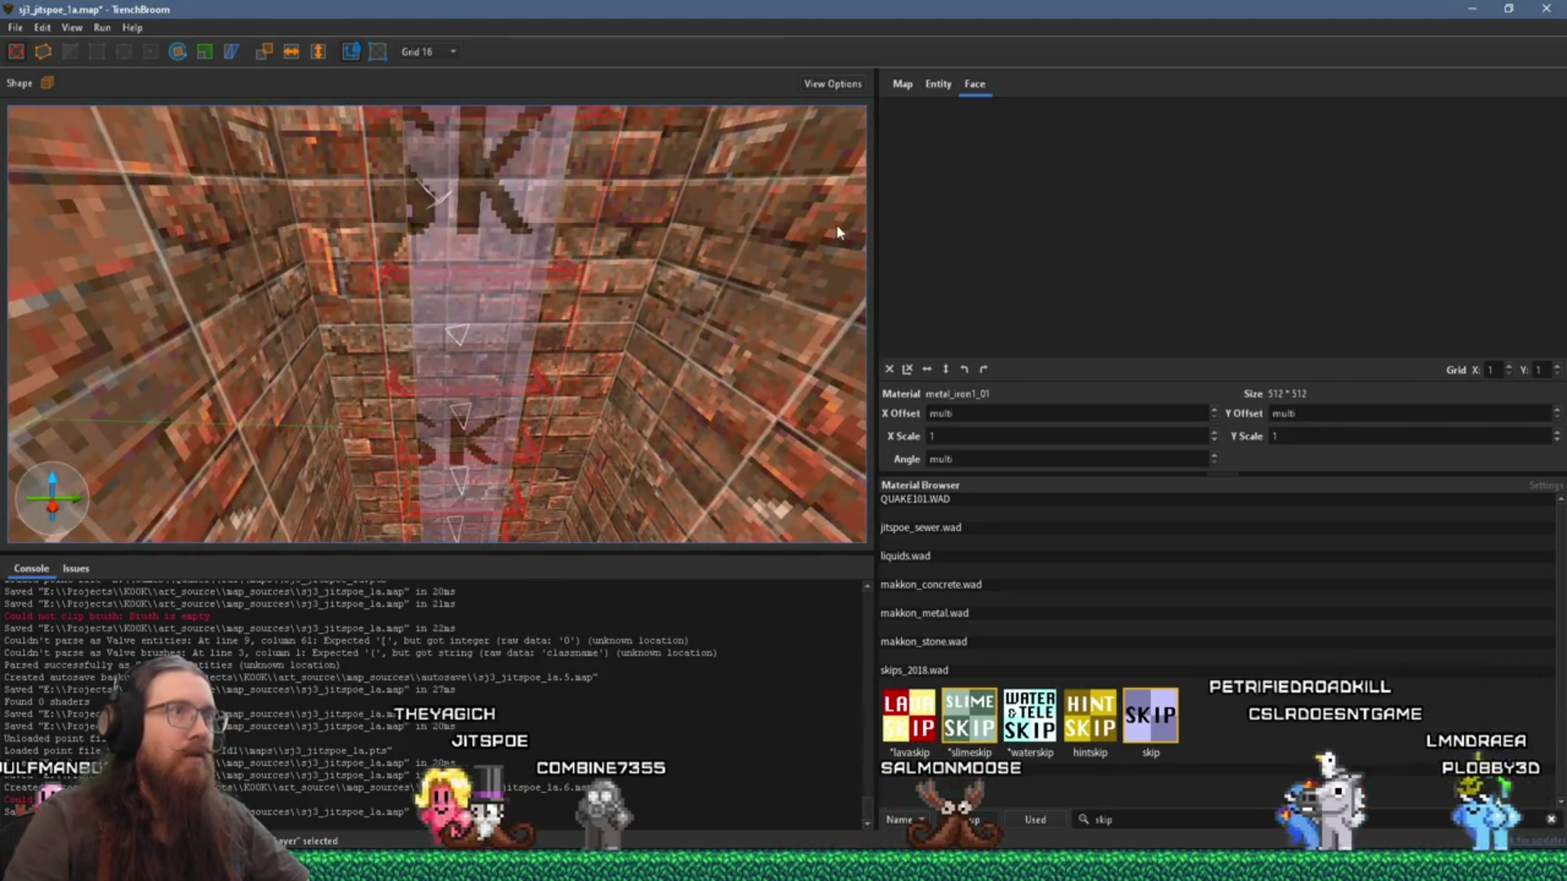
# Step: Set the func_detail_wall's _phong property to 1
pyautogui.click(938, 84)
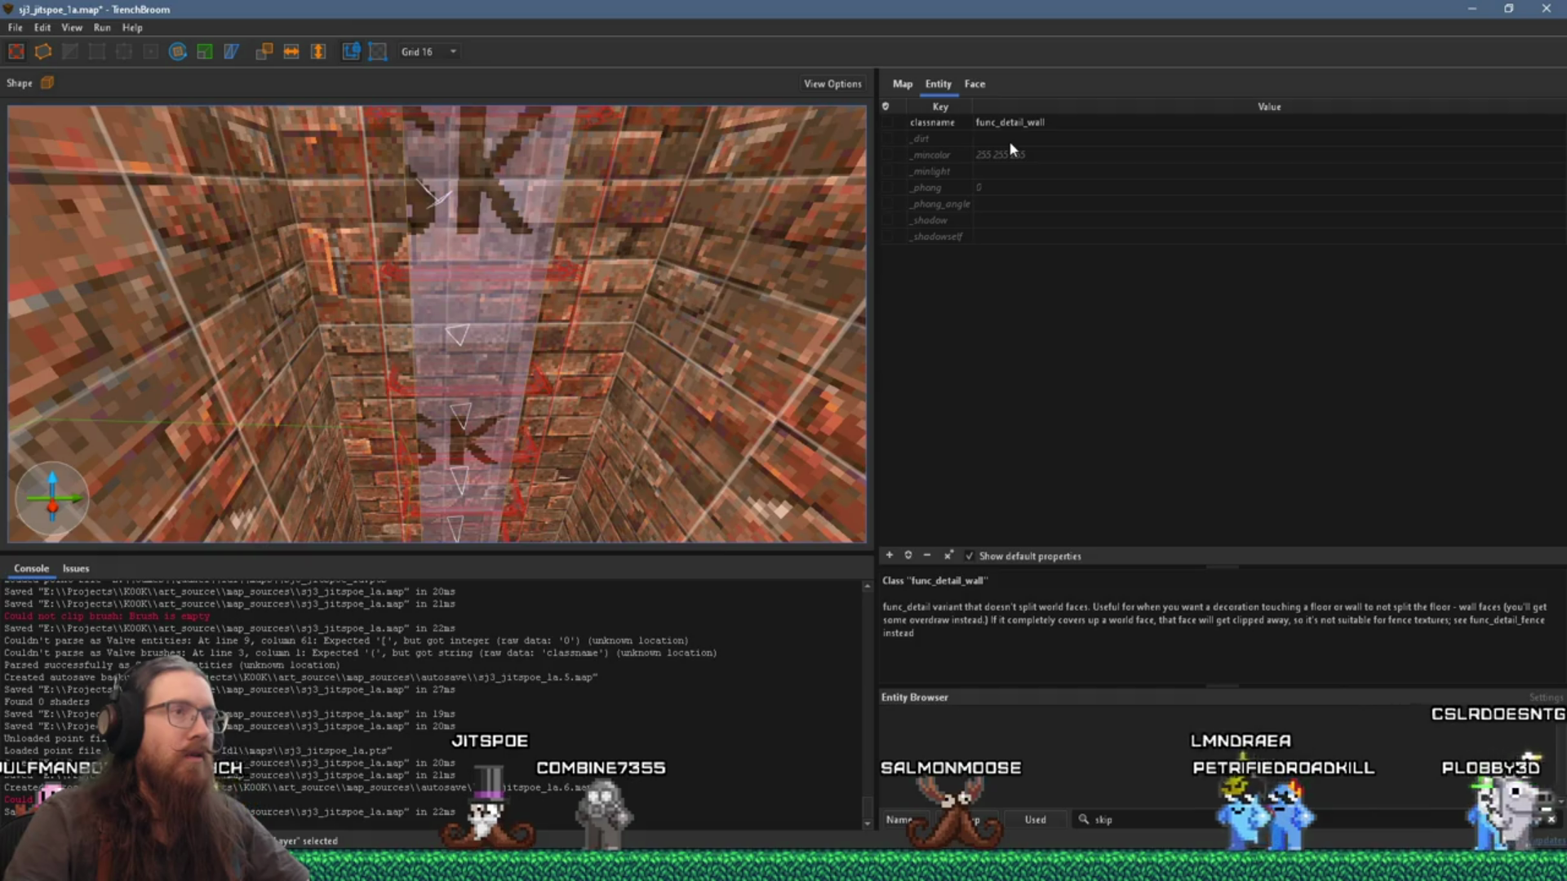
pyautogui.click(1006, 188)
pyautogui.write('1')
pyautogui.press('Return')
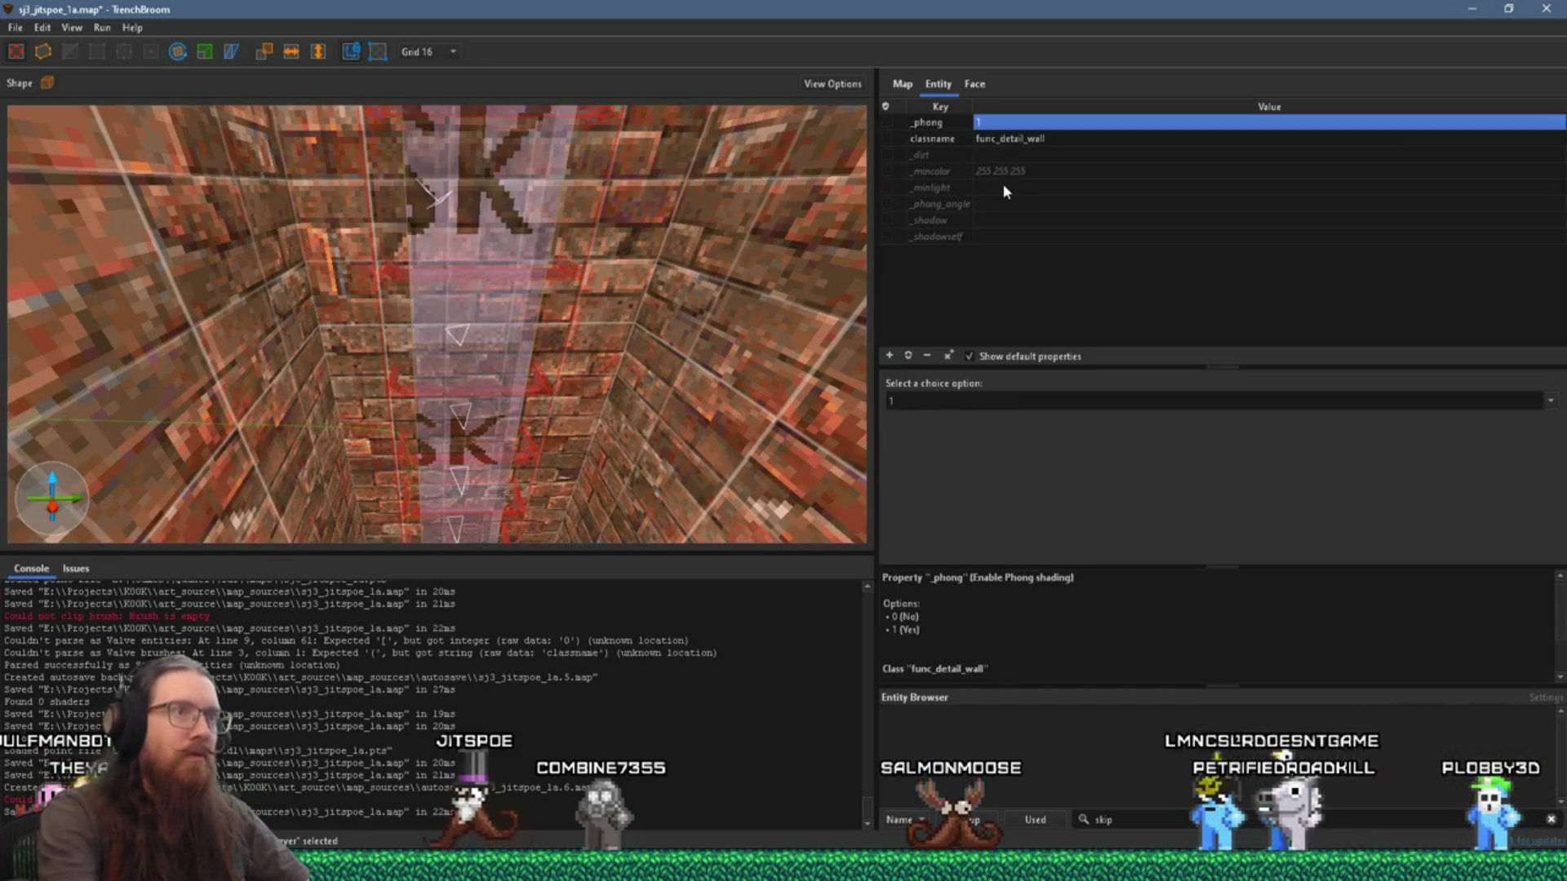
pyautogui.moveTo(725, 282)
pyautogui.mouseDown()
pyautogui.moveTo(545, 400)
pyautogui.moveTo(658, 346)
pyautogui.moveTo(488, 355)
pyautogui.moveTo(541, 280)
pyautogui.moveTo(547, 231)
pyautogui.mouseUp()
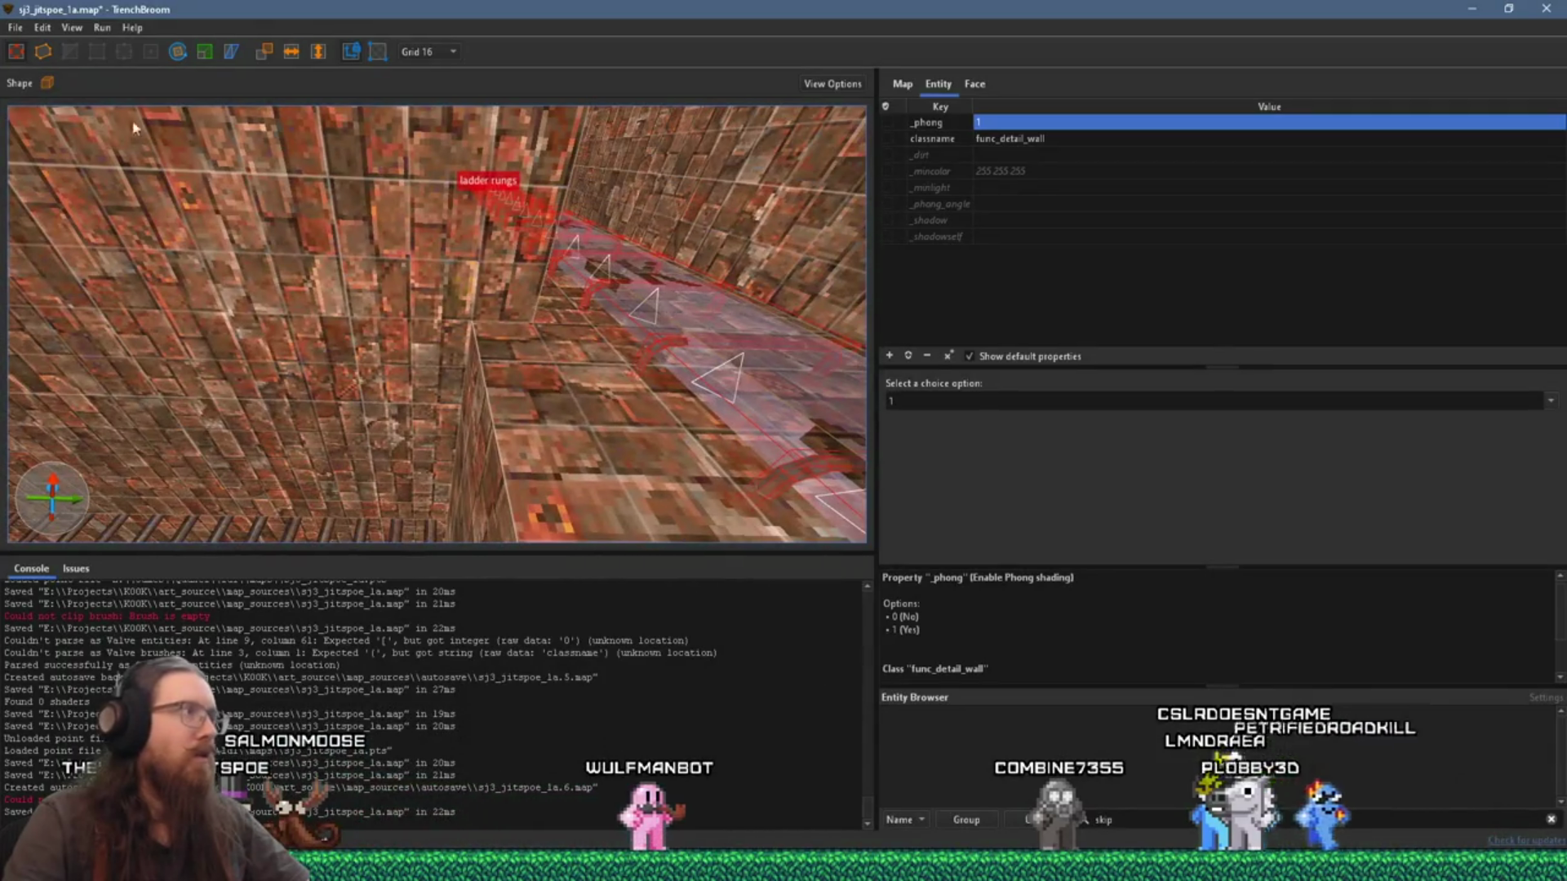
pyautogui.click(17, 28)
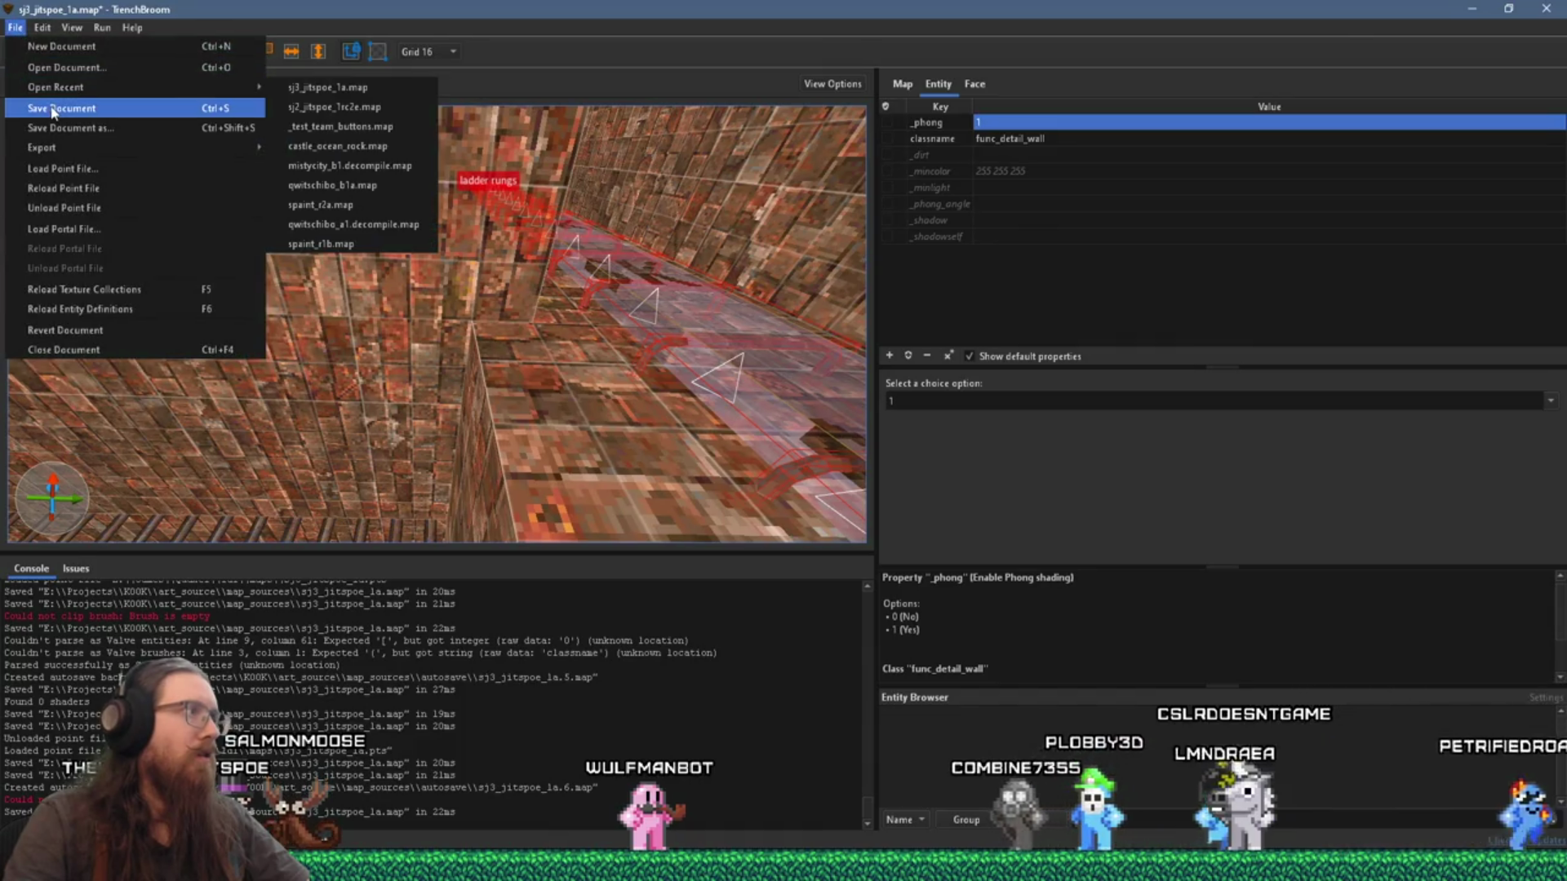
# Step: Save the map and compile it with the alkaline dev profile
pyautogui.click(53, 112)
pyautogui.click(102, 28)
pyautogui.click(130, 47)
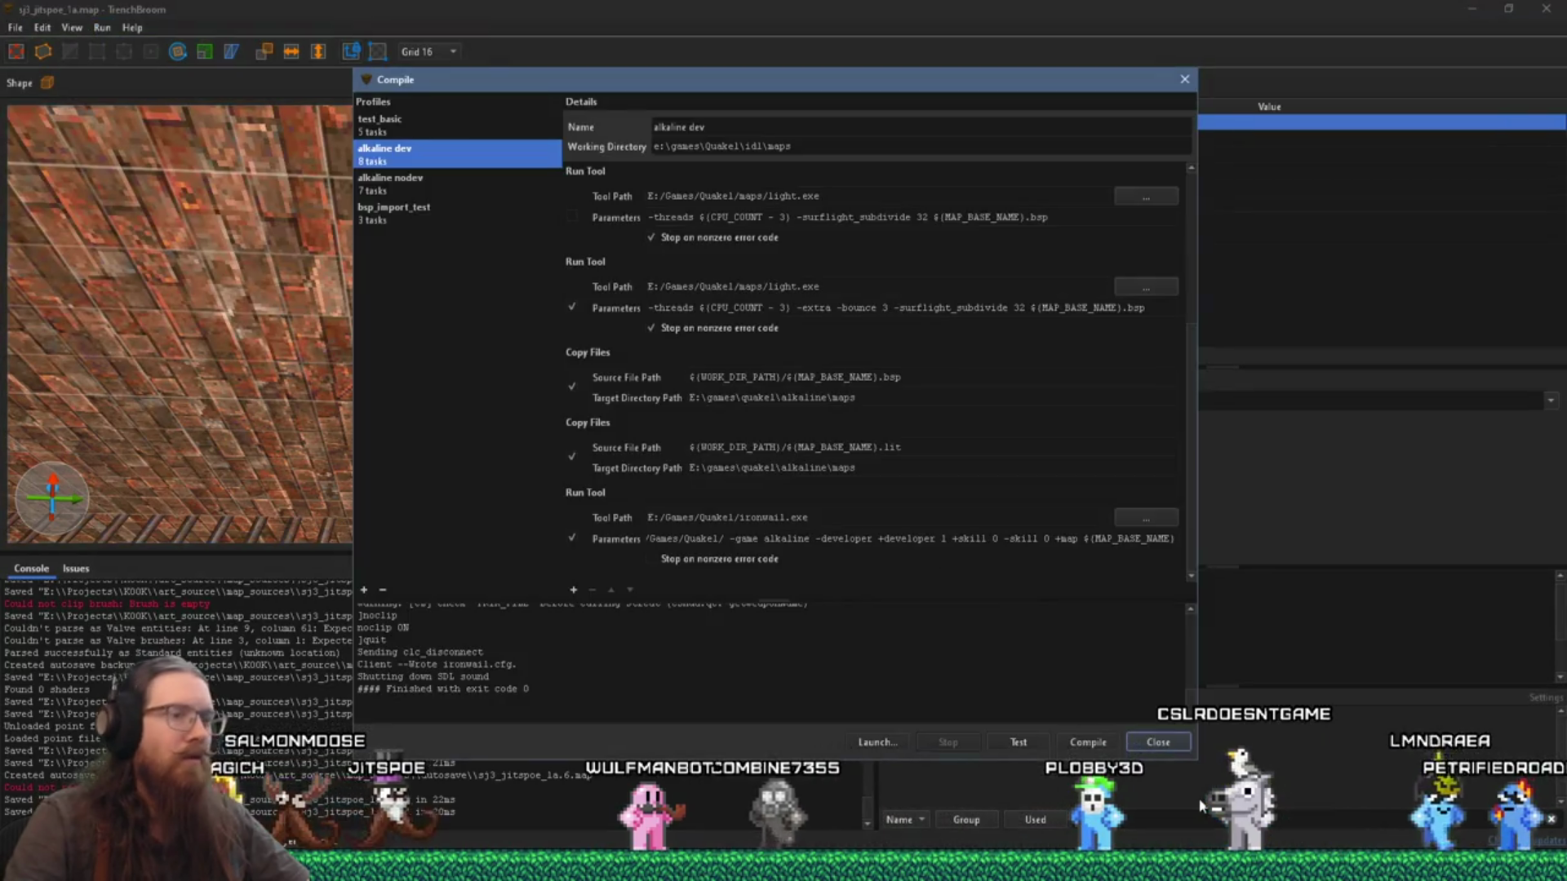
pyautogui.click(1090, 751)
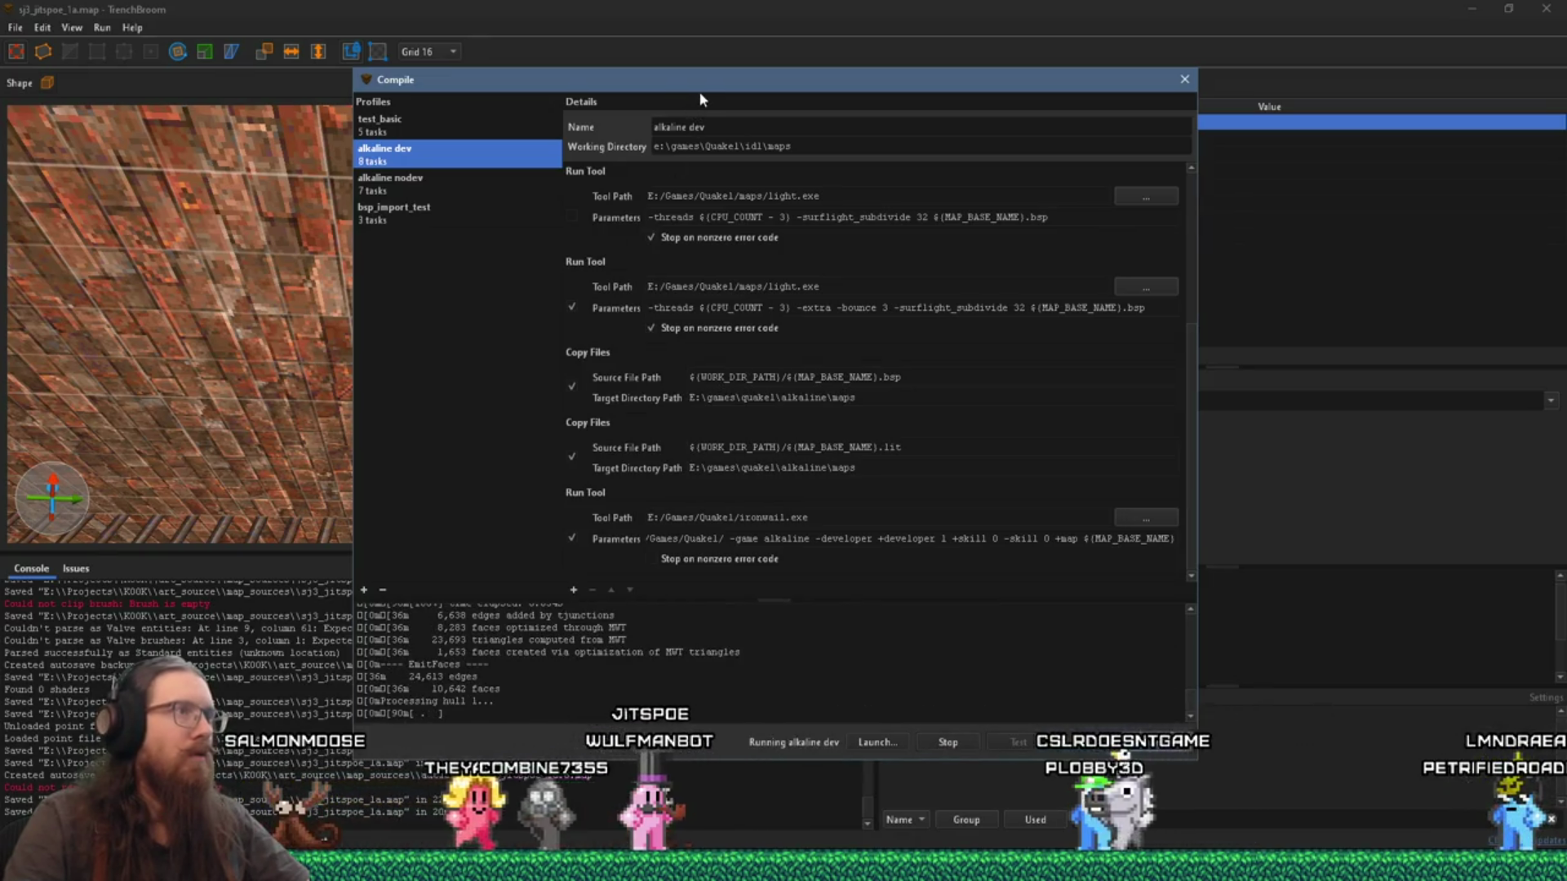
pyautogui.moveTo(699, 91); pyautogui.dragTo(463, 105)
pyautogui.press('Escape')
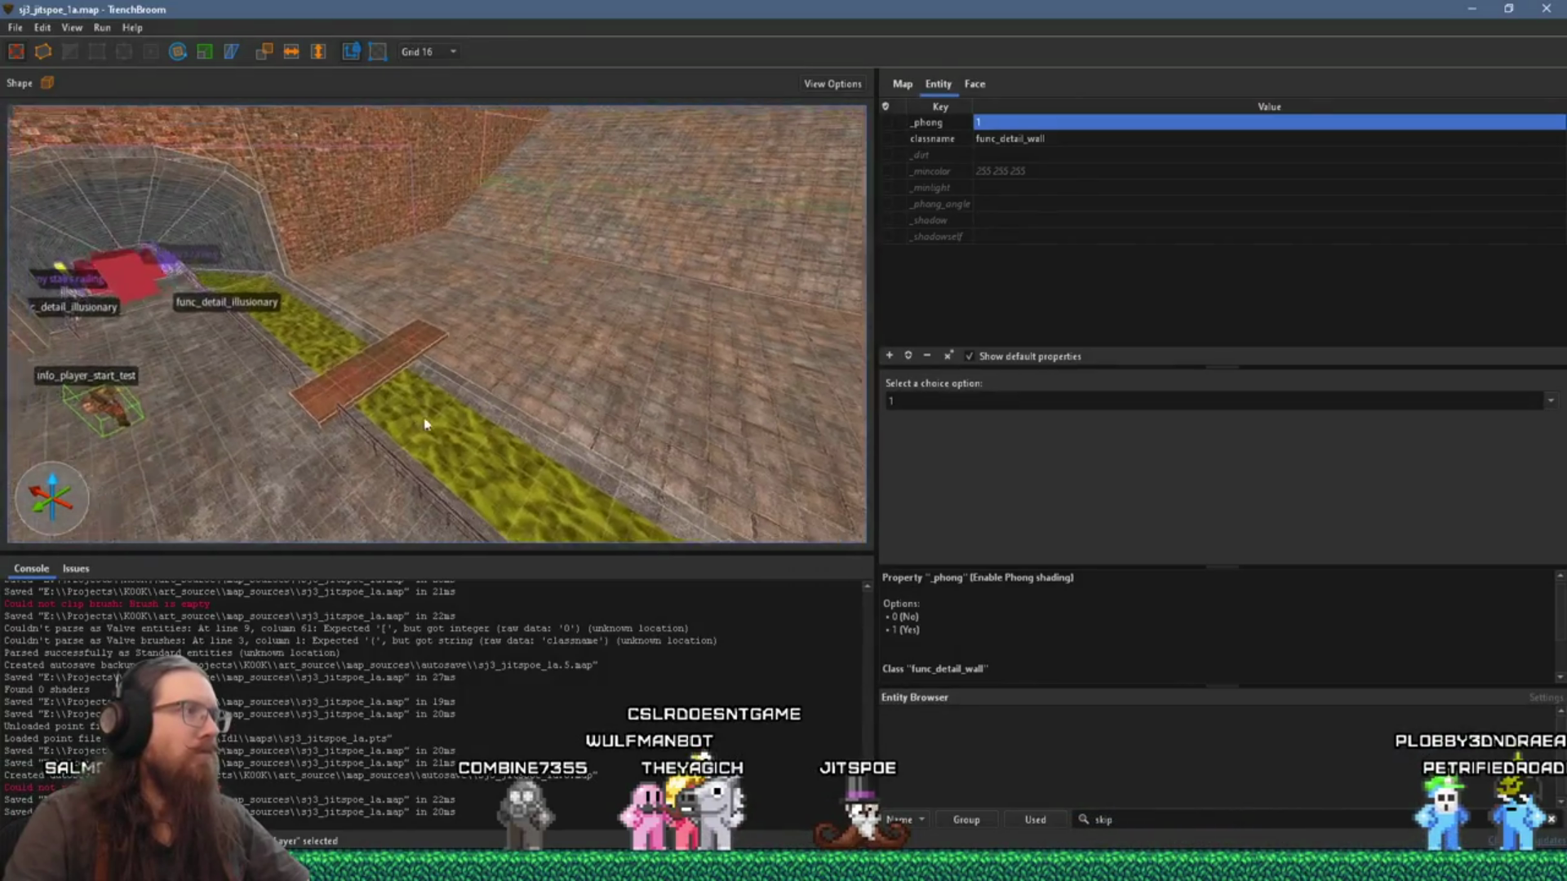
# Step: Look along the walkway past the stone edge brush, then launch the map in-game
pyautogui.scroll(3, 347, 358)
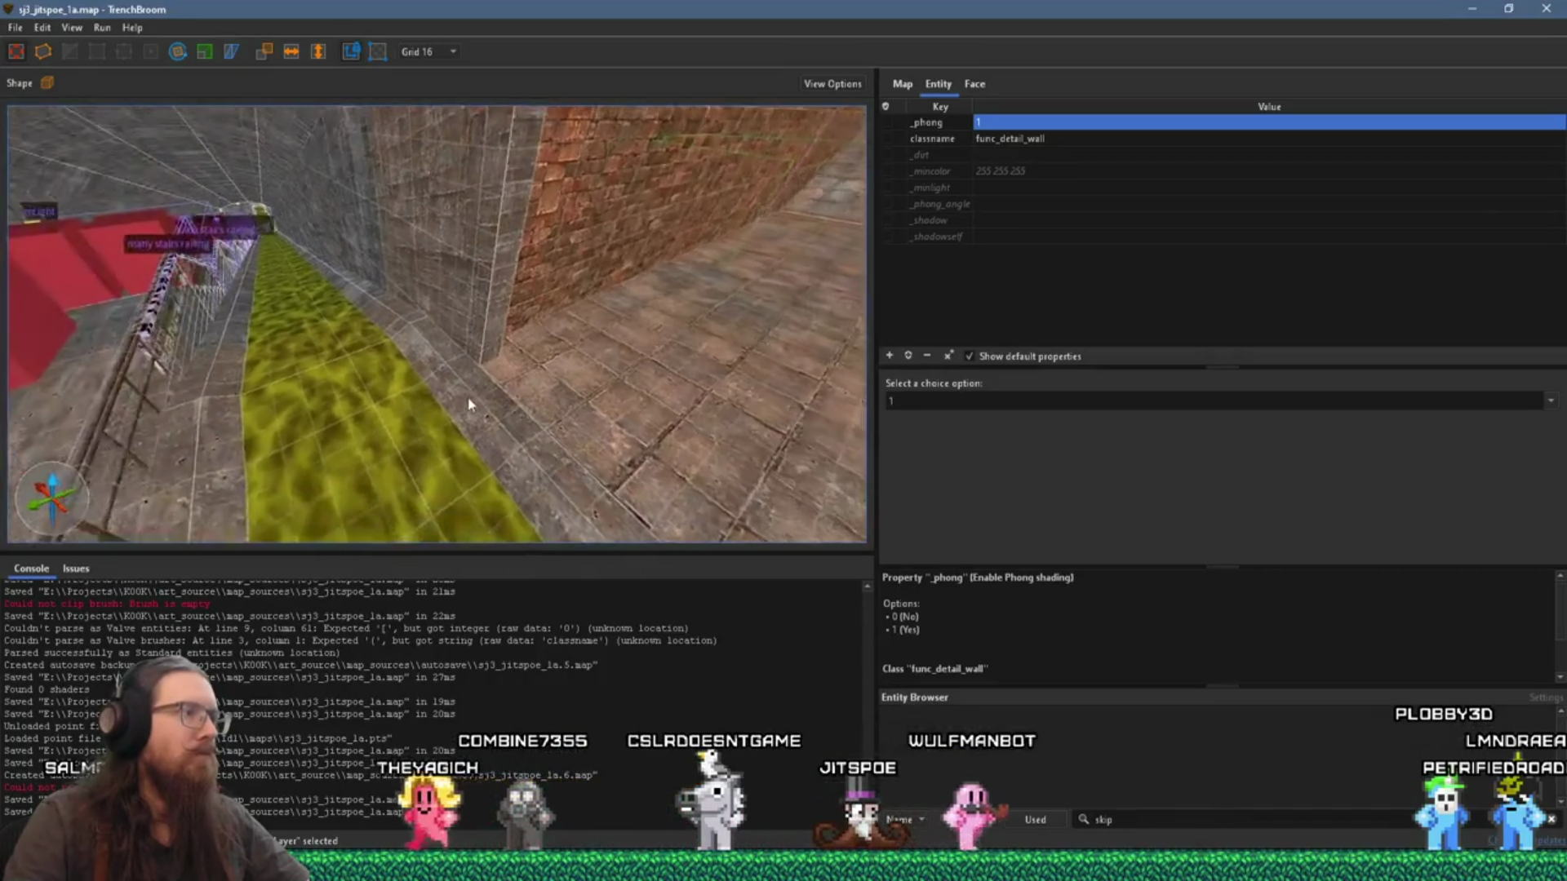
pyautogui.click(521, 406)
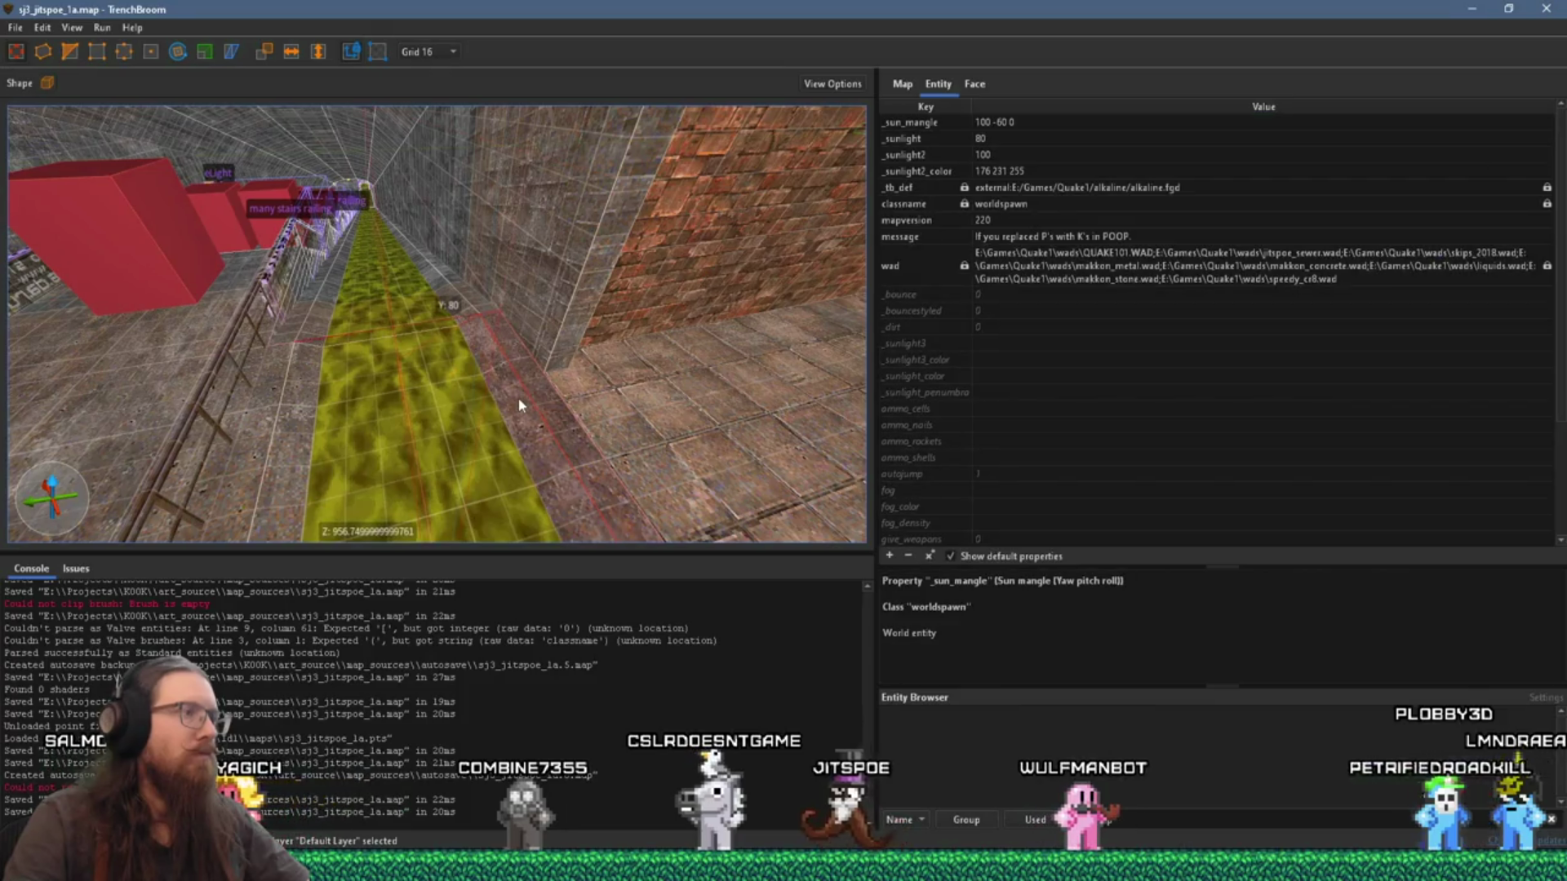
pyautogui.scroll(1, 521, 406)
pyautogui.moveTo(522, 394)
pyautogui.mouseDown()
pyautogui.moveTo(602, 348)
pyautogui.moveTo(614, 358)
pyautogui.moveTo(432, 364)
pyautogui.moveTo(570, 350)
pyautogui.moveTo(503, 370)
pyautogui.moveTo(519, 356)
pyautogui.mouseUp()
pyautogui.moveTo(257, 257)
pyautogui.mouseDown()
pyautogui.moveTo(326, 270)
pyautogui.moveTo(257, 257)
pyautogui.mouseUp()
pyautogui.press('F5')
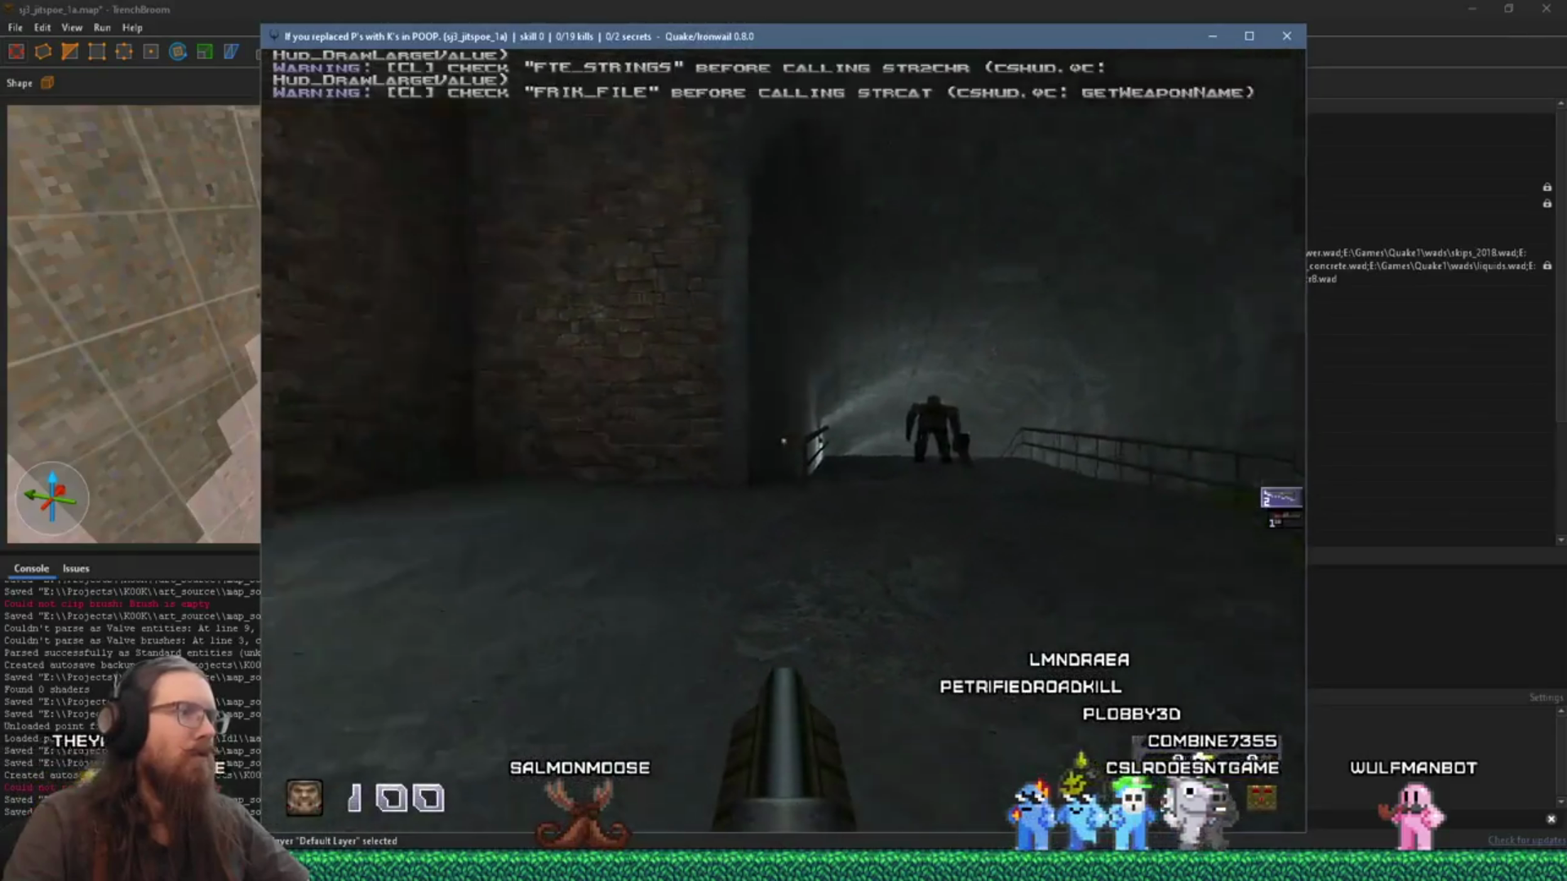
# Step: Enable noclip and fly through the dark tunnel and barred grate to the ladder shaft
pyautogui.press('`')
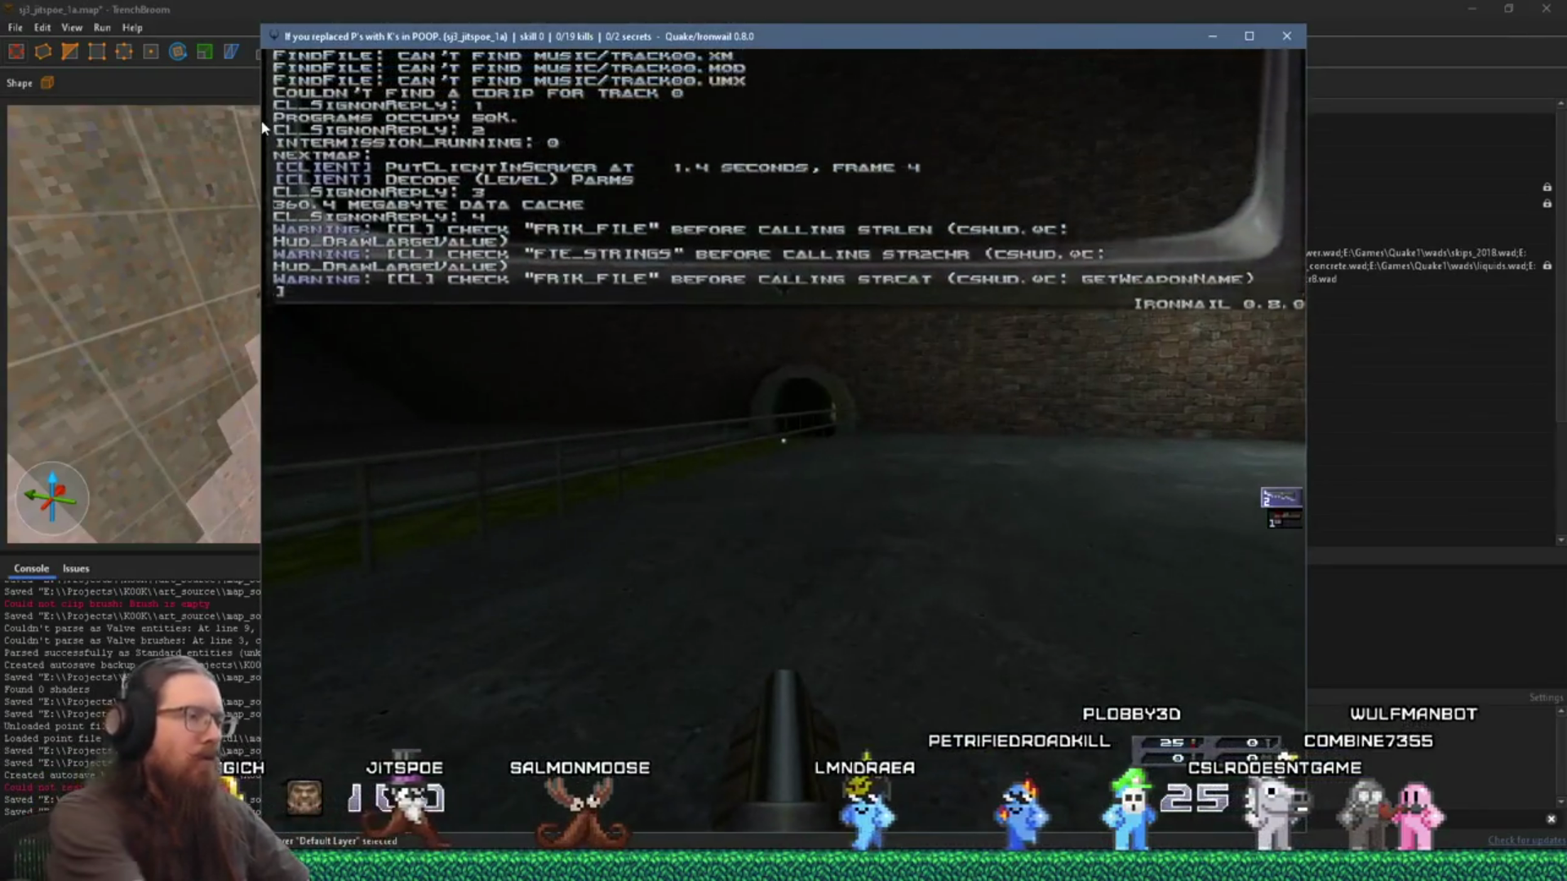
pyautogui.write('noclip')
pyautogui.press('Return')
pyautogui.press('`')
pyautogui.press('w')
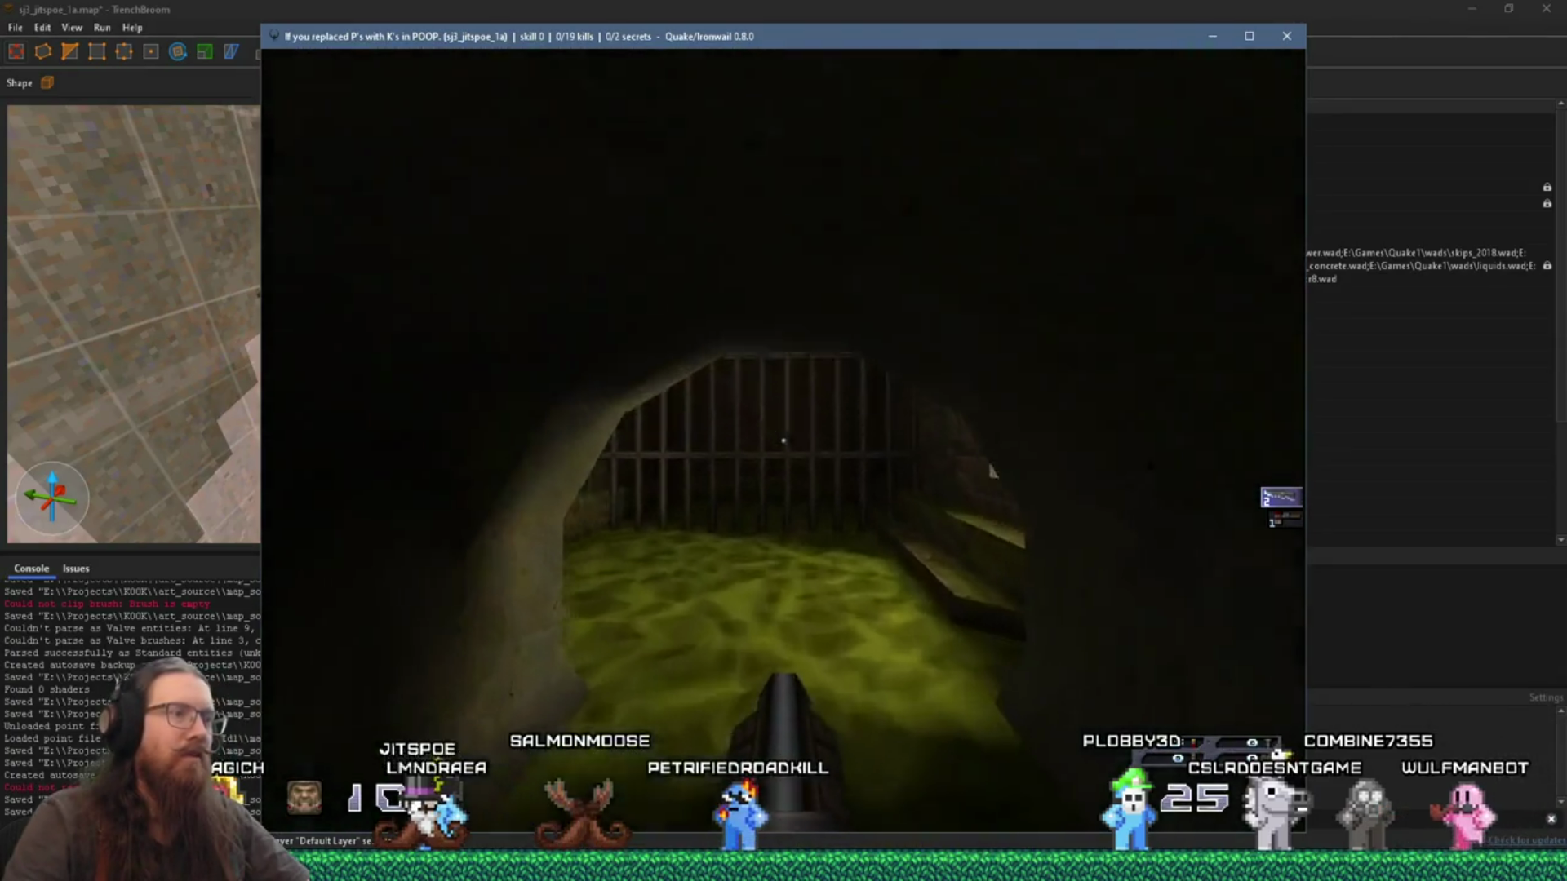
pyautogui.press('w')
pyautogui.press('w')
pyautogui.press('w')
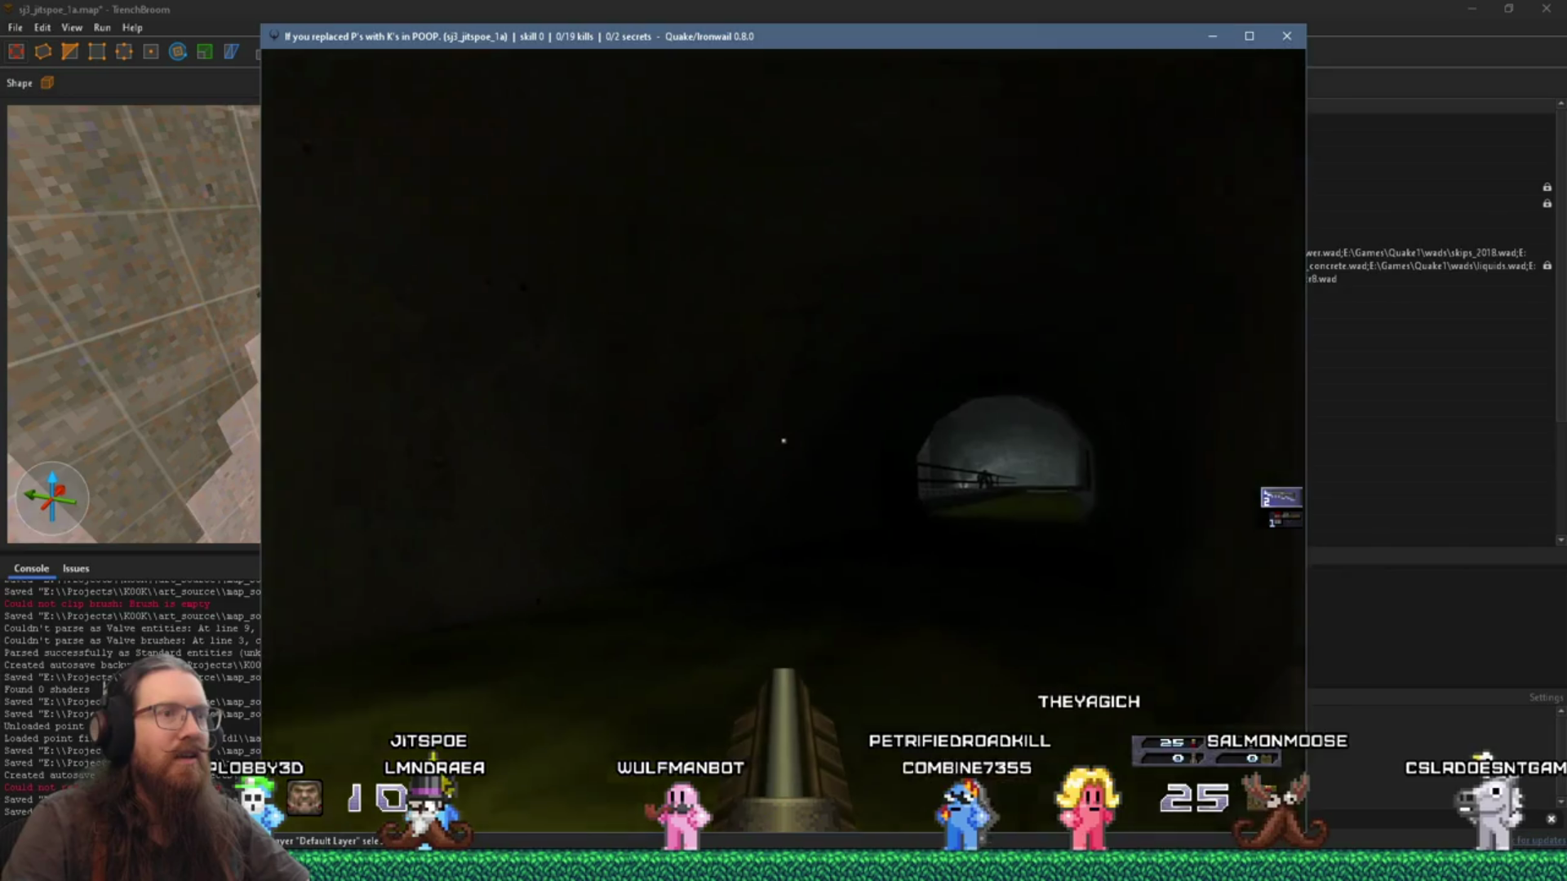
pyautogui.moveTo(783, 441)
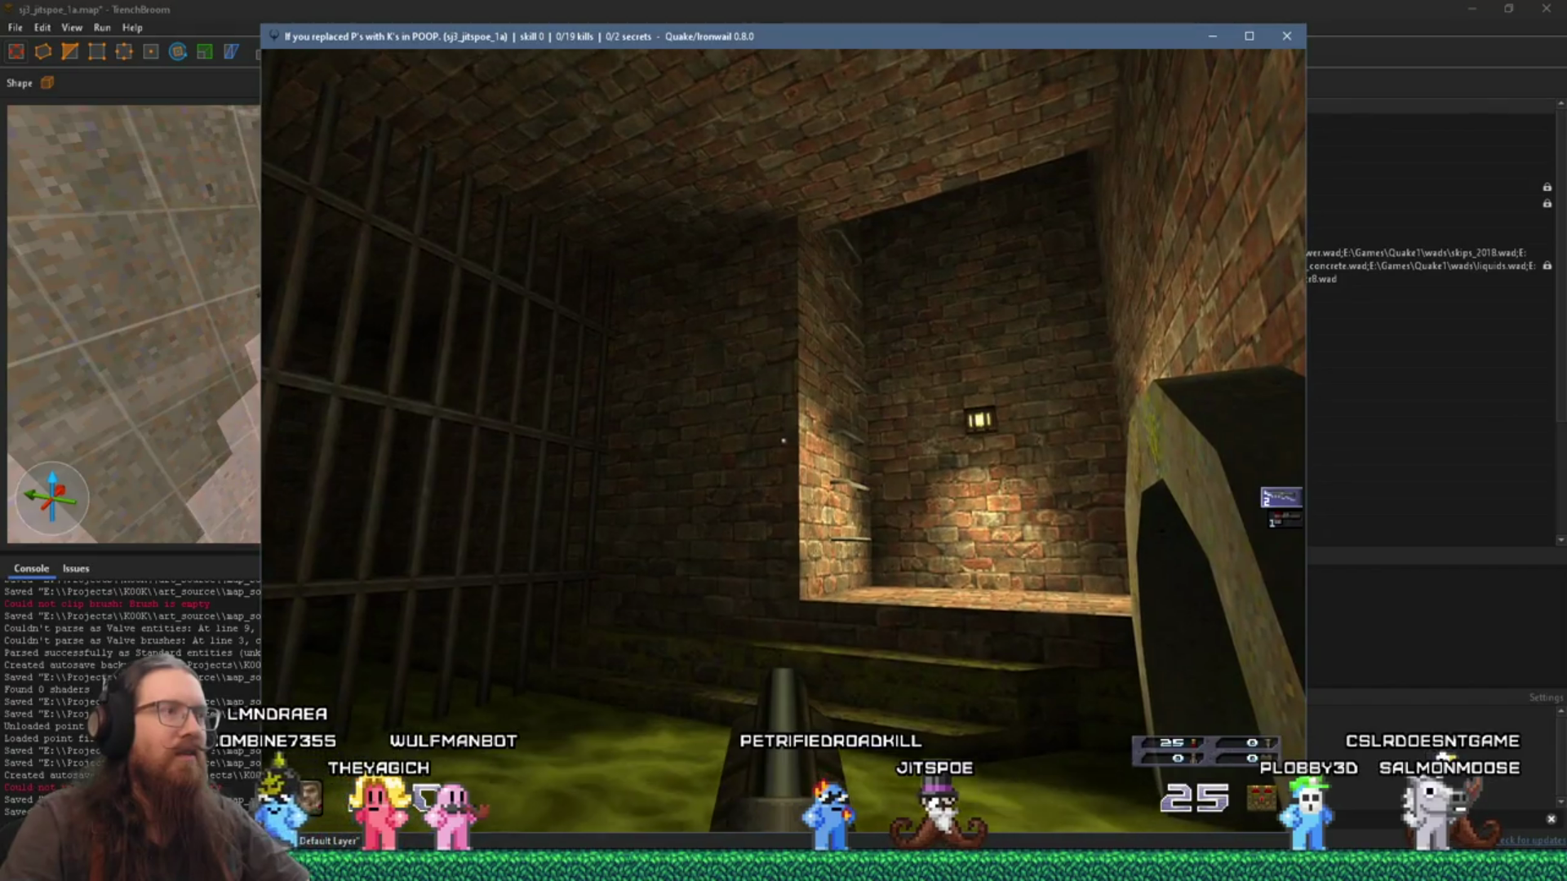
# Step: Screenshot the lamp-lit brick alcove beside the bars, then open the console to quit
pyautogui.press('w')
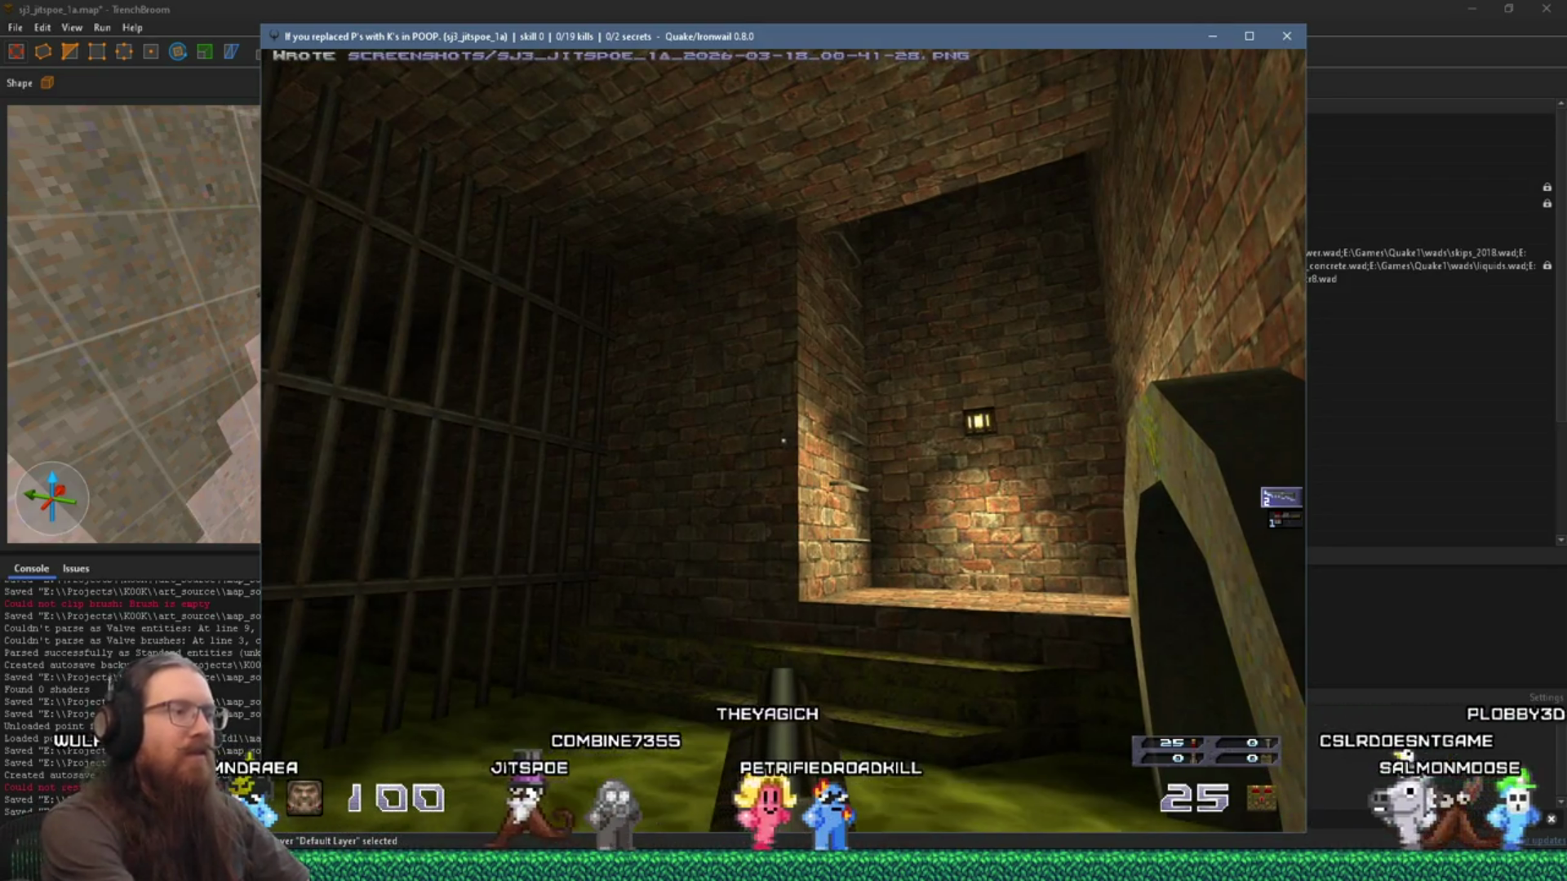
pyautogui.moveTo(783, 441)
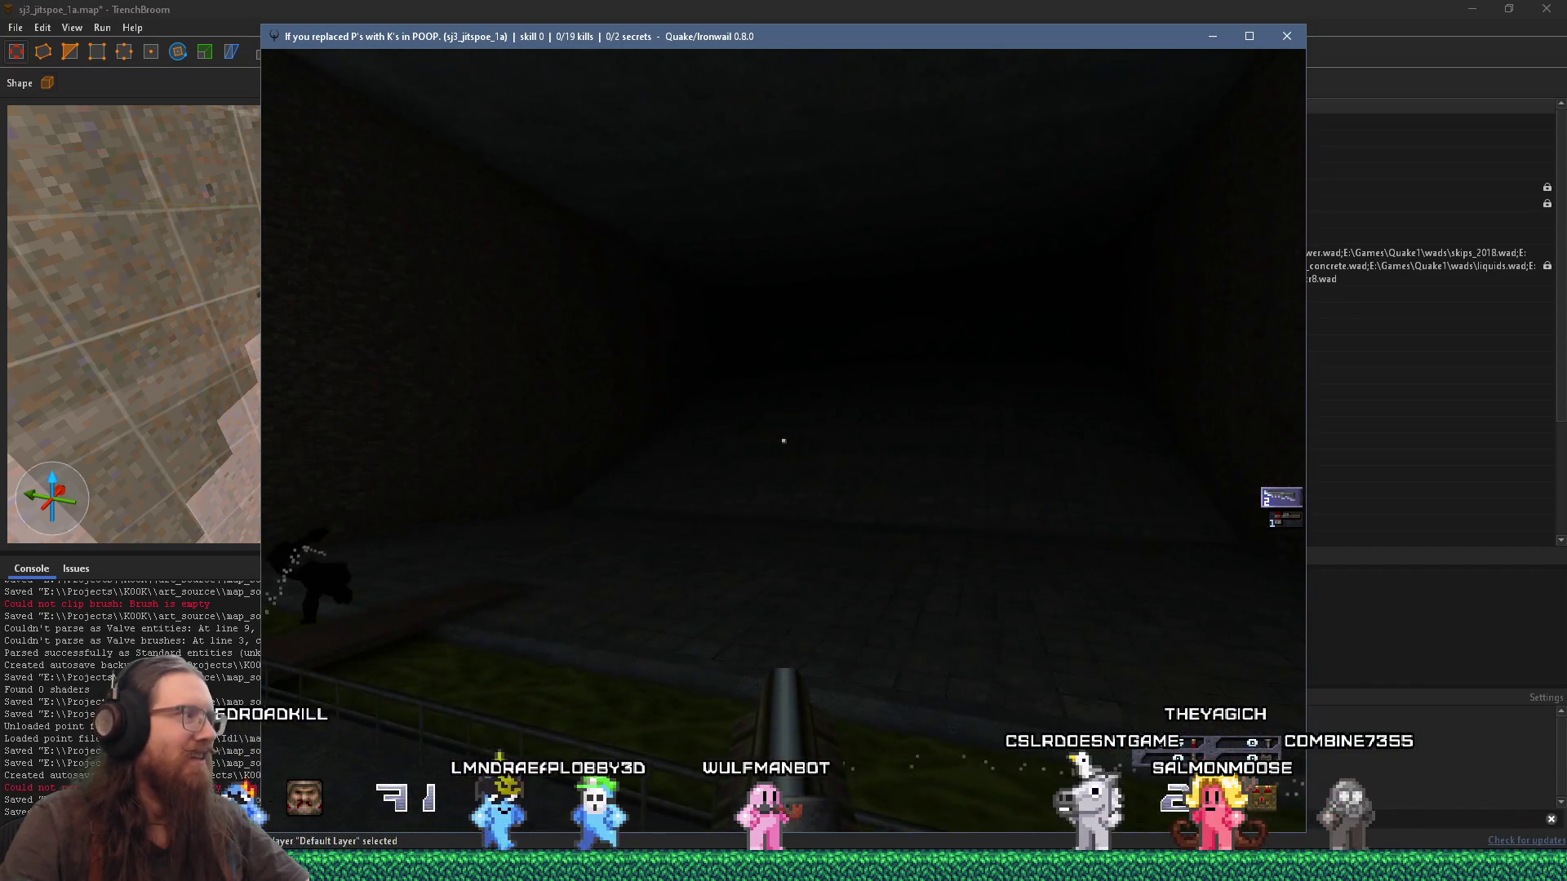
pyautogui.press('`')
# Step: Quit the game back to TrenchBroom and select the floor brush
pyautogui.write('quit')
pyautogui.press('Return')
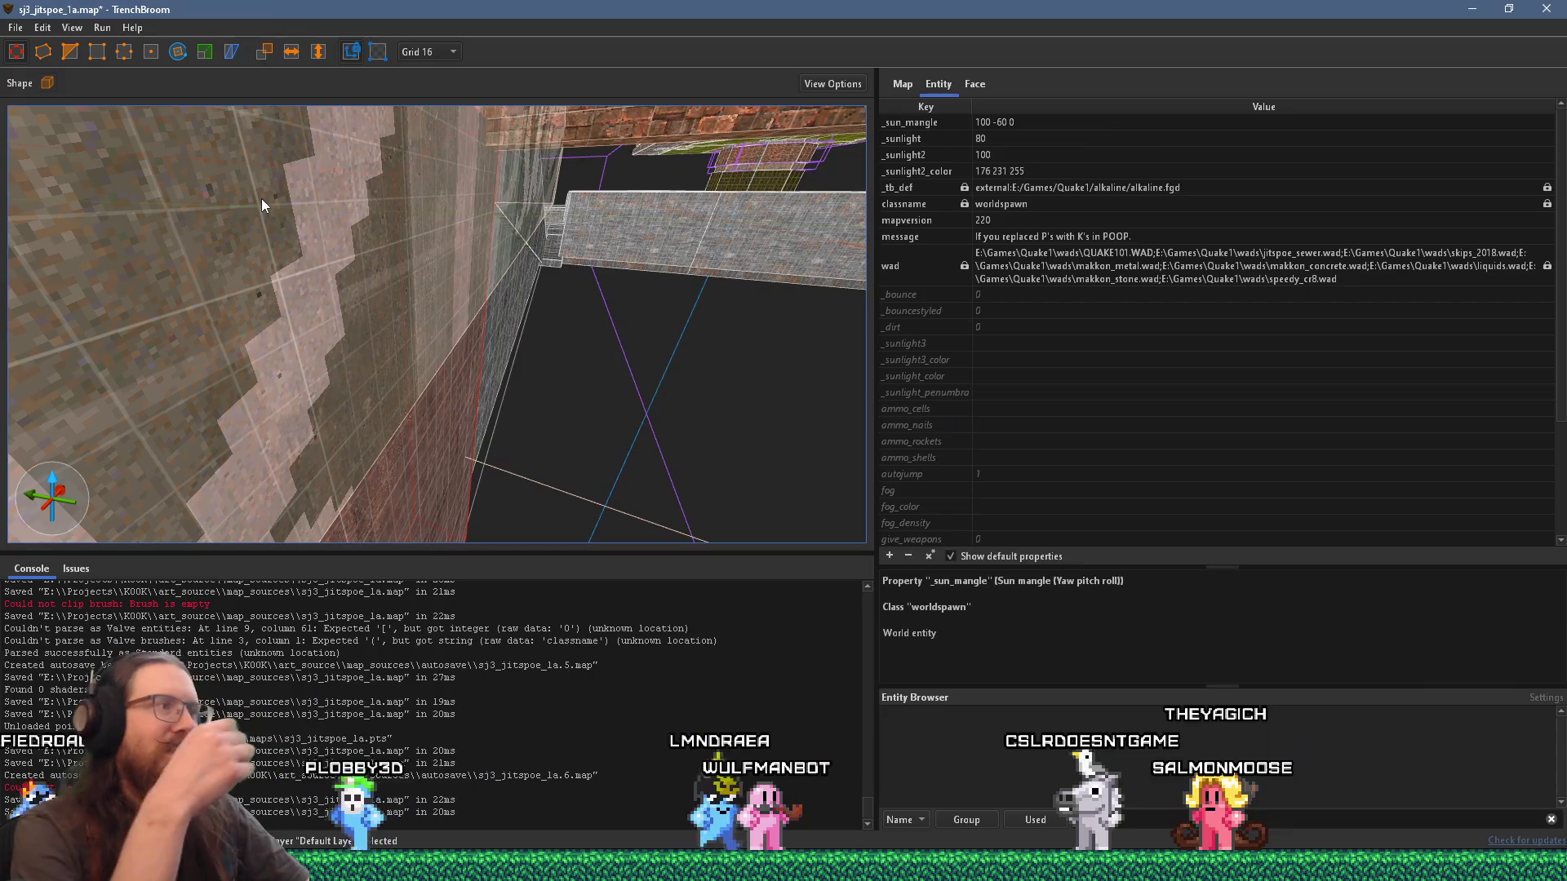
pyautogui.moveTo(330, 114)
pyautogui.mouseDown()
pyautogui.moveTo(496, 257)
pyautogui.moveTo(484, 223)
pyautogui.moveTo(438, 394)
pyautogui.moveTo(455, 346)
pyautogui.moveTo(507, 367)
pyautogui.moveTo(434, 242)
pyautogui.moveTo(248, 154)
pyautogui.moveTo(216, 121)
pyautogui.moveTo(371, 274)
pyautogui.moveTo(403, 472)
pyautogui.moveTo(404, 348)
pyautogui.moveTo(466, 335)
pyautogui.moveTo(516, 276)
pyautogui.moveTo(461, 338)
pyautogui.mouseUp()
pyautogui.click(463, 346)
# Step: Draw a new brush on the floor beside the slime strip, next to the brick wall
pyautogui.moveTo(550, 233)
pyautogui.mouseDown()
pyautogui.moveTo(384, 279)
pyautogui.moveTo(434, 121)
pyautogui.moveTo(286, 95)
pyautogui.mouseUp()
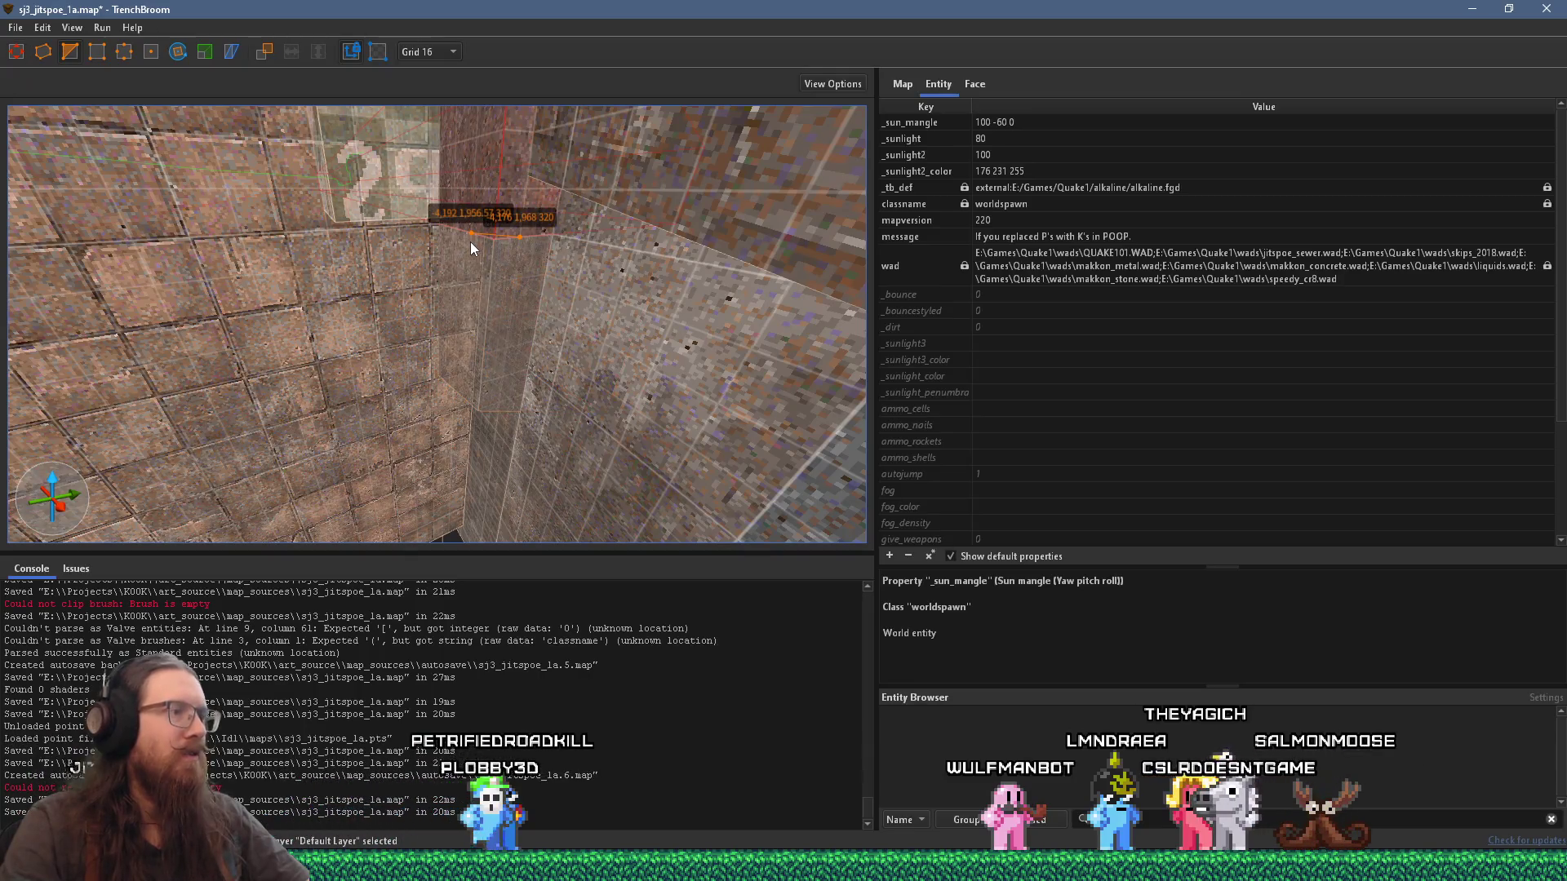
pyautogui.moveTo(507, 189)
pyautogui.mouseDown()
pyautogui.moveTo(553, 351)
pyautogui.moveTo(483, 338)
pyautogui.moveTo(420, 357)
pyautogui.moveTo(488, 302)
pyautogui.moveTo(266, 279)
pyautogui.moveTo(577, 327)
pyautogui.mouseUp()
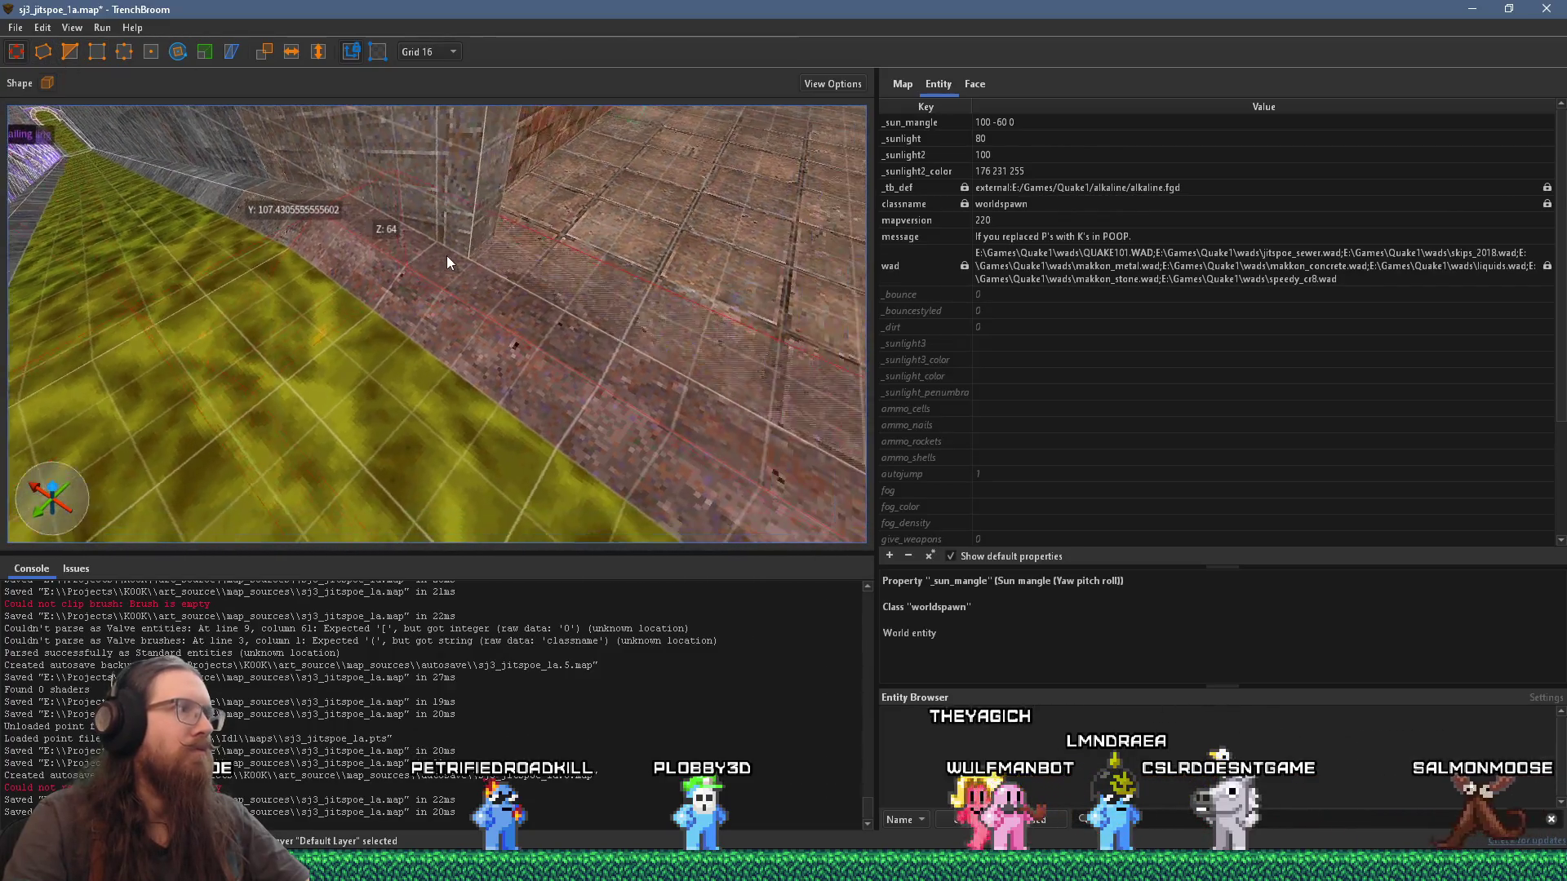
pyautogui.press('b')
pyautogui.moveTo(566, 229)
pyautogui.mouseDown()
pyautogui.moveTo(552, 291)
pyautogui.moveTo(590, 263)
pyautogui.moveTo(614, 276)
pyautogui.moveTo(727, 262)
pyautogui.moveTo(664, 266)
pyautogui.moveTo(712, 246)
pyautogui.mouseUp()
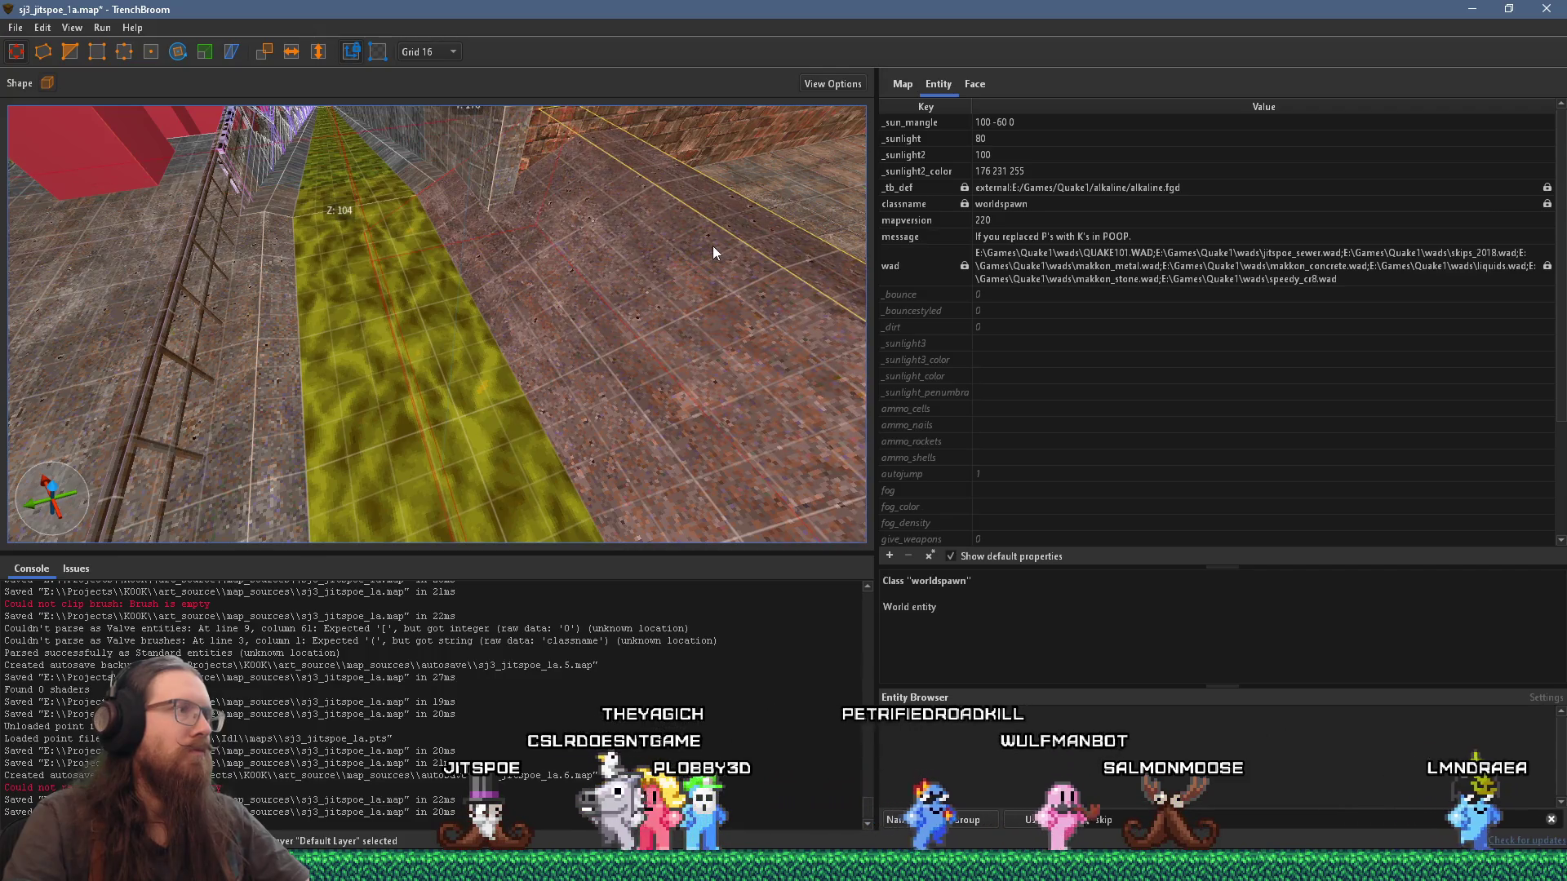
pyautogui.press('s')
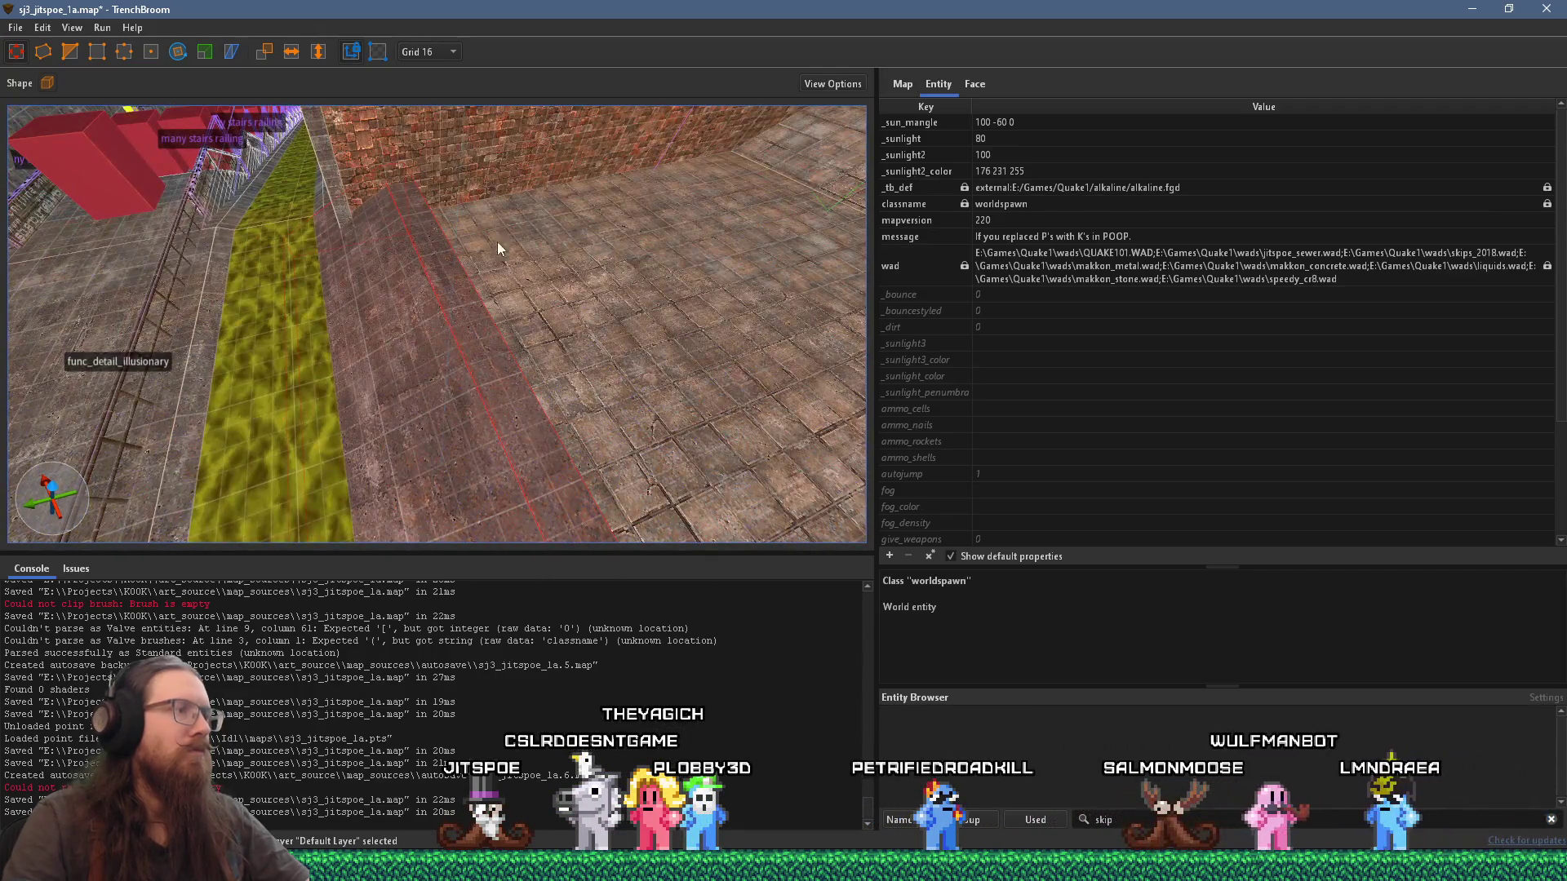
# Step: Deselect, then open the conc_c01_gry3 face settings and rotate its texture angle from 90 to 0
pyautogui.moveTo(520, 359)
pyautogui.mouseDown()
pyautogui.moveTo(604, 335)
pyautogui.moveTo(485, 322)
pyautogui.moveTo(594, 316)
pyautogui.moveTo(472, 350)
pyautogui.moveTo(637, 297)
pyautogui.mouseUp()
pyautogui.press('Escape')
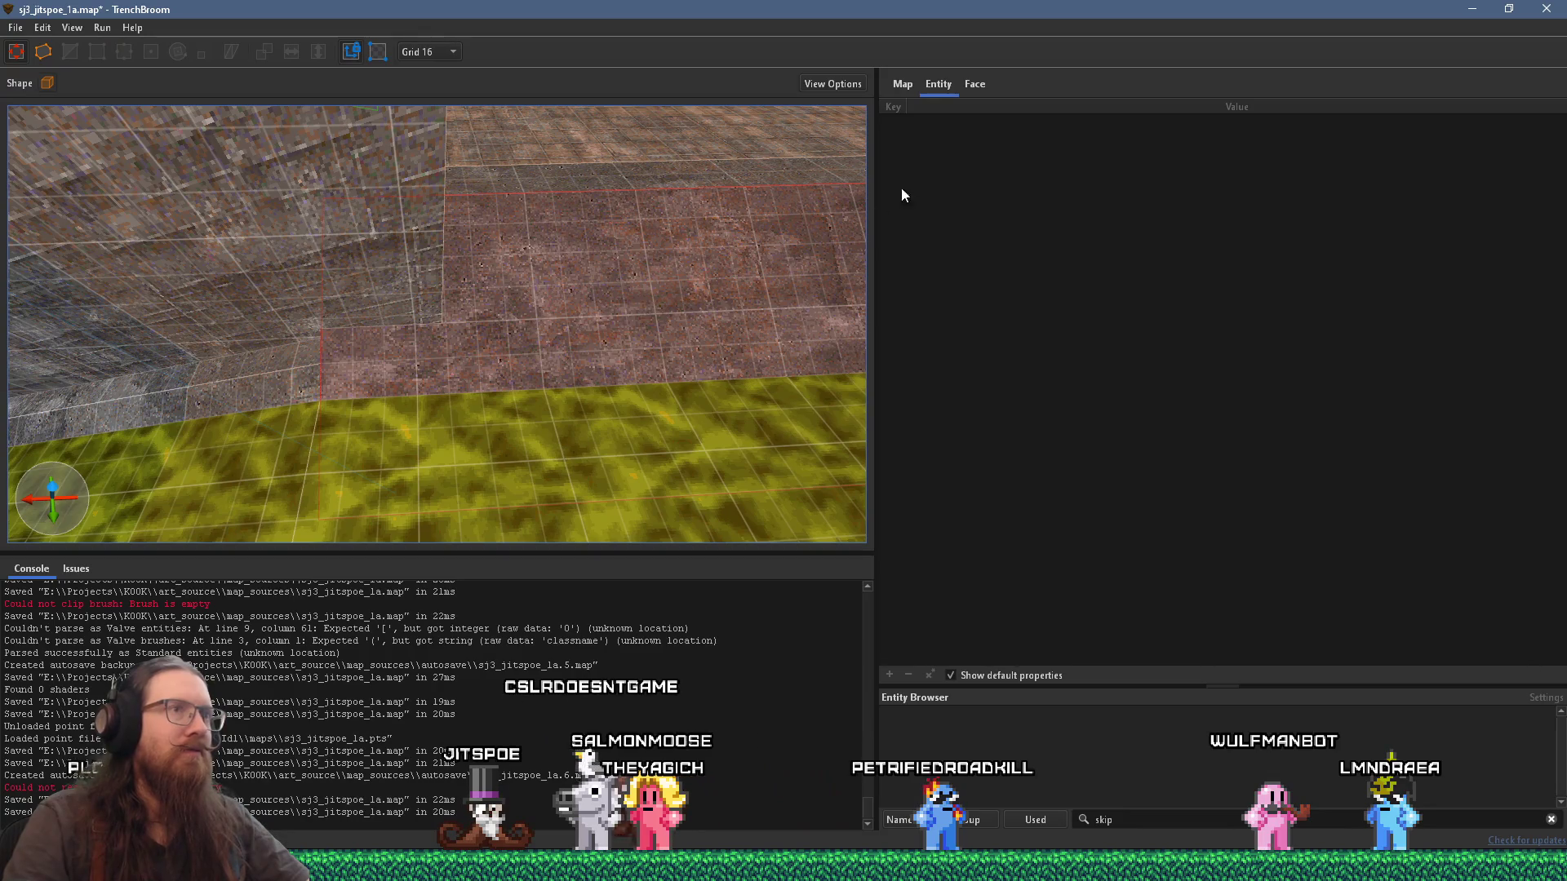
pyautogui.click(975, 84)
pyautogui.click(984, 369)
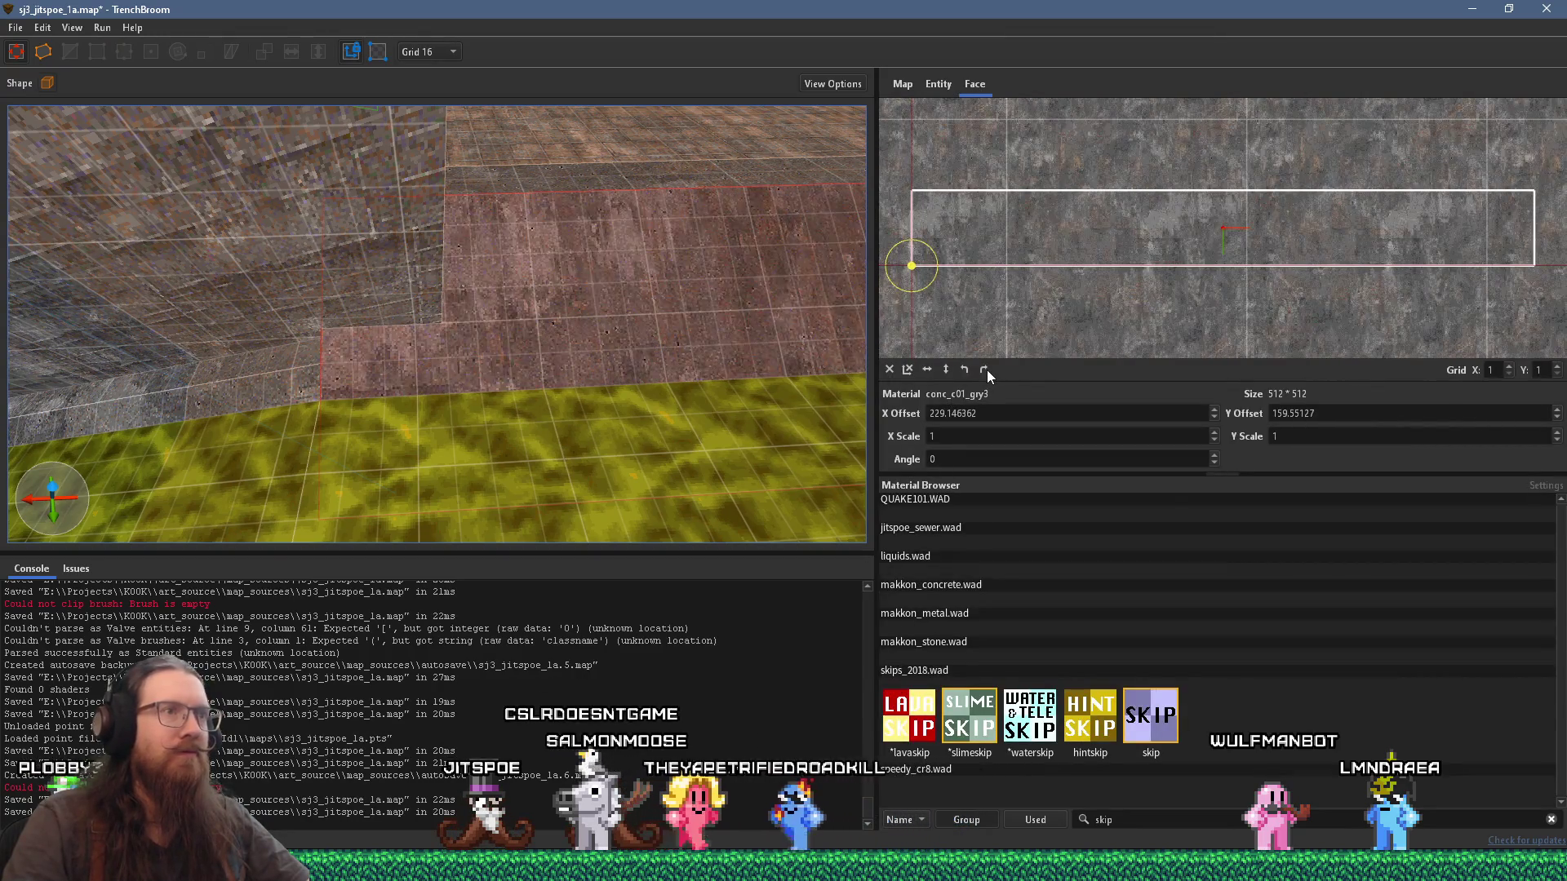
# Step: Look across the floor and wall to check the face texture now sits at angle 0
pyautogui.moveTo(611, 284)
pyautogui.mouseDown()
pyautogui.moveTo(717, 276)
pyautogui.moveTo(903, 195)
pyautogui.moveTo(437, 354)
pyautogui.moveTo(323, 370)
pyautogui.moveTo(646, 302)
pyautogui.moveTo(747, 245)
pyautogui.moveTo(580, 277)
pyautogui.moveTo(391, 243)
pyautogui.moveTo(272, 324)
pyautogui.moveTo(448, 327)
pyautogui.moveTo(315, 335)
pyautogui.moveTo(422, 312)
pyautogui.moveTo(292, 365)
pyautogui.moveTo(248, 422)
pyautogui.moveTo(448, 305)
pyautogui.moveTo(403, 301)
pyautogui.moveTo(385, 351)
pyautogui.moveTo(251, 377)
pyautogui.moveTo(413, 409)
pyautogui.moveTo(117, 390)
pyautogui.moveTo(445, 406)
pyautogui.moveTo(402, 391)
pyautogui.moveTo(108, 405)
pyautogui.moveTo(204, 371)
pyautogui.moveTo(315, 438)
pyautogui.moveTo(423, 338)
pyautogui.moveTo(406, 393)
pyautogui.moveTo(635, 285)
pyautogui.moveTo(301, 412)
pyautogui.moveTo(511, 286)
pyautogui.moveTo(576, 365)
pyautogui.moveTo(554, 404)
pyautogui.moveTo(584, 380)
pyautogui.moveTo(590, 338)
pyautogui.moveTo(546, 281)
pyautogui.moveTo(625, 250)
pyautogui.moveTo(605, 369)
pyautogui.moveTo(492, 381)
pyautogui.moveTo(571, 568)
pyautogui.moveTo(378, 505)
pyautogui.moveTo(359, 434)
pyautogui.moveTo(638, 451)
pyautogui.moveTo(511, 446)
pyautogui.mouseUp()
pyautogui.hotkey('alt', 'Tab')
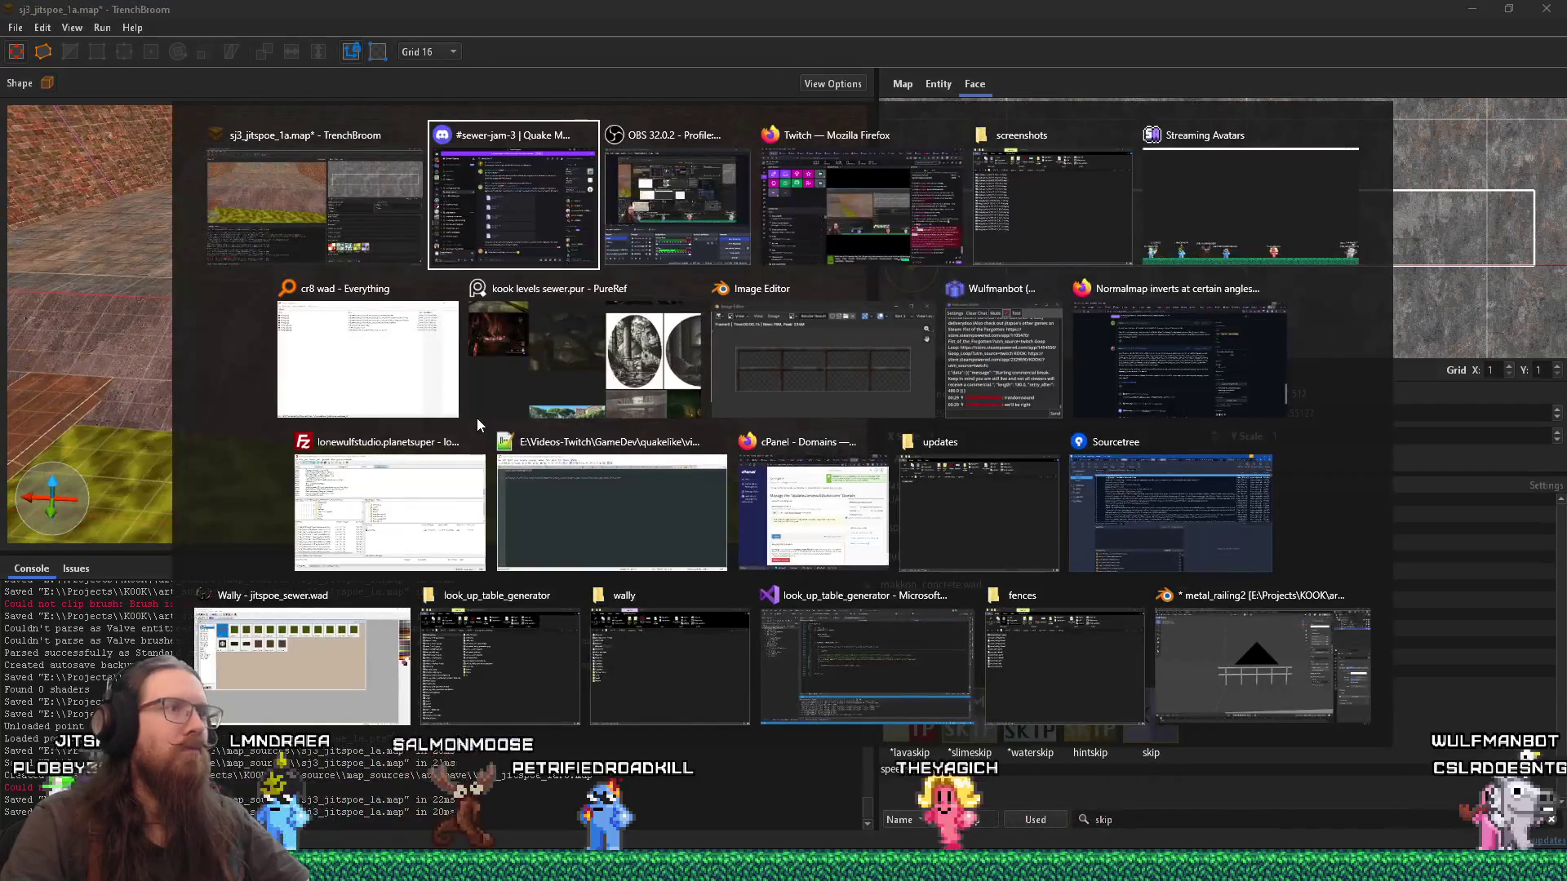
# Step: Zoom out and back in on the dark sewer tunnel image in PureRef, then return to TrenchBroom
pyautogui.scroll(-5, 967, 439)
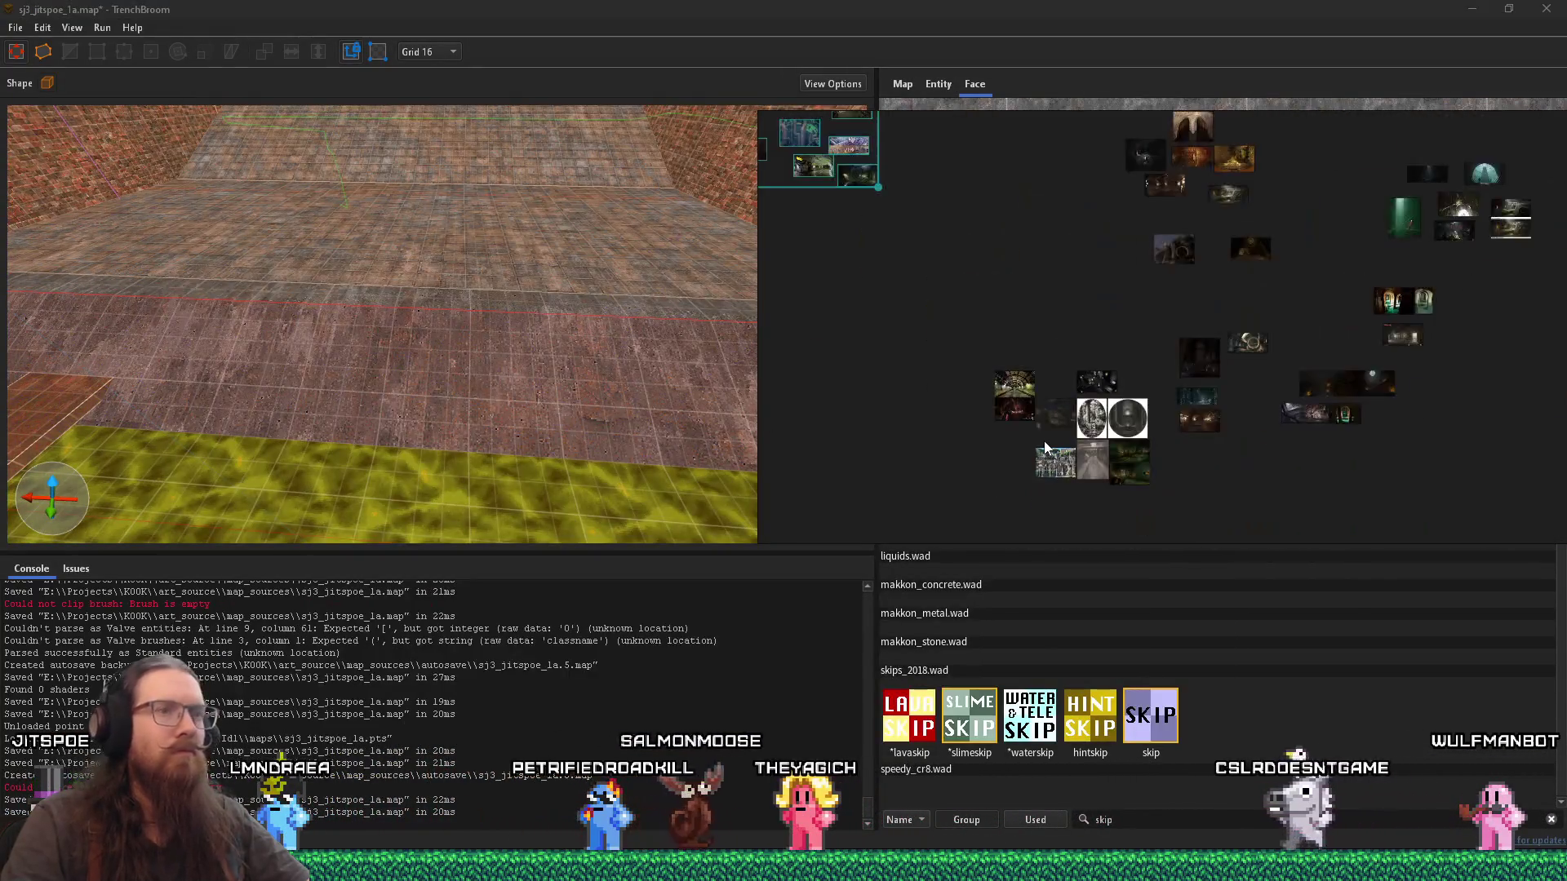
pyautogui.scroll(5, 942, 297)
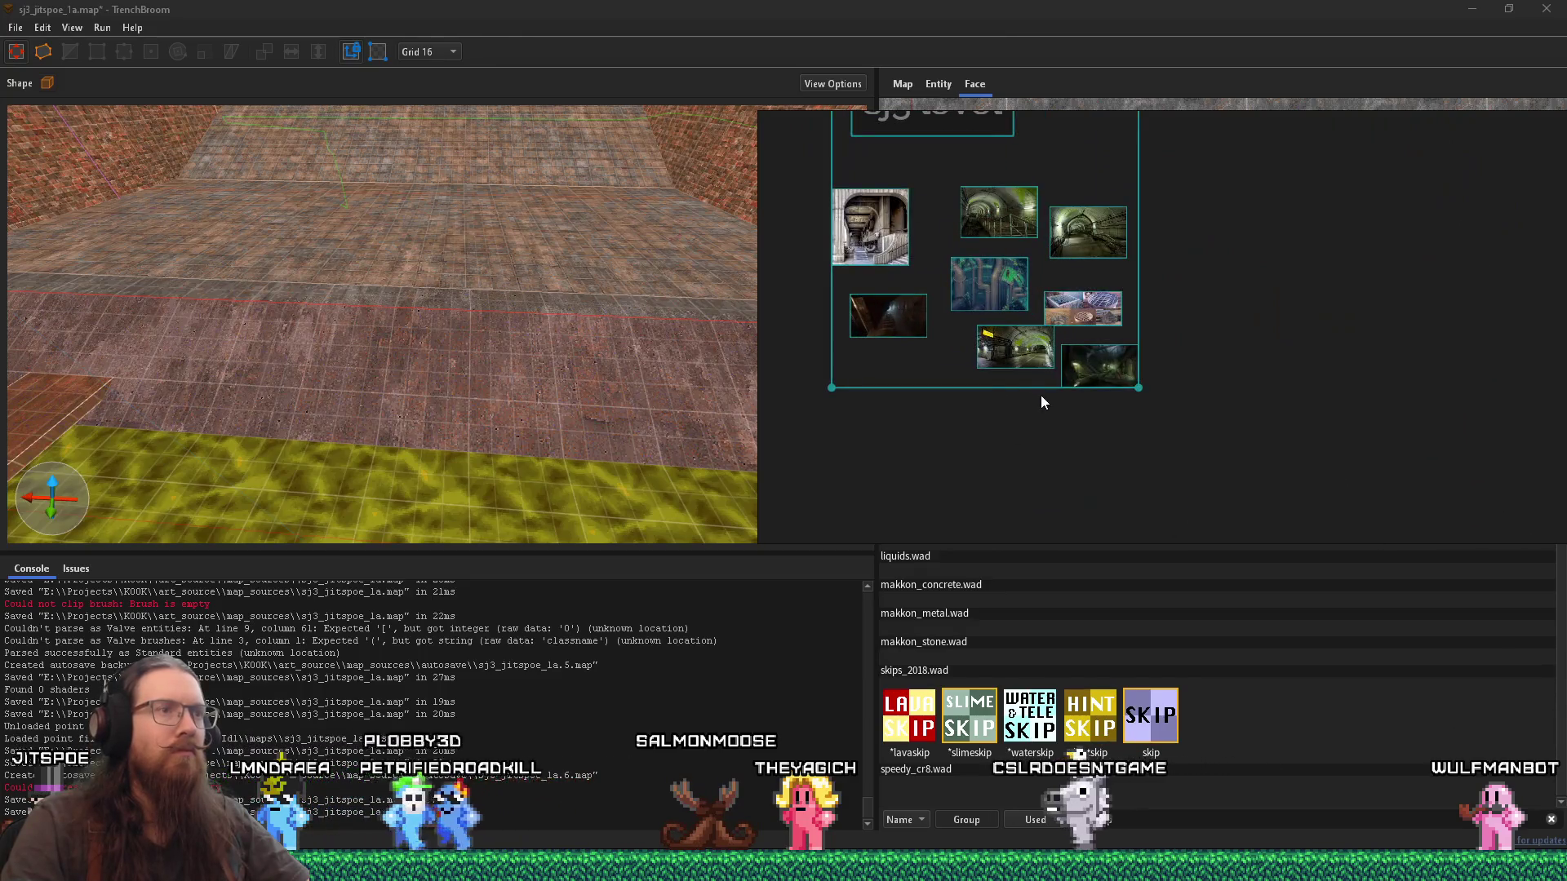
pyautogui.scroll(4, 1244, 446)
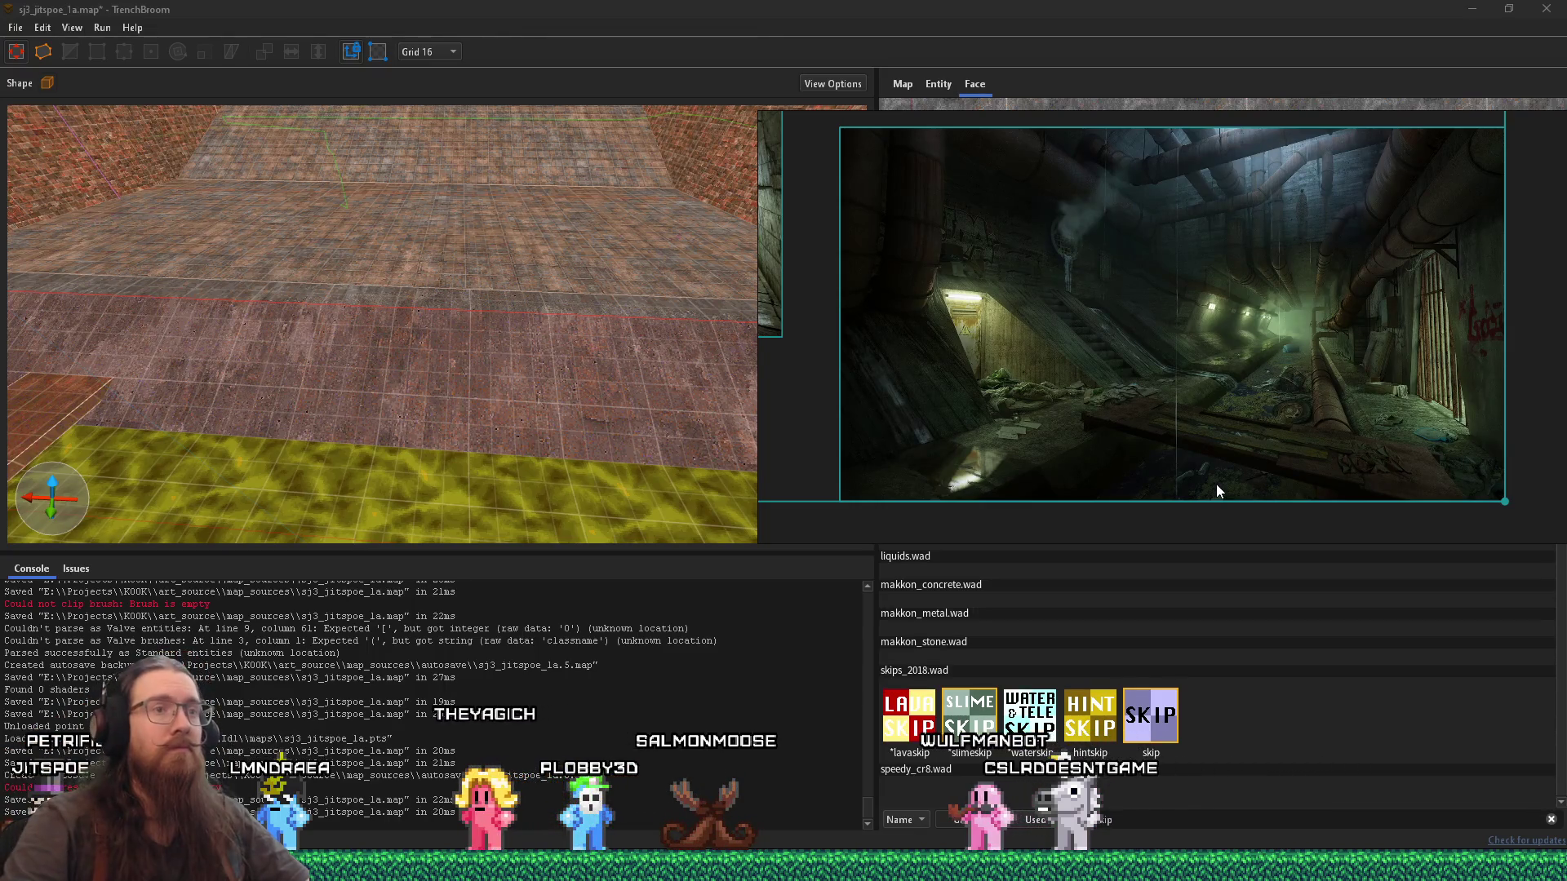
pyautogui.click(618, 297)
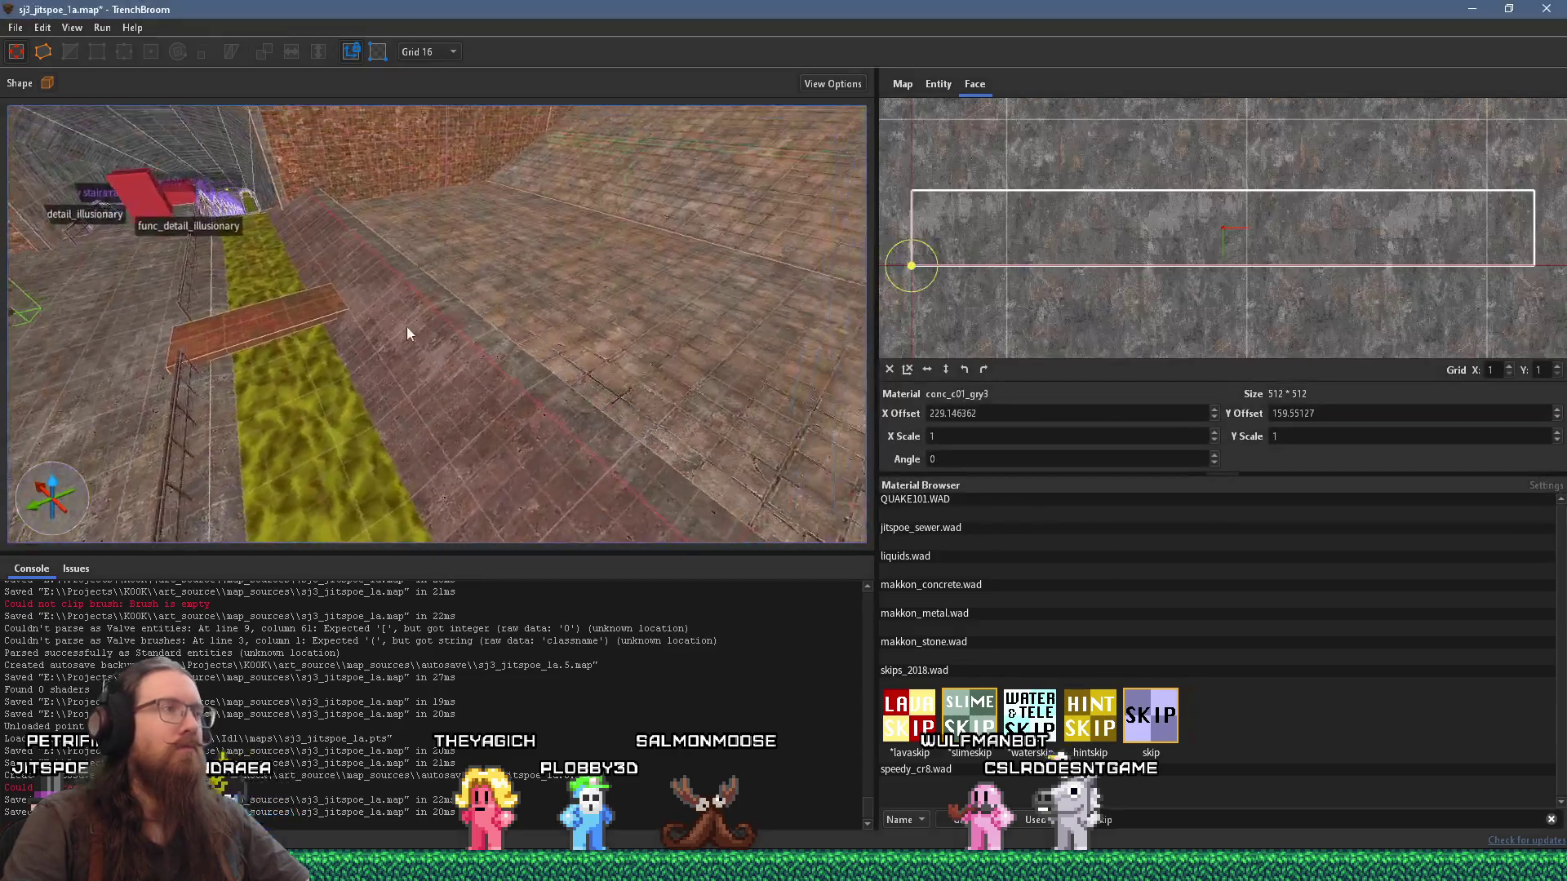
# Step: Select the floor brush and compare it against the sewer reference image
pyautogui.click(376, 317)
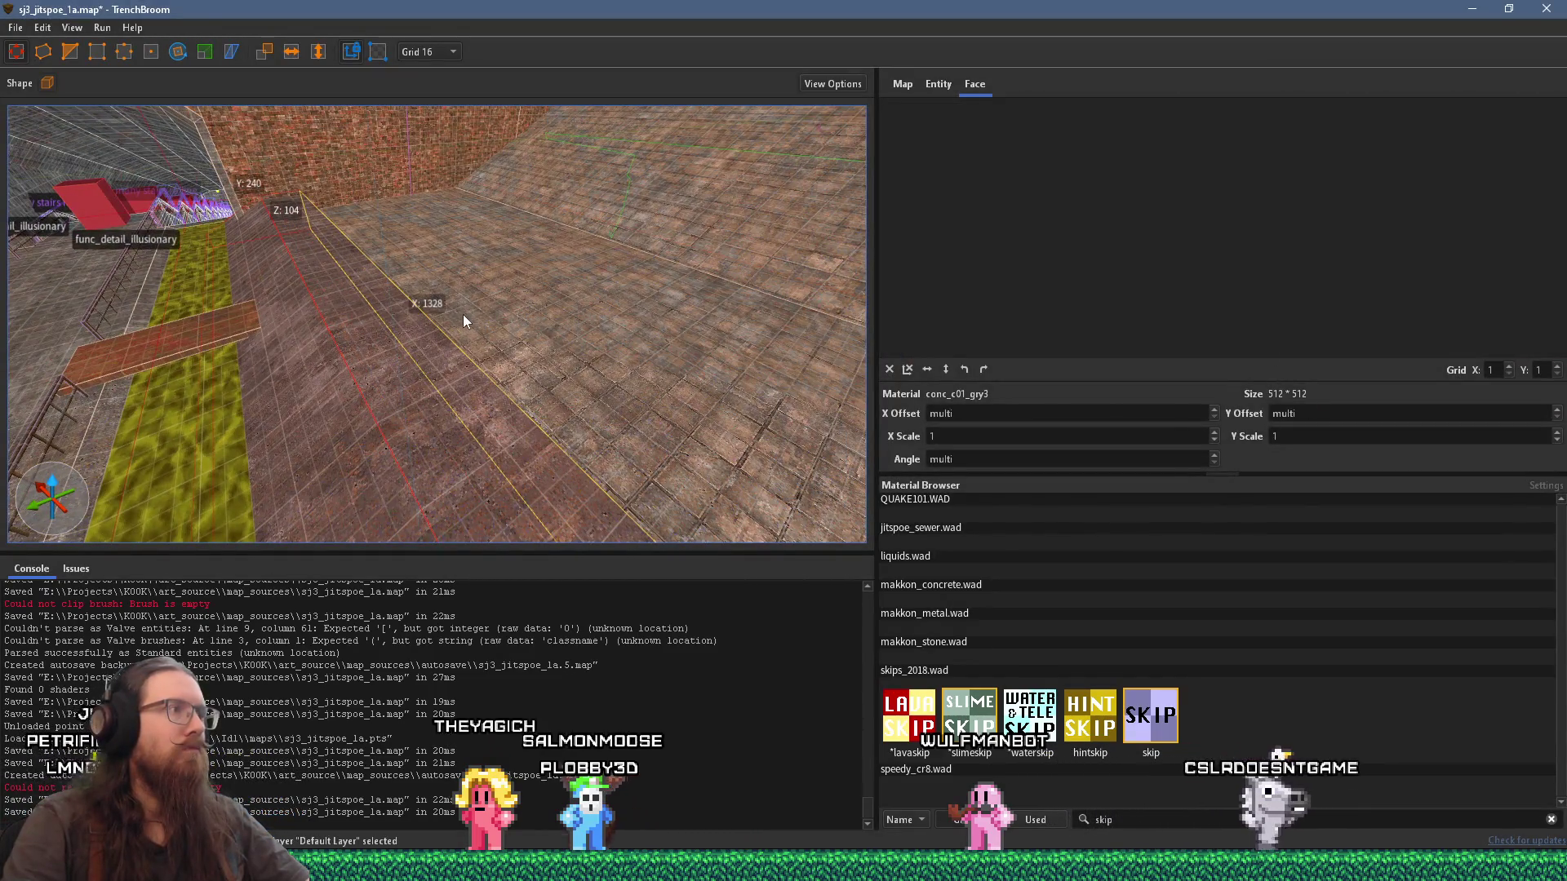
pyautogui.scroll(5, 506, 319)
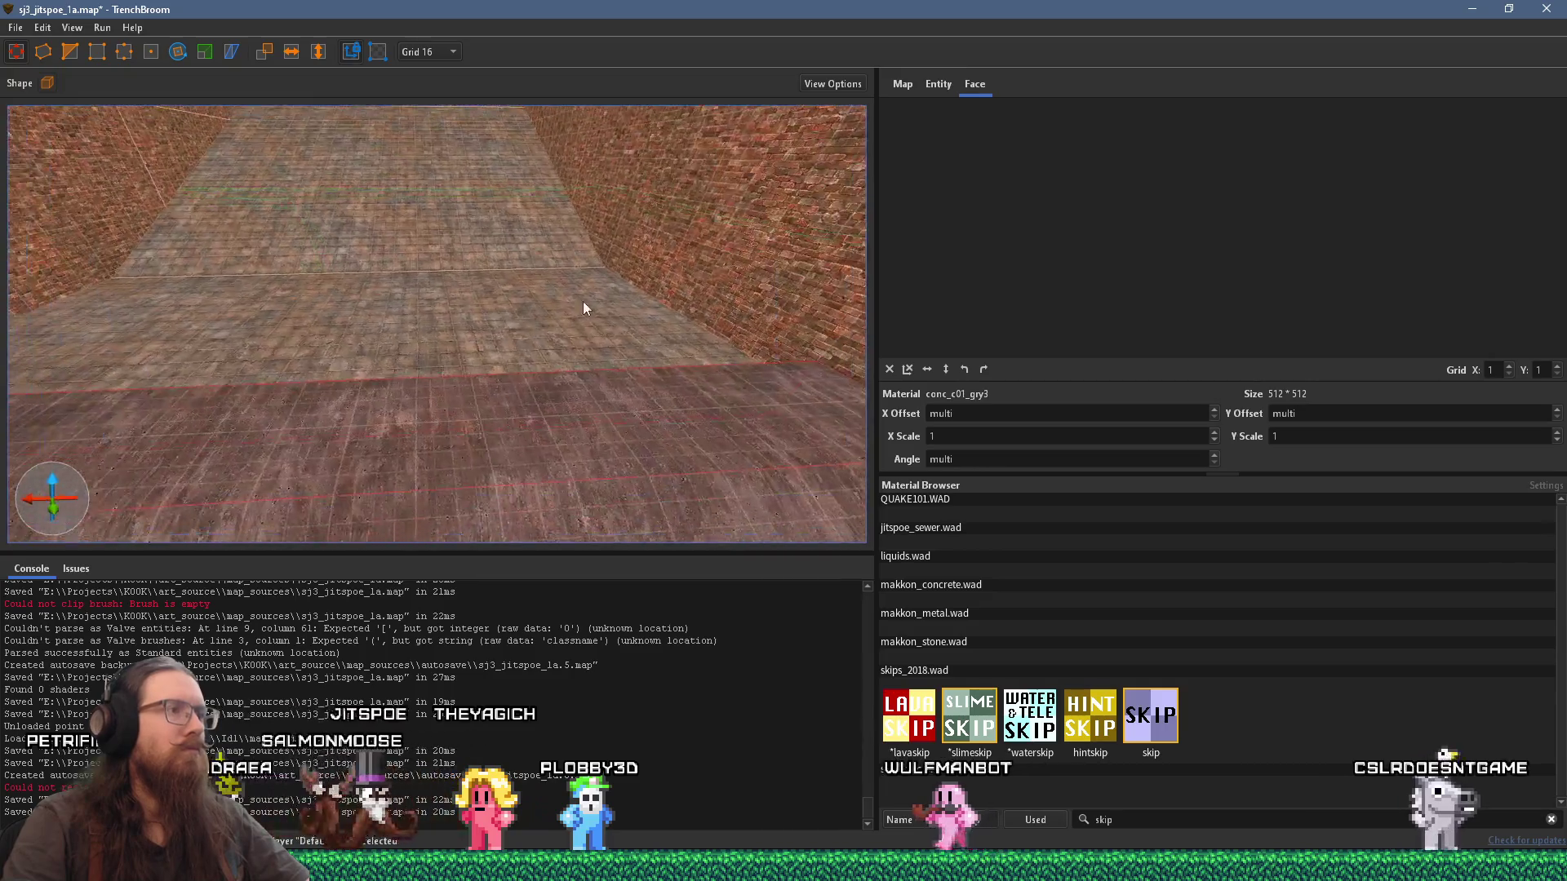
pyautogui.hotkey('alt', 'Tab')
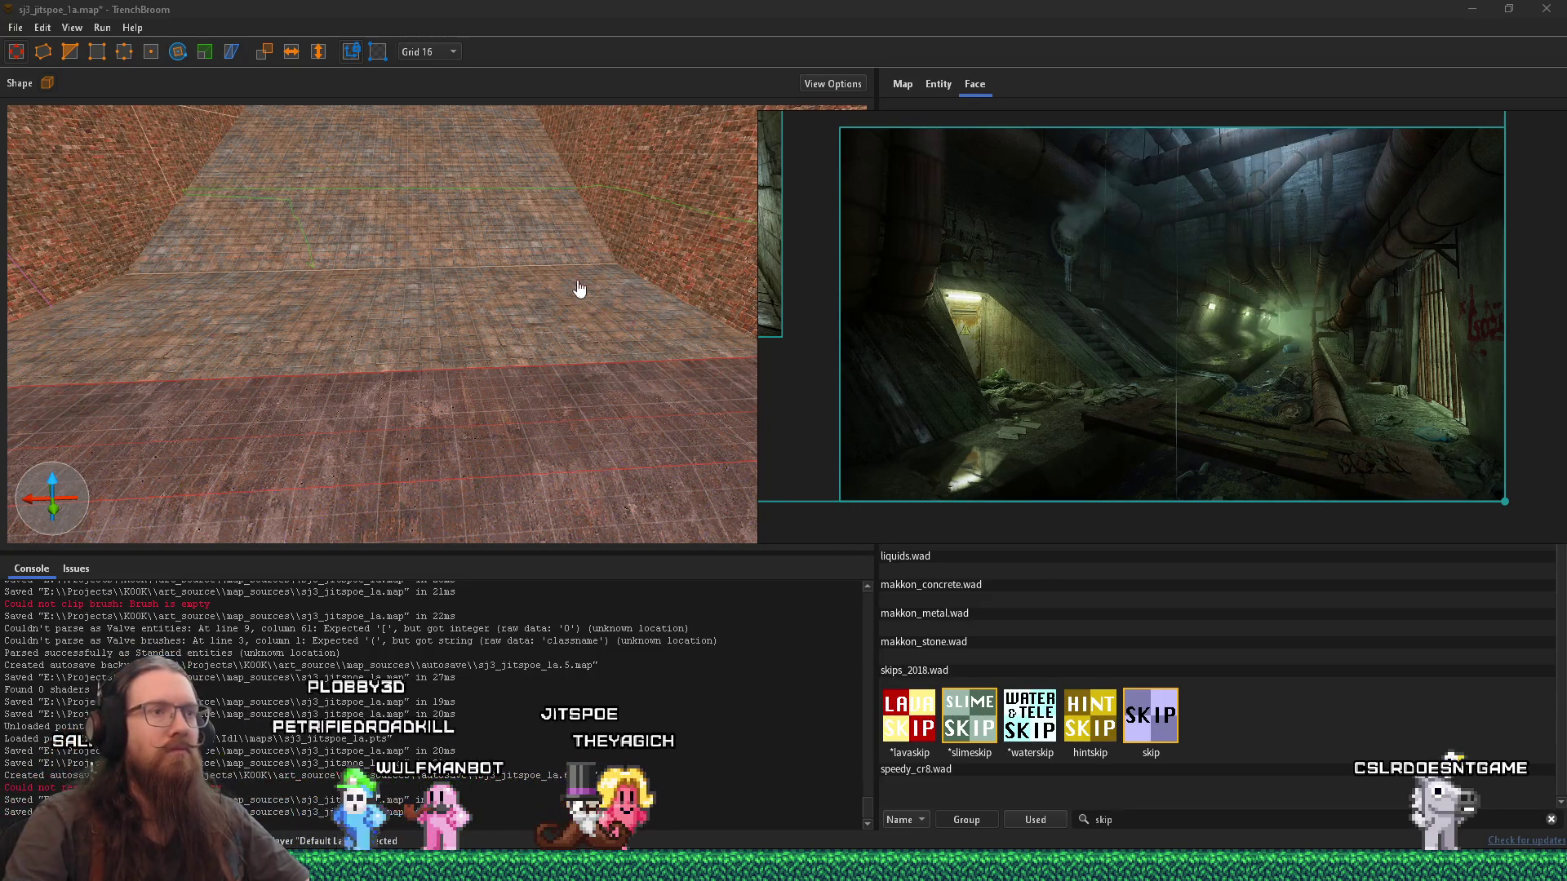
pyautogui.scroll(5, 1069, 380)
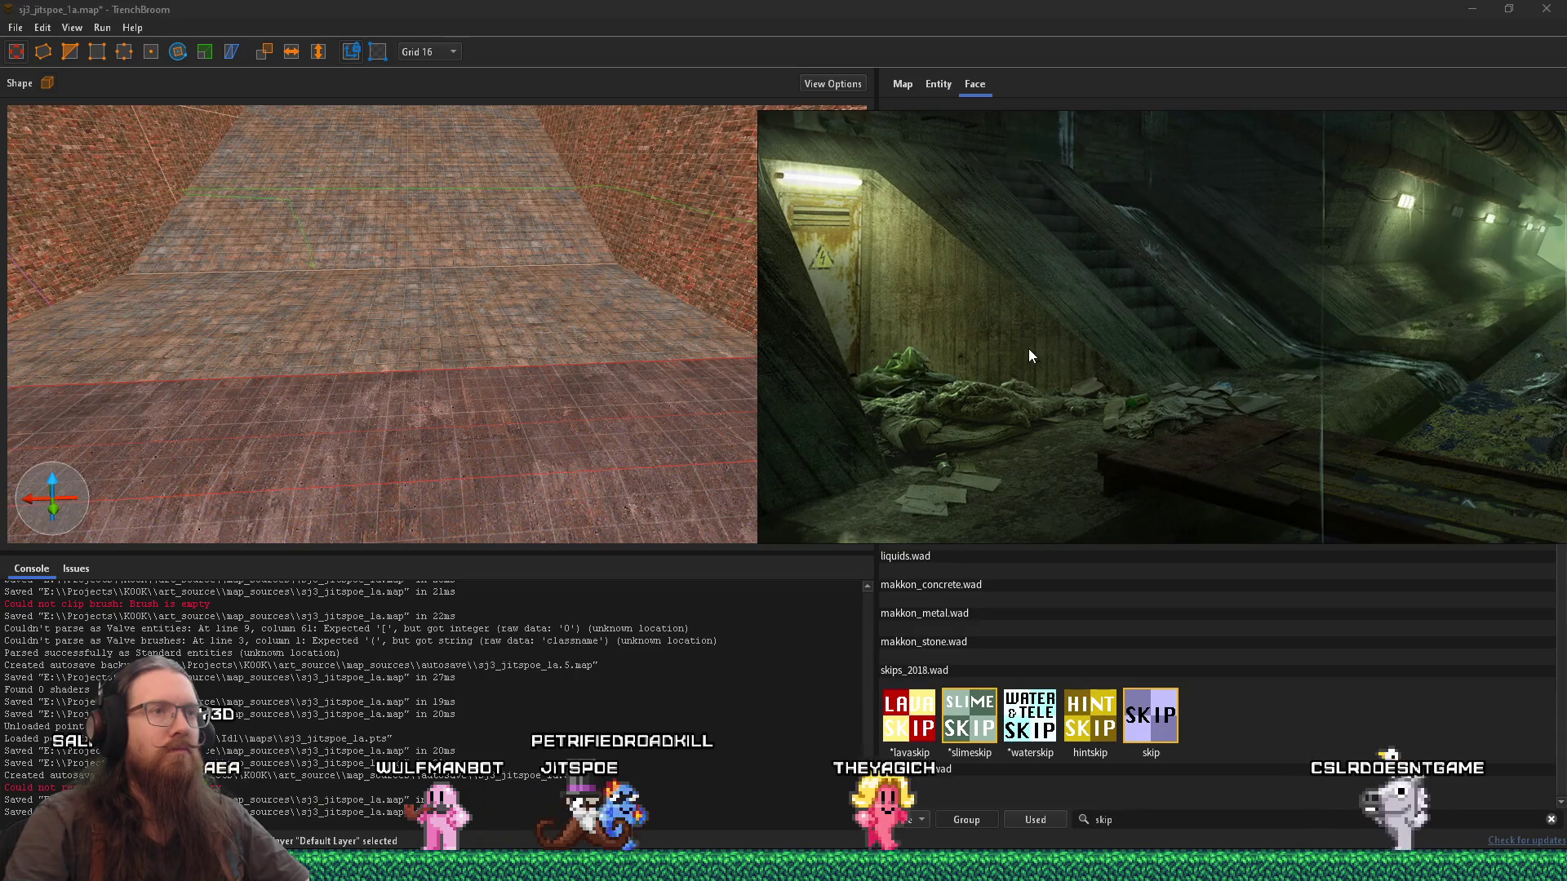
pyautogui.click(502, 296)
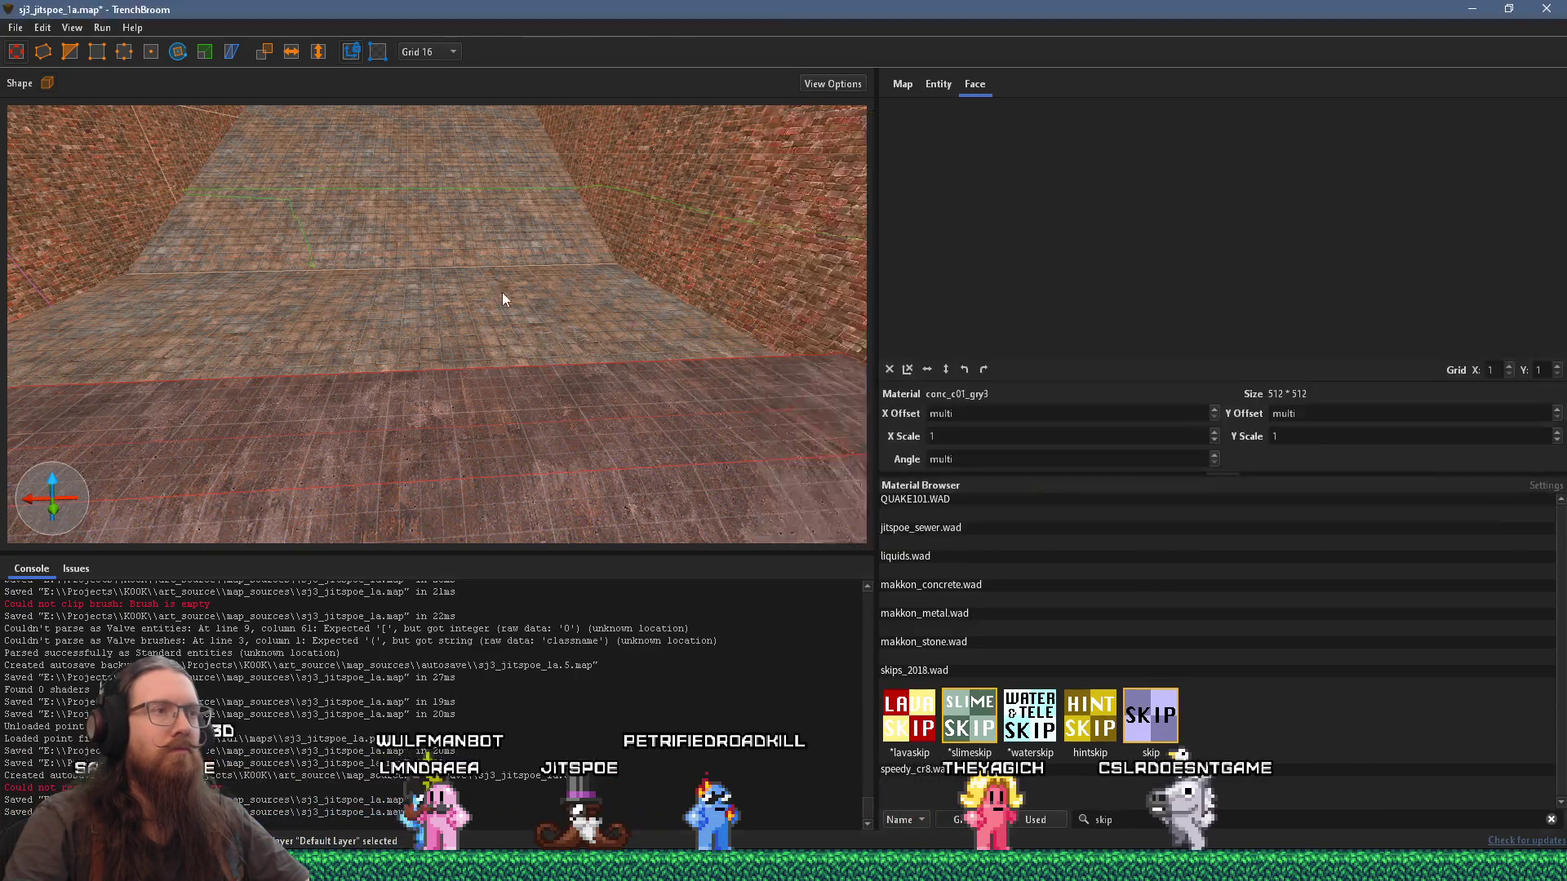
# Step: Look down the corridor and compare it with the sewer reference again
pyautogui.moveTo(492, 330)
pyautogui.mouseDown()
pyautogui.moveTo(355, 359)
pyautogui.moveTo(246, 345)
pyautogui.moveTo(325, 329)
pyautogui.moveTo(369, 342)
pyautogui.mouseUp()
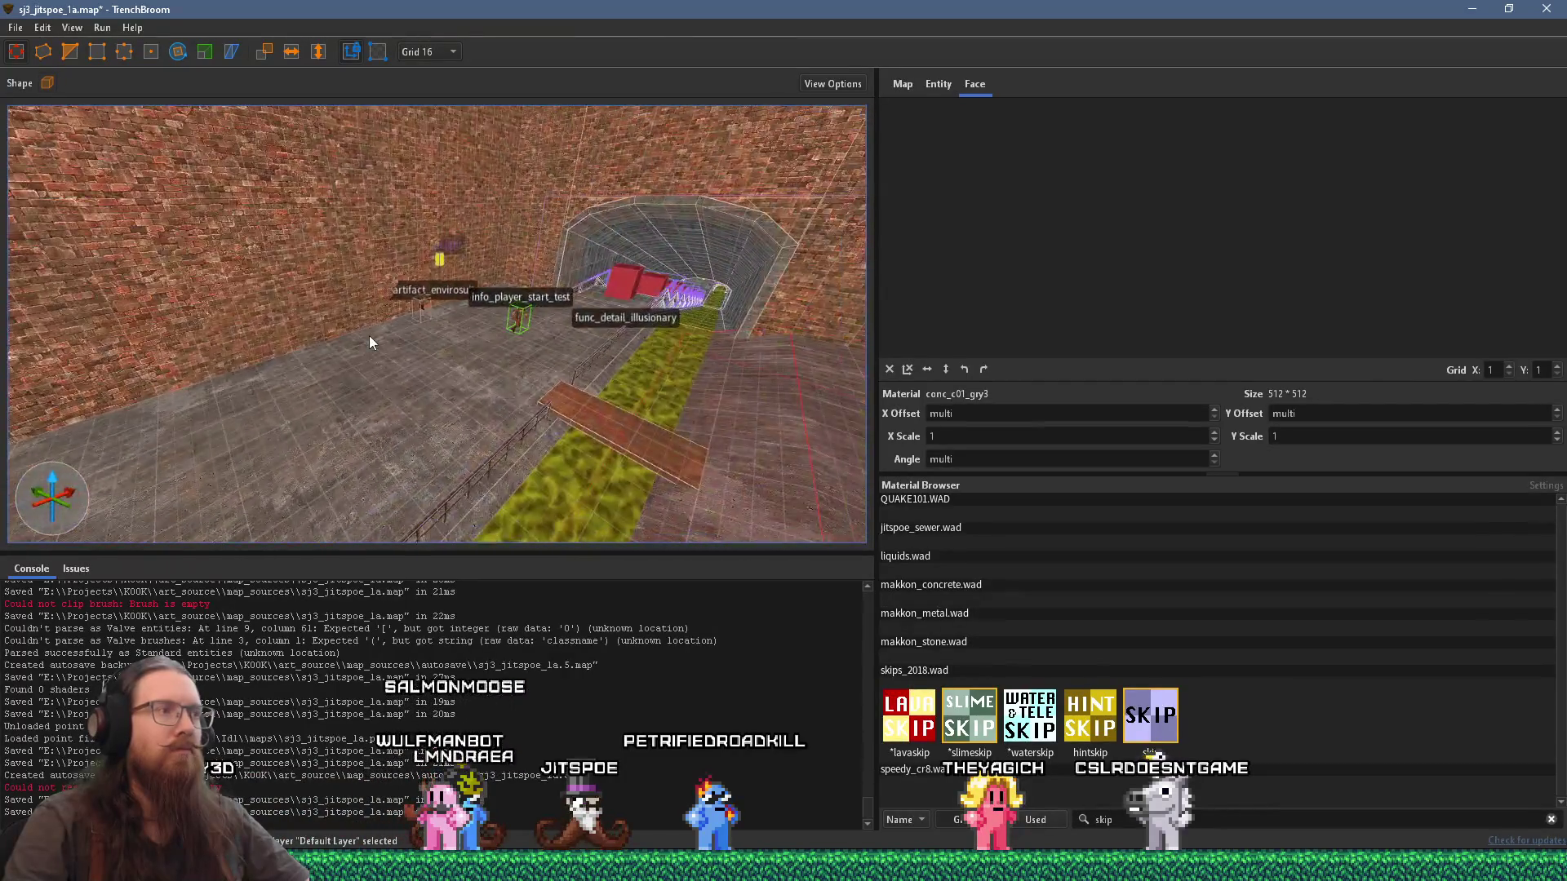
pyautogui.scroll(5, 369, 343)
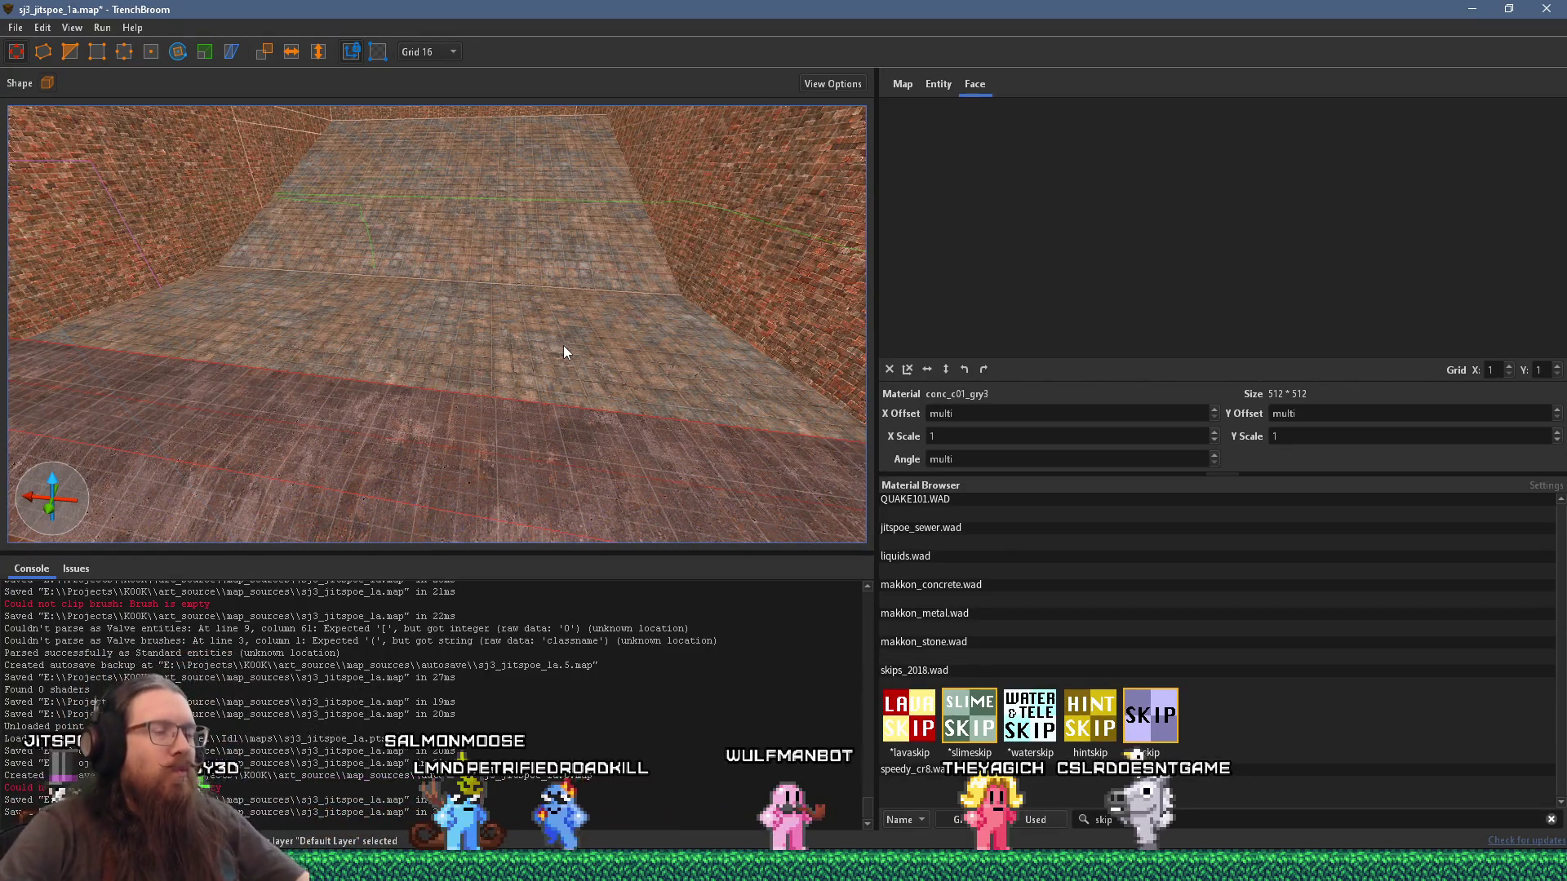
pyautogui.hotkey('alt', 'Tab')
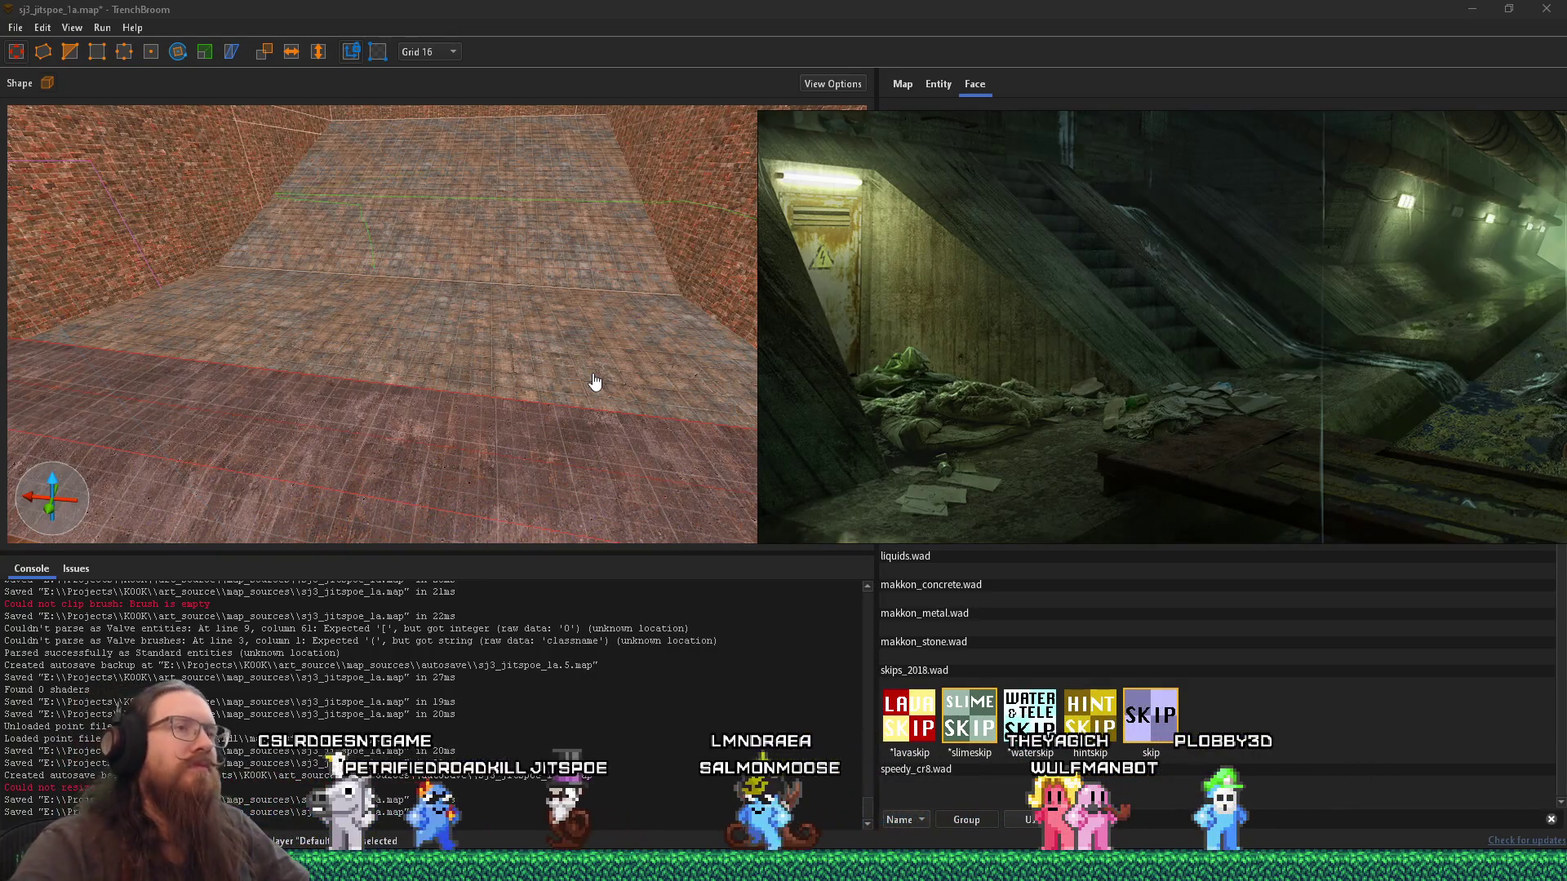
pyautogui.scroll(-3, 1112, 380)
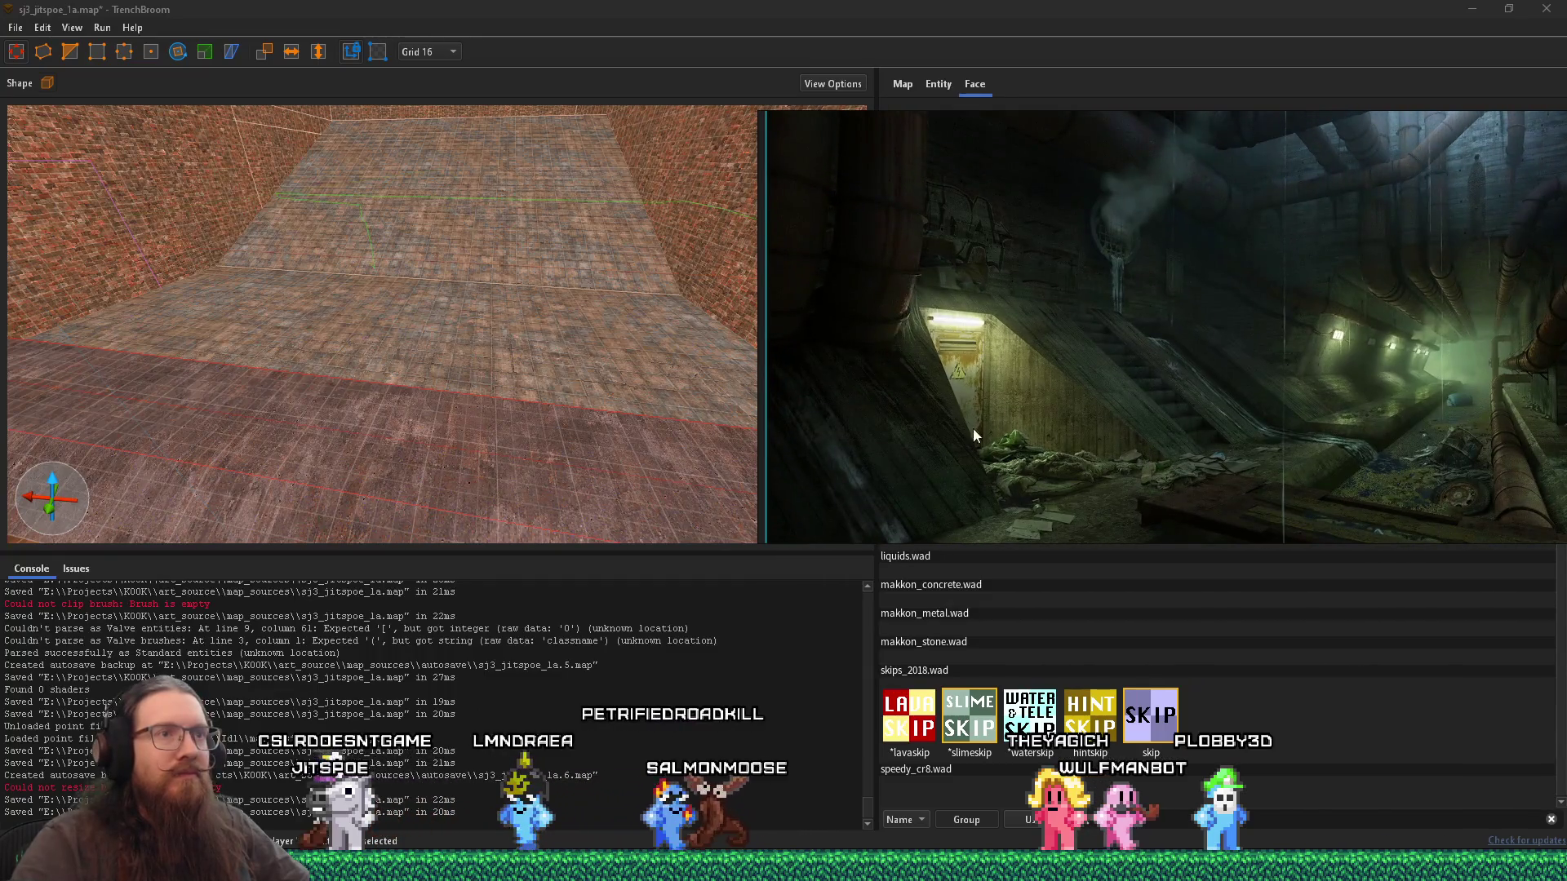
pyautogui.click(425, 266)
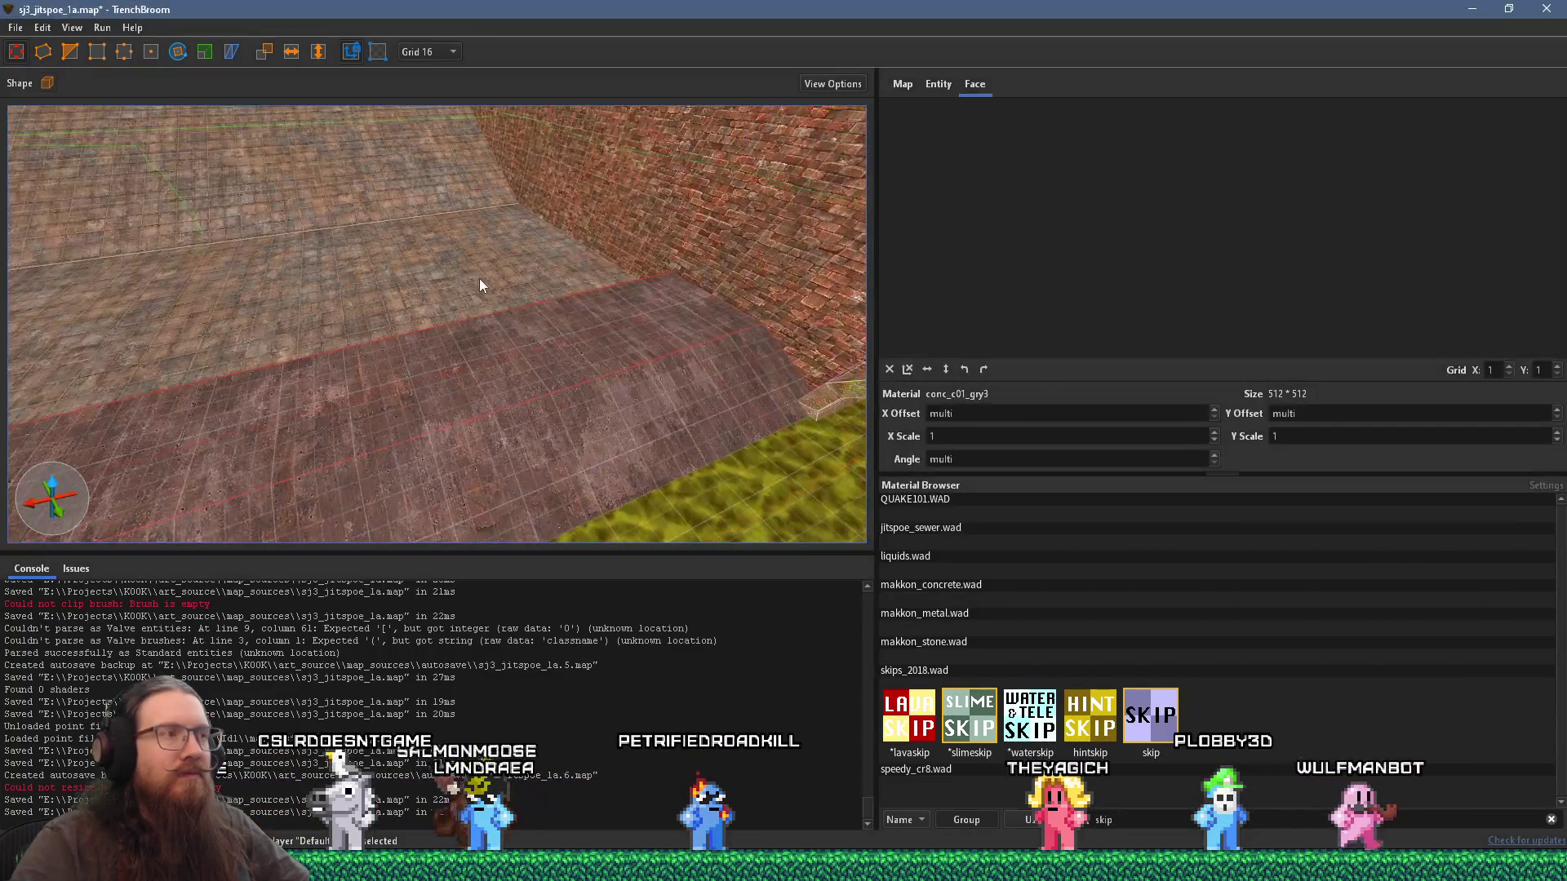
# Step: Fly the camera to the ramp, plank and railings beside the slime floor
pyautogui.press('s')
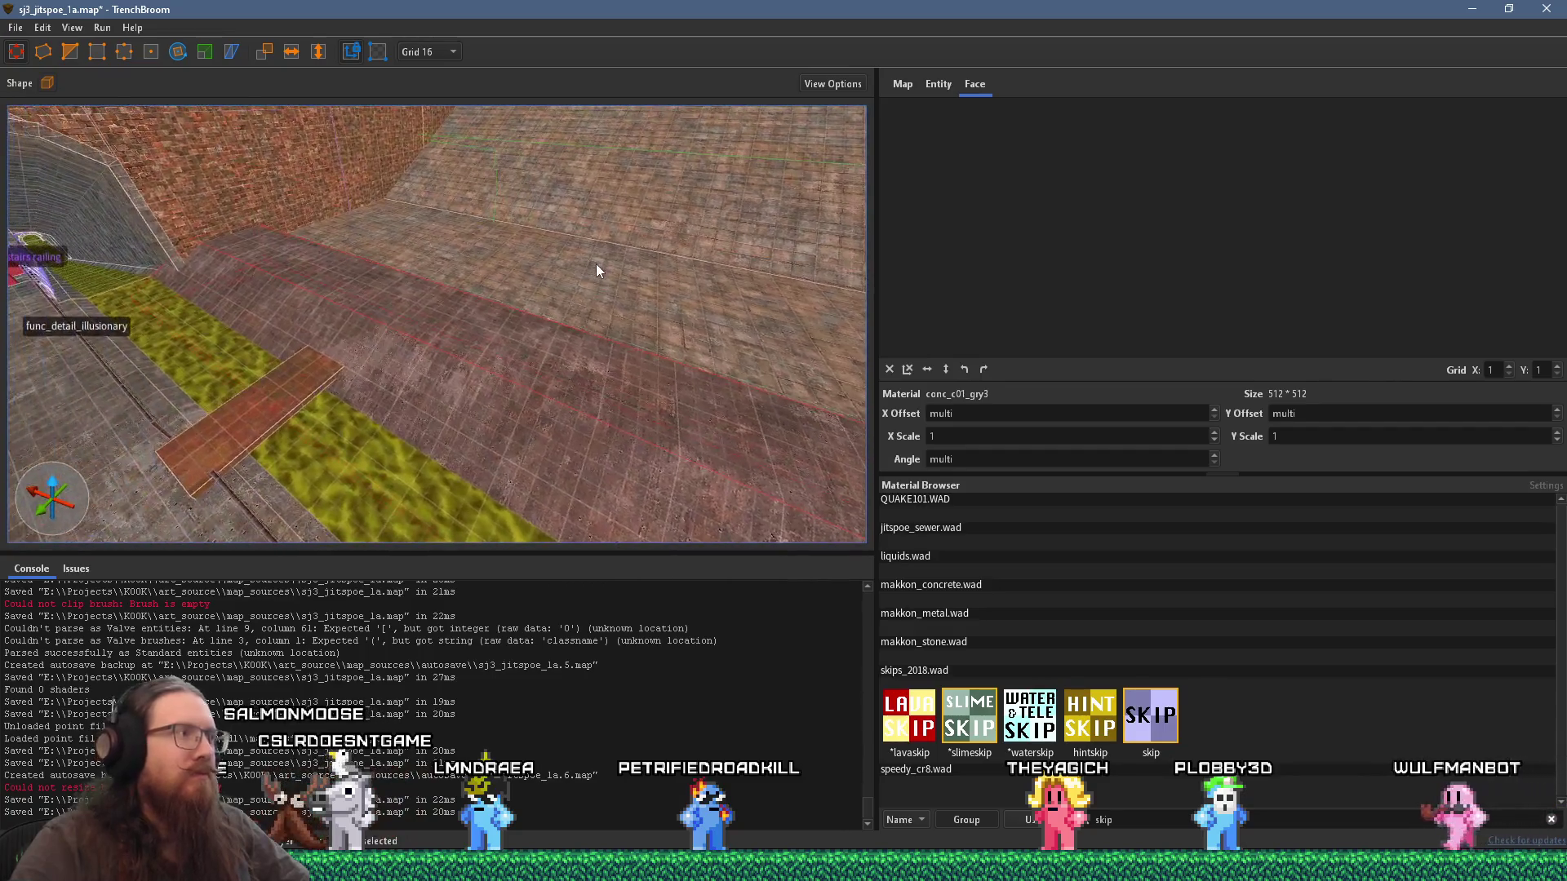
pyautogui.press('w')
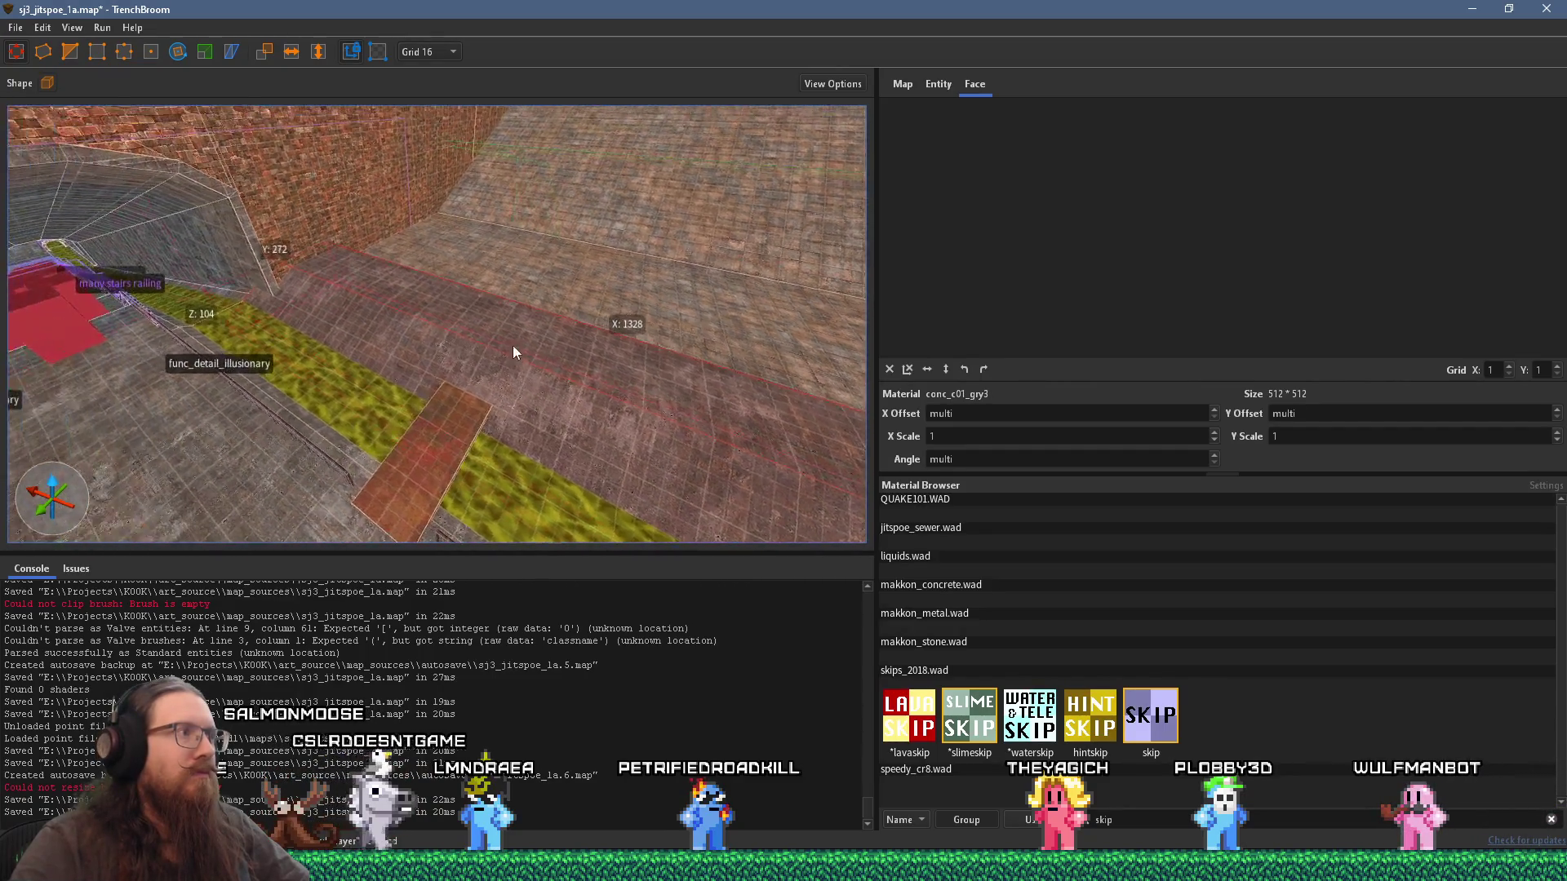
pyautogui.press('a')
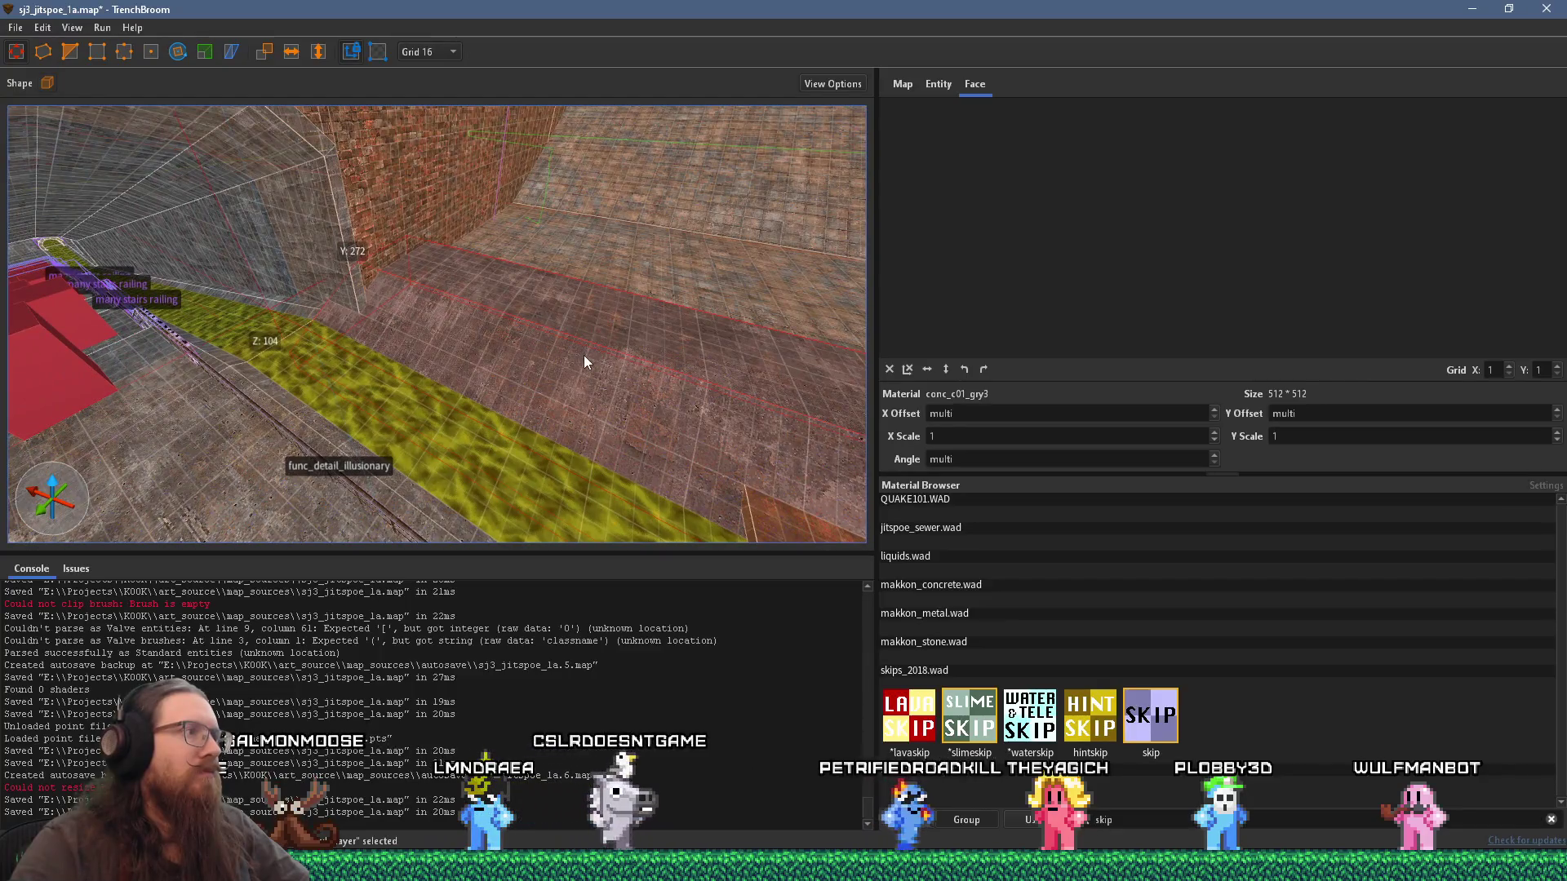
pyautogui.press('d')
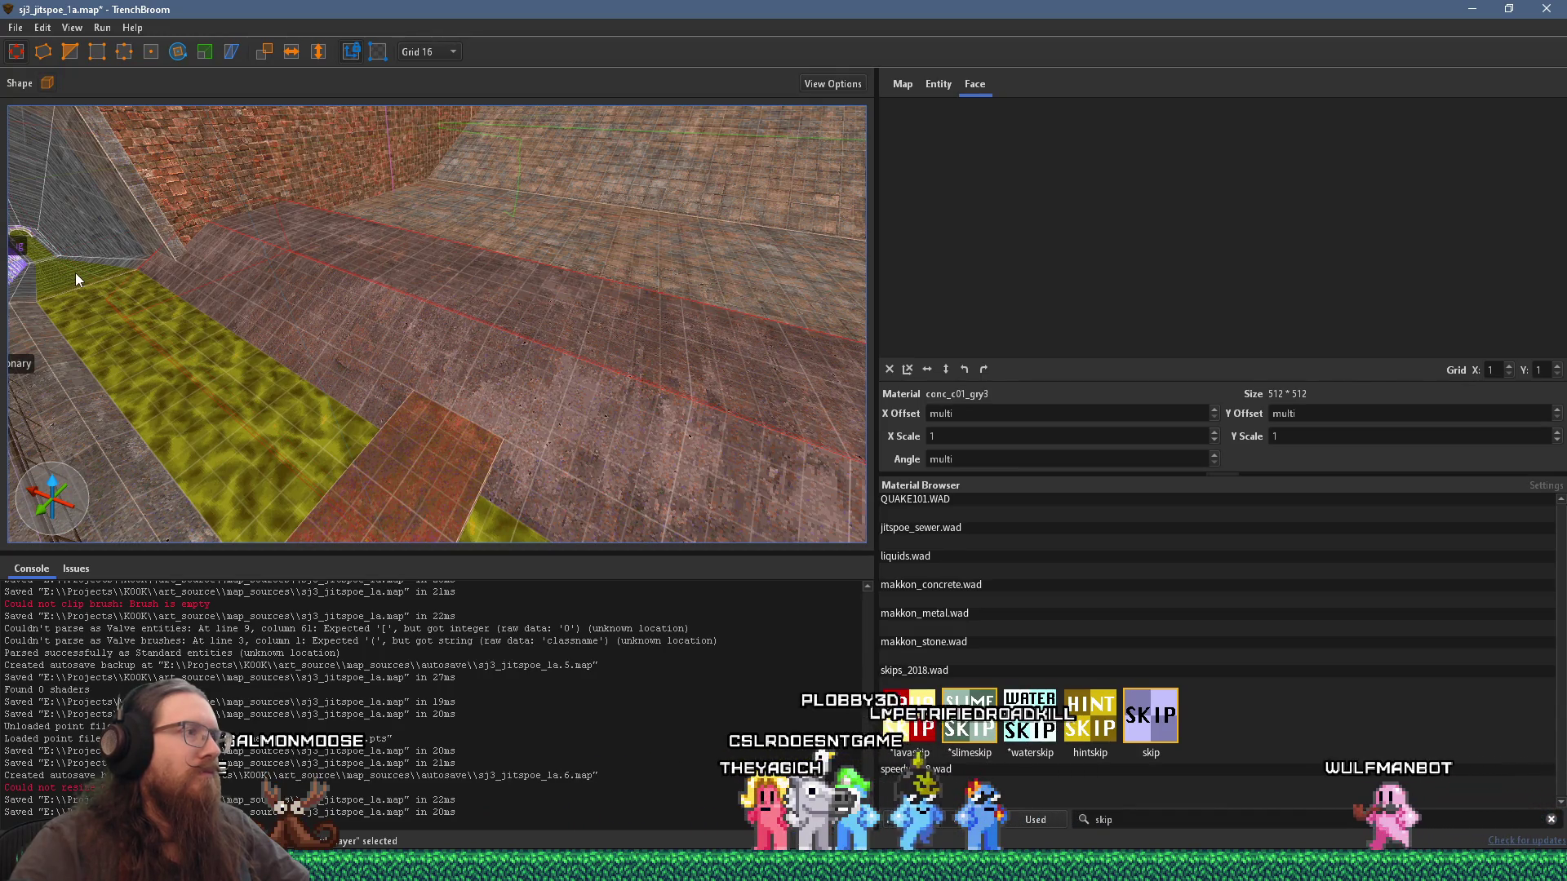
# Step: Select the rail brush and the second sloped brush, remove both from their group, and frame them
pyautogui.moveTo(75, 272)
pyautogui.mouseDown()
pyautogui.moveTo(301, 306)
pyautogui.moveTo(18, 310)
pyautogui.moveTo(318, 380)
pyautogui.mouseUp()
pyautogui.click(173, 381)
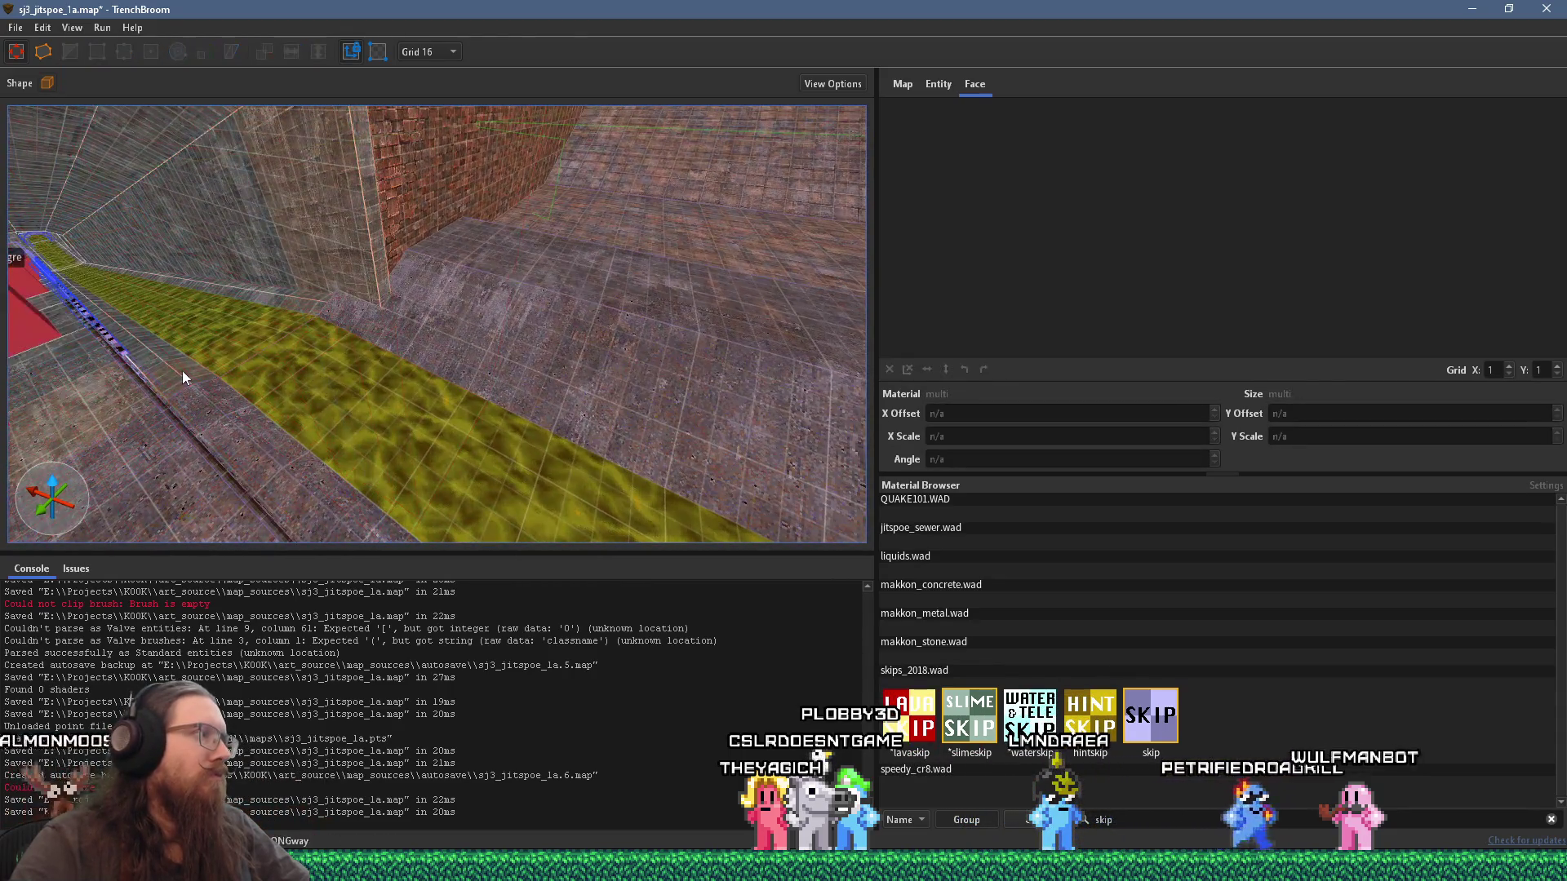
pyautogui.keyDown('ctrl'); pyautogui.click(303, 299); pyautogui.keyUp('ctrl')
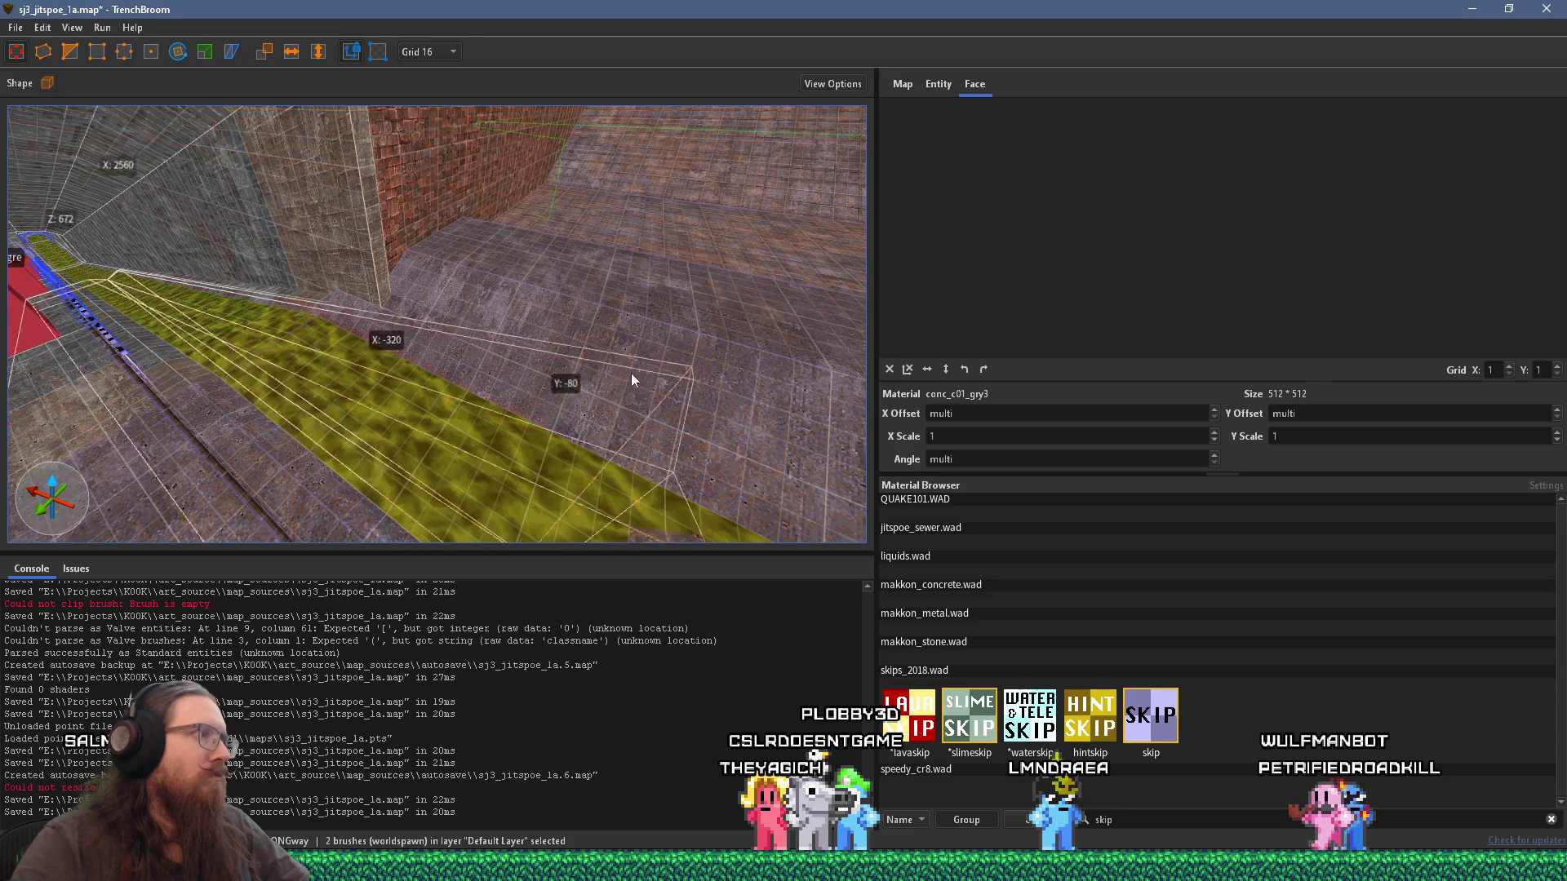
pyautogui.moveTo(588, 352)
pyautogui.mouseDown()
pyautogui.moveTo(322, 293)
pyautogui.moveTo(454, 332)
pyautogui.mouseUp()
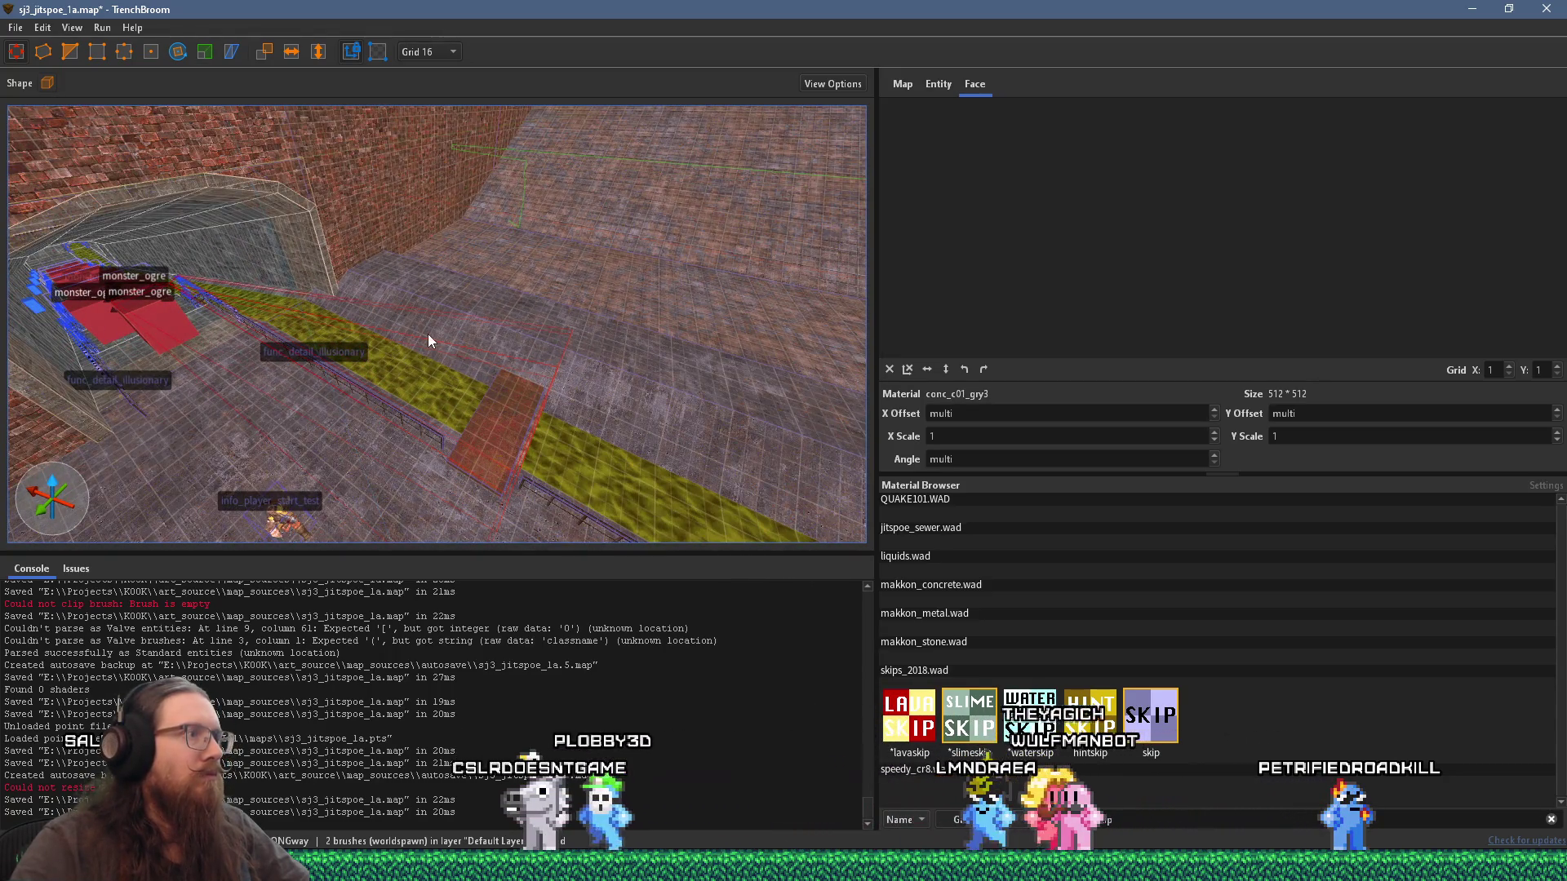
pyautogui.rightClick(470, 324)
pyautogui.click(649, 413)
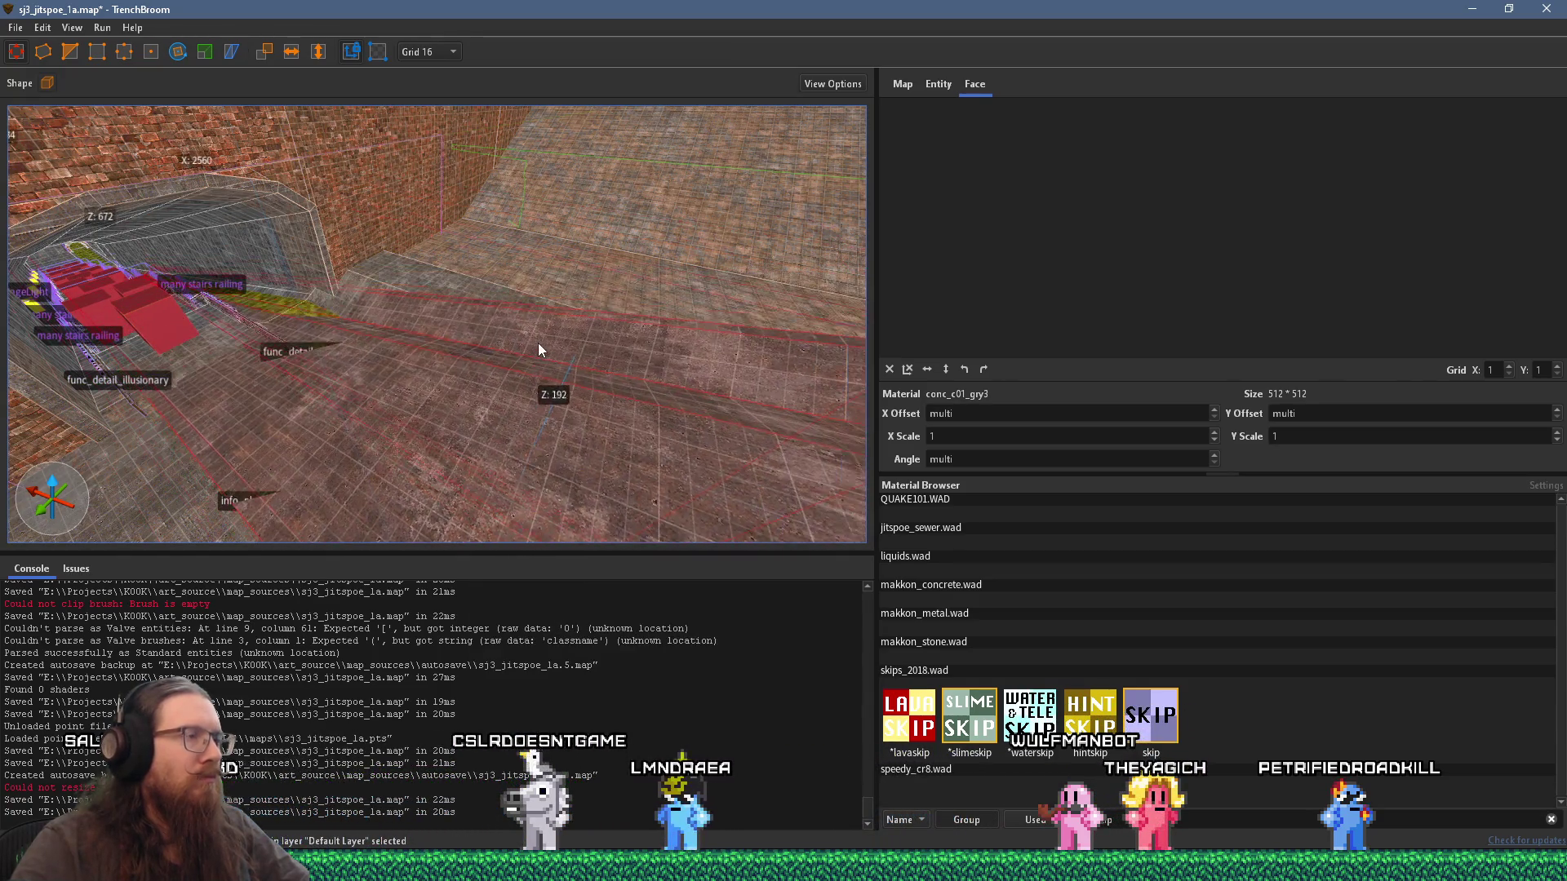
pyautogui.hotkey('ctrl', 'u')
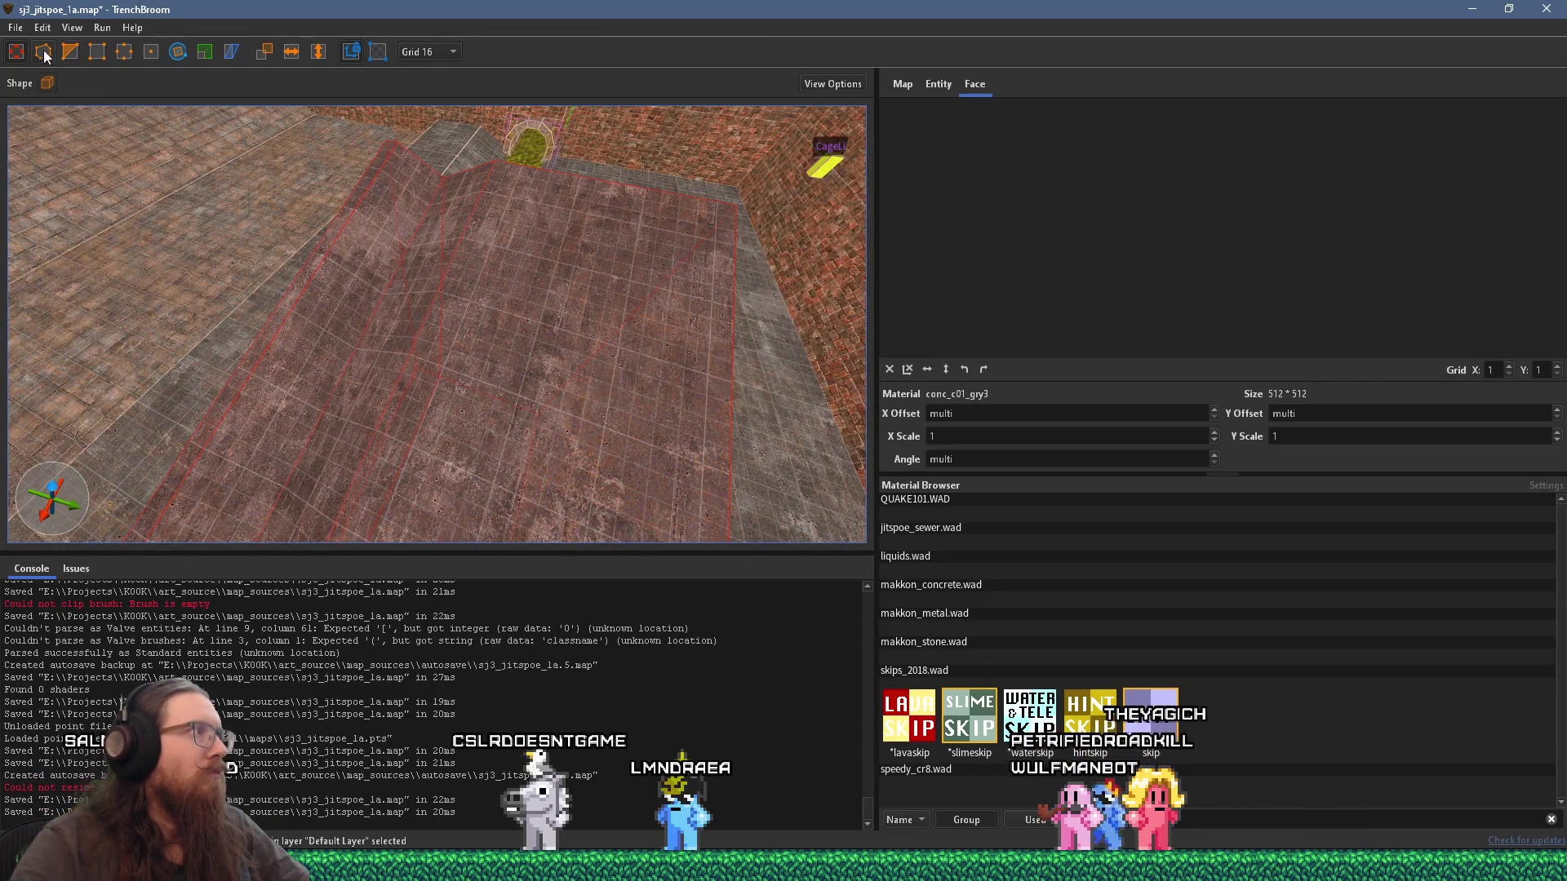
# Step: Rotate the two selected ramp brushes 90 degrees and frame them in view
pyautogui.click(175, 53)
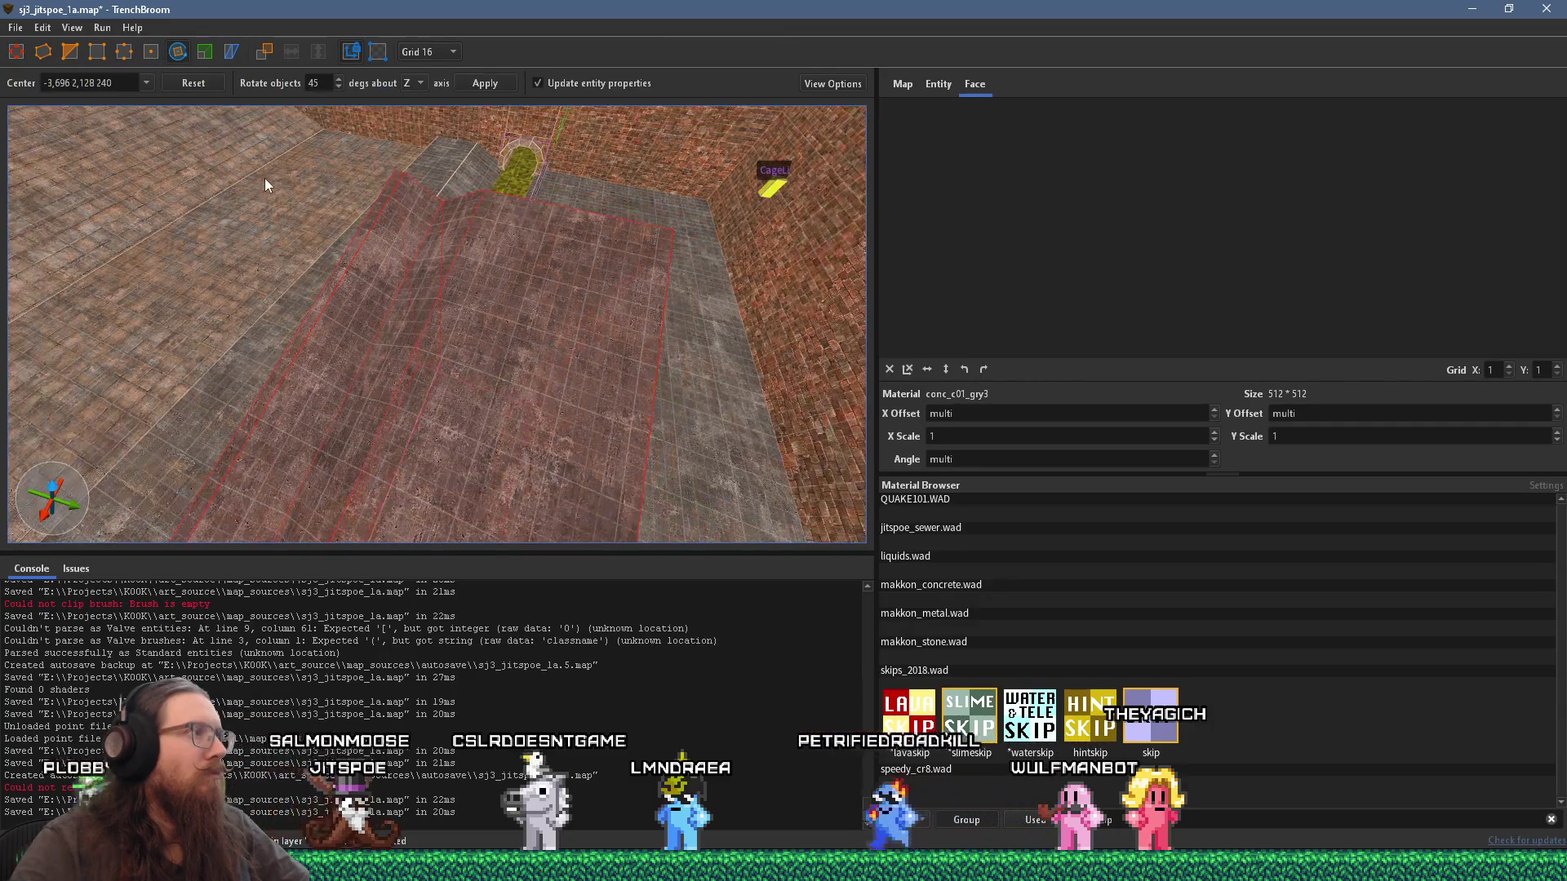
pyautogui.click(182, 54)
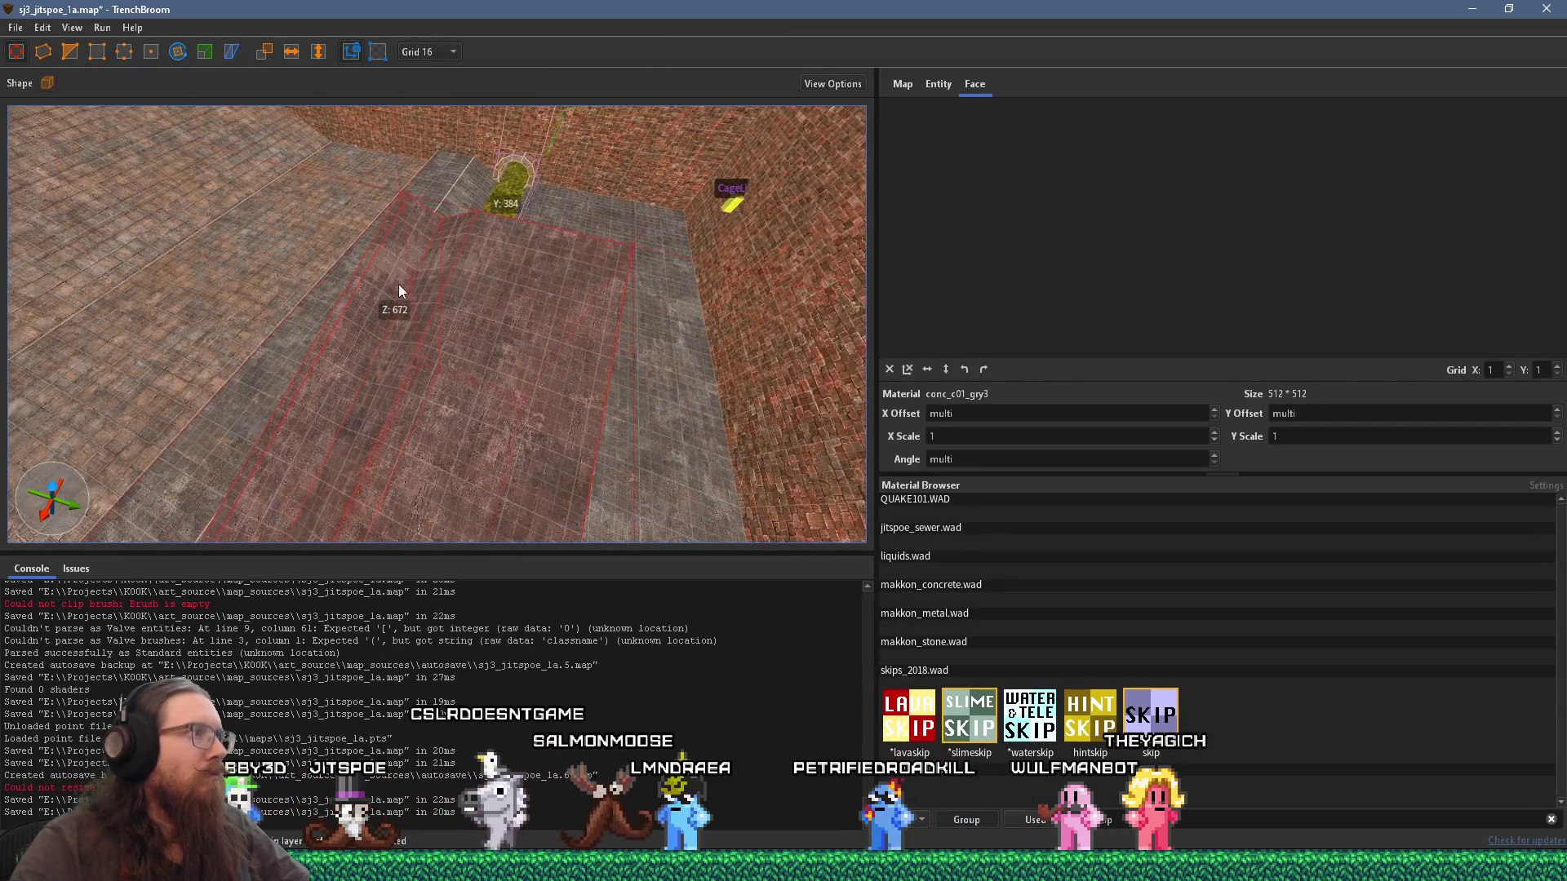
pyautogui.click(177, 51)
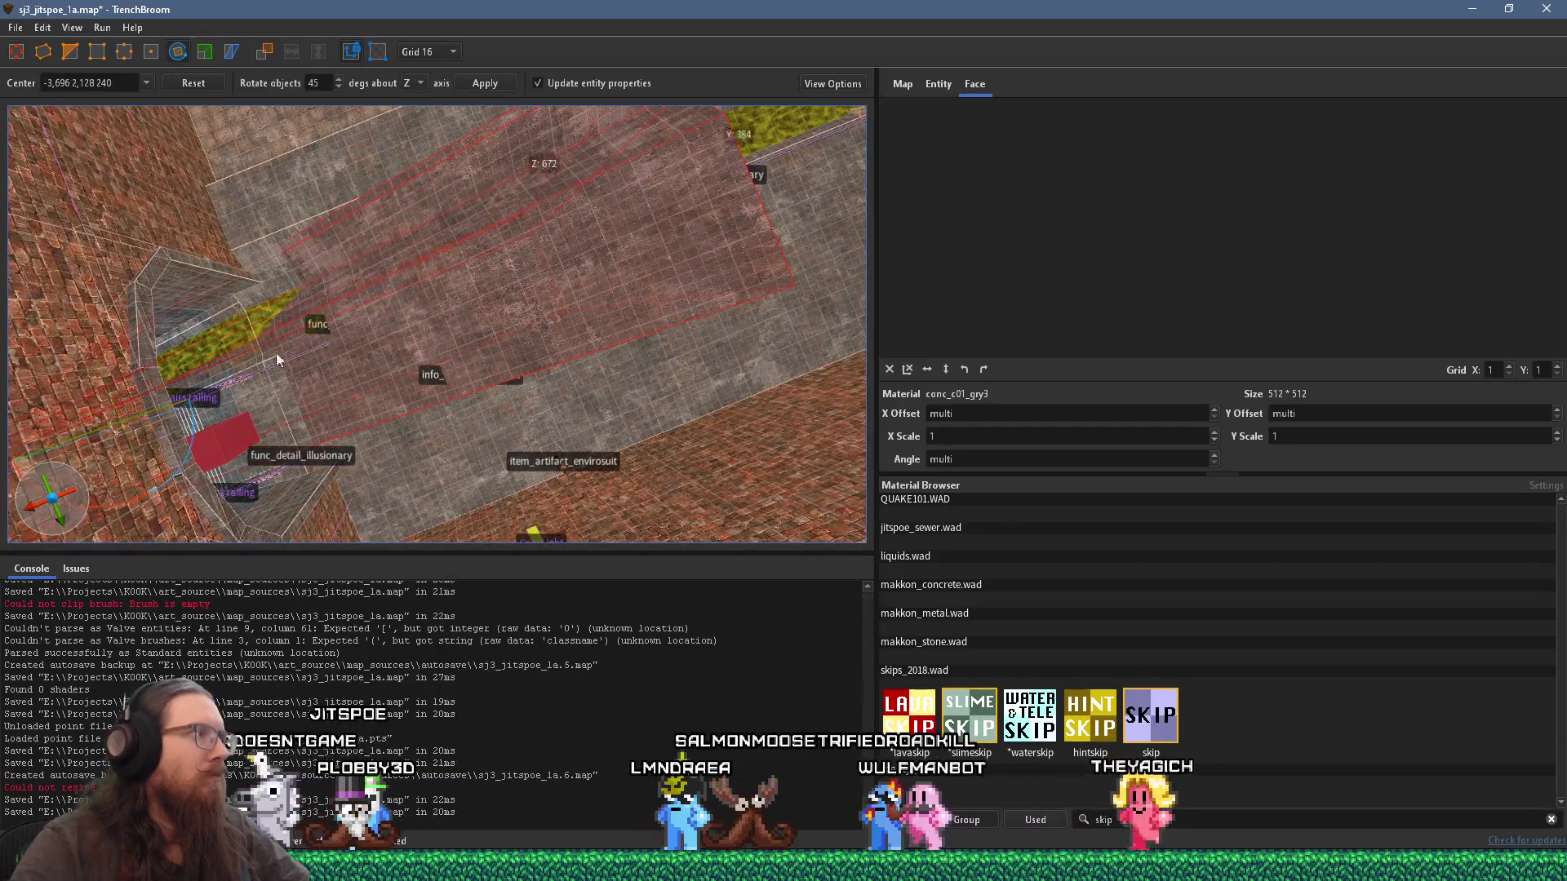
pyautogui.moveTo(199, 428); pyautogui.dragTo(148, 281)
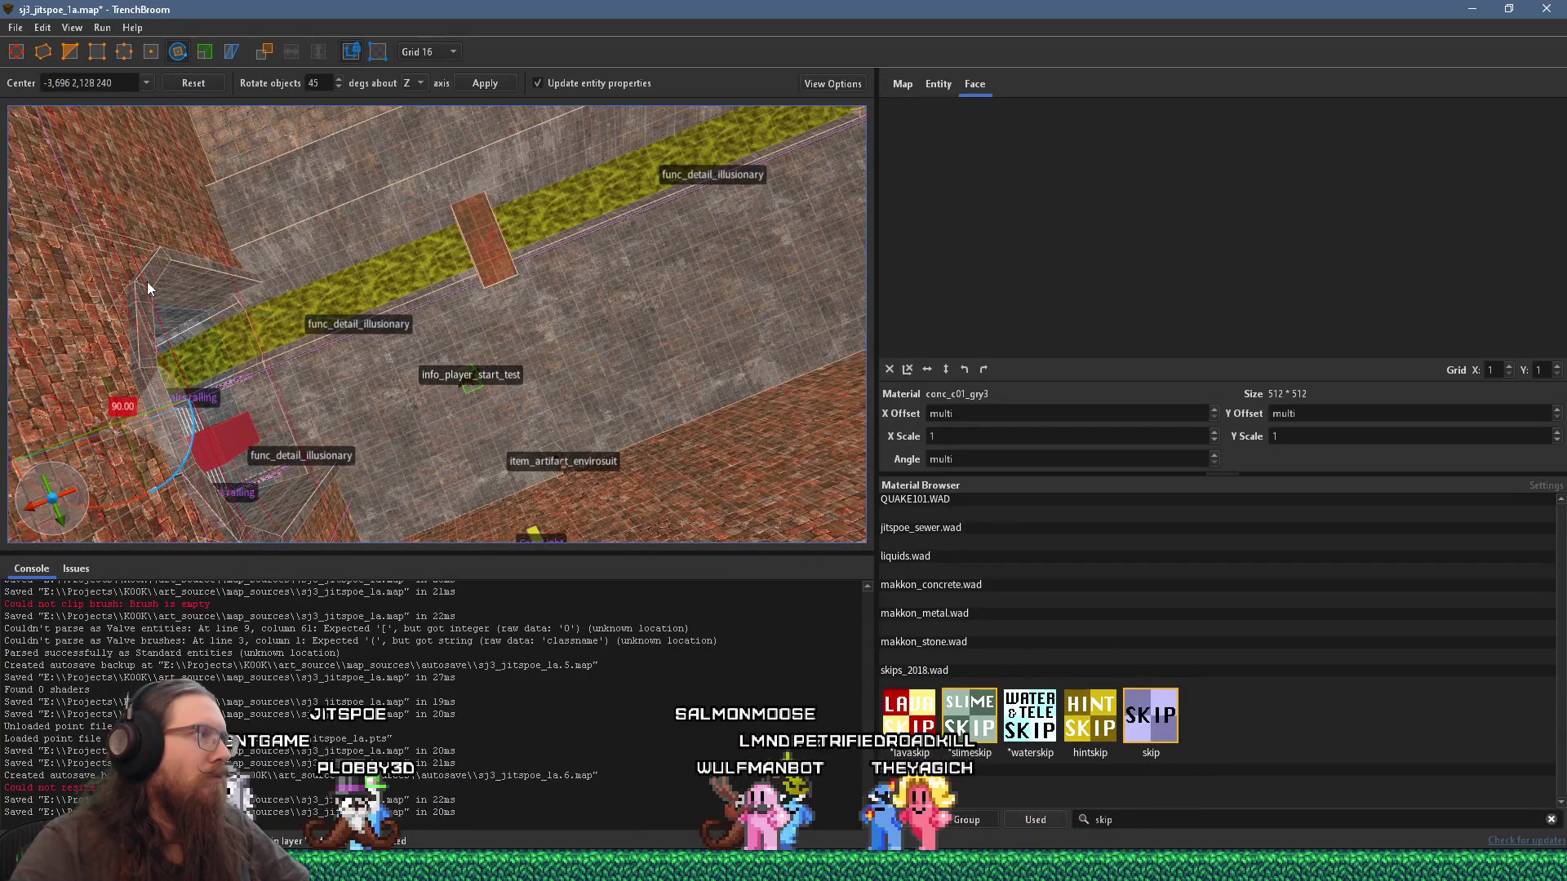
pyautogui.press('r')
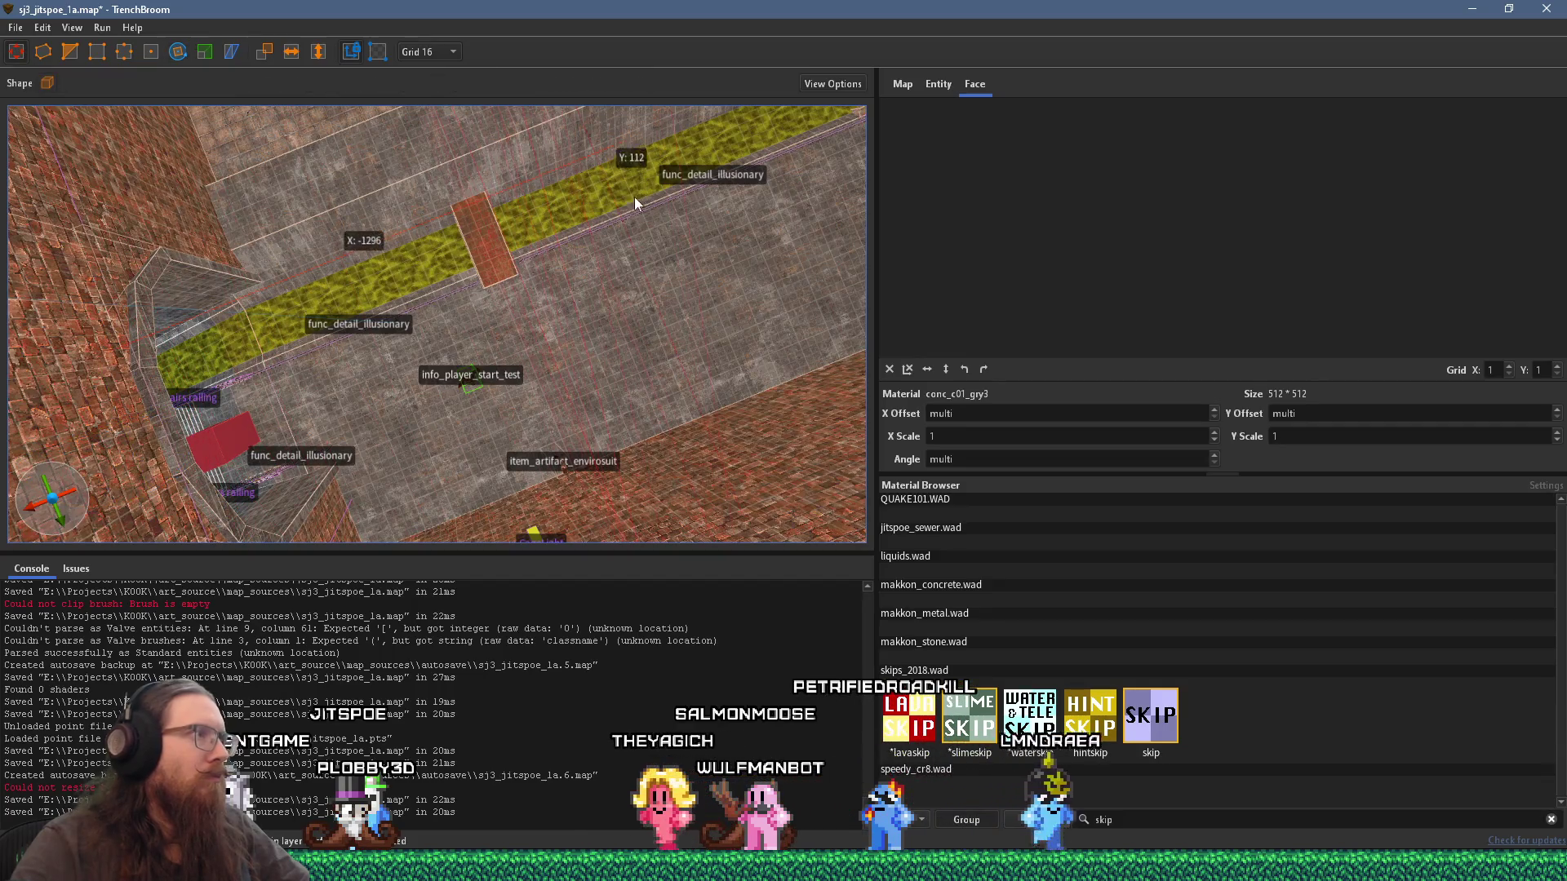
pyautogui.hotkey('ctrl', 'u')
pyautogui.moveTo(546, 290)
pyautogui.mouseDown()
pyautogui.moveTo(531, 318)
pyautogui.moveTo(539, 370)
pyautogui.moveTo(511, 269)
pyautogui.moveTo(400, 424)
pyautogui.moveTo(499, 335)
pyautogui.moveTo(604, 376)
pyautogui.moveTo(584, 293)
pyautogui.mouseUp()
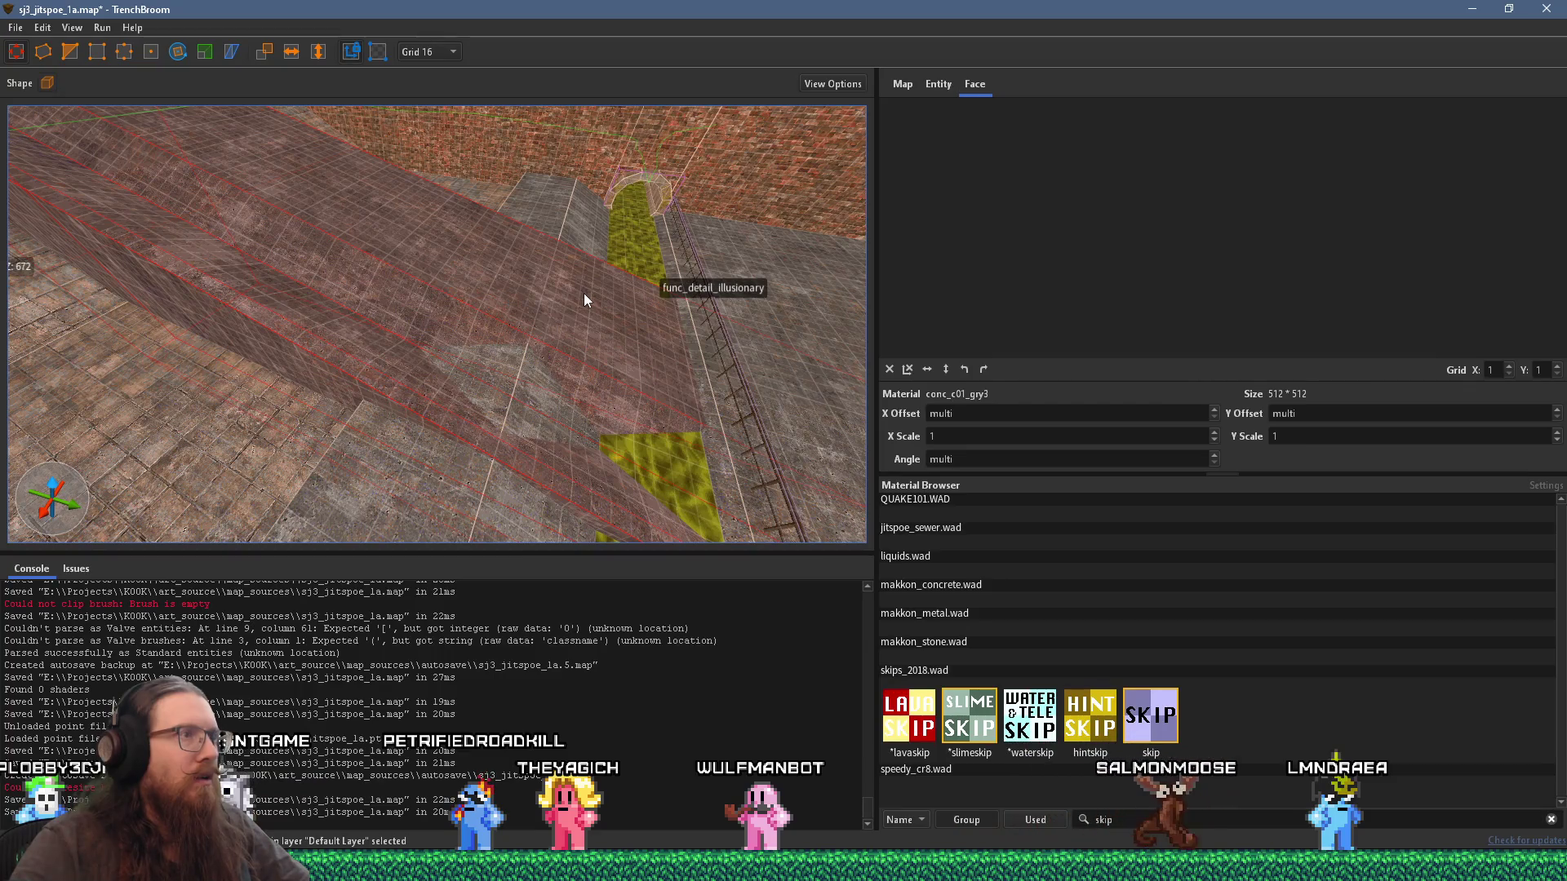
# Step: Look around the ramp and brick room and select the floor faces
pyautogui.moveTo(585, 292)
pyautogui.mouseDown()
pyautogui.moveTo(599, 302)
pyautogui.moveTo(532, 301)
pyautogui.moveTo(586, 211)
pyautogui.moveTo(555, 277)
pyautogui.moveTo(464, 300)
pyautogui.moveTo(485, 284)
pyautogui.moveTo(348, 294)
pyautogui.moveTo(484, 225)
pyautogui.moveTo(420, 247)
pyautogui.moveTo(488, 136)
pyautogui.mouseUp()
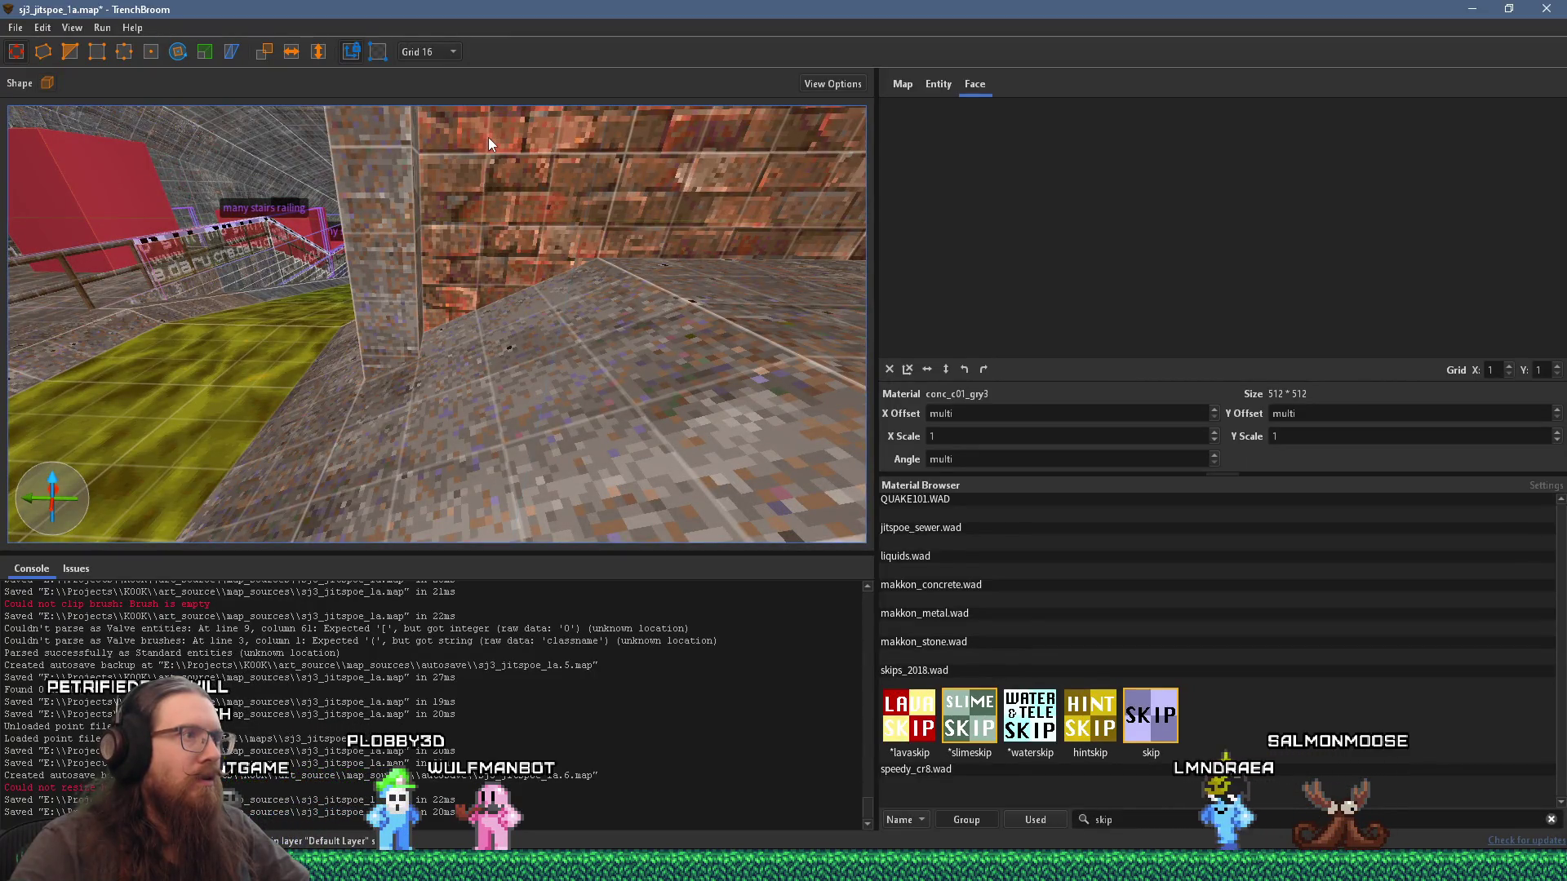
pyautogui.moveTo(478, 145); pyautogui.dragTo(535, 168)
pyautogui.scroll(3, 535, 174)
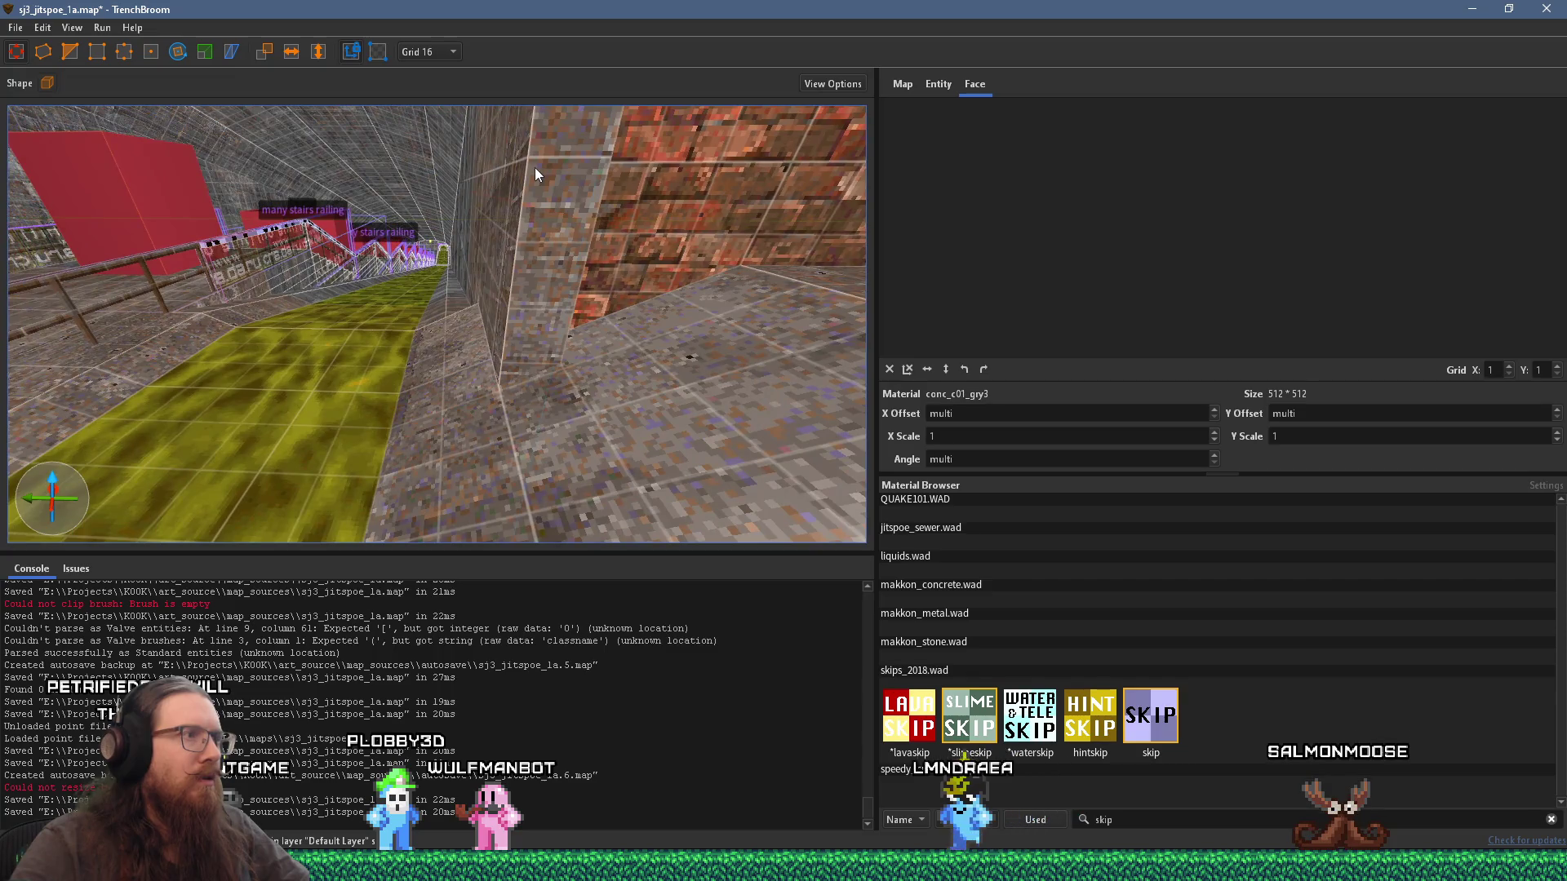
pyautogui.moveTo(368, 246)
pyautogui.mouseDown()
pyautogui.moveTo(175, 193)
pyautogui.moveTo(130, 269)
pyautogui.moveTo(330, 291)
pyautogui.mouseUp()
pyautogui.scroll(-10, 412, 296)
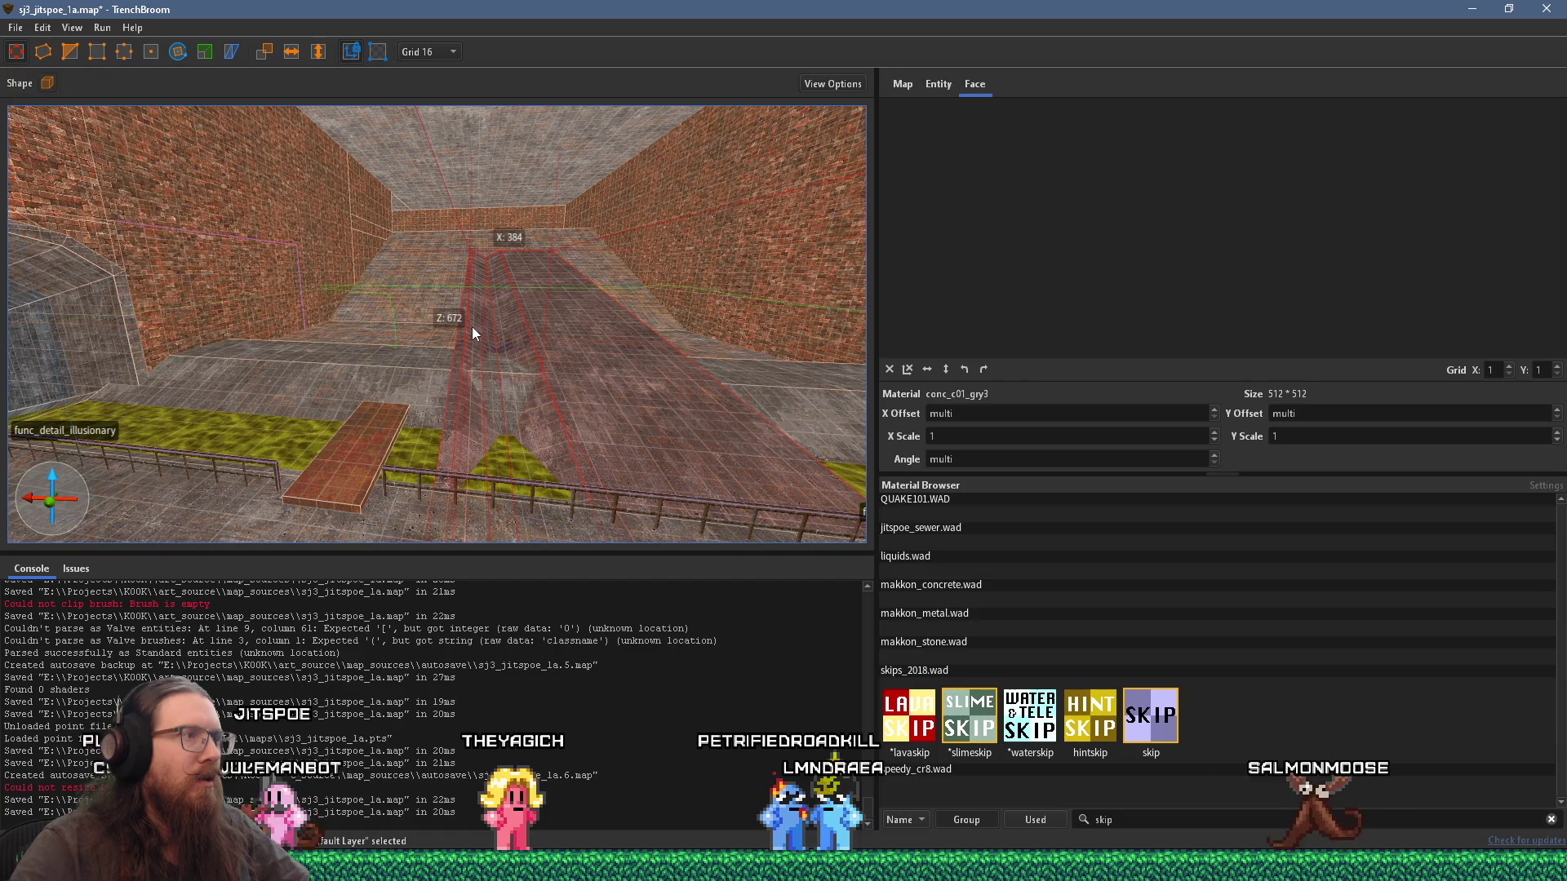
pyautogui.moveTo(471, 327); pyautogui.dragTo(358, 359)
pyautogui.moveTo(496, 315); pyautogui.dragTo(321, 325)
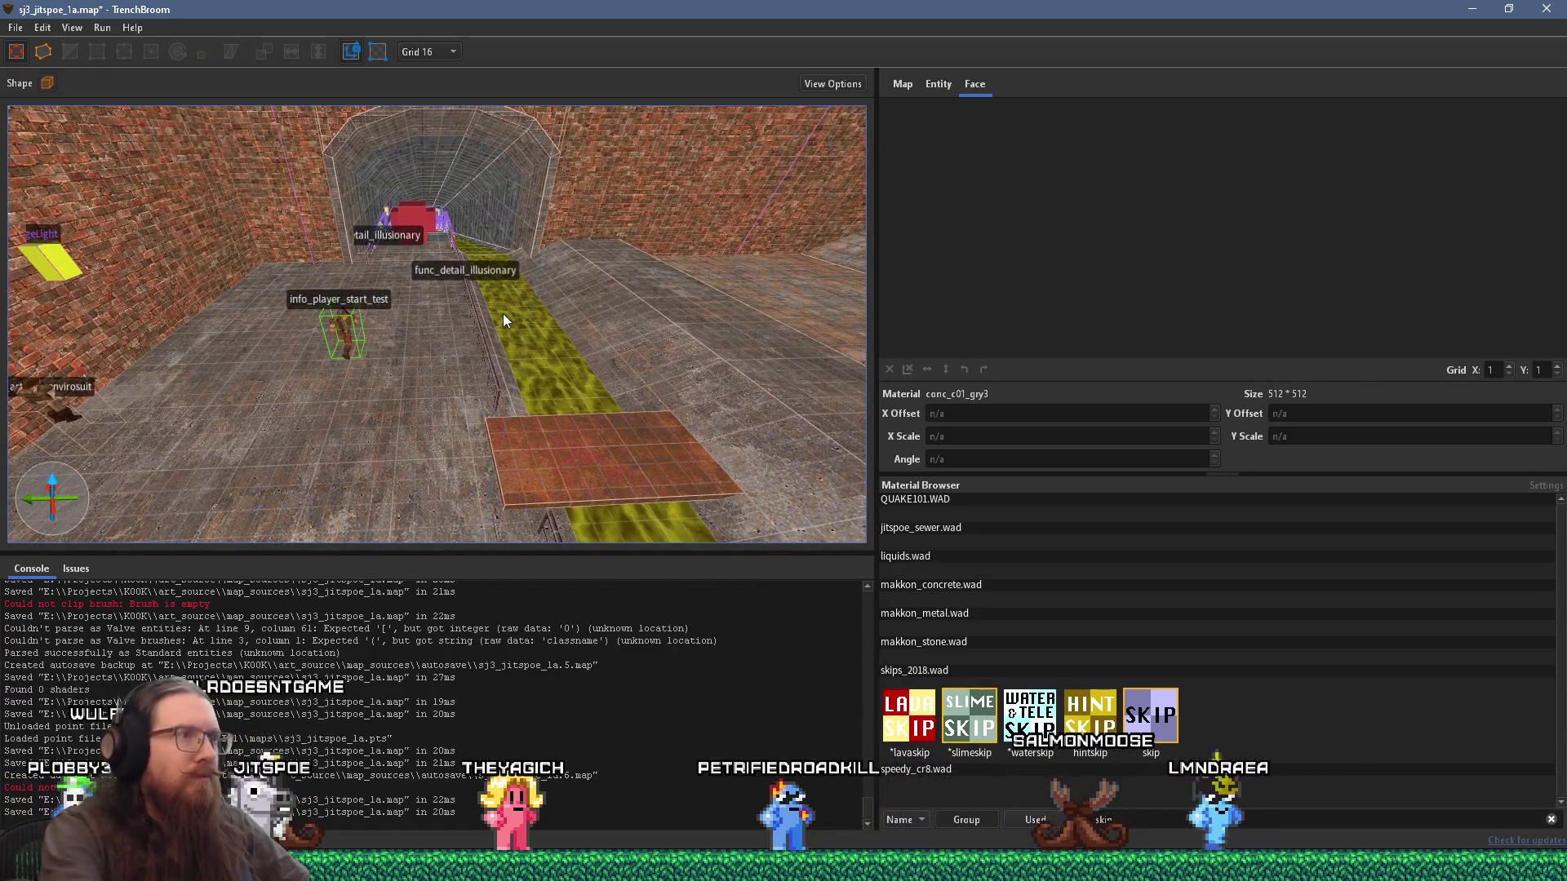
pyautogui.moveTo(502, 313)
pyautogui.mouseDown()
pyautogui.moveTo(726, 408)
pyautogui.moveTo(542, 354)
pyautogui.moveTo(330, 419)
pyautogui.mouseUp()
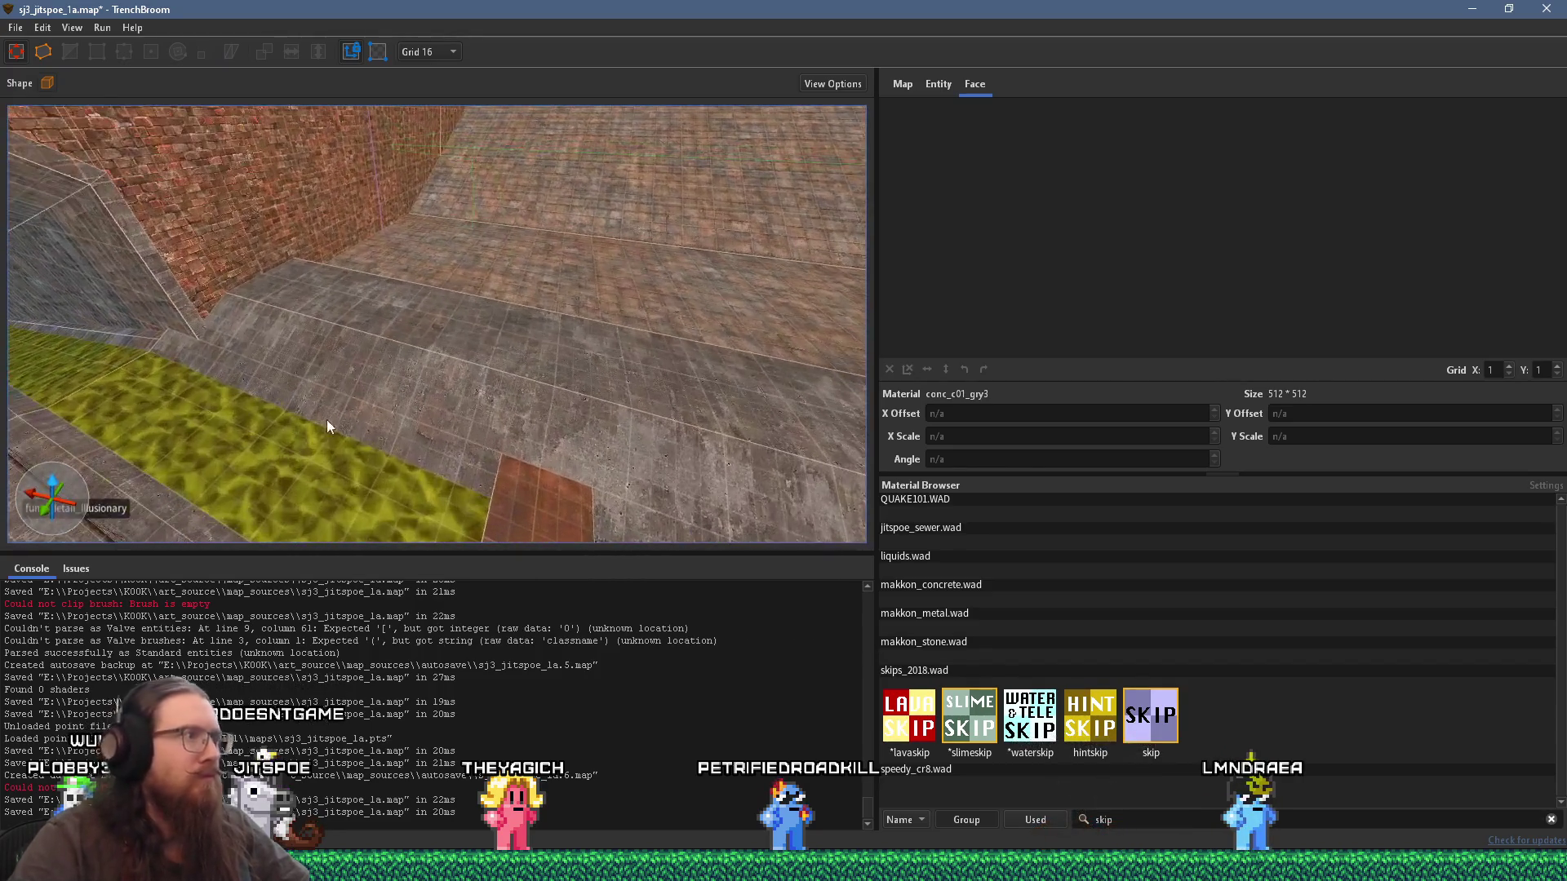
pyautogui.keyDown('shift'); pyautogui.click(341, 384); pyautogui.keyUp('shift')
# Step: Draw a brush on the floor and pick the concrete wall's top corner in edge editing
pyautogui.moveTo(199, 473); pyautogui.dragTo(326, 492)
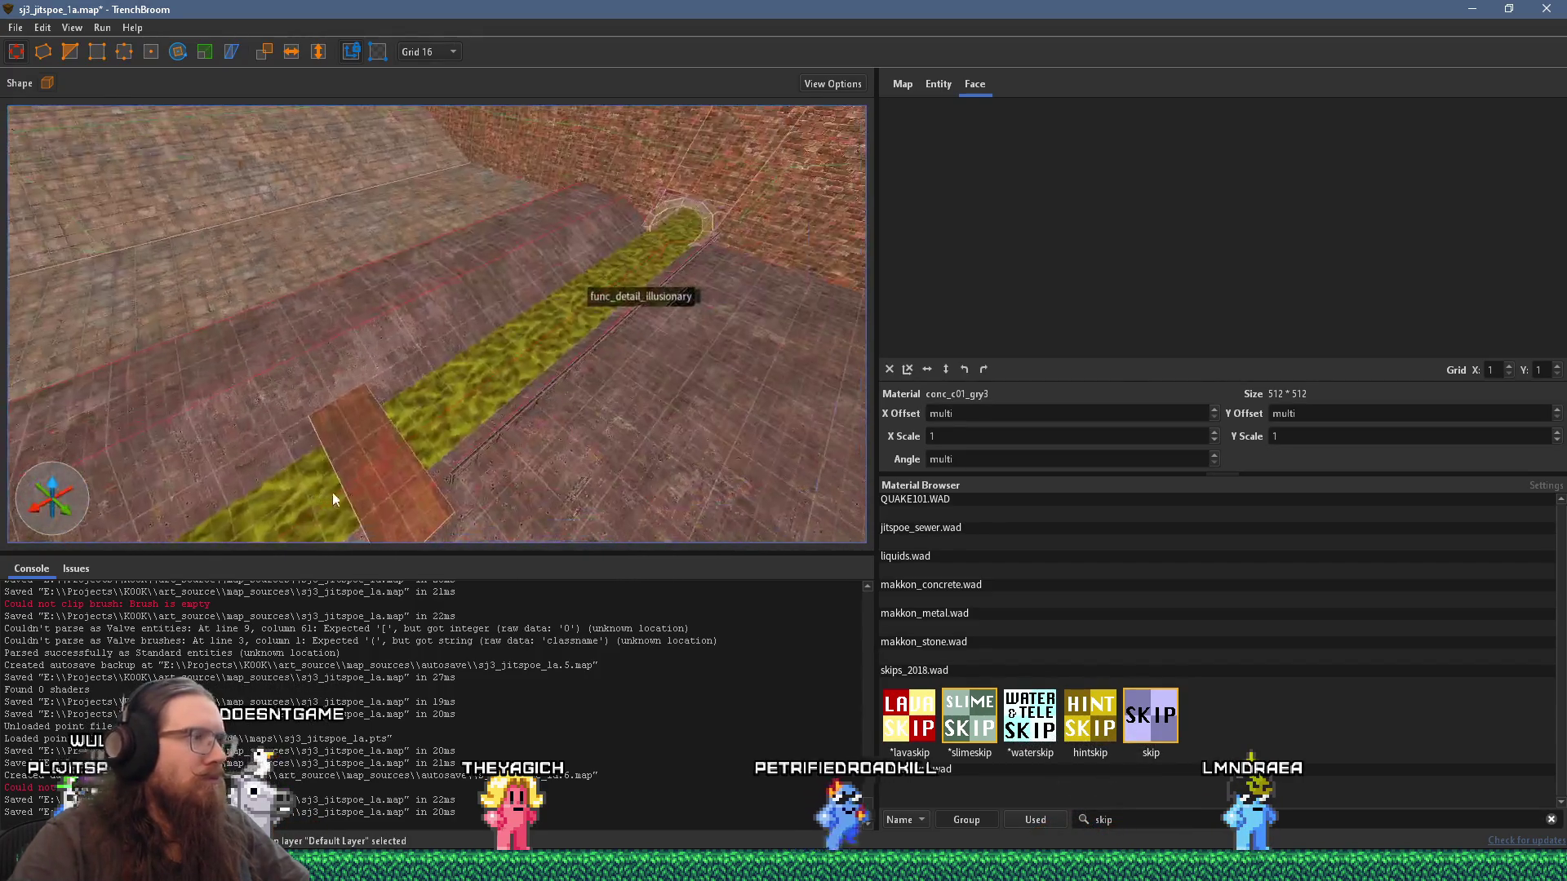
pyautogui.moveTo(565, 469)
pyautogui.mouseDown()
pyautogui.moveTo(776, 384)
pyautogui.moveTo(605, 405)
pyautogui.moveTo(620, 403)
pyautogui.moveTo(522, 290)
pyautogui.moveTo(405, 315)
pyautogui.moveTo(310, 301)
pyautogui.mouseUp()
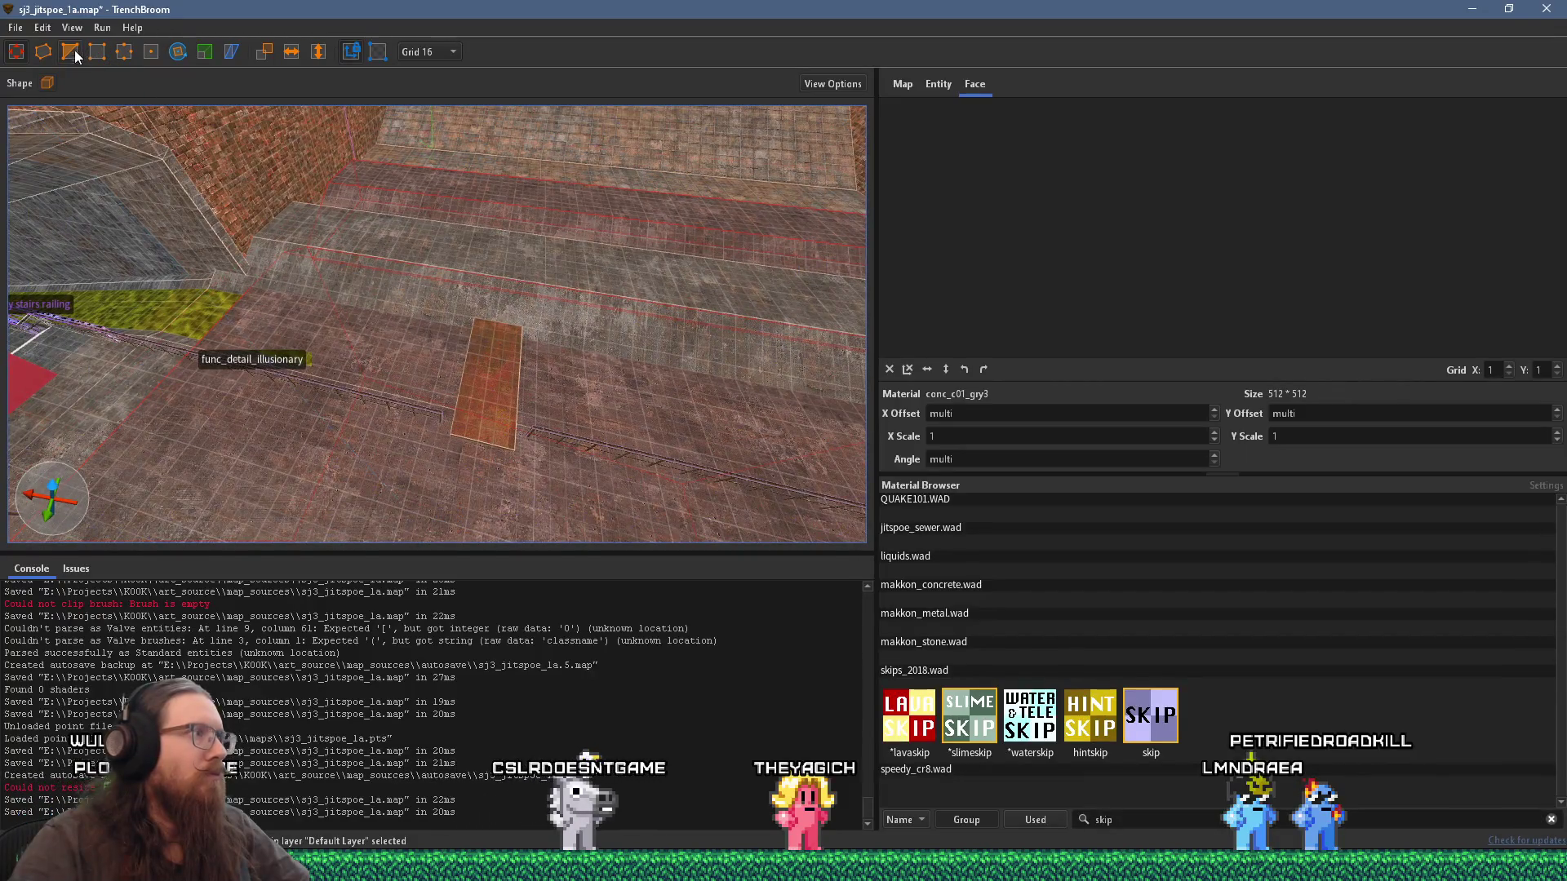
pyautogui.moveTo(214, 201)
pyautogui.mouseDown()
pyautogui.moveTo(232, 283)
pyautogui.moveTo(302, 370)
pyautogui.moveTo(618, 243)
pyautogui.moveTo(85, 330)
pyautogui.moveTo(328, 349)
pyautogui.moveTo(293, 555)
pyautogui.moveTo(335, 539)
pyautogui.moveTo(362, 448)
pyautogui.moveTo(294, 434)
pyautogui.mouseUp()
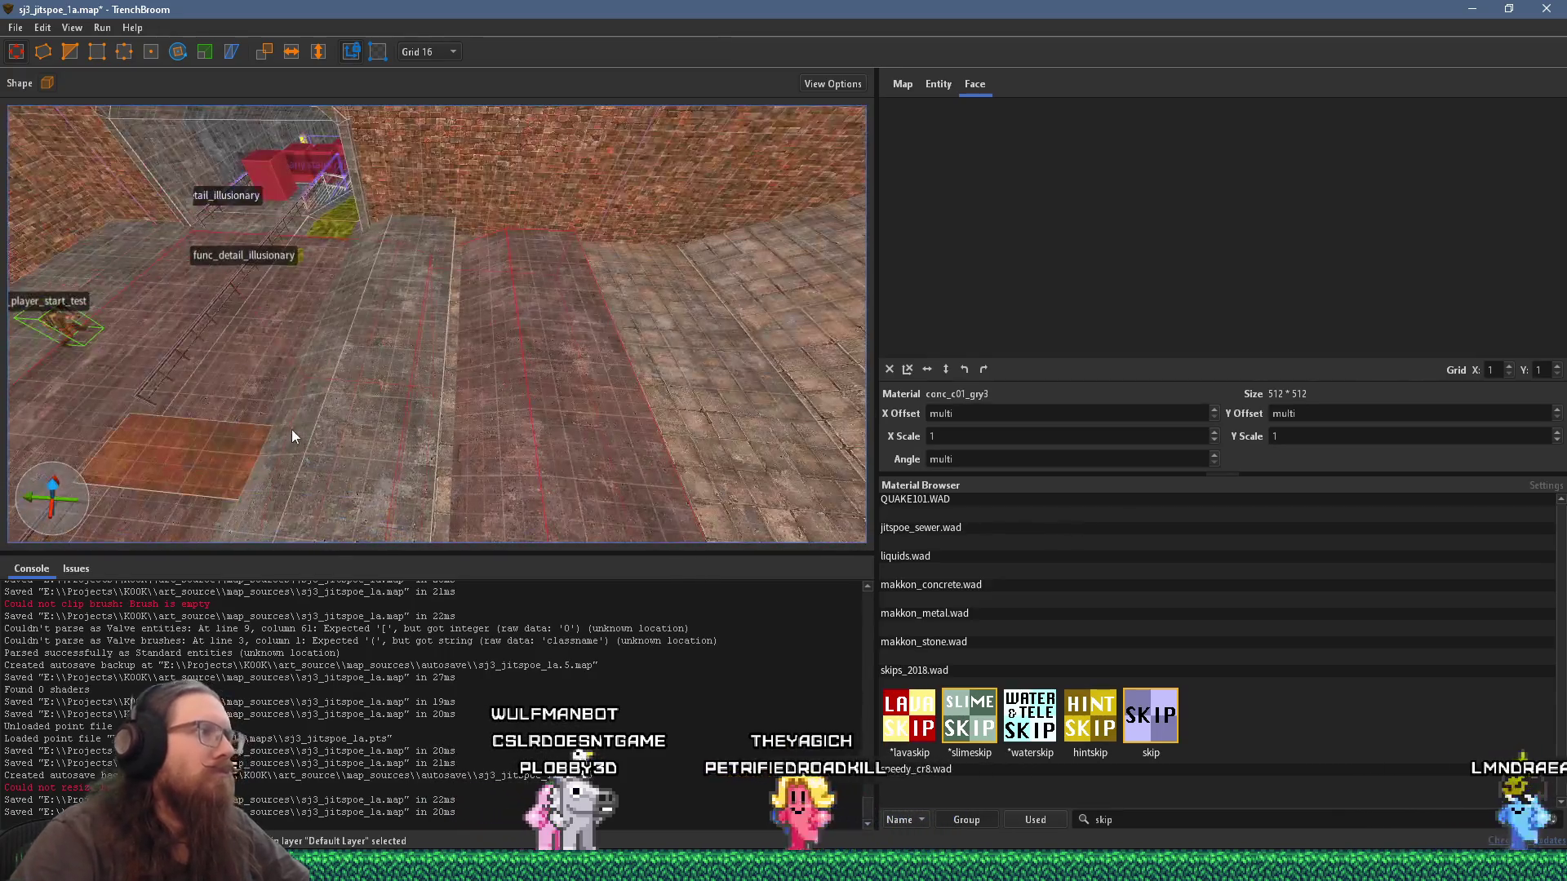
pyautogui.moveTo(315, 354)
pyautogui.mouseDown()
pyautogui.moveTo(620, 369)
pyautogui.moveTo(492, 398)
pyautogui.moveTo(603, 302)
pyautogui.moveTo(529, 246)
pyautogui.moveTo(412, 250)
pyautogui.moveTo(418, 313)
pyautogui.moveTo(352, 82)
pyautogui.moveTo(498, 371)
pyautogui.moveTo(400, 166)
pyautogui.moveTo(419, 327)
pyautogui.moveTo(414, 296)
pyautogui.mouseUp()
pyautogui.click(125, 52)
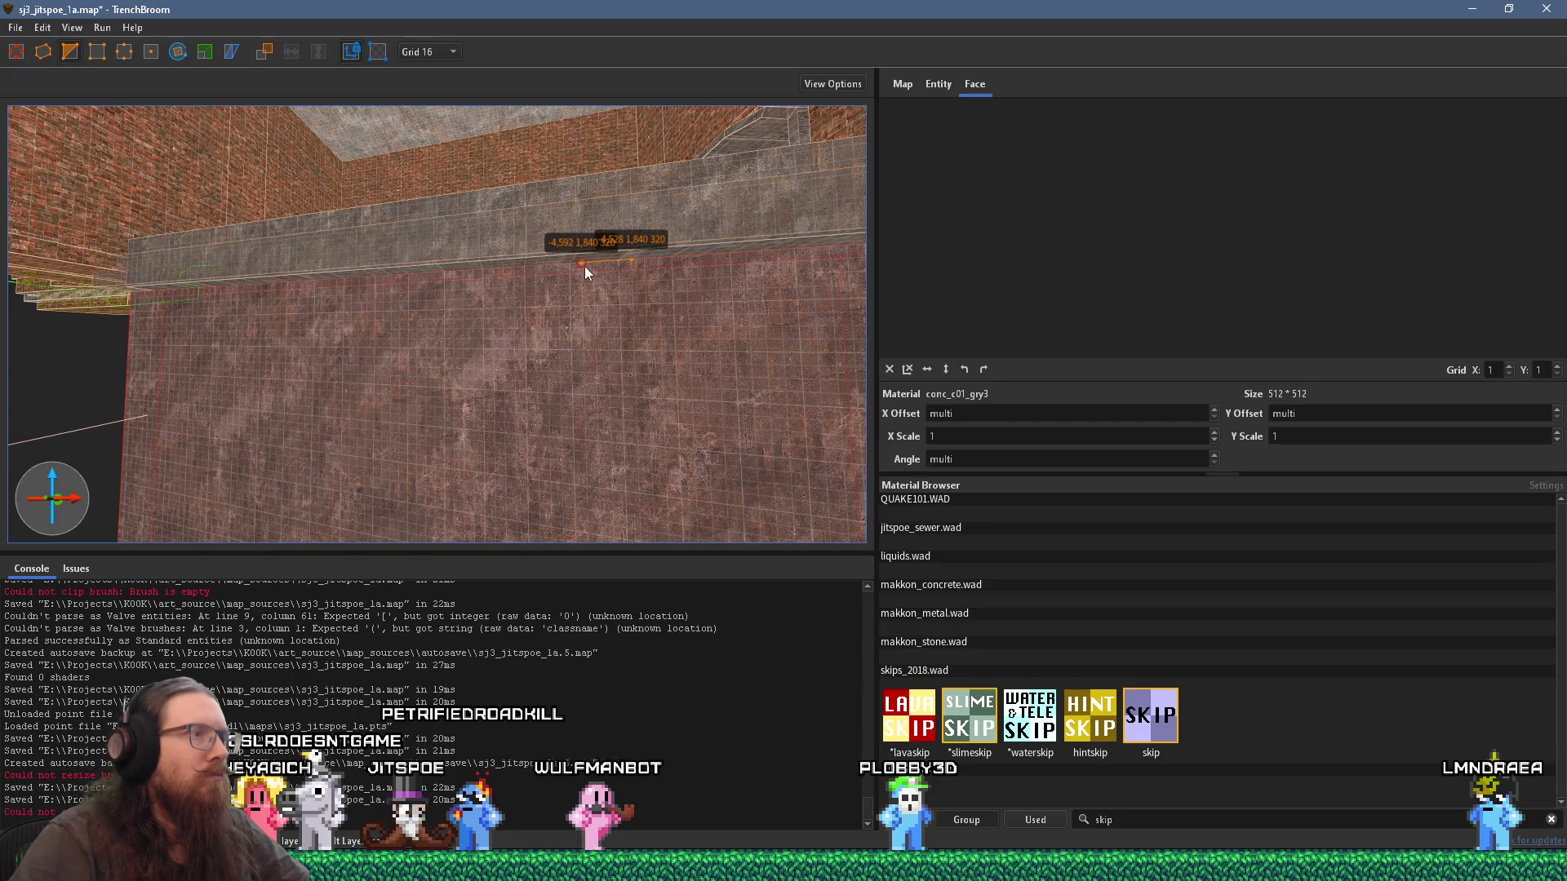
pyautogui.click(582, 264)
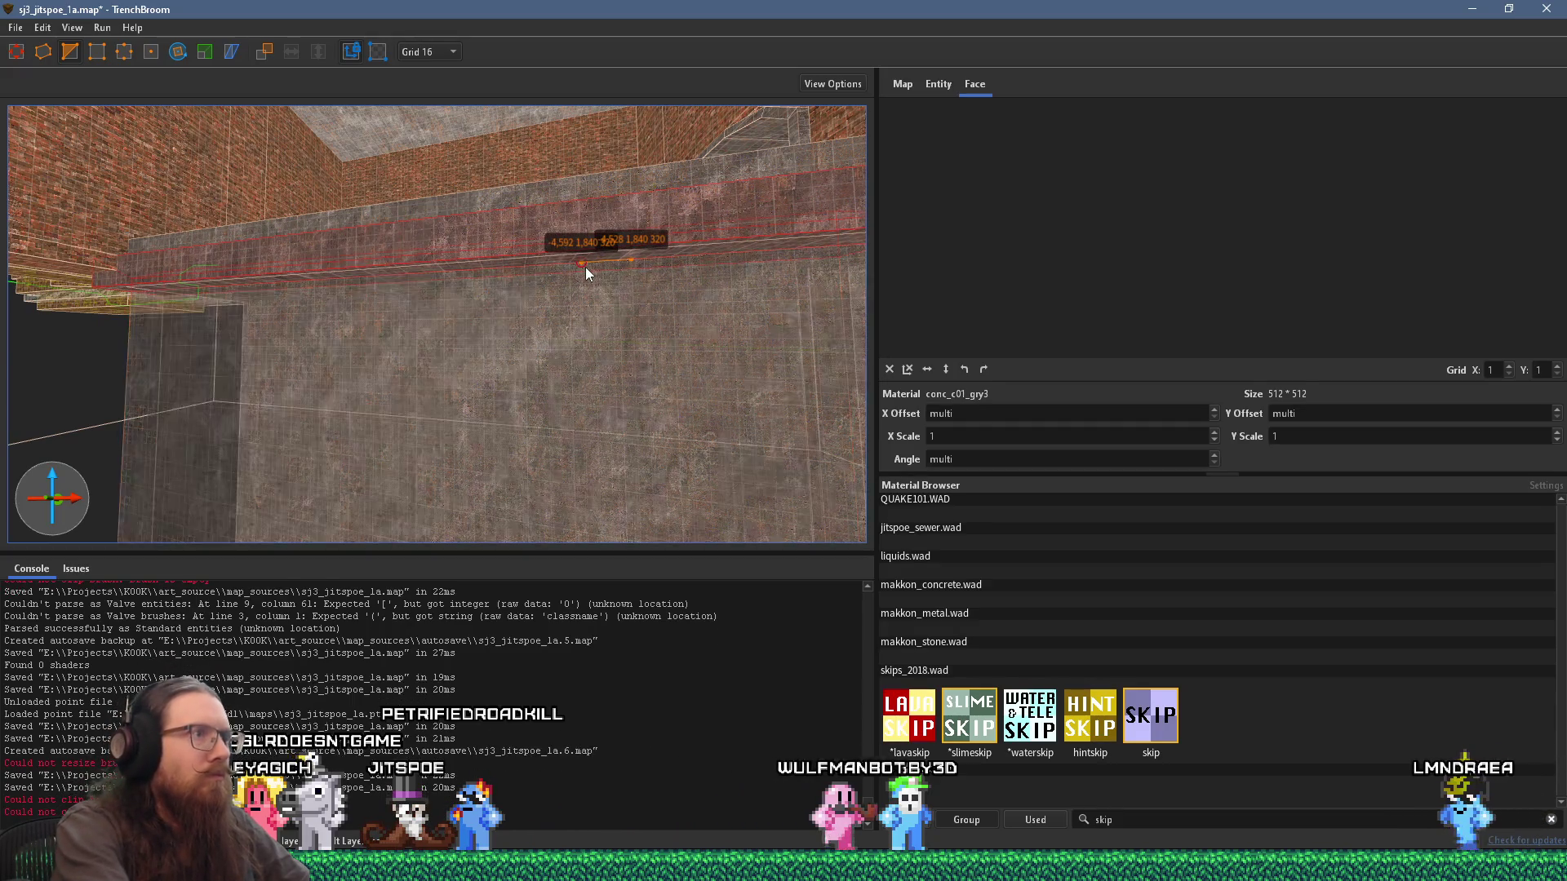
pyautogui.moveTo(585, 266)
pyautogui.mouseDown()
pyautogui.moveTo(672, 107)
pyautogui.moveTo(385, 418)
pyautogui.moveTo(380, 388)
pyautogui.moveTo(310, 424)
pyautogui.moveTo(367, 349)
pyautogui.moveTo(409, 359)
pyautogui.mouseUp()
# Step: Block out a new 400×128×64 brush on the floor over by the slime channel and bridge
pyautogui.moveTo(124, 127)
pyautogui.mouseDown()
pyautogui.moveTo(310, 182)
pyautogui.moveTo(336, 223)
pyautogui.mouseUp()
pyautogui.moveTo(147, 250); pyautogui.dragTo(90, 252)
pyautogui.moveTo(314, 287)
pyautogui.mouseDown()
pyautogui.moveTo(310, 311)
pyautogui.moveTo(355, 348)
pyautogui.moveTo(403, 369)
pyautogui.moveTo(410, 346)
pyautogui.mouseUp()
pyautogui.click(179, 52)
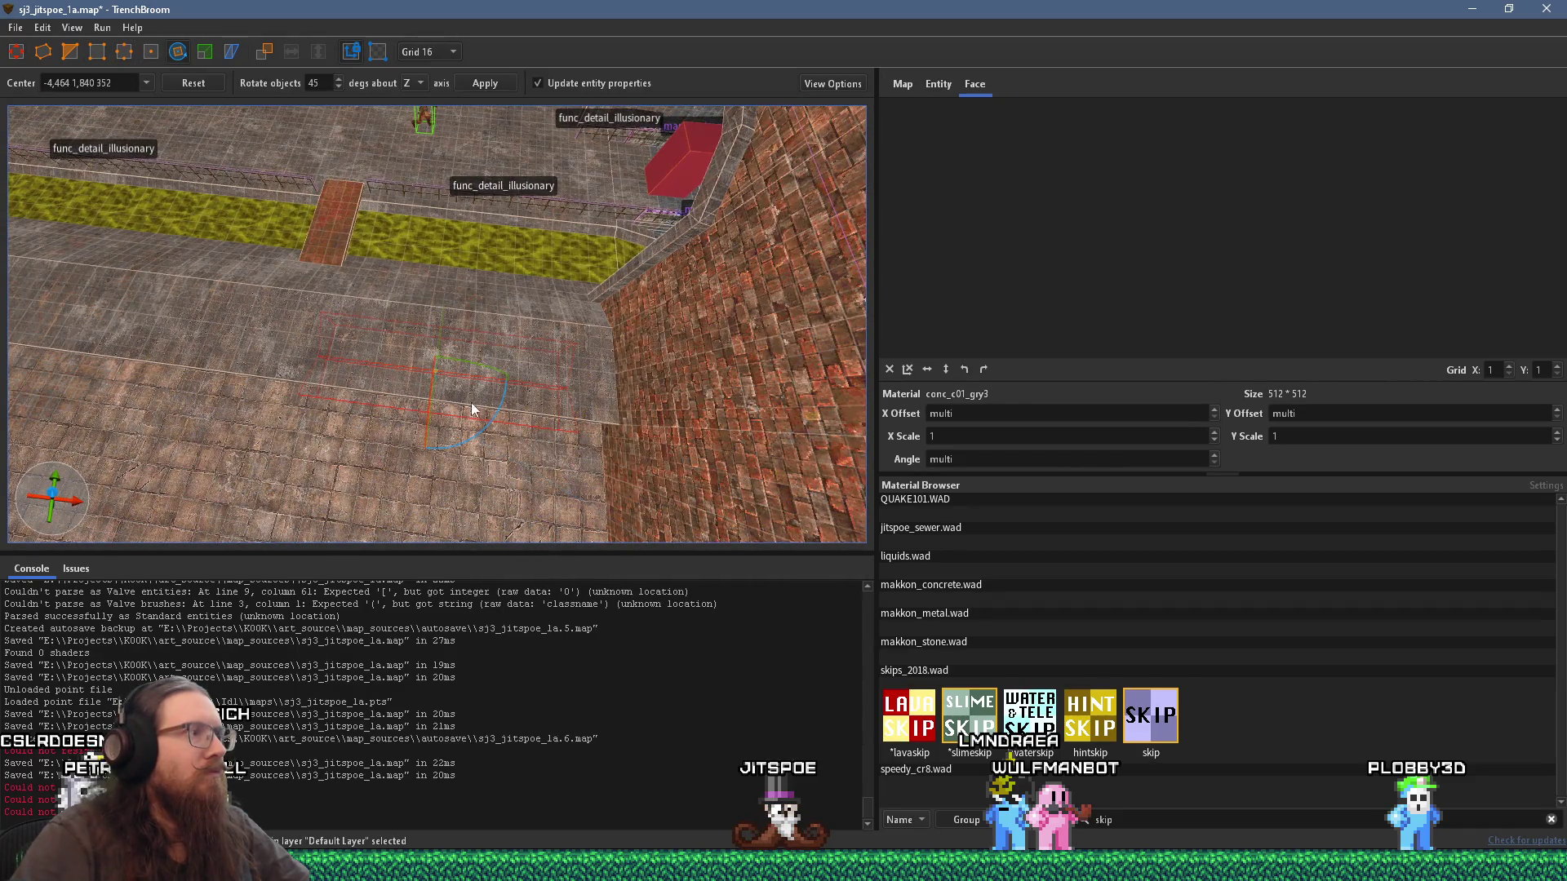
# Step: Exit rotation, select the new floor brush, and set the grid size to 8
pyautogui.moveTo(338, 457)
pyautogui.mouseDown()
pyautogui.moveTo(297, 312)
pyautogui.moveTo(263, 261)
pyautogui.moveTo(62, 90)
pyautogui.mouseUp()
pyautogui.press('r')
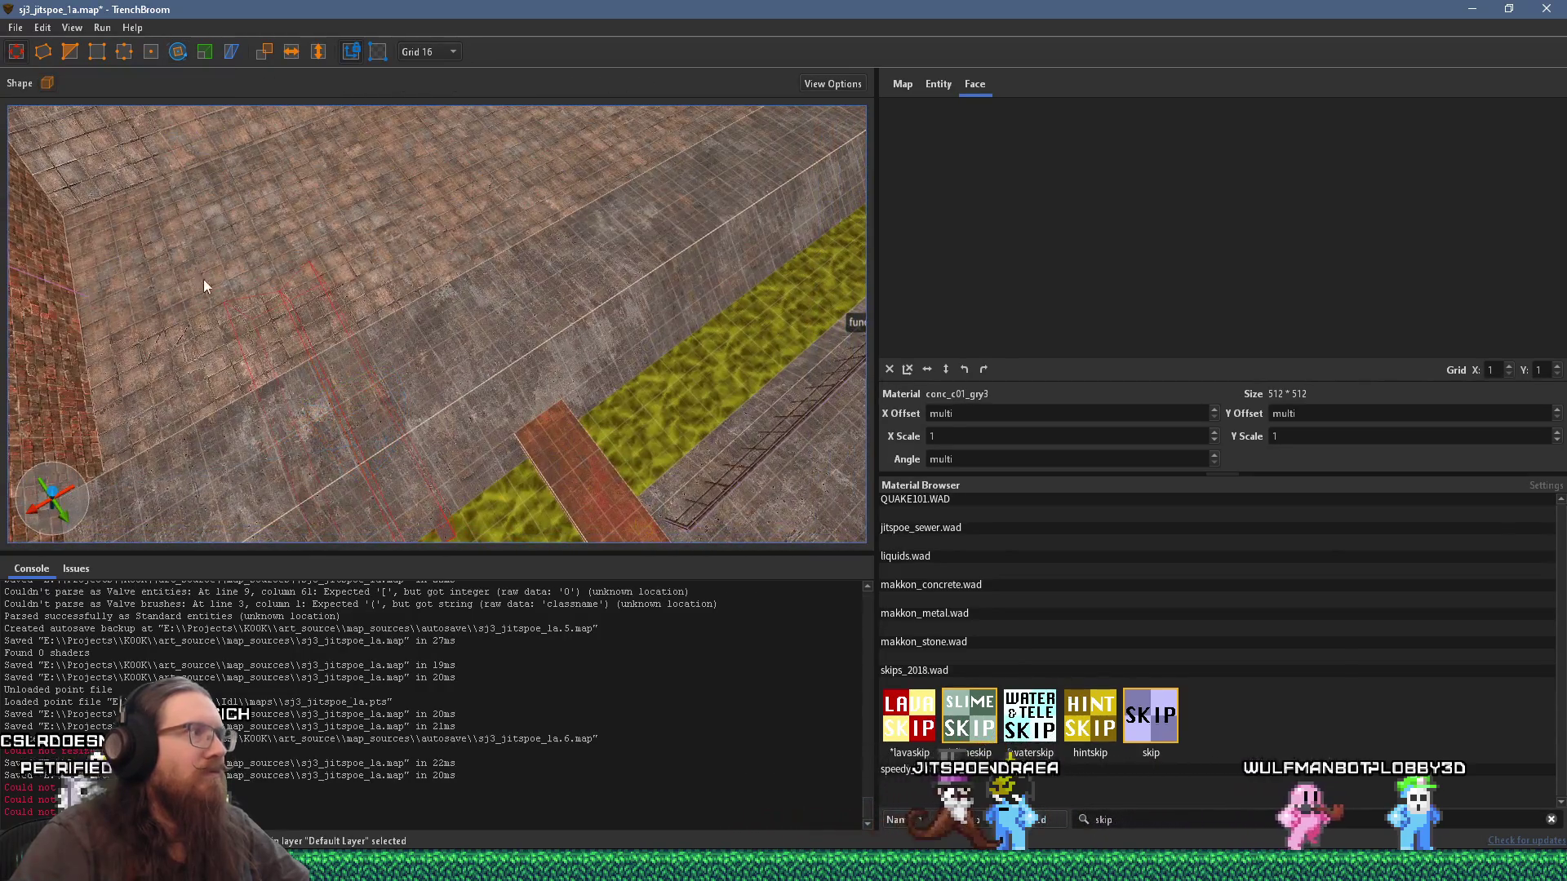
pyautogui.moveTo(481, 295)
pyautogui.mouseDown()
pyautogui.moveTo(418, 297)
pyautogui.moveTo(308, 128)
pyautogui.moveTo(399, 244)
pyautogui.moveTo(397, 163)
pyautogui.moveTo(454, 353)
pyautogui.mouseUp()
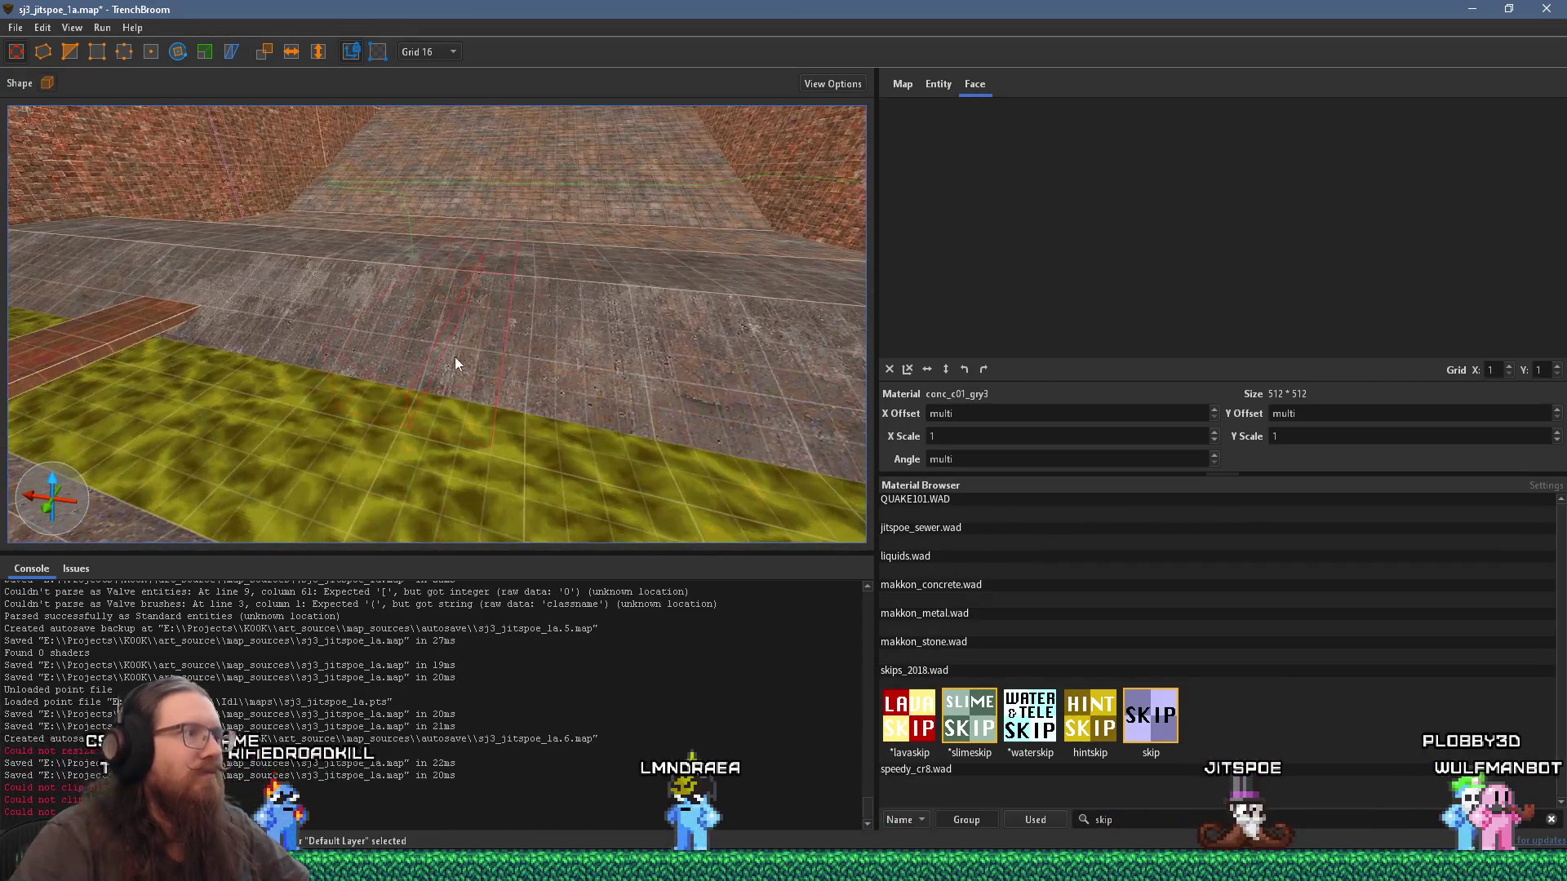
pyautogui.click(460, 310)
pyautogui.moveTo(462, 276)
pyautogui.mouseDown()
pyautogui.moveTo(258, 274)
pyautogui.moveTo(332, 257)
pyautogui.moveTo(289, 149)
pyautogui.moveTo(541, 268)
pyautogui.moveTo(536, 336)
pyautogui.moveTo(497, 245)
pyautogui.moveTo(487, 134)
pyautogui.moveTo(537, 206)
pyautogui.moveTo(541, 223)
pyautogui.moveTo(491, 186)
pyautogui.moveTo(550, 323)
pyautogui.moveTo(511, 280)
pyautogui.moveTo(390, 292)
pyautogui.mouseUp()
pyautogui.click(424, 51)
pyautogui.click(443, 106)
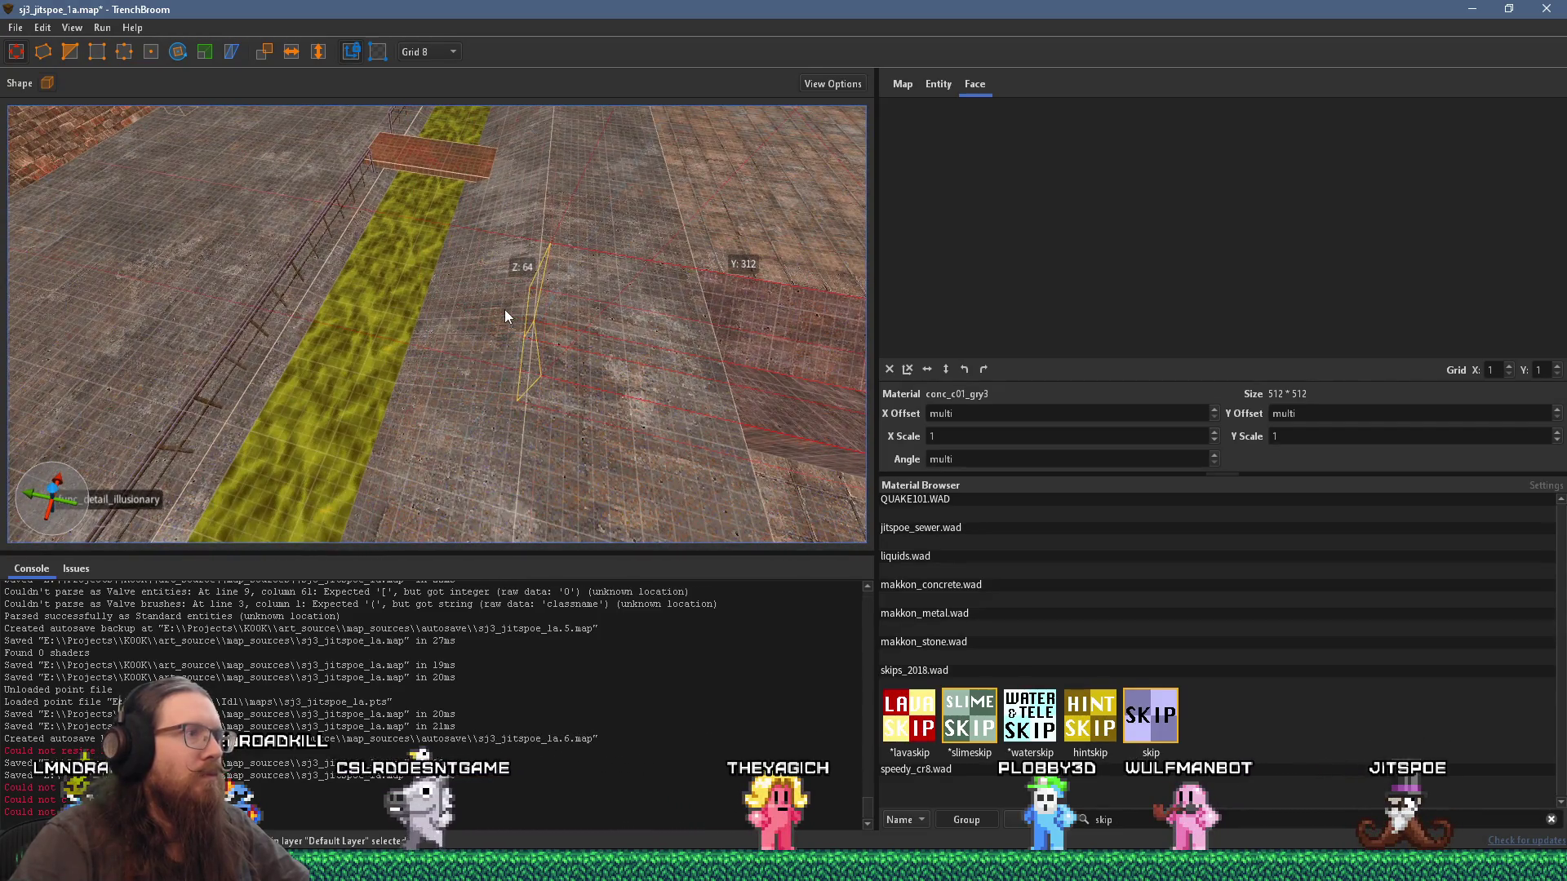
pyautogui.scroll(-5, 505, 306)
# Step: Stretch and trim the selected floor brush, glancing at the PureRef sewer reference midway
pyautogui.moveTo(661, 191)
pyautogui.mouseDown()
pyautogui.moveTo(493, 297)
pyautogui.moveTo(432, 359)
pyautogui.moveTo(272, 428)
pyautogui.mouseUp()
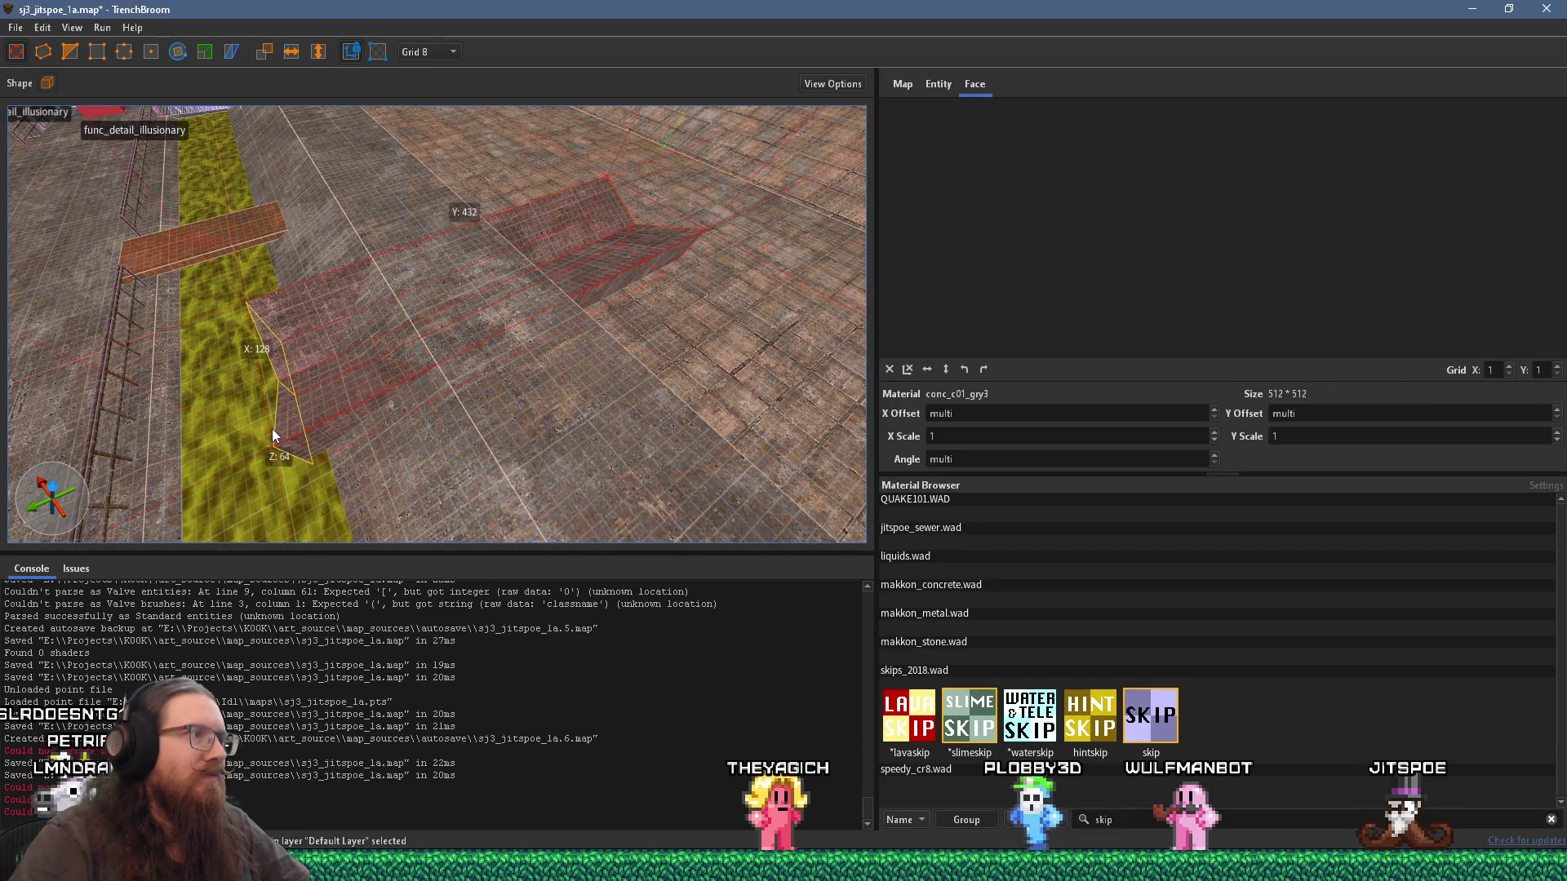
pyautogui.moveTo(674, 207)
pyautogui.mouseDown()
pyautogui.moveTo(429, 336)
pyautogui.moveTo(455, 330)
pyautogui.mouseUp()
pyautogui.hotkey('alt', 'Tab')
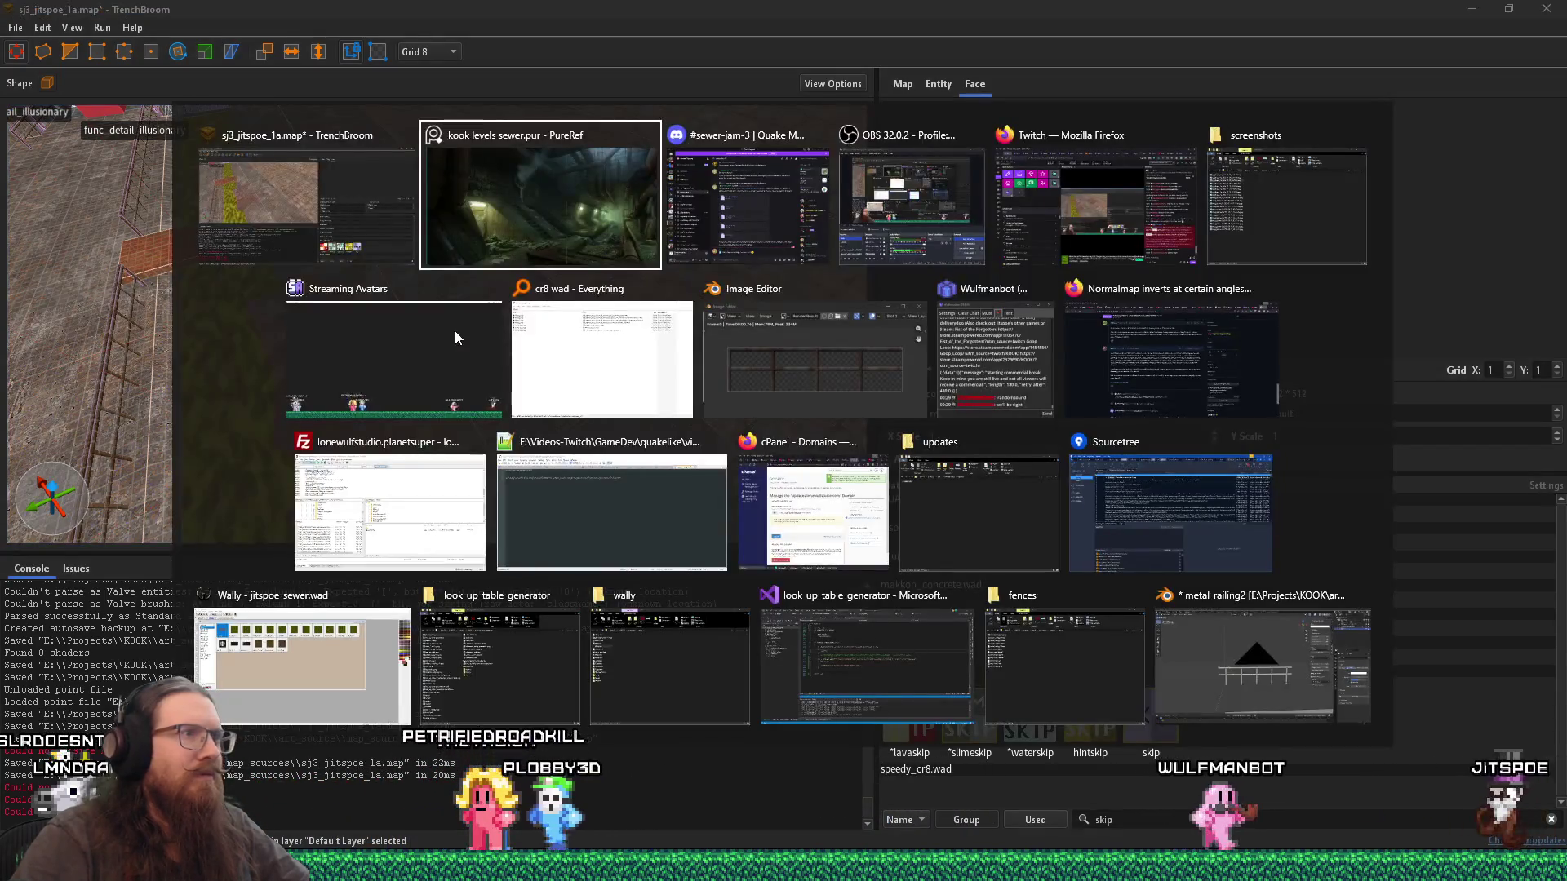
pyautogui.hotkey('alt', 'Tab')
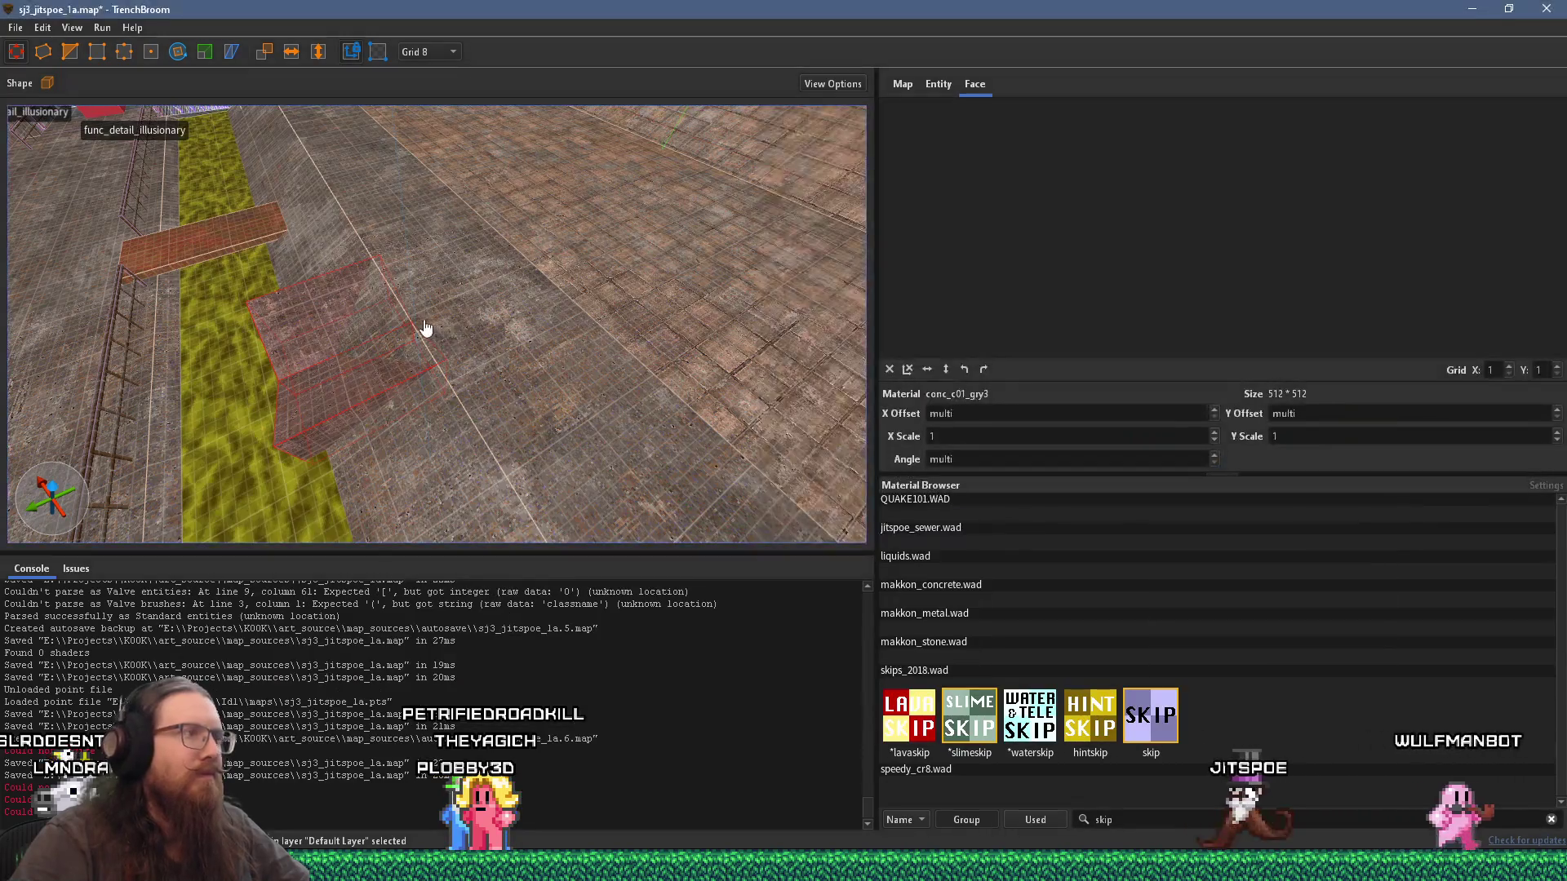
pyautogui.scroll(4, 516, 357)
pyautogui.moveTo(546, 330); pyautogui.dragTo(664, 285)
pyautogui.moveTo(290, 439)
pyautogui.mouseDown()
pyautogui.moveTo(464, 390)
pyautogui.moveTo(497, 360)
pyautogui.moveTo(467, 340)
pyautogui.moveTo(481, 221)
pyautogui.moveTo(486, 258)
pyautogui.moveTo(454, 285)
pyautogui.mouseUp()
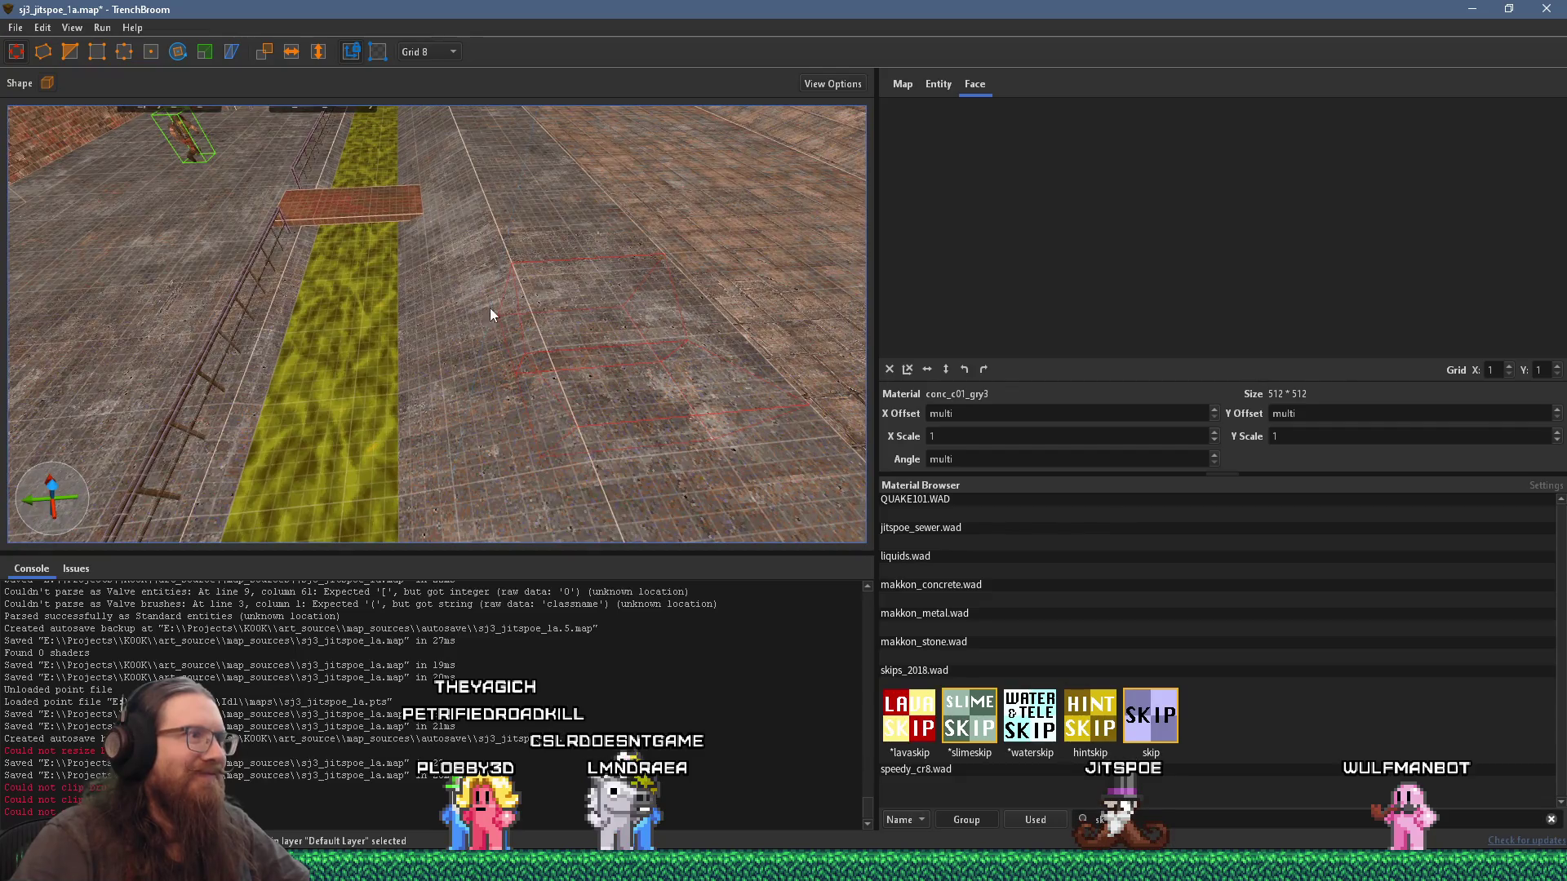
# Step: Shorten the long ledge from 1328 to 600 units, then select the small block and one face
pyautogui.moveTo(555, 381); pyautogui.dragTo(615, 360)
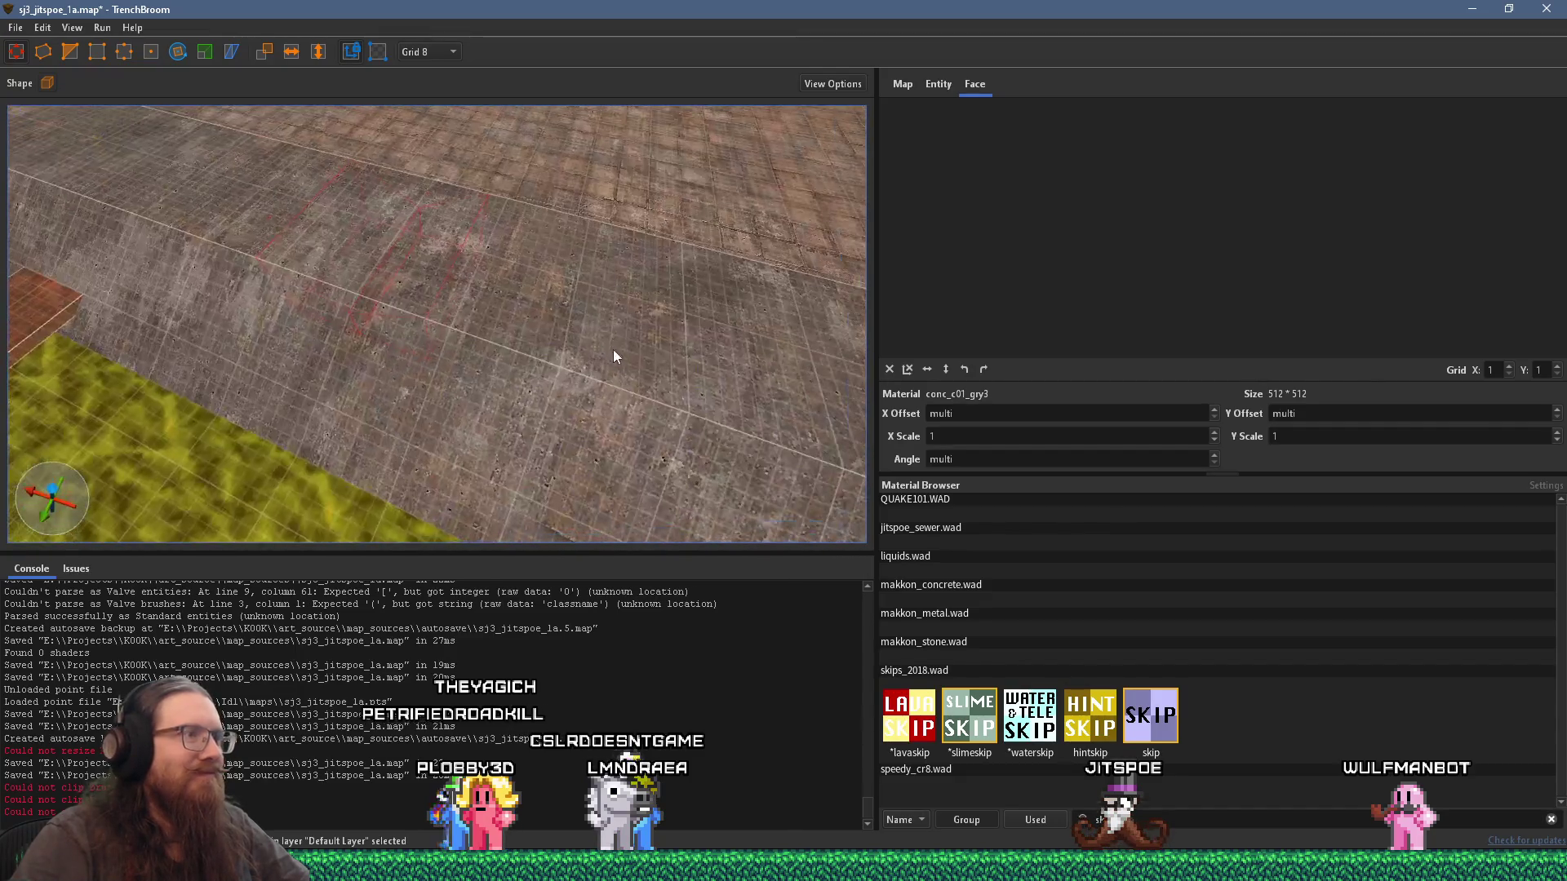
pyautogui.moveTo(463, 388)
pyautogui.mouseDown()
pyautogui.moveTo(608, 349)
pyautogui.moveTo(526, 318)
pyautogui.mouseUp()
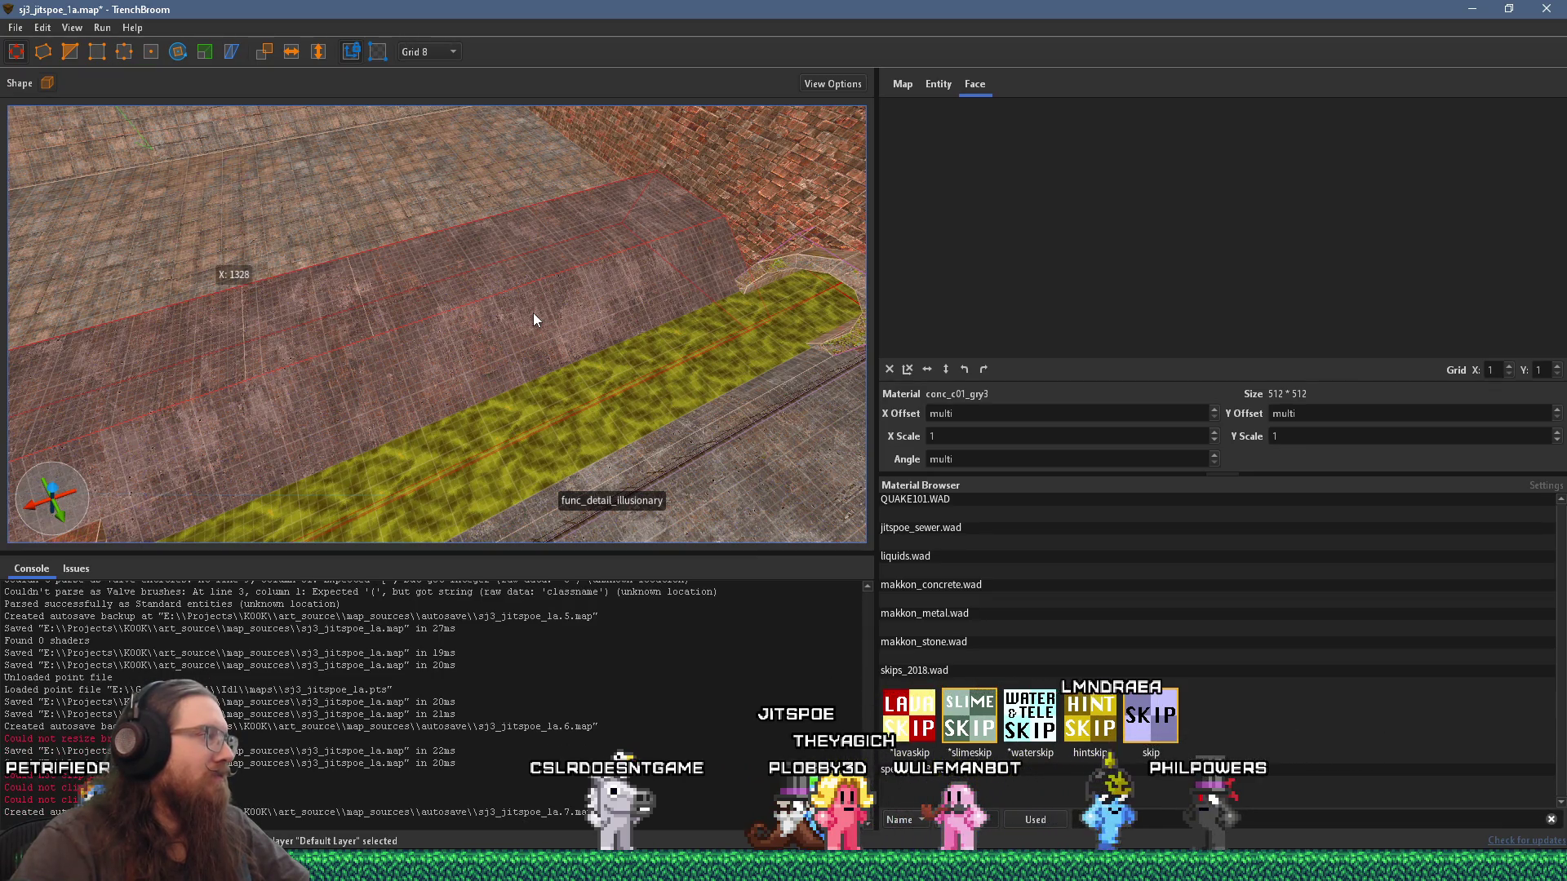
pyautogui.moveTo(630, 279); pyautogui.dragTo(645, 275)
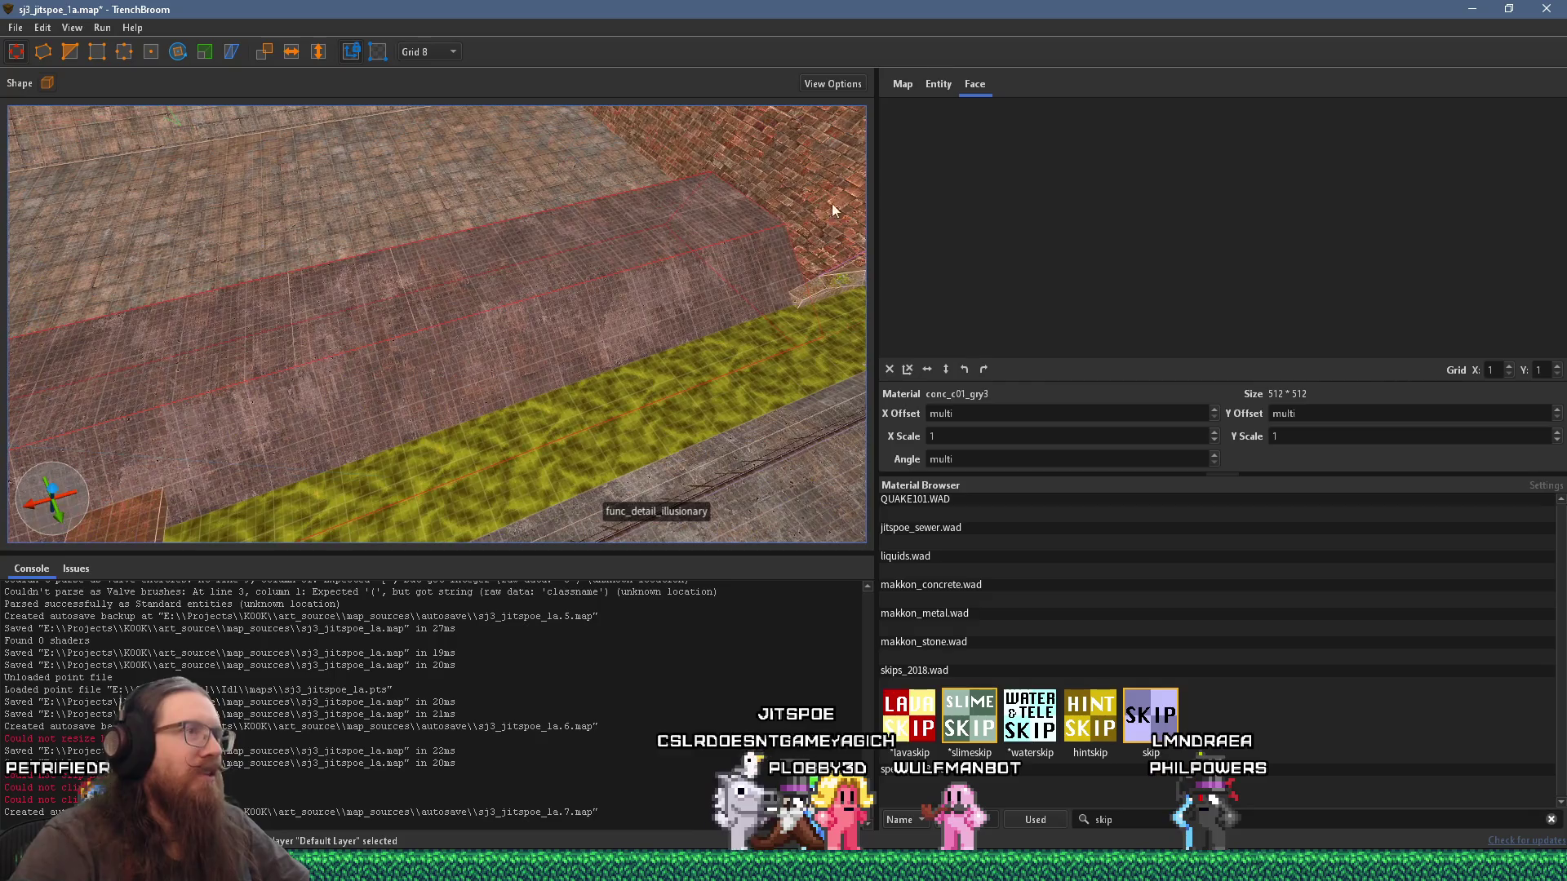
pyautogui.moveTo(290, 318); pyautogui.dragTo(364, 315)
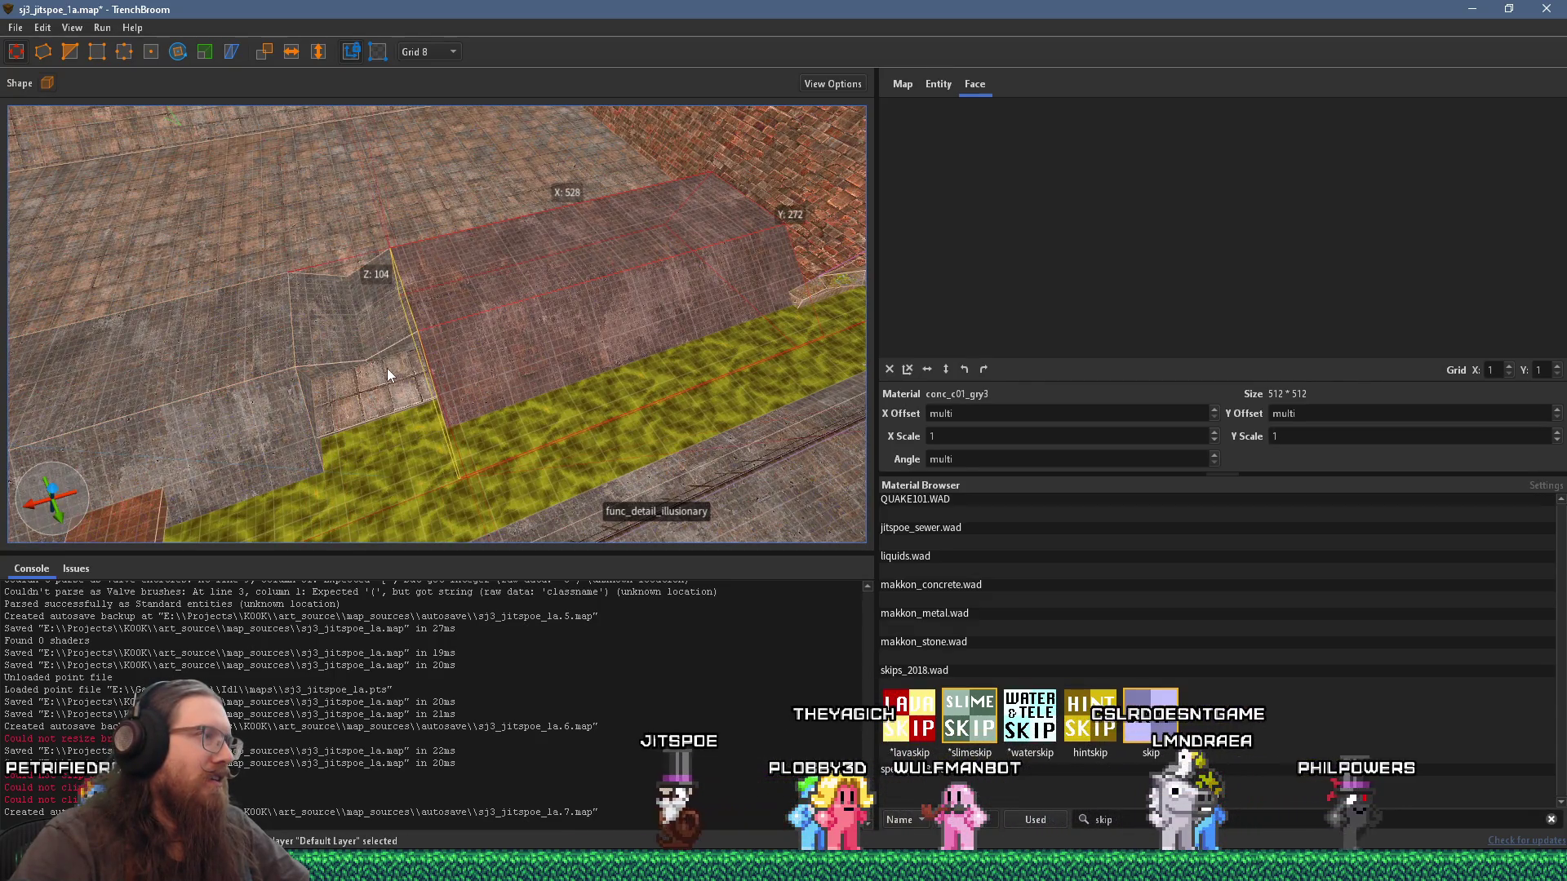
pyautogui.scroll(3, 484, 320)
pyautogui.click(428, 334)
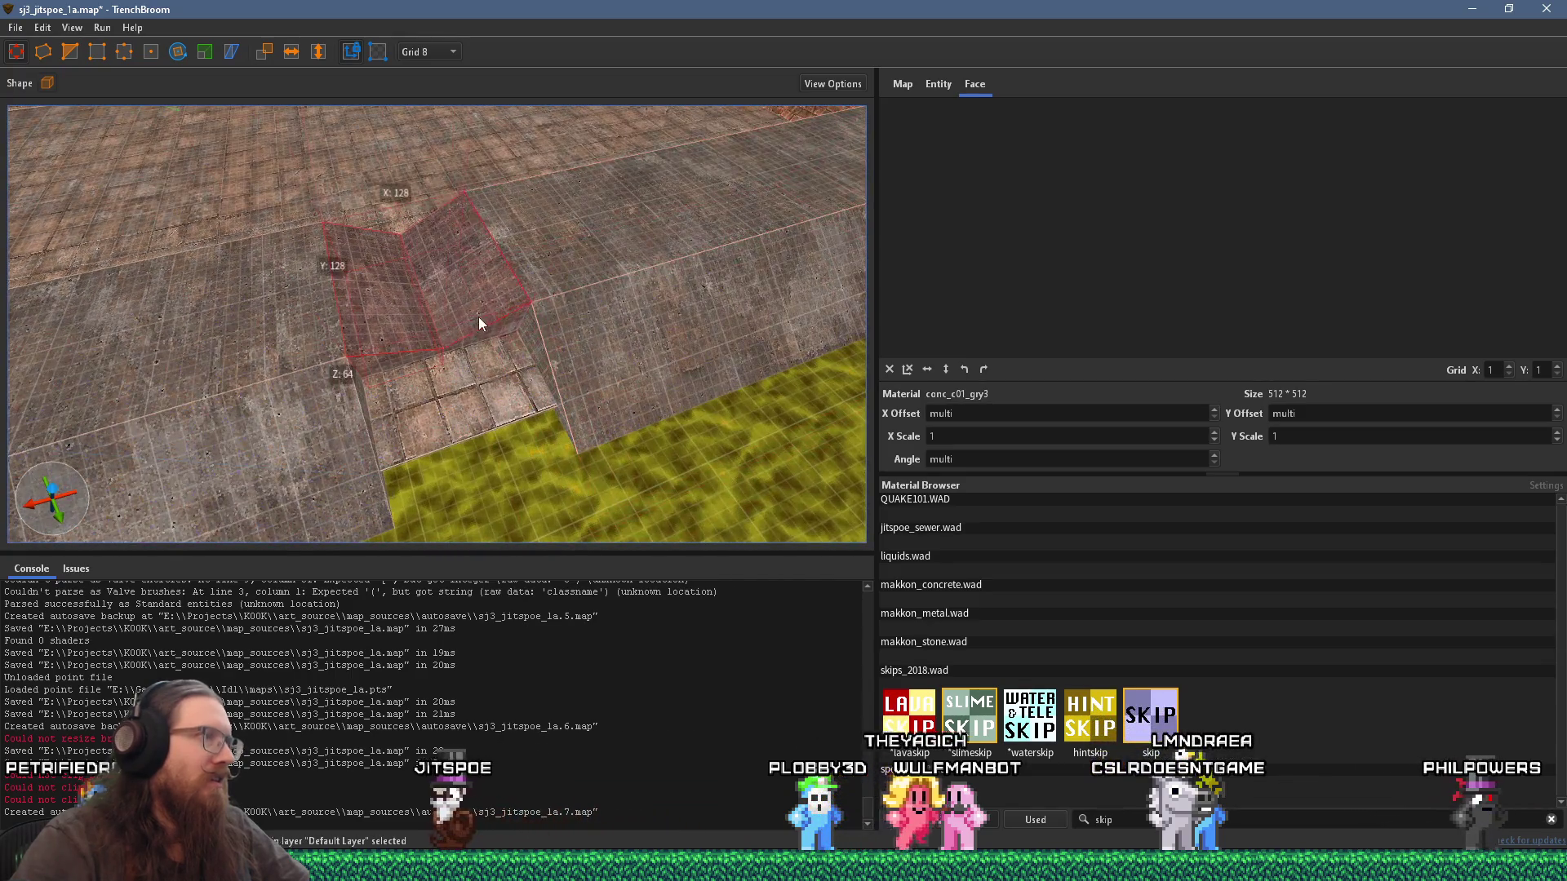
pyautogui.scroll(3, 334, 204)
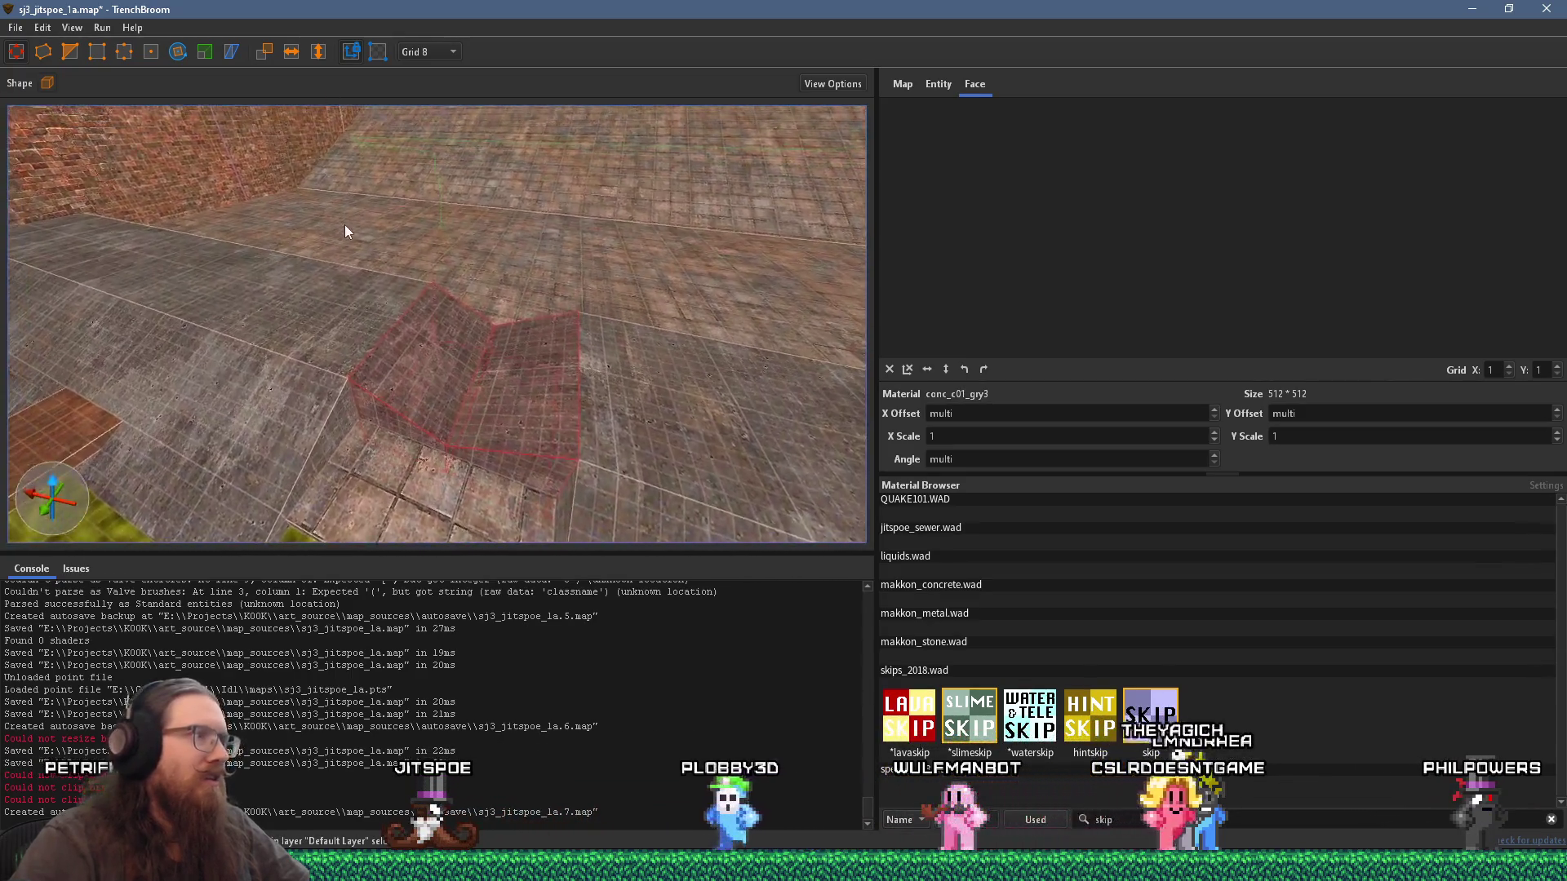
pyautogui.keyDown('shift'); pyautogui.click(382, 335); pyautogui.keyUp('shift')
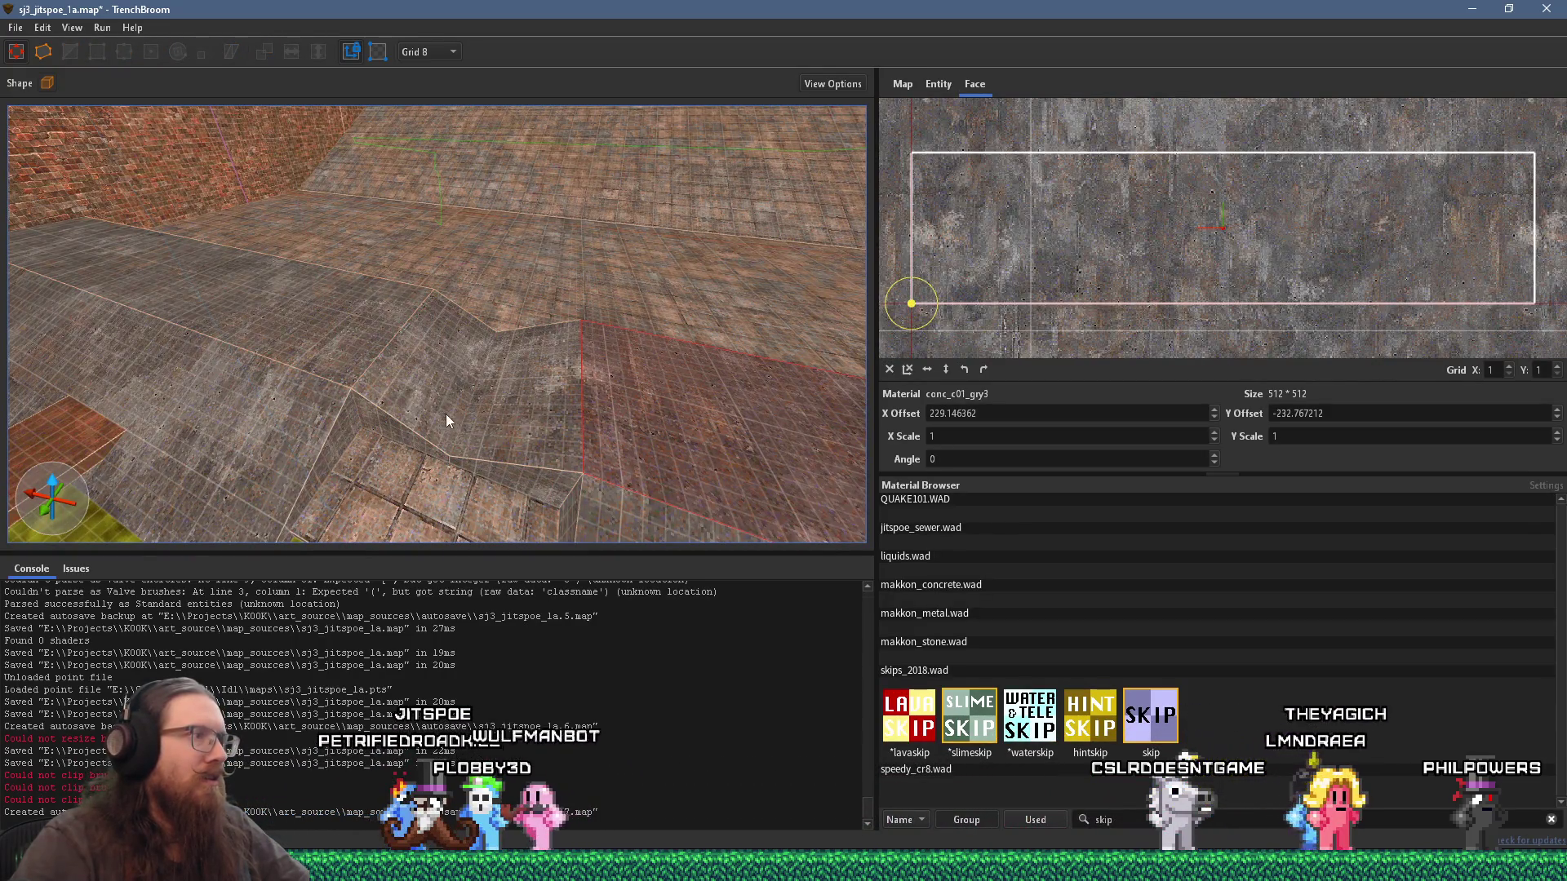
# Step: Select the whole raised block and zoom in on it
pyautogui.click(488, 449)
pyautogui.scroll(5, 430, 446)
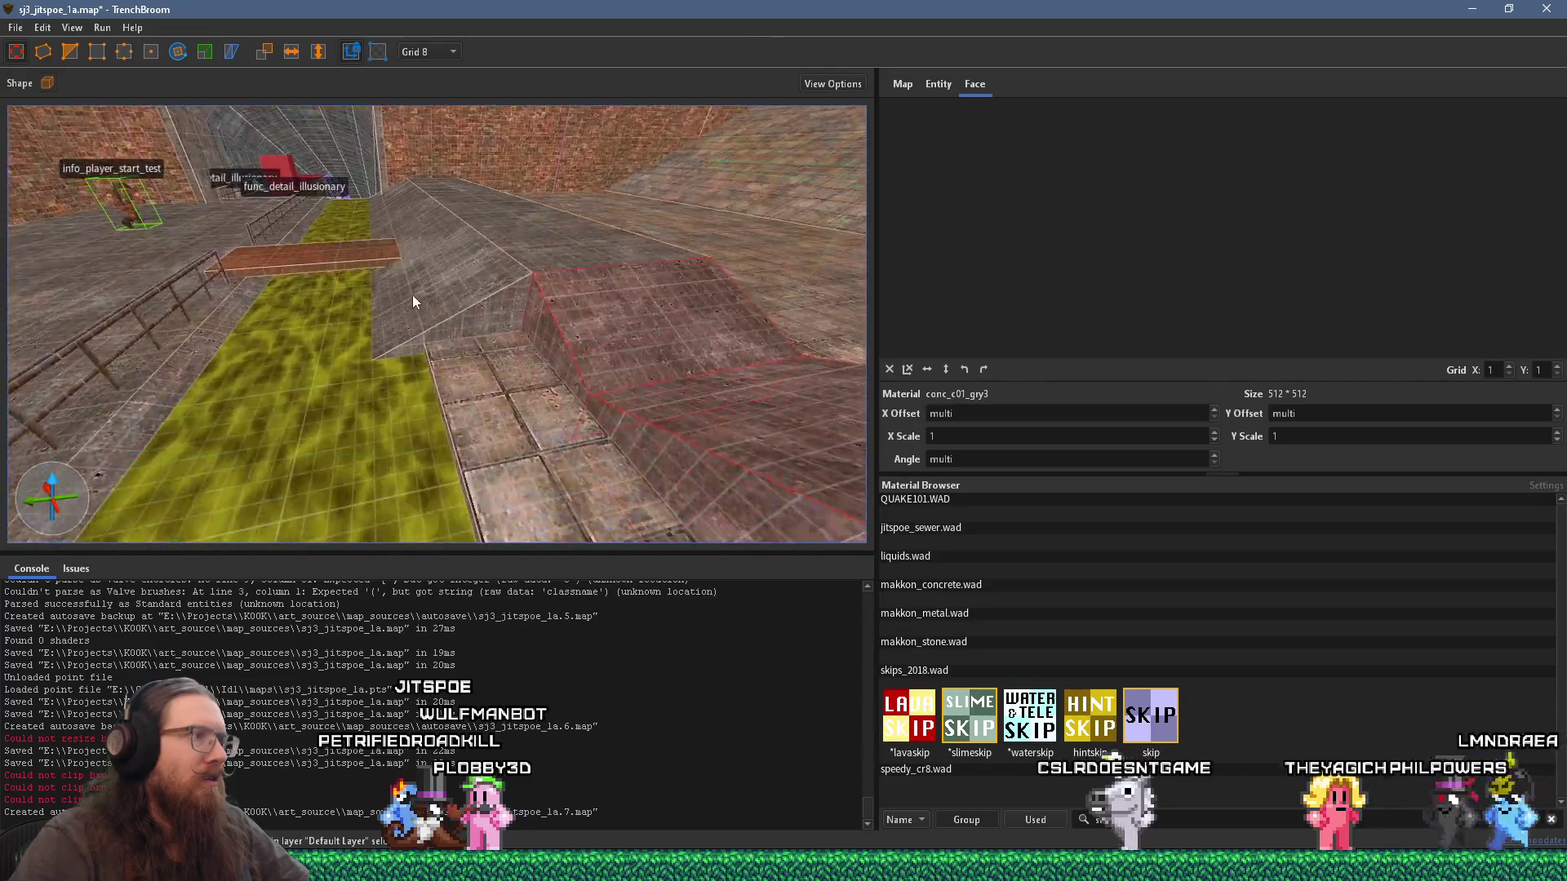
pyautogui.scroll(2, 605, 345)
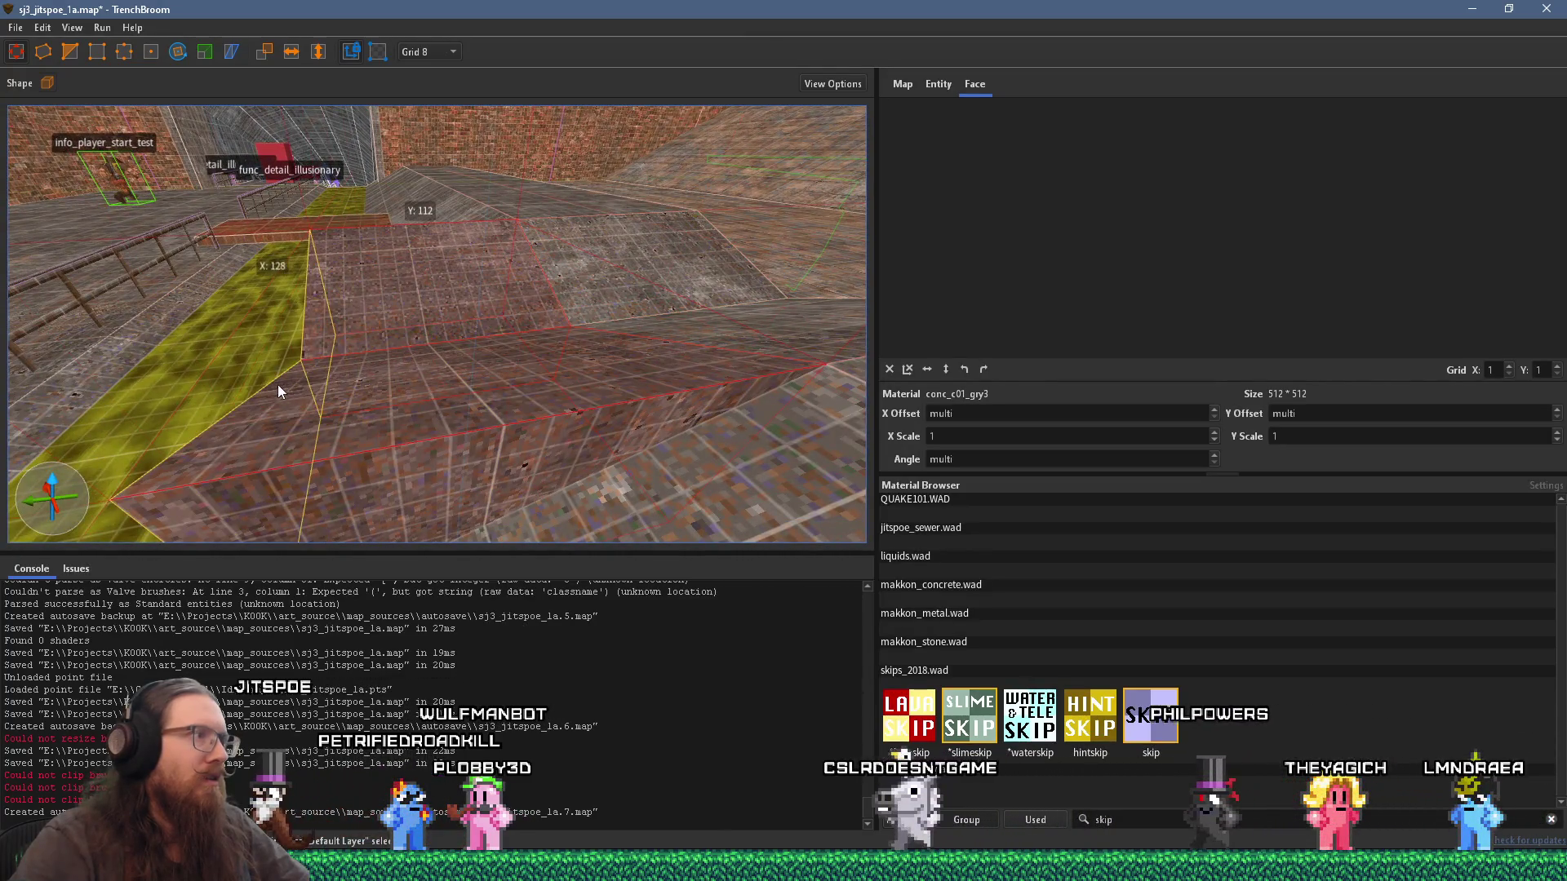
pyautogui.scroll(5, 293, 301)
pyautogui.scroll(-8, 305, 284)
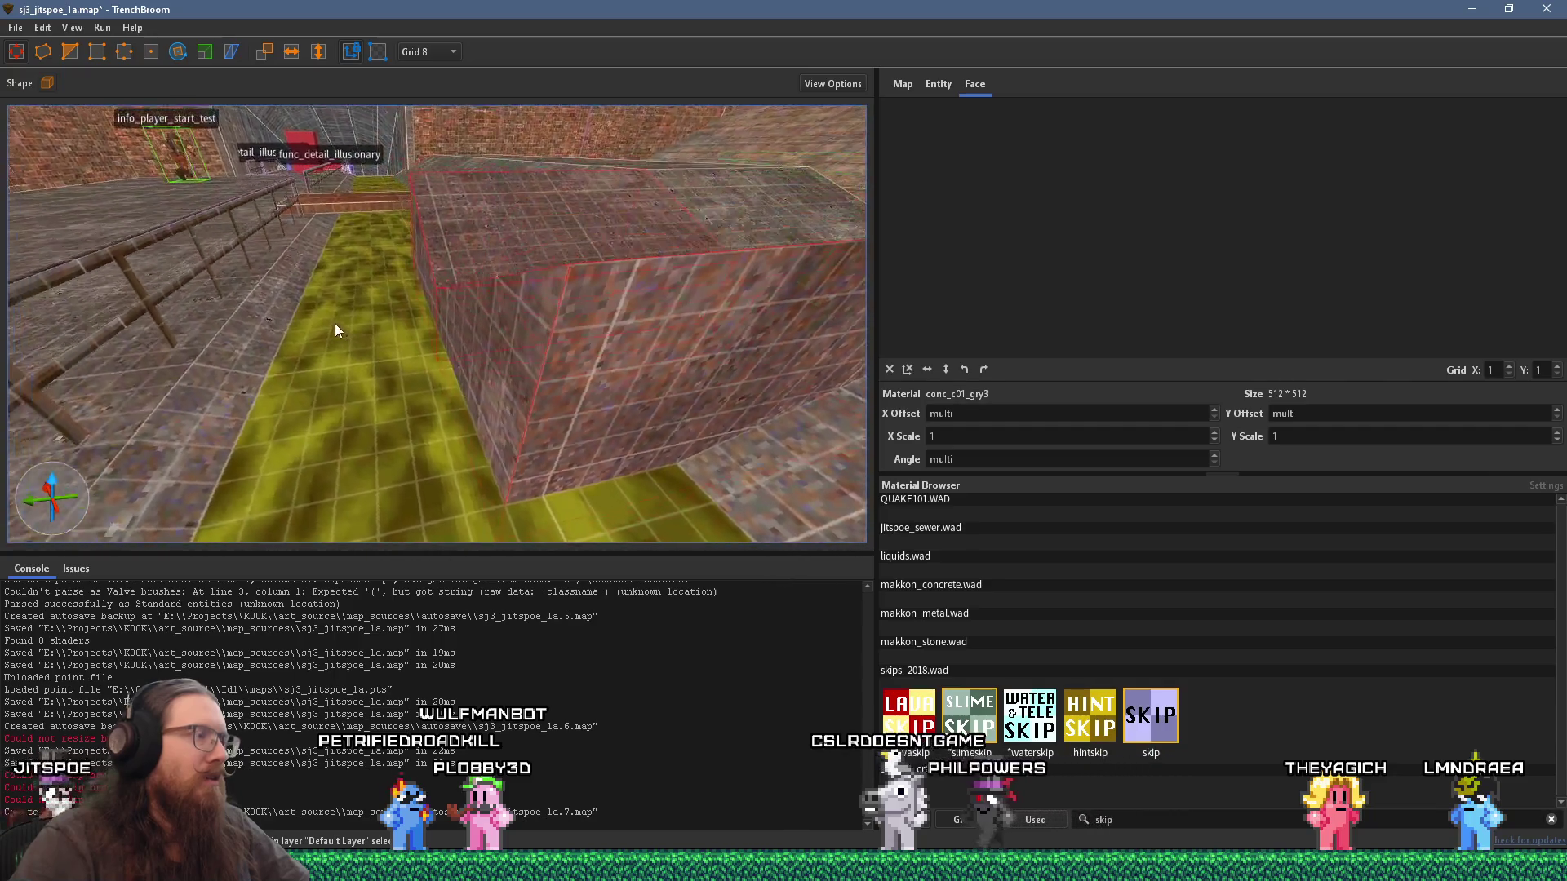
pyautogui.scroll(10, 294, 232)
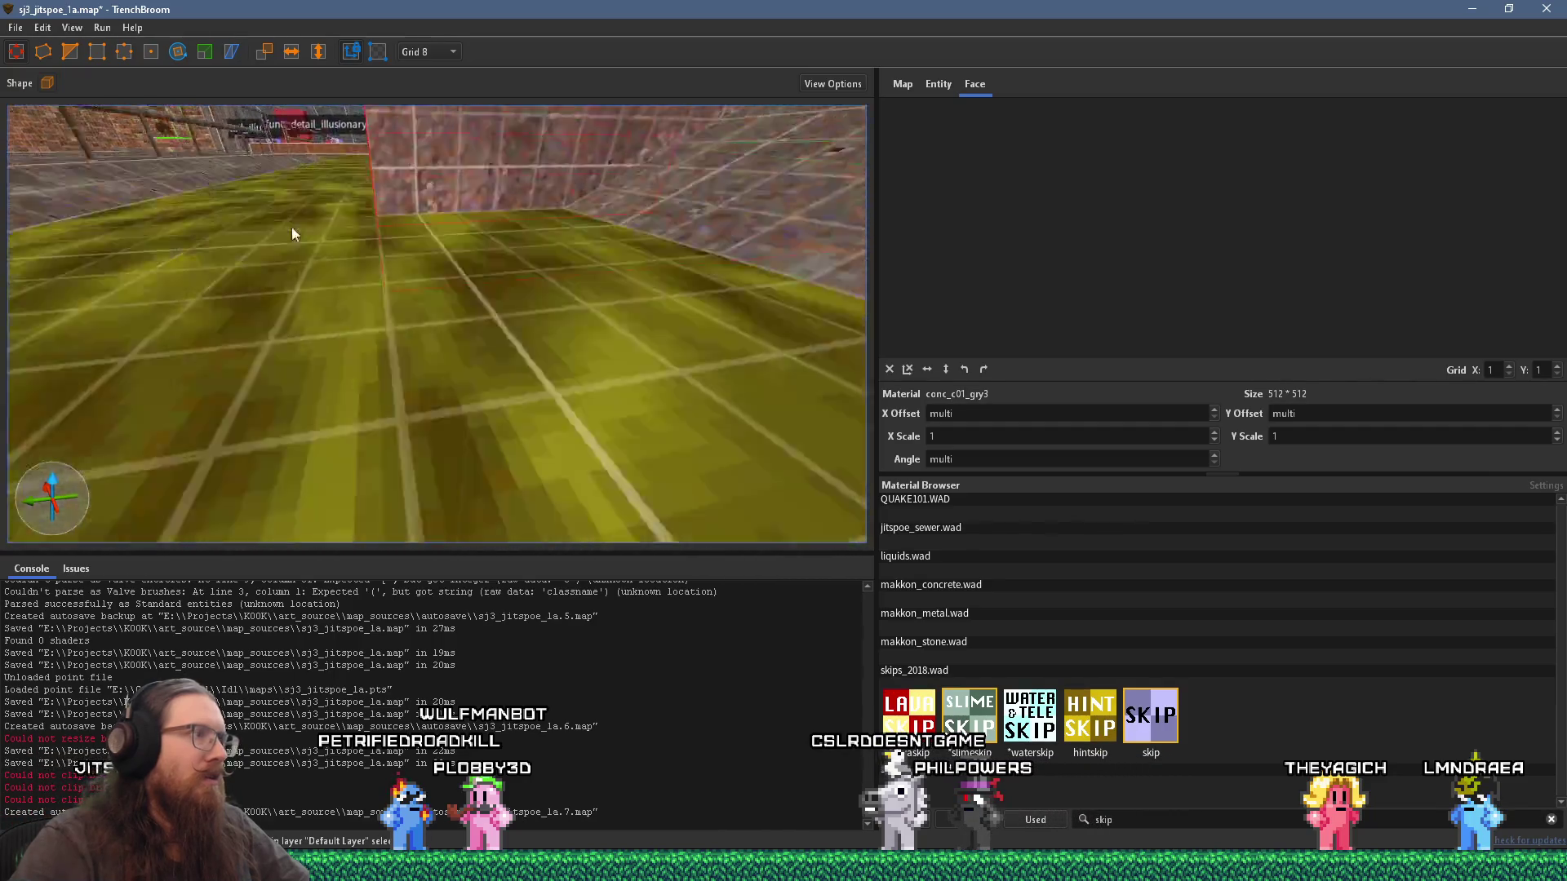
pyautogui.scroll(-8, 327, 200)
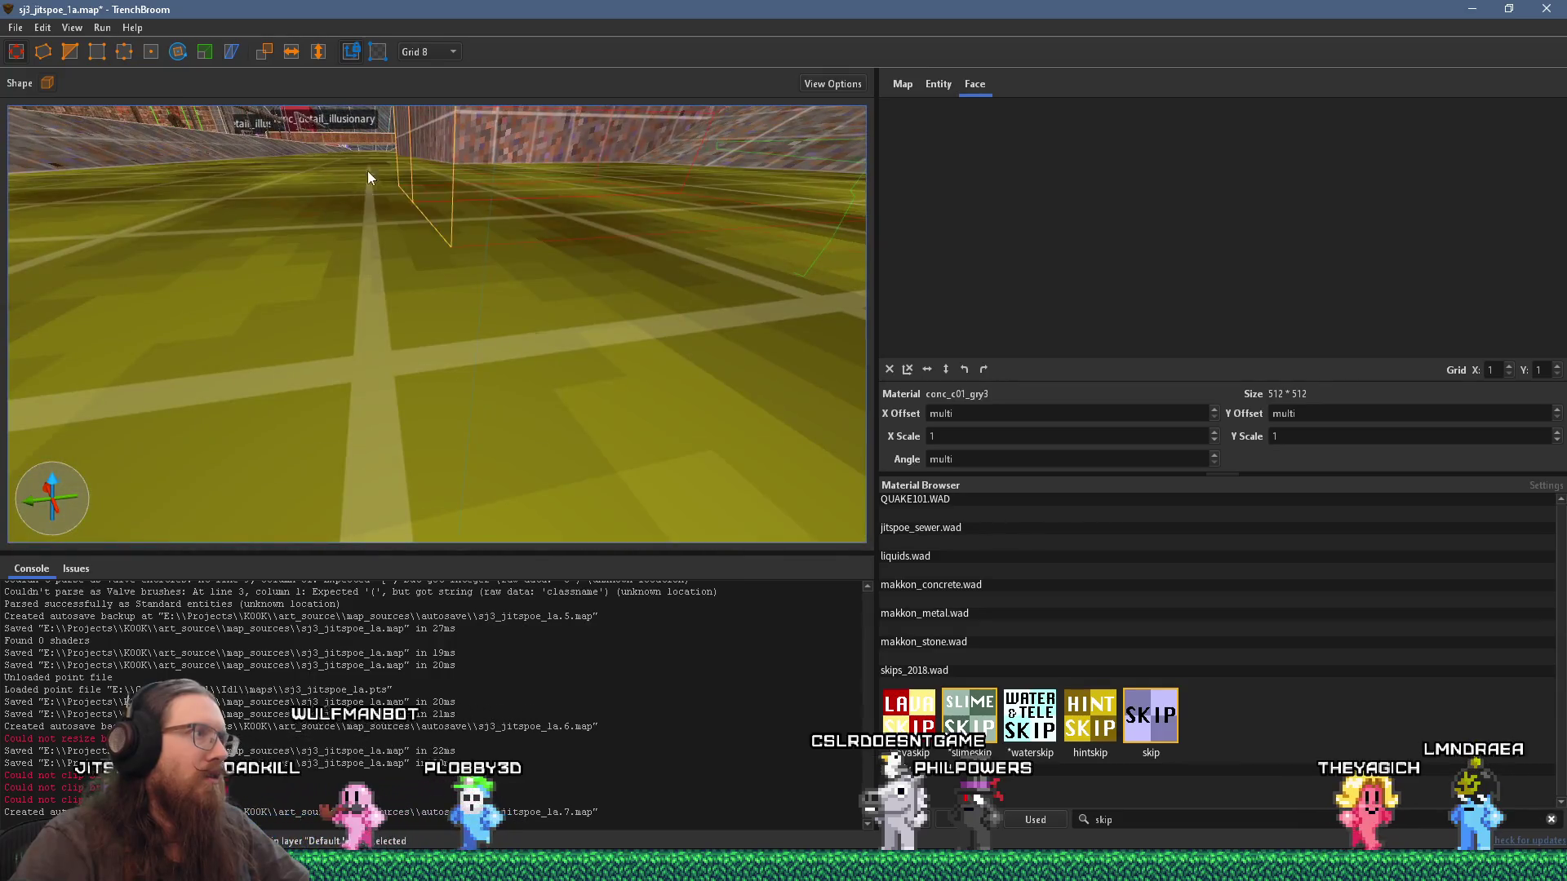
pyautogui.scroll(8, 404, 135)
pyautogui.scroll(-8, 399, 135)
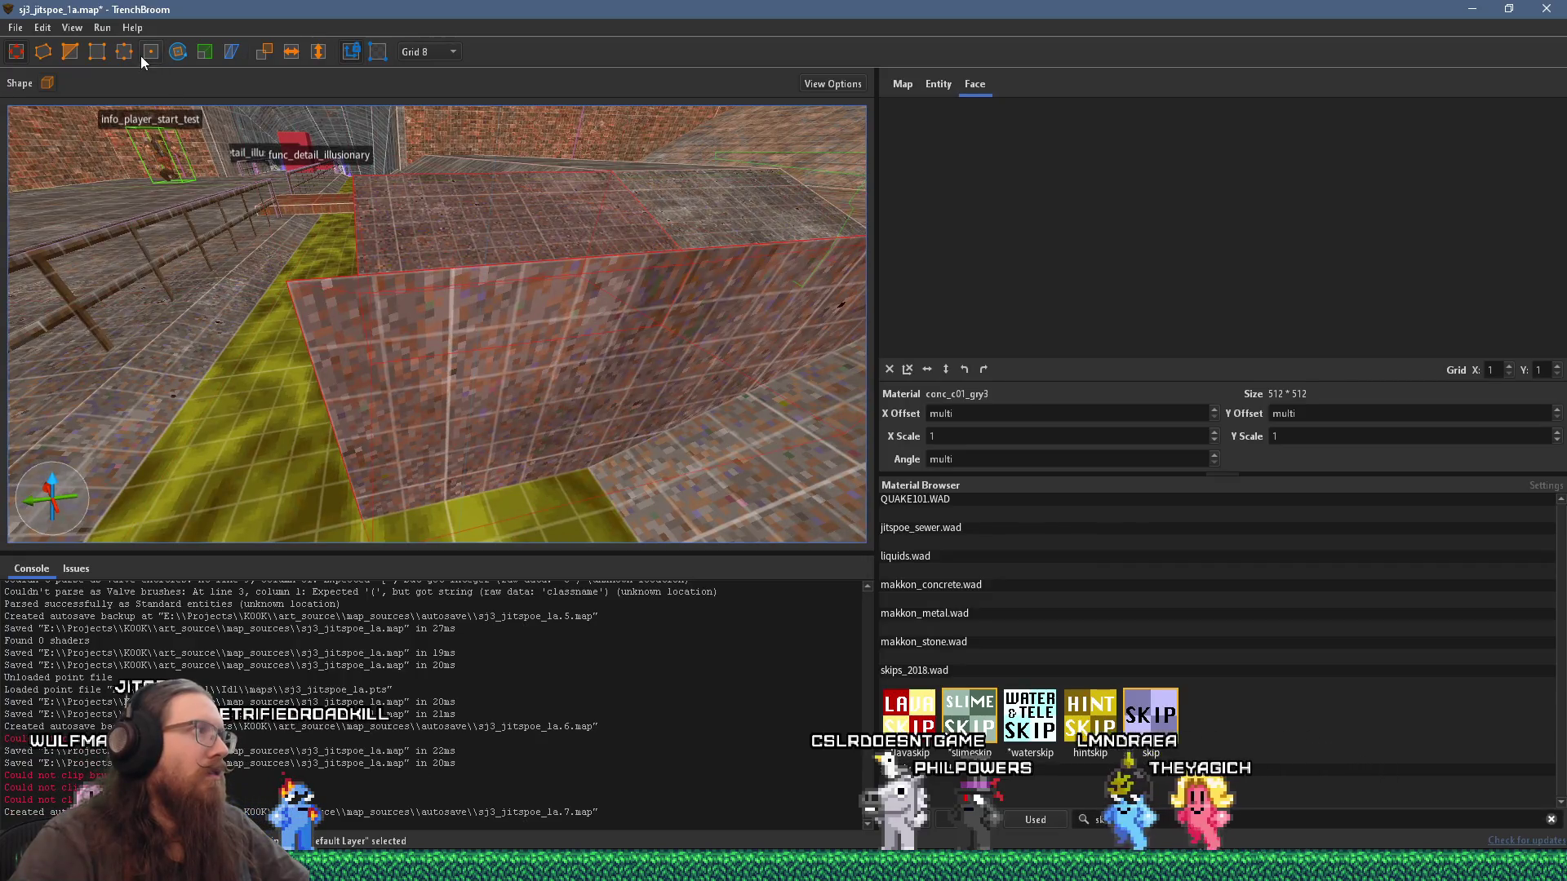
# Step: Drag the block's top edge vertices down into a slope toward the channel, then select the sloped brush
pyautogui.press('v')
pyautogui.scroll(-5, 327, 181)
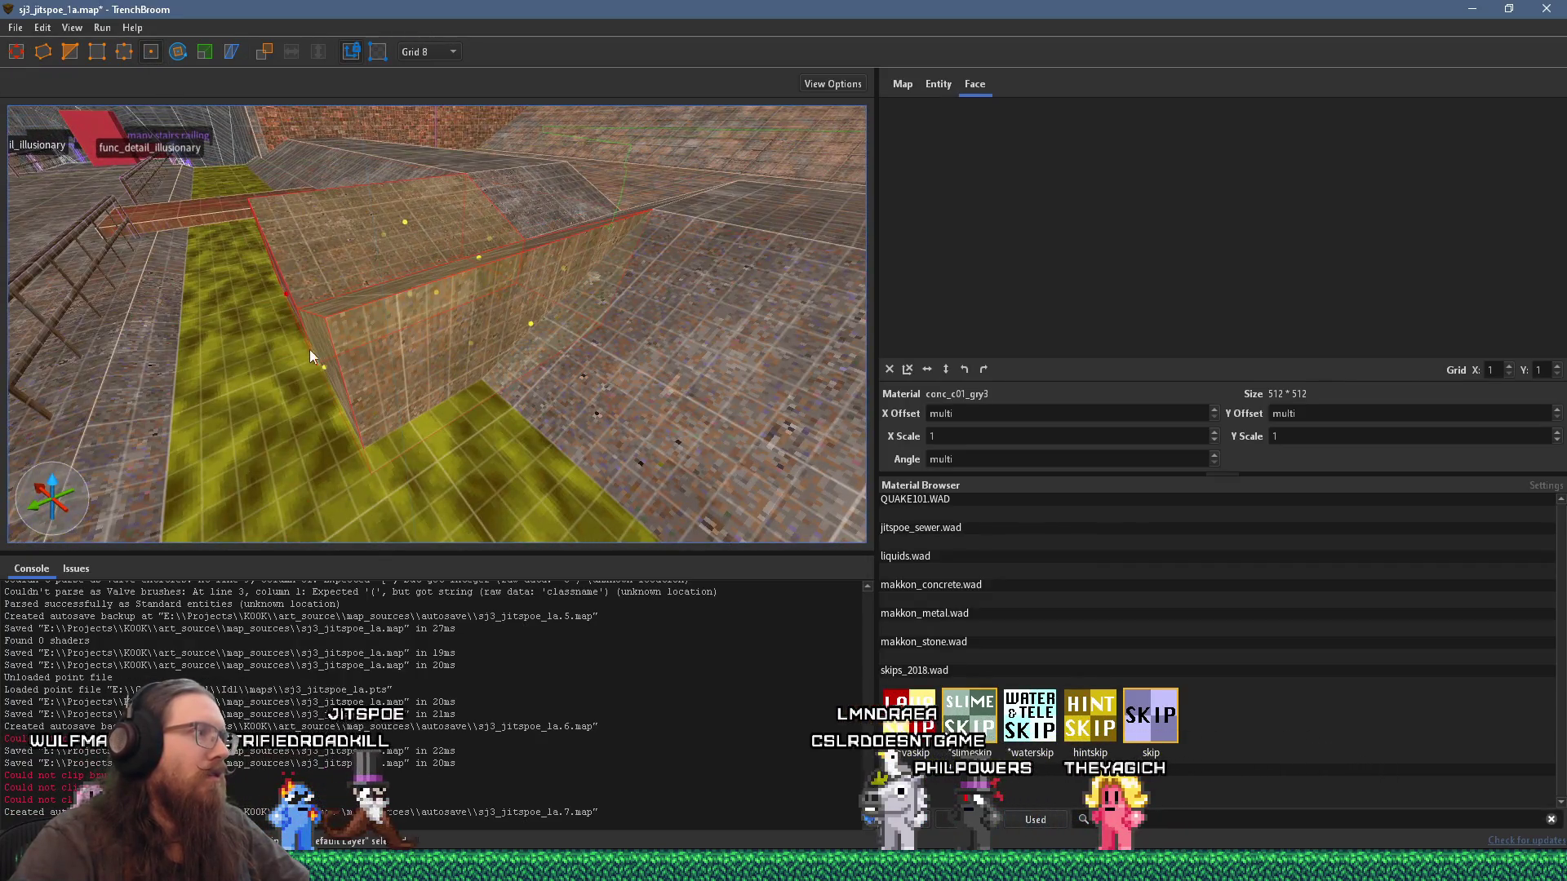
pyautogui.click(283, 292)
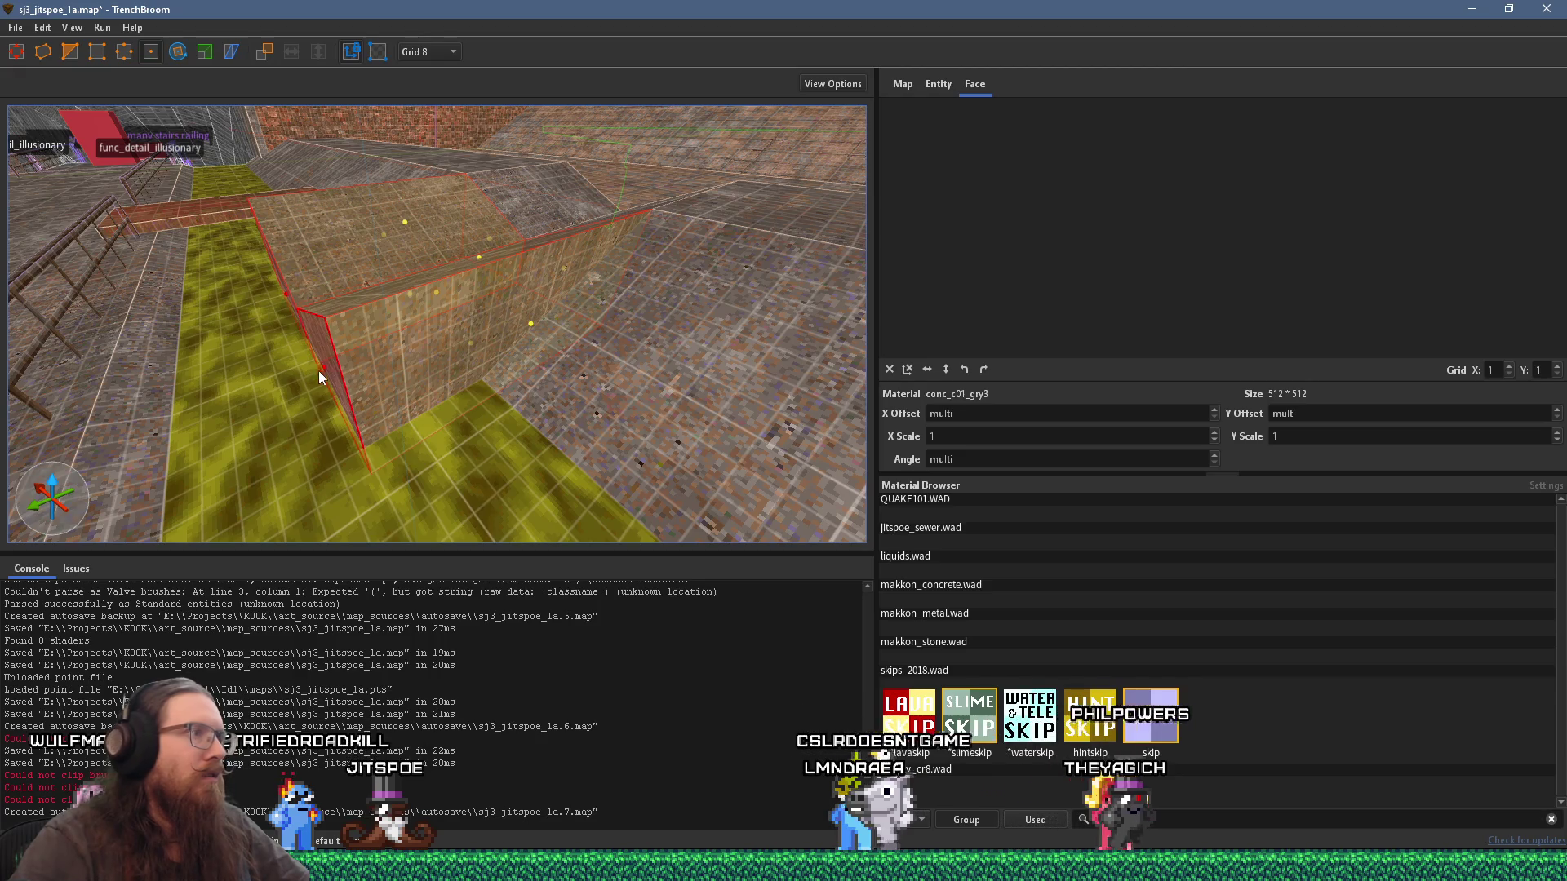
pyautogui.moveTo(321, 369); pyautogui.dragTo(350, 477)
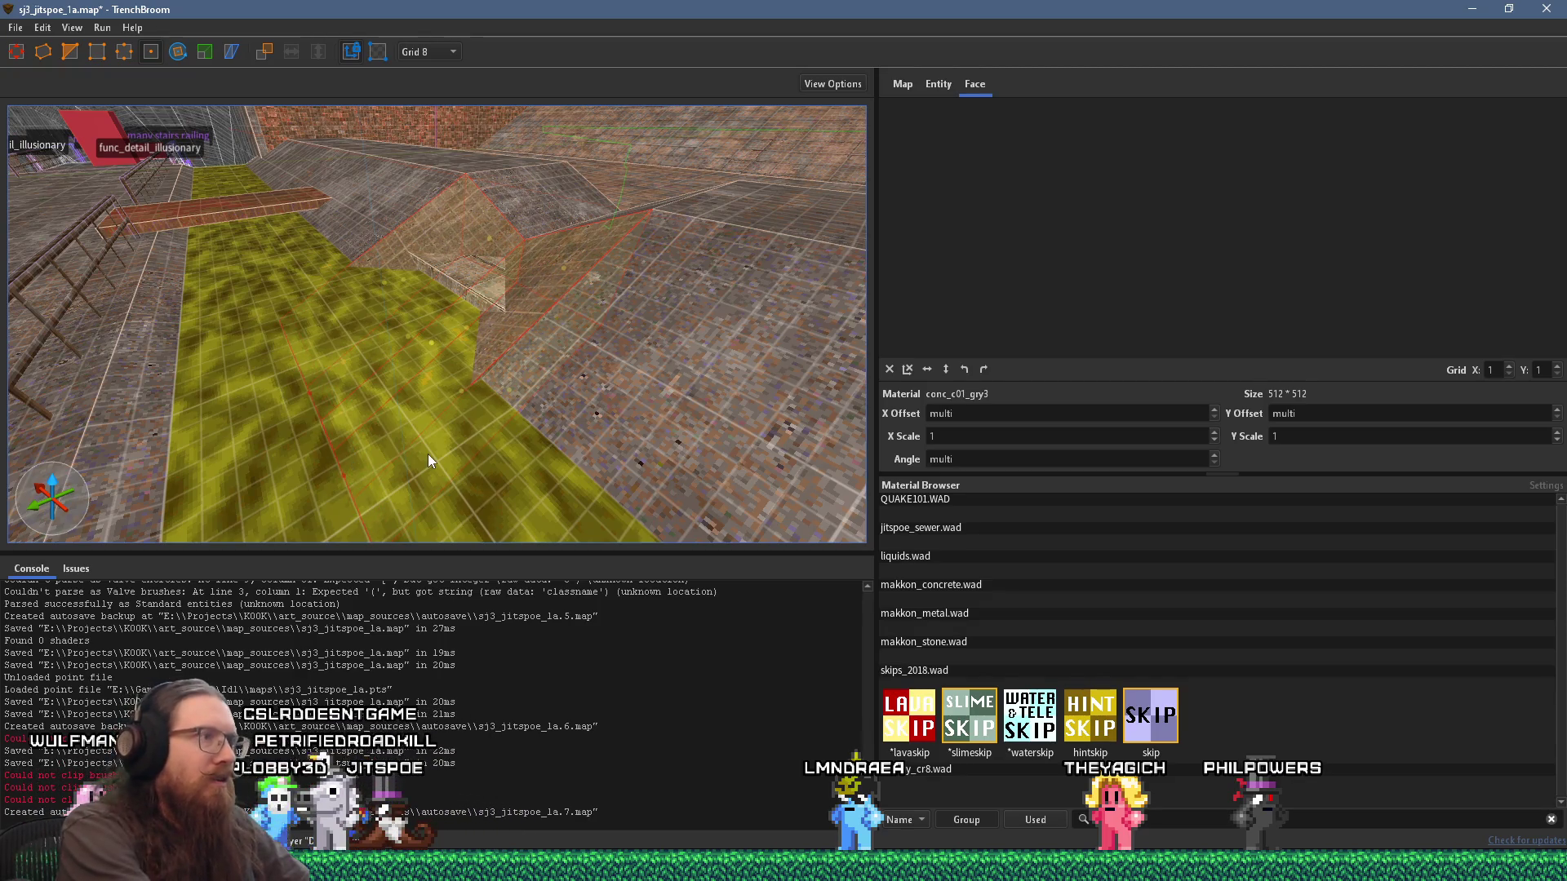
pyautogui.hotkey('ctrl', 'z')
pyautogui.moveTo(325, 369); pyautogui.dragTo(349, 474)
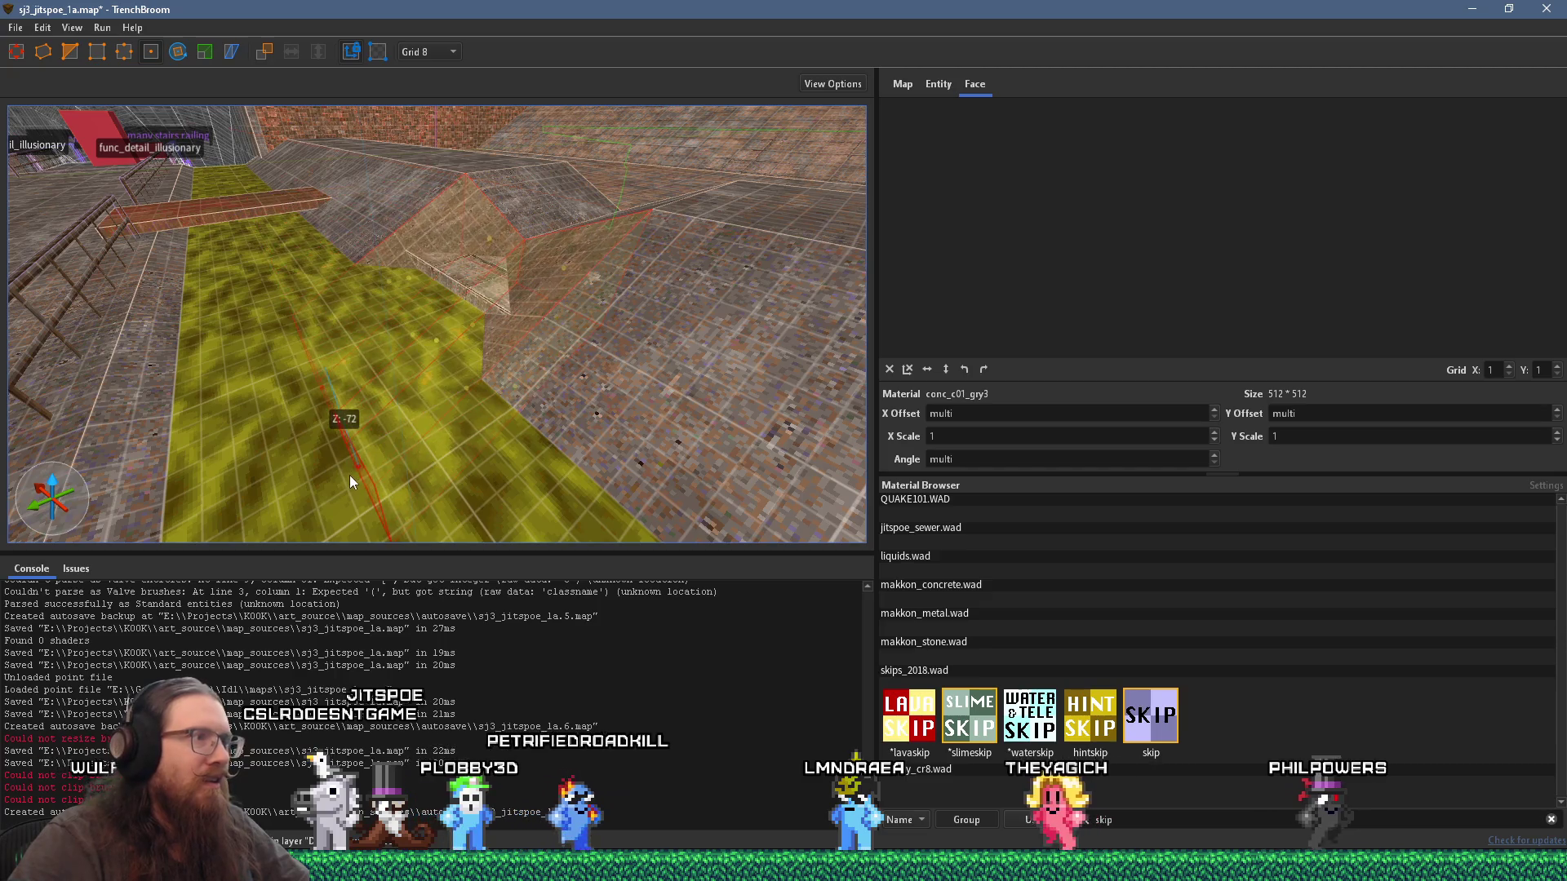
pyautogui.click(392, 400)
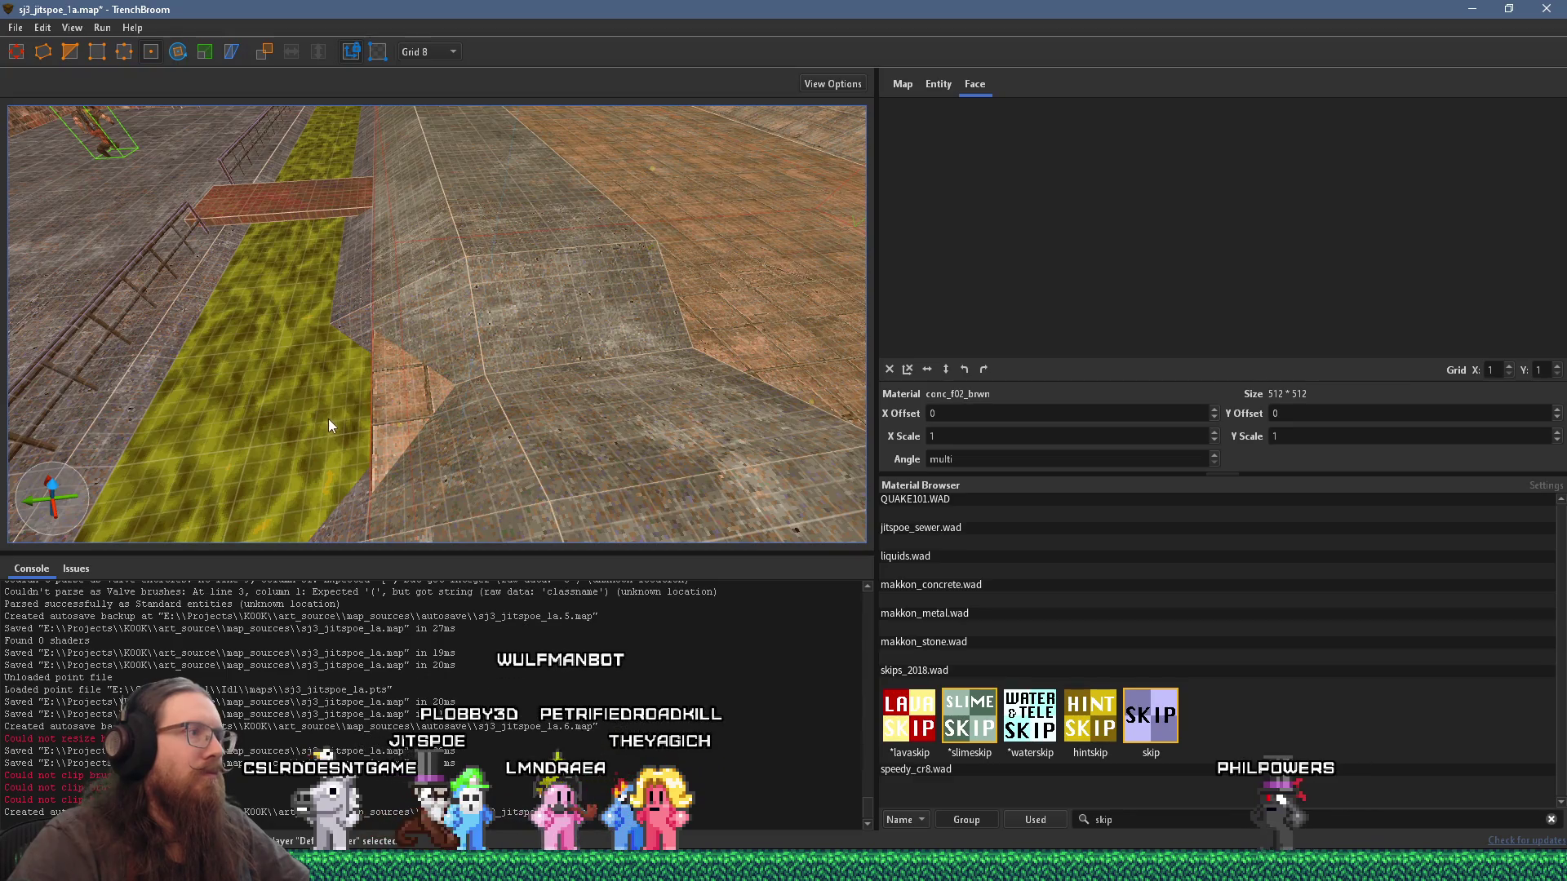
pyautogui.keyDown('ctrl'); pyautogui.keyDown('shift'); pyautogui.click(715, 287); pyautogui.keyUp('shift'); pyautogui.keyUp('ctrl')
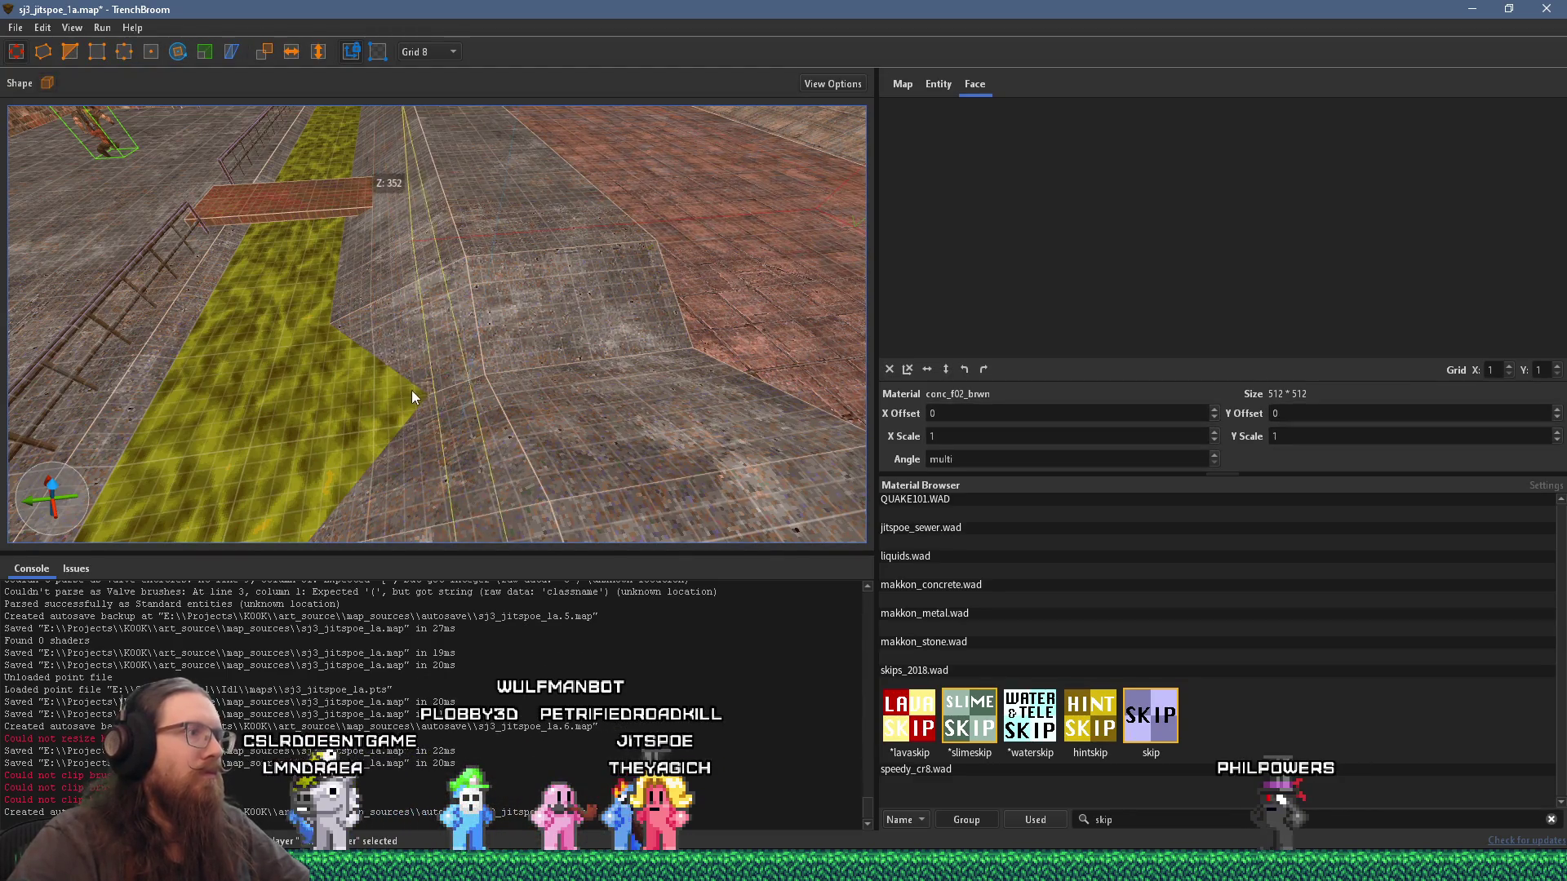
# Step: Select the two floor brushes around the slope and raise them to a higher level
pyautogui.moveTo(435, 373)
pyautogui.mouseDown()
pyautogui.moveTo(588, 360)
pyautogui.moveTo(590, 307)
pyautogui.moveTo(618, 299)
pyautogui.moveTo(363, 287)
pyautogui.moveTo(413, 229)
pyautogui.moveTo(507, 249)
pyautogui.moveTo(455, 258)
pyautogui.moveTo(630, 237)
pyautogui.mouseUp()
pyautogui.click(406, 391)
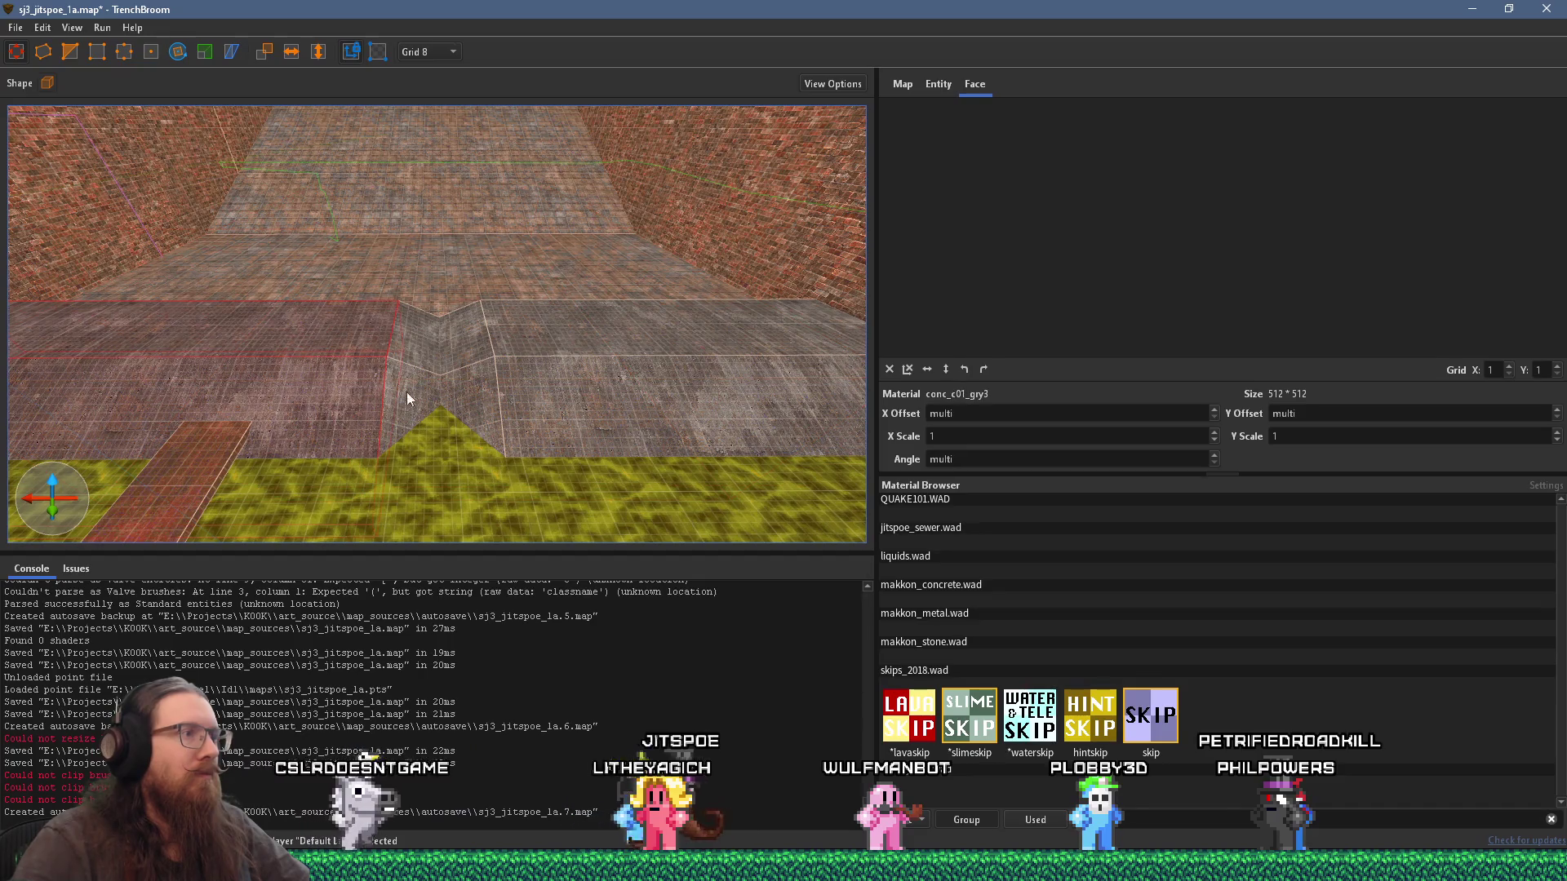
pyautogui.keyDown('ctrl'); pyautogui.click(518, 393); pyautogui.keyUp('ctrl')
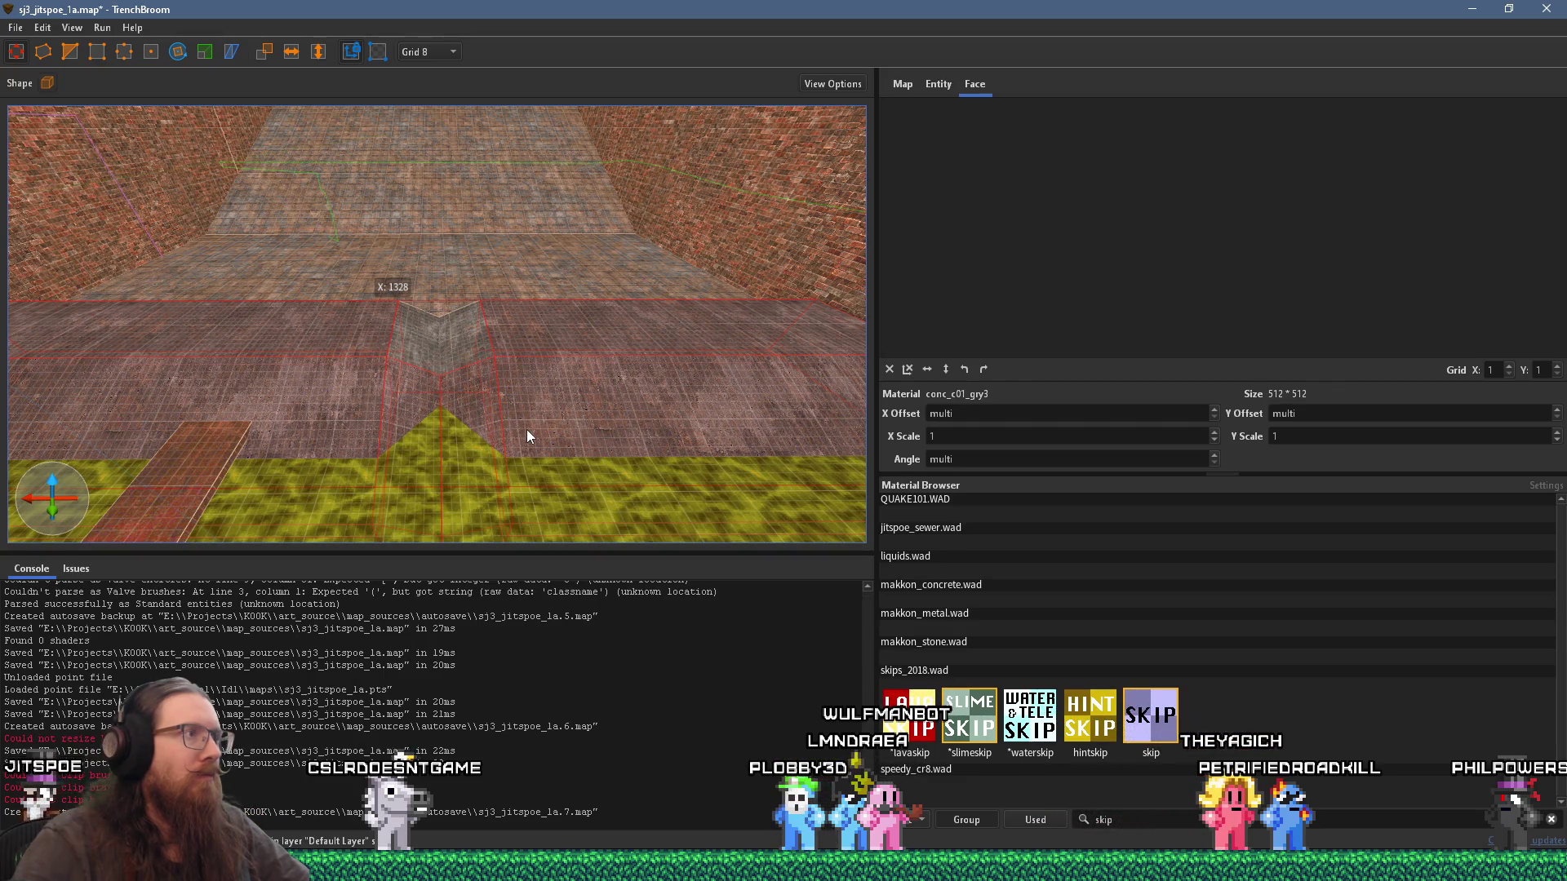
pyautogui.moveTo(485, 440)
pyautogui.mouseDown()
pyautogui.moveTo(500, 311)
pyautogui.moveTo(482, 302)
pyautogui.moveTo(500, 218)
pyautogui.mouseUp()
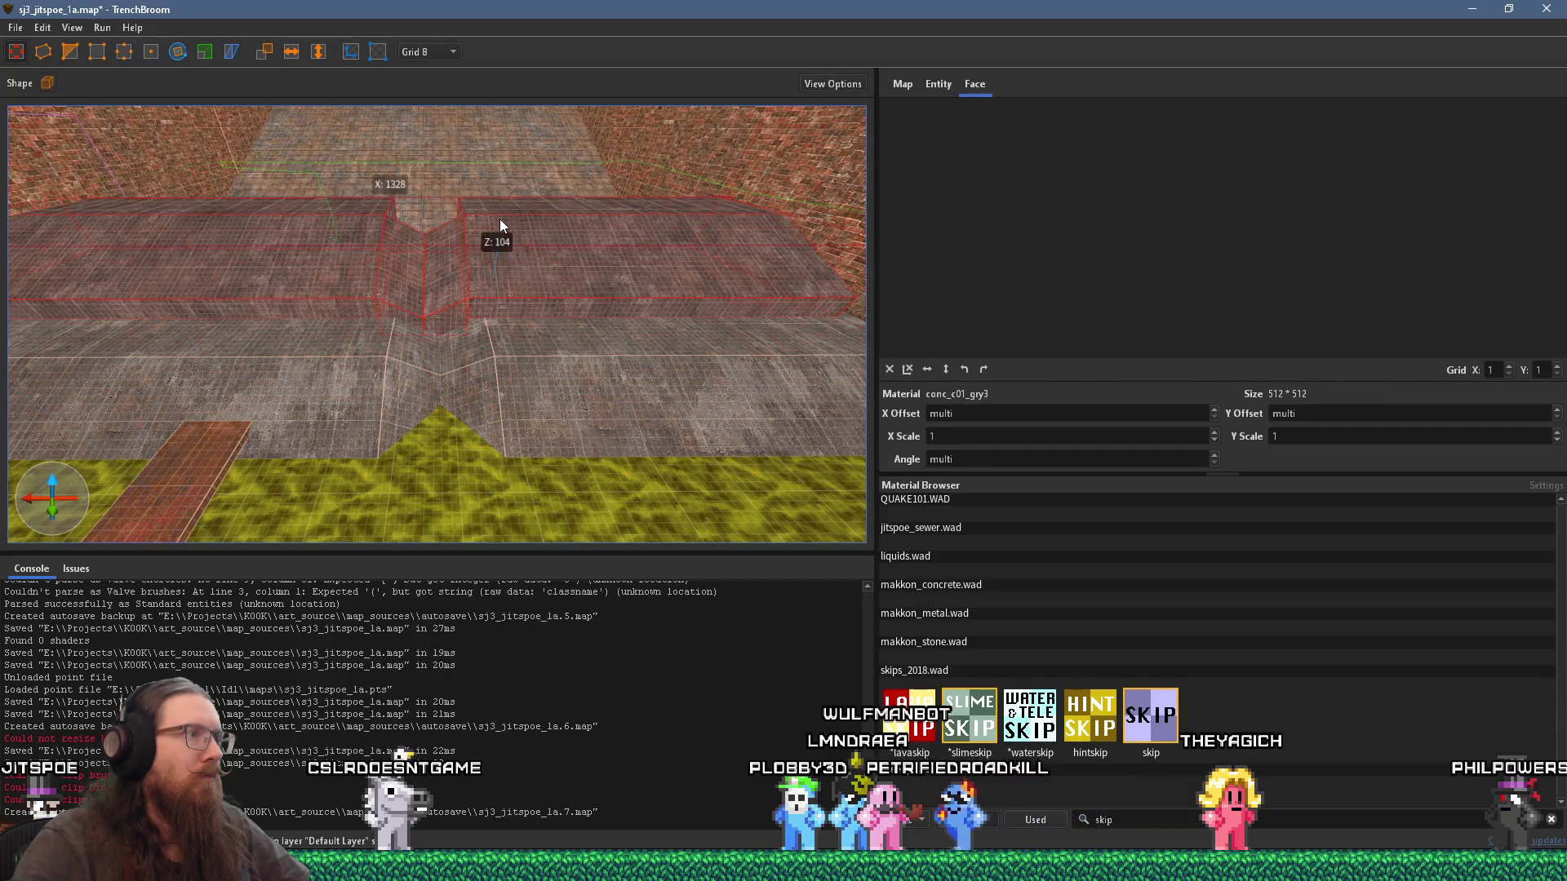
# Step: Shift the concrete wall brush slightly sideways, then check the wall corner and slime strip
pyautogui.scroll(-5, 508, 271)
pyautogui.moveTo(502, 277)
pyautogui.mouseDown()
pyautogui.moveTo(452, 283)
pyautogui.moveTo(478, 277)
pyautogui.mouseUp()
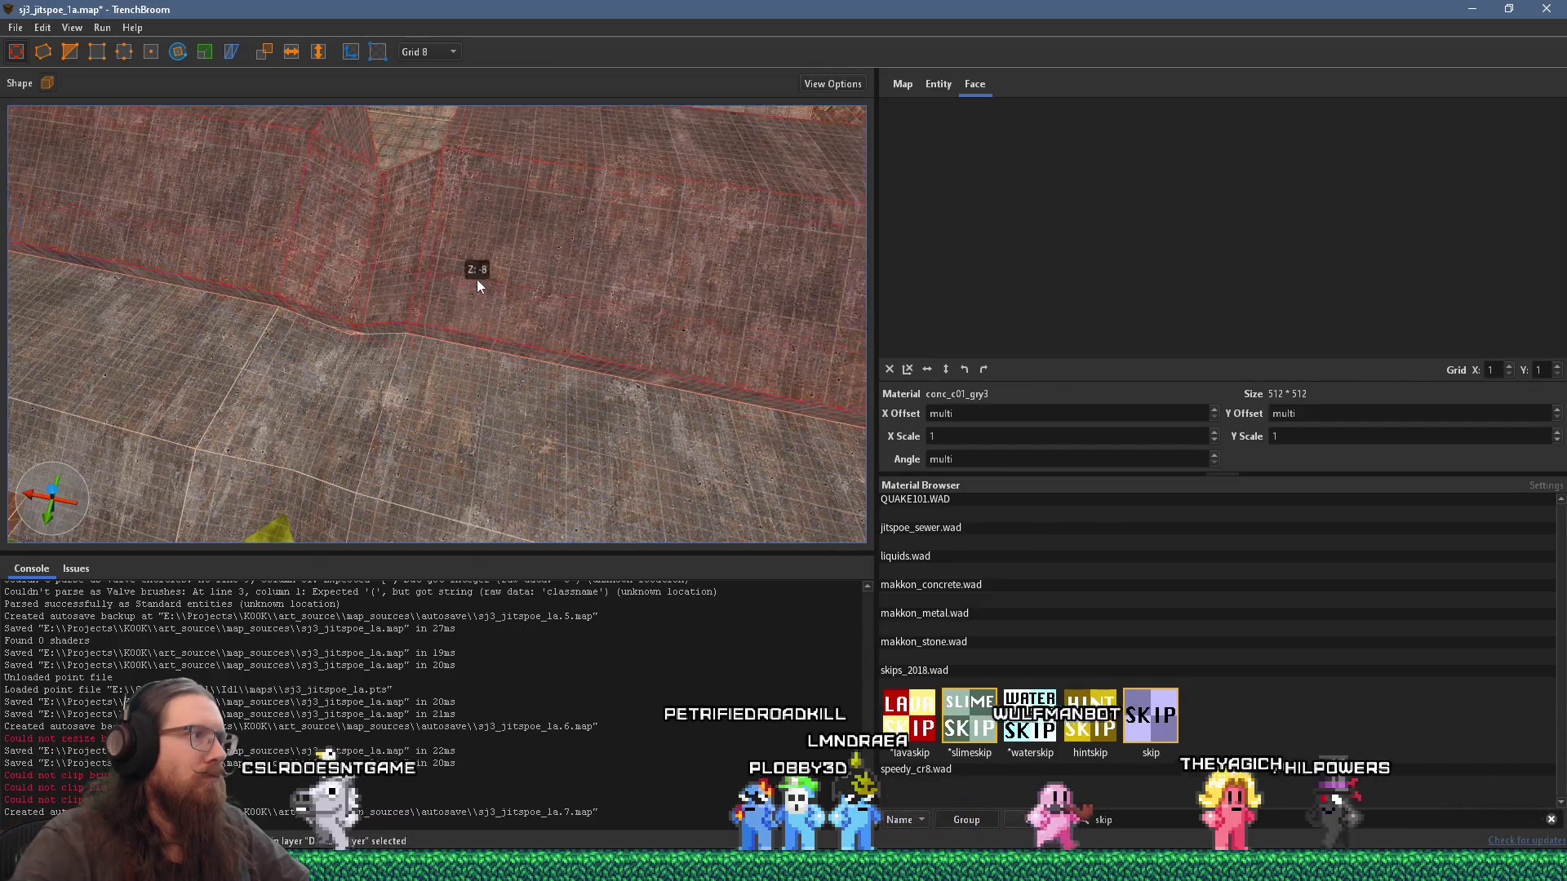
pyautogui.scroll(-5, 473, 288)
pyautogui.moveTo(393, 354)
pyautogui.mouseDown()
pyautogui.moveTo(477, 264)
pyautogui.moveTo(556, 131)
pyautogui.moveTo(601, 194)
pyautogui.moveTo(542, 323)
pyautogui.moveTo(630, 288)
pyautogui.moveTo(643, 311)
pyautogui.moveTo(666, 276)
pyautogui.moveTo(650, 282)
pyautogui.moveTo(632, 243)
pyautogui.moveTo(559, 278)
pyautogui.moveTo(415, 267)
pyautogui.moveTo(501, 247)
pyautogui.moveTo(536, 130)
pyautogui.moveTo(438, 305)
pyautogui.moveTo(495, 233)
pyautogui.moveTo(492, 191)
pyautogui.mouseUp()
pyautogui.moveTo(492, 285)
pyautogui.mouseDown()
pyautogui.moveTo(312, 347)
pyautogui.moveTo(508, 405)
pyautogui.moveTo(399, 433)
pyautogui.mouseUp()
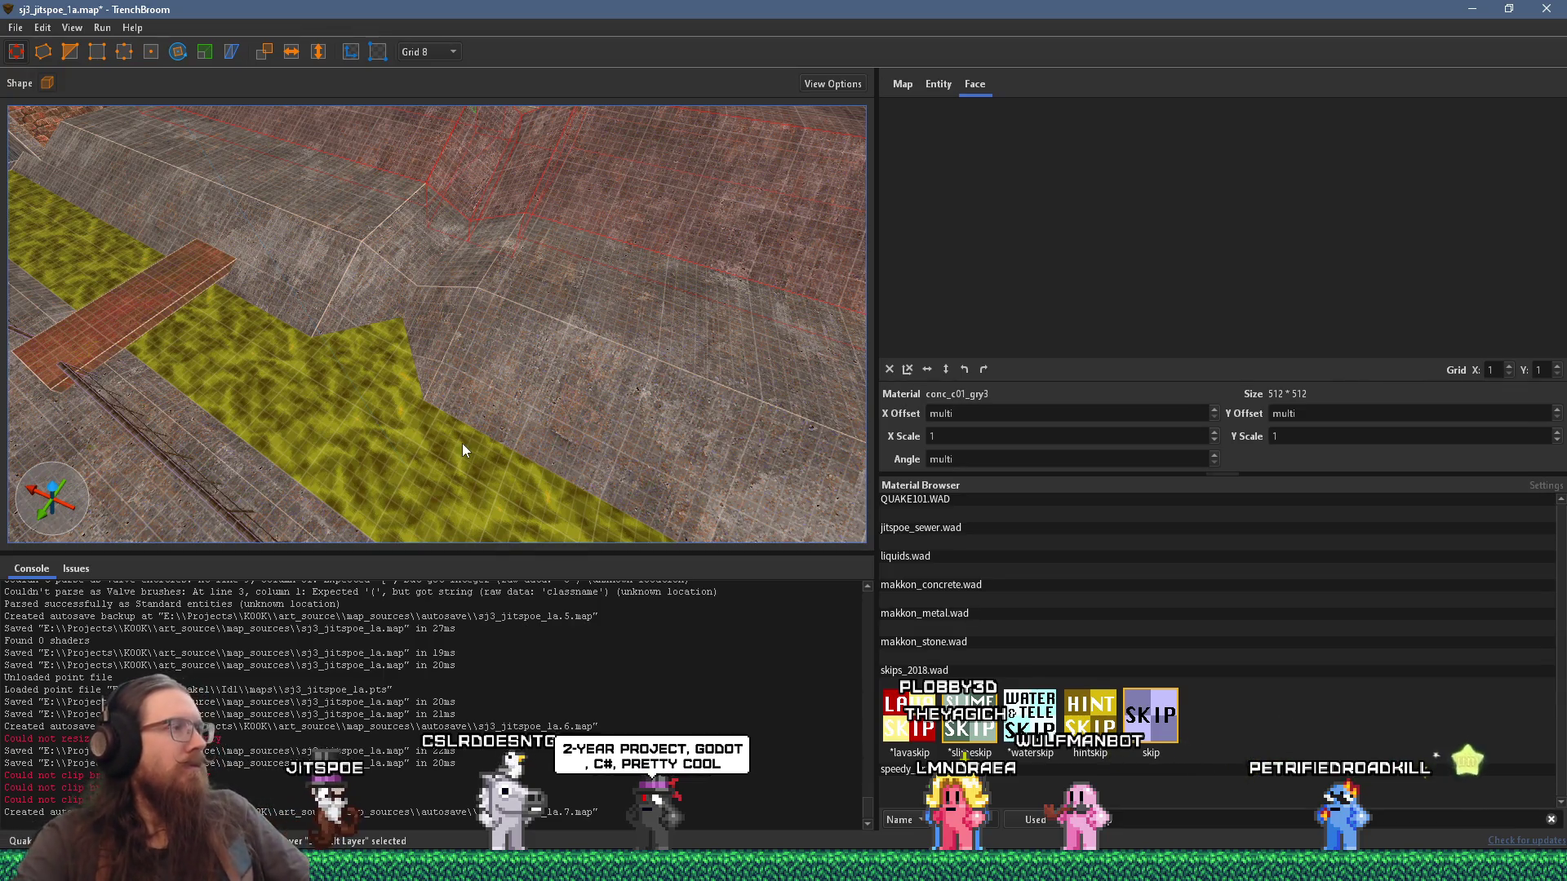
pyautogui.moveTo(438, 448)
pyautogui.mouseDown()
pyautogui.moveTo(495, 458)
pyautogui.moveTo(566, 436)
pyautogui.moveTo(559, 404)
pyautogui.moveTo(496, 404)
pyautogui.moveTo(578, 388)
pyautogui.moveTo(535, 404)
pyautogui.mouseUp()
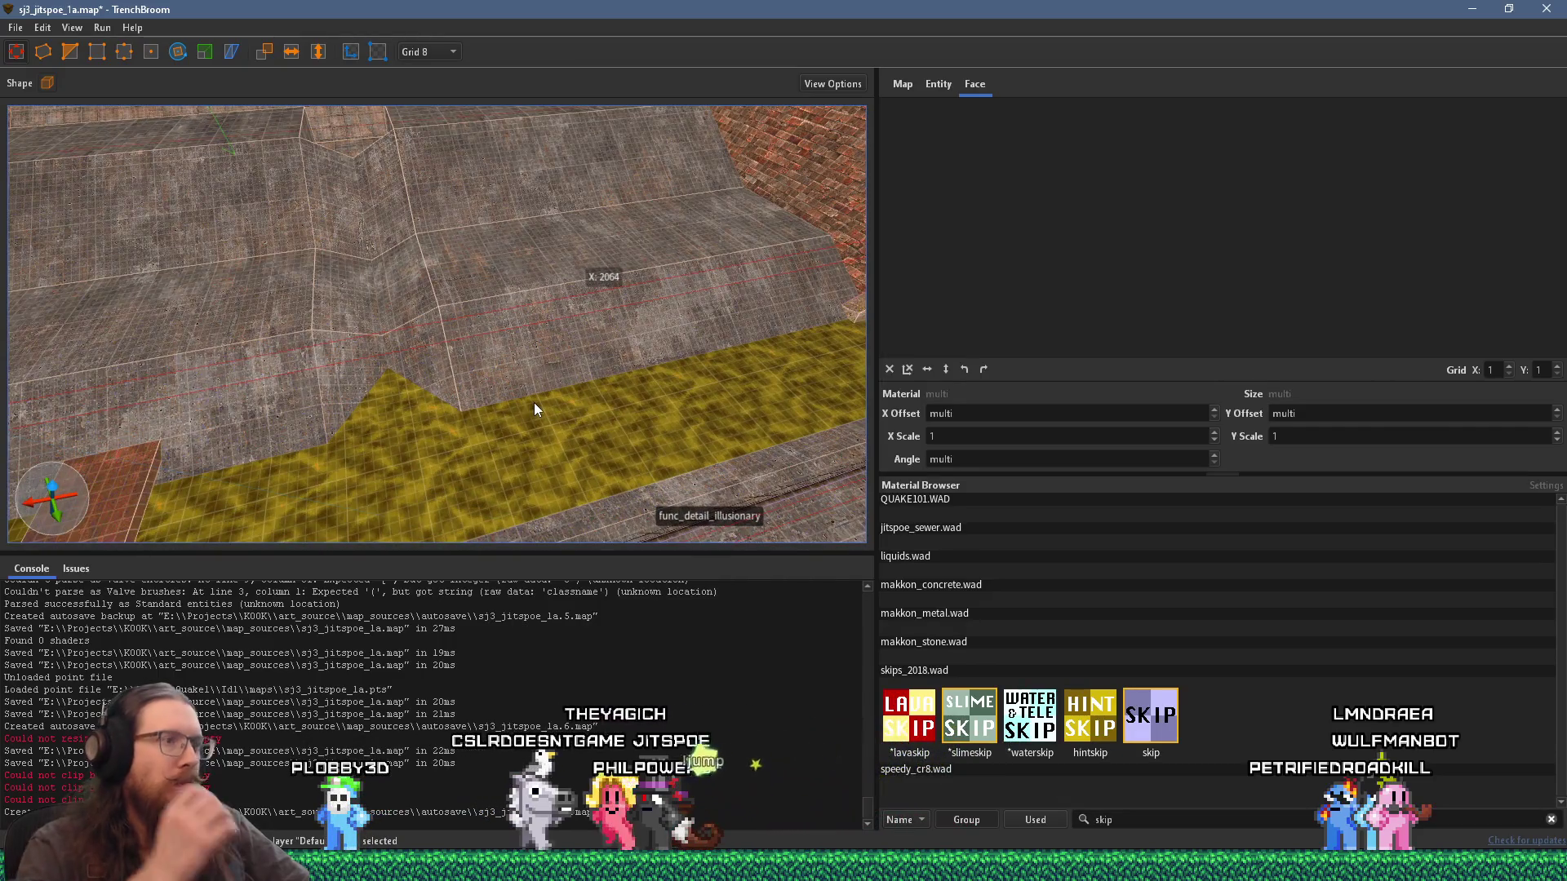
# Step: Pick a concrete step brush, set the grid to 16, then select the long sloped ramp brush
pyautogui.moveTo(677, 416)
pyautogui.mouseDown()
pyautogui.moveTo(697, 370)
pyautogui.moveTo(590, 361)
pyautogui.moveTo(187, 575)
pyautogui.mouseUp()
pyautogui.click(370, 328)
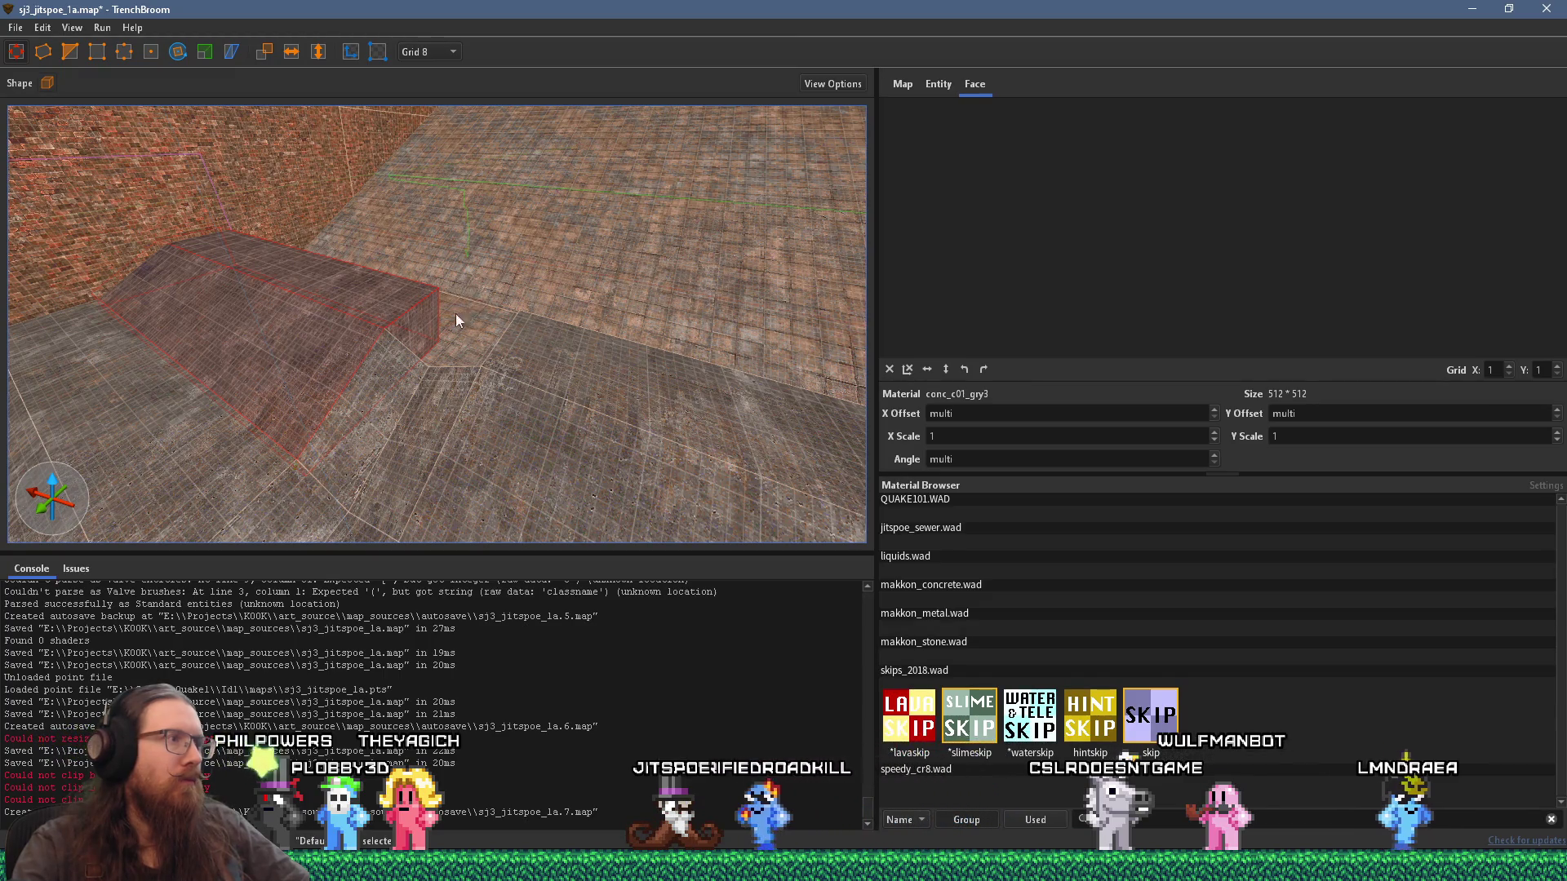
pyautogui.click(446, 52)
pyautogui.click(445, 149)
pyautogui.moveTo(441, 196)
pyautogui.mouseDown()
pyautogui.moveTo(429, 233)
pyautogui.moveTo(682, 379)
pyautogui.moveTo(602, 455)
pyautogui.moveTo(894, 256)
pyautogui.moveTo(597, 321)
pyautogui.moveTo(706, 452)
pyautogui.moveTo(553, 381)
pyautogui.moveTo(538, 402)
pyautogui.moveTo(736, 429)
pyautogui.moveTo(570, 413)
pyautogui.moveTo(634, 402)
pyautogui.moveTo(602, 497)
pyautogui.moveTo(483, 422)
pyautogui.moveTo(598, 483)
pyautogui.moveTo(761, 428)
pyautogui.moveTo(539, 450)
pyautogui.moveTo(541, 438)
pyautogui.moveTo(731, 439)
pyautogui.mouseUp()
pyautogui.keyDown('ctrl'); pyautogui.click(384, 329); pyautogui.keyUp('ctrl')
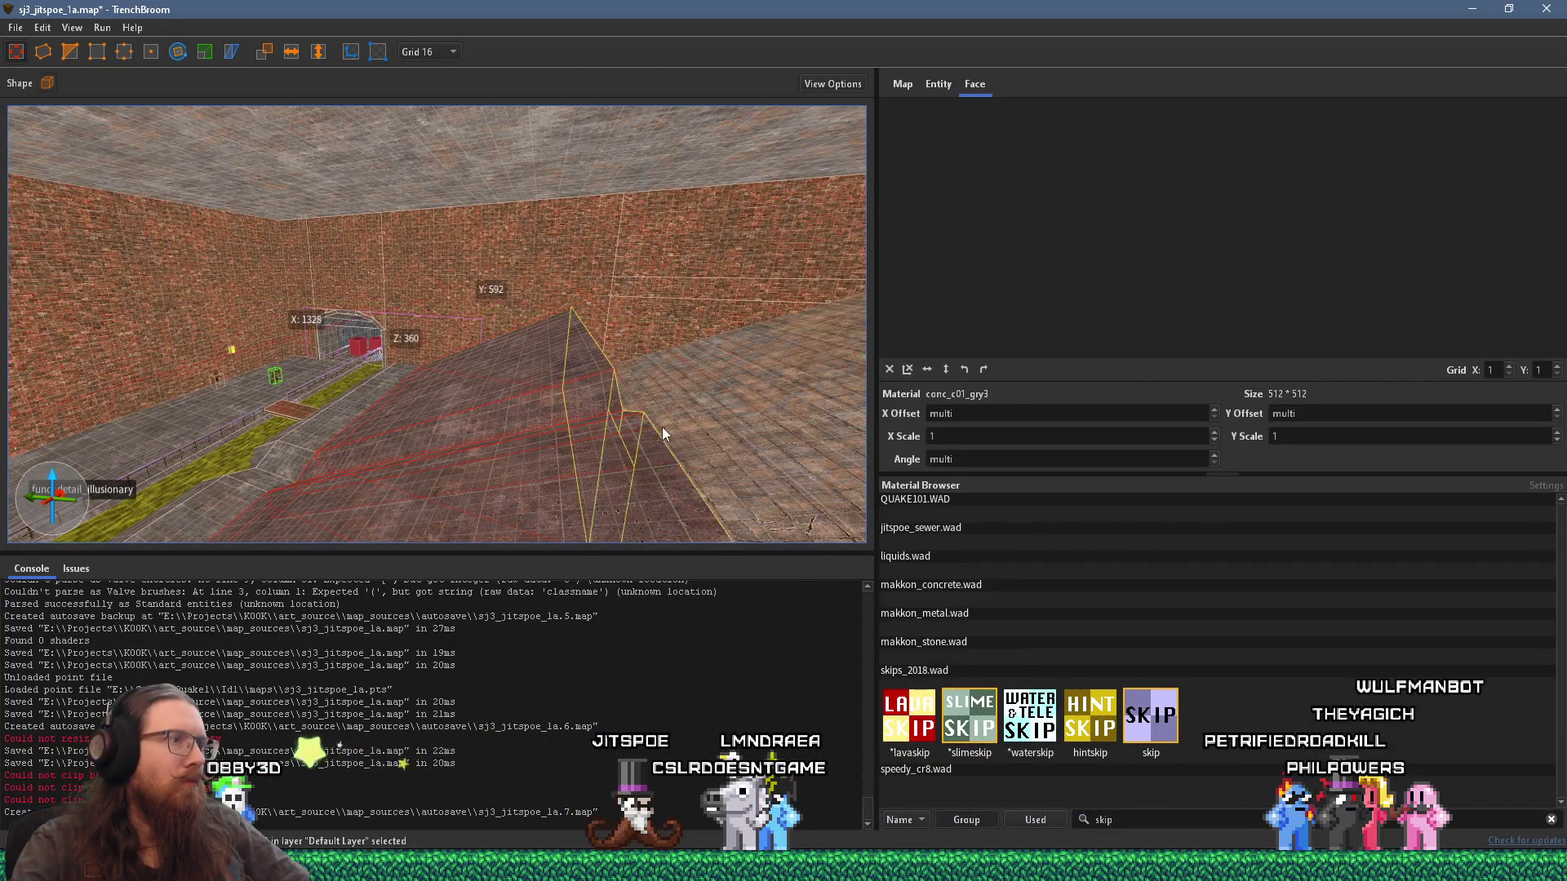
pyautogui.moveTo(640, 433)
pyautogui.mouseDown()
pyautogui.moveTo(582, 464)
pyautogui.moveTo(757, 463)
pyautogui.mouseUp()
# Step: Glance at the PureRef sewer reference, then select the rusty metal plank across the slime corridor
pyautogui.hotkey('alt', 'Tab')
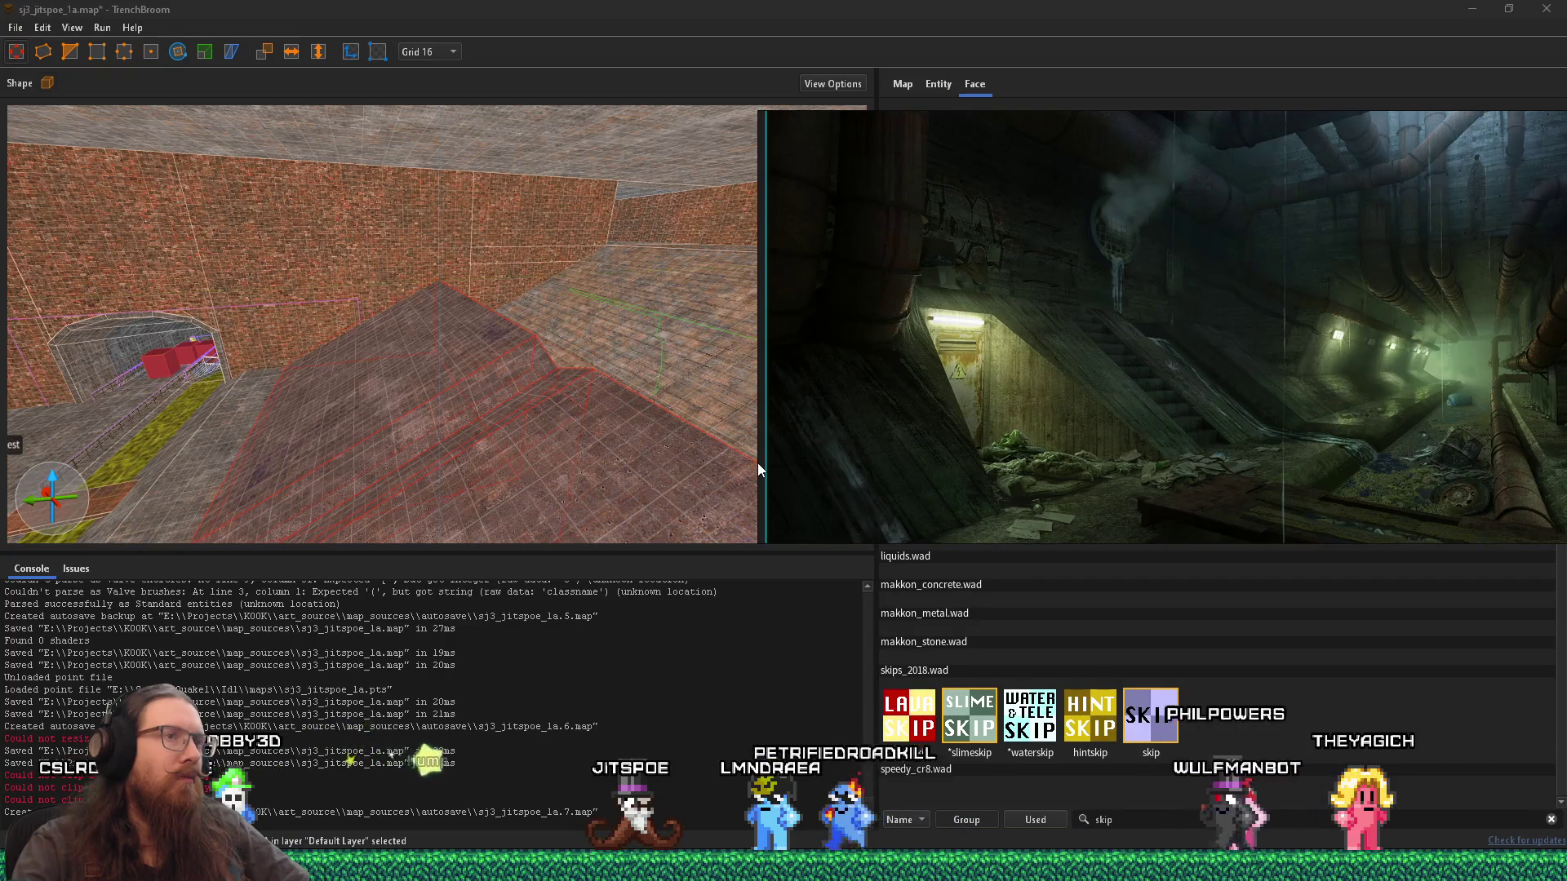
pyautogui.click(616, 441)
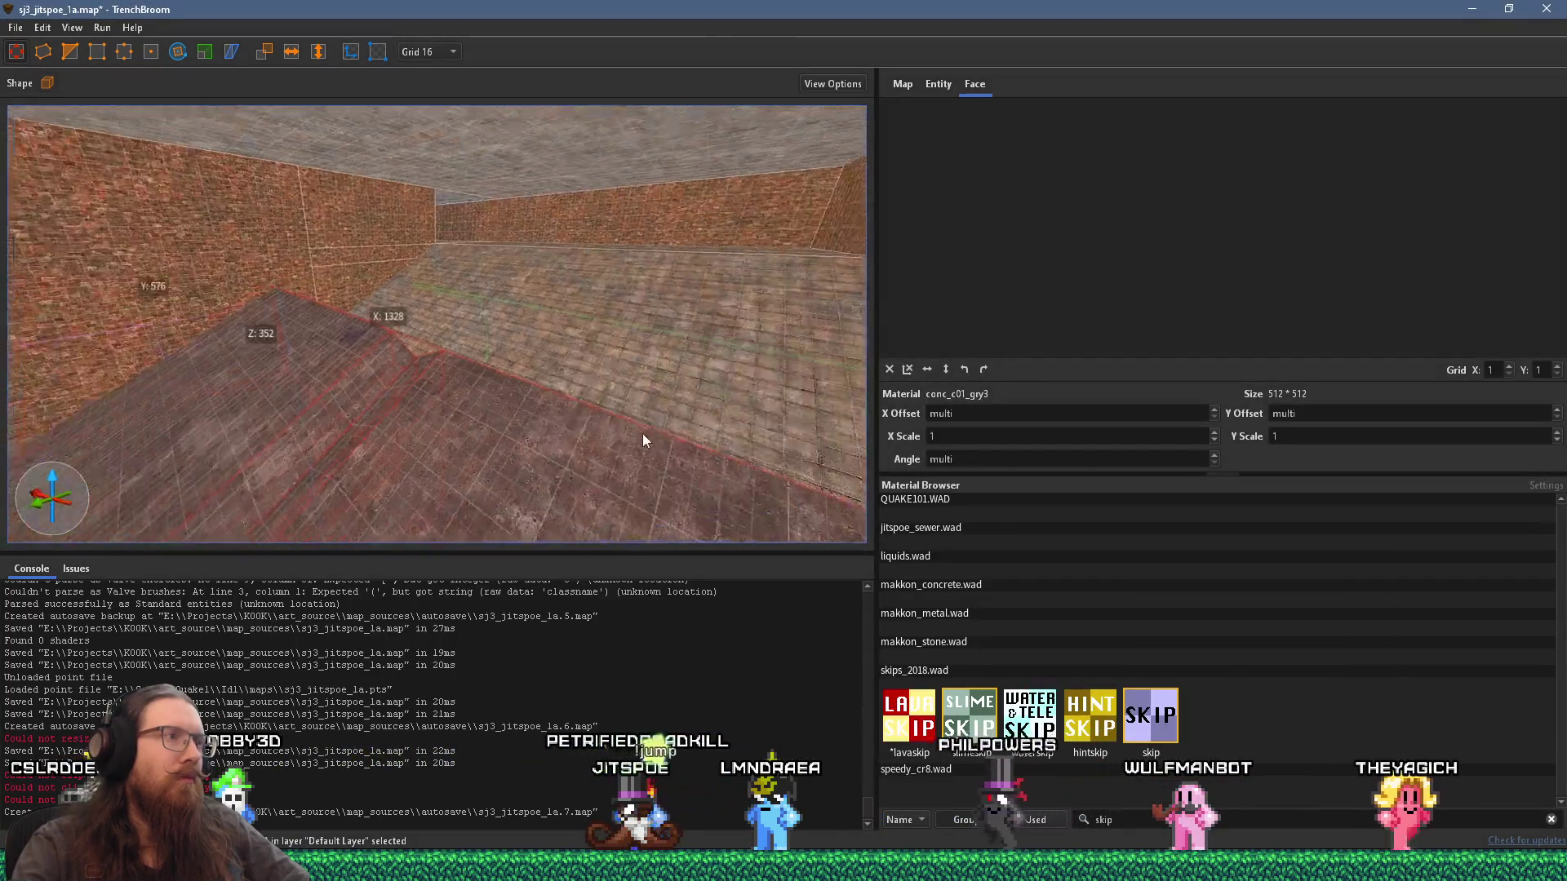
pyautogui.moveTo(775, 420)
pyautogui.mouseDown()
pyautogui.moveTo(642, 437)
pyautogui.moveTo(736, 370)
pyautogui.moveTo(574, 454)
pyautogui.moveTo(664, 233)
pyautogui.moveTo(585, 408)
pyautogui.moveTo(728, 248)
pyautogui.moveTo(542, 434)
pyautogui.moveTo(653, 374)
pyautogui.moveTo(266, 524)
pyautogui.moveTo(328, 484)
pyautogui.mouseUp()
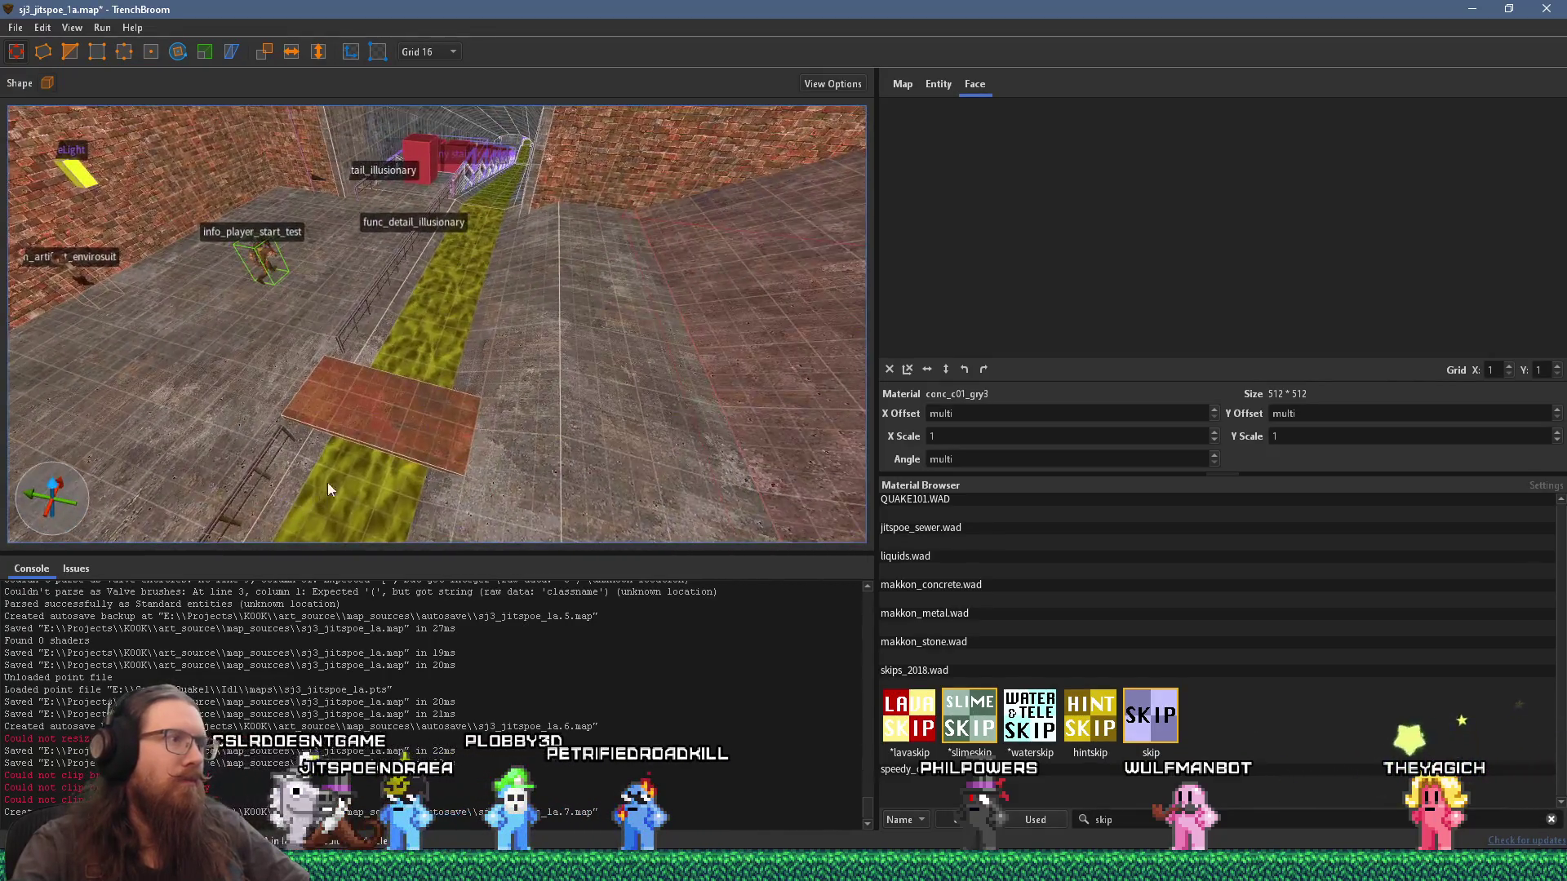
pyautogui.click(414, 424)
pyautogui.moveTo(382, 454)
pyautogui.mouseDown()
pyautogui.moveTo(490, 335)
pyautogui.moveTo(493, 449)
pyautogui.moveTo(499, 392)
pyautogui.moveTo(535, 392)
pyautogui.moveTo(268, 305)
pyautogui.moveTo(457, 302)
pyautogui.mouseUp()
# Step: Switch to an 8-unit grid and bring the rusty plank into view
pyautogui.click(428, 52)
pyautogui.click(432, 110)
pyautogui.moveTo(433, 109); pyautogui.dragTo(478, 286)
pyautogui.moveTo(342, 308)
pyautogui.mouseDown()
pyautogui.moveTo(489, 350)
pyautogui.moveTo(511, 385)
pyautogui.moveTo(560, 336)
pyautogui.mouseUp()
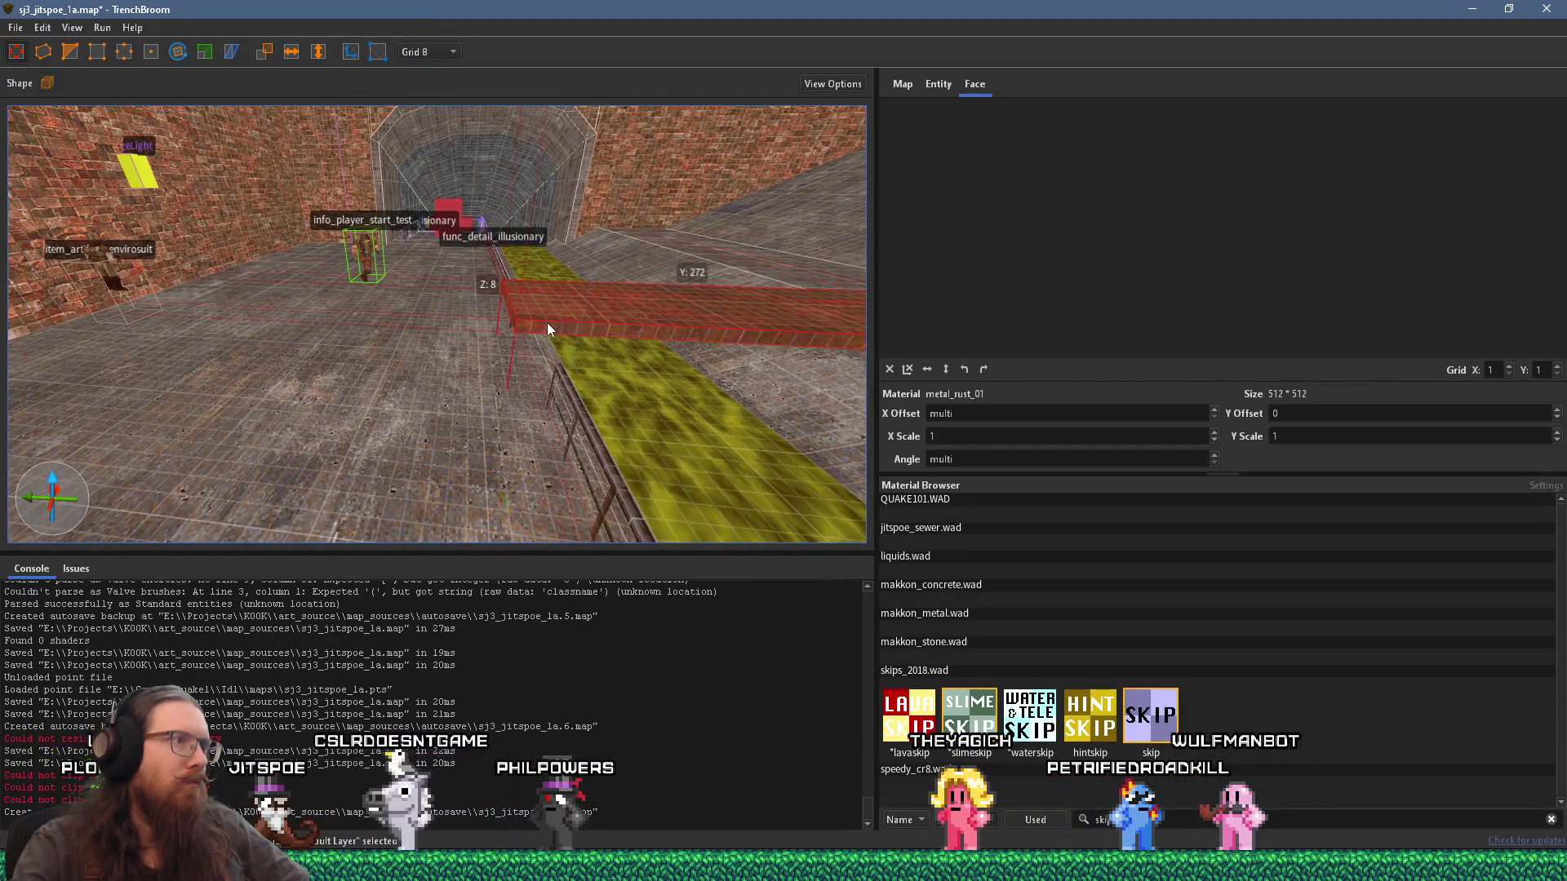
pyautogui.scroll(5, 467, 428)
# Step: Resize the rust brush into a thin step beside the stairs
pyautogui.moveTo(477, 411)
pyautogui.mouseDown()
pyautogui.moveTo(402, 405)
pyautogui.moveTo(487, 402)
pyautogui.mouseUp()
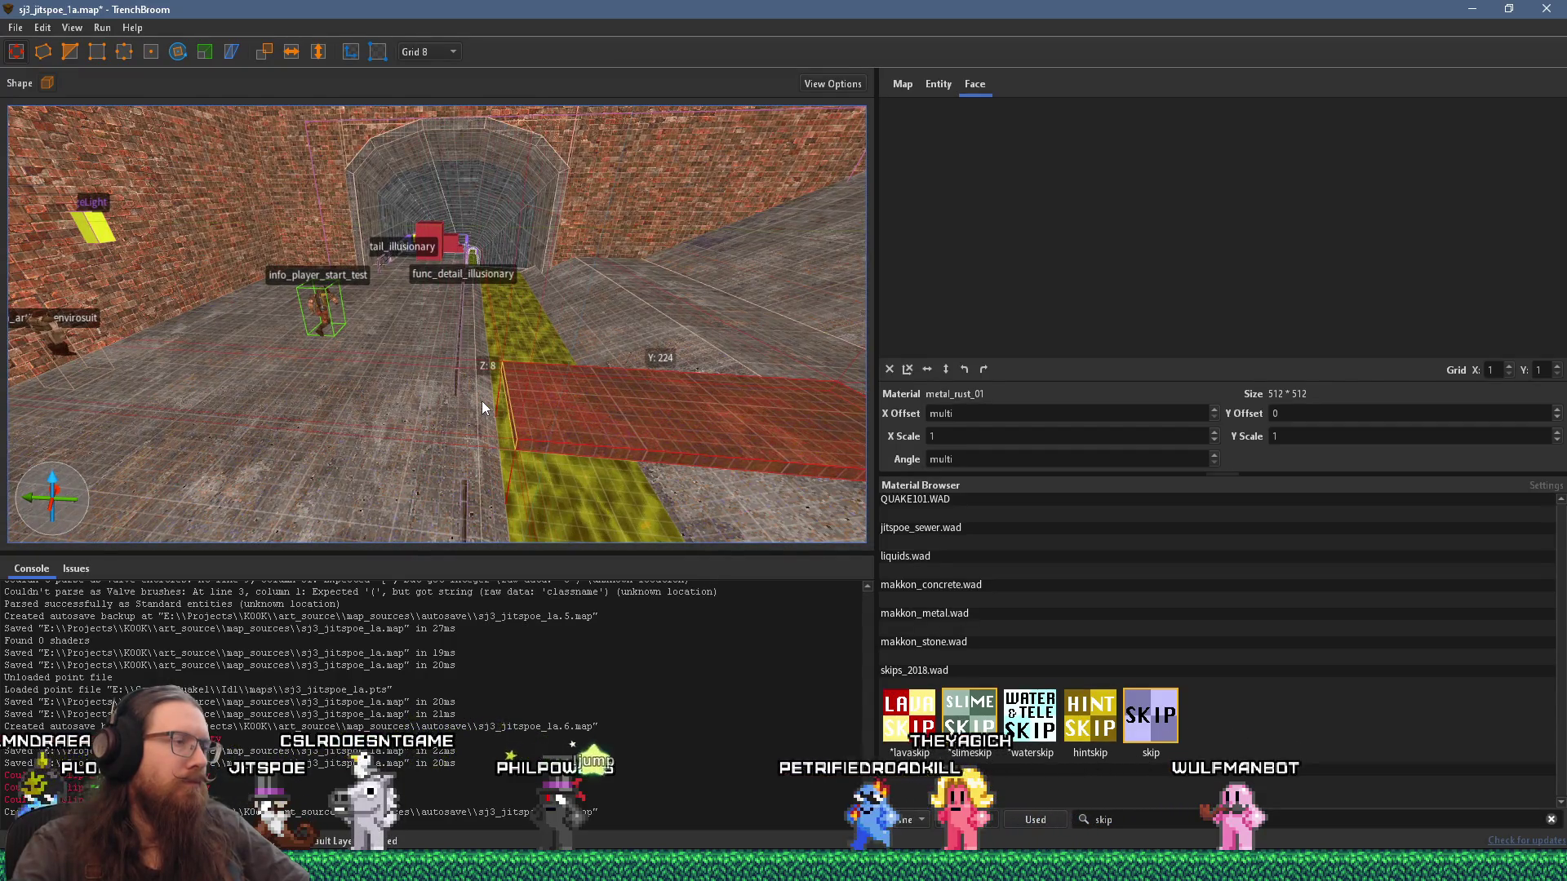
pyautogui.scroll(8, 525, 431)
pyautogui.scroll(-4, 584, 335)
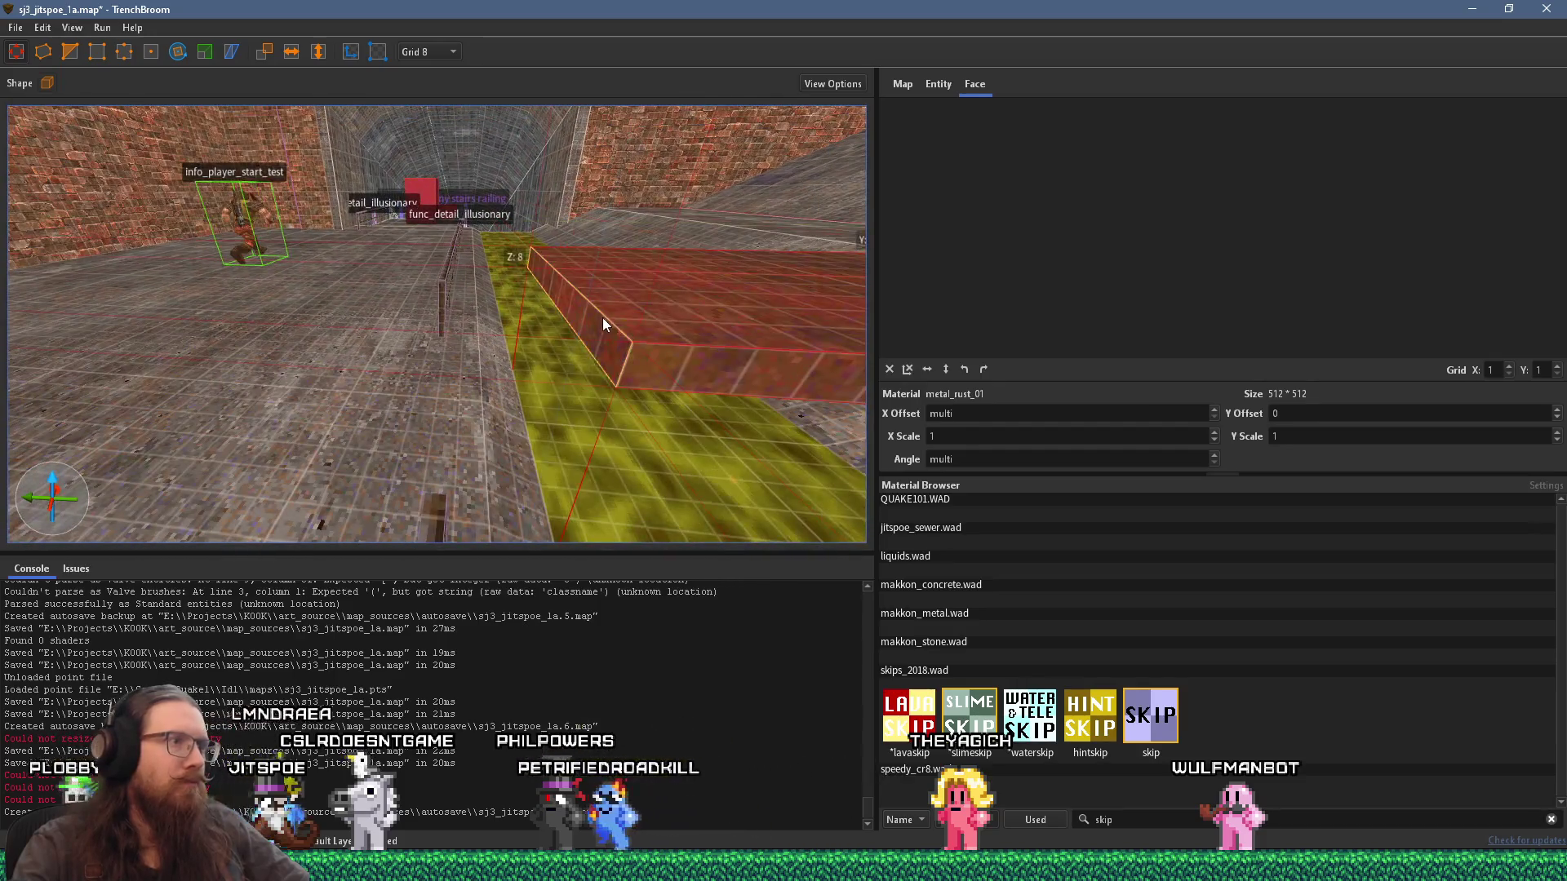
pyautogui.moveTo(503, 379); pyautogui.dragTo(443, 383)
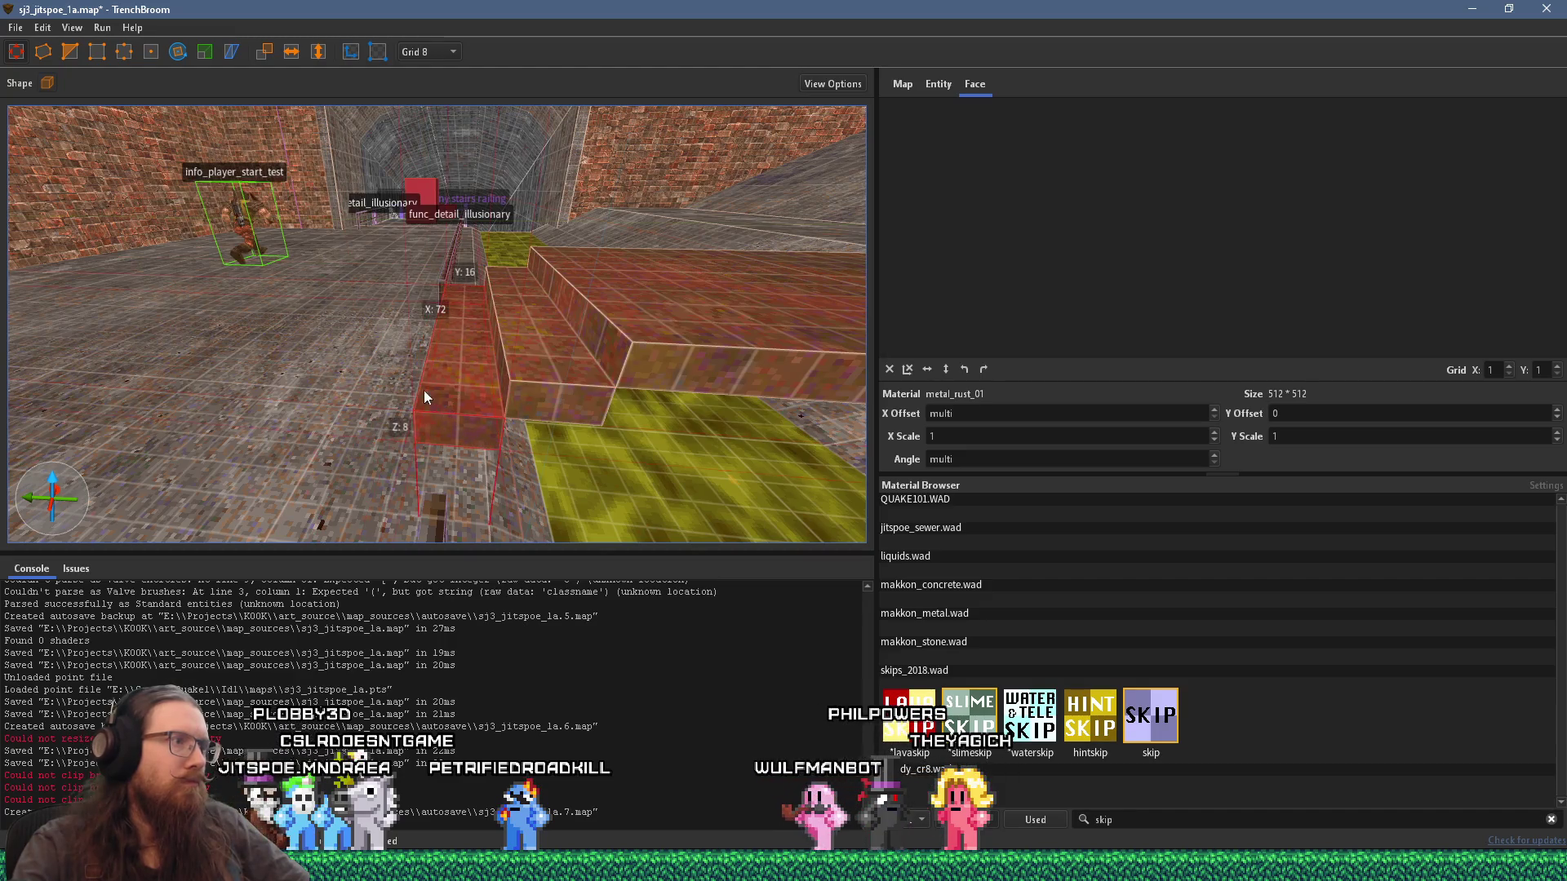
pyautogui.moveTo(362, 435); pyautogui.dragTo(449, 349)
pyautogui.moveTo(502, 287); pyautogui.dragTo(439, 279)
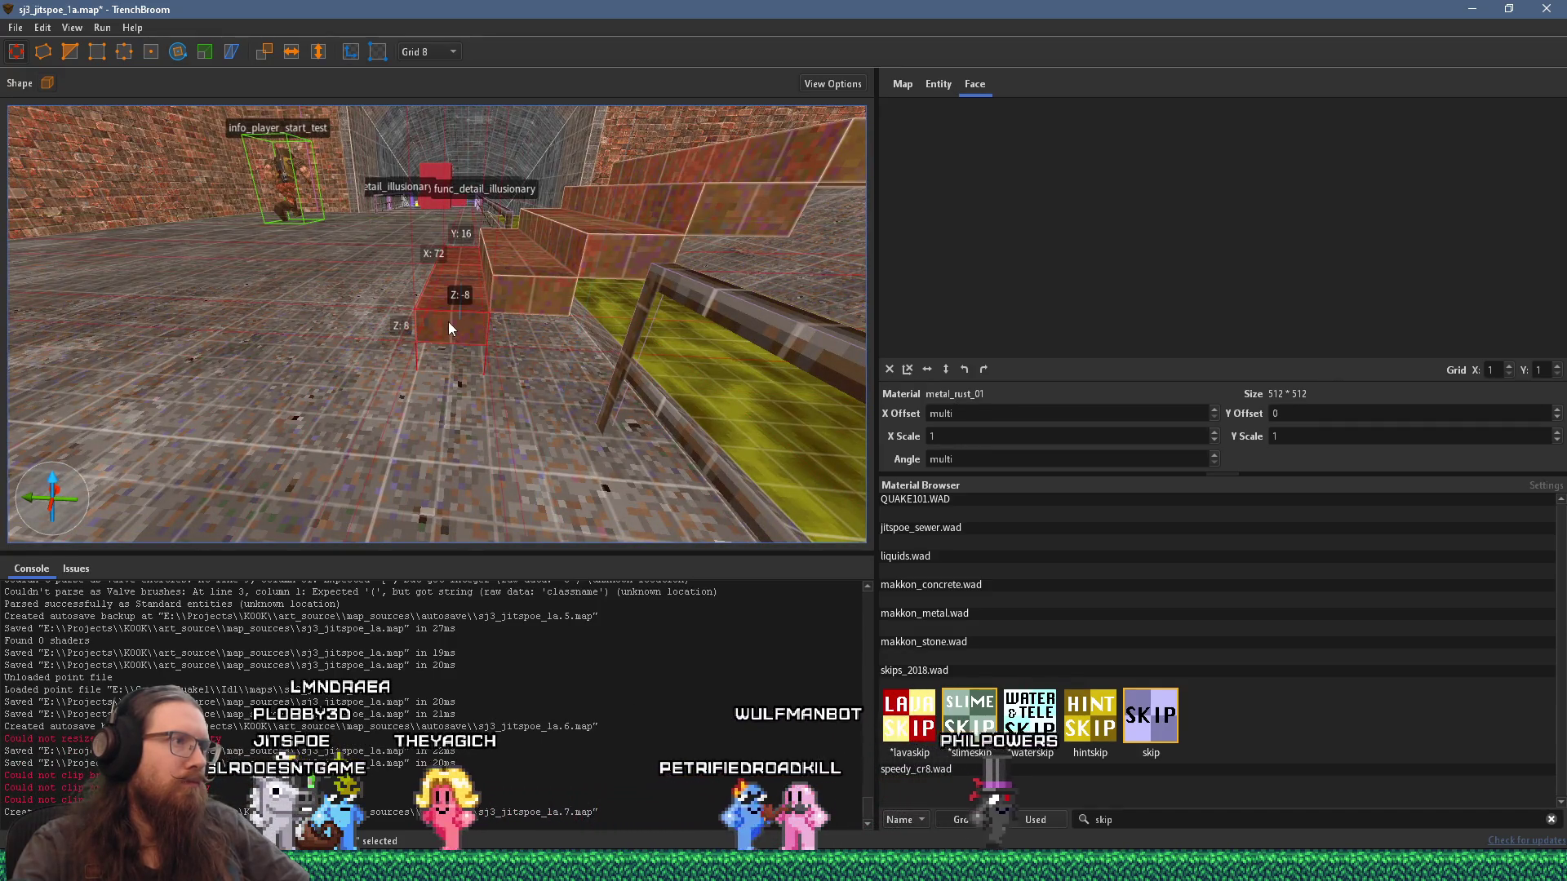
pyautogui.moveTo(444, 327)
pyautogui.mouseDown()
pyautogui.moveTo(437, 393)
pyautogui.moveTo(585, 349)
pyautogui.moveTo(531, 322)
pyautogui.moveTo(420, 397)
pyautogui.moveTo(448, 372)
pyautogui.moveTo(442, 423)
pyautogui.moveTo(656, 364)
pyautogui.moveTo(482, 276)
pyautogui.moveTo(481, 379)
pyautogui.moveTo(428, 351)
pyautogui.mouseUp()
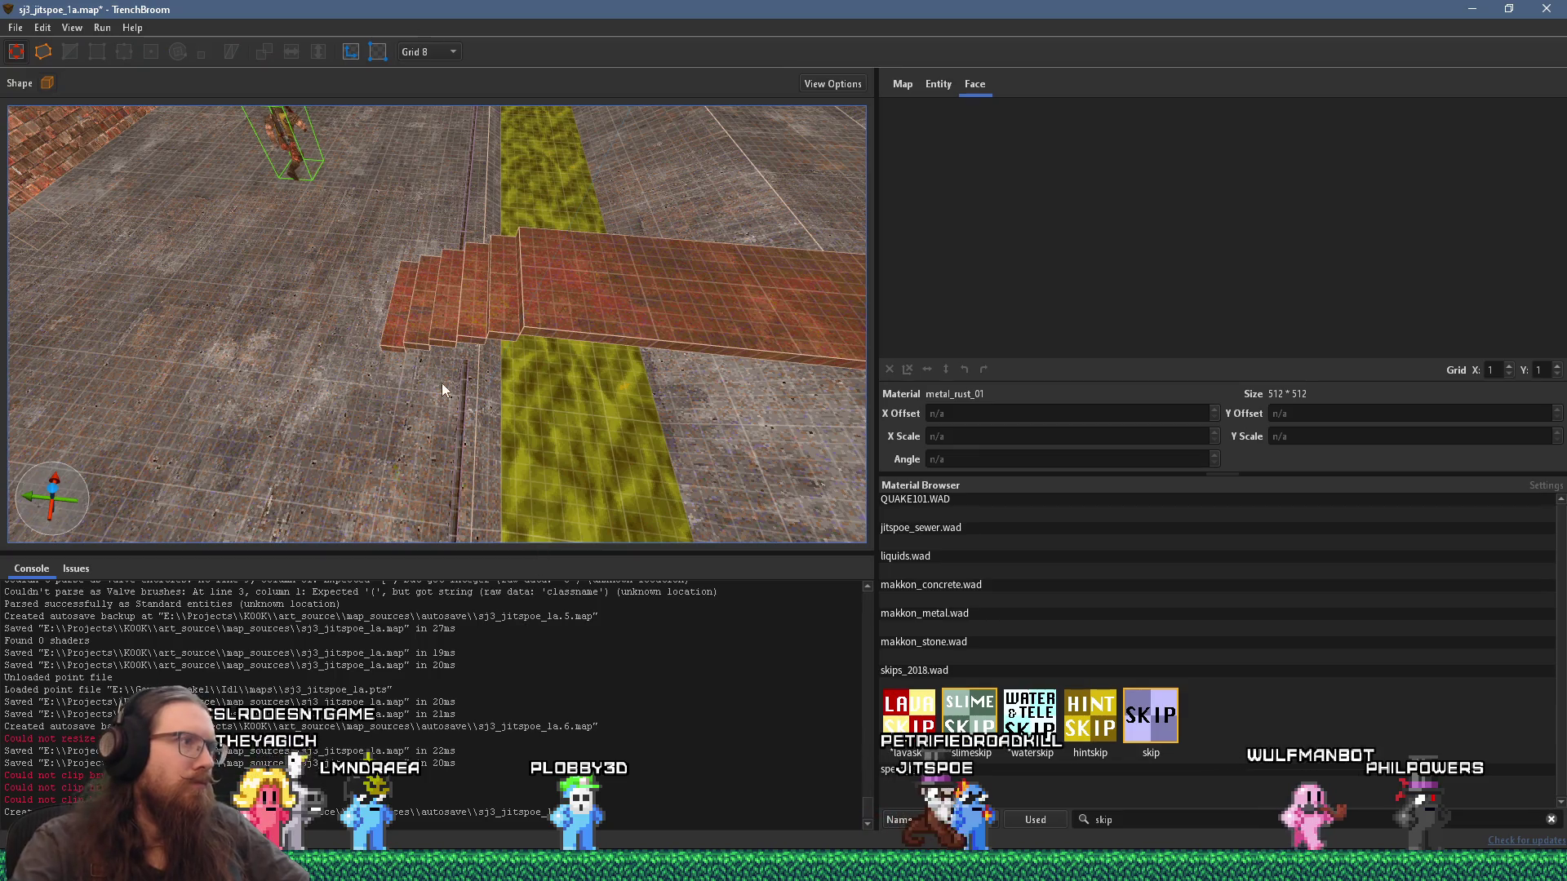
# Step: Move the rust steps onto the slime strip, deselect them, and select the slime channel brush
pyautogui.moveTo(411, 322); pyautogui.dragTo(606, 310)
pyautogui.moveTo(517, 368)
pyautogui.mouseDown()
pyautogui.moveTo(471, 413)
pyautogui.moveTo(540, 376)
pyautogui.moveTo(702, 334)
pyautogui.moveTo(447, 504)
pyautogui.moveTo(244, 542)
pyautogui.moveTo(286, 494)
pyautogui.mouseUp()
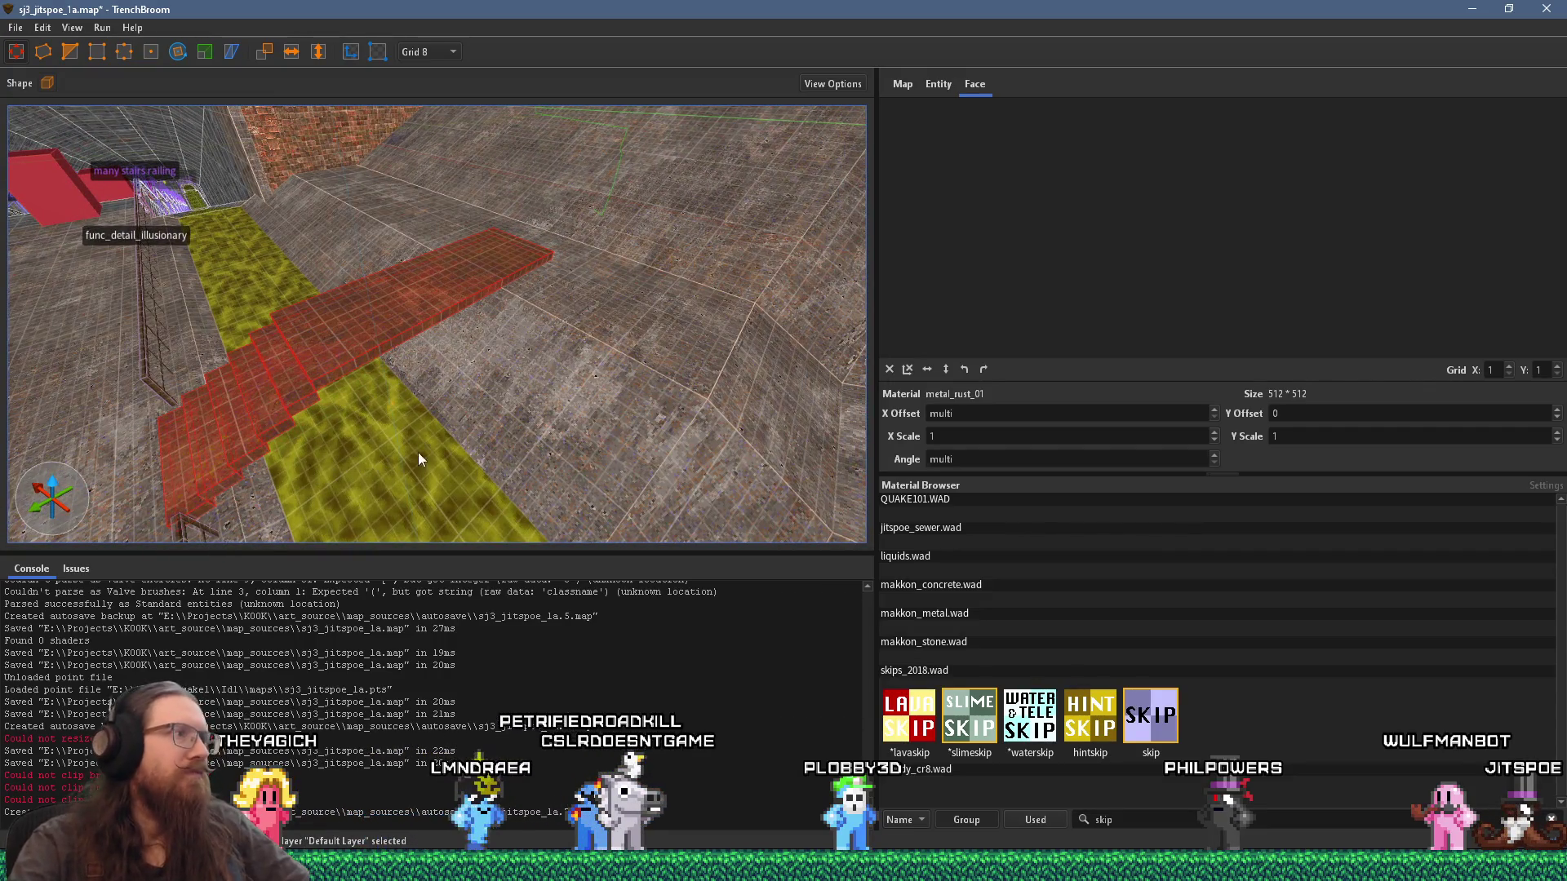
pyautogui.moveTo(371, 447)
pyautogui.mouseDown()
pyautogui.moveTo(377, 360)
pyautogui.moveTo(444, 228)
pyautogui.mouseUp()
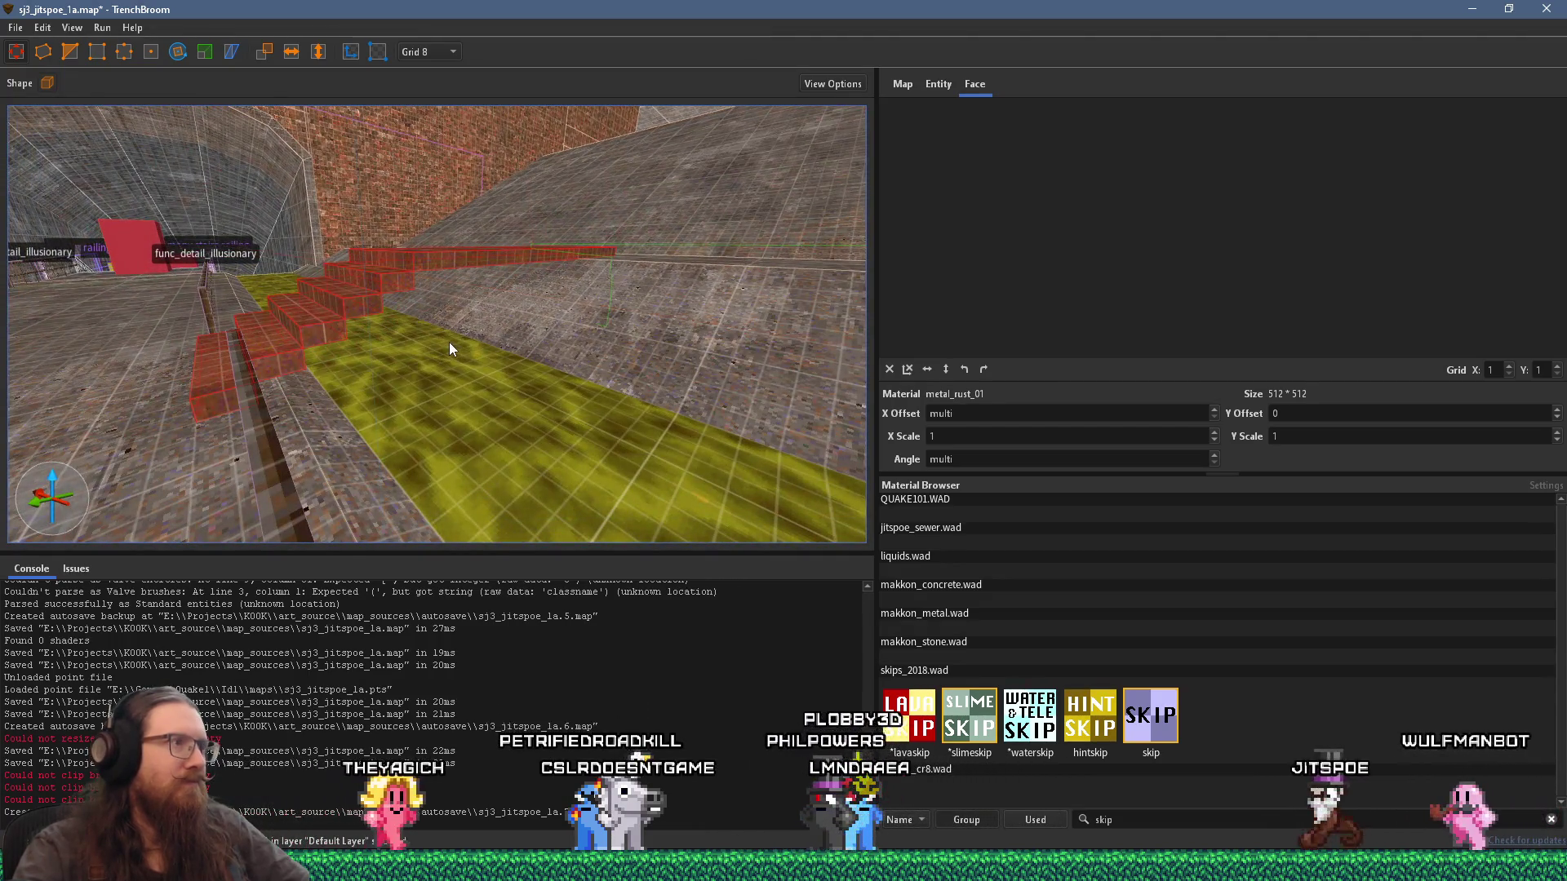
pyautogui.press('Escape')
pyautogui.moveTo(448, 341)
pyautogui.mouseDown()
pyautogui.moveTo(586, 421)
pyautogui.moveTo(511, 430)
pyautogui.moveTo(579, 512)
pyautogui.moveTo(591, 461)
pyautogui.moveTo(571, 438)
pyautogui.moveTo(141, 400)
pyautogui.moveTo(465, 456)
pyautogui.moveTo(526, 449)
pyautogui.moveTo(482, 442)
pyautogui.moveTo(551, 422)
pyautogui.moveTo(429, 422)
pyautogui.mouseUp()
pyautogui.click(465, 457)
pyautogui.click(447, 152)
pyautogui.moveTo(432, 222)
pyautogui.mouseDown()
pyautogui.moveTo(456, 315)
pyautogui.moveTo(606, 377)
pyautogui.moveTo(604, 400)
pyautogui.mouseUp()
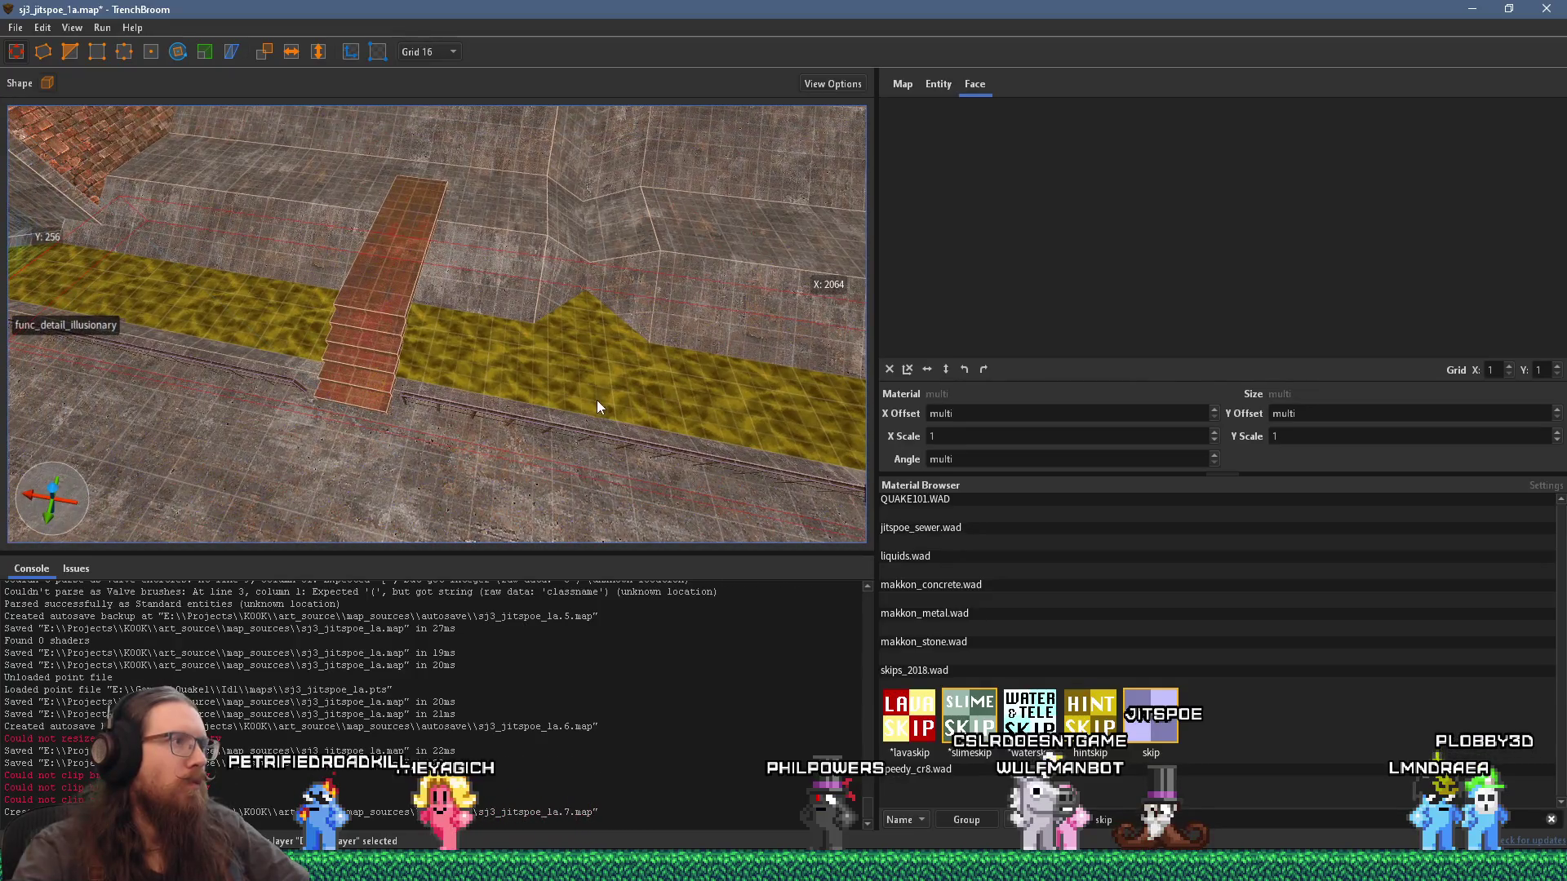
pyautogui.moveTo(595, 400)
pyautogui.mouseDown()
pyautogui.moveTo(608, 389)
pyautogui.moveTo(579, 375)
pyautogui.moveTo(657, 460)
pyautogui.mouseUp()
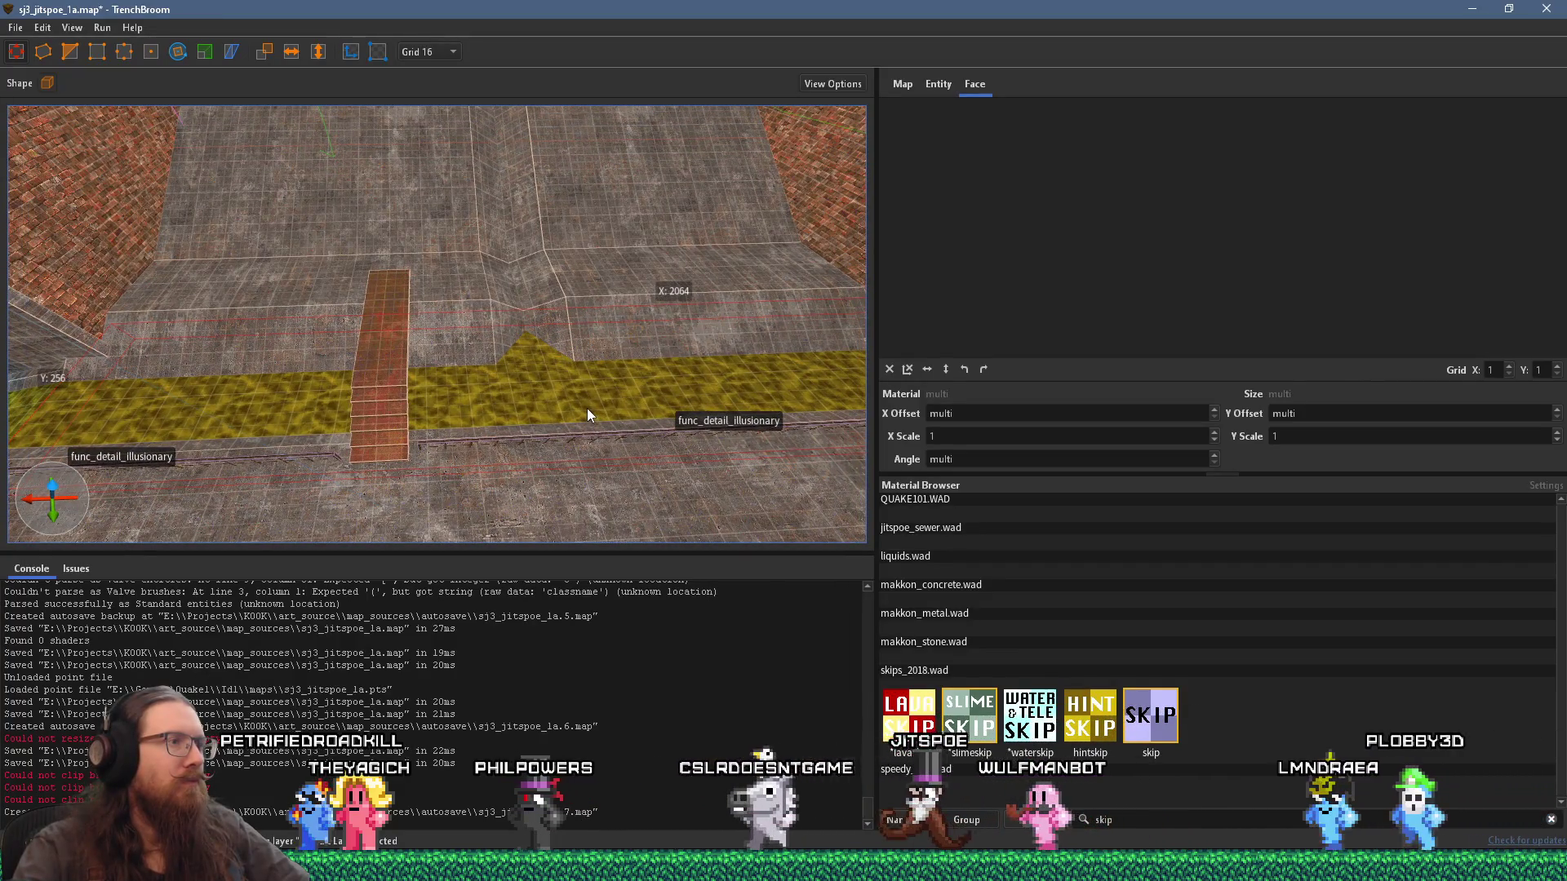
pyautogui.click(595, 359)
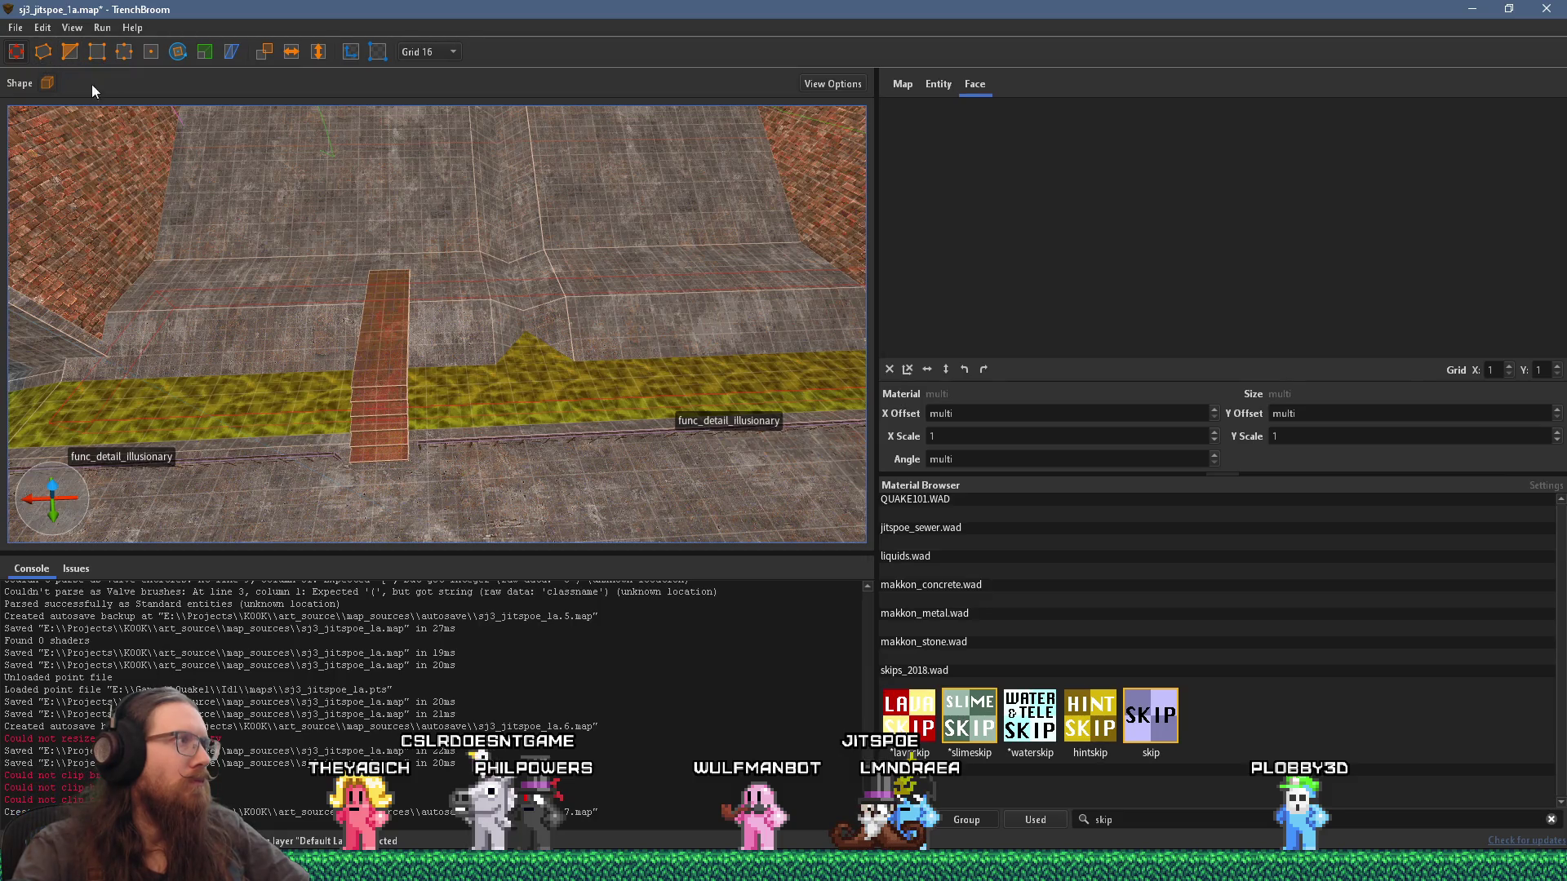
pyautogui.rightClick(379, 281)
pyautogui.click(435, 212)
pyautogui.scroll(3, 481, 348)
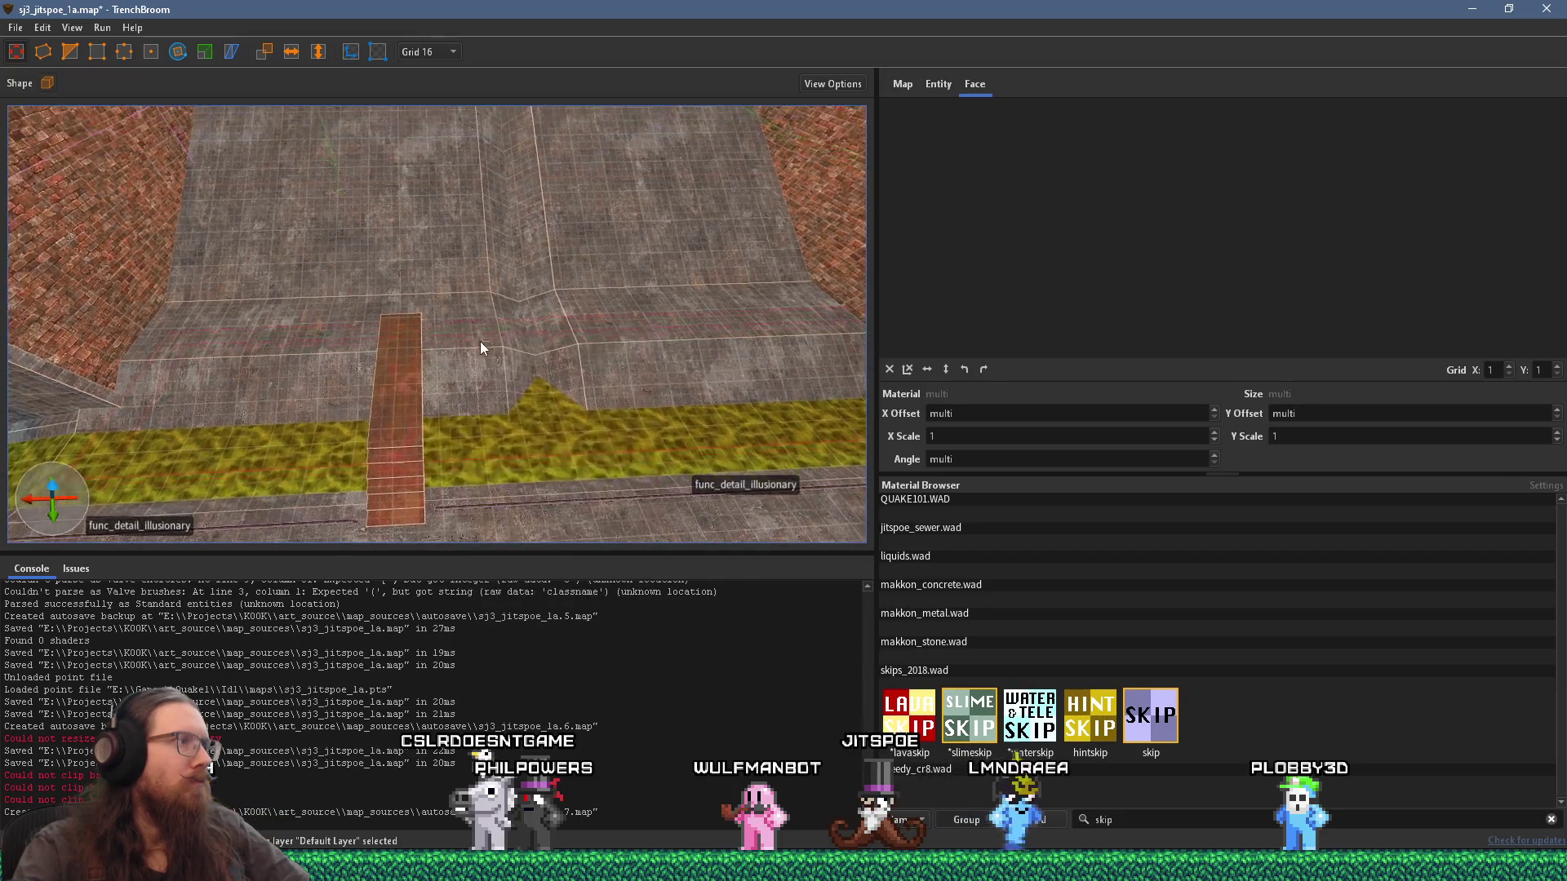
pyautogui.press('Escape')
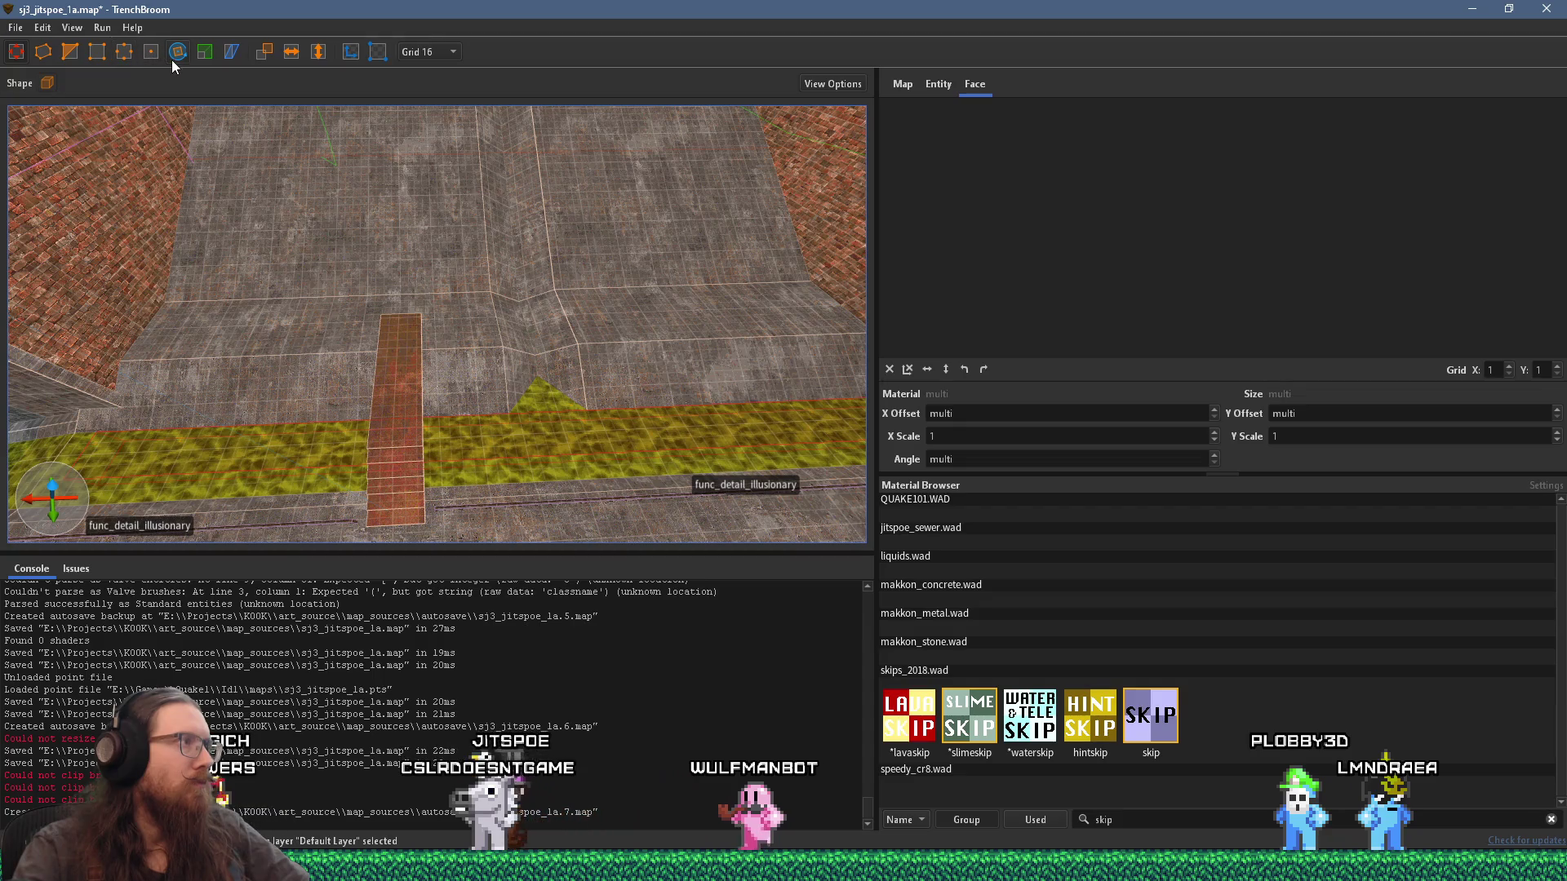
pyautogui.moveTo(499, 372)
pyautogui.mouseDown()
pyautogui.moveTo(565, 377)
pyautogui.moveTo(715, 274)
pyautogui.mouseUp()
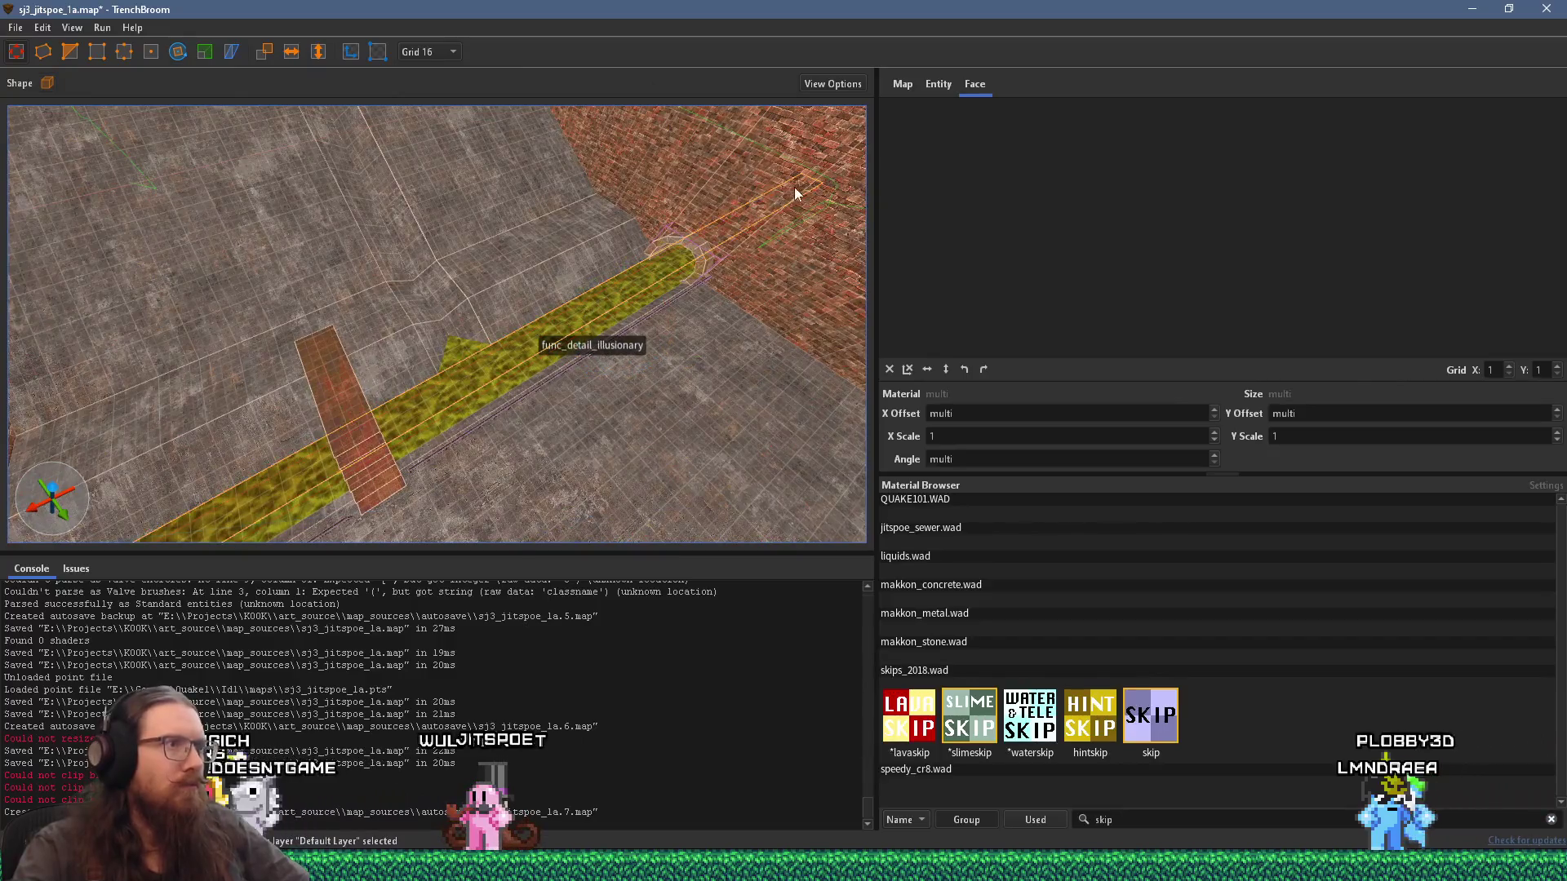
pyautogui.moveTo(387, 426)
pyautogui.mouseDown()
pyautogui.moveTo(301, 454)
pyautogui.moveTo(383, 537)
pyautogui.mouseUp()
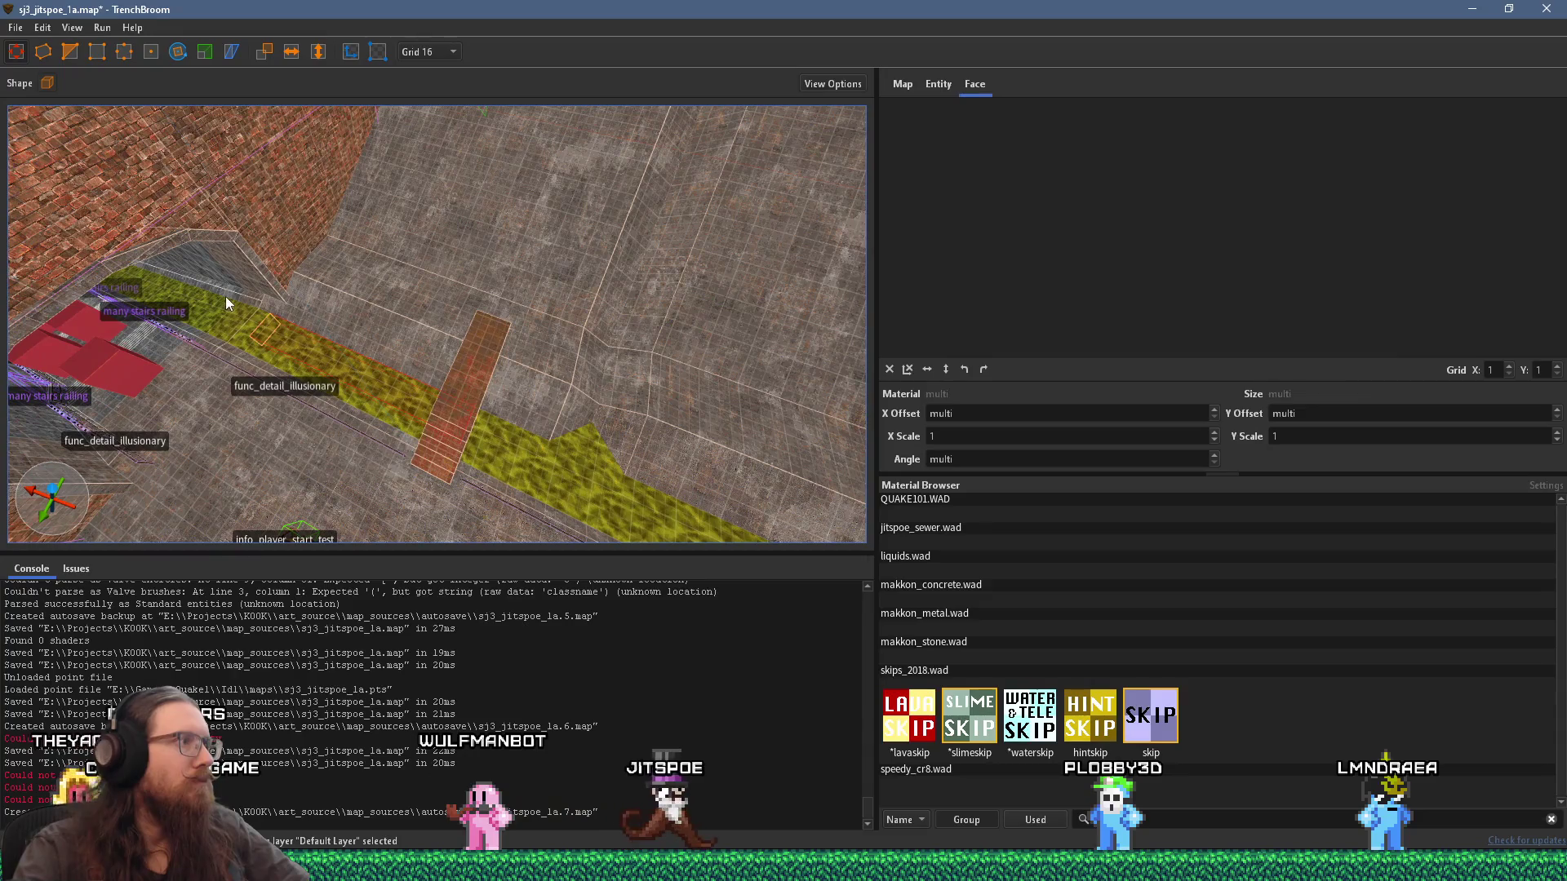
pyautogui.moveTo(403, 472); pyautogui.dragTo(471, 376)
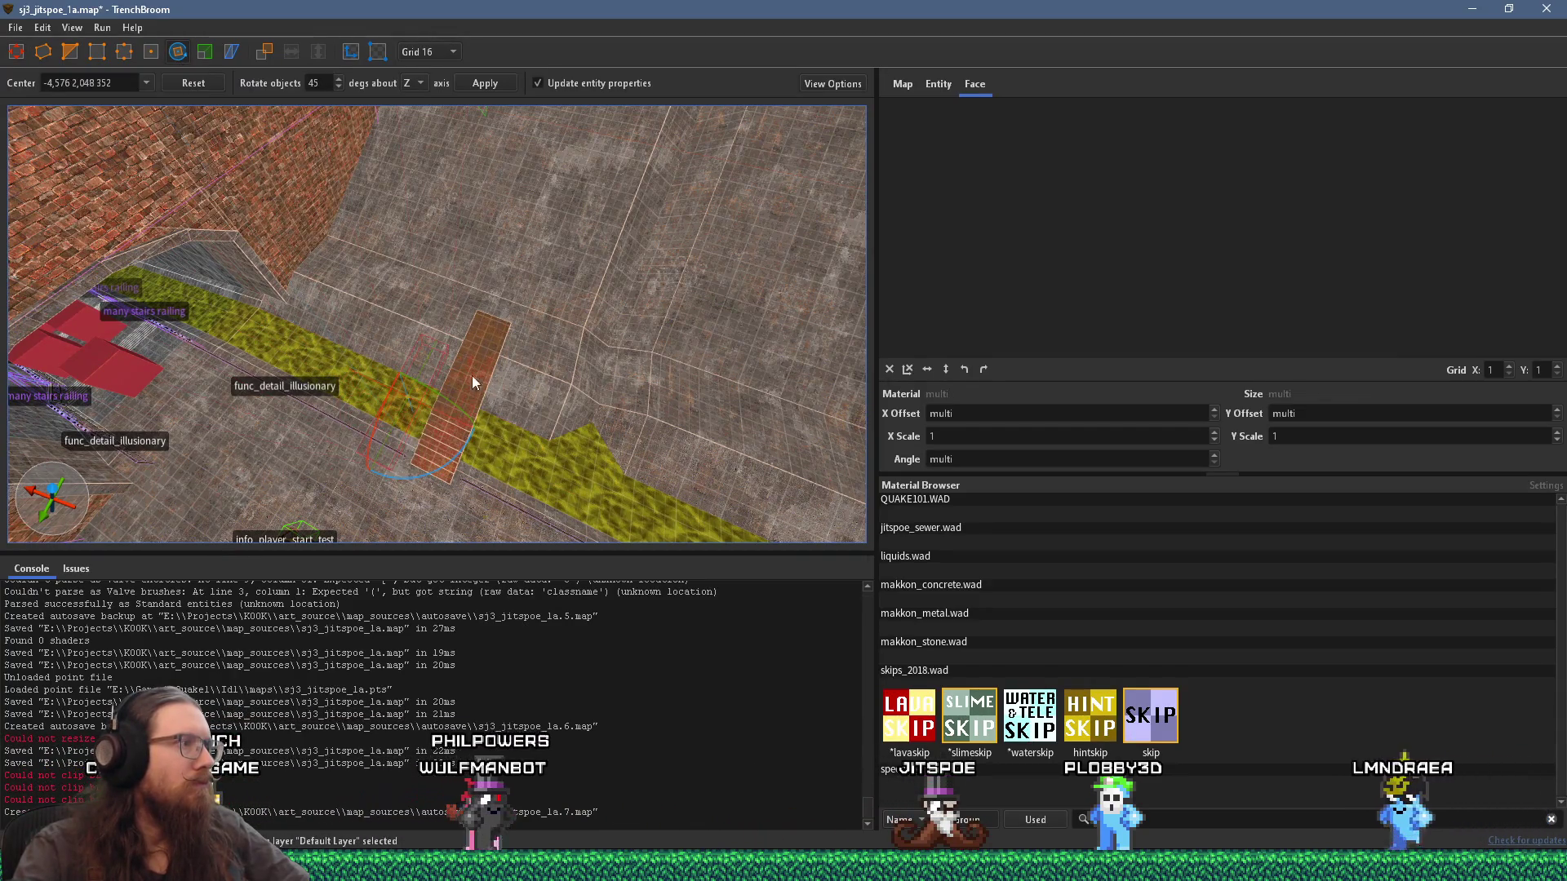
pyautogui.click(24, 54)
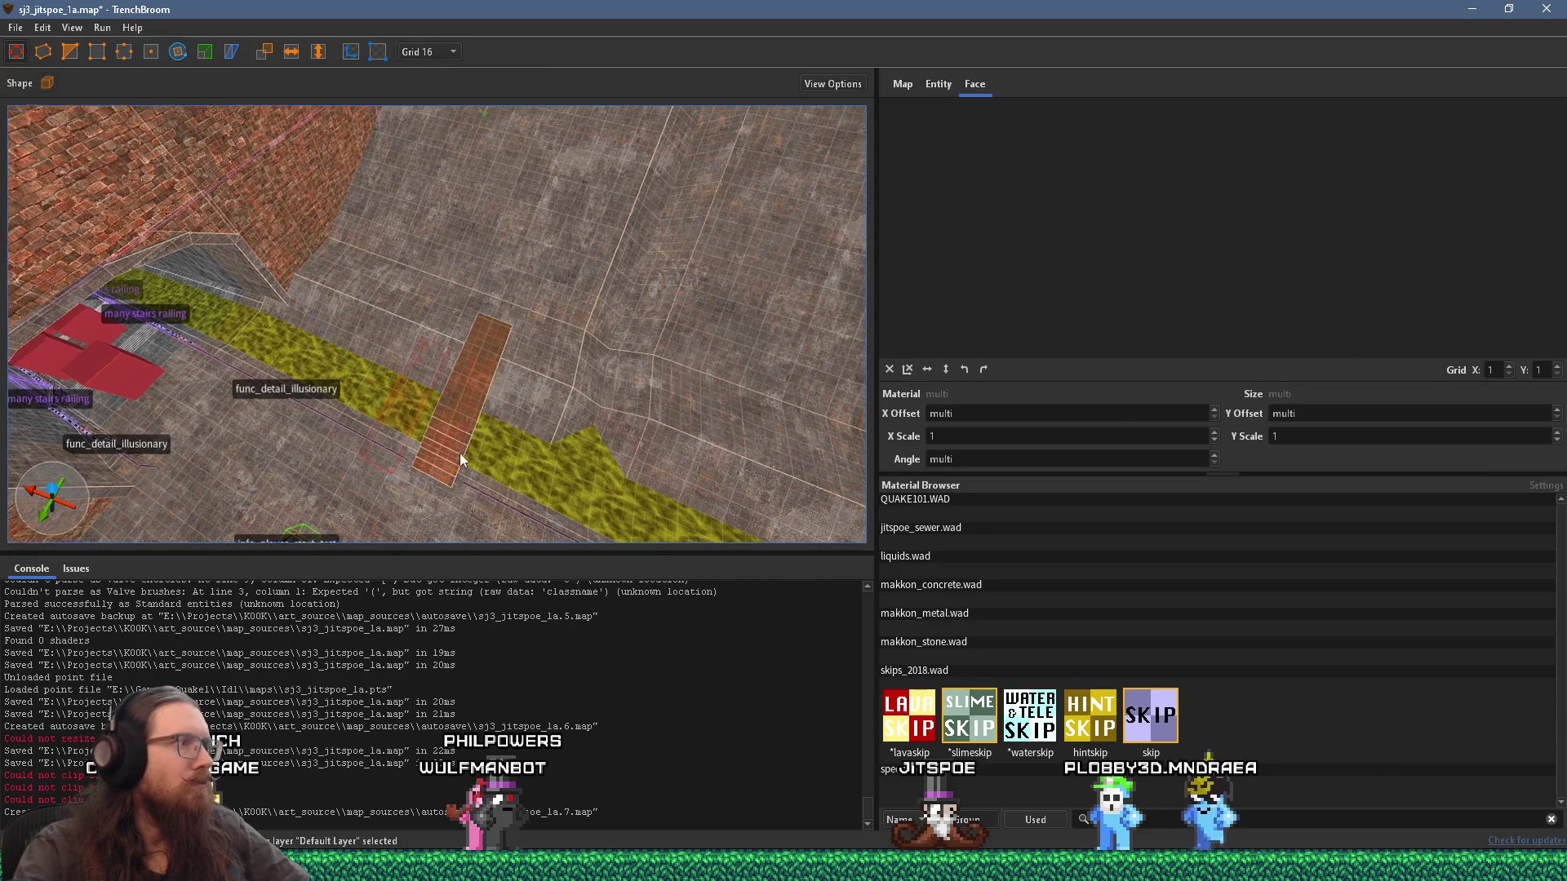
pyautogui.click(600, 409)
pyautogui.moveTo(611, 385)
pyautogui.mouseDown()
pyautogui.moveTo(258, 370)
pyautogui.moveTo(499, 409)
pyautogui.moveTo(455, 415)
pyautogui.moveTo(419, 381)
pyautogui.moveTo(423, 328)
pyautogui.mouseUp()
pyautogui.scroll(-5, 477, 419)
pyautogui.scroll(-3, 469, 420)
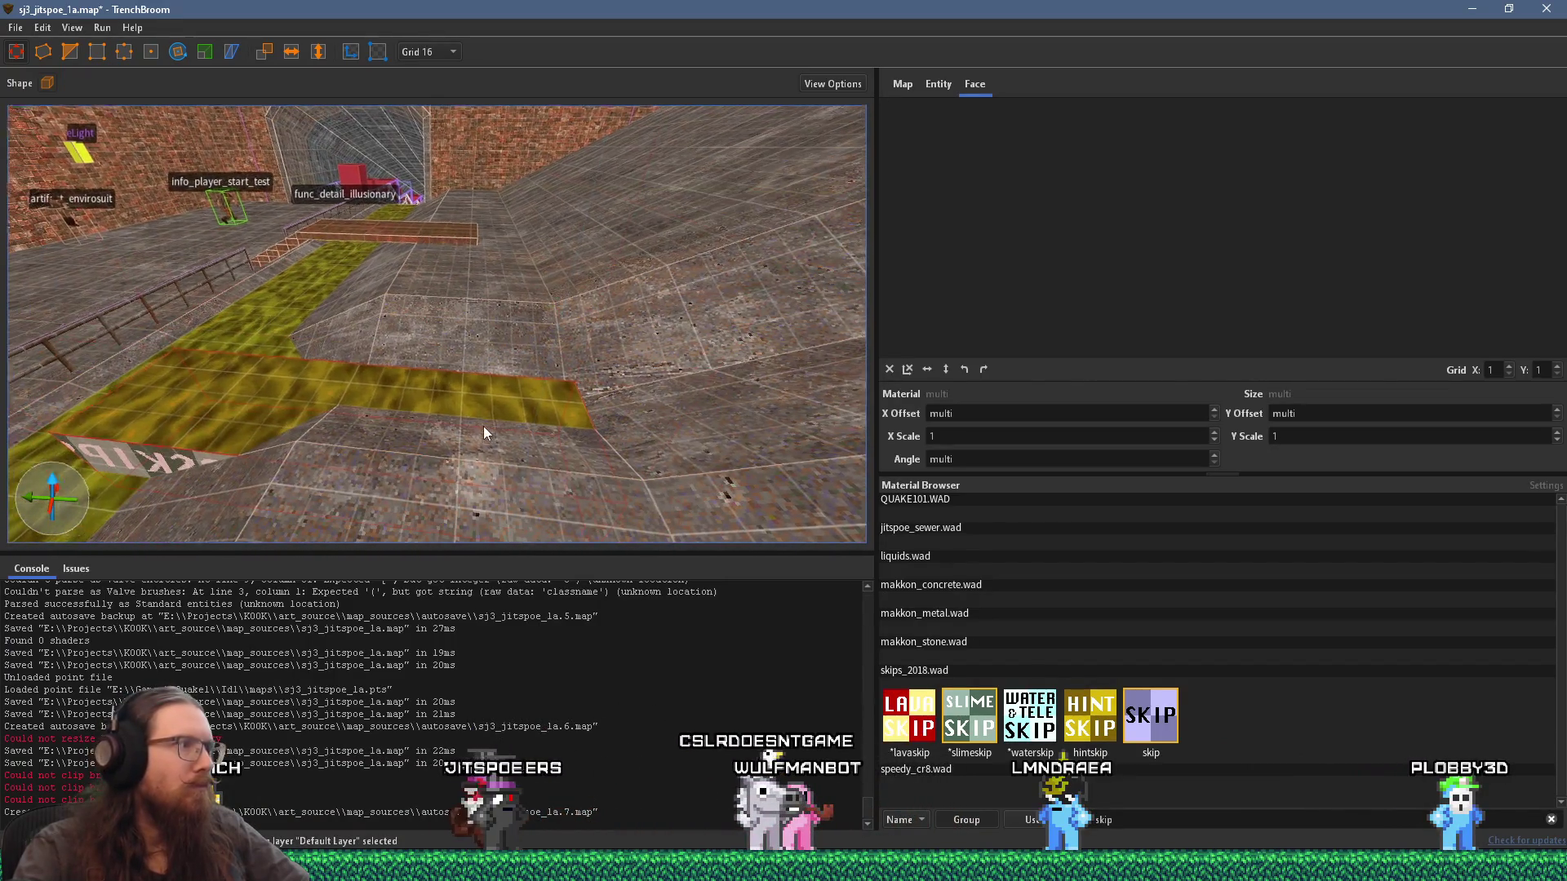
pyautogui.moveTo(409, 463)
pyautogui.mouseDown()
pyautogui.moveTo(566, 385)
pyautogui.moveTo(488, 448)
pyautogui.mouseUp()
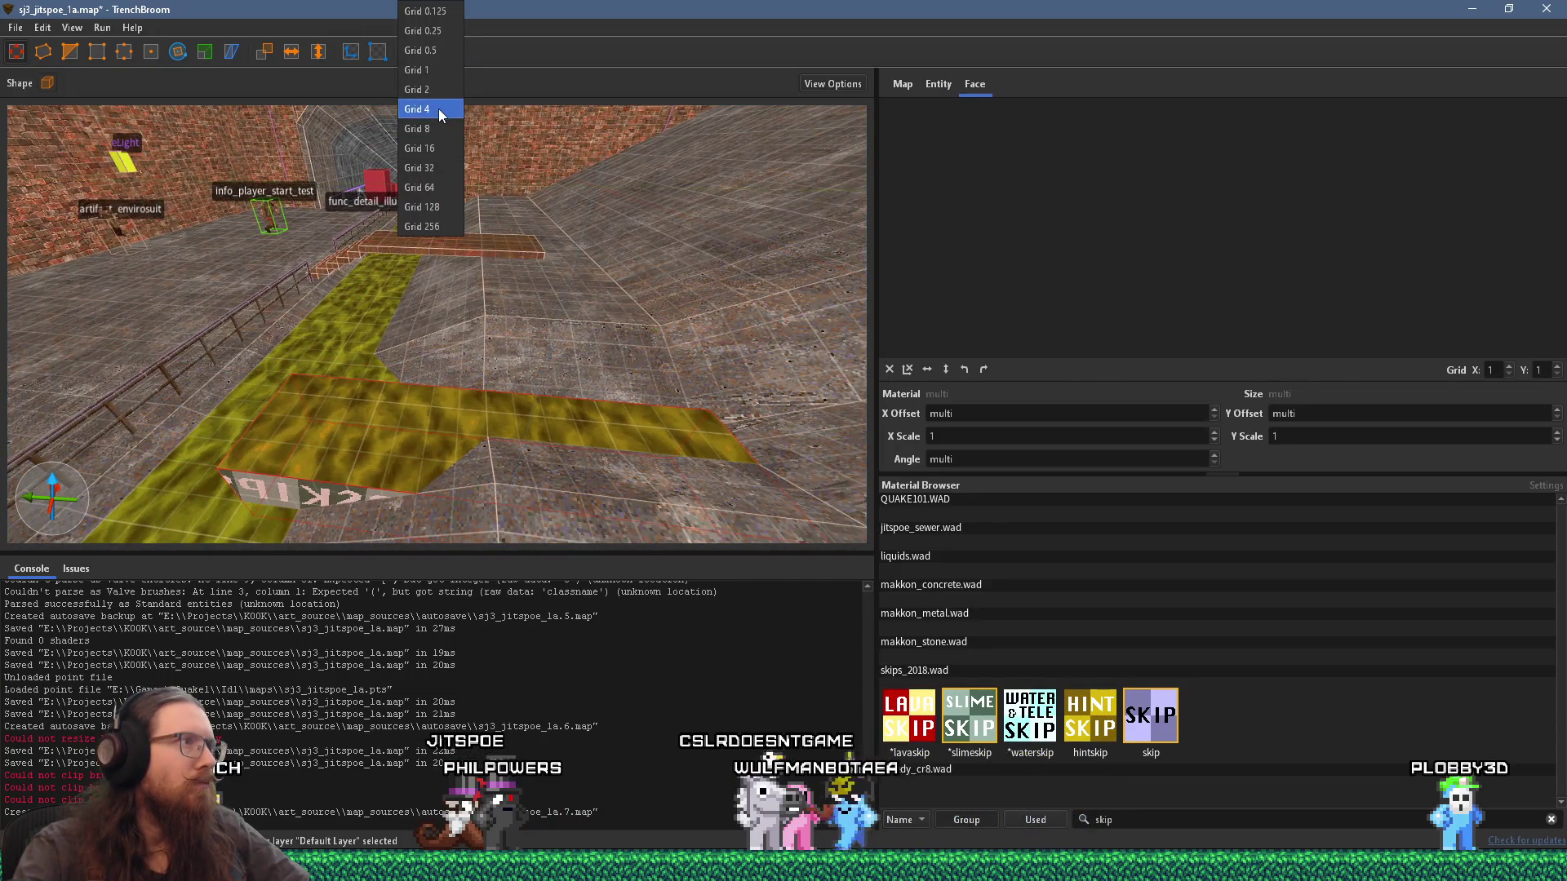
pyautogui.click(432, 128)
pyautogui.scroll(2, 499, 264)
# Step: Shrink the slime slab and rotate its top face's +0_slime_flow texture to 90°
pyautogui.moveTo(525, 388)
pyautogui.mouseDown()
pyautogui.moveTo(158, 374)
pyautogui.moveTo(414, 399)
pyautogui.moveTo(492, 440)
pyautogui.mouseUp()
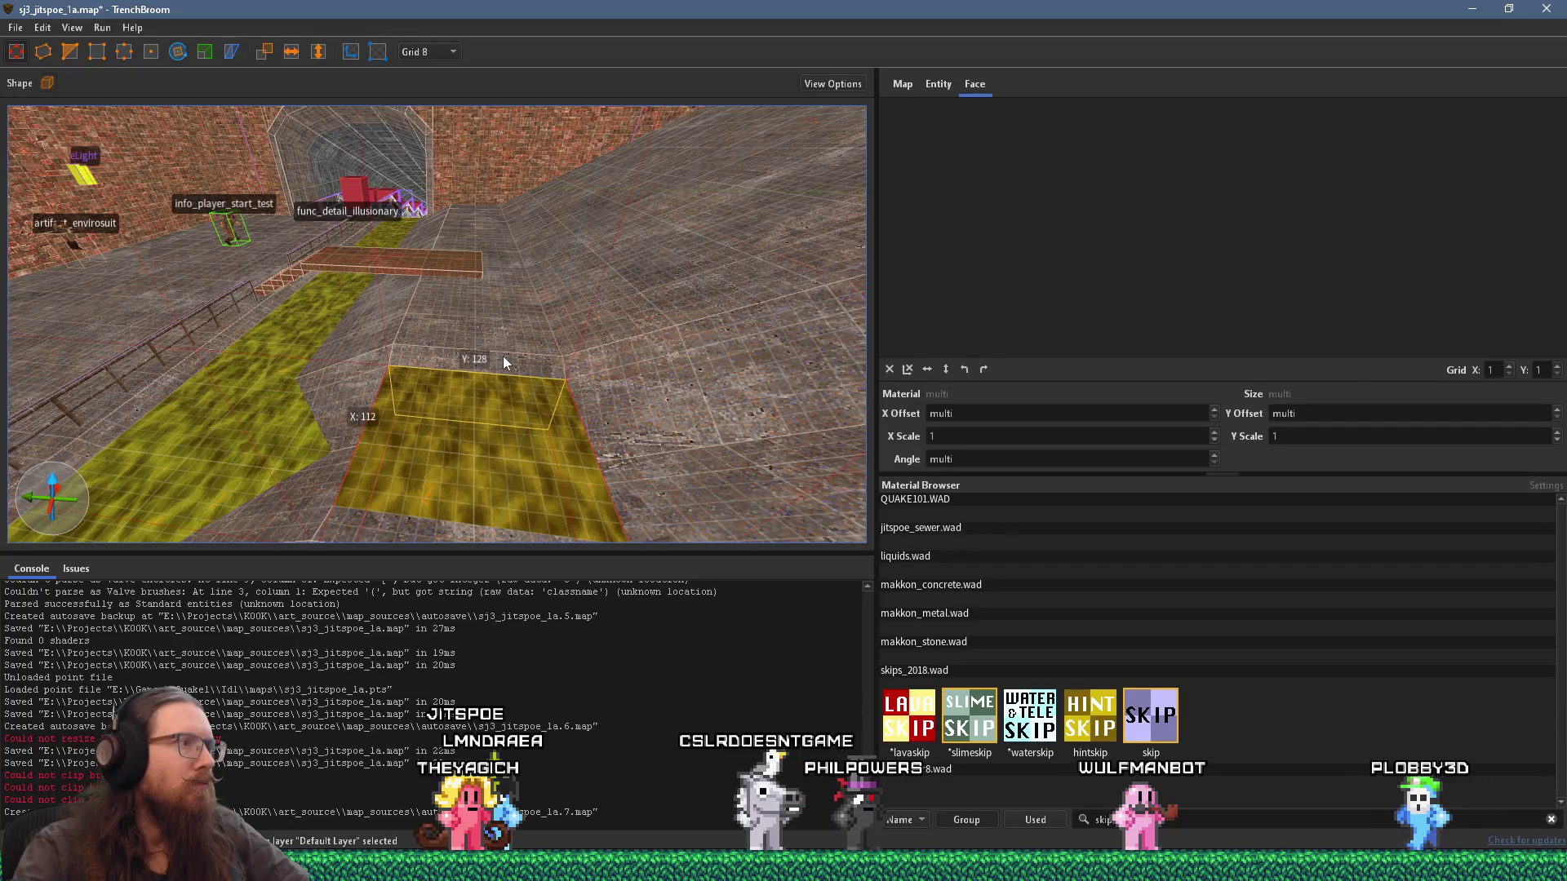
pyautogui.keyDown('shift'); pyautogui.click(503, 430); pyautogui.keyUp('shift')
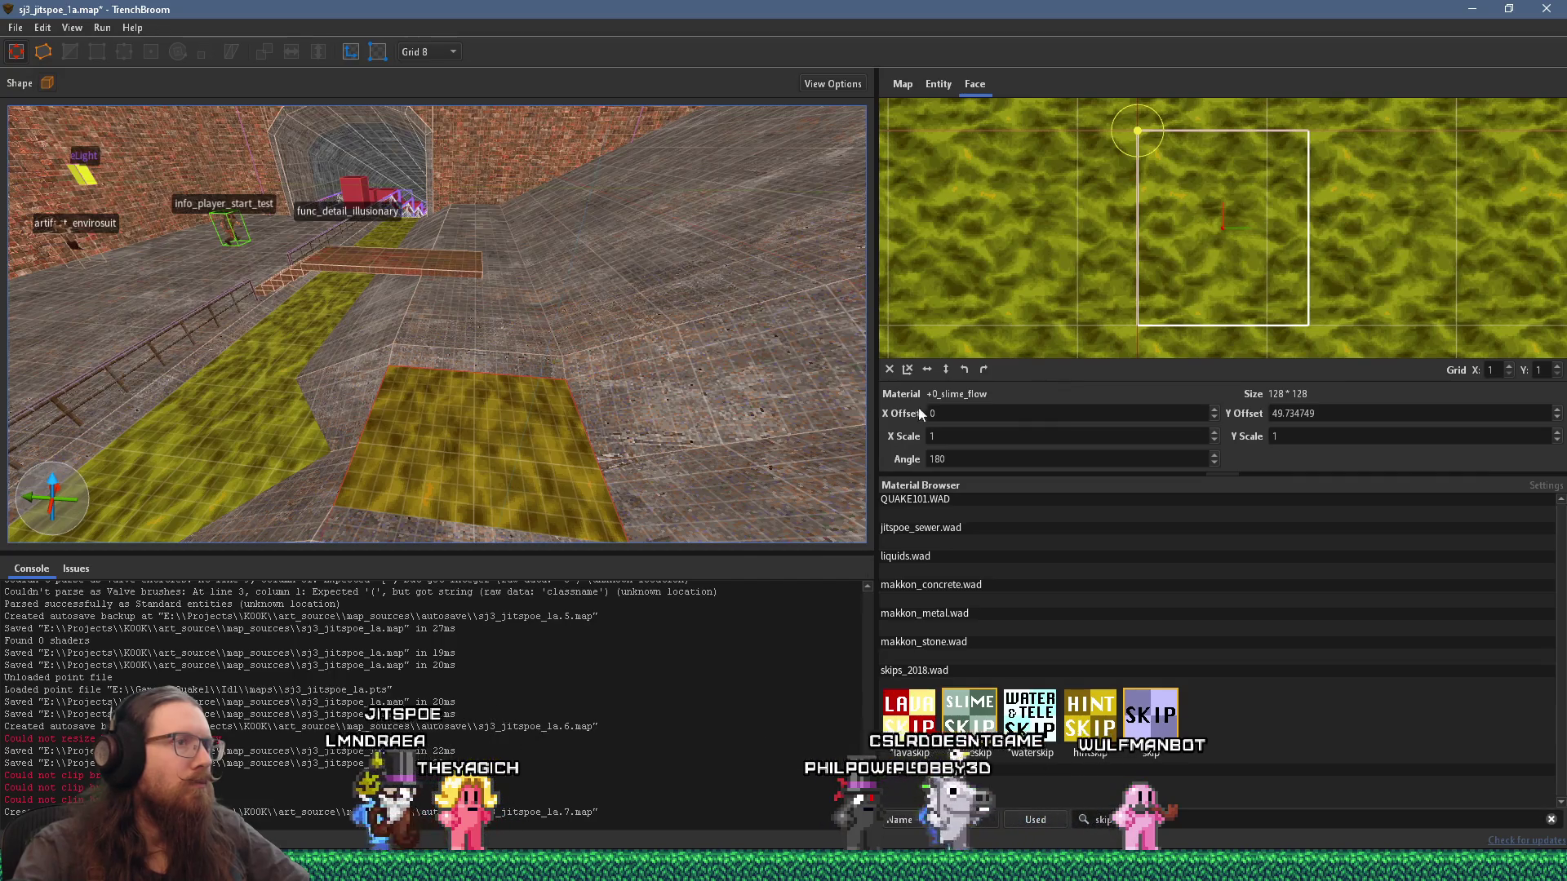
pyautogui.click(984, 369)
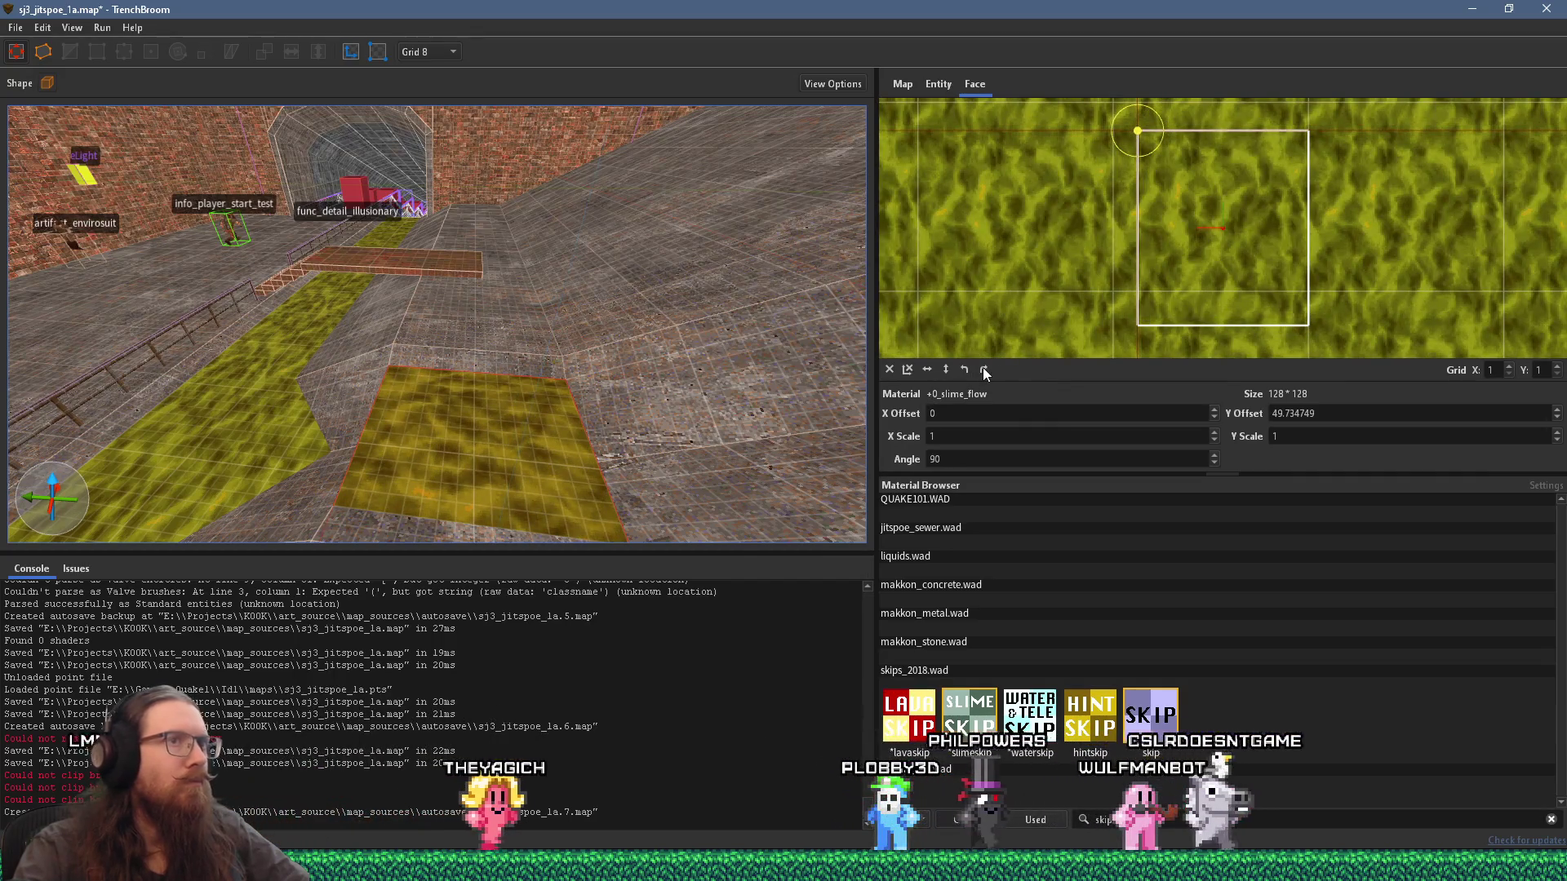
pyautogui.scroll(10, 410, 464)
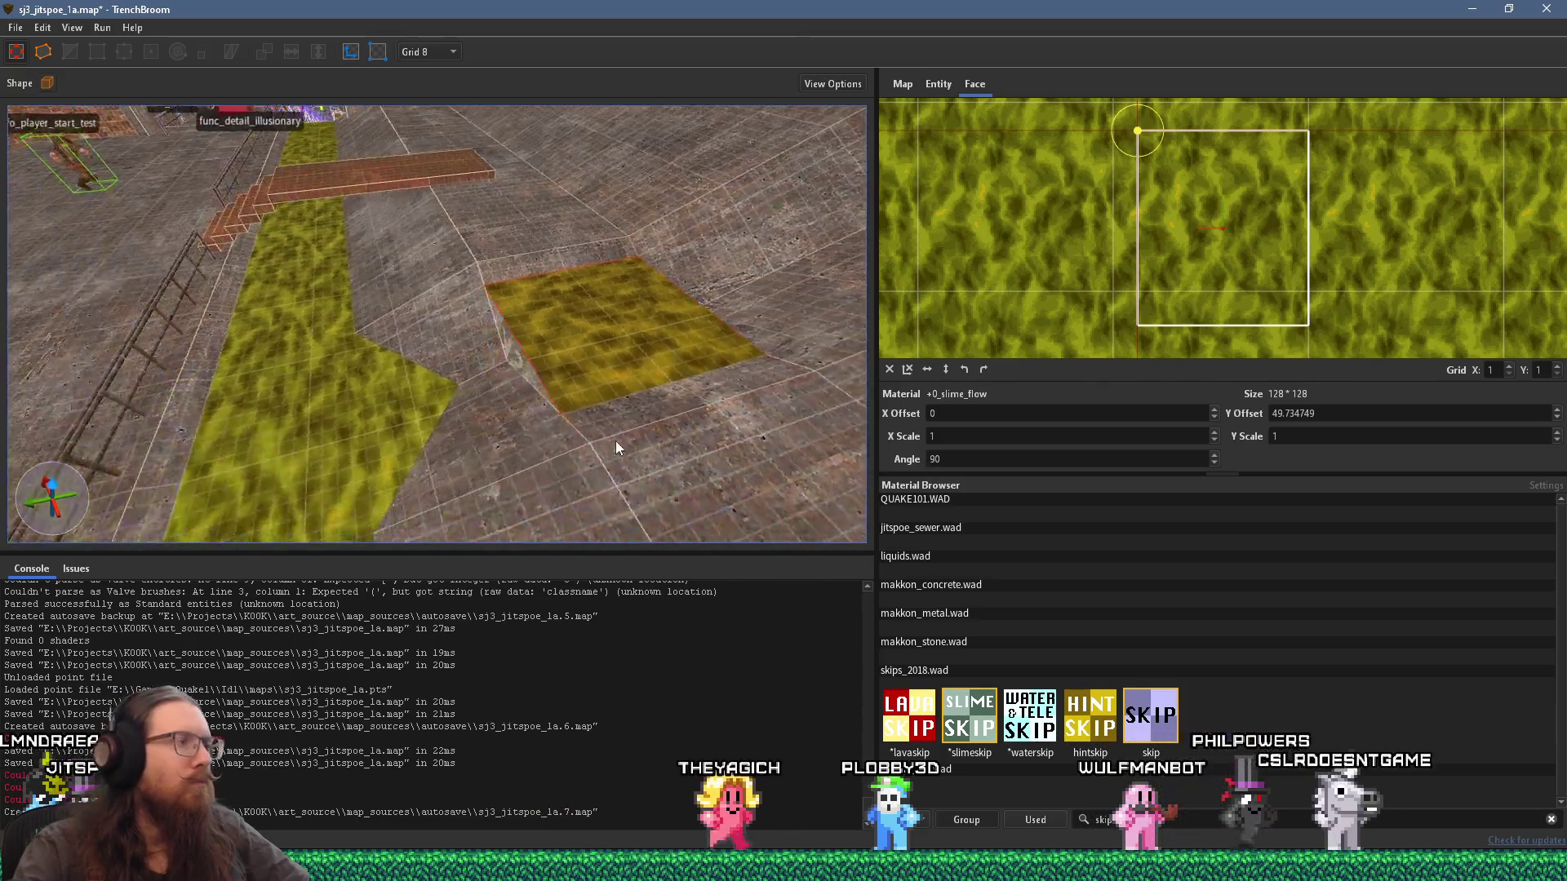
pyautogui.moveTo(639, 521)
pyautogui.mouseDown()
pyautogui.moveTo(601, 499)
pyautogui.moveTo(599, 565)
pyautogui.moveTo(594, 477)
pyautogui.moveTo(589, 511)
pyautogui.moveTo(569, 513)
pyautogui.moveTo(514, 430)
pyautogui.moveTo(380, 655)
pyautogui.moveTo(343, 450)
pyautogui.moveTo(349, 467)
pyautogui.moveTo(629, 464)
pyautogui.moveTo(501, 428)
pyautogui.moveTo(465, 458)
pyautogui.moveTo(620, 487)
pyautogui.moveTo(630, 443)
pyautogui.mouseUp()
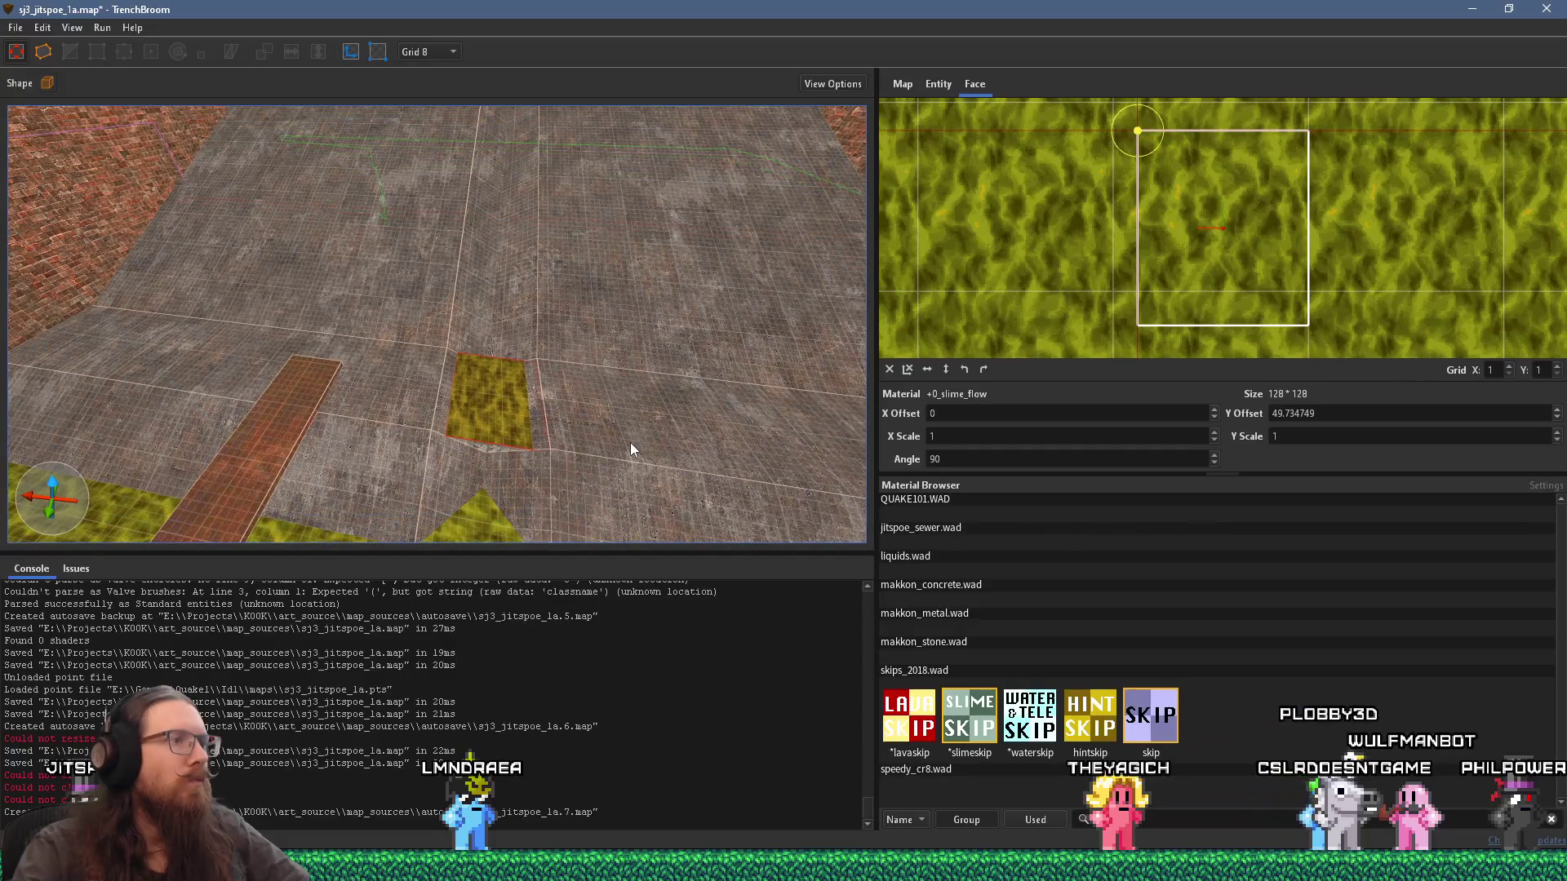
pyautogui.keyDown('shift'); pyautogui.click(630, 443); pyautogui.keyUp('shift')
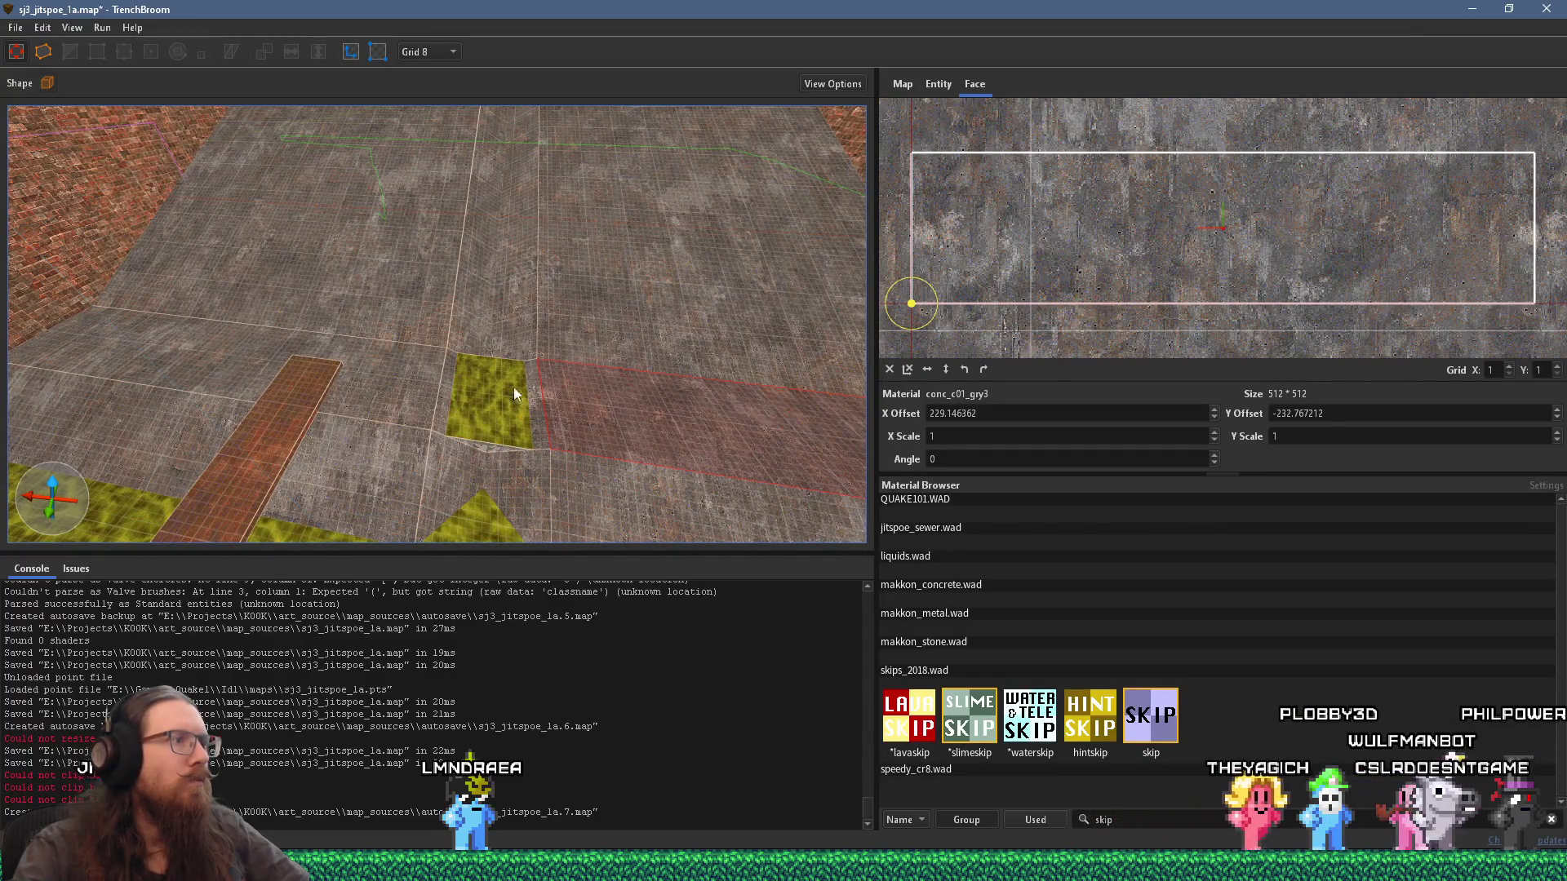
pyautogui.keyDown('shift'); pyautogui.click(374, 395); pyautogui.keyUp('shift')
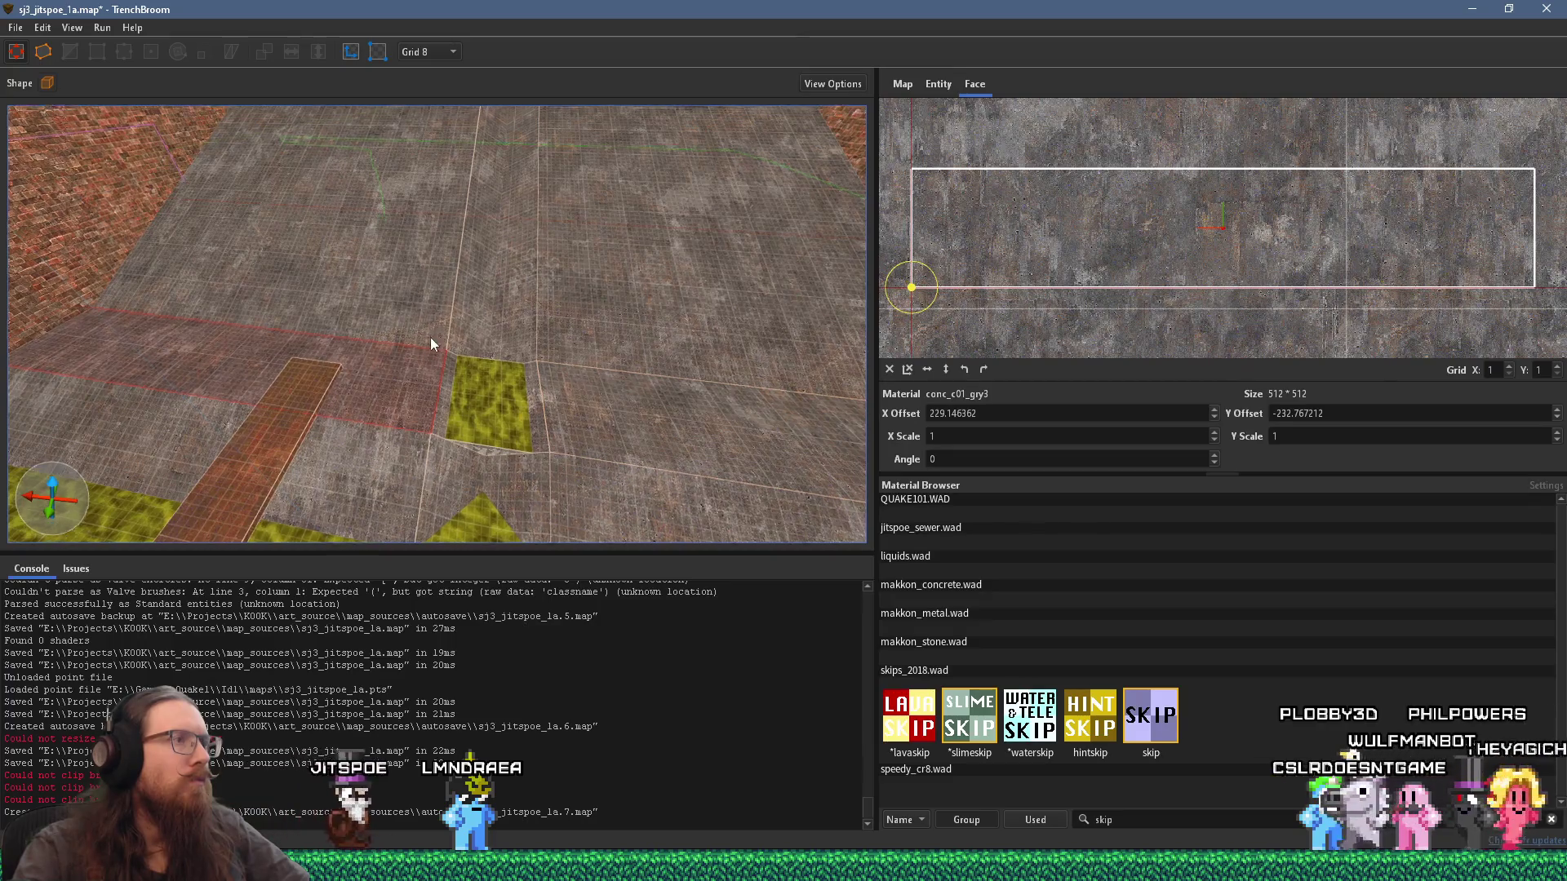
pyautogui.scroll(2, 430, 335)
pyautogui.keyDown('shift'); pyautogui.click(432, 343); pyautogui.keyUp('shift')
pyautogui.keyDown('shift'); pyautogui.click(550, 341); pyautogui.keyUp('shift')
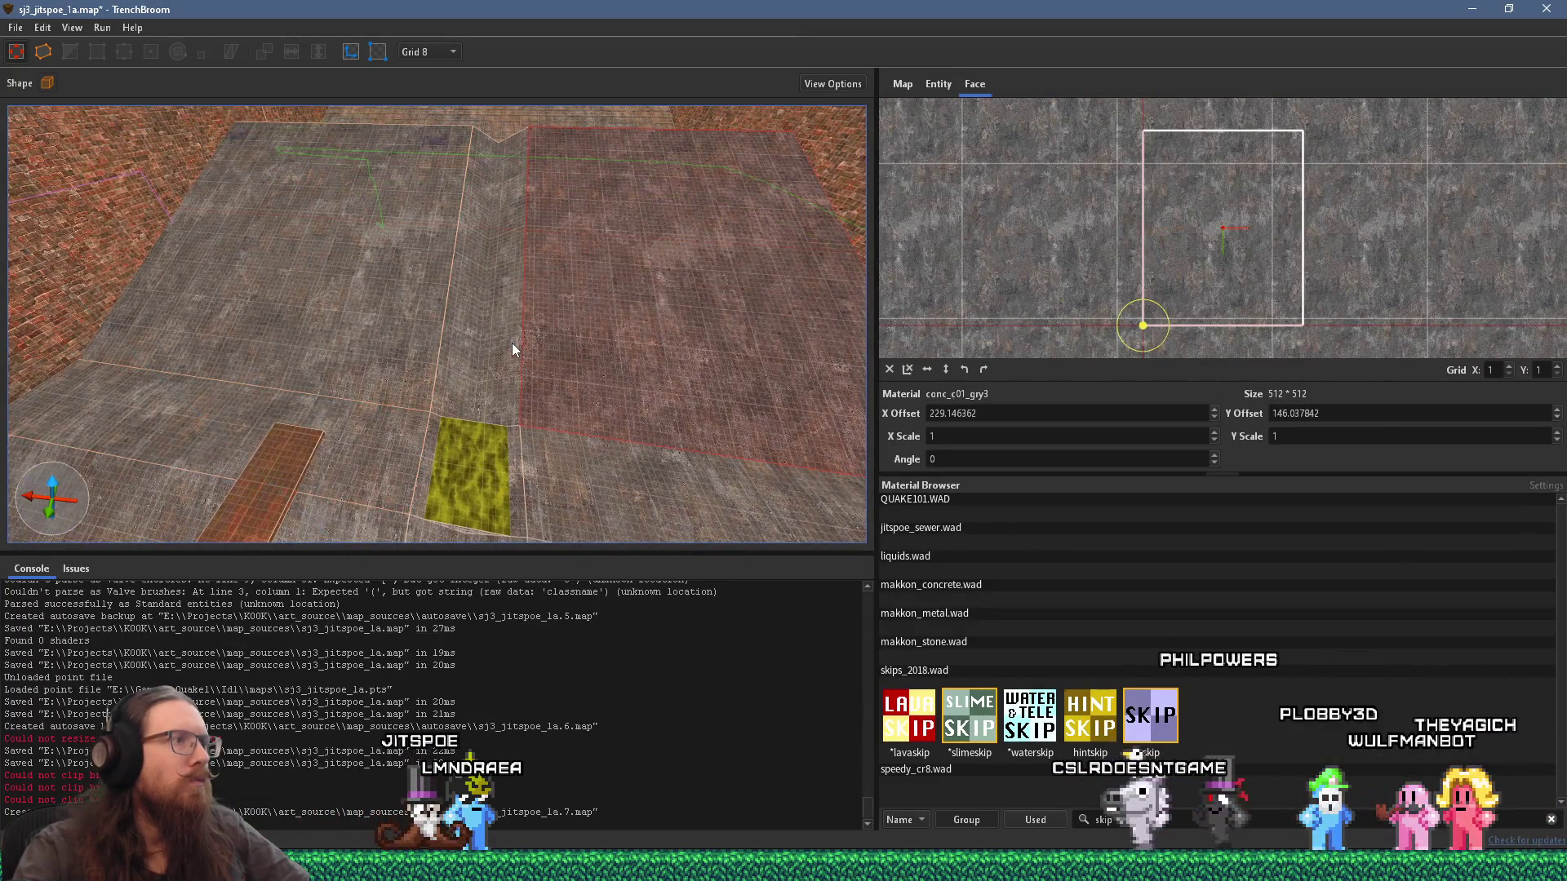
pyautogui.moveTo(517, 417); pyautogui.dragTo(520, 173)
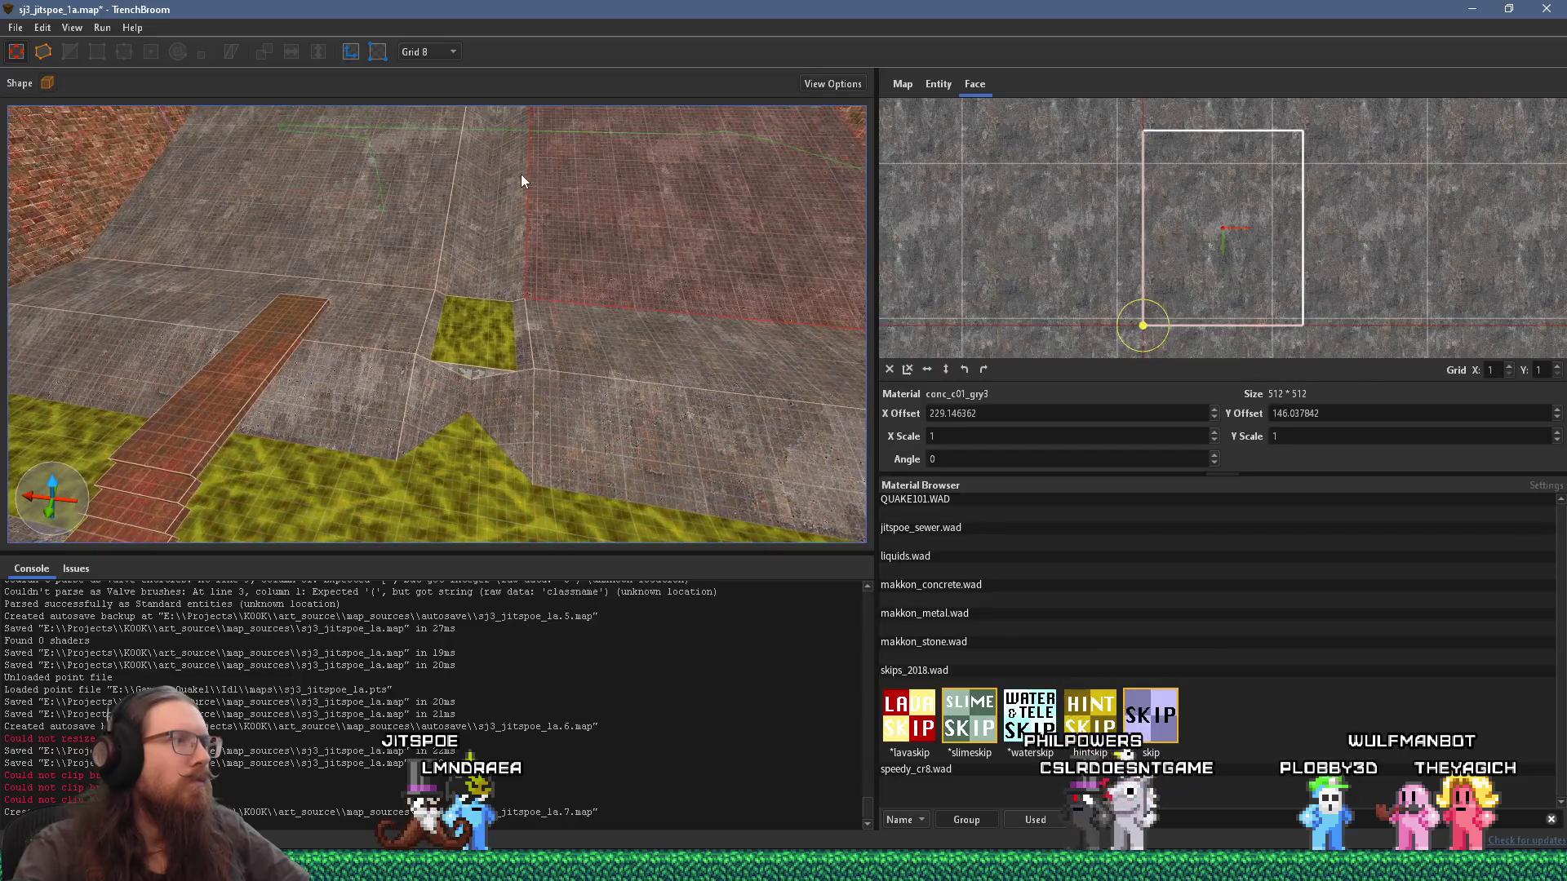
pyautogui.keyDown('shift'); pyautogui.click(530, 347); pyautogui.keyUp('shift')
pyautogui.keyDown('shift'); pyautogui.click(423, 336); pyautogui.keyUp('shift')
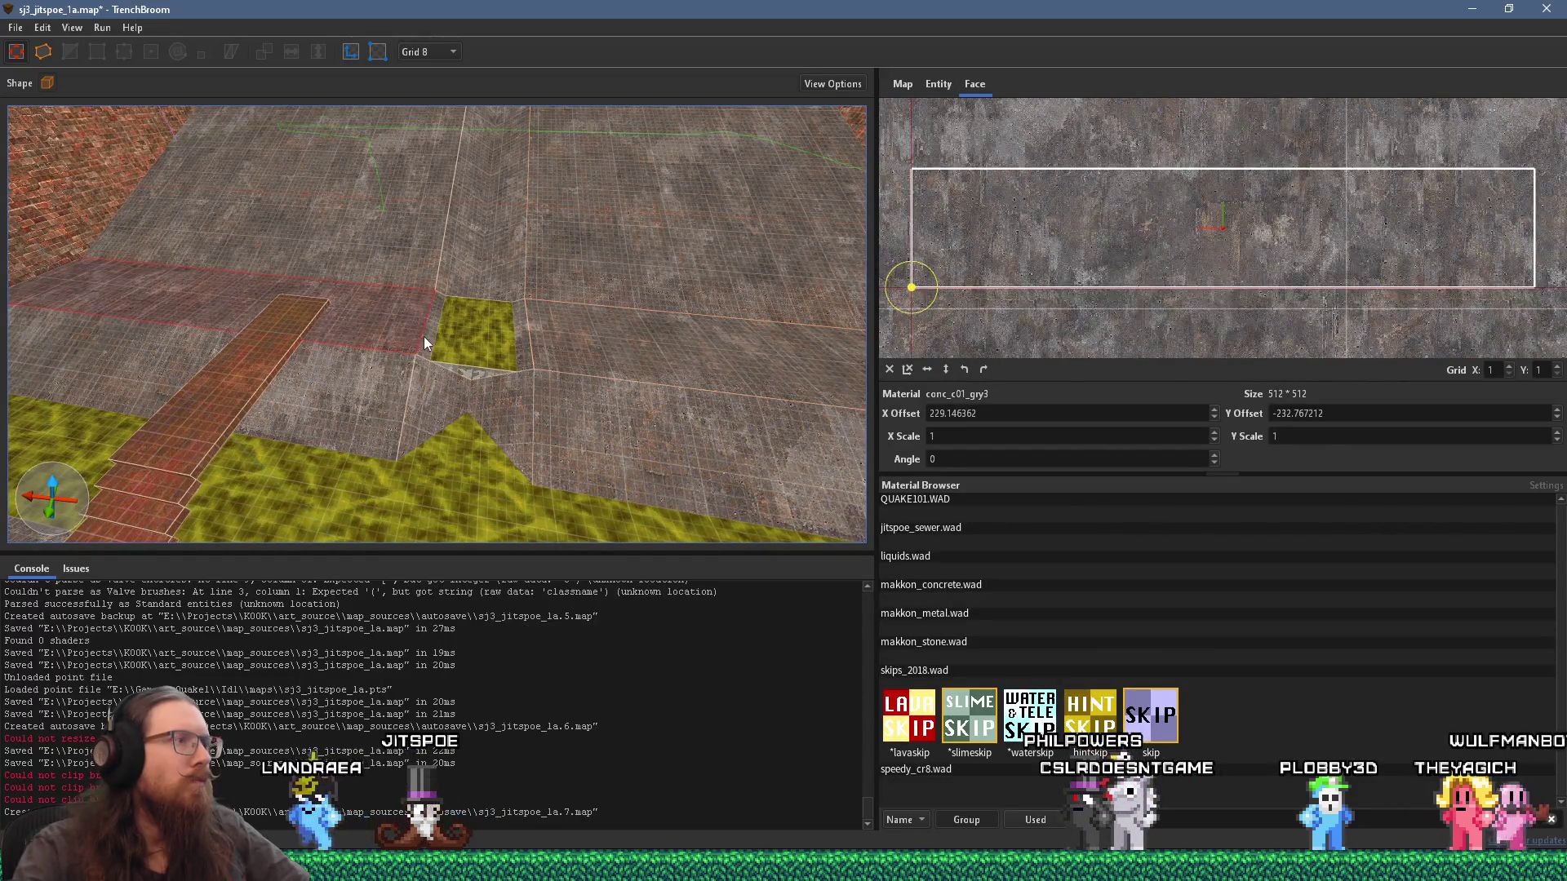
pyautogui.keyDown('shift'); pyautogui.click(389, 409); pyautogui.keyUp('shift')
pyautogui.keyDown('shift'); pyautogui.click(517, 411); pyautogui.keyUp('shift')
pyautogui.moveTo(519, 411)
pyautogui.mouseDown()
pyautogui.moveTo(428, 437)
pyautogui.moveTo(448, 291)
pyautogui.moveTo(483, 295)
pyautogui.moveTo(295, 510)
pyautogui.moveTo(163, 376)
pyautogui.moveTo(127, 237)
pyautogui.moveTo(179, 306)
pyautogui.mouseUp()
pyautogui.click(429, 421)
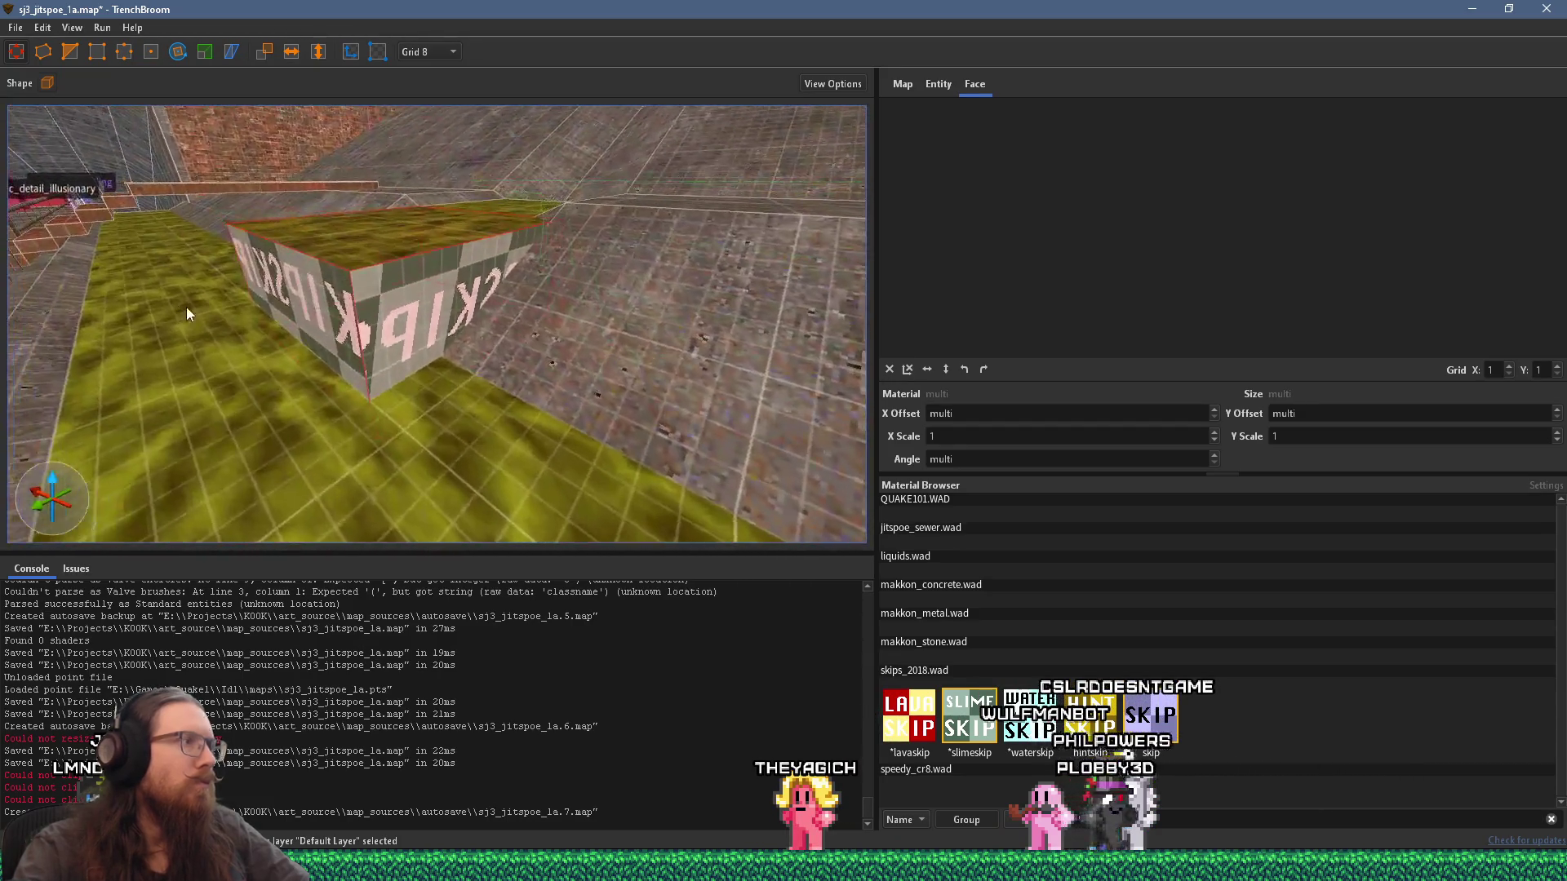
# Step: Stretch the skip block from 128 to 144 units
pyautogui.moveTo(292, 315)
pyautogui.mouseDown()
pyautogui.moveTo(258, 328)
pyautogui.moveTo(392, 430)
pyautogui.moveTo(391, 502)
pyautogui.moveTo(445, 410)
pyautogui.moveTo(432, 331)
pyautogui.moveTo(343, 350)
pyautogui.moveTo(300, 412)
pyautogui.moveTo(321, 497)
pyautogui.mouseUp()
pyautogui.click(150, 49)
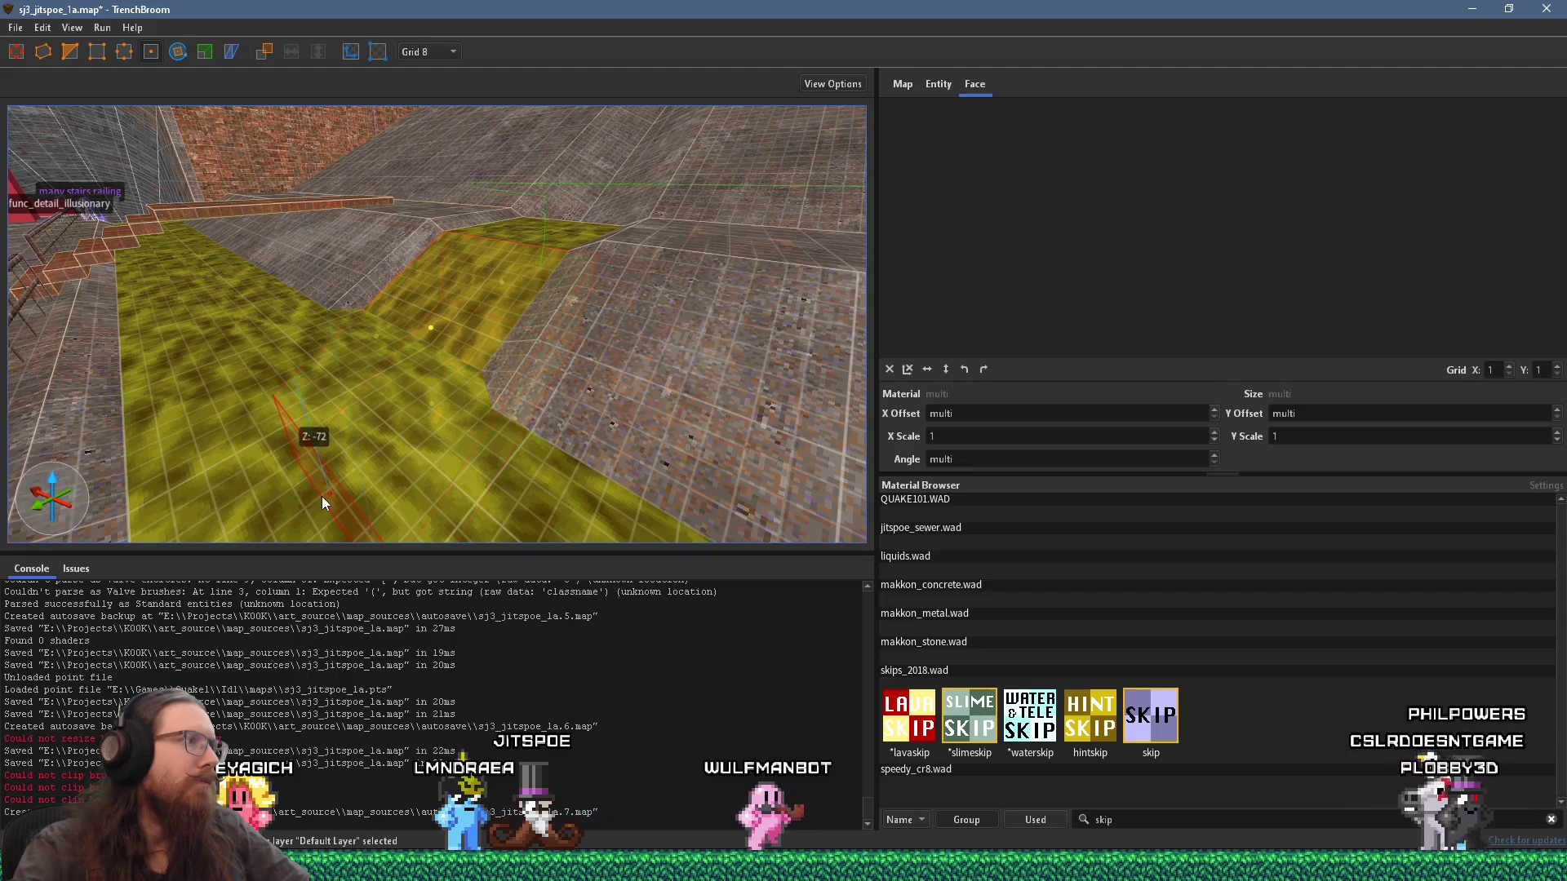
pyautogui.scroll(3, 397, 469)
pyautogui.moveTo(397, 476); pyautogui.dragTo(571, 545)
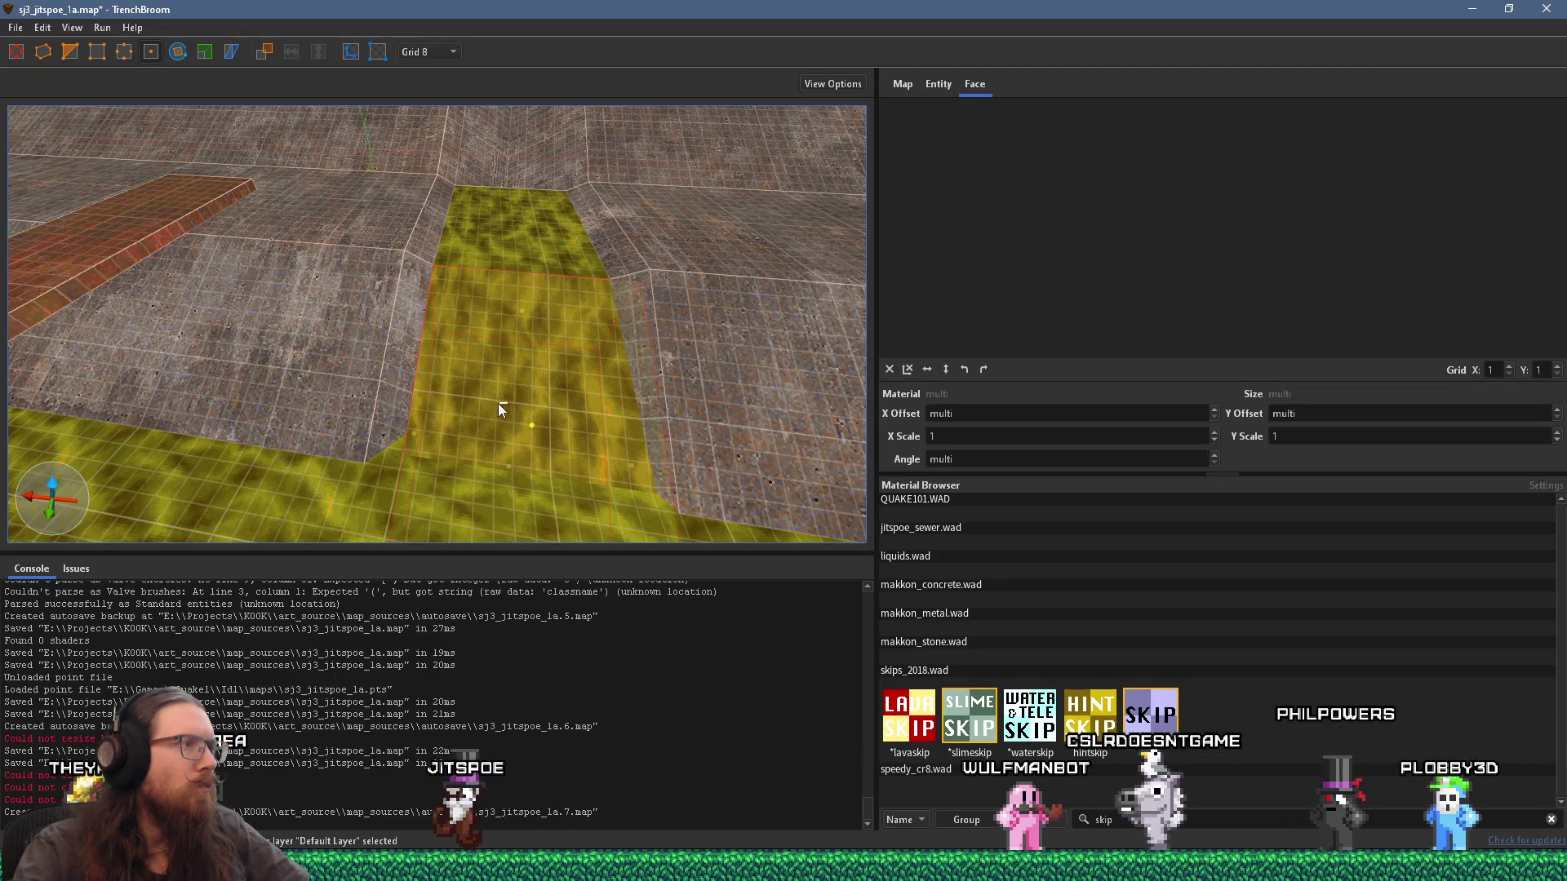
pyautogui.press('Escape')
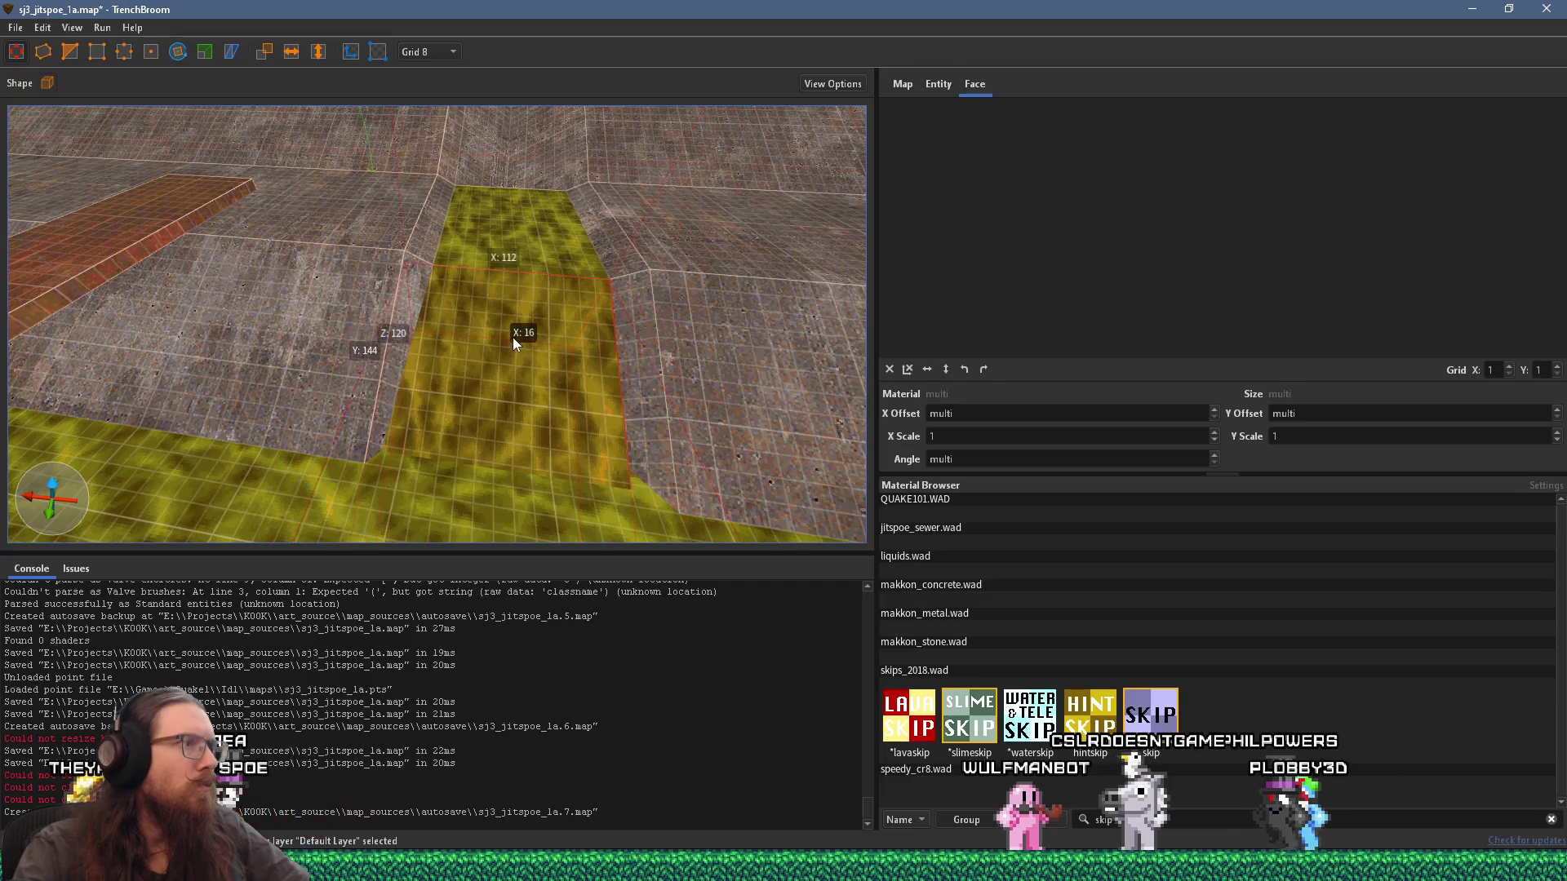
# Step: Select two slime floor faces and push their edge right so the brushes meet
pyautogui.moveTo(653, 374)
pyautogui.mouseDown()
pyautogui.moveTo(583, 386)
pyautogui.moveTo(566, 468)
pyautogui.mouseUp()
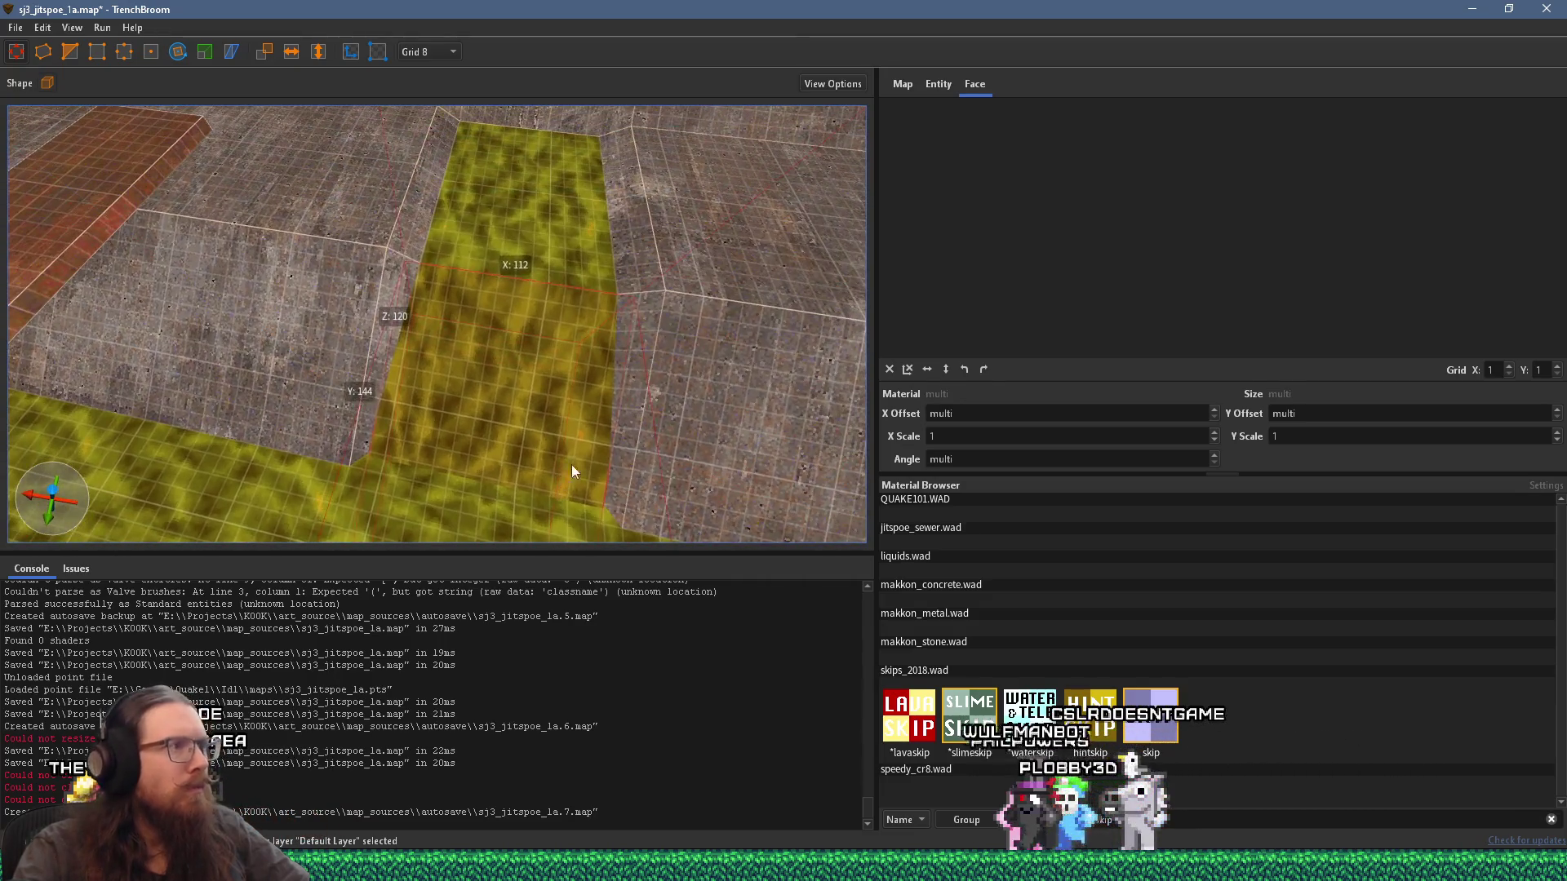
pyautogui.moveTo(615, 419)
pyautogui.mouseDown()
pyautogui.moveTo(566, 444)
pyautogui.moveTo(454, 445)
pyautogui.moveTo(341, 343)
pyautogui.moveTo(268, 198)
pyautogui.moveTo(284, 311)
pyautogui.moveTo(326, 339)
pyautogui.moveTo(570, 329)
pyautogui.mouseUp()
pyautogui.keyDown('shift'); pyautogui.click(570, 328); pyautogui.keyUp('shift')
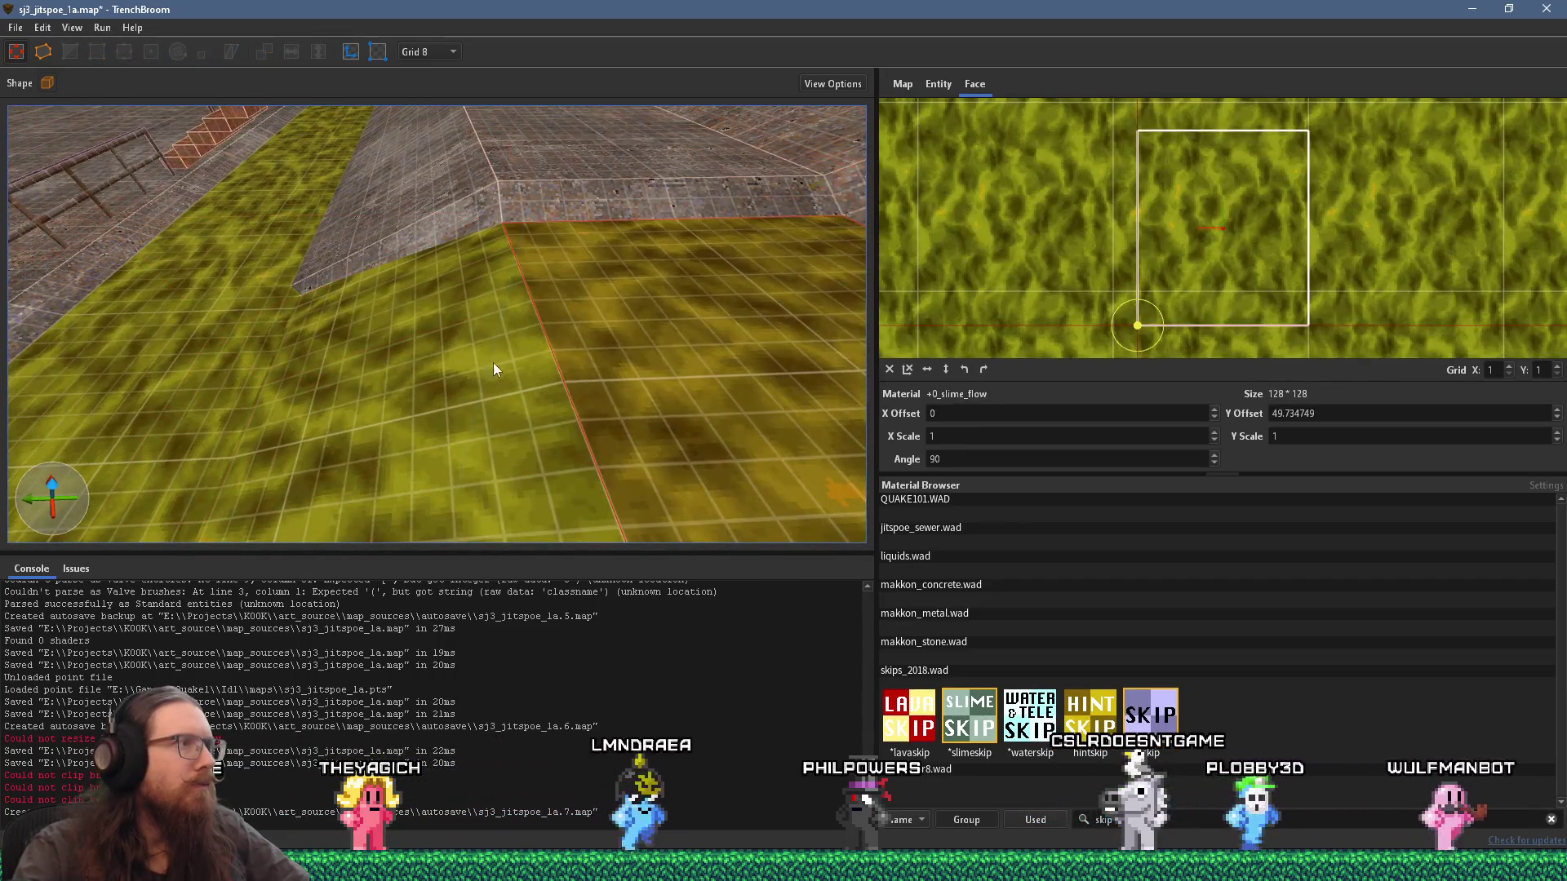
pyautogui.keyDown('shift'); pyautogui.click(397, 385); pyautogui.keyUp('shift')
pyautogui.moveTo(312, 402); pyautogui.dragTo(452, 371)
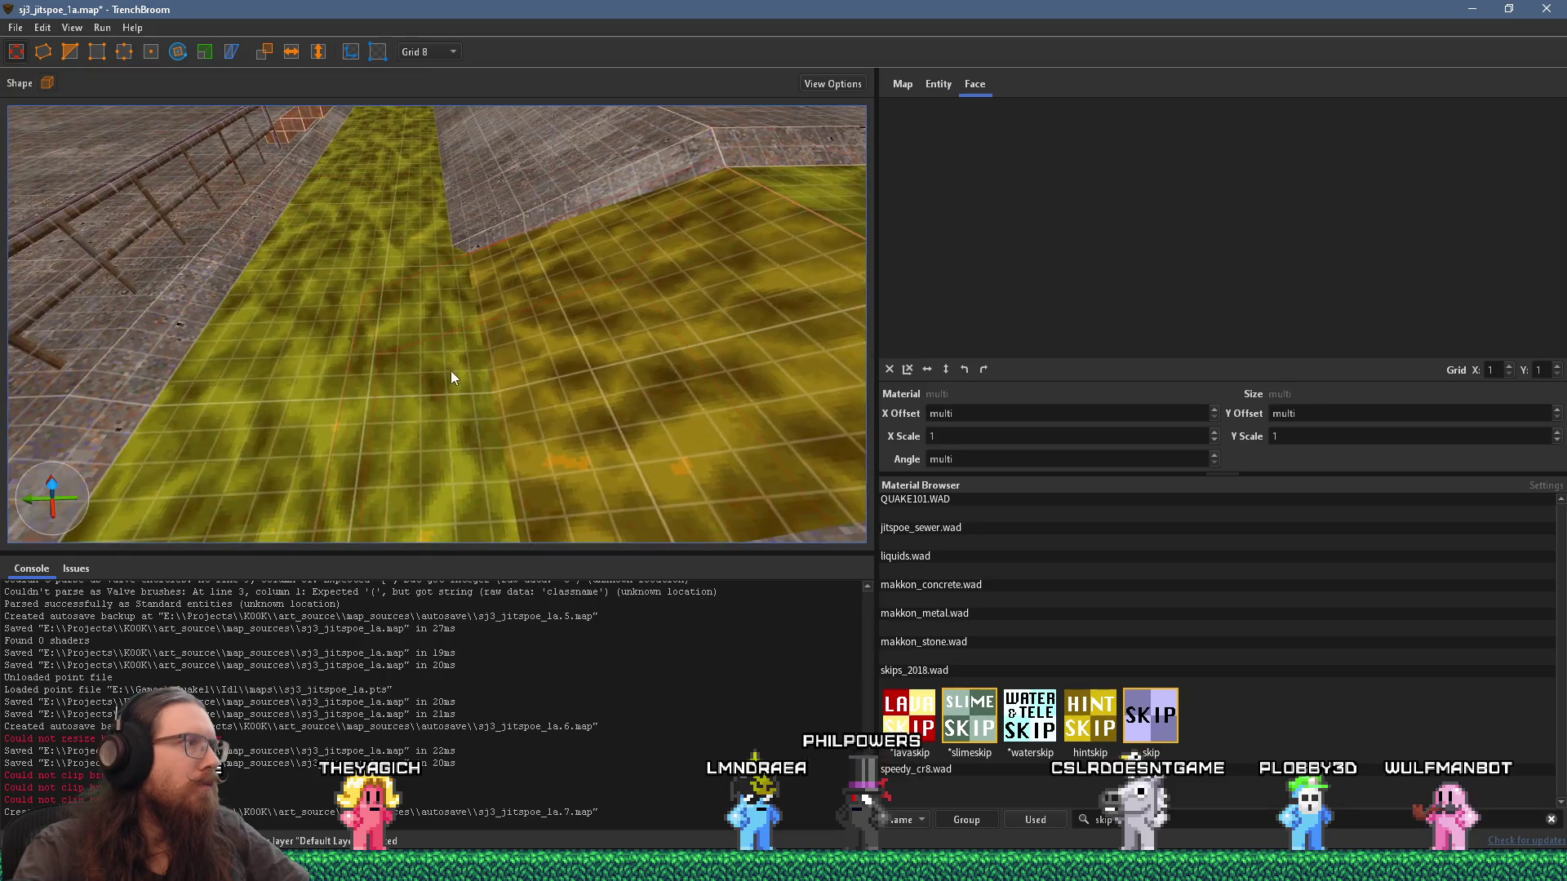
pyautogui.moveTo(273, 448)
pyautogui.mouseDown()
pyautogui.moveTo(521, 434)
pyautogui.moveTo(499, 442)
pyautogui.moveTo(547, 400)
pyautogui.moveTo(465, 413)
pyautogui.mouseUp()
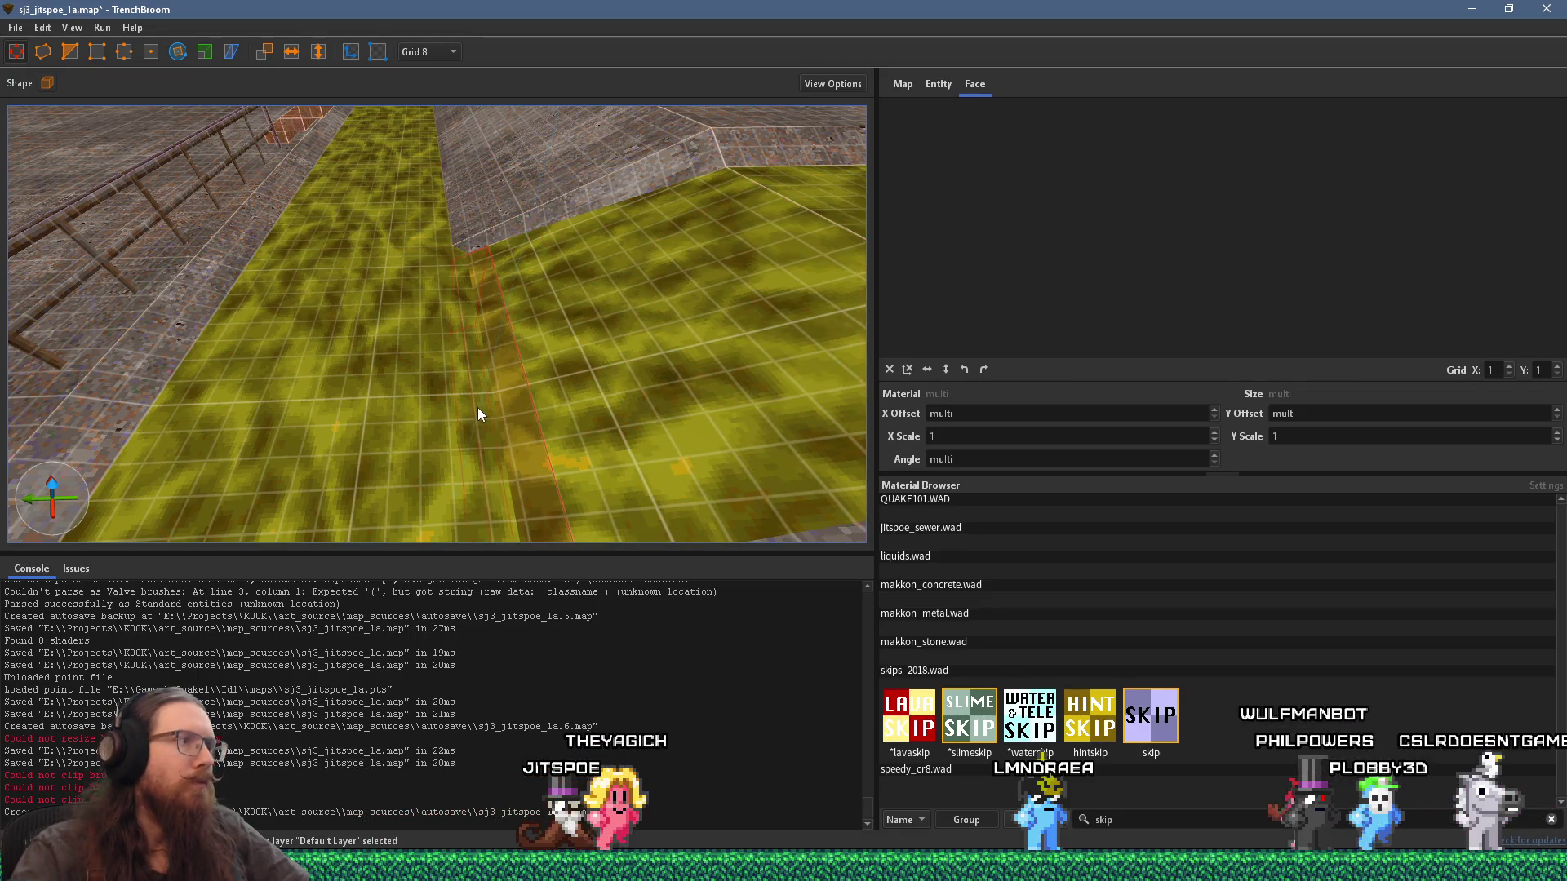
pyautogui.scroll(-3, 477, 408)
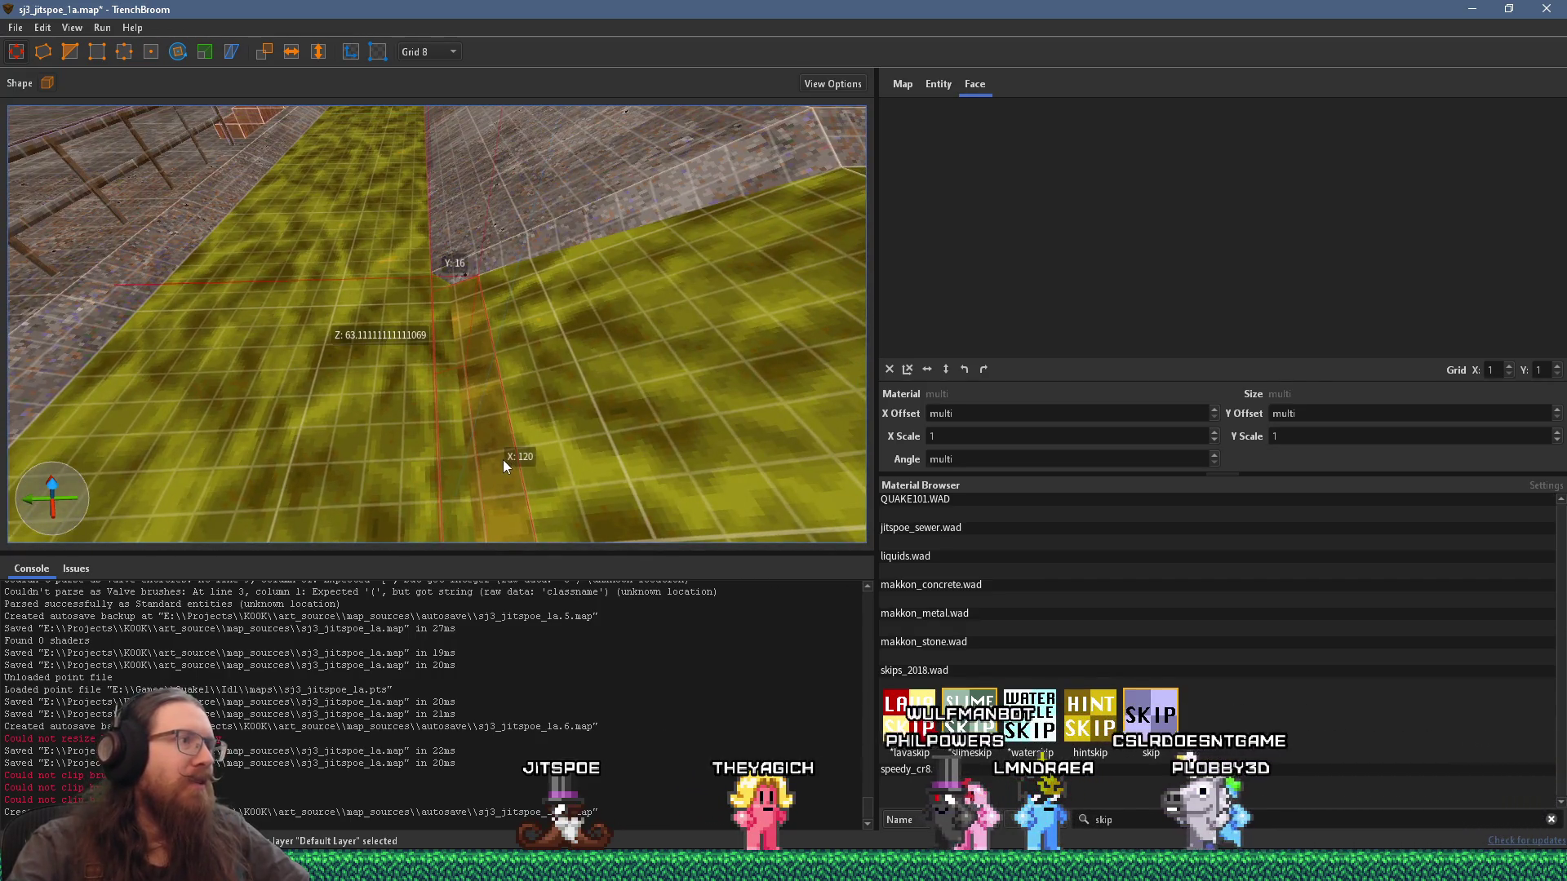
# Step: Turn the thin slime strip brush into a func_group entity
pyautogui.rightClick(501, 458)
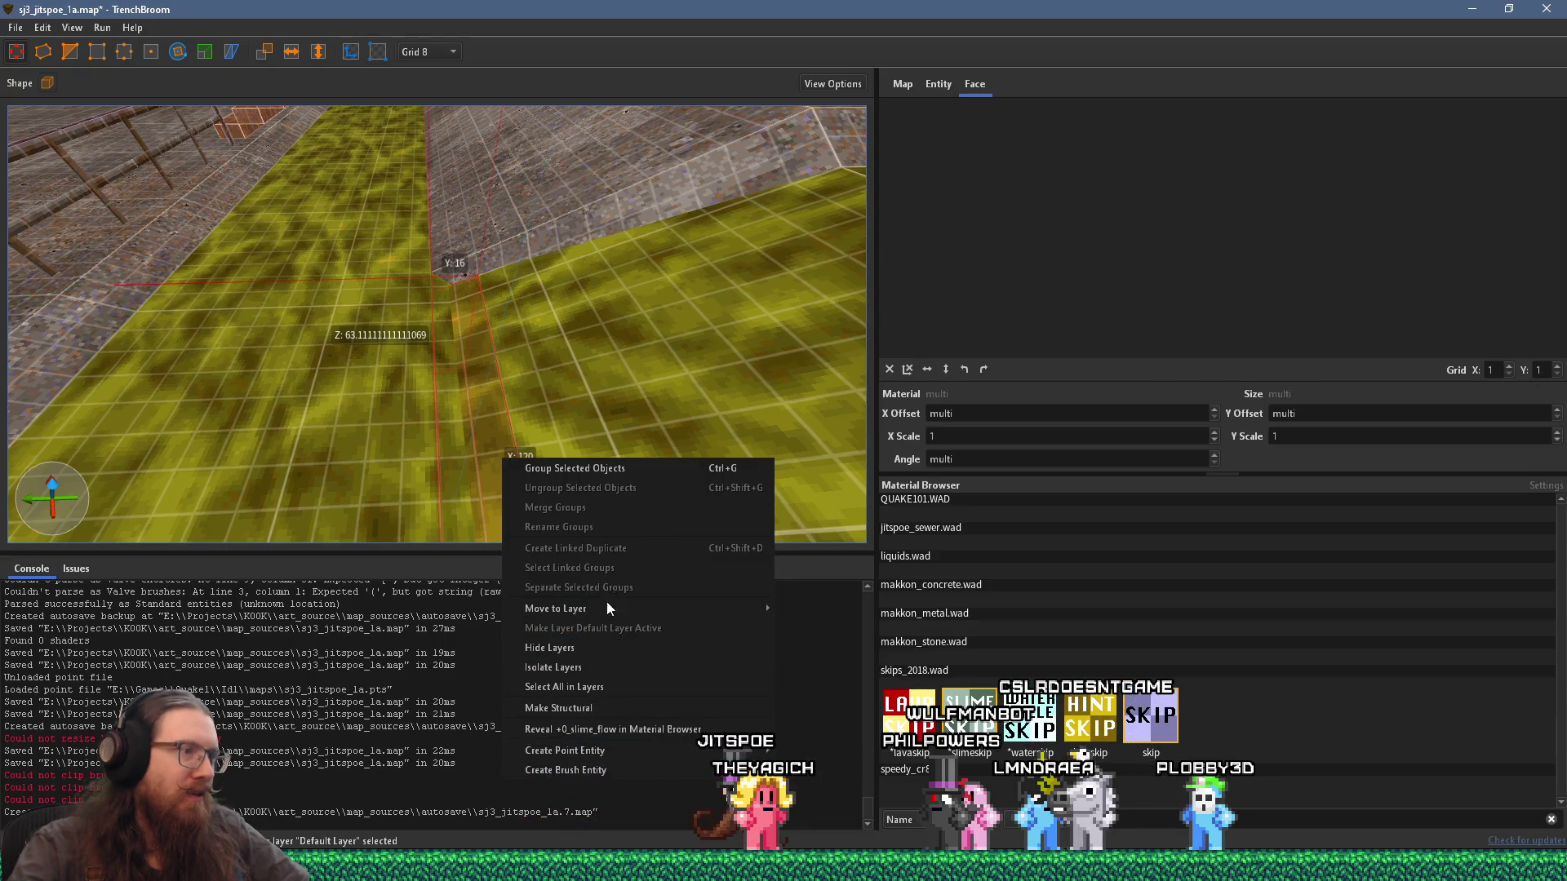
pyautogui.moveTo(816, 772)
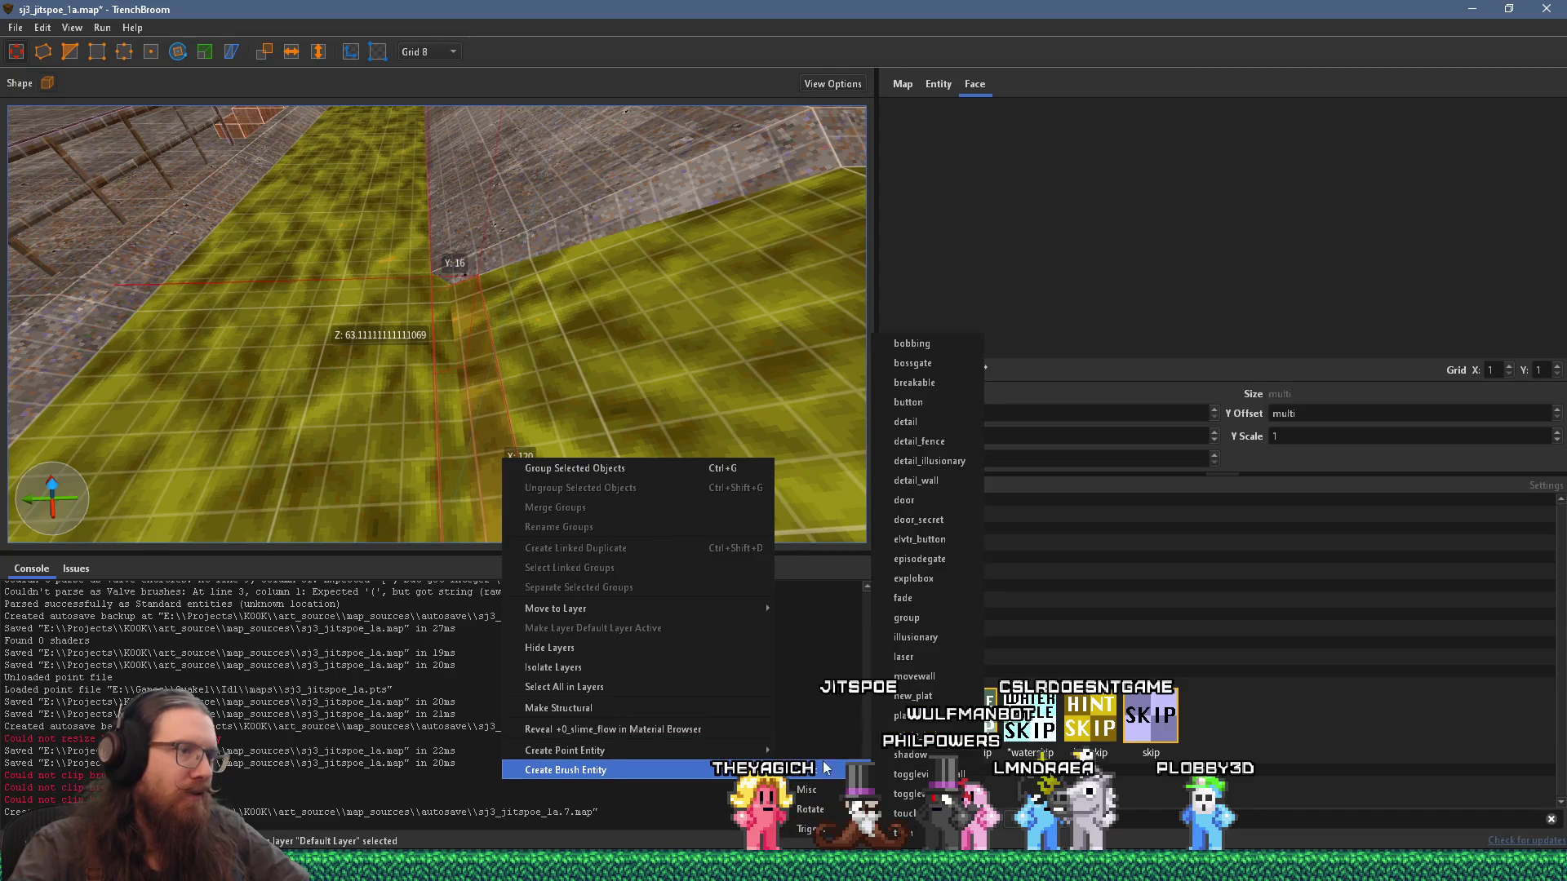
pyautogui.click(930, 618)
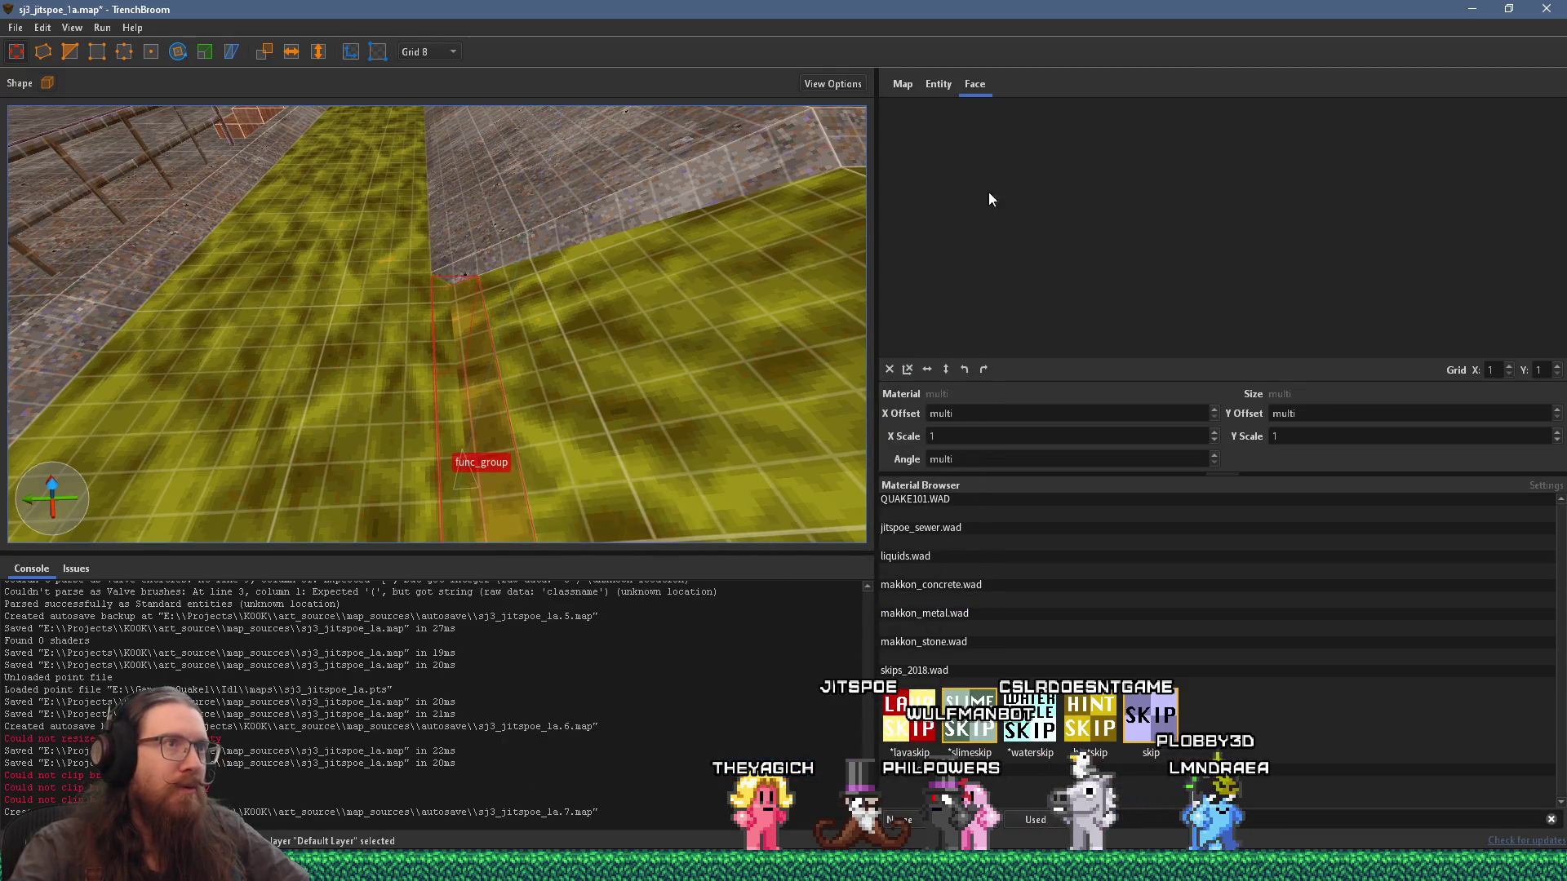
pyautogui.click(938, 85)
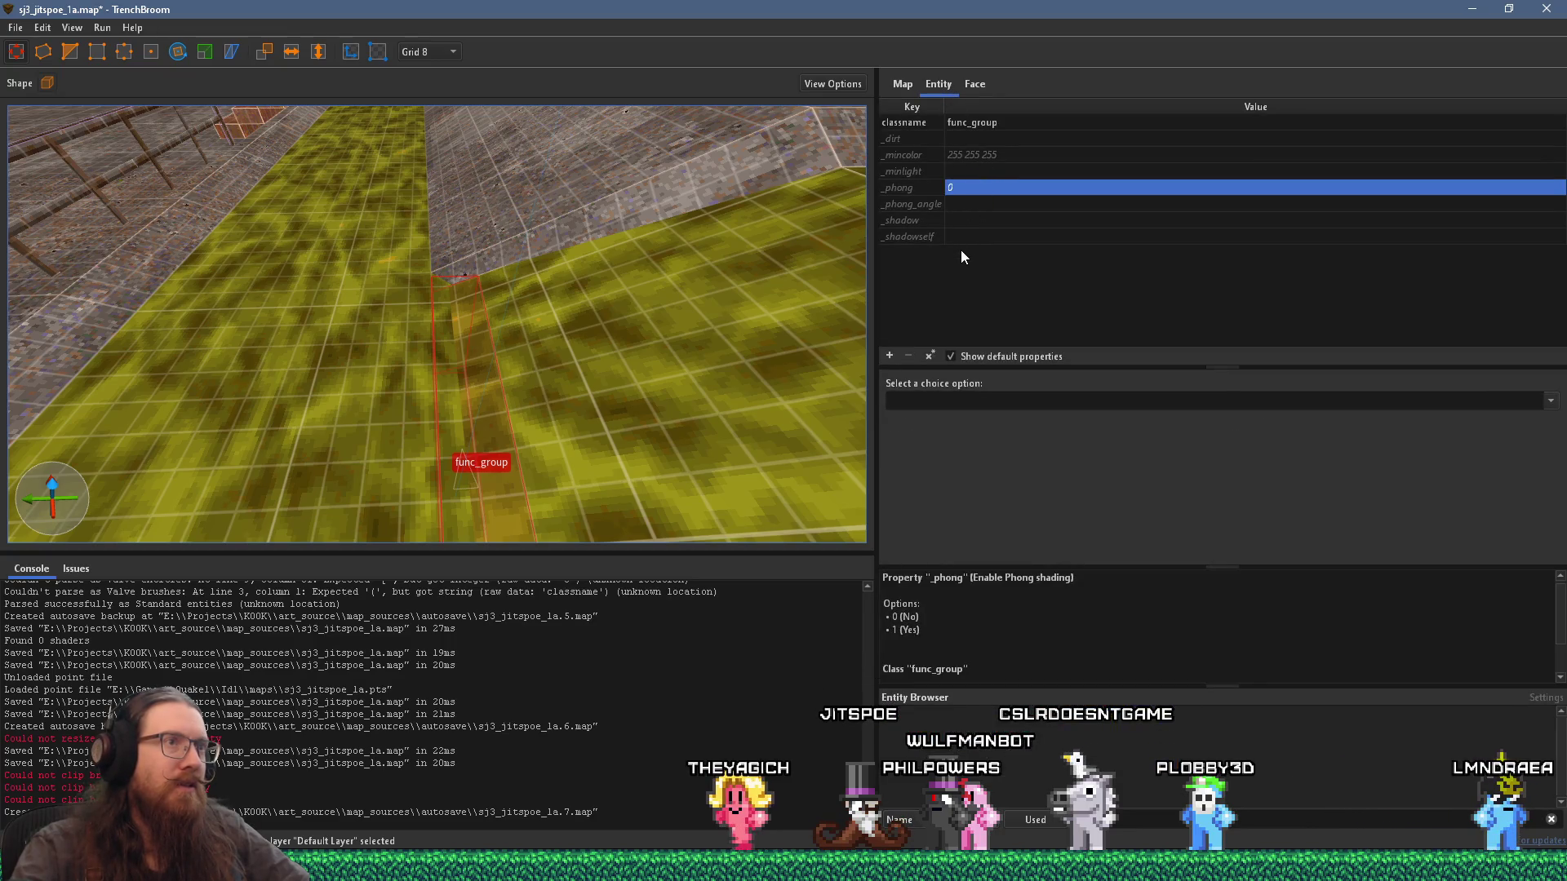
# Step: Add an _alpha property with value 0.5 to the func_group
pyautogui.click(889, 355)
pyautogui.write('_alpha')
pyautogui.press('Tab')
pyautogui.write('0.5')
pyautogui.press('Return')
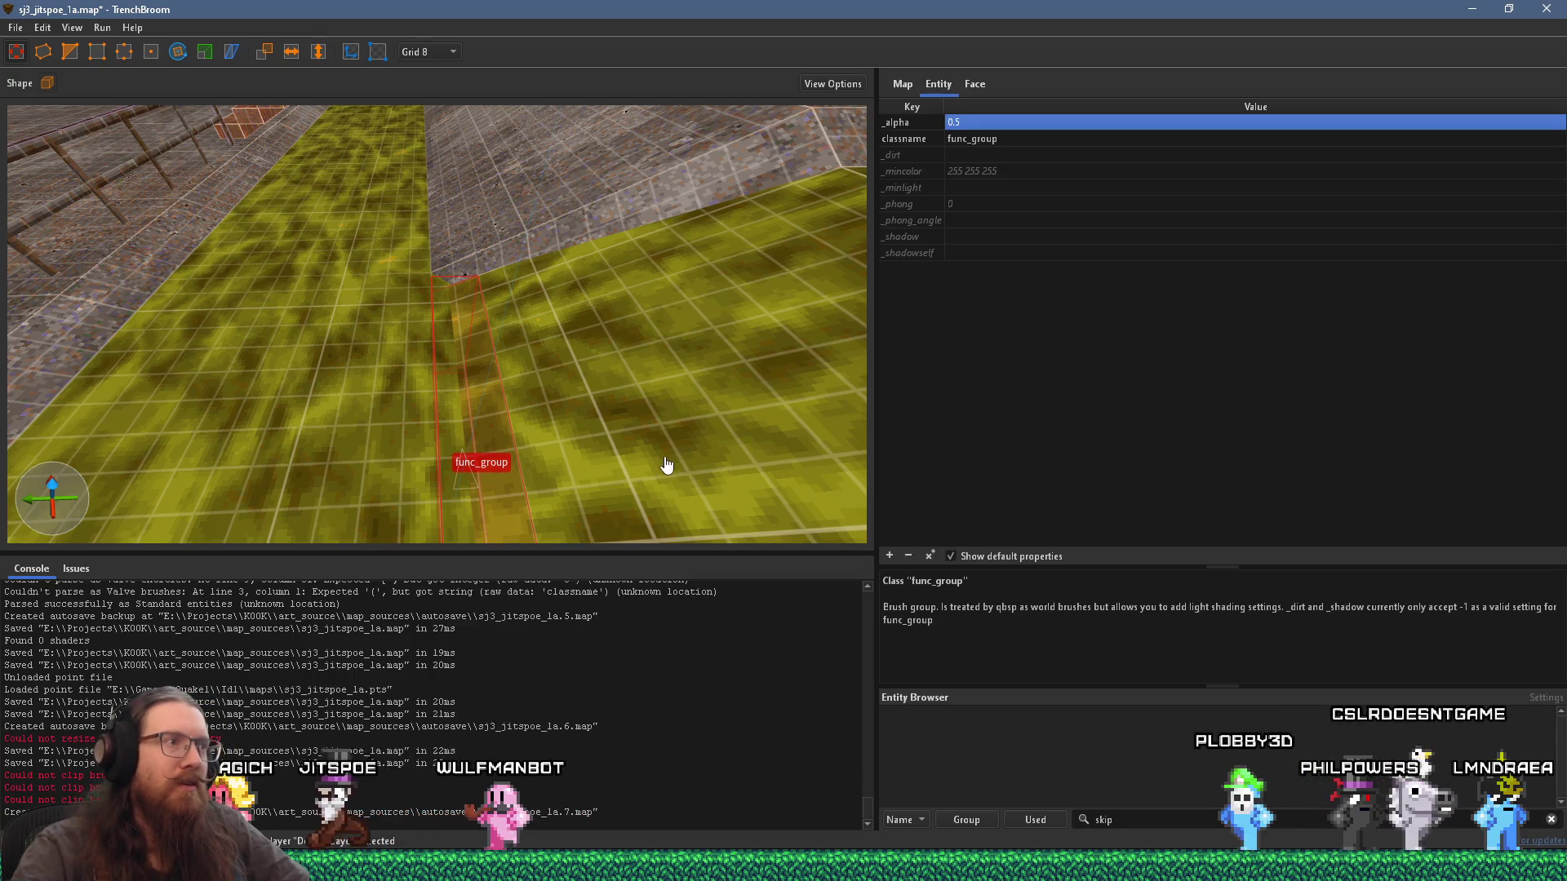
pyautogui.rightClick(843, 867)
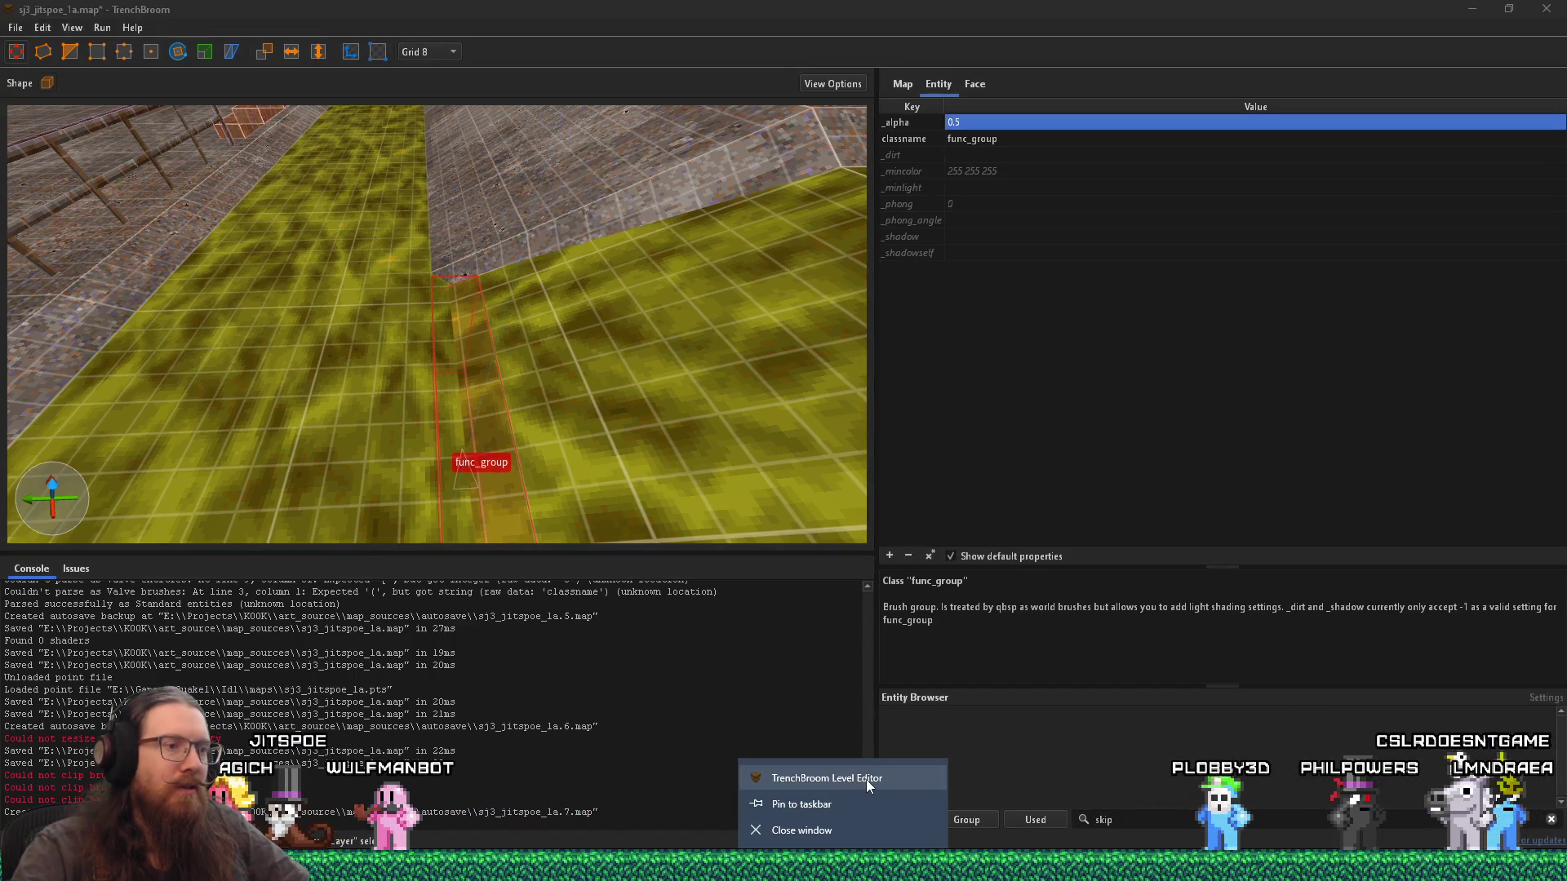
# Step: Load sj2_jitspoe_1rc2e.map from the Welcome list into a second TrenchBroom window
pyautogui.click(865, 780)
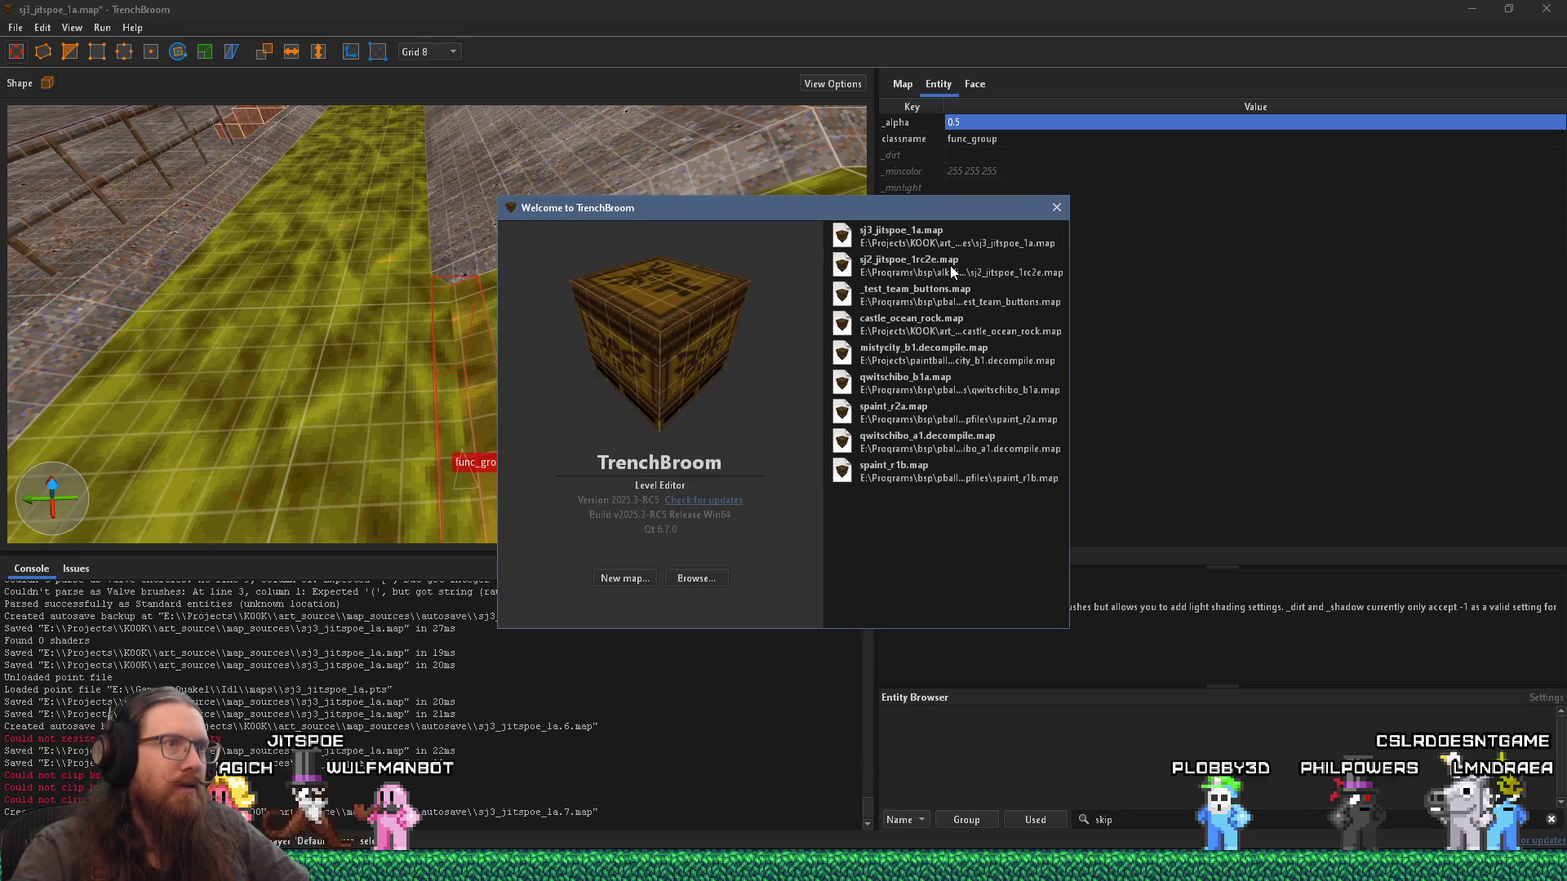
pyautogui.doubleClick(952, 271)
pyautogui.scroll(-3, 864, 415)
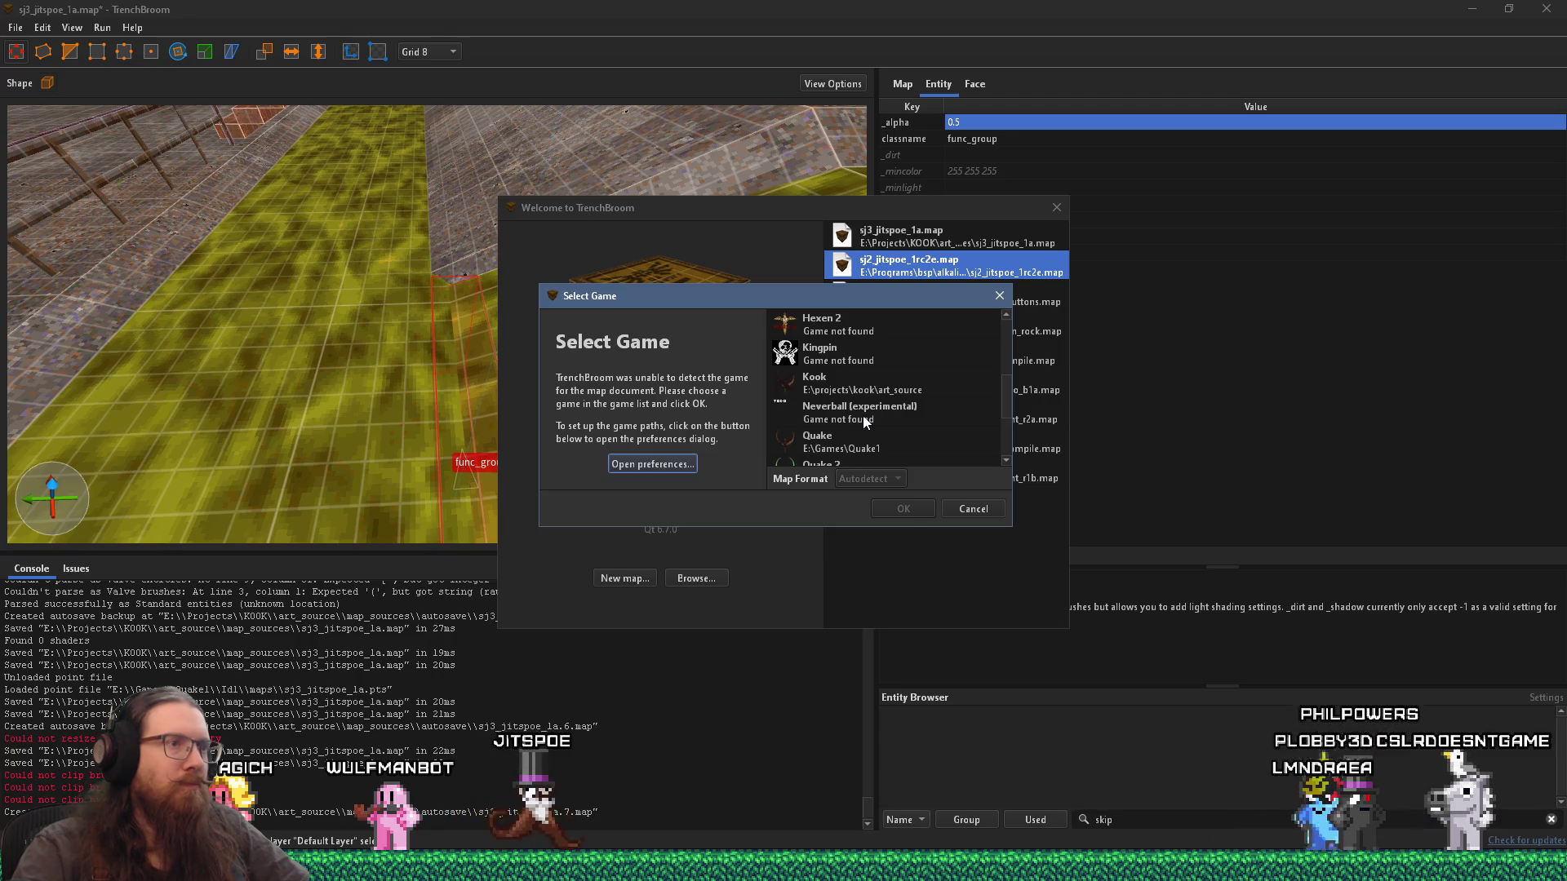
pyautogui.click(971, 507)
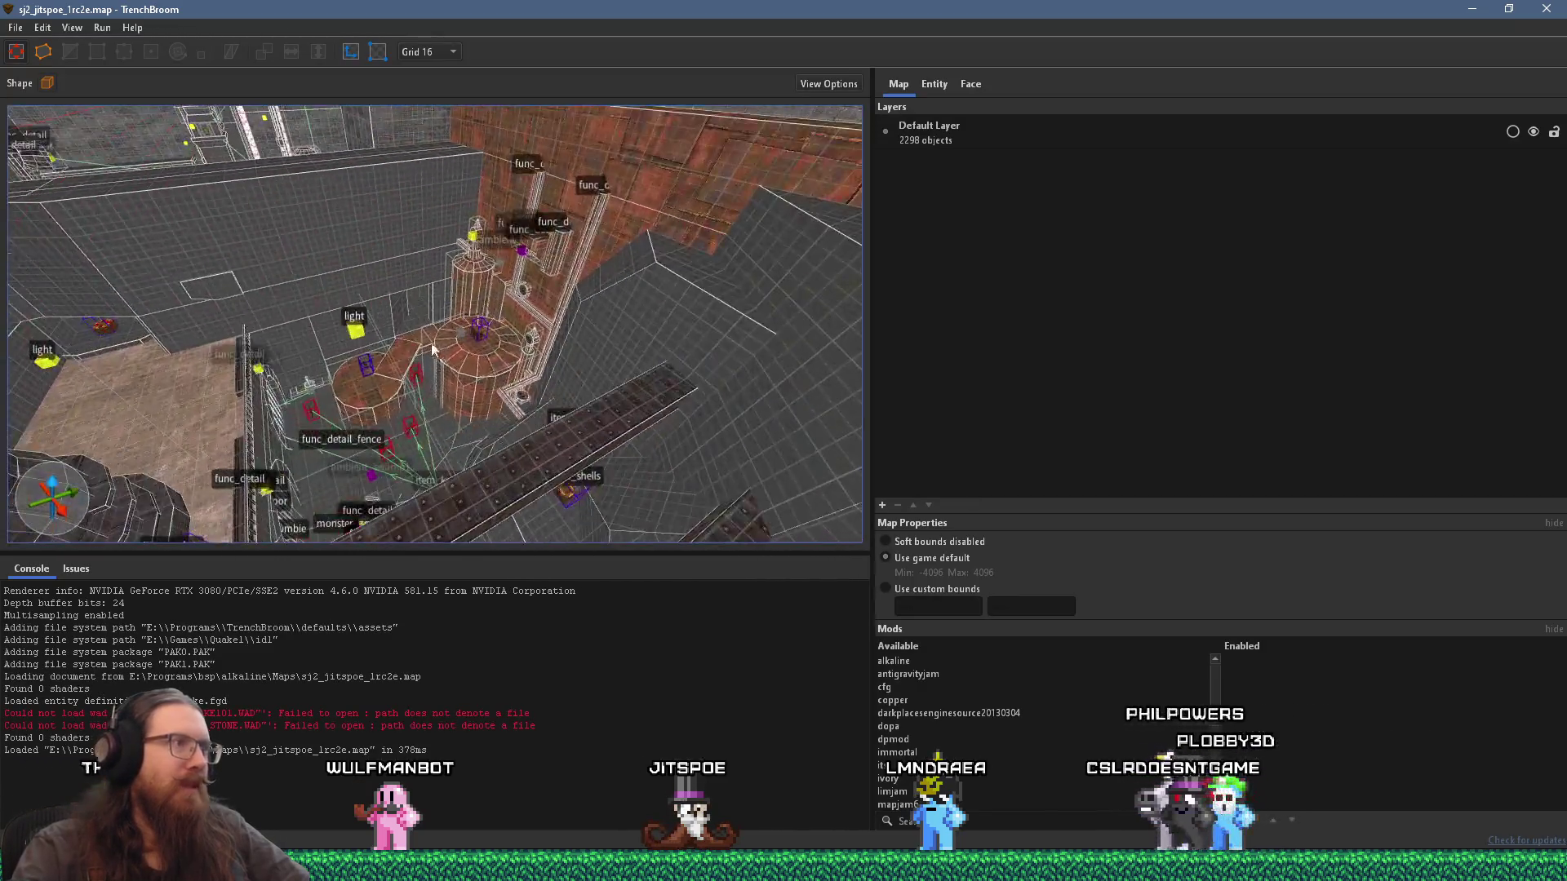
# Step: Fly through the old map and select its func_detail wall
pyautogui.scroll(10, 412, 353)
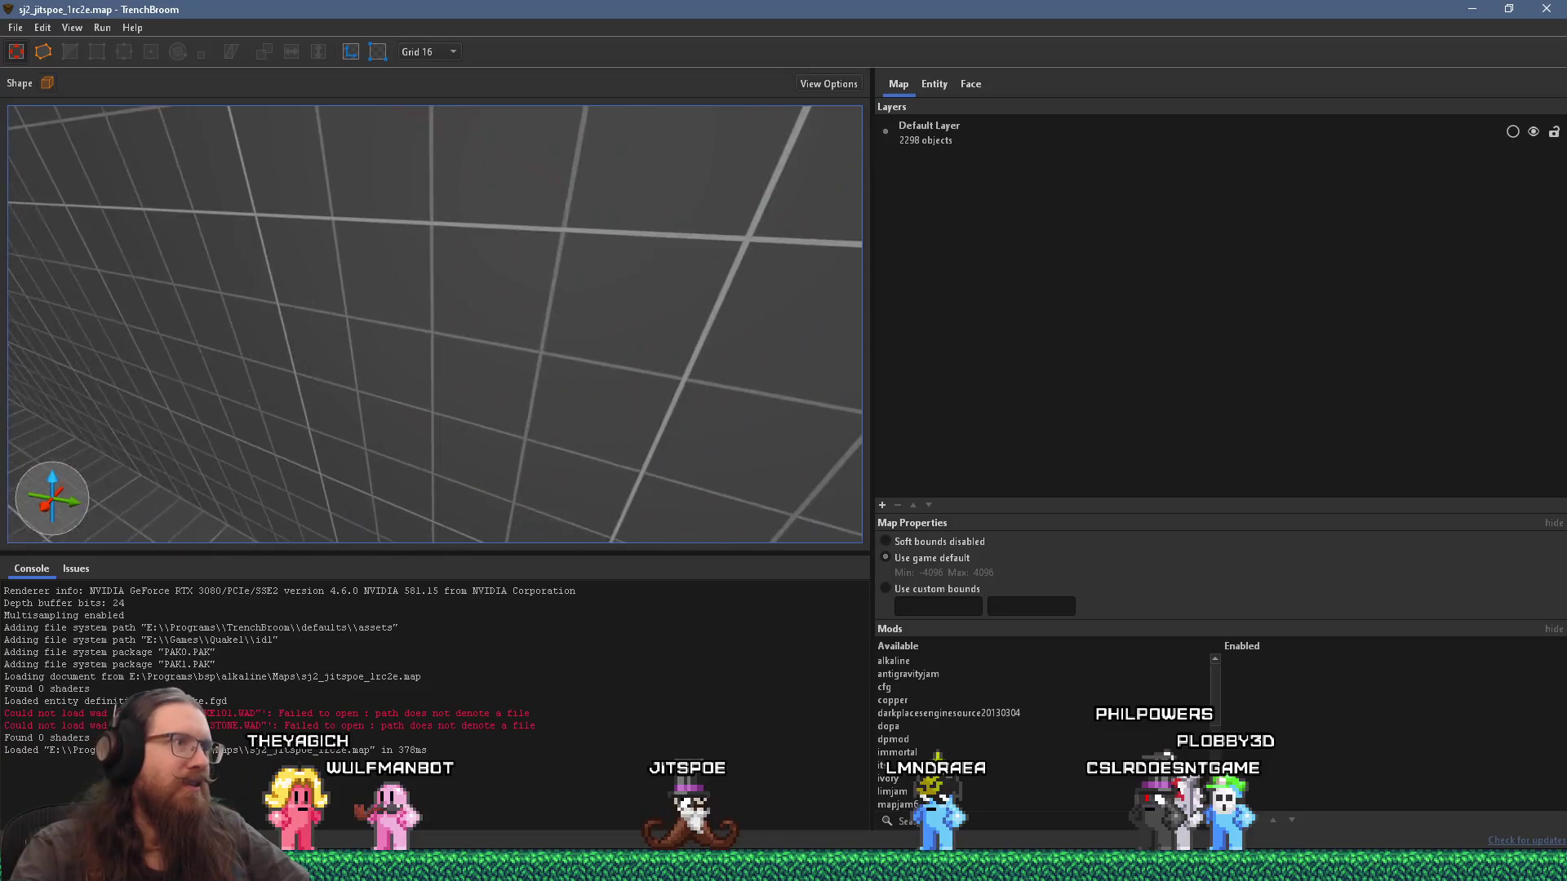
pyautogui.scroll(-10, 439, 374)
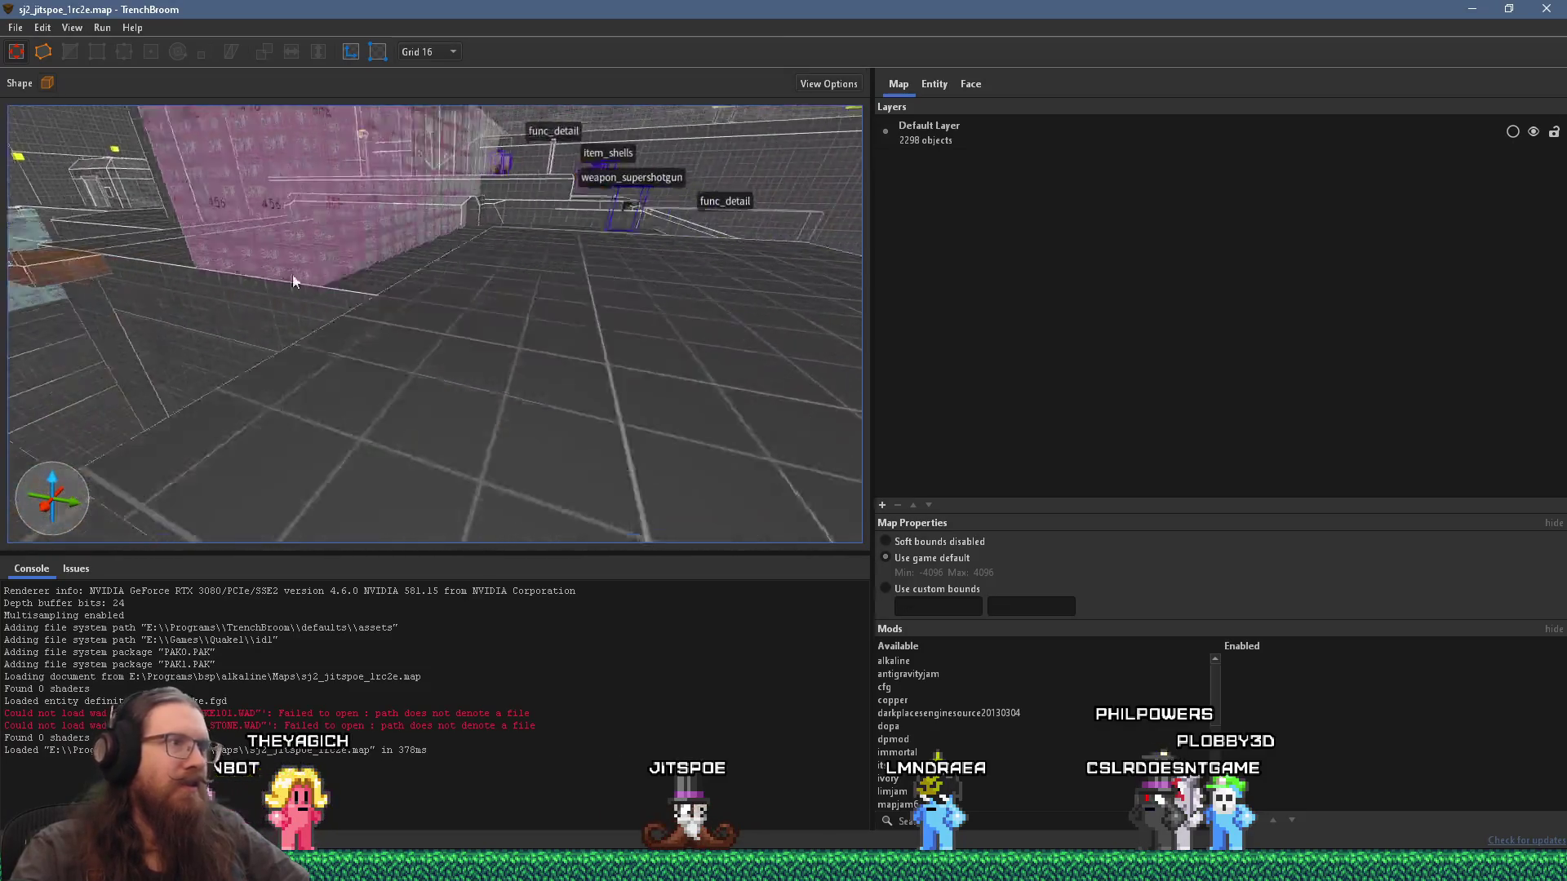
pyautogui.scroll(10, 384, 292)
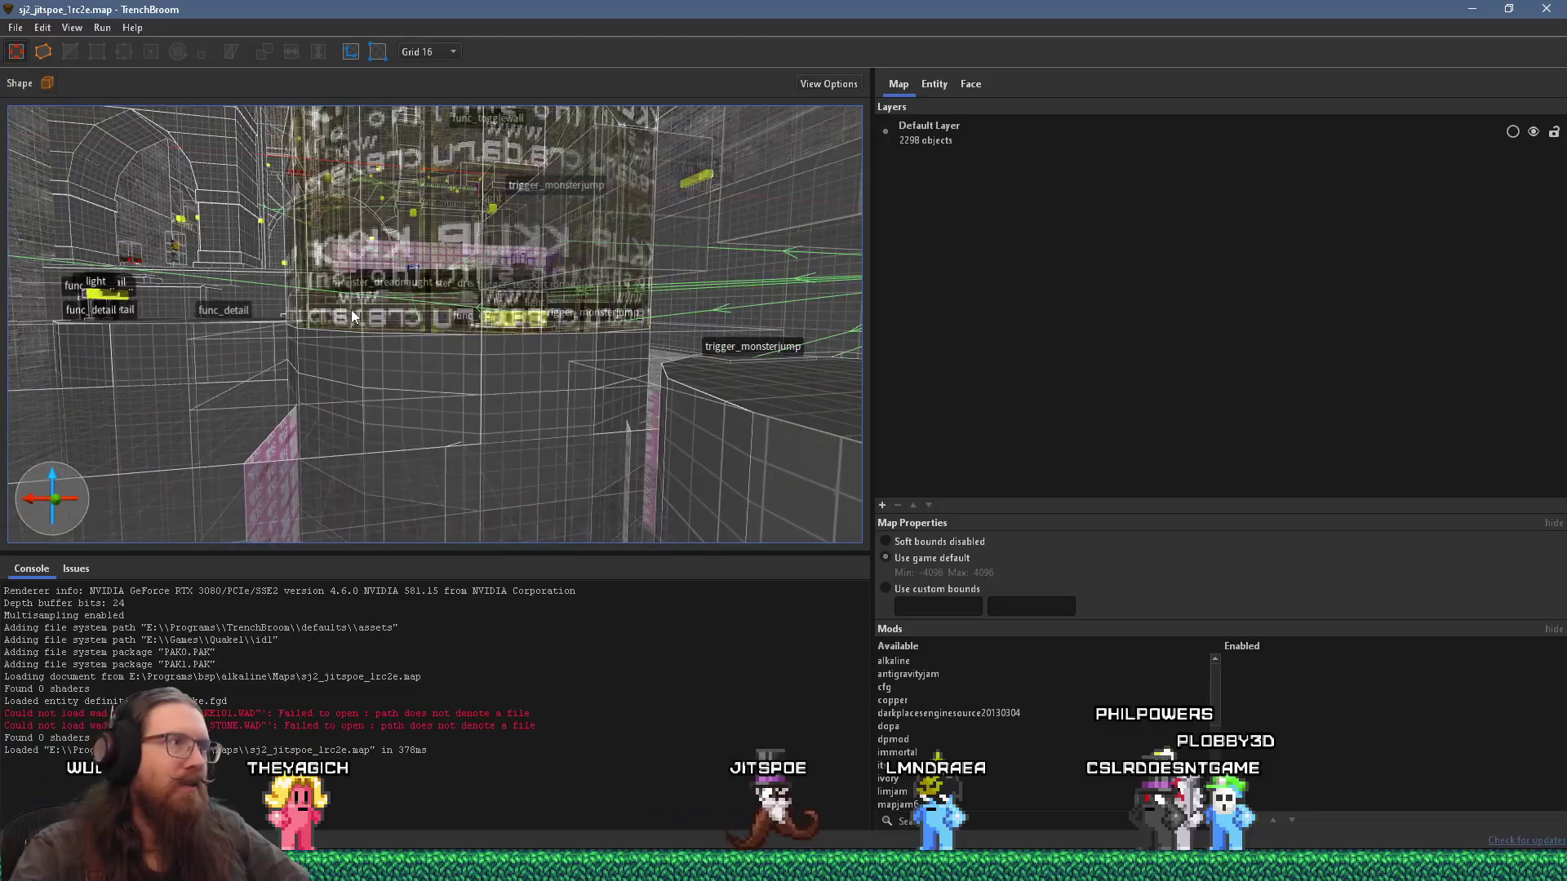
pyautogui.scroll(5, 352, 316)
pyautogui.click(596, 264)
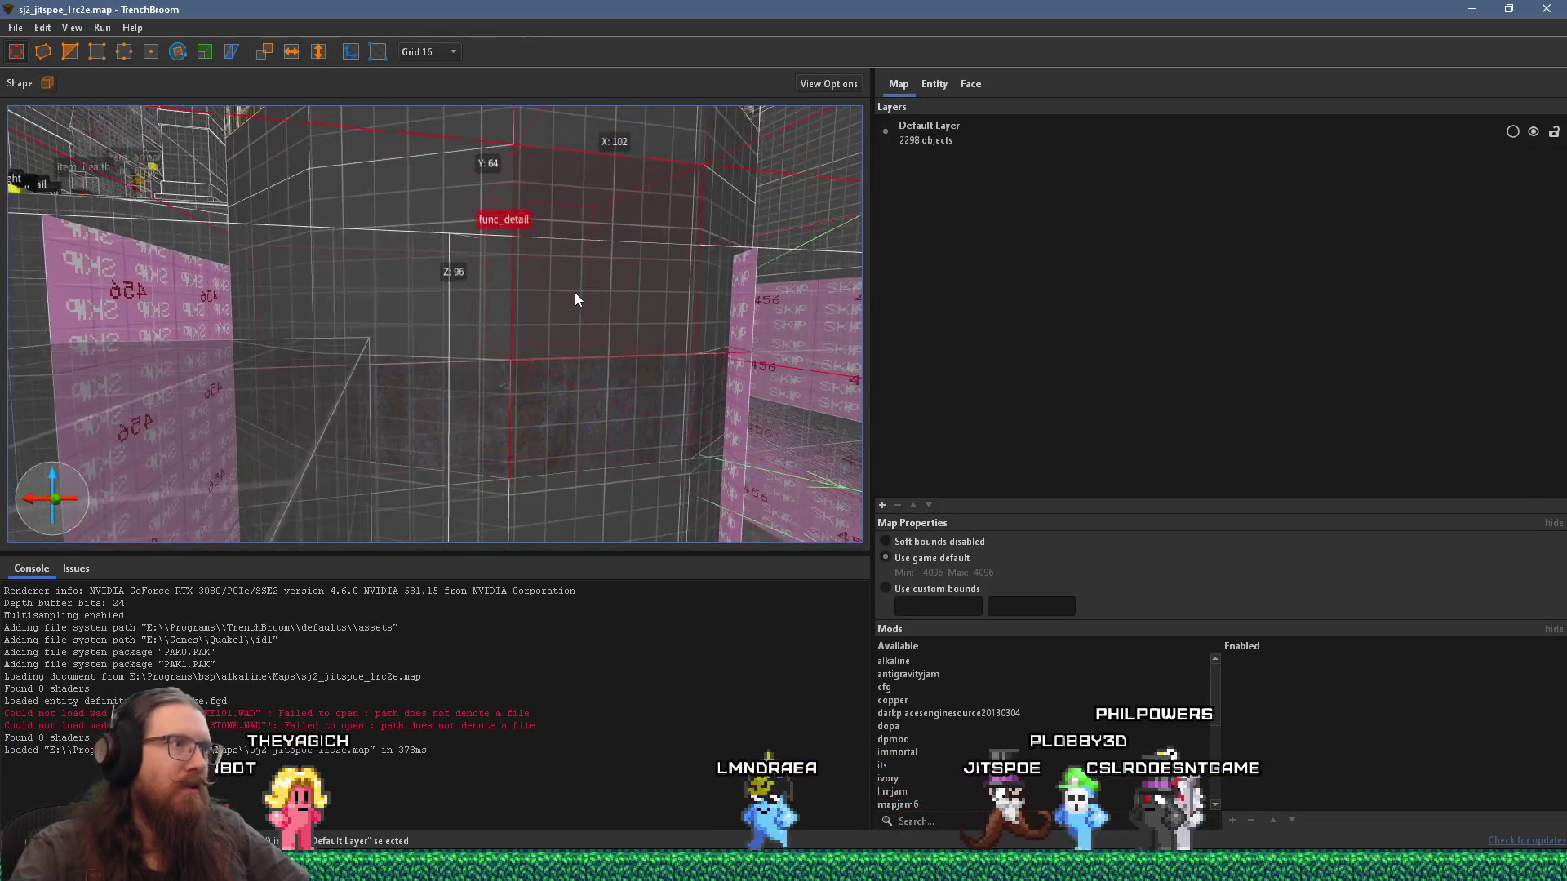
# Step: Select the room's func_wall and read its entity properties, showing alpha .4
pyautogui.scroll(10, 575, 299)
pyautogui.scroll(5, 570, 389)
pyautogui.scroll(3, 501, 439)
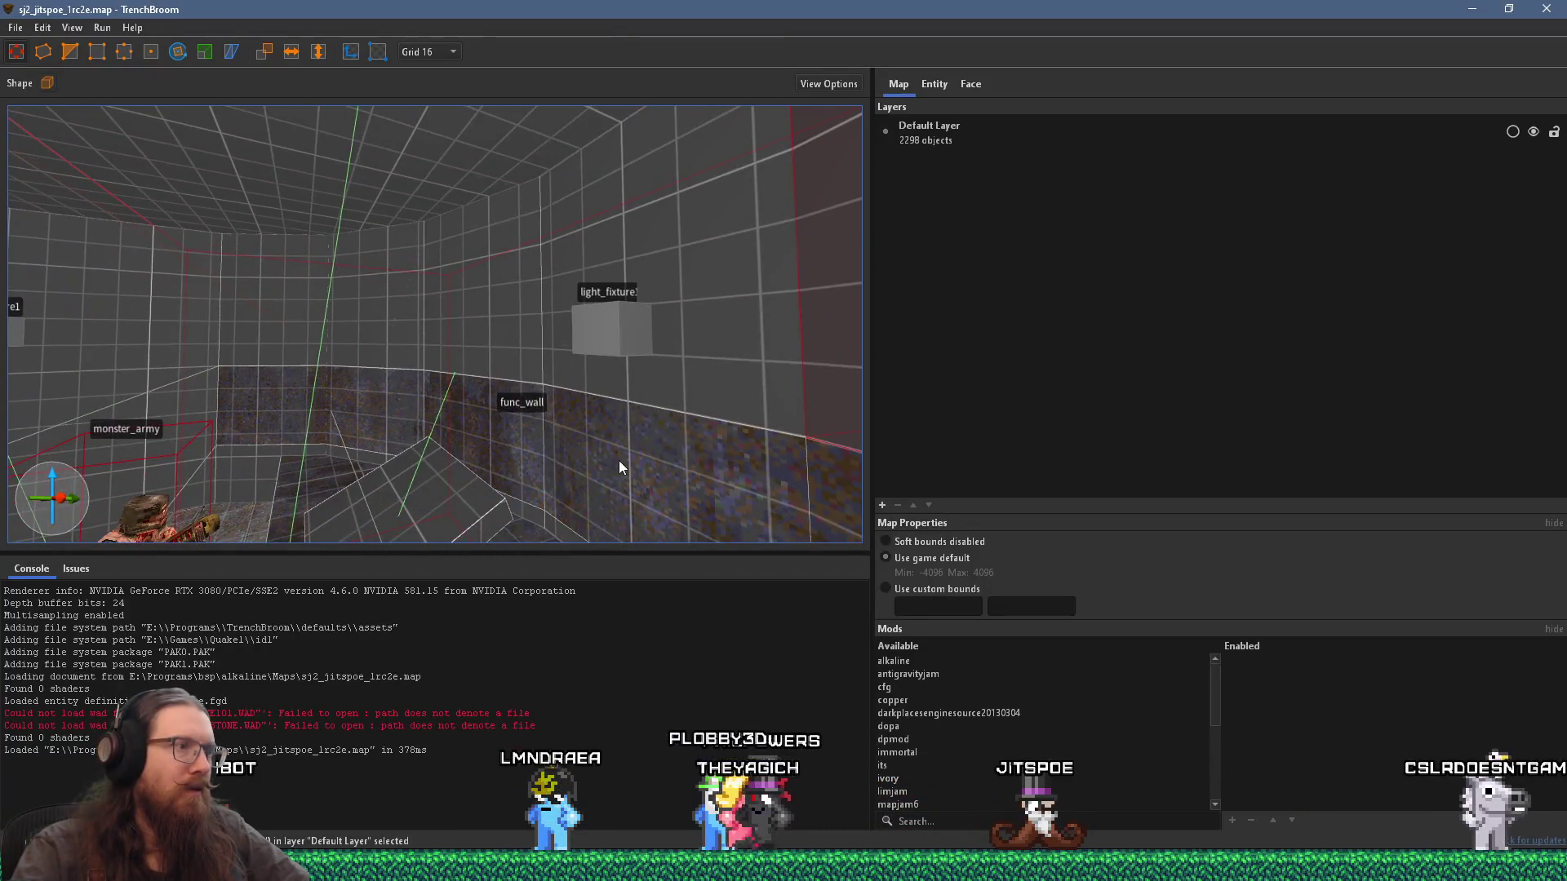
pyautogui.scroll(3, 634, 479)
pyautogui.click(611, 437)
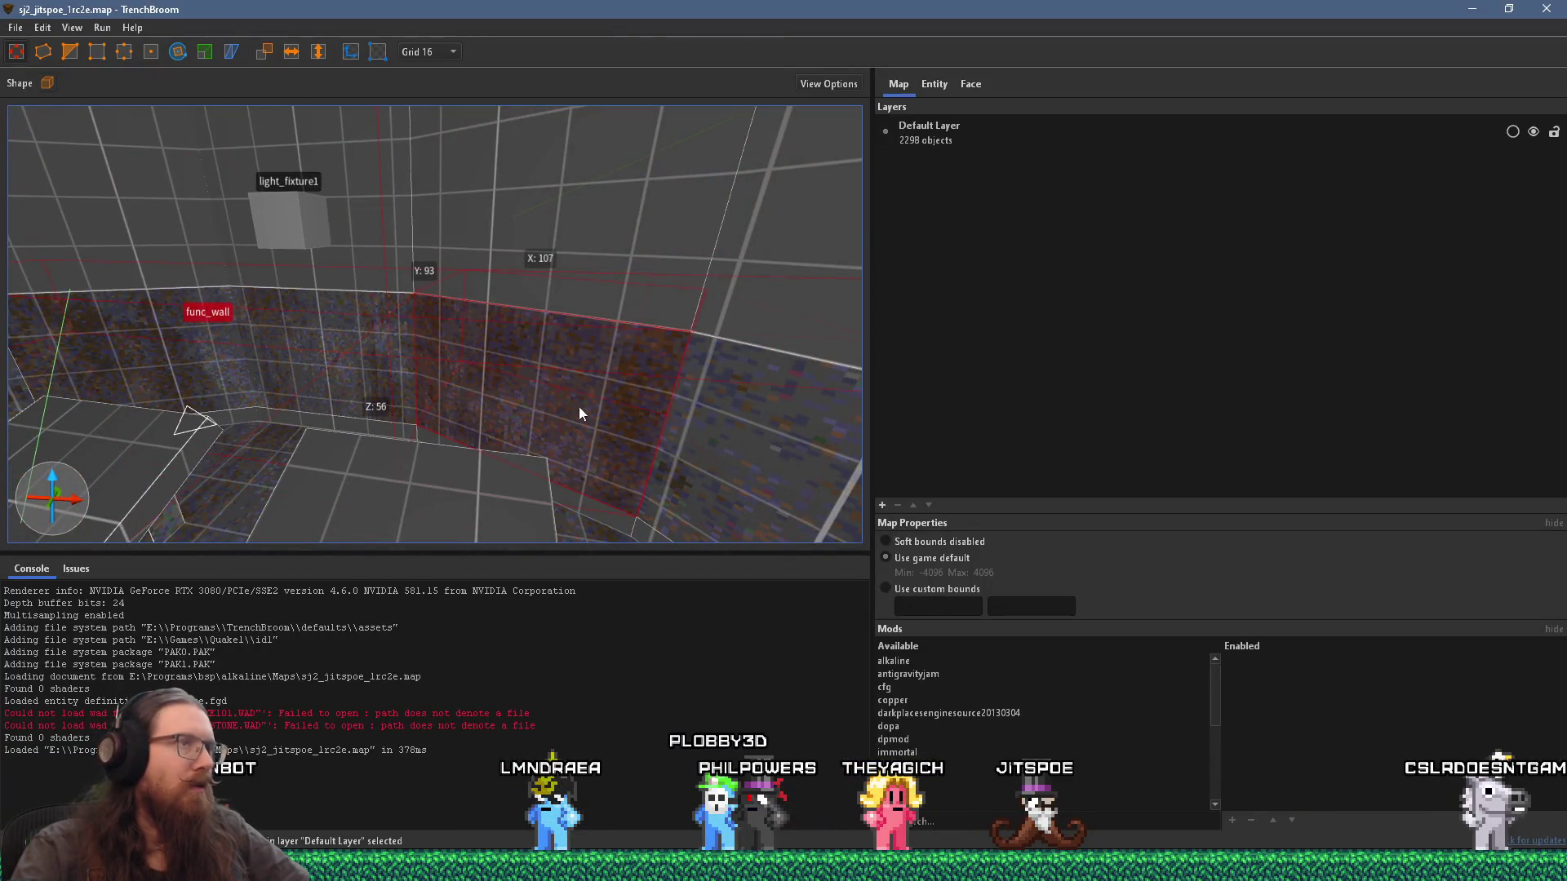
pyautogui.click(976, 81)
pyautogui.click(932, 90)
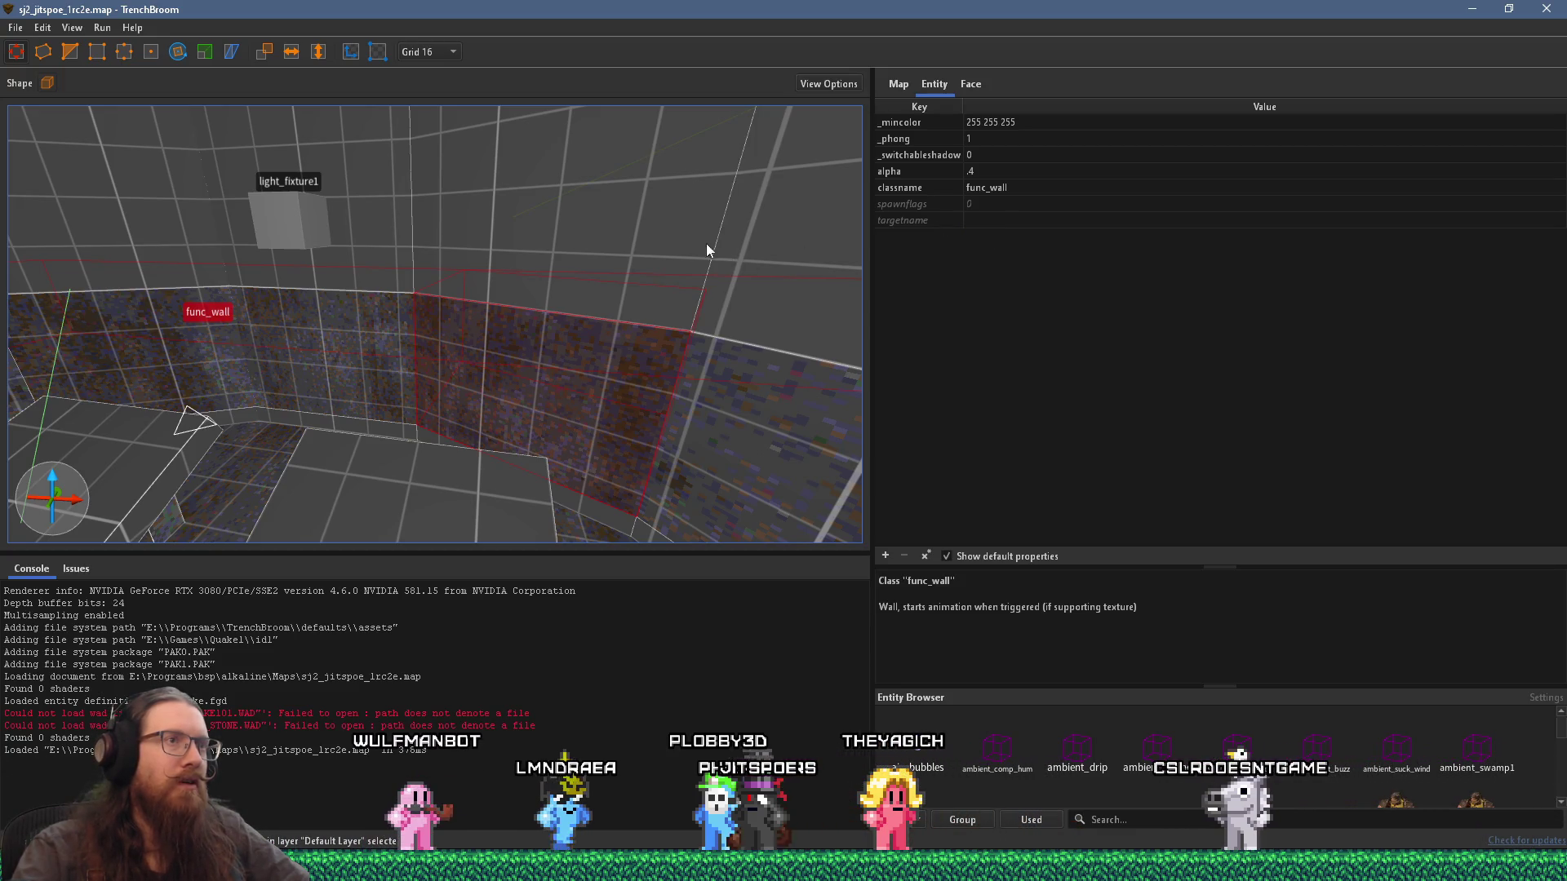
pyautogui.hotkey('alt', 'Tab')
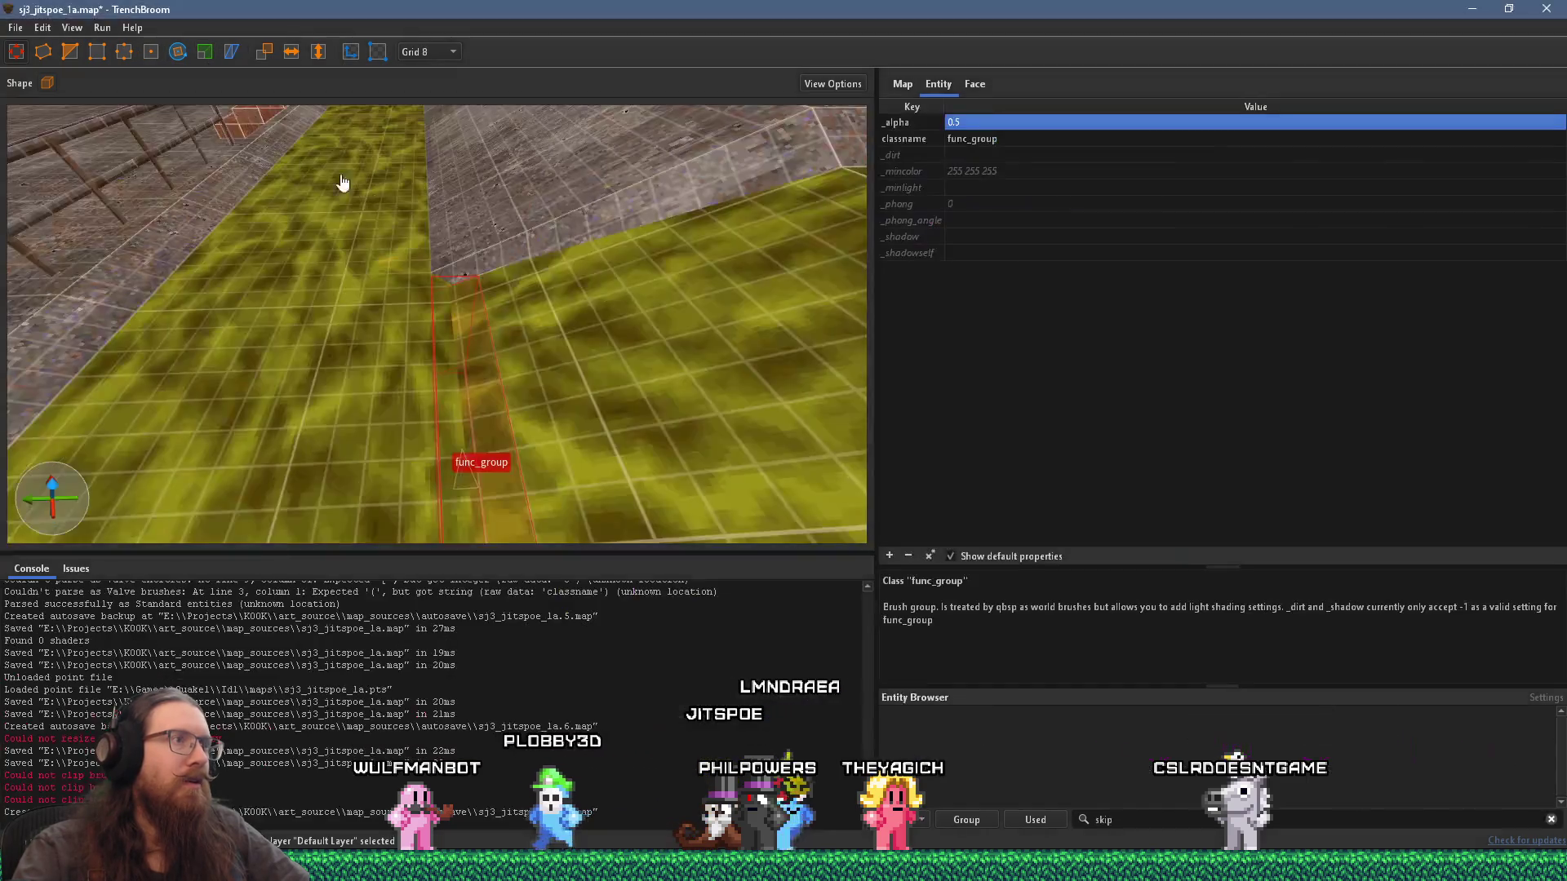
# Step: Rename the strip's _alpha key to alpha and change its classname from func_group to func_wall
pyautogui.hotkey('ctrl', 'u')
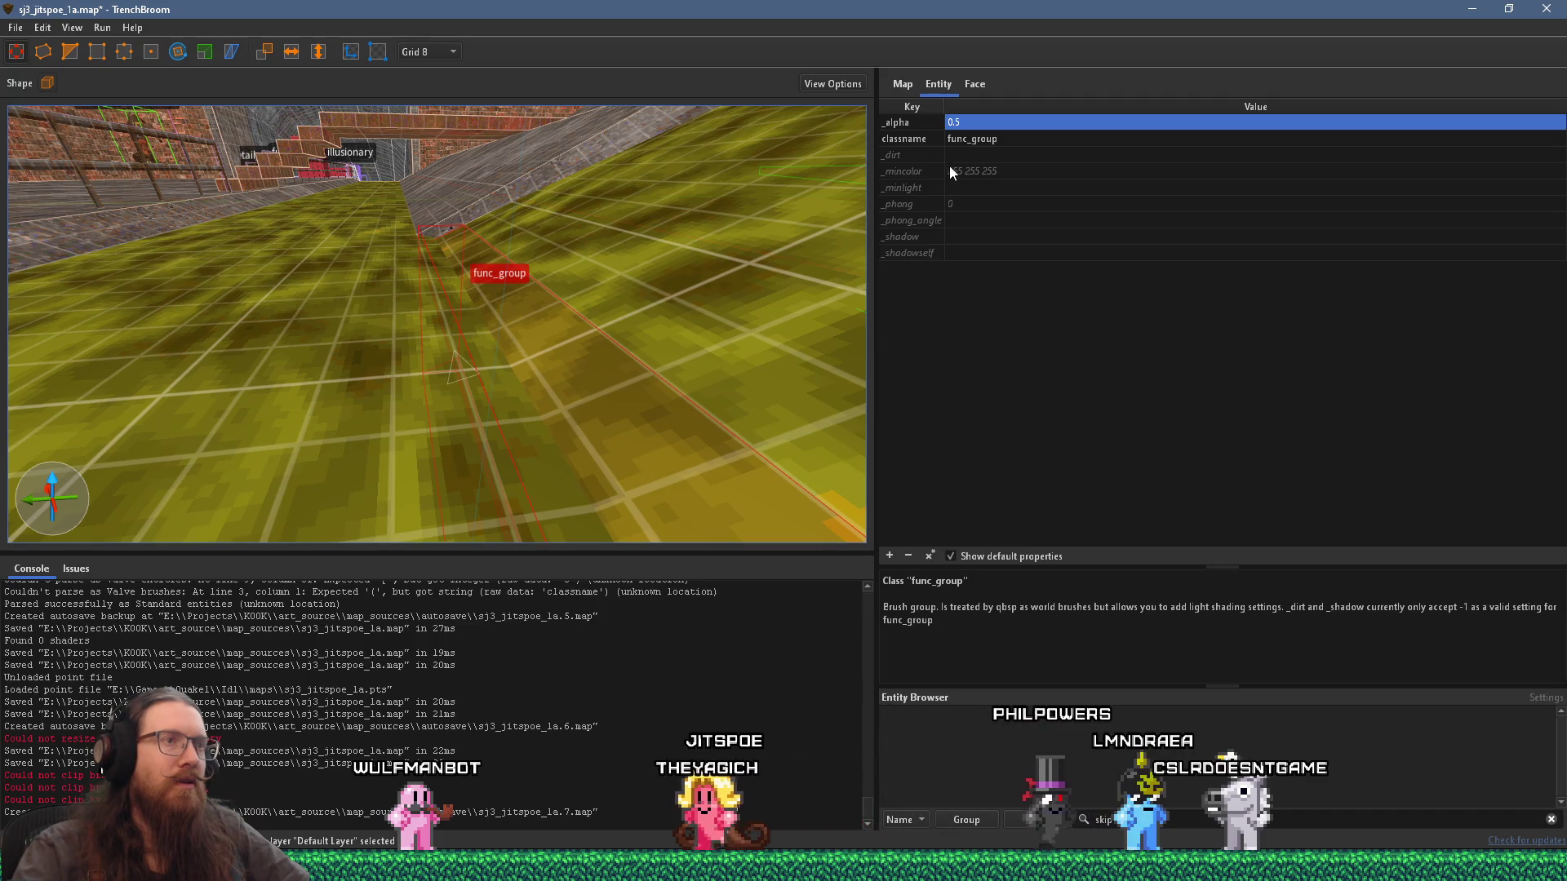
pyautogui.doubleClick(897, 124)
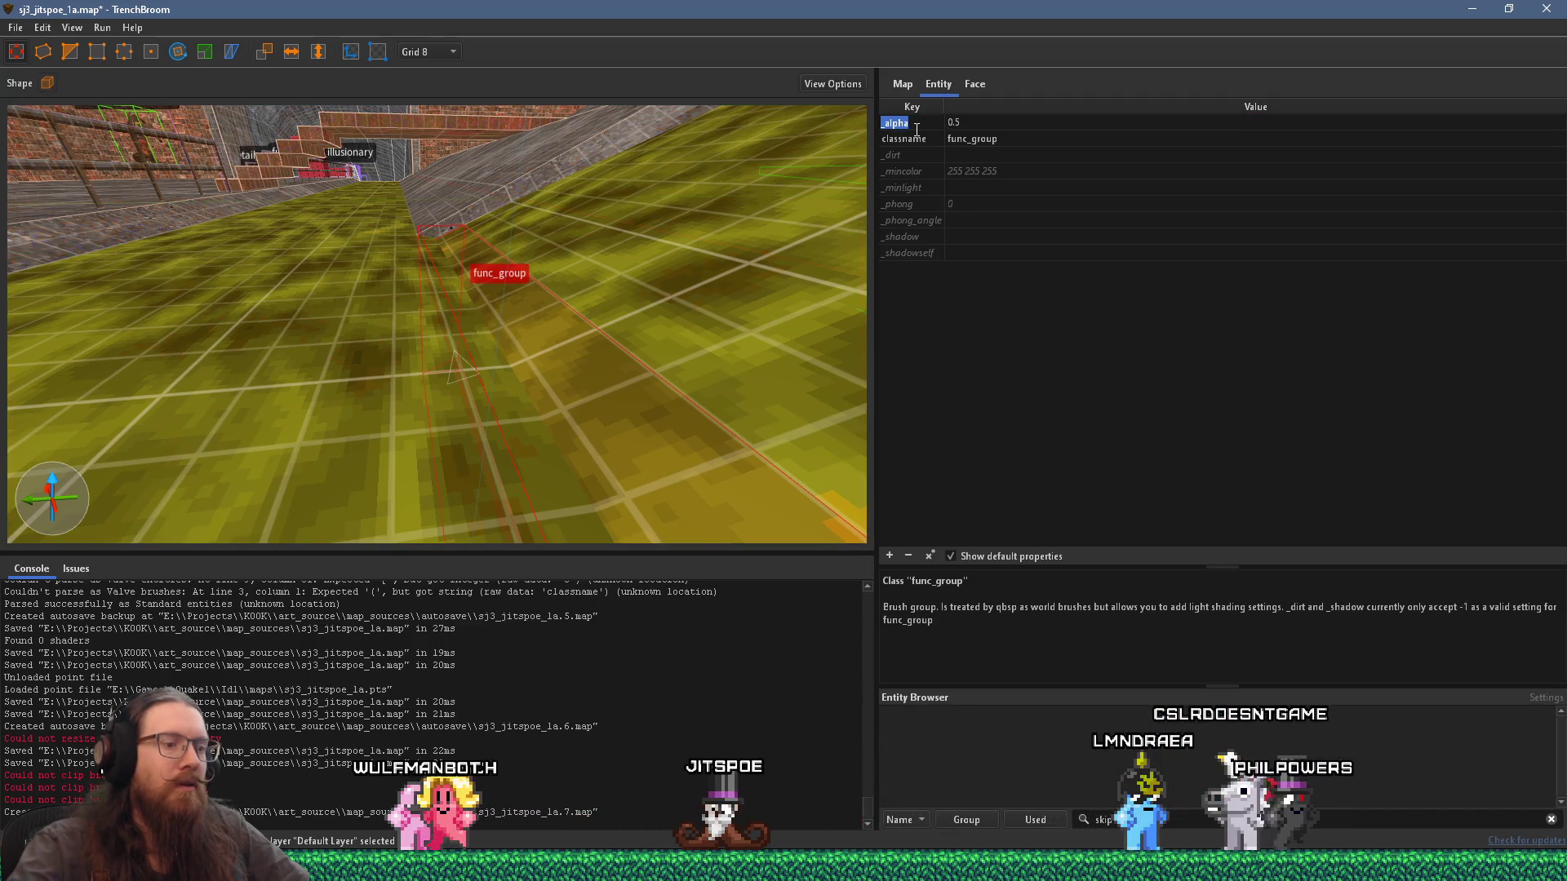
pyautogui.click(1038, 144)
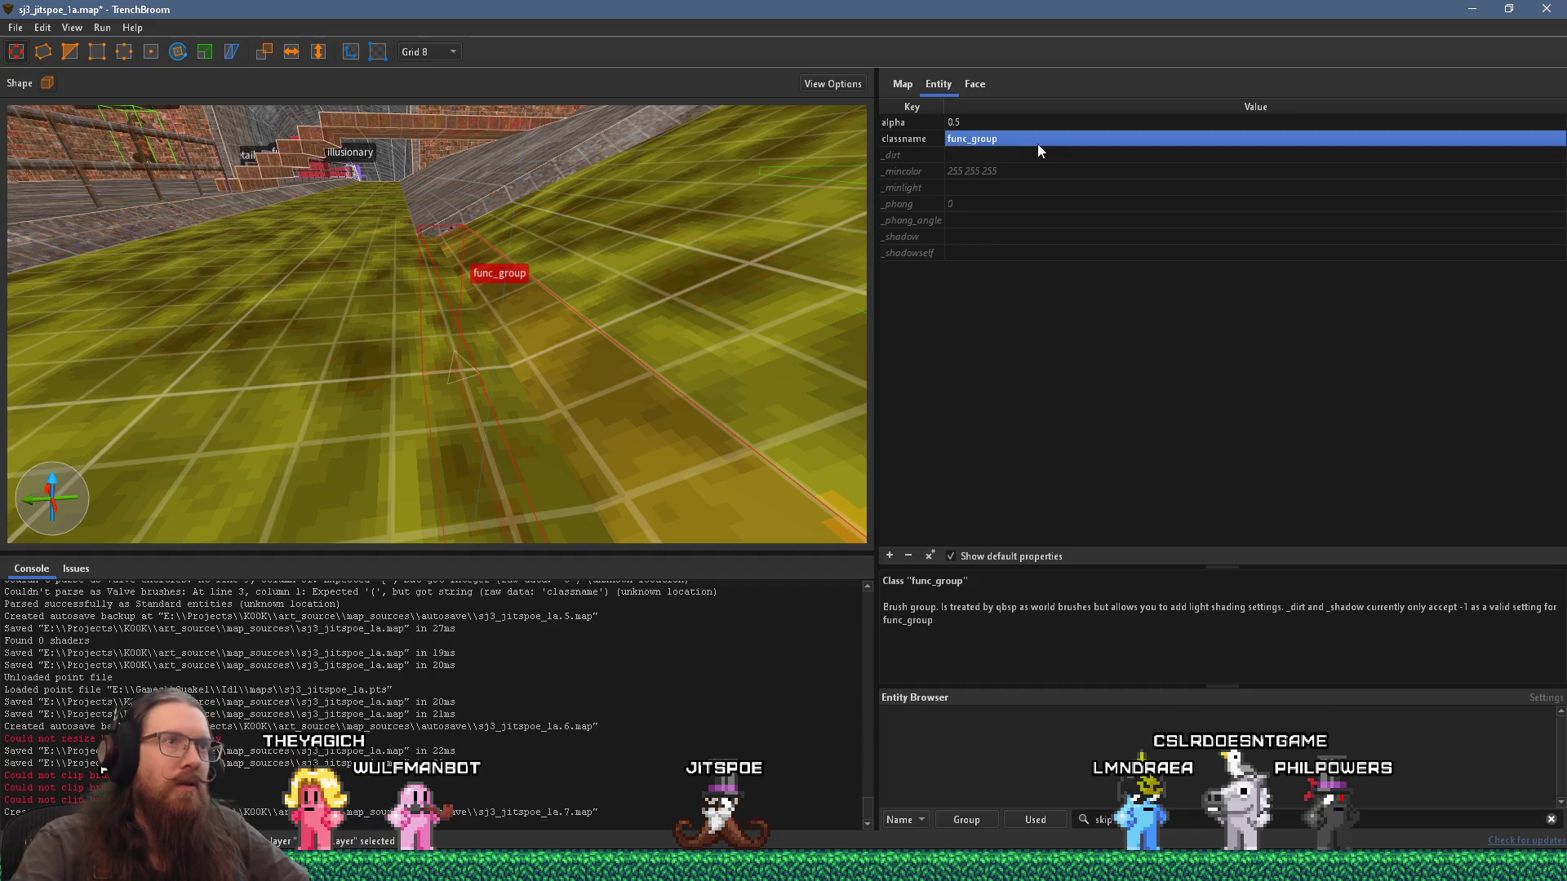
pyautogui.write('func_wall')
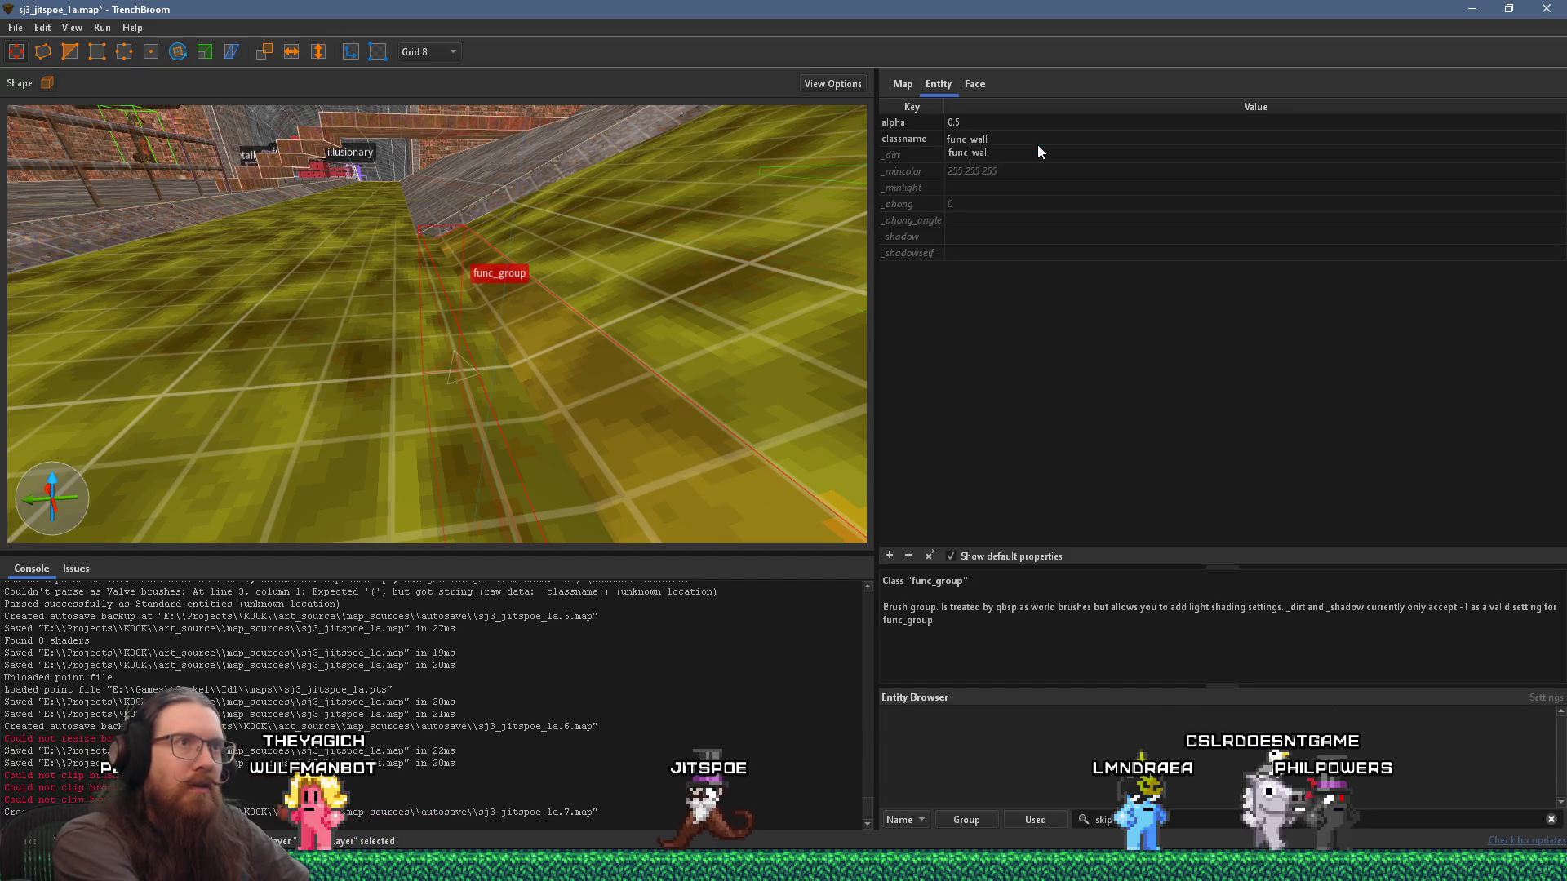
pyautogui.press('Tab')
pyautogui.scroll(-1, 1059, 628)
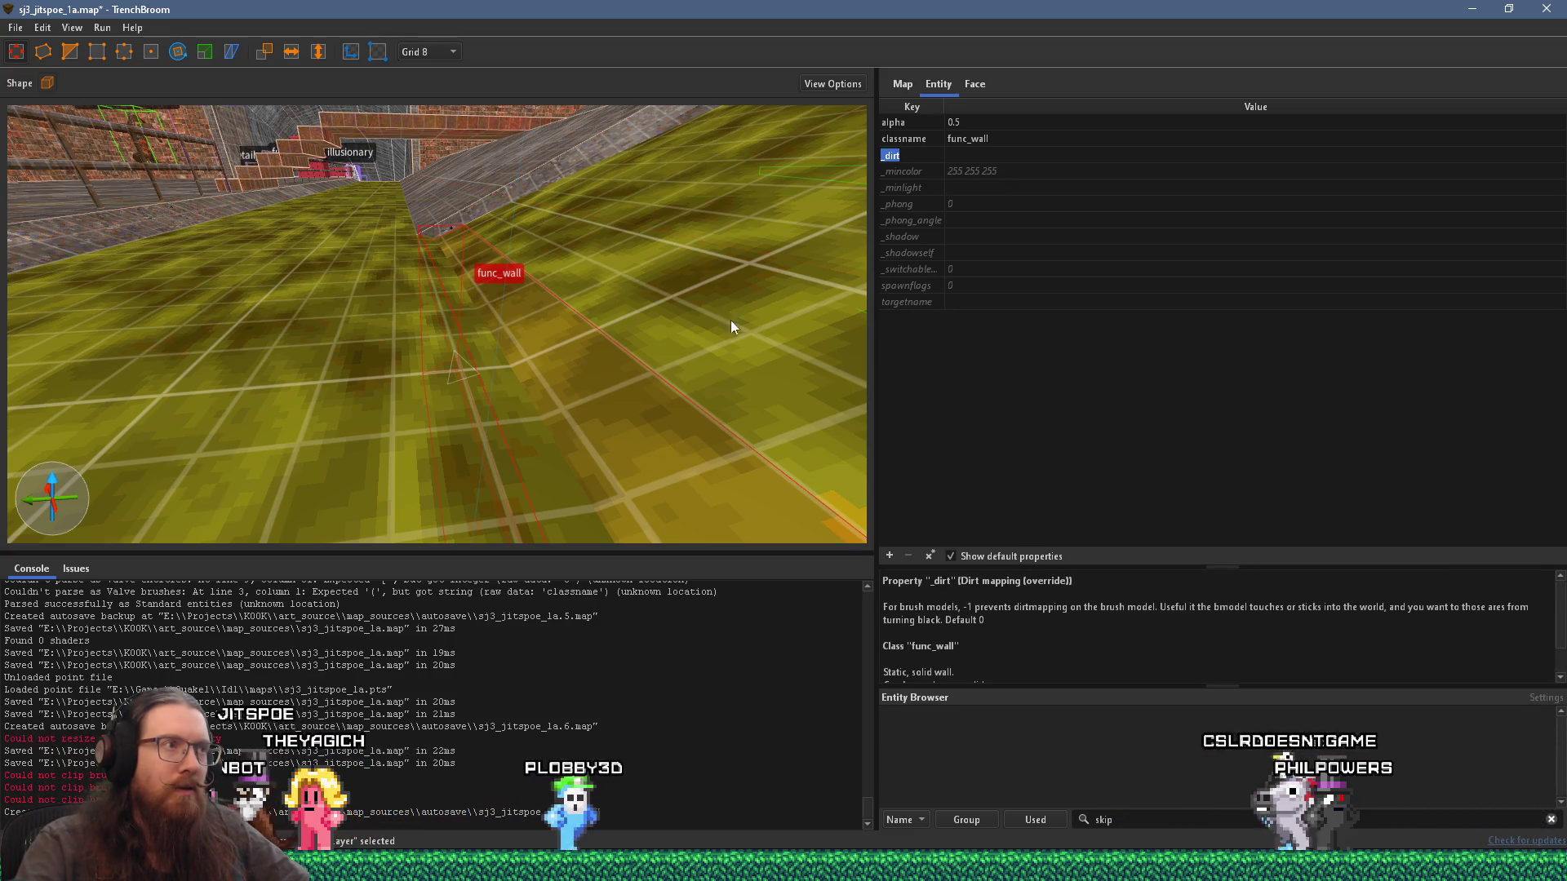
pyautogui.scroll(-3, 740, 369)
pyautogui.scroll(-1, 737, 371)
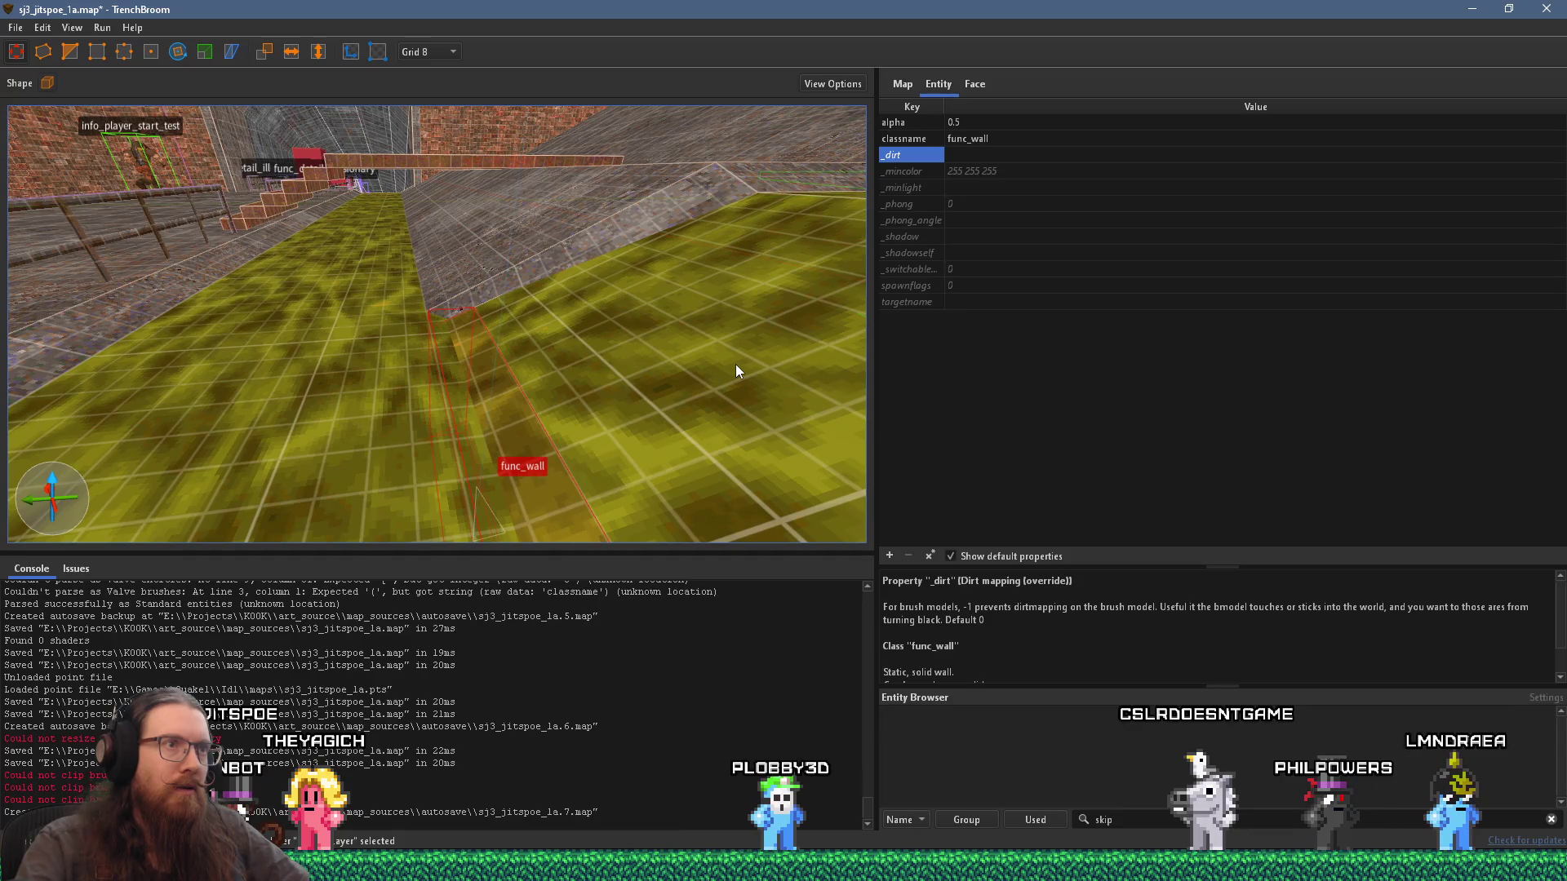
pyautogui.scroll(5, 736, 364)
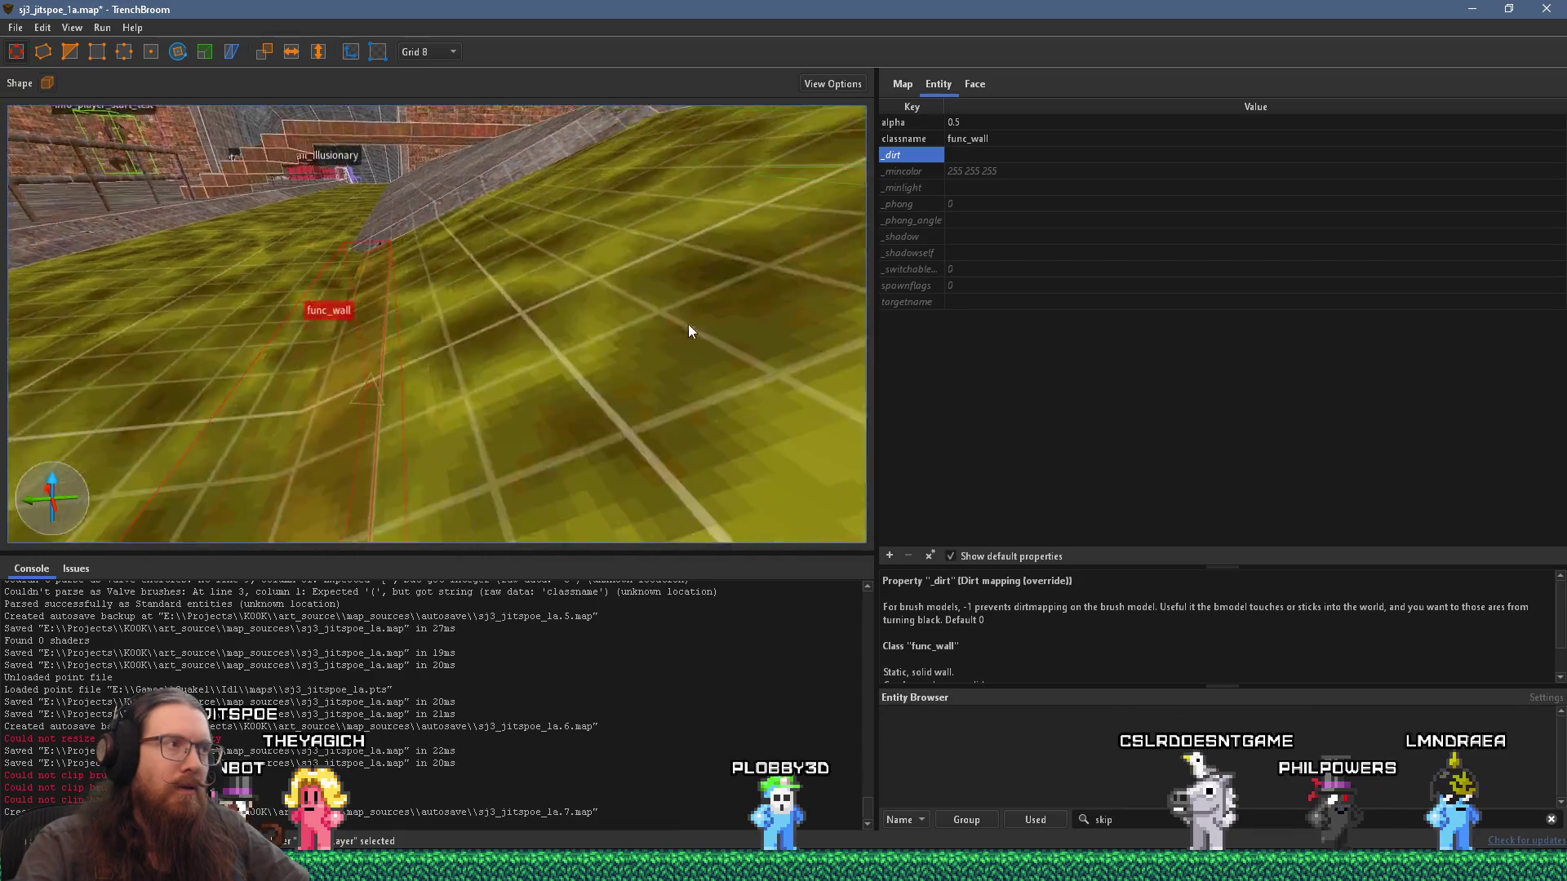
pyautogui.scroll(-6, 686, 293)
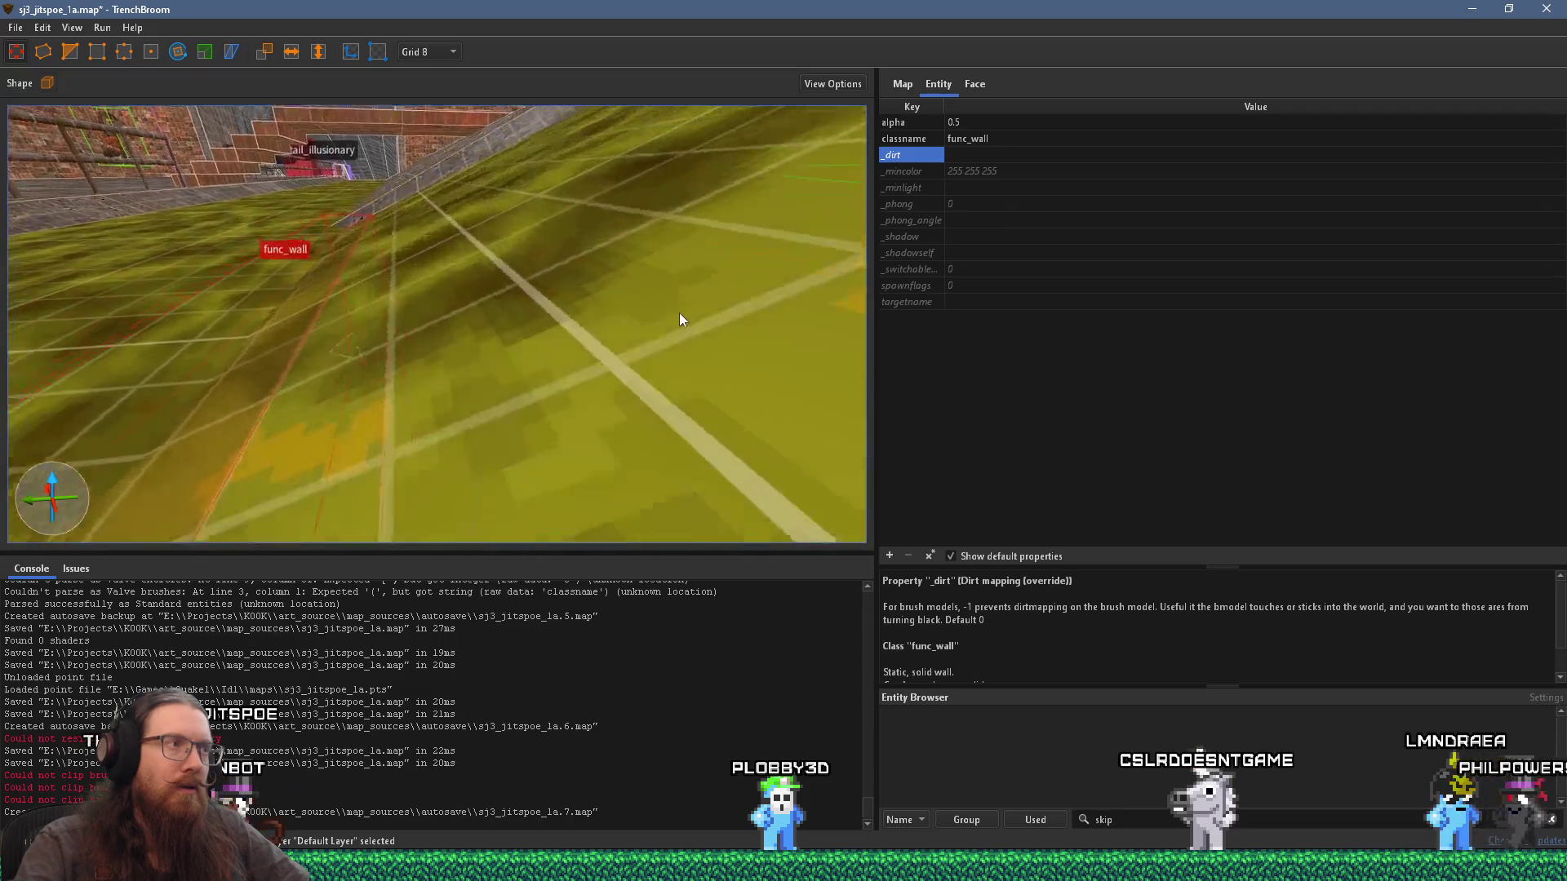
pyautogui.scroll(5, 685, 392)
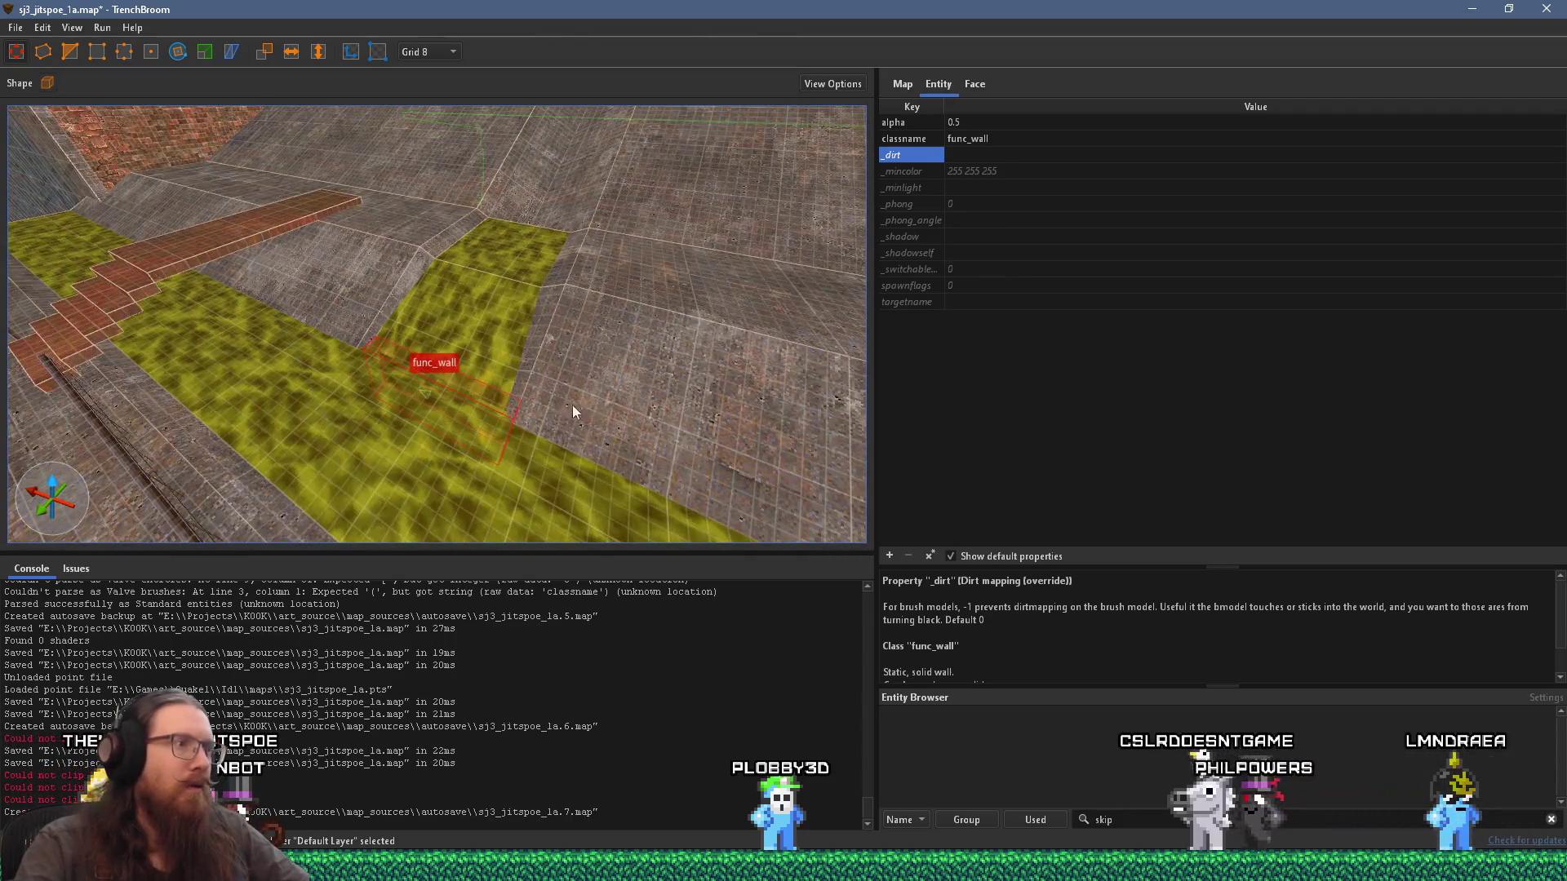
# Step: Select the yellow slime floor brush and stretch its side until the Y size reads 96
pyautogui.press('Escape')
pyautogui.scroll(4, 545, 418)
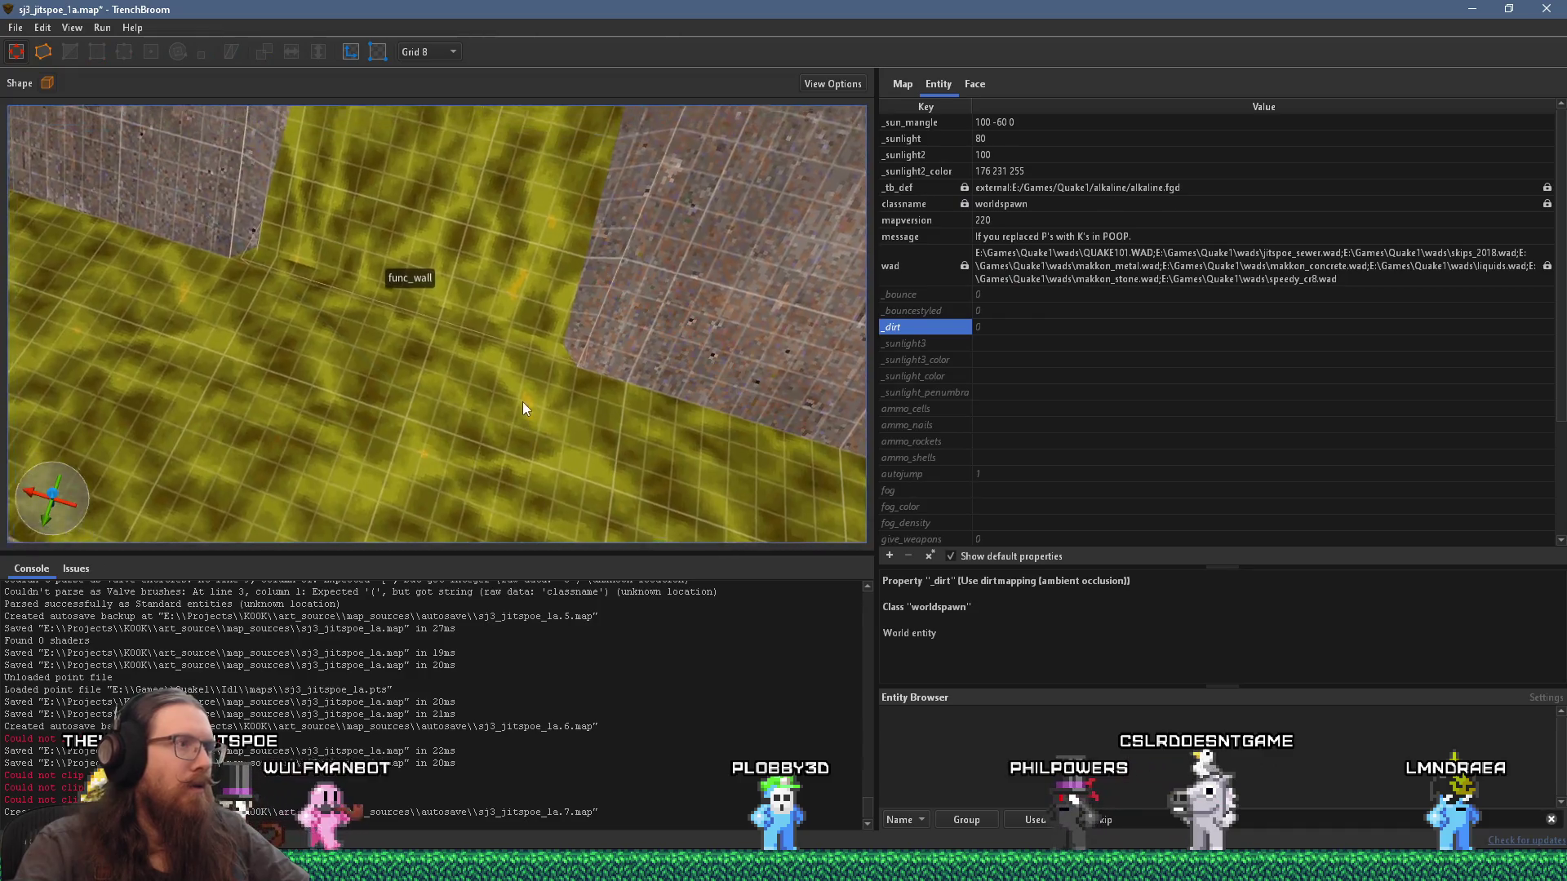
pyautogui.scroll(-3, 523, 413)
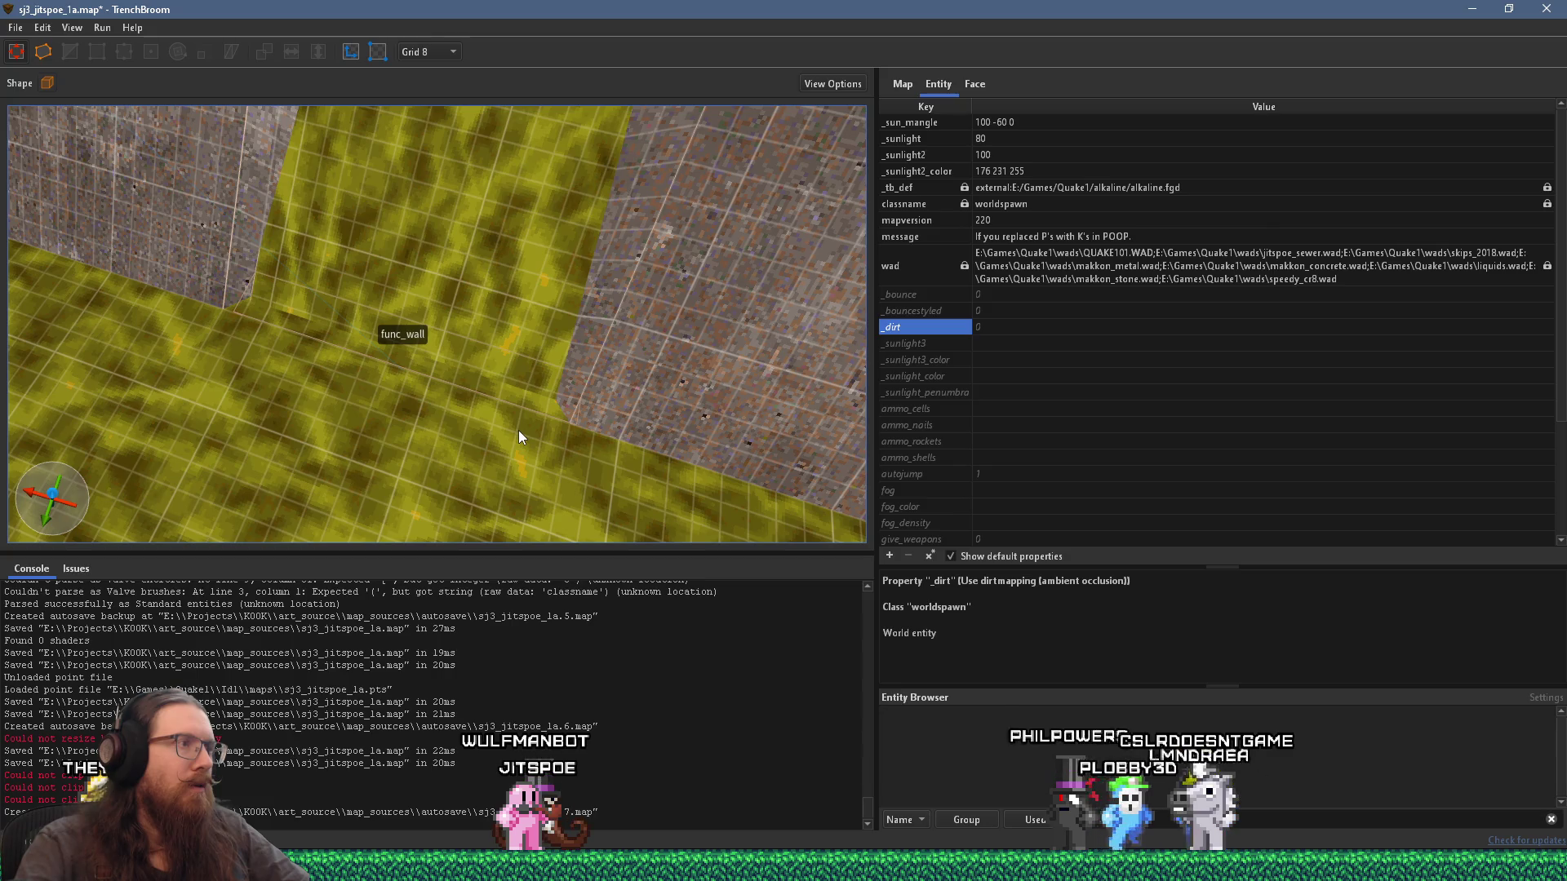
pyautogui.scroll(-5, 517, 430)
pyautogui.scroll(-10, 629, 331)
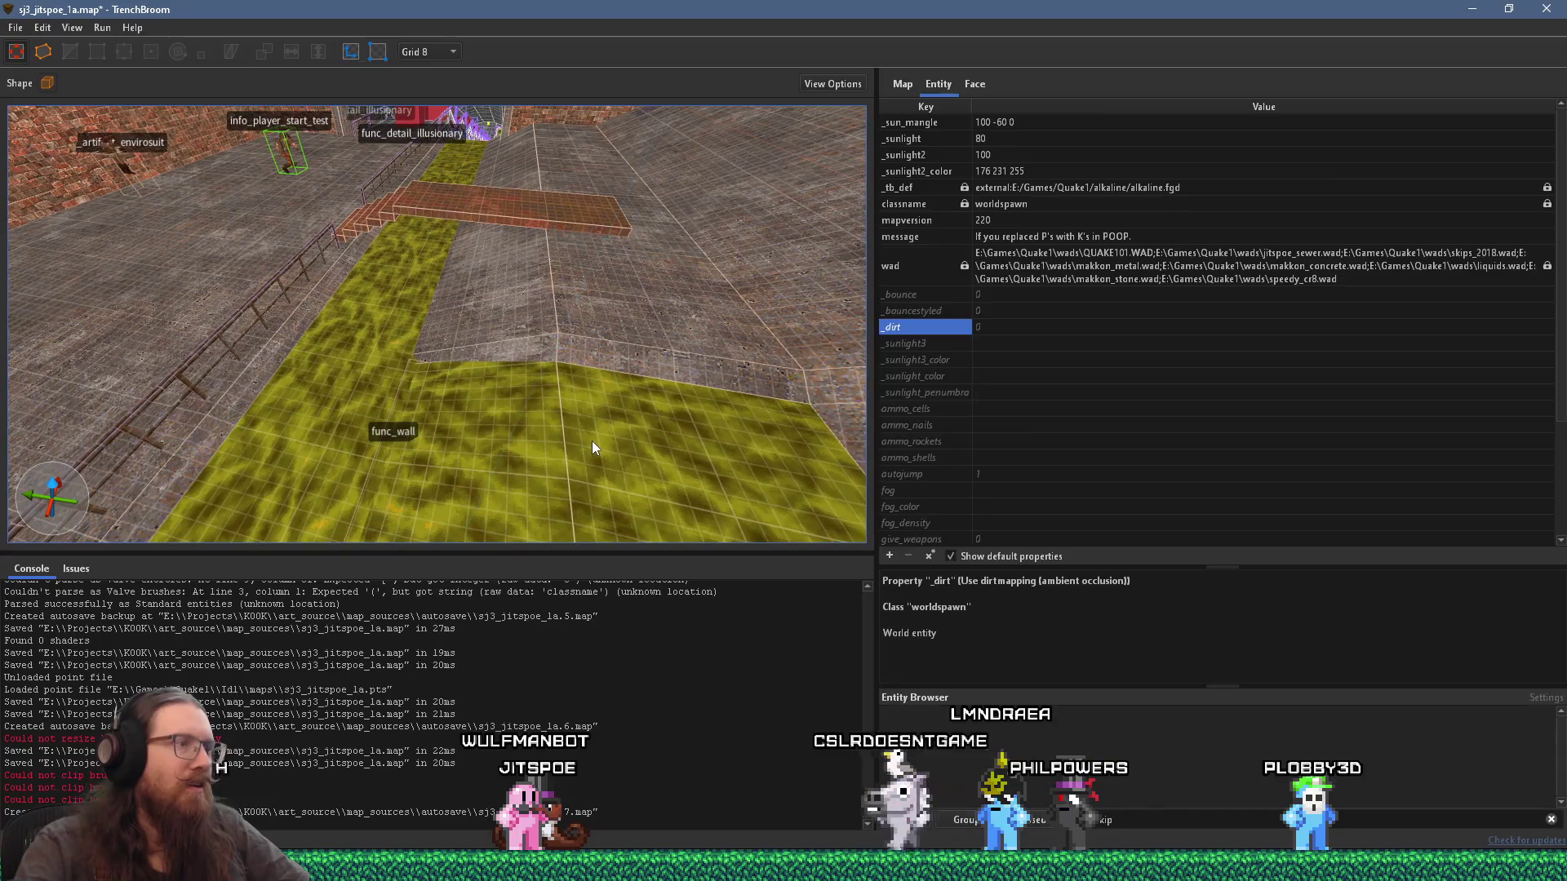
pyautogui.click(591, 441)
pyautogui.scroll(5, 609, 453)
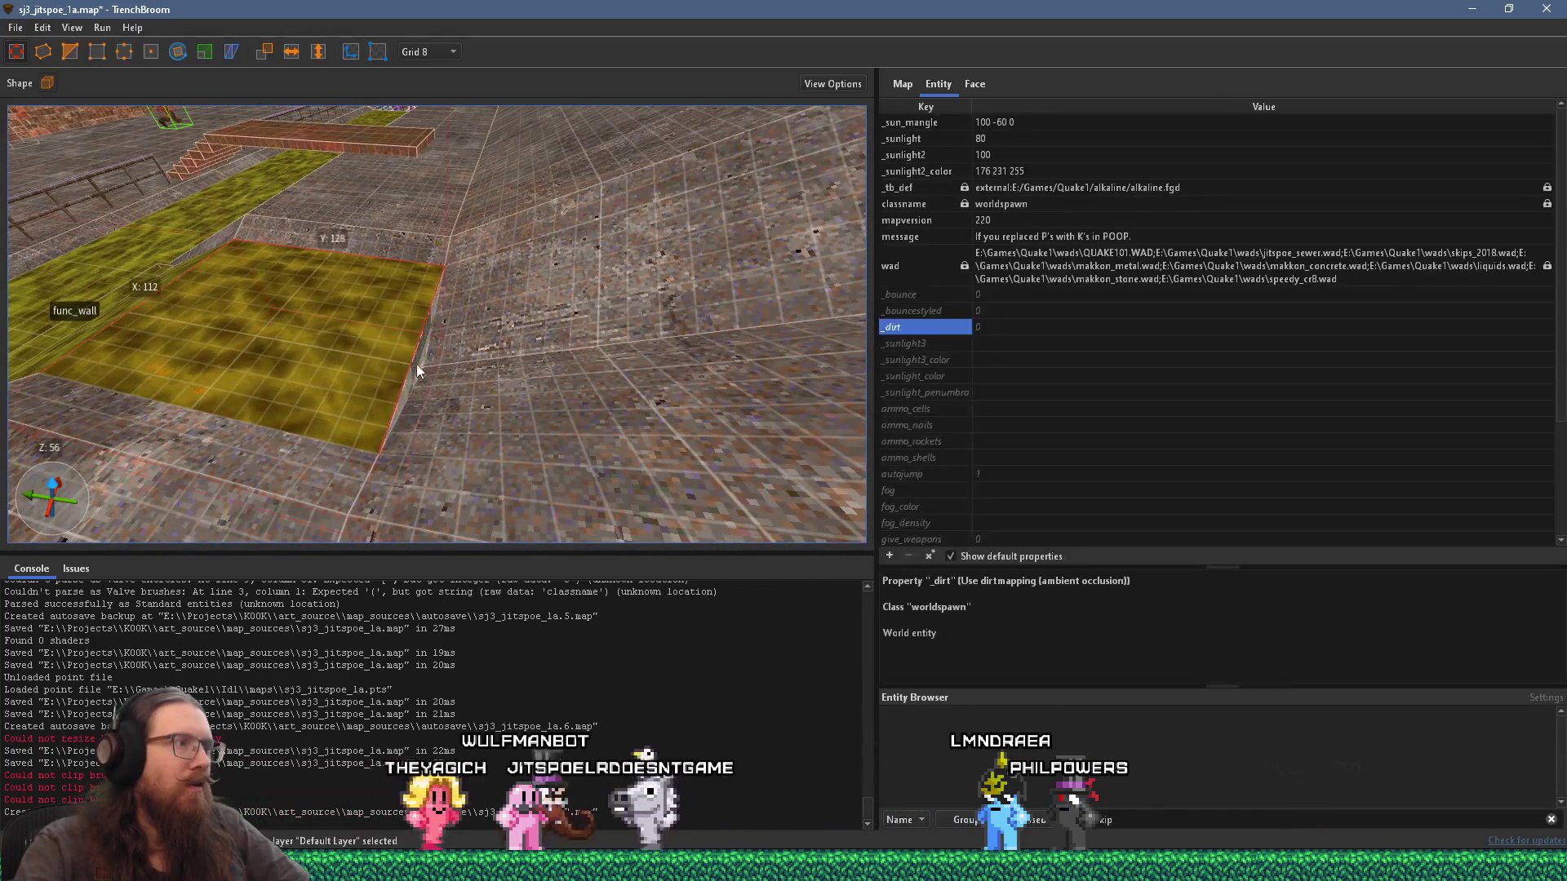
pyautogui.moveTo(416, 368)
pyautogui.mouseDown()
pyautogui.moveTo(646, 368)
pyautogui.moveTo(553, 413)
pyautogui.mouseUp()
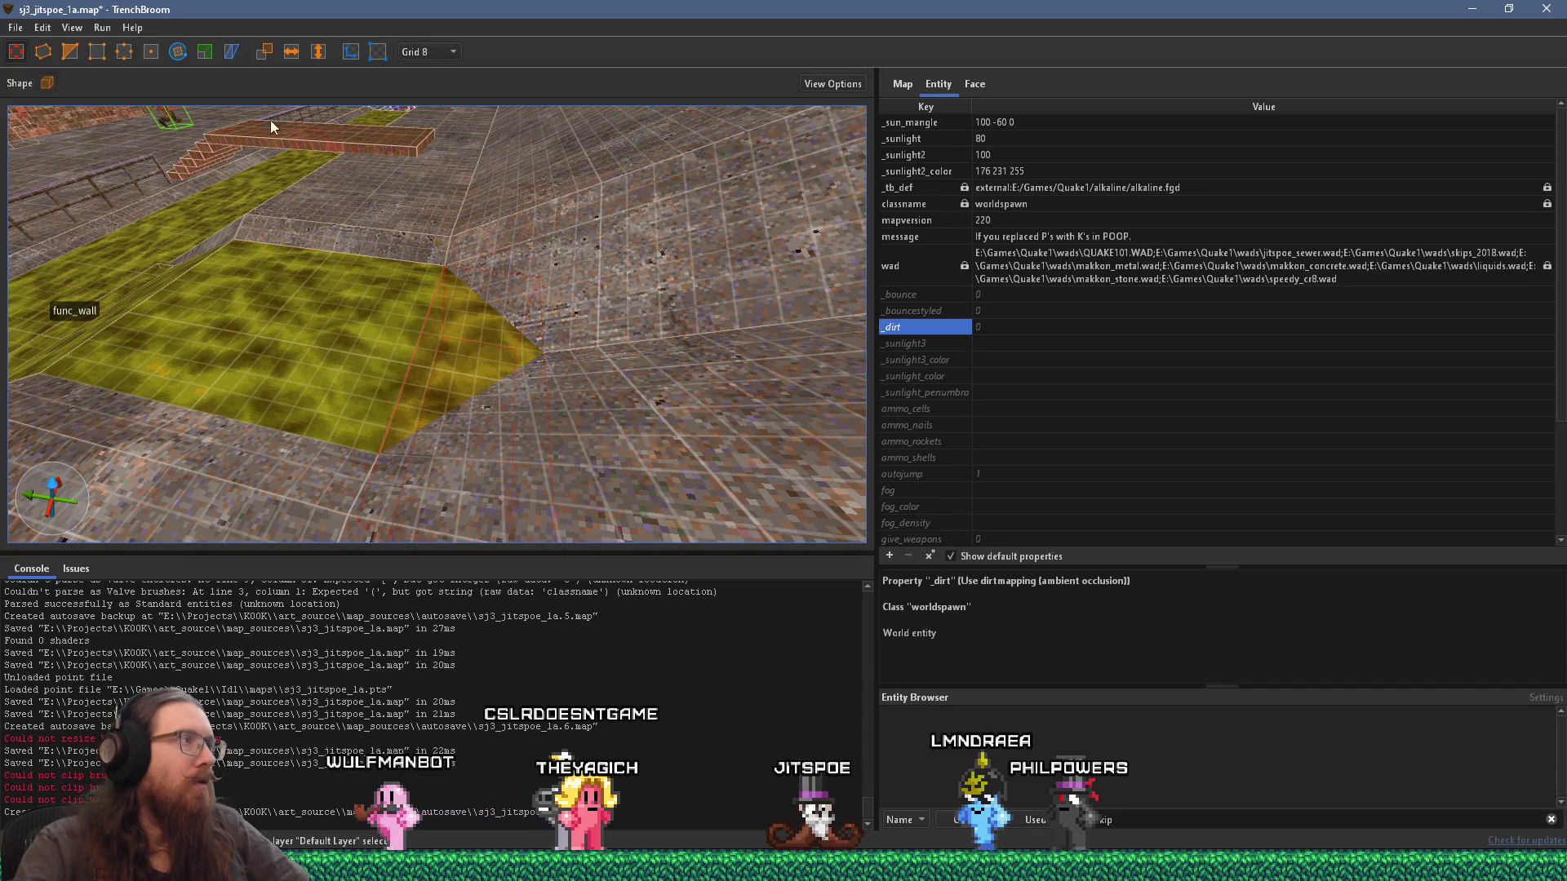
pyautogui.click(152, 52)
# Step: Pull the slime brush face slightly further out, then clear the selection
pyautogui.moveTo(527, 409); pyautogui.dragTo(530, 385)
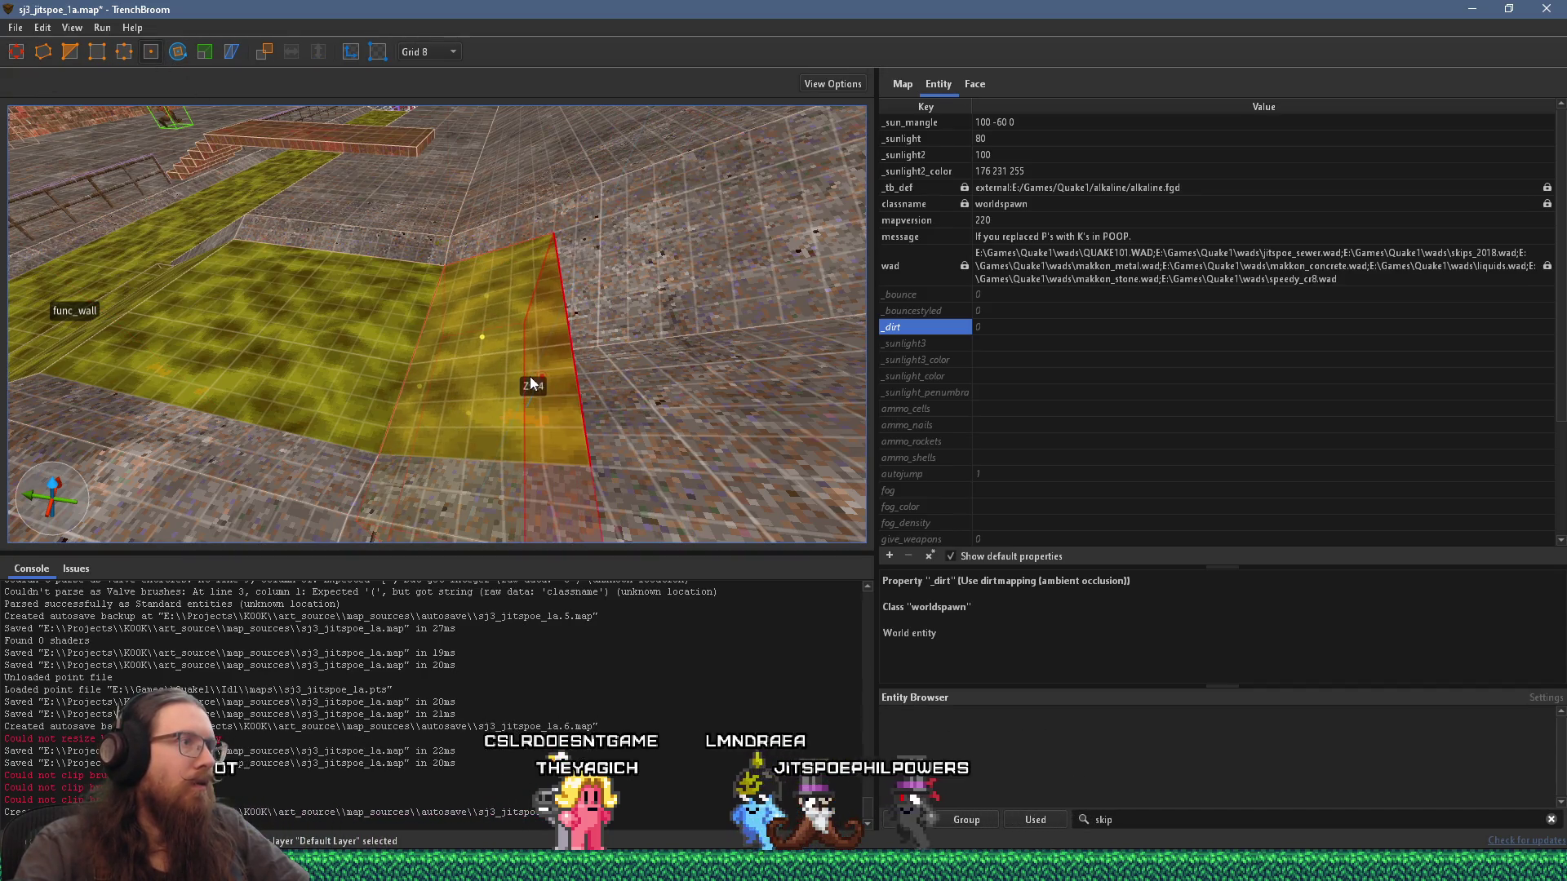
pyautogui.scroll(-5, 530, 384)
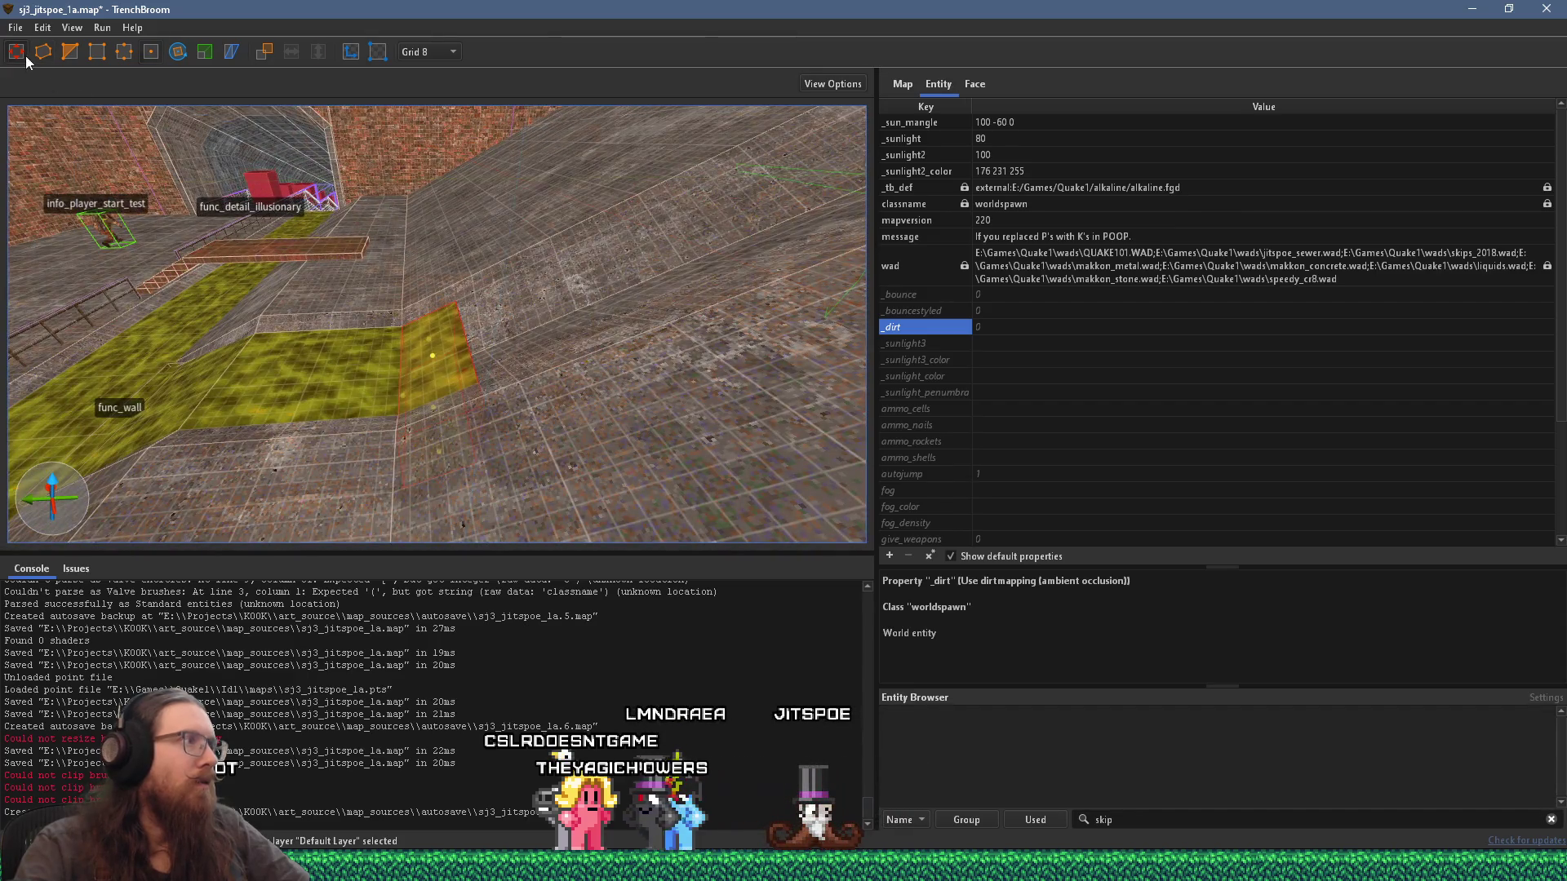
pyautogui.click(312, 350)
pyautogui.scroll(8, 311, 349)
pyautogui.scroll(-5, 414, 408)
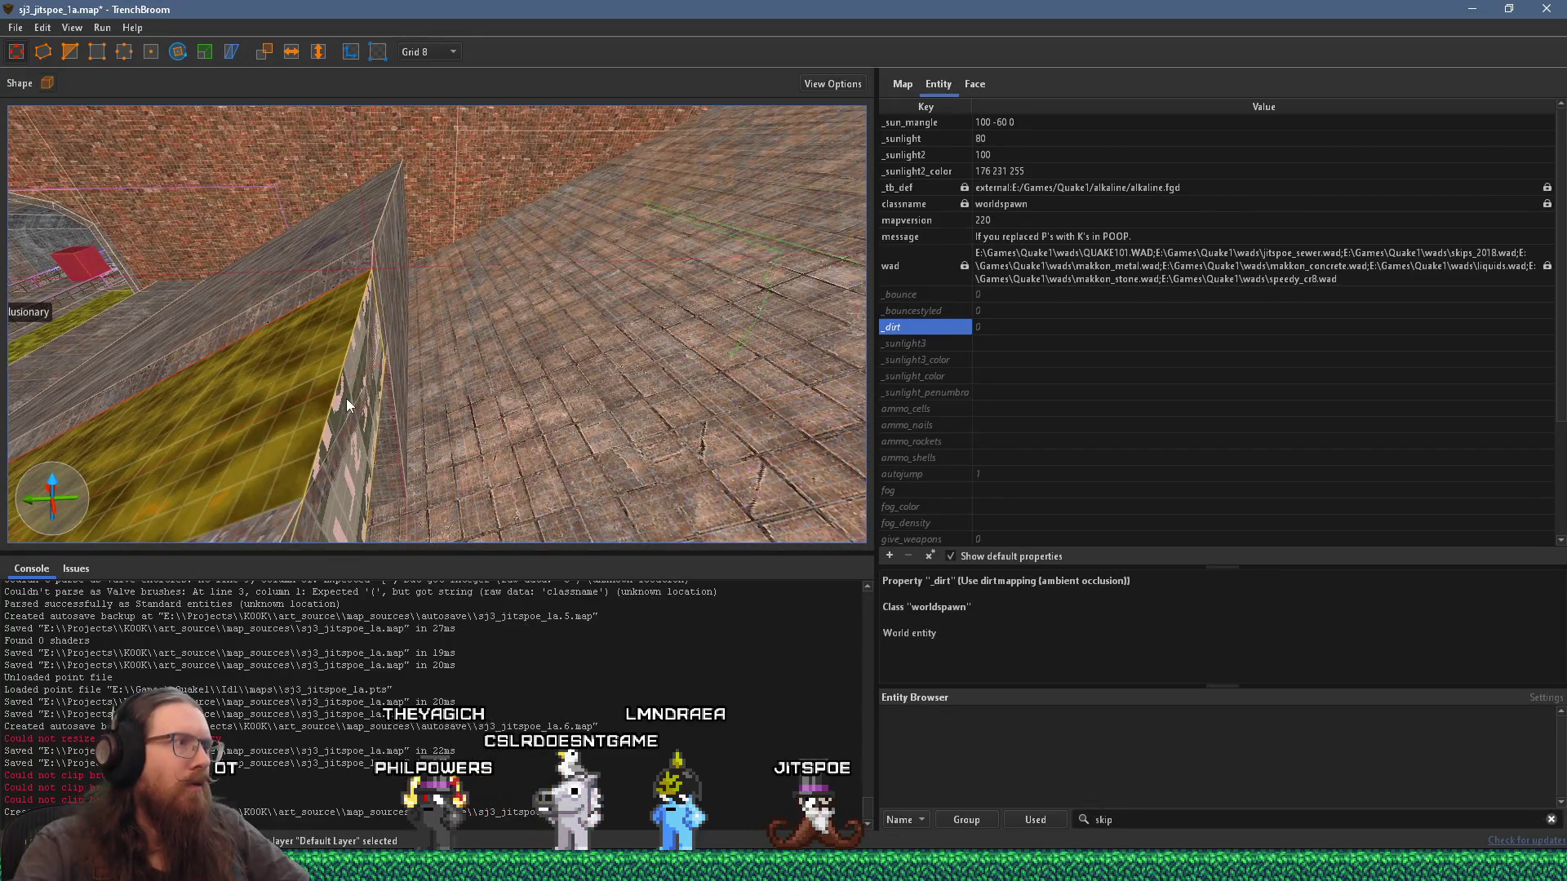
pyautogui.scroll(-8, 439, 371)
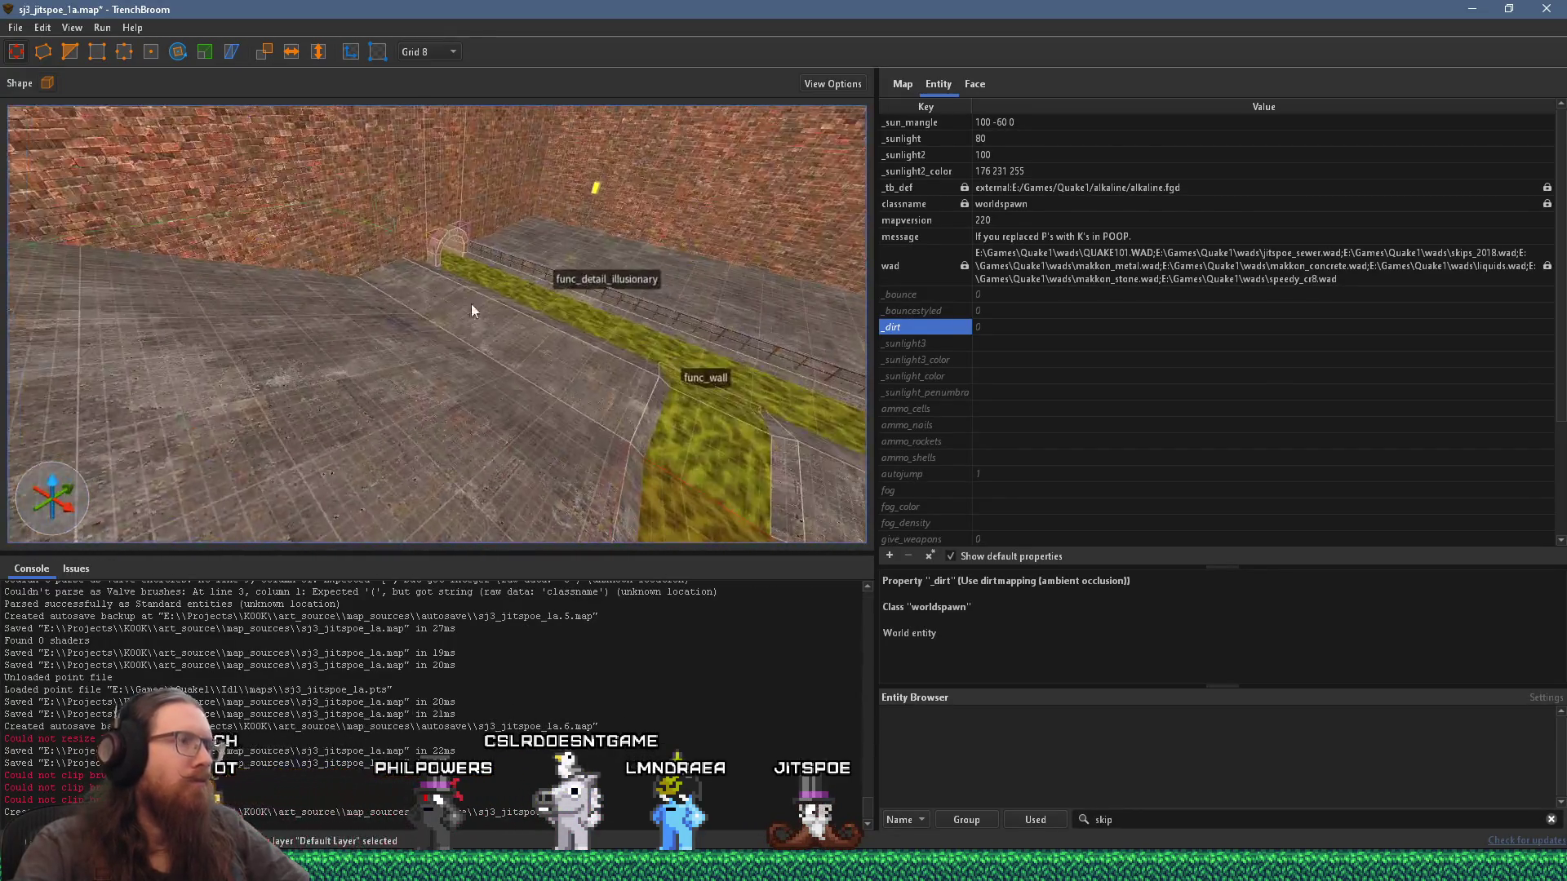
pyautogui.scroll(6, 472, 303)
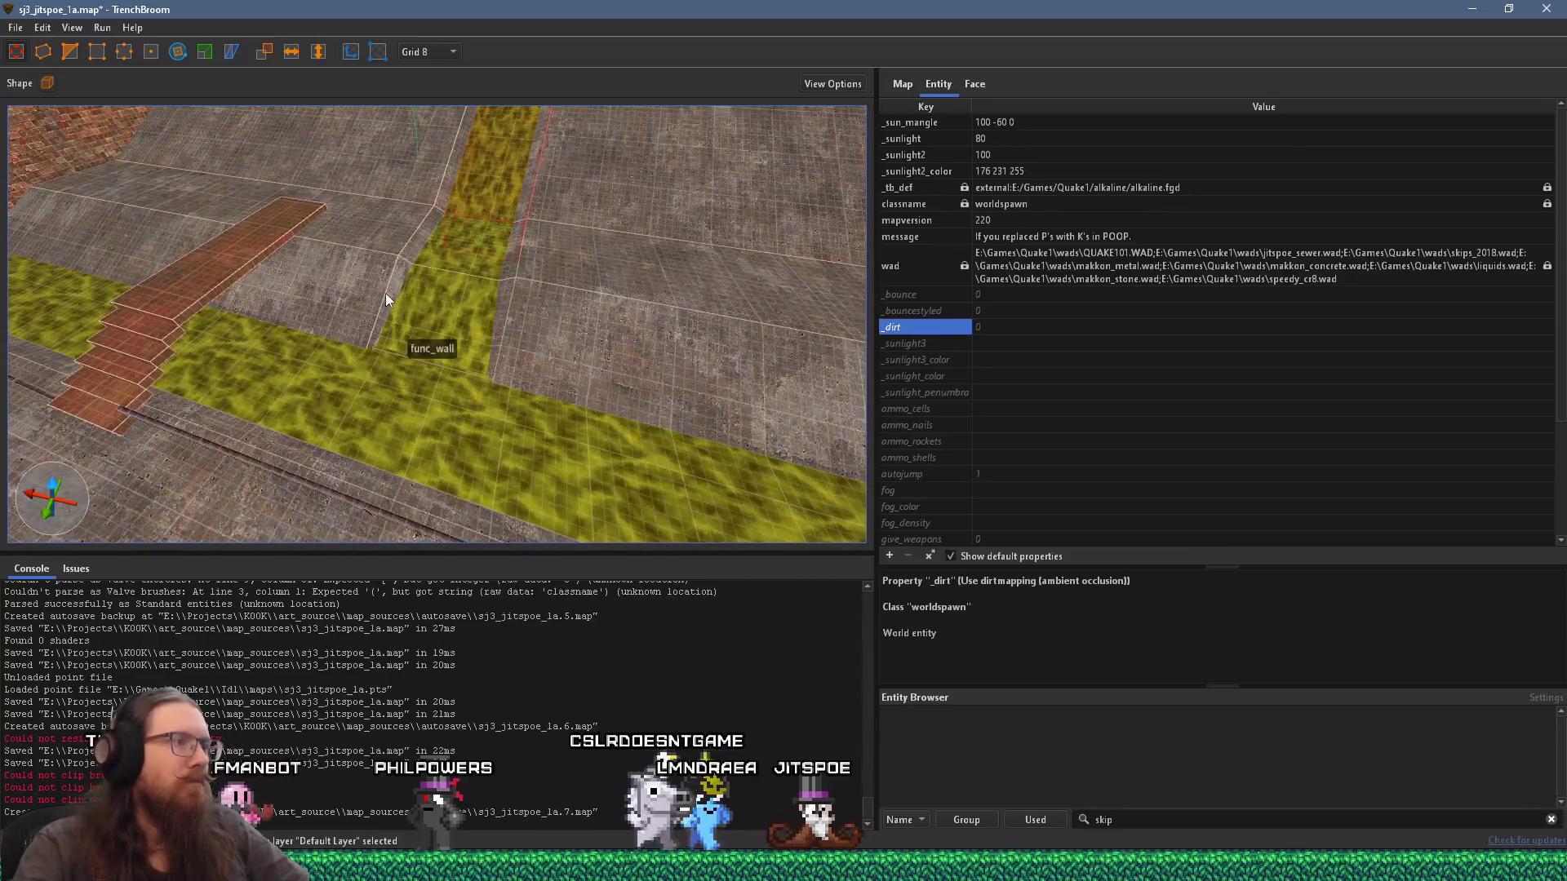
pyautogui.press('Escape')
# Step: Save sj3_jitspoe_1a.map and bring up the Compile Map settings
pyautogui.scroll(-6, 483, 373)
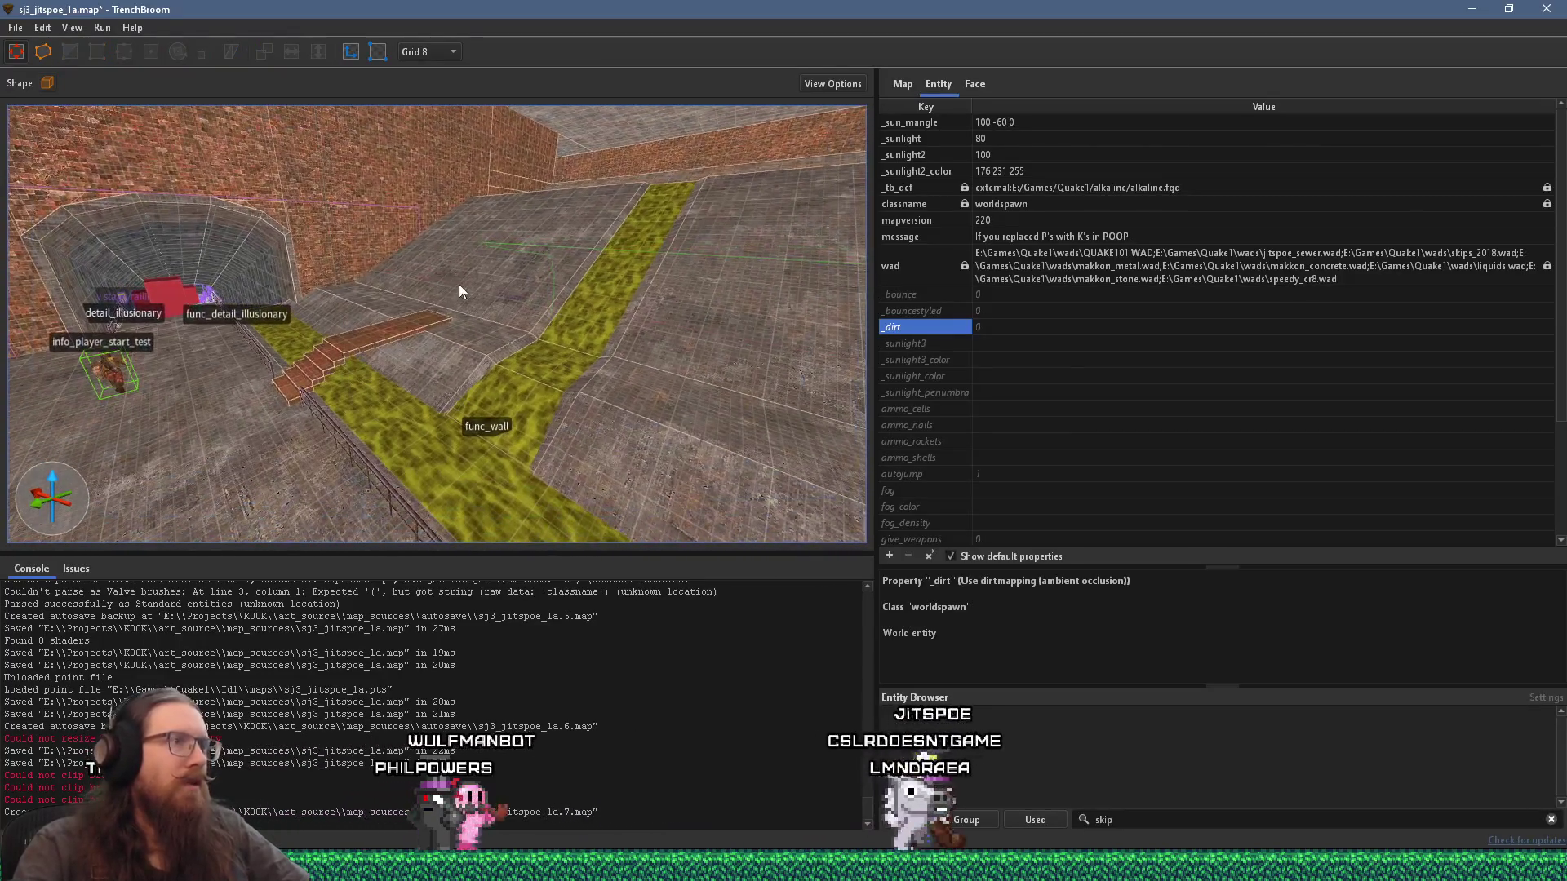
pyautogui.scroll(-5, 439, 259)
pyautogui.scroll(3, 305, 363)
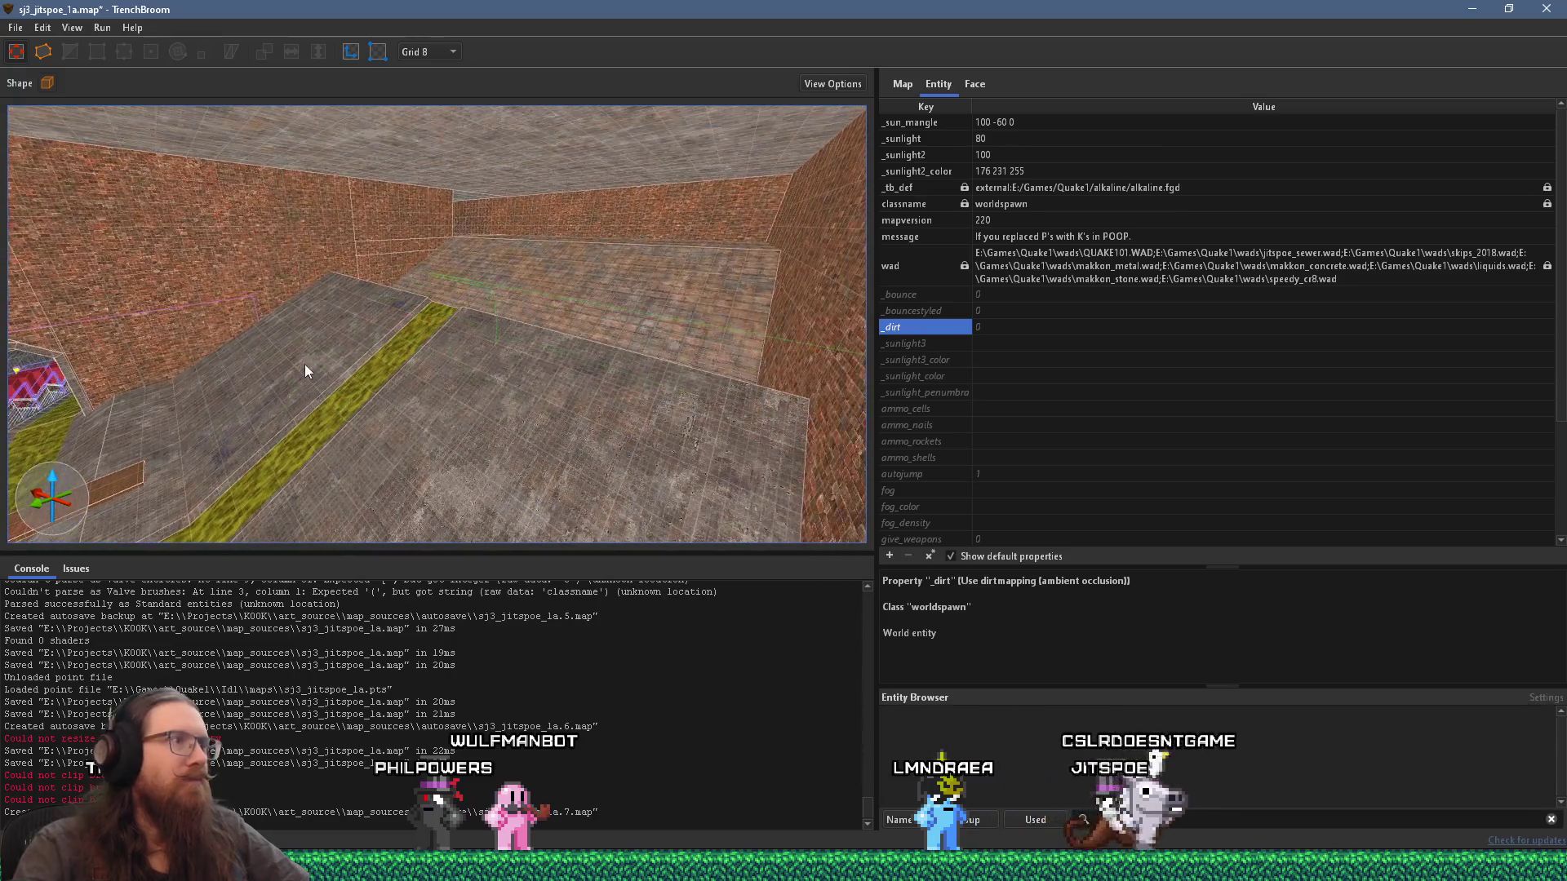
pyautogui.scroll(-6, 355, 344)
pyautogui.scroll(-1, 439, 268)
pyautogui.hotkey('alt', 'f')
pyautogui.hotkey('ctrl', 's')
pyautogui.click(110, 46)
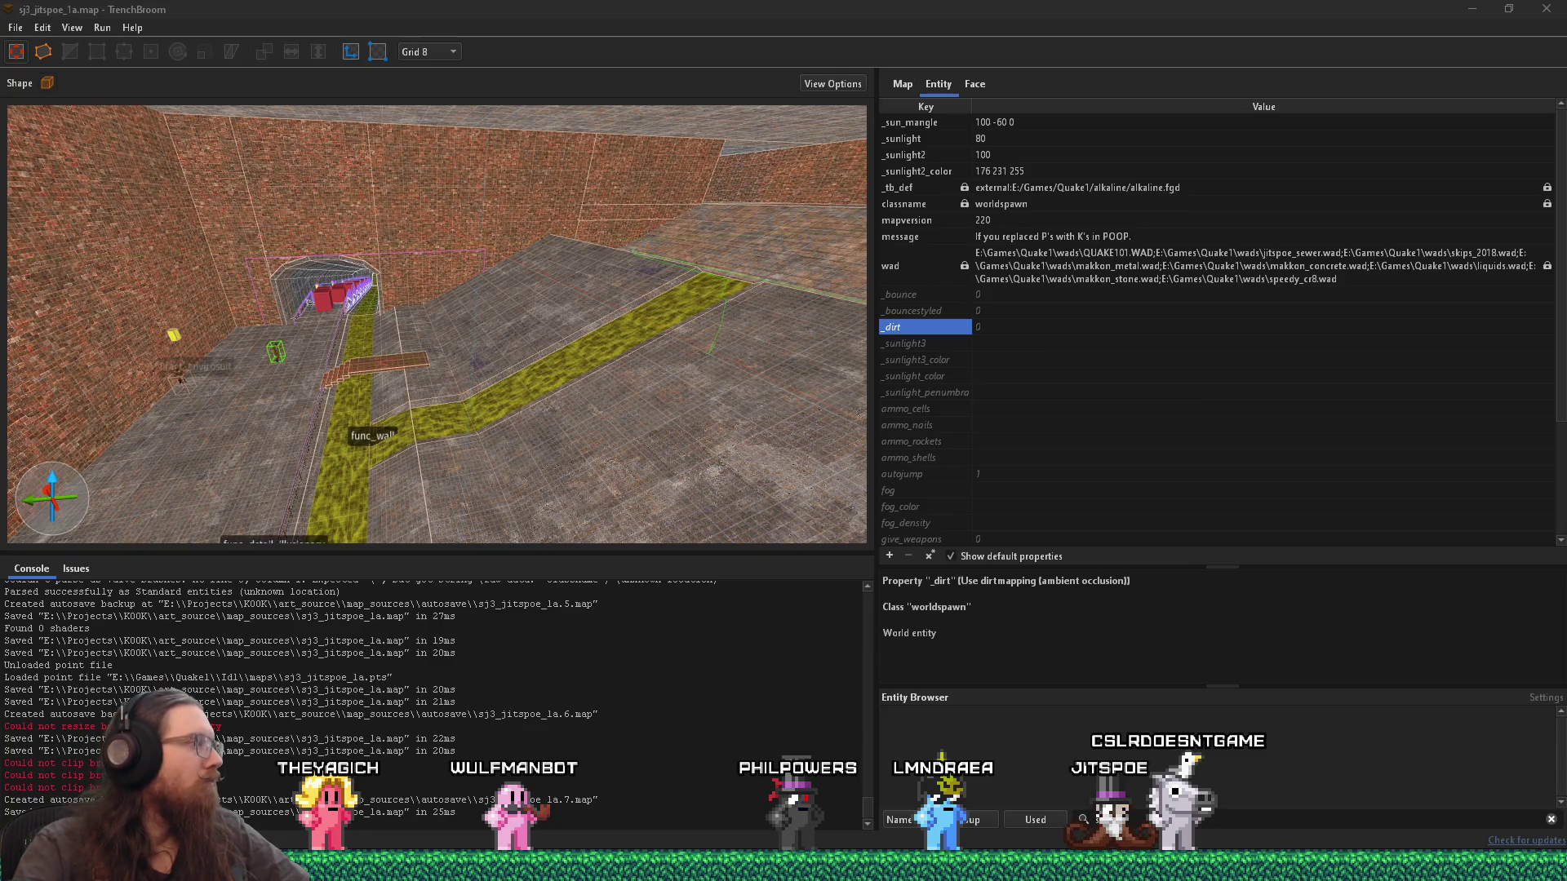
# Step: Compile sj3_jitspoe_1a and run it in Ironwail to view the translucent slime channel
pyautogui.click(1412, 769)
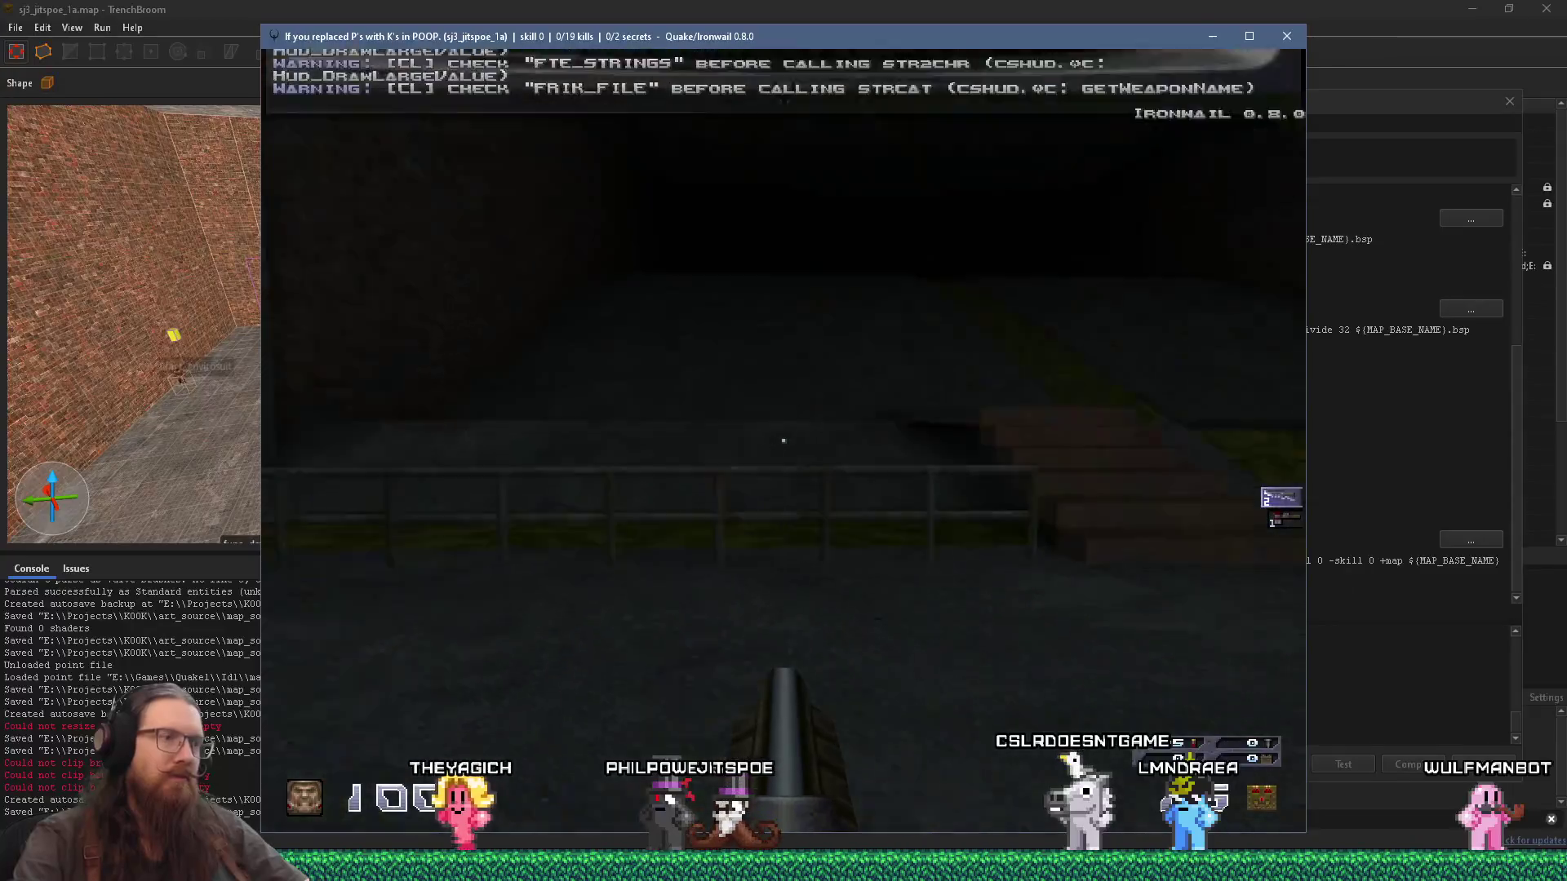
pyautogui.moveTo(783, 441)
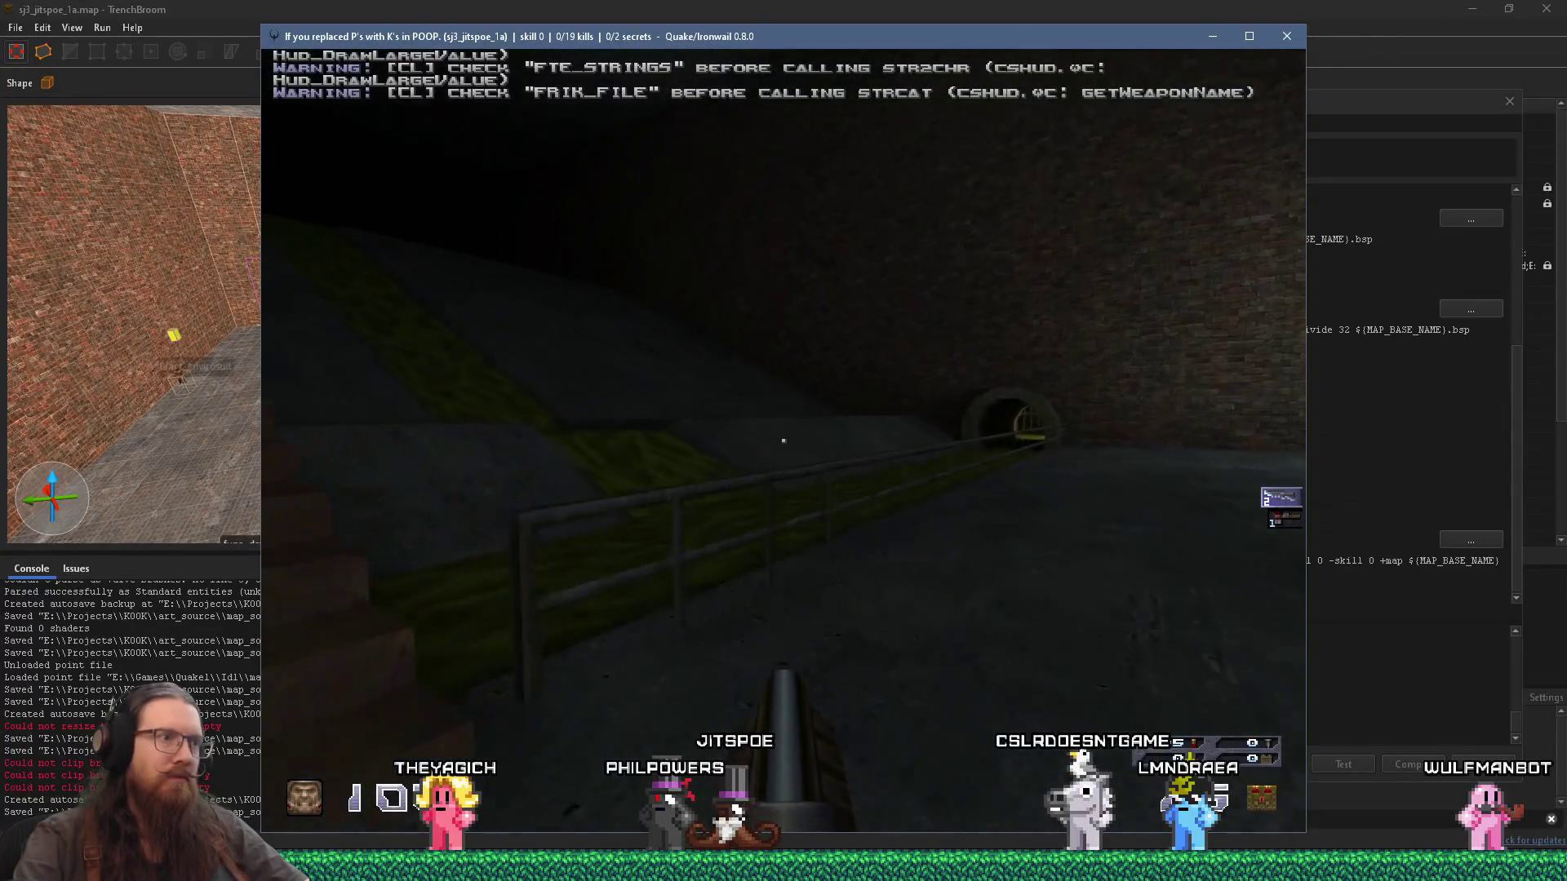
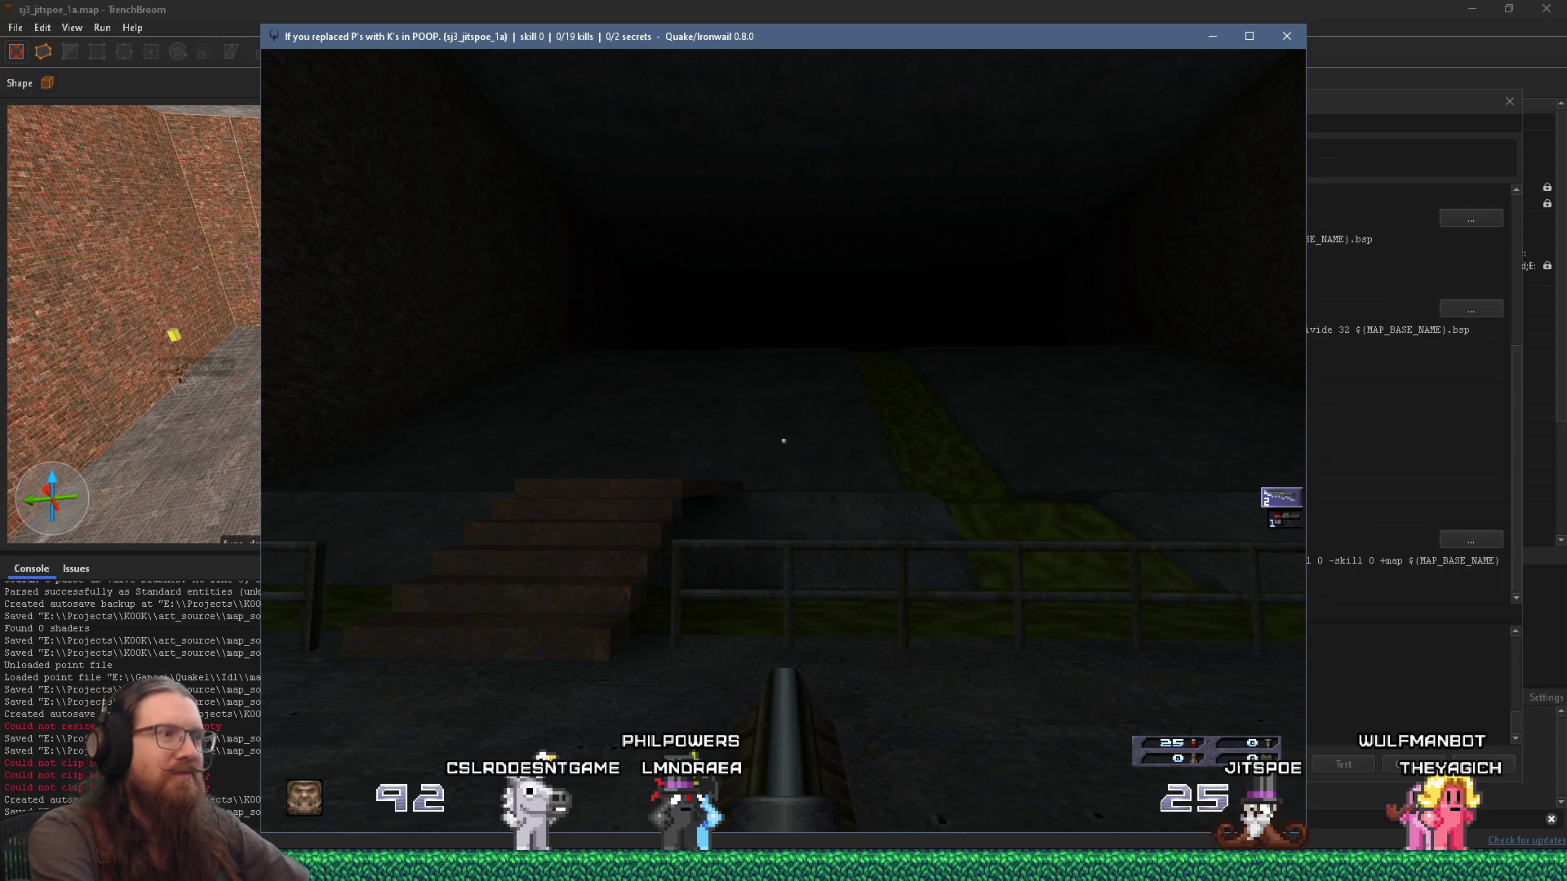
# Step: Walk up to the railing above the slime channel and down the tunnel toward the enemy, then back away
pyautogui.press('w')
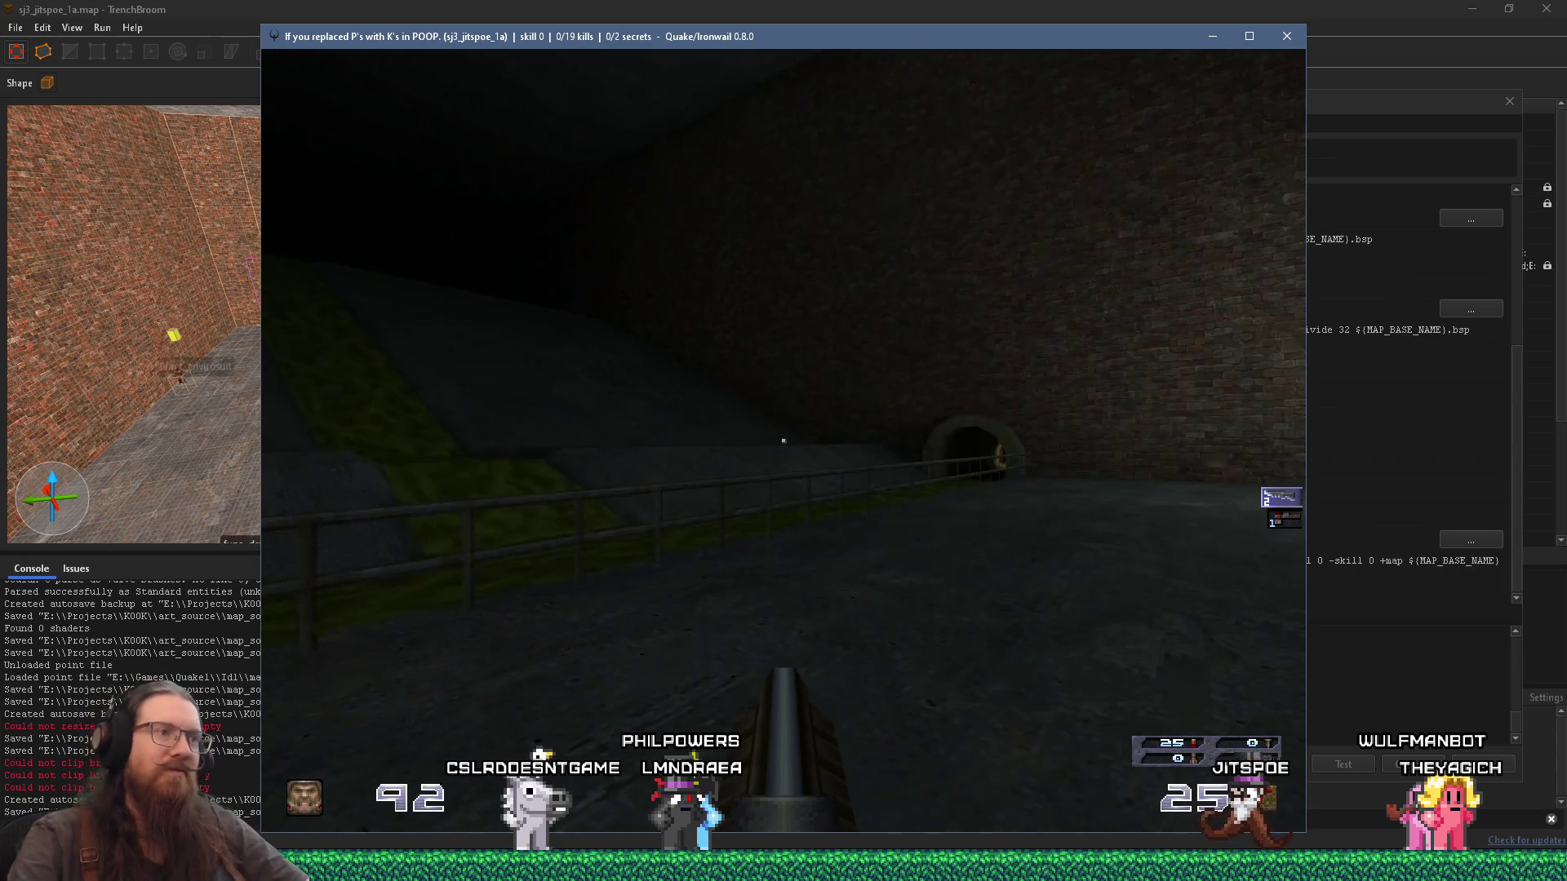
pyautogui.press('w')
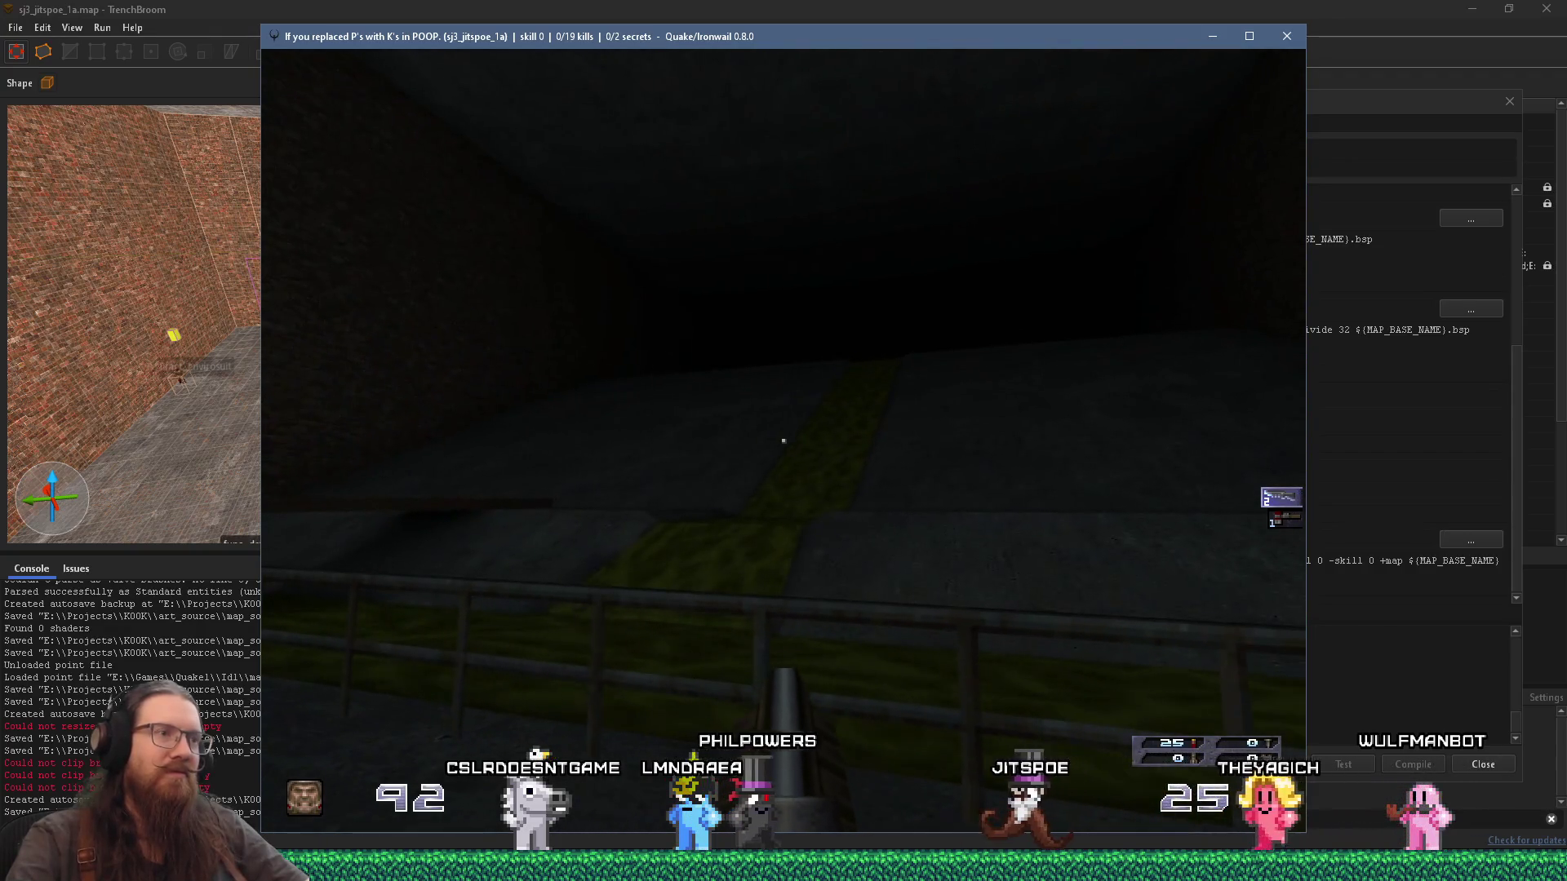
pyautogui.press('w')
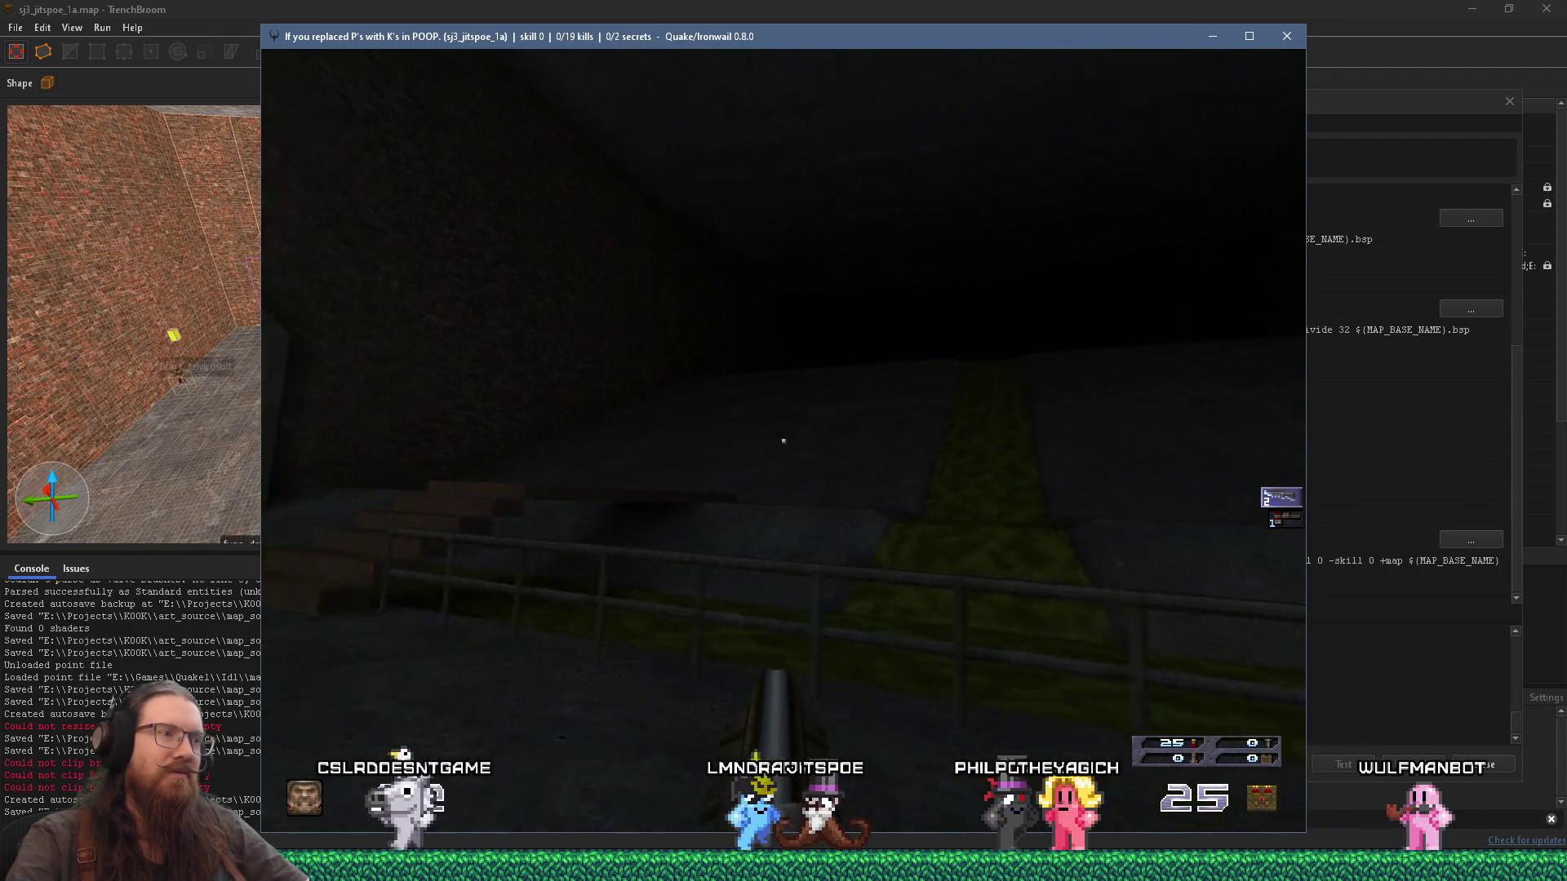
pyautogui.press('w')
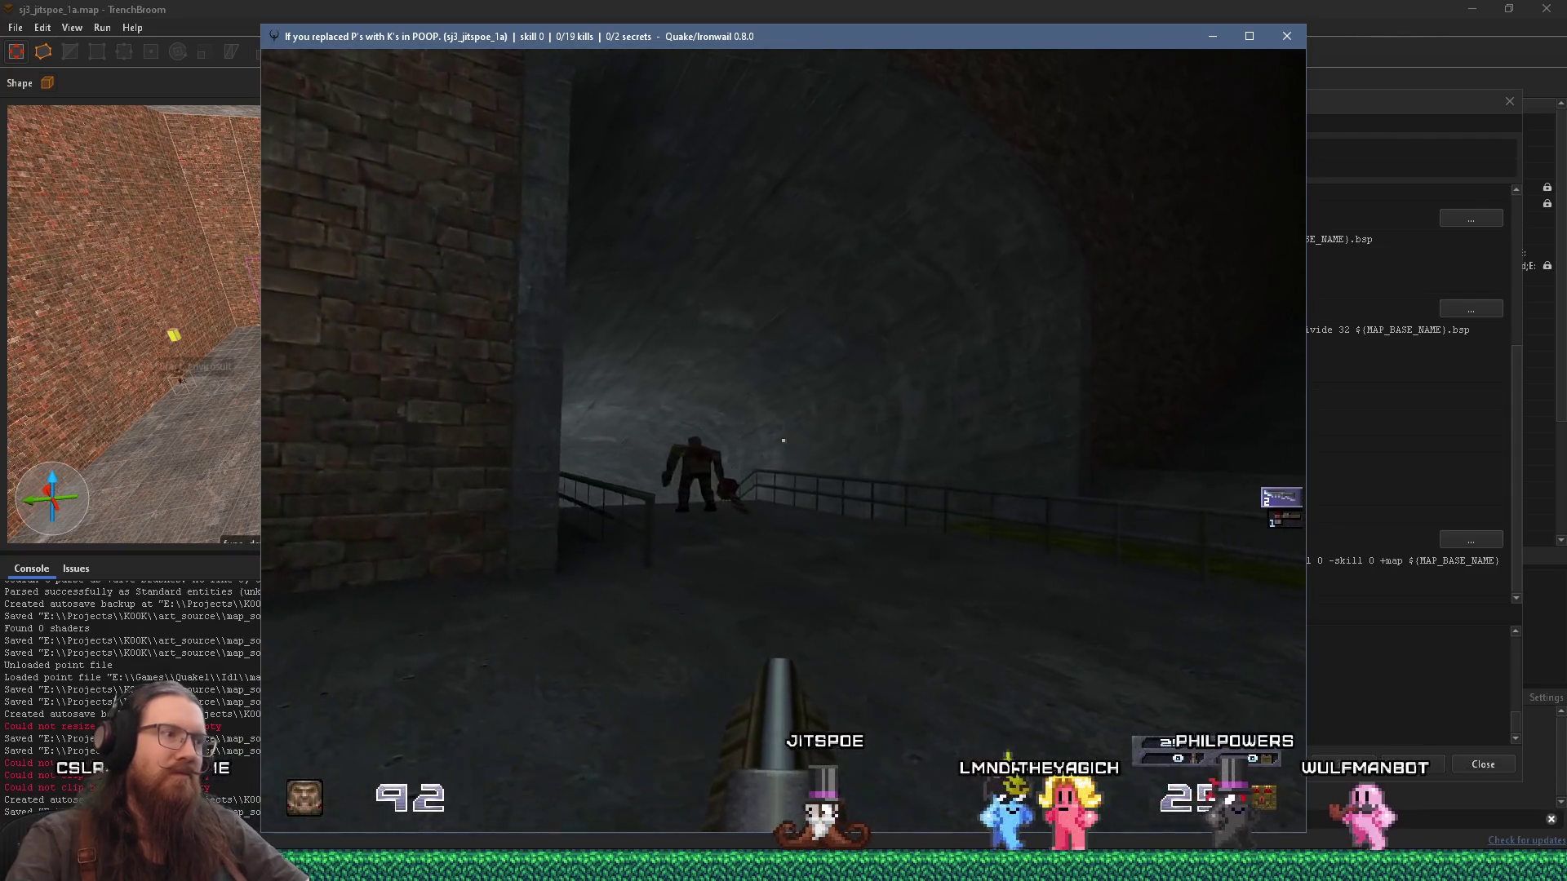
pyautogui.press('w')
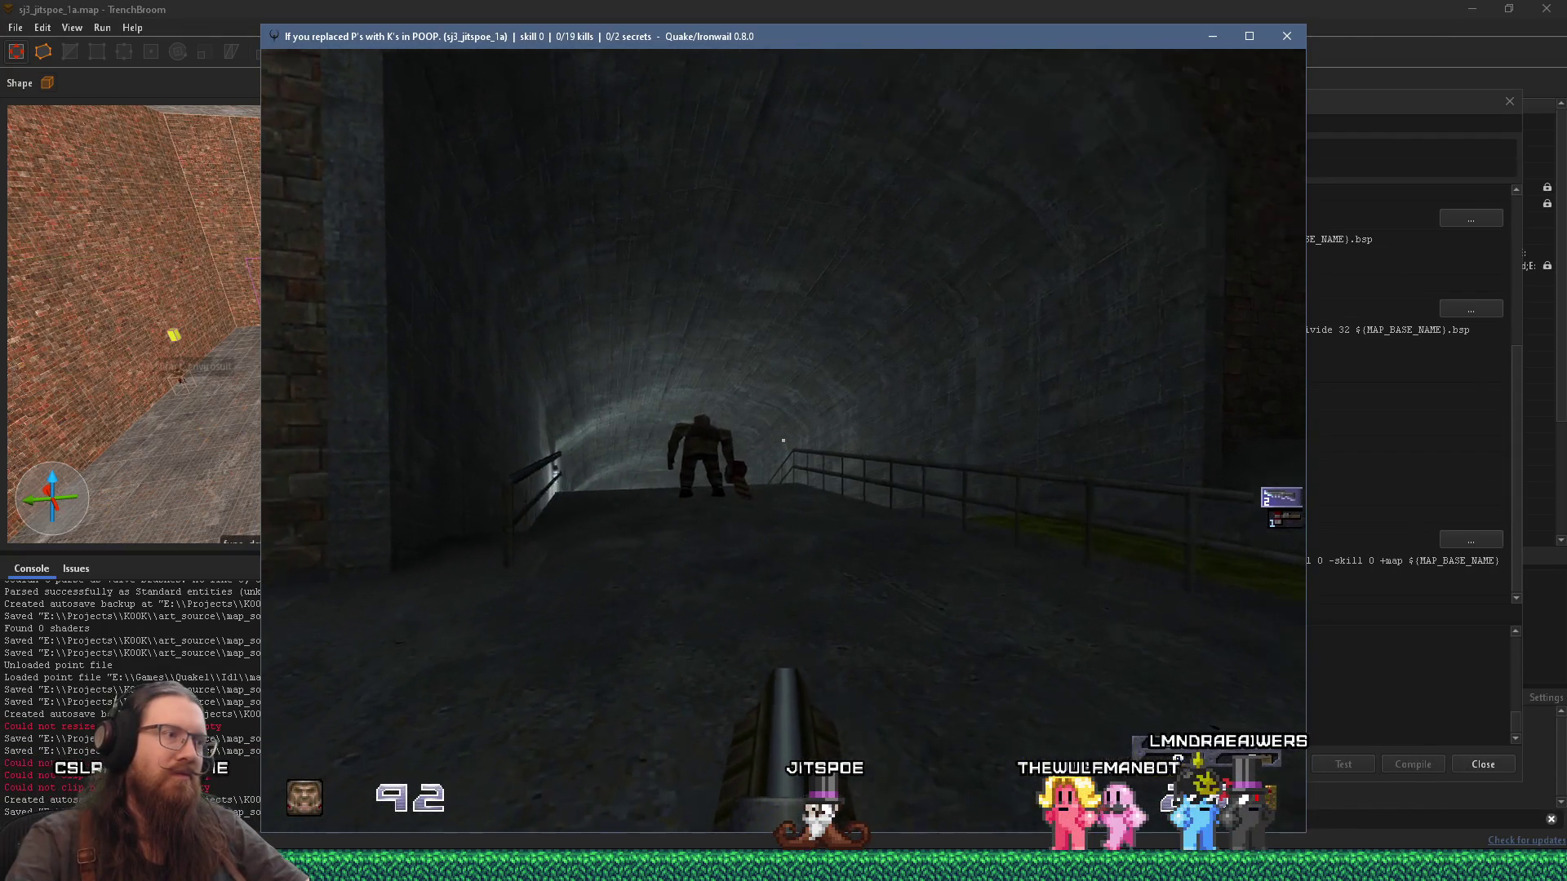
pyautogui.press('s')
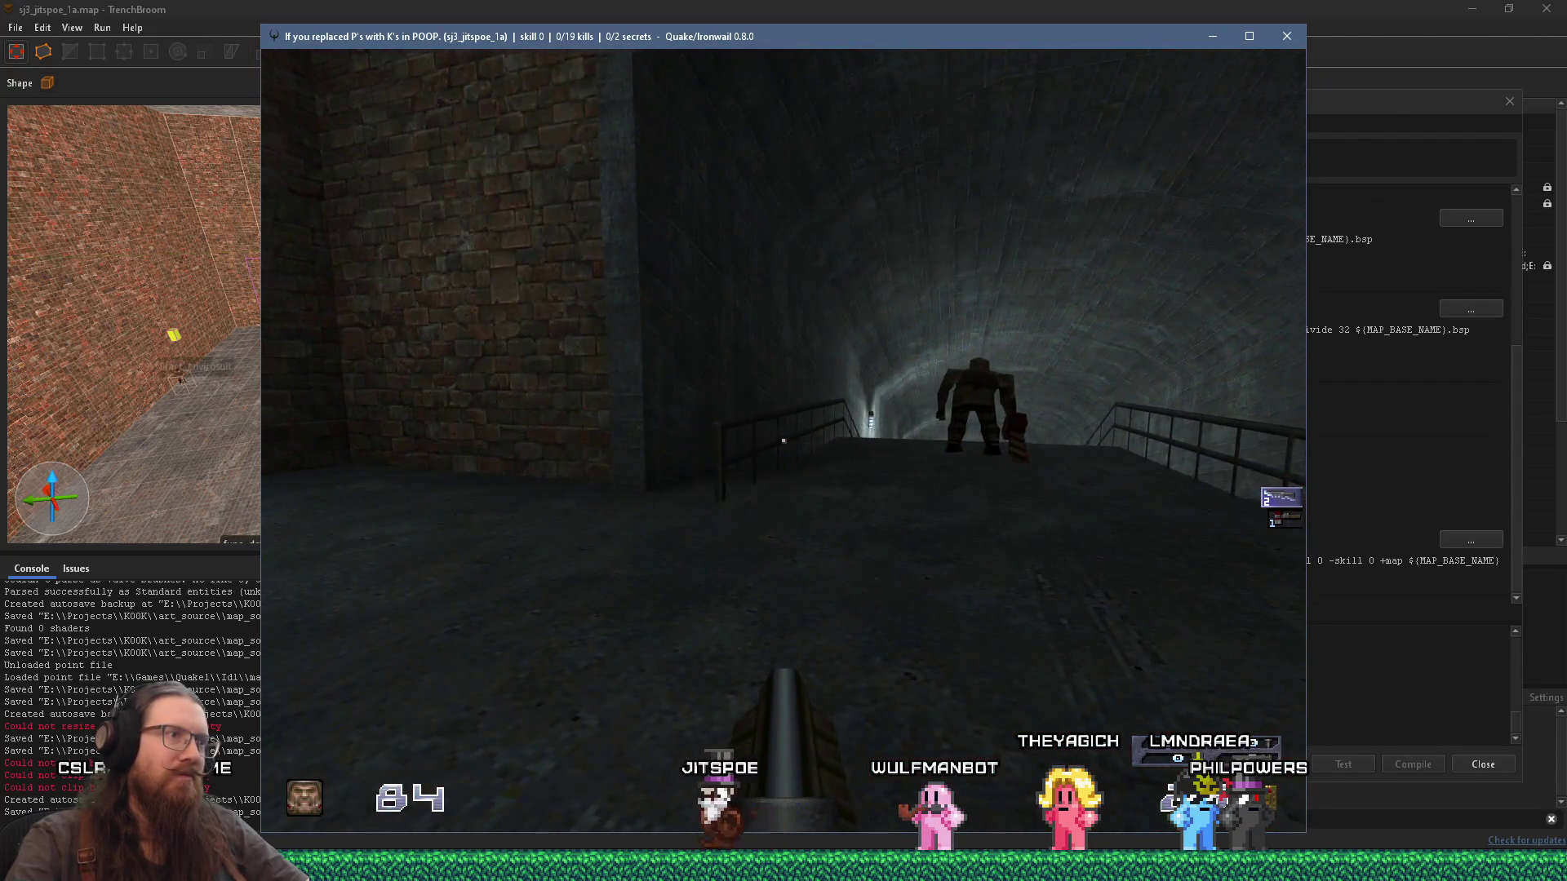
pyautogui.press('s')
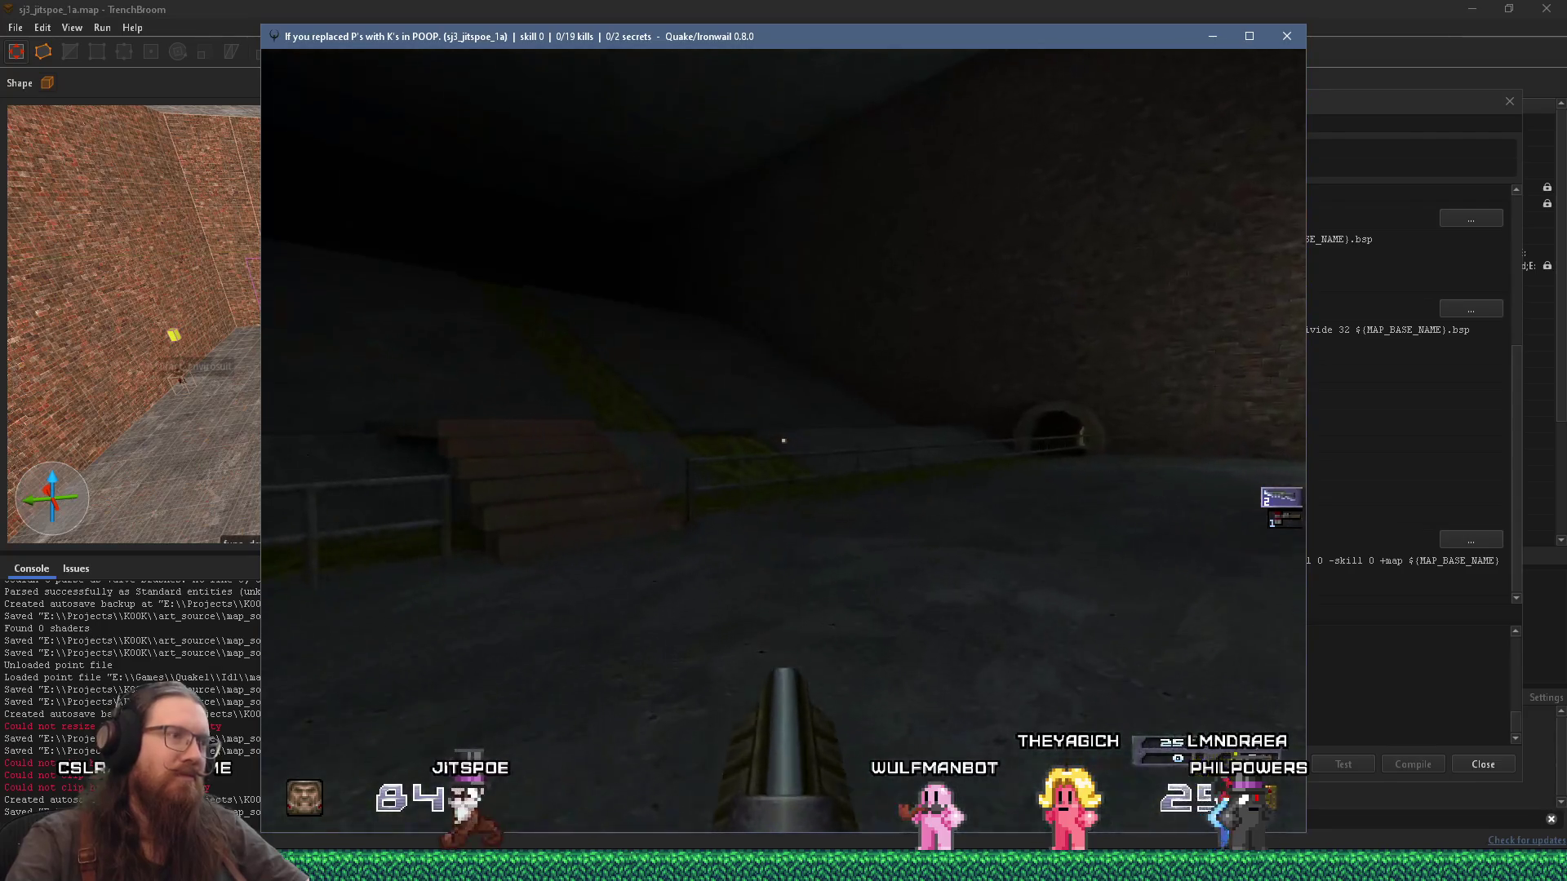
# Step: Head down the slope past the grate tunnel and walk along the slime channel
pyautogui.press('w')
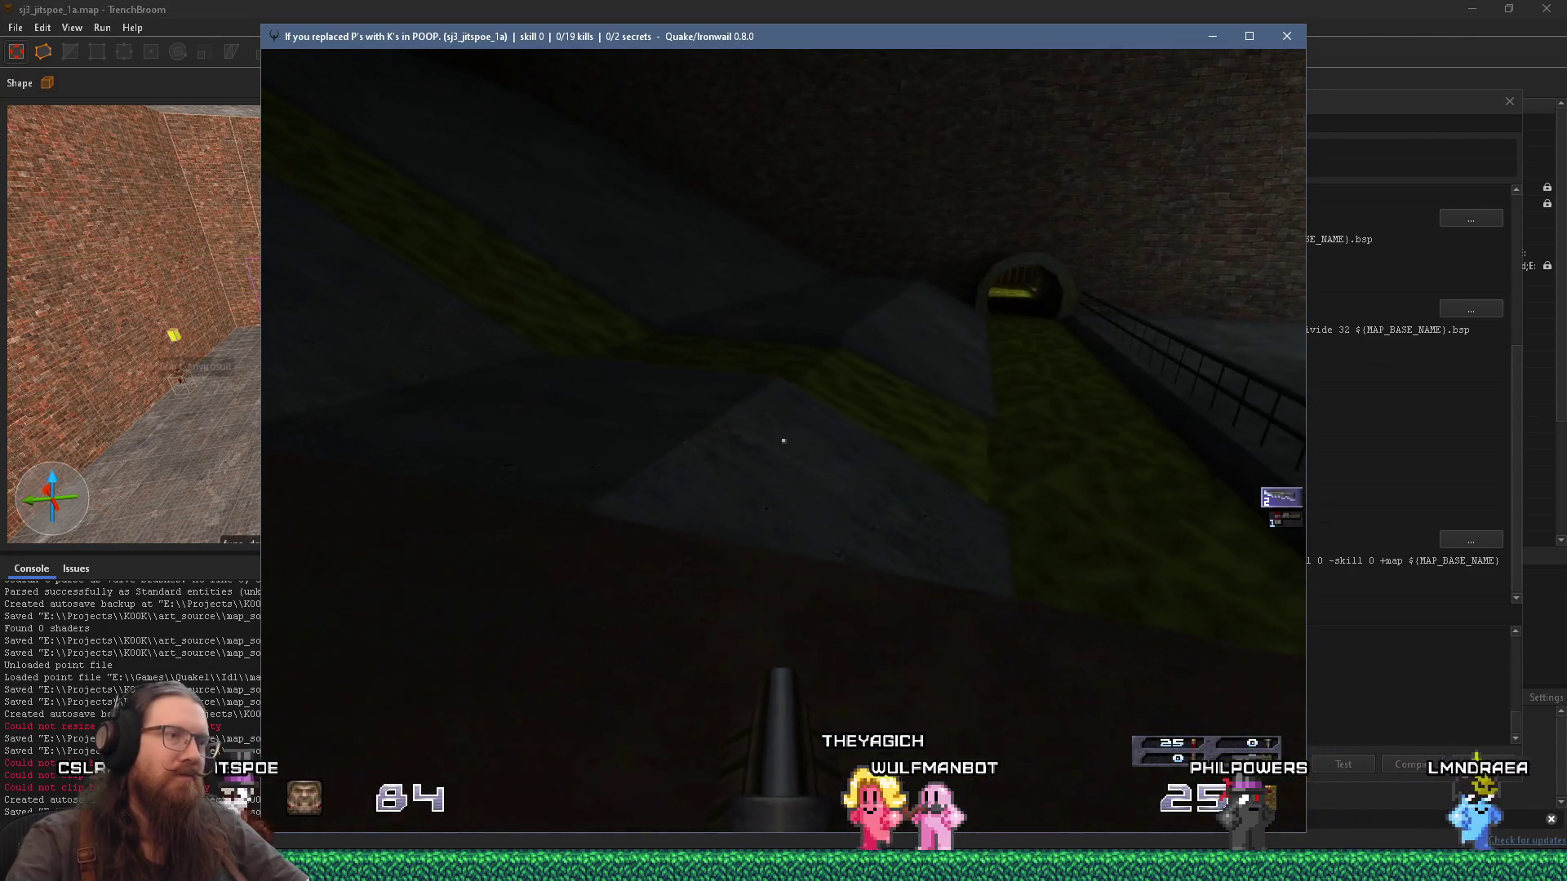
pyautogui.press('w')
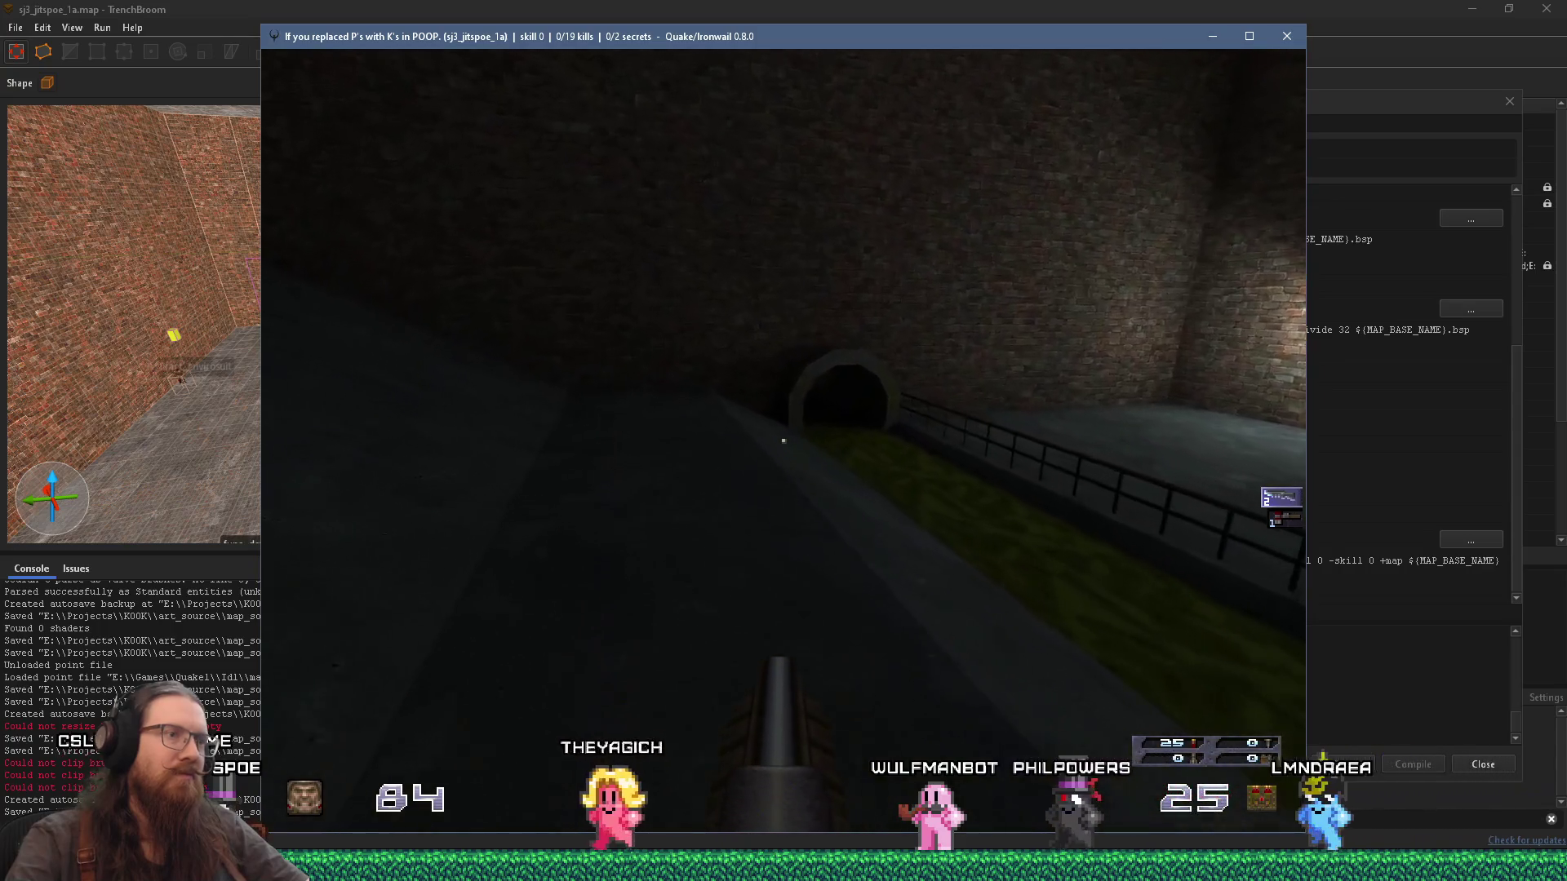
pyautogui.press('w')
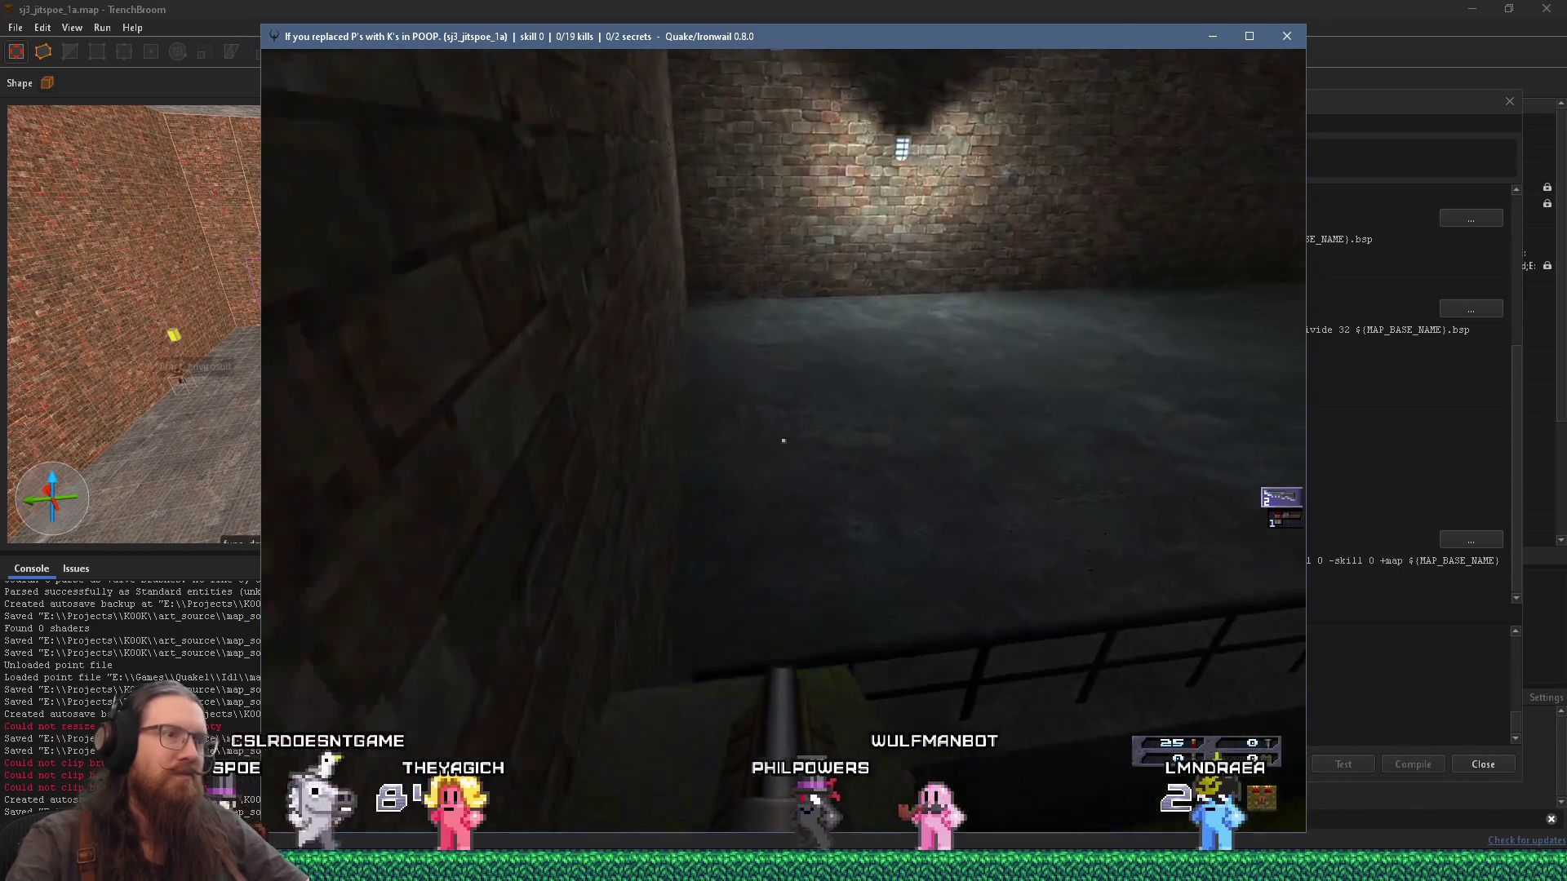
pyautogui.press('w')
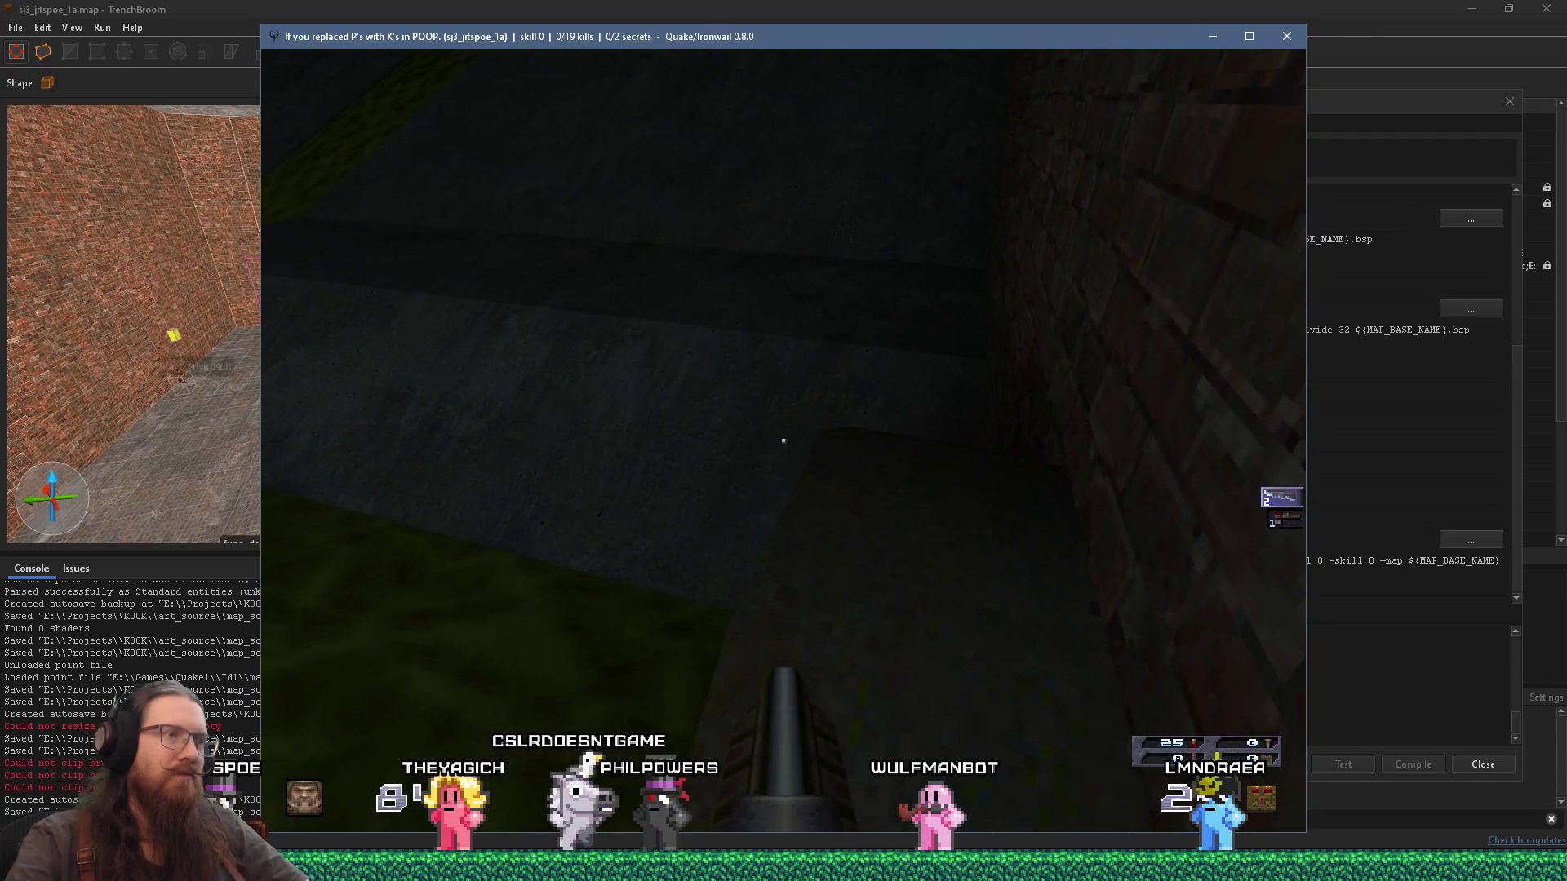
pyautogui.press('w')
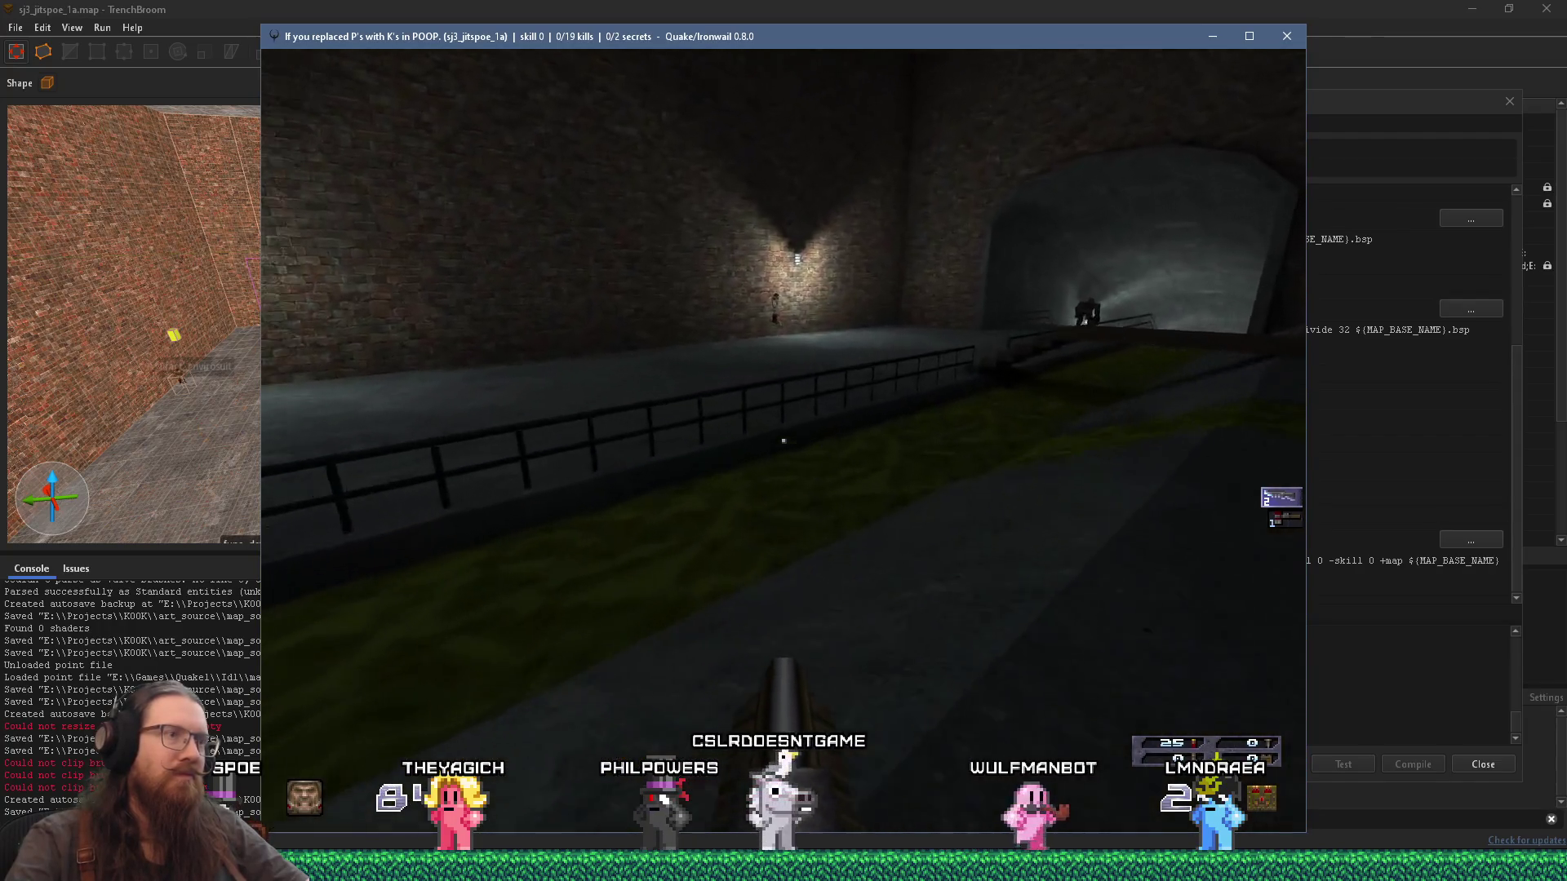
pyautogui.press('w')
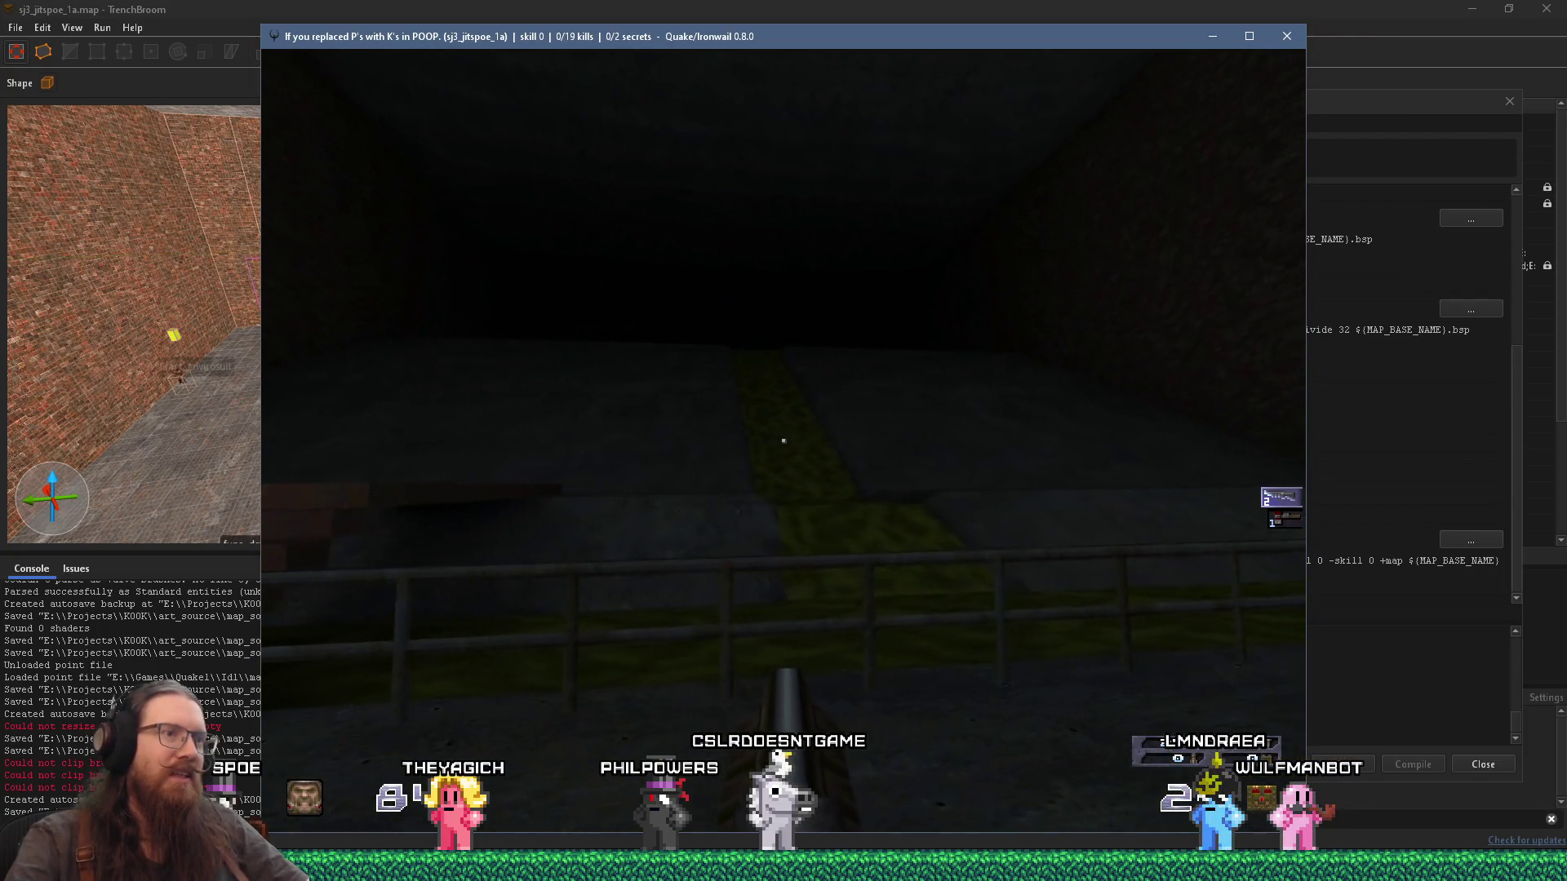
pyautogui.press('w')
pyautogui.press('w')
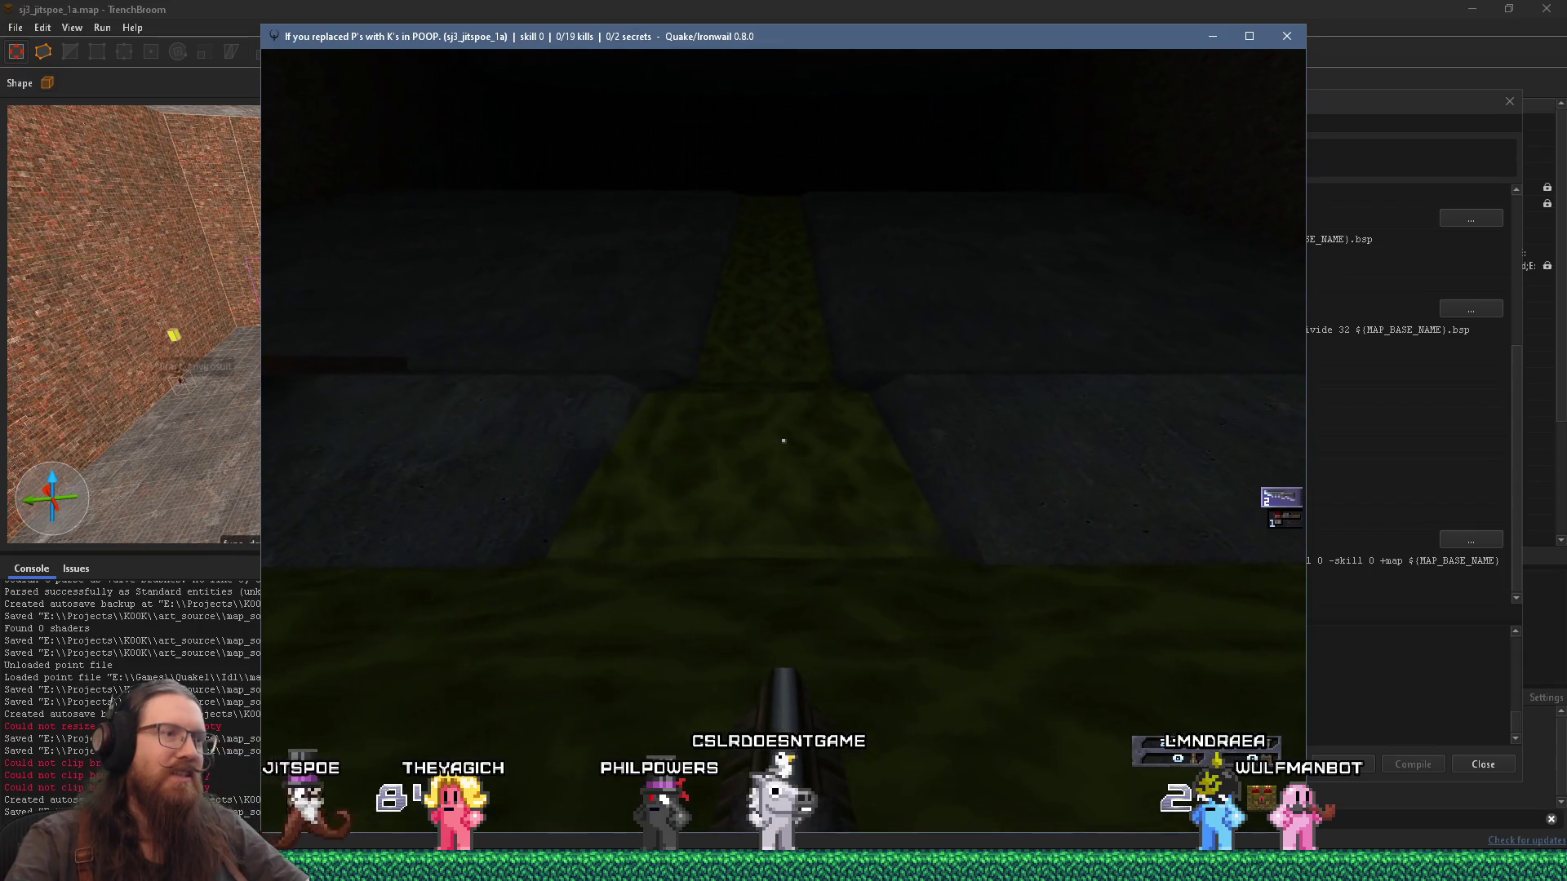
pyautogui.press('w')
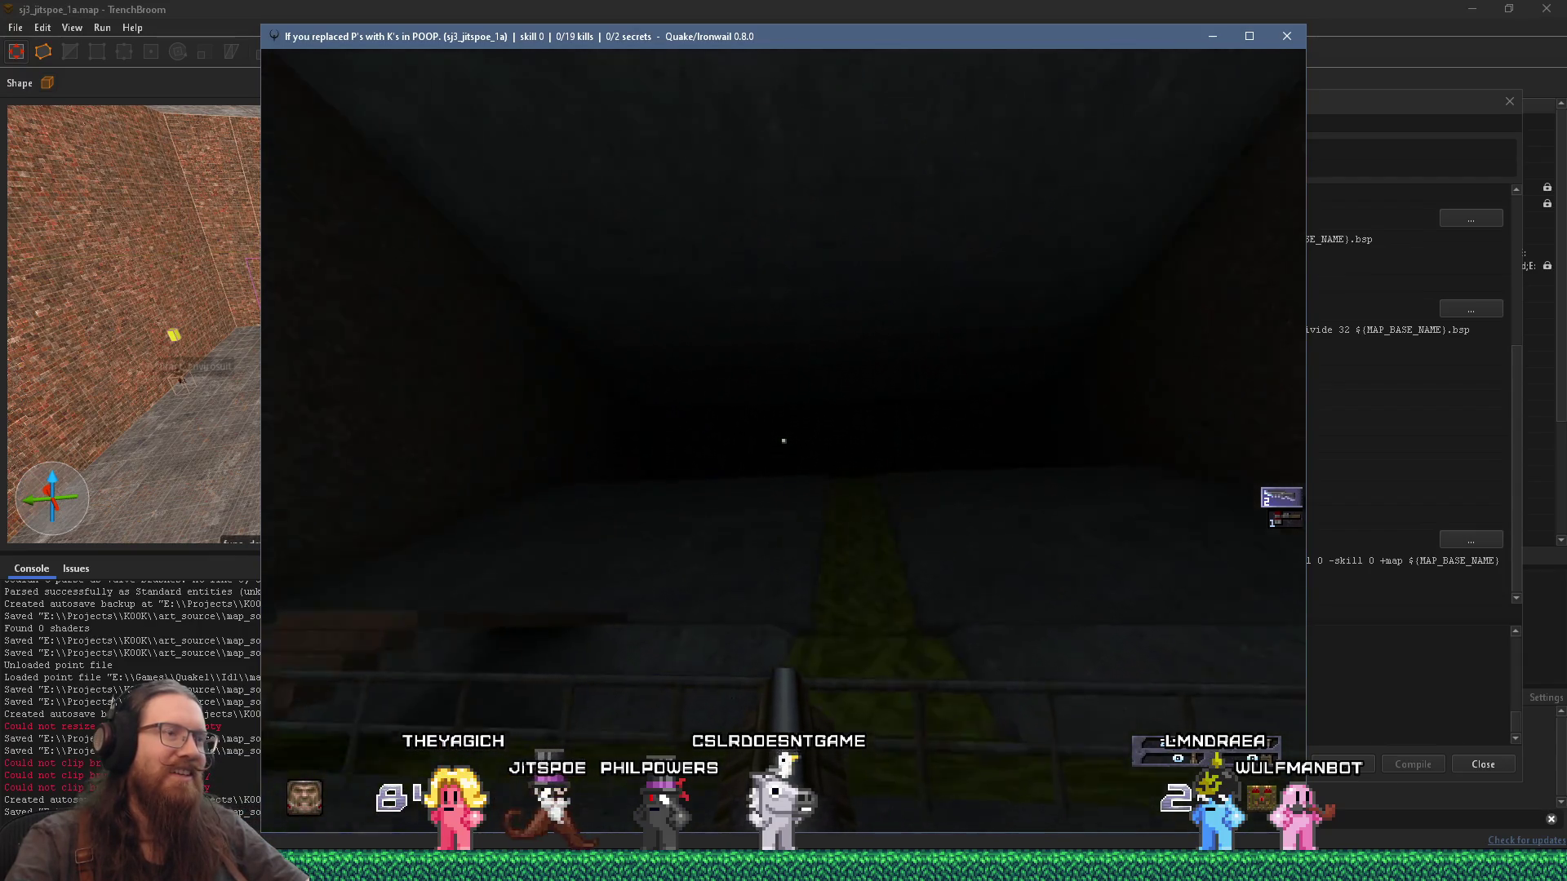
pyautogui.press('w')
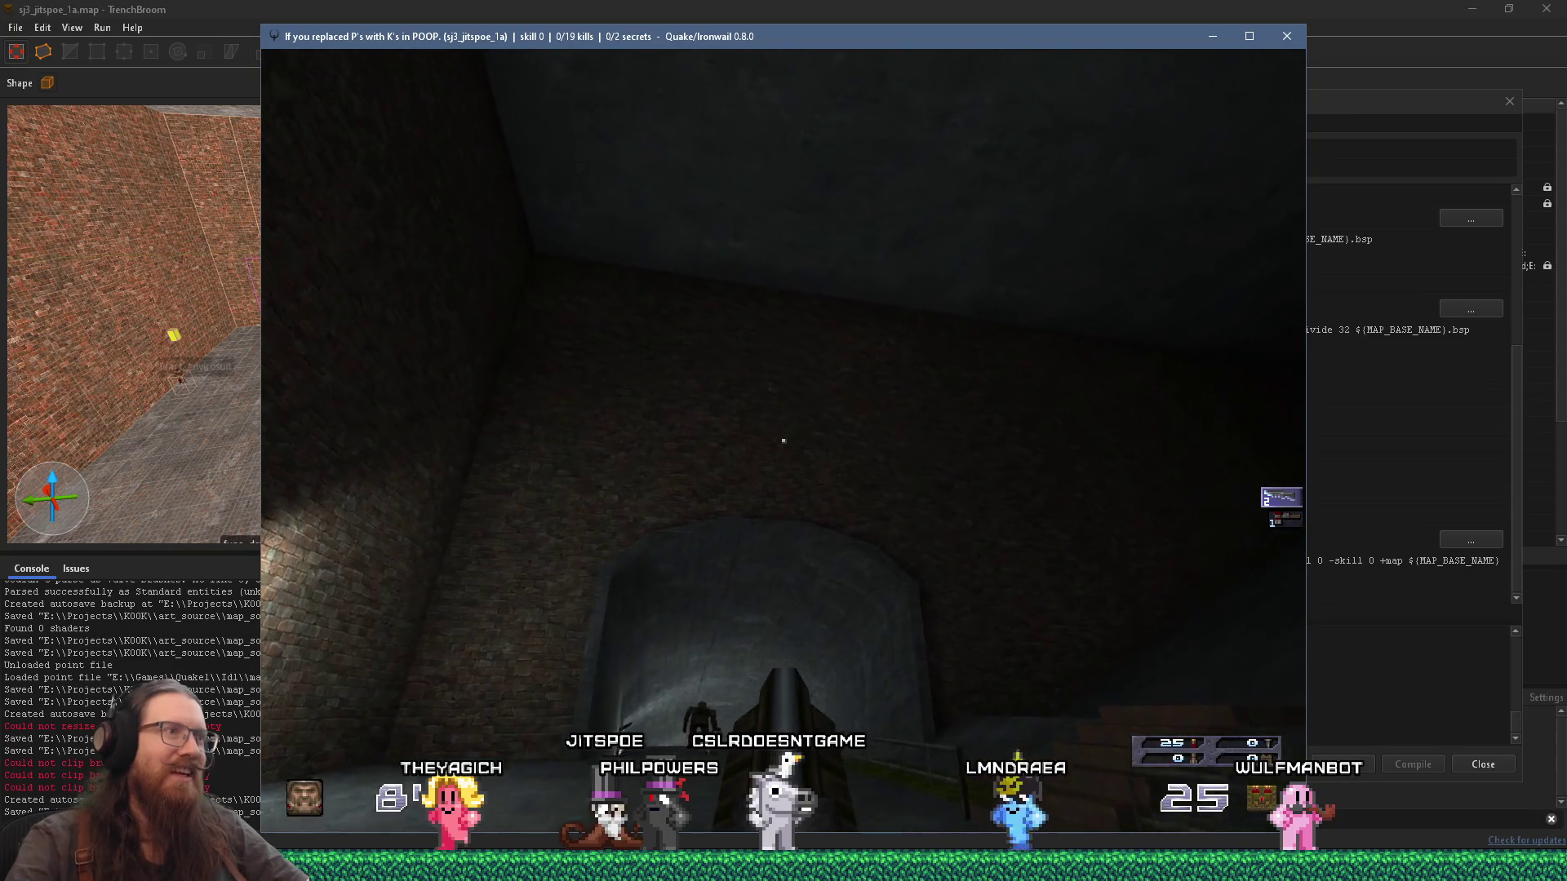
pyautogui.press('w')
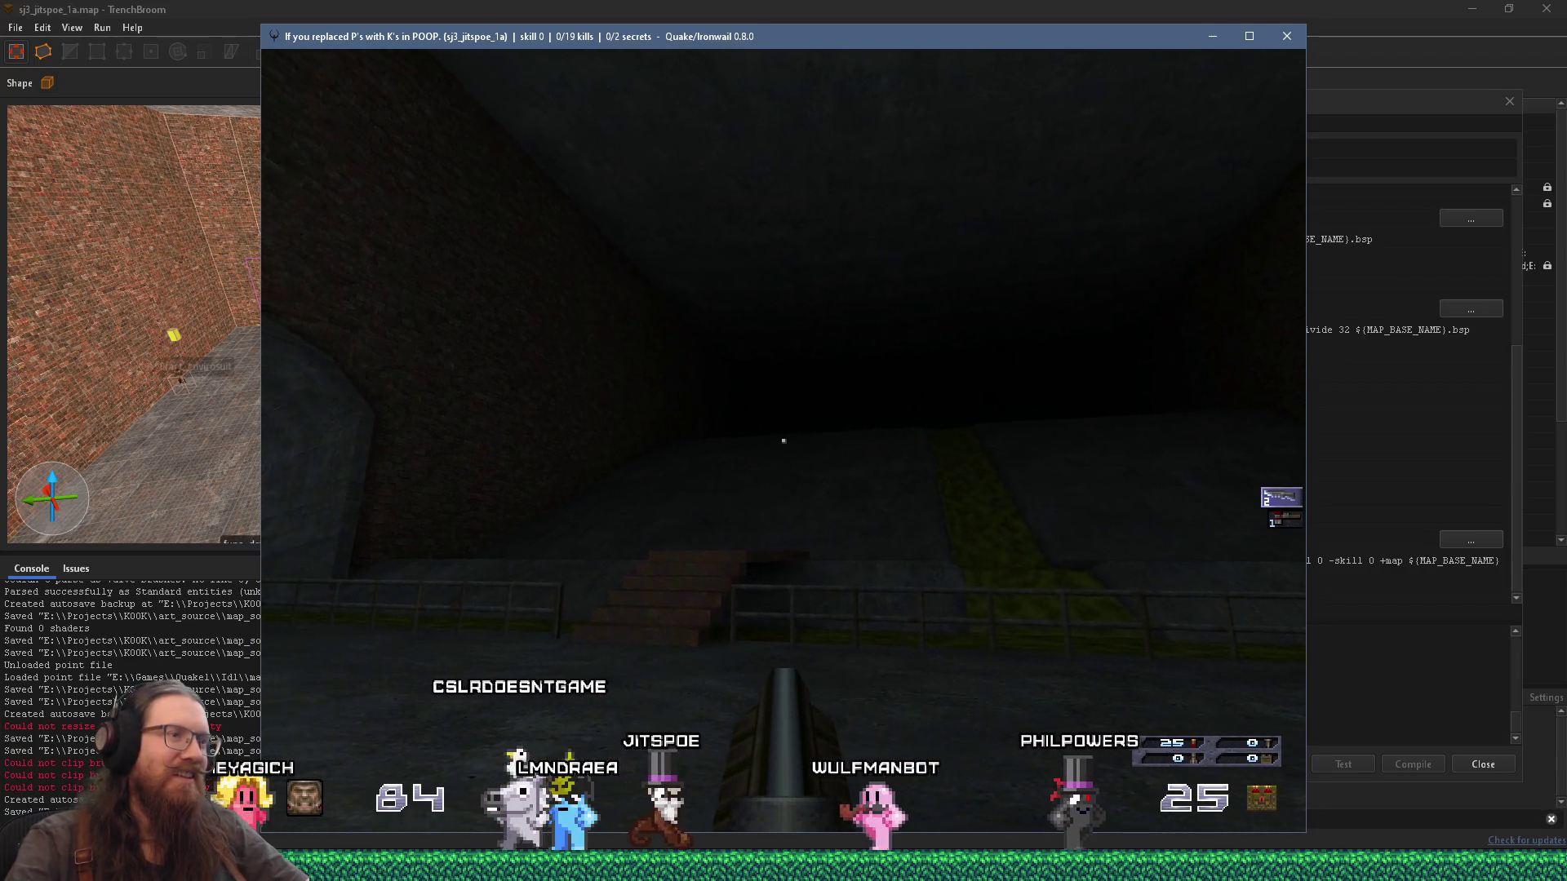
# Step: Climb the stairs, walk along the railing, then bring up the sewer reference picture
pyautogui.press('w')
pyautogui.press('w')
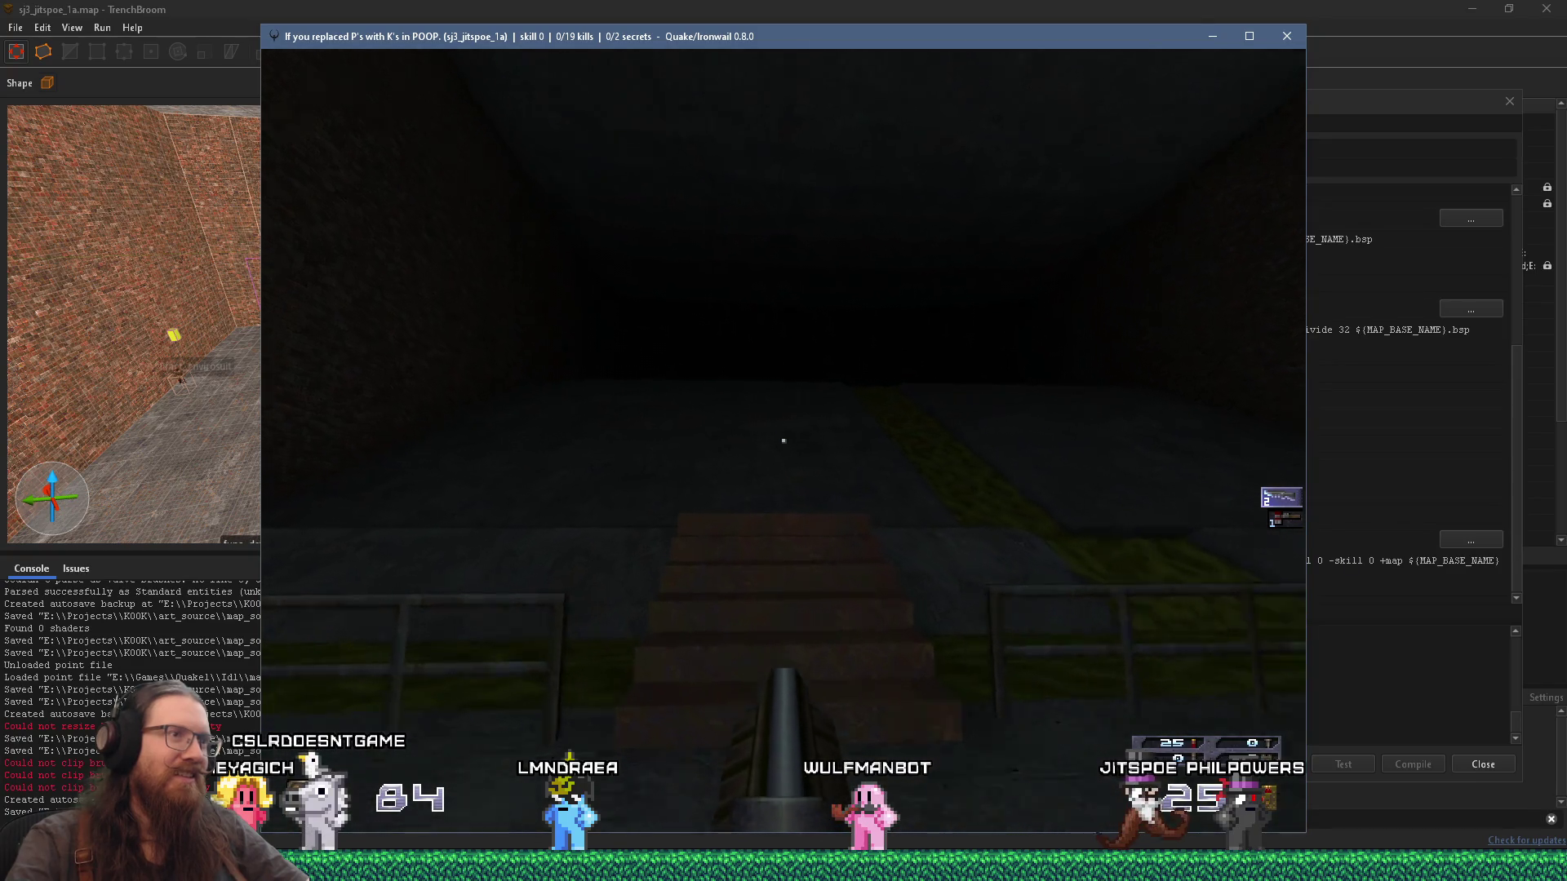
pyautogui.press('w')
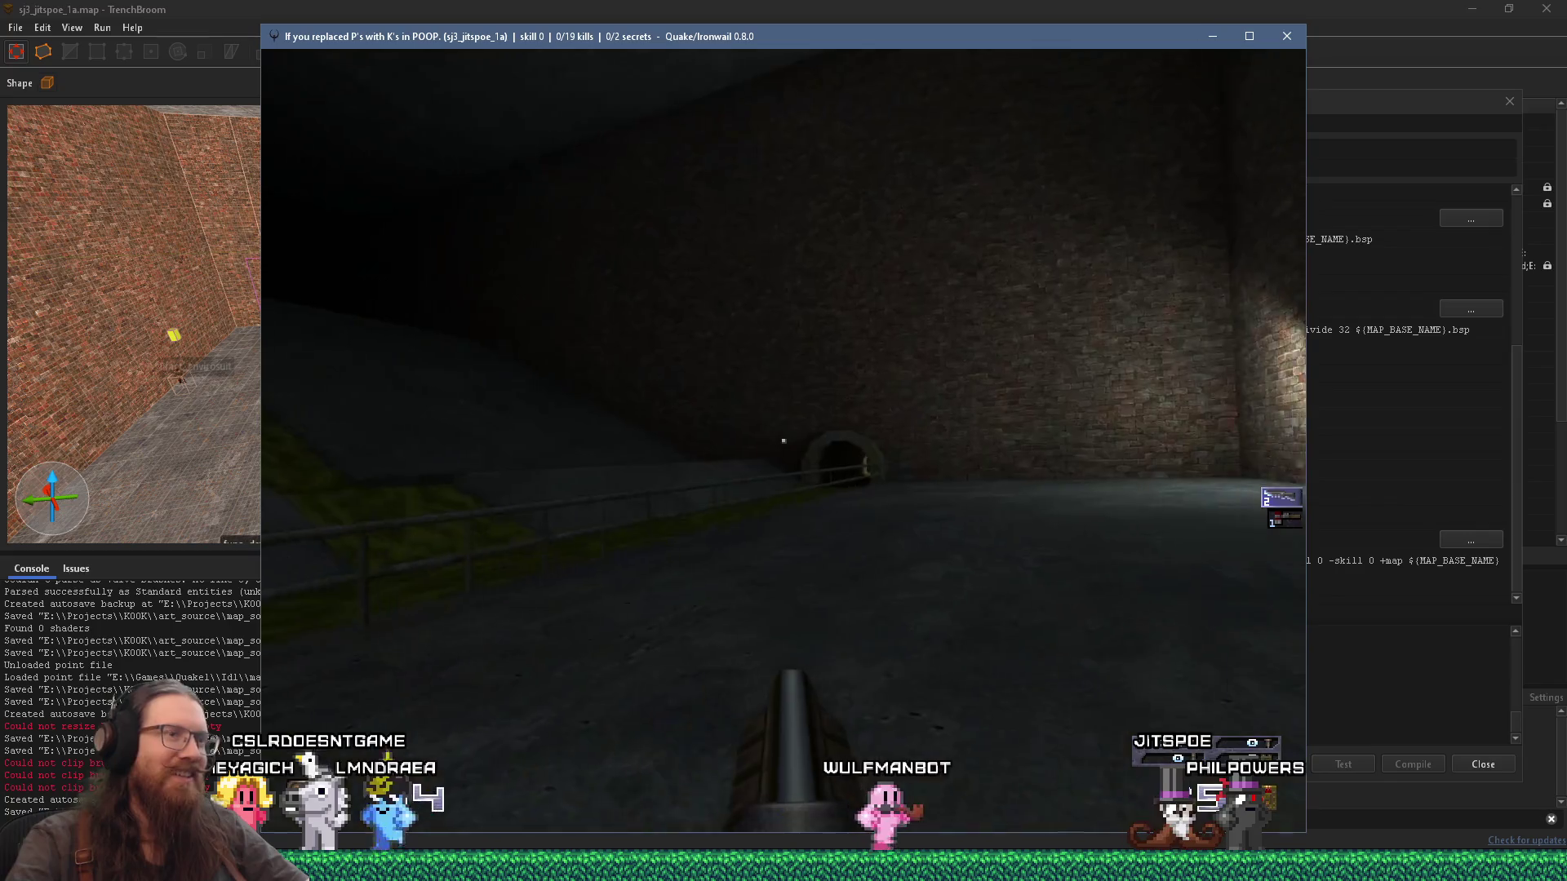
pyautogui.press('w')
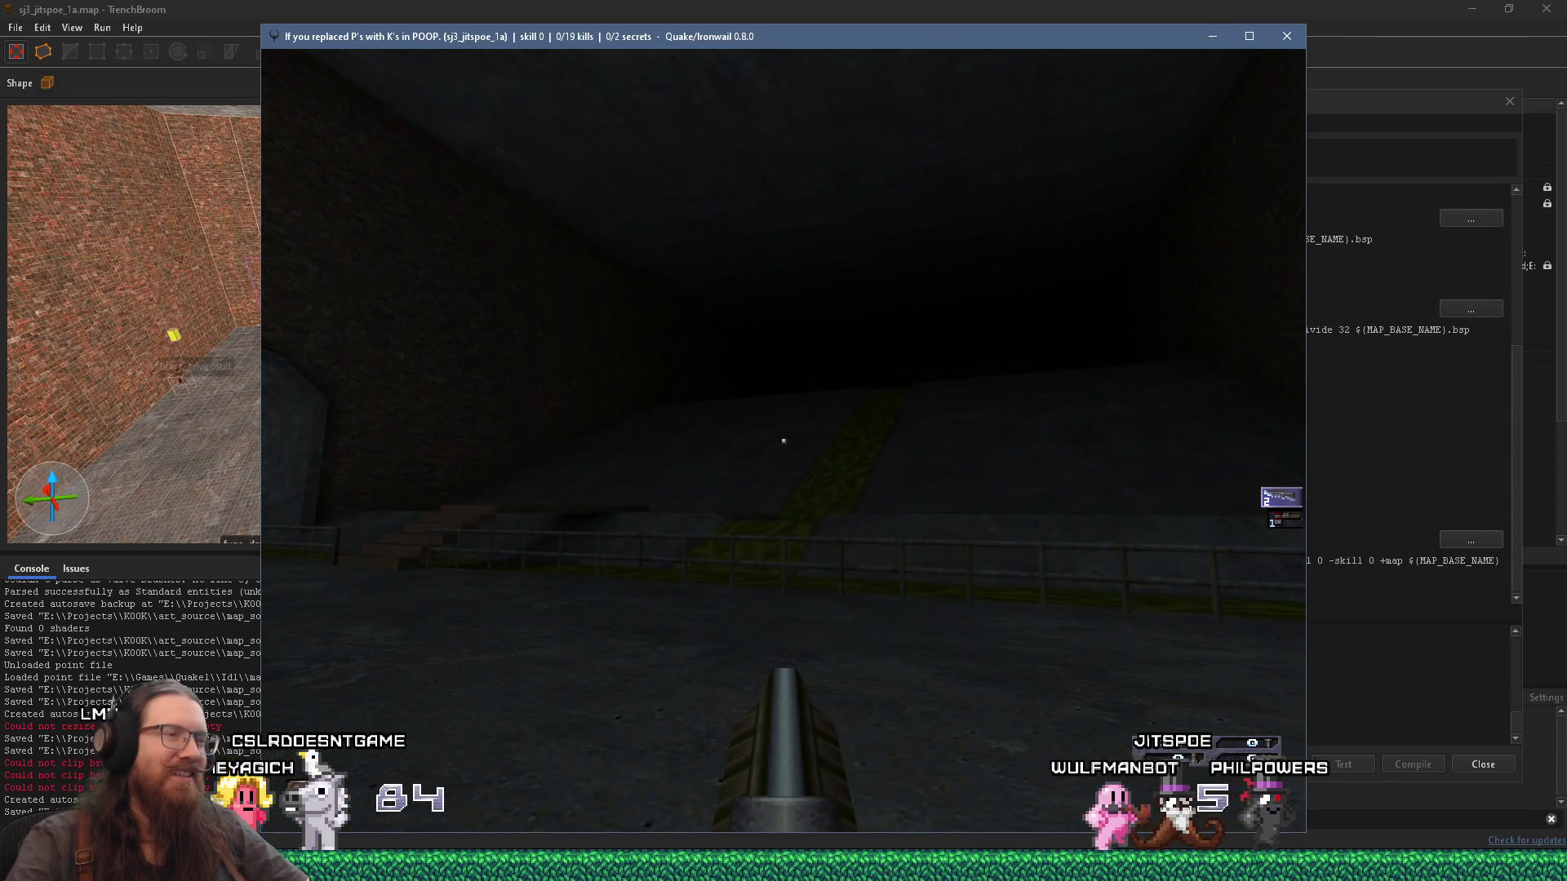
pyautogui.press('w')
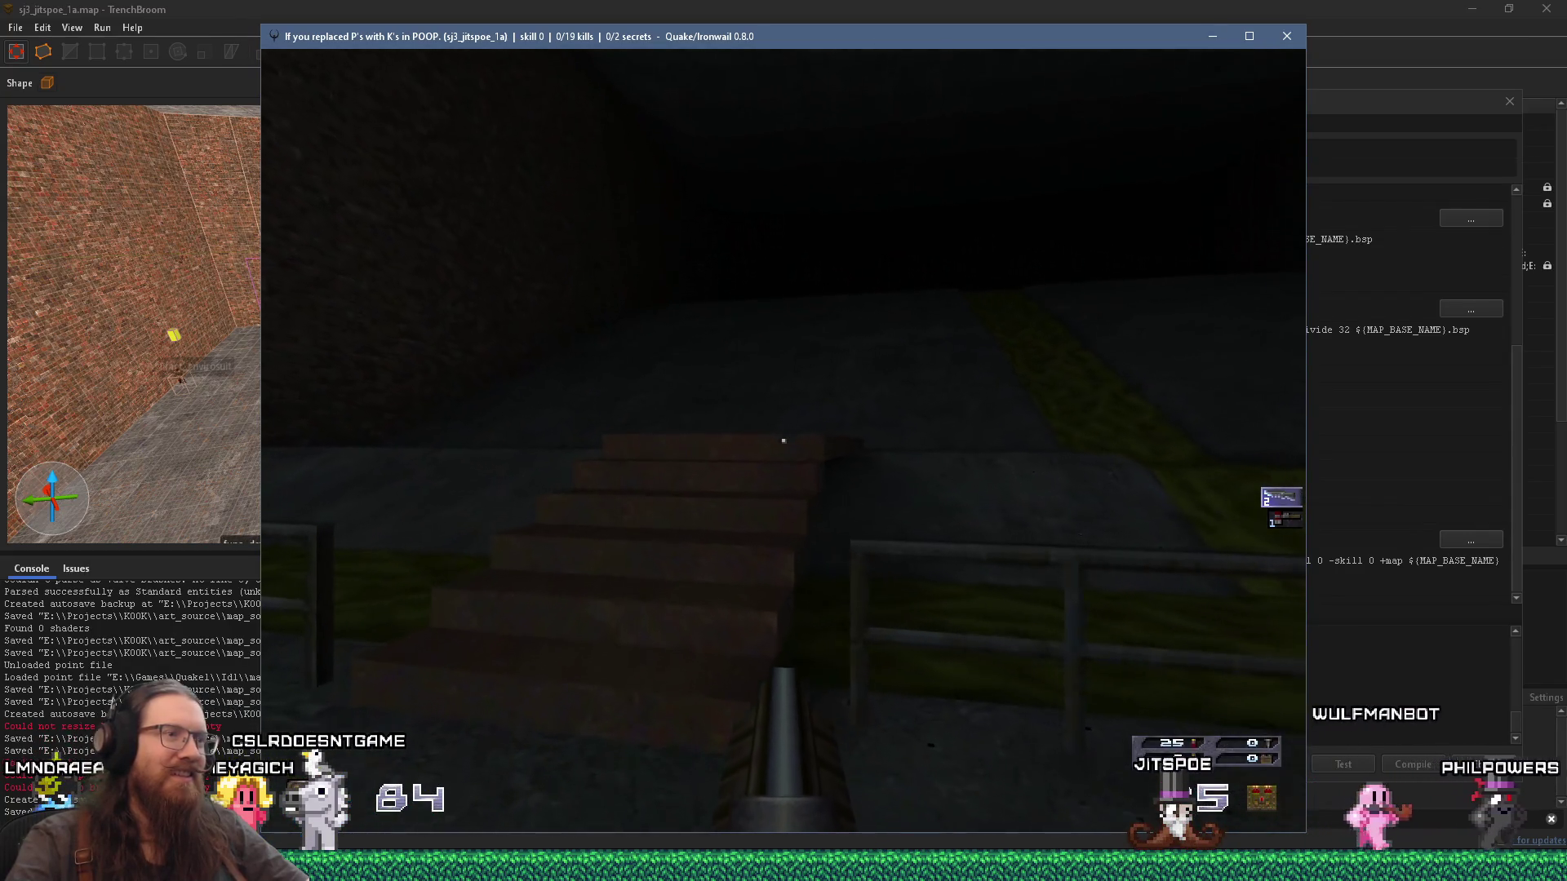
pyautogui.press('w')
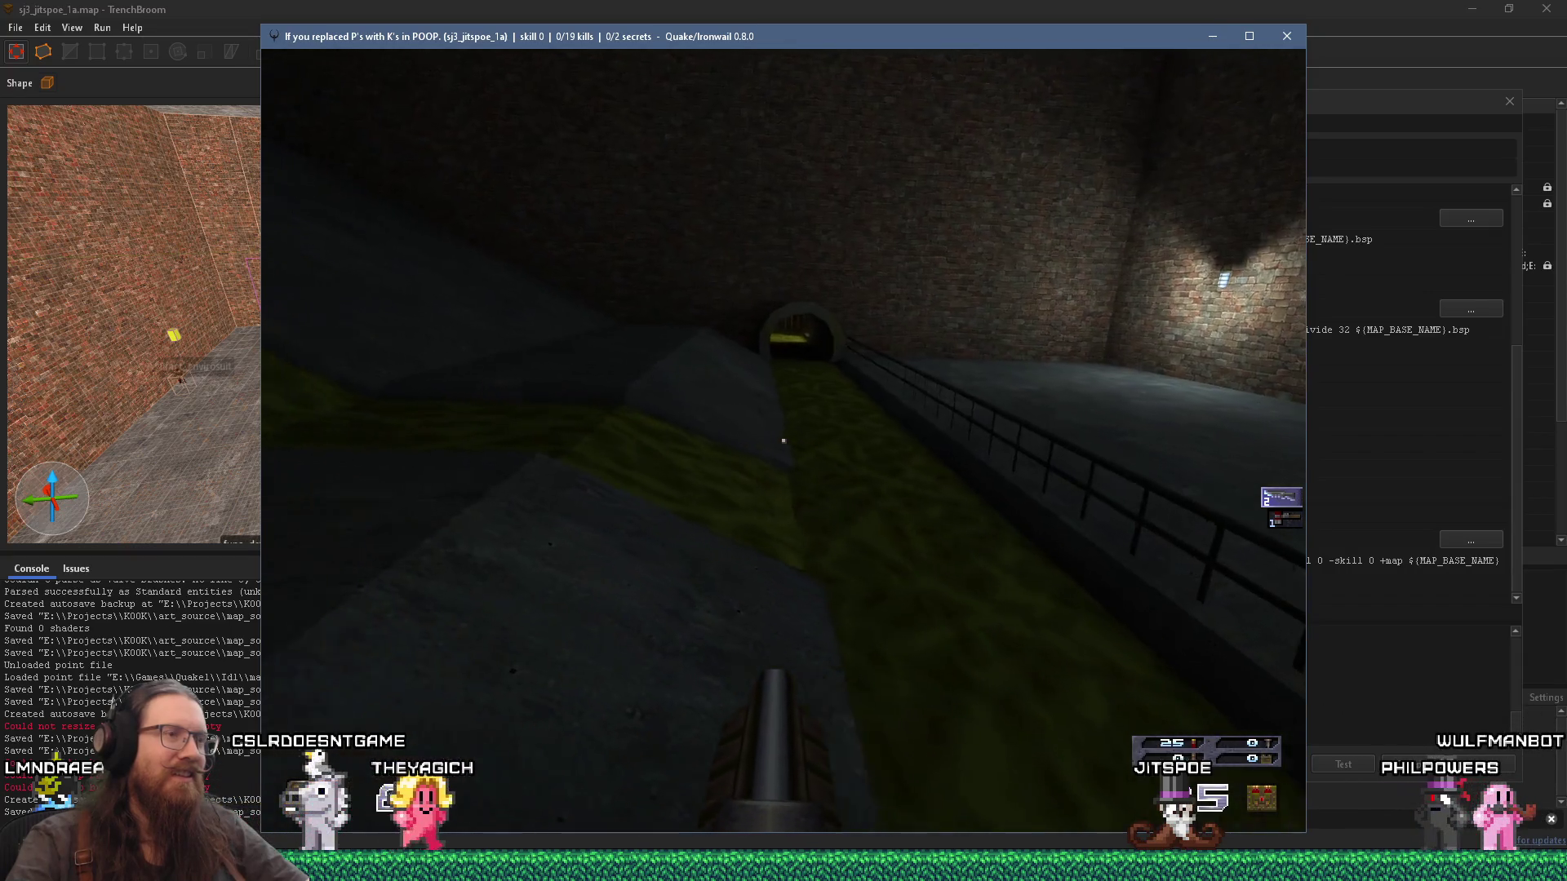
pyautogui.press('w')
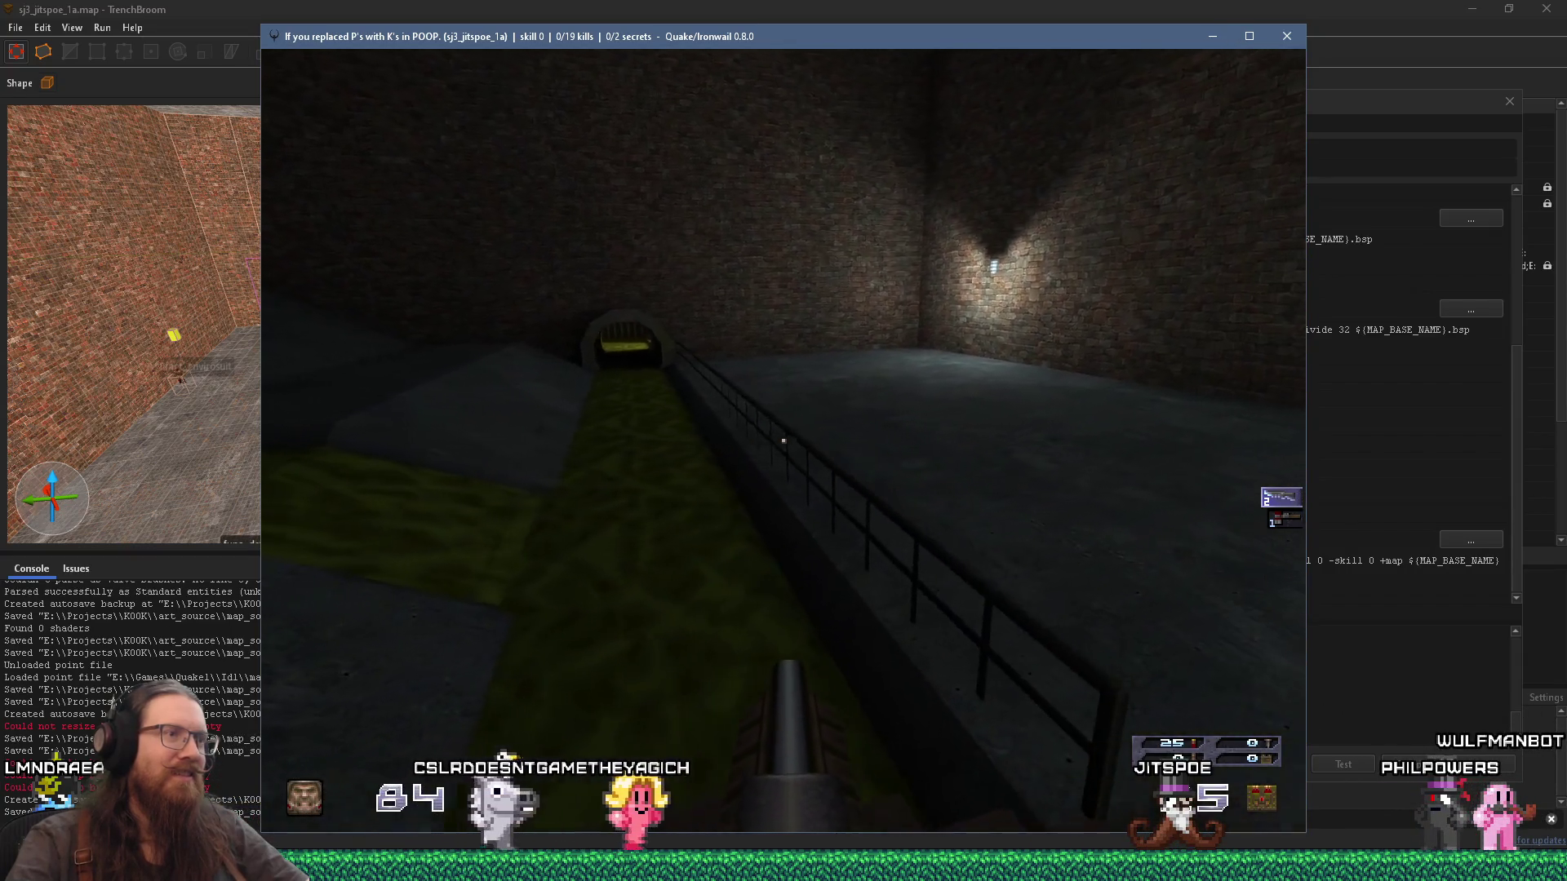
pyautogui.press('w')
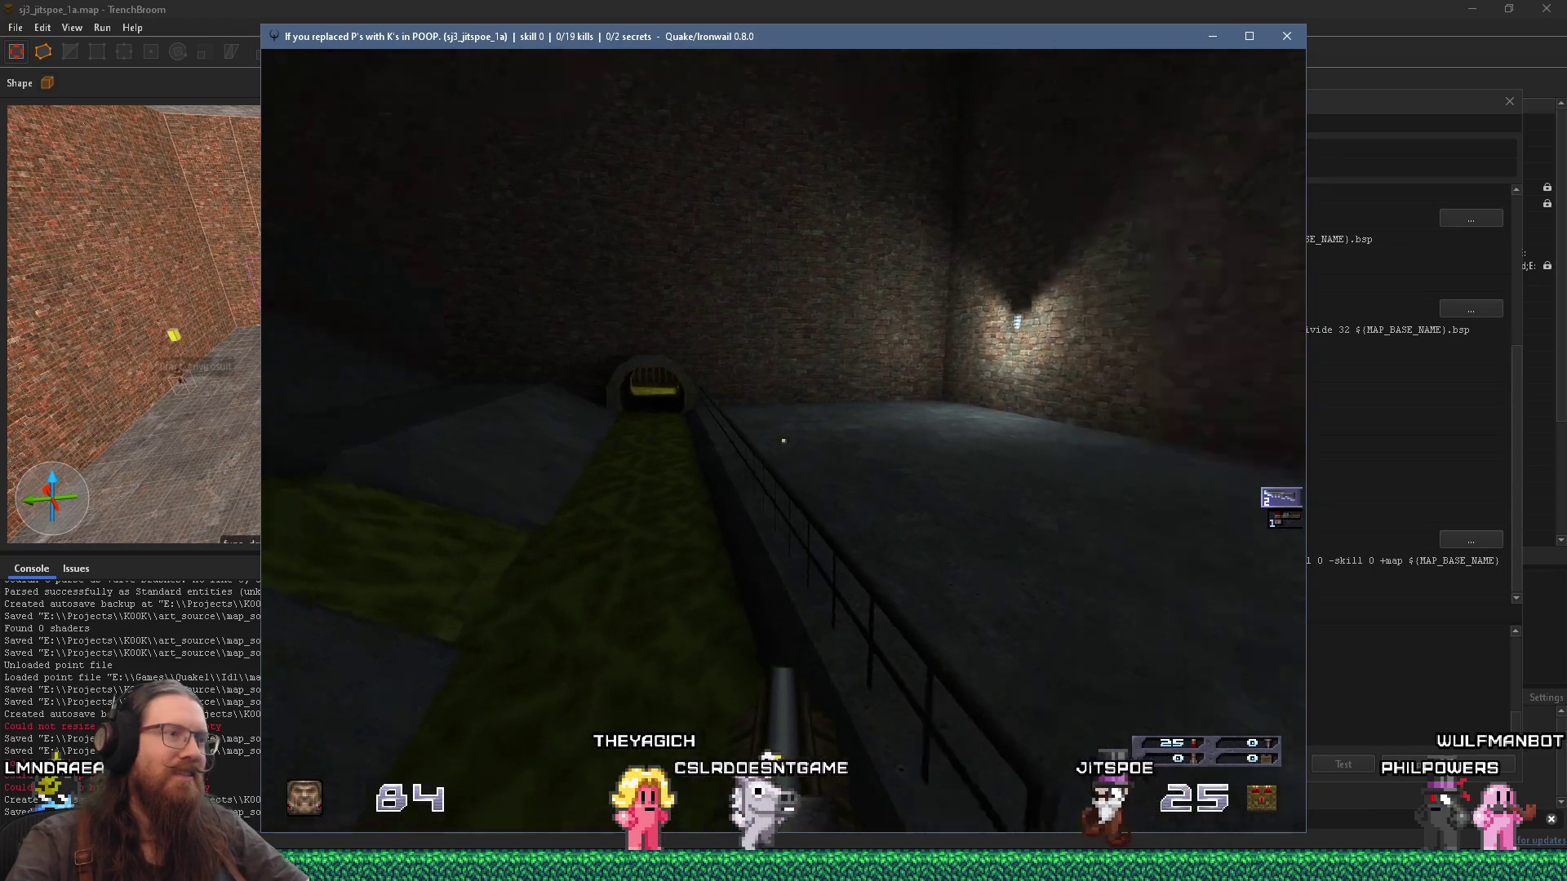
pyautogui.press('w')
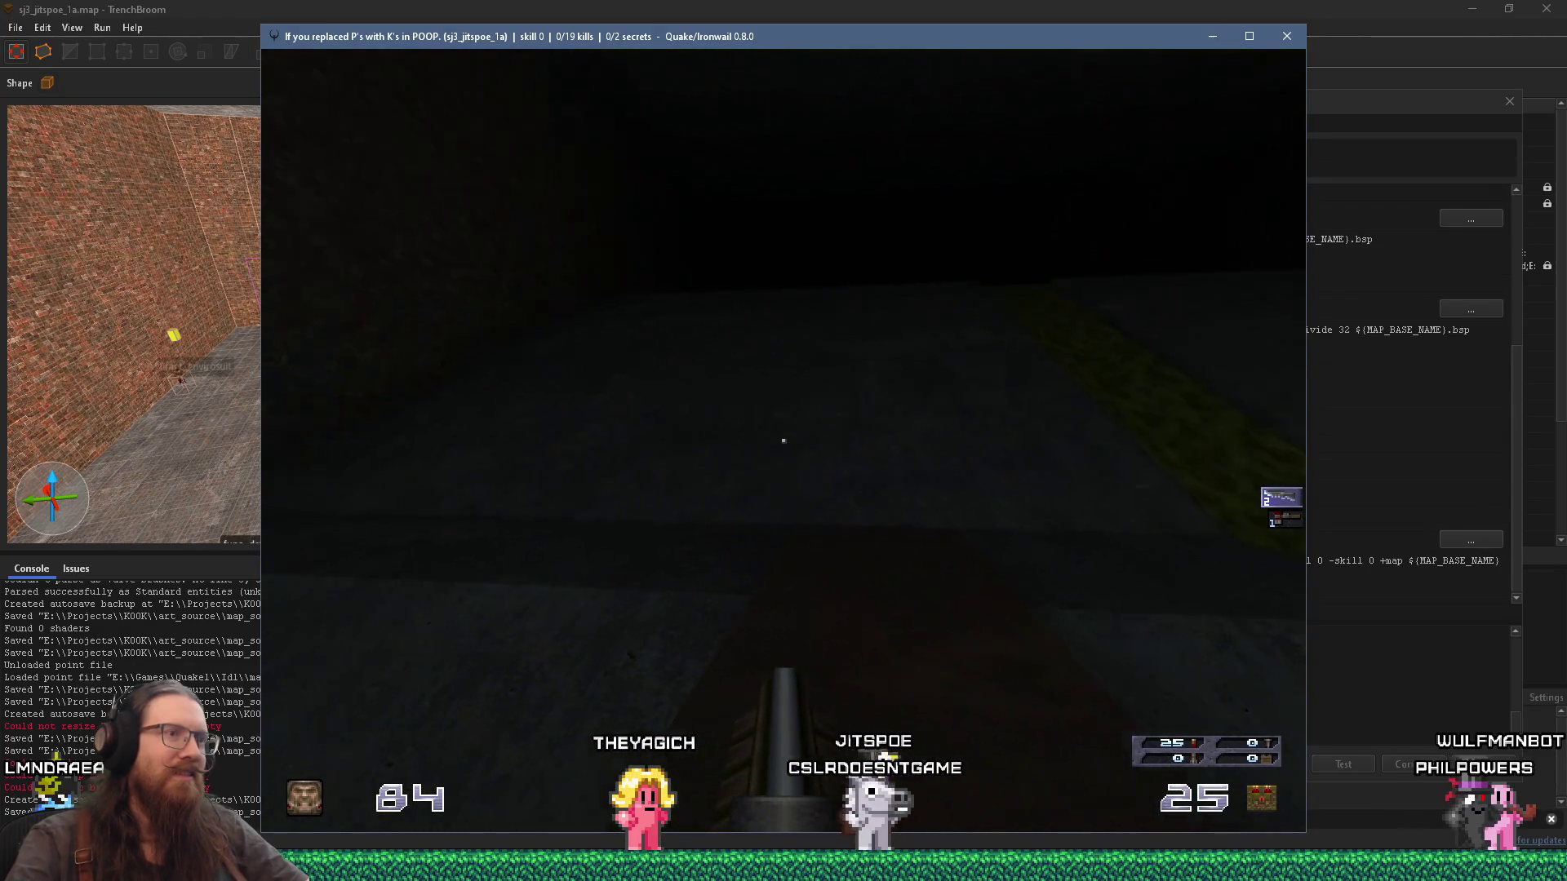
pyautogui.press('w')
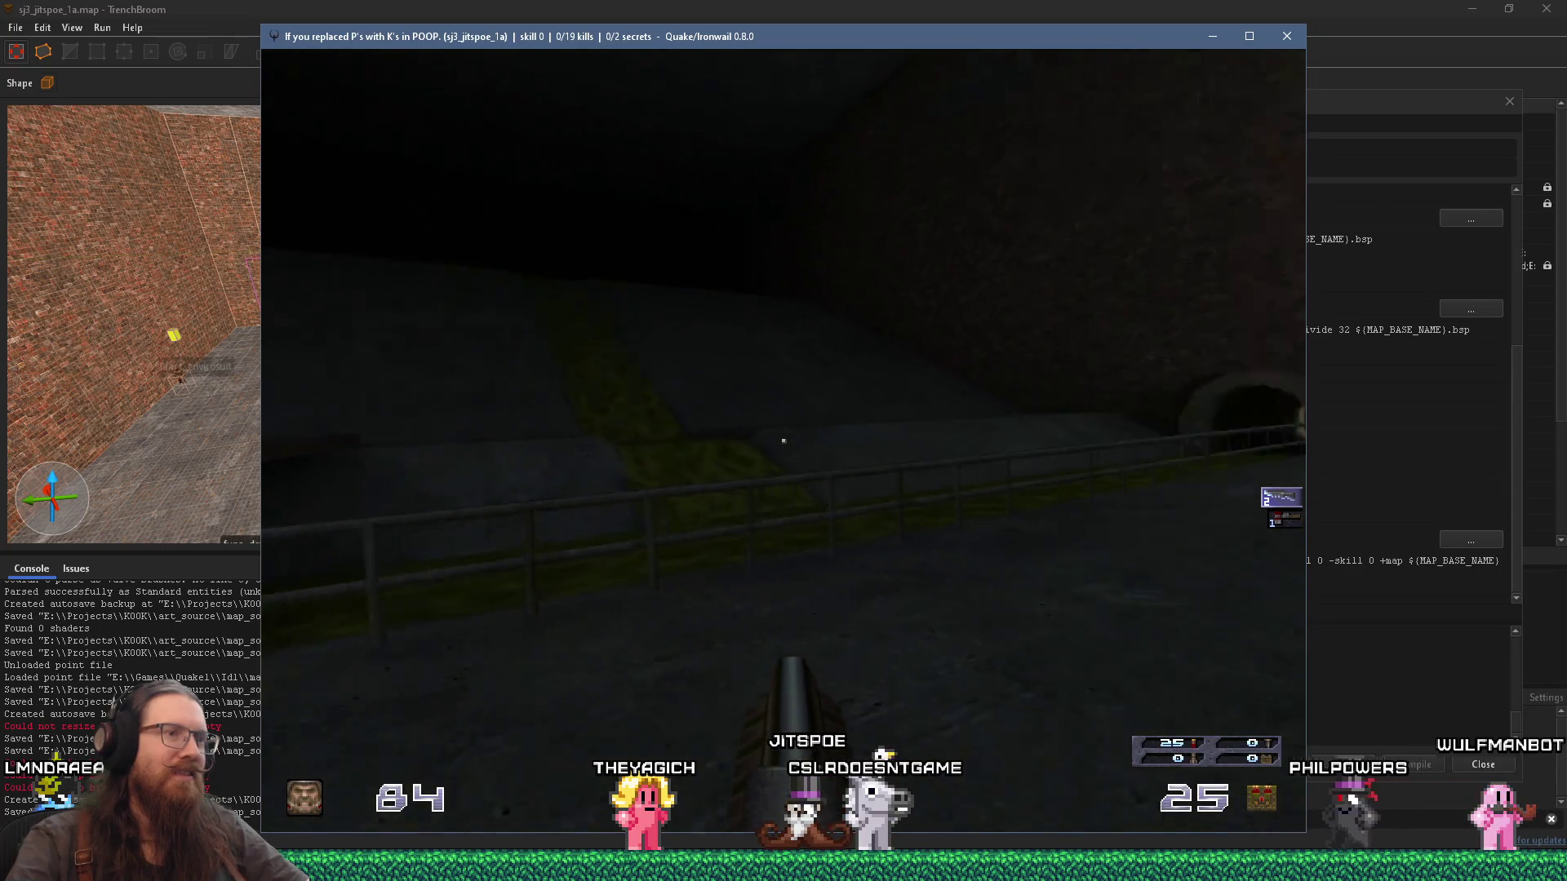
pyautogui.press('w')
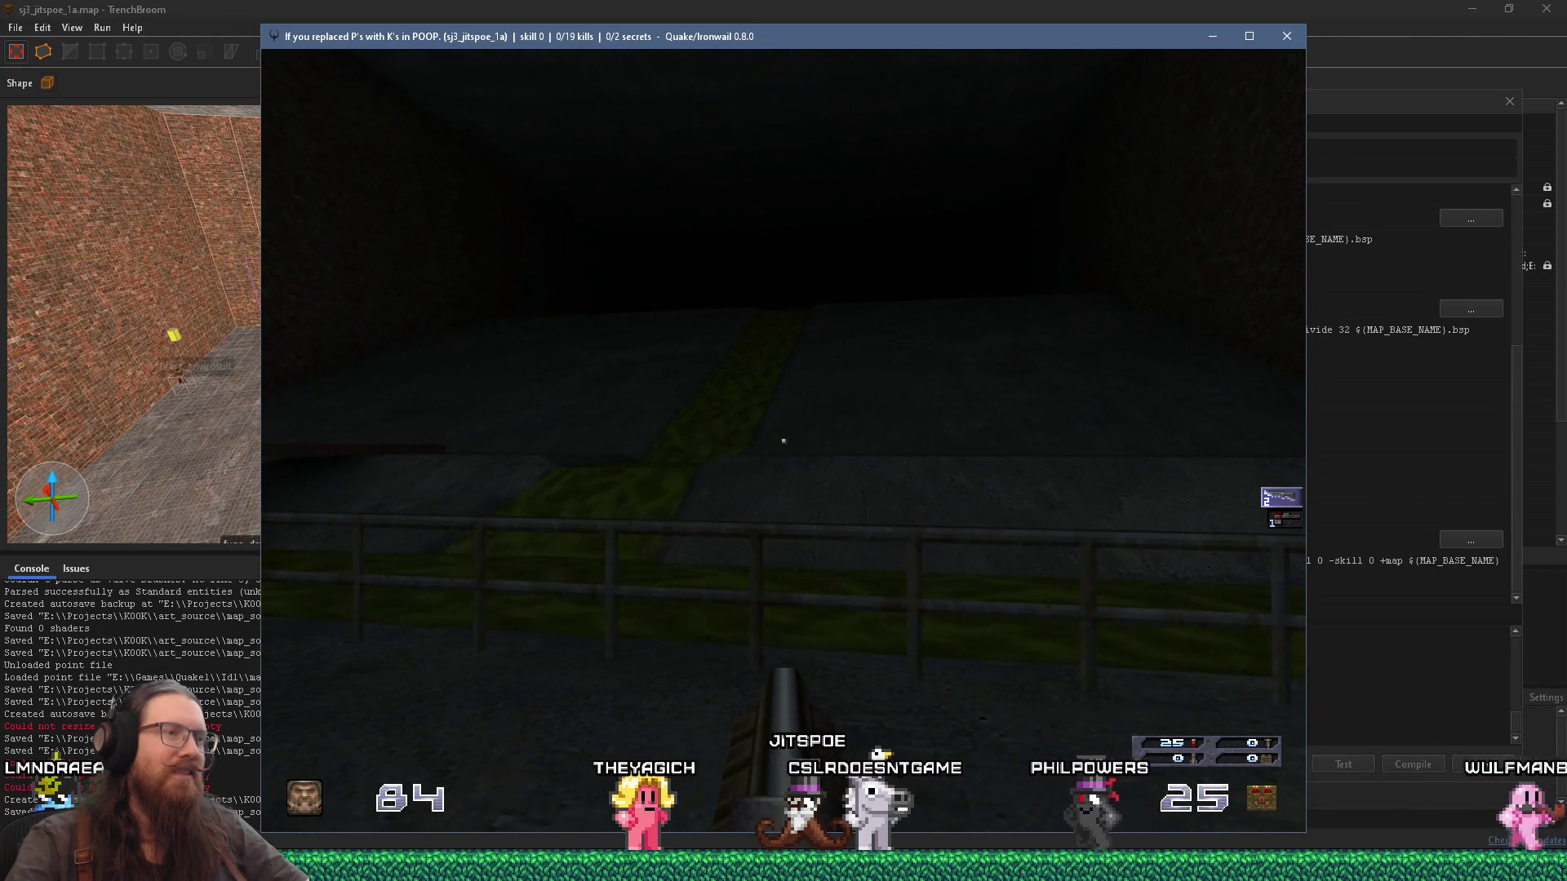
pyautogui.hotkey('alt', 'Tab')
pyautogui.press('Tab')
pyautogui.press('Tab')
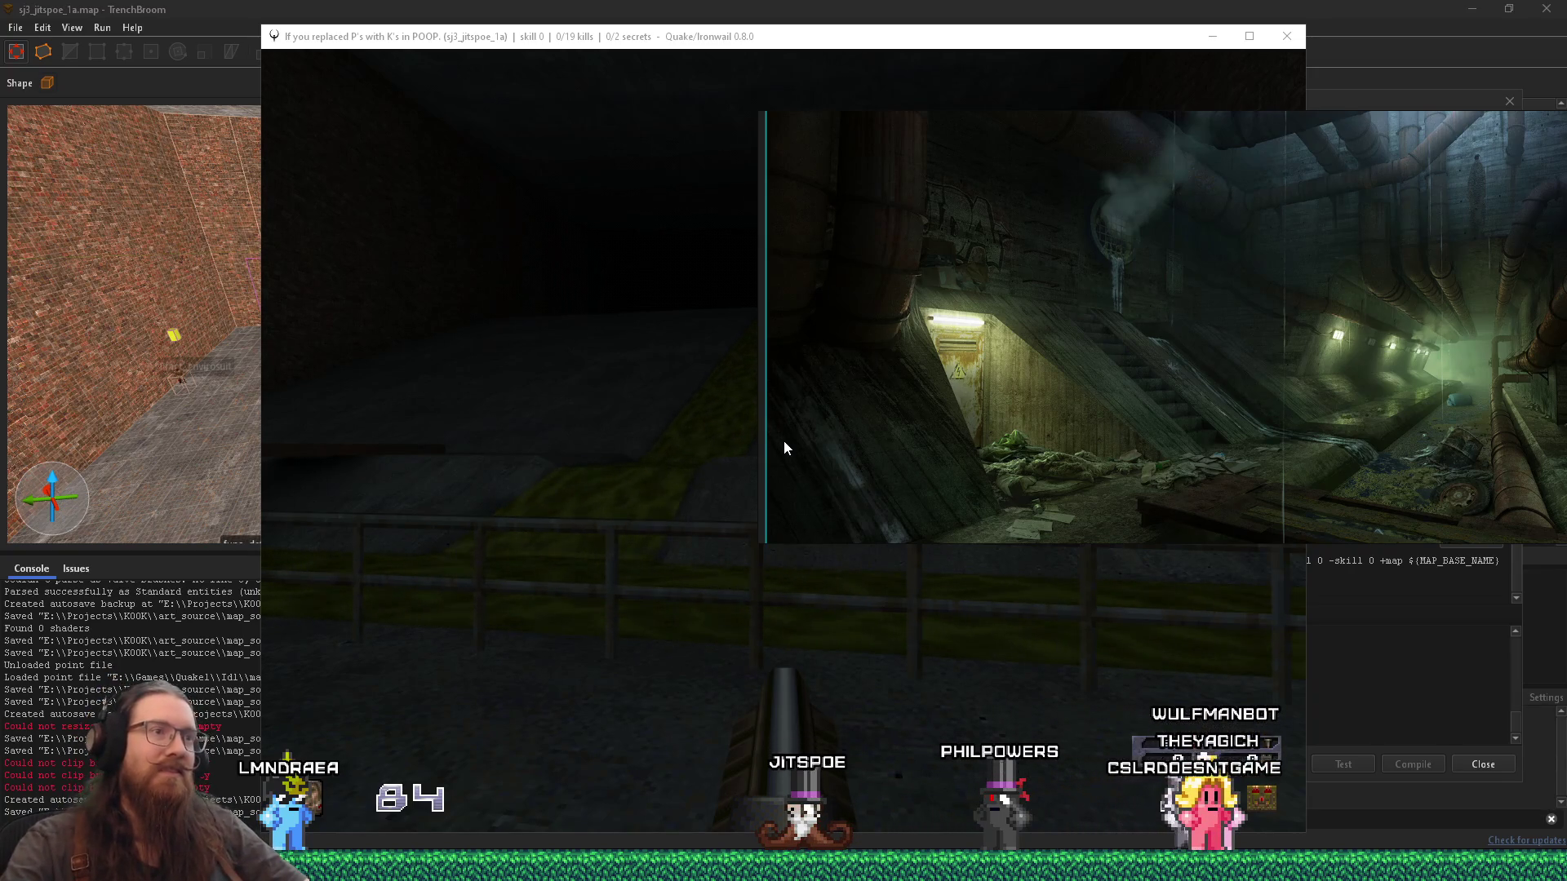
# Step: Zoom the reference picture, then return to the game and walk along the railing
pyautogui.scroll(3, 936, 325)
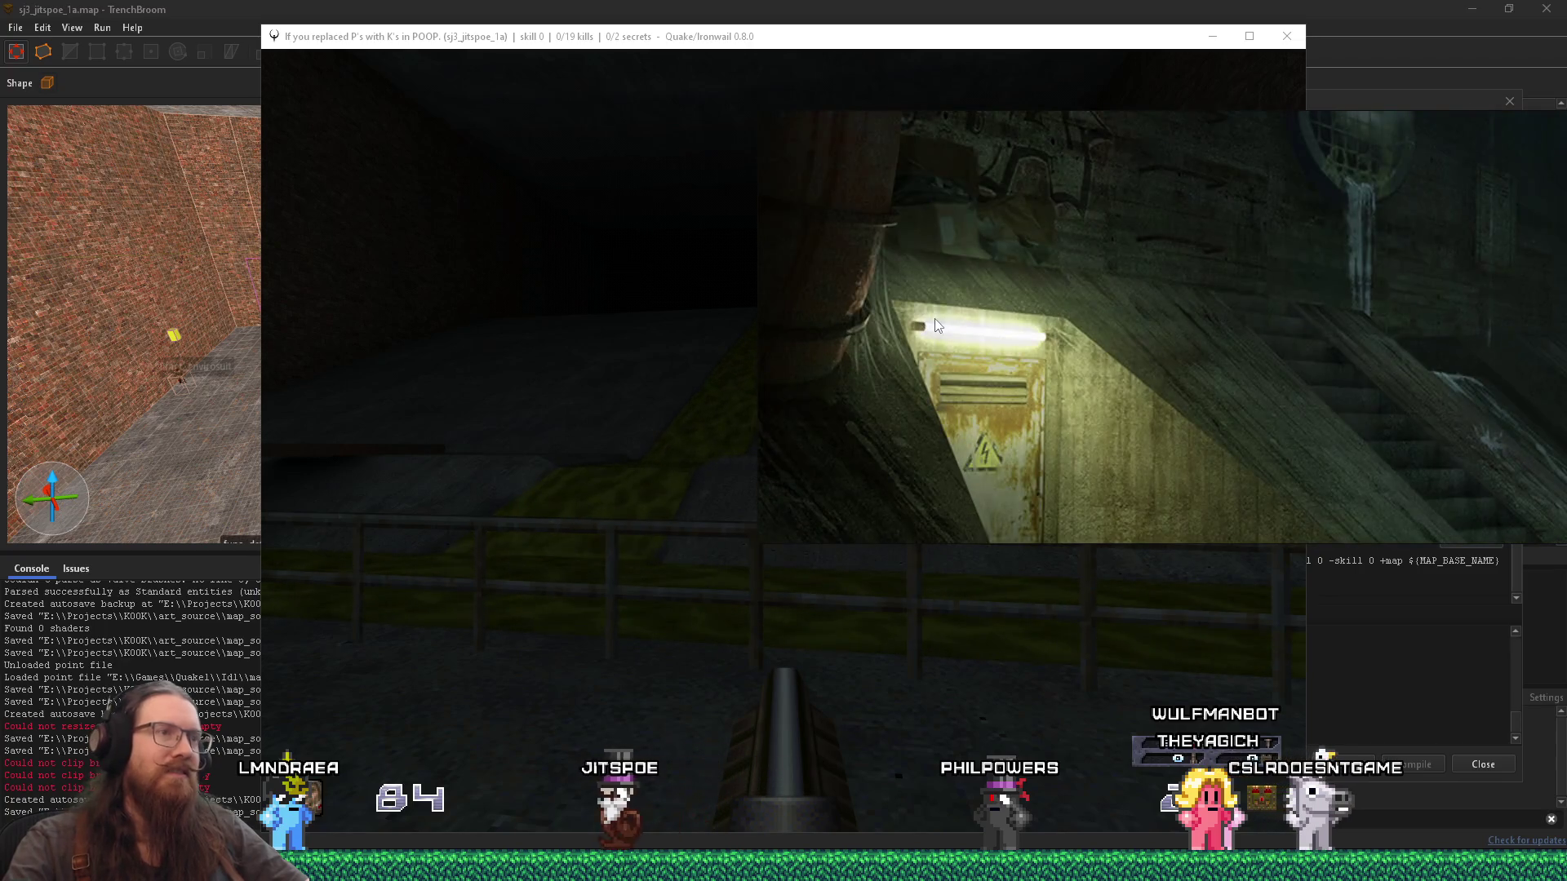
pyautogui.scroll(-3, 935, 325)
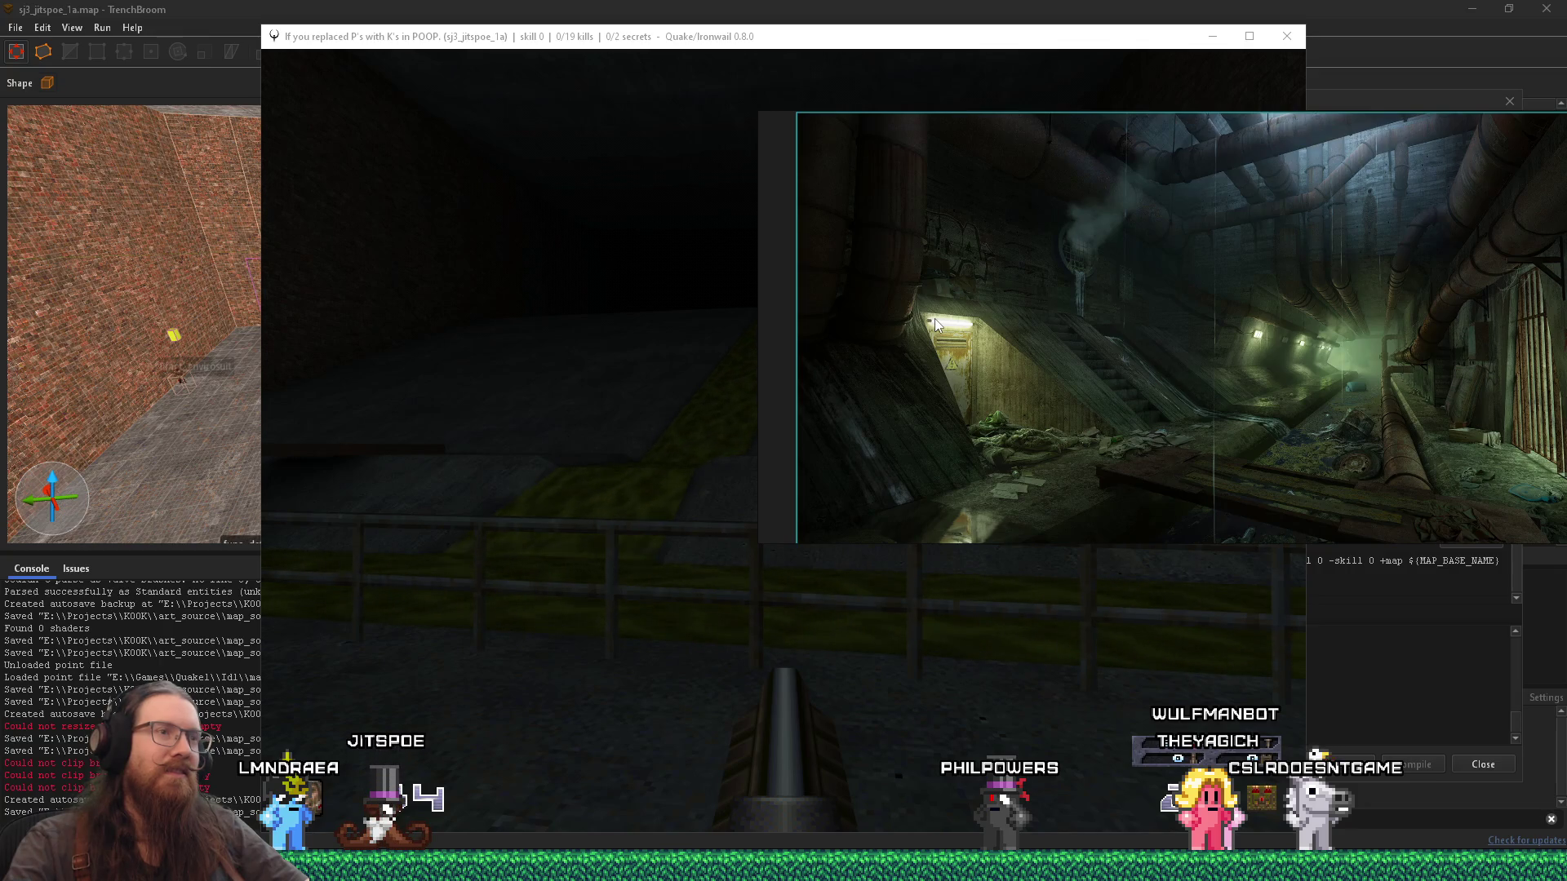
pyautogui.hotkey('alt', 'Tab')
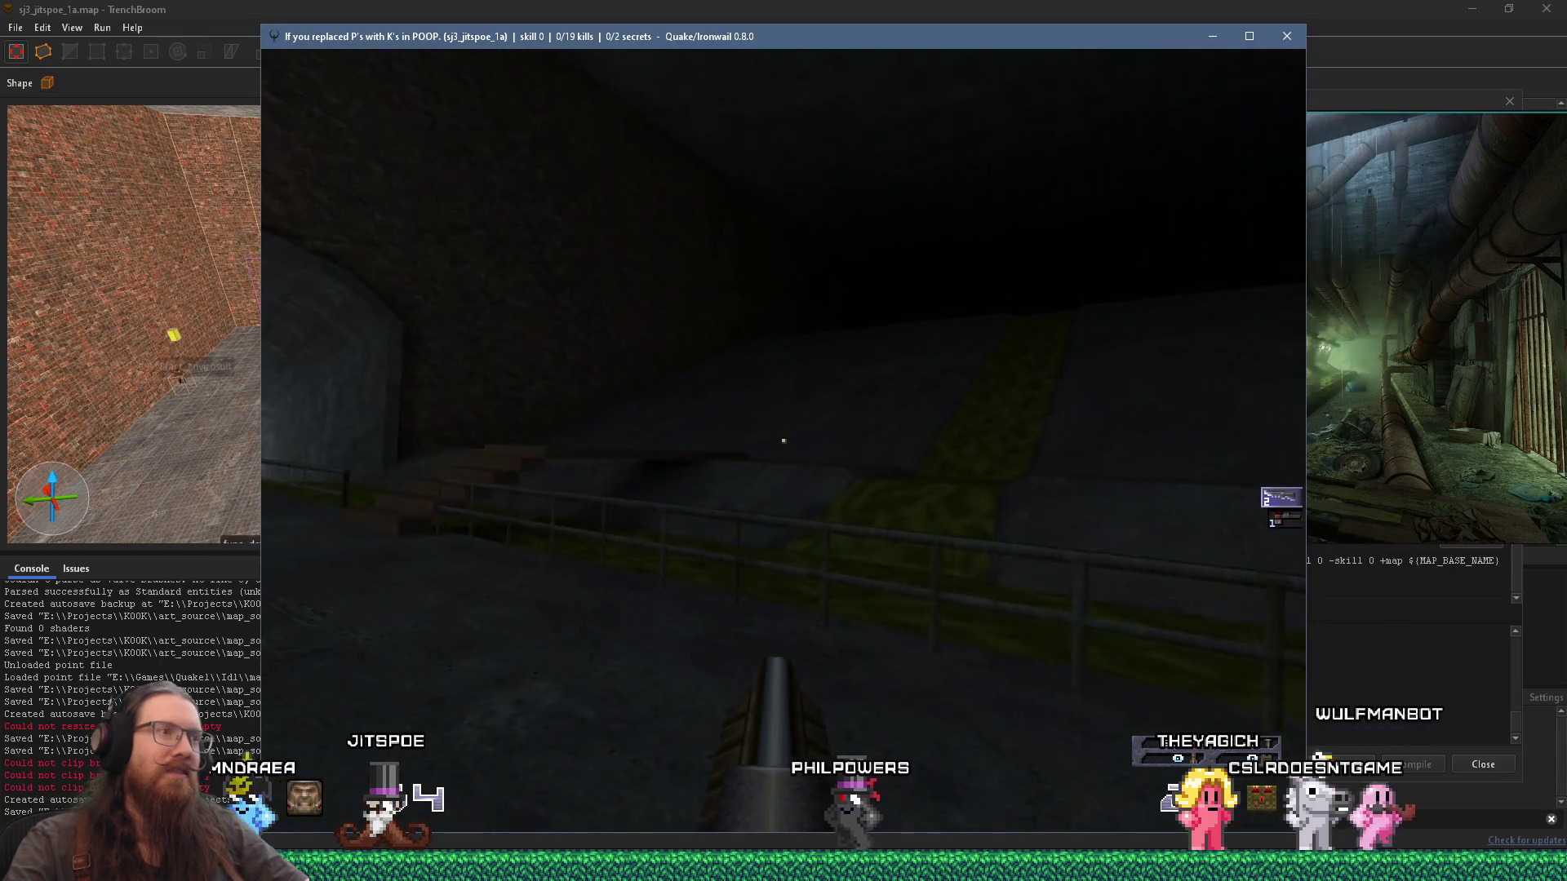
pyautogui.press('w')
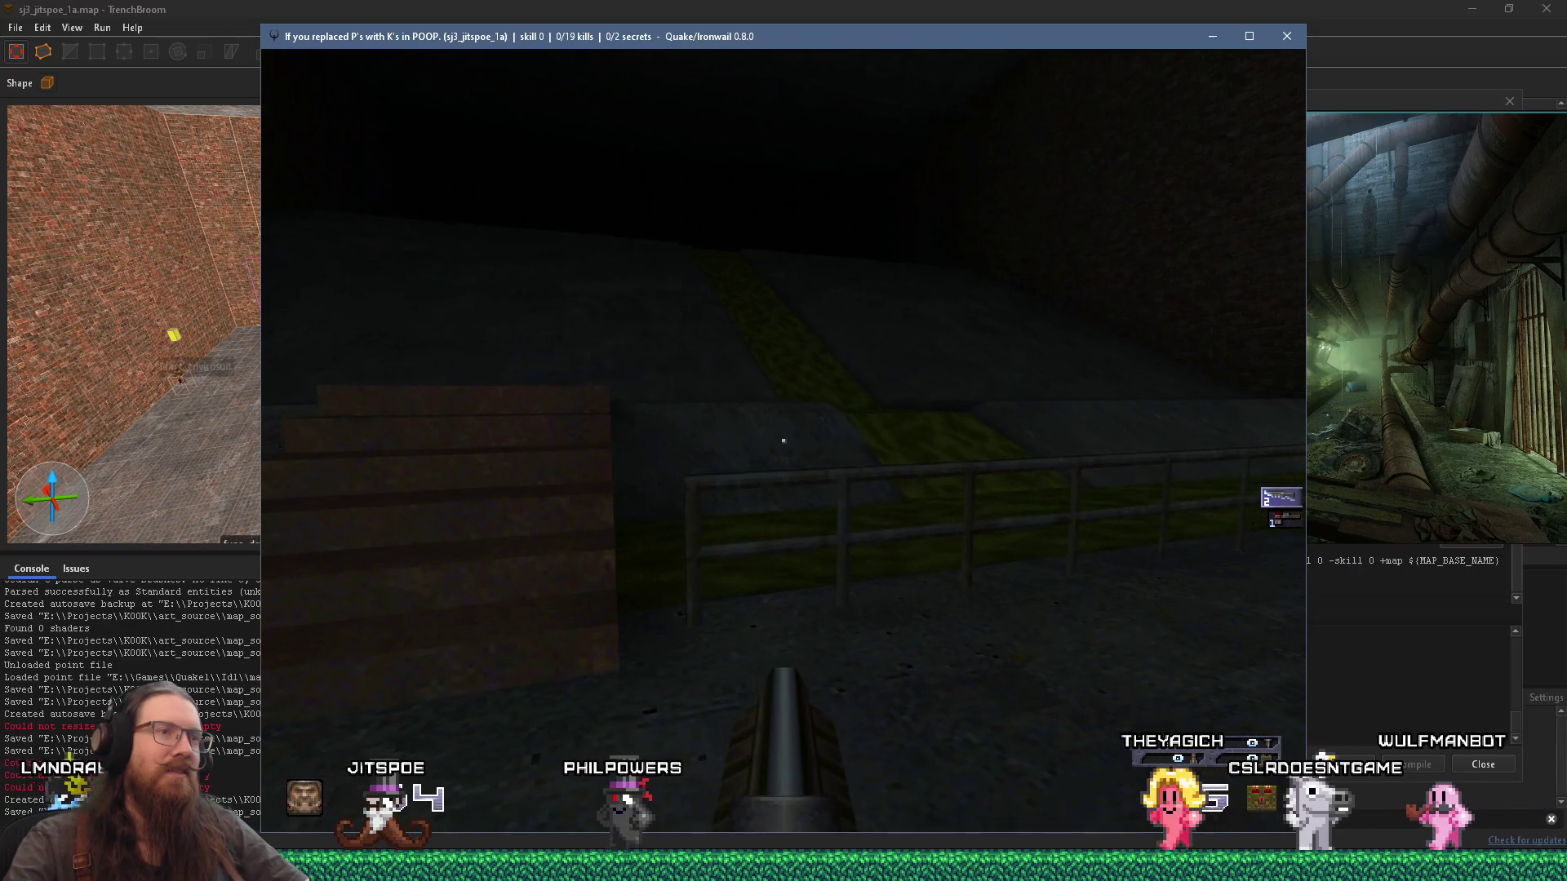
pyautogui.press('w')
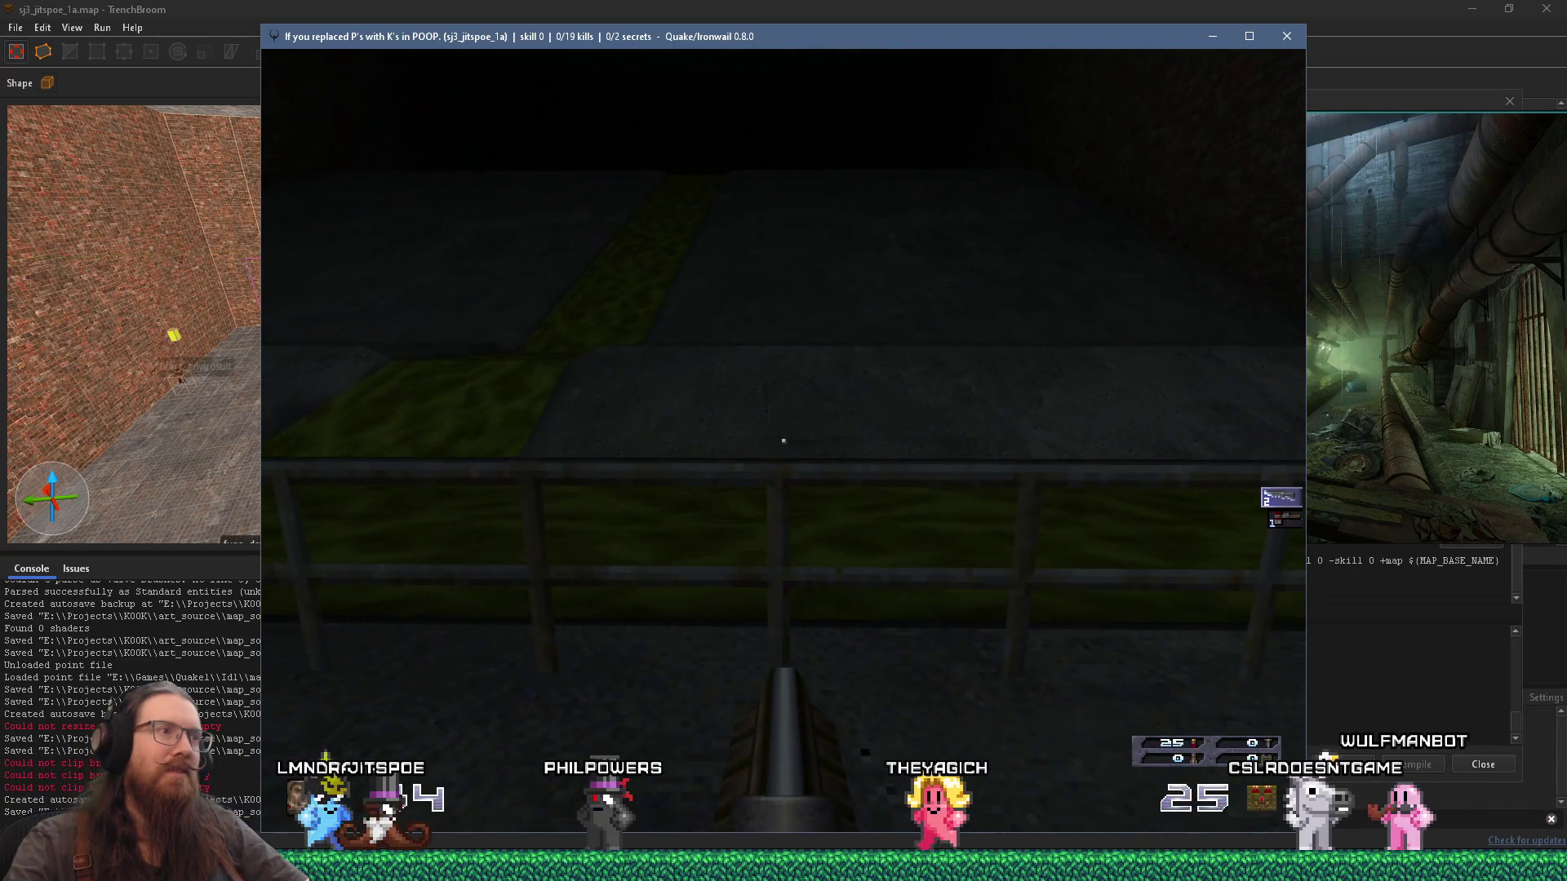
pyautogui.press('w')
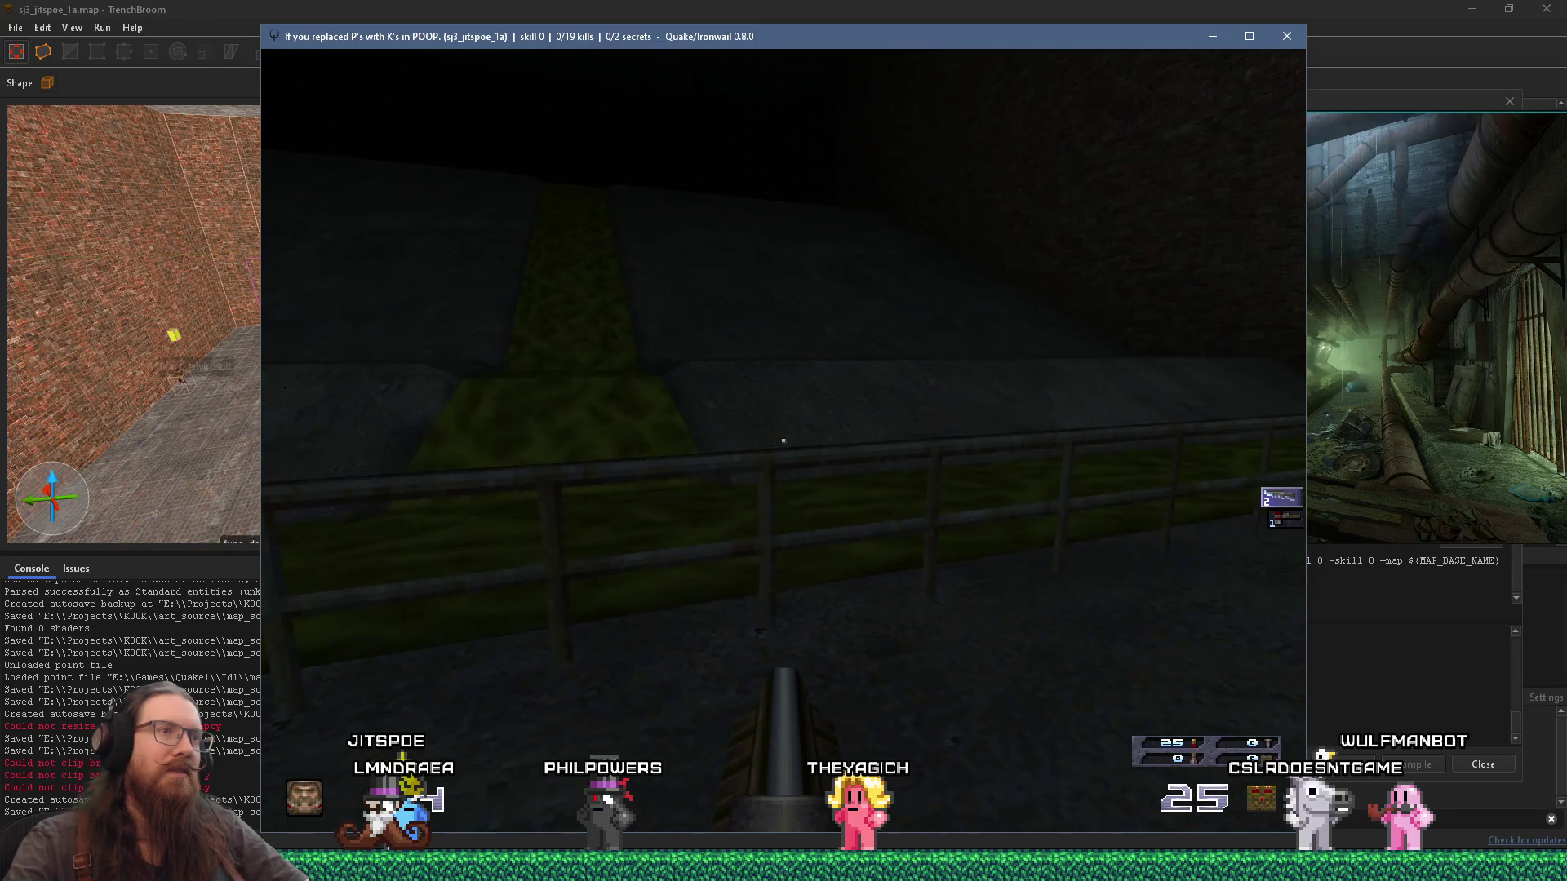
# Step: Recheck the reference, walk the fenced path toward the tunnel, and open the game console
pyautogui.hotkey('alt', 'Tab')
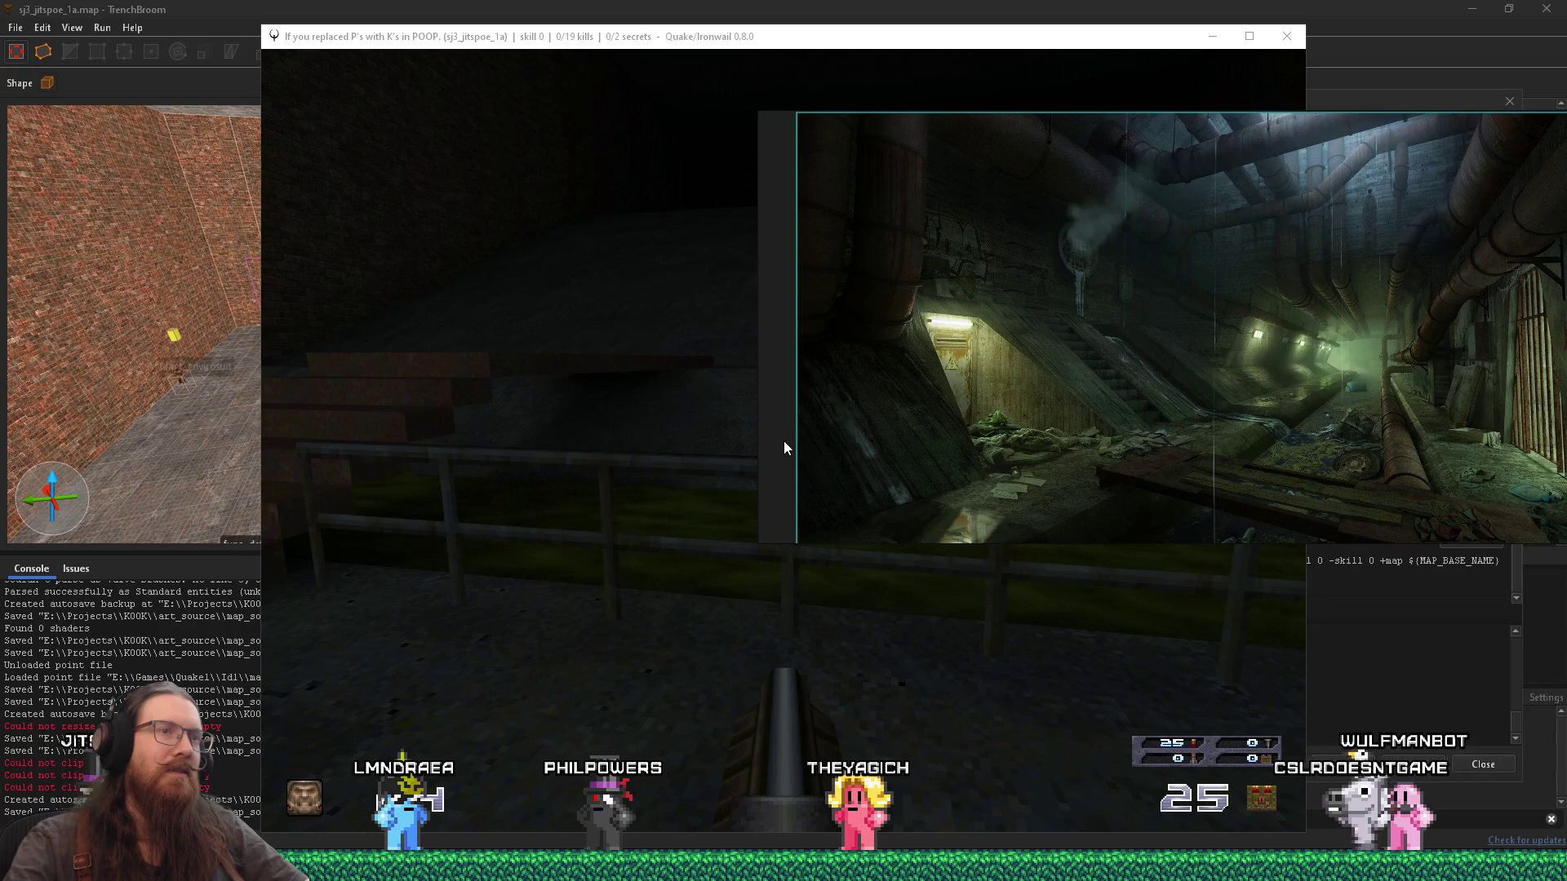
pyautogui.hotkey('alt', 'Tab')
pyautogui.press('w')
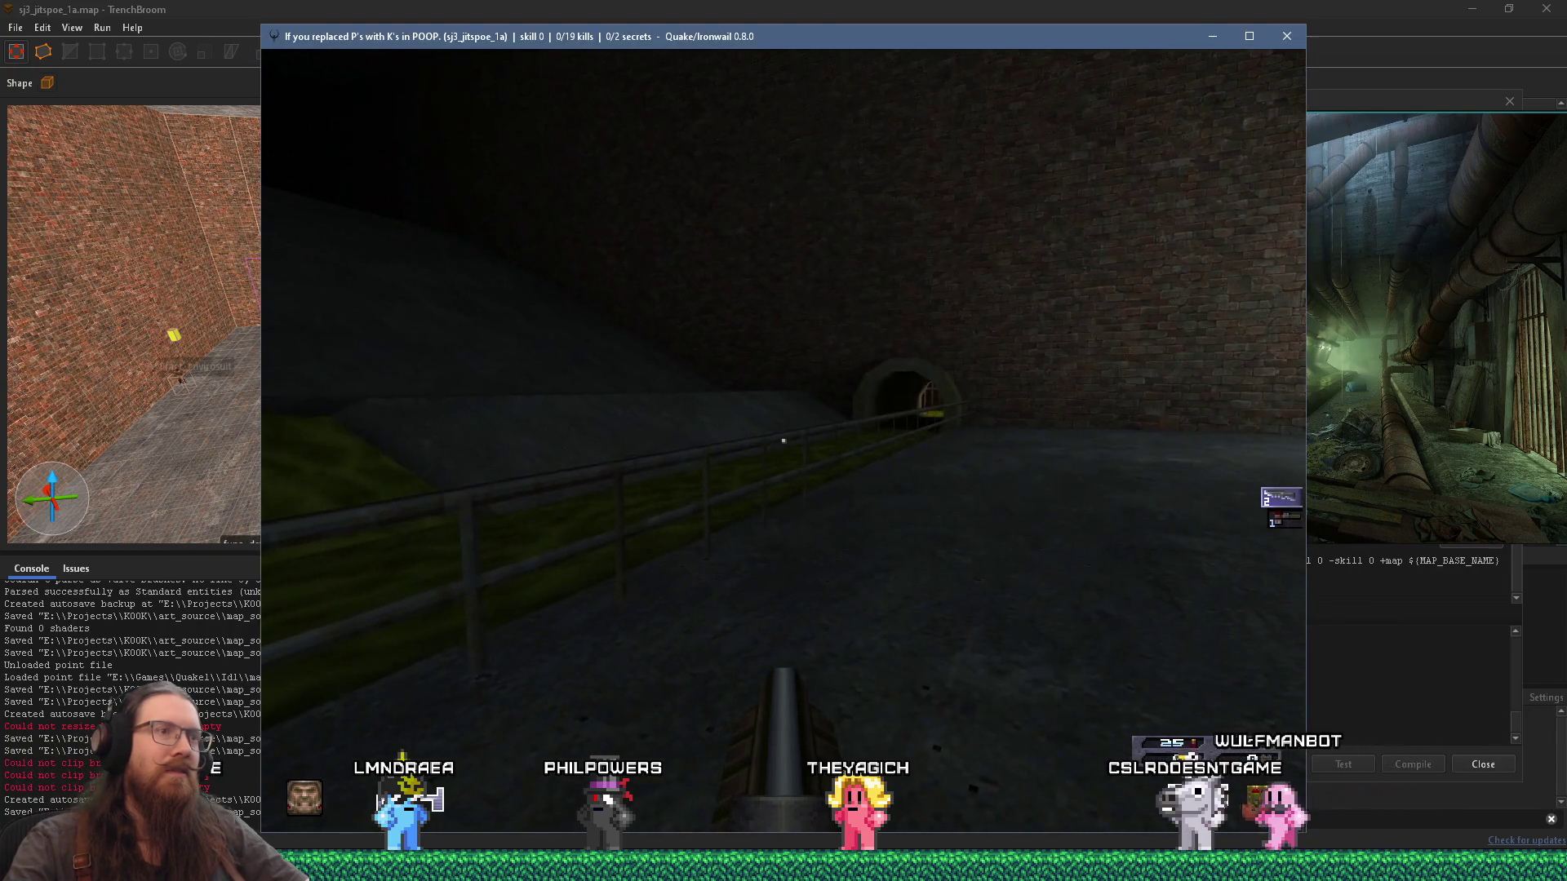
pyautogui.press('w')
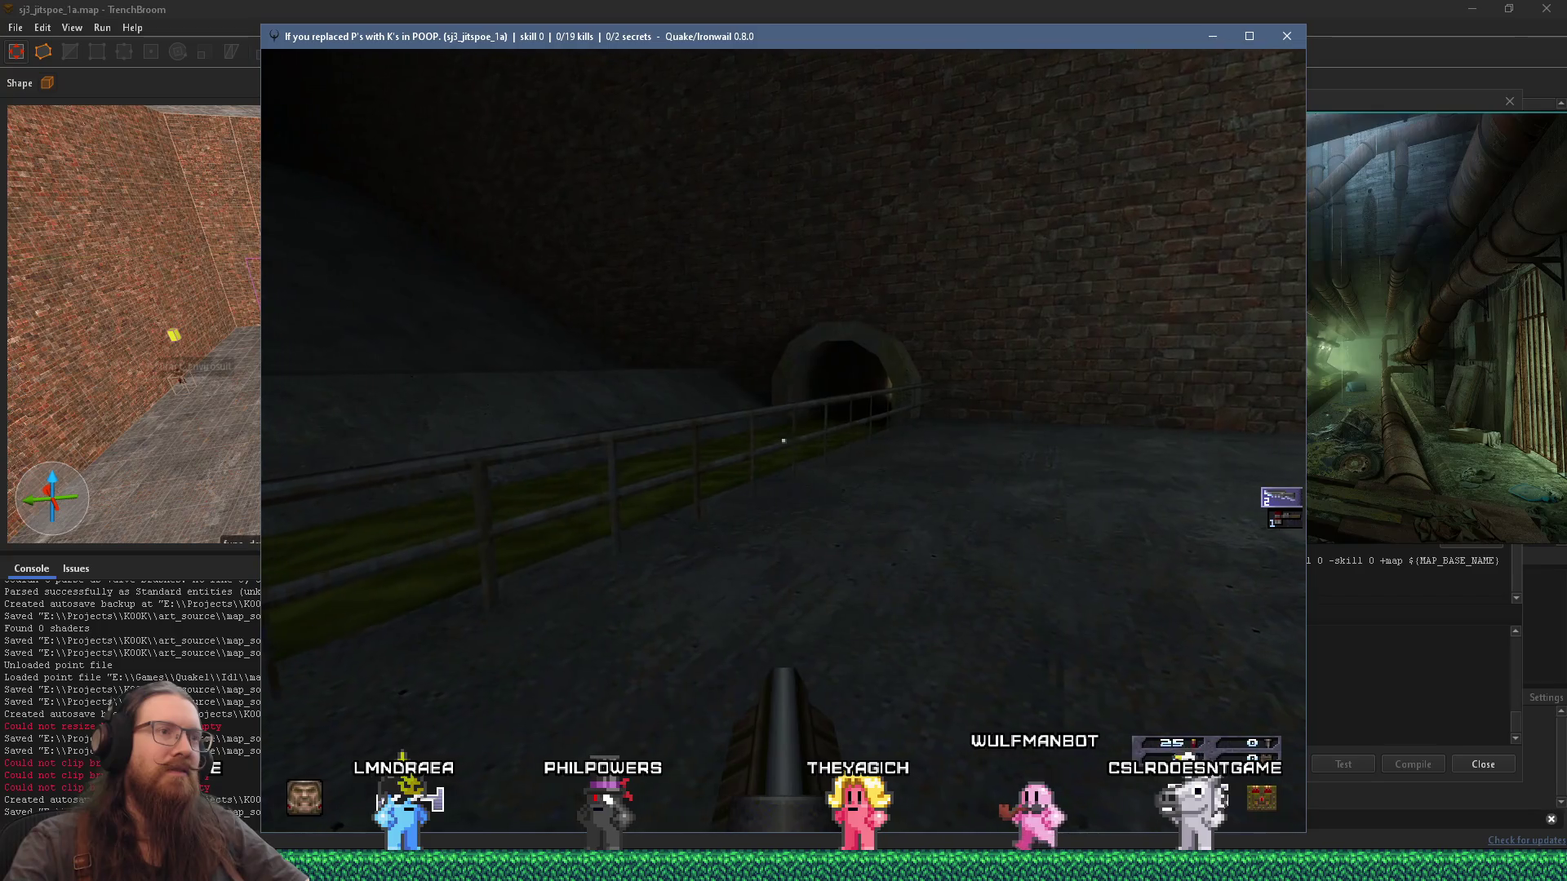
pyautogui.press('`')
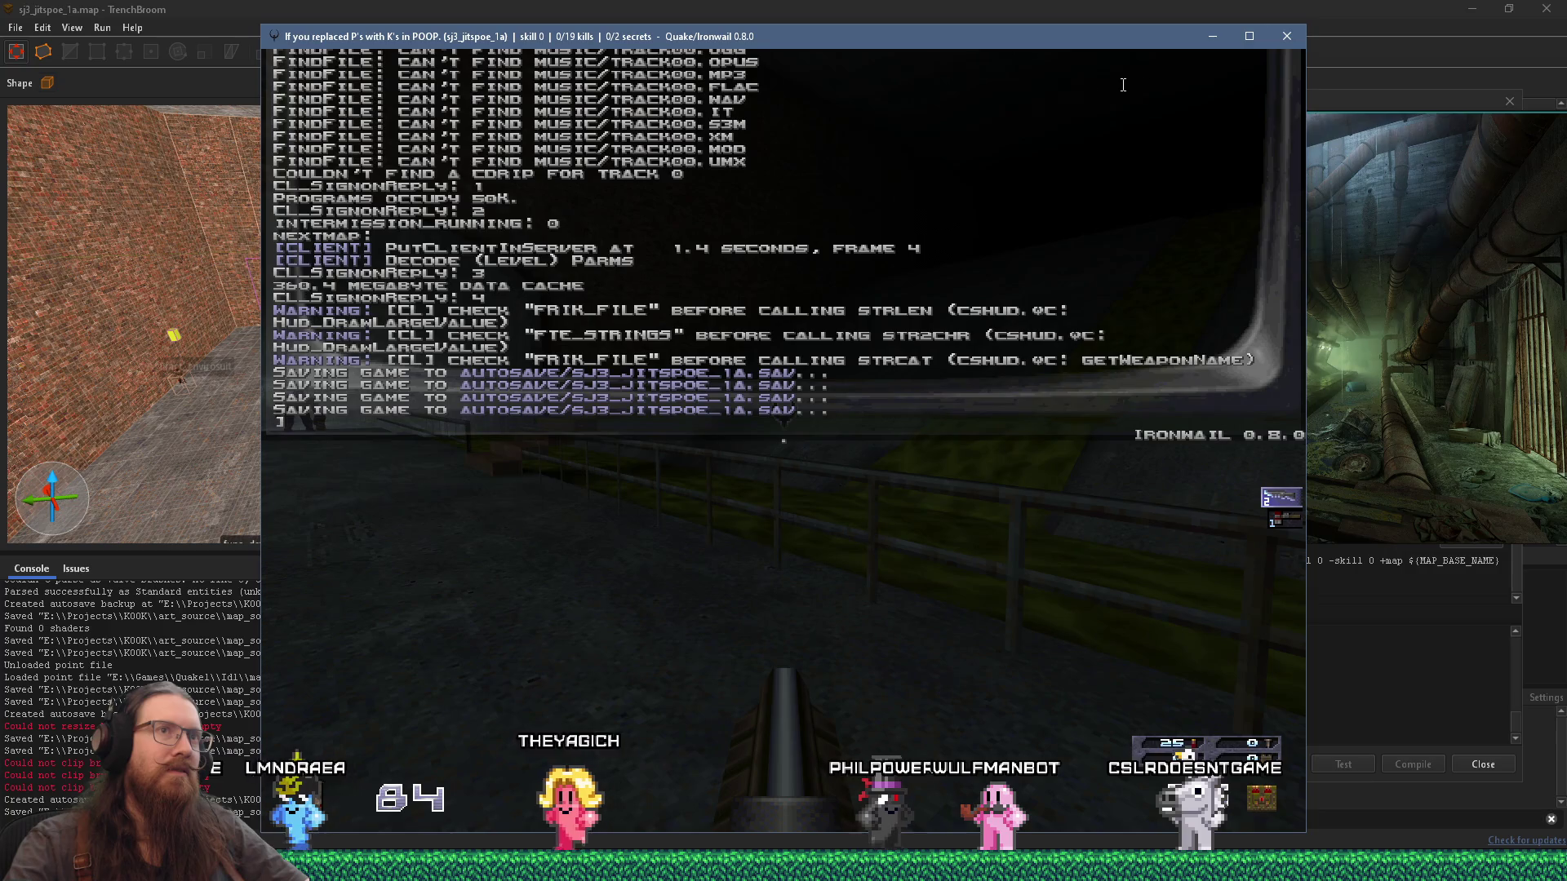
# Step: Close the Ironwail window to end the playtest
pyautogui.click(1286, 35)
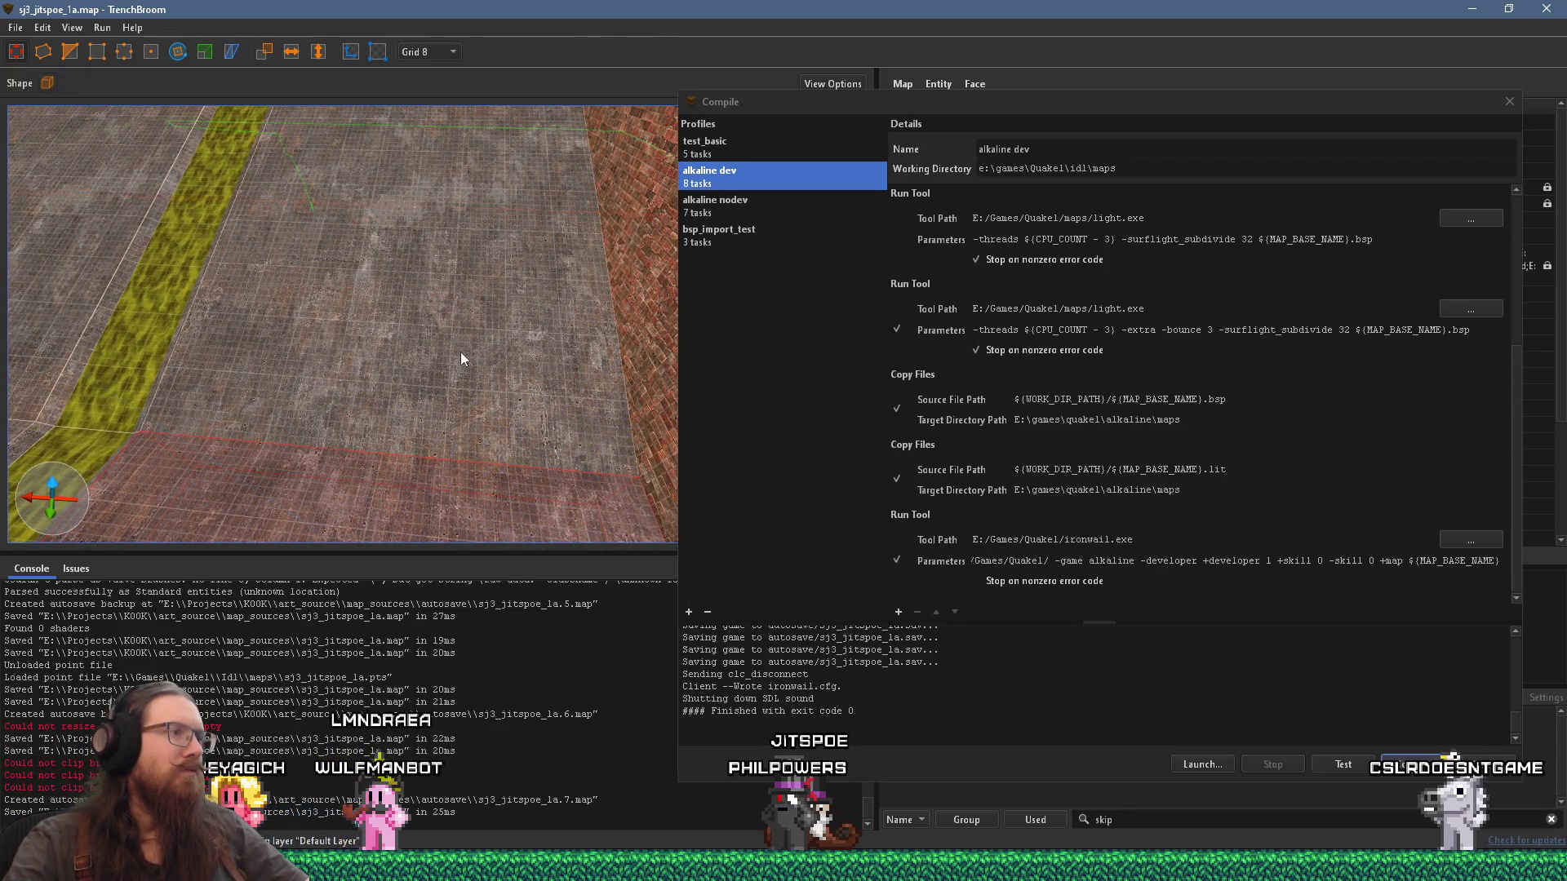
# Step: Select the sewer floor brush, set the grid to 16, and orbit toward the wall and tunnel
pyautogui.click(434, 359)
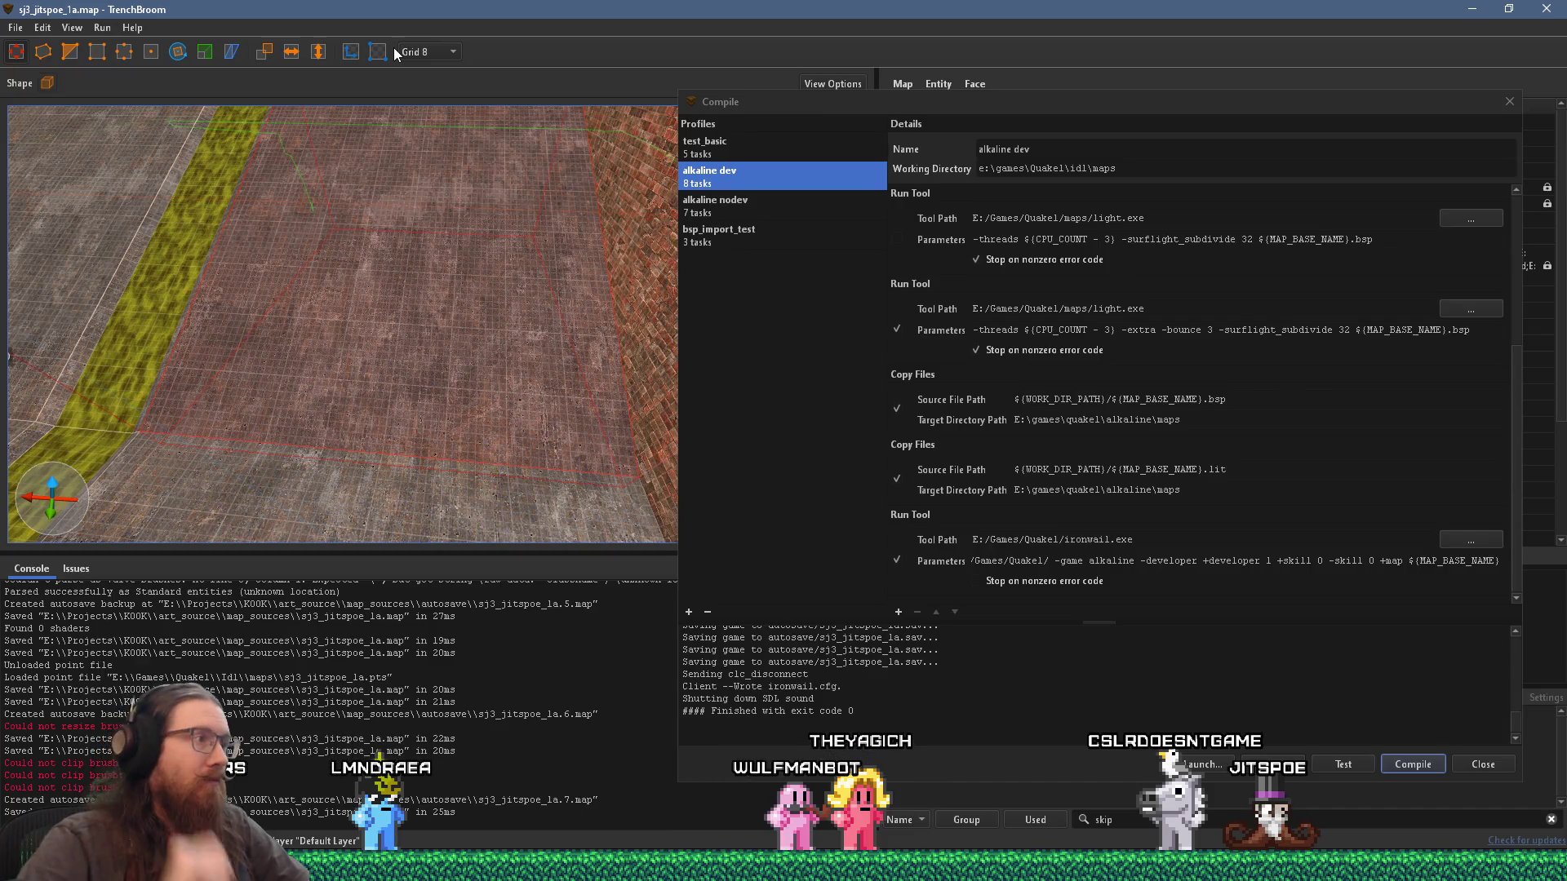
pyautogui.moveTo(372, 258)
pyautogui.mouseDown()
pyautogui.moveTo(569, 319)
pyautogui.moveTo(854, 274)
pyautogui.moveTo(502, 303)
pyautogui.mouseUp()
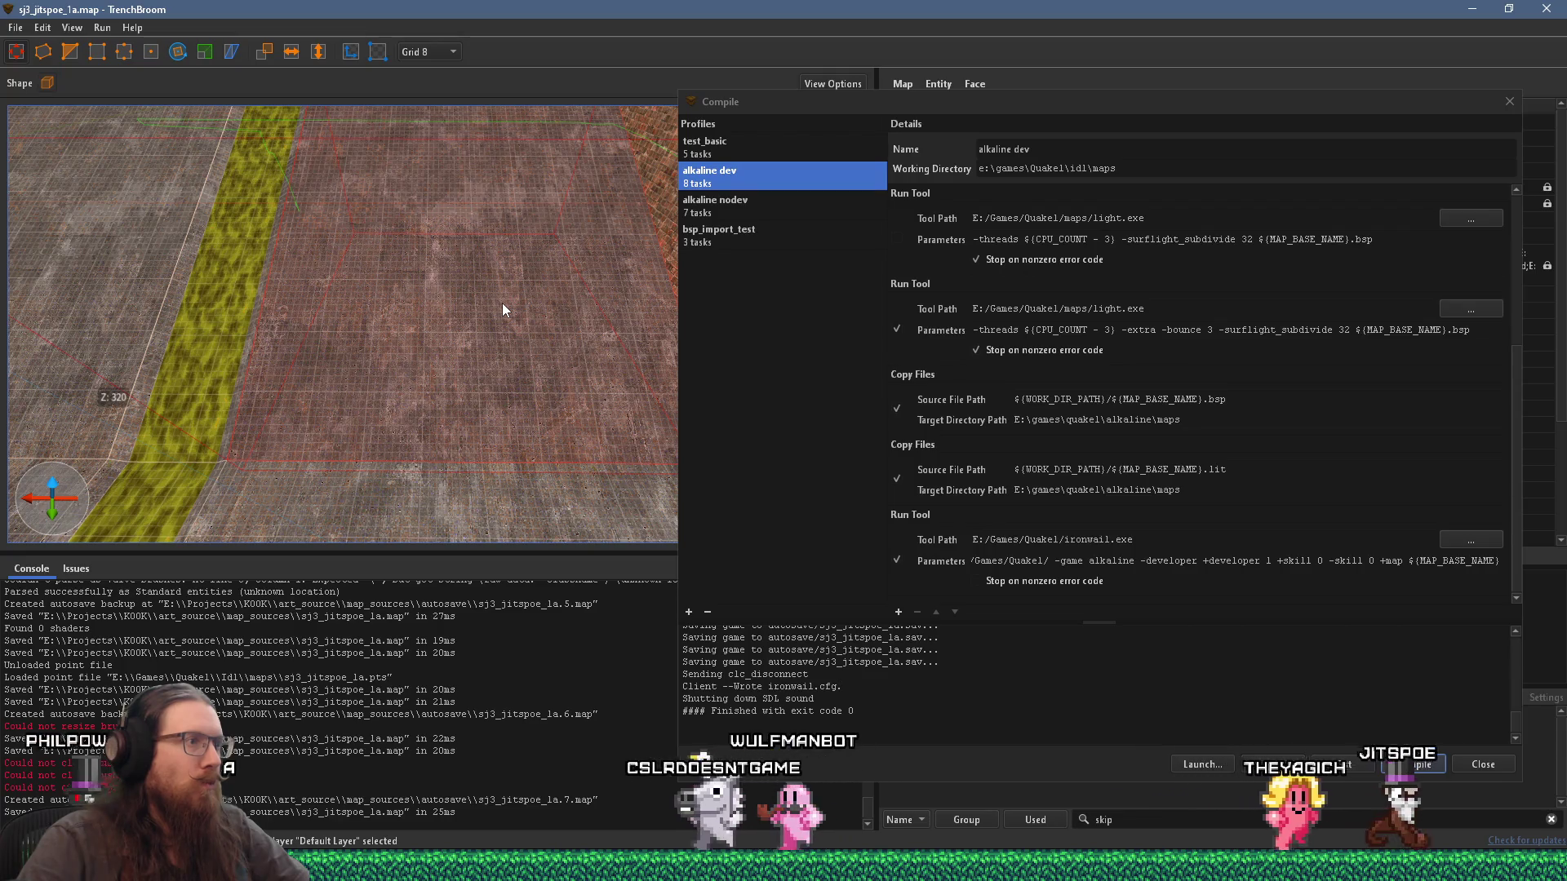
pyautogui.moveTo(444, 361)
pyautogui.mouseDown()
pyautogui.moveTo(374, 357)
pyautogui.moveTo(414, 334)
pyautogui.mouseUp()
pyautogui.click(440, 52)
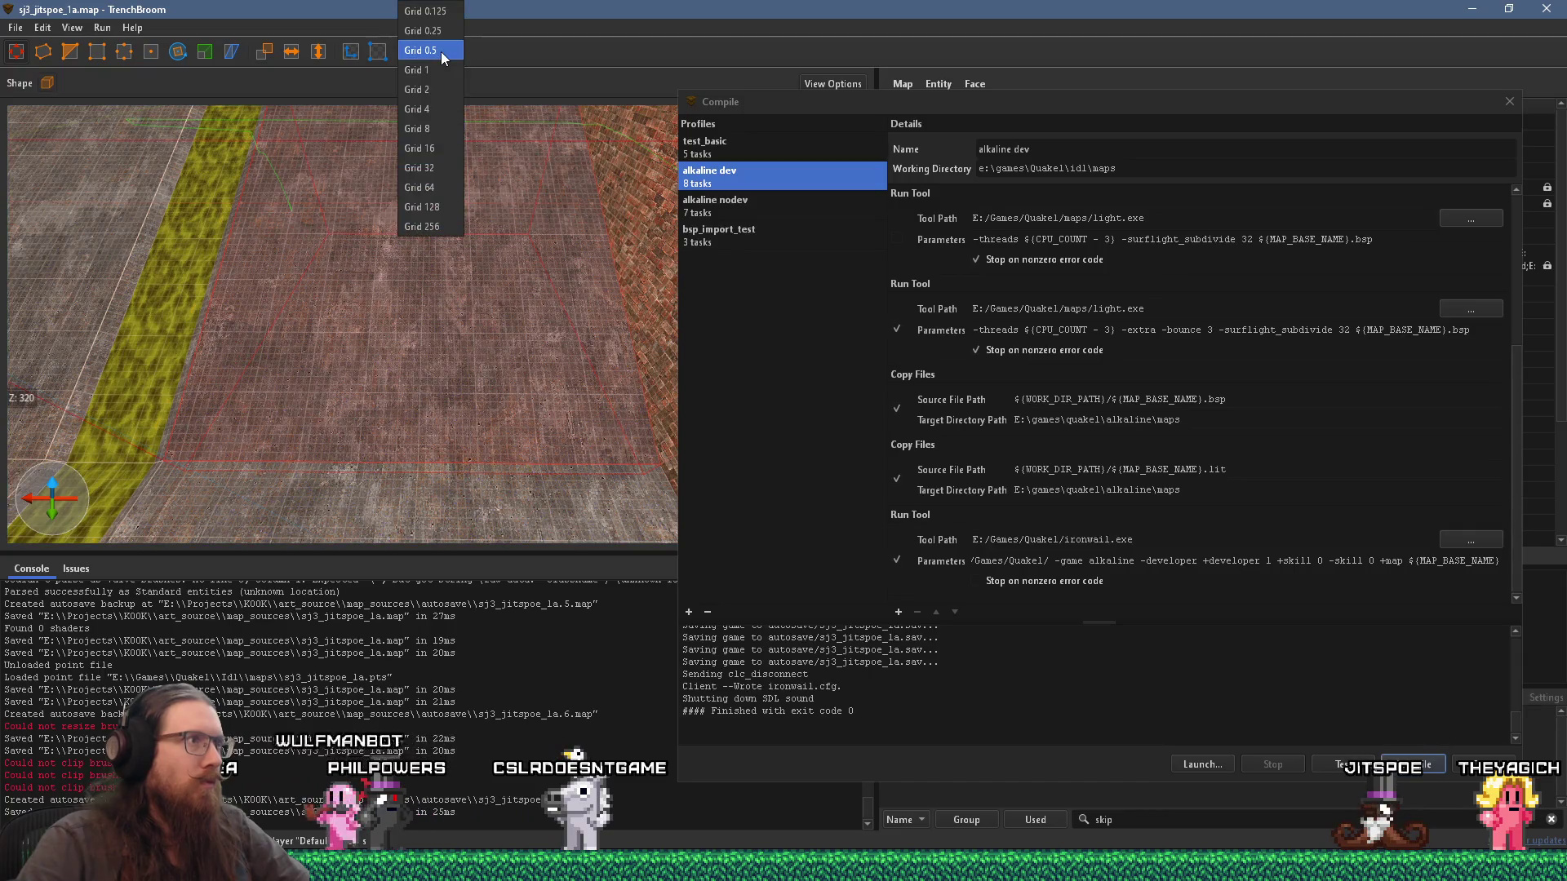
pyautogui.click(445, 149)
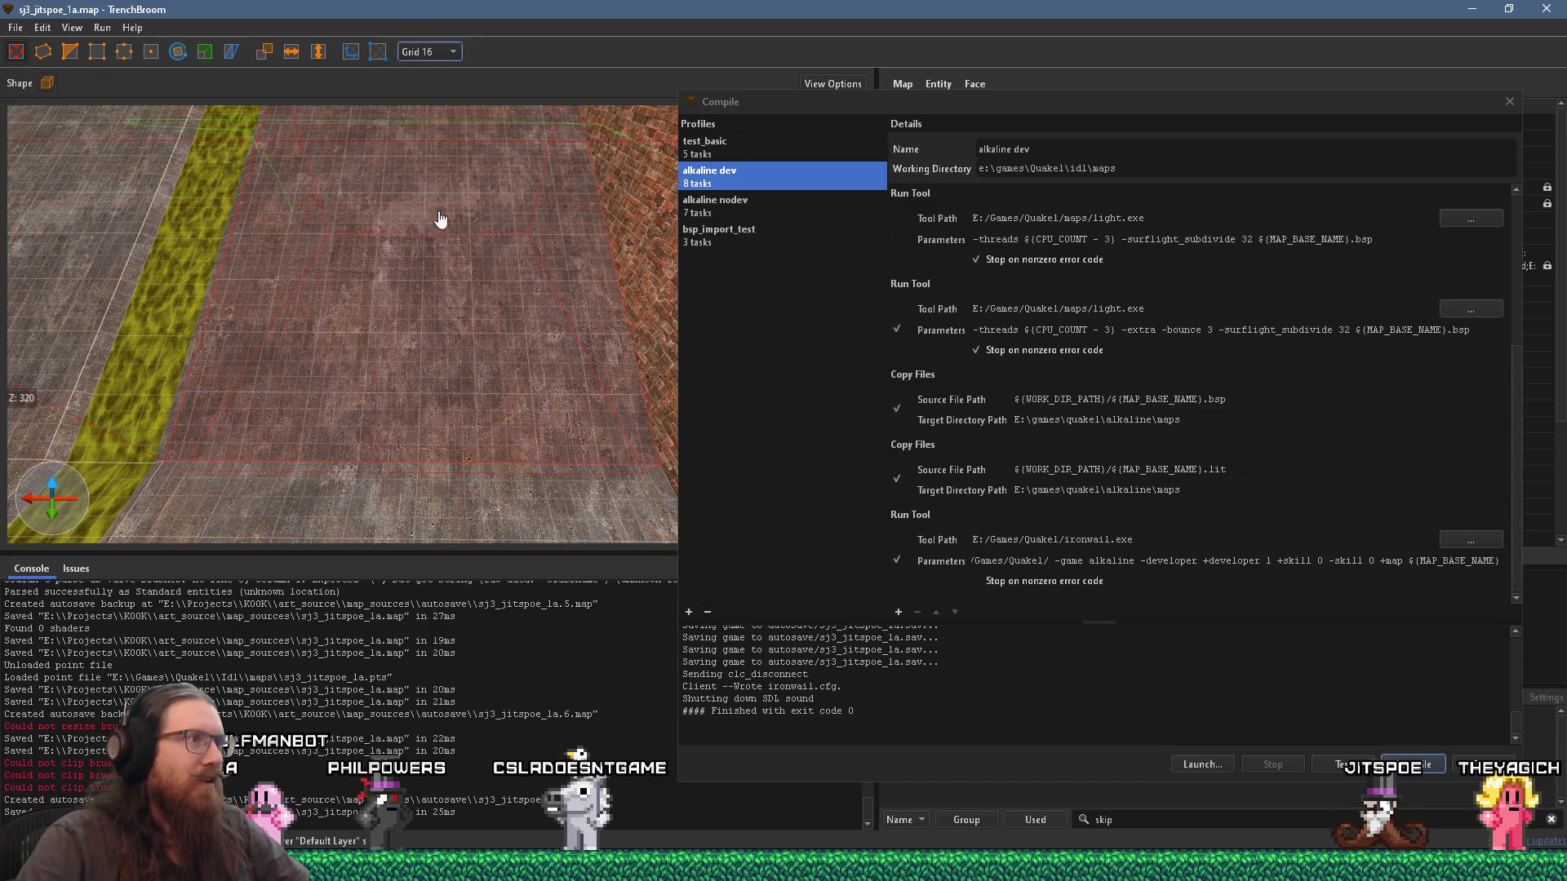
pyautogui.scroll(3, 461, 315)
pyautogui.scroll(-5, 426, 324)
pyautogui.moveTo(260, 312)
pyautogui.mouseDown()
pyautogui.moveTo(232, 303)
pyautogui.moveTo(230, 283)
pyautogui.mouseUp()
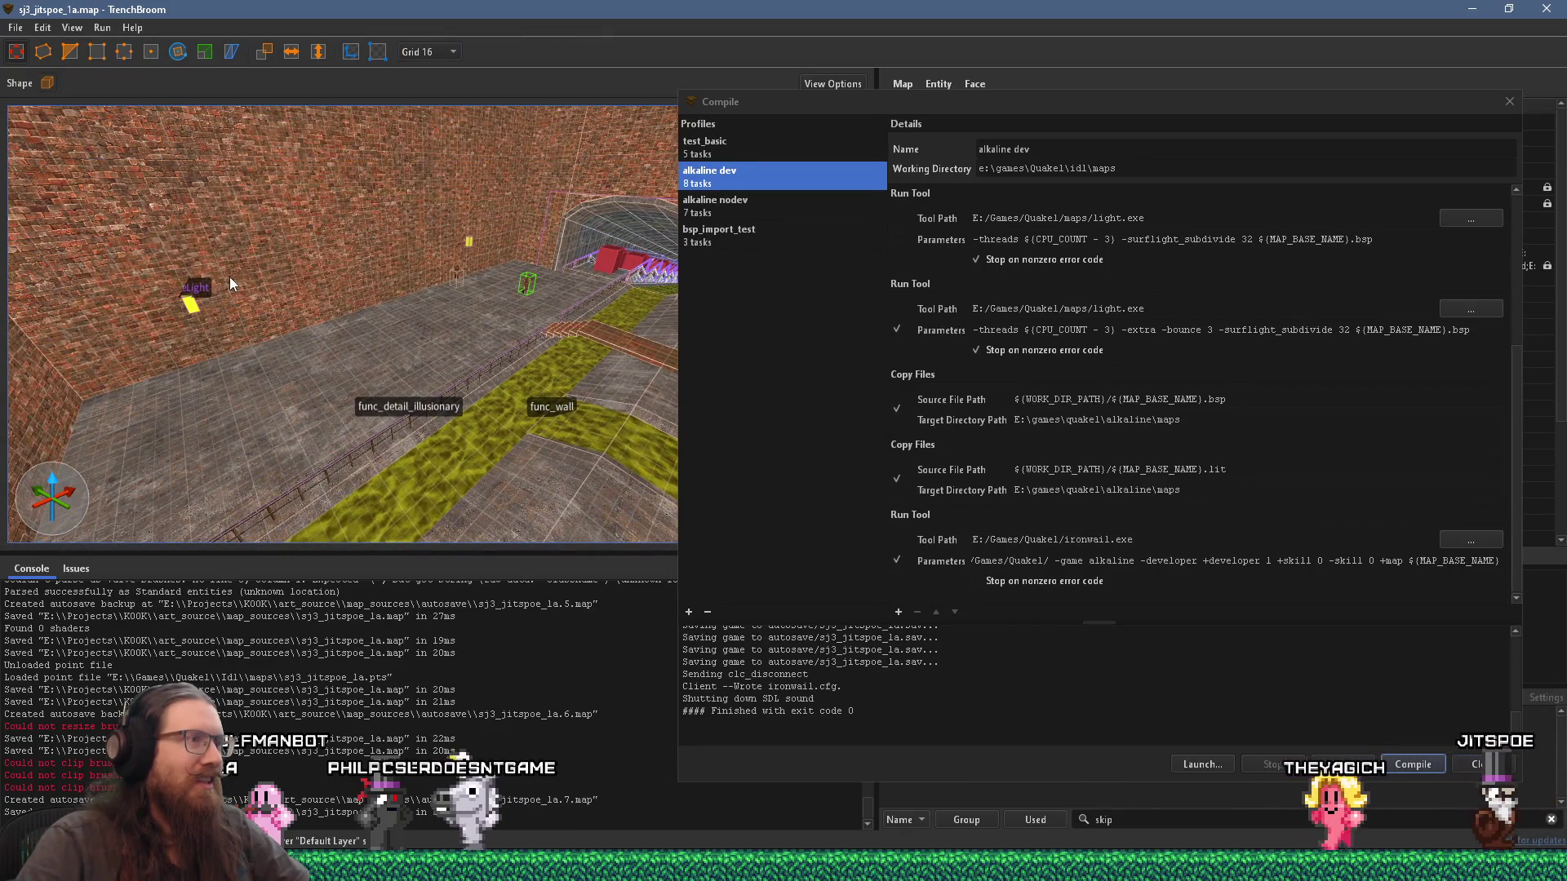
pyautogui.moveTo(229, 277)
pyautogui.mouseDown()
pyautogui.moveTo(450, 300)
pyautogui.moveTo(348, 351)
pyautogui.moveTo(175, 344)
pyautogui.moveTo(125, 324)
pyautogui.moveTo(373, 319)
pyautogui.moveTo(563, 360)
pyautogui.moveTo(295, 353)
pyautogui.moveTo(496, 300)
pyautogui.moveTo(453, 321)
pyautogui.moveTo(559, 309)
pyautogui.moveTo(302, 354)
pyautogui.moveTo(470, 359)
pyautogui.moveTo(469, 377)
pyautogui.moveTo(264, 367)
pyautogui.moveTo(386, 341)
pyautogui.moveTo(471, 352)
pyautogui.moveTo(461, 372)
pyautogui.moveTo(93, 378)
pyautogui.moveTo(435, 396)
pyautogui.moveTo(280, 287)
pyautogui.moveTo(243, 280)
pyautogui.moveTo(523, 343)
pyautogui.moveTo(438, 344)
pyautogui.moveTo(290, 390)
pyautogui.moveTo(391, 387)
pyautogui.moveTo(321, 382)
pyautogui.moveTo(337, 343)
pyautogui.moveTo(406, 377)
pyautogui.mouseUp()
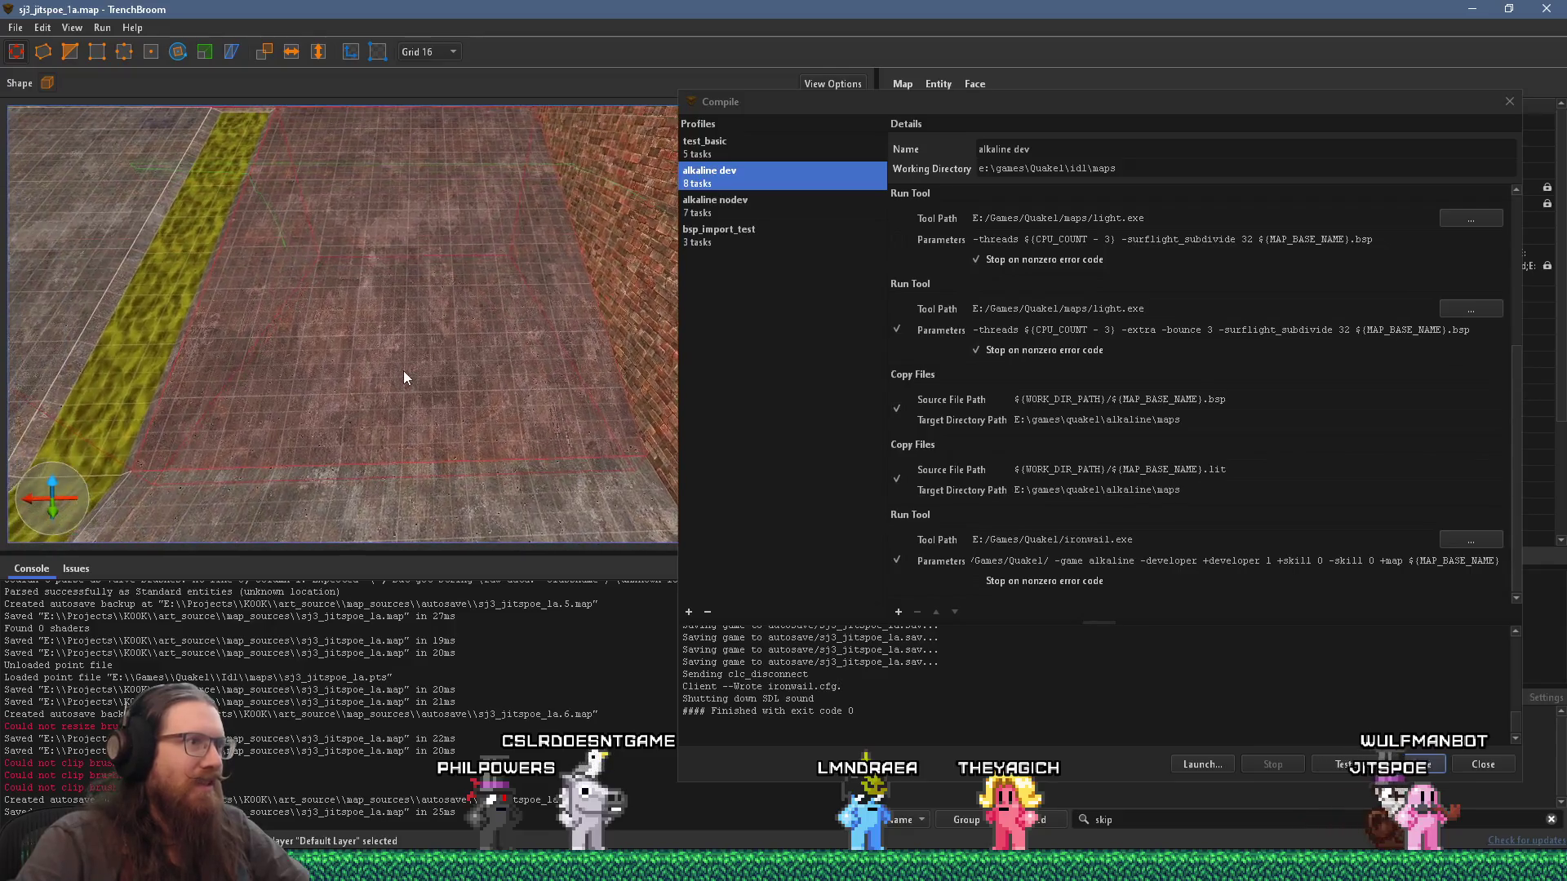
# Step: Create a thin new brush on the floor and shift it to the left
pyautogui.click(633, 308)
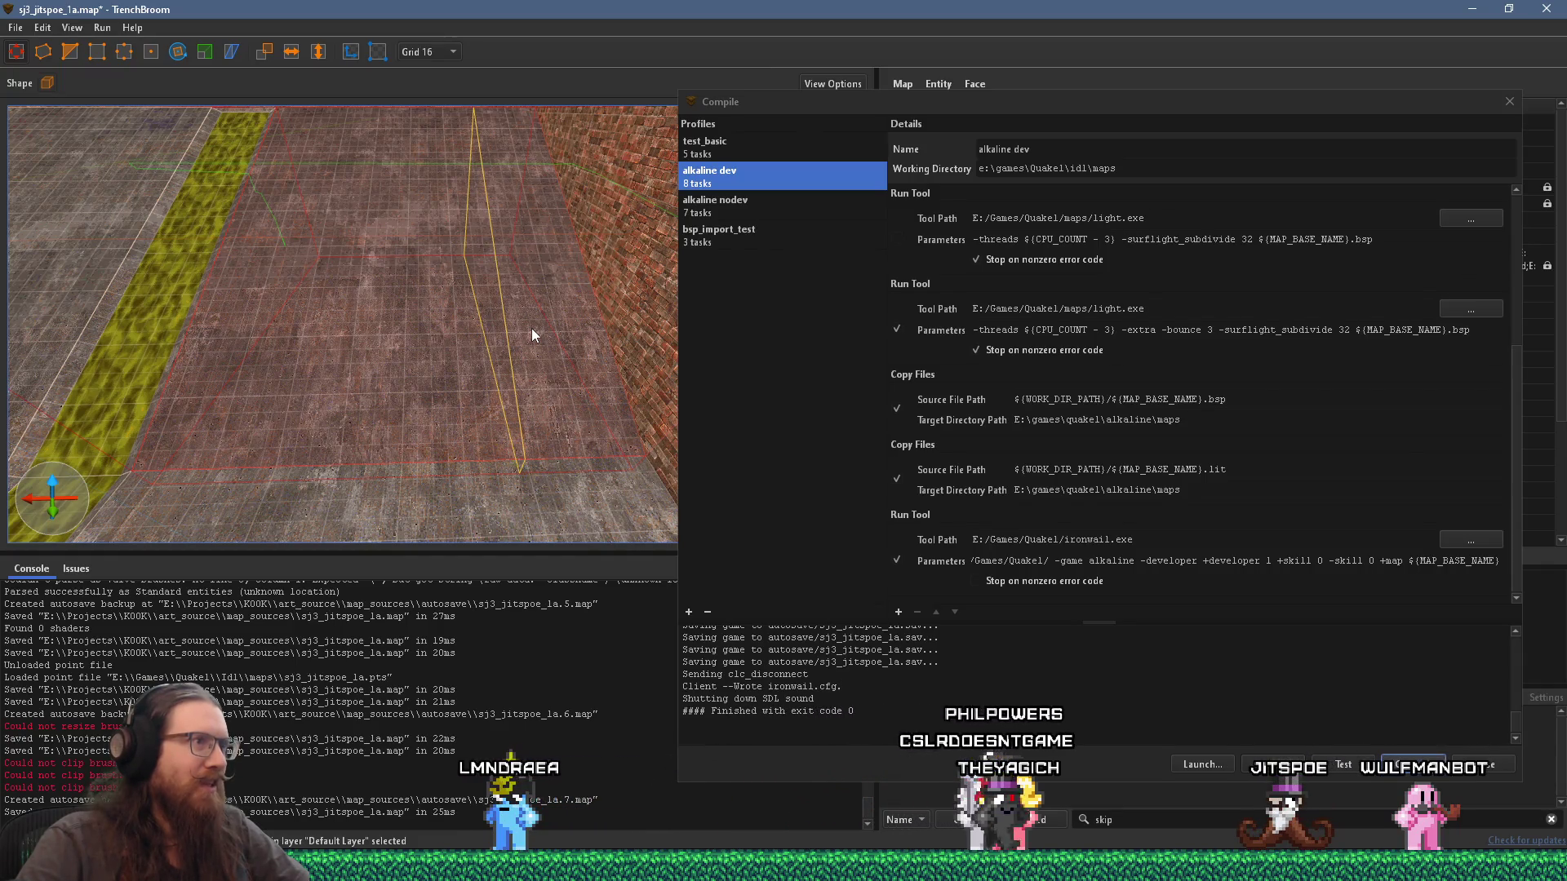
pyautogui.moveTo(531, 329)
pyautogui.mouseDown()
pyautogui.moveTo(432, 346)
pyautogui.moveTo(660, 364)
pyautogui.mouseUp()
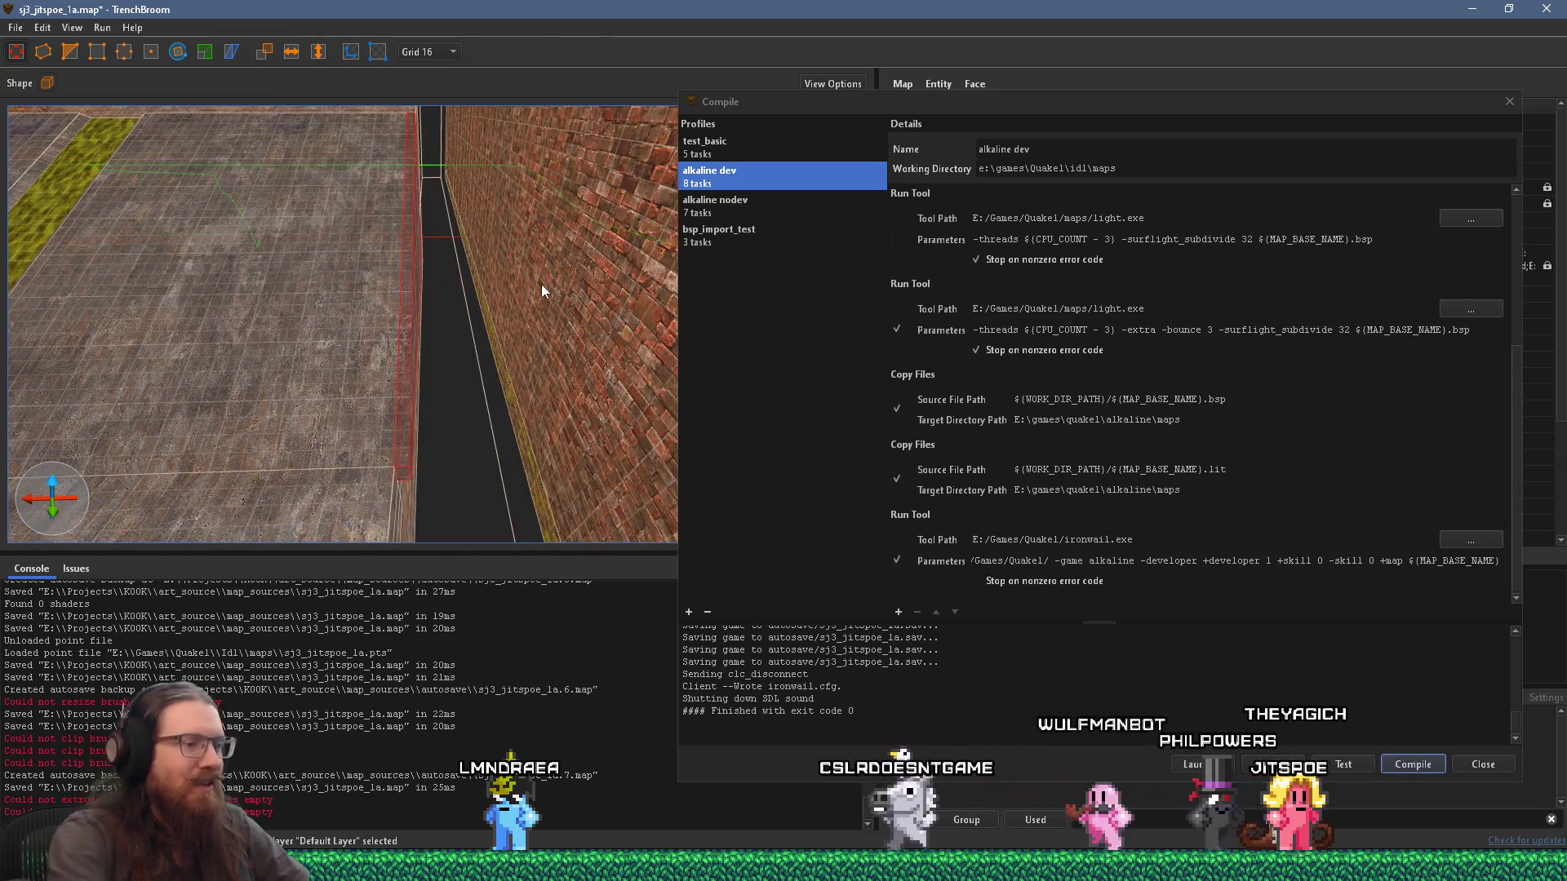
pyautogui.press('Escape')
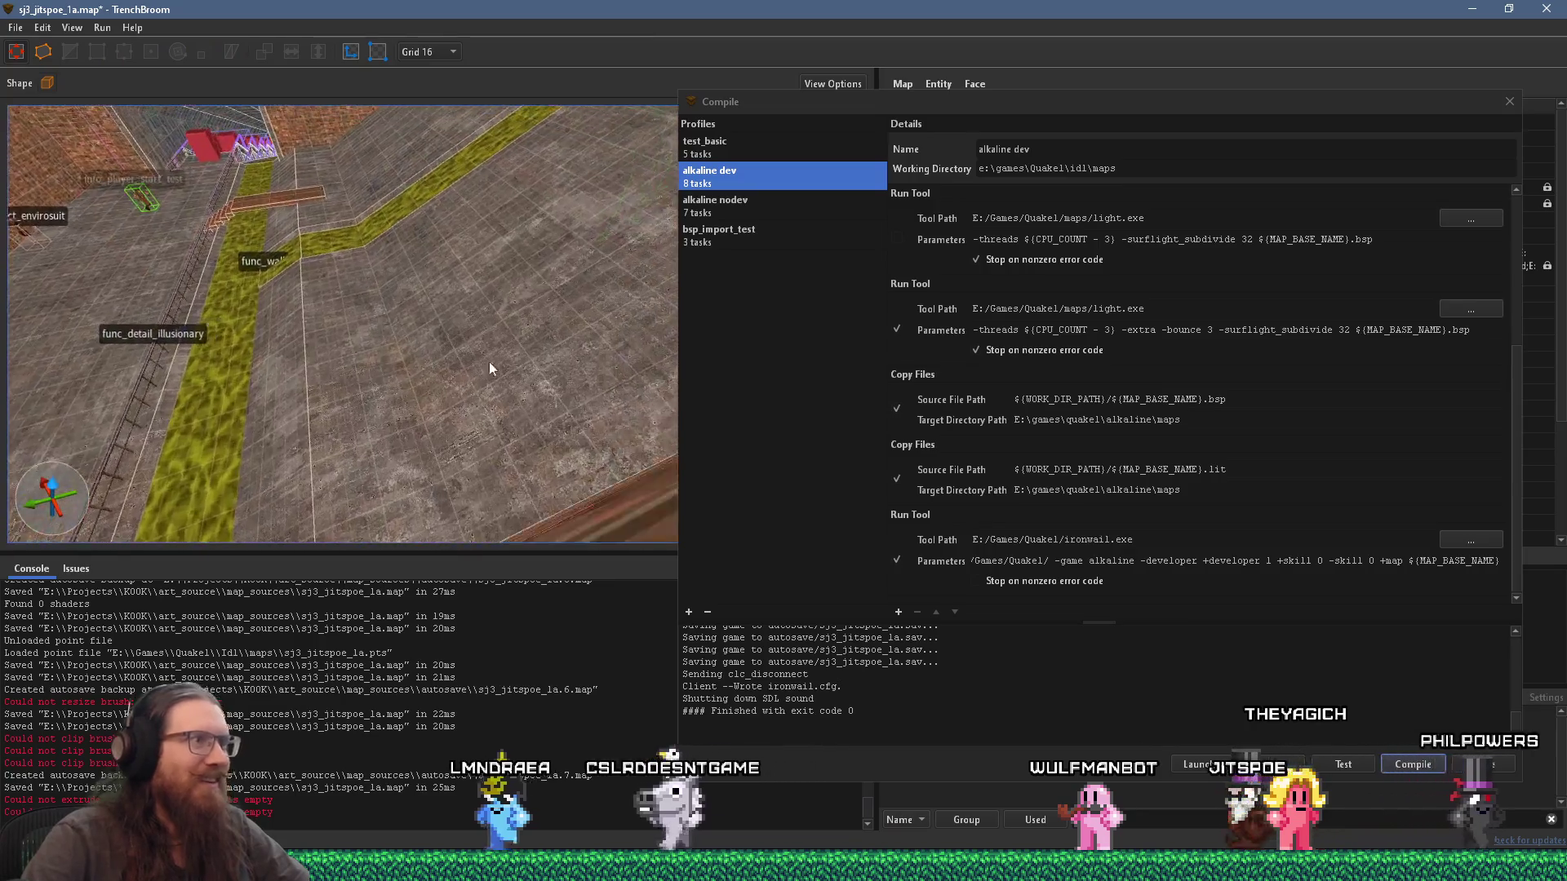
# Step: Select the floor brush and resize its face beside the slime channel
pyautogui.click(484, 369)
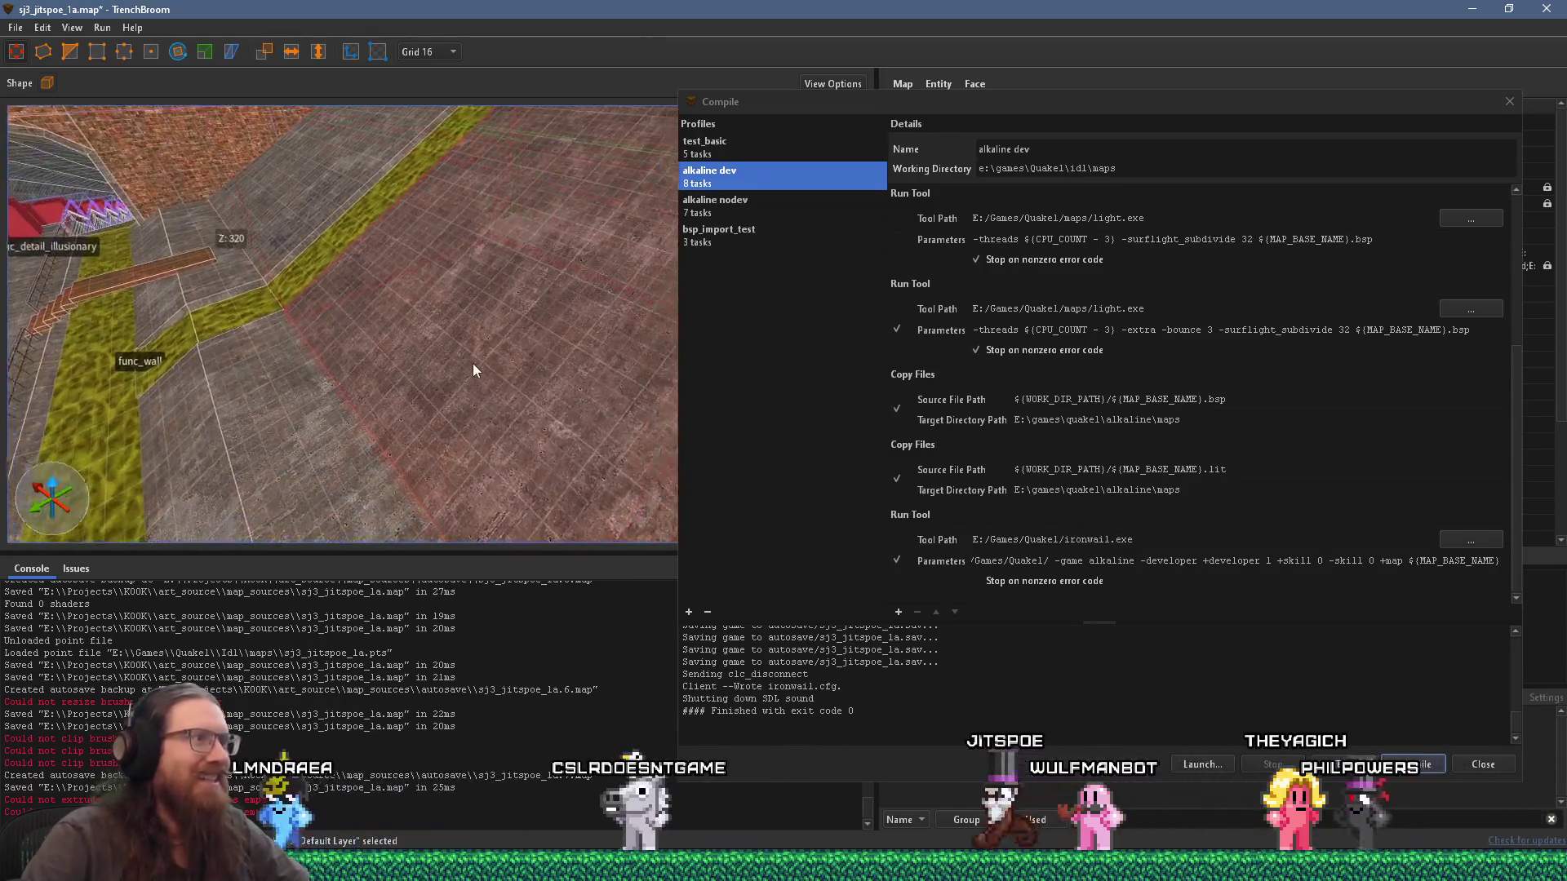
pyautogui.moveTo(239, 481)
pyautogui.mouseDown()
pyautogui.moveTo(496, 436)
pyautogui.moveTo(493, 461)
pyautogui.mouseUp()
pyautogui.moveTo(401, 540); pyautogui.dragTo(481, 417)
pyautogui.moveTo(531, 318)
pyautogui.mouseDown()
pyautogui.moveTo(542, 289)
pyautogui.moveTo(497, 328)
pyautogui.mouseUp()
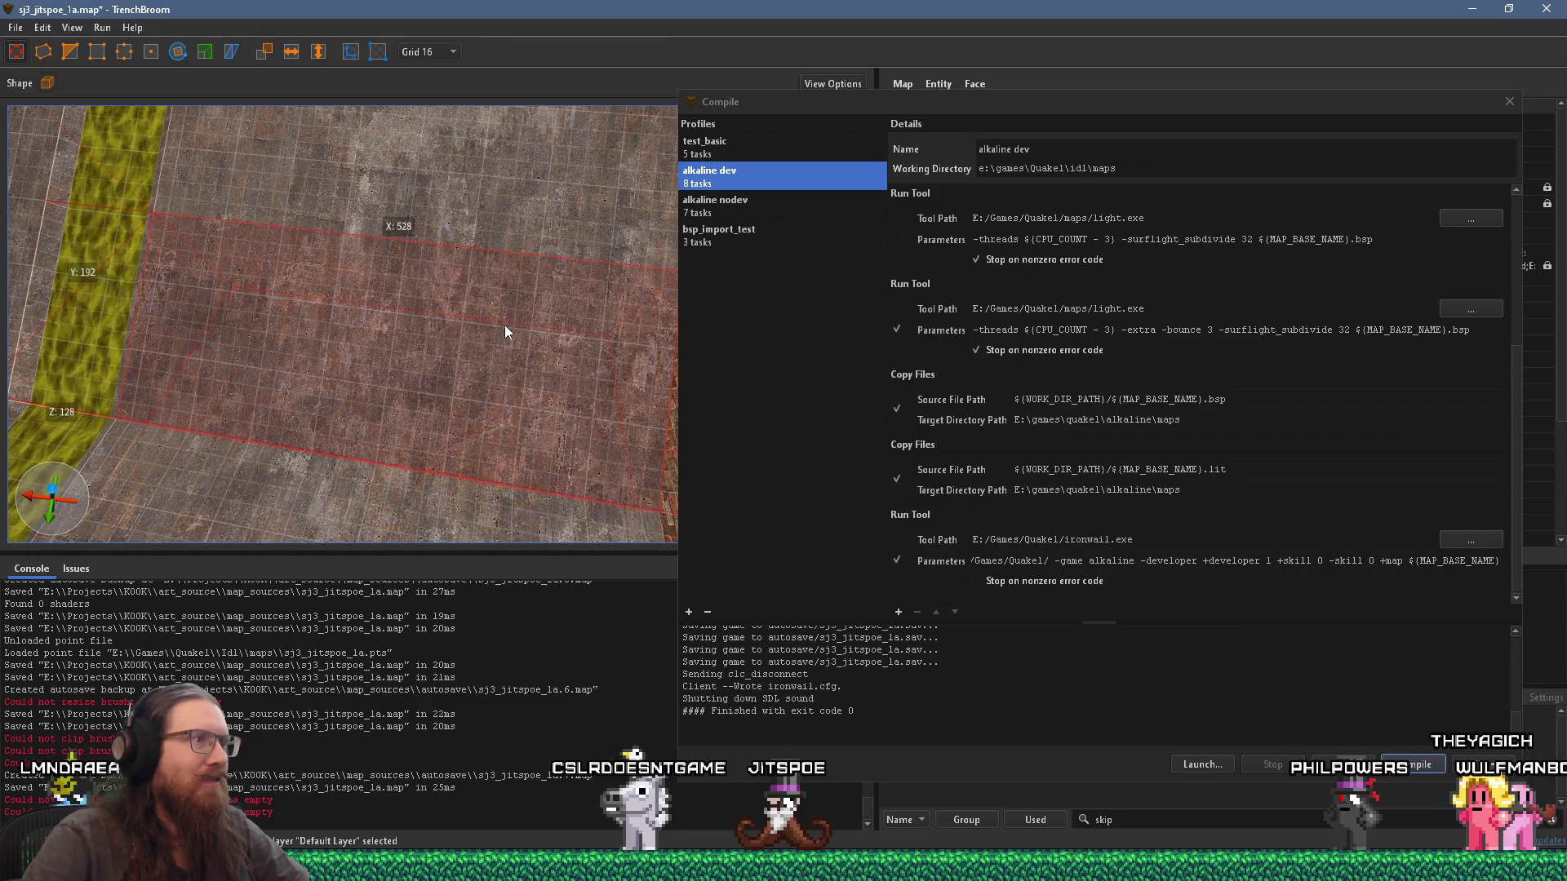
pyautogui.moveTo(137, 107)
pyautogui.mouseDown()
pyautogui.moveTo(347, 311)
pyautogui.moveTo(421, 445)
pyautogui.mouseUp()
# Step: Clip the floor brush with clip points near -5,168 1,616 512 to cut the sunken pit
pyautogui.click(403, 421)
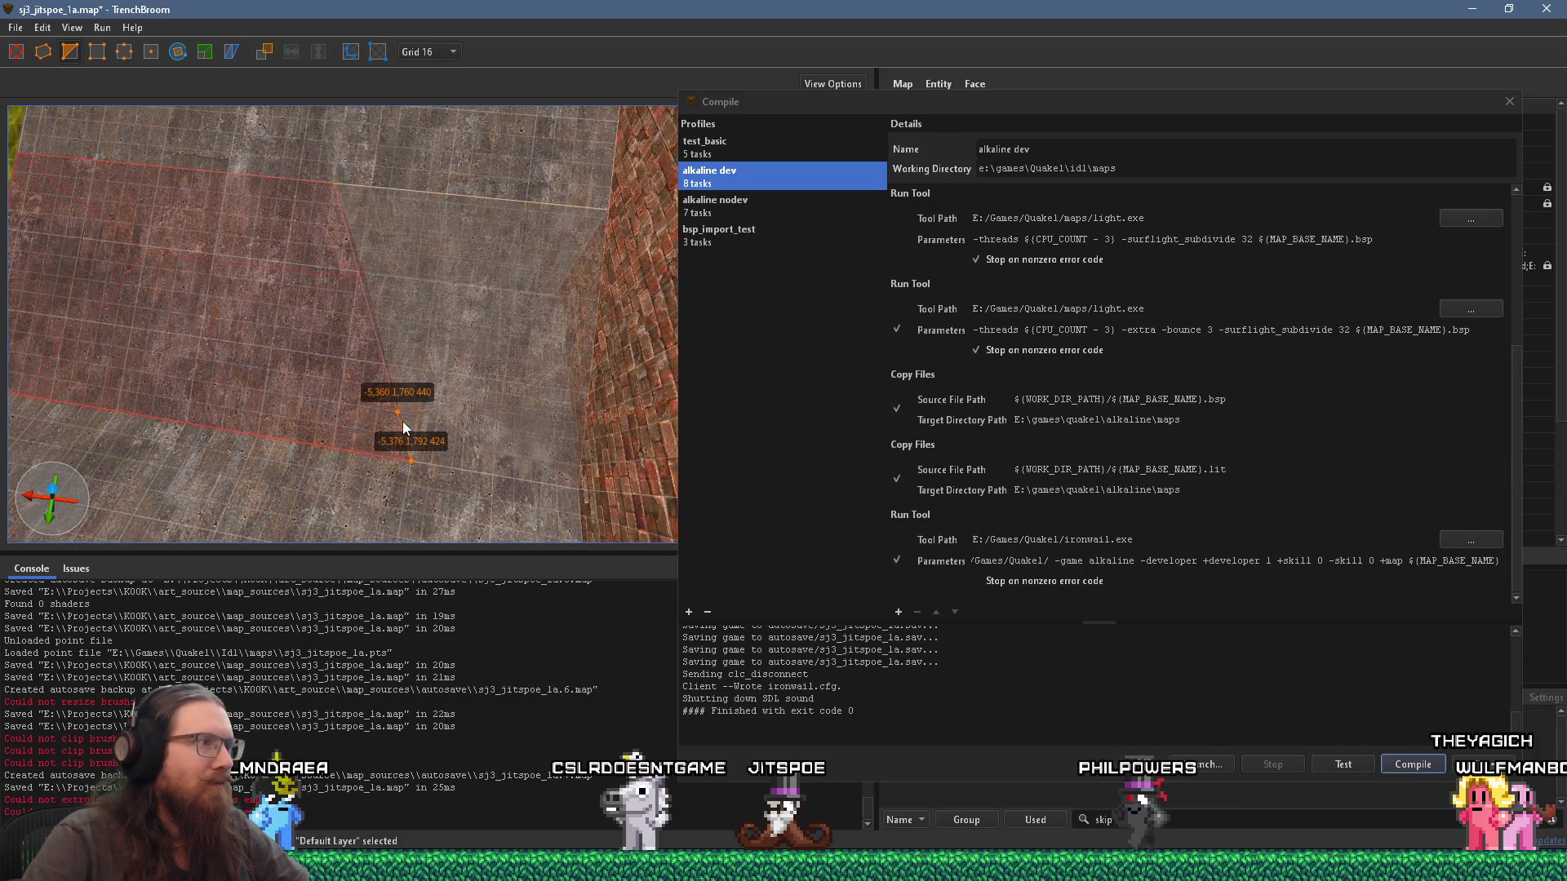
pyautogui.hotkey('ctrl', 'Return')
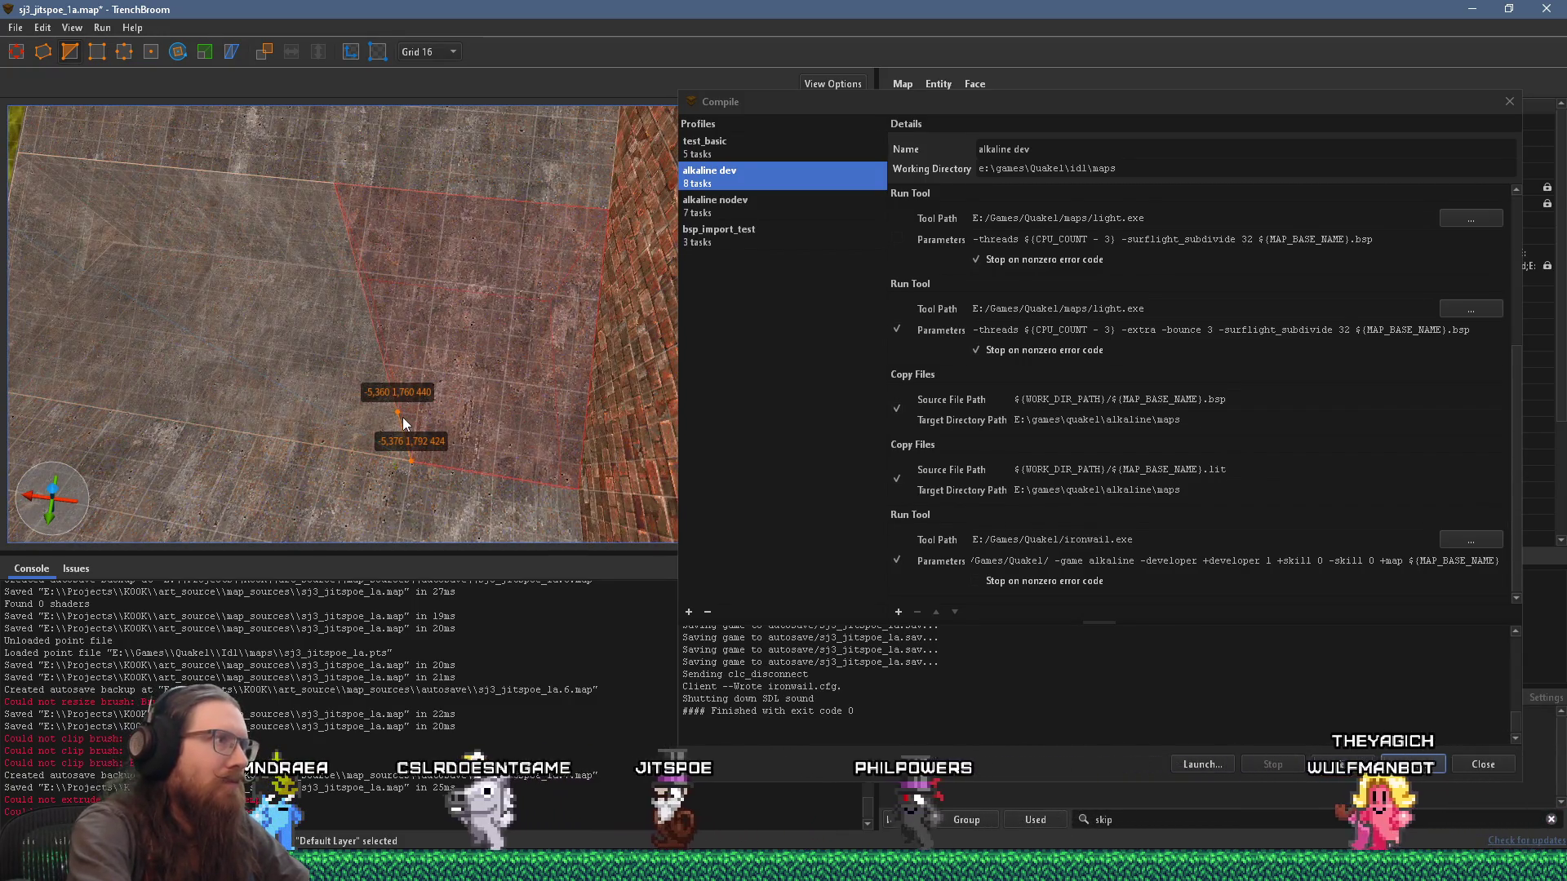
pyautogui.hotkey('ctrl', 'Return')
pyautogui.moveTo(403, 417)
pyautogui.mouseDown()
pyautogui.moveTo(591, 362)
pyautogui.moveTo(484, 351)
pyautogui.moveTo(402, 393)
pyautogui.moveTo(407, 461)
pyautogui.mouseUp()
pyautogui.click(388, 268)
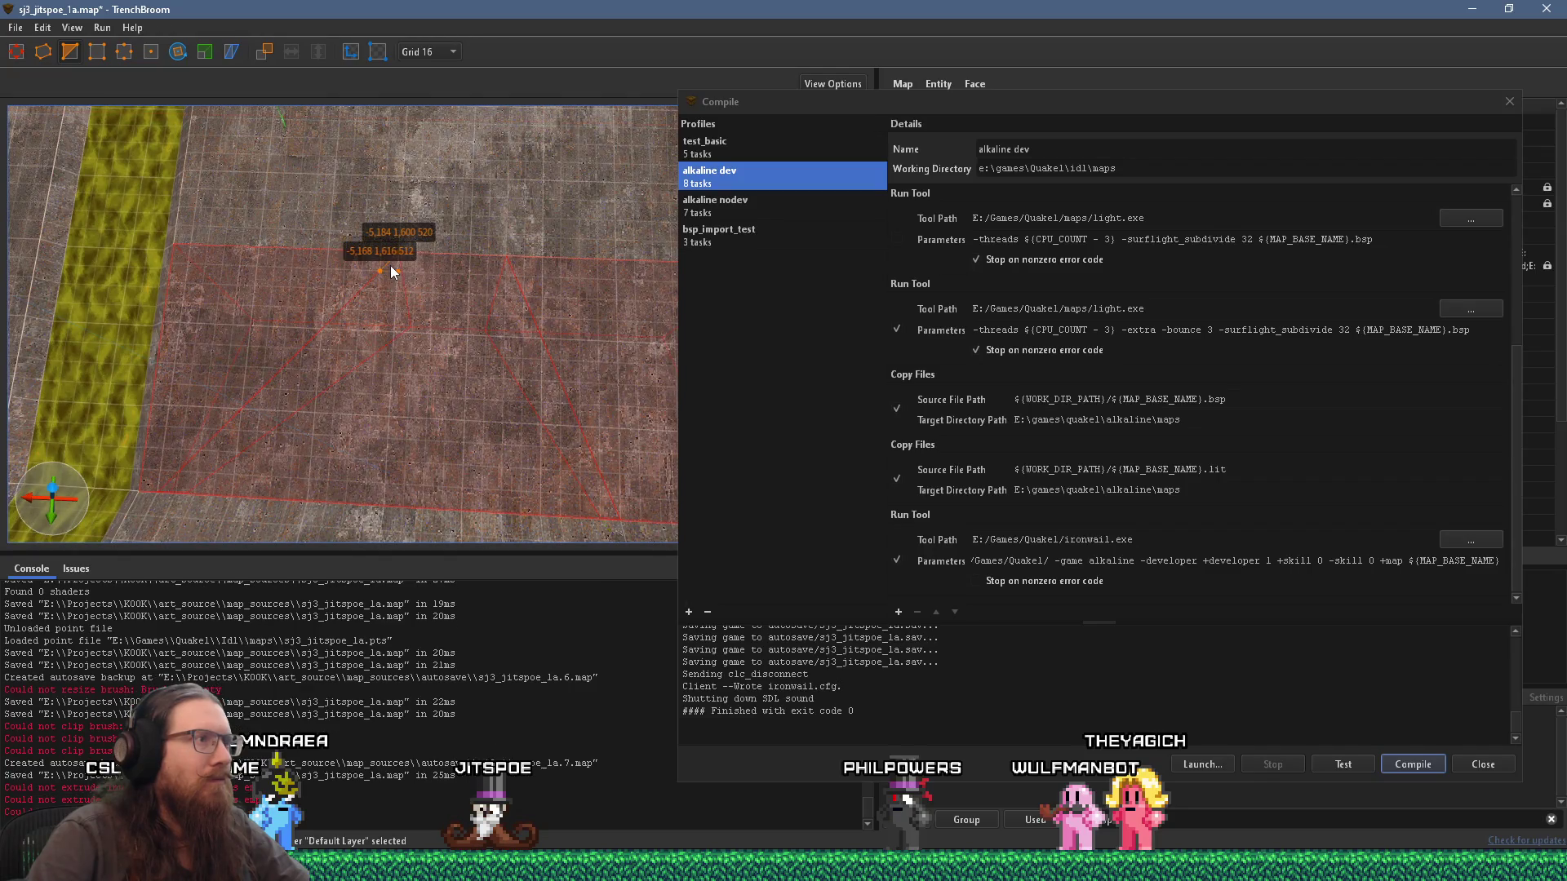
pyautogui.moveTo(391, 288); pyautogui.dragTo(454, 331)
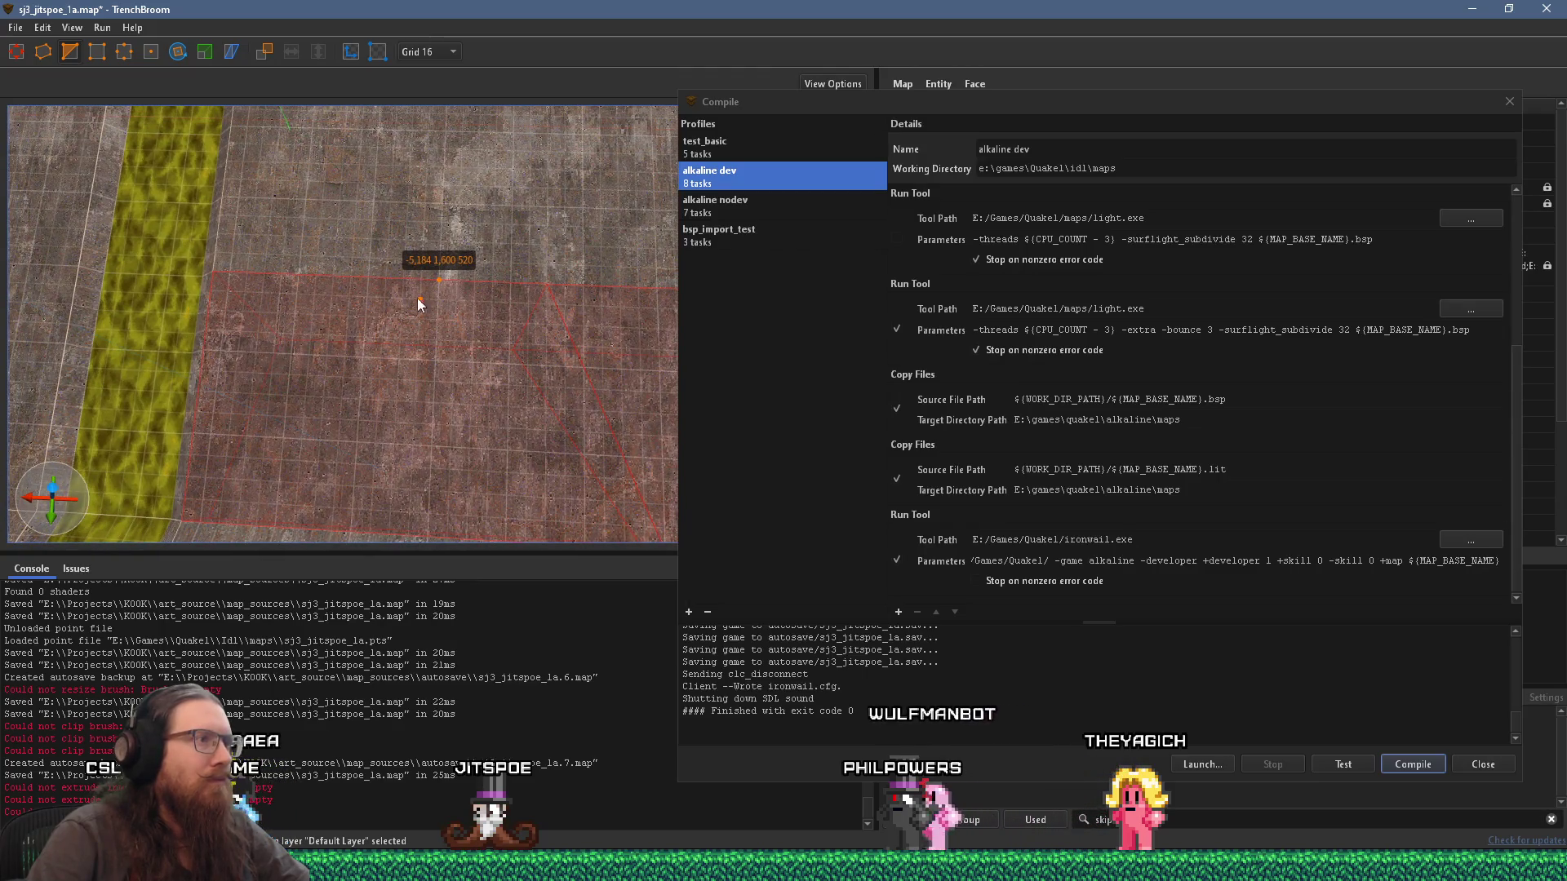
pyautogui.click(420, 321)
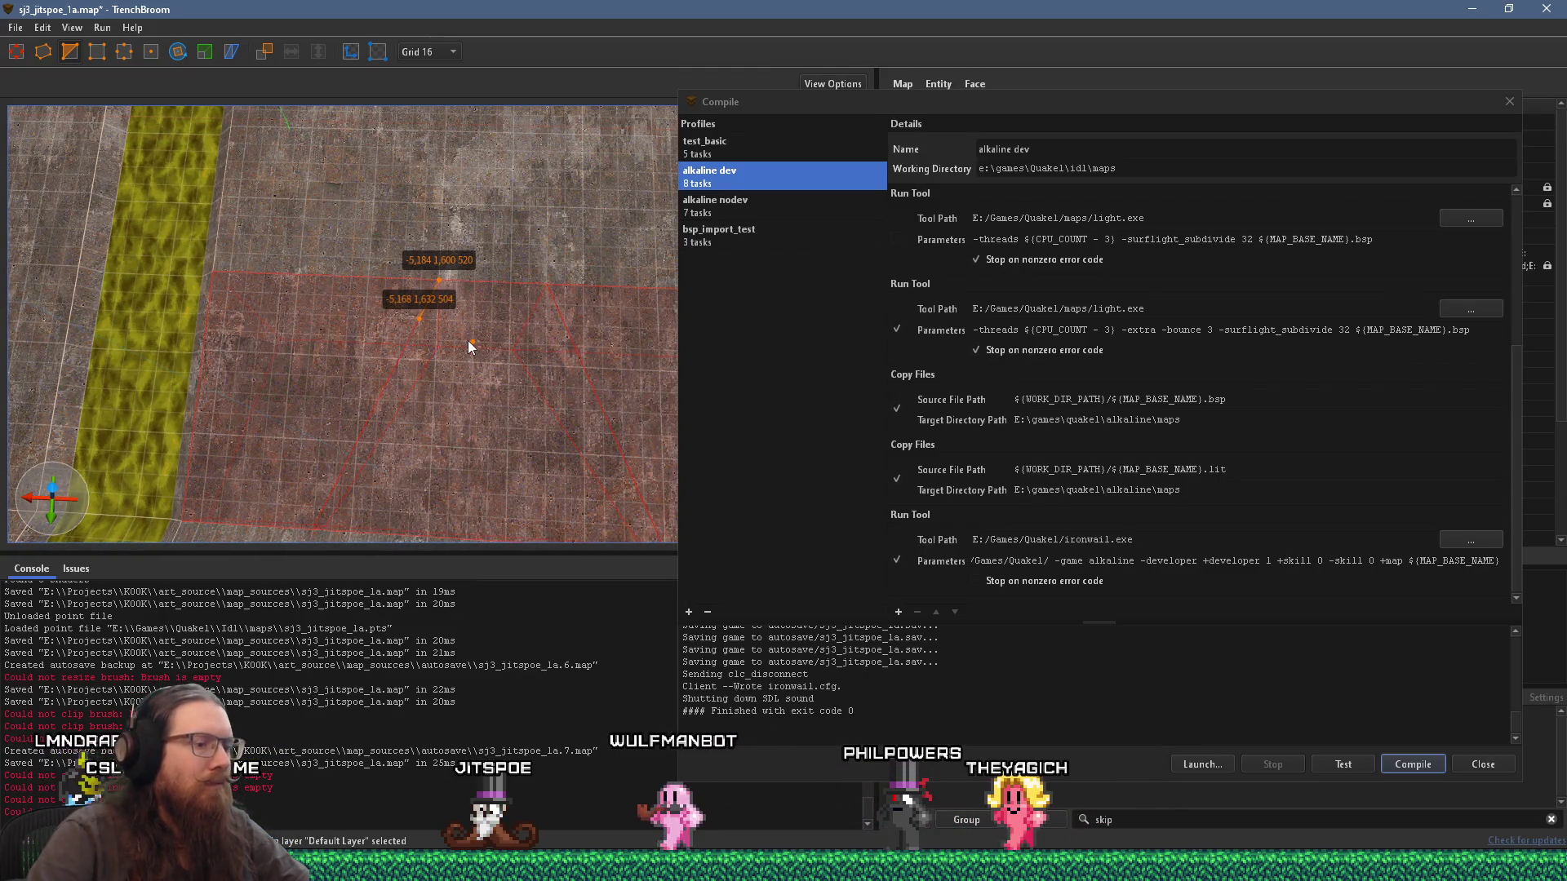
pyautogui.press('Return')
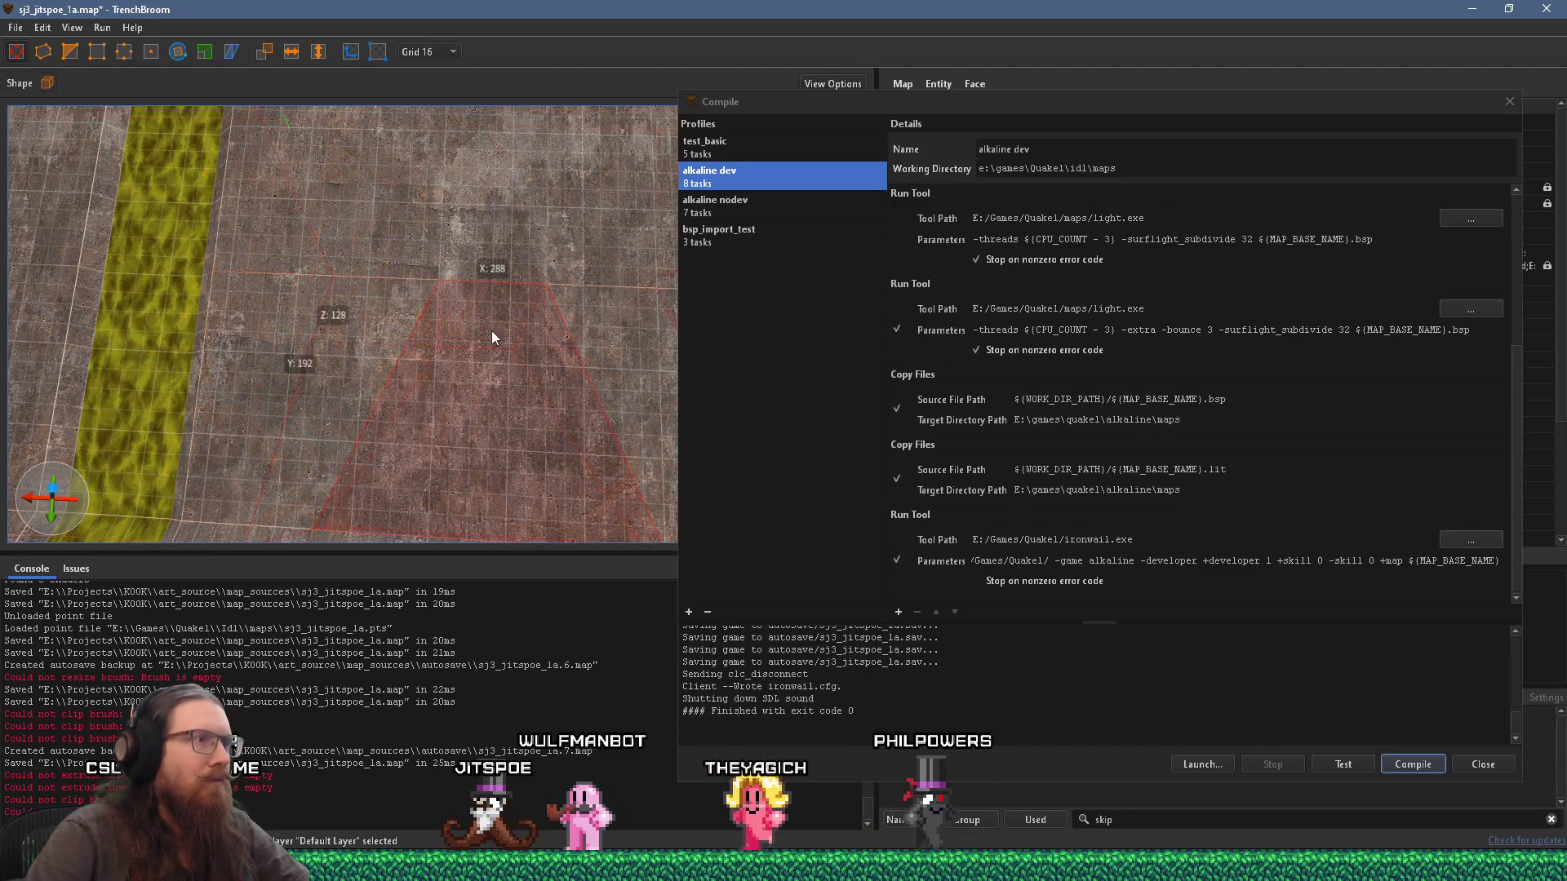
pyautogui.press('Escape')
# Step: Select the resulting 528 × 272 × 168 pit brush and inspect its edge
pyautogui.moveTo(520, 403)
pyautogui.mouseDown()
pyautogui.moveTo(491, 207)
pyautogui.moveTo(500, 264)
pyautogui.moveTo(366, 388)
pyautogui.moveTo(322, 498)
pyautogui.moveTo(552, 165)
pyautogui.moveTo(463, 250)
pyautogui.moveTo(461, 171)
pyautogui.moveTo(455, 192)
pyautogui.moveTo(500, 479)
pyautogui.moveTo(466, 422)
pyautogui.moveTo(417, 413)
pyautogui.moveTo(326, 435)
pyautogui.moveTo(346, 385)
pyautogui.mouseUp()
pyautogui.click(432, 324)
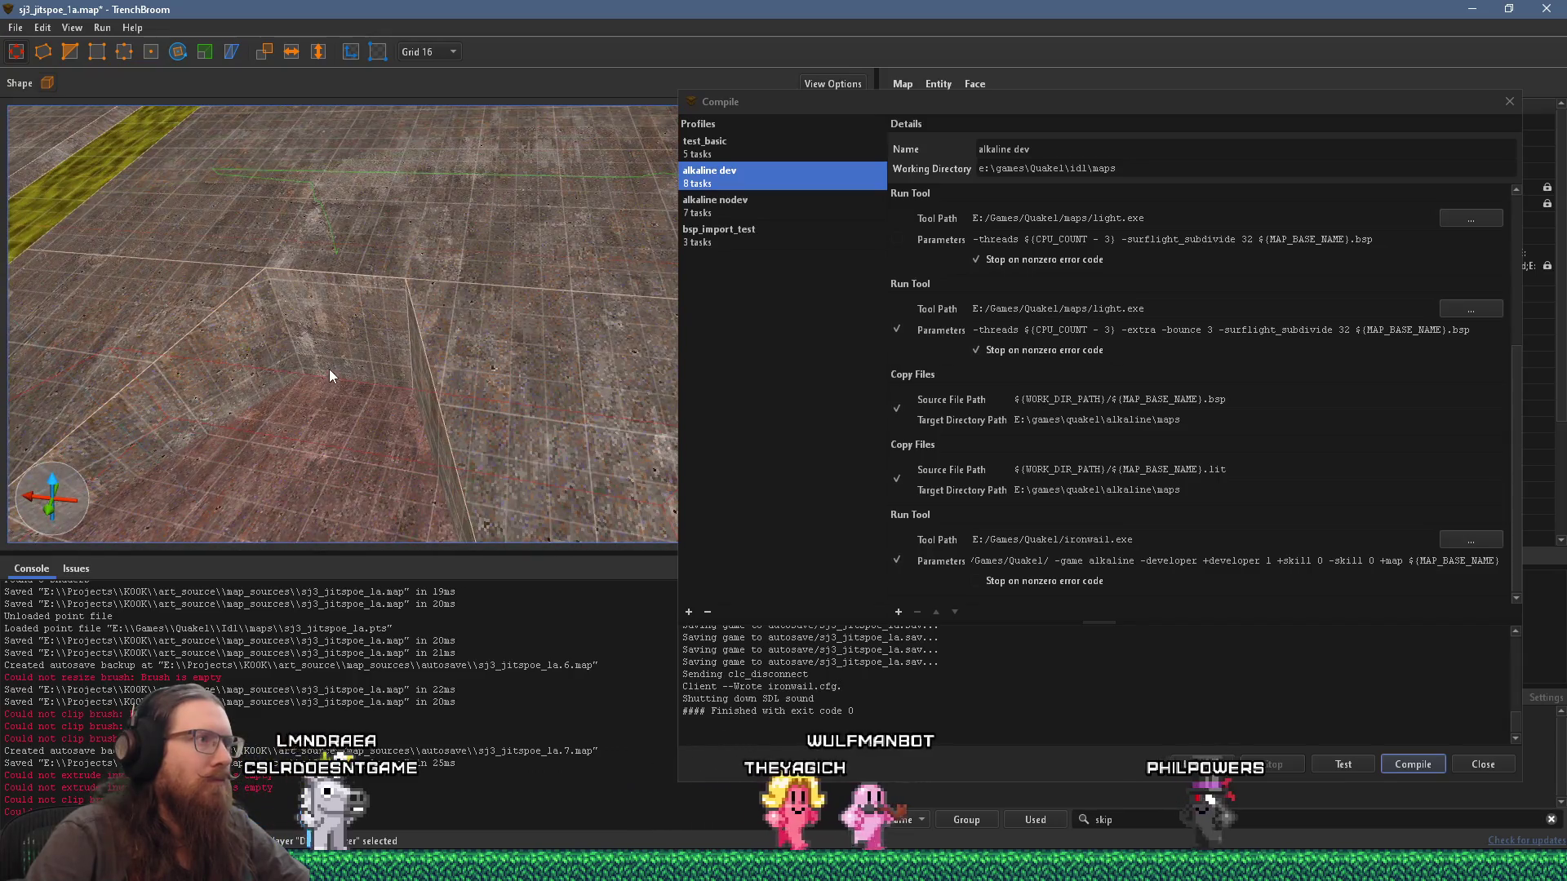
pyautogui.moveTo(339, 315)
pyautogui.mouseDown()
pyautogui.moveTo(359, 296)
pyautogui.moveTo(293, 381)
pyautogui.moveTo(408, 322)
pyautogui.moveTo(396, 340)
pyautogui.moveTo(422, 325)
pyautogui.moveTo(422, 405)
pyautogui.moveTo(227, 350)
pyautogui.moveTo(548, 365)
pyautogui.moveTo(668, 253)
pyautogui.mouseUp()
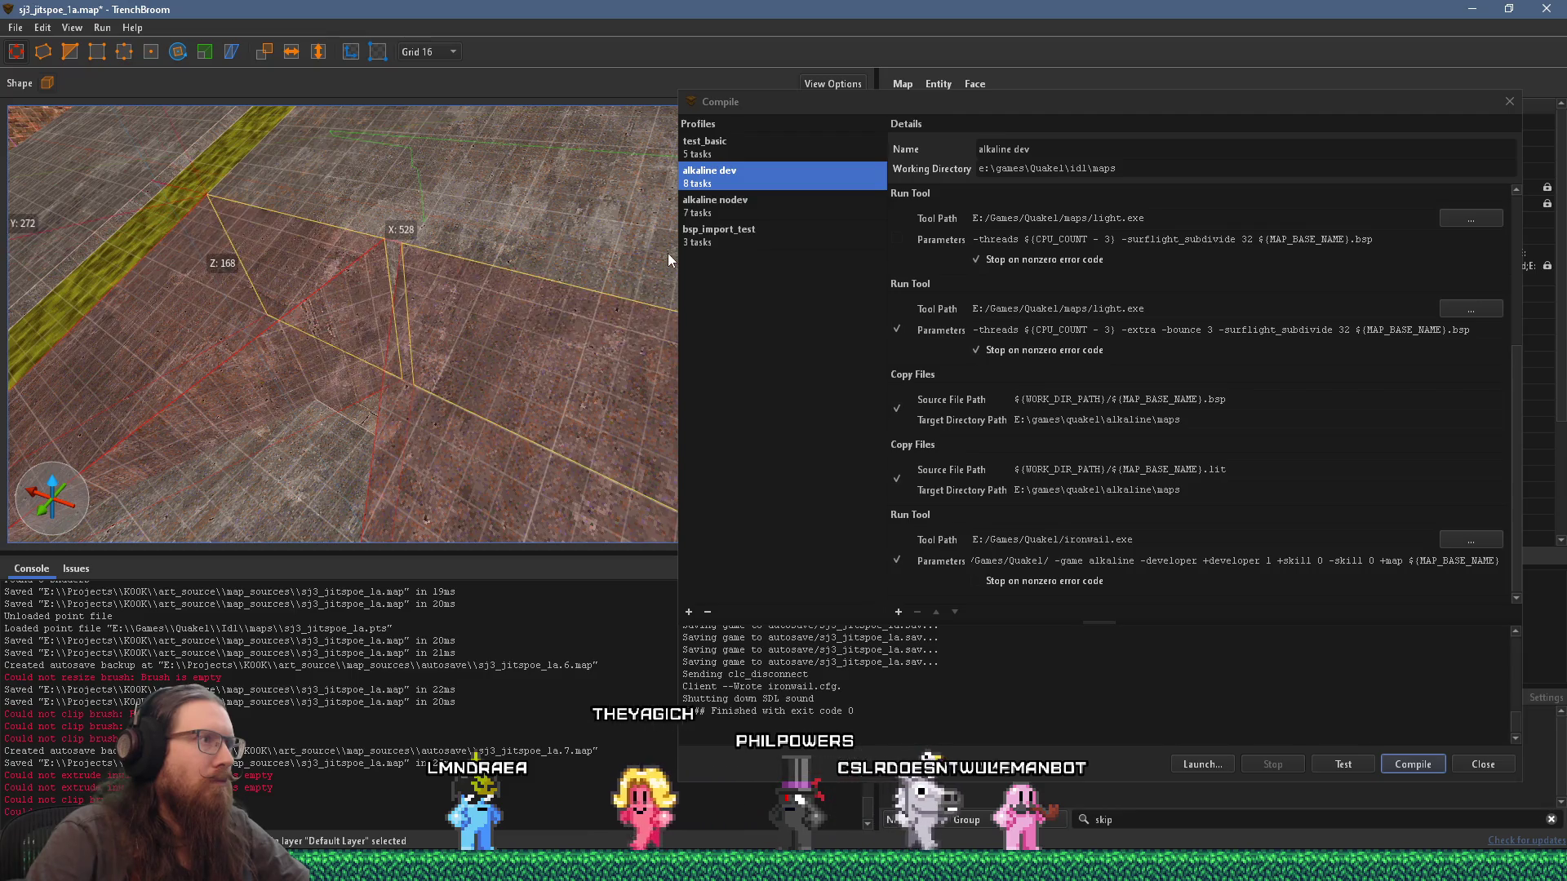
# Step: Shrink the wedge brush from 264 to 200 units along X and draw a tall block on the pit floor
pyautogui.moveTo(298, 422); pyautogui.dragTo(467, 331)
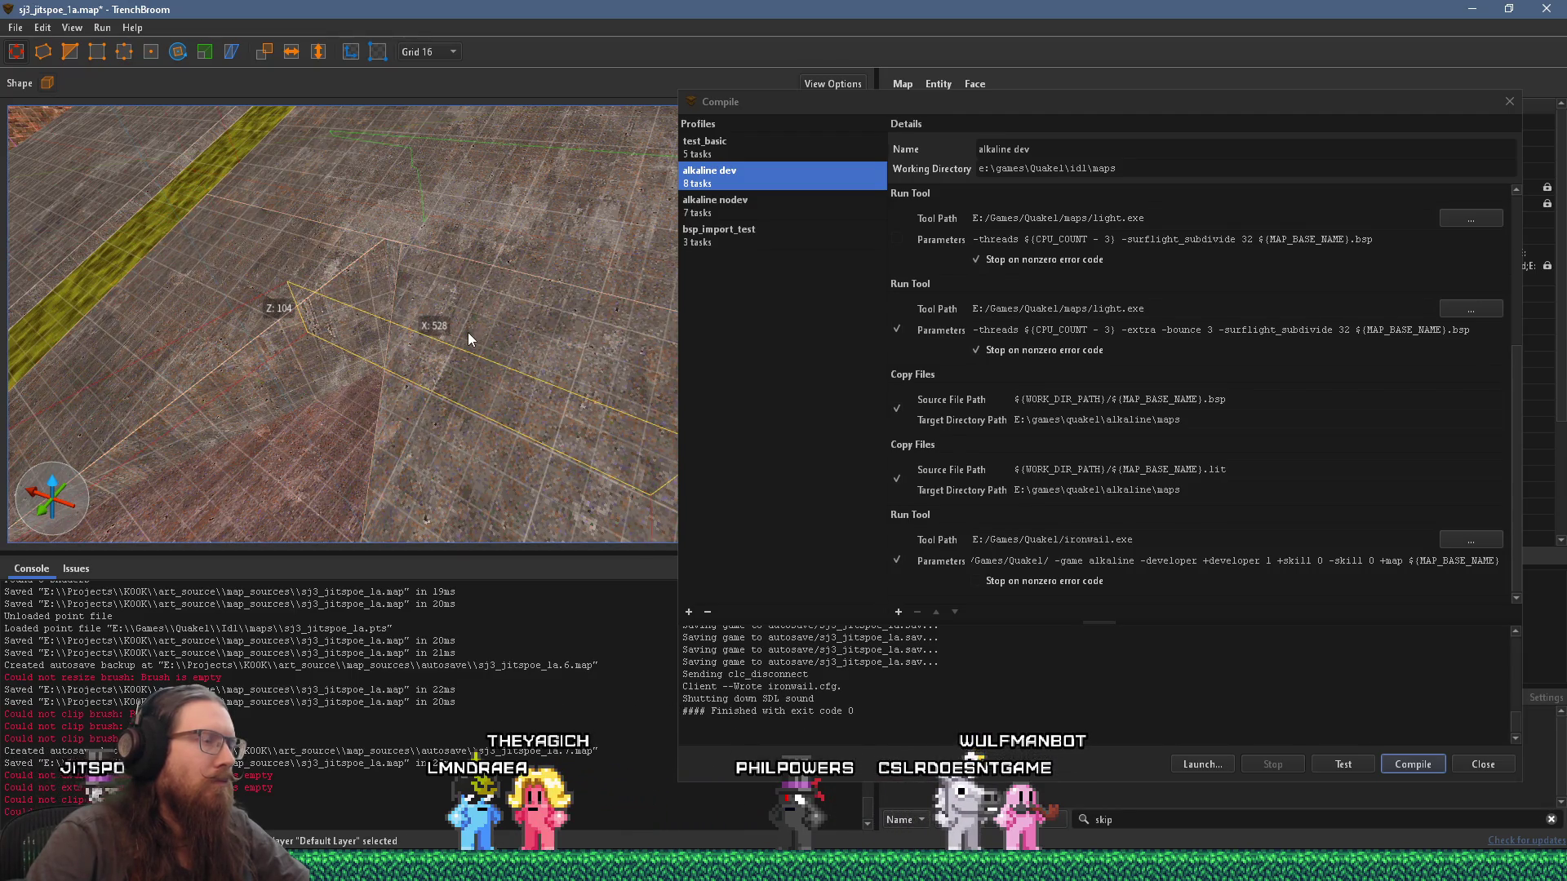
pyautogui.moveTo(364, 394)
pyautogui.mouseDown()
pyautogui.moveTo(394, 261)
pyautogui.moveTo(448, 281)
pyautogui.mouseUp()
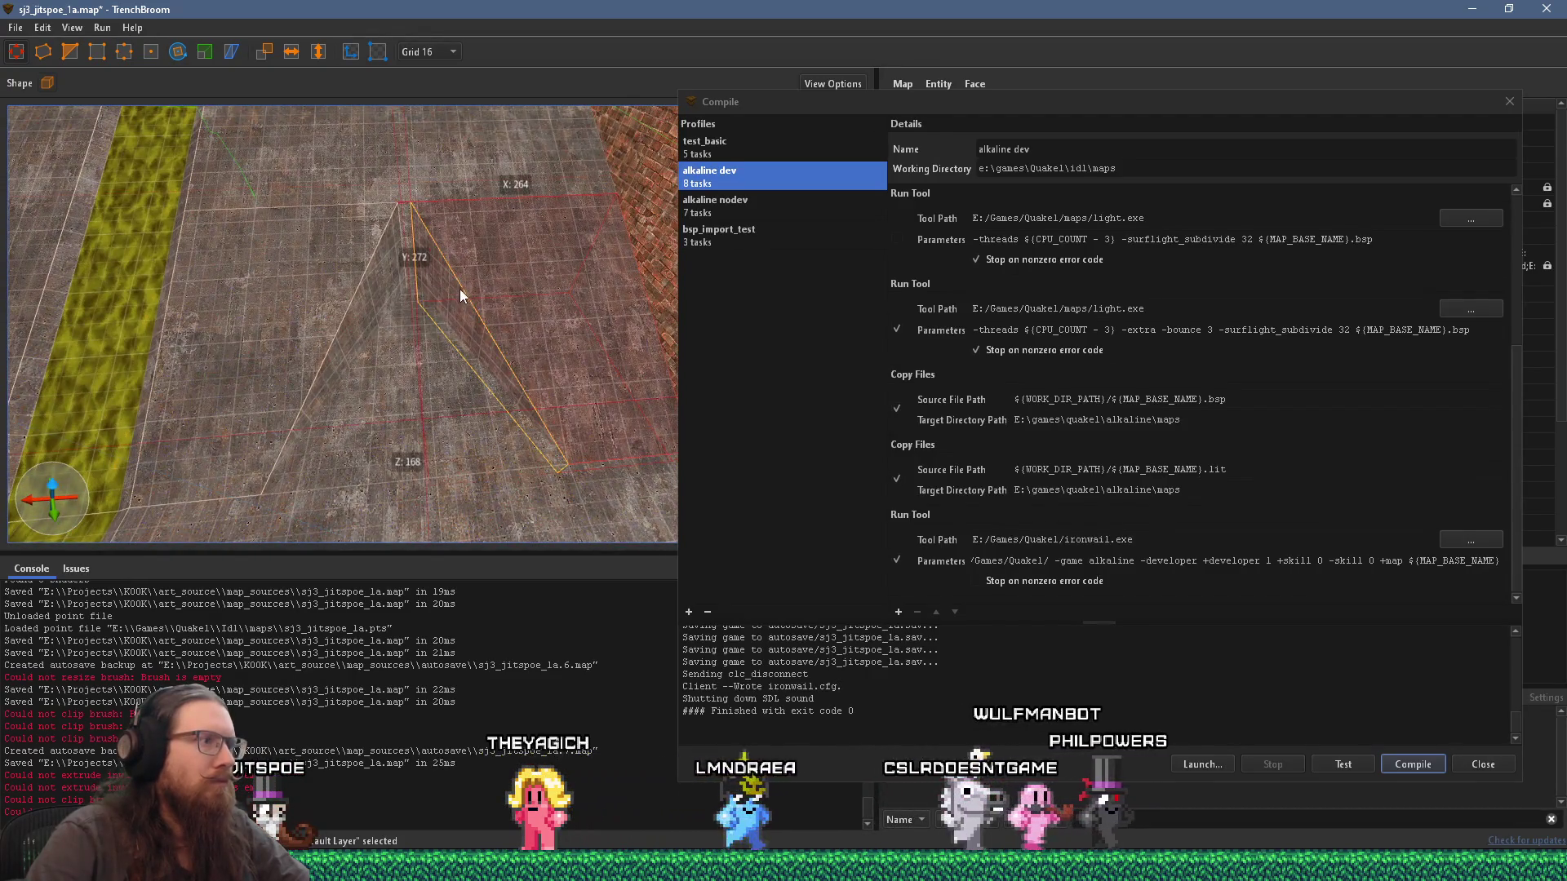
pyautogui.moveTo(344, 294)
pyautogui.mouseDown()
pyautogui.moveTo(358, 288)
pyautogui.moveTo(329, 291)
pyautogui.moveTo(438, 351)
pyautogui.moveTo(426, 323)
pyautogui.moveTo(466, 256)
pyautogui.moveTo(458, 102)
pyautogui.moveTo(408, 327)
pyautogui.moveTo(433, 302)
pyautogui.moveTo(443, 315)
pyautogui.moveTo(399, 353)
pyautogui.mouseUp()
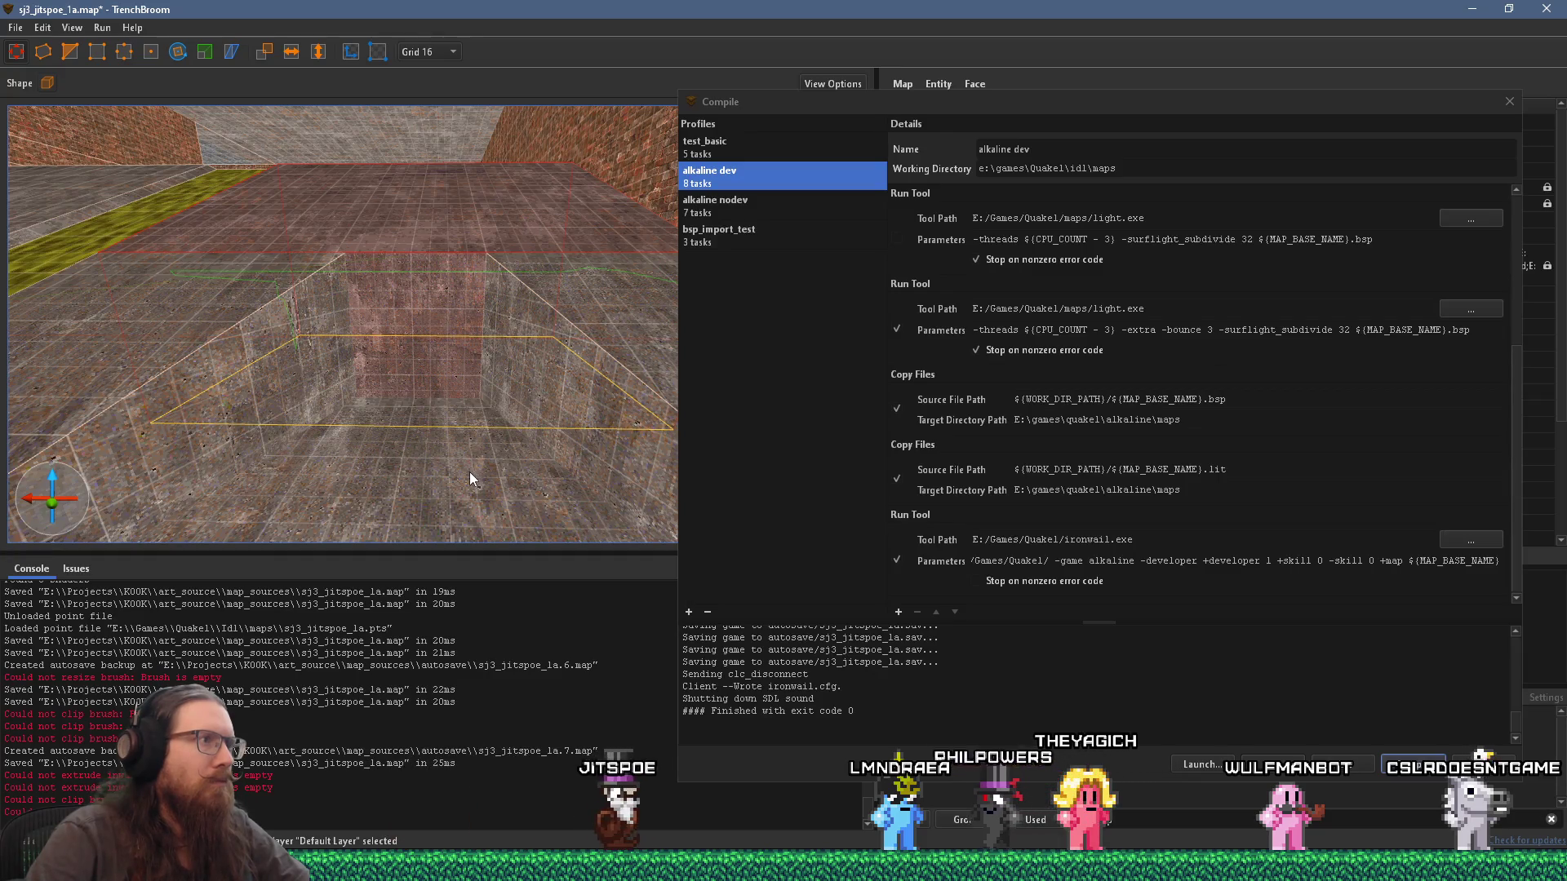
pyautogui.moveTo(468, 477)
pyautogui.mouseDown()
pyautogui.moveTo(489, 319)
pyautogui.moveTo(538, 417)
pyautogui.moveTo(527, 434)
pyautogui.moveTo(322, 385)
pyautogui.moveTo(312, 406)
pyautogui.moveTo(489, 327)
pyautogui.moveTo(474, 349)
pyautogui.moveTo(535, 349)
pyautogui.moveTo(416, 343)
pyautogui.moveTo(526, 346)
pyautogui.moveTo(478, 347)
pyautogui.moveTo(574, 293)
pyautogui.moveTo(646, 317)
pyautogui.moveTo(549, 318)
pyautogui.moveTo(433, 363)
pyautogui.moveTo(332, 326)
pyautogui.moveTo(430, 333)
pyautogui.moveTo(381, 321)
pyautogui.moveTo(67, 305)
pyautogui.moveTo(90, 320)
pyautogui.mouseUp()
pyautogui.press('a')
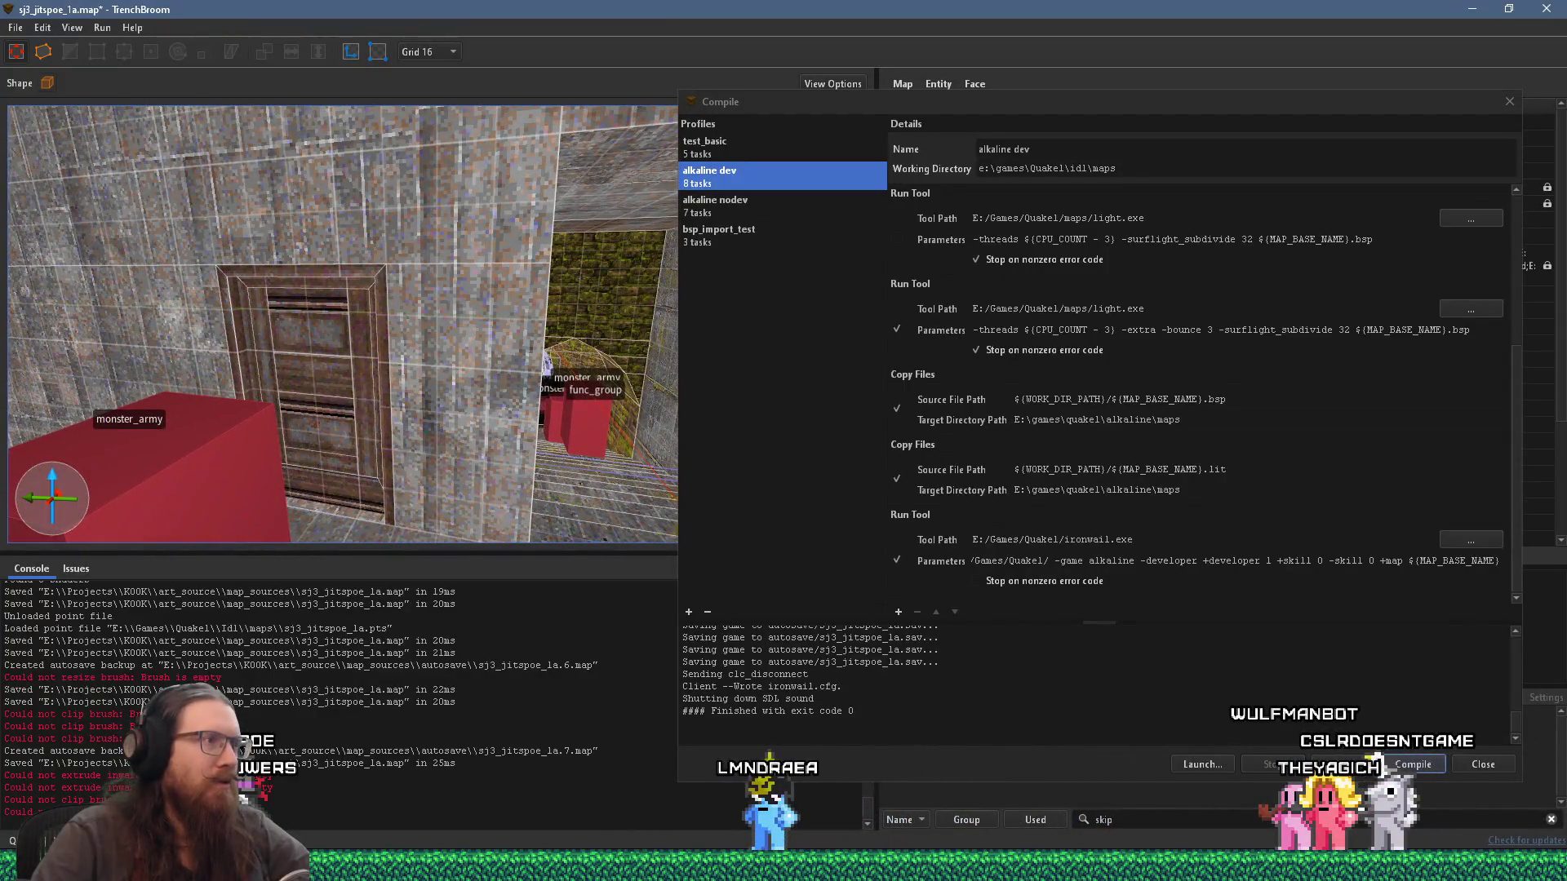
# Step: Resize the func_door near info_player_start_test from 8 to 16 units thick
pyautogui.moveTo(344, 362); pyautogui.dragTo(288, 365)
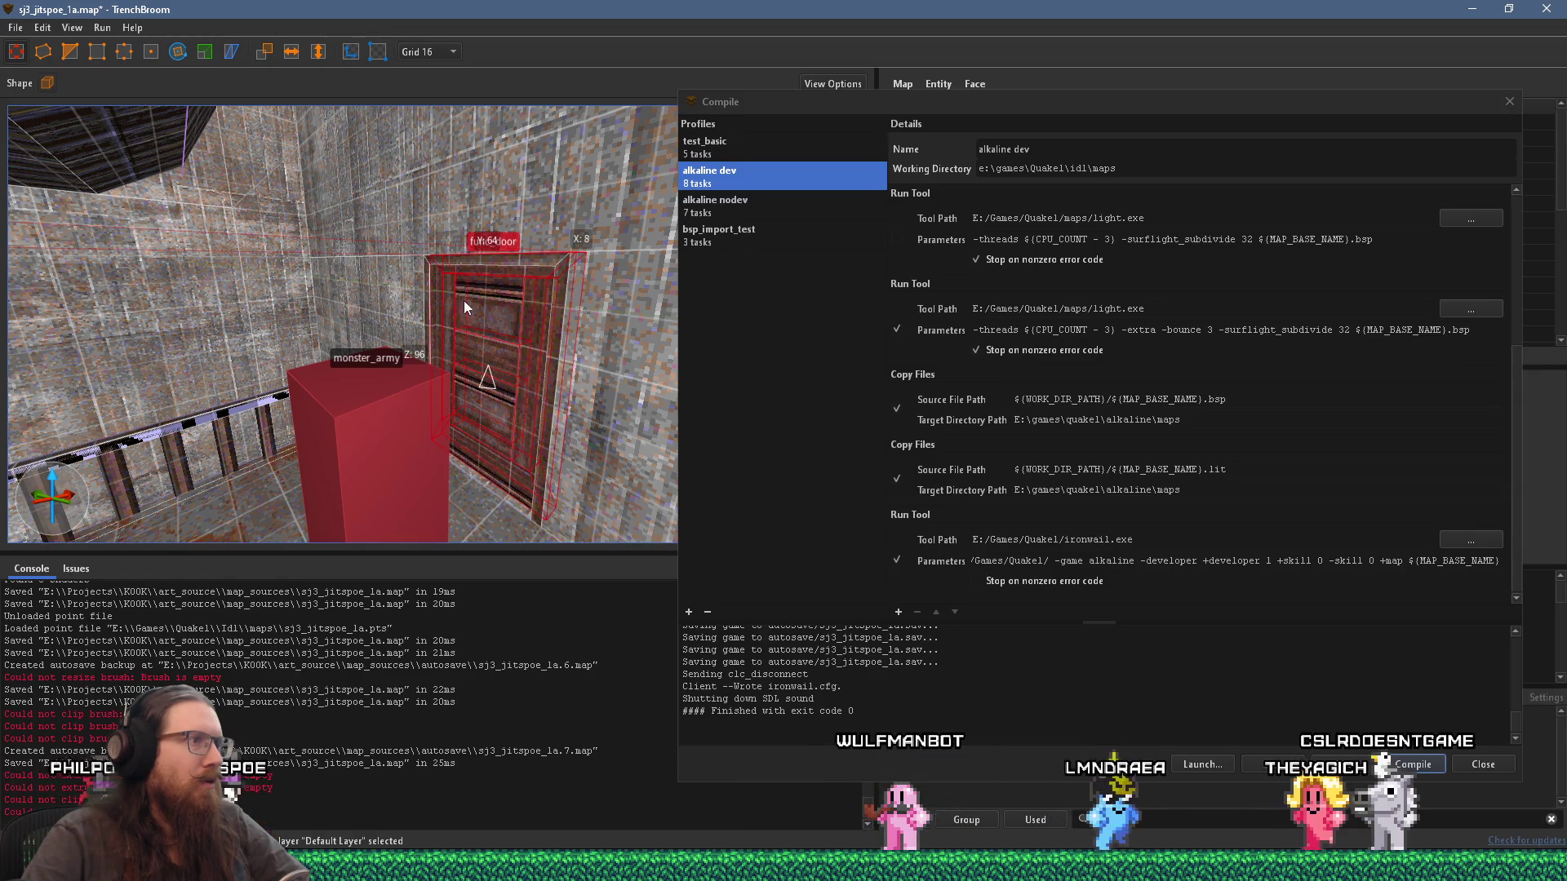
pyautogui.moveTo(433, 292); pyautogui.dragTo(471, 258)
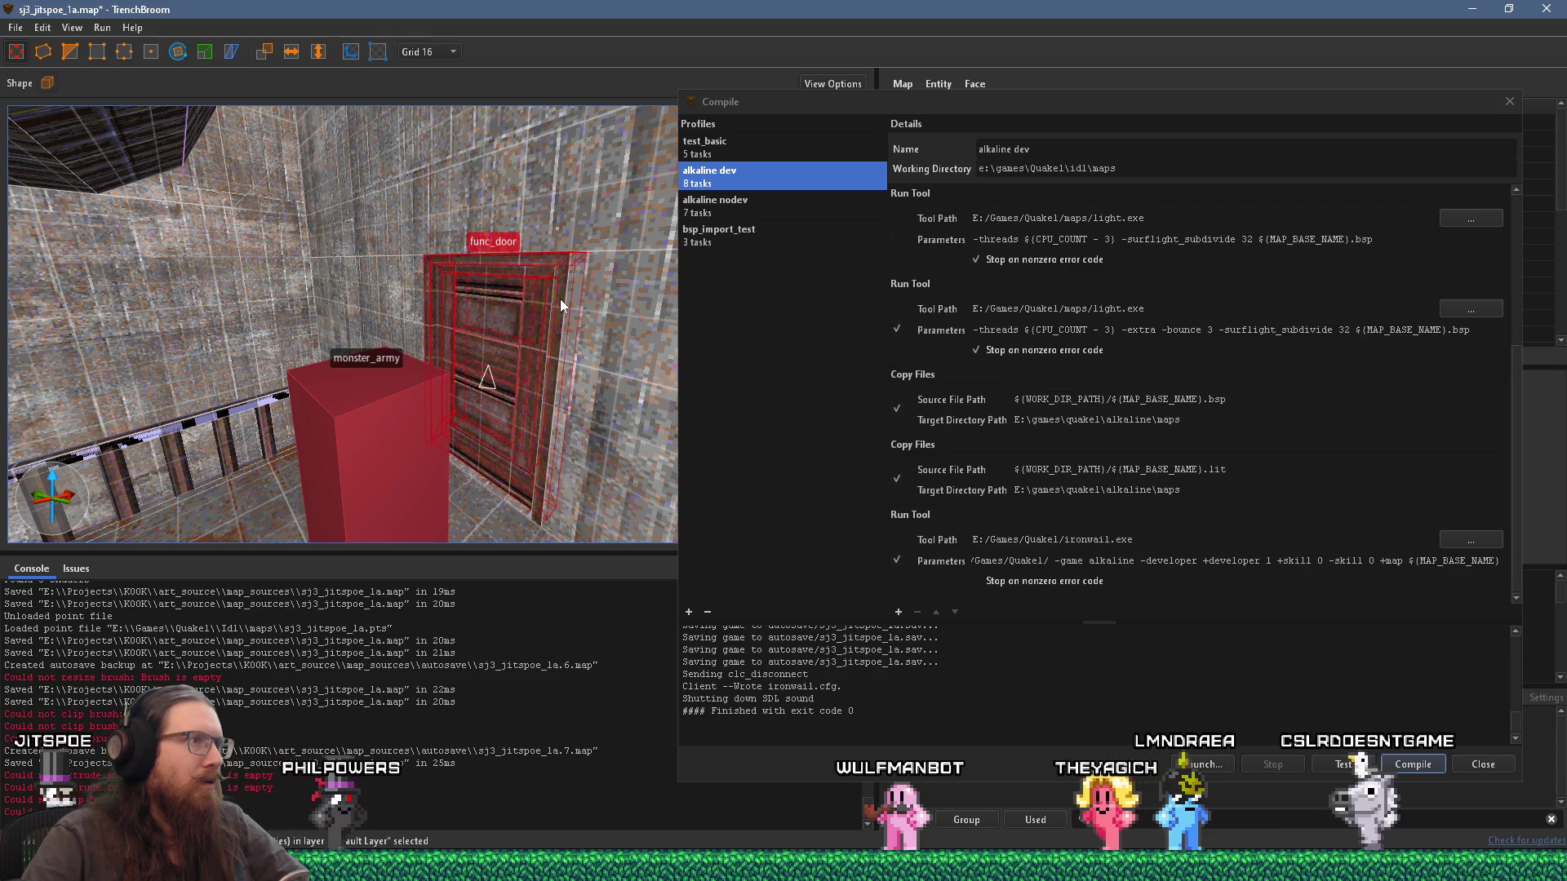
pyautogui.moveTo(557, 320)
pyautogui.mouseDown()
pyautogui.moveTo(415, 471)
pyautogui.moveTo(248, 436)
pyautogui.moveTo(335, 492)
pyautogui.moveTo(406, 501)
pyautogui.moveTo(404, 466)
pyautogui.moveTo(98, 503)
pyautogui.moveTo(456, 479)
pyautogui.moveTo(445, 524)
pyautogui.moveTo(570, 197)
pyautogui.moveTo(547, 252)
pyautogui.moveTo(371, 392)
pyautogui.moveTo(495, 272)
pyautogui.moveTo(316, 325)
pyautogui.moveTo(362, 388)
pyautogui.mouseUp()
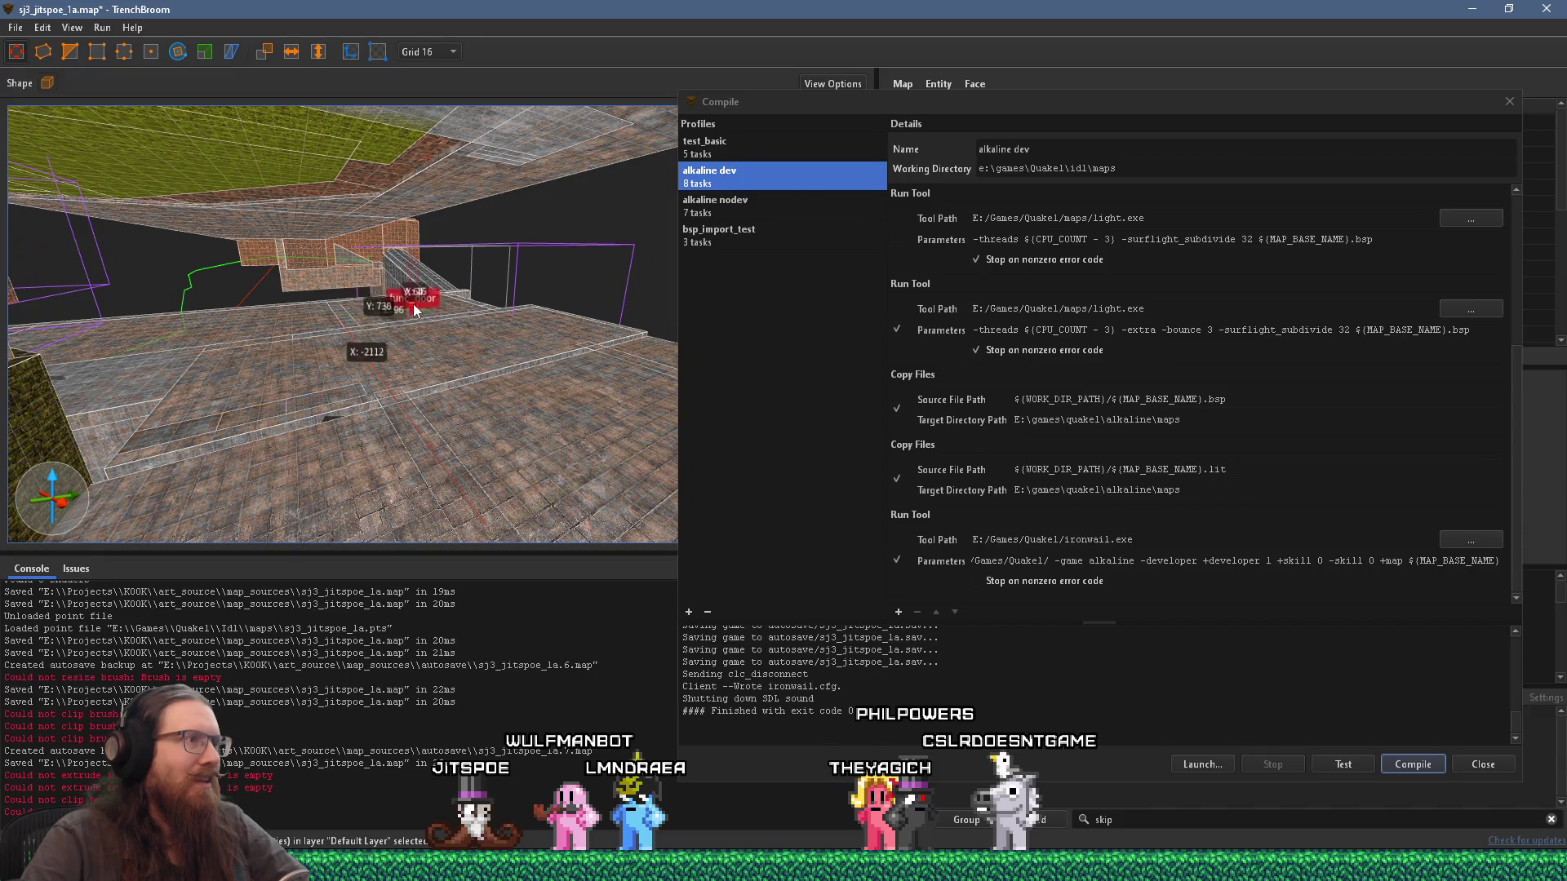
pyautogui.moveTo(393, 281)
pyautogui.mouseDown()
pyautogui.moveTo(605, 266)
pyautogui.moveTo(368, 297)
pyautogui.moveTo(524, 252)
pyautogui.moveTo(557, 197)
pyautogui.moveTo(465, 214)
pyautogui.moveTo(426, 271)
pyautogui.moveTo(503, 297)
pyautogui.mouseUp()
pyautogui.moveTo(437, 352)
pyautogui.mouseDown()
pyautogui.moveTo(434, 222)
pyautogui.moveTo(436, 452)
pyautogui.moveTo(389, 180)
pyautogui.mouseUp()
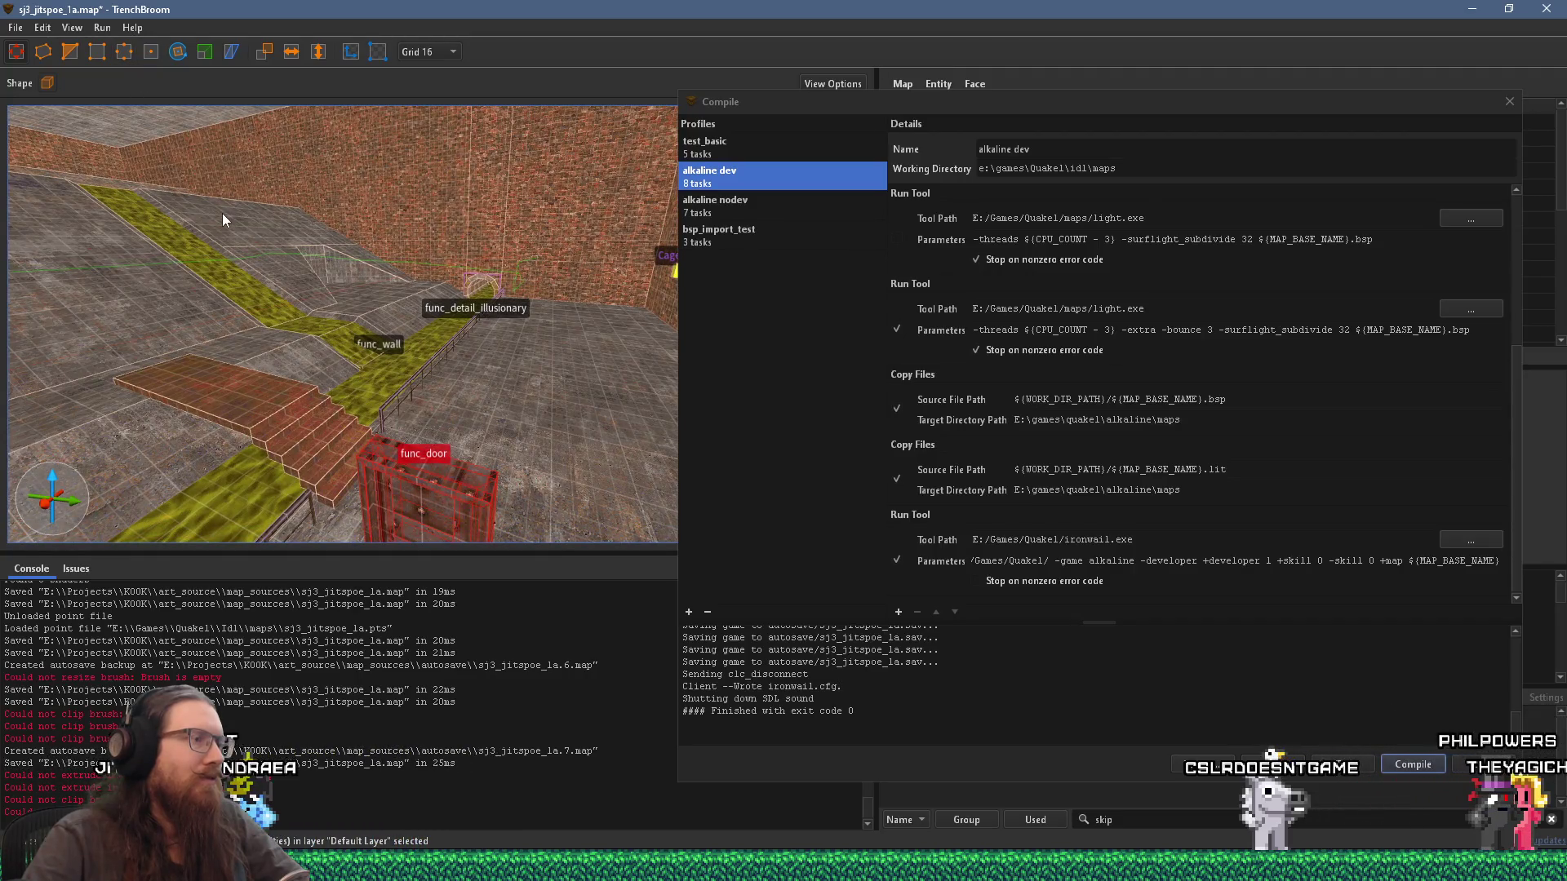
pyautogui.moveTo(229, 131); pyautogui.dragTo(373, 377)
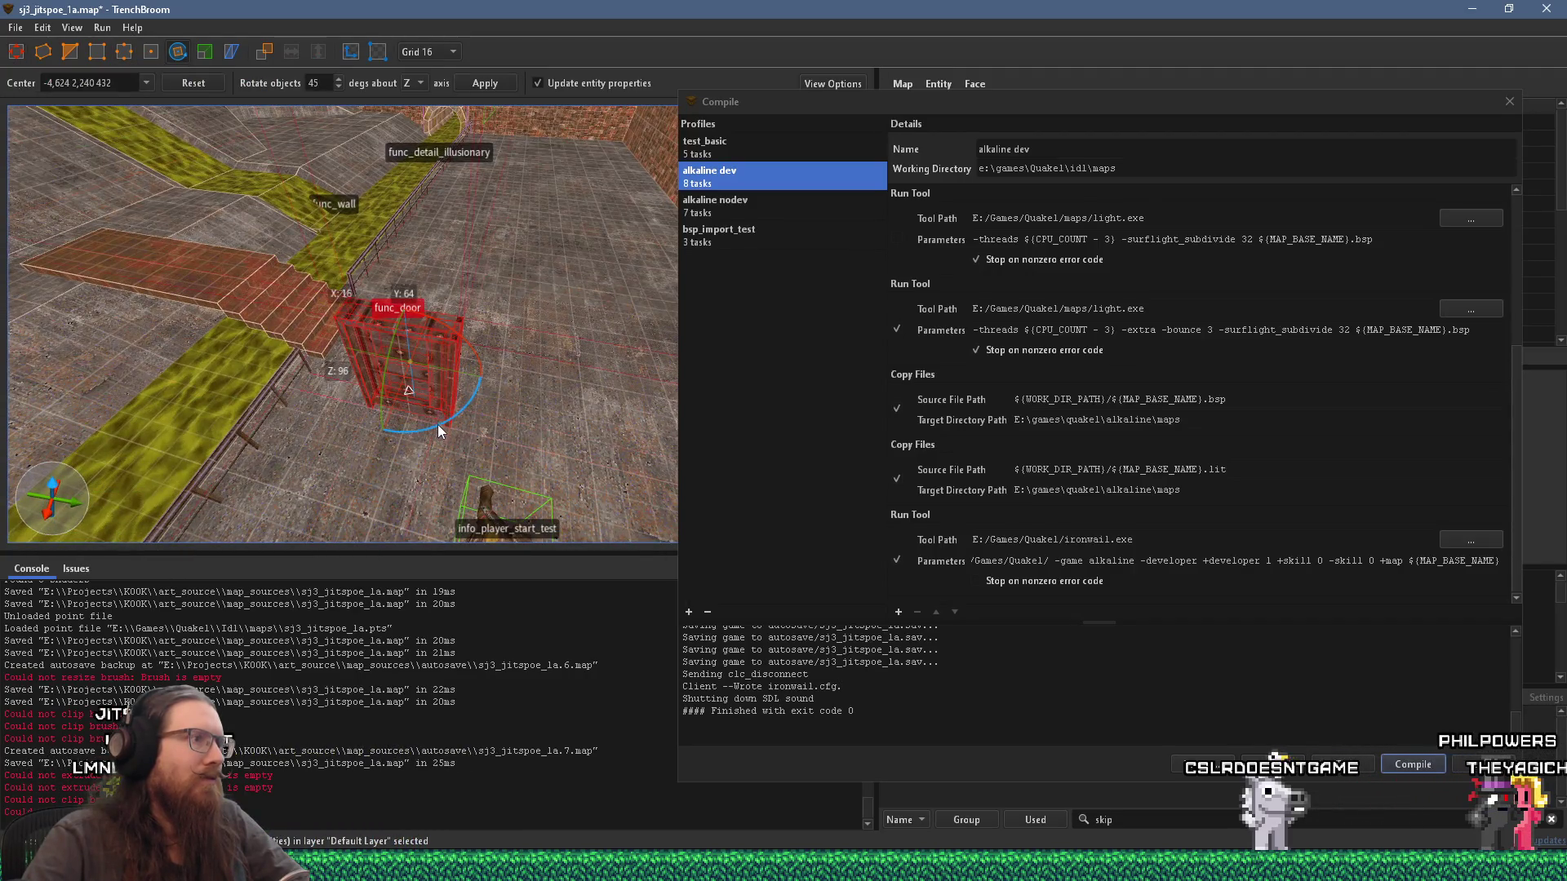
pyautogui.moveTo(439, 424)
pyautogui.mouseDown()
pyautogui.moveTo(446, 256)
pyautogui.moveTo(136, 259)
pyautogui.mouseUp()
pyautogui.scroll(5, 329, 228)
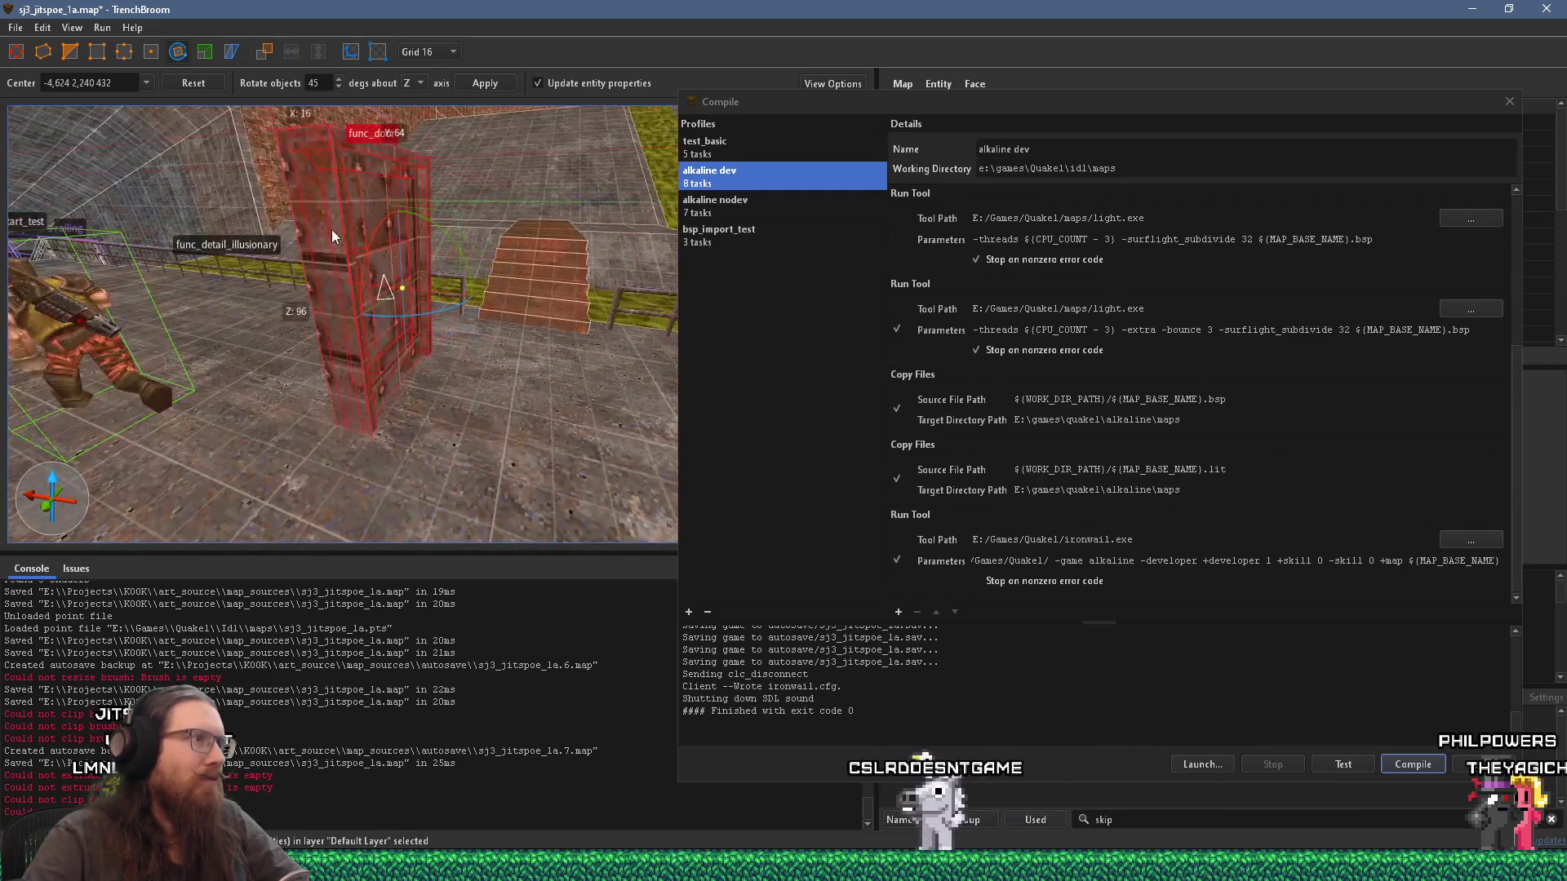
pyautogui.moveTo(273, 333)
pyautogui.mouseDown()
pyautogui.moveTo(251, 315)
pyautogui.moveTo(304, 228)
pyautogui.moveTo(376, 239)
pyautogui.moveTo(401, 300)
pyautogui.moveTo(520, 295)
pyautogui.moveTo(532, 340)
pyautogui.moveTo(246, 352)
pyautogui.mouseUp()
pyautogui.scroll(5, 532, 340)
pyautogui.scroll(2, 497, 344)
pyautogui.scroll(-5, 506, 348)
pyautogui.moveTo(465, 388)
pyautogui.mouseDown()
pyautogui.moveTo(347, 400)
pyautogui.moveTo(336, 447)
pyautogui.moveTo(460, 399)
pyautogui.mouseUp()
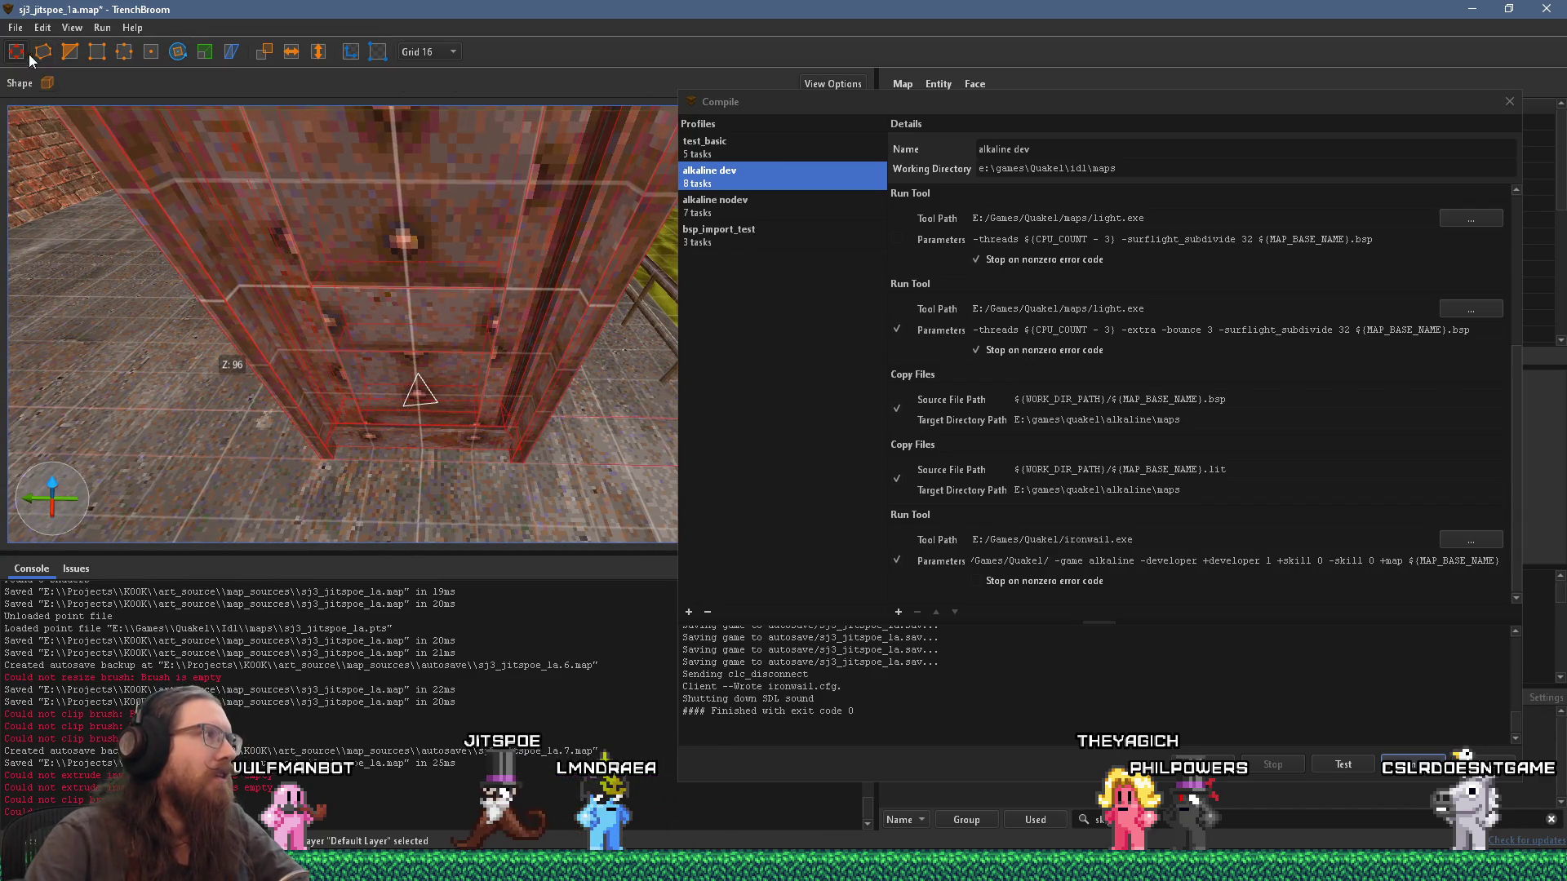
pyautogui.hotkey('ctrl', '.')
pyautogui.moveTo(357, 205)
pyautogui.mouseDown()
pyautogui.moveTo(407, 160)
pyautogui.moveTo(370, 135)
pyautogui.moveTo(383, 152)
pyautogui.moveTo(513, 182)
pyautogui.moveTo(602, 176)
pyautogui.moveTo(446, 206)
pyautogui.moveTo(358, 94)
pyautogui.mouseUp()
pyautogui.click(349, 53)
pyautogui.moveTo(383, 147)
pyautogui.mouseDown()
pyautogui.moveTo(404, 196)
pyautogui.moveTo(518, 200)
pyautogui.moveTo(353, 243)
pyautogui.moveTo(365, 179)
pyautogui.moveTo(362, 214)
pyautogui.mouseUp()
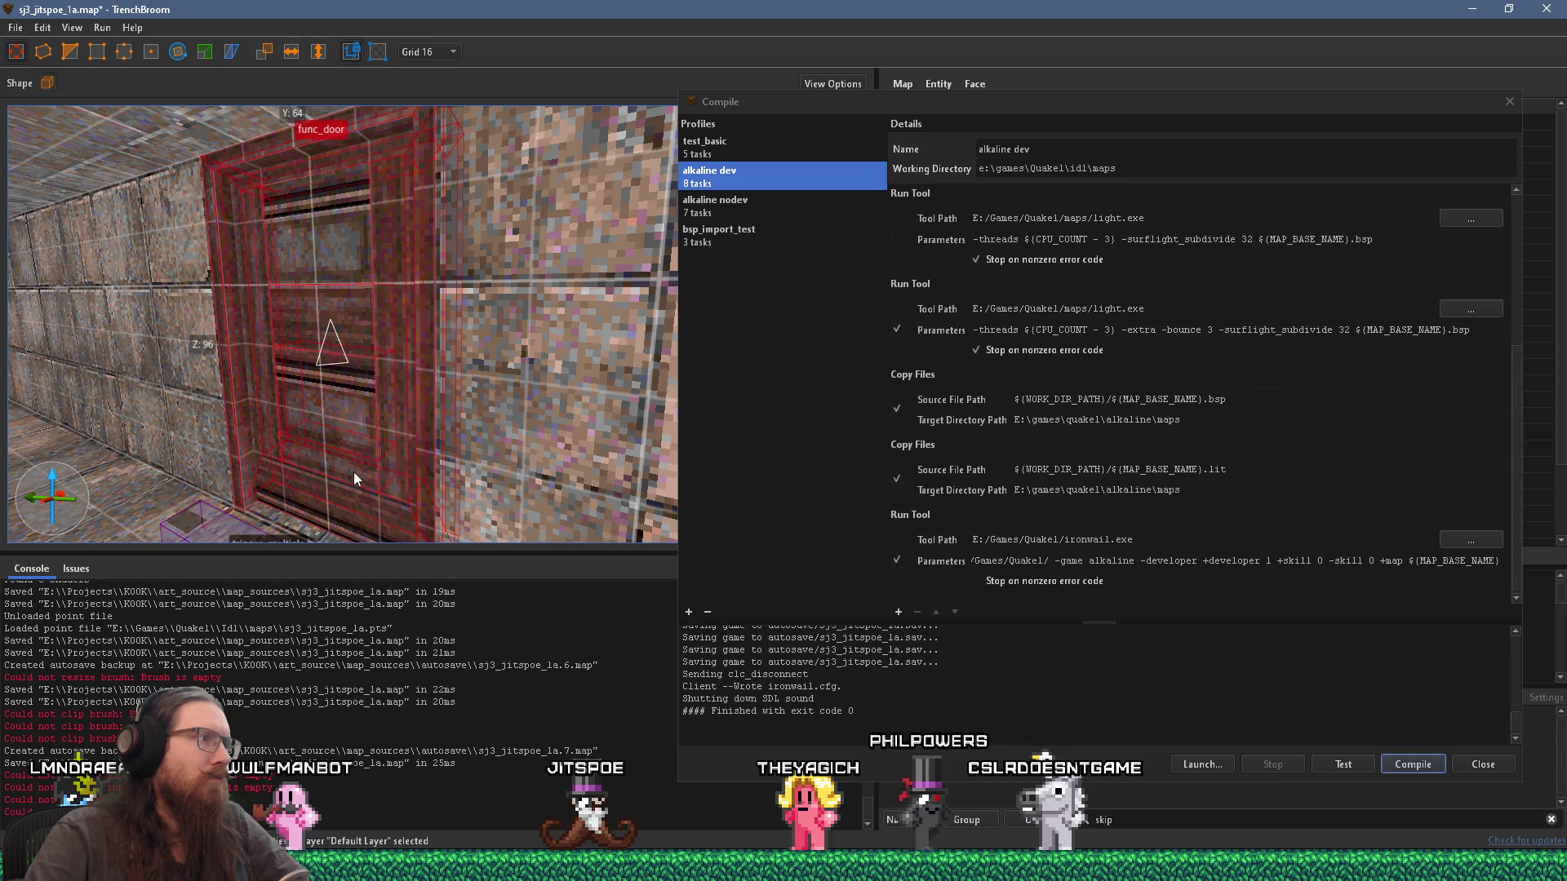
pyautogui.moveTo(391, 394)
pyautogui.mouseDown()
pyautogui.moveTo(340, 364)
pyautogui.moveTo(397, 401)
pyautogui.mouseUp()
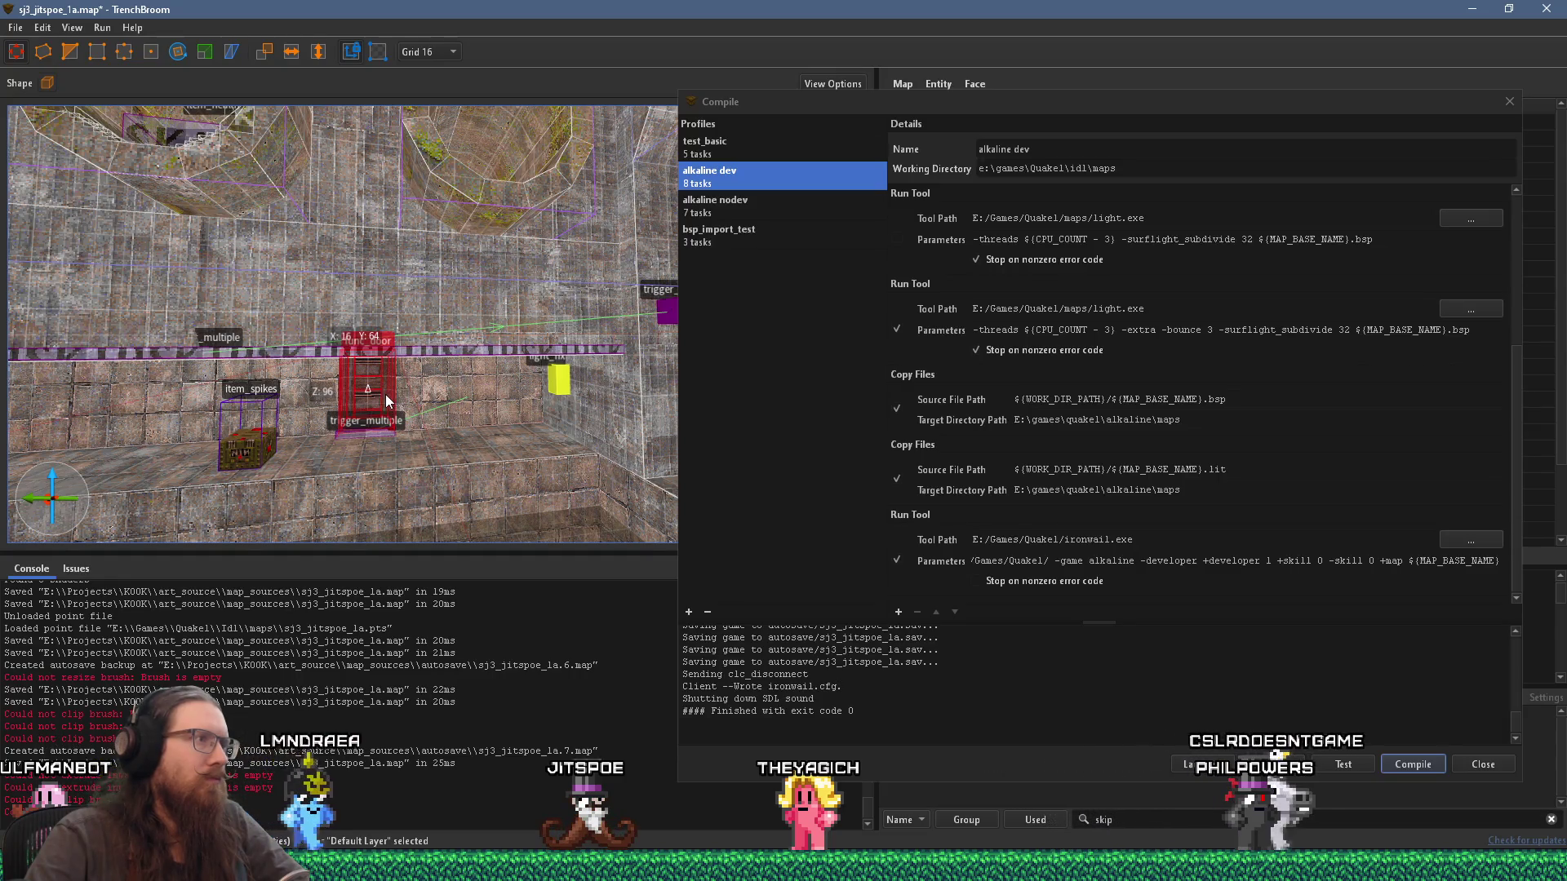
pyautogui.moveTo(385, 394)
pyautogui.mouseDown()
pyautogui.moveTo(474, 323)
pyautogui.moveTo(379, 261)
pyautogui.moveTo(327, 404)
pyautogui.moveTo(116, 378)
pyautogui.moveTo(501, 377)
pyautogui.moveTo(401, 411)
pyautogui.moveTo(312, 416)
pyautogui.moveTo(581, 316)
pyautogui.moveTo(567, 351)
pyautogui.moveTo(488, 322)
pyautogui.mouseUp()
pyautogui.moveTo(621, 217)
pyautogui.mouseDown()
pyautogui.moveTo(687, 186)
pyautogui.moveTo(635, 196)
pyautogui.moveTo(621, 228)
pyautogui.moveTo(593, 412)
pyautogui.moveTo(517, 343)
pyautogui.moveTo(289, 403)
pyautogui.moveTo(439, 361)
pyautogui.moveTo(217, 393)
pyautogui.moveTo(412, 430)
pyautogui.mouseUp()
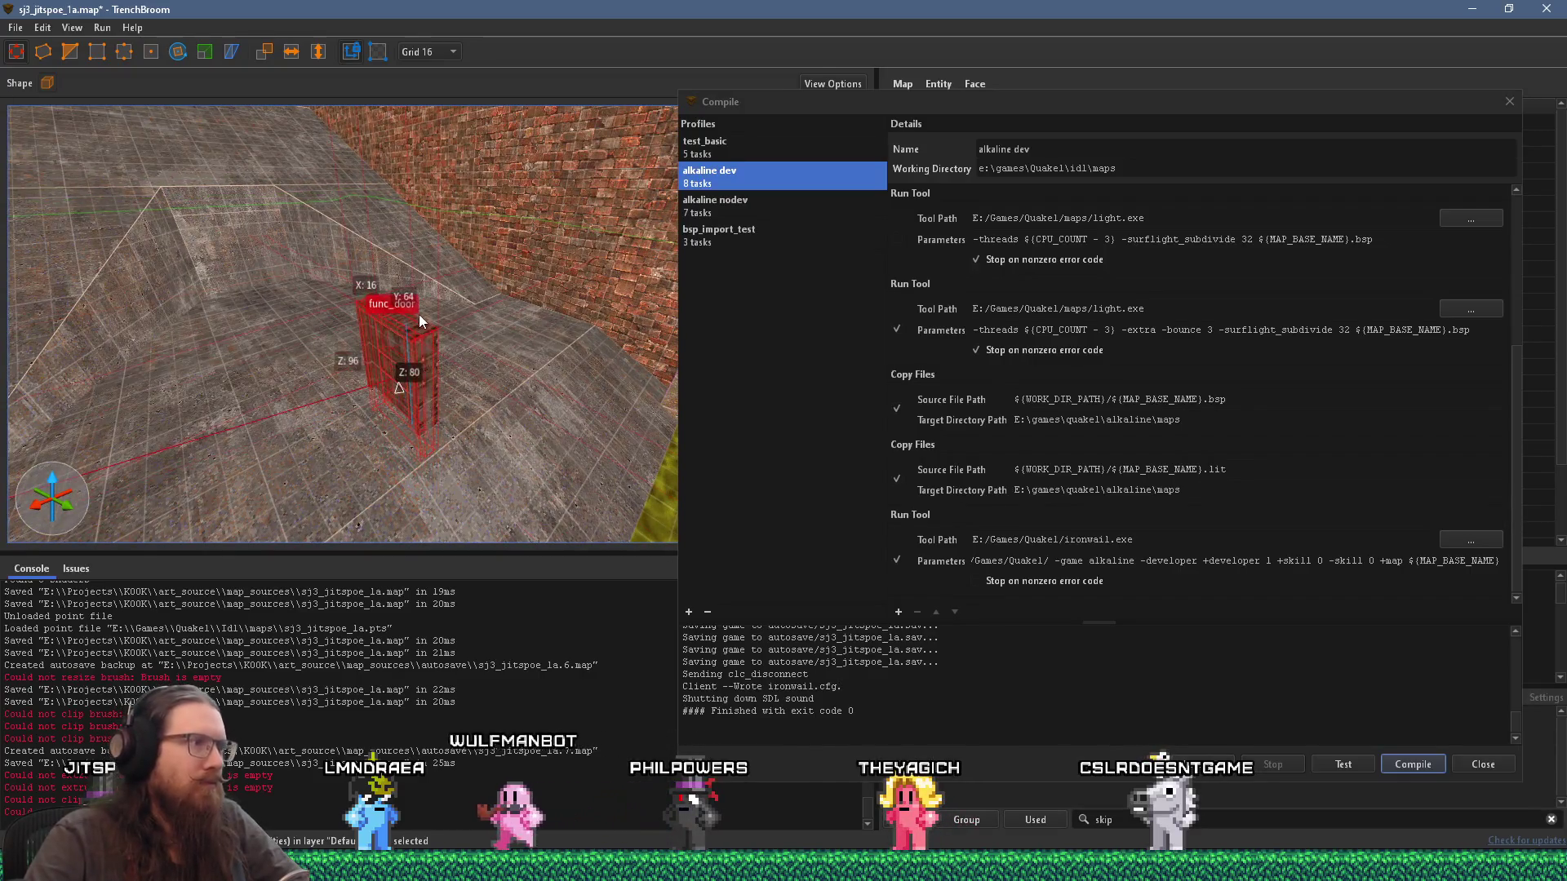
pyautogui.moveTo(420, 303)
pyautogui.mouseDown()
pyautogui.moveTo(445, 325)
pyautogui.moveTo(505, 220)
pyautogui.moveTo(444, 315)
pyautogui.mouseUp()
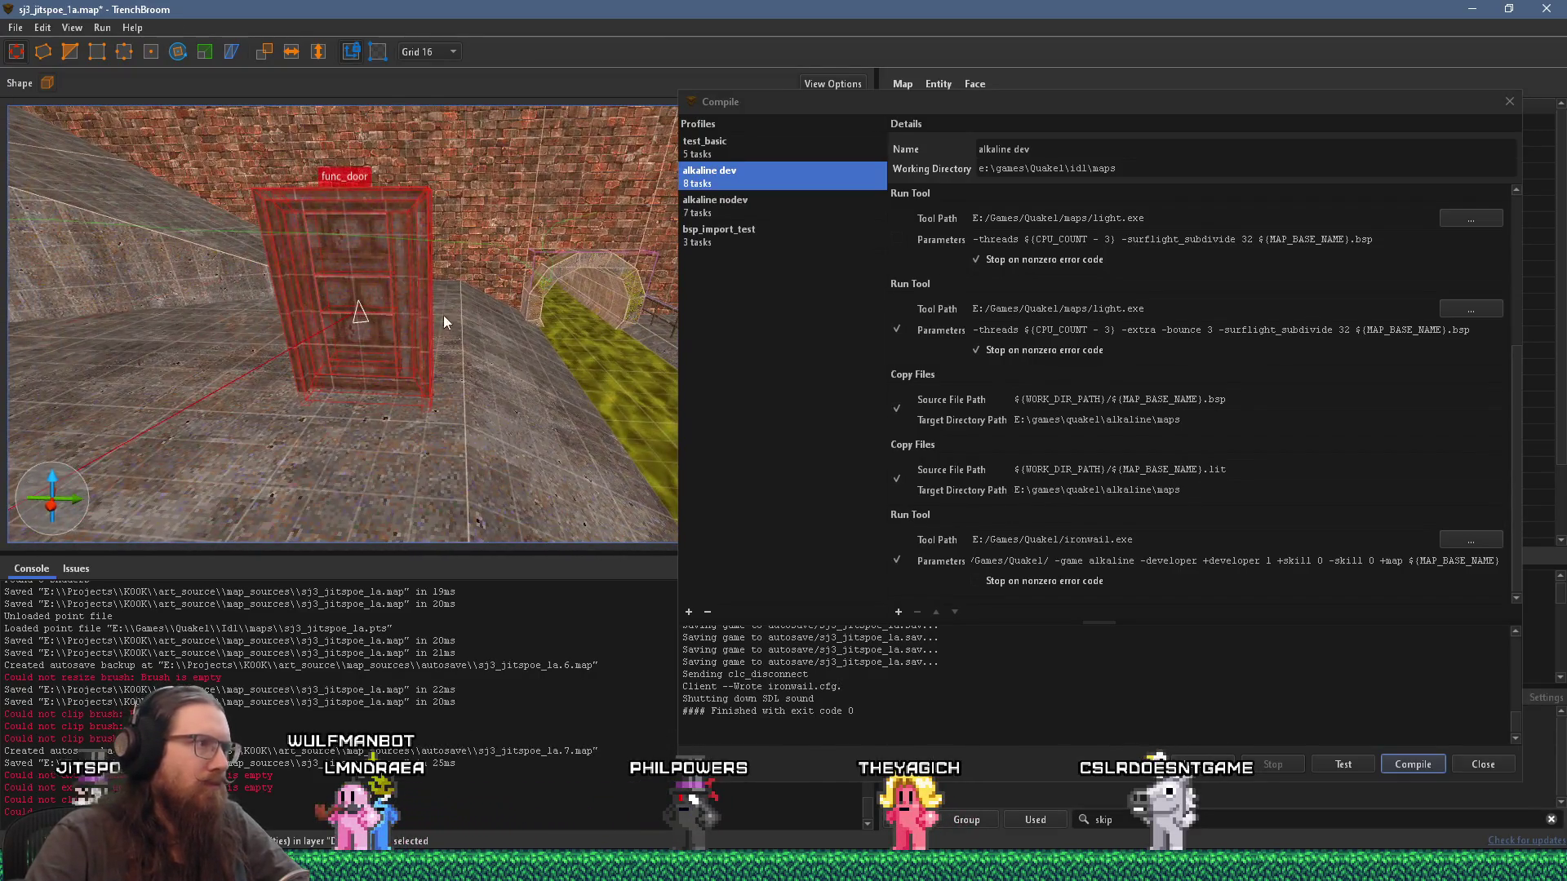
pyautogui.scroll(6, 493, 310)
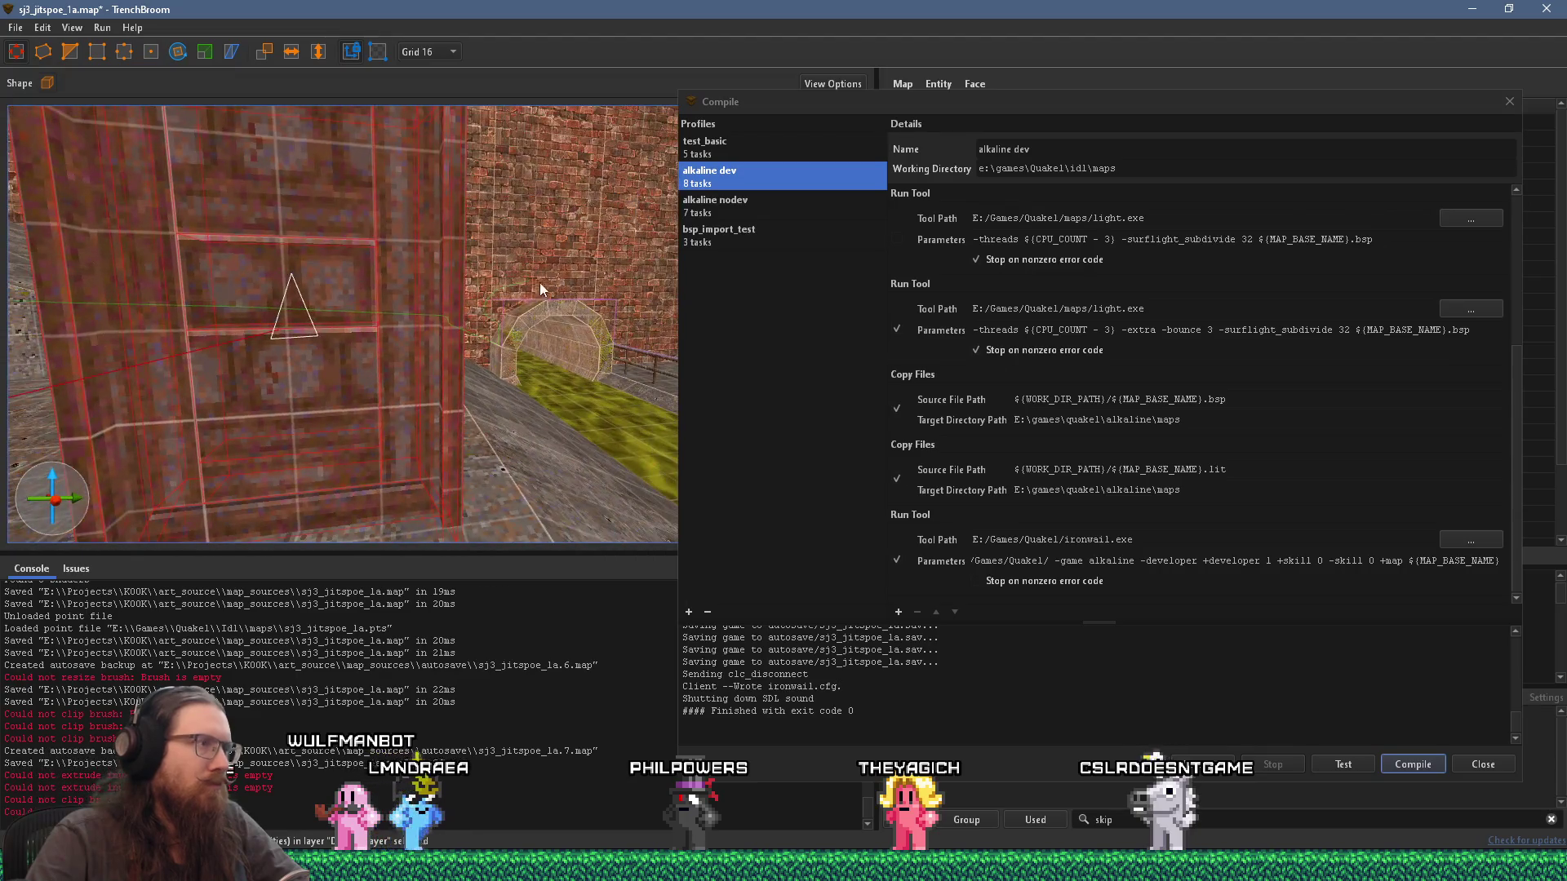
pyautogui.moveTo(422, 349)
pyautogui.mouseDown()
pyautogui.moveTo(315, 353)
pyautogui.moveTo(364, 325)
pyautogui.moveTo(146, 358)
pyautogui.moveTo(197, 364)
pyautogui.moveTo(214, 324)
pyautogui.moveTo(456, 330)
pyautogui.moveTo(425, 273)
pyautogui.moveTo(452, 244)
pyautogui.moveTo(452, 267)
pyautogui.mouseUp()
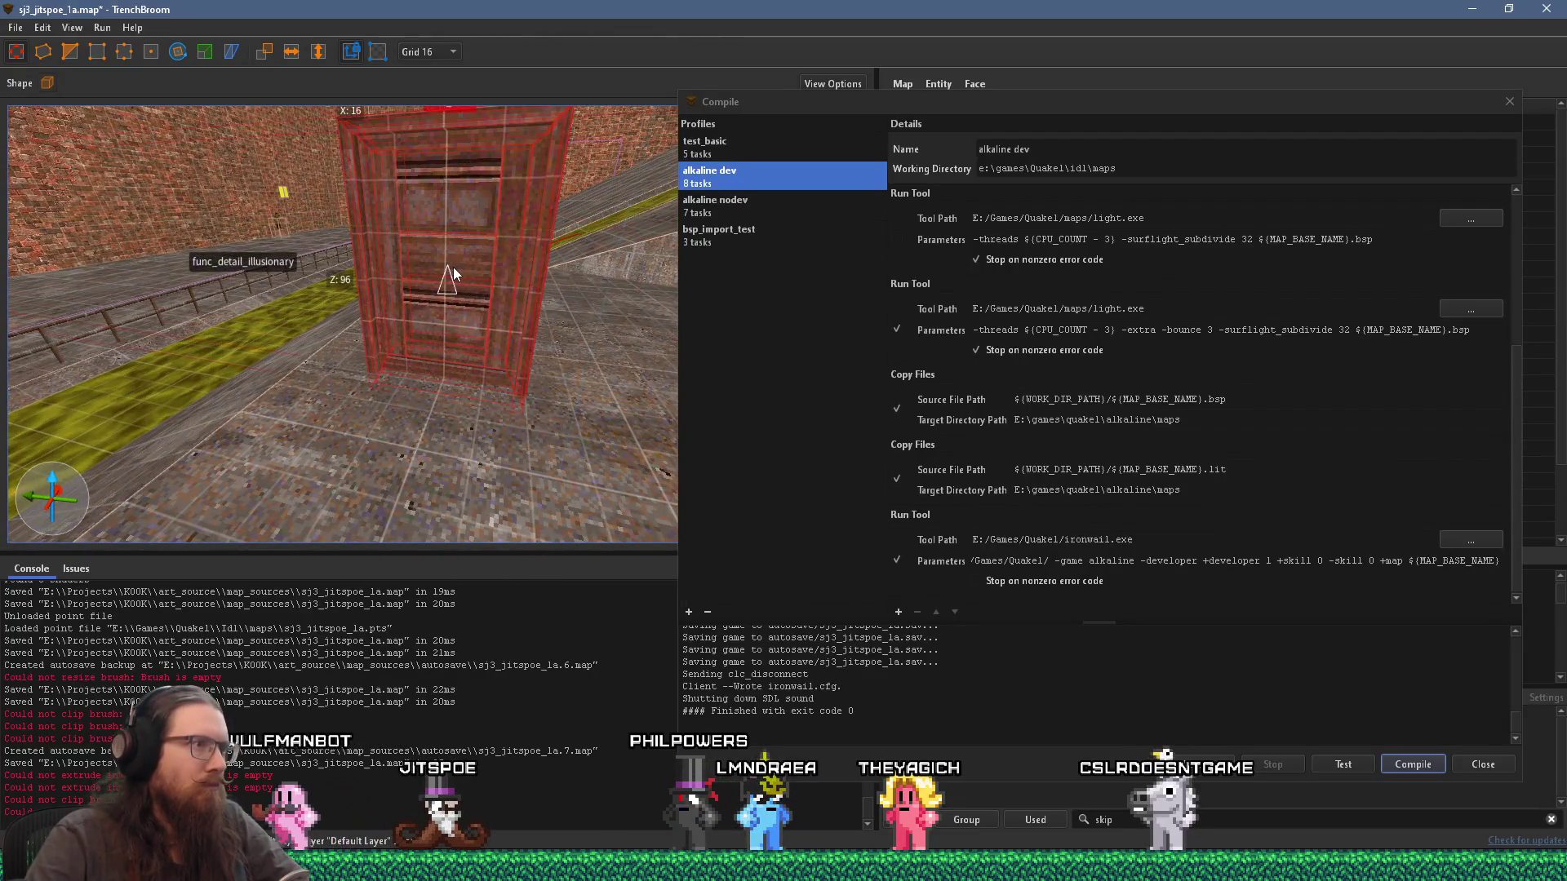
pyautogui.press('d')
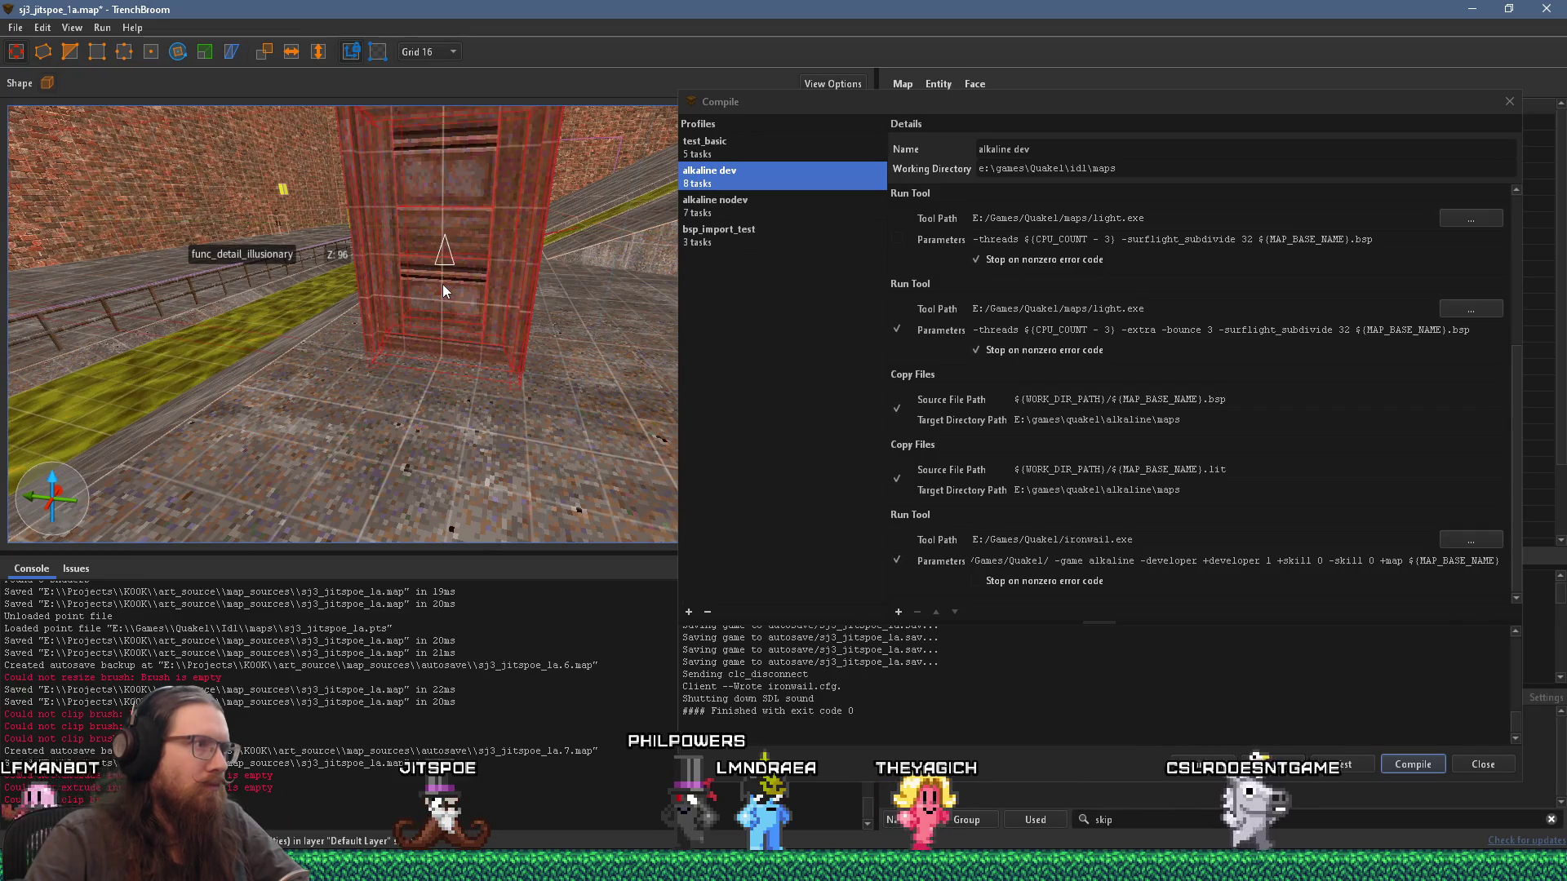
pyautogui.moveTo(441, 295)
pyautogui.mouseDown()
pyautogui.moveTo(509, 334)
pyautogui.moveTo(447, 364)
pyautogui.moveTo(403, 419)
pyautogui.mouseUp()
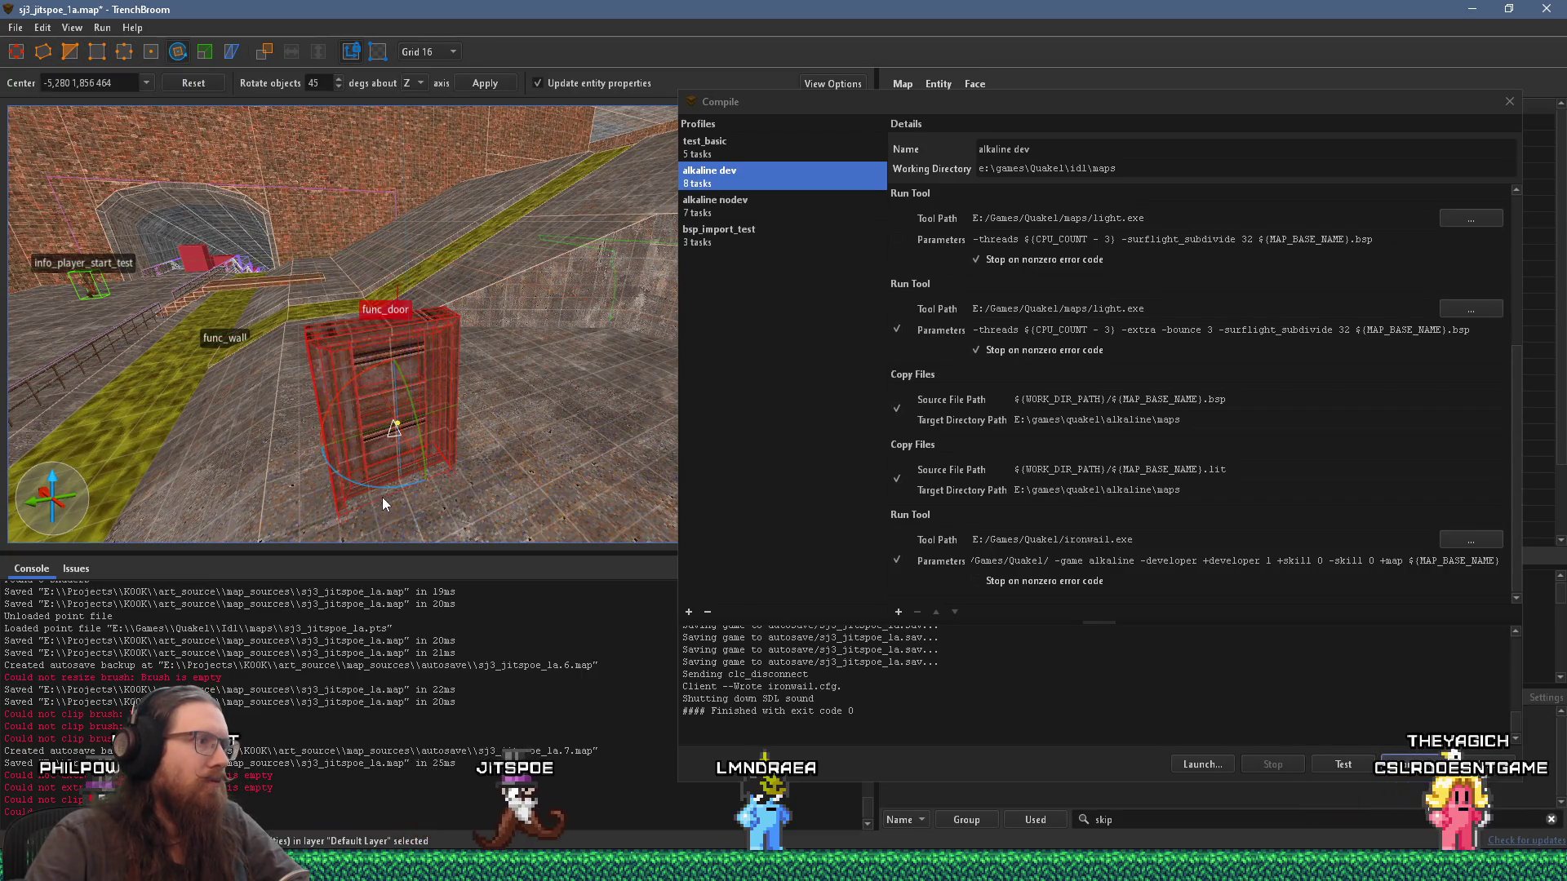
# Step: Frame the func_door in the 3D view and select the door brush
pyautogui.hotkey('ctrl', 'u')
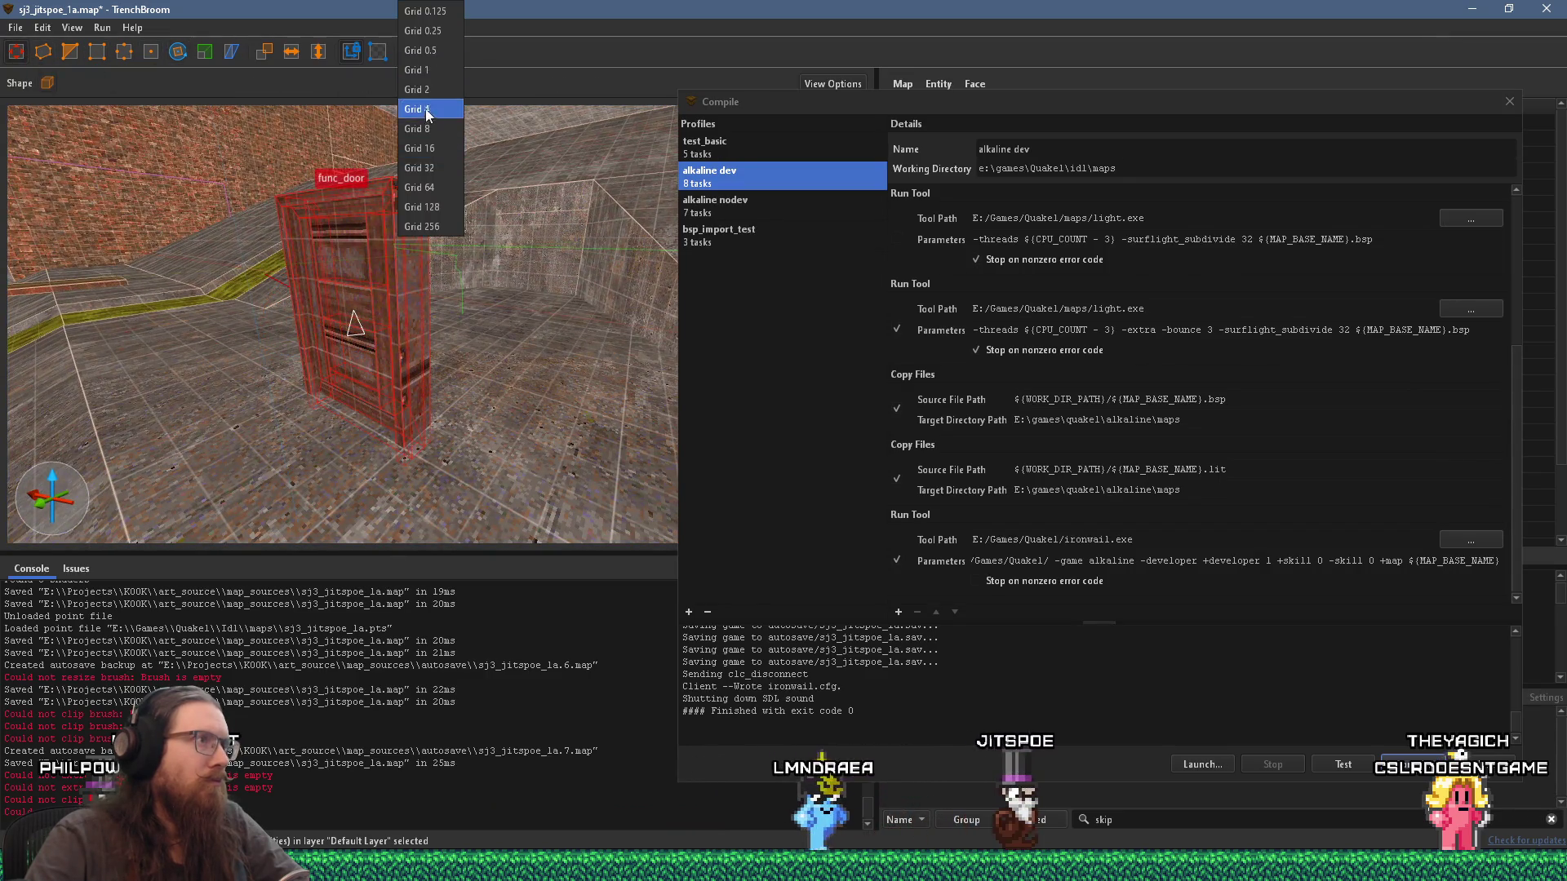
pyautogui.moveTo(413, 199)
pyautogui.mouseDown()
pyautogui.moveTo(405, 238)
pyautogui.moveTo(445, 378)
pyautogui.moveTo(500, 180)
pyautogui.moveTo(572, 74)
pyautogui.moveTo(409, 410)
pyautogui.moveTo(427, 354)
pyautogui.moveTo(424, 381)
pyautogui.mouseUp()
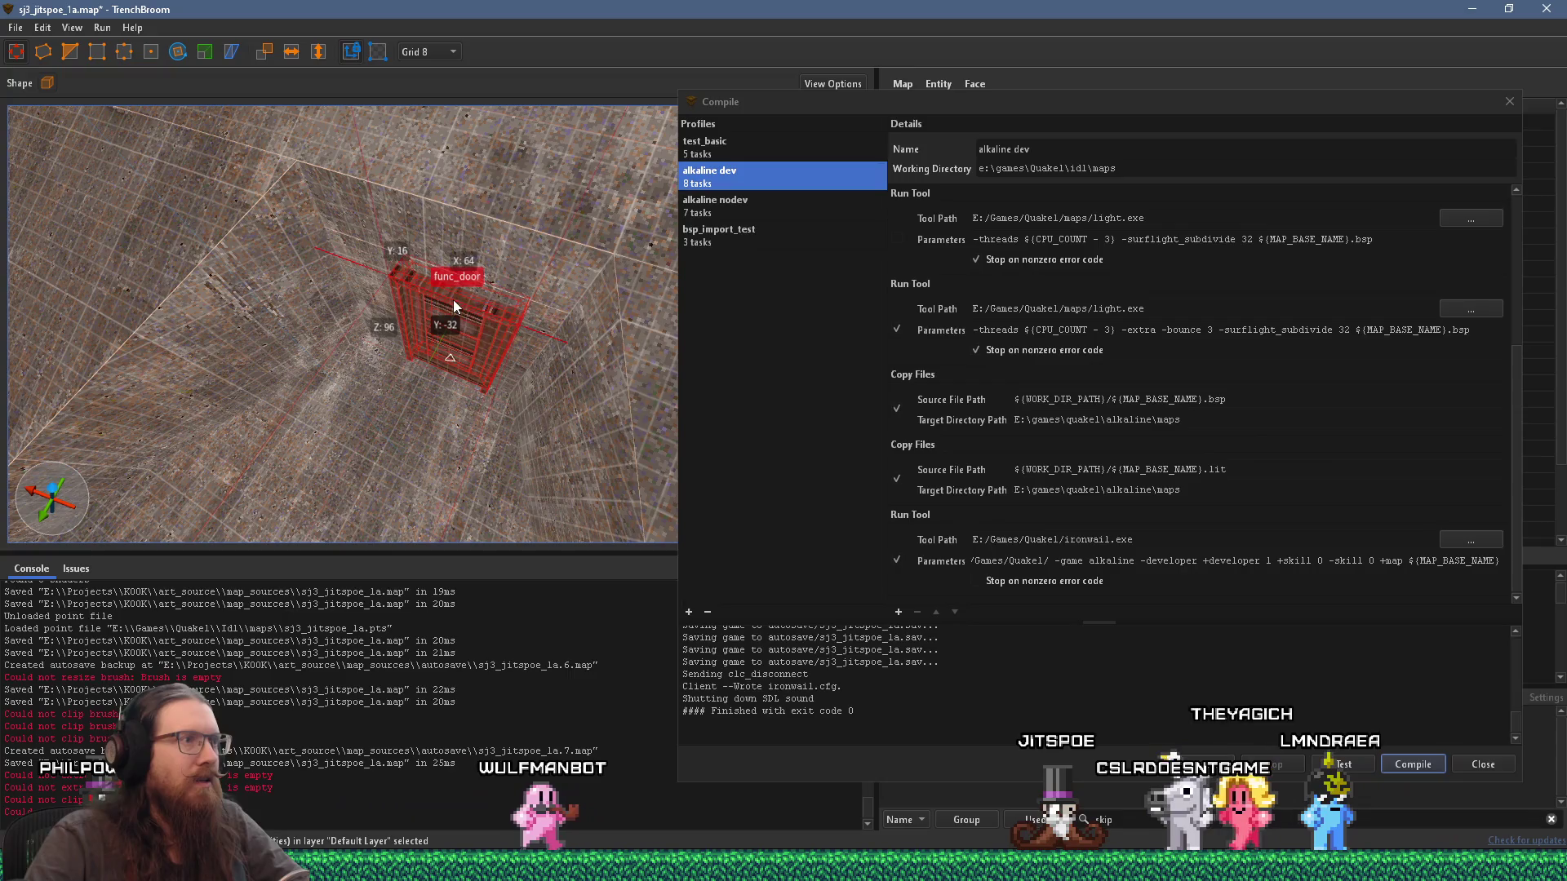
pyautogui.moveTo(456, 290)
pyautogui.mouseDown()
pyautogui.moveTo(484, 282)
pyautogui.moveTo(450, 243)
pyautogui.moveTo(516, 221)
pyautogui.moveTo(471, 221)
pyautogui.mouseUp()
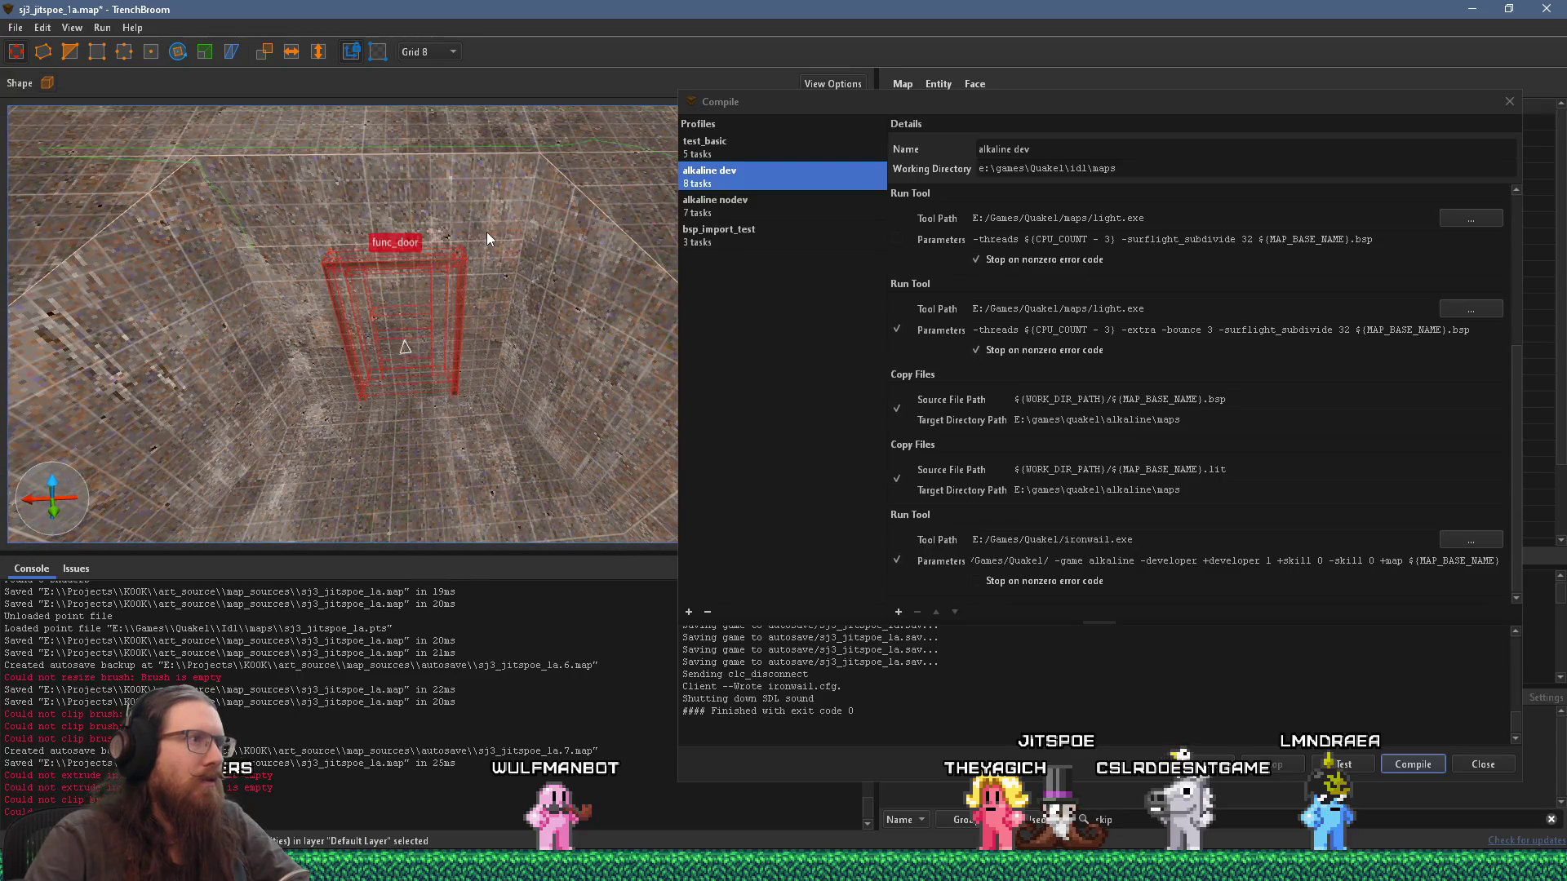
pyautogui.press('Escape')
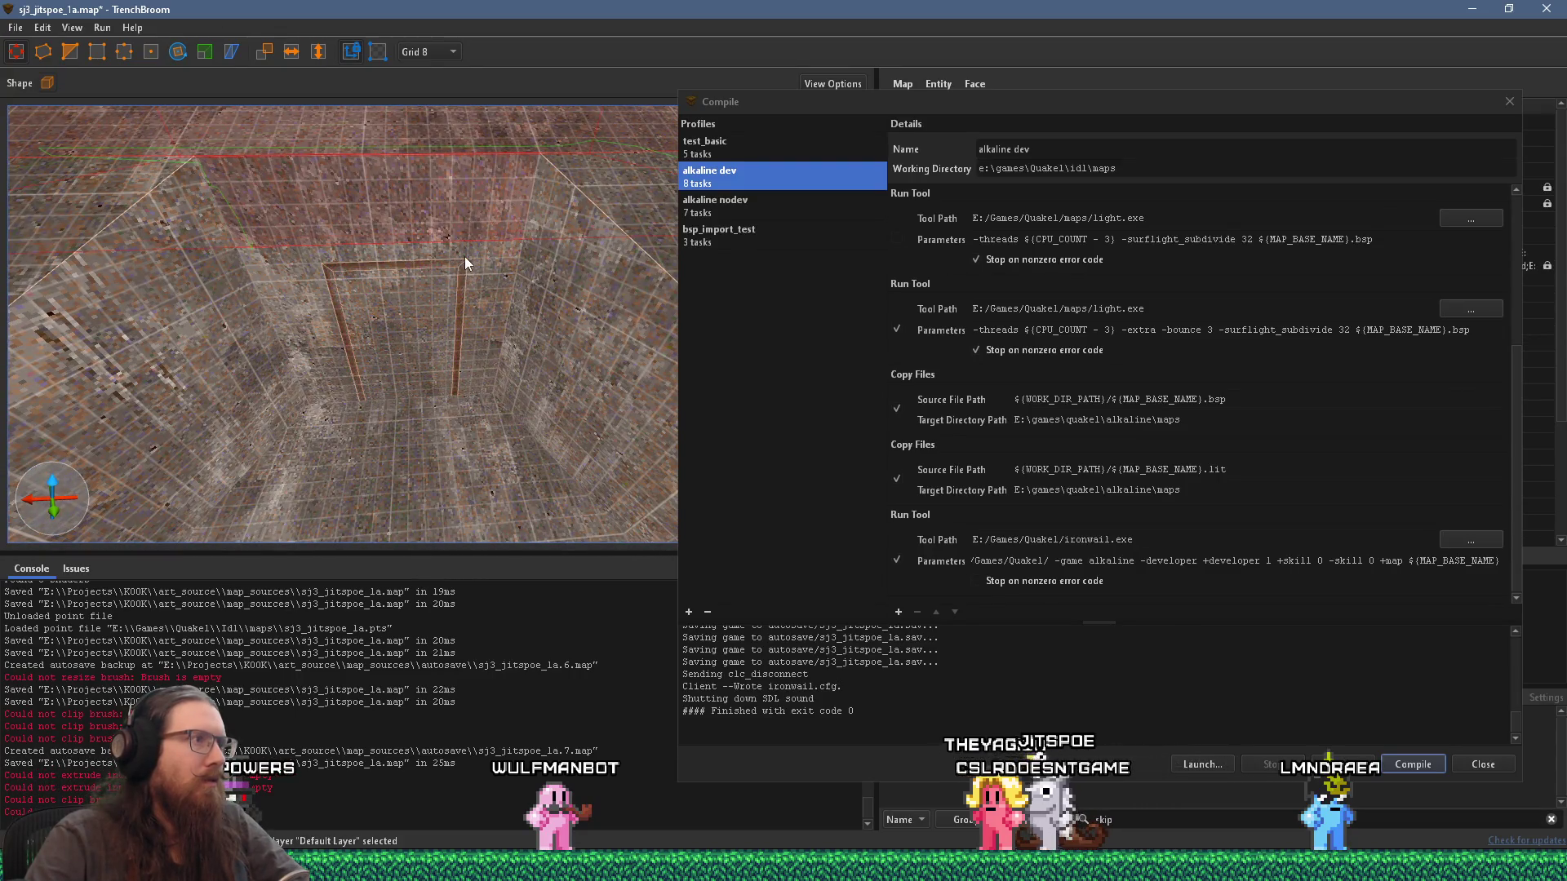
pyautogui.click(464, 256)
pyautogui.moveTo(456, 264)
pyautogui.mouseDown()
pyautogui.moveTo(469, 288)
pyautogui.moveTo(437, 291)
pyautogui.moveTo(481, 314)
pyautogui.mouseUp()
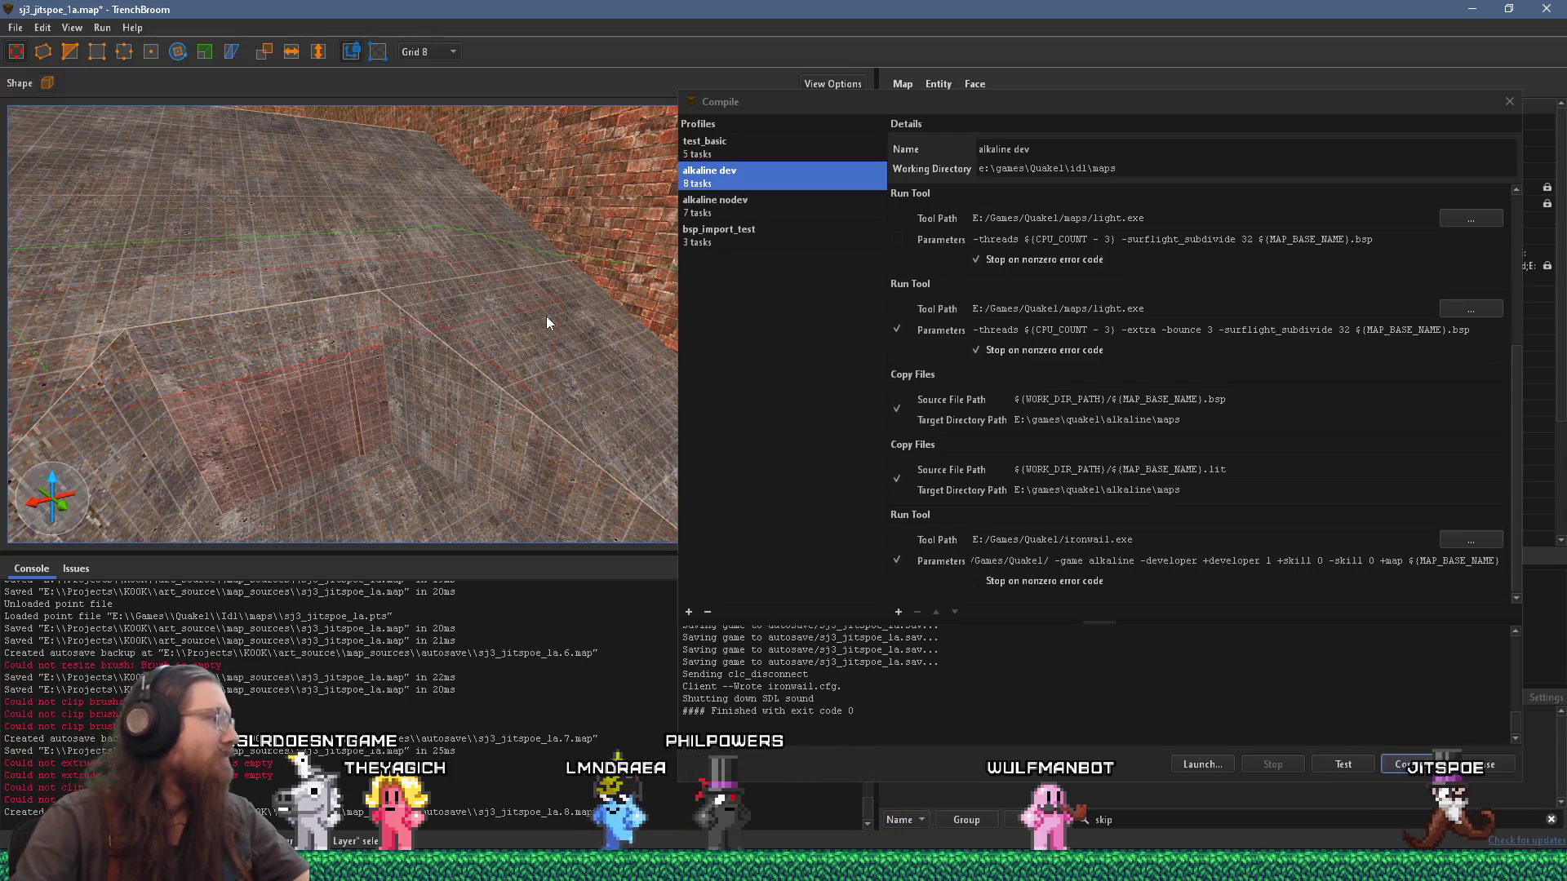
# Step: Draw a thin 216×8×128 brush against the wall beside the doorway
pyautogui.scroll(4, 507, 306)
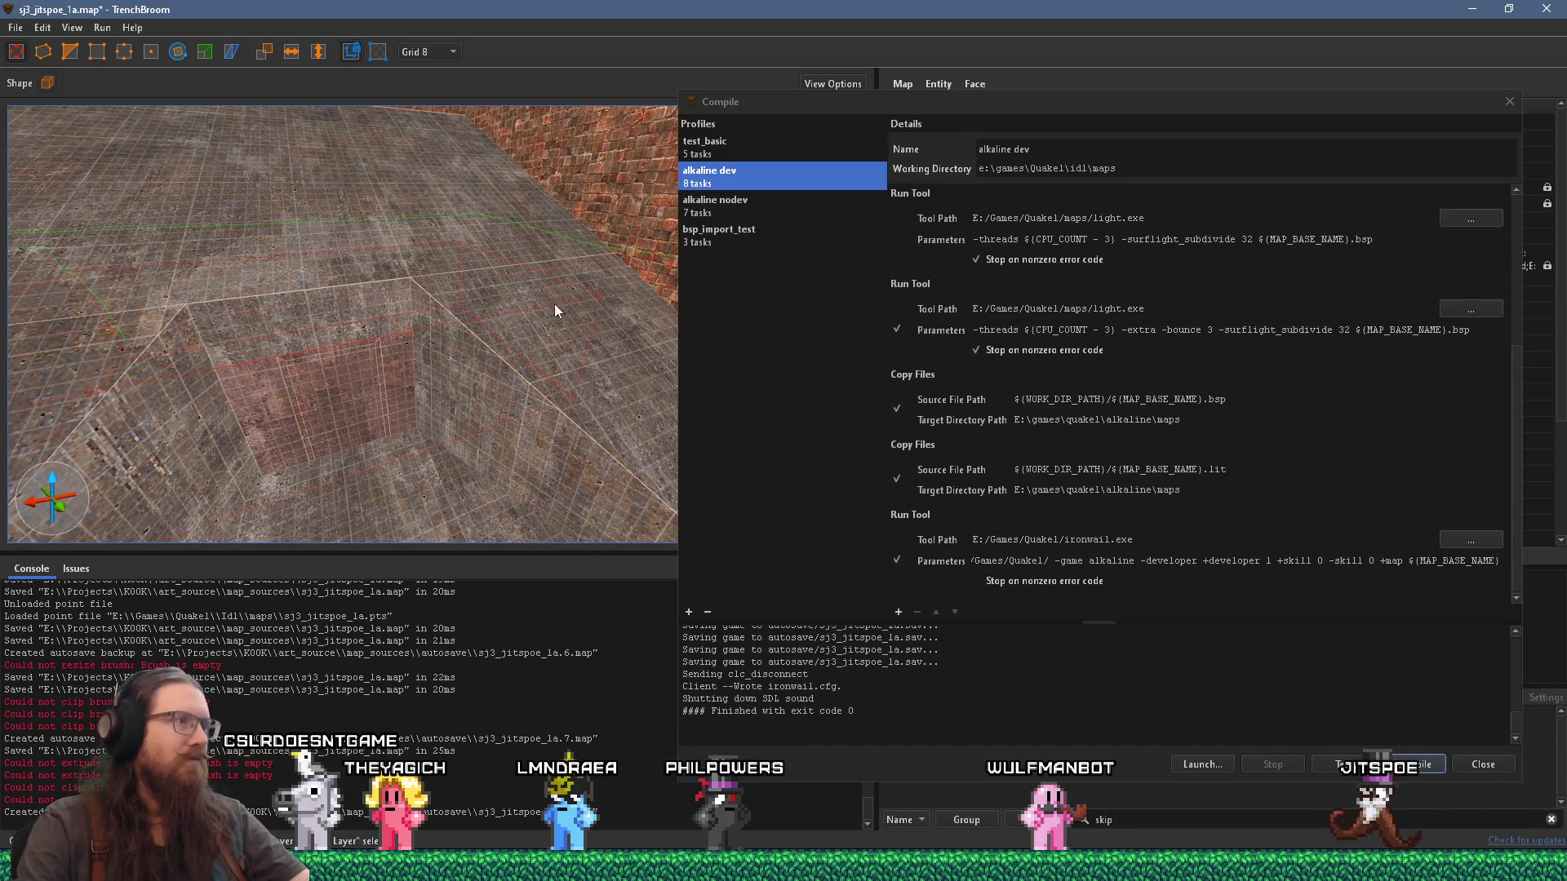
pyautogui.moveTo(618, 286)
pyautogui.mouseDown()
pyautogui.moveTo(470, 290)
pyautogui.moveTo(342, 225)
pyautogui.moveTo(372, 300)
pyautogui.mouseUp()
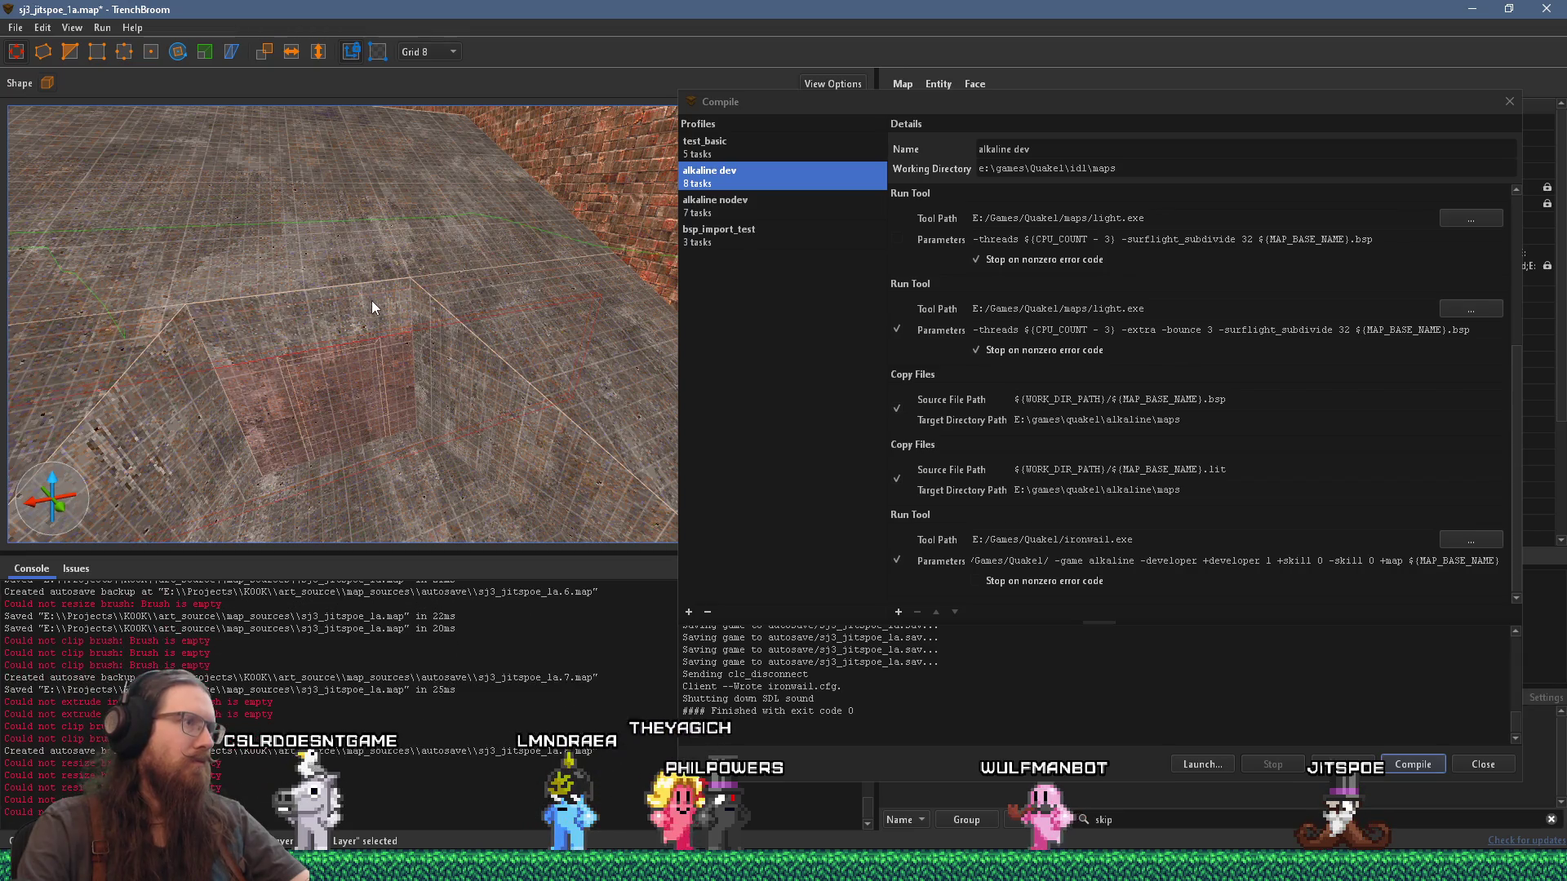
pyautogui.scroll(6, 382, 304)
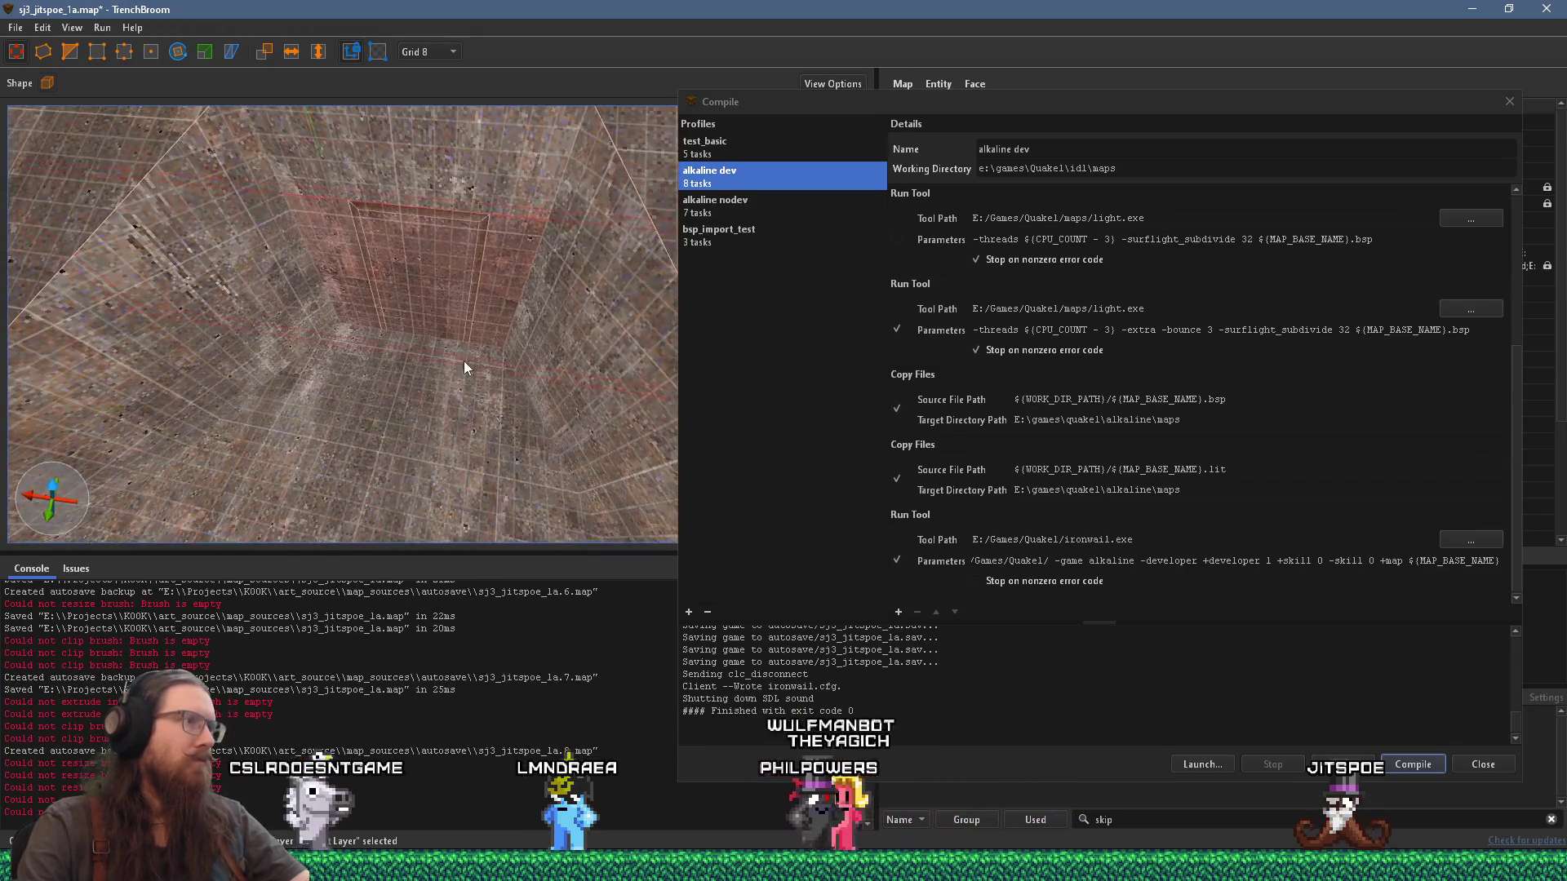
pyautogui.scroll(-8, 424, 328)
pyautogui.press('shift')
pyautogui.moveTo(144, 387)
pyautogui.mouseDown()
pyautogui.moveTo(308, 366)
pyautogui.moveTo(339, 419)
pyautogui.moveTo(445, 344)
pyautogui.mouseUp()
# Step: Select the light fixture (light 400, _color 250 244 150) and close the compile settings
pyautogui.click(444, 344)
pyautogui.moveTo(533, 461)
pyautogui.mouseDown()
pyautogui.moveTo(474, 383)
pyautogui.moveTo(418, 247)
pyautogui.moveTo(412, 304)
pyautogui.moveTo(427, 337)
pyautogui.moveTo(433, 319)
pyautogui.mouseUp()
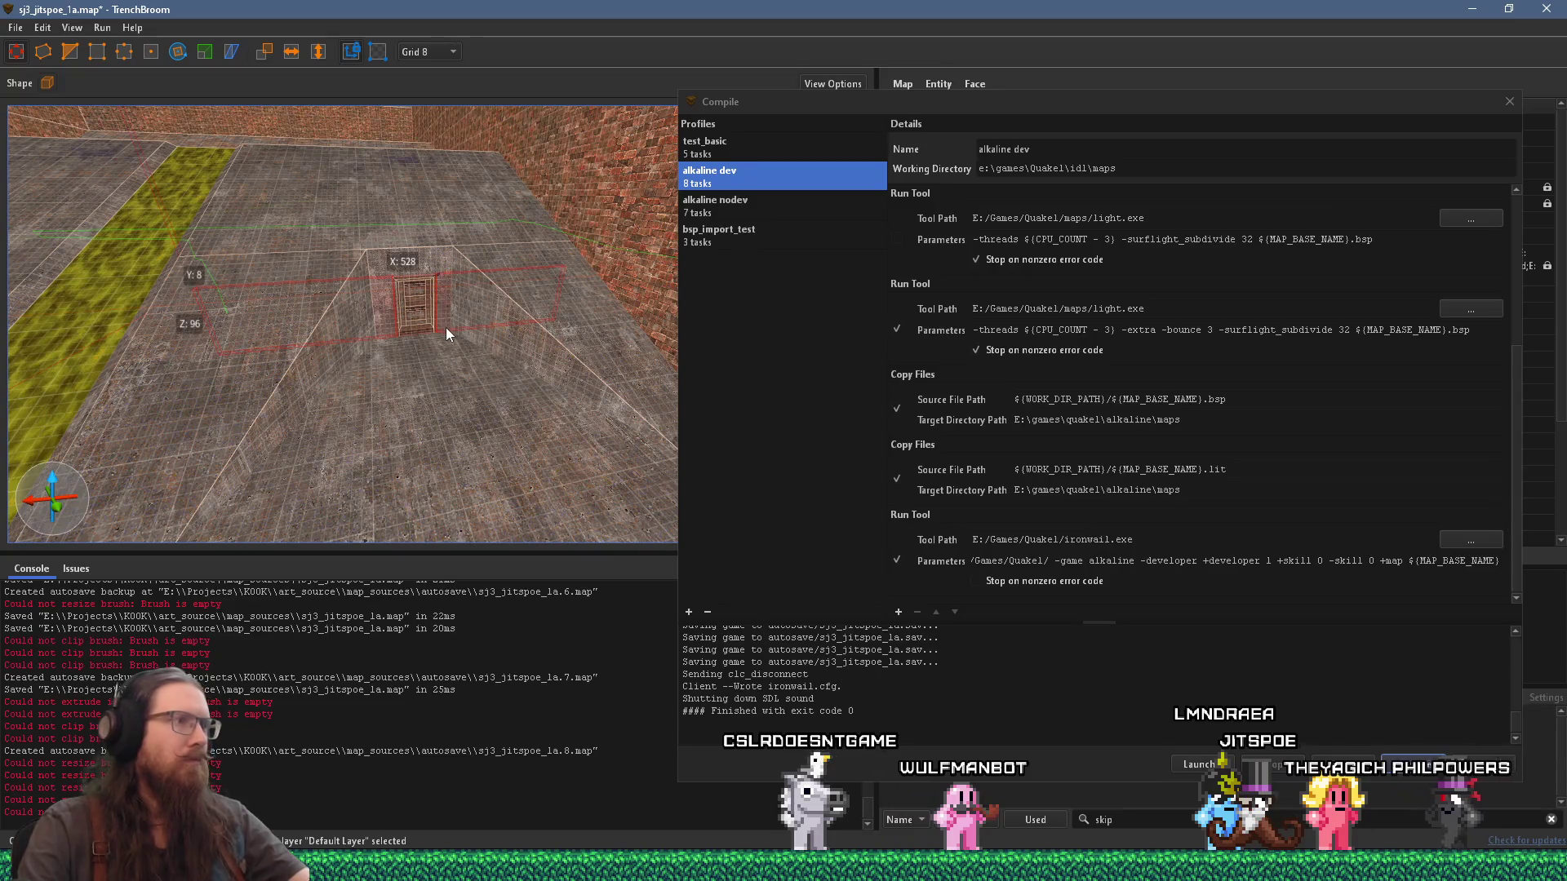
pyautogui.press('Escape')
pyautogui.moveTo(366, 313)
pyautogui.mouseDown()
pyautogui.moveTo(521, 297)
pyautogui.moveTo(370, 346)
pyautogui.moveTo(435, 335)
pyautogui.moveTo(532, 385)
pyautogui.moveTo(492, 370)
pyautogui.moveTo(573, 368)
pyautogui.moveTo(523, 397)
pyautogui.moveTo(415, 373)
pyautogui.moveTo(406, 334)
pyautogui.mouseUp()
pyautogui.click(270, 387)
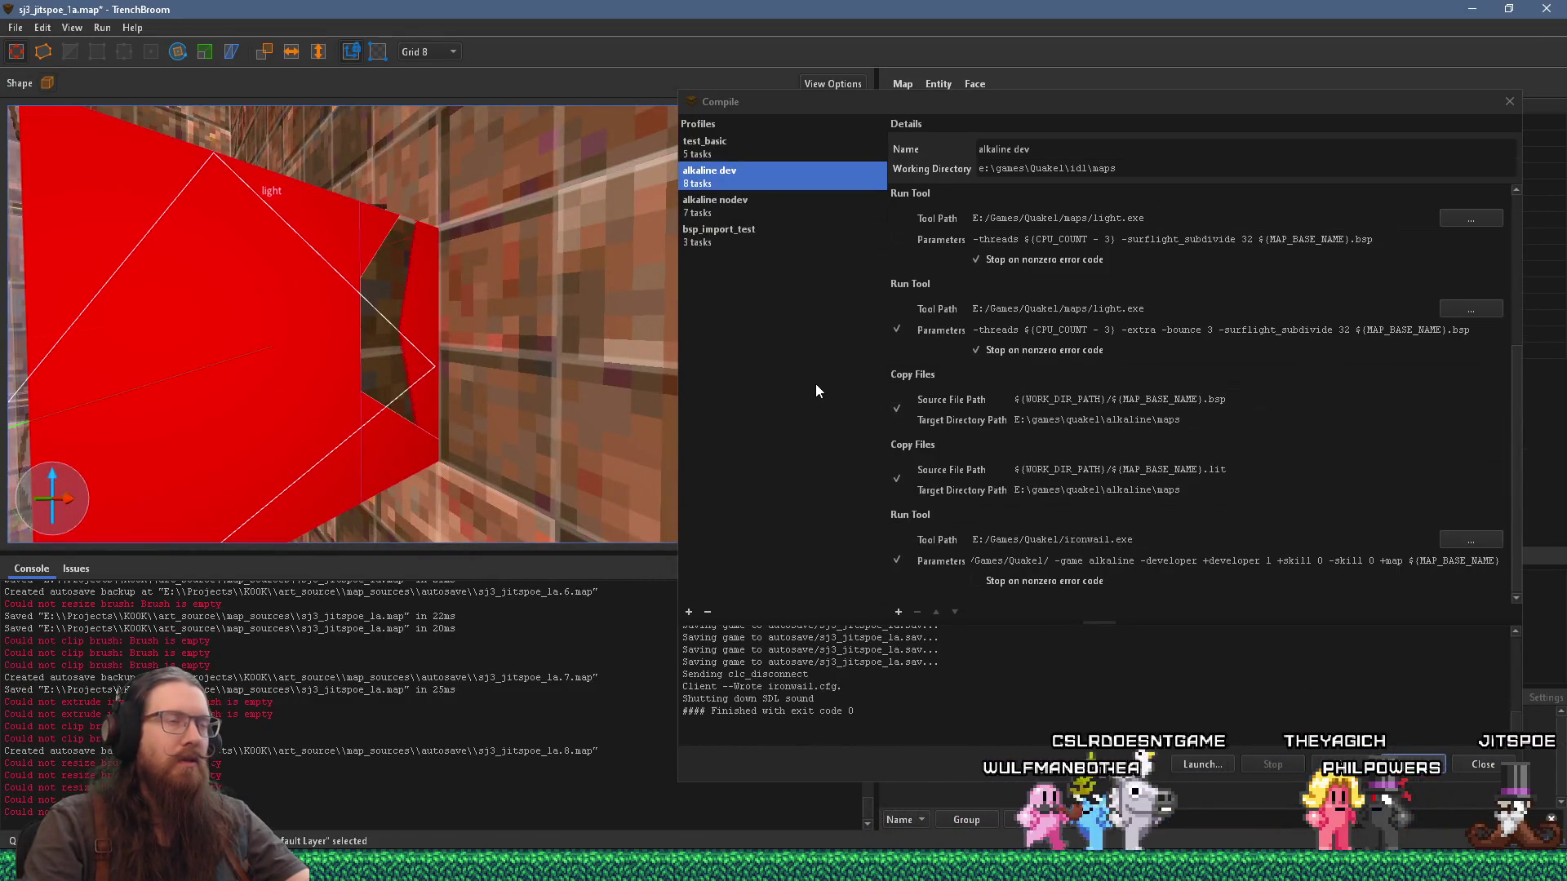
pyautogui.click(1510, 104)
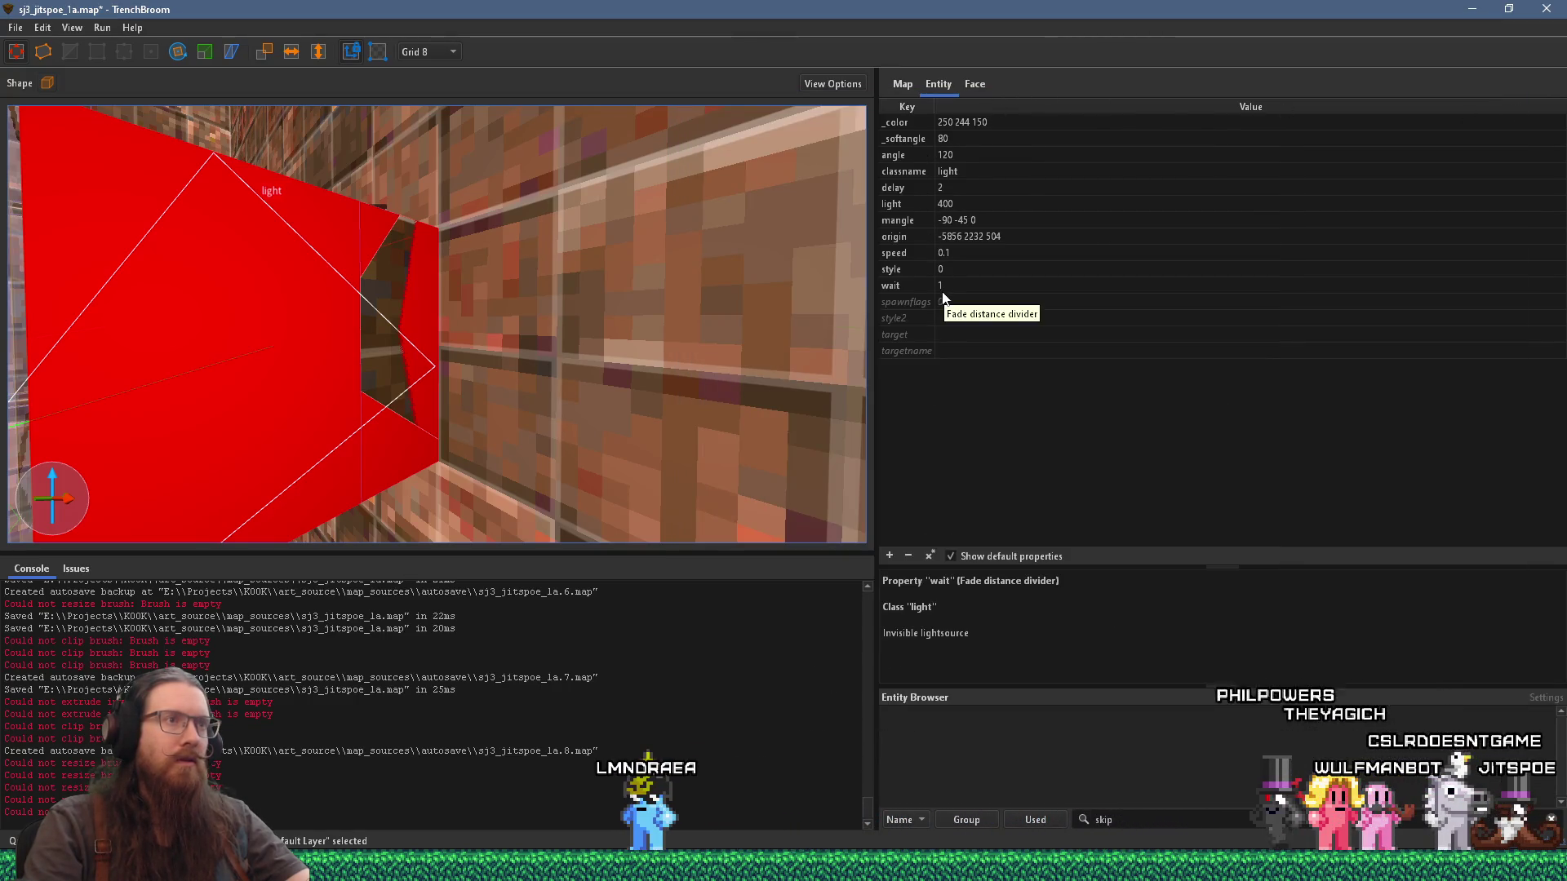
pyautogui.keyDown('ctrl'); pyautogui.click(401, 284); pyautogui.keyUp('ctrl')
pyautogui.scroll(-5, 394, 303)
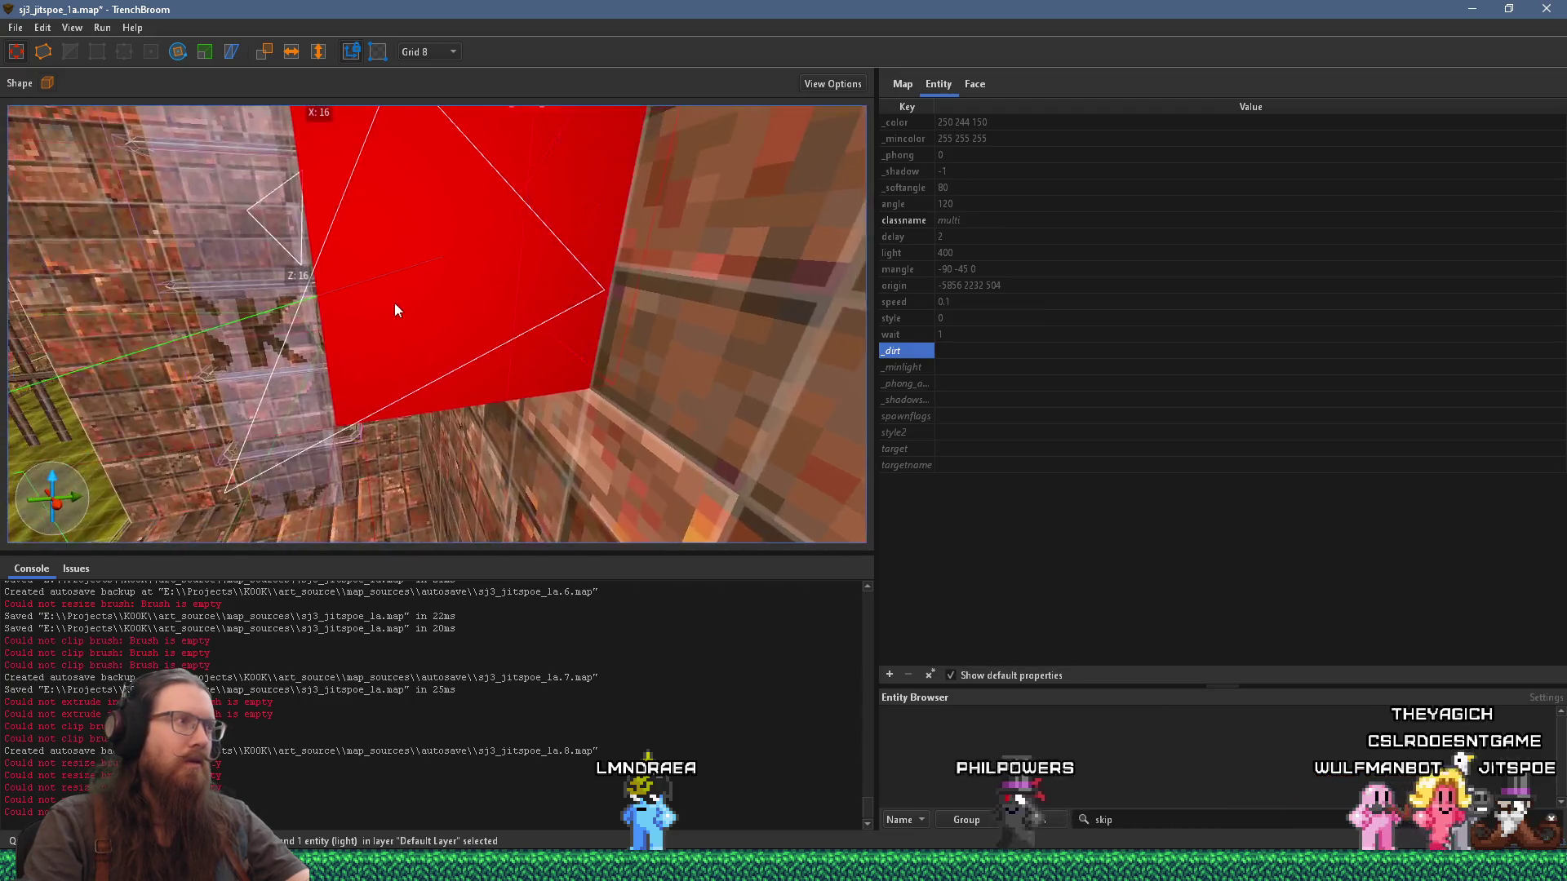
pyautogui.moveTo(507, 373); pyautogui.dragTo(499, 382)
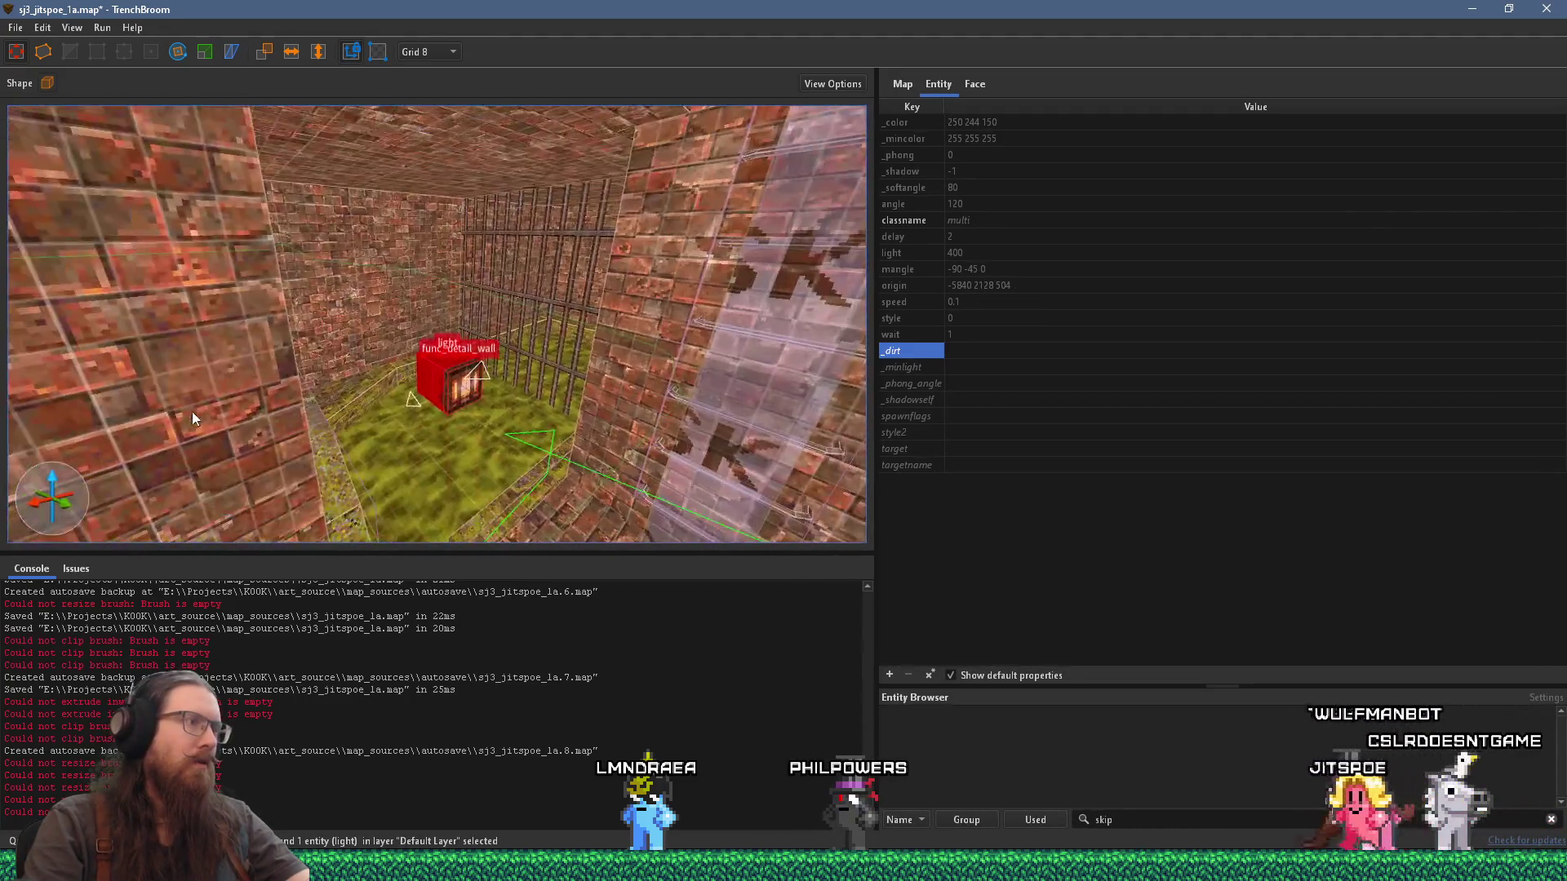
pyautogui.moveTo(11, 392)
pyautogui.mouseDown()
pyautogui.moveTo(569, 345)
pyautogui.moveTo(658, 376)
pyautogui.moveTo(658, 336)
pyautogui.mouseUp()
pyautogui.moveTo(111, 325)
pyautogui.mouseDown()
pyautogui.moveTo(518, 370)
pyautogui.moveTo(438, 442)
pyautogui.mouseUp()
pyautogui.moveTo(340, 467); pyautogui.dragTo(180, 371)
pyautogui.moveTo(349, 304); pyautogui.dragTo(301, 147)
pyautogui.moveTo(302, 57); pyautogui.dragTo(371, 311)
pyautogui.moveTo(433, 376)
pyautogui.mouseDown()
pyautogui.moveTo(471, 325)
pyautogui.moveTo(452, 325)
pyautogui.moveTo(588, 246)
pyautogui.moveTo(602, 281)
pyautogui.moveTo(526, 330)
pyautogui.moveTo(551, 285)
pyautogui.moveTo(482, 143)
pyautogui.moveTo(521, 161)
pyautogui.moveTo(523, 203)
pyautogui.moveTo(558, 187)
pyautogui.moveTo(567, 160)
pyautogui.moveTo(618, 186)
pyautogui.moveTo(626, 290)
pyautogui.moveTo(516, 338)
pyautogui.moveTo(523, 360)
pyautogui.moveTo(558, 354)
pyautogui.moveTo(582, 314)
pyautogui.moveTo(571, 329)
pyautogui.mouseUp()
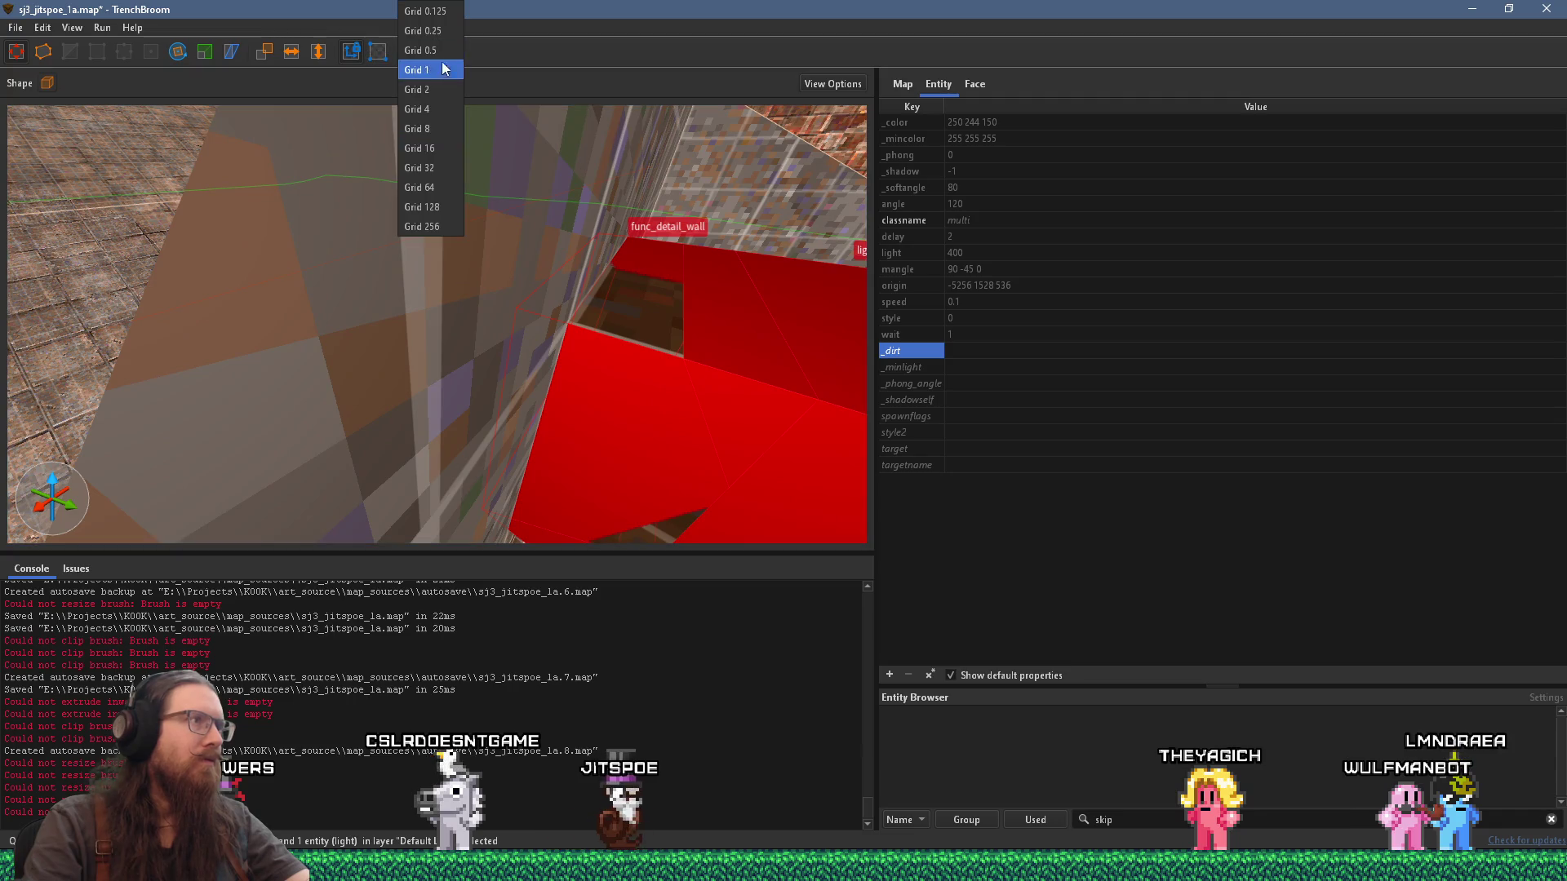
# Step: Switch to a 1-unit grid and select the wall face above the door
pyautogui.click(442, 72)
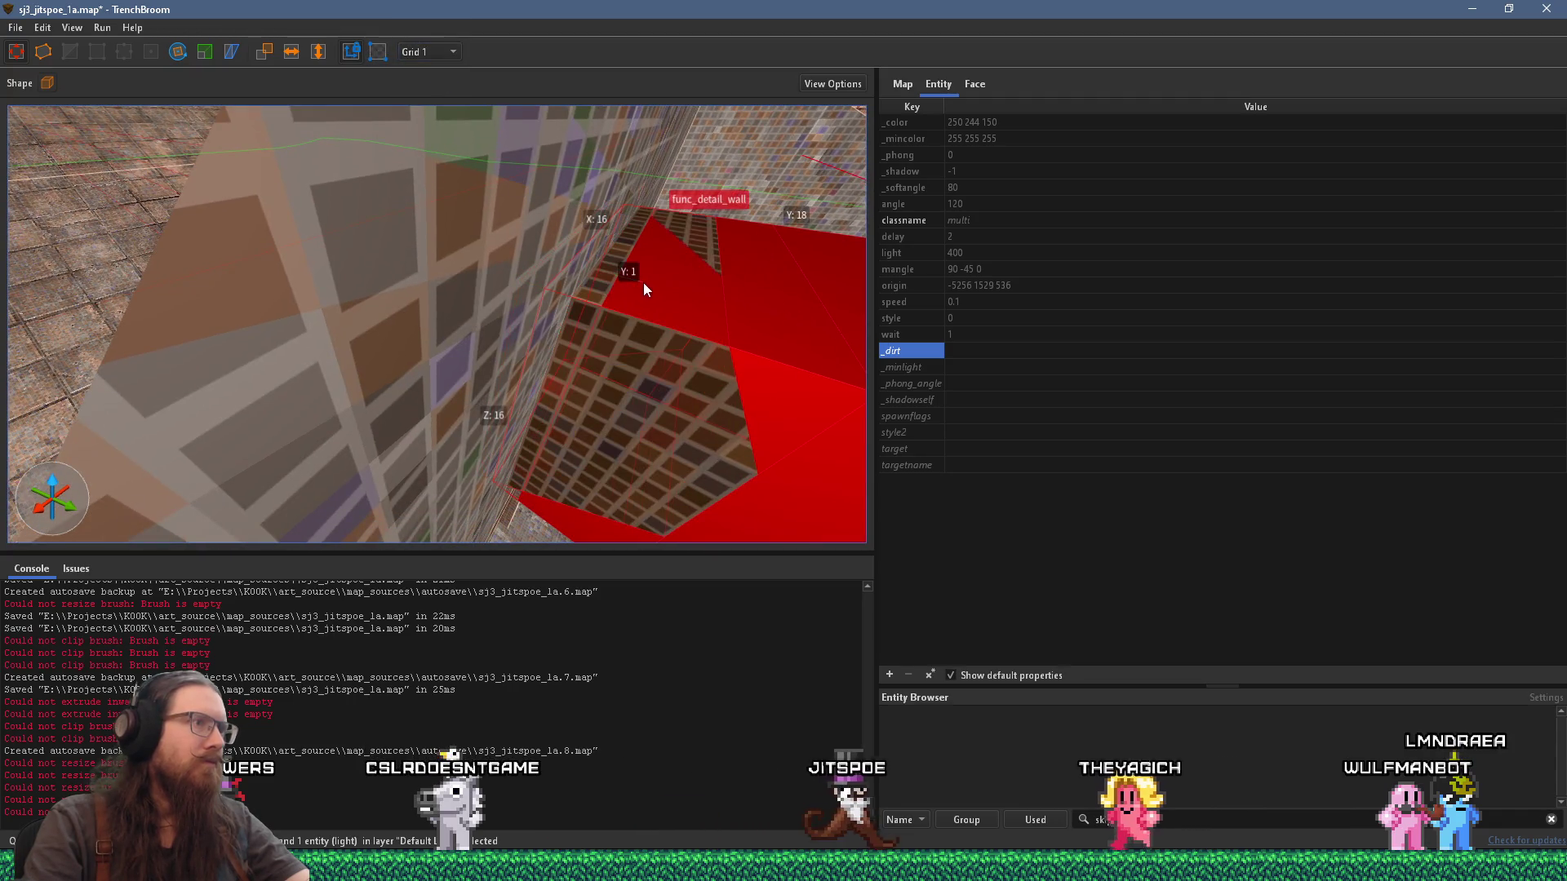
pyautogui.moveTo(649, 295)
pyautogui.mouseDown()
pyautogui.moveTo(589, 322)
pyautogui.moveTo(461, 257)
pyautogui.moveTo(483, 253)
pyautogui.mouseUp()
pyautogui.hotkey('ctrl', 'u')
pyautogui.moveTo(582, 362); pyautogui.dragTo(605, 316)
pyautogui.click(605, 316)
# Step: Reset the conc_c01_gry3 face texture to offsets 0 0, scale 1 and angle 0
pyautogui.scroll(-5, 606, 316)
pyautogui.moveTo(377, 333)
pyautogui.mouseDown()
pyautogui.moveTo(457, 421)
pyautogui.moveTo(394, 302)
pyautogui.mouseUp()
pyautogui.click(975, 83)
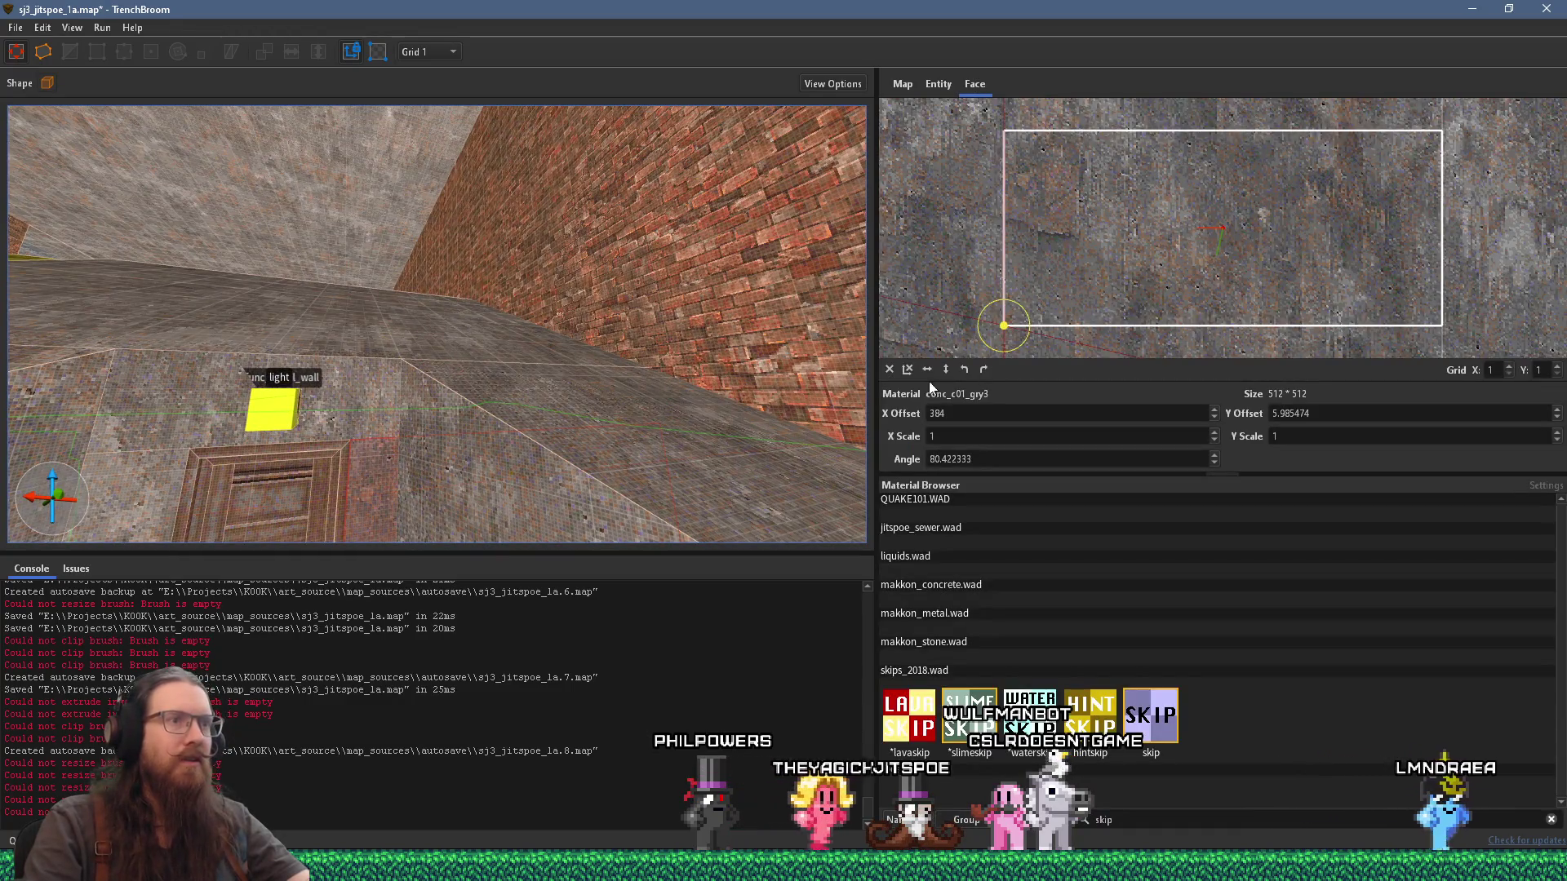
pyautogui.click(893, 367)
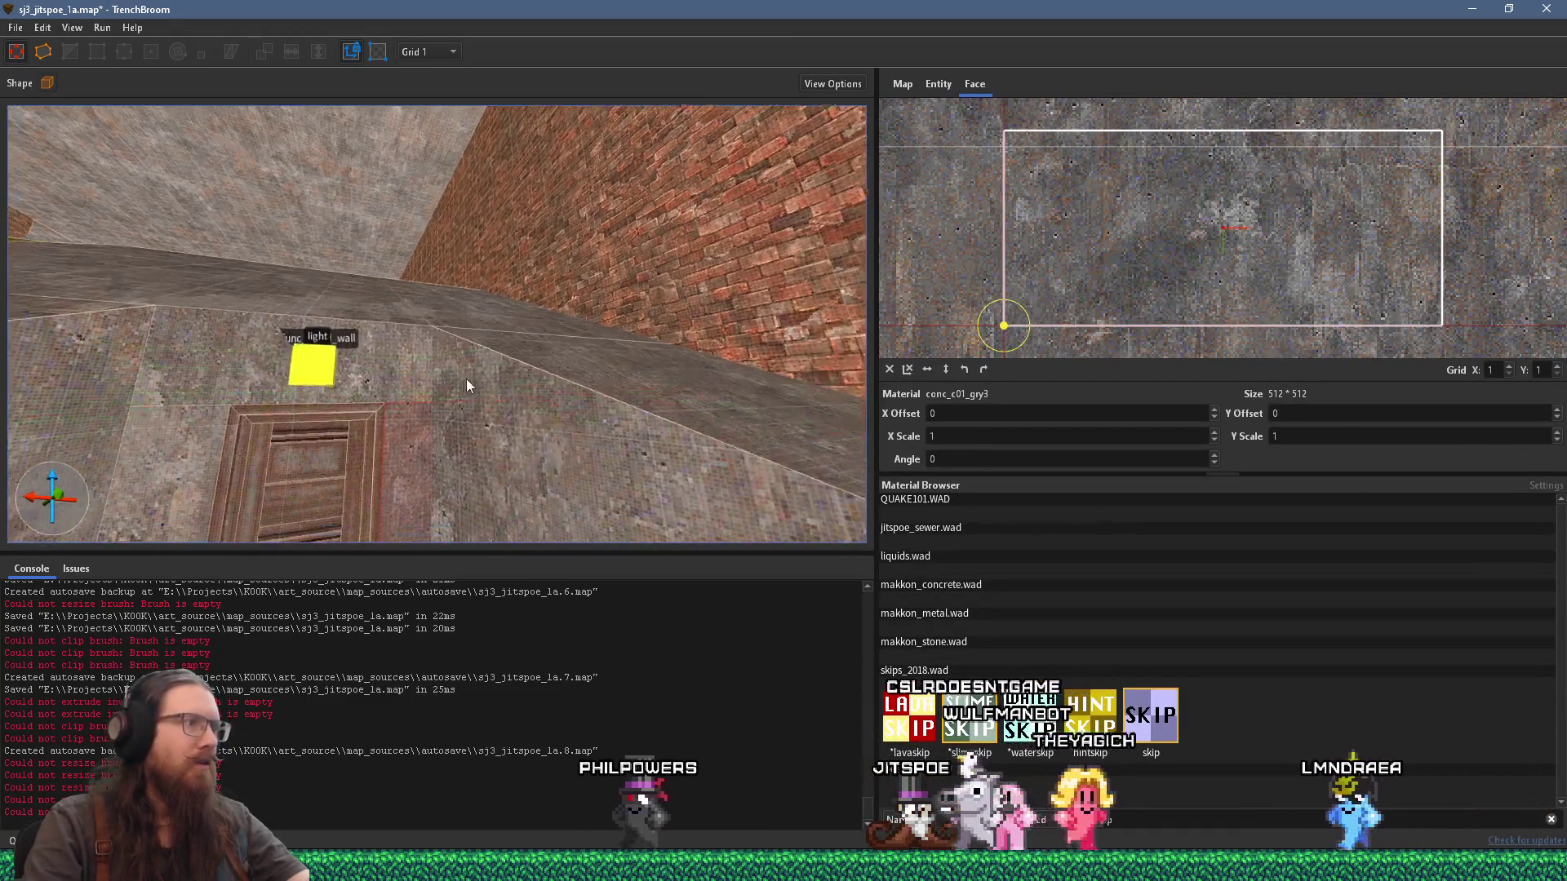
pyautogui.moveTo(195, 399); pyautogui.dragTo(221, 458)
pyautogui.moveTo(306, 410)
pyautogui.mouseDown()
pyautogui.moveTo(256, 390)
pyautogui.moveTo(401, 349)
pyautogui.moveTo(469, 356)
pyautogui.moveTo(341, 364)
pyautogui.moveTo(591, 337)
pyautogui.moveTo(603, 361)
pyautogui.moveTo(571, 364)
pyautogui.moveTo(577, 394)
pyautogui.moveTo(567, 329)
pyautogui.moveTo(383, 448)
pyautogui.moveTo(466, 401)
pyautogui.moveTo(390, 352)
pyautogui.mouseUp()
# Step: Set the grid size to 16 units
pyautogui.press('s')
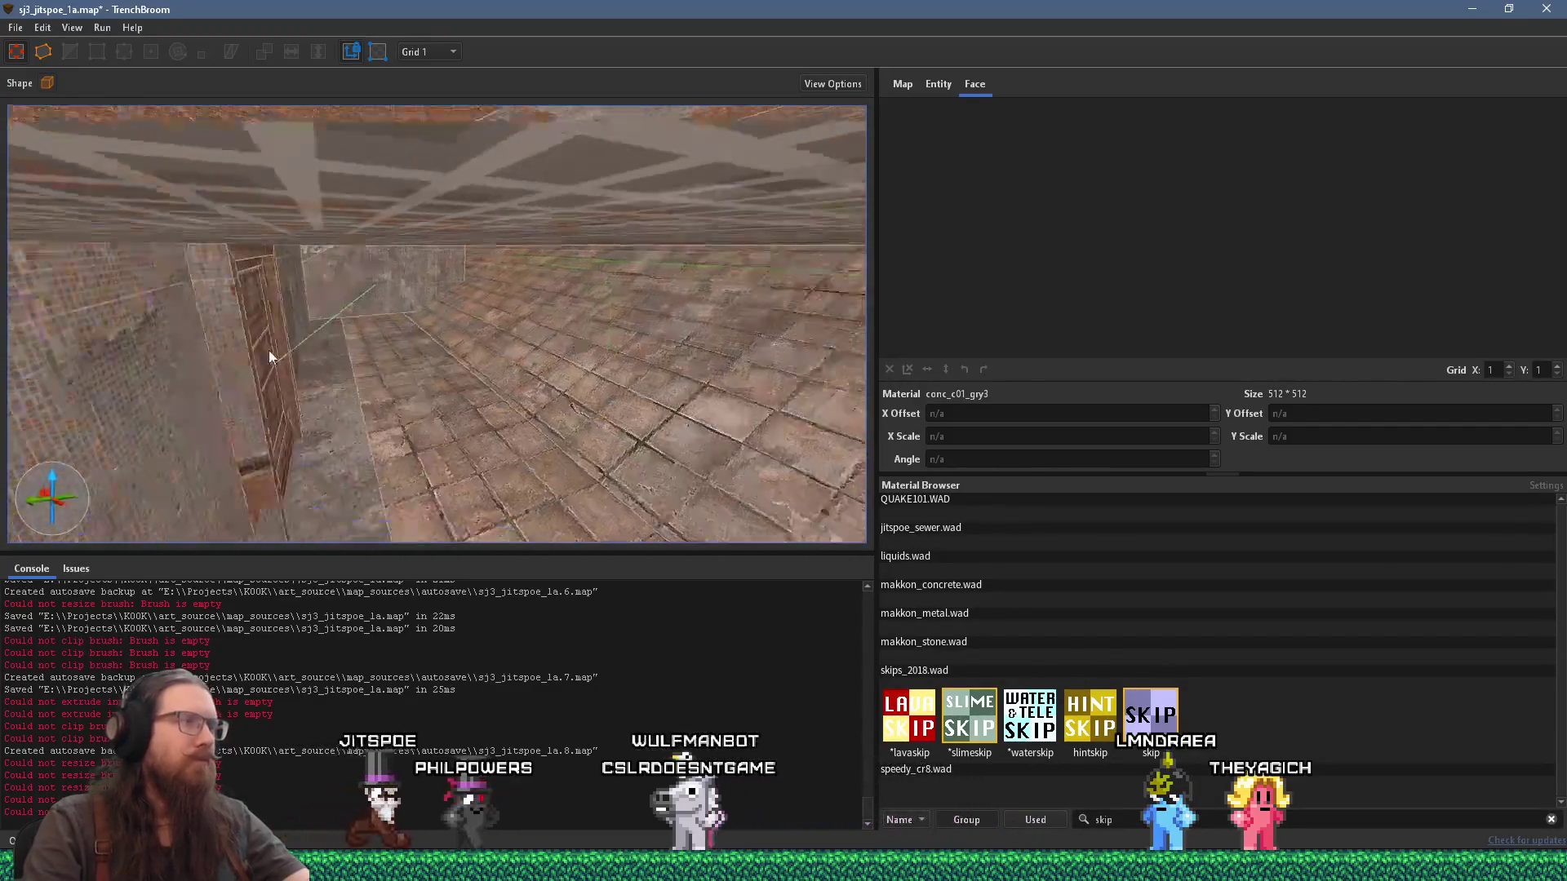
pyautogui.press('w')
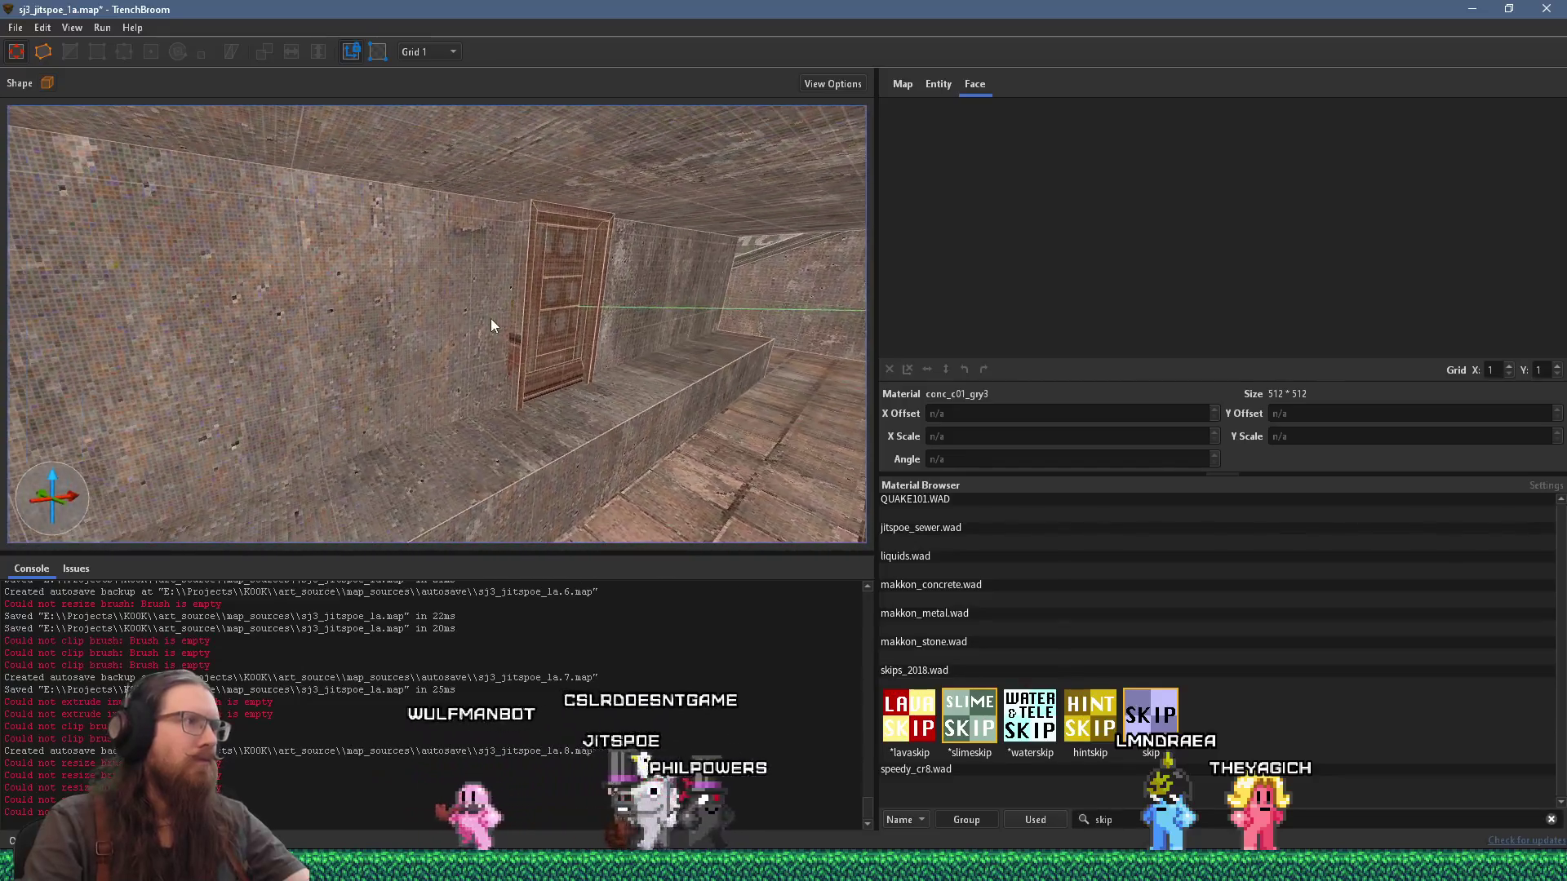
pyautogui.press('s')
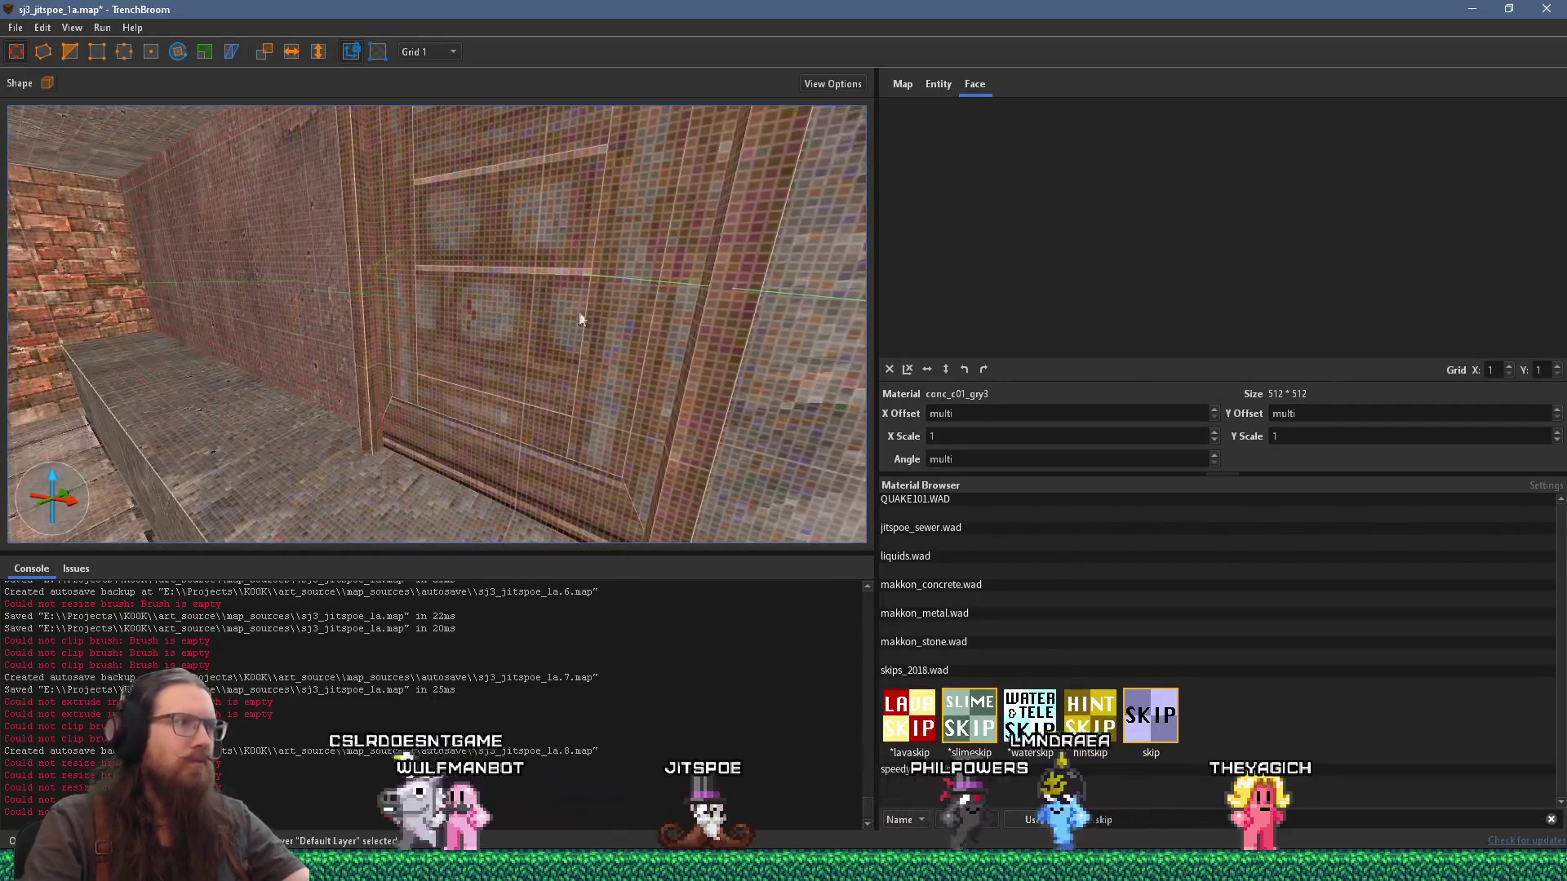
pyautogui.click(429, 52)
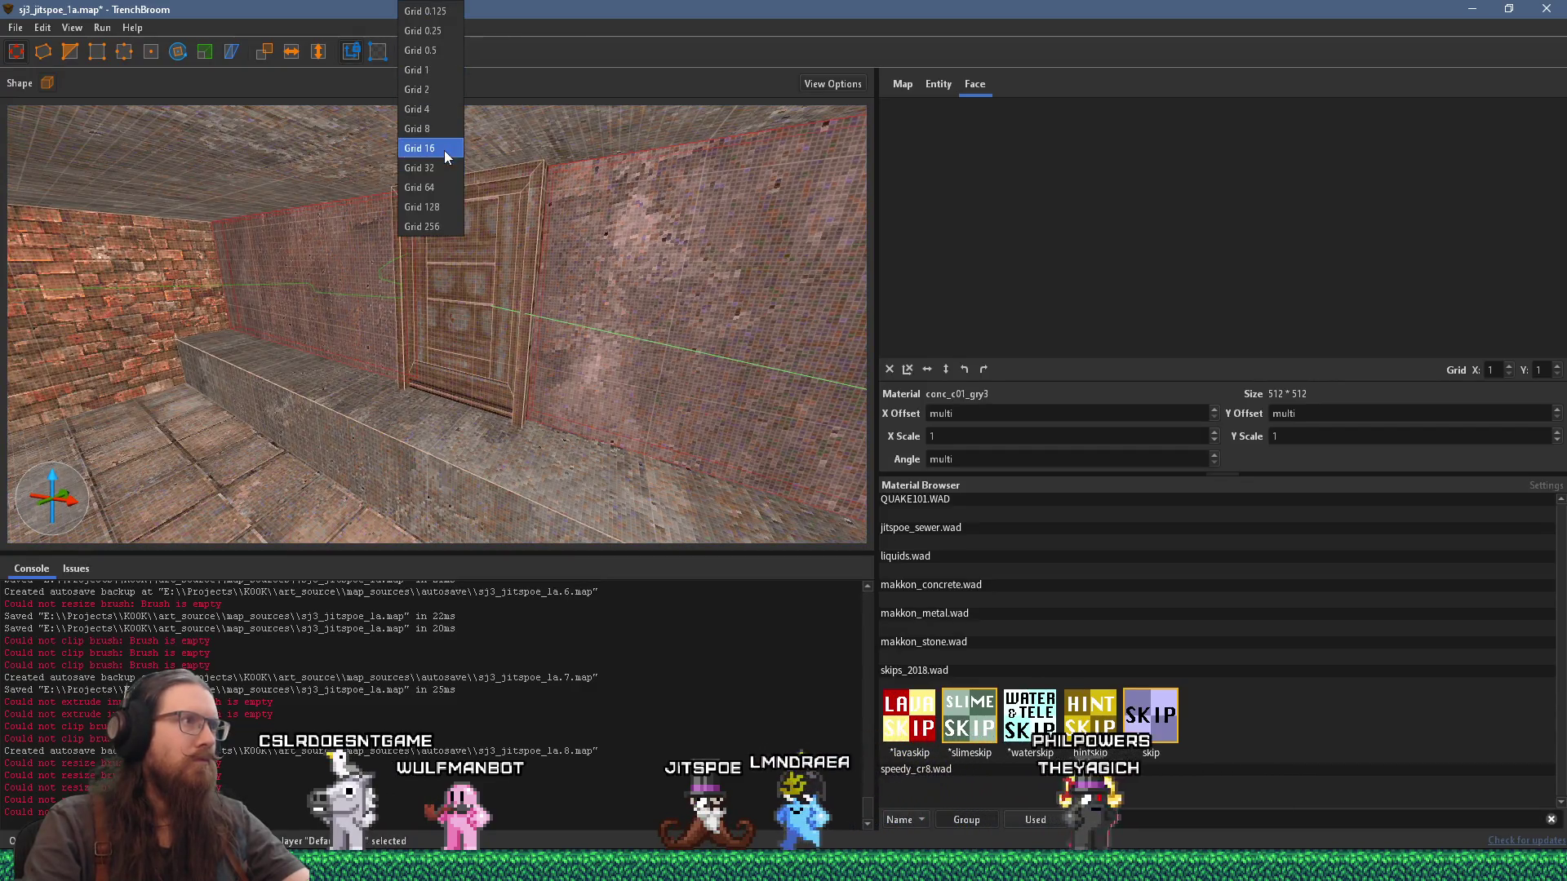
pyautogui.click(445, 149)
# Step: Bring the func_door into view and show its entity properties
pyautogui.scroll(5, 401, 473)
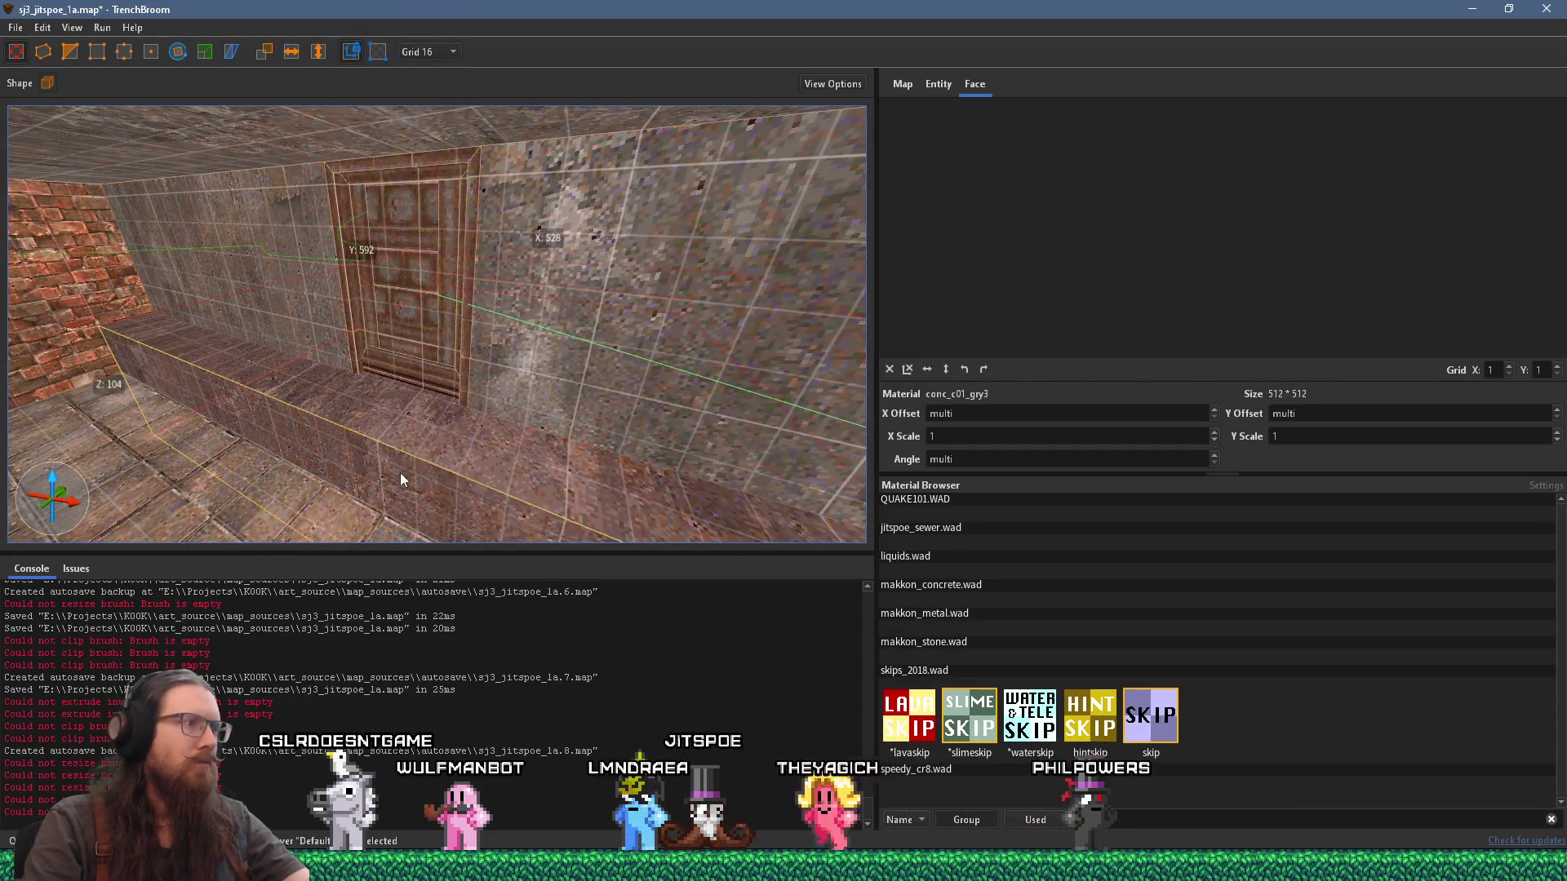
pyautogui.scroll(6, 390, 331)
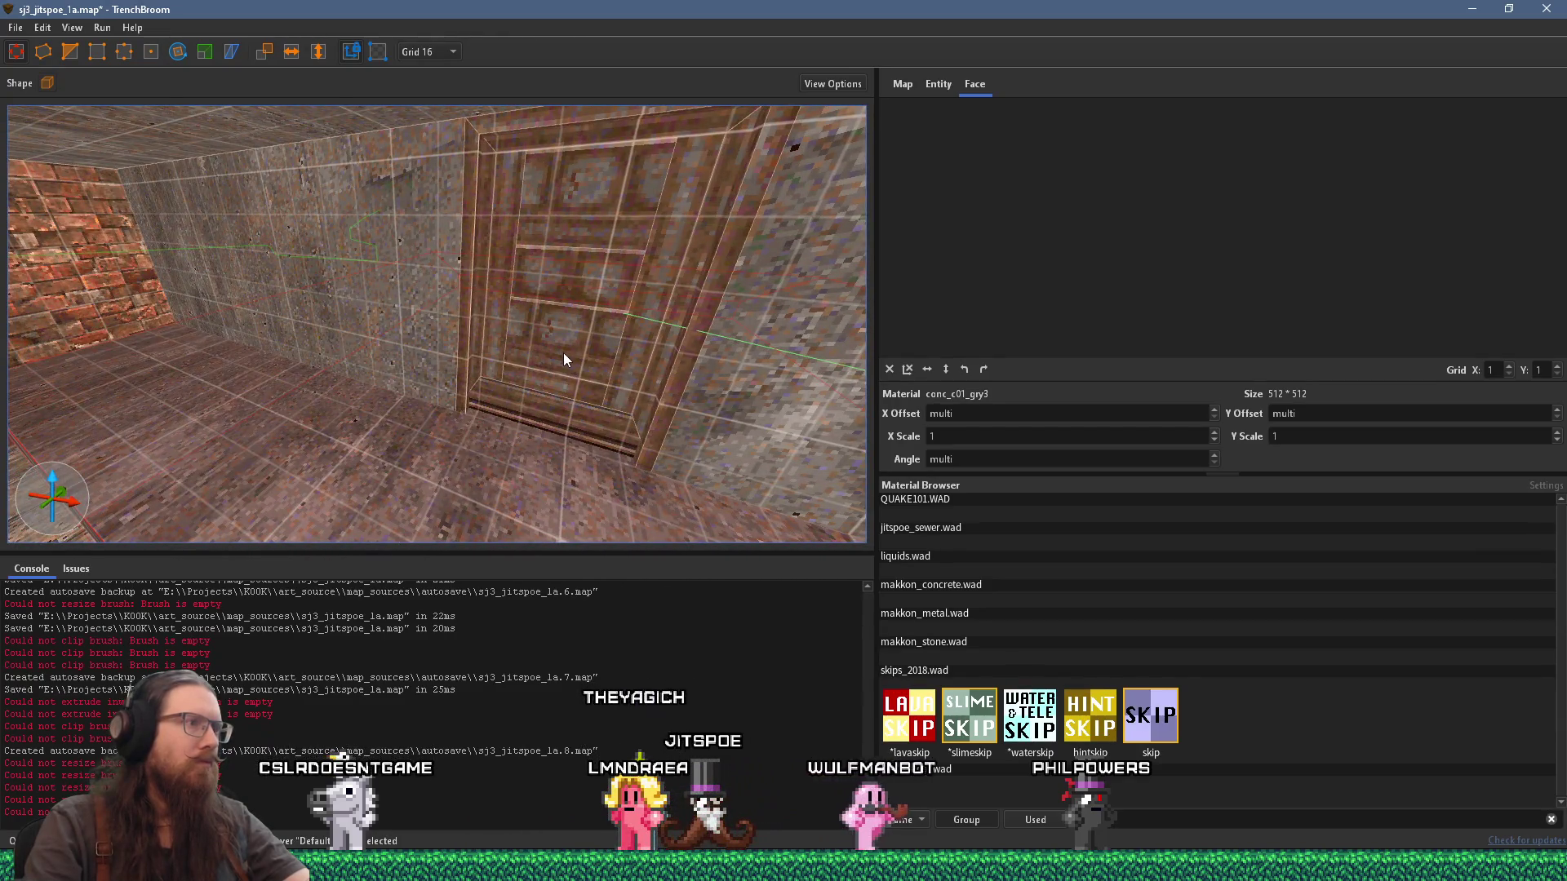
pyautogui.scroll(5, 660, 347)
pyautogui.scroll(2, 326, 300)
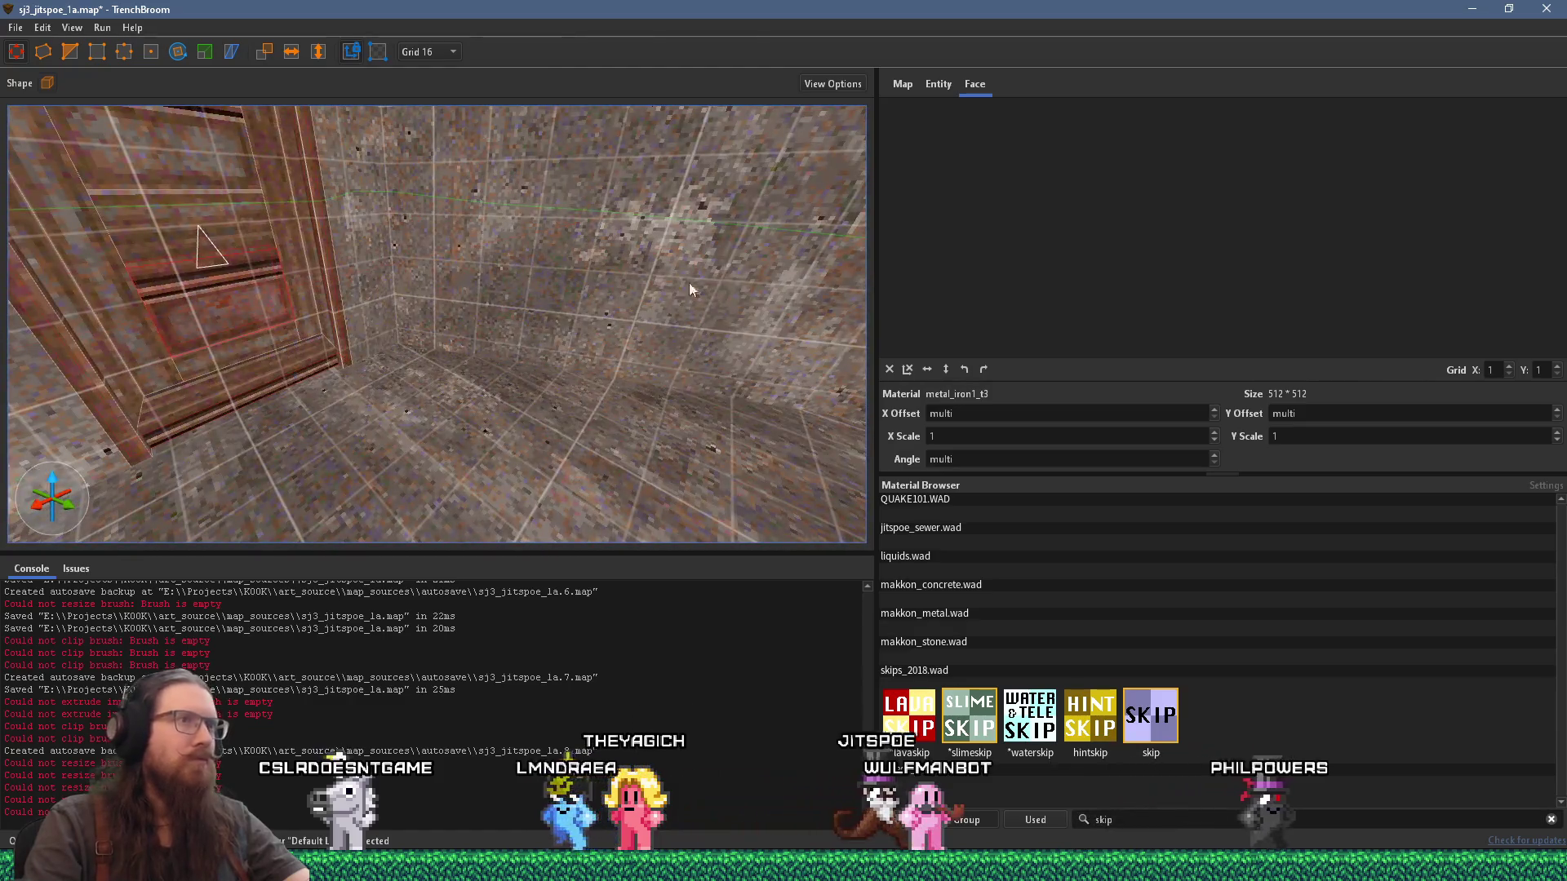
pyautogui.click(942, 85)
pyautogui.write('envior')
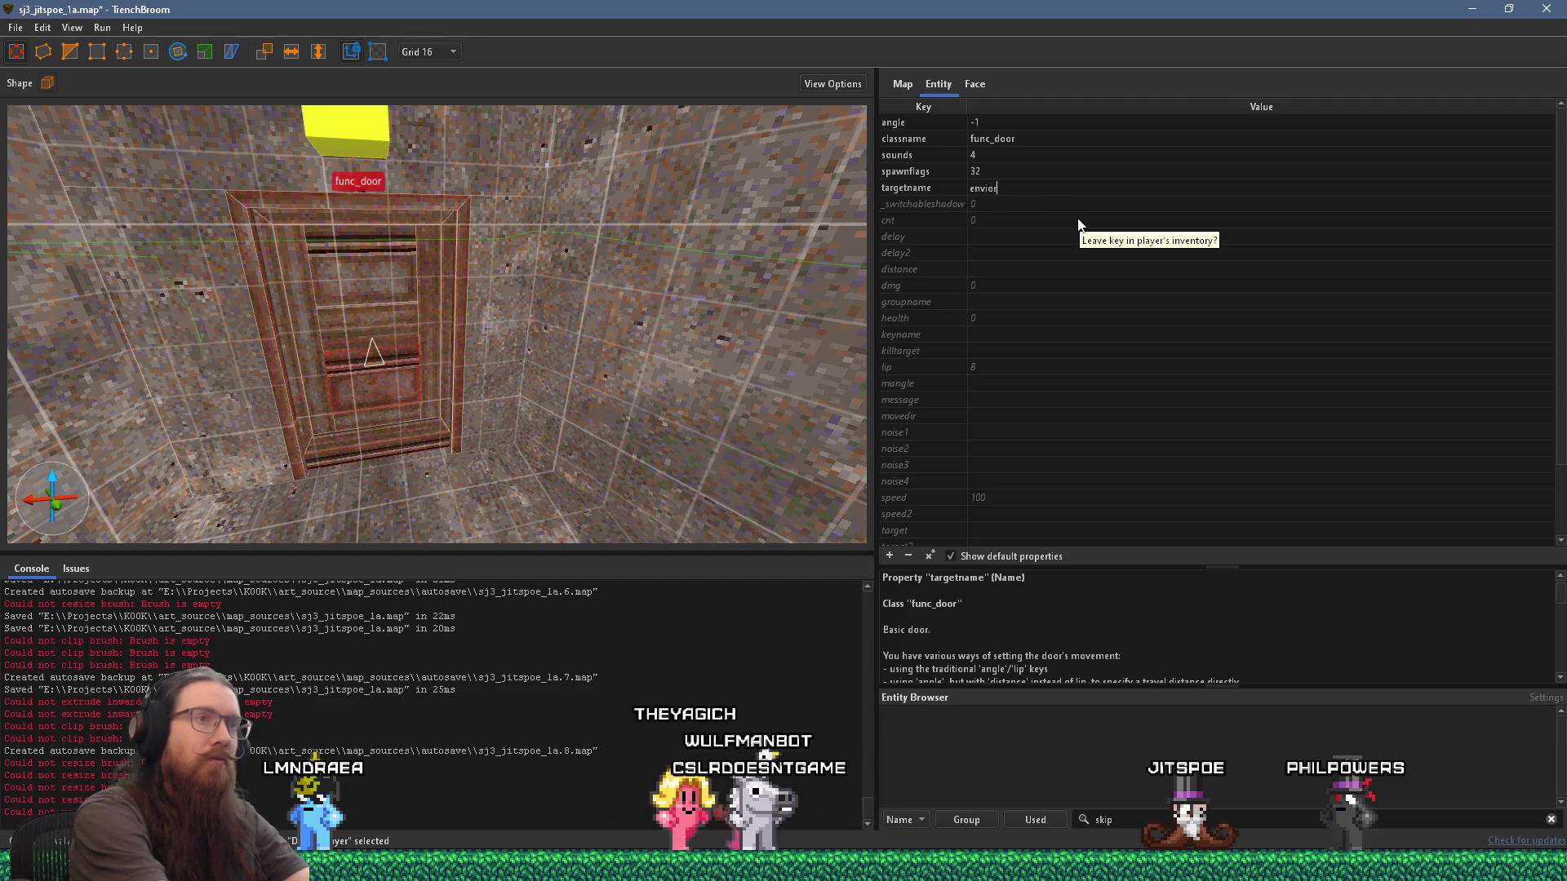
# Step: Rename the door's targetname to enviro_suit_door
pyautogui.press('BackSpace')
pyautogui.press('BackSpace')
pyautogui.write('ro_suit_')
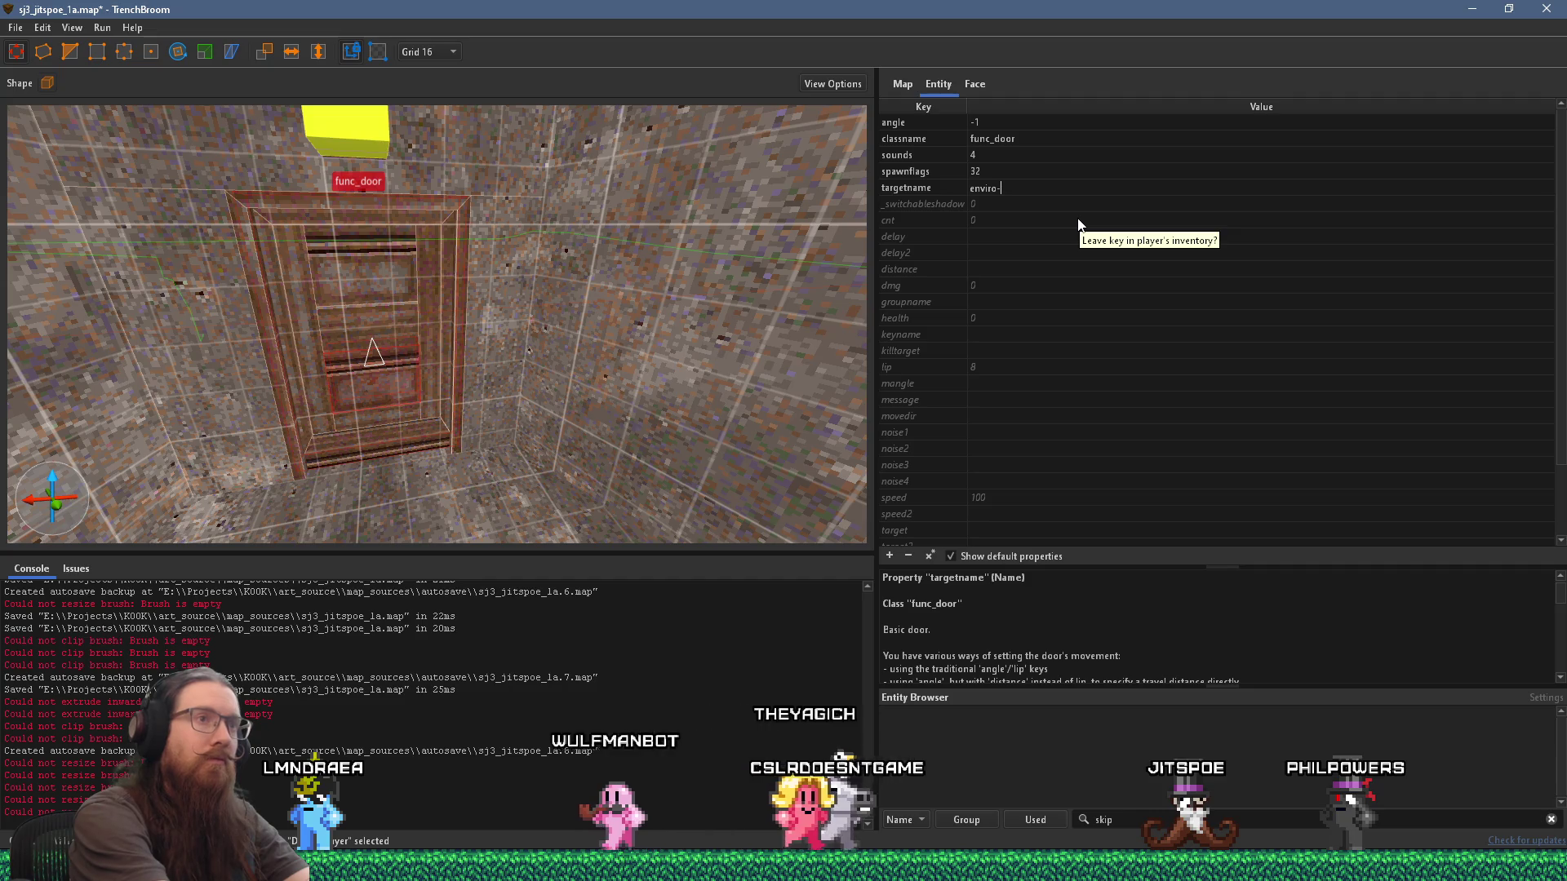
pyautogui.write('door')
pyautogui.press('Return')
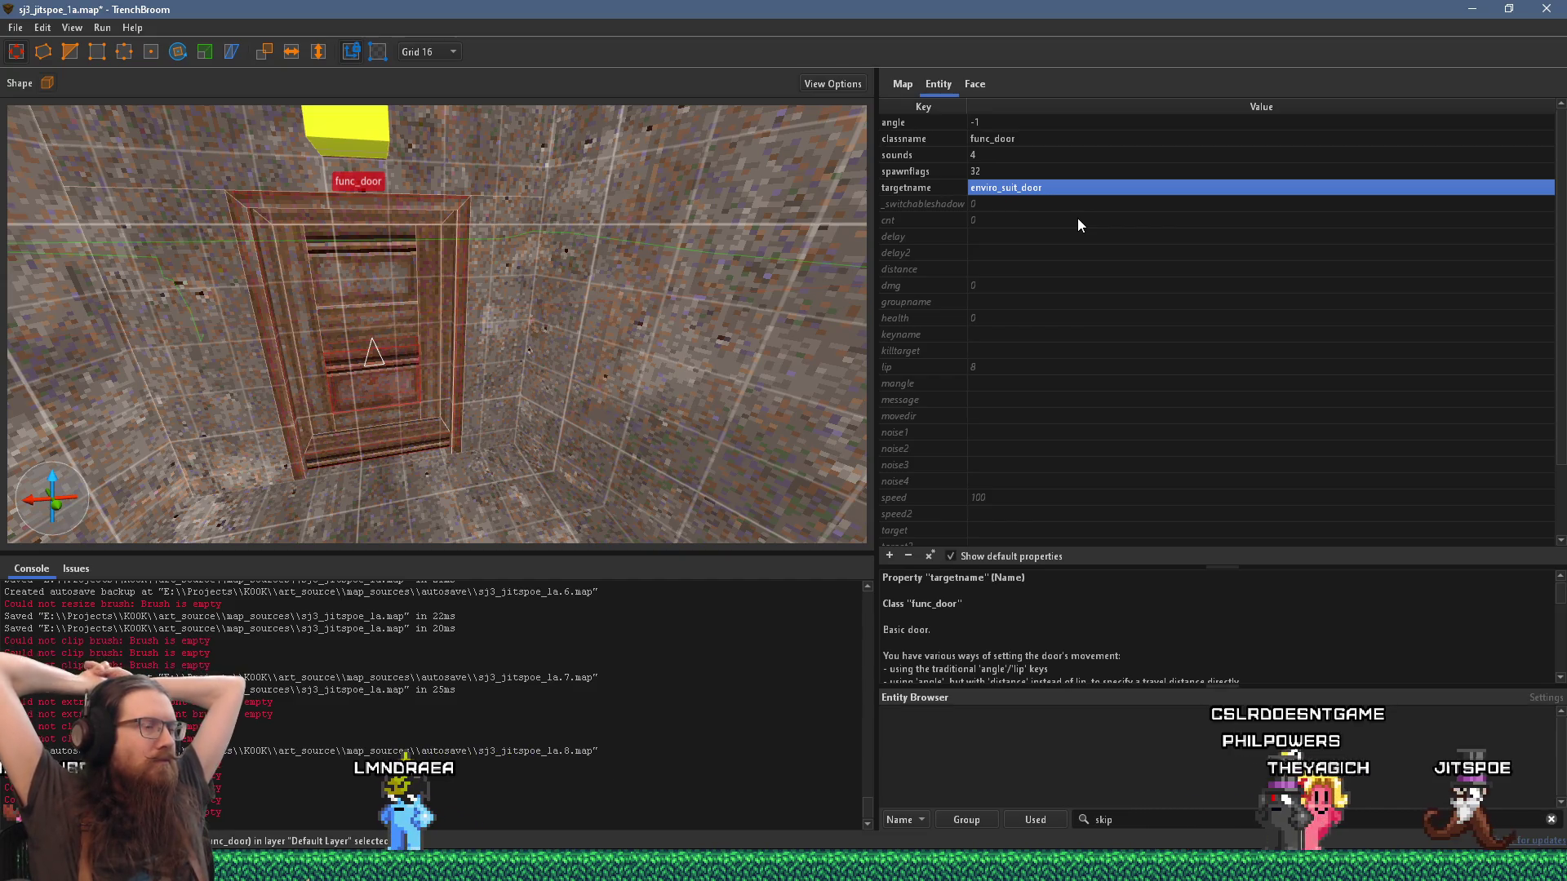
# Step: Give the func_door an angle of 180 and frame the door in view
pyautogui.moveTo(364, 245)
pyautogui.mouseDown()
pyautogui.moveTo(675, 247)
pyautogui.moveTo(650, 266)
pyautogui.mouseUp()
pyautogui.hotkey('ctrl', 'u')
pyautogui.scroll(-3, 418, 234)
pyautogui.scroll(5, 421, 234)
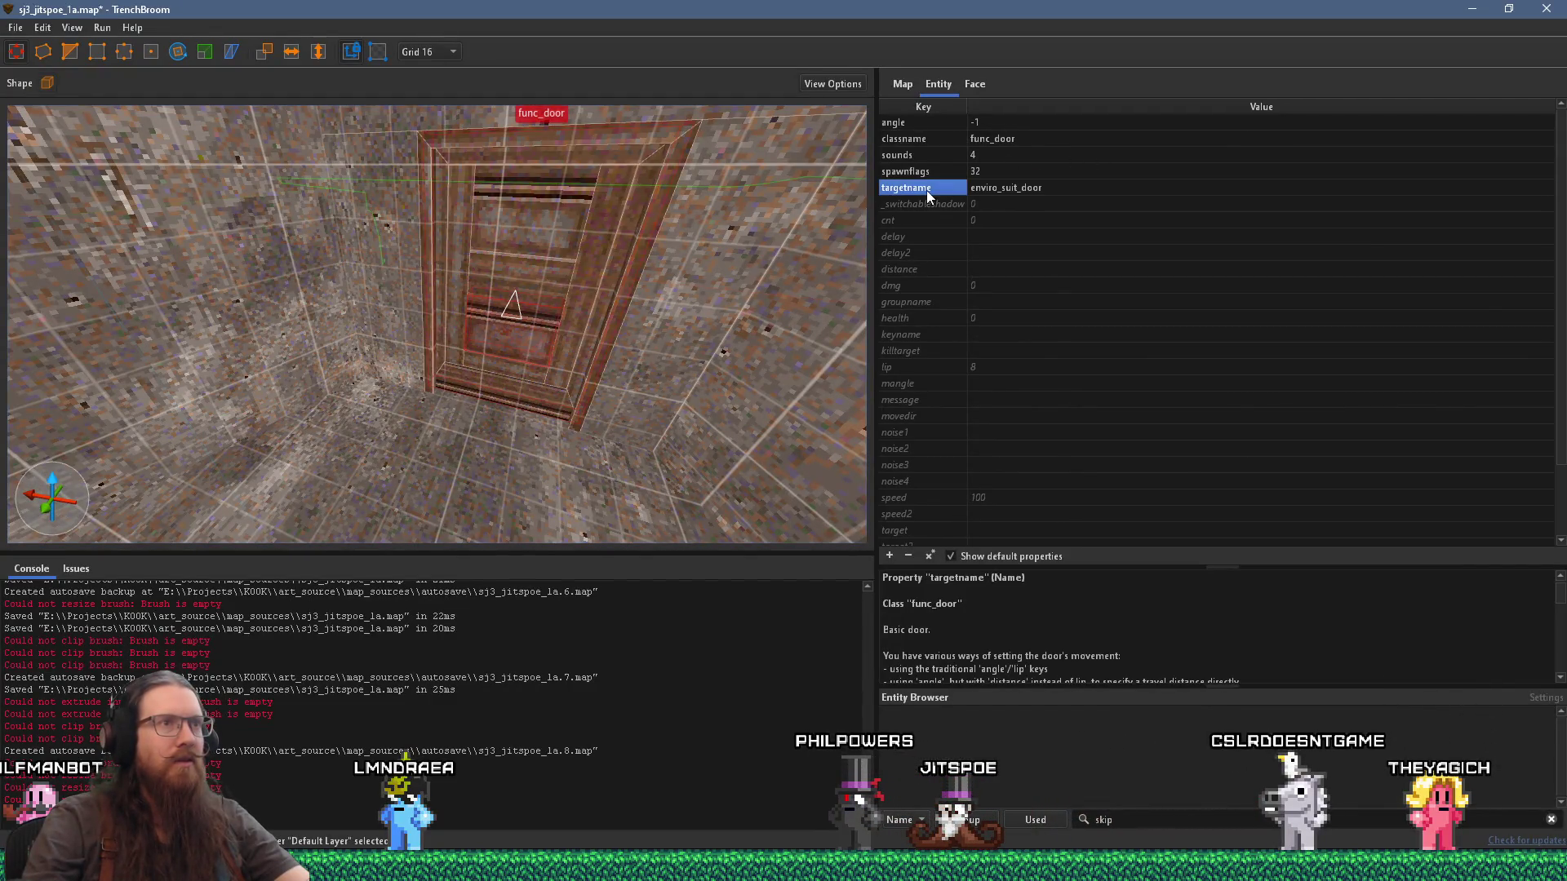
pyautogui.click(914, 555)
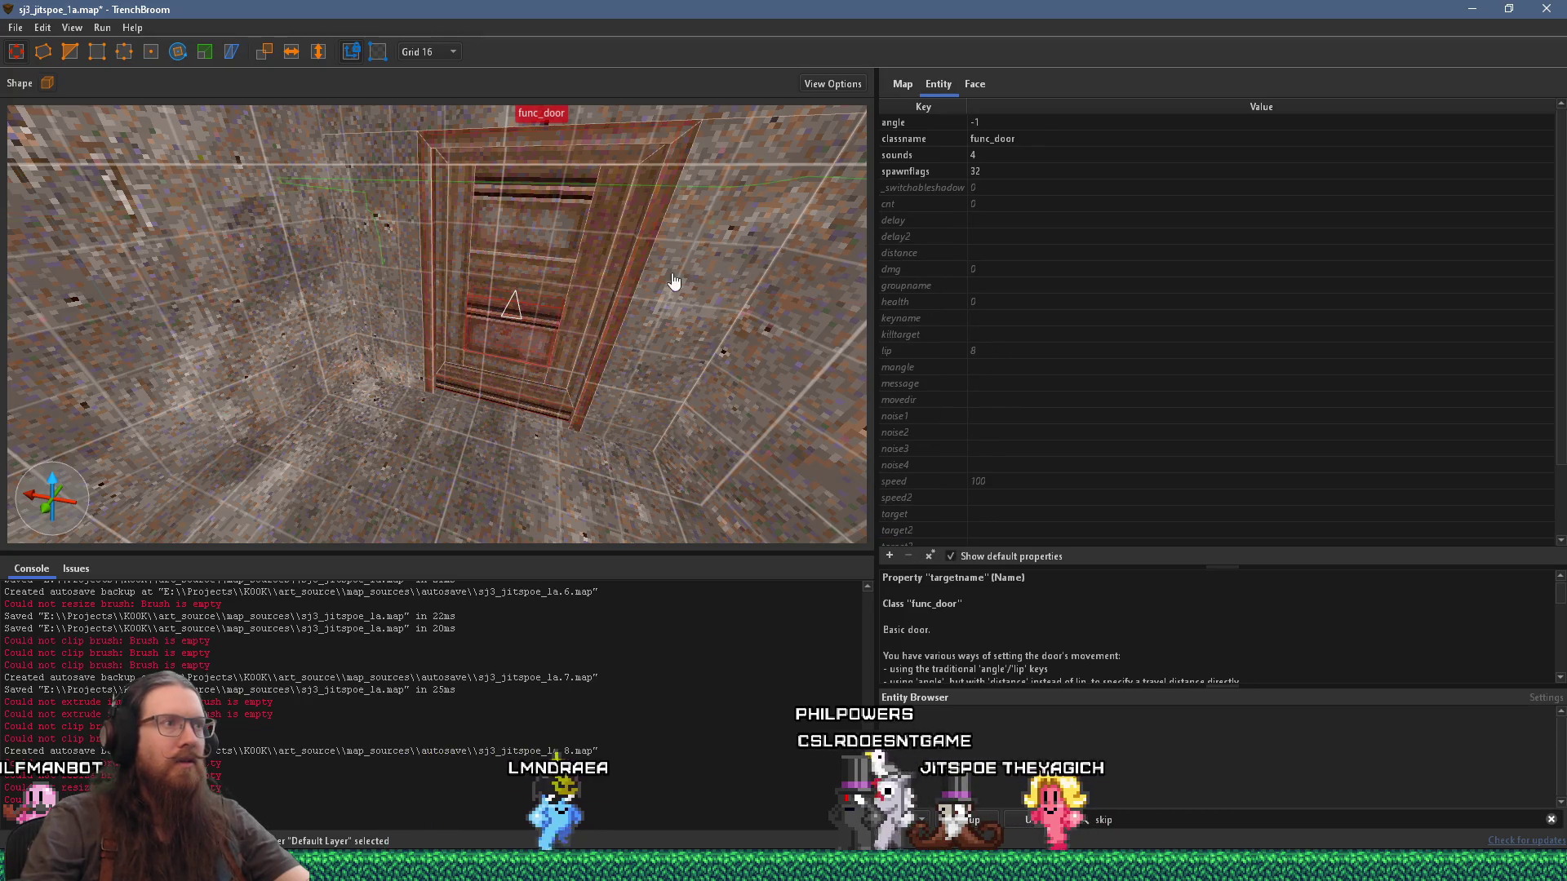
pyautogui.scroll(-2, 572, 236)
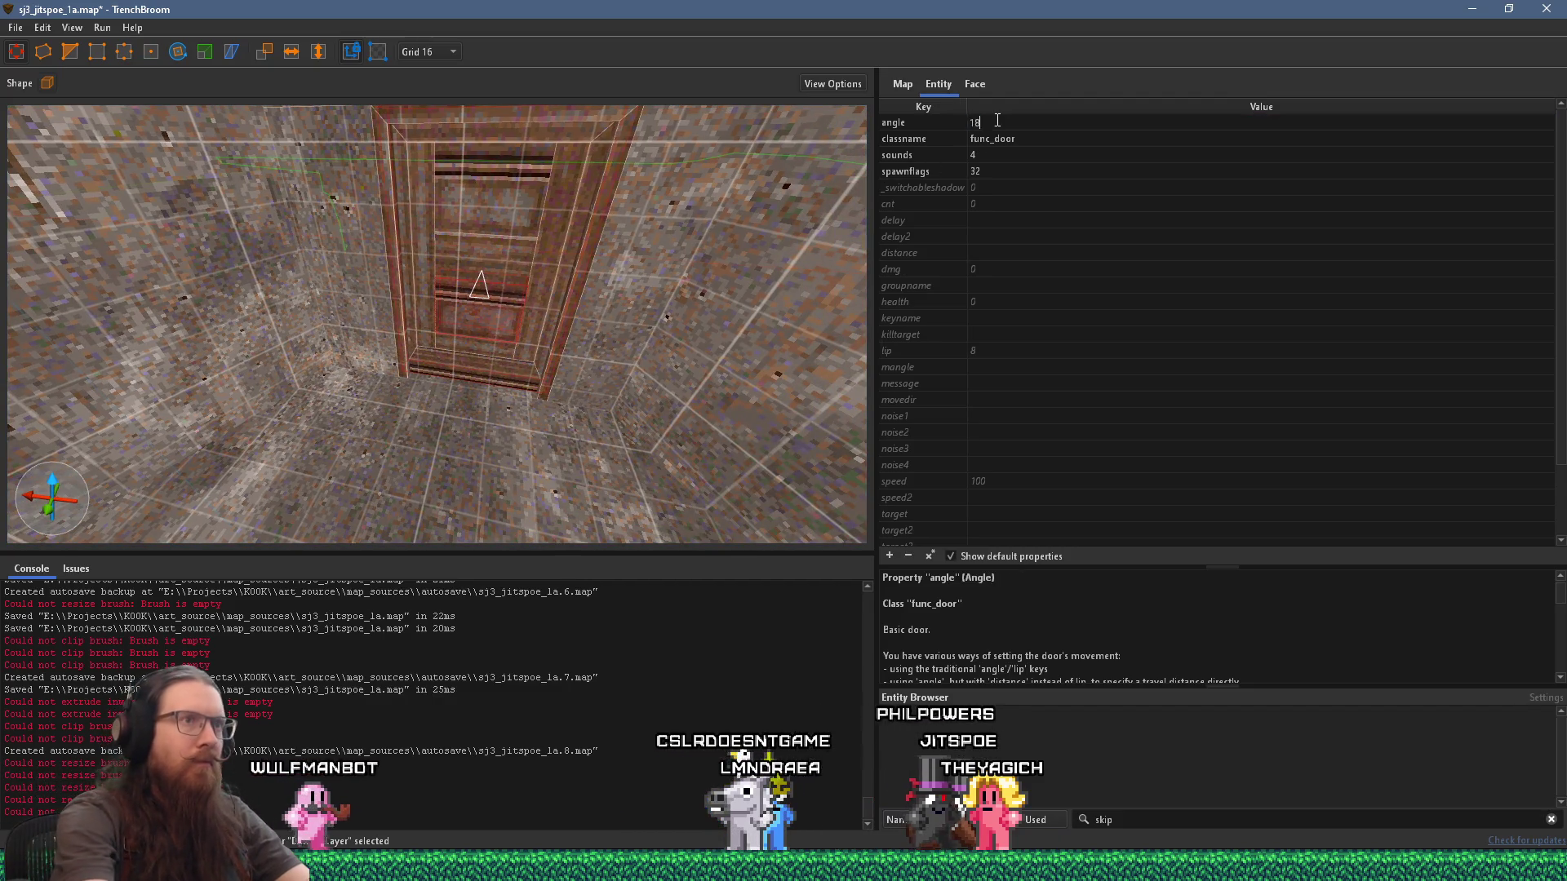
pyautogui.write('0')
pyautogui.press('Return')
pyautogui.hotkey('ctrl', 'u')
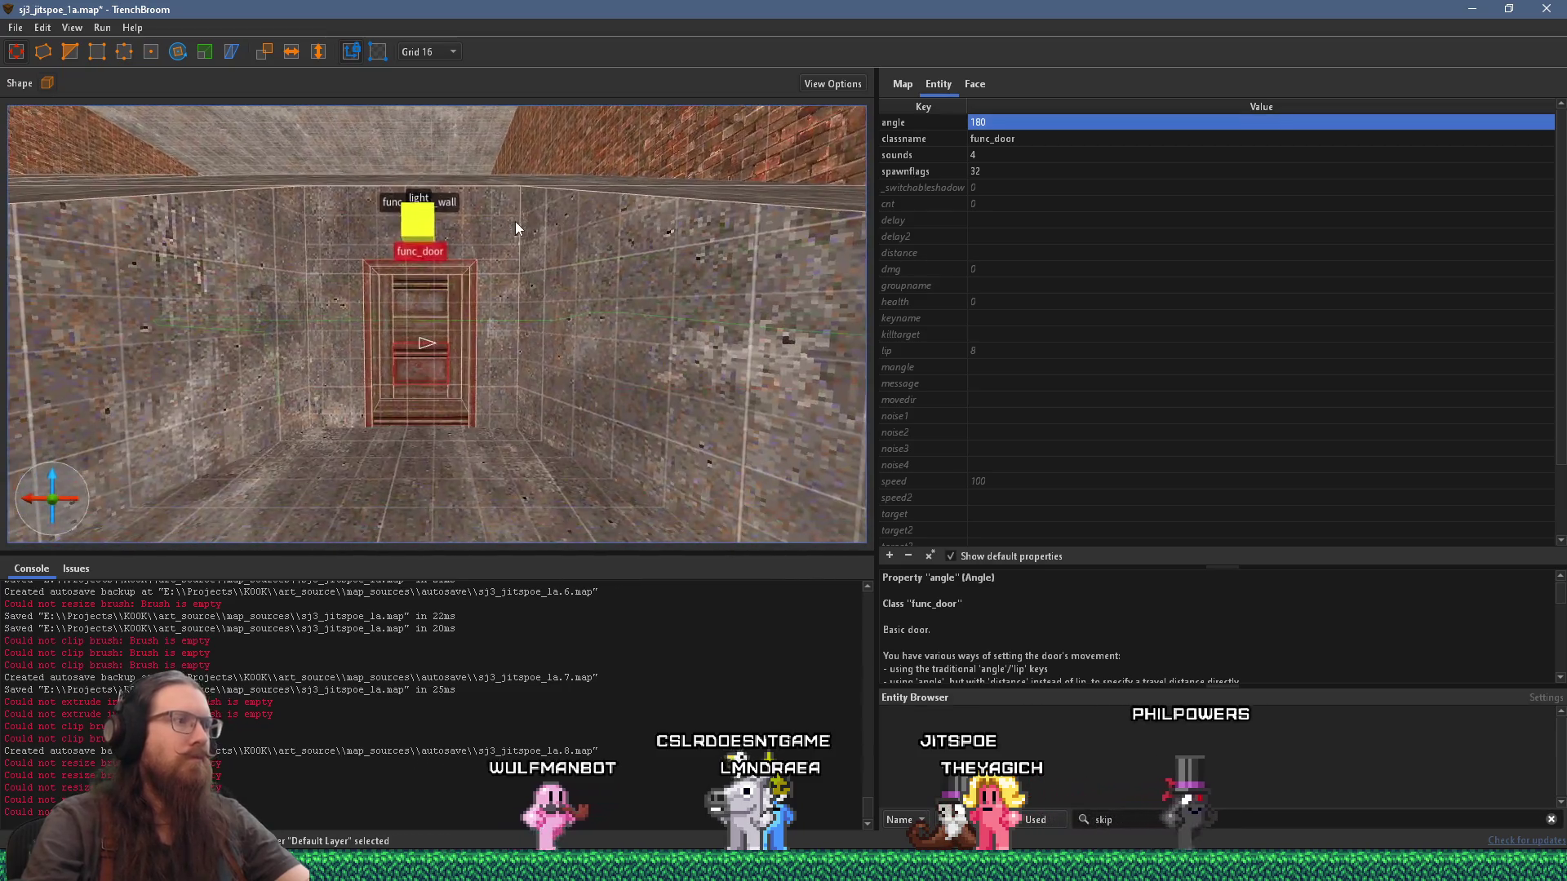
pyautogui.scroll(2, 522, 263)
pyautogui.press('Escape')
pyautogui.scroll(3, 496, 298)
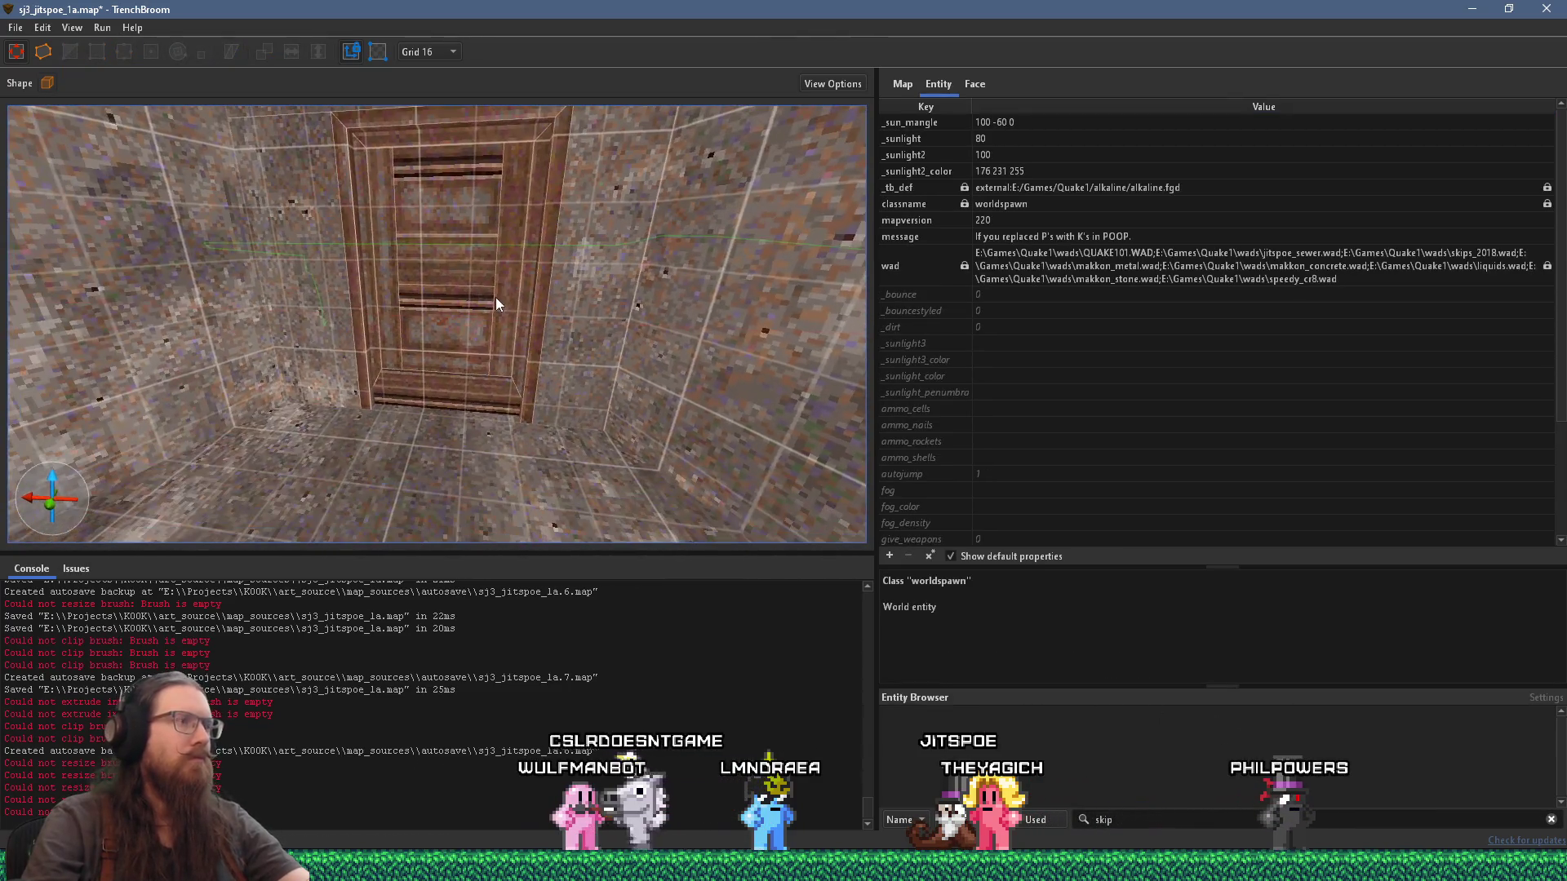
# Step: Slide the corridor ledge brush along the floor and extend its end
pyautogui.scroll(-3, 496, 297)
pyautogui.scroll(4, 500, 293)
pyautogui.moveTo(376, 418)
pyautogui.mouseDown()
pyautogui.moveTo(351, 382)
pyautogui.moveTo(224, 369)
pyautogui.moveTo(171, 341)
pyautogui.moveTo(152, 273)
pyautogui.moveTo(56, 256)
pyautogui.moveTo(145, 247)
pyautogui.mouseUp()
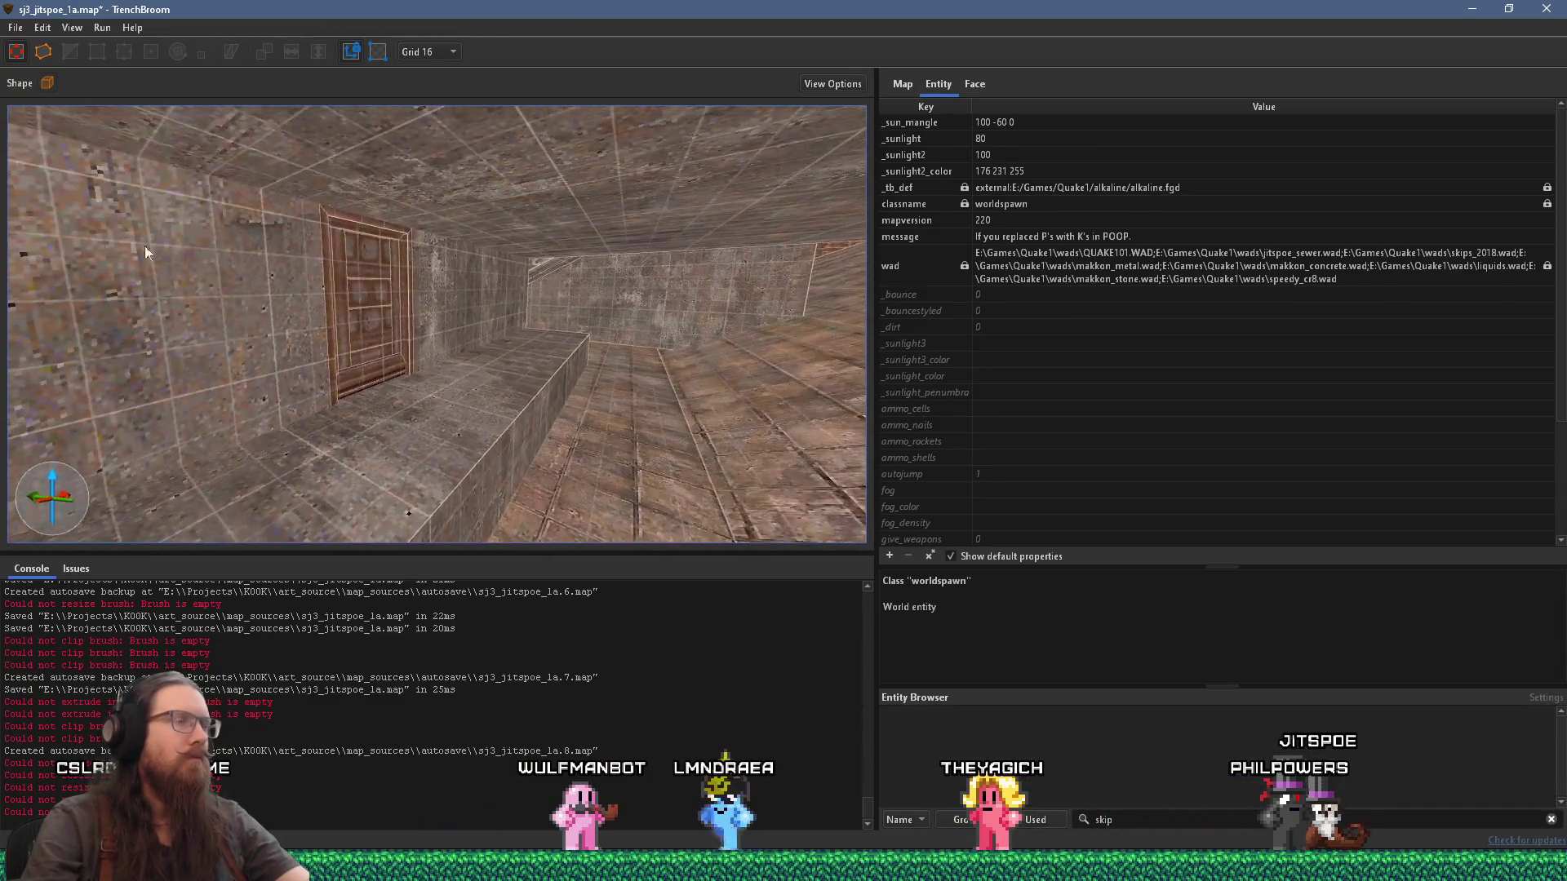
pyautogui.click(498, 442)
pyautogui.scroll(-2, 489, 425)
pyautogui.moveTo(480, 403)
pyautogui.mouseDown()
pyautogui.moveTo(629, 446)
pyautogui.moveTo(537, 452)
pyautogui.moveTo(263, 394)
pyautogui.moveTo(463, 369)
pyautogui.mouseUp()
pyautogui.moveTo(658, 432)
pyautogui.mouseDown()
pyautogui.moveTo(668, 391)
pyautogui.moveTo(45, 328)
pyautogui.moveTo(836, 356)
pyautogui.moveTo(500, 415)
pyautogui.mouseUp()
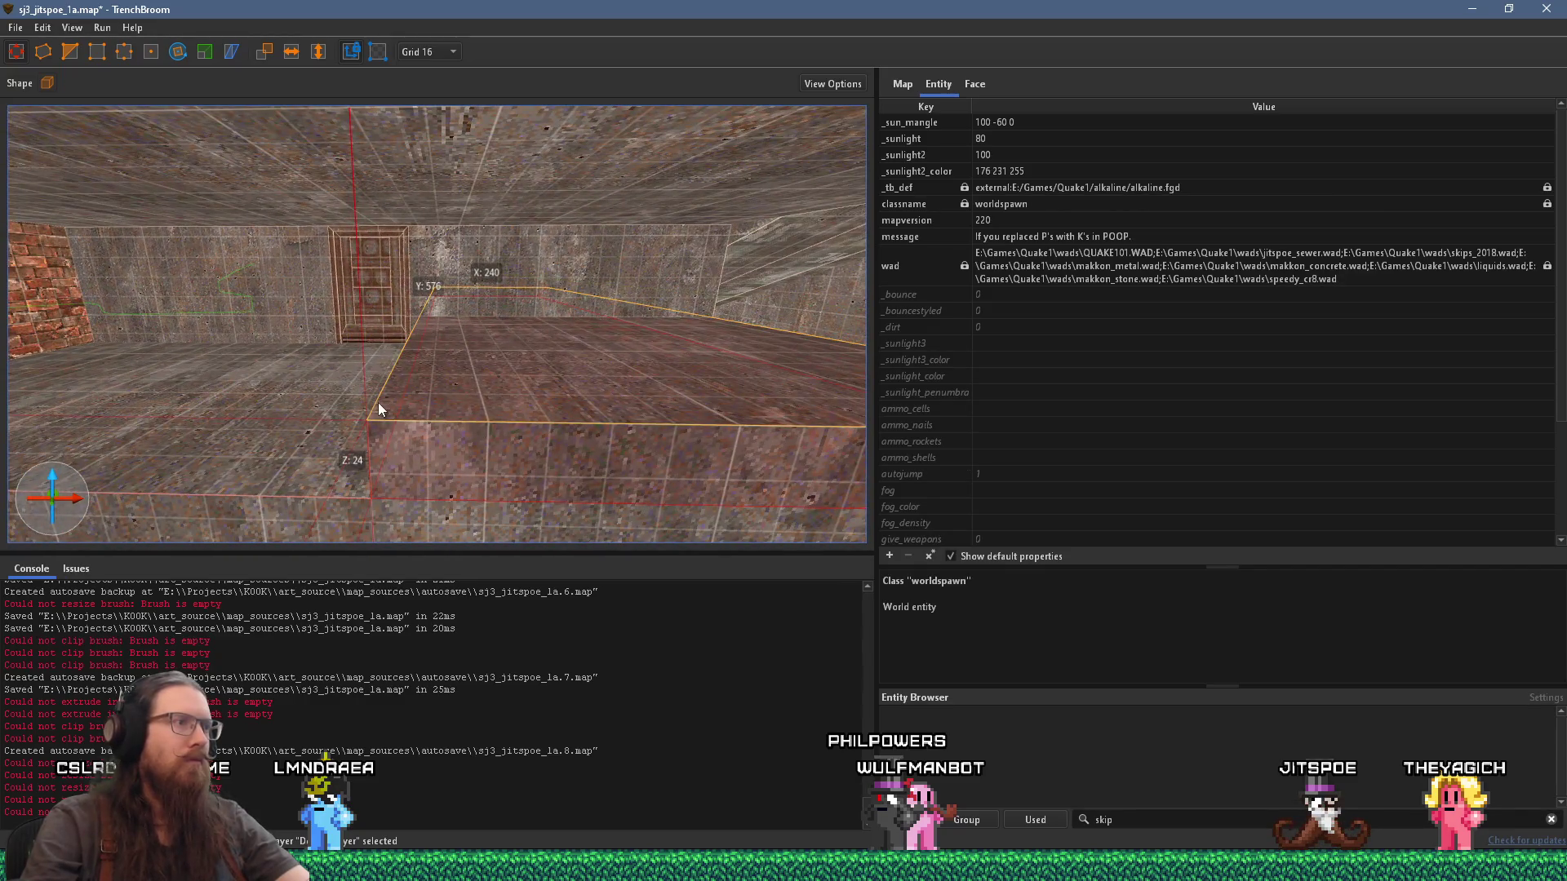
pyautogui.moveTo(605, 388)
pyautogui.mouseDown()
pyautogui.moveTo(283, 391)
pyautogui.moveTo(434, 353)
pyautogui.moveTo(175, 330)
pyautogui.moveTo(271, 322)
pyautogui.mouseUp()
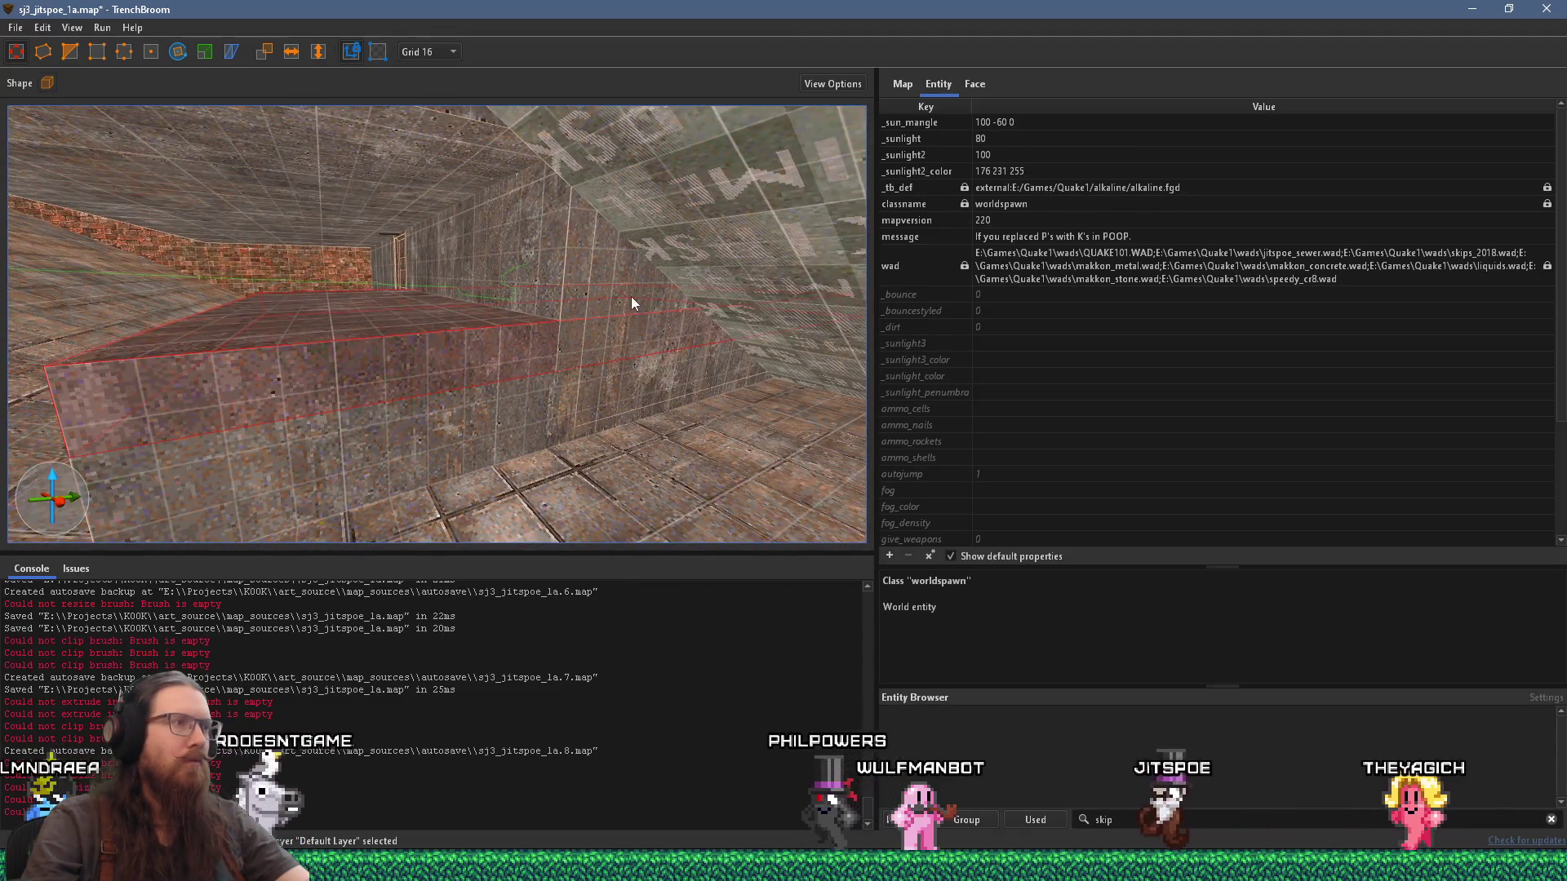
pyautogui.moveTo(30, 390)
pyautogui.mouseDown()
pyautogui.moveTo(329, 386)
pyautogui.moveTo(423, 367)
pyautogui.moveTo(453, 326)
pyautogui.moveTo(627, 406)
pyautogui.moveTo(592, 435)
pyautogui.moveTo(586, 409)
pyautogui.mouseUp()
# Step: Trim the ledge back and raise it into a wall up to the ceiling
pyautogui.press('Escape')
pyautogui.click(554, 413)
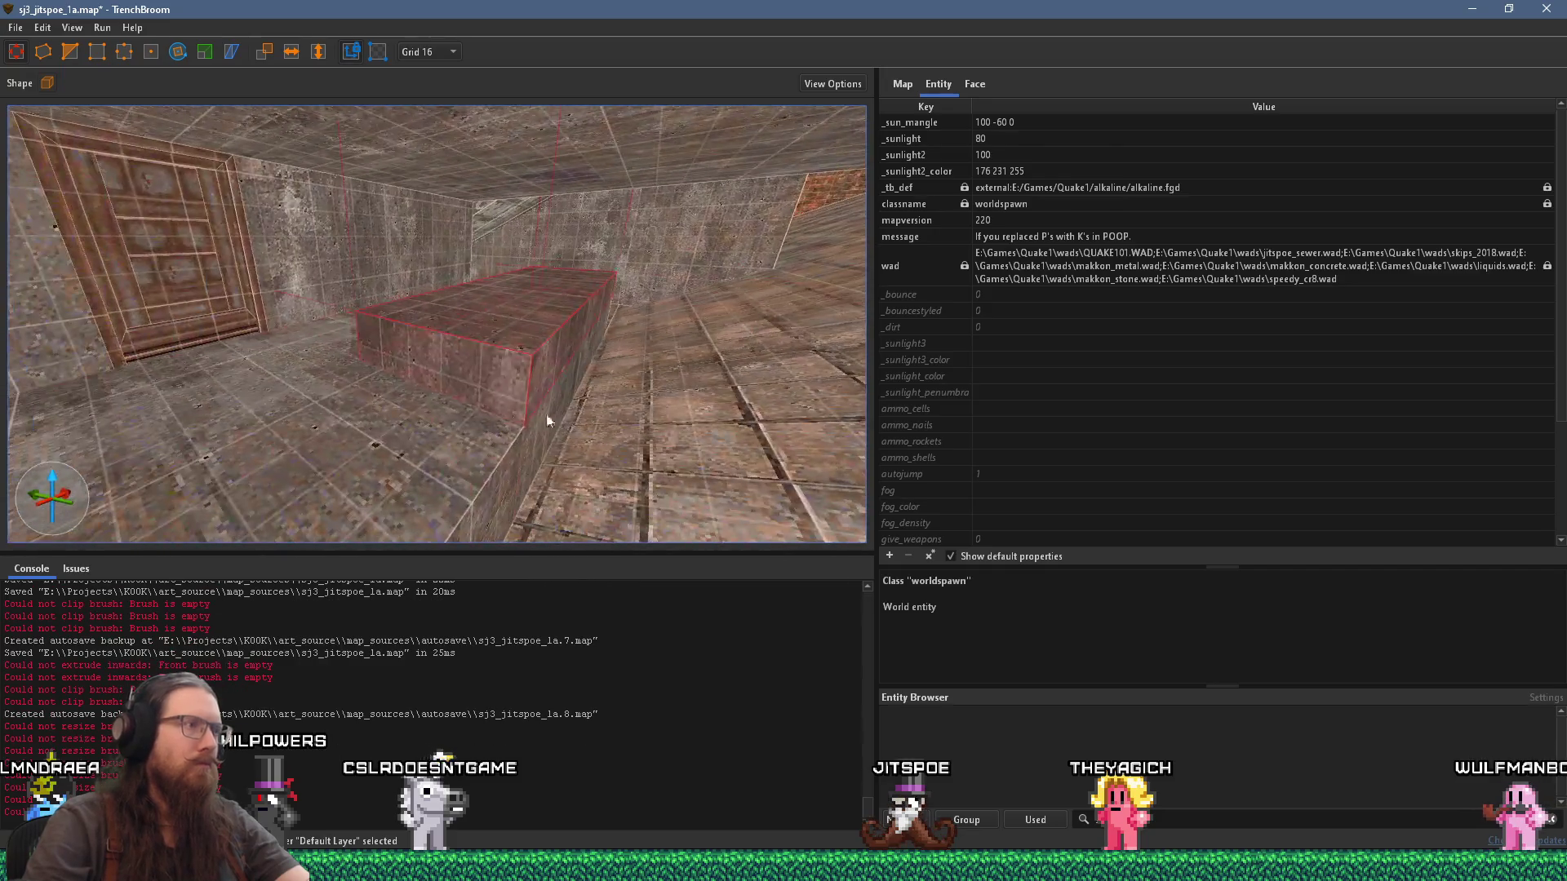
pyautogui.moveTo(591, 288)
pyautogui.mouseDown()
pyautogui.moveTo(590, 258)
pyautogui.moveTo(416, 293)
pyautogui.moveTo(339, 276)
pyautogui.moveTo(346, 286)
pyautogui.mouseUp()
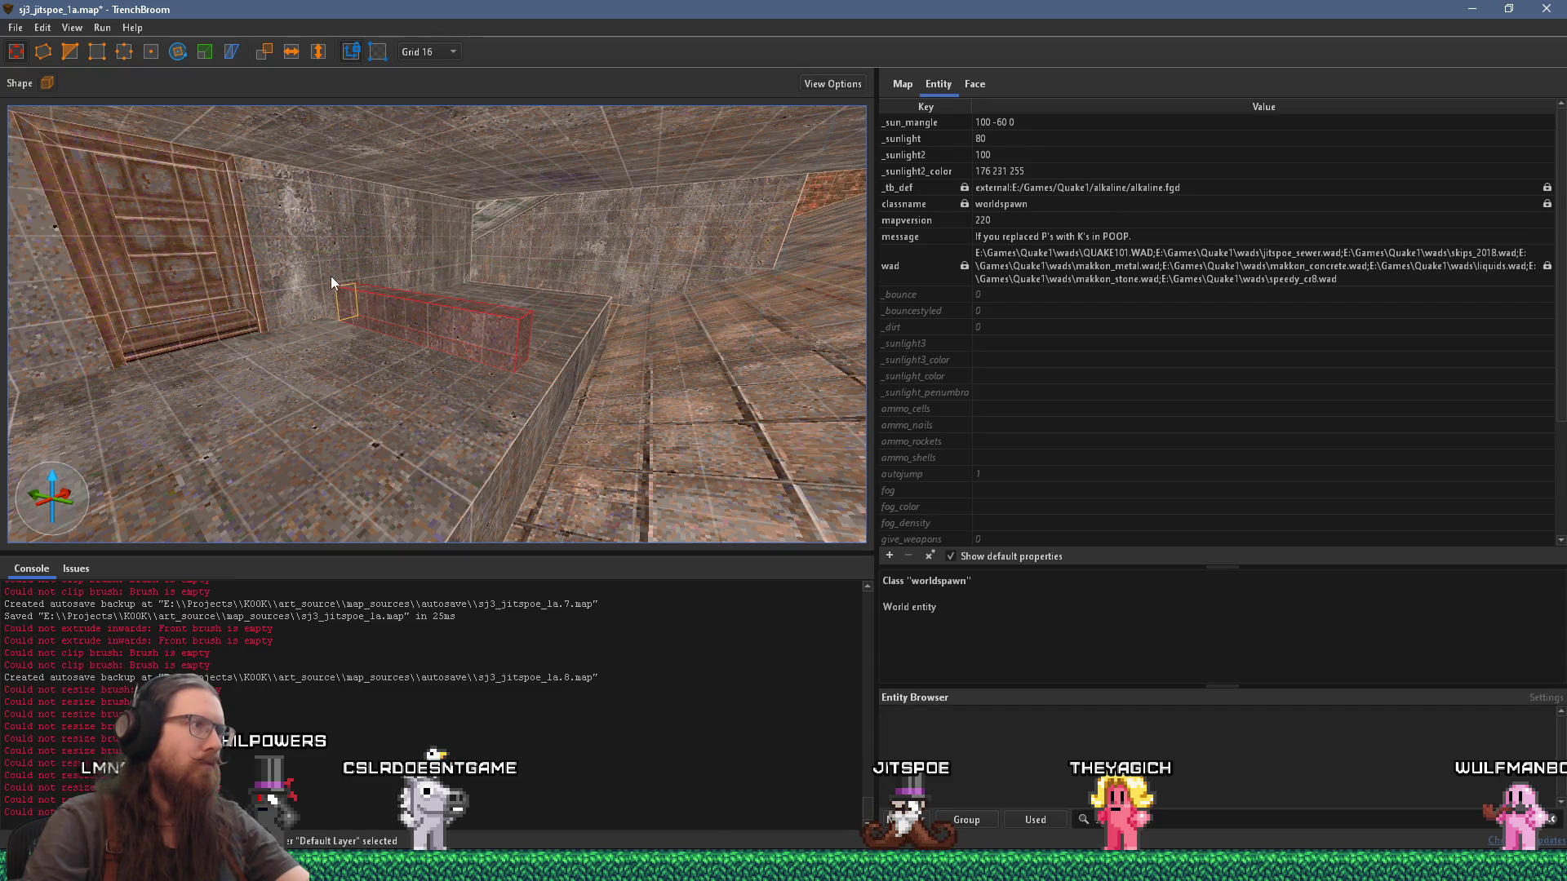
pyautogui.moveTo(337, 281); pyautogui.dragTo(381, 146)
# Step: Thicken the new wall beside the door and check the corner by the wooden door
pyautogui.press('a')
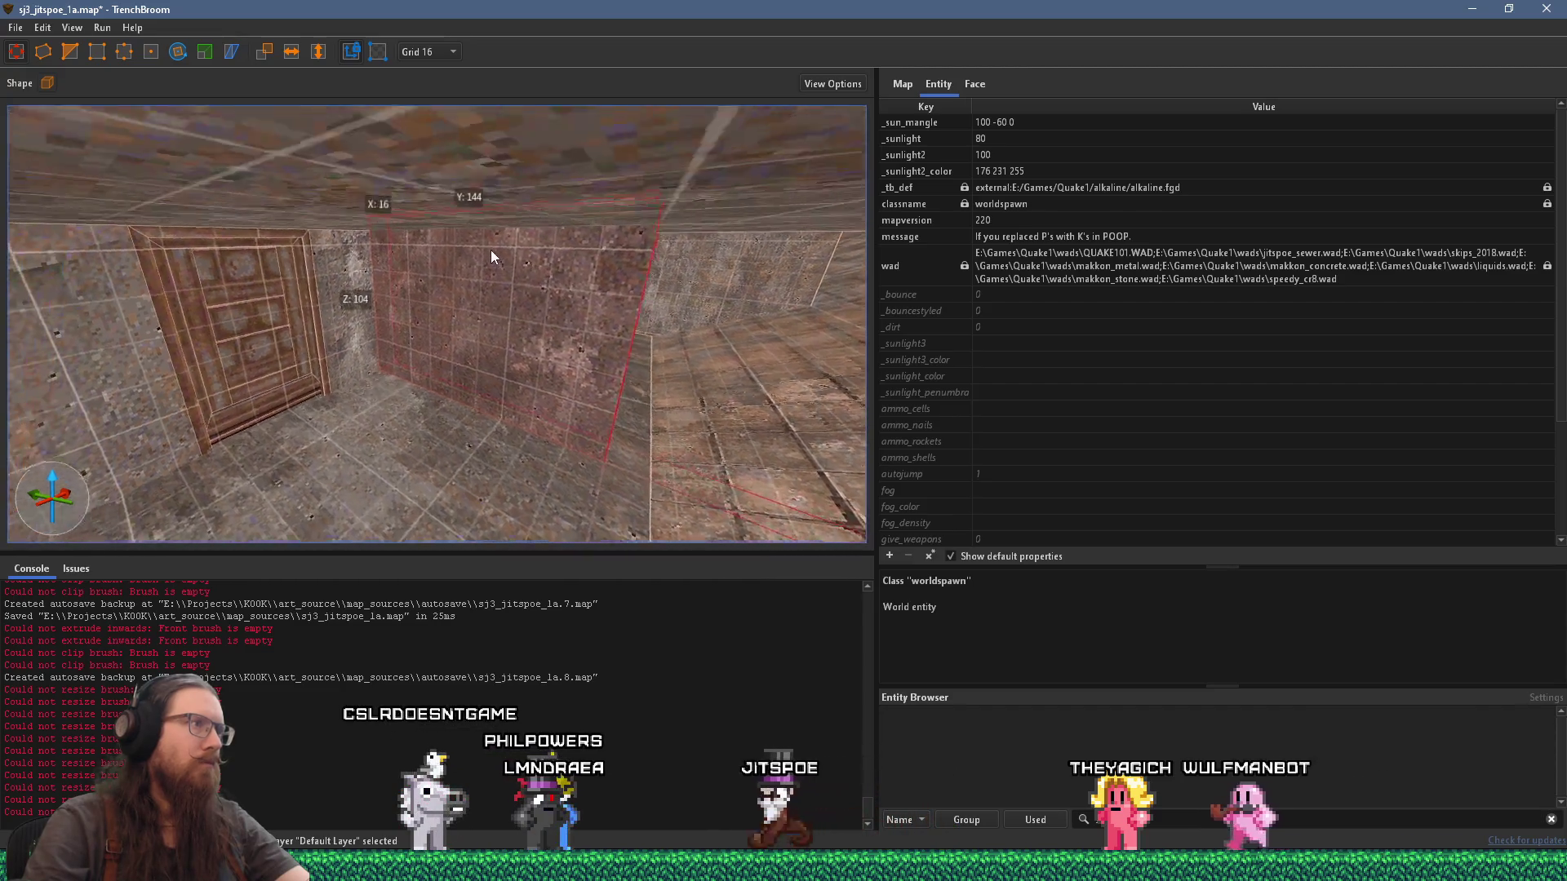
pyautogui.press('s')
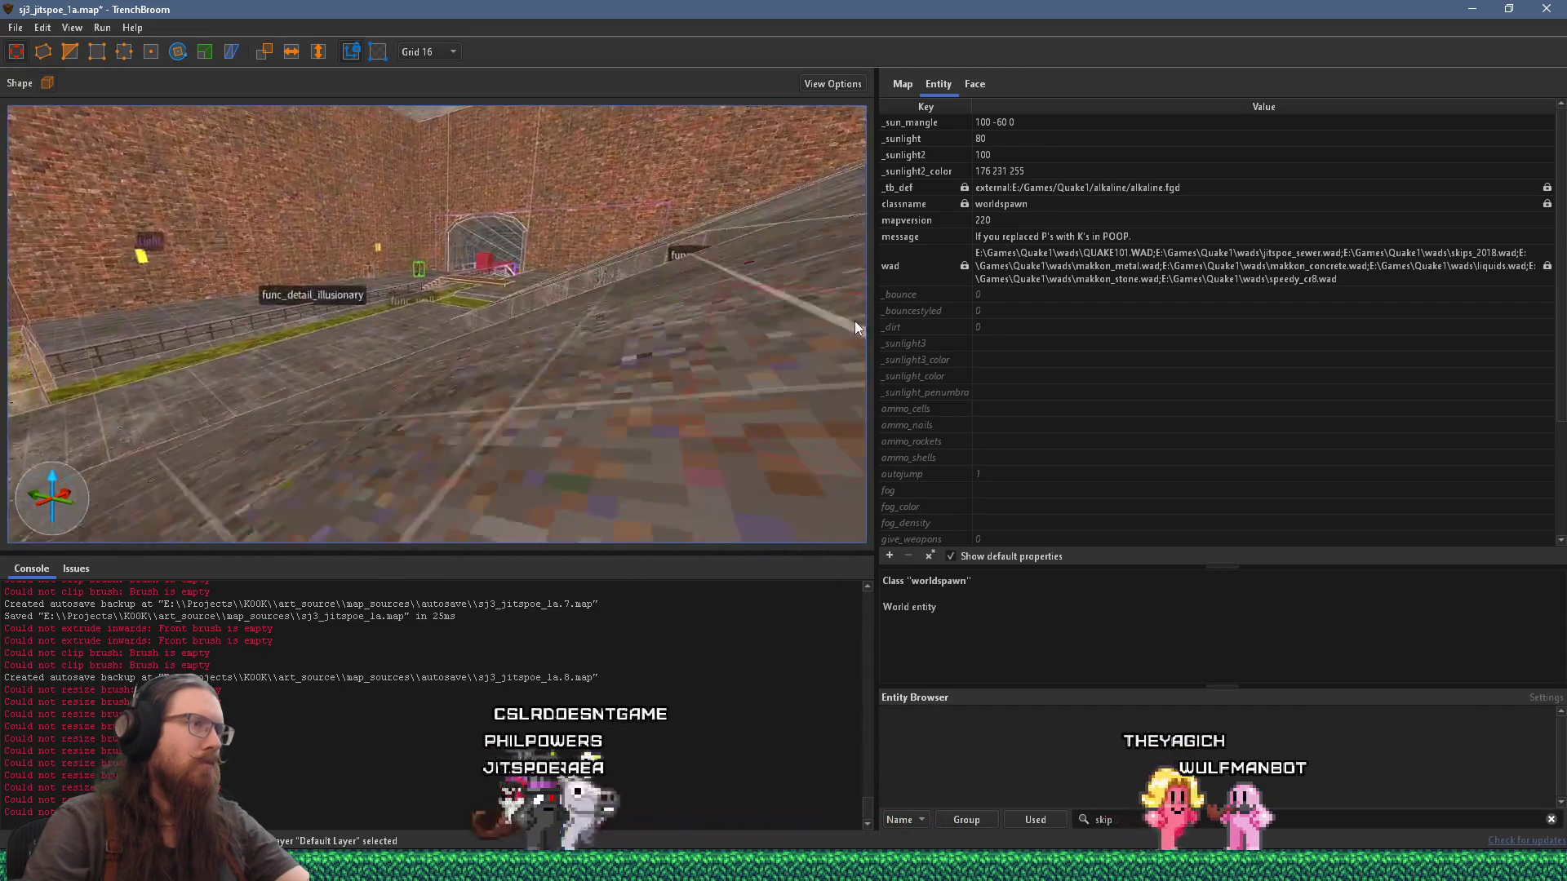
pyautogui.hotkey('ctrl', 'u')
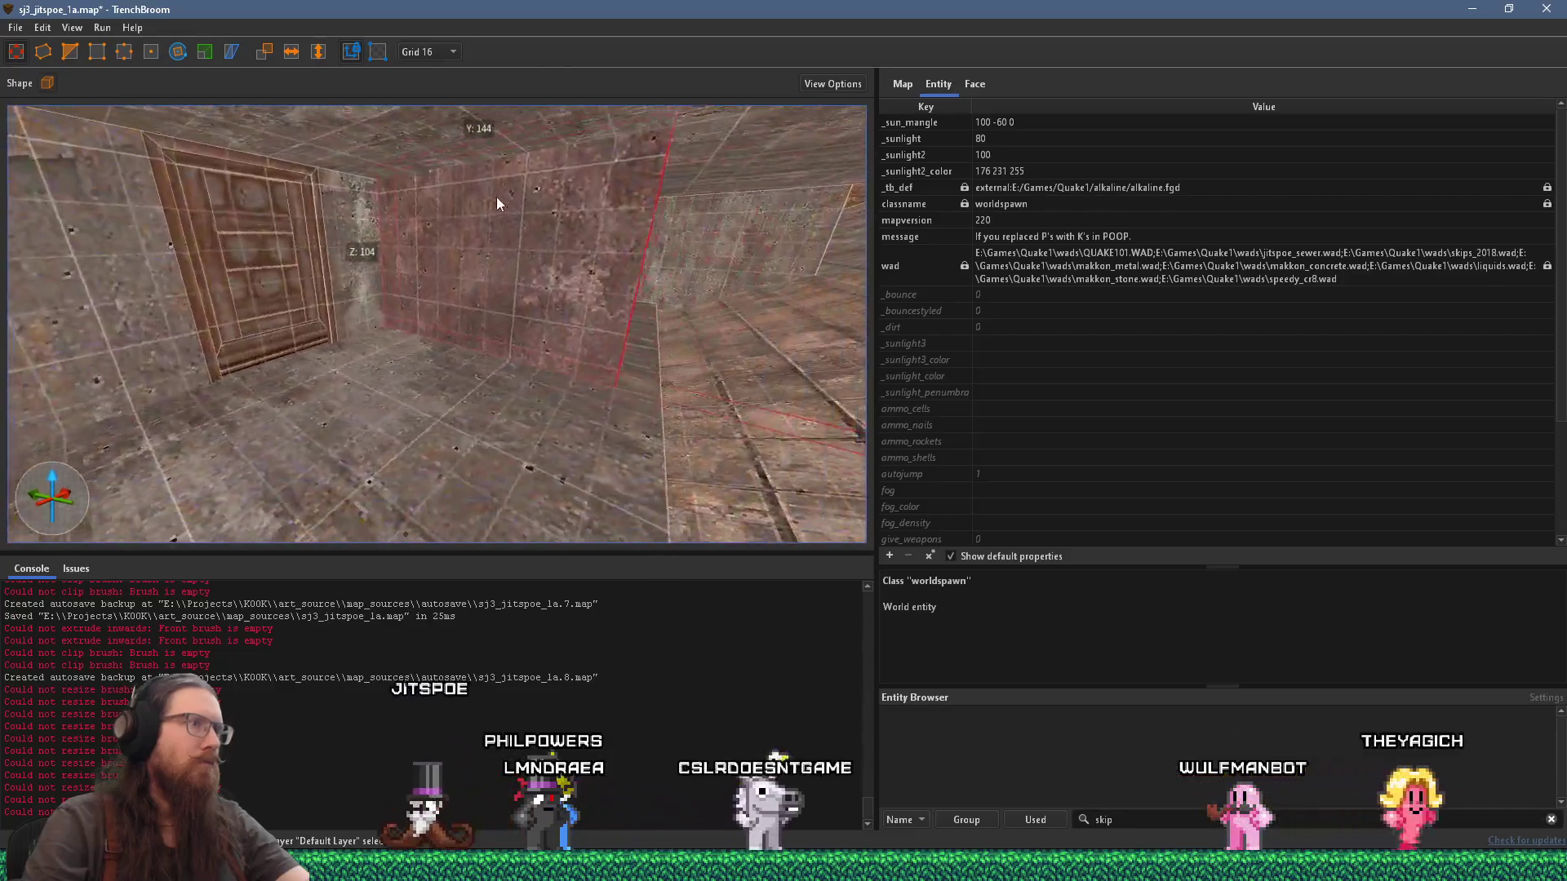
pyautogui.moveTo(545, 309)
pyautogui.mouseDown()
pyautogui.moveTo(567, 317)
pyautogui.moveTo(538, 362)
pyautogui.moveTo(241, 444)
pyautogui.mouseUp()
pyautogui.press('s')
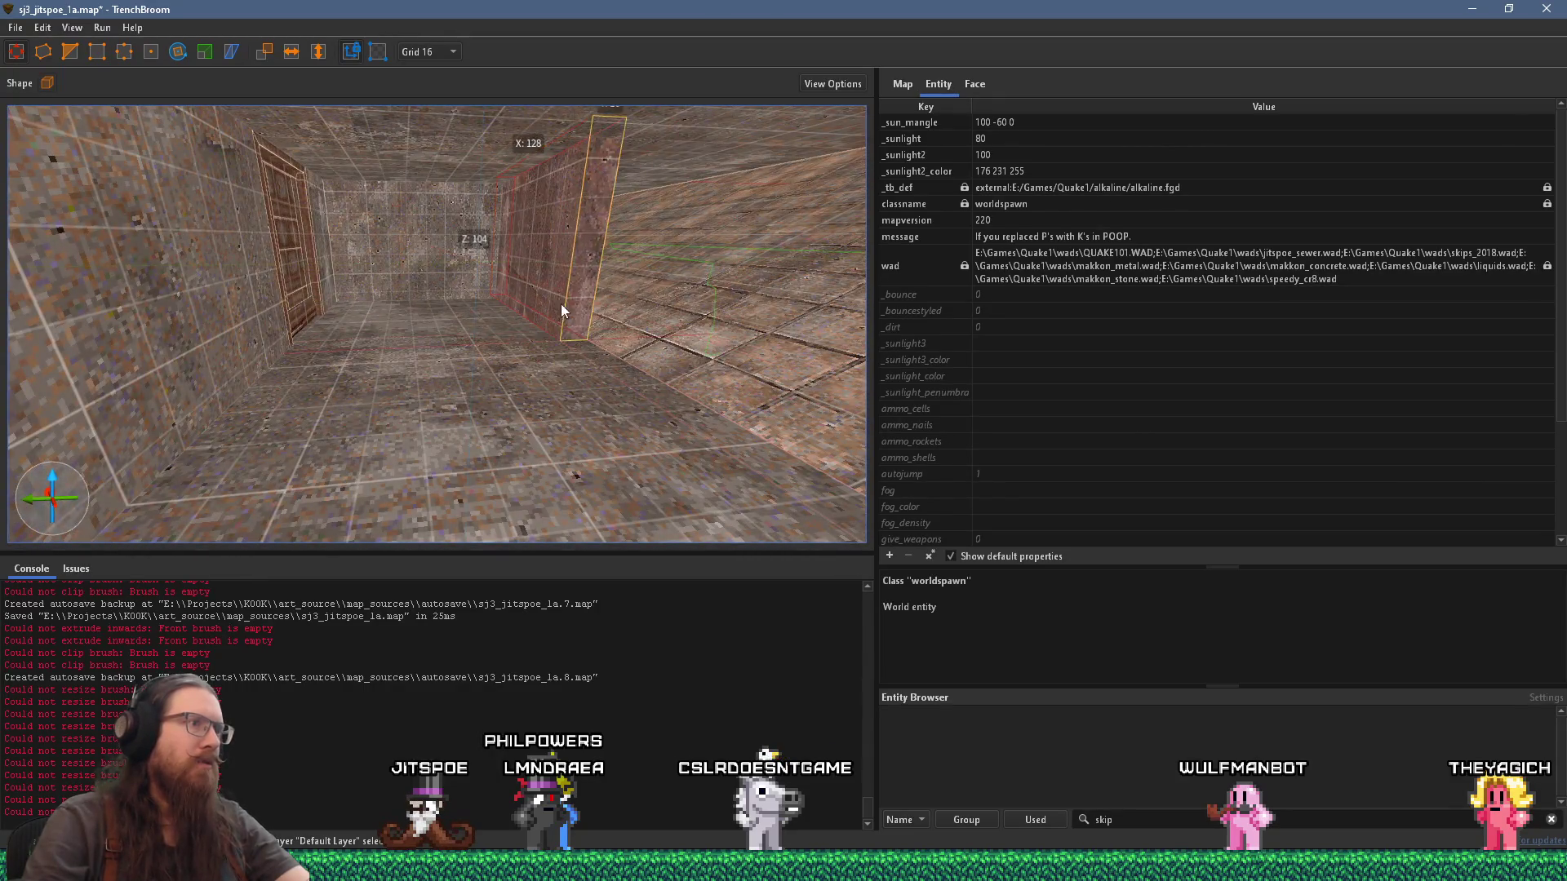
pyautogui.hotkey('ctrl', 'u')
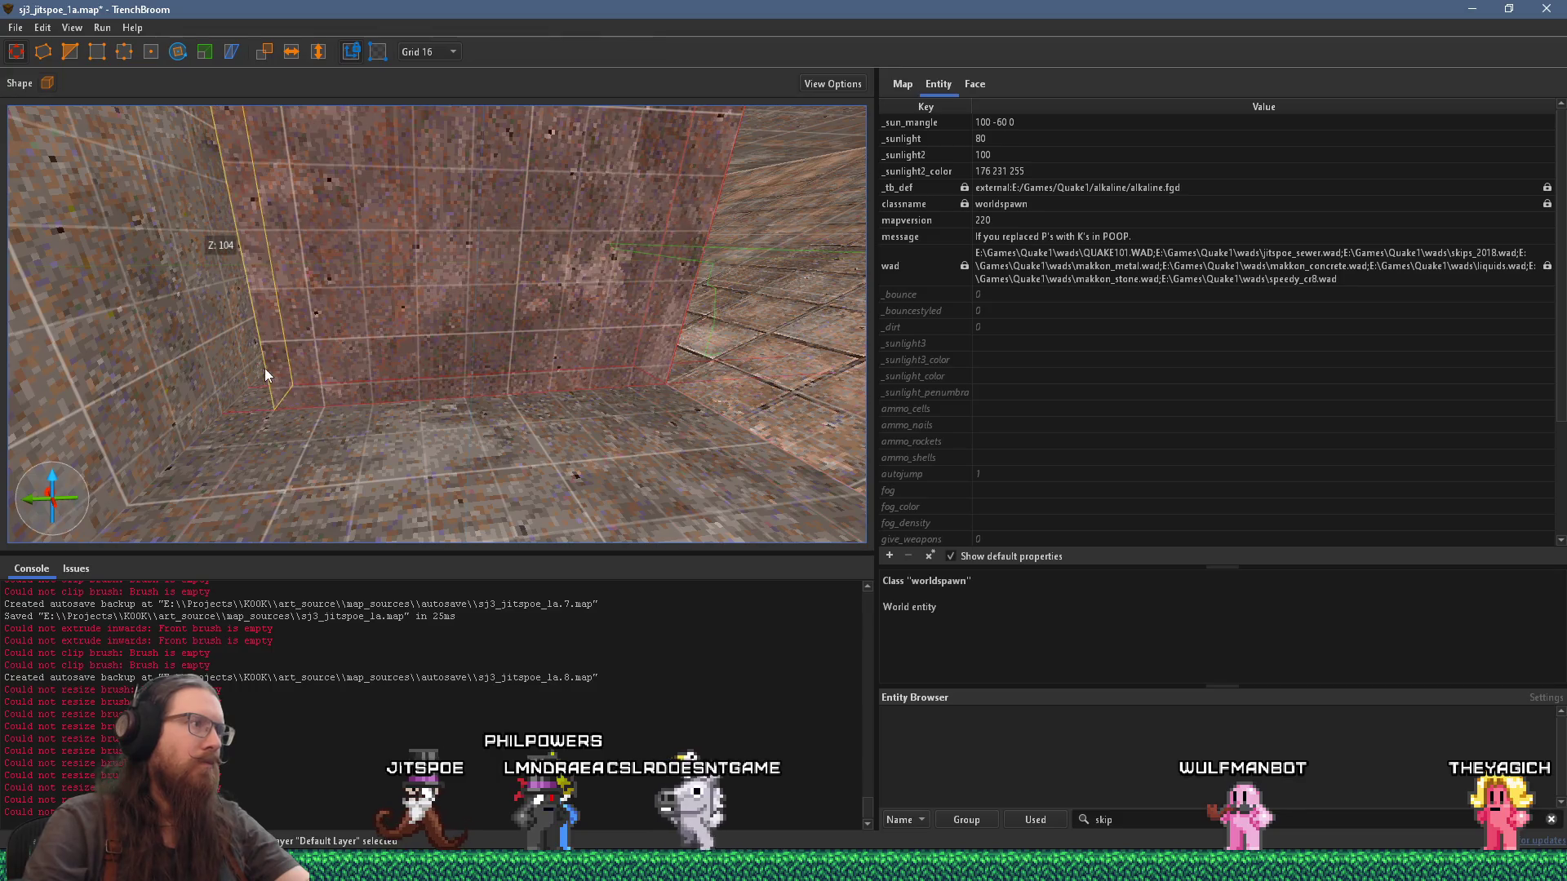
pyautogui.press('w')
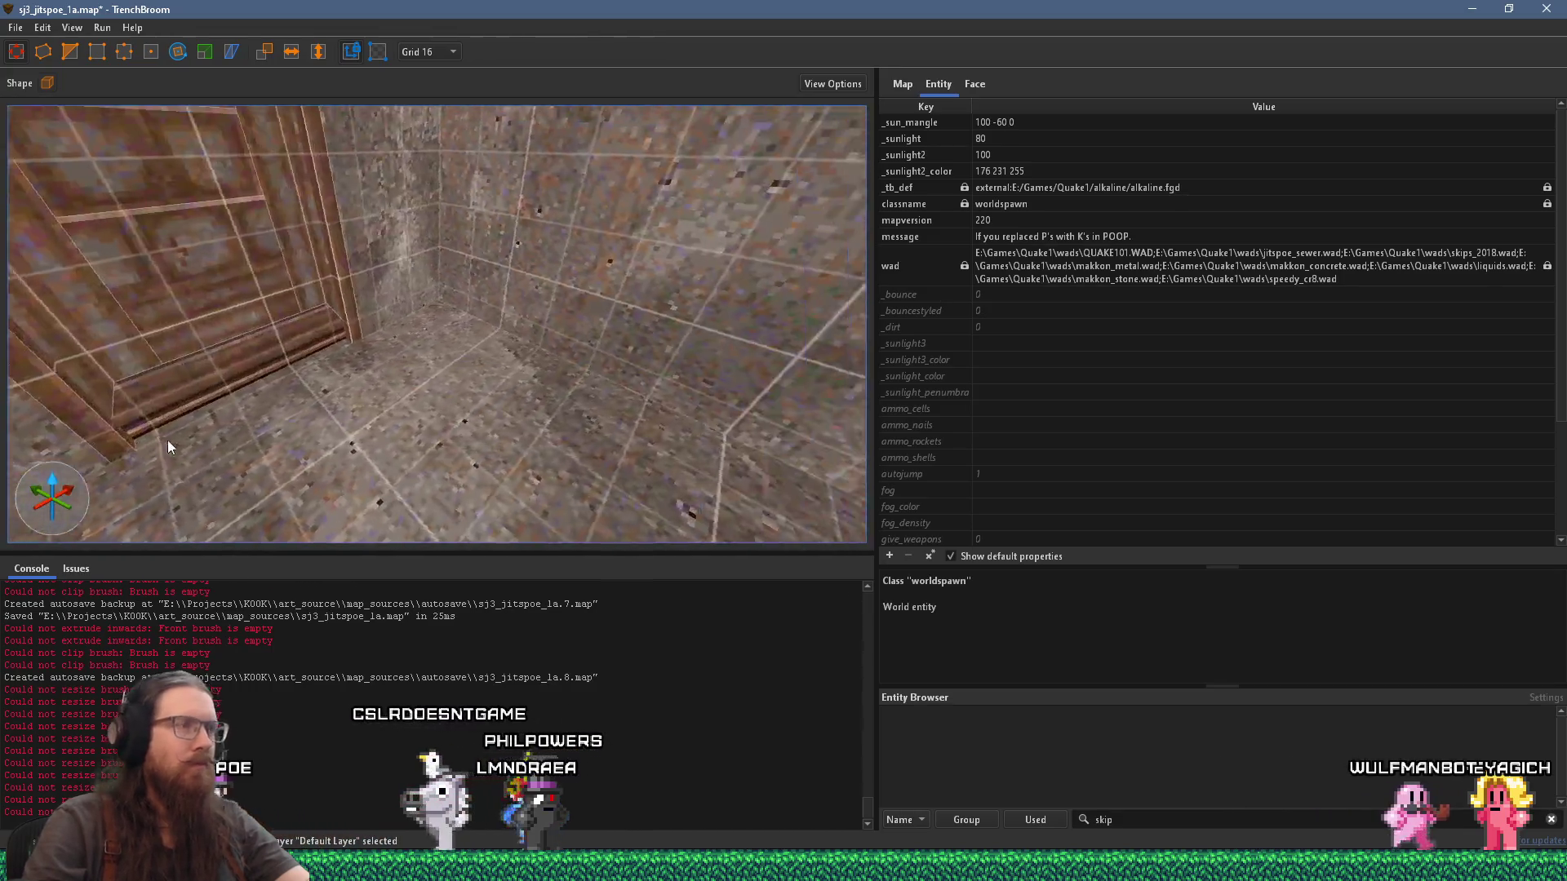
pyautogui.press('s')
pyautogui.press('s')
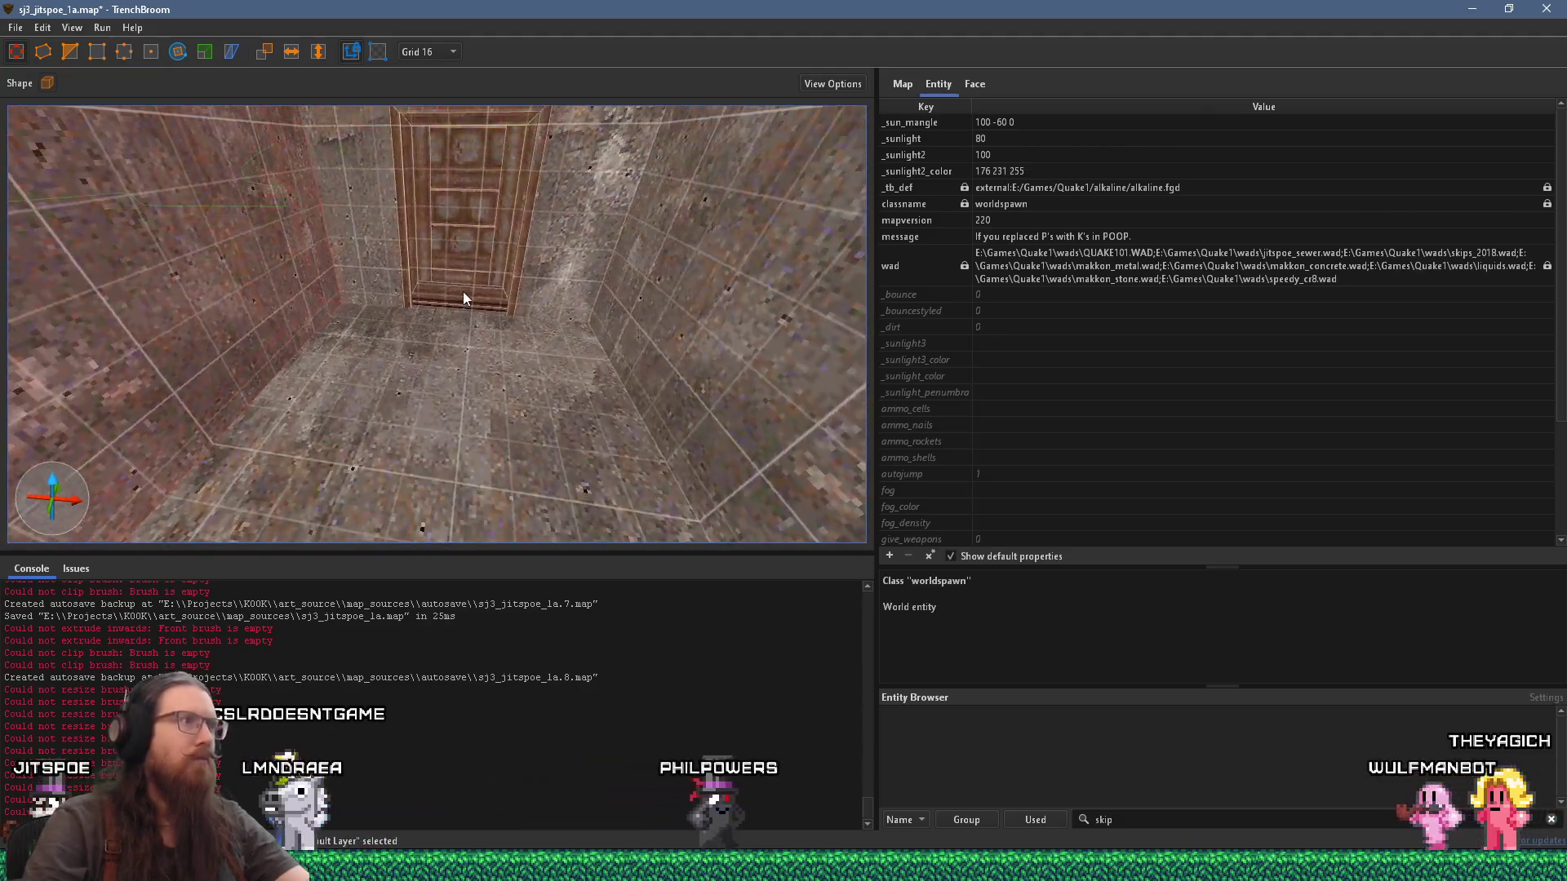
pyautogui.moveTo(484, 245)
pyautogui.mouseDown()
pyautogui.moveTo(484, 273)
pyautogui.moveTo(413, 372)
pyautogui.moveTo(302, 374)
pyautogui.moveTo(430, 332)
pyautogui.moveTo(503, 356)
pyautogui.moveTo(610, 329)
pyautogui.moveTo(347, 368)
pyautogui.moveTo(635, 335)
pyautogui.moveTo(278, 468)
pyautogui.mouseUp()
pyautogui.click(614, 322)
pyautogui.moveTo(483, 439); pyautogui.dragTo(285, 402)
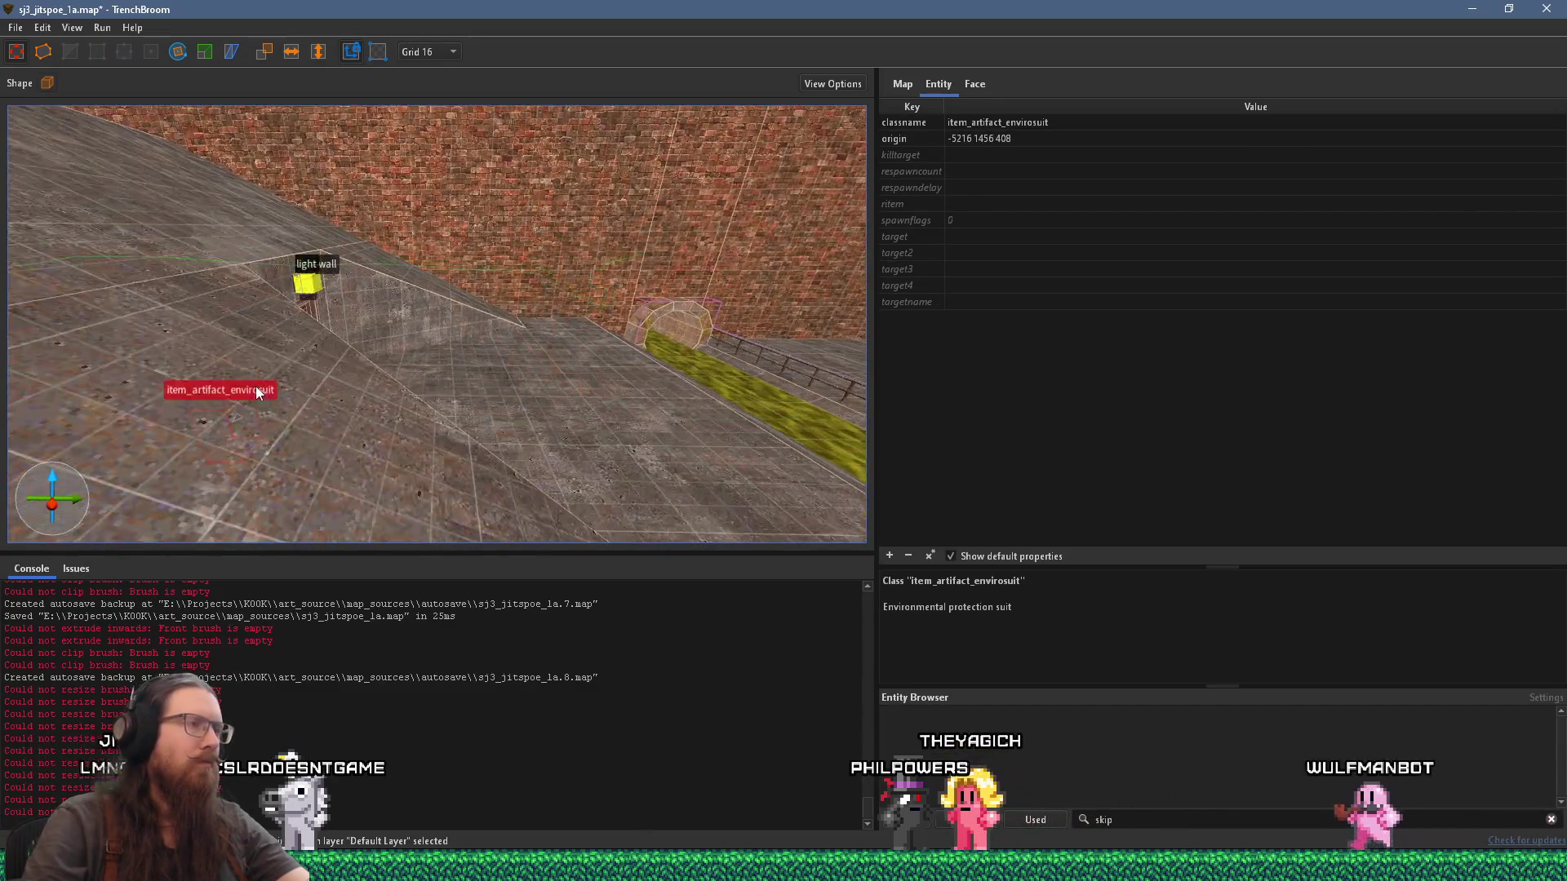
pyautogui.scroll(-5, 594, 277)
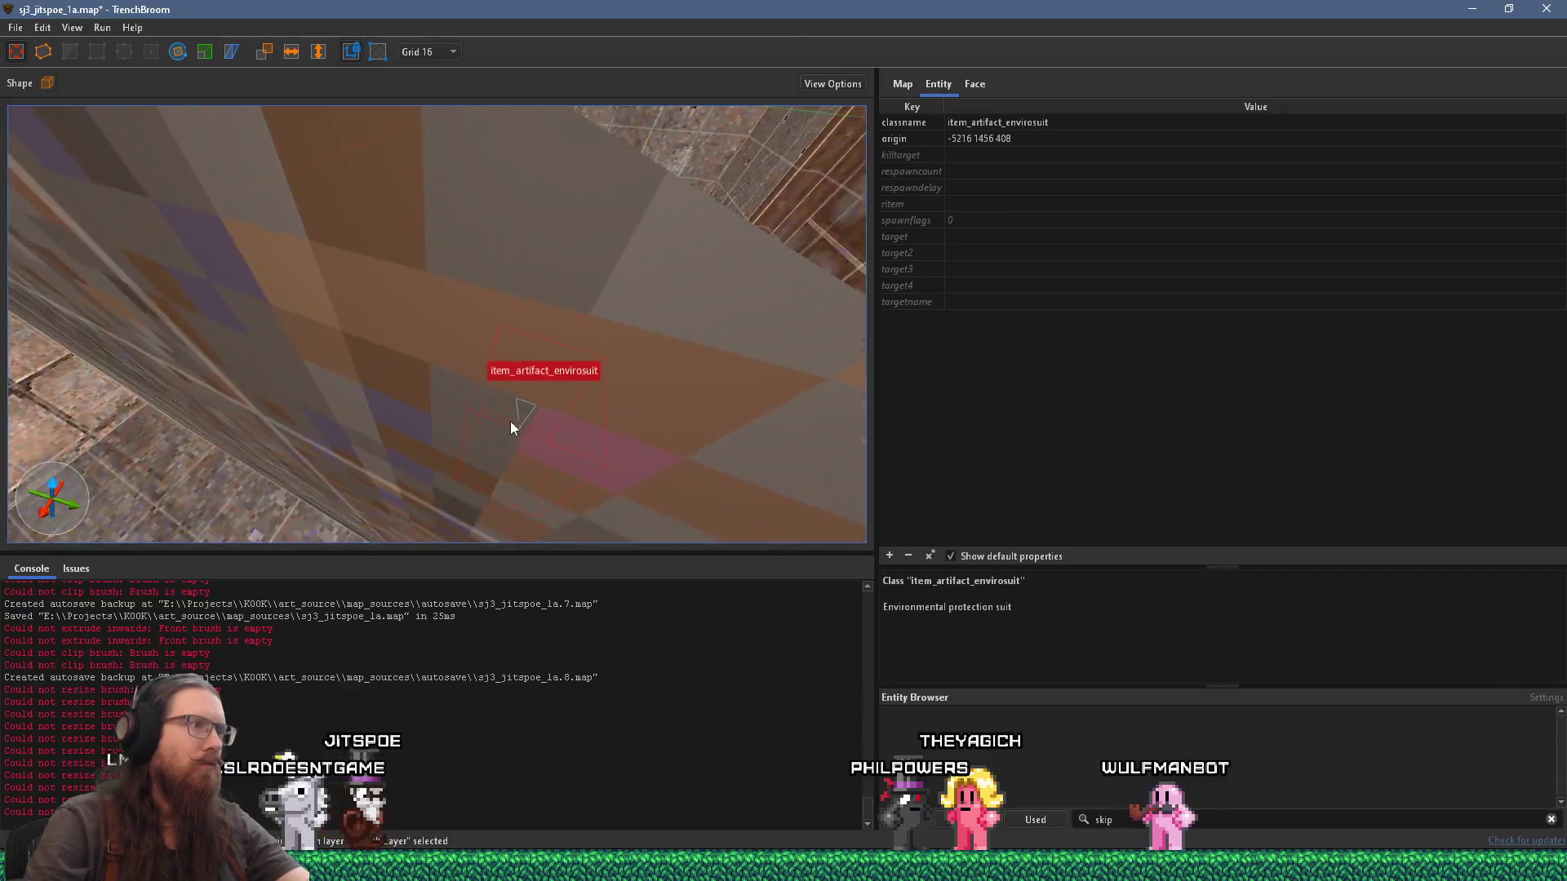
pyautogui.moveTo(501, 313)
pyautogui.mouseDown()
pyautogui.moveTo(545, 254)
pyautogui.moveTo(560, 261)
pyautogui.moveTo(515, 366)
pyautogui.moveTo(348, 407)
pyautogui.moveTo(406, 359)
pyautogui.moveTo(375, 352)
pyautogui.moveTo(410, 278)
pyautogui.moveTo(381, 274)
pyautogui.moveTo(425, 245)
pyautogui.moveTo(444, 198)
pyautogui.moveTo(437, 225)
pyautogui.moveTo(448, 208)
pyautogui.moveTo(457, 237)
pyautogui.moveTo(442, 336)
pyautogui.moveTo(457, 376)
pyautogui.moveTo(449, 300)
pyautogui.moveTo(461, 425)
pyautogui.moveTo(402, 464)
pyautogui.moveTo(486, 328)
pyautogui.moveTo(518, 362)
pyautogui.mouseUp()
pyautogui.scroll(5, 519, 357)
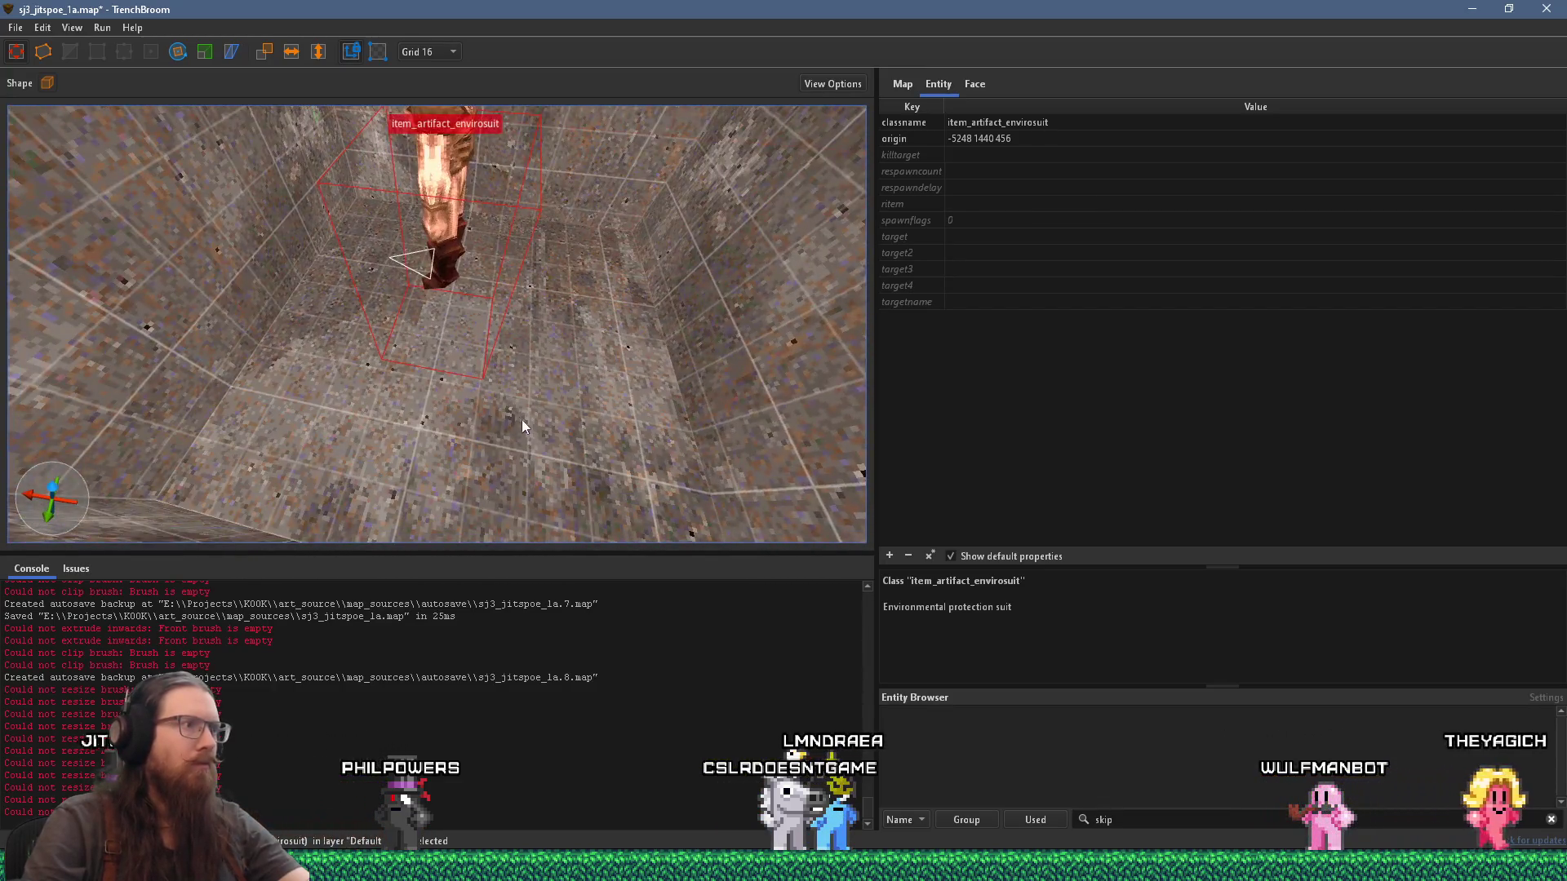
# Step: Place an item_shells ammo box on the floor near the envirosuit
pyautogui.press('Escape')
pyautogui.rightClick(577, 478)
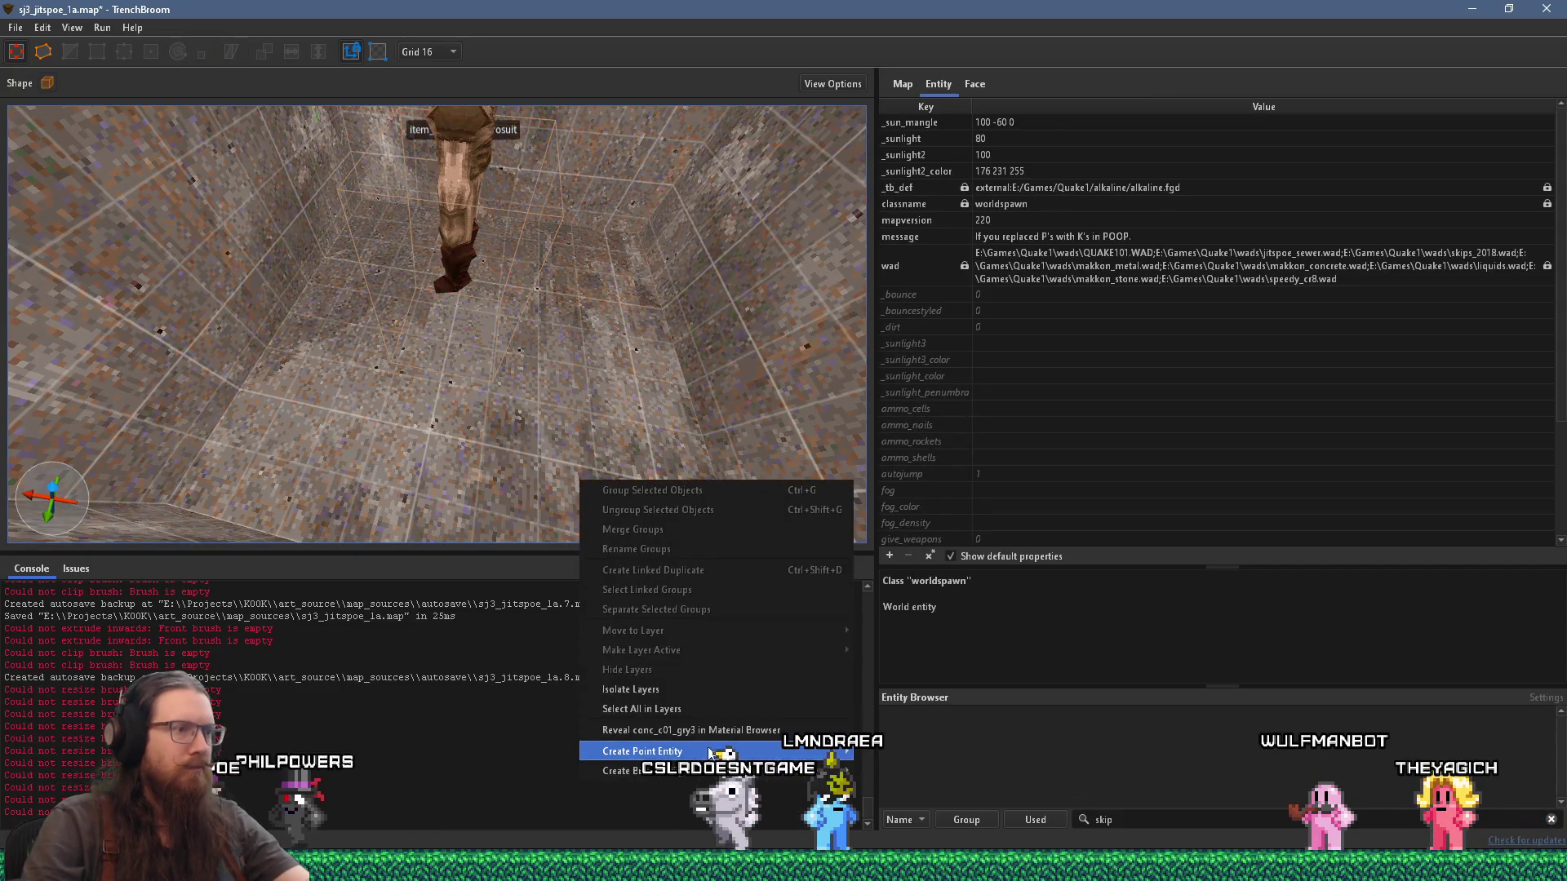
pyautogui.moveTo(708, 752)
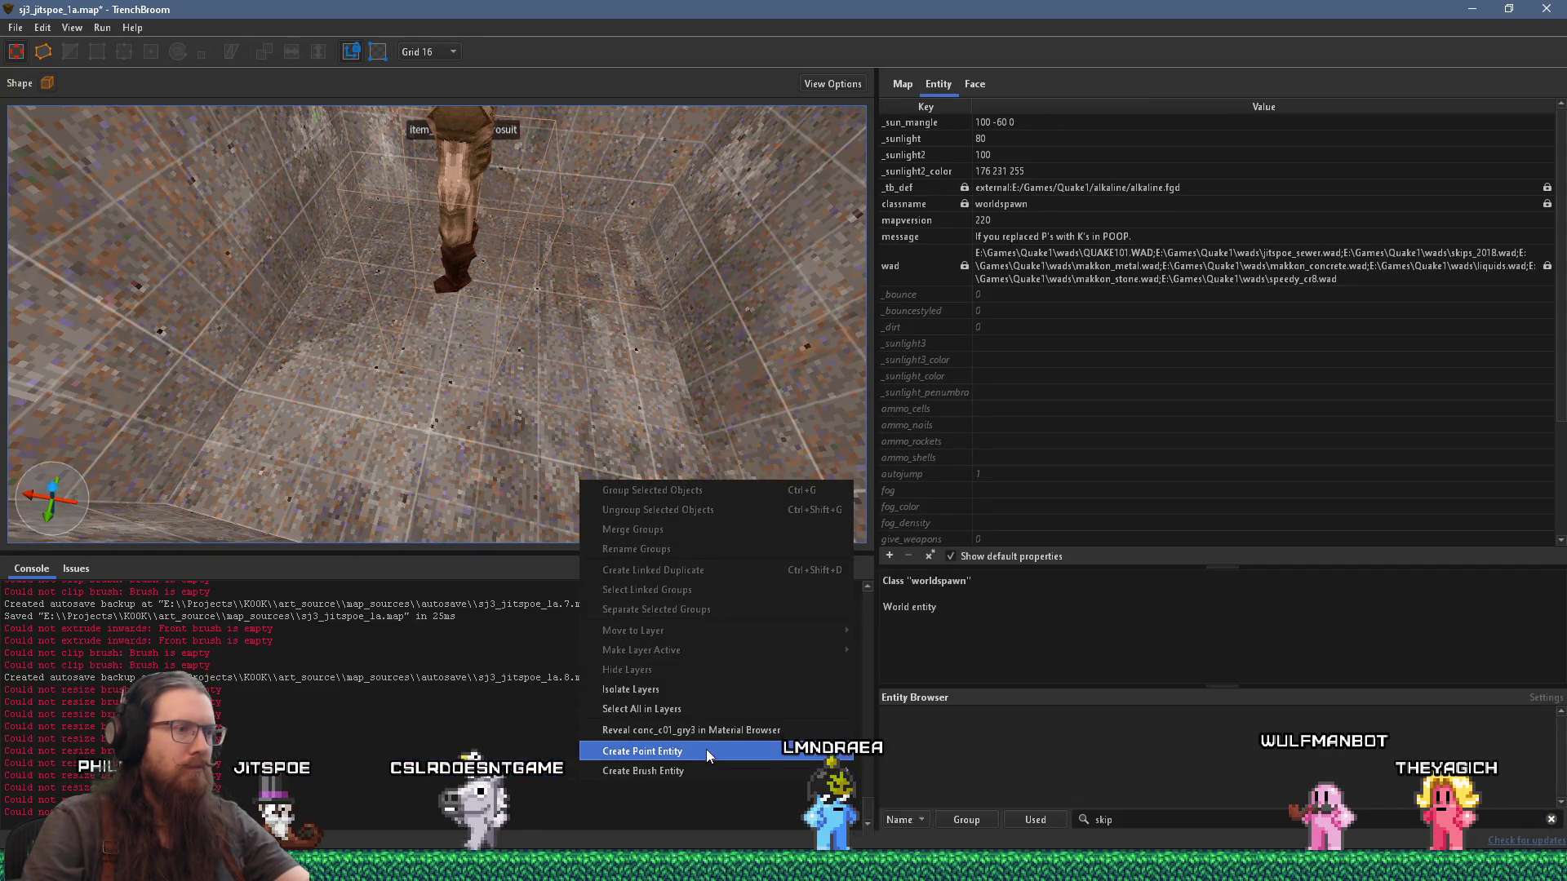
pyautogui.moveTo(930, 592)
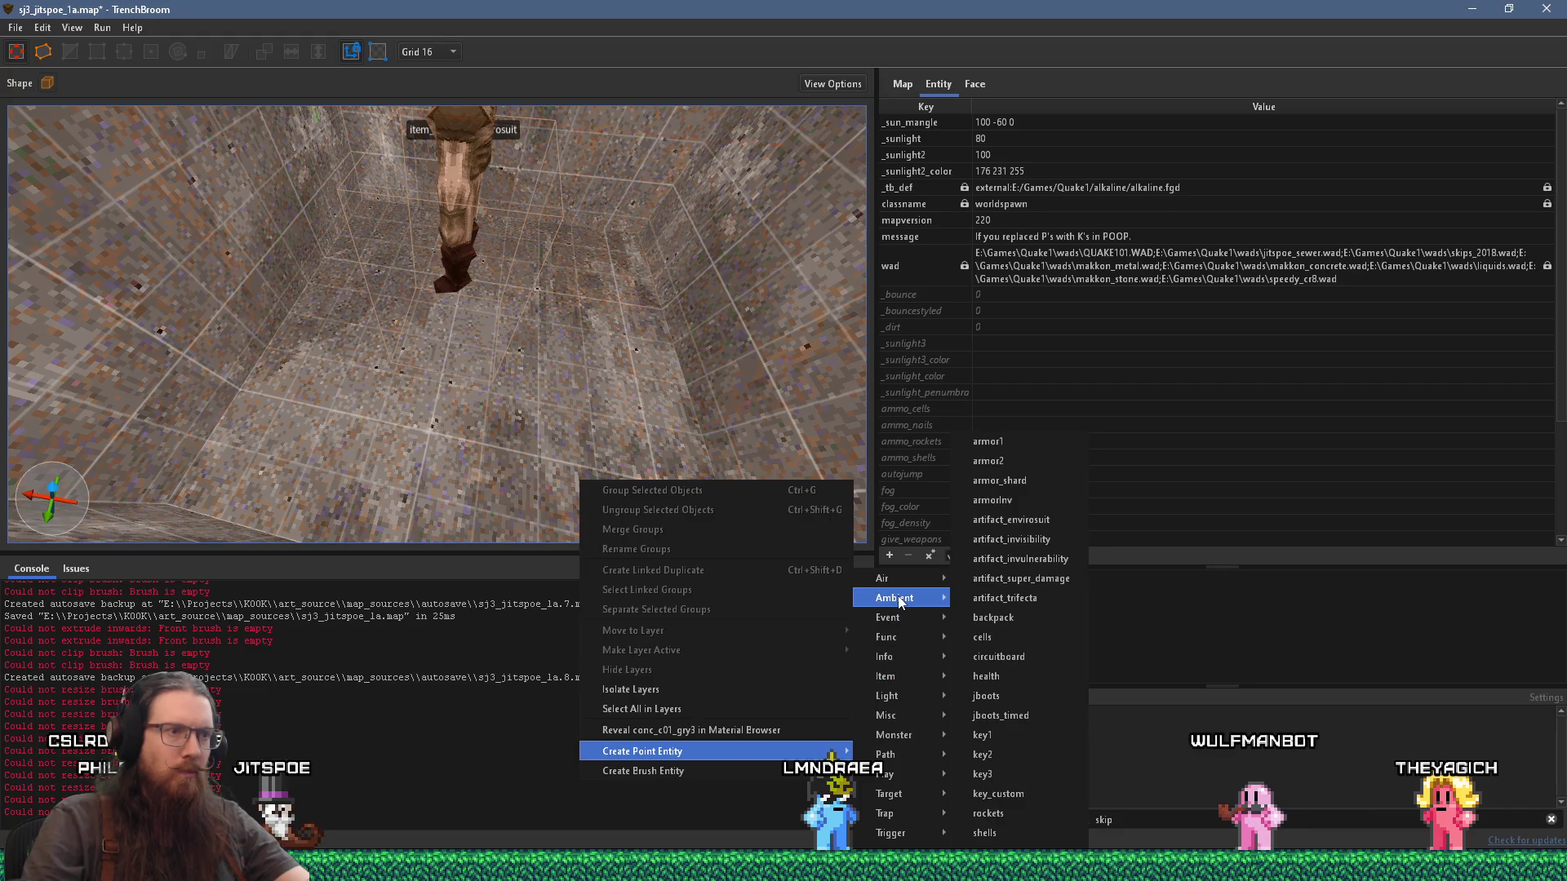
pyautogui.moveTo(897, 733)
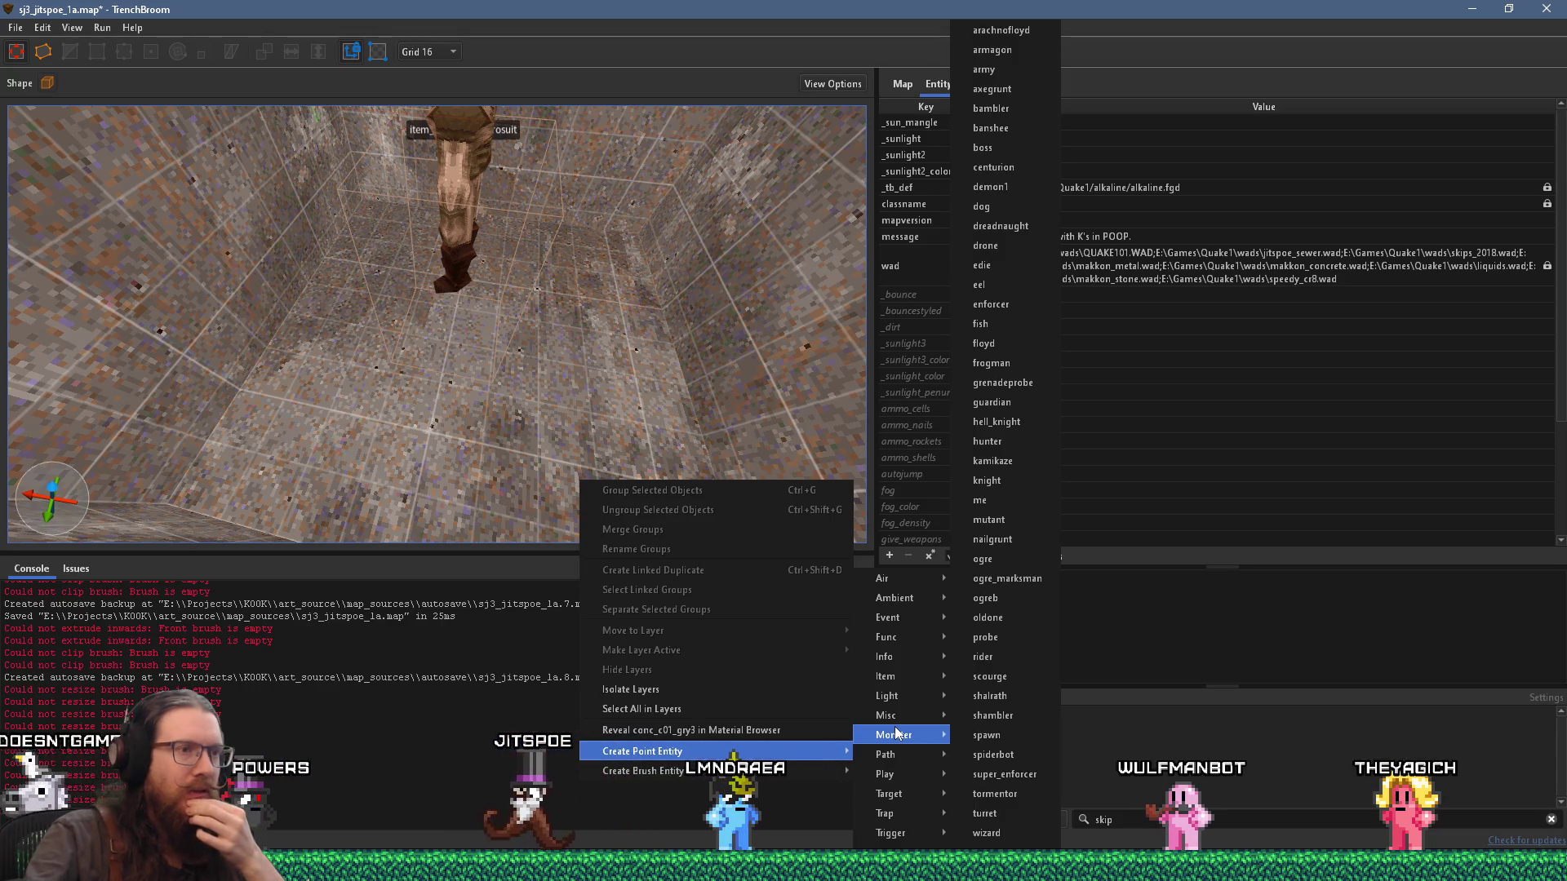
pyautogui.moveTo(902, 680)
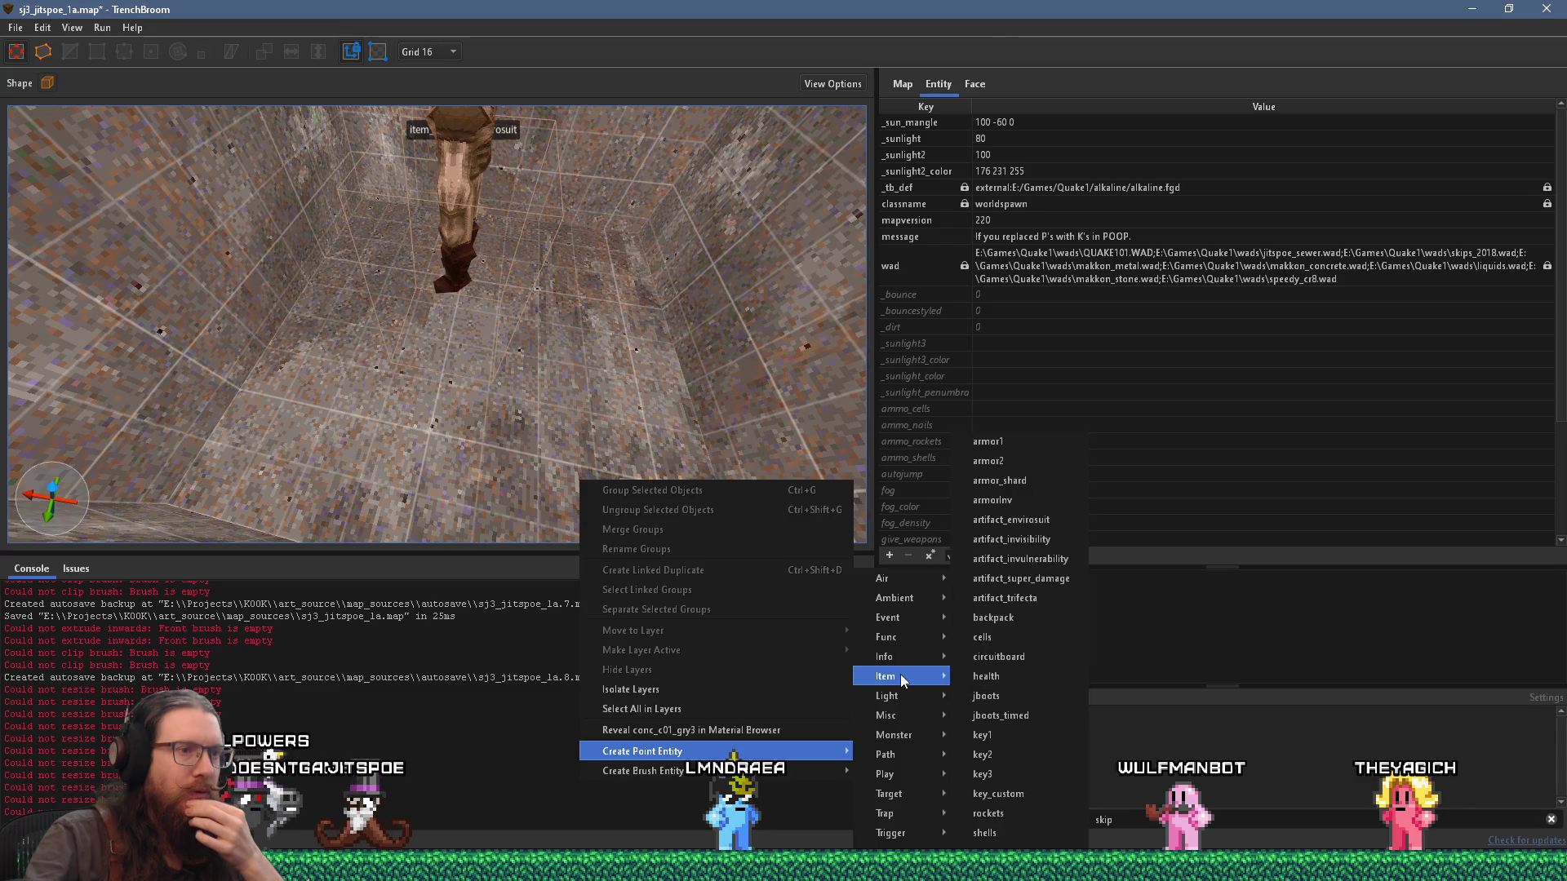
pyautogui.click(1004, 832)
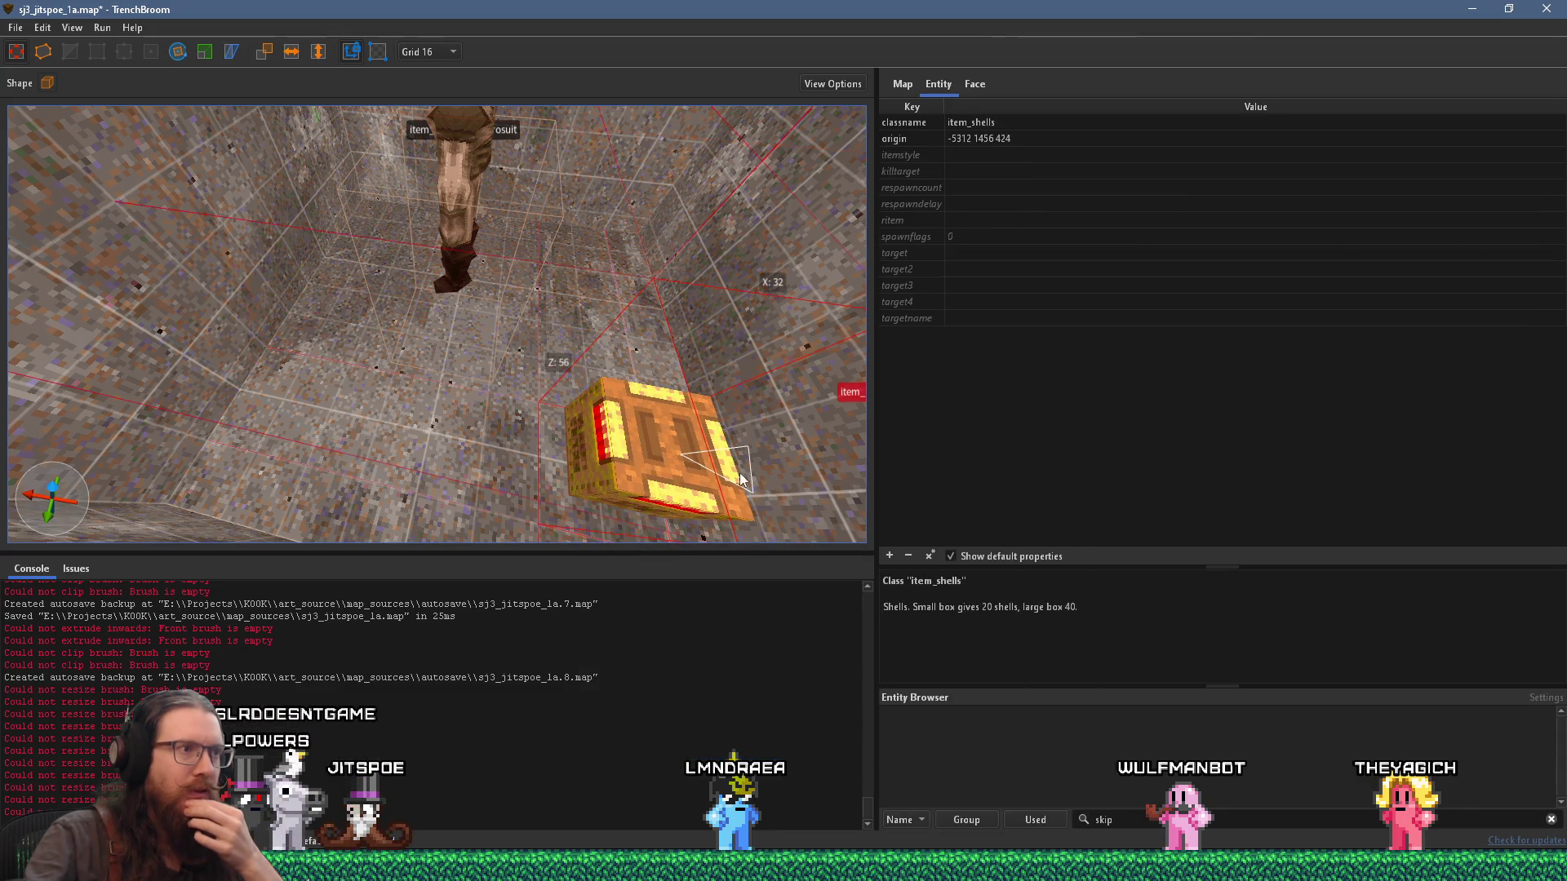
# Step: Place an item_spikes nails ammo box on the floor beside it
pyautogui.rightClick(287, 427)
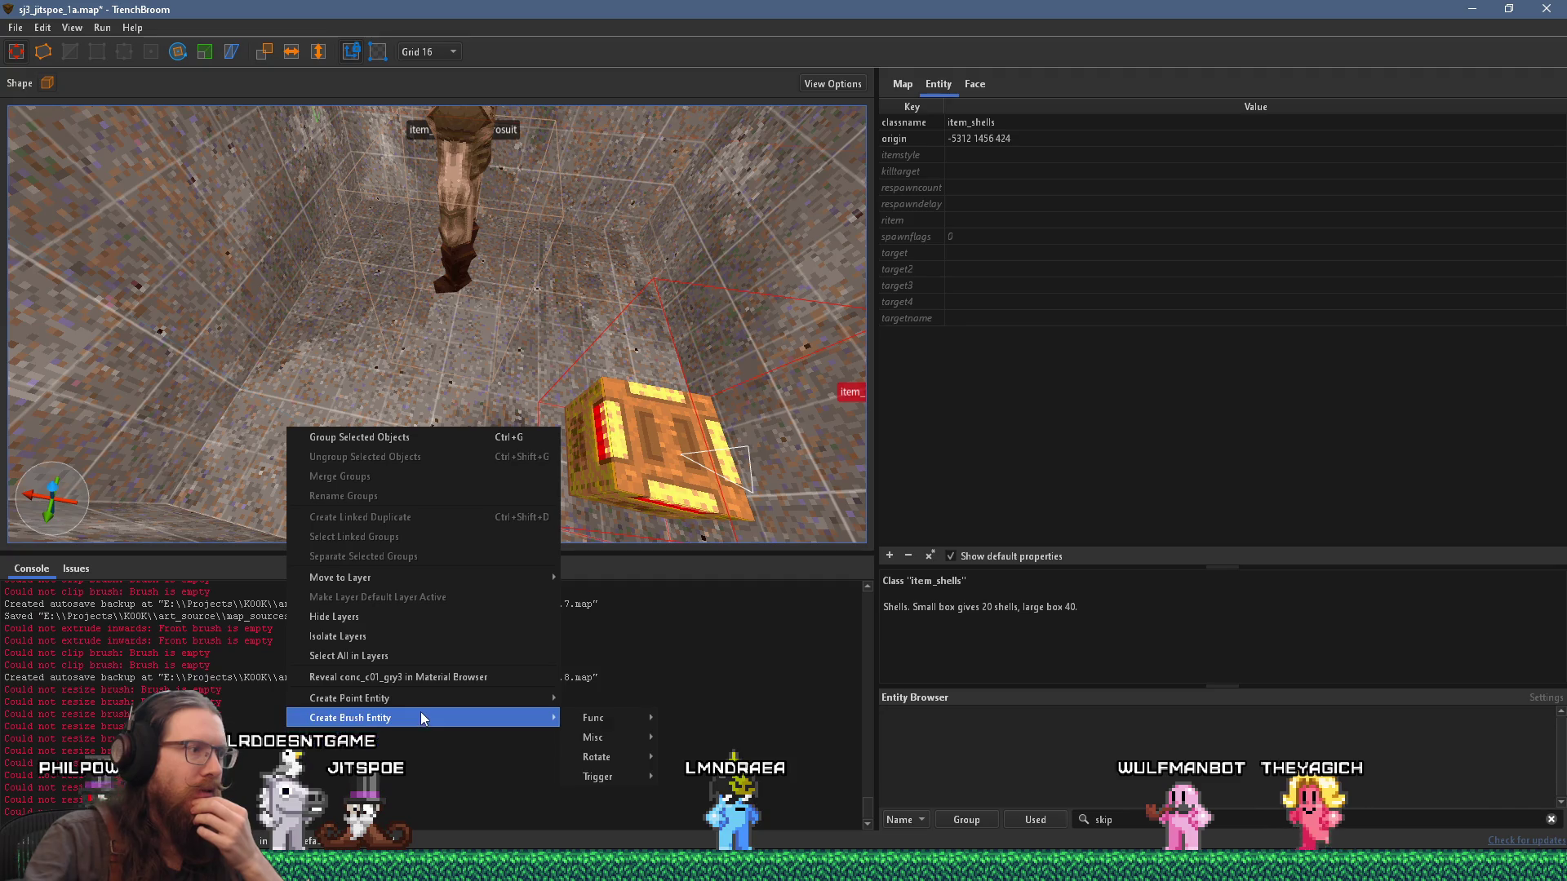
pyautogui.moveTo(430, 699)
pyautogui.moveTo(614, 676)
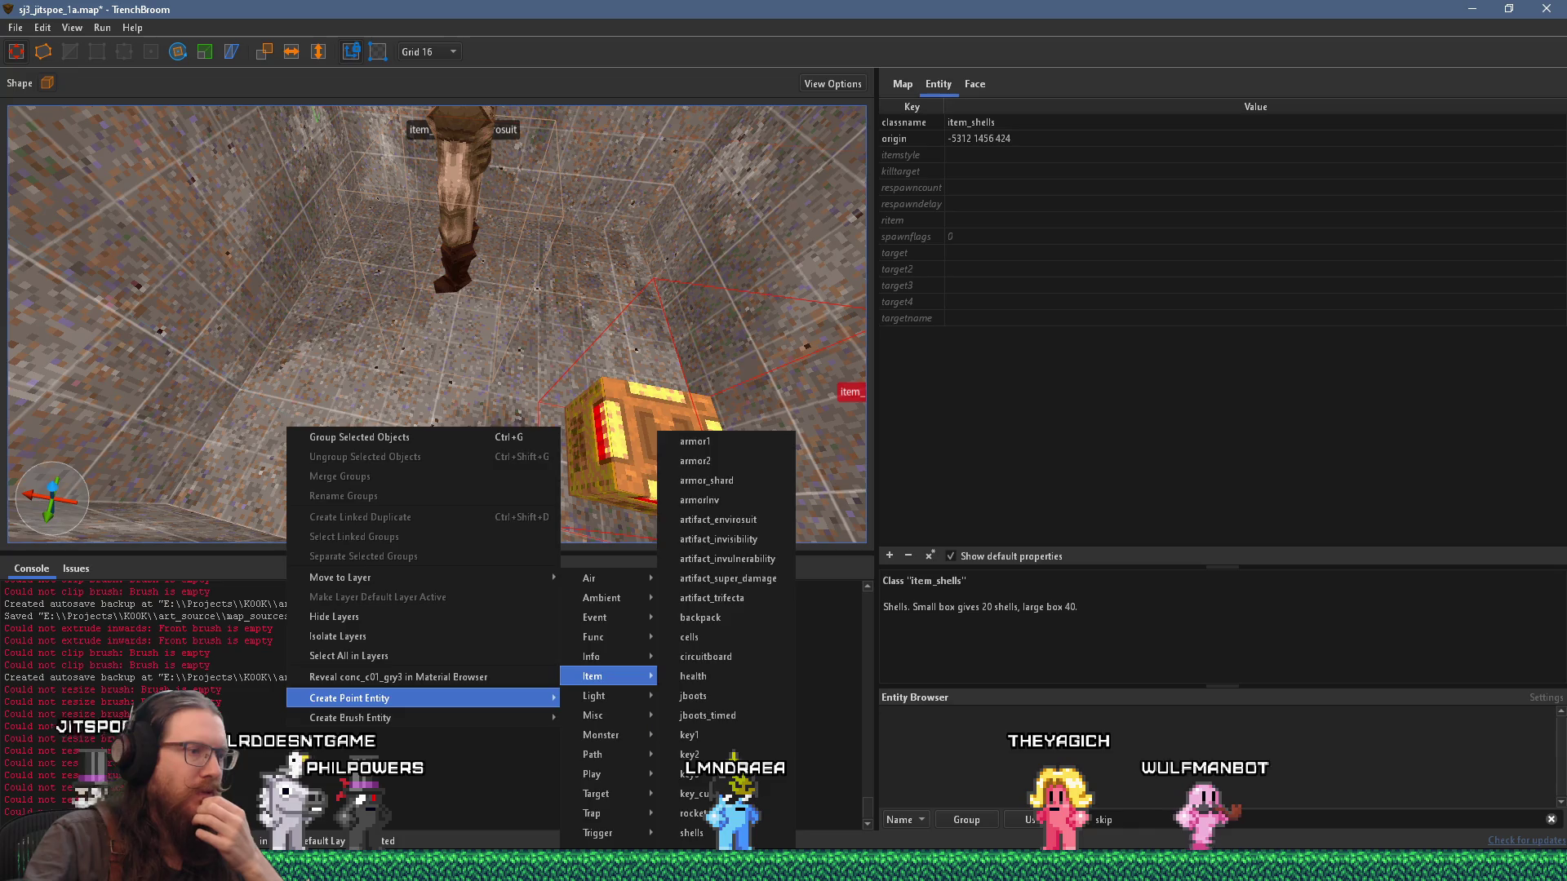
pyautogui.click(695, 832)
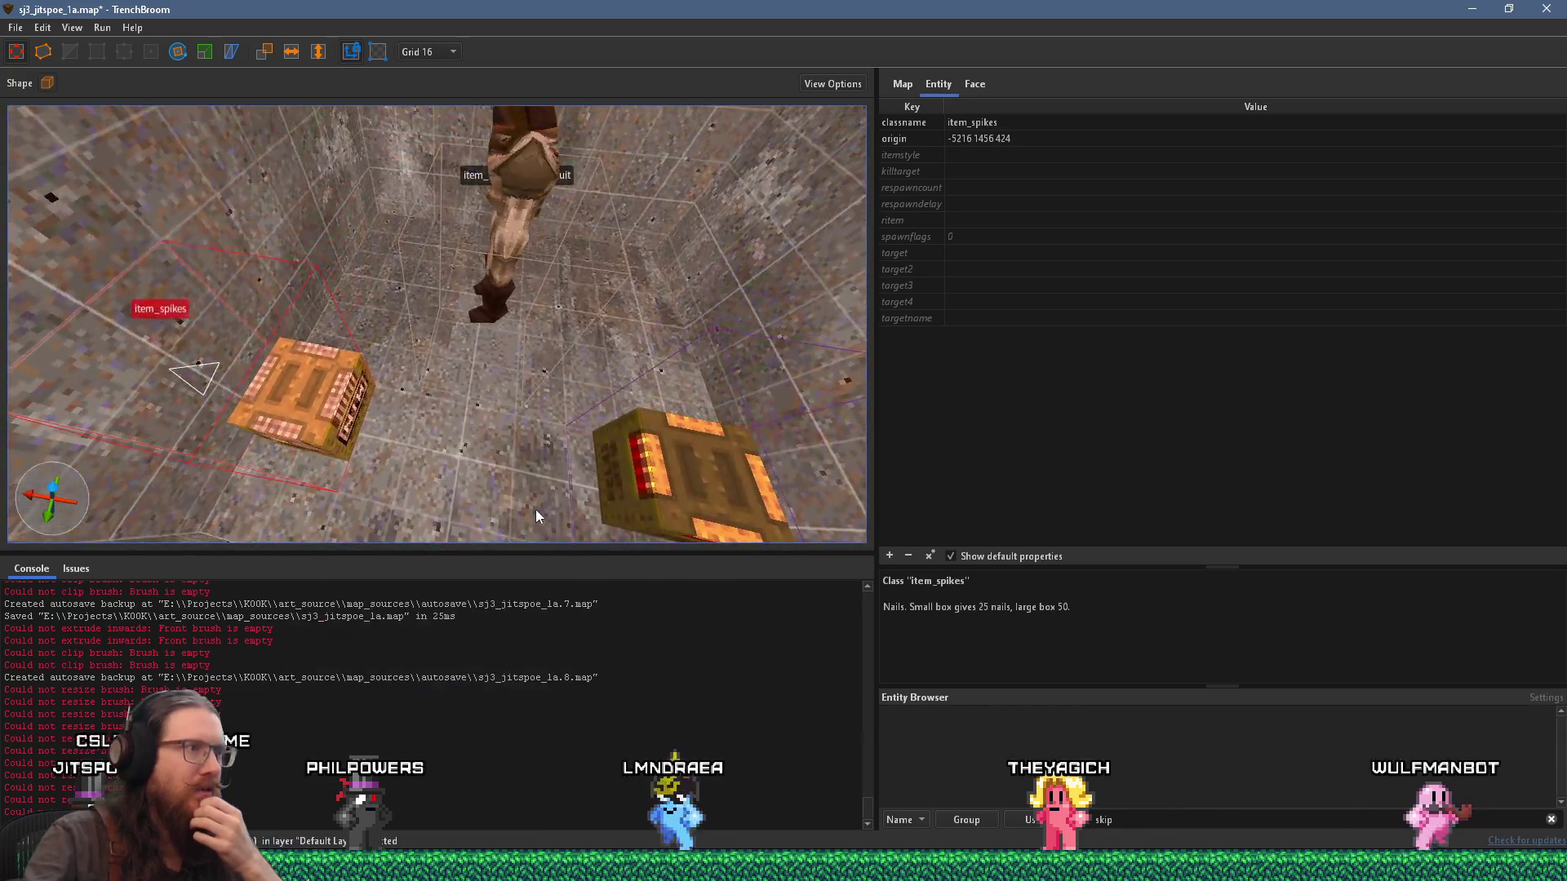
pyautogui.scroll(3, 535, 509)
pyautogui.scroll(-3, 515, 457)
# Step: Lower the long box's top so the brush is 32 units tall
pyautogui.moveTo(514, 496)
pyautogui.mouseDown()
pyautogui.moveTo(444, 462)
pyautogui.moveTo(508, 390)
pyautogui.moveTo(595, 380)
pyautogui.moveTo(310, 478)
pyautogui.moveTo(443, 395)
pyautogui.moveTo(437, 367)
pyautogui.moveTo(319, 458)
pyautogui.moveTo(386, 378)
pyautogui.moveTo(353, 391)
pyautogui.moveTo(385, 430)
pyautogui.moveTo(494, 365)
pyautogui.moveTo(586, 370)
pyautogui.moveTo(546, 393)
pyautogui.mouseUp()
pyautogui.press('Escape')
pyautogui.moveTo(548, 295); pyautogui.dragTo(540, 402)
pyautogui.press('Escape')
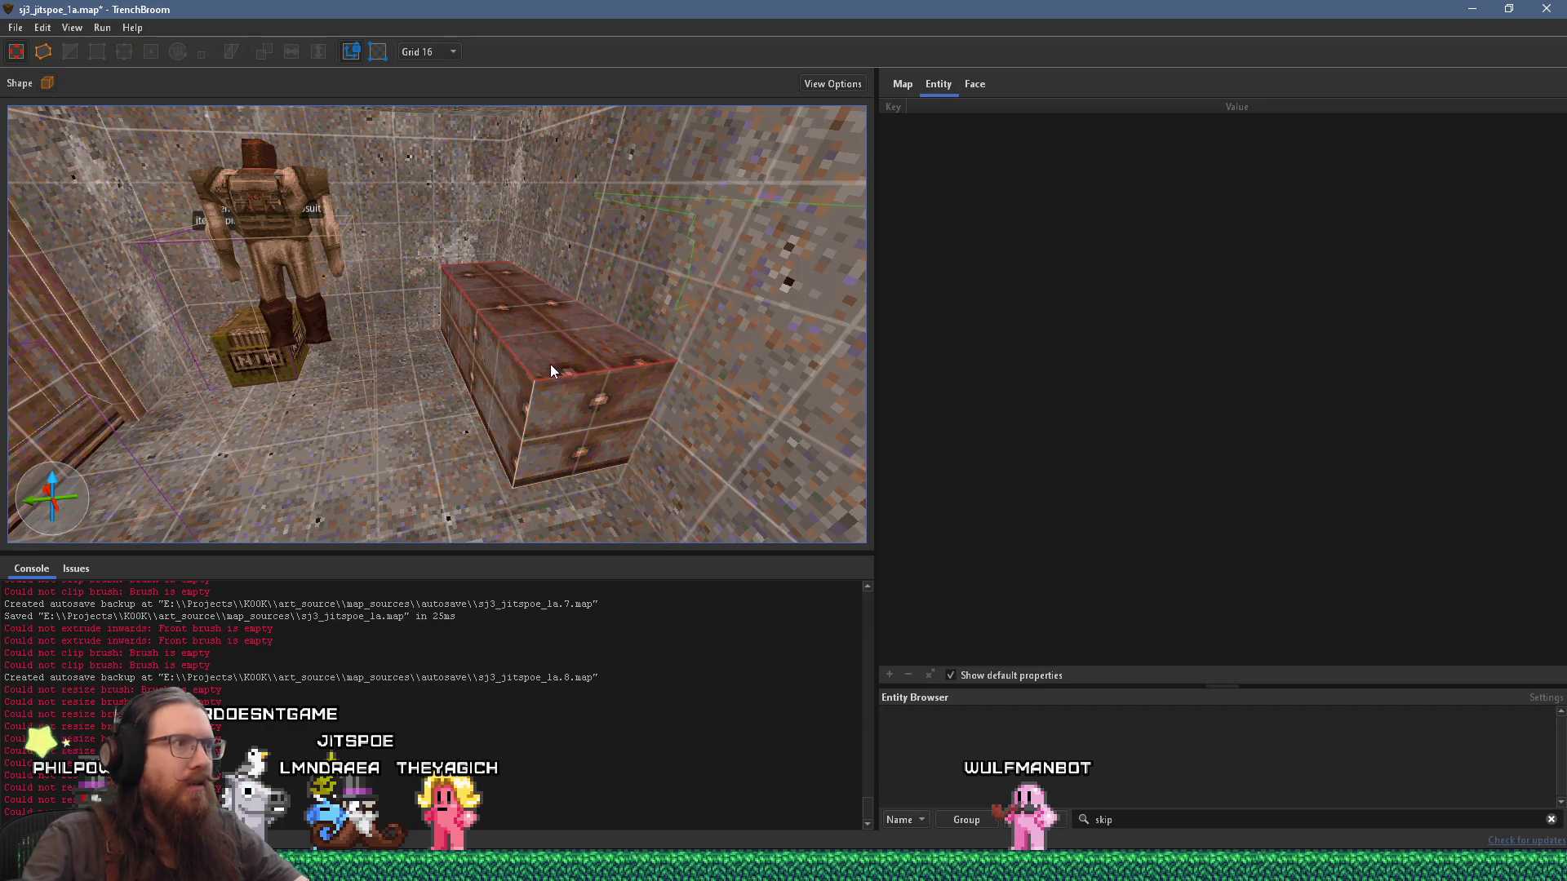
pyautogui.click(484, 374)
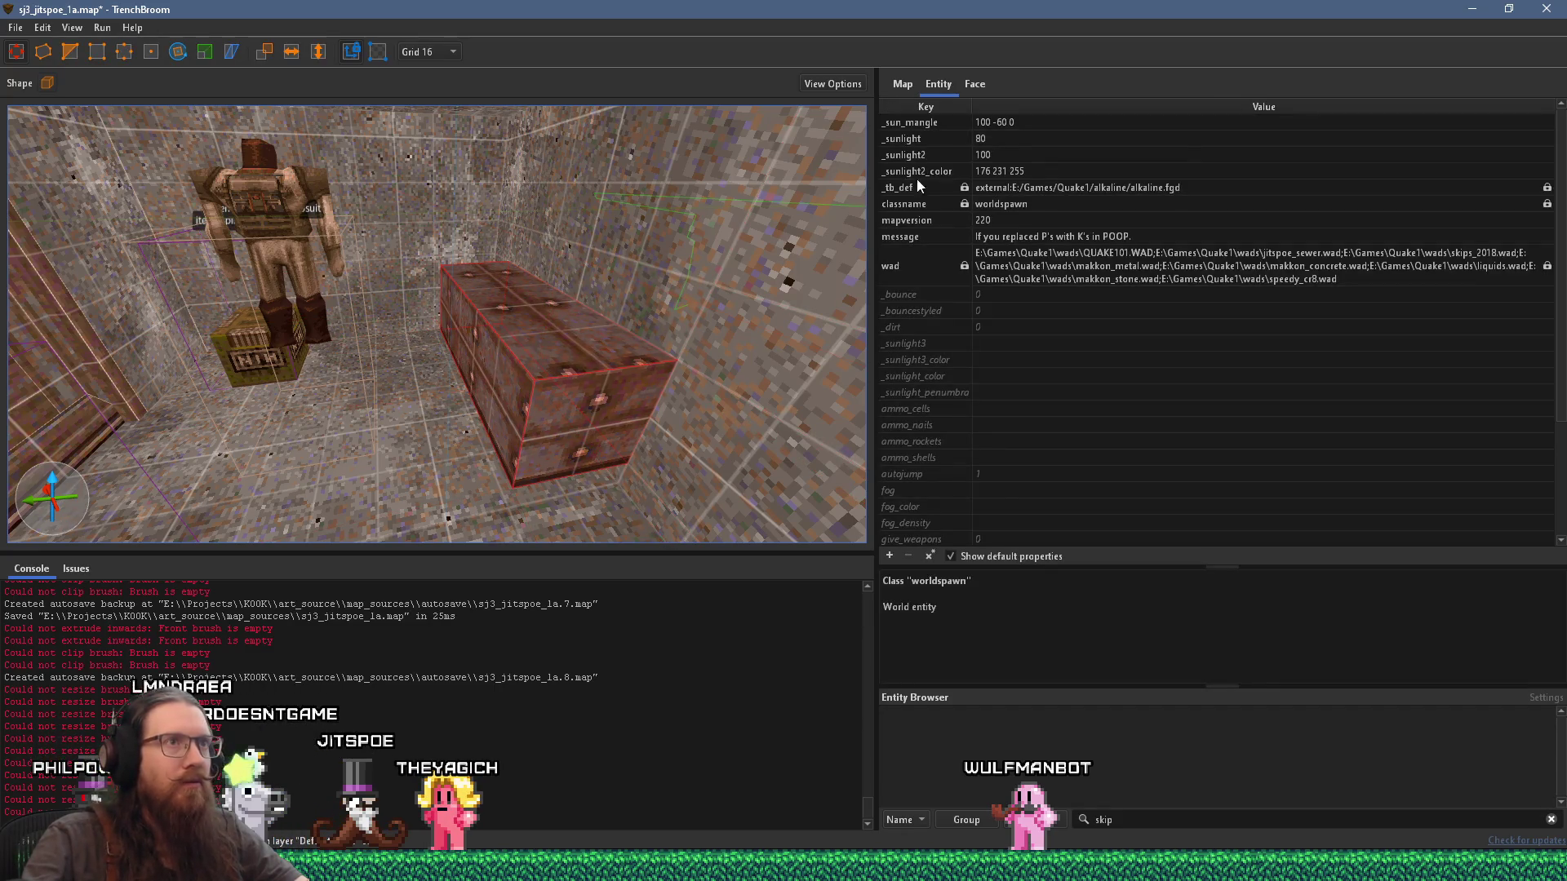
# Step: Apply the metal_iron1_t2 material to the box's top face
pyautogui.click(974, 84)
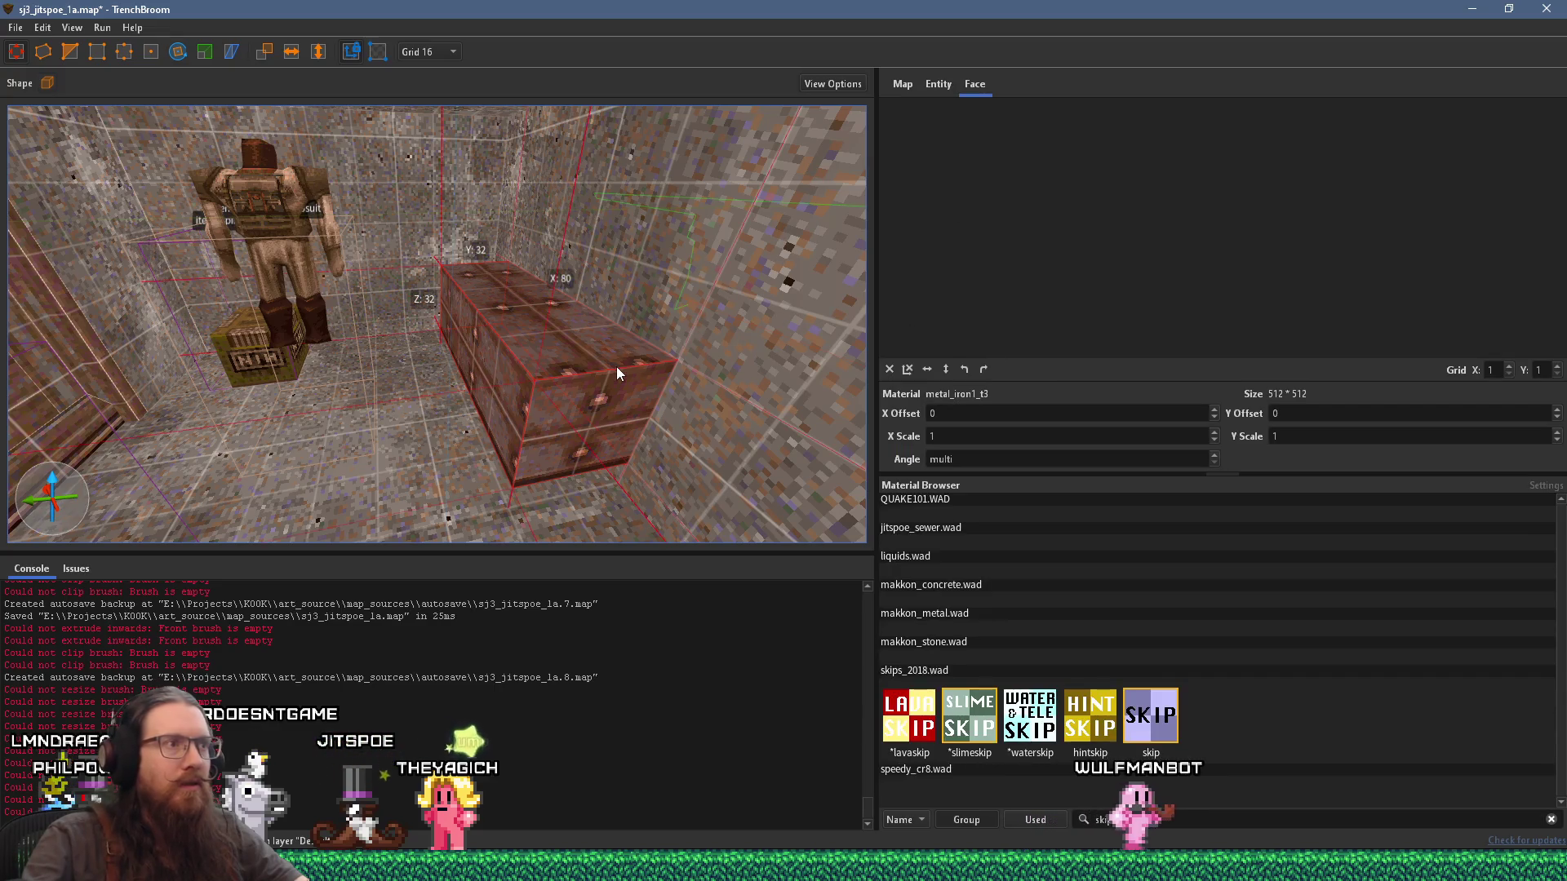
pyautogui.click(1550, 819)
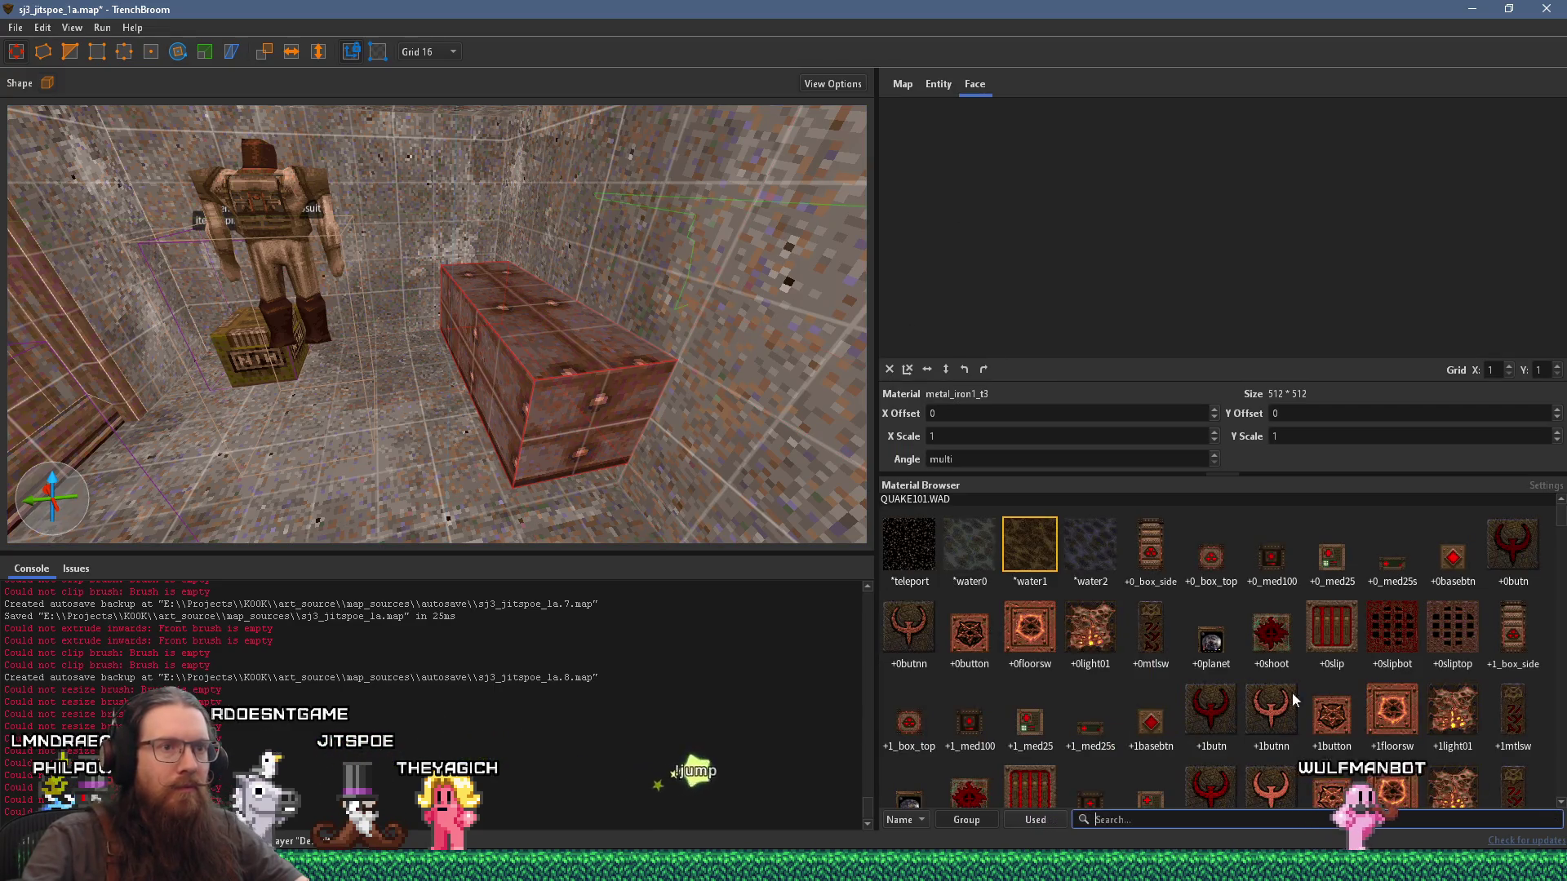
pyautogui.keyDown('shift'); pyautogui.click(570, 356); pyautogui.keyUp('shift')
pyautogui.scroll(-3, 1101, 343)
pyautogui.moveTo(1101, 338)
pyautogui.mouseDown()
pyautogui.moveTo(1039, 162)
pyautogui.moveTo(1114, 102)
pyautogui.mouseUp()
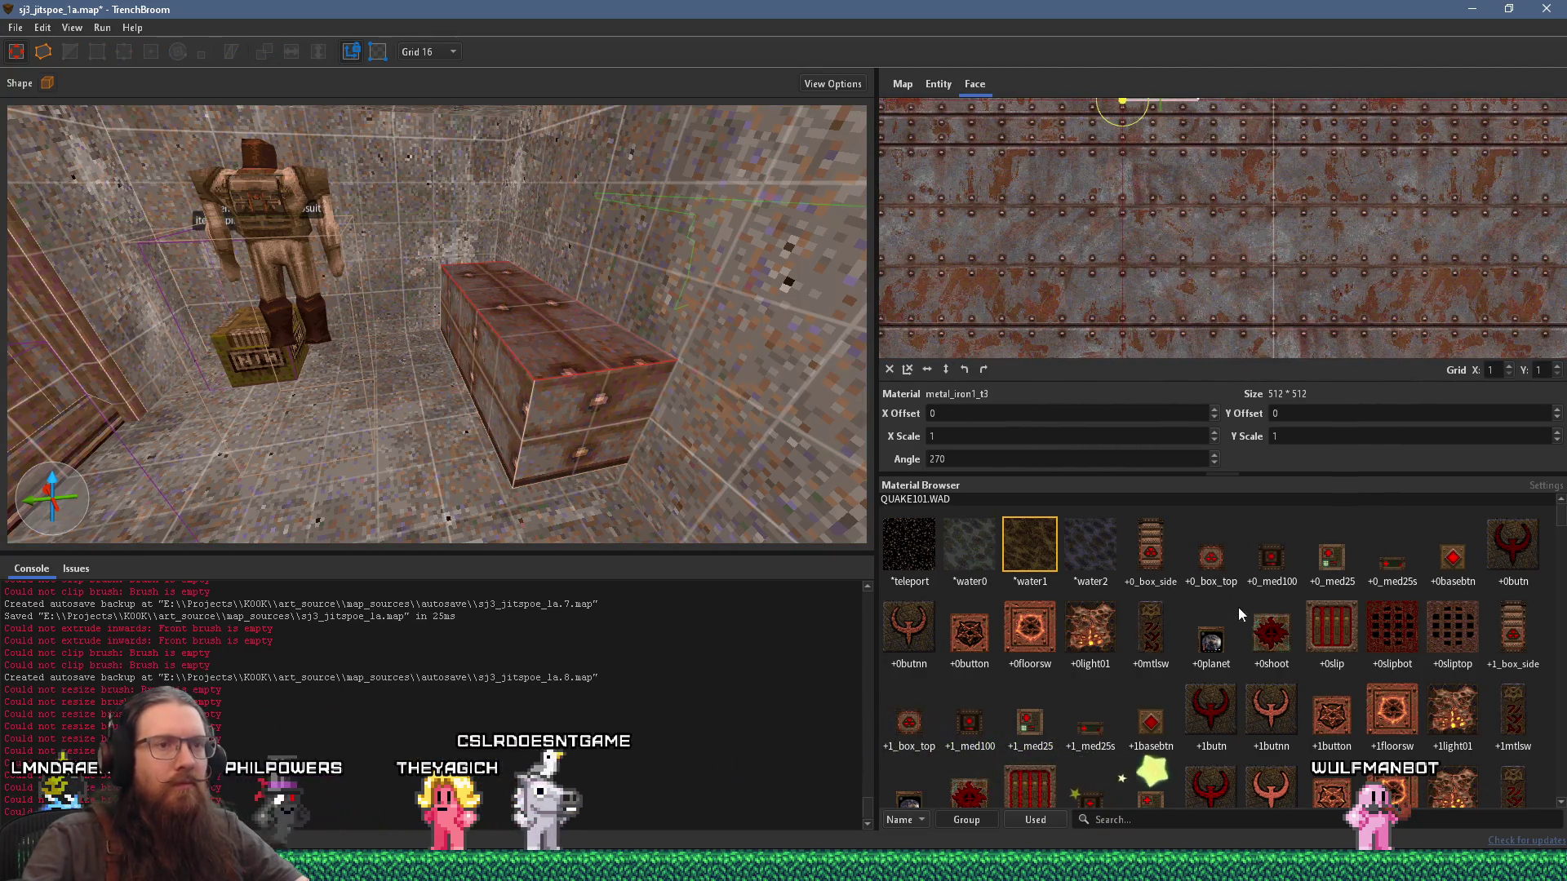
pyautogui.scroll(-5, 1257, 644)
pyautogui.rightClick(577, 357)
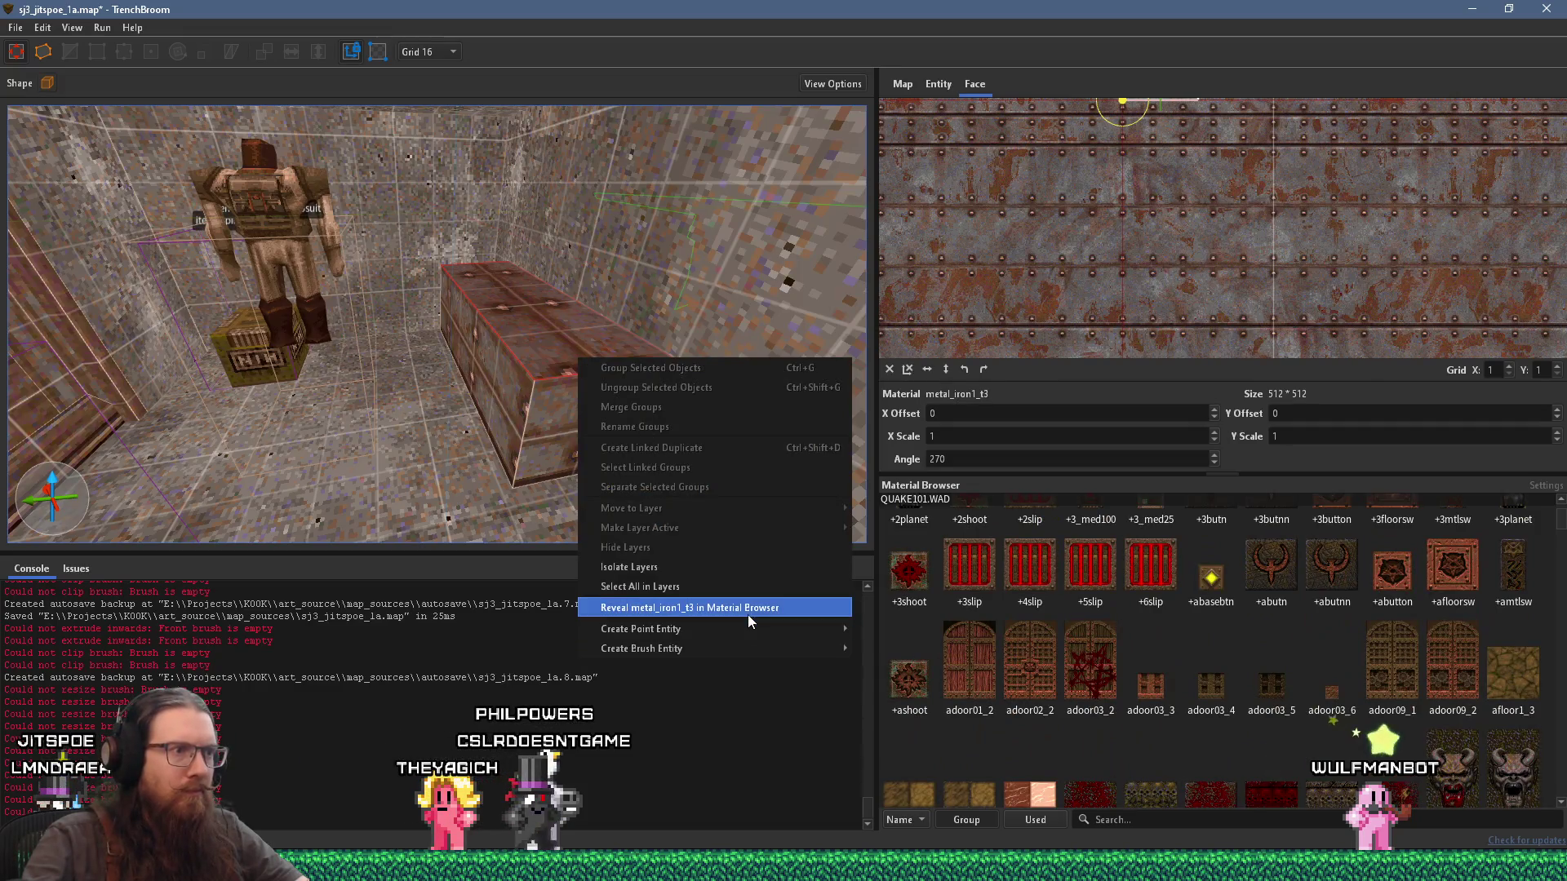
pyautogui.click(749, 612)
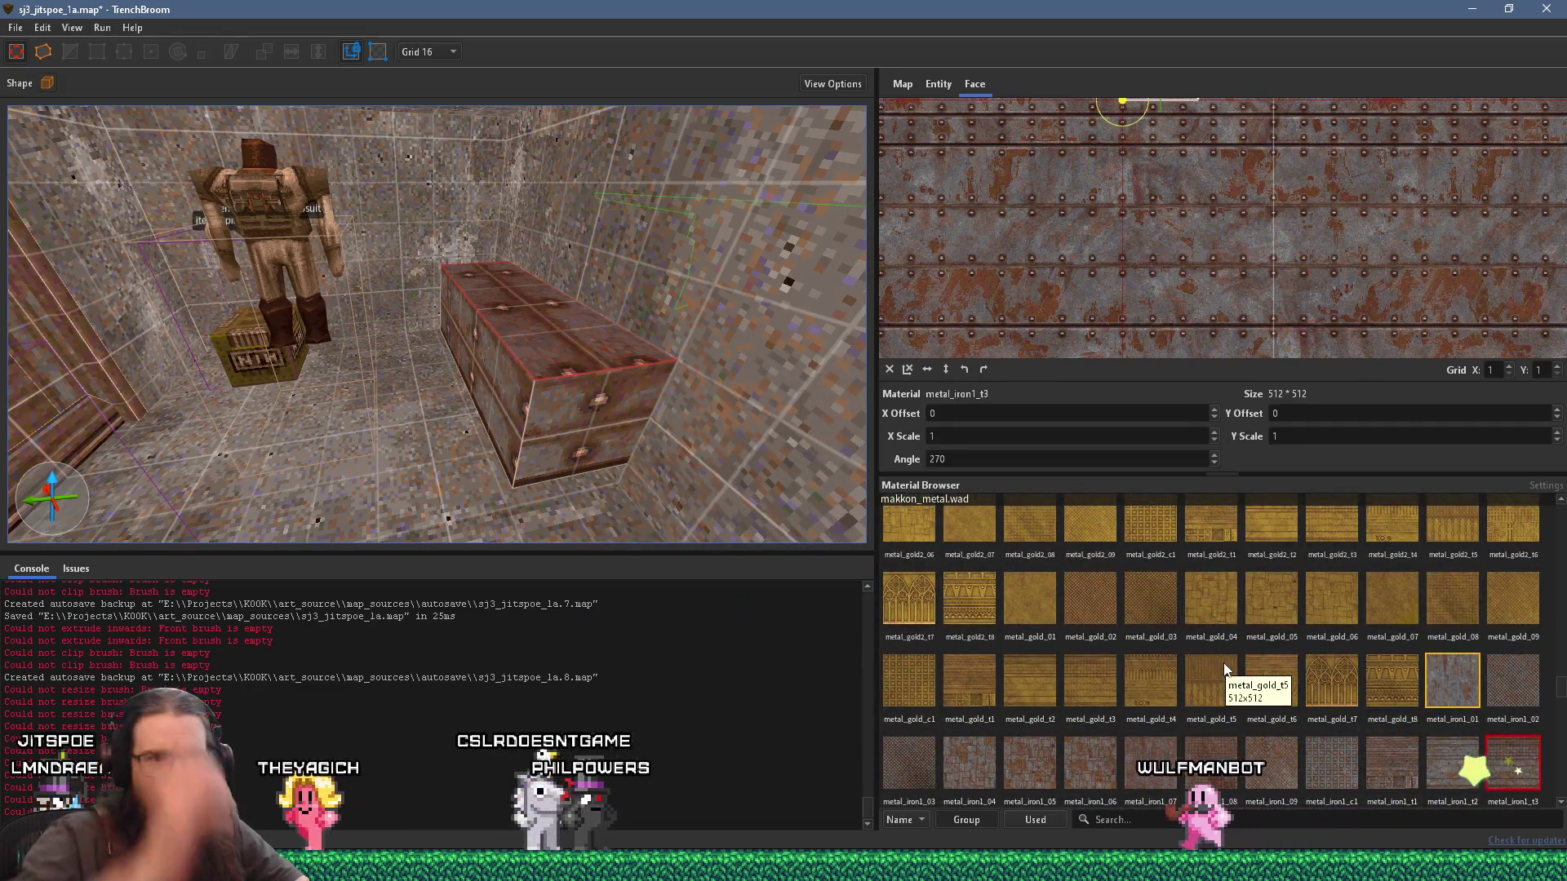
pyautogui.click(1457, 772)
# Step: Shift the top-face texture 16 units vertically, then reselect the whole box
pyautogui.moveTo(823, 386)
pyautogui.mouseDown()
pyautogui.moveTo(563, 361)
pyautogui.moveTo(503, 375)
pyautogui.moveTo(503, 333)
pyautogui.moveTo(492, 372)
pyautogui.mouseUp()
pyautogui.scroll(-3, 1282, 308)
pyautogui.scroll(1, 1176, 275)
pyautogui.moveTo(1164, 246); pyautogui.dragTo(1179, 259)
pyautogui.moveTo(620, 359)
pyautogui.mouseDown()
pyautogui.moveTo(598, 339)
pyautogui.moveTo(655, 366)
pyautogui.moveTo(734, 363)
pyautogui.moveTo(684, 402)
pyautogui.moveTo(628, 403)
pyautogui.moveTo(653, 379)
pyautogui.mouseUp()
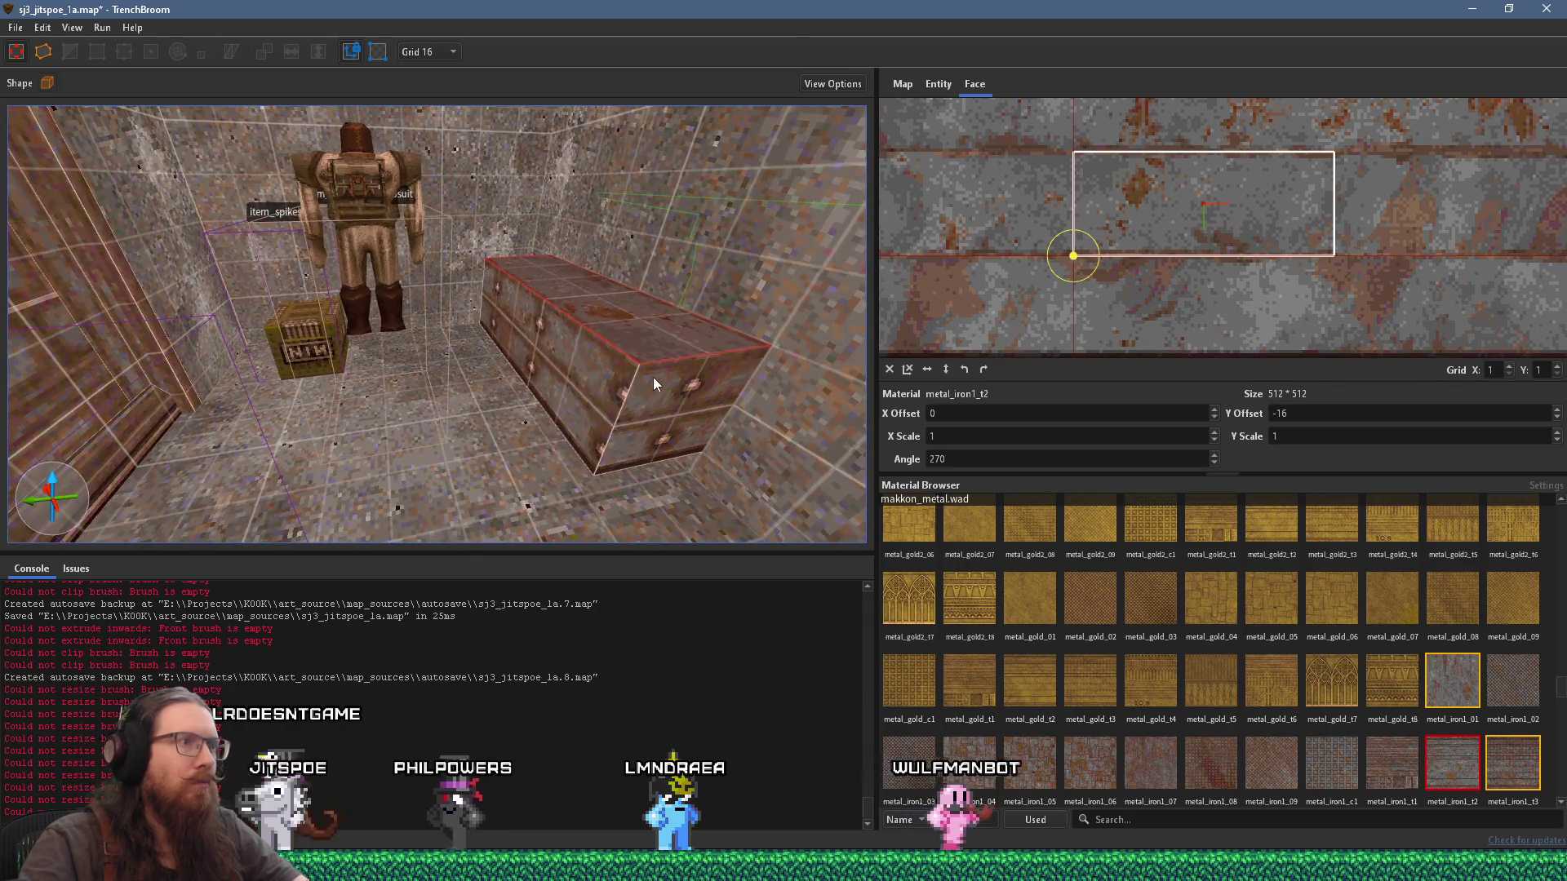
pyautogui.scroll(-3, 1151, 270)
pyautogui.scroll(4, 1162, 313)
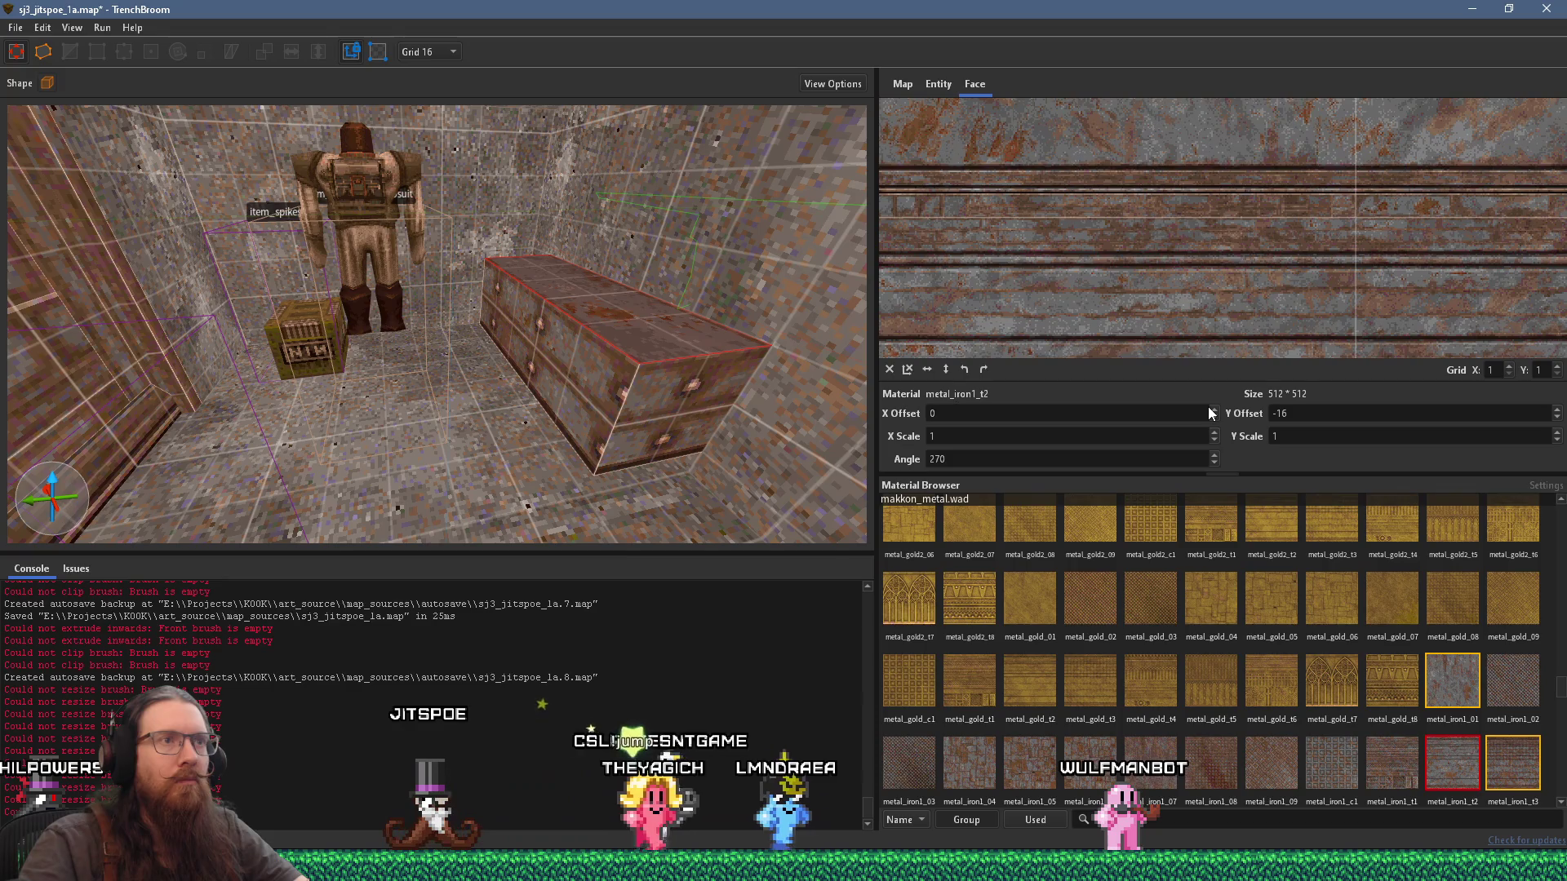
pyautogui.moveTo(710, 371)
pyautogui.mouseDown()
pyautogui.moveTo(714, 389)
pyautogui.moveTo(686, 367)
pyautogui.mouseUp()
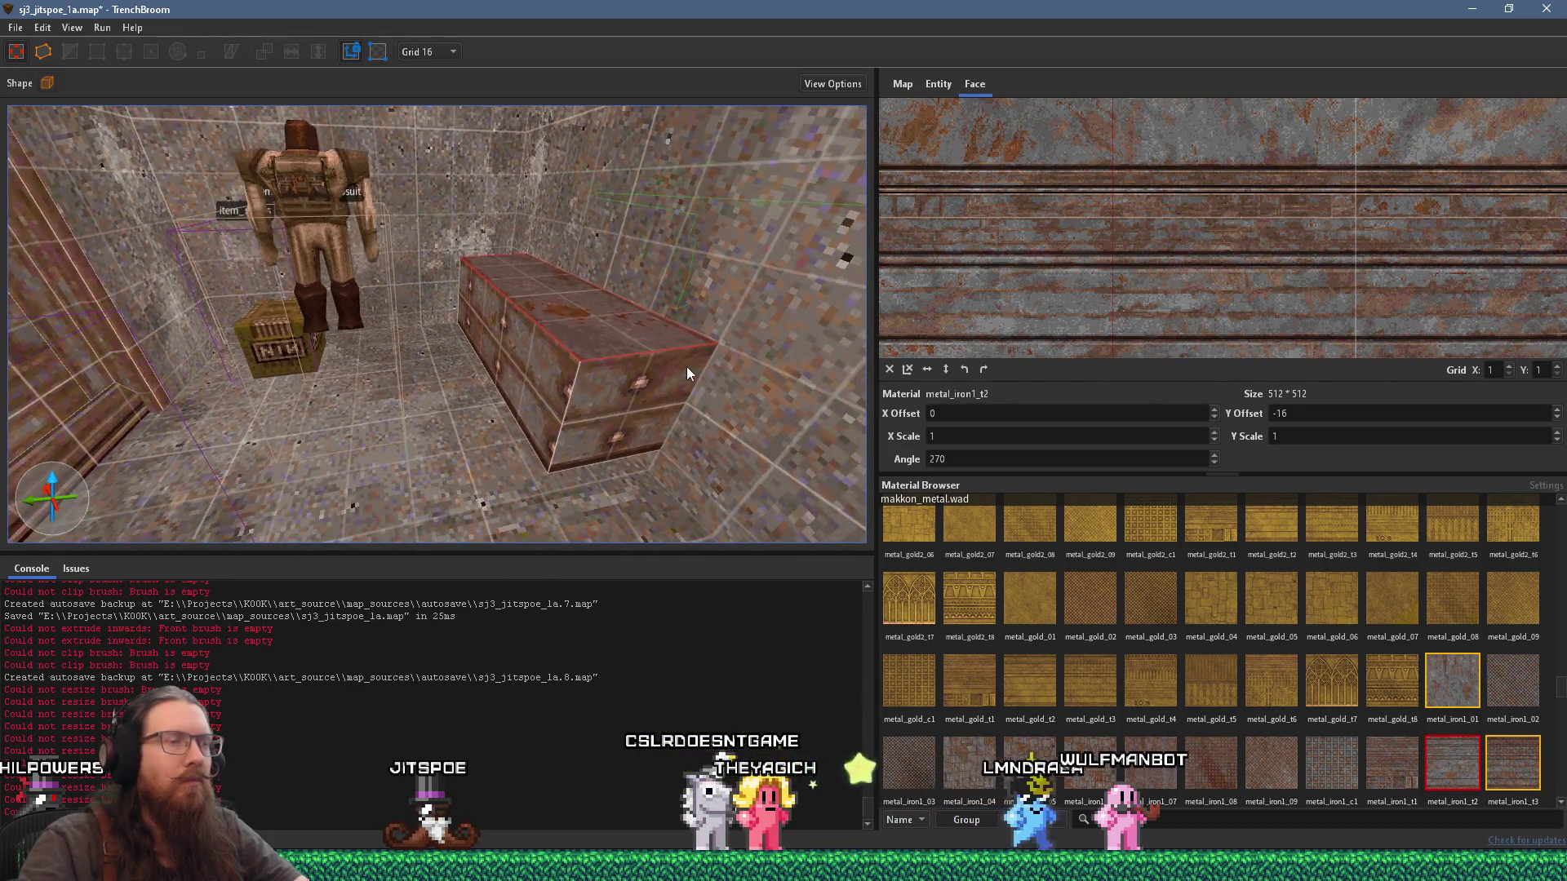
pyautogui.click(552, 355)
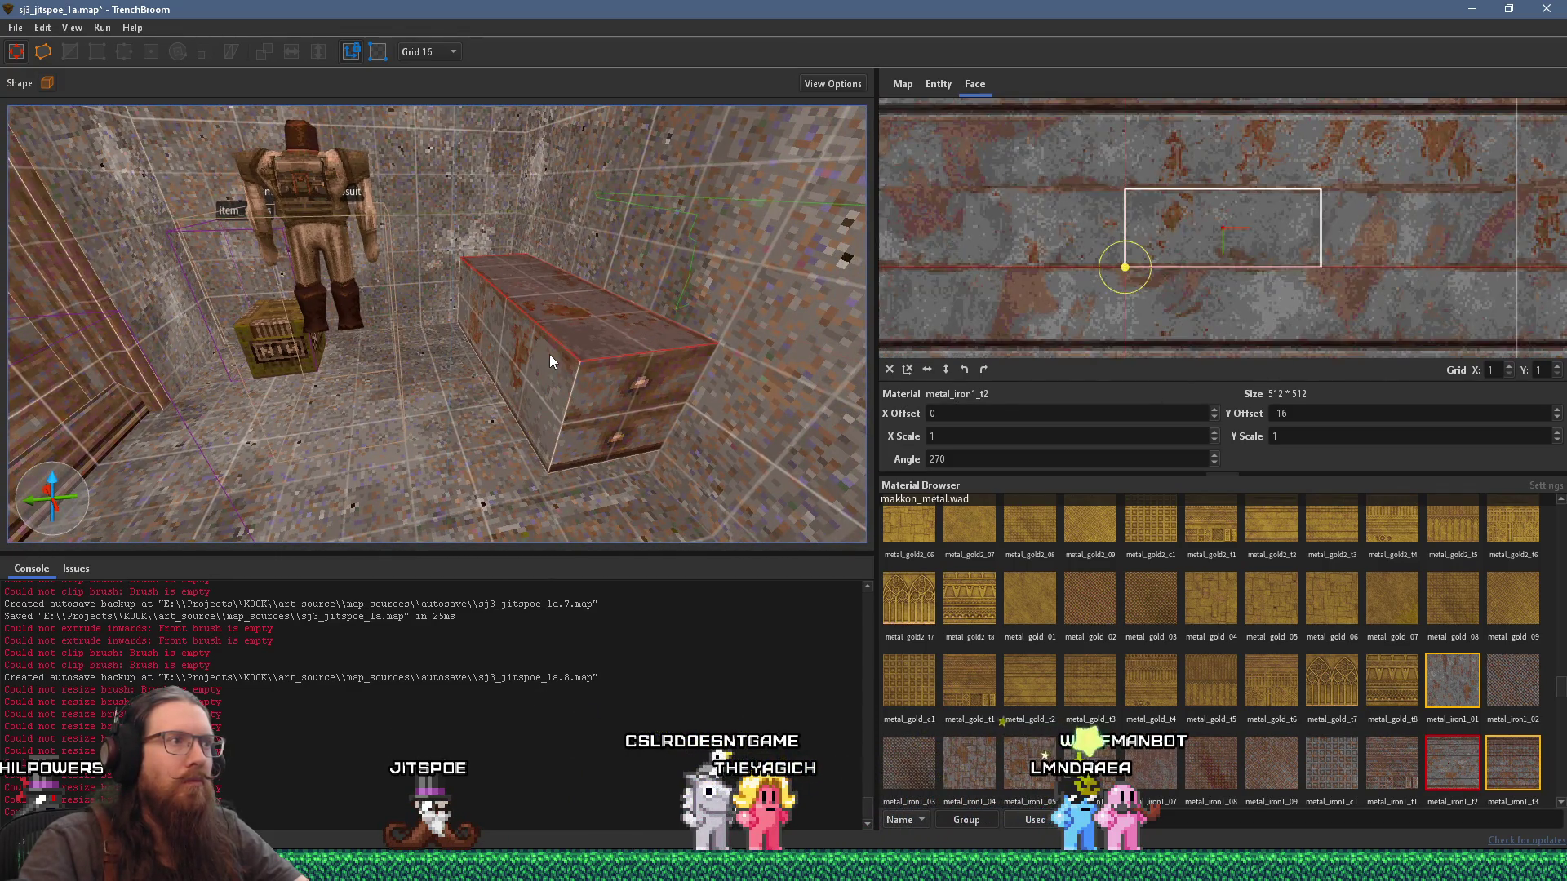
pyautogui.click(602, 419)
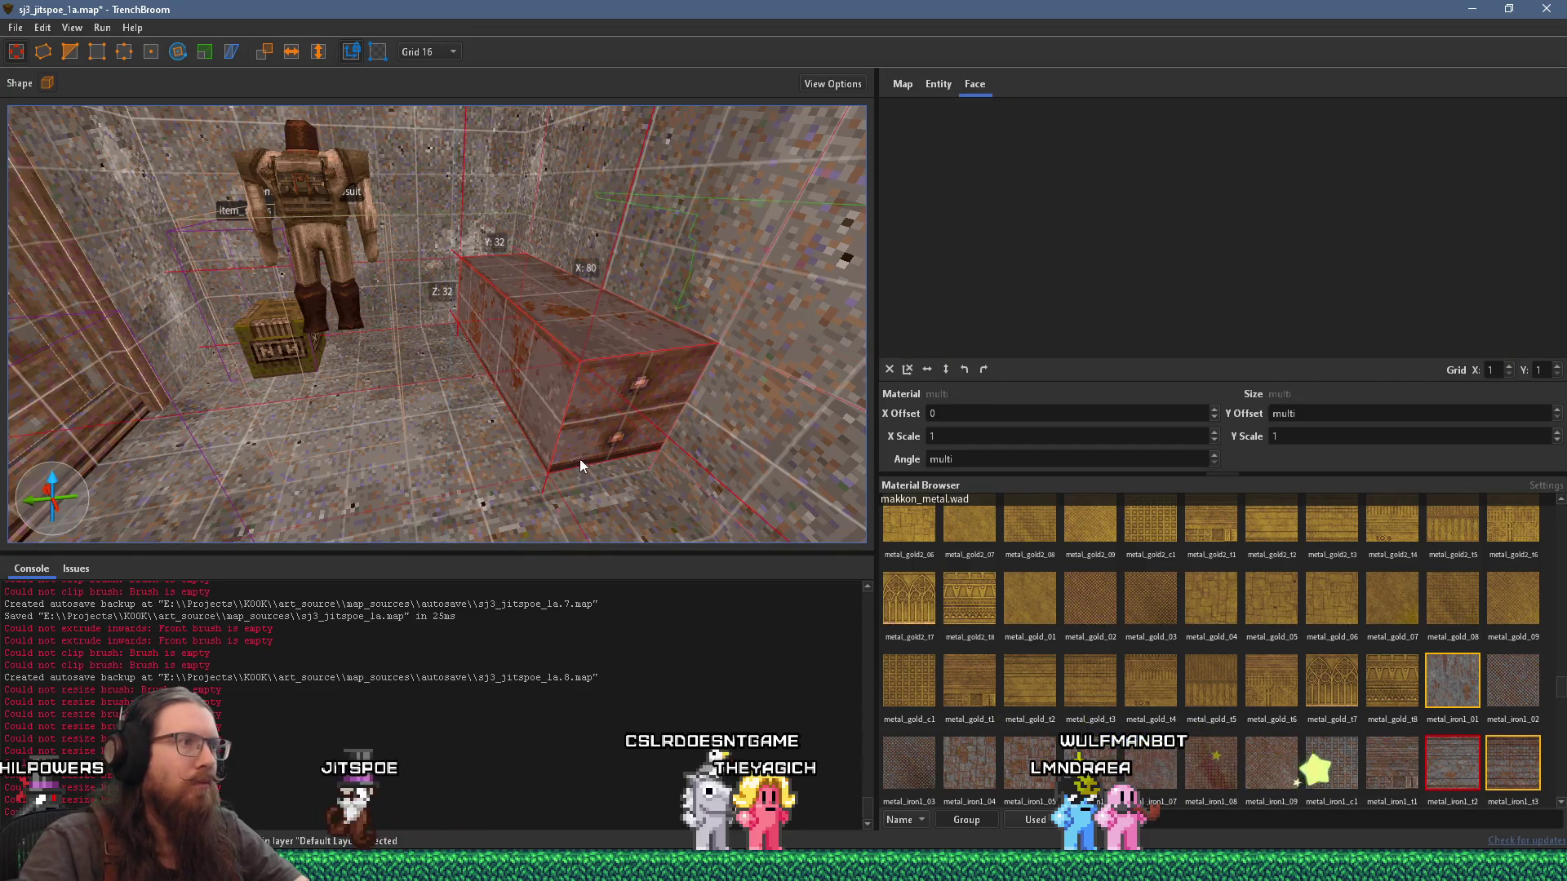
# Step: Switch to a 4-unit grid and flatten the box into a thin slab
pyautogui.click(444, 53)
pyautogui.click(446, 97)
pyautogui.scroll(3, 611, 420)
pyautogui.moveTo(620, 439); pyautogui.dragTo(656, 322)
pyautogui.scroll(-3, 655, 323)
pyautogui.scroll(4, 604, 384)
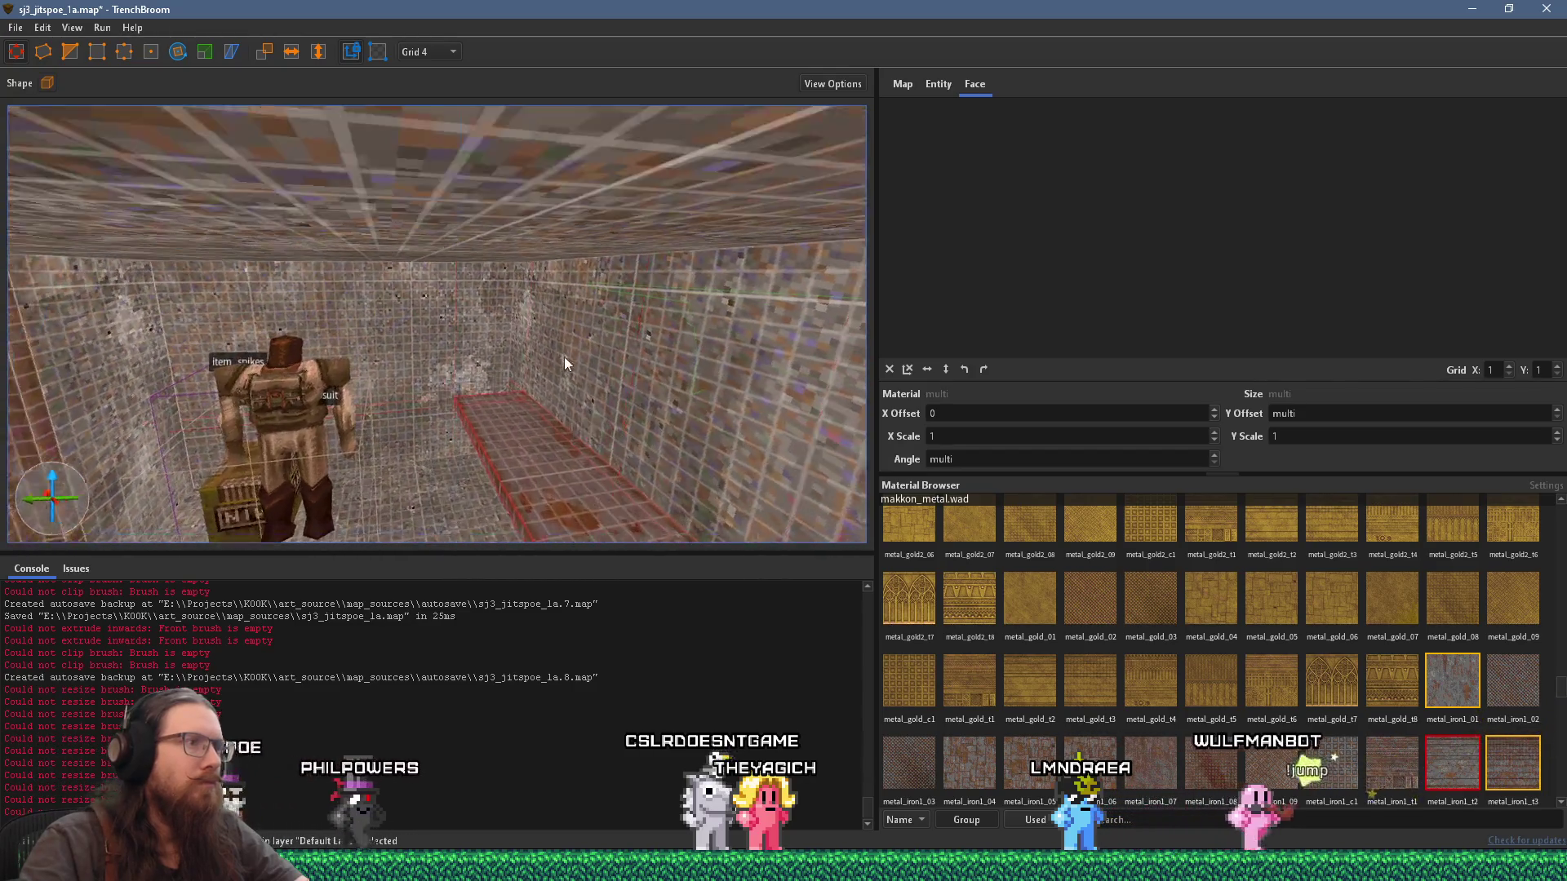
# Step: Select the slab's thin front face and slide its texture along it
pyautogui.keyDown('shift'); pyautogui.click(575, 464); pyautogui.keyUp('shift')
pyautogui.scroll(5, 573, 464)
pyautogui.scroll(-5, 511, 254)
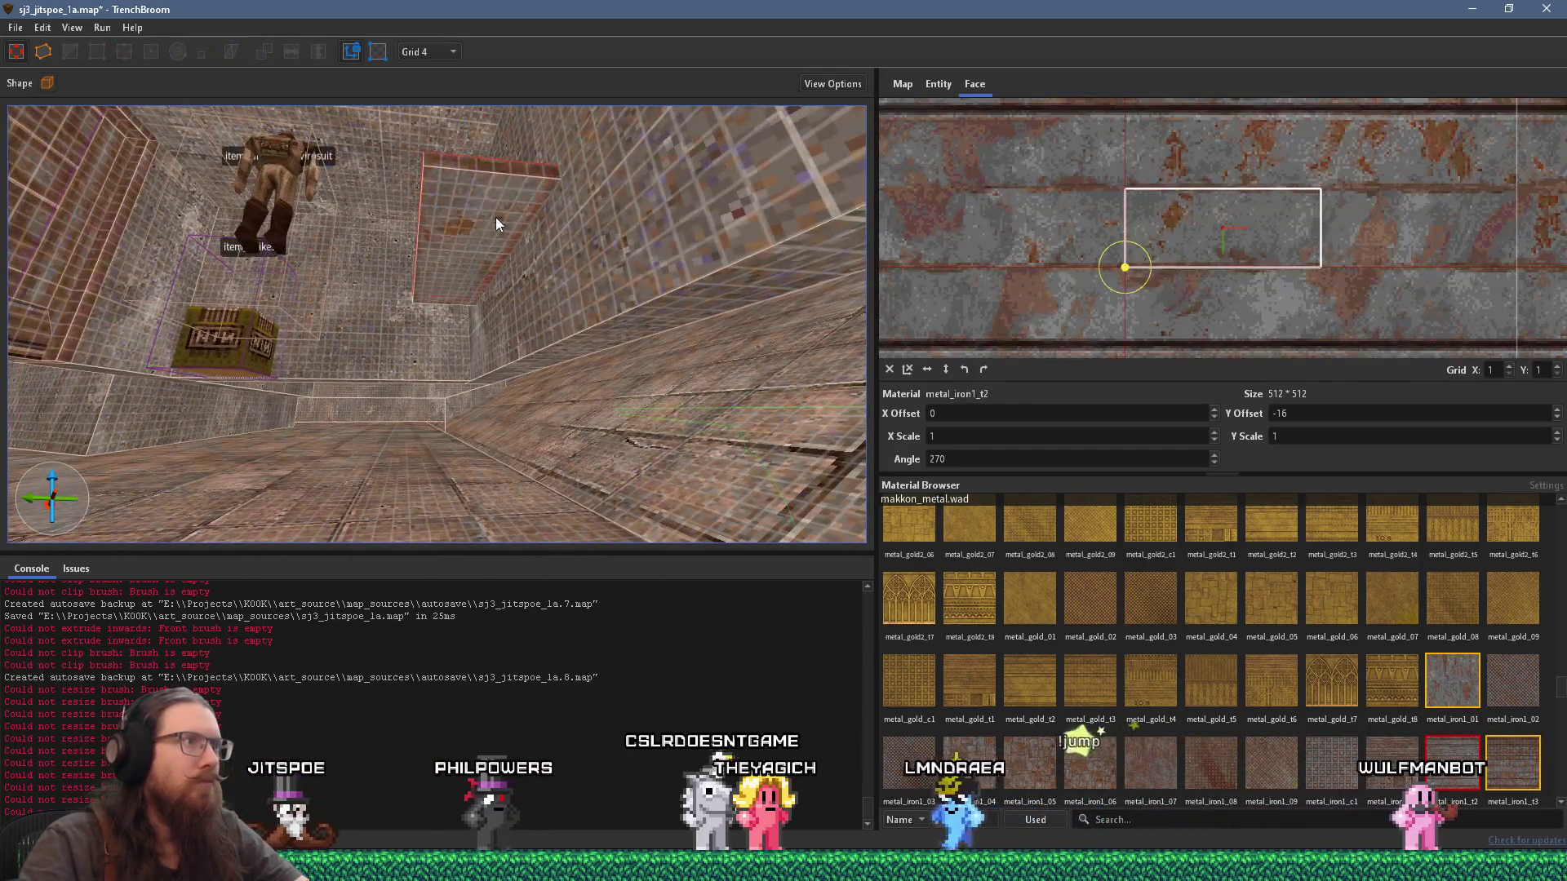
pyautogui.moveTo(516, 301)
pyautogui.mouseDown()
pyautogui.moveTo(532, 379)
pyautogui.moveTo(483, 417)
pyautogui.moveTo(562, 314)
pyautogui.moveTo(581, 338)
pyautogui.moveTo(520, 337)
pyautogui.mouseUp()
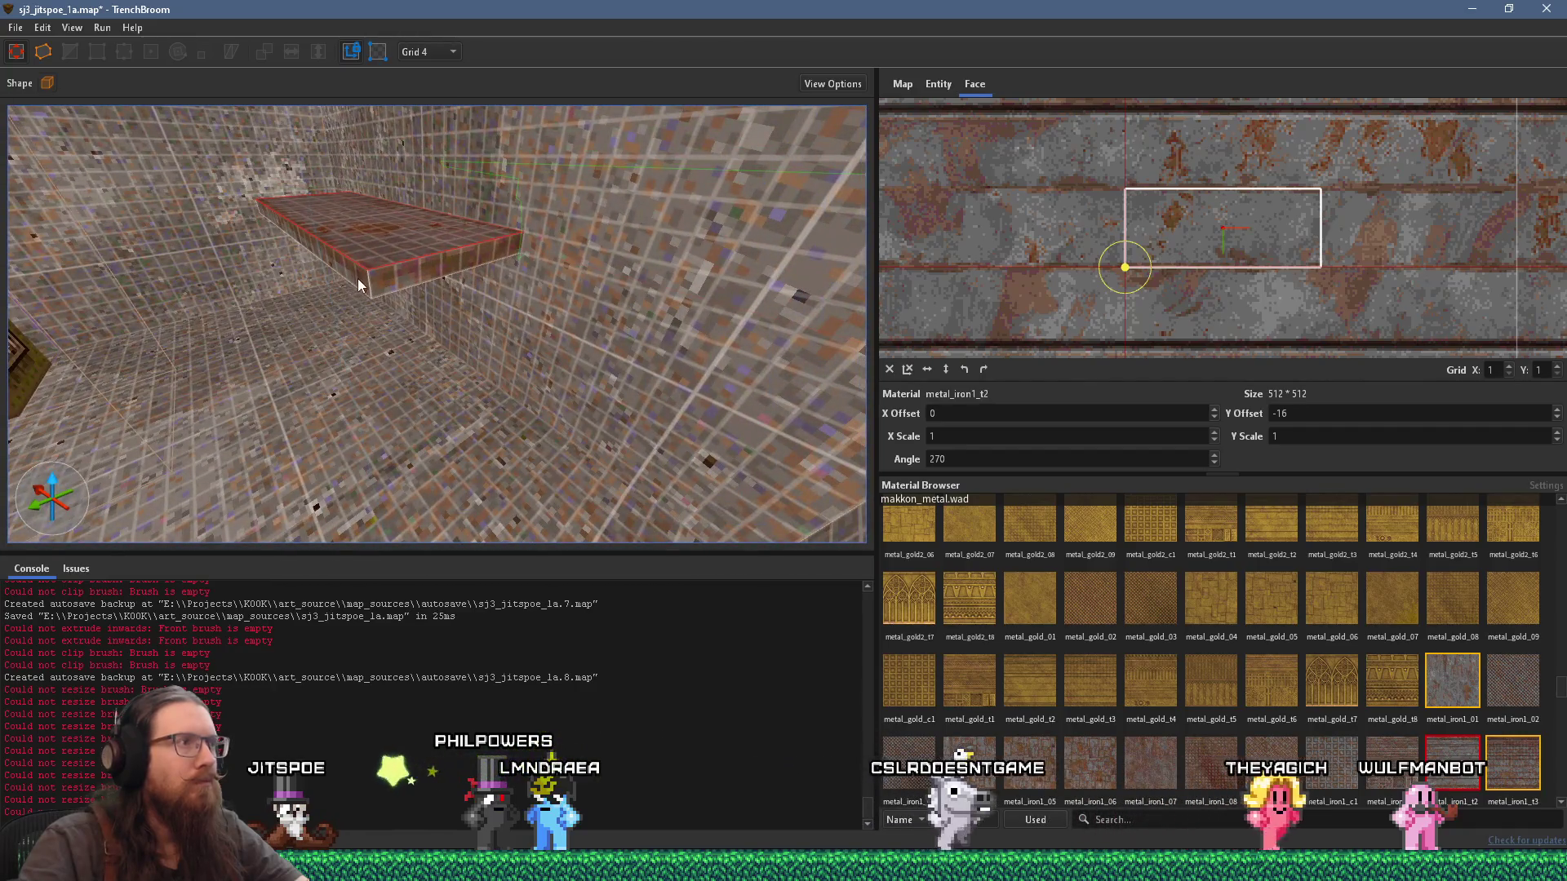
pyautogui.keyDown('shift'); pyautogui.click(358, 279); pyautogui.keyUp('shift')
pyautogui.scroll(3, 1164, 282)
pyautogui.scroll(-5, 1157, 324)
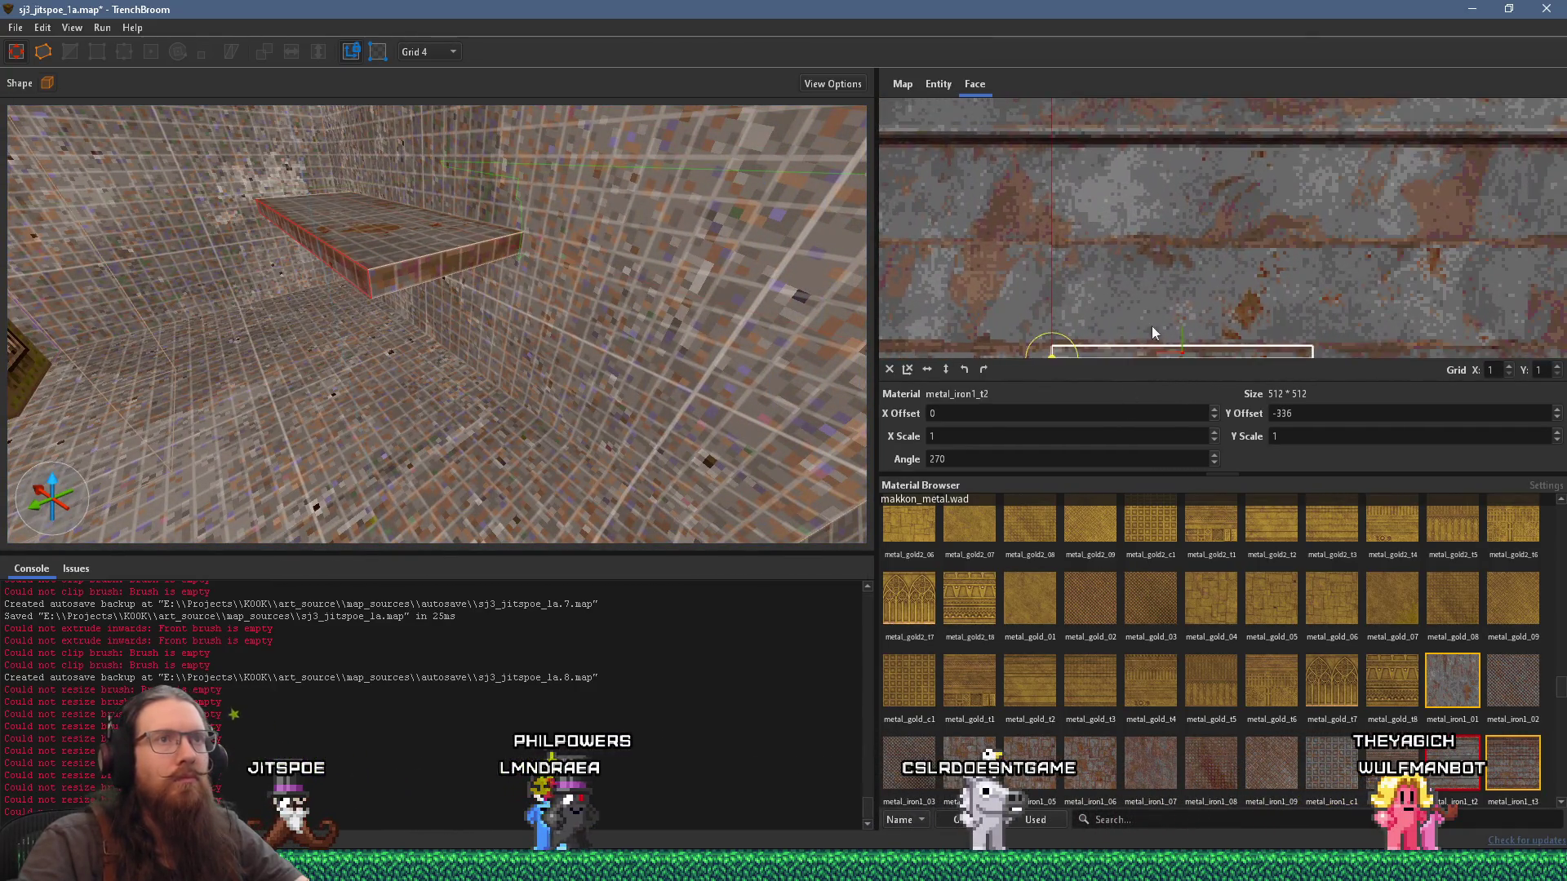
pyautogui.moveTo(1269, 312)
pyautogui.mouseDown()
pyautogui.moveTo(1260, 185)
pyautogui.moveTo(1226, 222)
pyautogui.moveTo(1245, 306)
pyautogui.moveTo(1214, 324)
pyautogui.moveTo(1283, 337)
pyautogui.moveTo(1286, 368)
pyautogui.mouseUp()
pyautogui.scroll(4, 1213, 325)
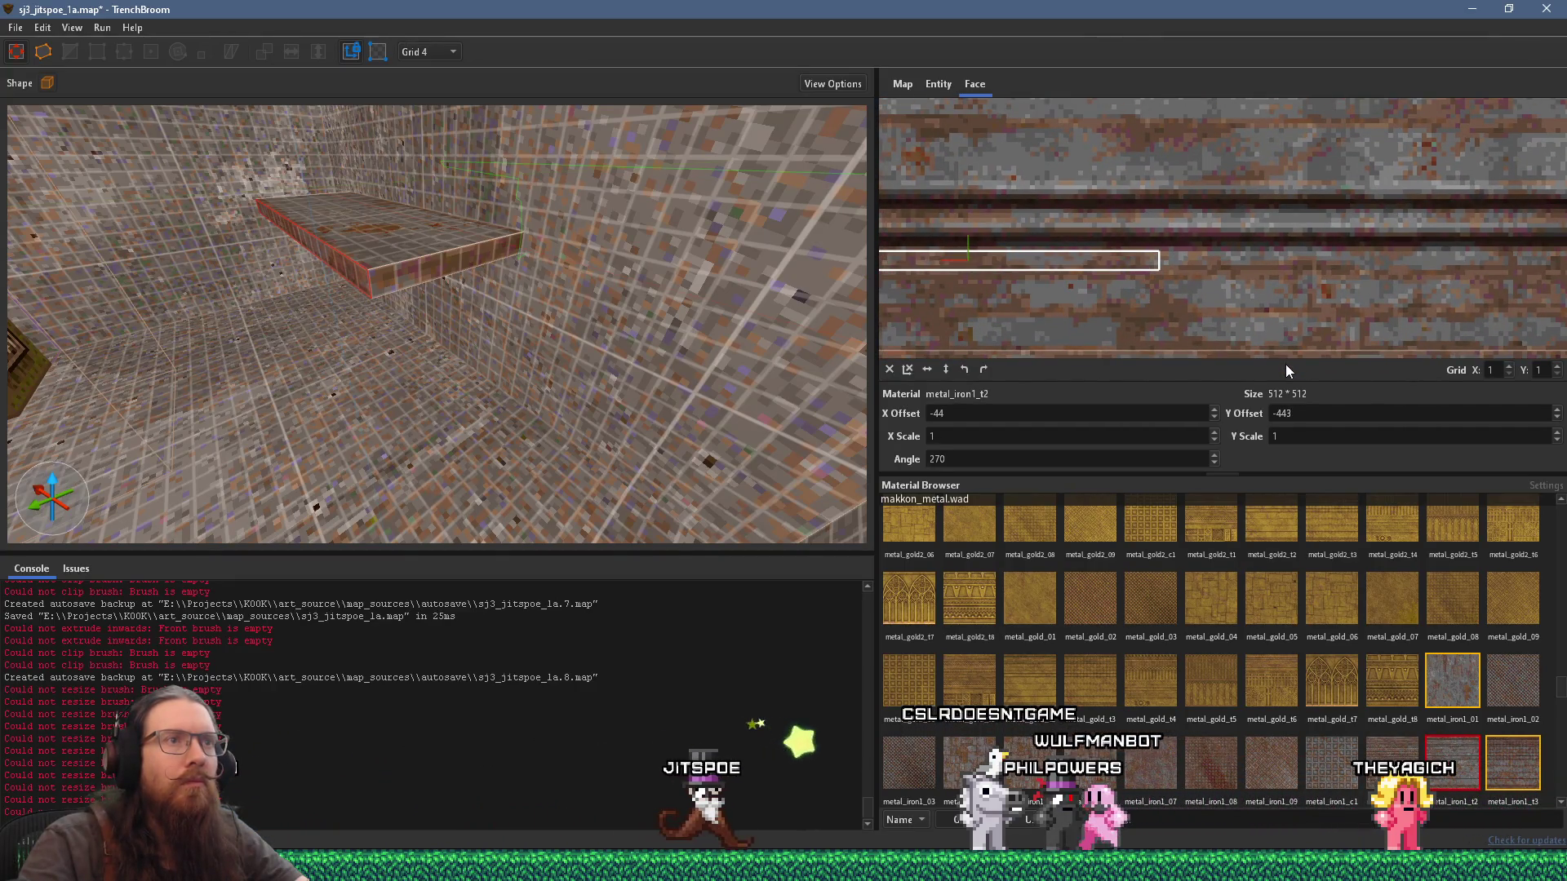
# Step: Flip the front-face texture vertically and realign it to offsets -69, -543
pyautogui.click(948, 371)
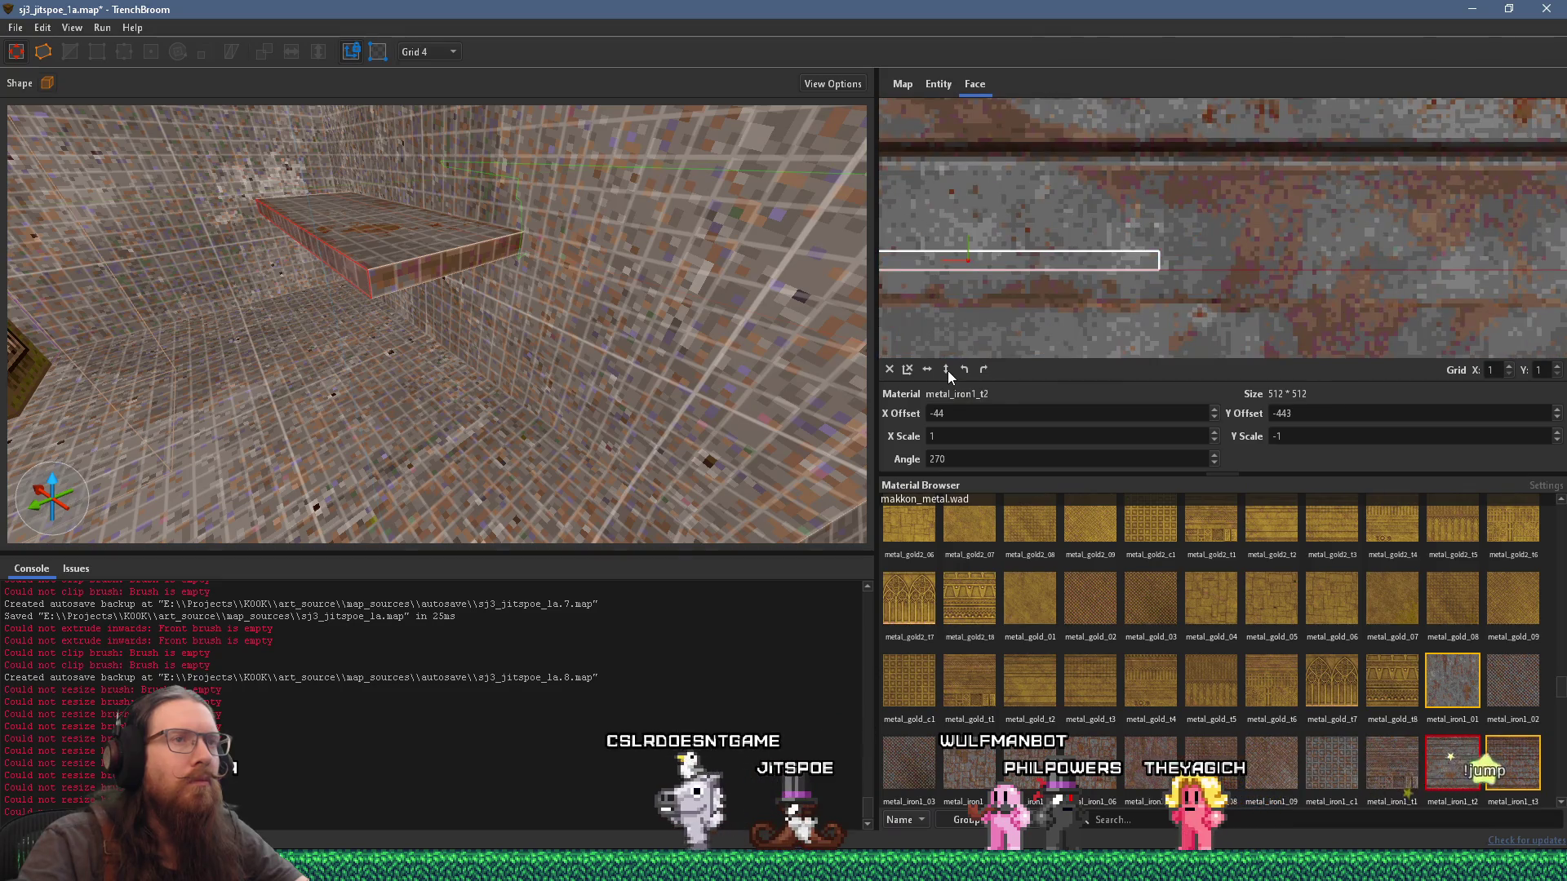
pyautogui.scroll(-5, 1083, 243)
pyautogui.moveTo(1082, 248)
pyautogui.mouseDown()
pyautogui.moveTo(1171, 272)
pyautogui.moveTo(1147, 266)
pyautogui.moveTo(1244, 242)
pyautogui.moveTo(1265, 265)
pyautogui.moveTo(1213, 214)
pyautogui.moveTo(1188, 301)
pyautogui.moveTo(1150, 218)
pyautogui.moveTo(1181, 265)
pyautogui.mouseUp()
pyautogui.scroll(3, 1123, 297)
pyautogui.scroll(2, 1139, 210)
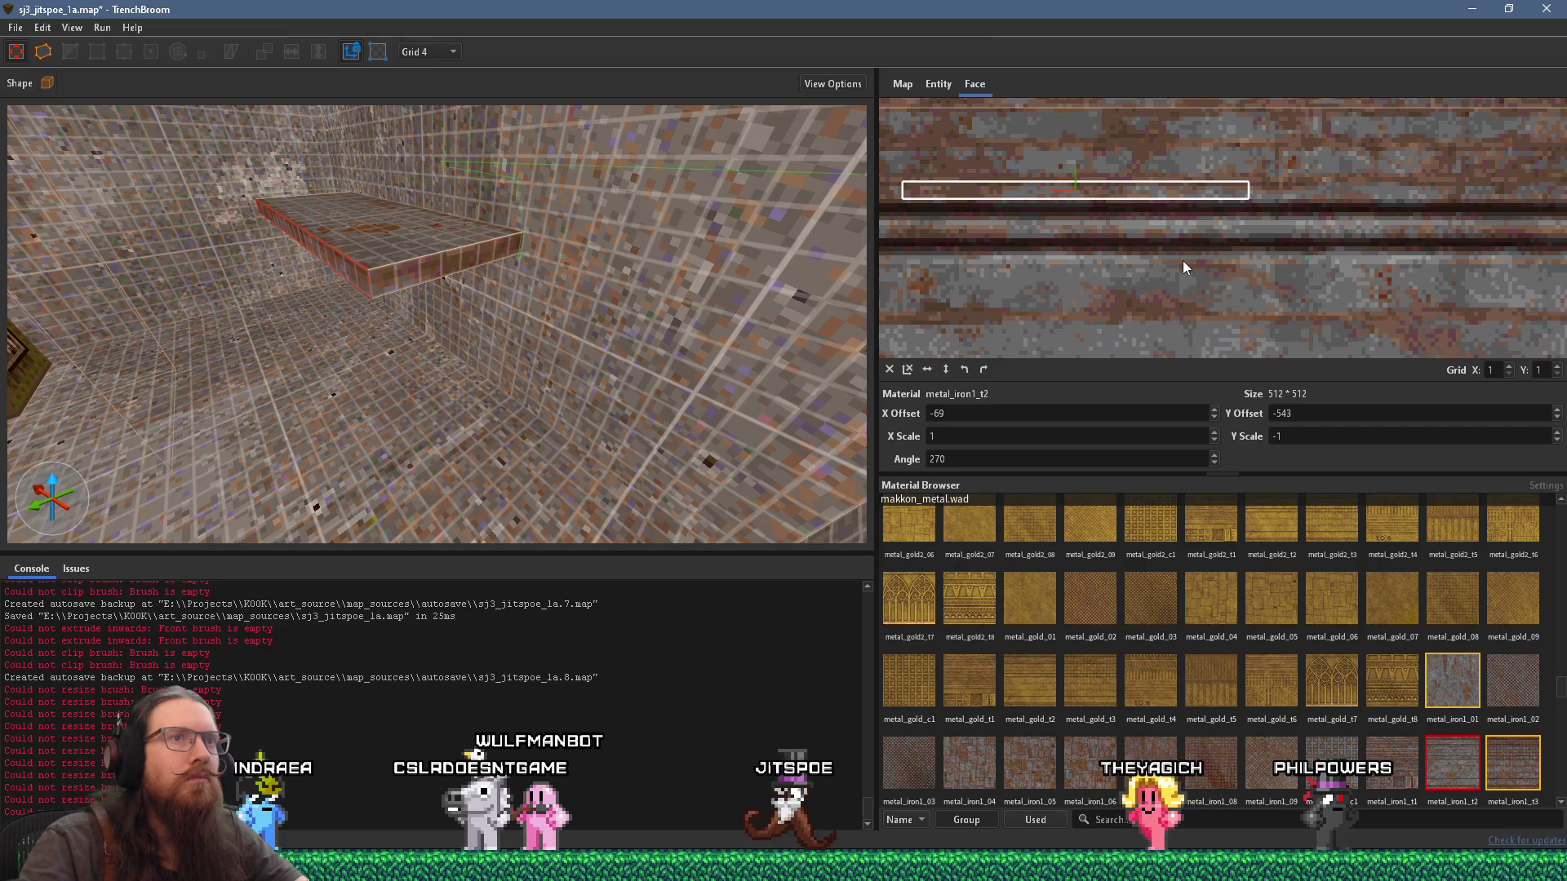
pyautogui.scroll(-5, 619, 290)
pyautogui.scroll(6, 699, 288)
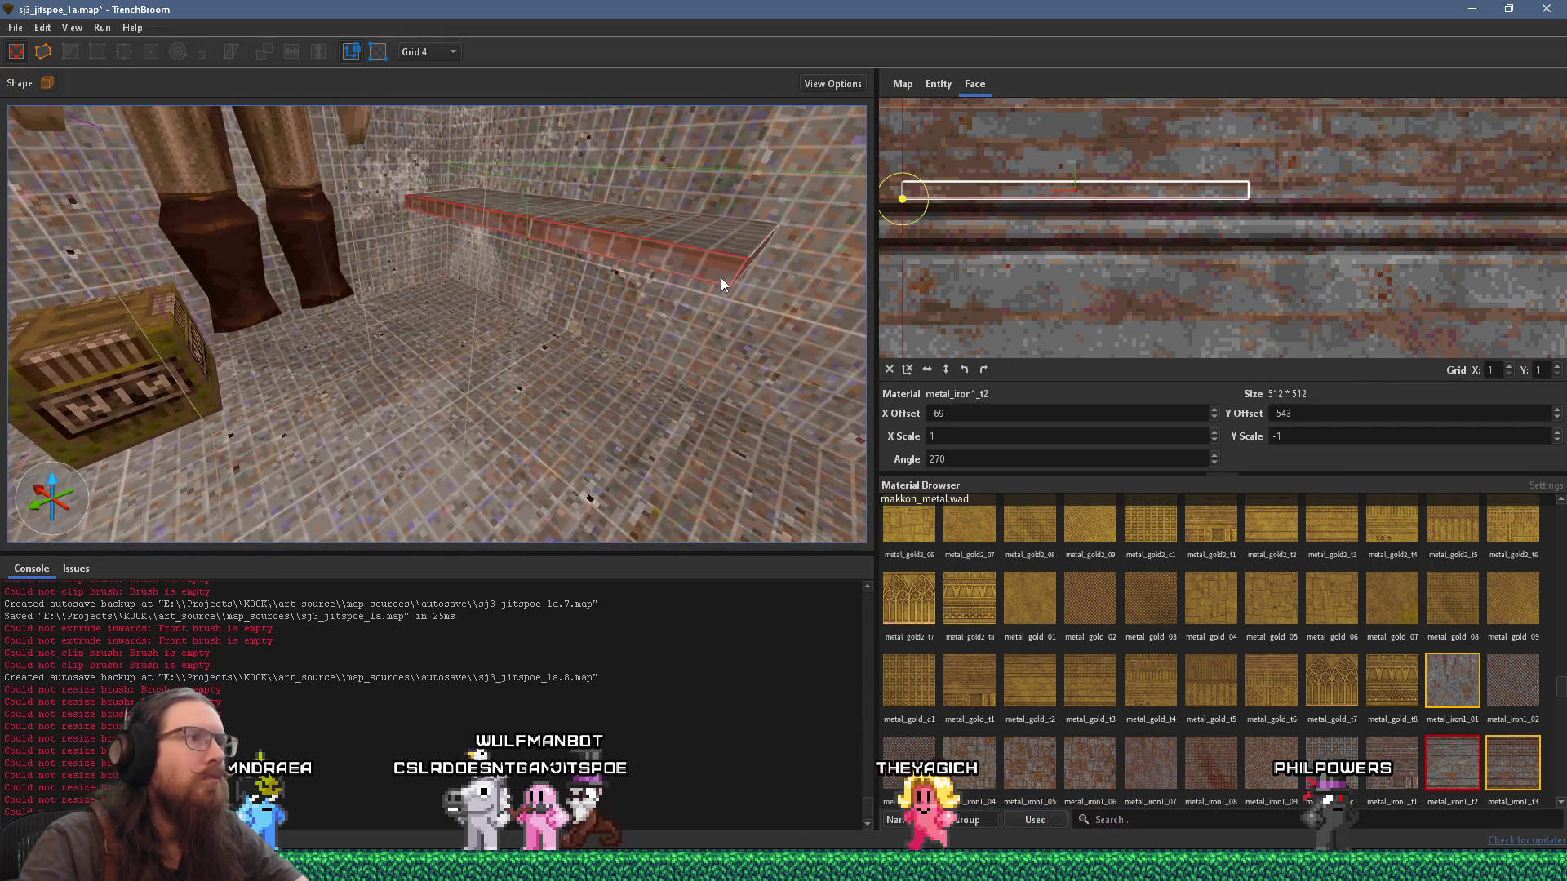
pyautogui.scroll(8, 572, 323)
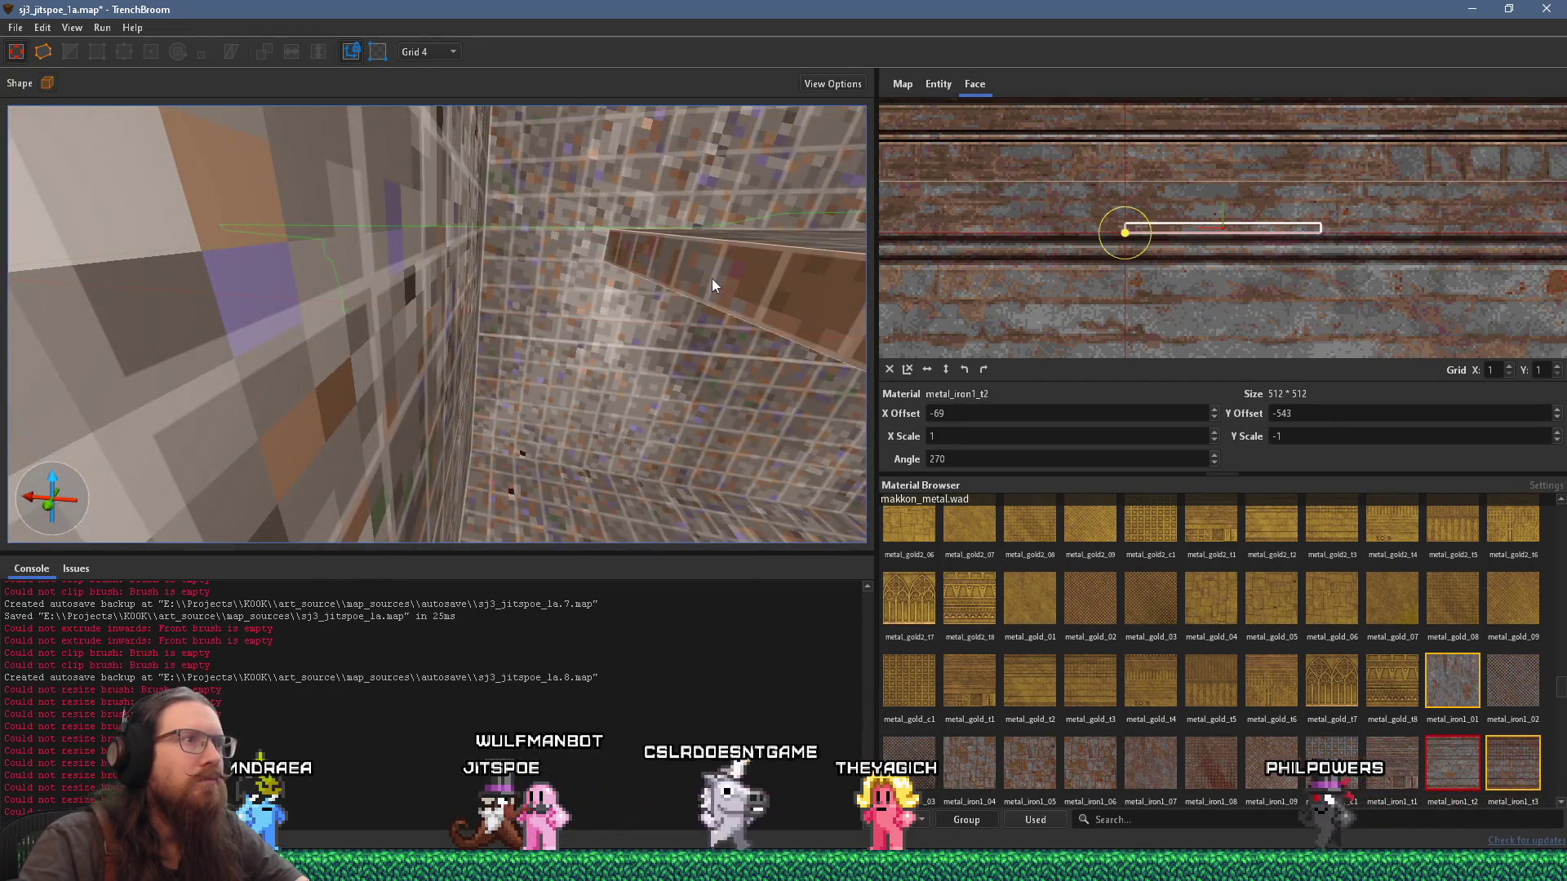
pyautogui.scroll(-8, 713, 279)
pyautogui.scroll(8, 683, 249)
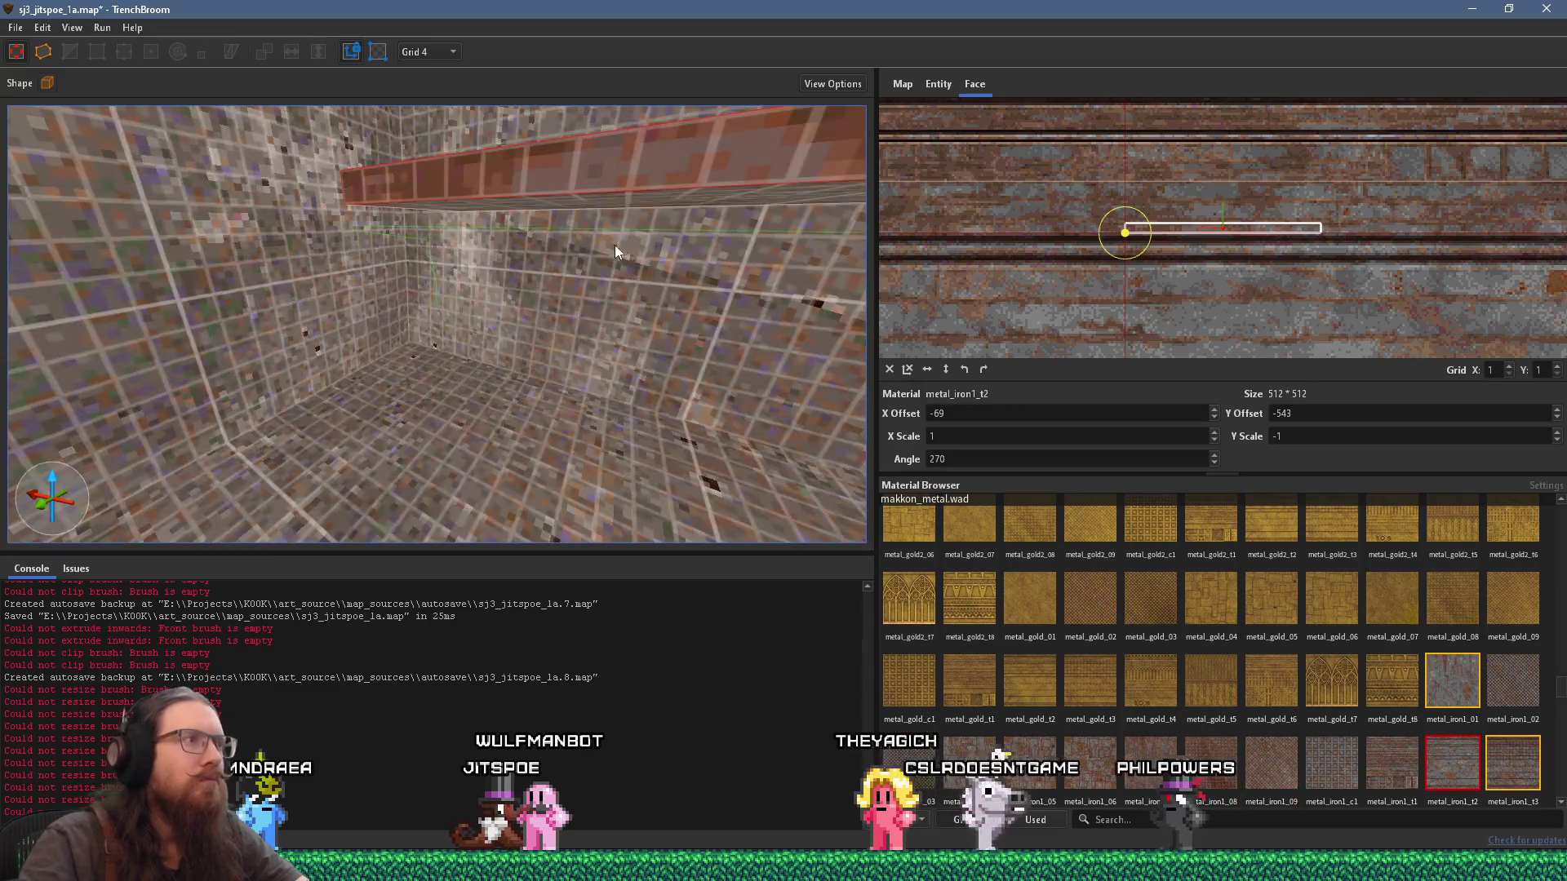
pyautogui.scroll(-6, 638, 236)
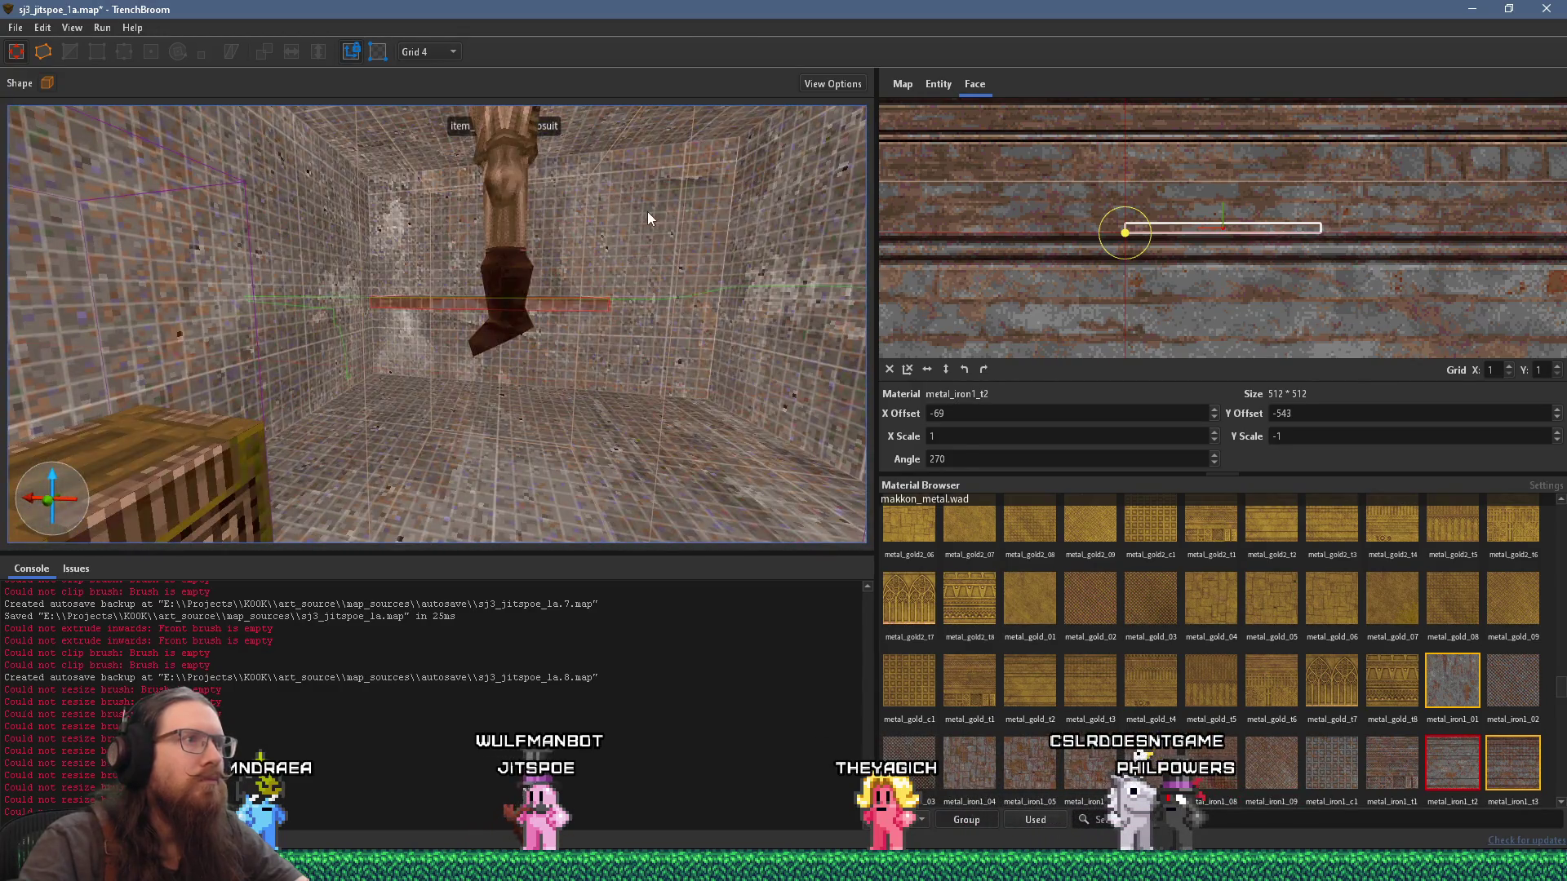
pyautogui.click(648, 212)
# Step: Move the thin metal shelf lower and further along the room
pyautogui.moveTo(721, 305)
pyautogui.mouseDown()
pyautogui.moveTo(549, 325)
pyautogui.moveTo(460, 294)
pyautogui.moveTo(482, 296)
pyautogui.moveTo(458, 329)
pyautogui.moveTo(471, 338)
pyautogui.mouseUp()
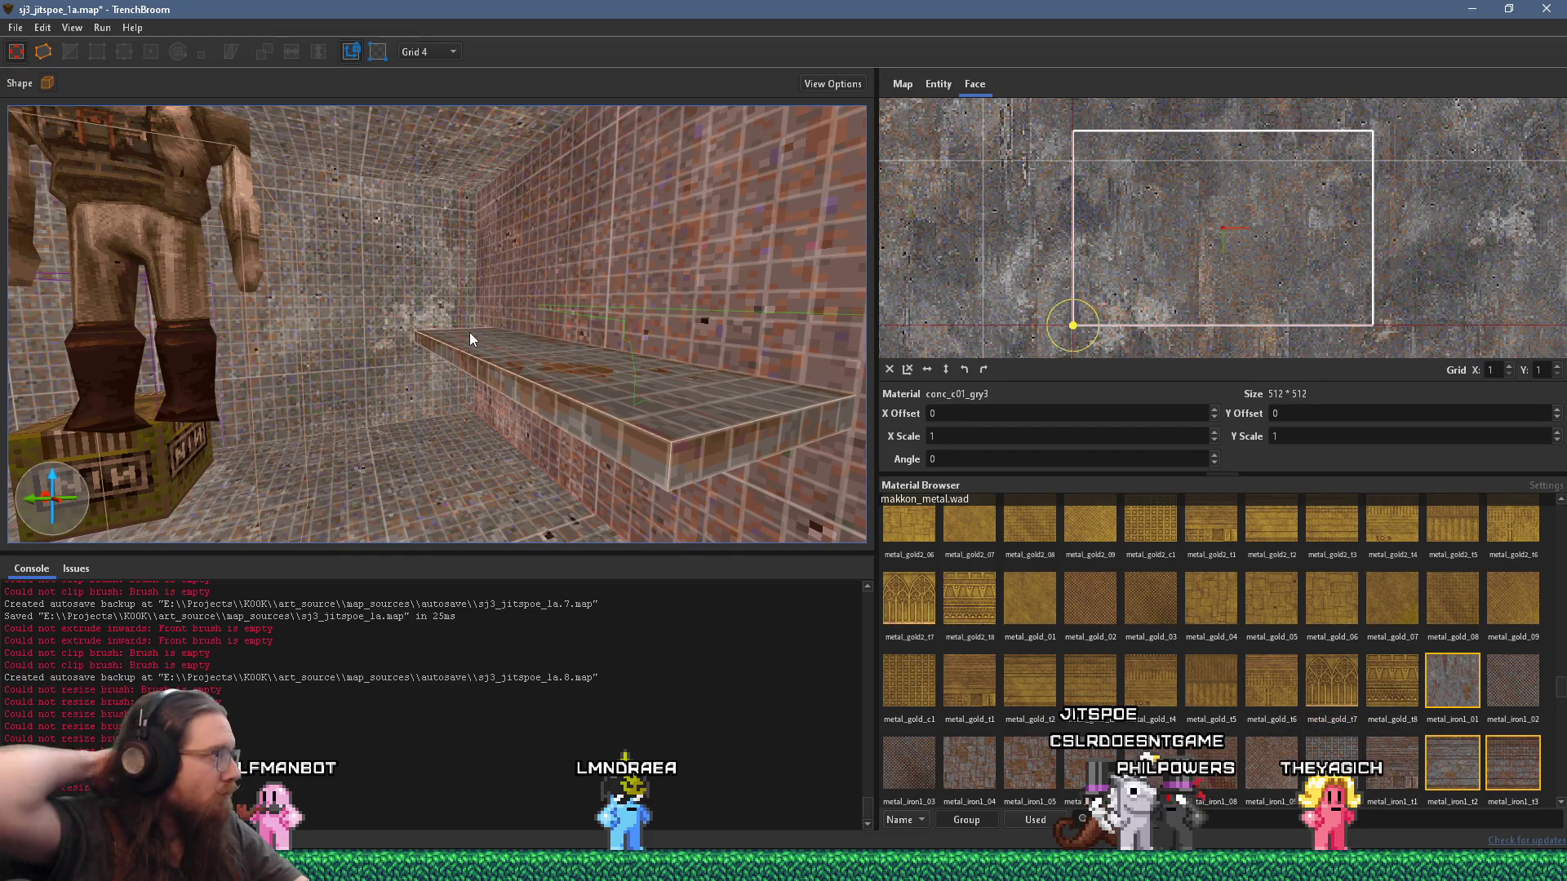
pyautogui.moveTo(518, 307)
pyautogui.mouseDown()
pyautogui.moveTo(529, 249)
pyautogui.moveTo(518, 204)
pyautogui.moveTo(504, 212)
pyautogui.mouseUp()
pyautogui.moveTo(565, 300)
pyautogui.mouseDown()
pyautogui.moveTo(533, 311)
pyautogui.moveTo(548, 349)
pyautogui.mouseUp()
pyautogui.scroll(-5, 549, 341)
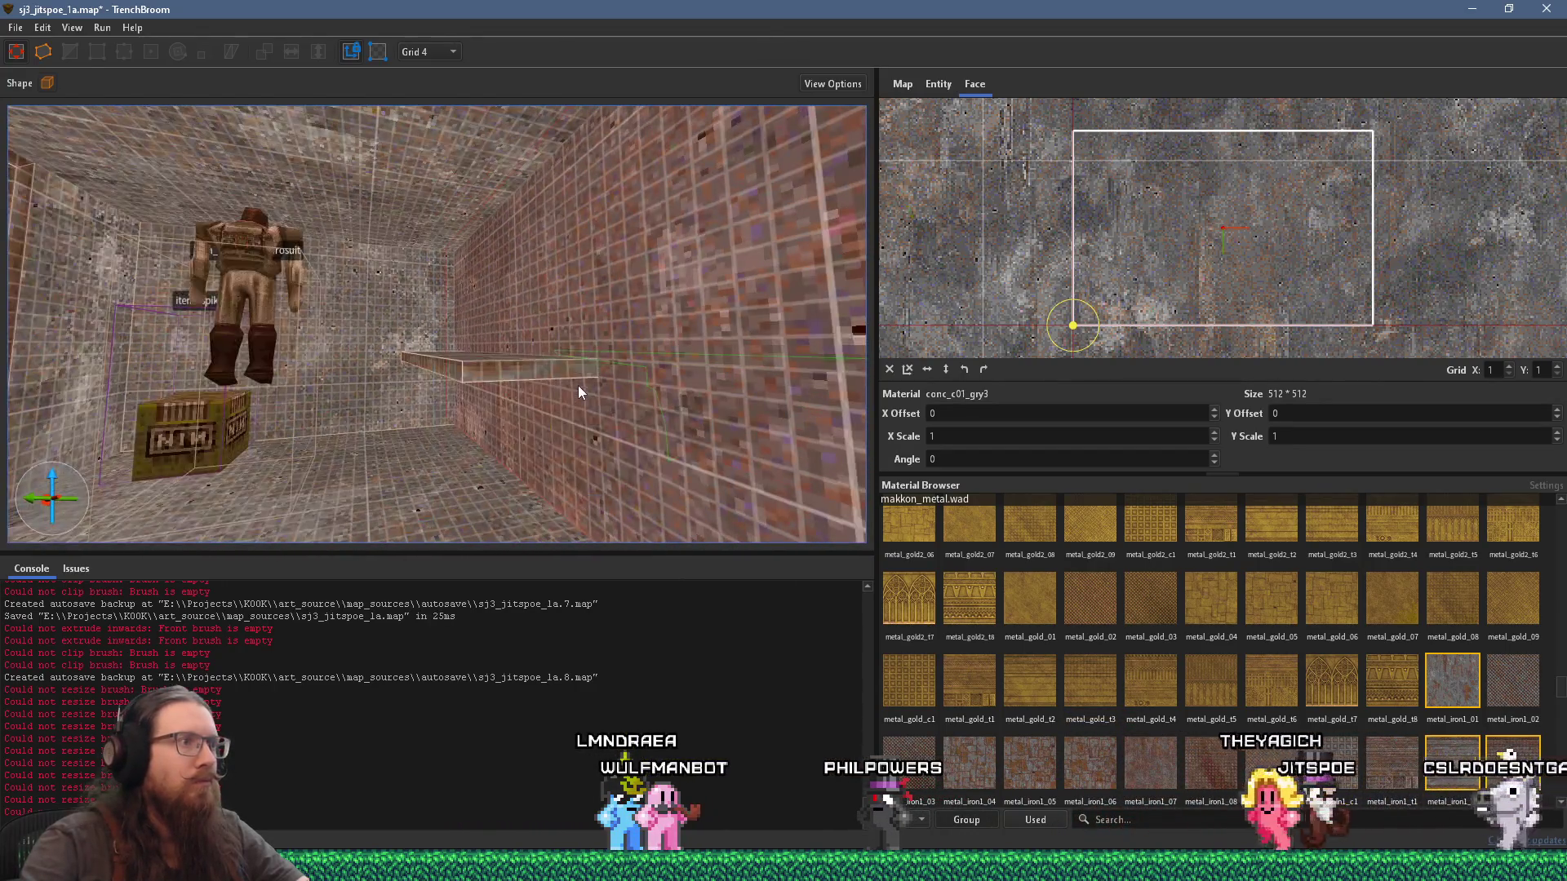
pyautogui.click(549, 364)
pyautogui.moveTo(536, 408); pyautogui.dragTo(522, 528)
pyautogui.moveTo(534, 354)
pyautogui.mouseDown()
pyautogui.moveTo(533, 386)
pyautogui.moveTo(551, 223)
pyautogui.mouseUp()
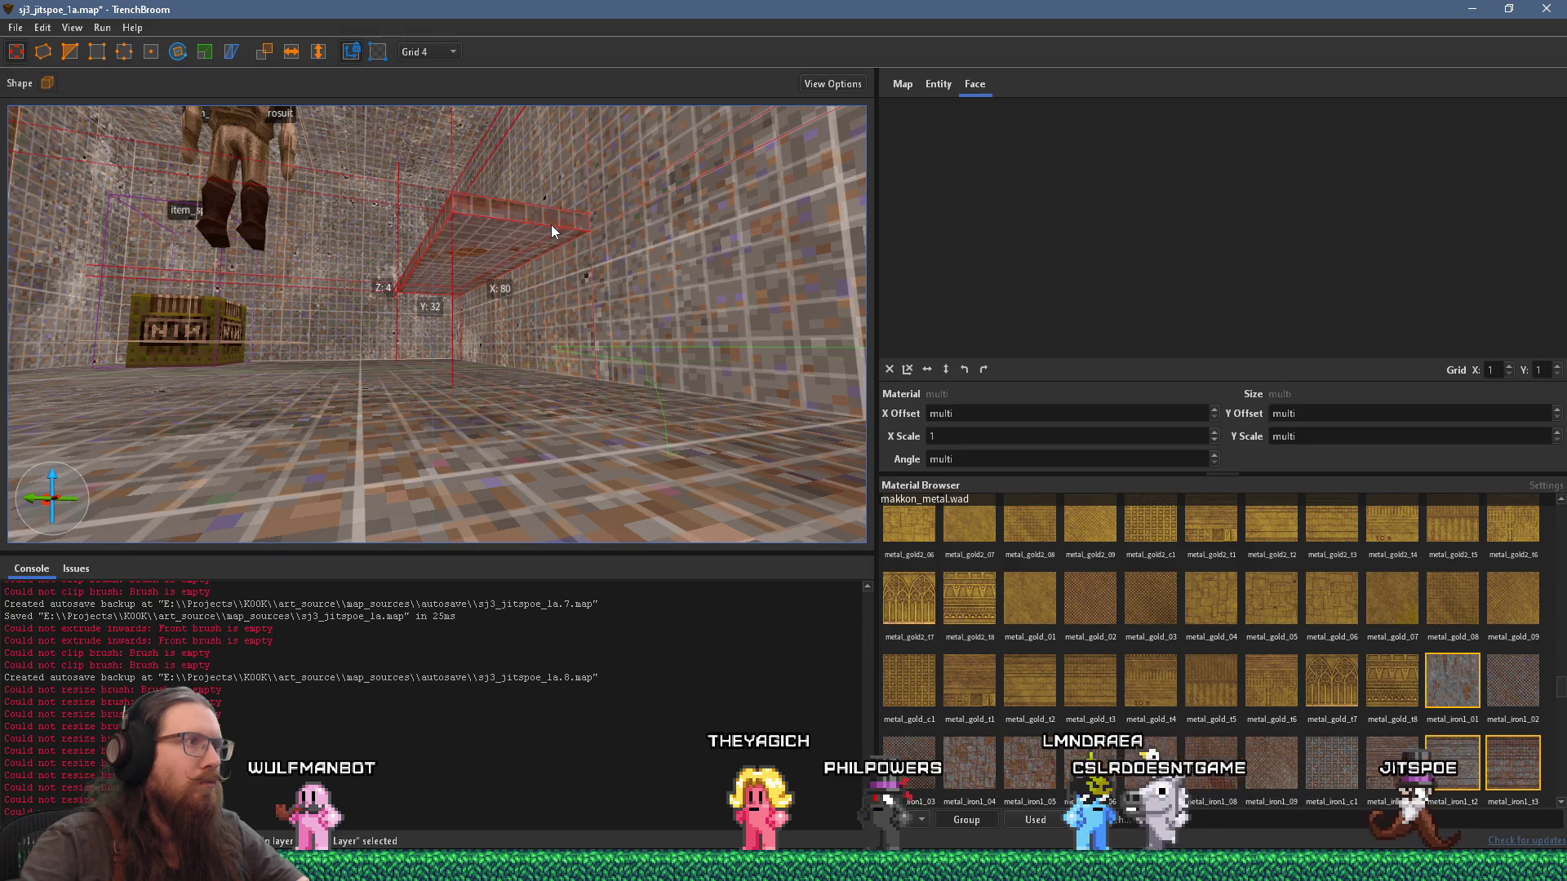
# Step: Drag the item_spikes ammo crate to a new spot
pyautogui.click(385, 396)
pyautogui.moveTo(386, 396)
pyautogui.mouseDown()
pyautogui.moveTo(576, 482)
pyautogui.moveTo(610, 356)
pyautogui.moveTo(560, 403)
pyautogui.moveTo(506, 392)
pyautogui.moveTo(535, 383)
pyautogui.moveTo(523, 371)
pyautogui.mouseUp()
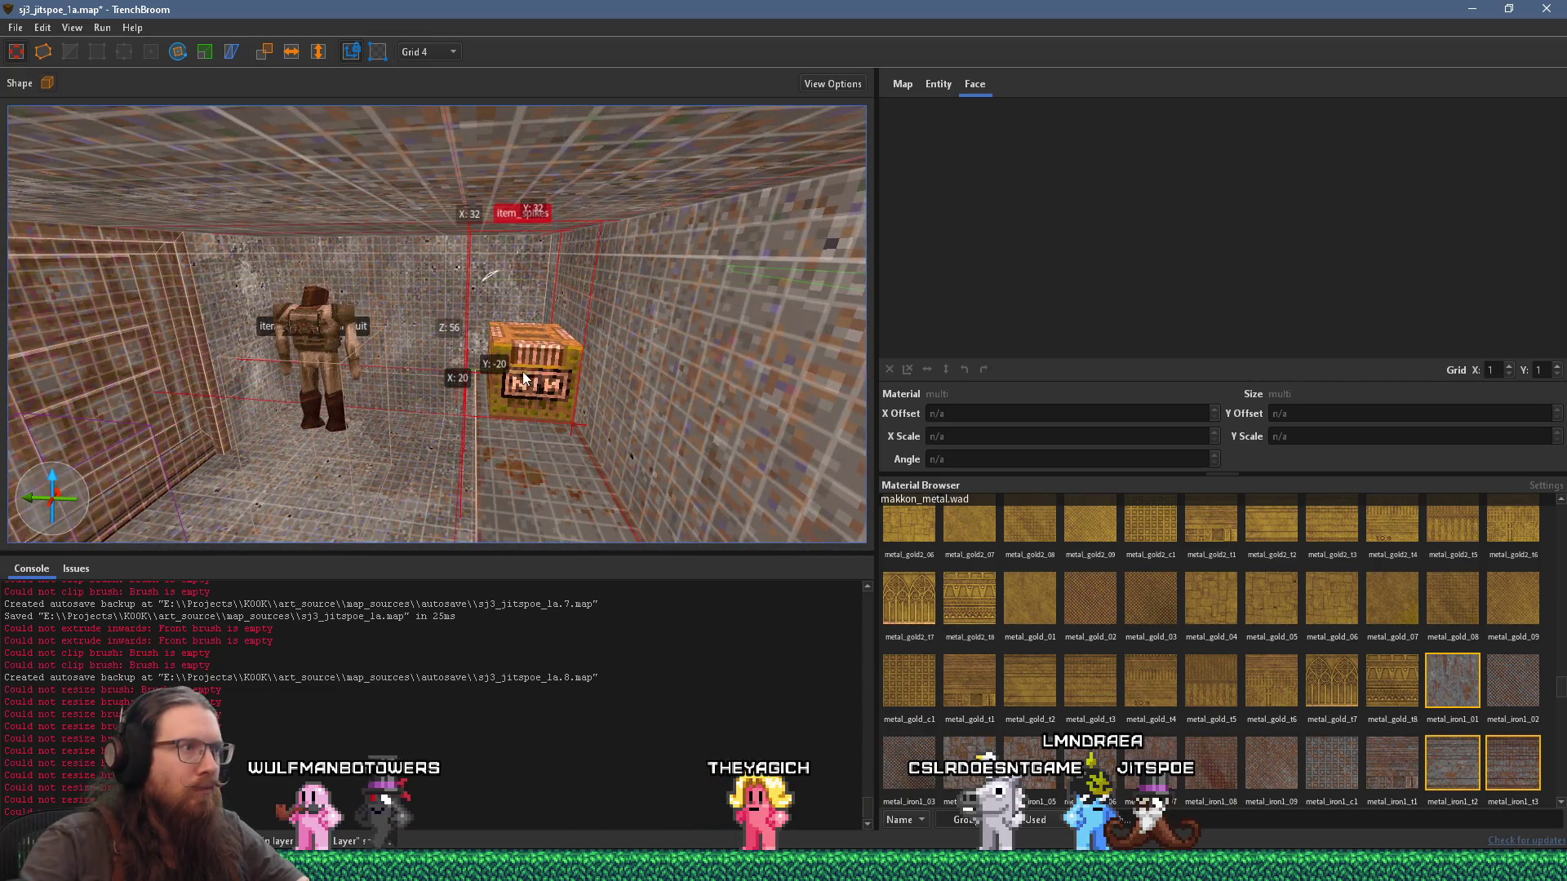
pyautogui.scroll(3, 523, 371)
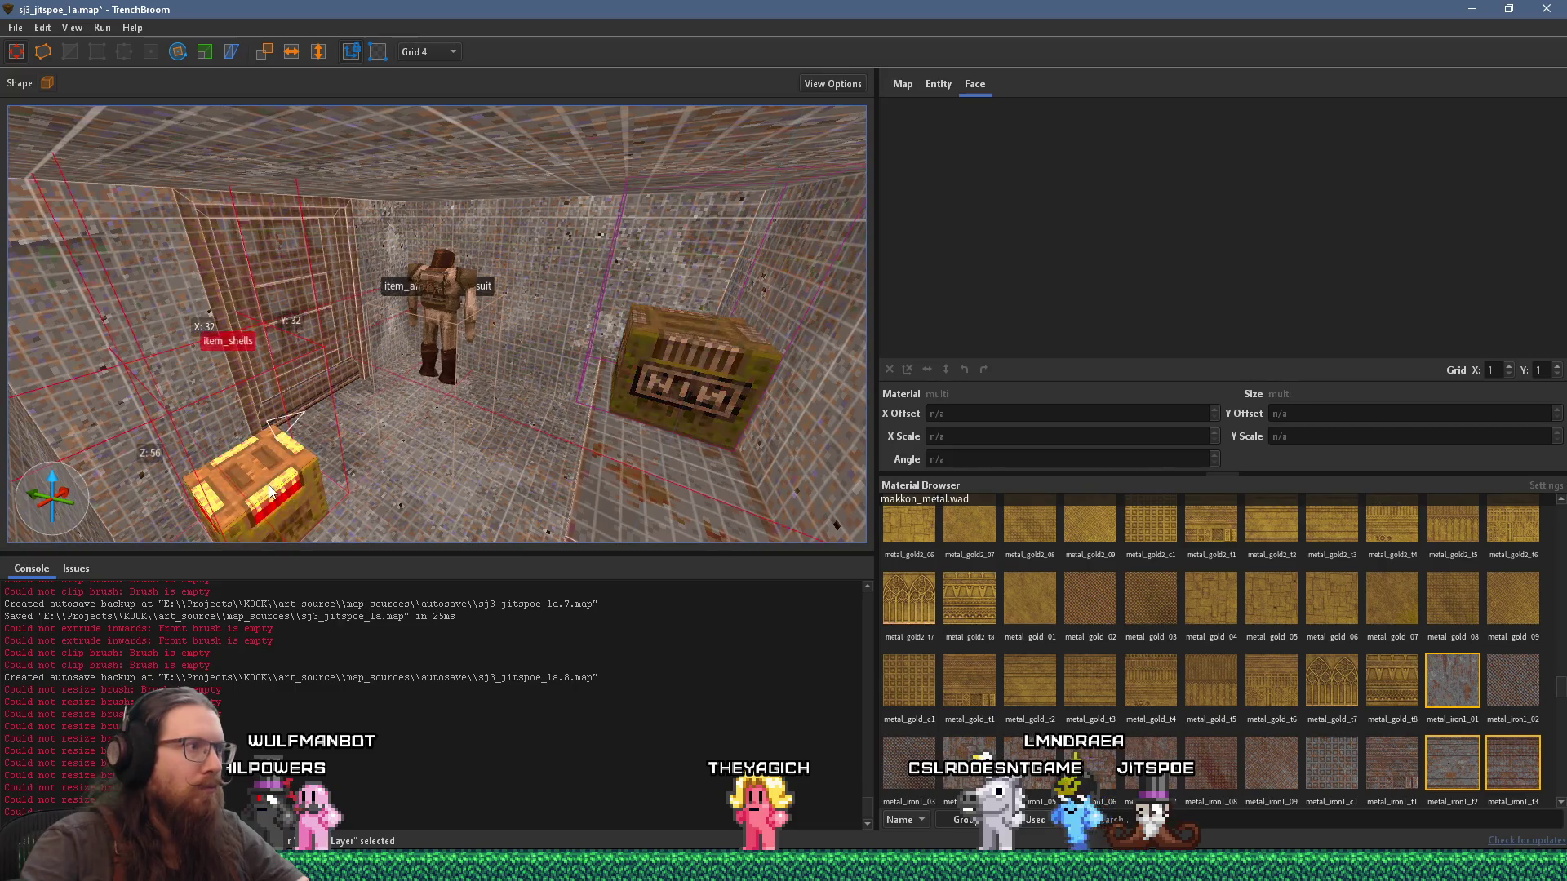